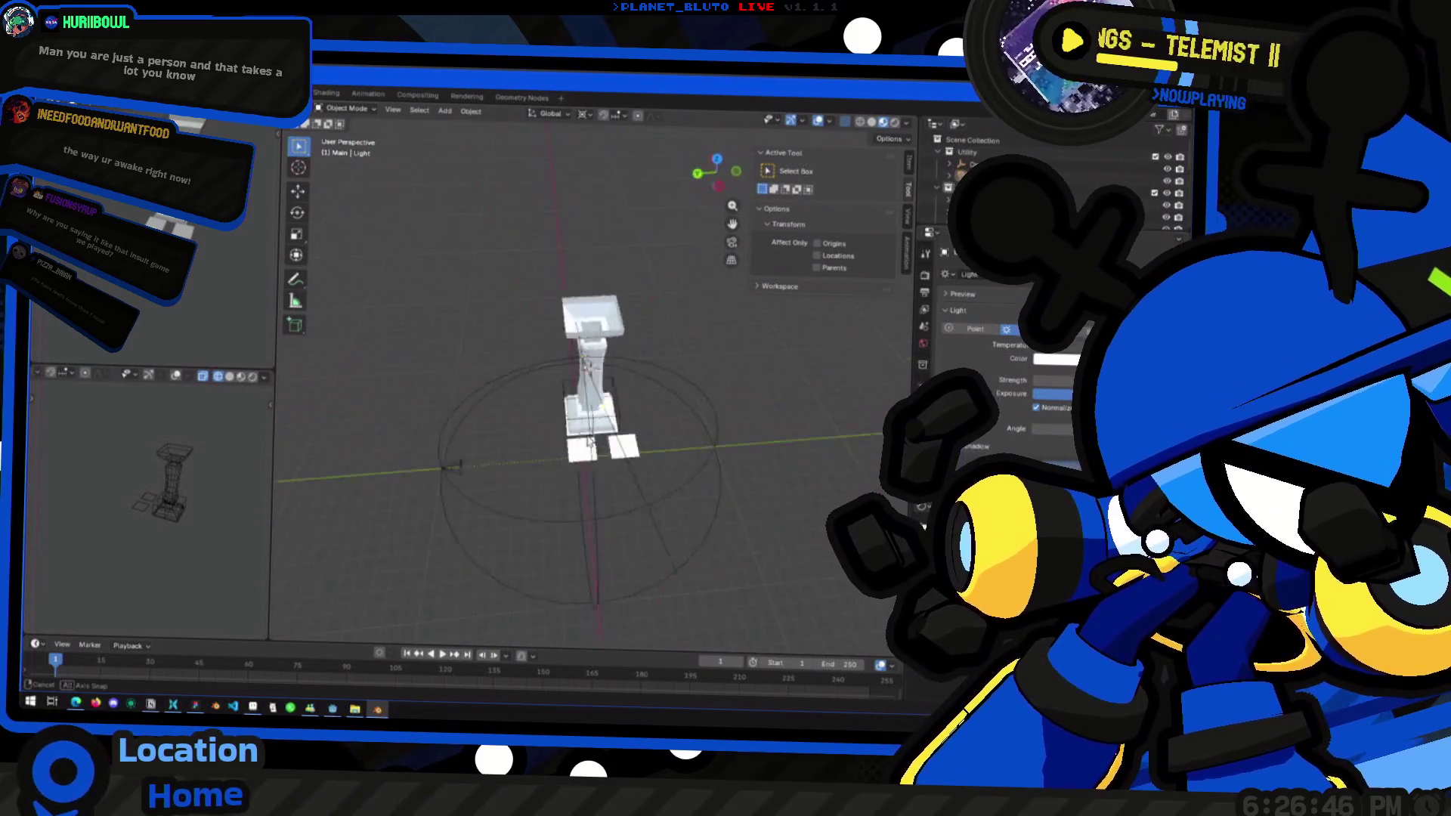
Orbit around the pillar to inspect it, briefly entering and leaving Edit Mode
{"action": "middle_click_drag", "start_coordinate": [854, 346], "coordinate": [401, 412]}
{"action": "mouse_move", "coordinate": [672, 391]}
{"action": "middle_mouse_down"}
{"action": "mouse_move", "coordinate": [643, 389]}
{"action": "mouse_move", "coordinate": [670, 378]}
{"action": "middle_mouse_up"}
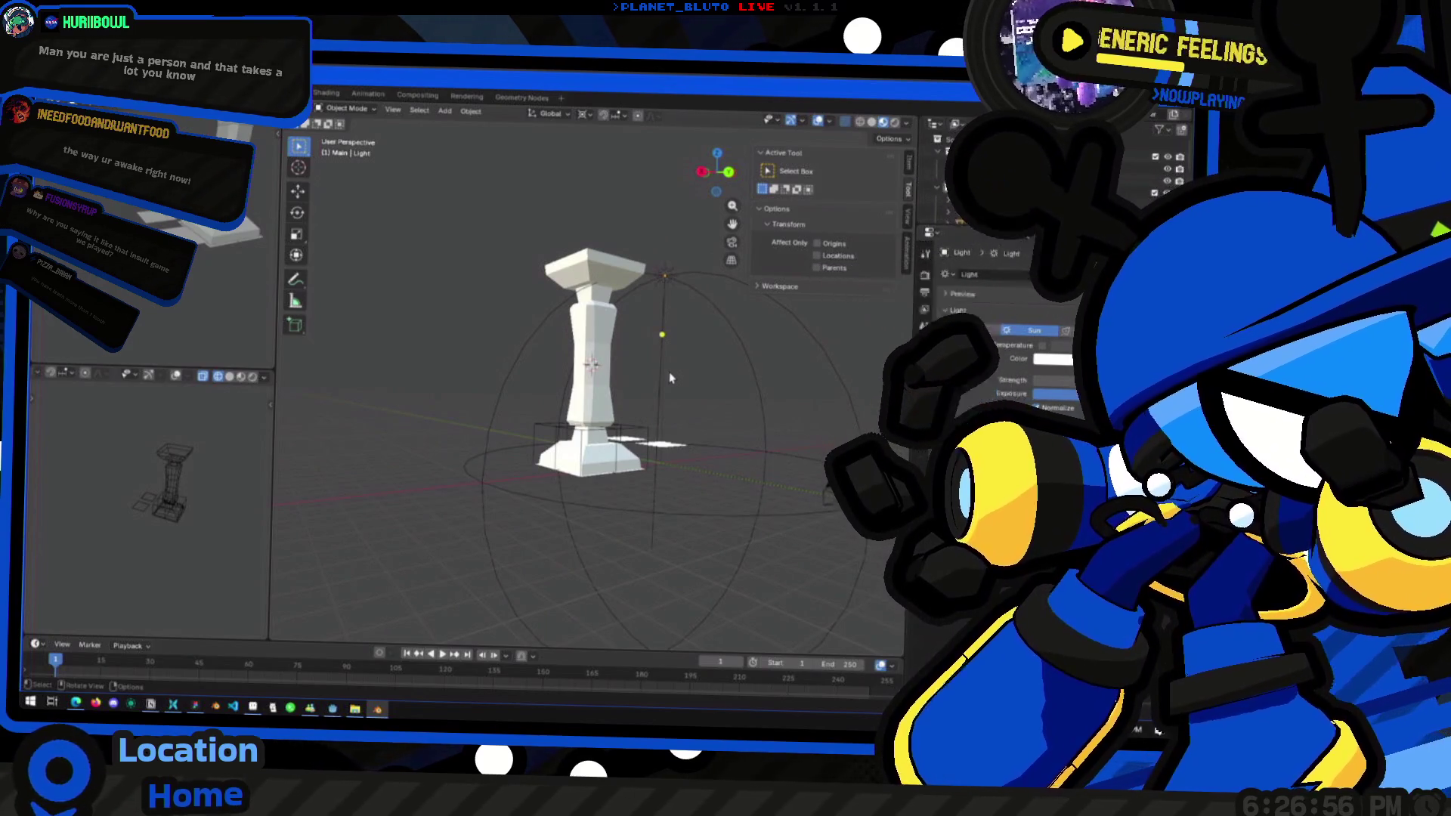
{"action": "mouse_move", "coordinate": [670, 378]}
{"action": "middle_mouse_down"}
{"action": "mouse_move", "coordinate": [556, 425]}
{"action": "mouse_move", "coordinate": [528, 453]}
{"action": "mouse_move", "coordinate": [687, 444]}
{"action": "mouse_move", "coordinate": [531, 448]}
{"action": "middle_mouse_up"}
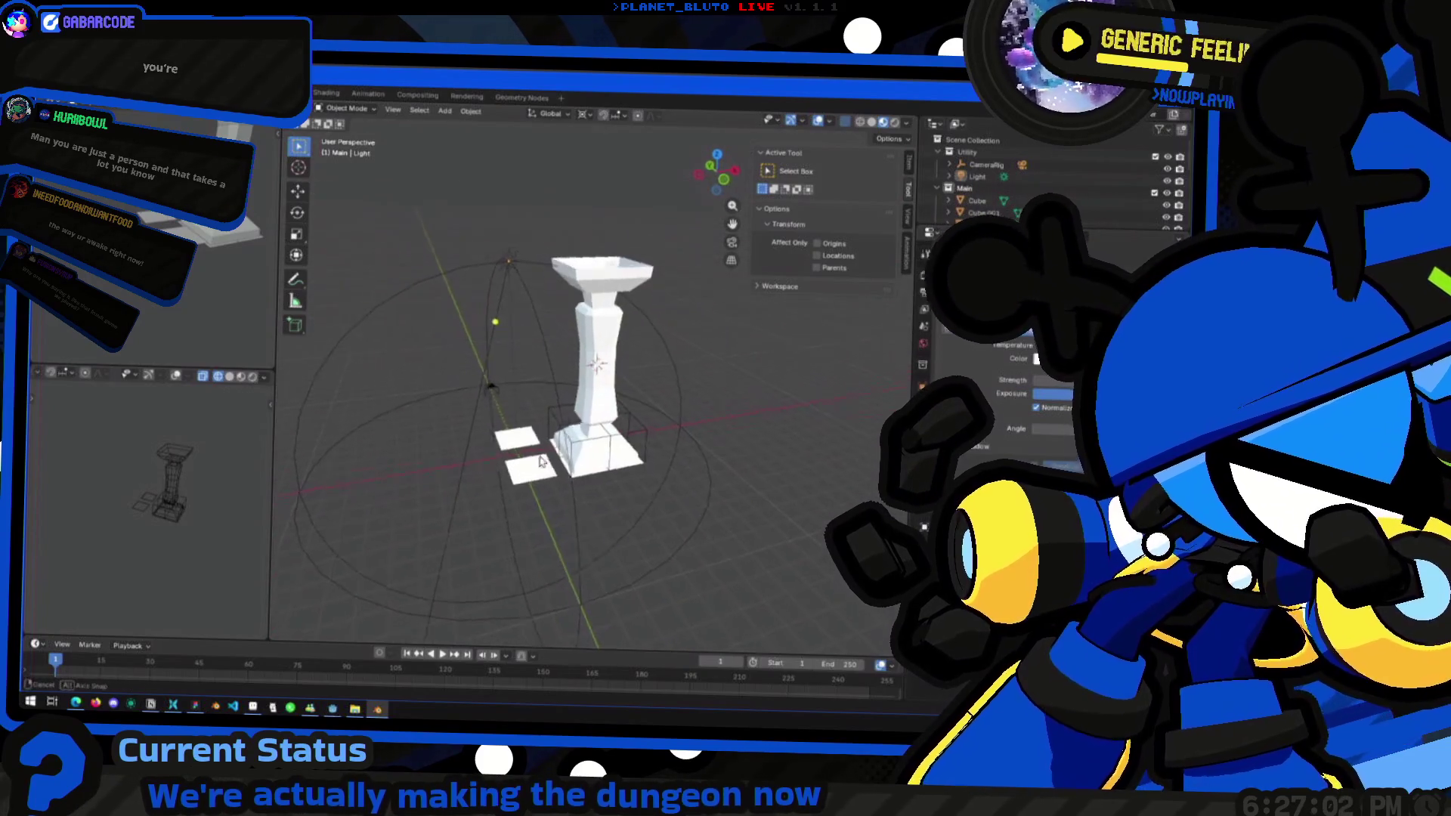
{"action": "scroll", "coordinate": [549, 463], "scroll_direction": "up", "scroll_amount": 5}
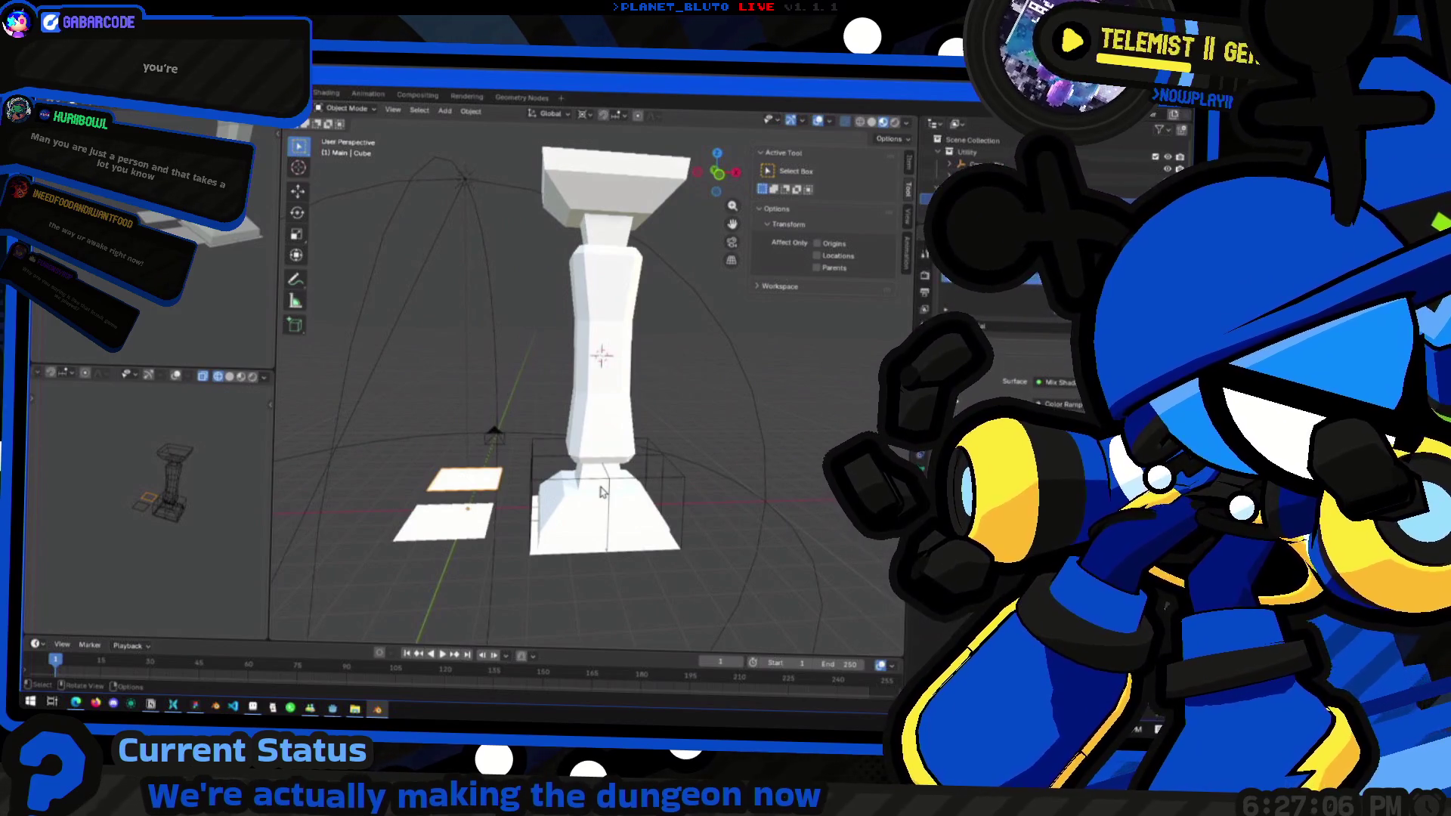
{"action": "key", "text": "Tab"}
{"action": "mouse_move", "coordinate": [666, 468]}
{"action": "middle_mouse_down"}
{"action": "mouse_move", "coordinate": [501, 500]}
{"action": "mouse_move", "coordinate": [434, 595]}
{"action": "mouse_move", "coordinate": [449, 611]}
{"action": "middle_mouse_up"}
{"action": "key", "text": "Tab"}
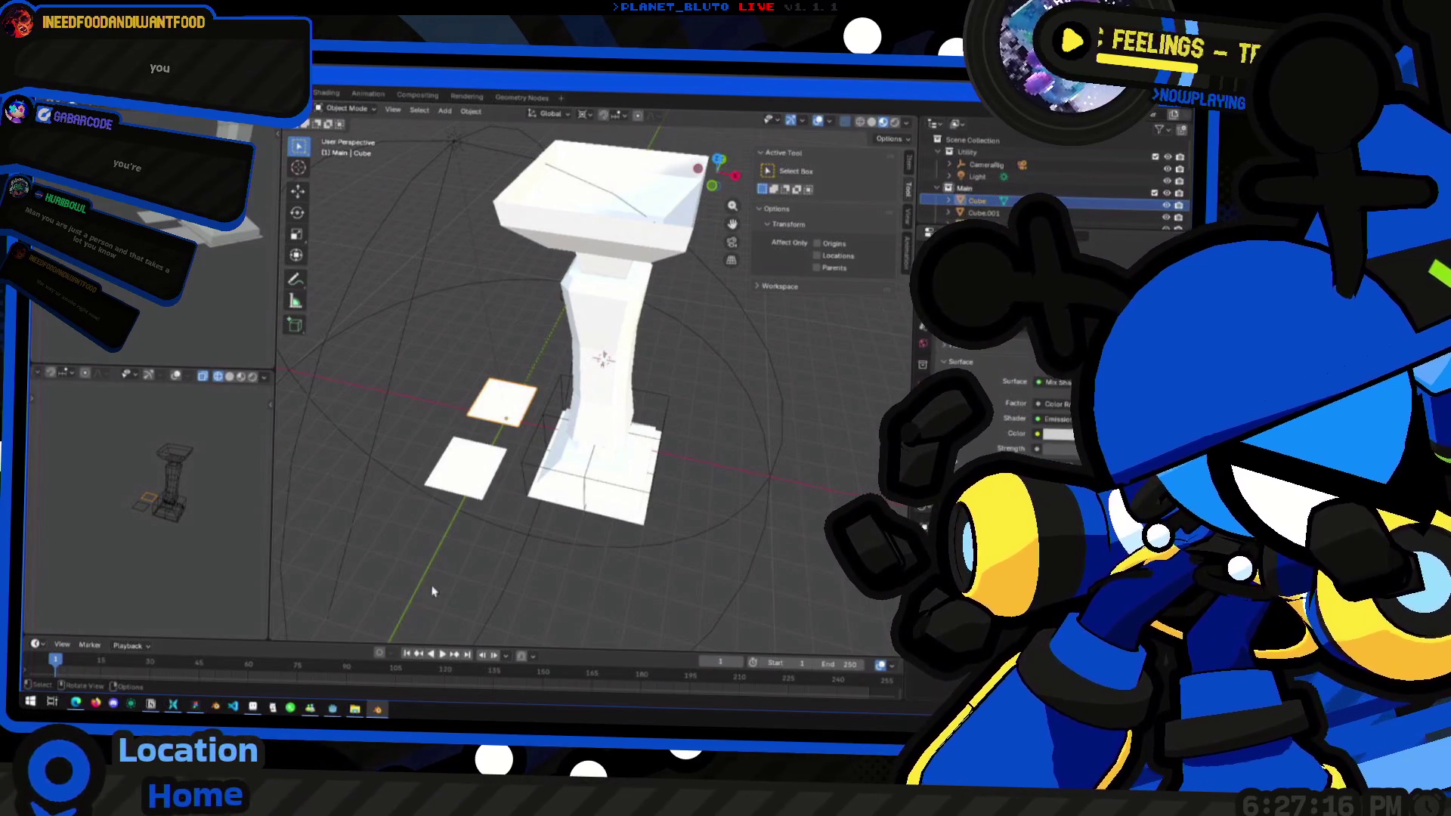
{"action": "mouse_move", "coordinate": [580, 344]}
{"action": "middle_mouse_down"}
{"action": "mouse_move", "coordinate": [612, 335]}
{"action": "mouse_move", "coordinate": [574, 302]}
{"action": "mouse_move", "coordinate": [437, 276]}
{"action": "mouse_move", "coordinate": [429, 335]}
{"action": "mouse_move", "coordinate": [490, 383]}
{"action": "mouse_move", "coordinate": [580, 405]}
{"action": "middle_mouse_up"}
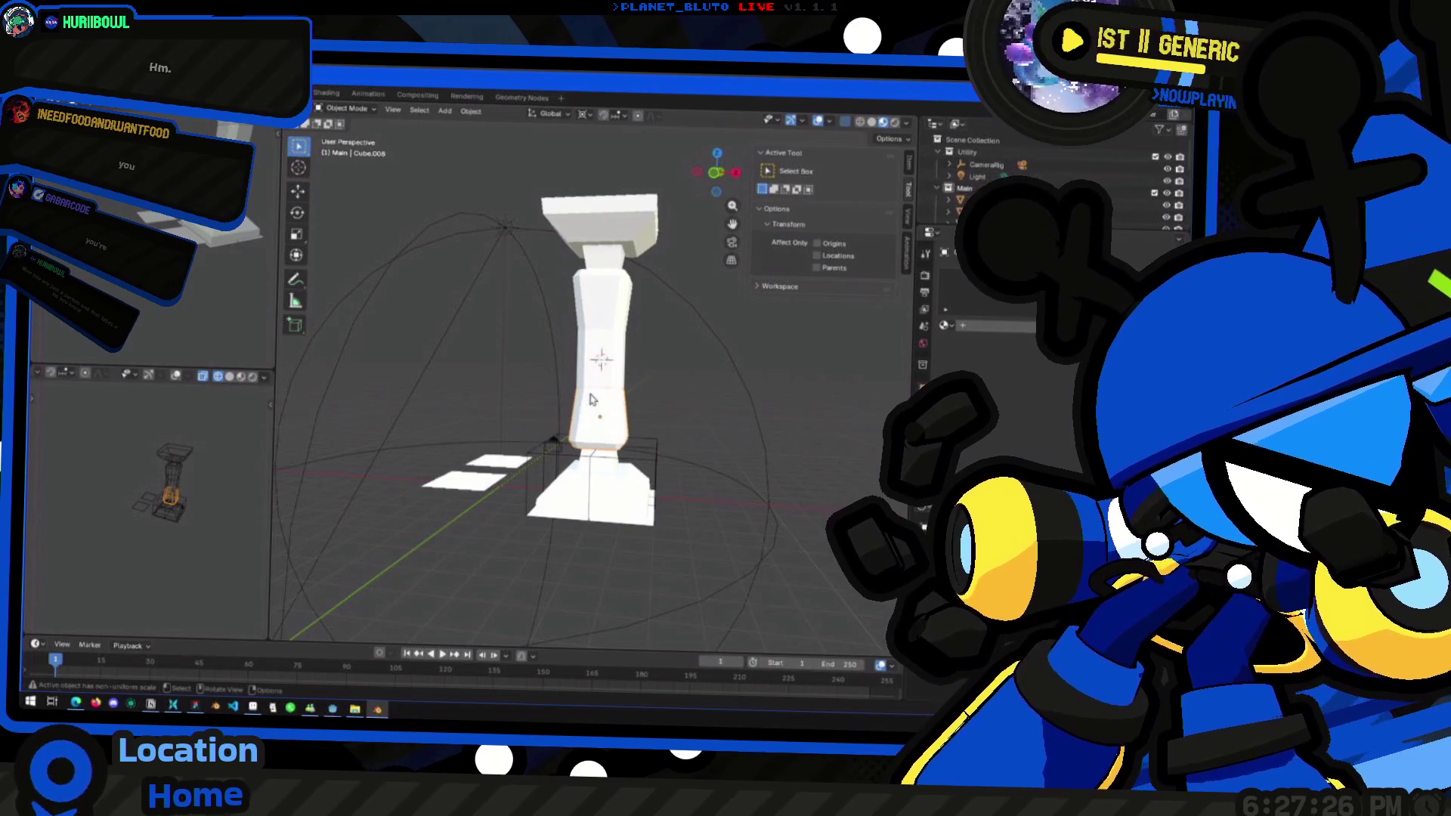
Widen the middle shaft in X and Y only, keeping its height unchanged
{"action": "key", "text": "Tab"}
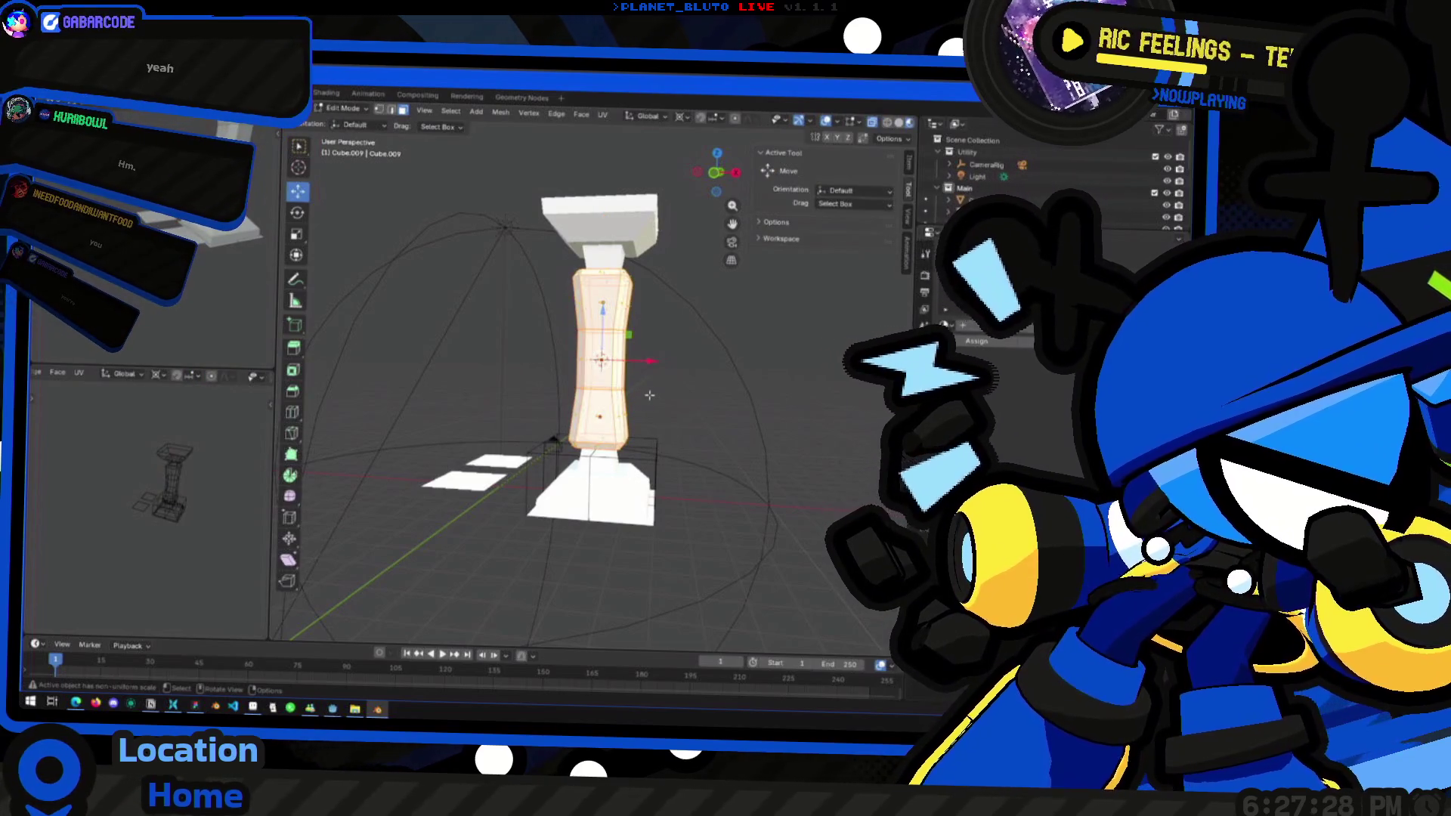
{"action": "key", "text": "s"}
{"action": "key", "text": "shift+z"}
{"action": "left_click", "coordinate": [665, 395]}
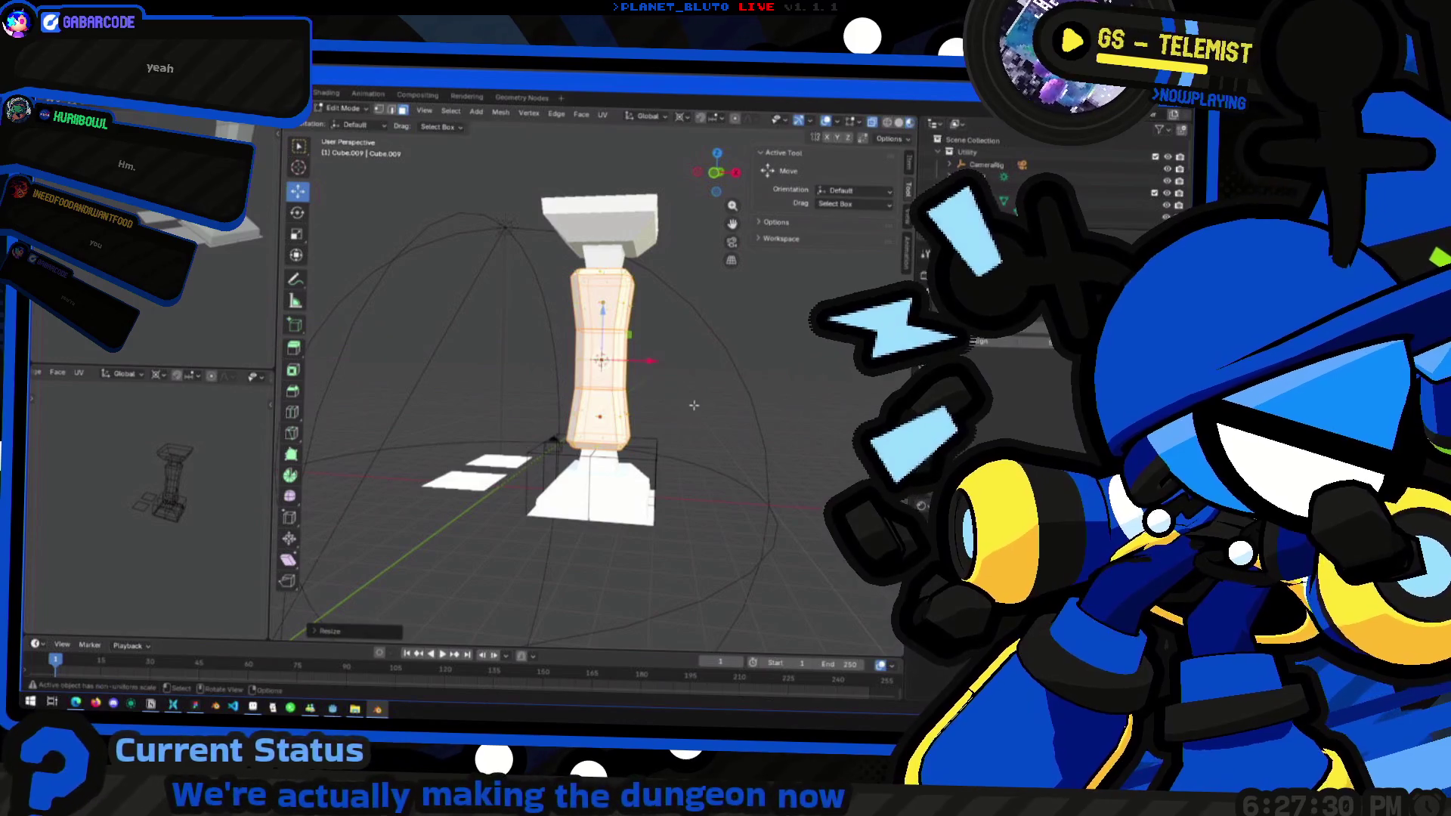
{"action": "key", "text": "Tab"}
Preview the pillar in see-through, rendered, then white material preview shading
{"action": "scroll", "coordinate": [672, 394], "scroll_direction": "down", "scroll_amount": 3}
{"action": "middle_click_drag", "start_coordinate": [678, 394], "coordinate": [658, 491]}
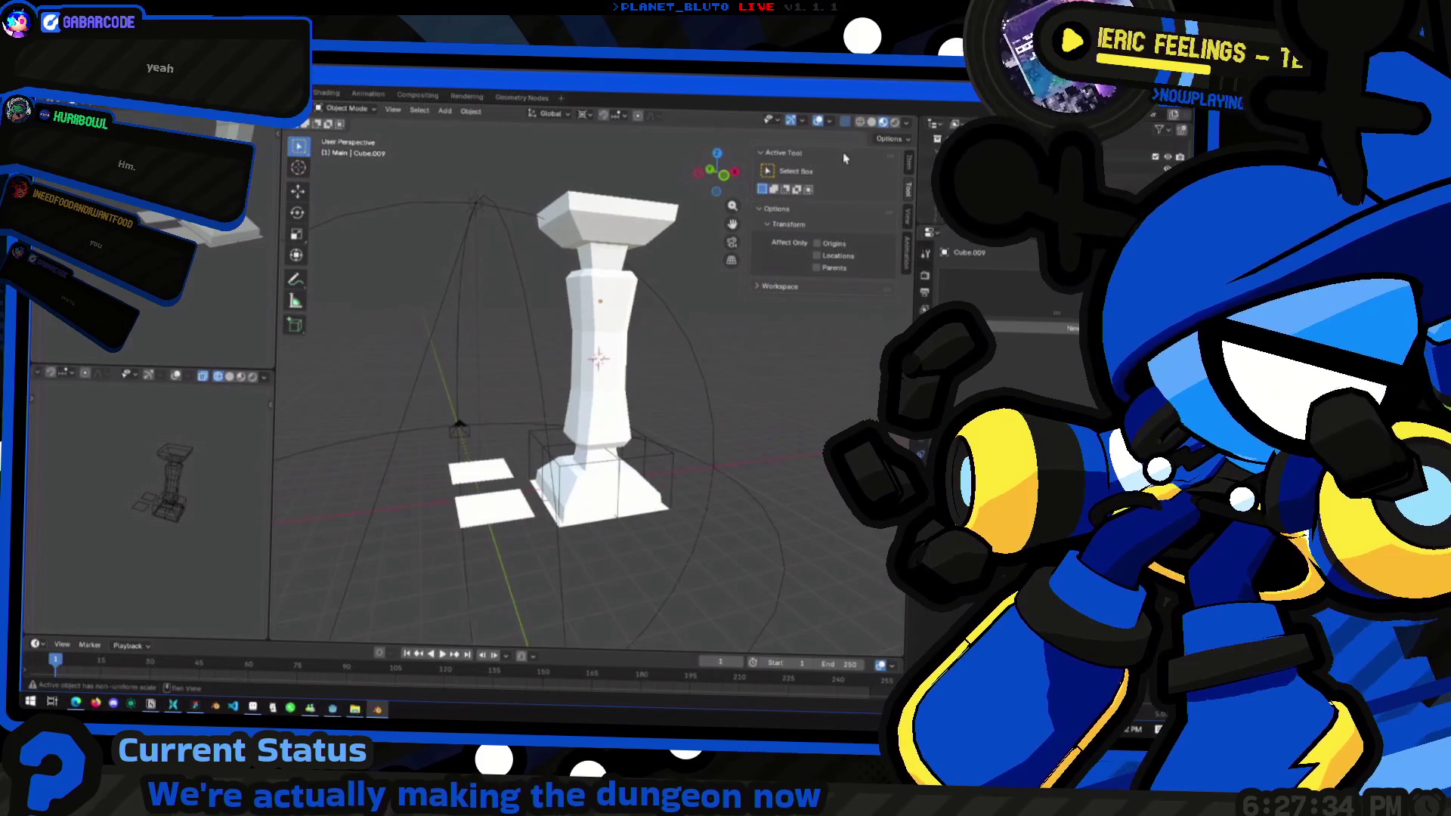
{"action": "left_click", "coordinate": [876, 125]}
{"action": "mouse_move", "coordinate": [801, 212]}
{"action": "middle_mouse_down"}
{"action": "mouse_move", "coordinate": [737, 295]}
{"action": "mouse_move", "coordinate": [674, 317]}
{"action": "mouse_move", "coordinate": [677, 369]}
{"action": "mouse_move", "coordinate": [620, 309]}
{"action": "mouse_move", "coordinate": [642, 336]}
{"action": "mouse_move", "coordinate": [665, 325]}
{"action": "middle_mouse_up"}
{"action": "left_click", "coordinate": [895, 122]}
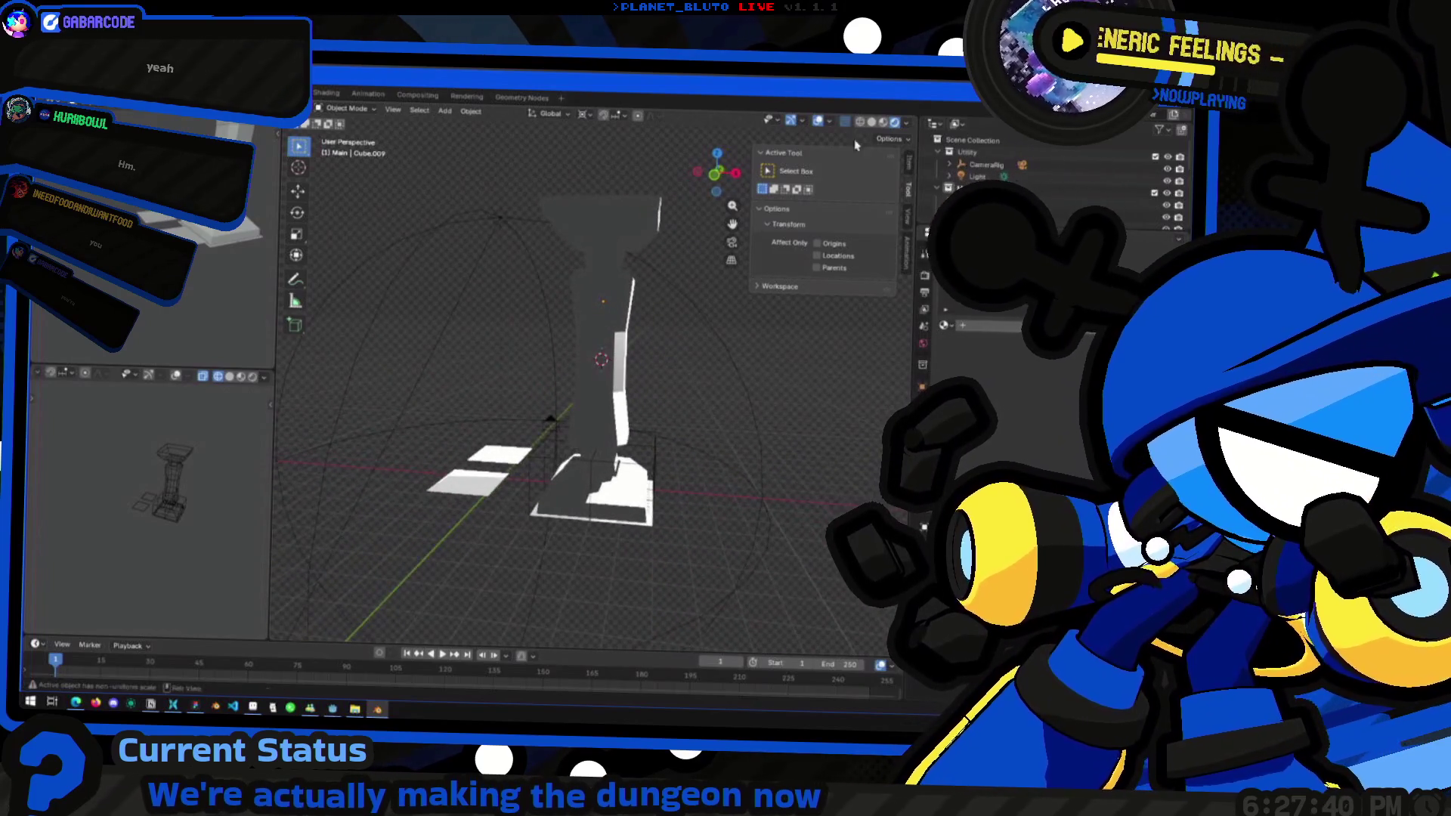
{"action": "left_click", "coordinate": [882, 121]}
{"action": "mouse_move", "coordinate": [574, 393]}
{"action": "middle_mouse_down"}
{"action": "mouse_move", "coordinate": [385, 566]}
{"action": "mouse_move", "coordinate": [518, 486]}
{"action": "mouse_move", "coordinate": [606, 528]}
{"action": "mouse_move", "coordinate": [610, 444]}
{"action": "mouse_move", "coordinate": [591, 365]}
{"action": "middle_mouse_up"}
Switch to the Godot dungeon scene, fly up to a pillar, then return to Blender
{"action": "key", "text": "alt+Tab"}
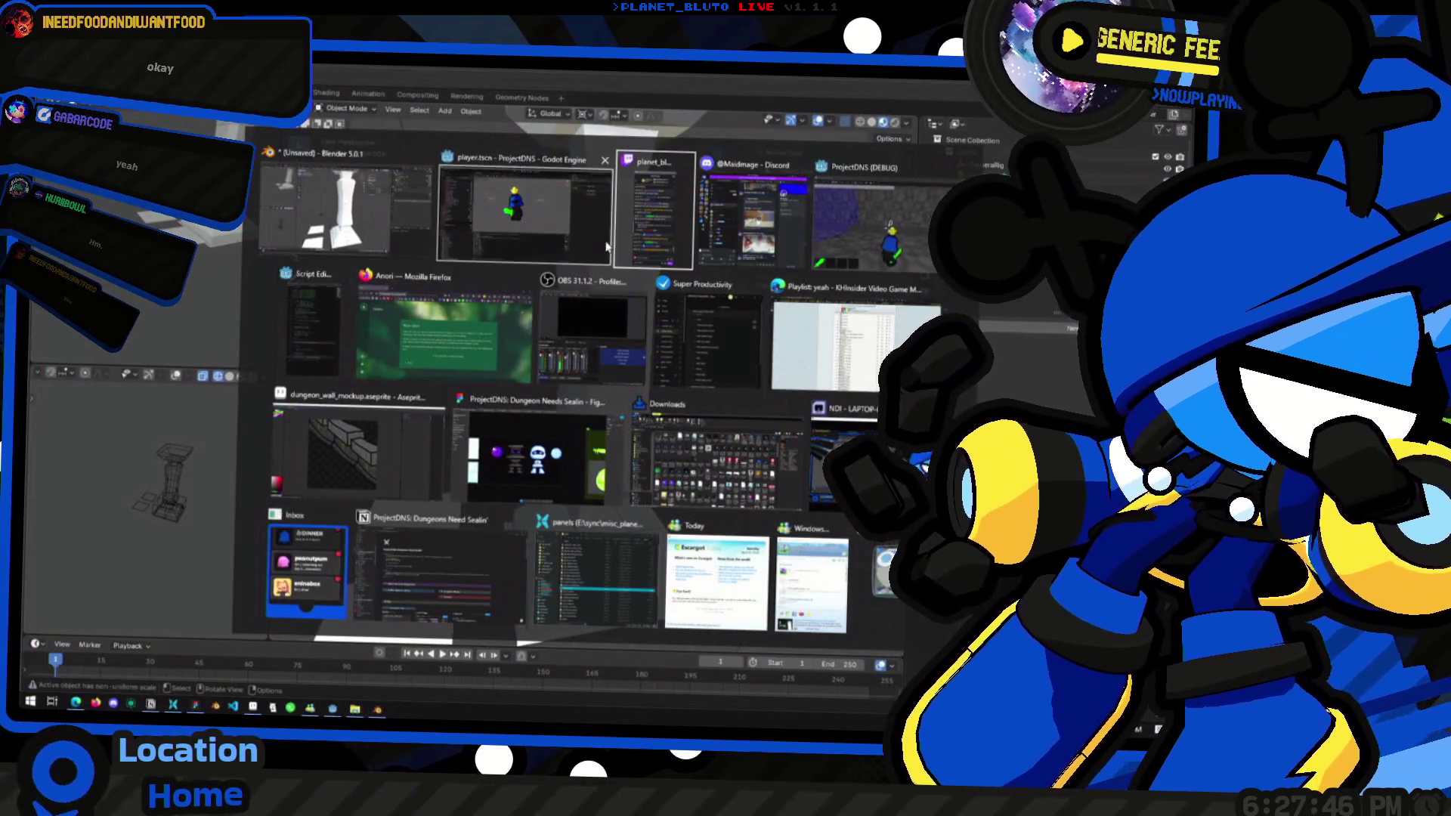
{"action": "left_click", "coordinate": [344, 207]}
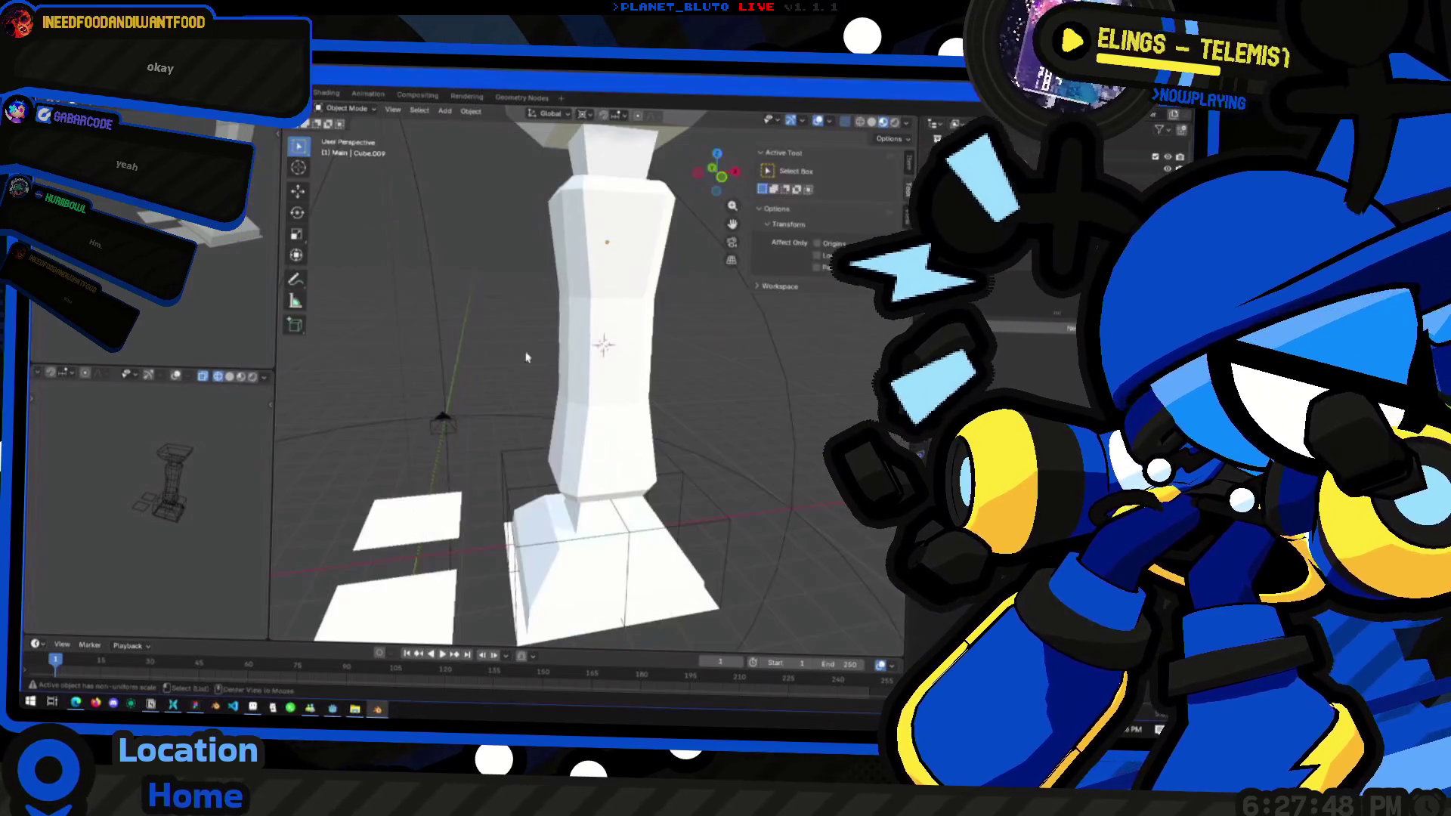
{"action": "key", "text": "alt+Tab"}
{"action": "mouse_move", "coordinate": [590, 317]}
{"action": "right_mouse_down"}
{"action": "mouse_move", "coordinate": [559, 332]}
{"action": "mouse_move", "coordinate": [589, 321]}
{"action": "mouse_move", "coordinate": [582, 340]}
{"action": "mouse_move", "coordinate": [563, 321]}
{"action": "mouse_move", "coordinate": [582, 323]}
{"action": "mouse_move", "coordinate": [563, 321]}
{"action": "mouse_move", "coordinate": [608, 393]}
{"action": "mouse_move", "coordinate": [684, 366]}
{"action": "mouse_move", "coordinate": [602, 323]}
{"action": "right_mouse_up"}
{"action": "key", "text": "alt+Tab"}
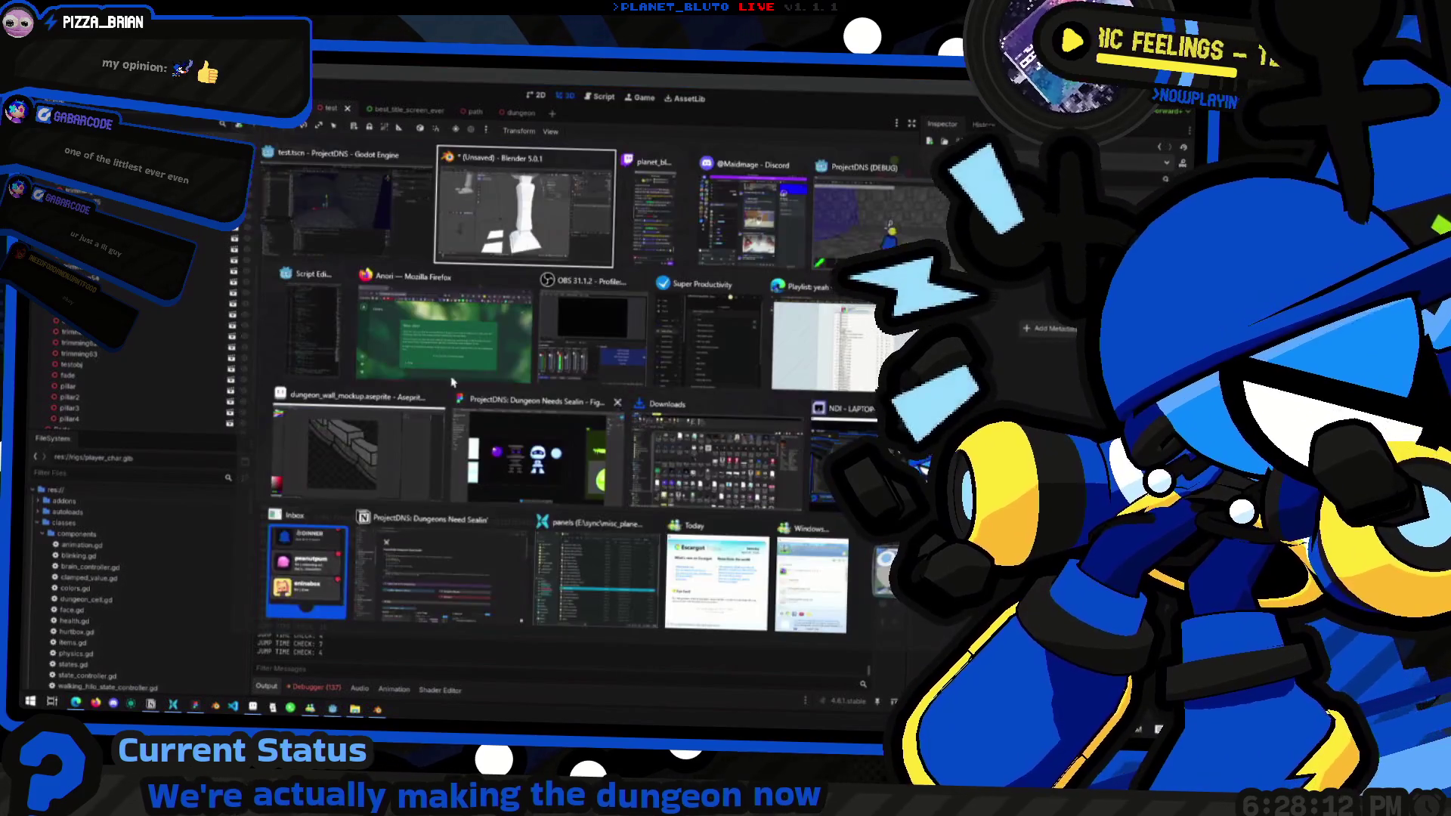
{"action": "right_click", "coordinate": [540, 325]}
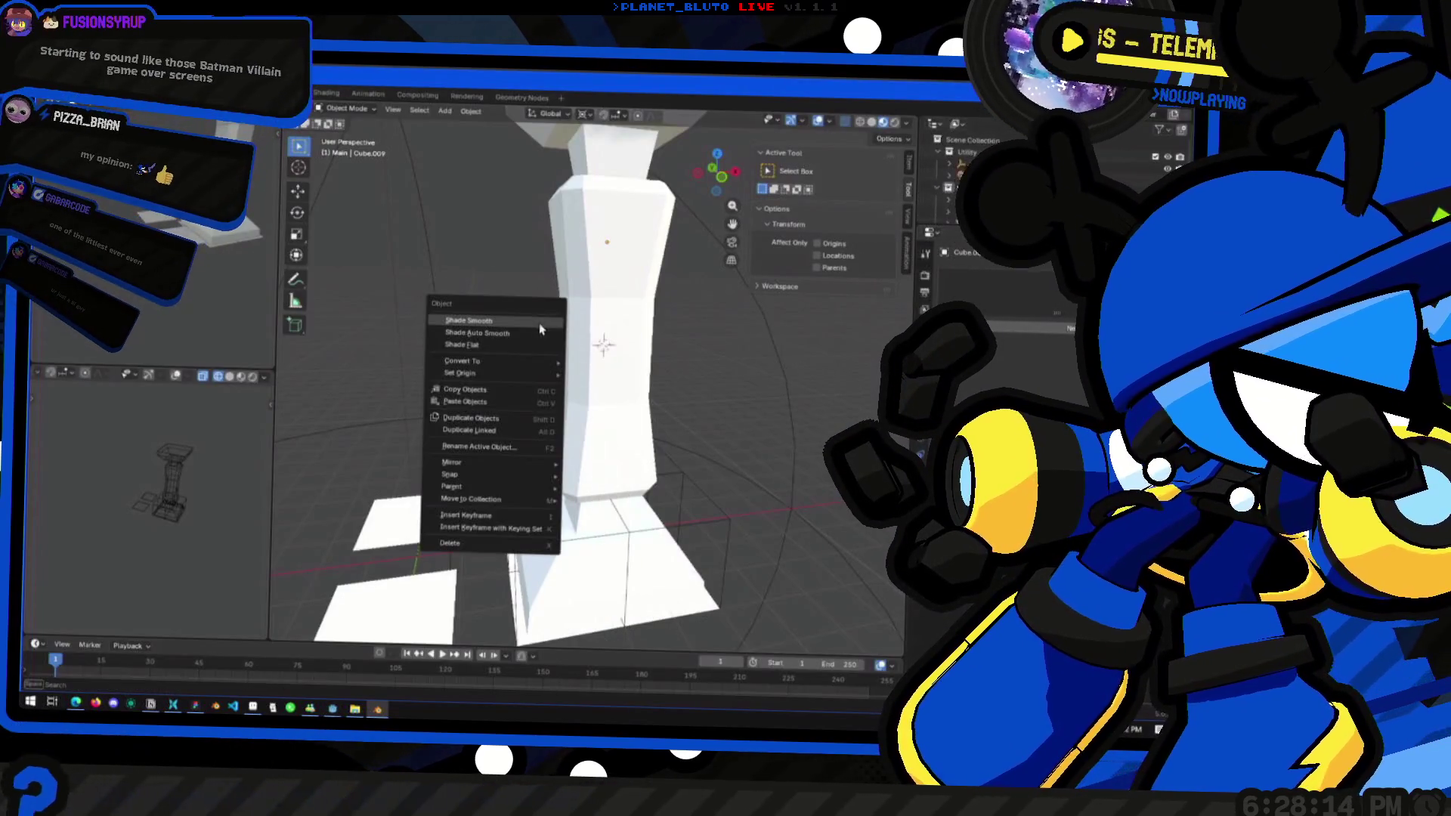
Select the pillar's shaft section Cube.009, orbiting and zooming around the pillar
{"action": "mouse_move", "coordinate": [466, 250]}
{"action": "middle_mouse_down"}
{"action": "mouse_move", "coordinate": [605, 355]}
{"action": "mouse_move", "coordinate": [567, 367]}
{"action": "mouse_move", "coordinate": [636, 429]}
{"action": "mouse_move", "coordinate": [470, 437]}
{"action": "mouse_move", "coordinate": [571, 373]}
{"action": "mouse_move", "coordinate": [600, 396]}
{"action": "mouse_move", "coordinate": [678, 389]}
{"action": "mouse_move", "coordinate": [568, 474]}
{"action": "mouse_move", "coordinate": [580, 565]}
{"action": "middle_mouse_up"}
{"action": "scroll", "coordinate": [597, 352], "scroll_direction": "up", "scroll_amount": 5}
{"action": "scroll", "coordinate": [571, 373], "scroll_direction": "down", "scroll_amount": 3}
{"action": "scroll", "coordinate": [568, 474], "scroll_direction": "up", "scroll_amount": 2}
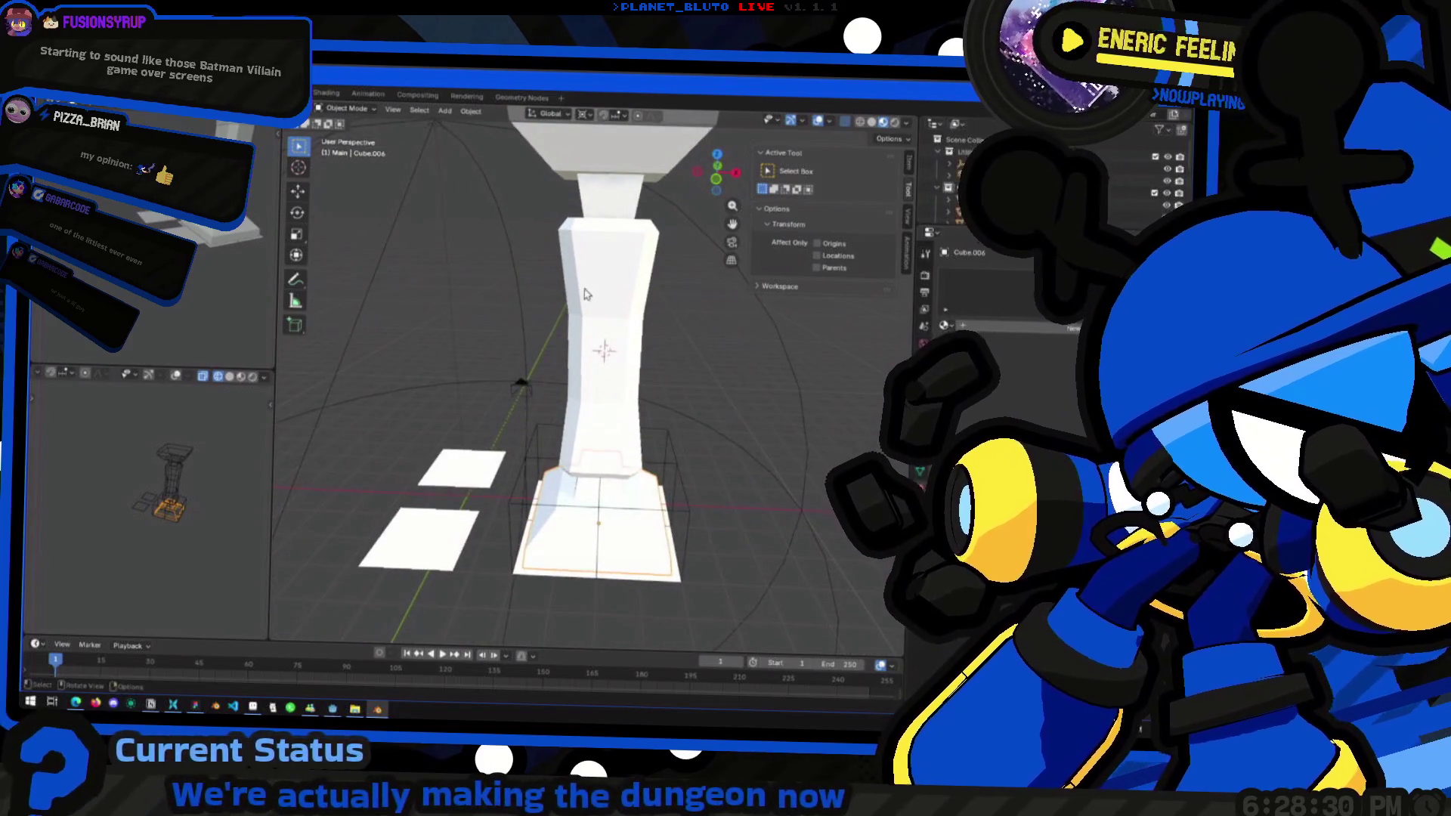
{"action": "left_click", "coordinate": [585, 293]}
{"action": "scroll", "coordinate": [589, 303], "scroll_direction": "down", "scroll_amount": 3}
{"action": "scroll", "coordinate": [676, 396], "scroll_direction": "down", "scroll_amount": 3}
{"action": "middle_click_drag", "start_coordinate": [676, 396], "coordinate": [612, 471]}
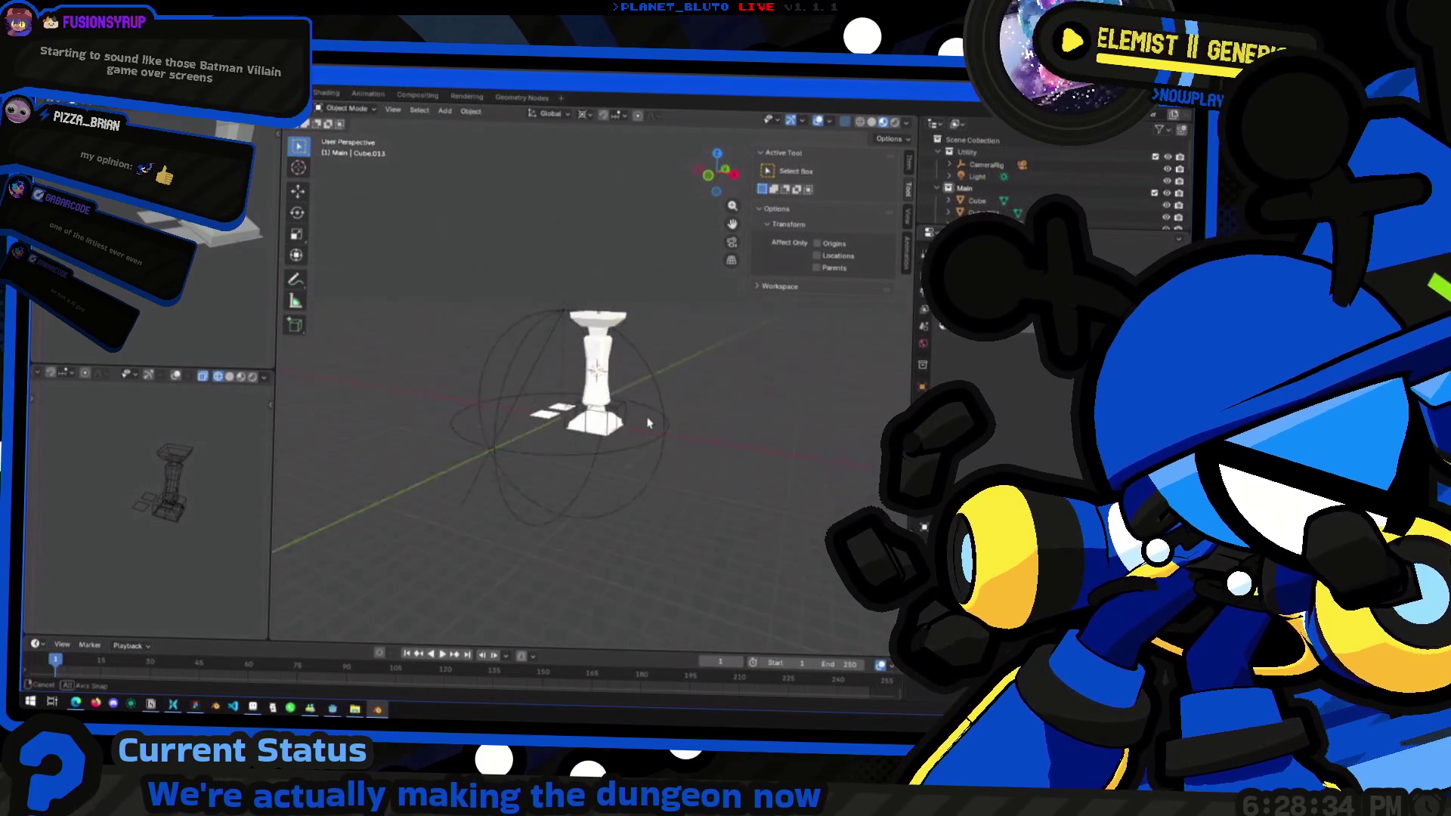
{"action": "scroll", "coordinate": [589, 429], "scroll_direction": "up", "scroll_amount": 4}
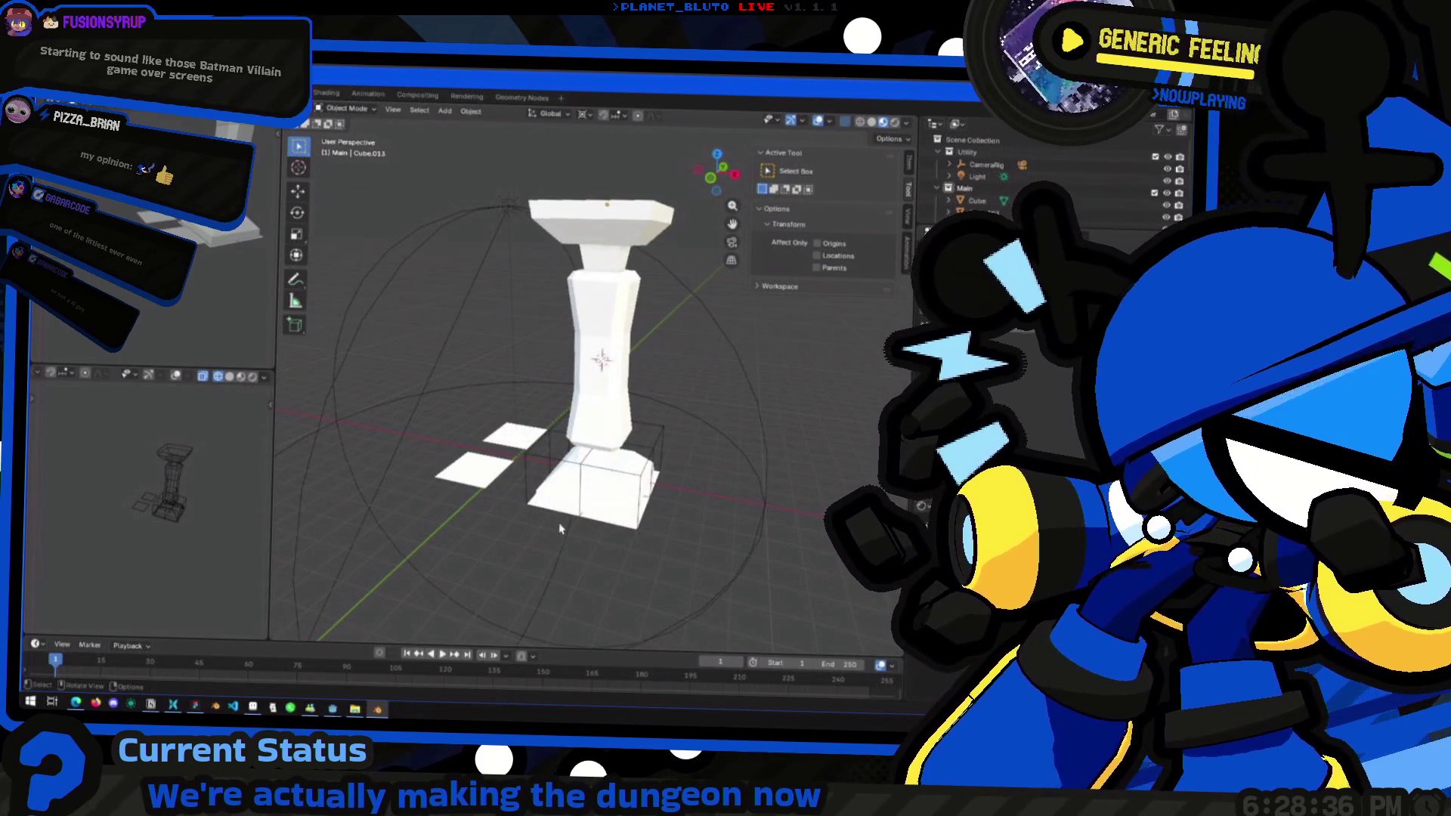
{"action": "scroll", "coordinate": [597, 481], "scroll_direction": "down", "scroll_amount": 4}
{"action": "mouse_move", "coordinate": [597, 482]}
{"action": "middle_mouse_down"}
{"action": "mouse_move", "coordinate": [596, 357]}
{"action": "mouse_move", "coordinate": [559, 416]}
{"action": "mouse_move", "coordinate": [501, 430]}
{"action": "middle_mouse_up"}
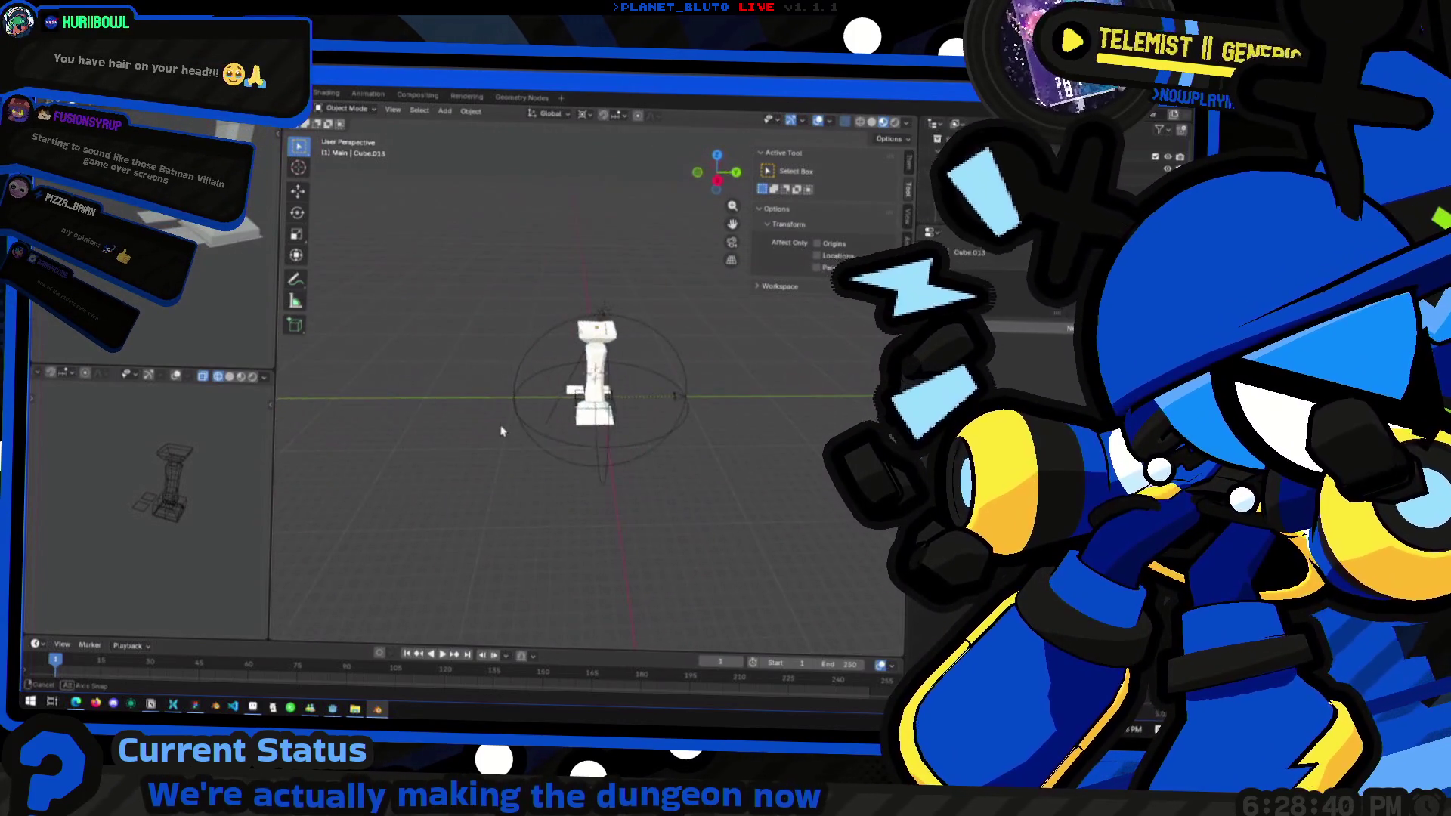
{"action": "scroll", "coordinate": [635, 432], "scroll_direction": "up", "scroll_amount": 3}
{"action": "middle_click_drag", "start_coordinate": [635, 432], "coordinate": [659, 452]}
{"action": "mouse_move", "coordinate": [610, 408]}
{"action": "middle_mouse_down"}
{"action": "mouse_move", "coordinate": [527, 446]}
{"action": "mouse_move", "coordinate": [544, 423]}
{"action": "middle_mouse_up"}
Add the top capital to the selection and delete both pieces
{"action": "key", "text": "Tab"}
{"action": "scroll", "coordinate": [601, 421], "scroll_direction": "up", "scroll_amount": 3}
{"action": "key", "text": "Tab"}
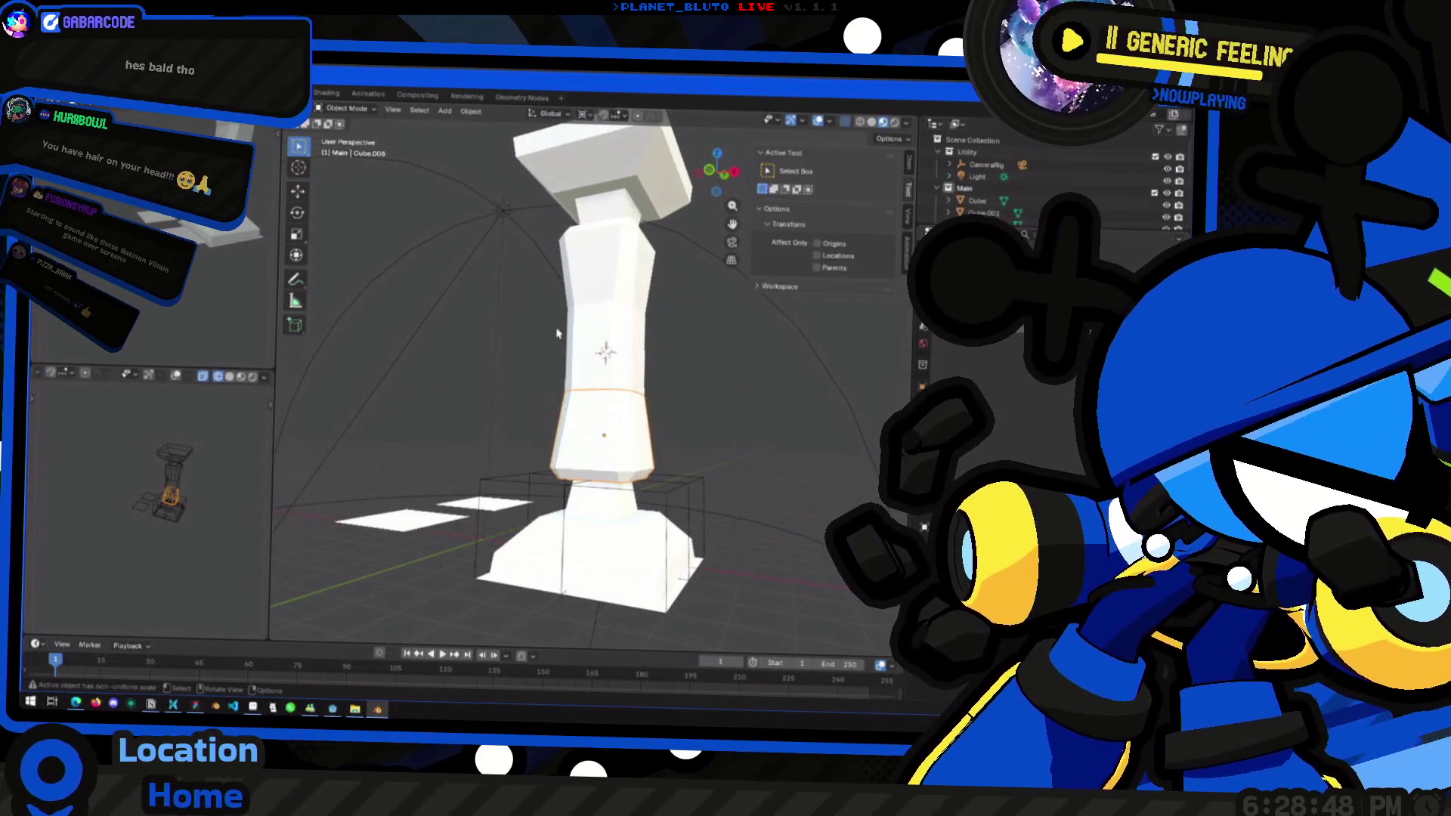
{"action": "scroll", "coordinate": [597, 393], "scroll_direction": "down", "scroll_amount": 4}
{"action": "left_click", "coordinate": [665, 436]}
{"action": "scroll", "coordinate": [589, 408], "scroll_direction": "up", "scroll_amount": 4}
{"action": "mouse_move", "coordinate": [665, 436]}
{"action": "middle_mouse_down"}
{"action": "mouse_move", "coordinate": [589, 408]}
{"action": "mouse_move", "coordinate": [563, 429]}
{"action": "middle_mouse_up"}
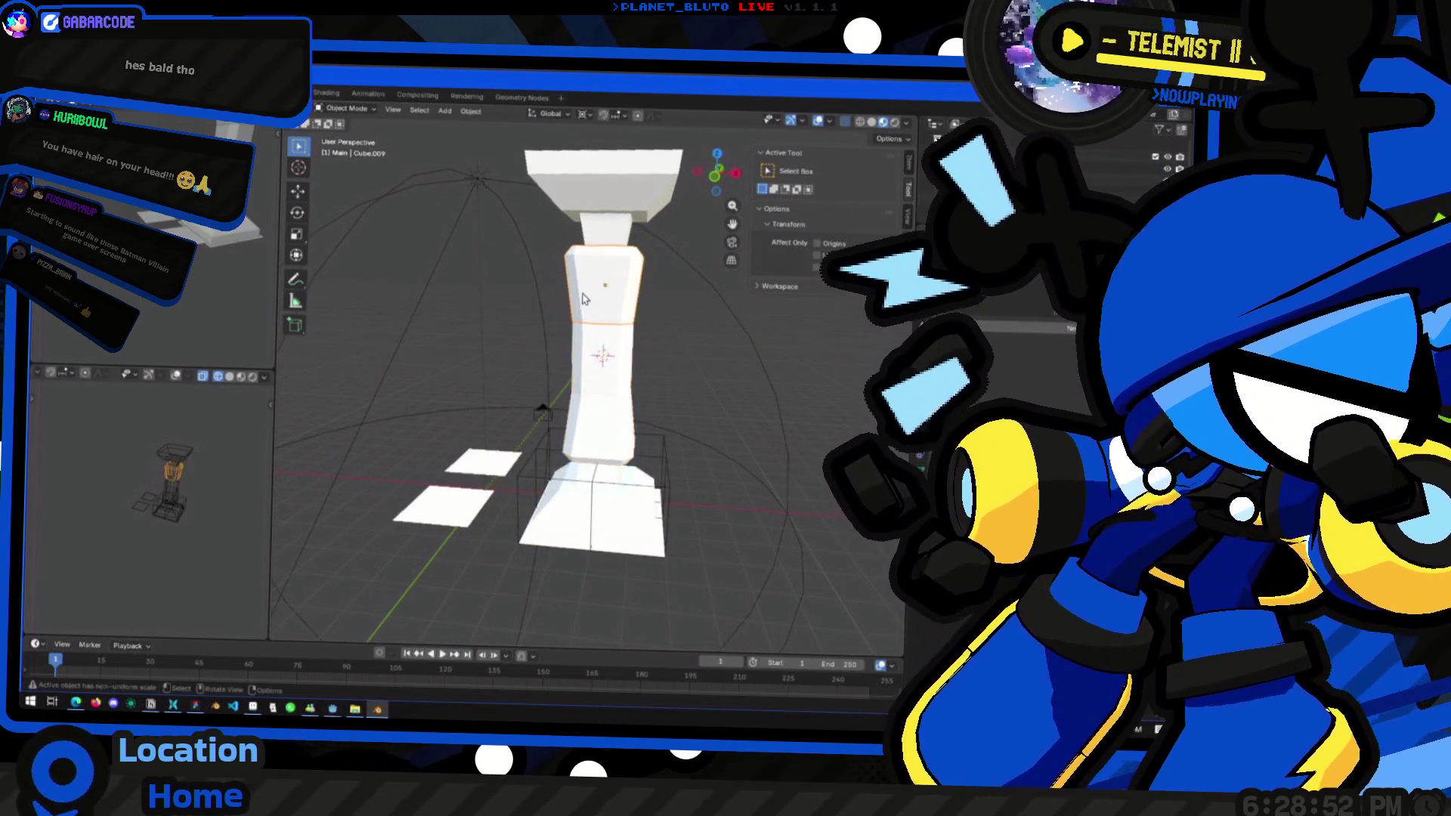
{"action": "middle_click_drag", "start_coordinate": [690, 369], "coordinate": [627, 226]}
{"action": "left_click", "coordinate": [615, 210], "text": "shift"}
{"action": "mouse_move", "coordinate": [633, 364]}
{"action": "middle_mouse_down"}
{"action": "mouse_move", "coordinate": [689, 379]}
{"action": "mouse_move", "coordinate": [650, 454]}
{"action": "mouse_move", "coordinate": [602, 495]}
{"action": "mouse_move", "coordinate": [573, 454]}
{"action": "mouse_move", "coordinate": [665, 303]}
{"action": "middle_mouse_up"}
{"action": "key", "text": "Delete"}
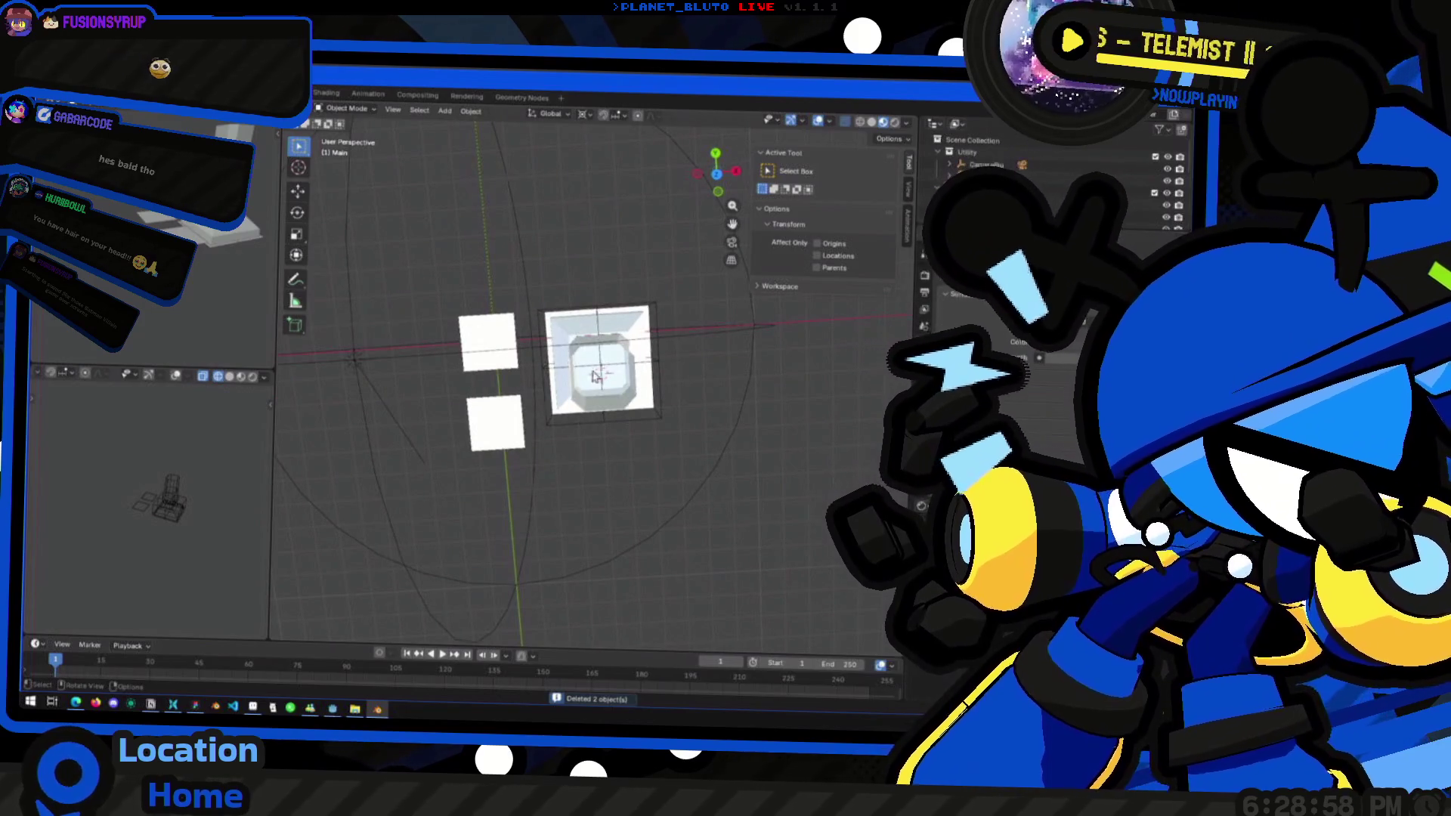
{"action": "mouse_move", "coordinate": [575, 368]}
{"action": "middle_mouse_down"}
{"action": "mouse_move", "coordinate": [589, 317]}
{"action": "mouse_move", "coordinate": [608, 332]}
{"action": "mouse_move", "coordinate": [612, 393]}
{"action": "mouse_move", "coordinate": [568, 415]}
{"action": "mouse_move", "coordinate": [588, 423]}
{"action": "middle_mouse_up"}
{"action": "left_click", "coordinate": [610, 357]}
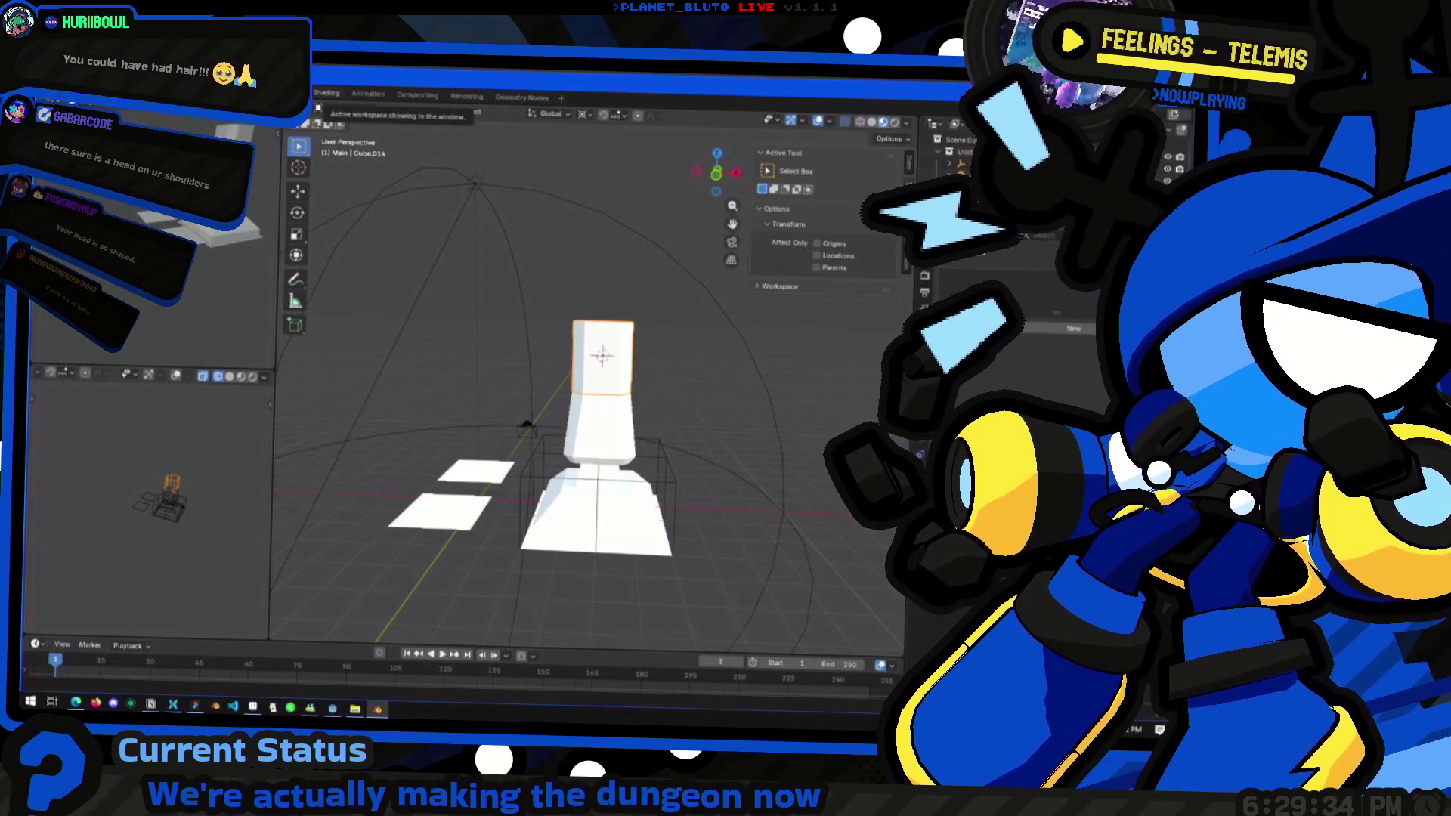
{"action": "mouse_move", "coordinate": [687, 321]}
{"action": "middle_mouse_down"}
{"action": "mouse_move", "coordinate": [565, 438]}
{"action": "mouse_move", "coordinate": [676, 429]}
{"action": "mouse_move", "coordinate": [742, 689]}
{"action": "middle_mouse_up"}
{"action": "middle_click_drag", "start_coordinate": [582, 393], "coordinate": [616, 408]}
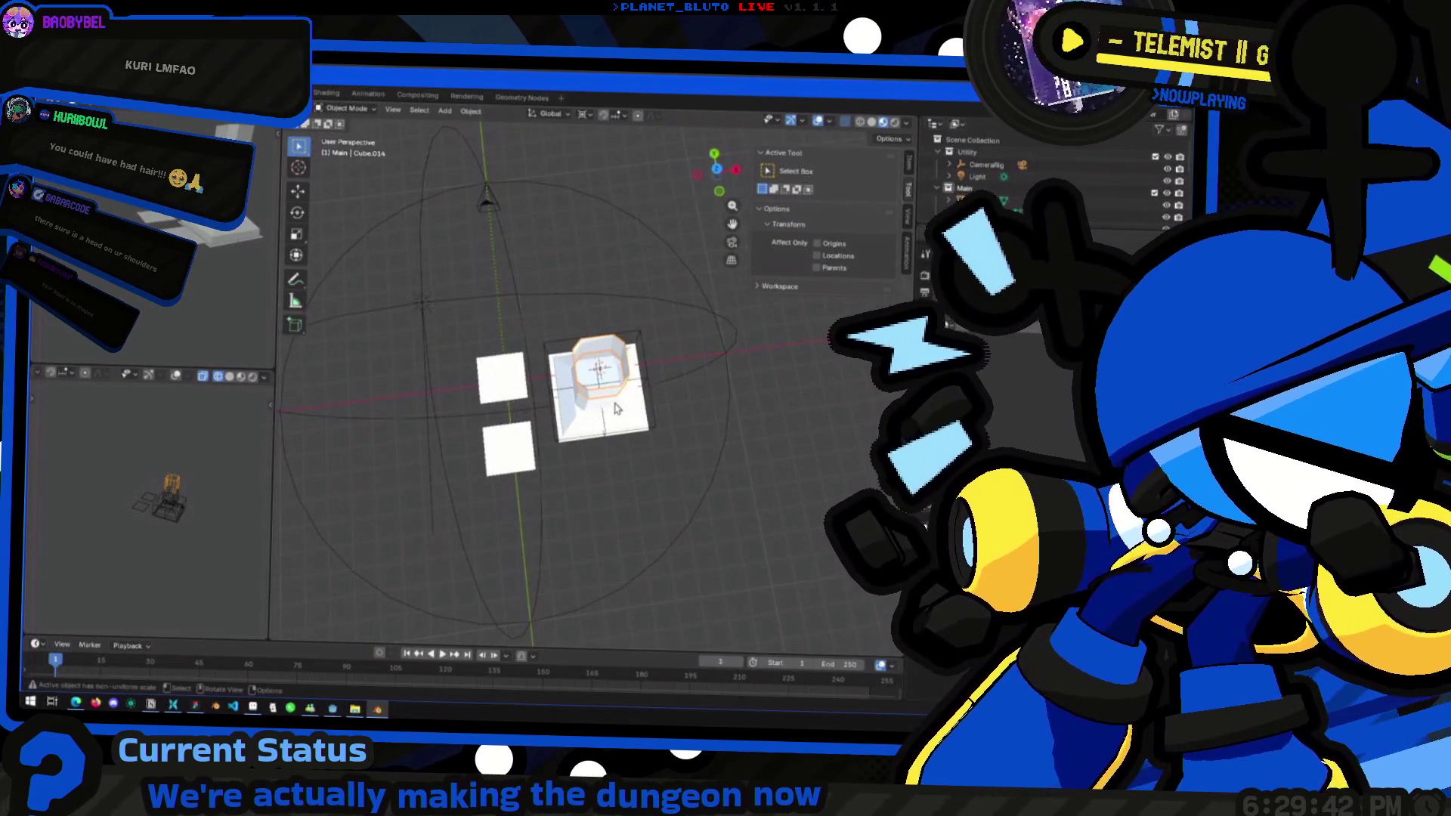
{"action": "left_click", "coordinate": [720, 175]}
{"action": "left_click_drag", "start_coordinate": [720, 175], "coordinate": [752, 236]}
{"action": "left_click", "coordinate": [716, 175]}
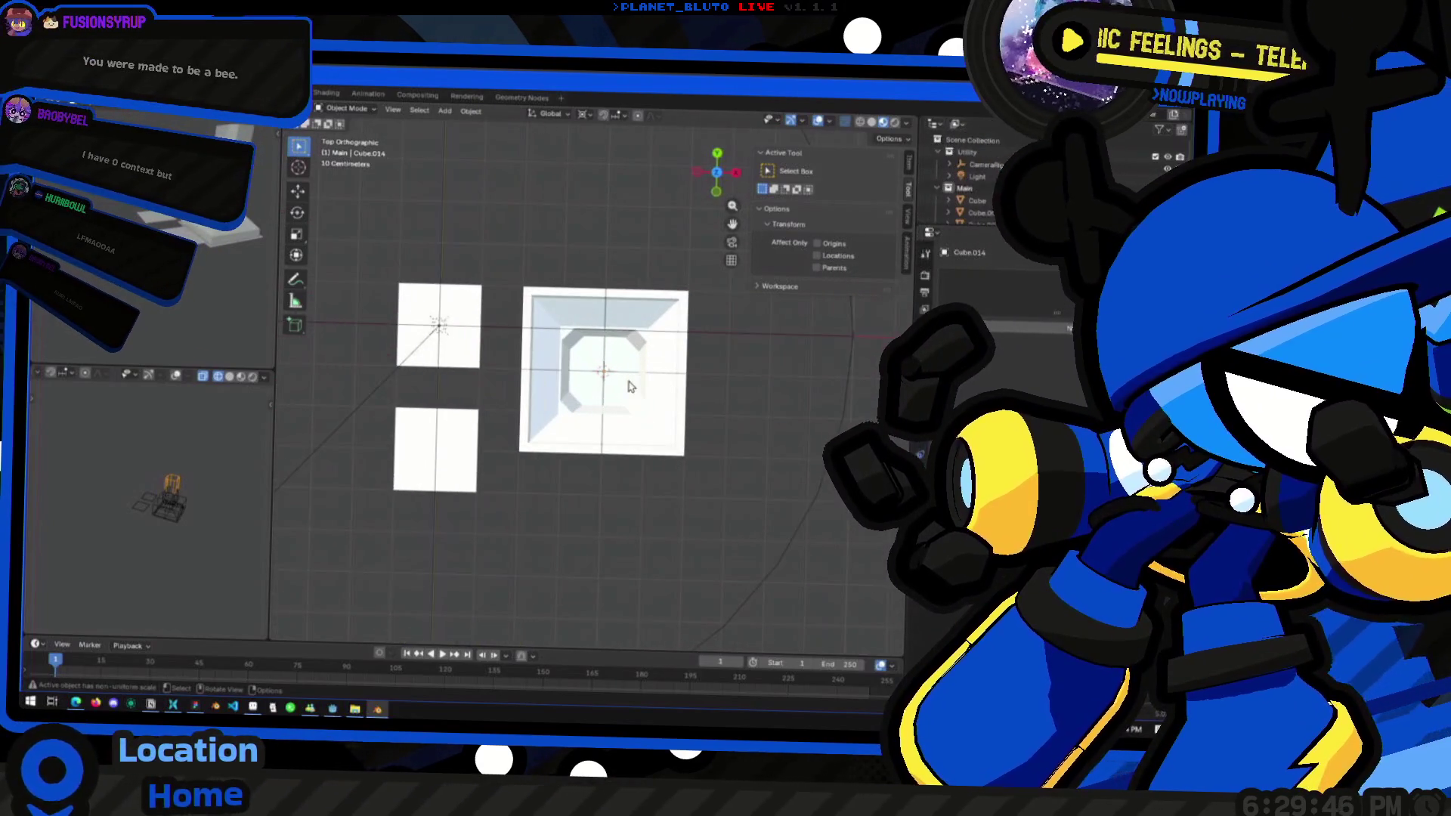
{"action": "scroll", "coordinate": [612, 404], "scroll_direction": "up", "scroll_amount": 3}
{"action": "scroll", "coordinate": [612, 402], "scroll_direction": "down", "scroll_amount": 4}
{"action": "middle_click_drag", "start_coordinate": [611, 400], "coordinate": [602, 391]}
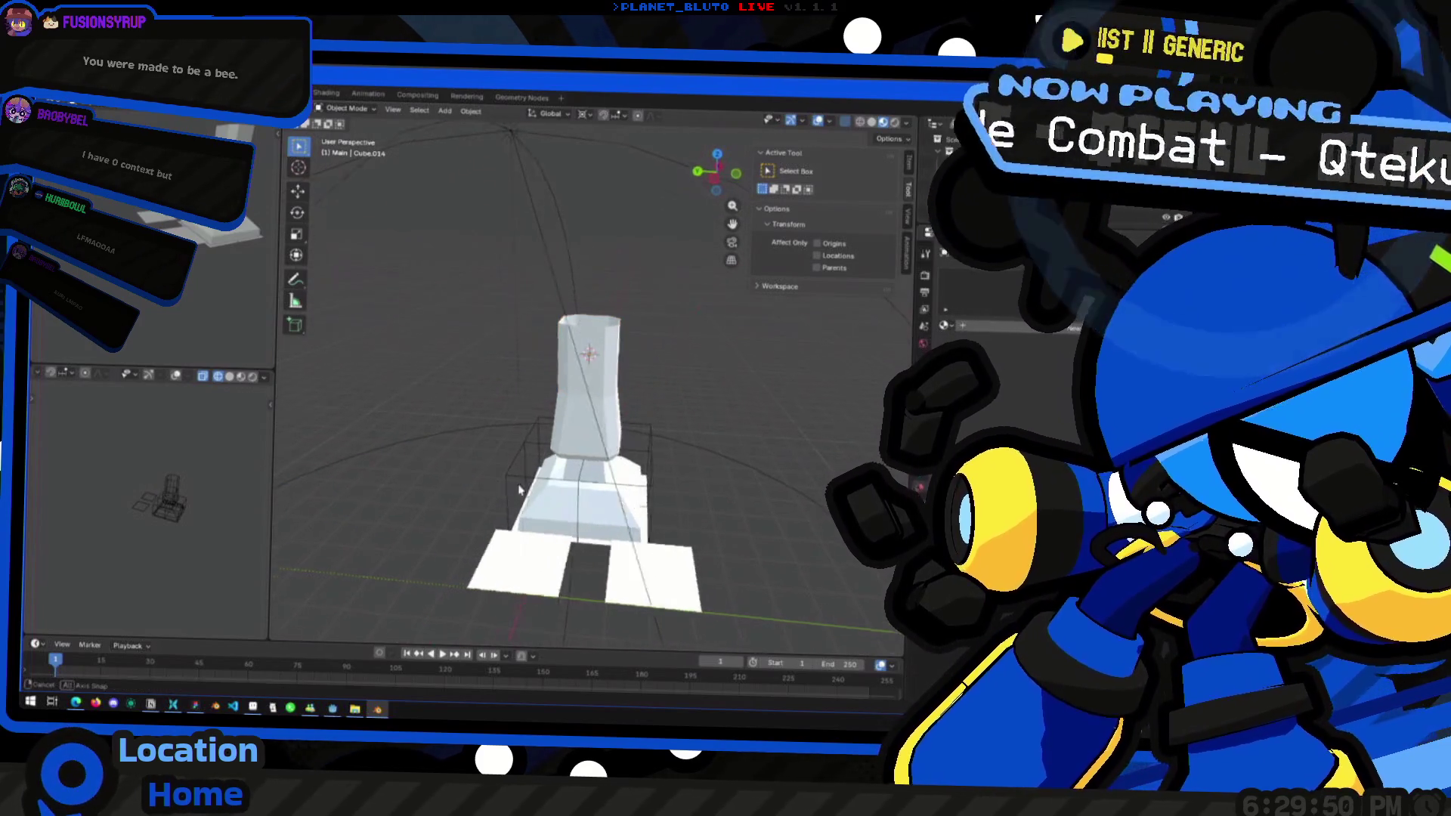
{"action": "middle_click_drag", "start_coordinate": [520, 490], "coordinate": [552, 472]}
{"action": "mouse_move", "coordinate": [567, 351]}
{"action": "middle_mouse_down"}
{"action": "mouse_move", "coordinate": [584, 499]}
{"action": "mouse_move", "coordinate": [554, 482]}
{"action": "mouse_move", "coordinate": [542, 506]}
{"action": "middle_mouse_up"}
{"action": "left_click", "coordinate": [572, 436]}
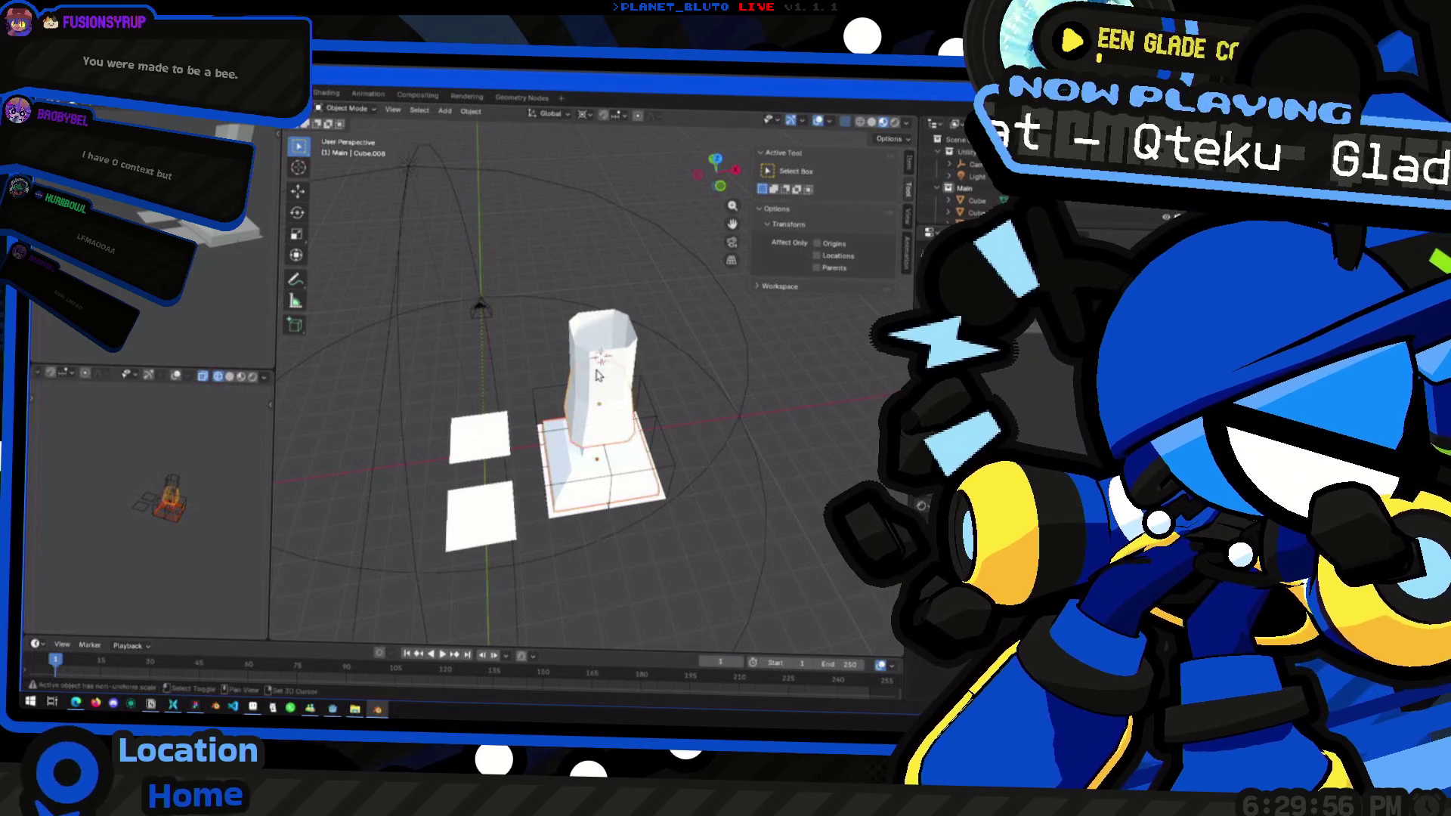
{"action": "mouse_move", "coordinate": [572, 436]}
{"action": "middle_mouse_down"}
{"action": "mouse_move", "coordinate": [533, 408]}
{"action": "mouse_move", "coordinate": [528, 420]}
{"action": "mouse_move", "coordinate": [625, 499]}
{"action": "mouse_move", "coordinate": [606, 455]}
{"action": "mouse_move", "coordinate": [619, 411]}
{"action": "middle_mouse_up"}
{"action": "left_click", "coordinate": [716, 162]}
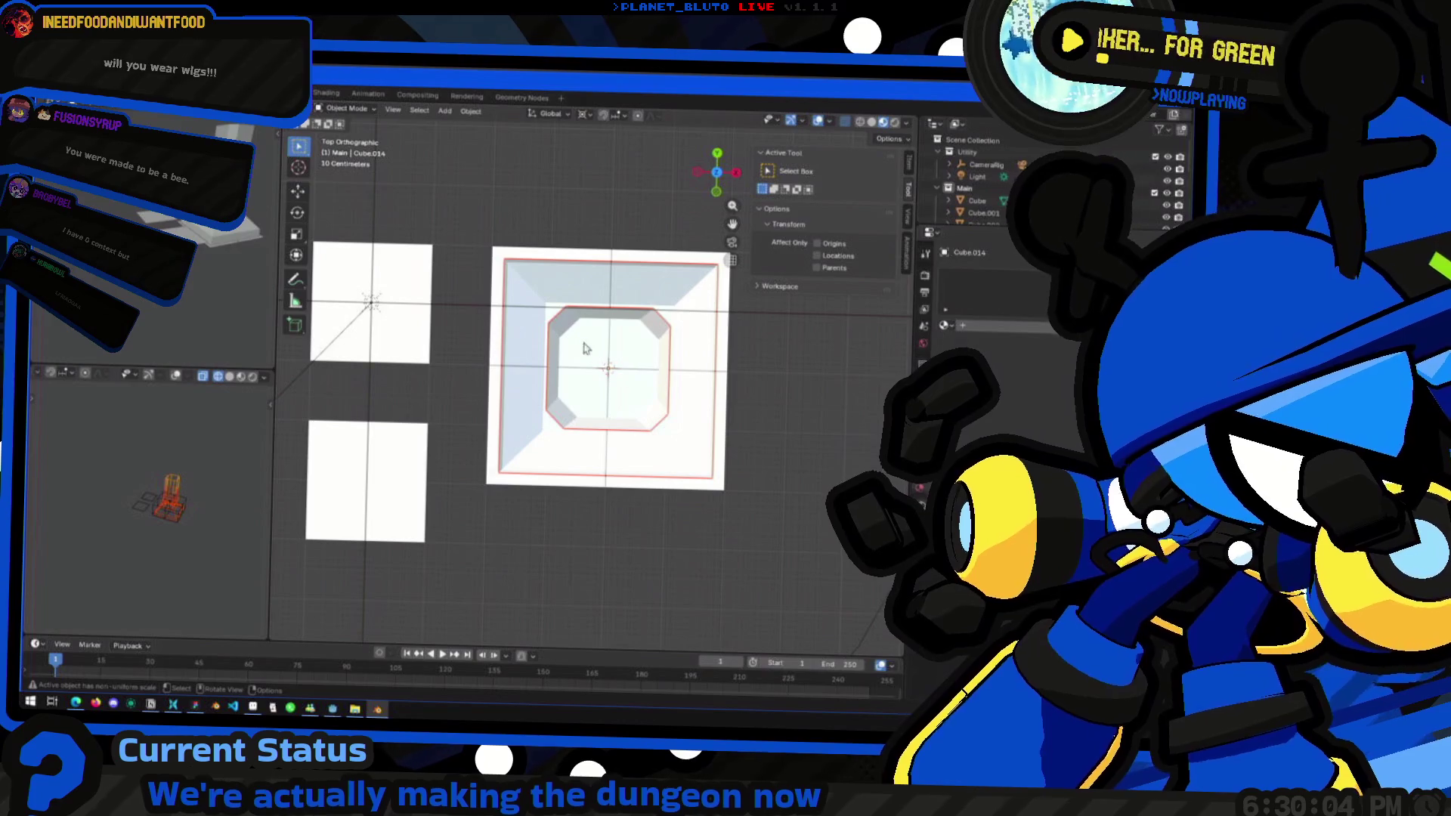
{"action": "left_click", "coordinate": [559, 248]}
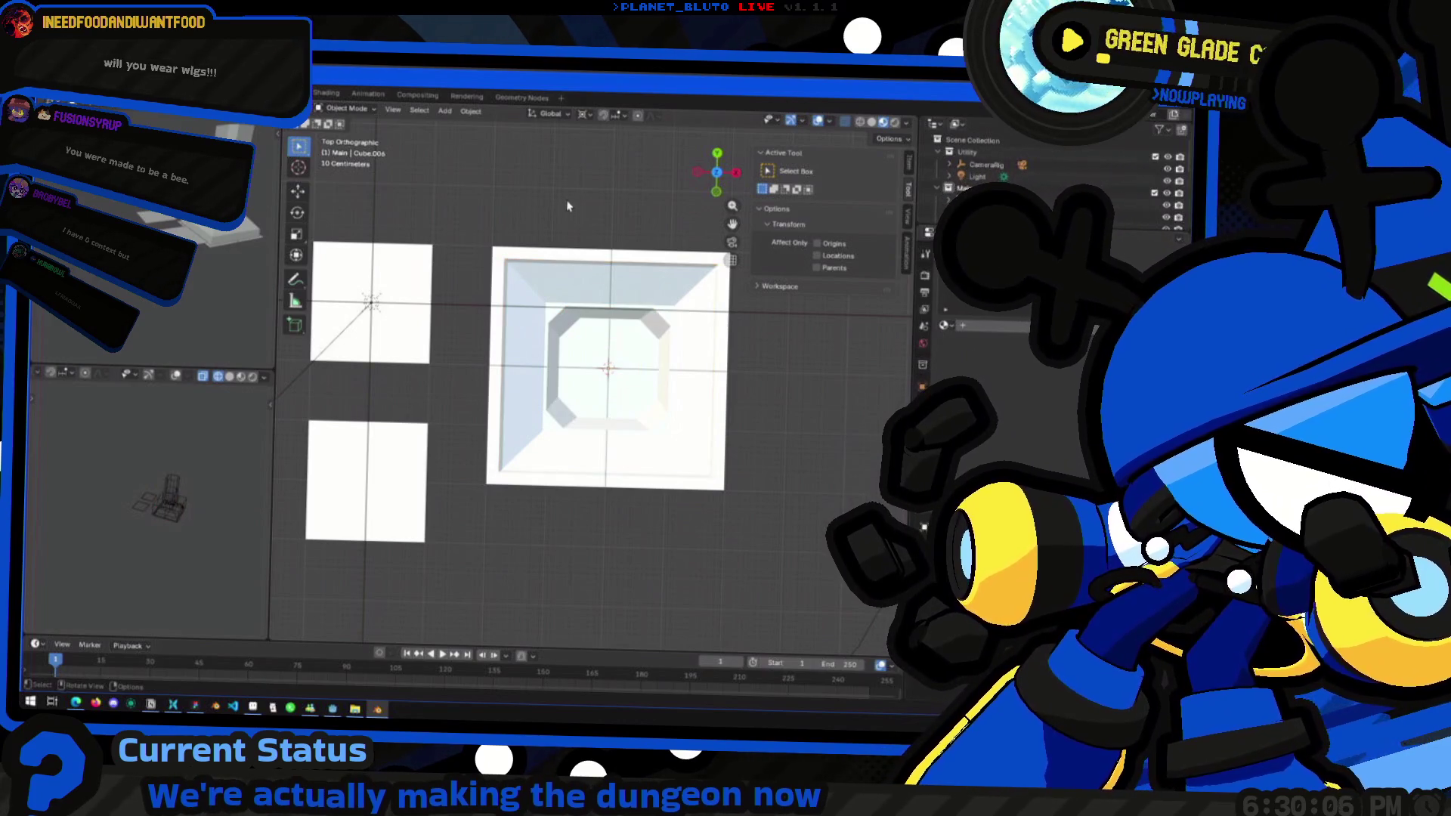
{"action": "middle_click_drag", "start_coordinate": [628, 462], "coordinate": [575, 346]}
{"action": "left_click", "coordinate": [631, 420]}
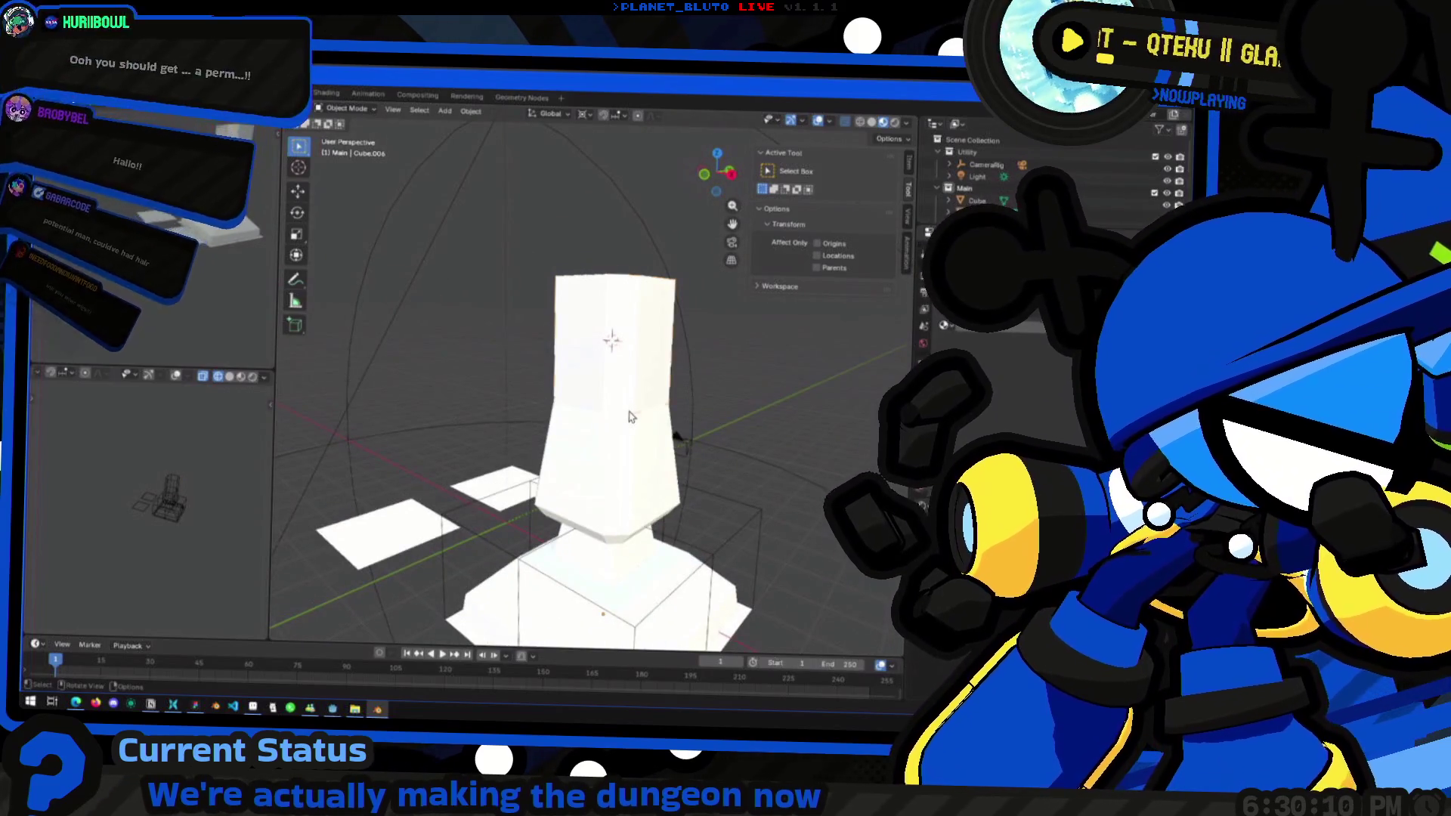
{"action": "left_click", "coordinate": [611, 357]}
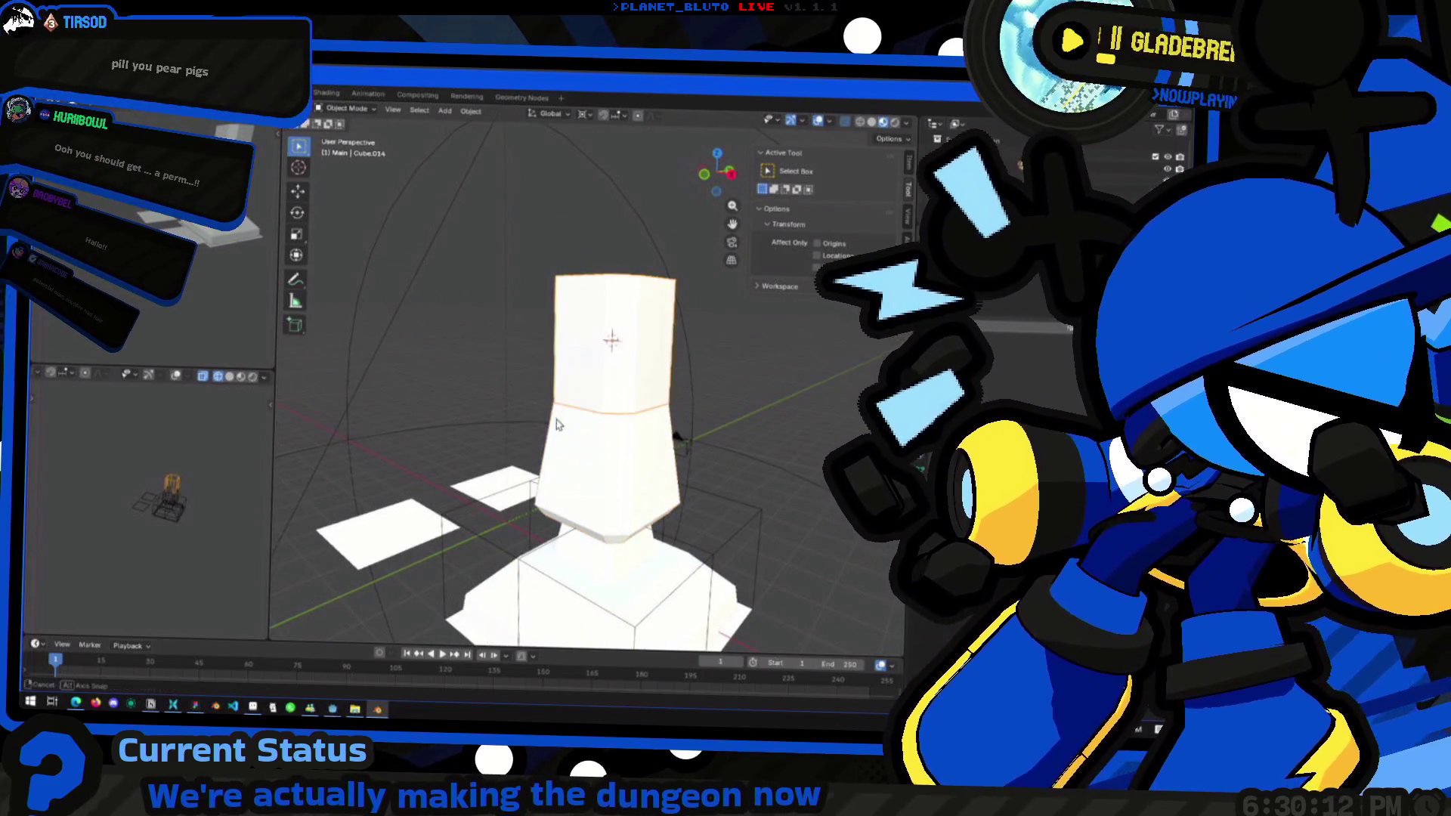
{"action": "middle_click_drag", "start_coordinate": [611, 357], "coordinate": [590, 429]}
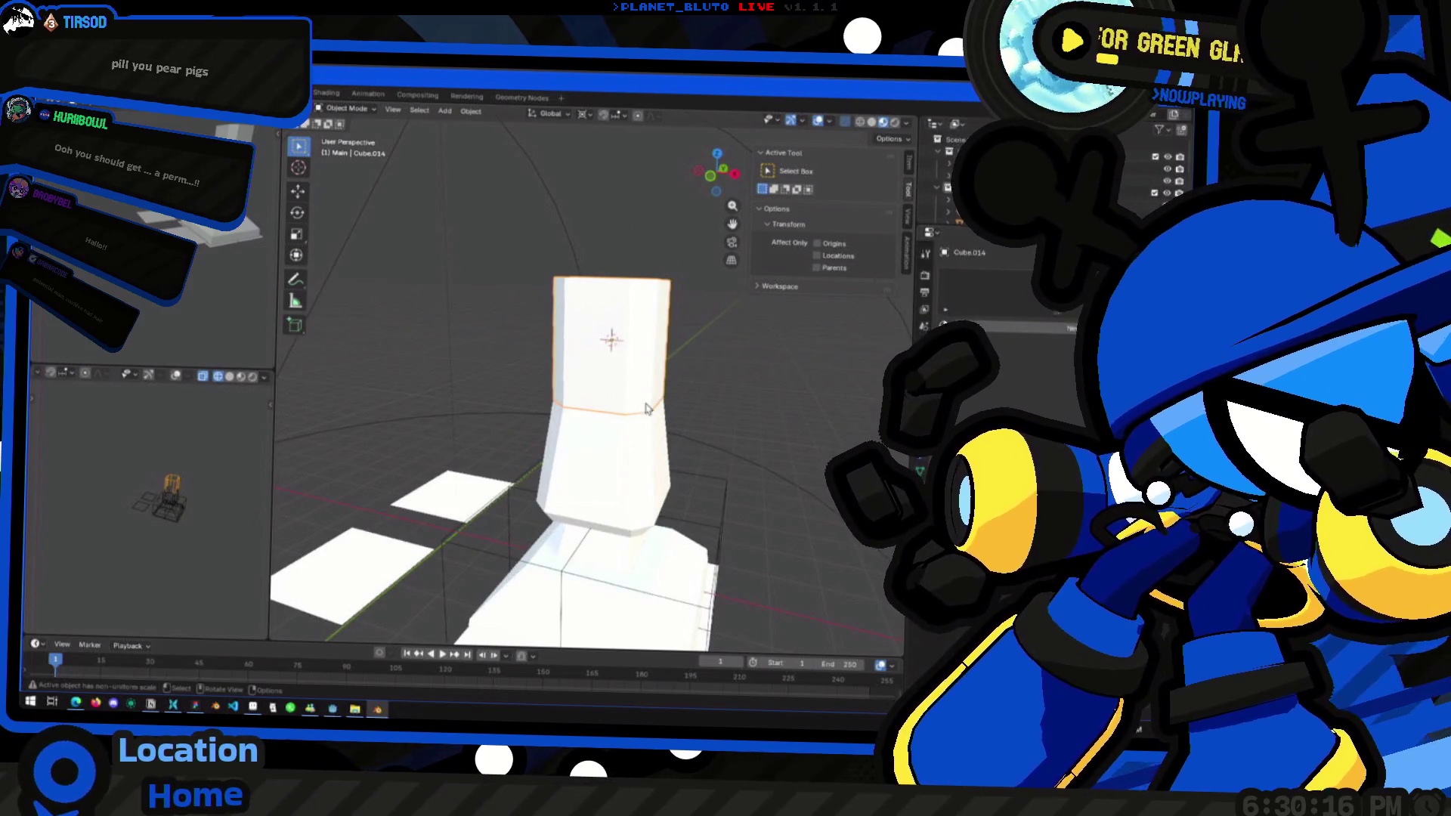
{"action": "mouse_move", "coordinate": [731, 514]}
{"action": "middle_mouse_down"}
{"action": "mouse_move", "coordinate": [639, 487]}
{"action": "mouse_move", "coordinate": [650, 474]}
{"action": "mouse_move", "coordinate": [580, 476]}
{"action": "mouse_move", "coordinate": [623, 475]}
{"action": "mouse_move", "coordinate": [710, 205]}
{"action": "middle_mouse_up"}
{"action": "left_click", "coordinate": [557, 479]}
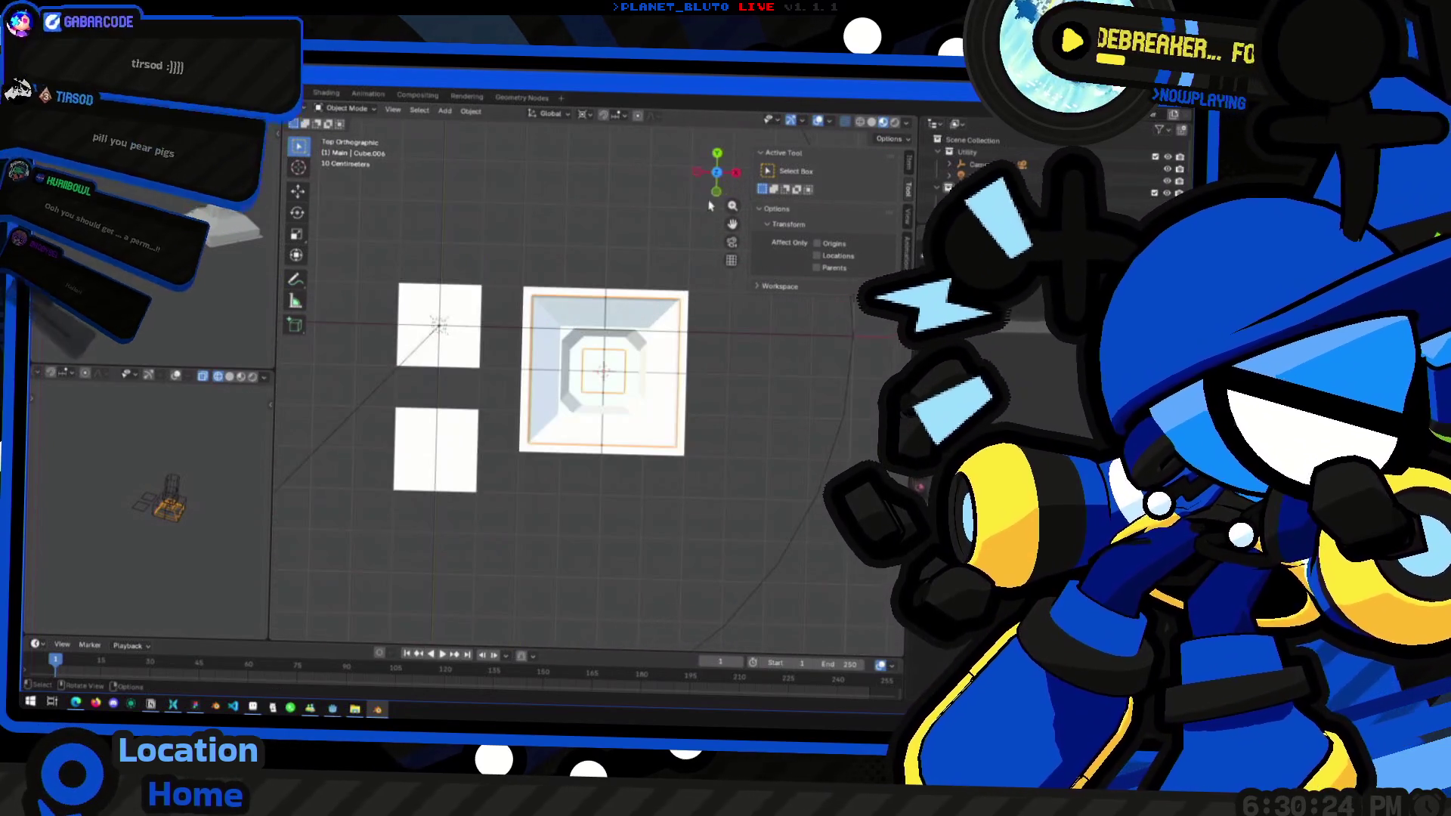
Select the pillar block Cube.007 and adjust its base faces in Edit Mode
{"action": "middle_click_drag", "start_coordinate": [547, 362], "coordinate": [553, 465]}
{"action": "left_click", "coordinate": [552, 457]}
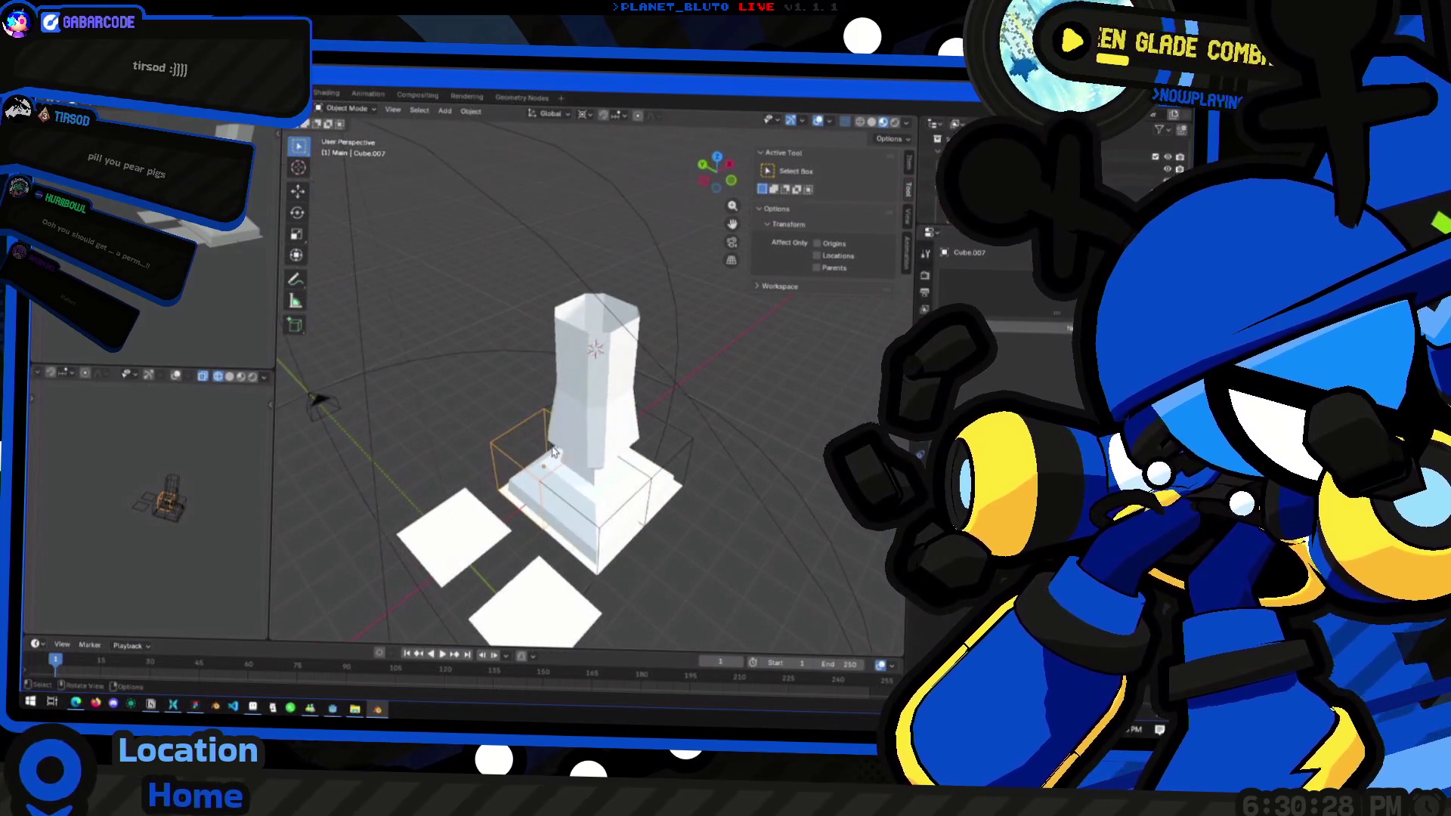
{"action": "key", "text": "Tab"}
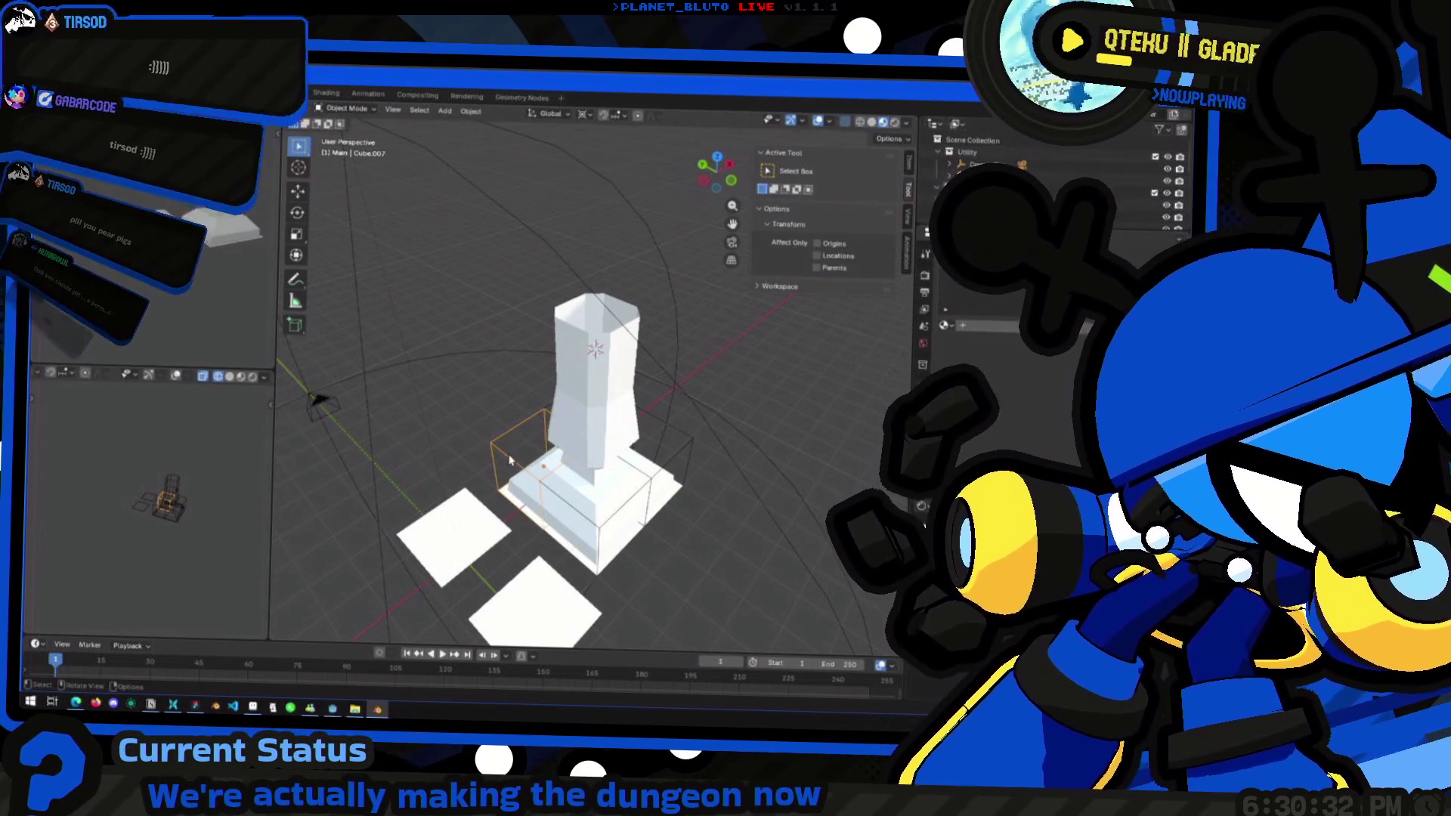
{"action": "middle_click_drag", "start_coordinate": [519, 459], "coordinate": [535, 434]}
{"action": "left_click", "coordinate": [521, 484]}
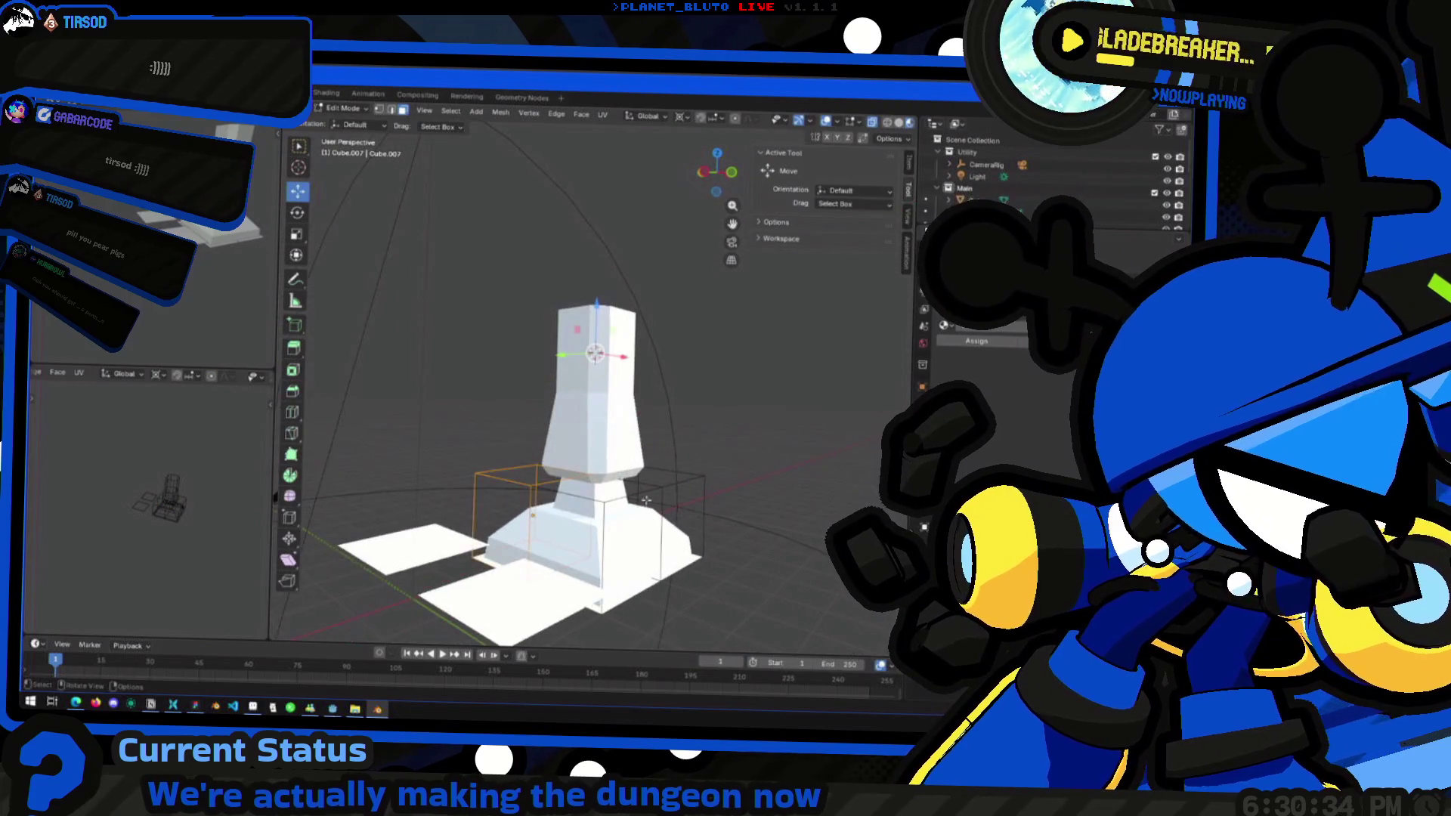
{"action": "left_click", "coordinate": [533, 461]}
{"action": "middle_click_drag", "start_coordinate": [650, 318], "coordinate": [665, 304]}
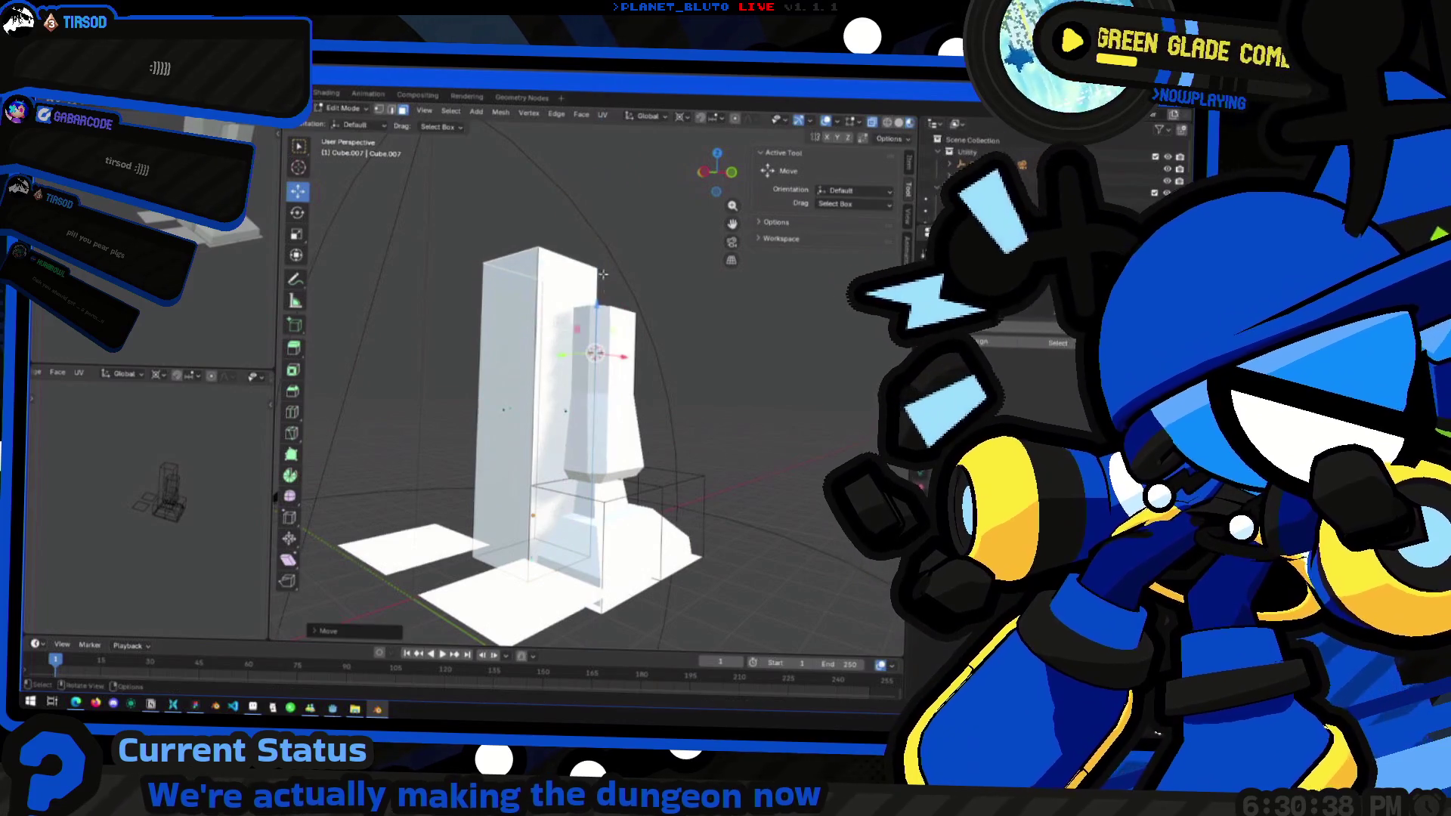
{"action": "scroll", "coordinate": [665, 304], "scroll_direction": "down", "scroll_amount": 3}
{"action": "key", "text": "Tab"}
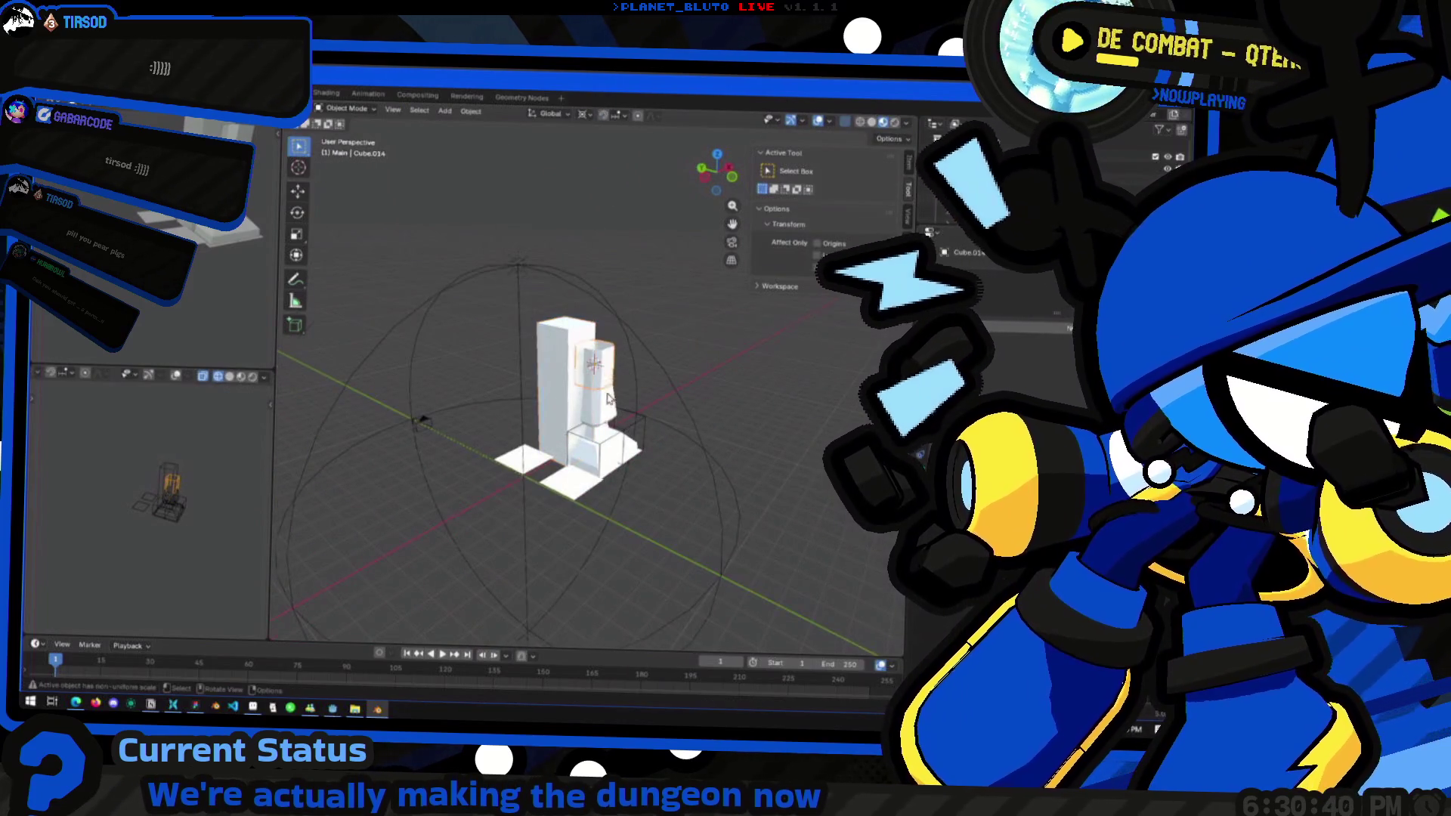
Frame the upper block Cube.008, then leave only the base block selected
{"action": "left_click", "coordinate": [609, 368]}
{"action": "key", "text": "KP_Decimal"}
{"action": "left_click", "coordinate": [593, 552], "text": "shift"}
{"action": "middle_click_drag", "start_coordinate": [593, 552], "coordinate": [562, 434]}
{"action": "left_click", "coordinate": [578, 531]}
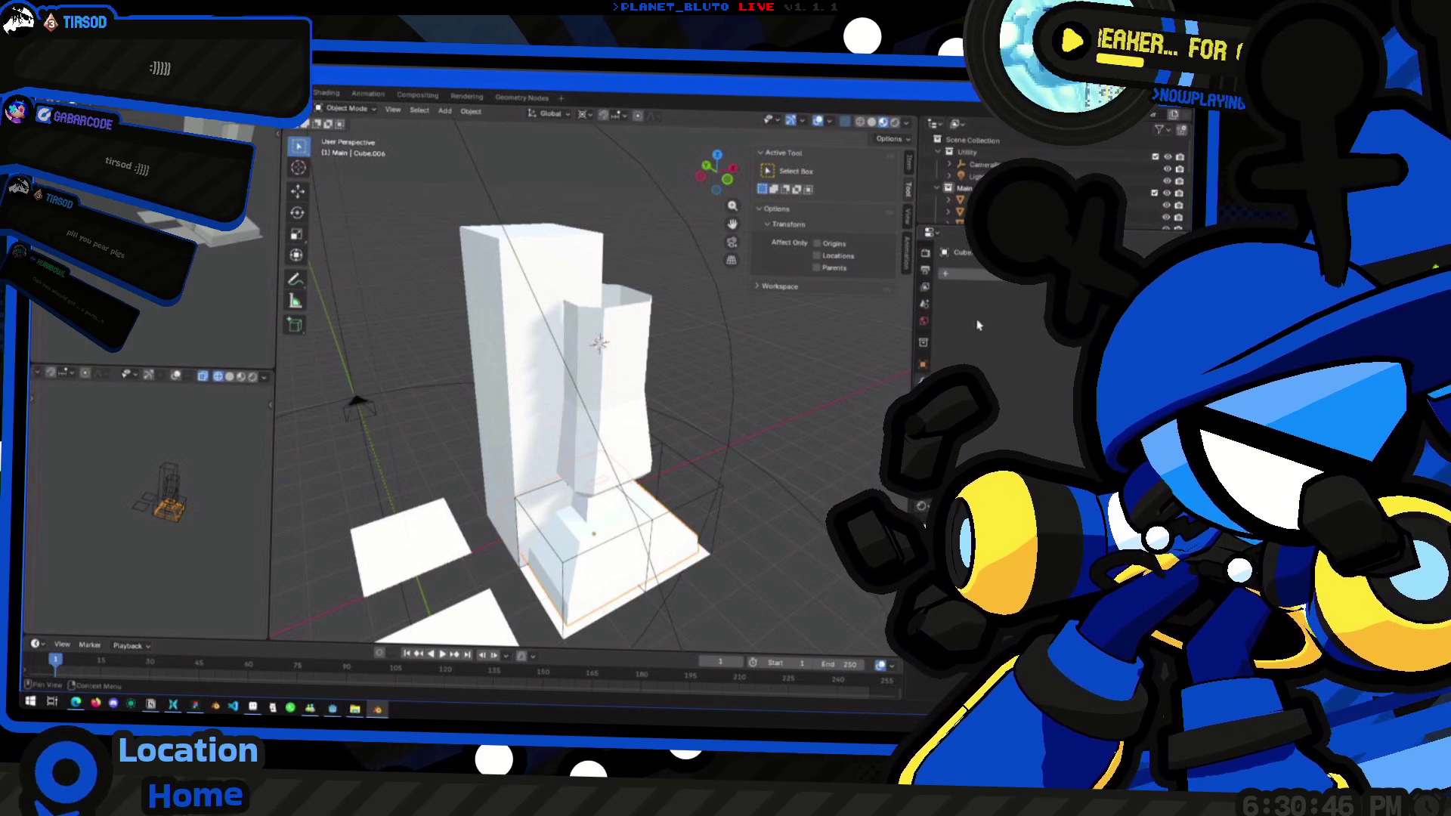
{"action": "mouse_move", "coordinate": [928, 303]}
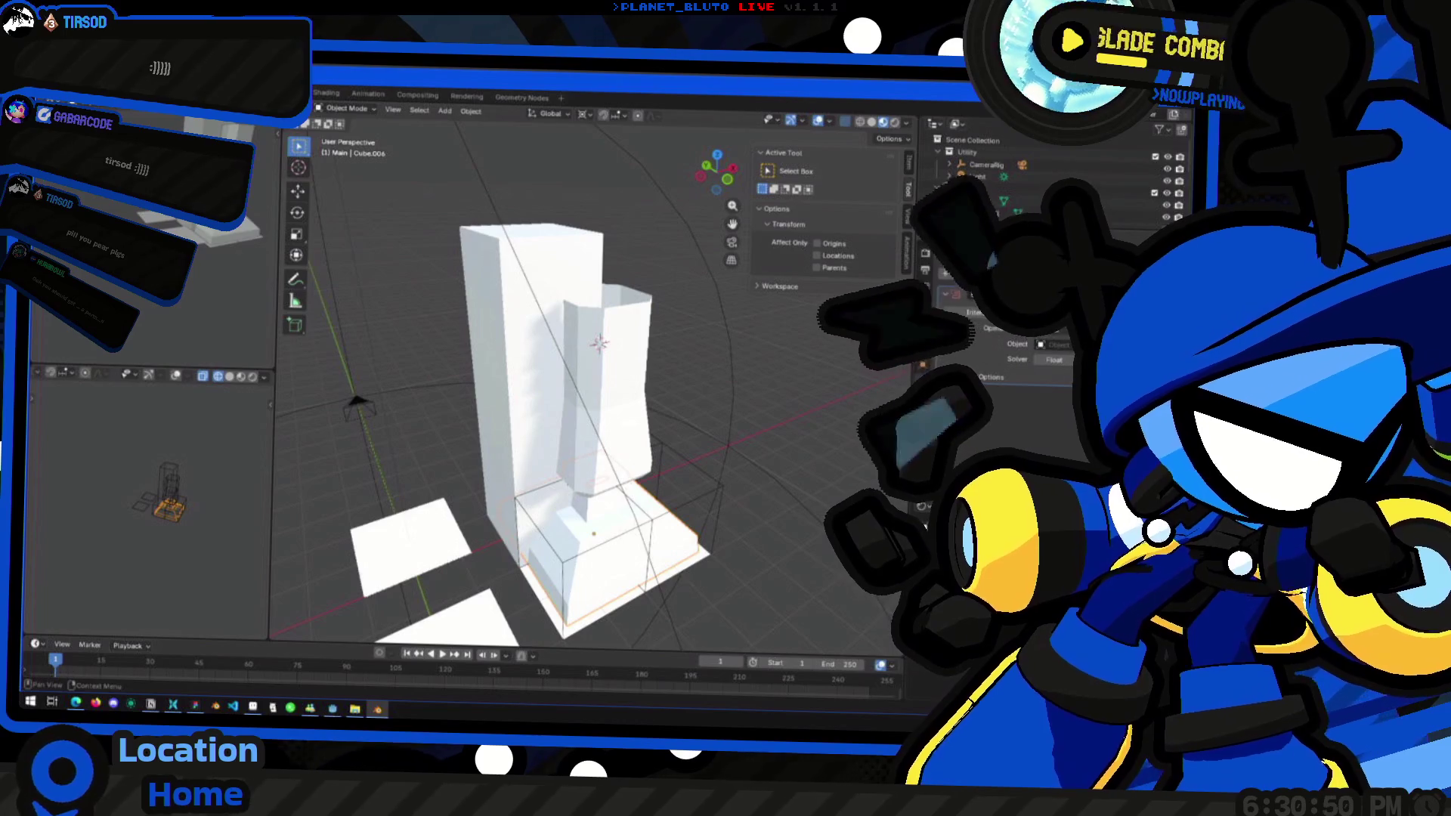
Pick Cube.007 as the Boolean object and set the operation to Intersect
{"action": "left_click", "coordinate": [1059, 347]}
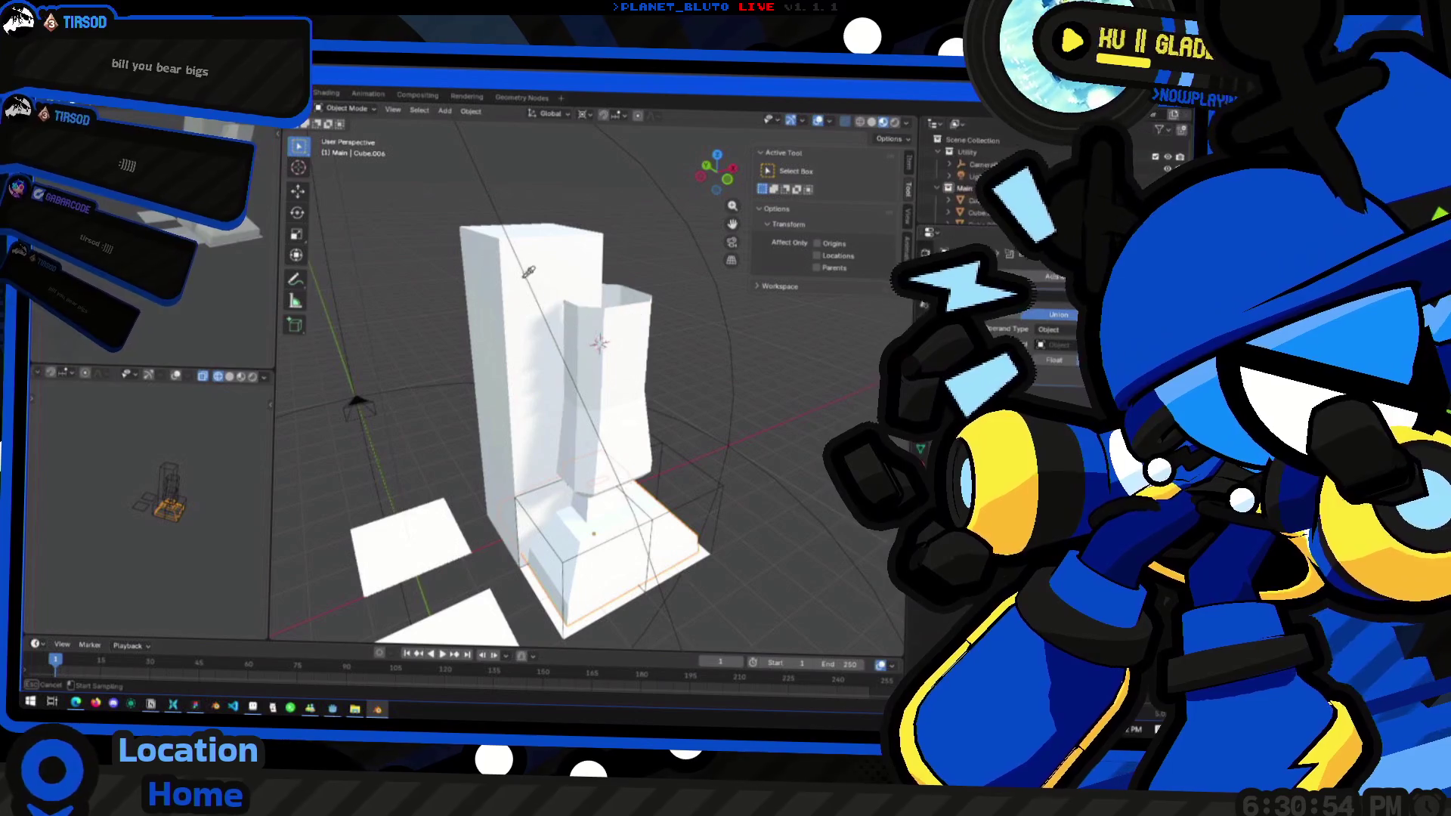
{"action": "key", "text": "e"}
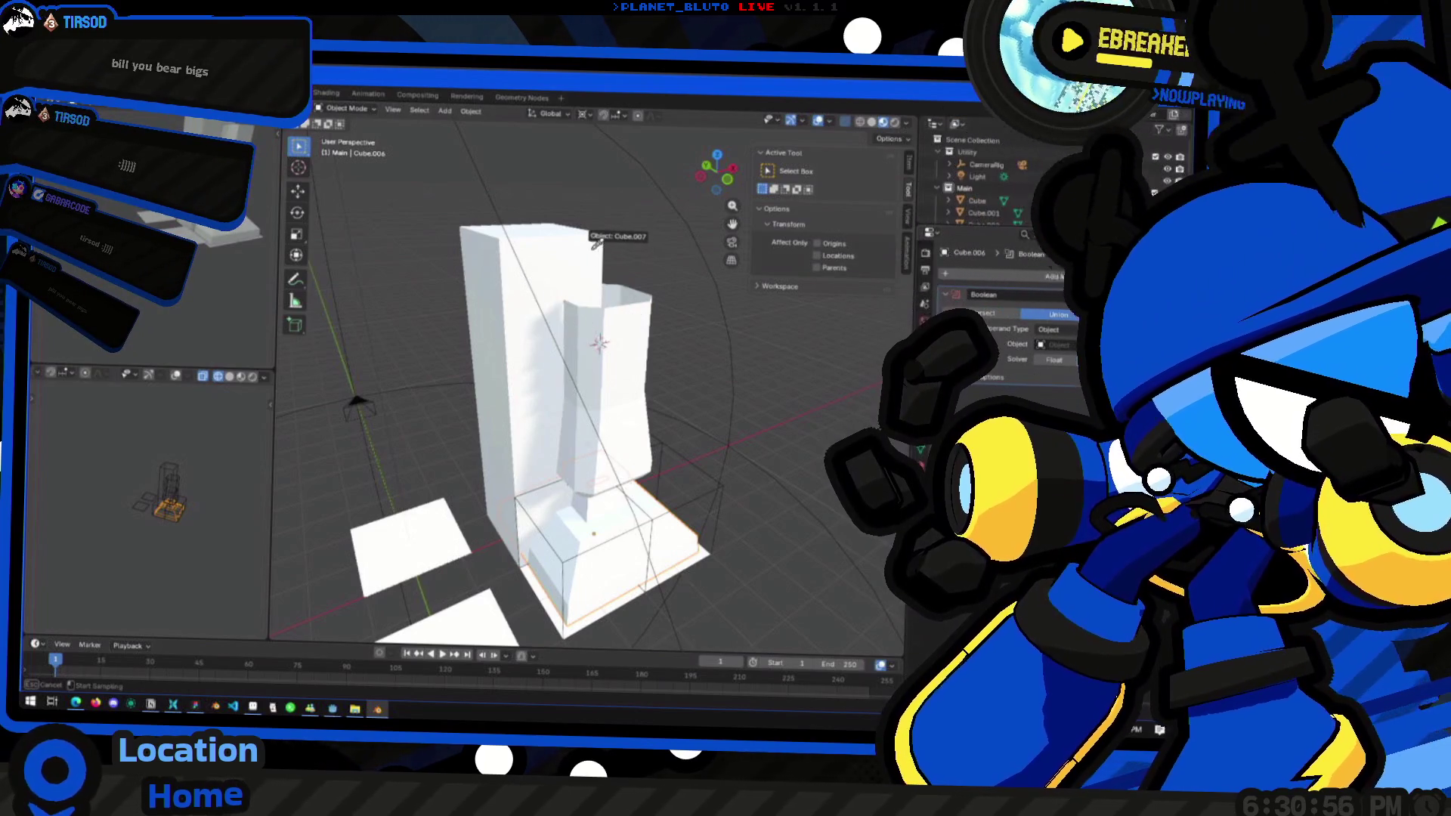
{"action": "left_click", "coordinate": [596, 242]}
{"action": "mouse_move", "coordinate": [737, 444]}
{"action": "middle_mouse_down"}
{"action": "mouse_move", "coordinate": [699, 405]}
{"action": "mouse_move", "coordinate": [664, 411]}
{"action": "mouse_move", "coordinate": [756, 401]}
{"action": "middle_mouse_up"}
{"action": "left_click", "coordinate": [988, 316]}
{"action": "middle_click_drag", "start_coordinate": [574, 340], "coordinate": [516, 332]}
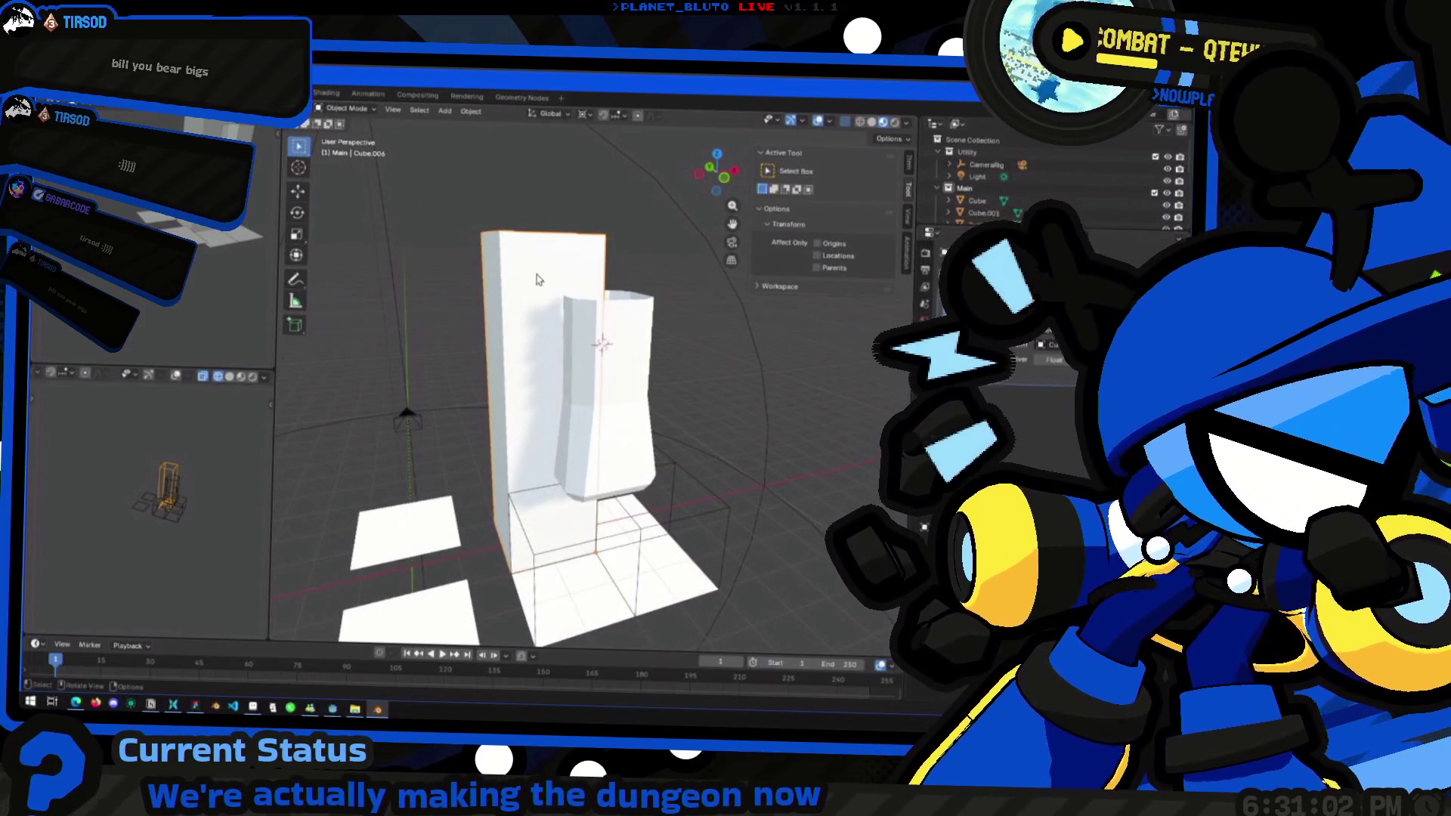
Select the tall box and pillar together, briefly editing both meshes
{"action": "left_click", "coordinate": [1170, 197]}
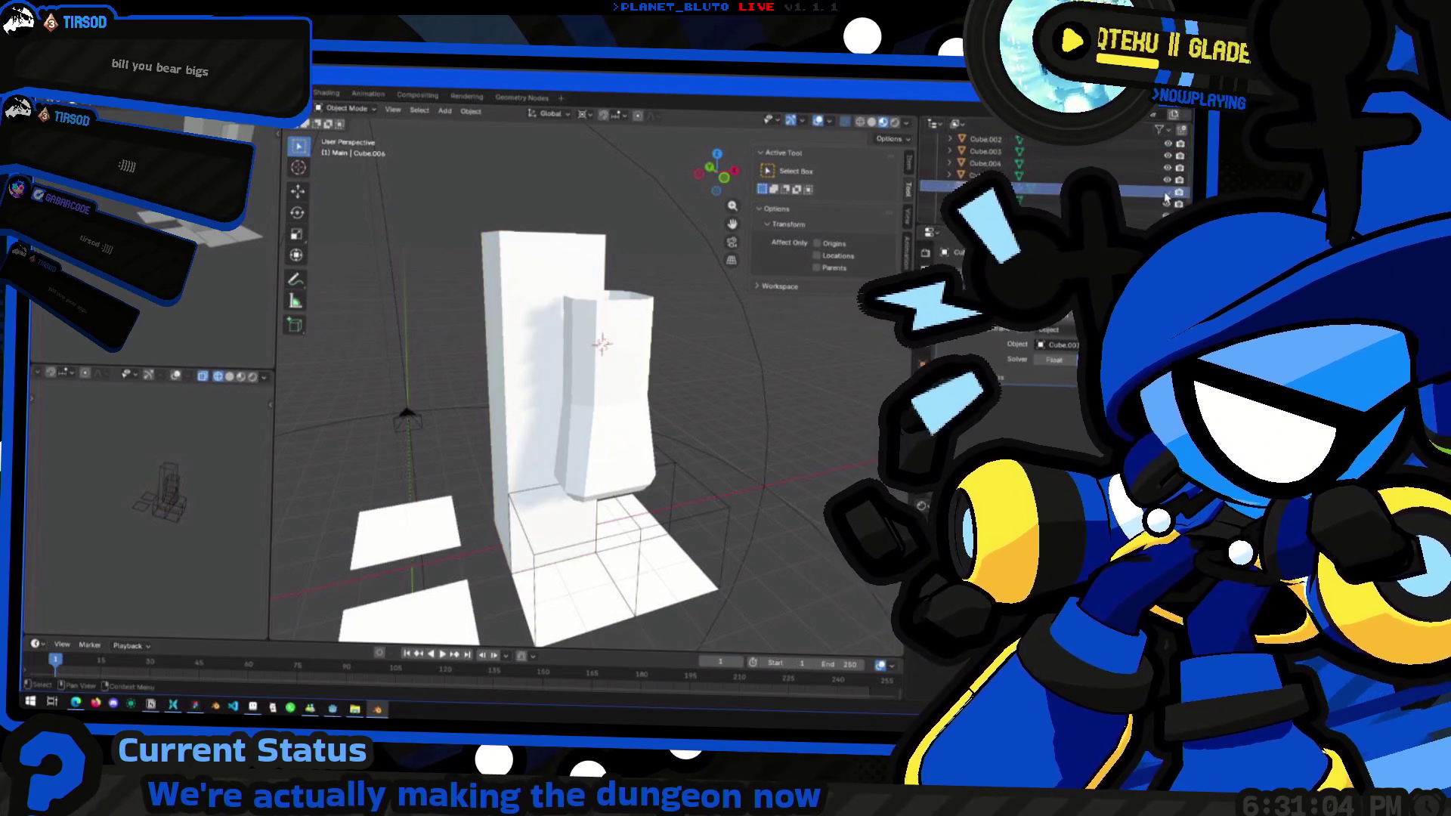
{"action": "key", "text": "Tab"}
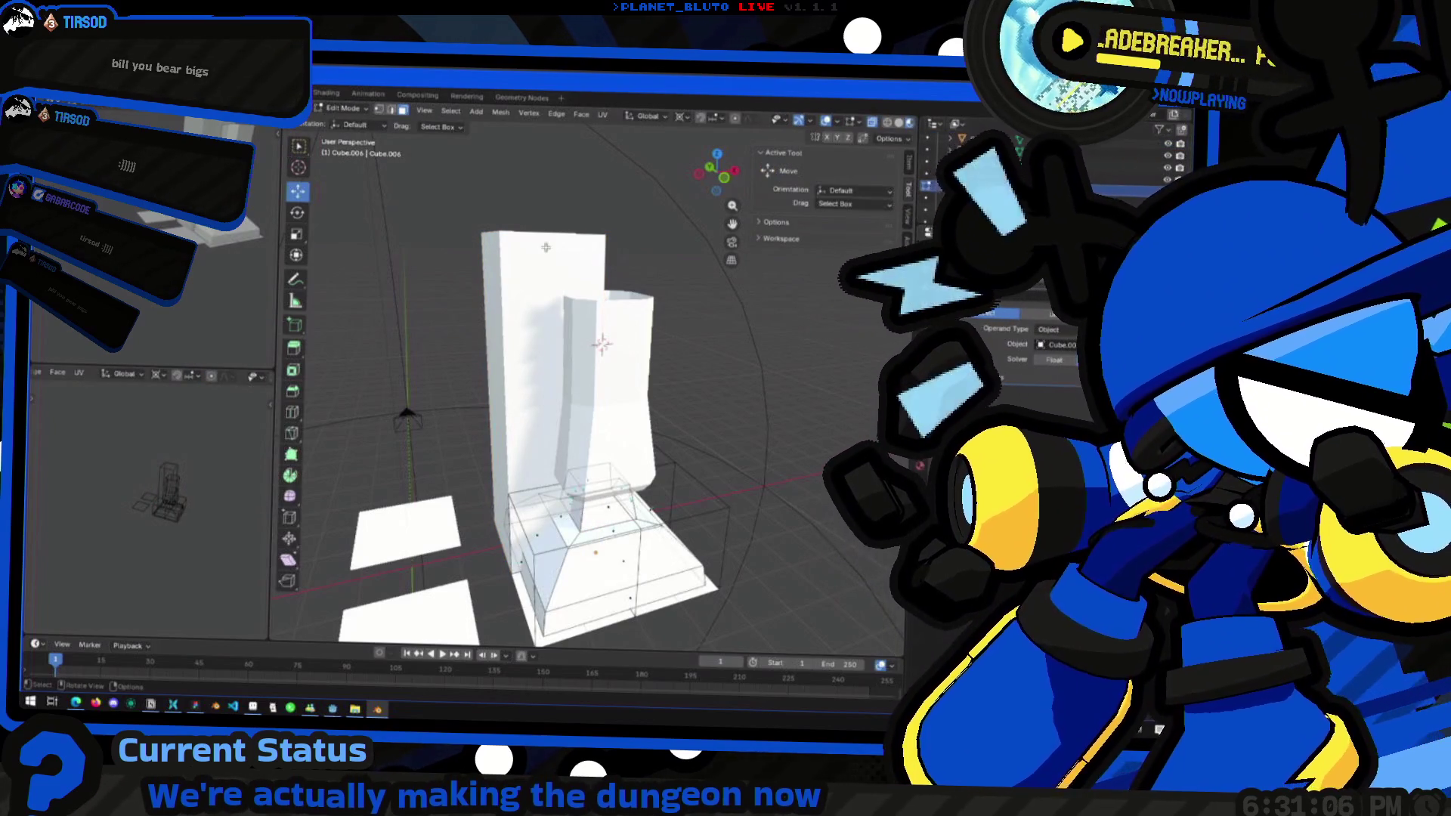
{"action": "key", "text": "Tab"}
{"action": "key", "text": "alt+a"}
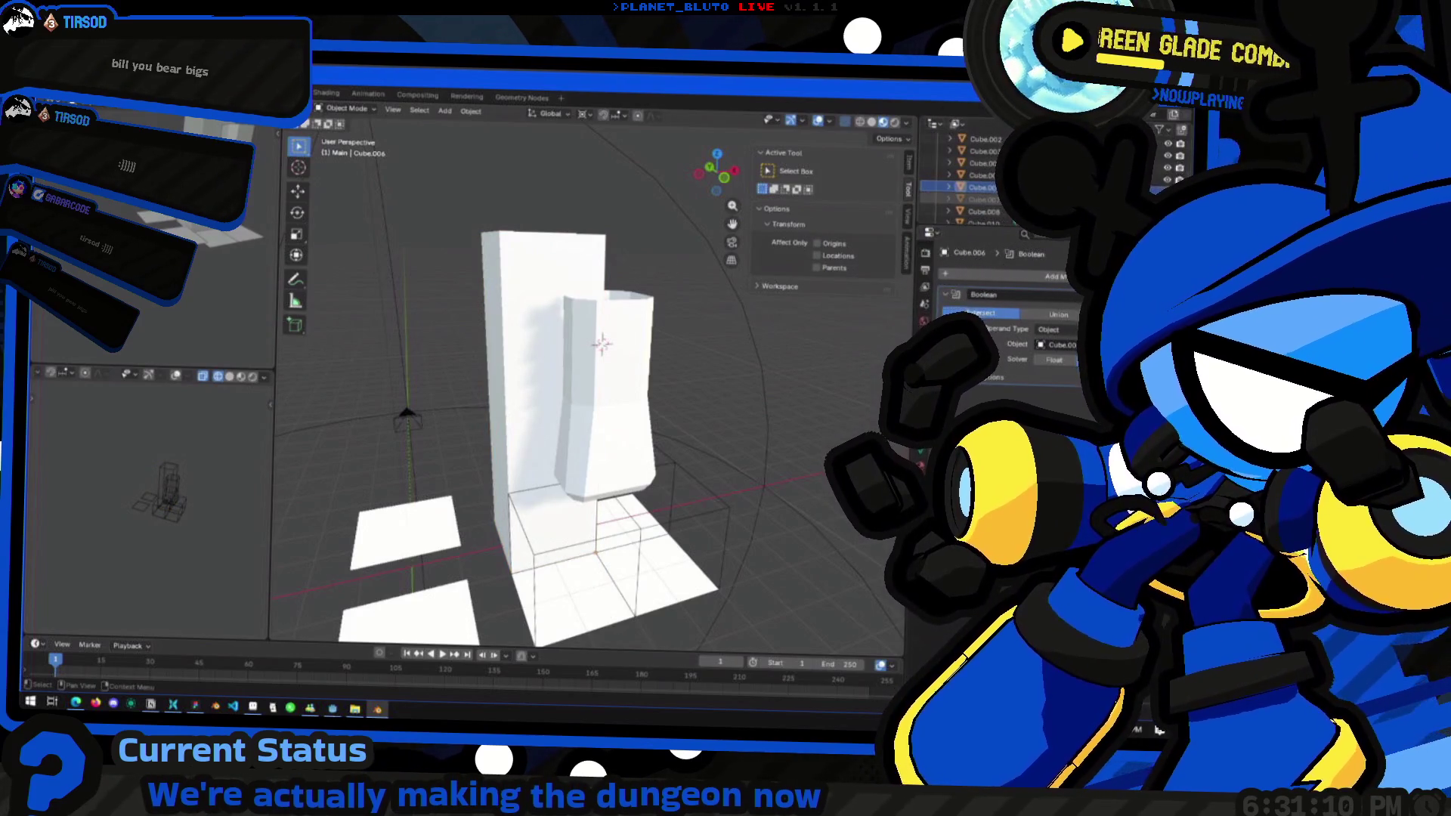
{"action": "left_click", "coordinate": [541, 297]}
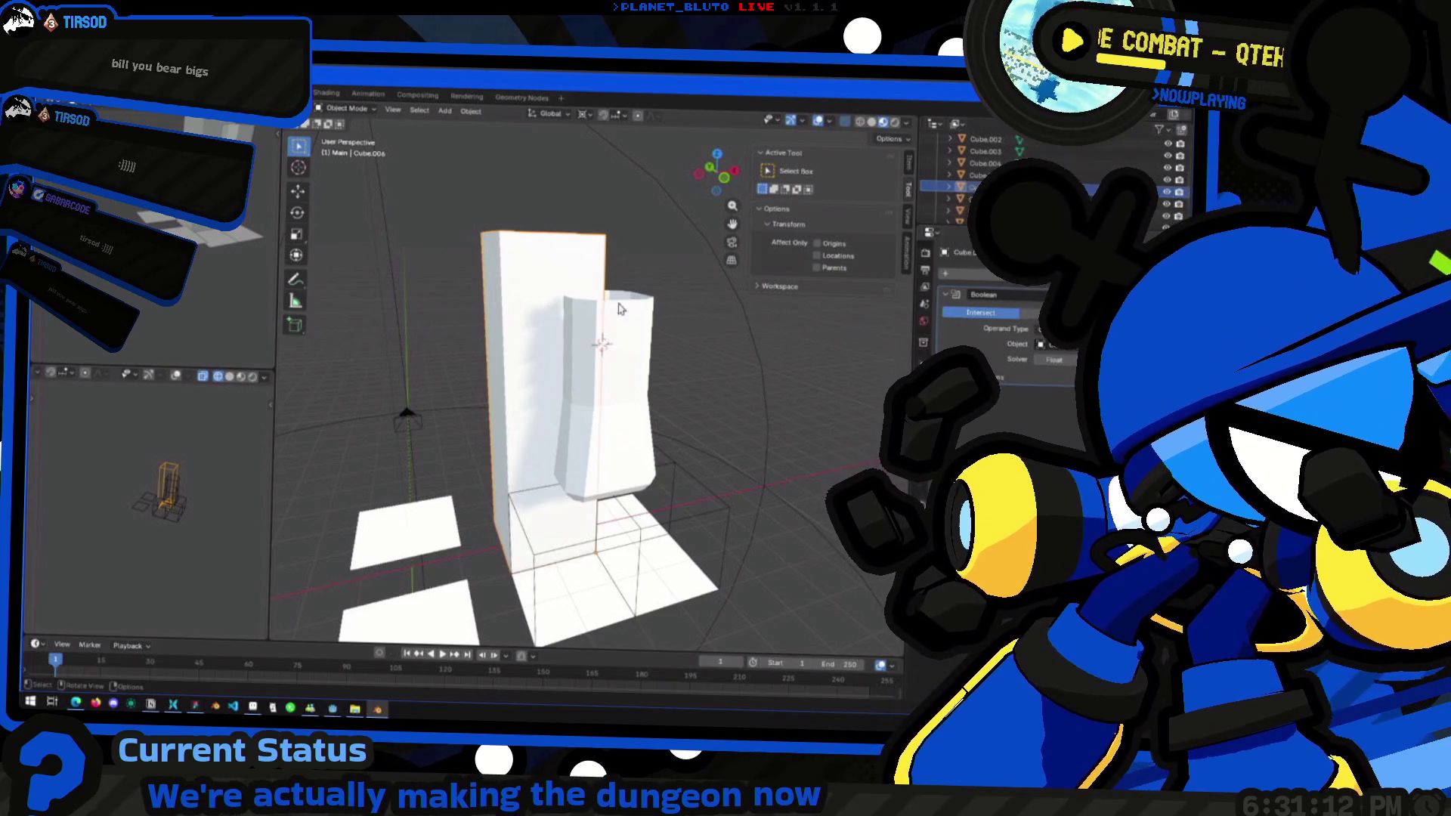
{"action": "left_click", "coordinate": [577, 253], "text": "shift"}
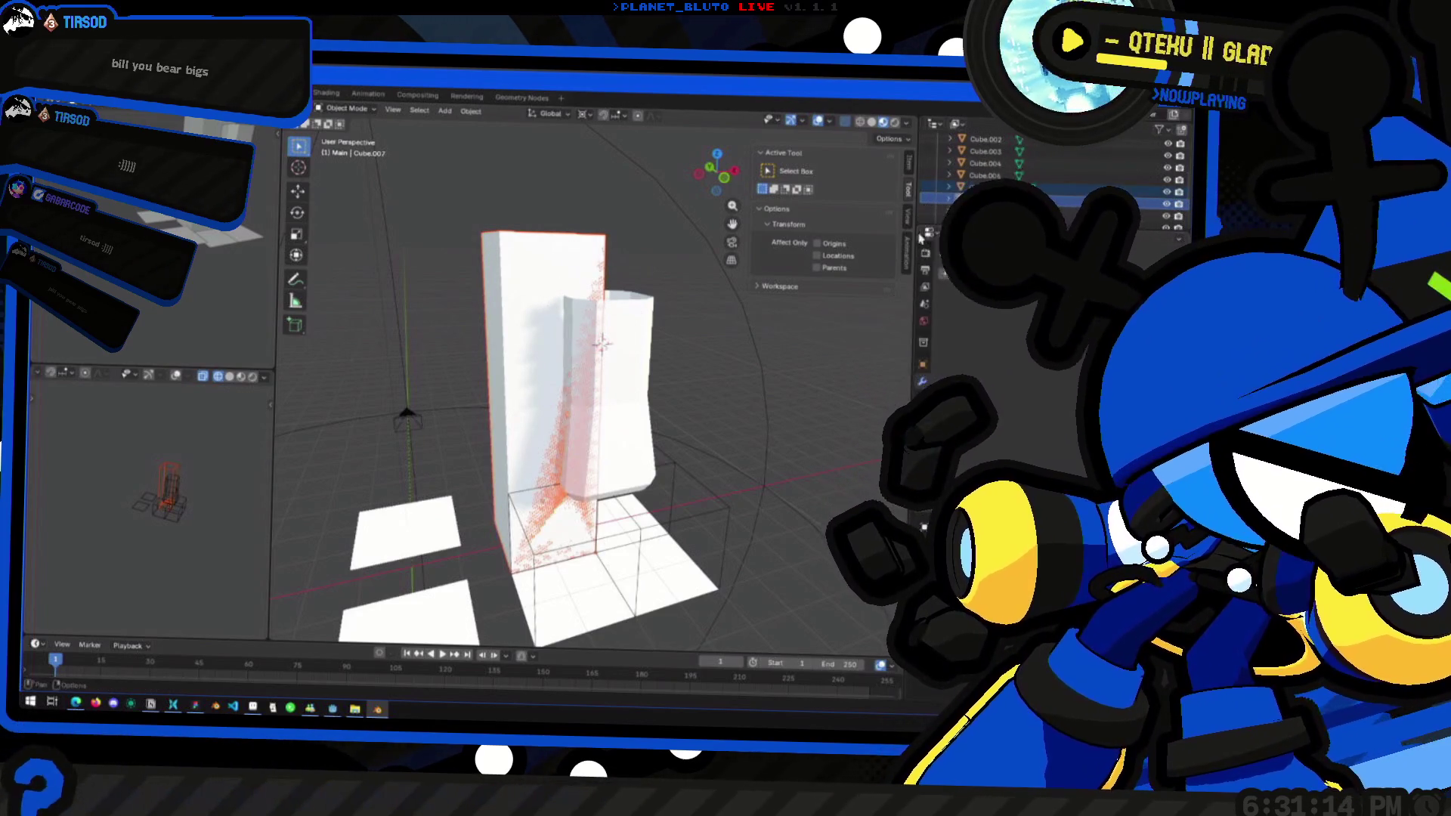
{"action": "key", "text": "Tab"}
{"action": "key", "text": "Tab"}
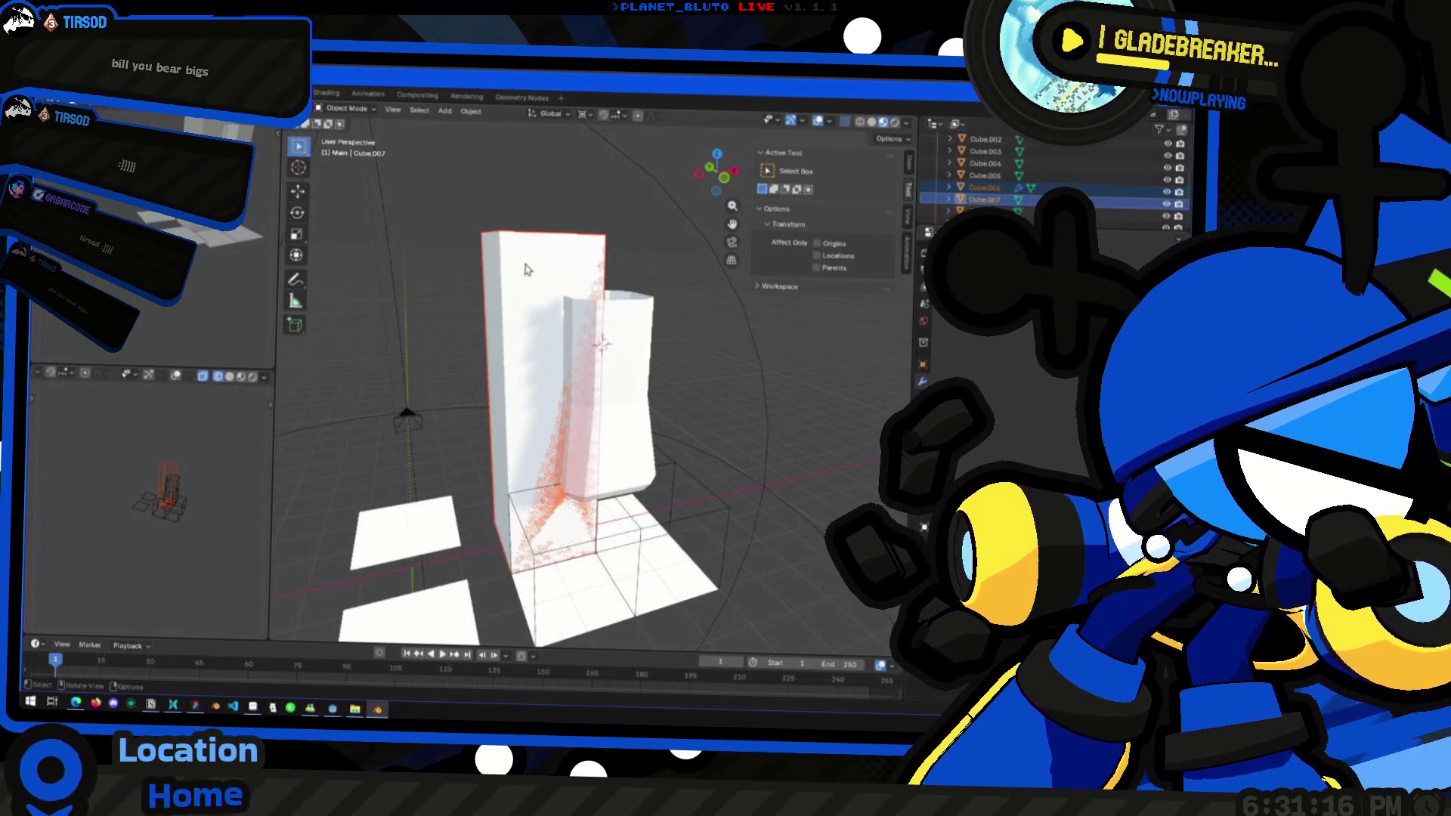
{"action": "left_click", "coordinate": [529, 270]}
Reselect the tall box on its own
{"action": "left_click", "coordinate": [1166, 199]}
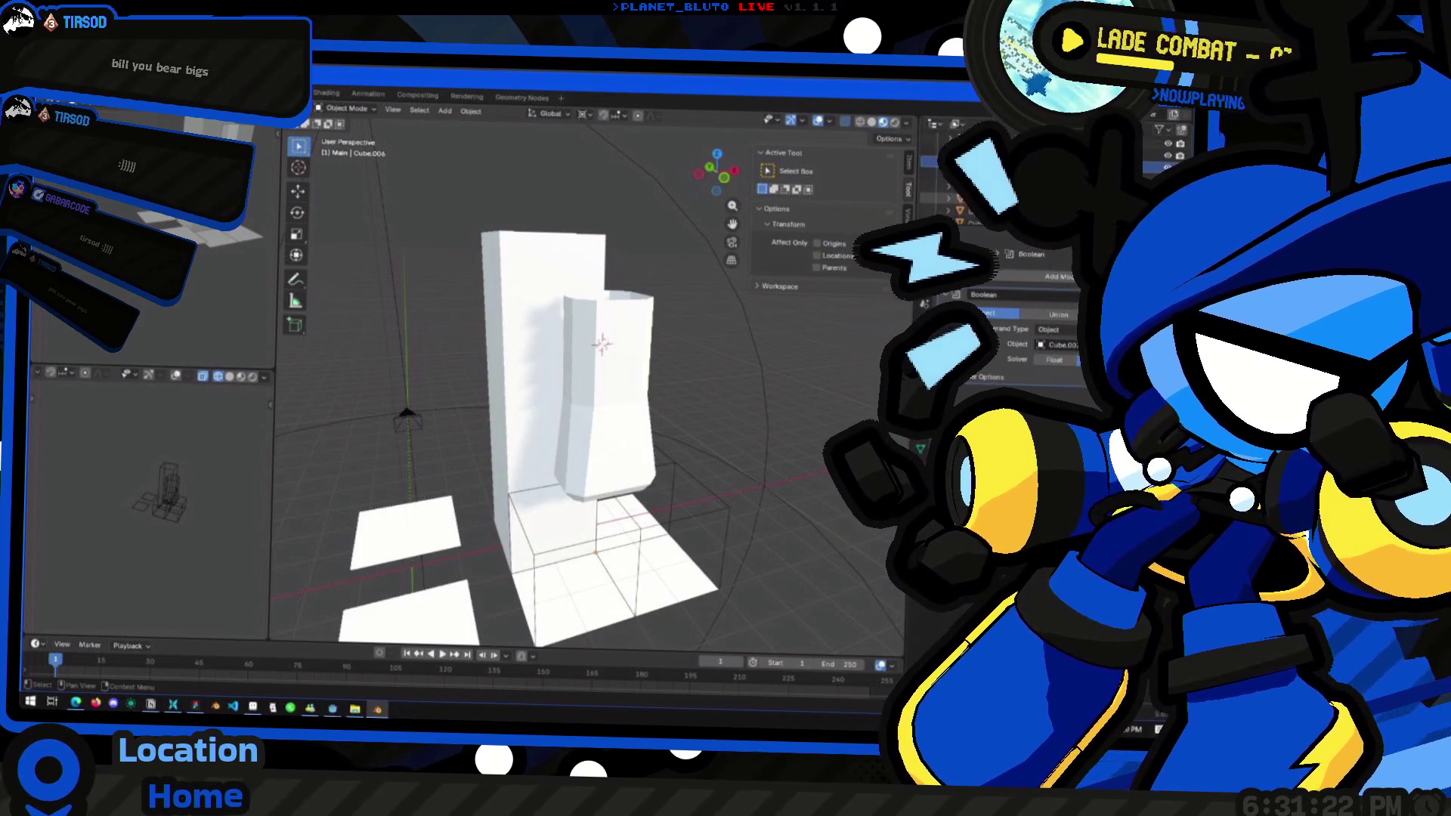
{"action": "left_click", "coordinate": [535, 305]}
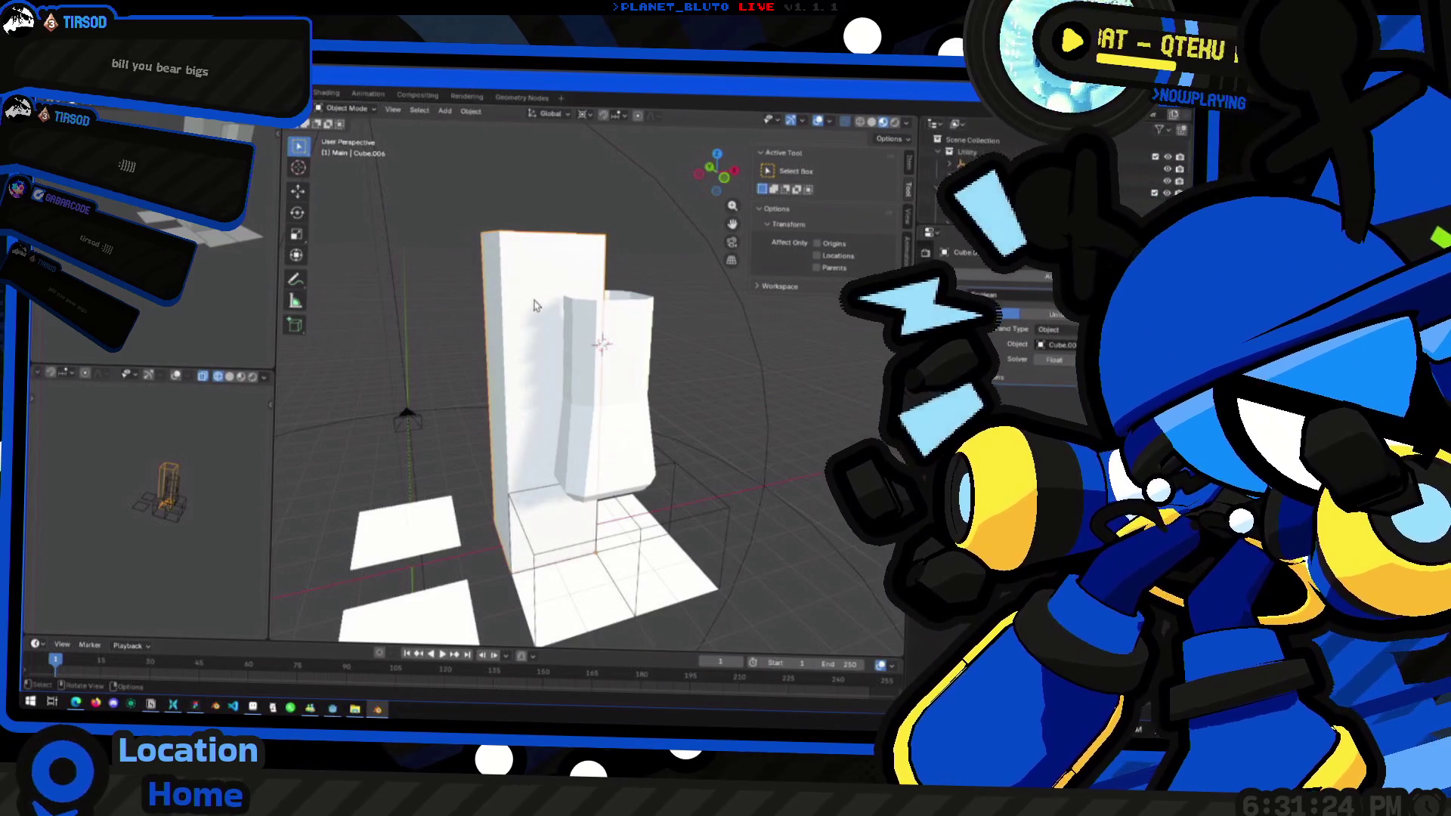
{"action": "key", "text": "z"}
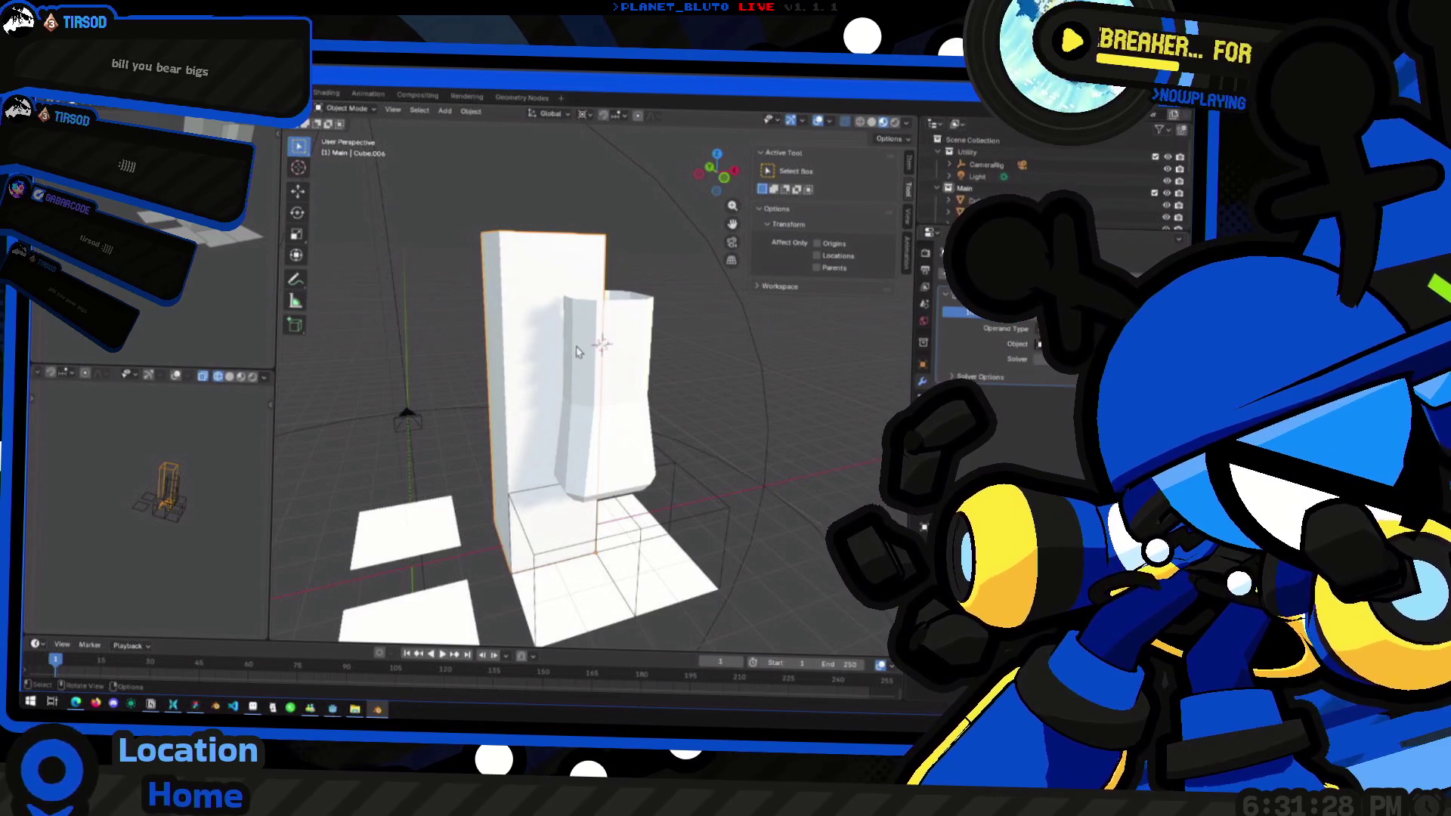
{"action": "key", "text": "alt+a"}
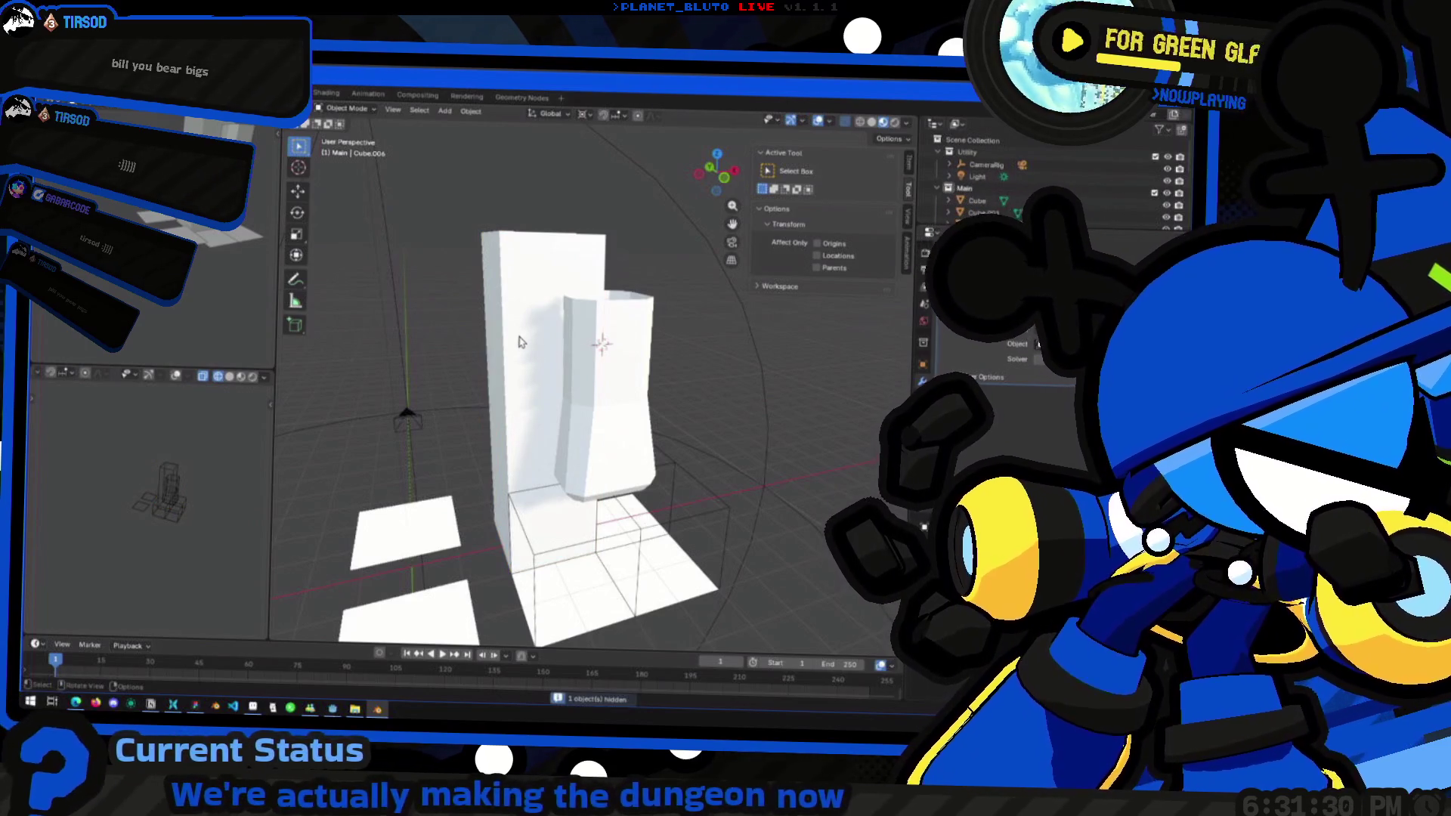
{"action": "left_click", "coordinate": [518, 323]}
Hide the tall box and bring up Cube.006's Boolean modifier settings
{"action": "key", "text": "h"}
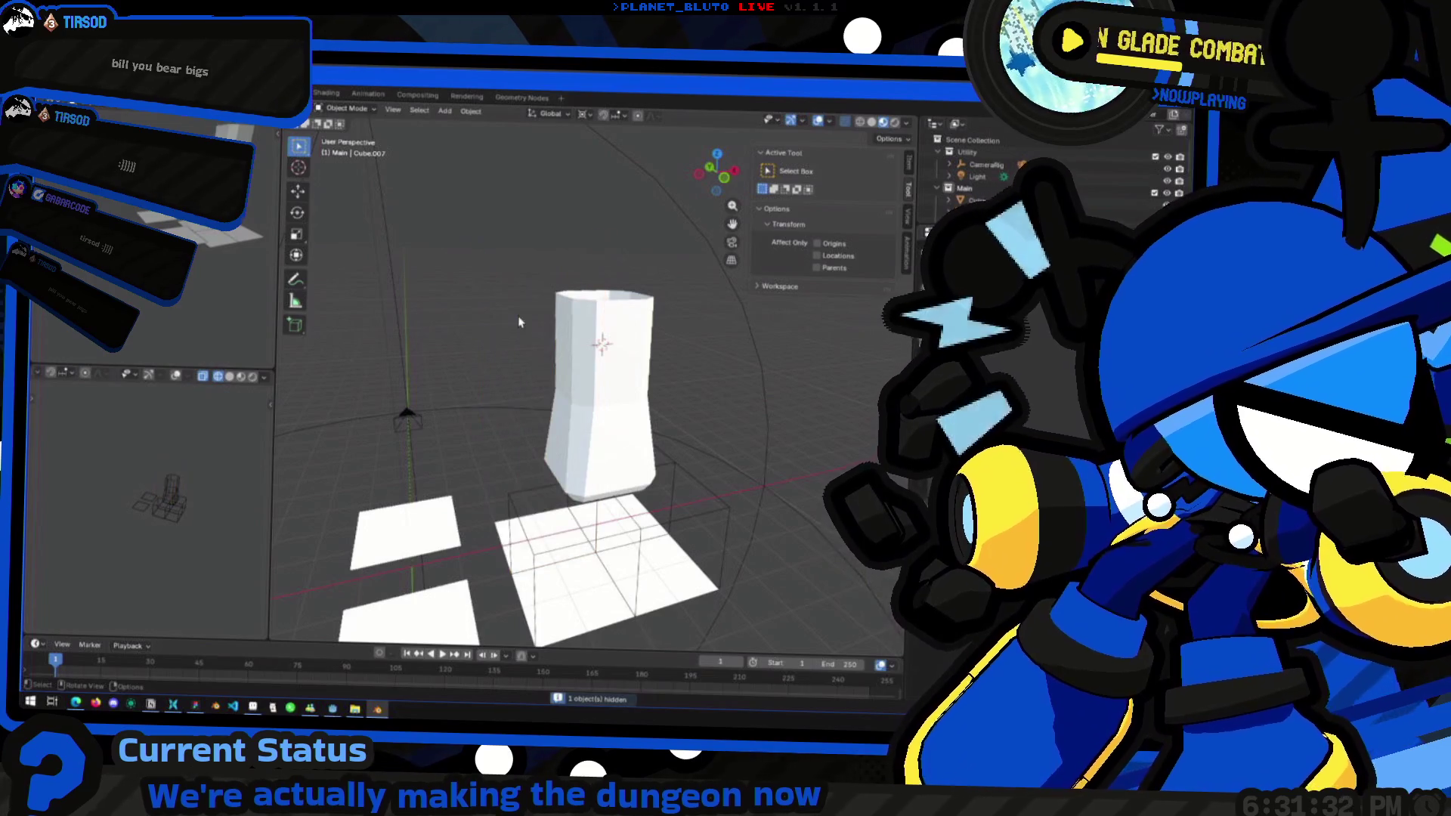
{"action": "mouse_move", "coordinate": [514, 325]}
{"action": "middle_mouse_down"}
{"action": "mouse_move", "coordinate": [578, 337]}
{"action": "mouse_move", "coordinate": [585, 355]}
{"action": "middle_mouse_up"}
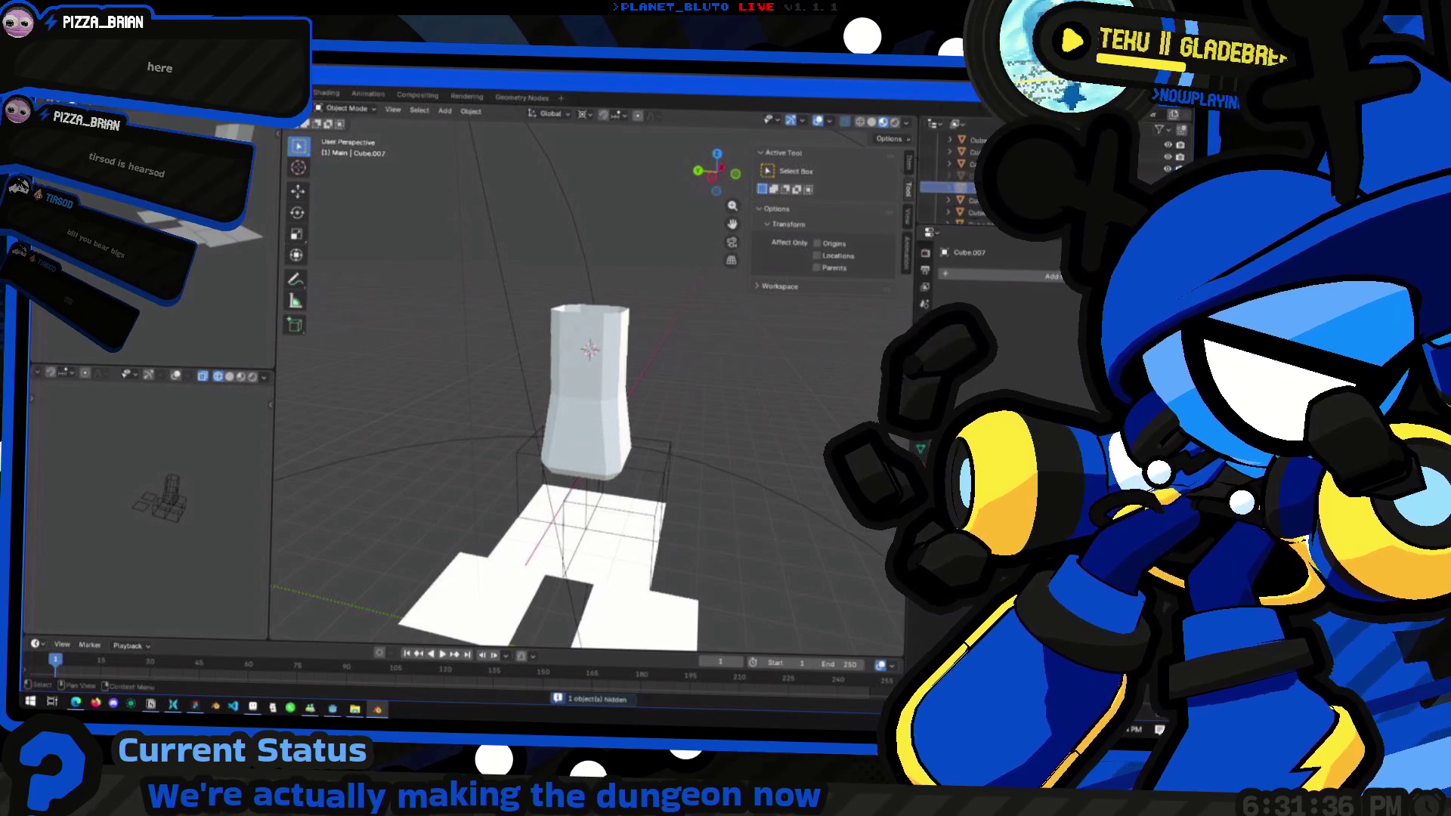
{"action": "left_click", "coordinate": [578, 432]}
{"action": "middle_click_drag", "start_coordinate": [578, 432], "coordinate": [582, 437]}
{"action": "left_click", "coordinate": [1027, 178]}
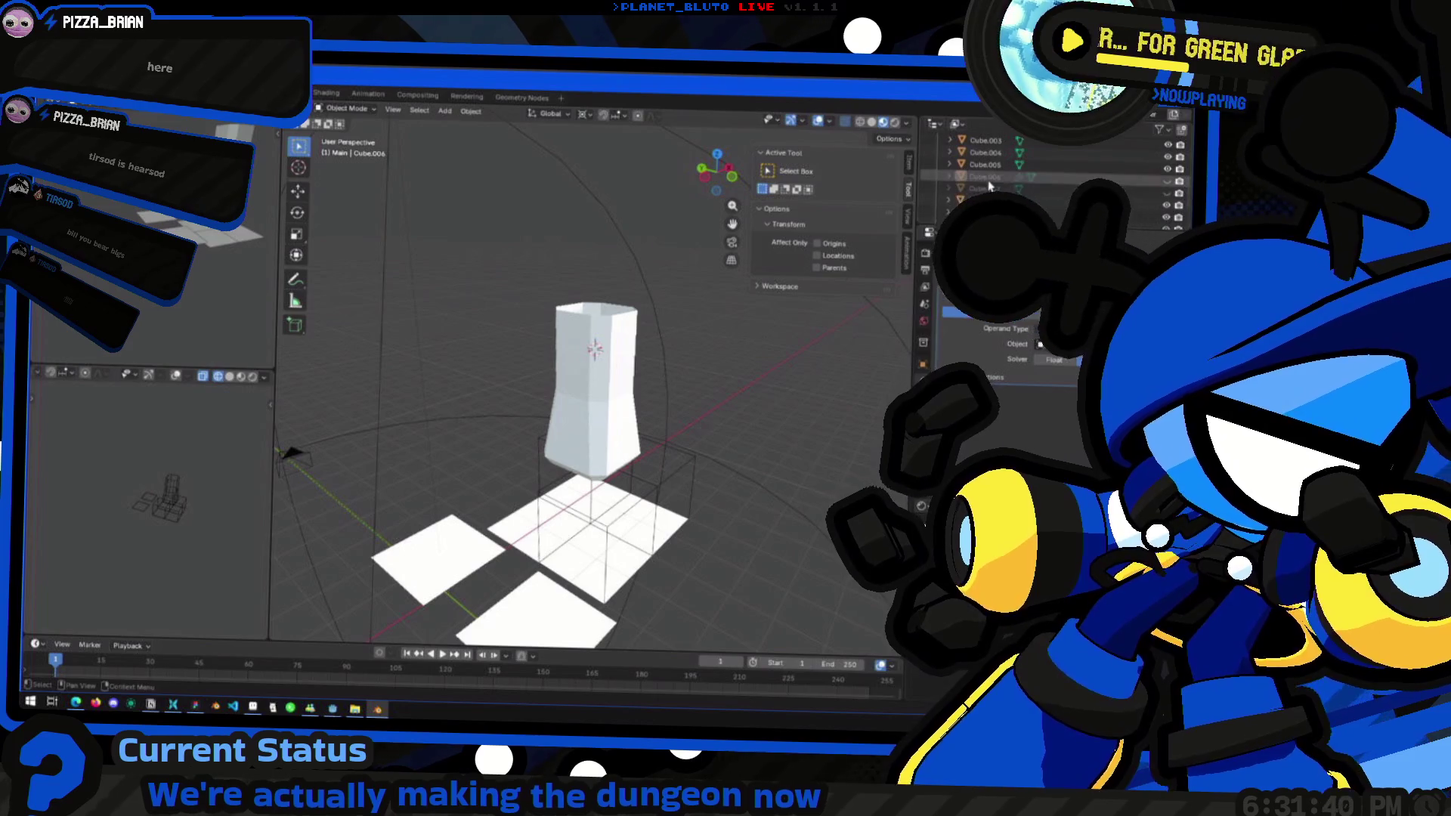
Switch the Boolean away from Intersect, using undo/redo to compare results
{"action": "left_click", "coordinate": [1039, 312]}
{"action": "key", "text": "ctrl+z"}
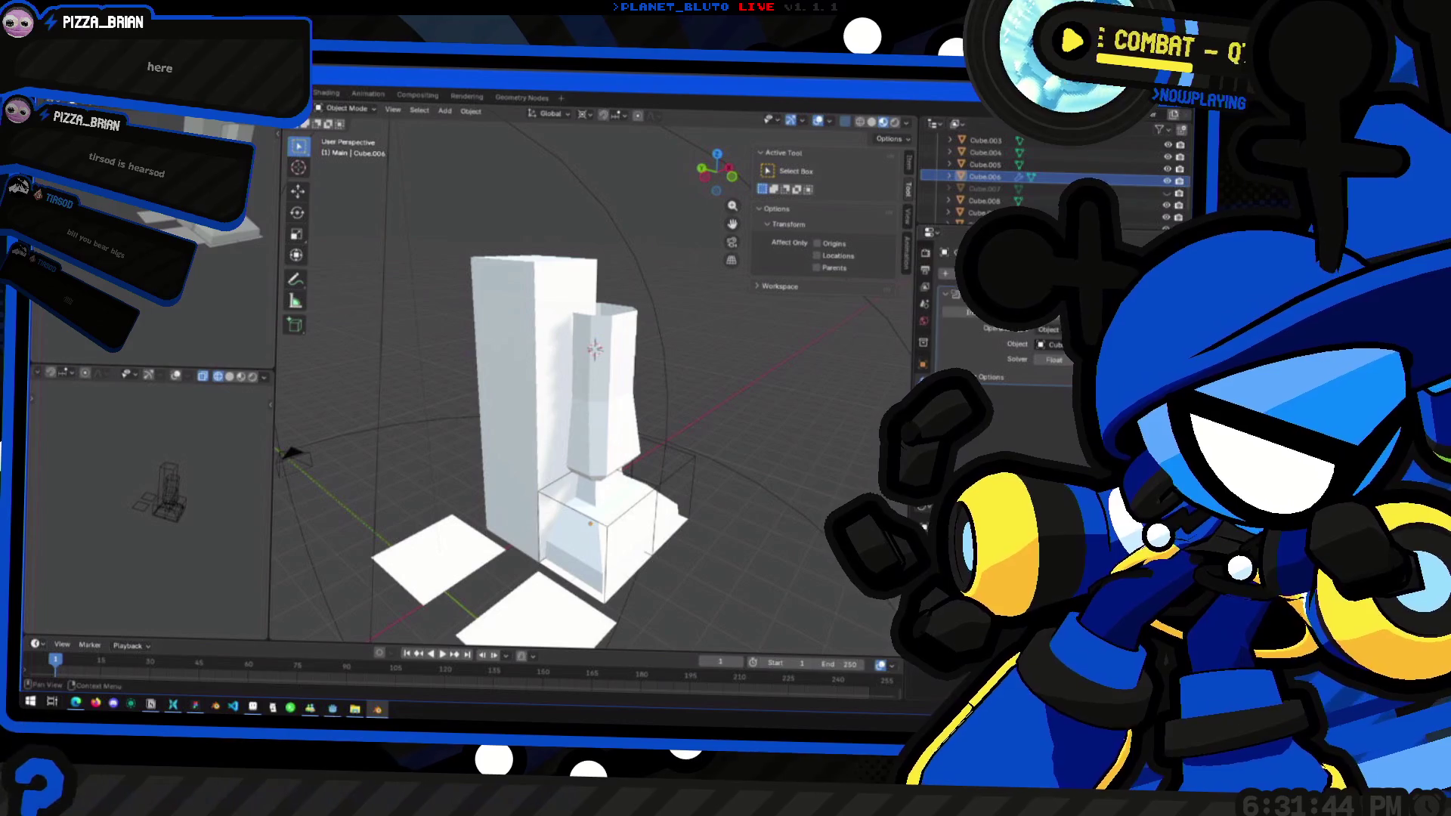
{"action": "key", "text": "ctrl+shift+z"}
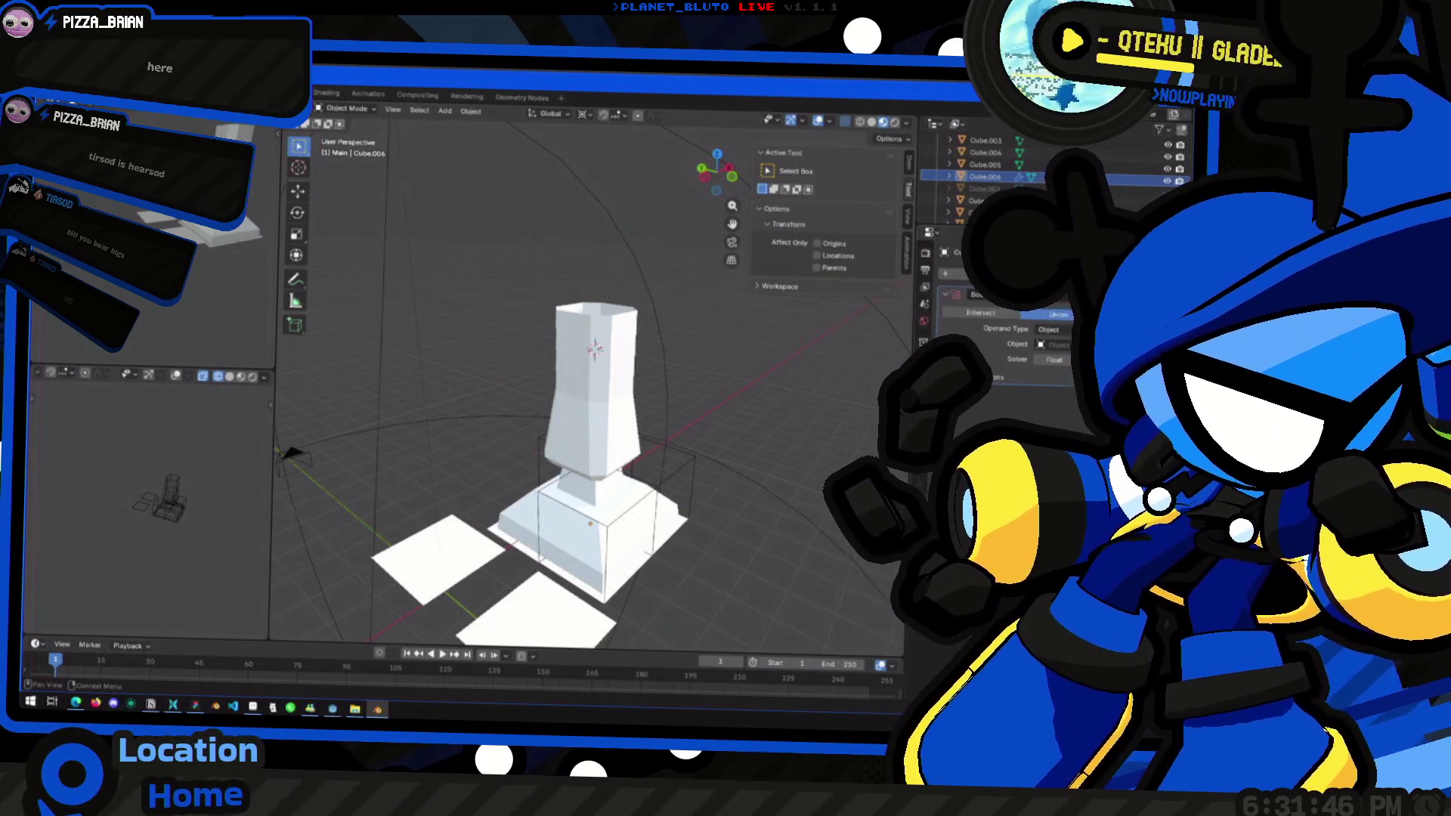
{"action": "key", "text": "ctrl+z"}
{"action": "mouse_move", "coordinate": [680, 483]}
{"action": "middle_mouse_down"}
{"action": "mouse_move", "coordinate": [665, 499]}
{"action": "mouse_move", "coordinate": [695, 453]}
{"action": "mouse_move", "coordinate": [730, 533]}
{"action": "middle_mouse_up"}
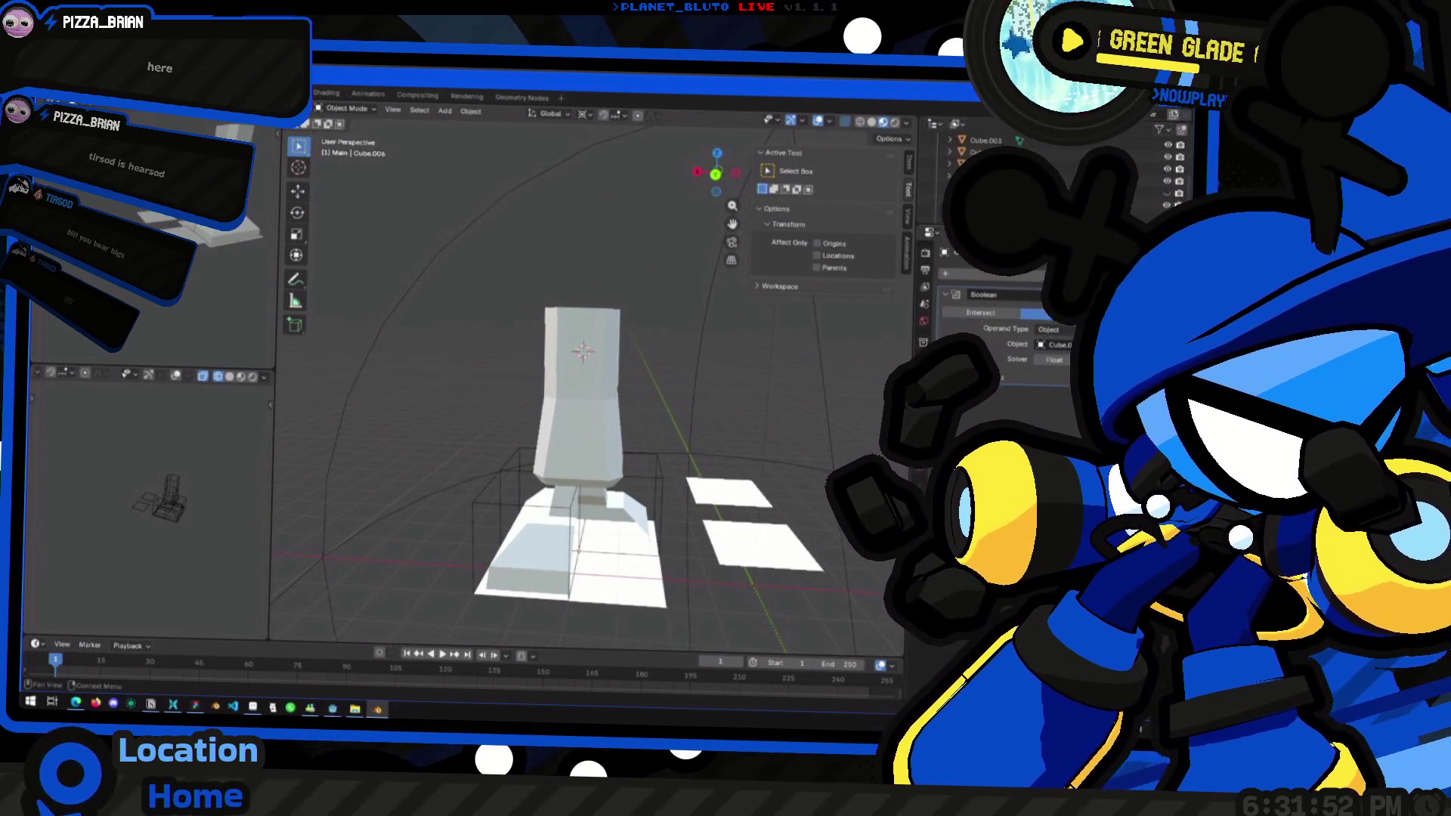
Try another Boolean operation and the Fast solver, stepping through history to compare
{"action": "left_click", "coordinate": [1031, 312]}
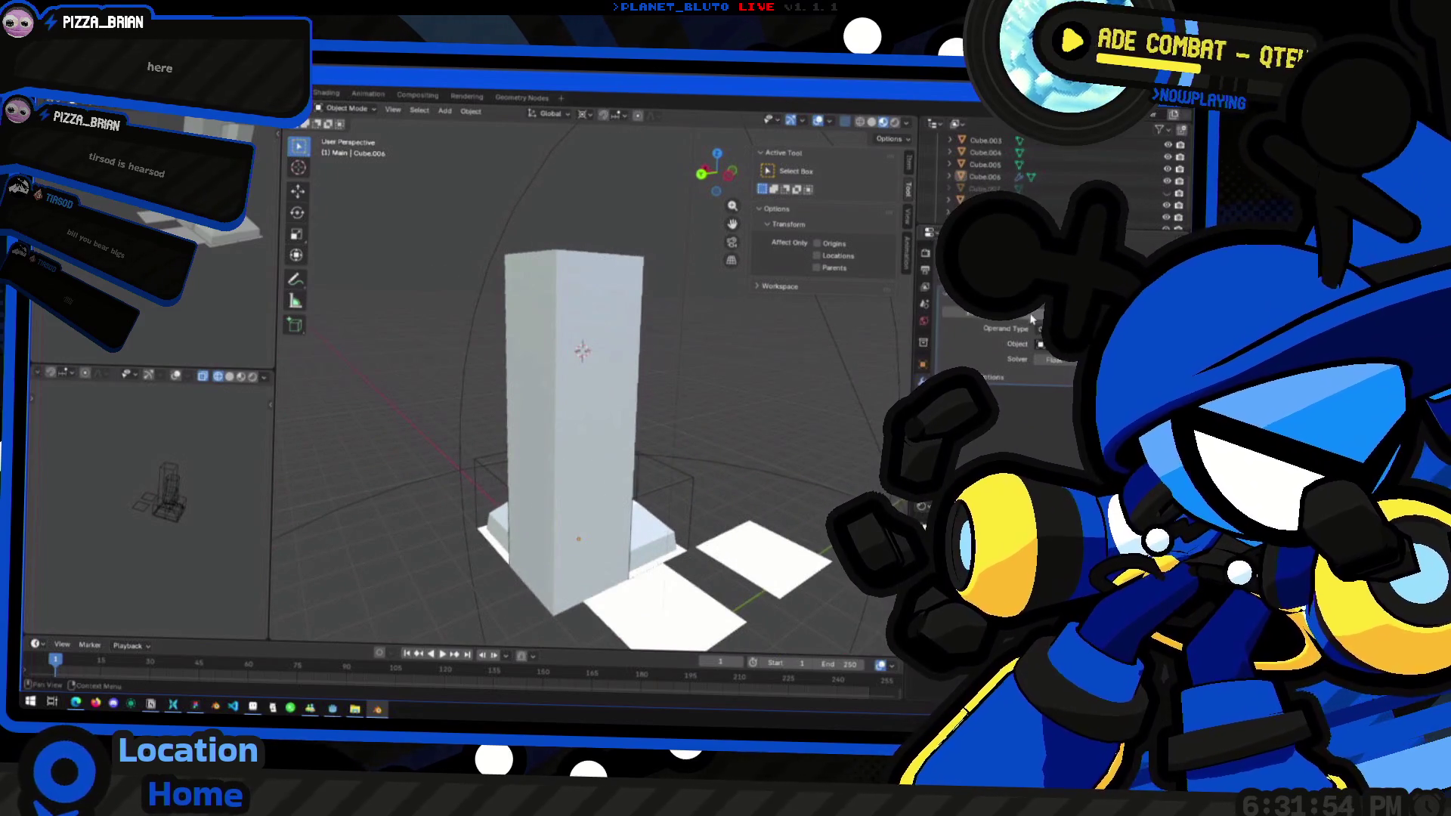
{"action": "left_click", "coordinate": [1054, 360]}
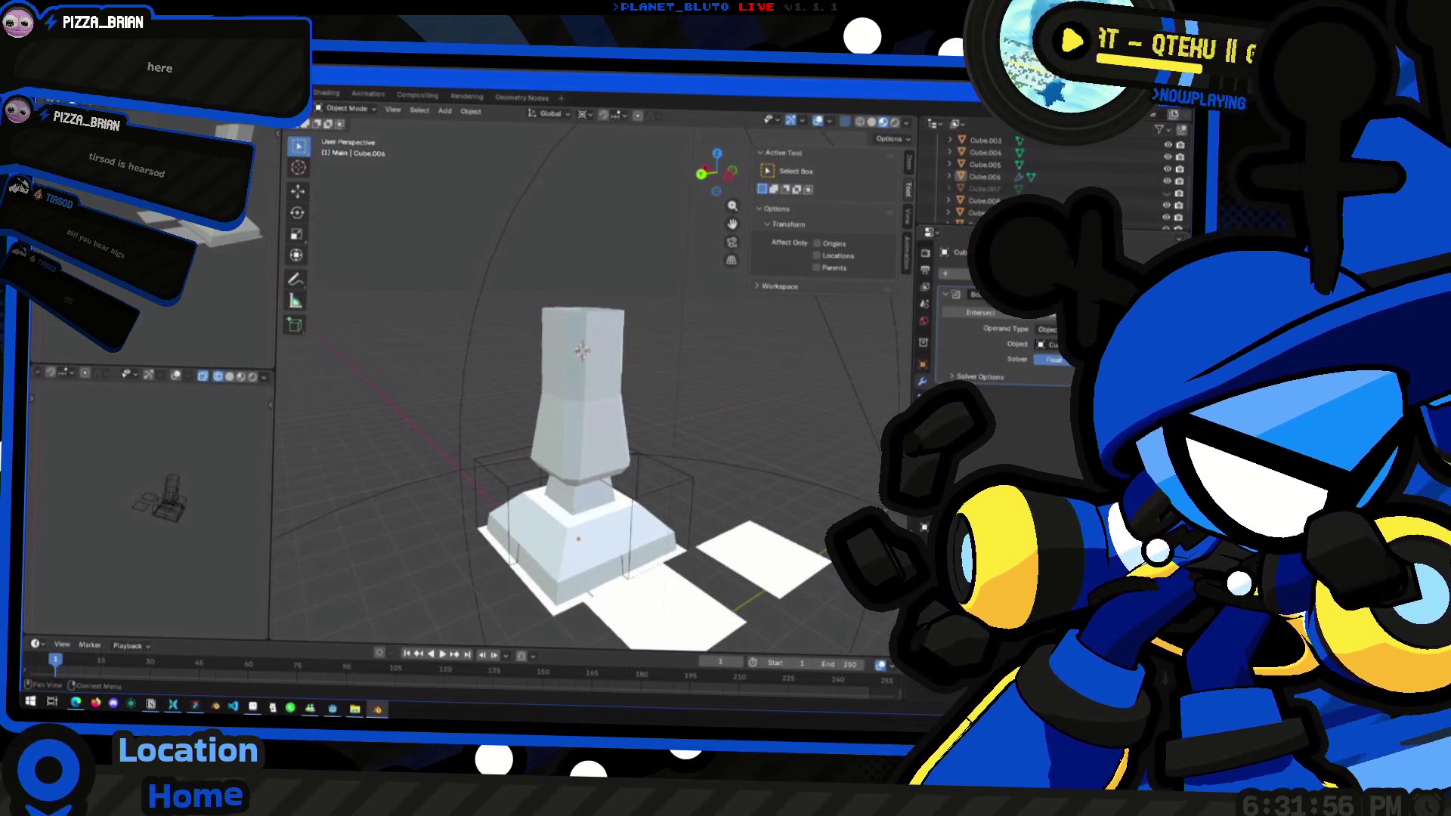
{"action": "key", "text": "ctrl+z"}
{"action": "key", "text": "ctrl+shift+z"}
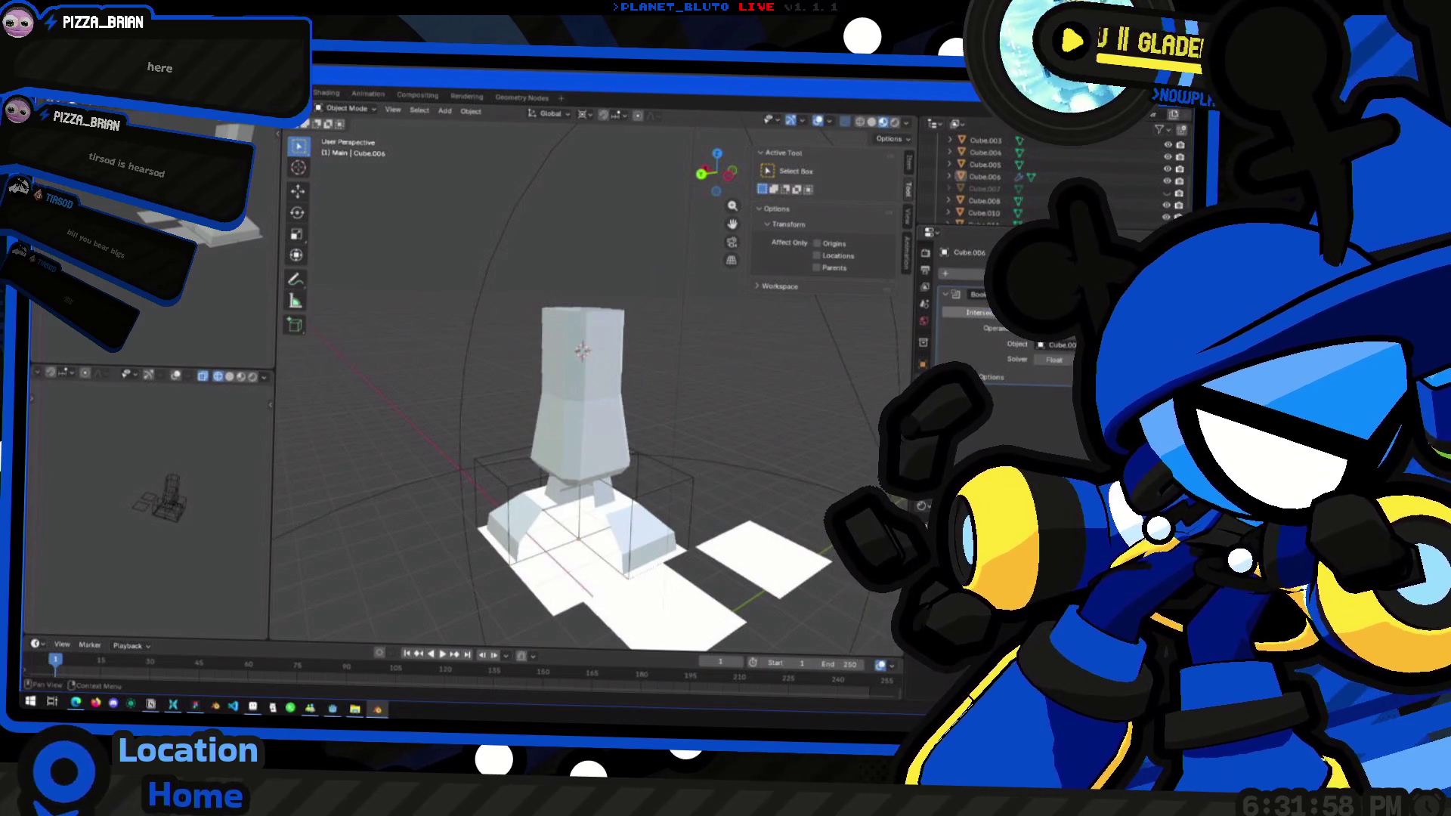
{"action": "key", "text": "ctrl+z"}
{"action": "key", "text": "ctrl+shift+z"}
{"action": "middle_click_drag", "start_coordinate": [718, 408], "coordinate": [438, 423]}
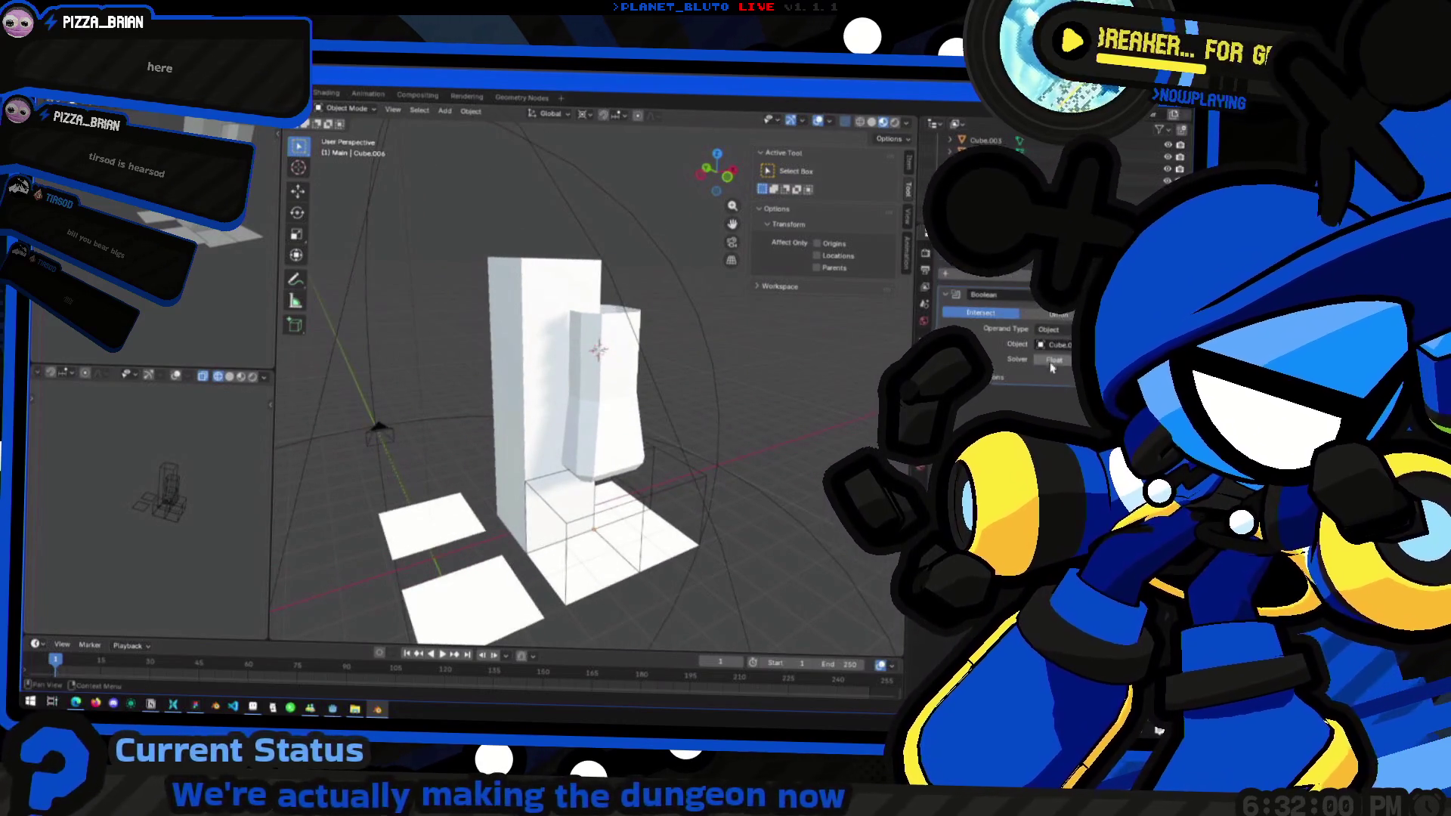
{"action": "key", "text": "ctrl+z"}
{"action": "key", "text": "ctrl+shift+z"}
{"action": "key", "text": "ctrl+z"}
{"action": "key", "text": "ctrl+shift+z"}
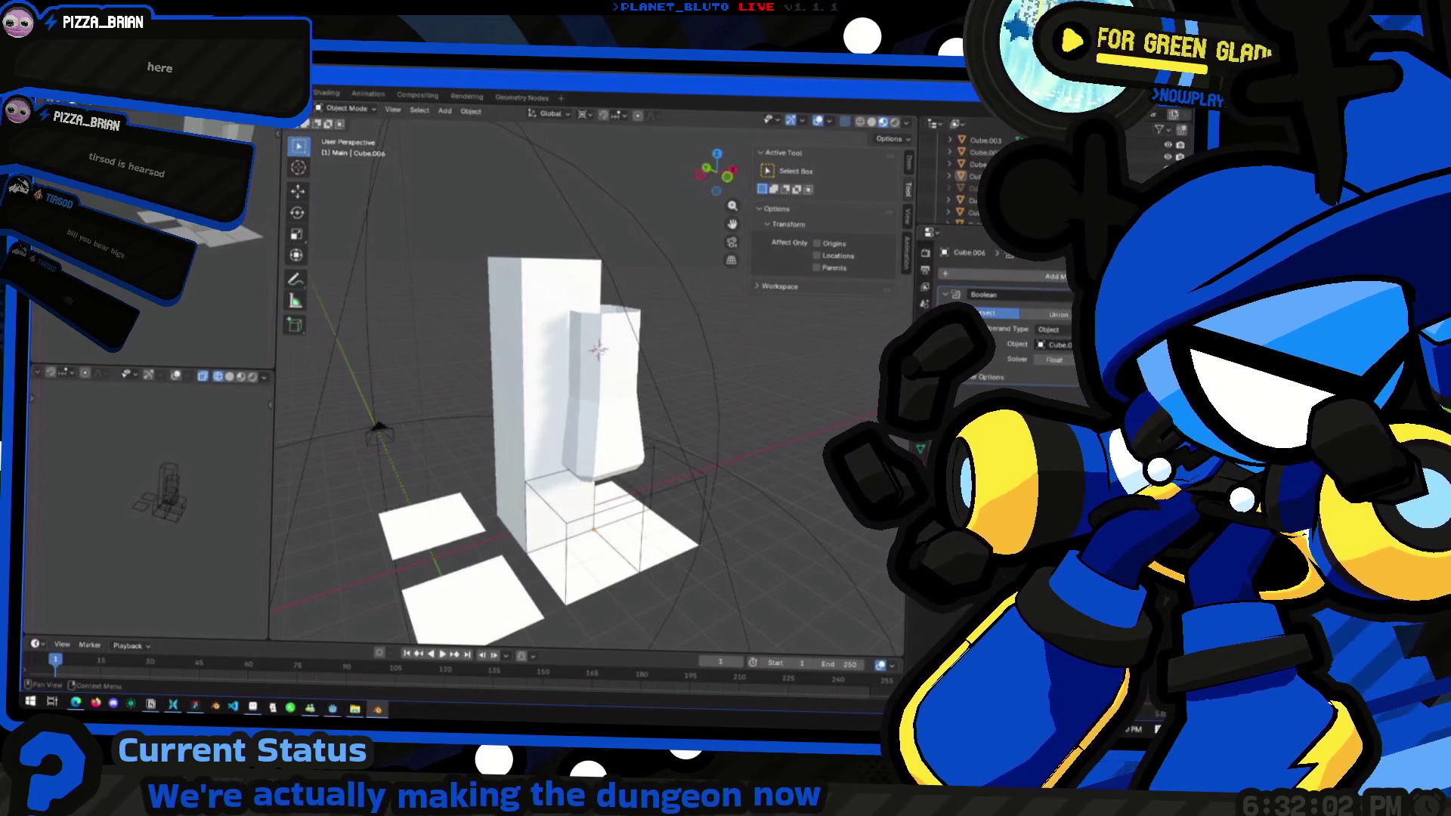
Set the Boolean operation to Union and unhide Cube.007
{"action": "left_click", "coordinate": [1066, 318]}
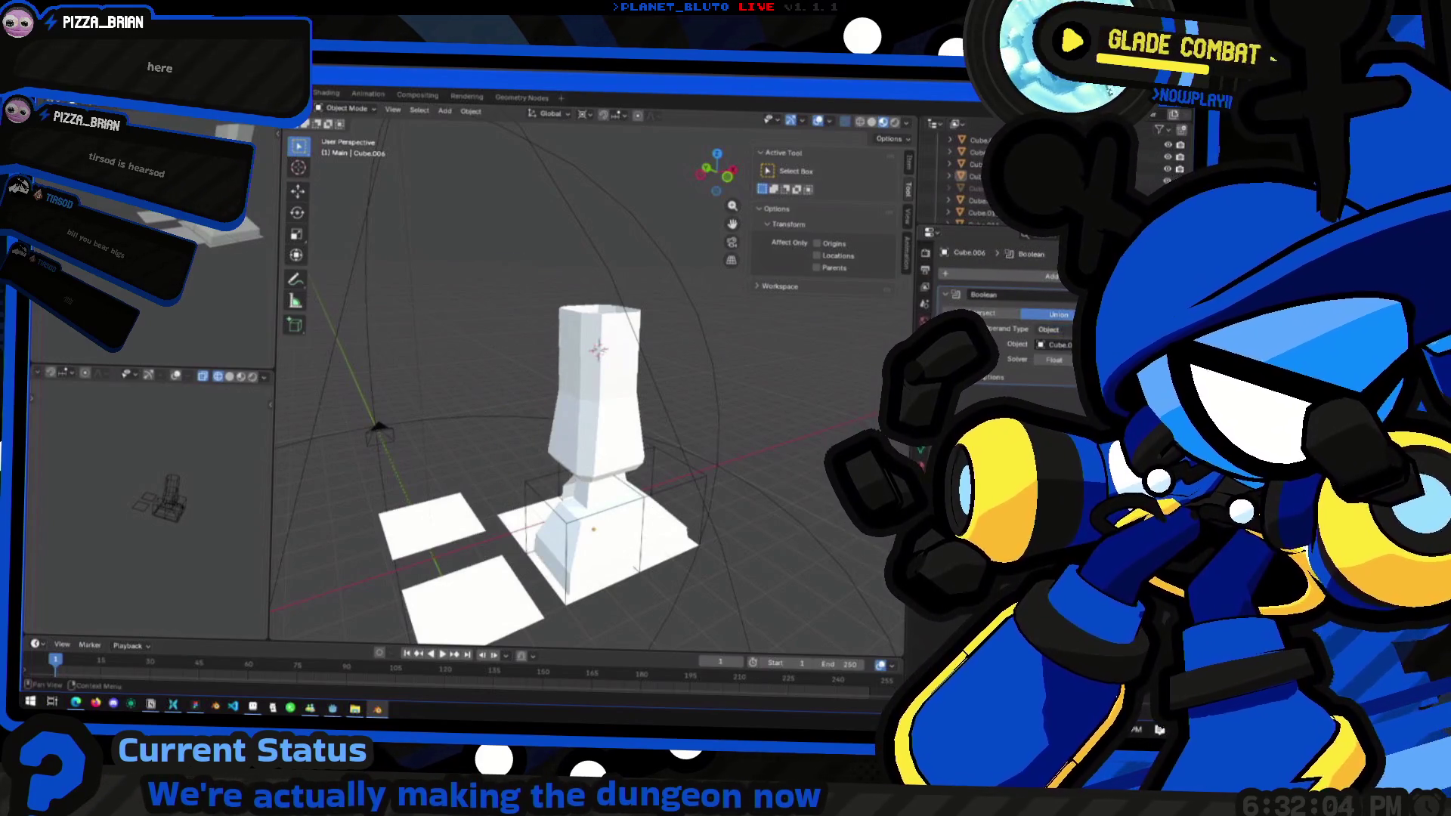
{"action": "mouse_move", "coordinate": [786, 529]}
{"action": "middle_mouse_down"}
{"action": "mouse_move", "coordinate": [764, 442]}
{"action": "mouse_move", "coordinate": [641, 527]}
{"action": "middle_mouse_up"}
{"action": "left_click", "coordinate": [1182, 187]}
Select the revealed Cube.007 and enter Edit Mode on its geometry
{"action": "middle_click_drag", "start_coordinate": [620, 363], "coordinate": [493, 450]}
{"action": "left_click", "coordinate": [487, 356]}
{"action": "key", "text": "Tab"}
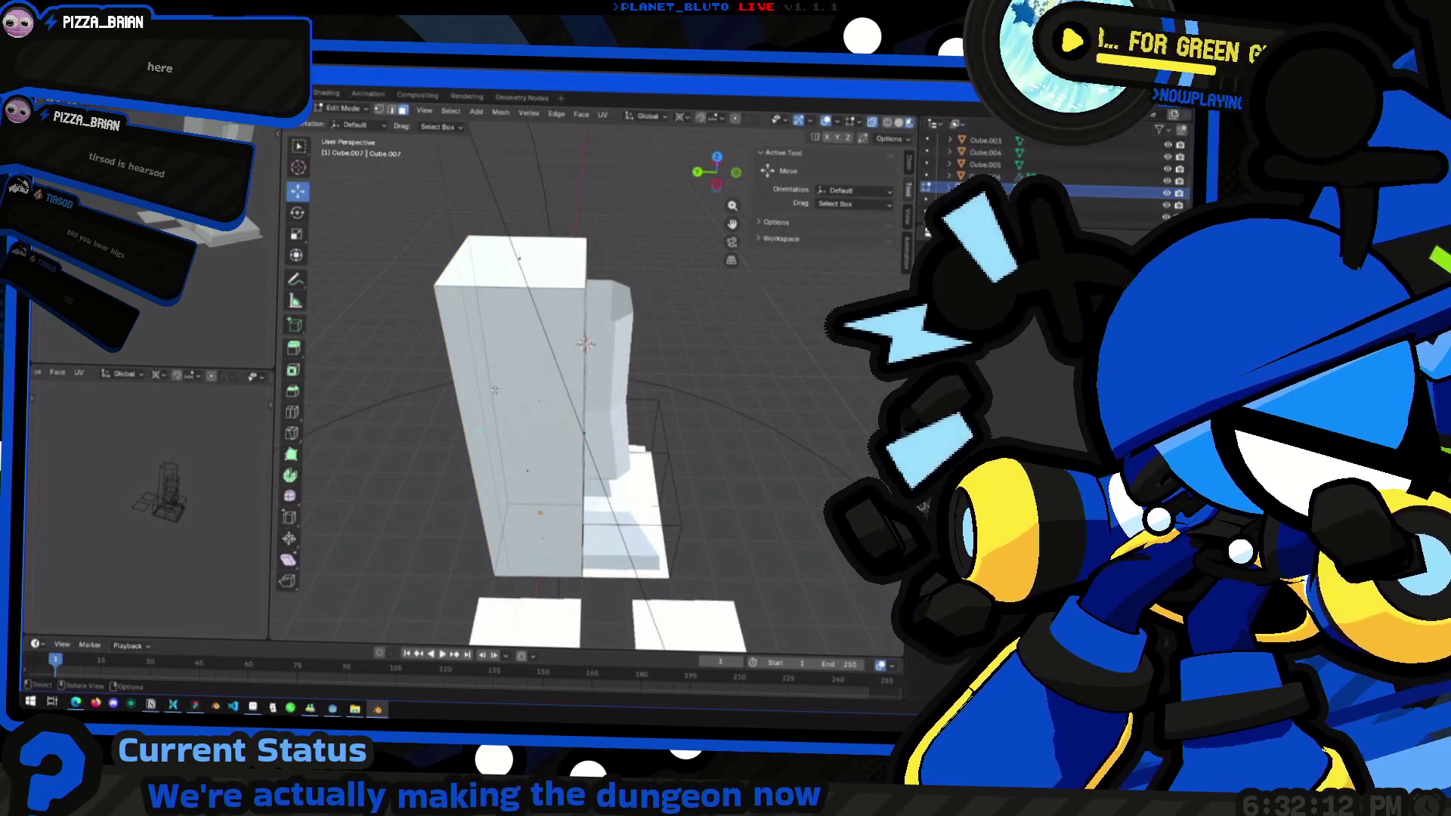
{"action": "left_click", "coordinate": [717, 195]}
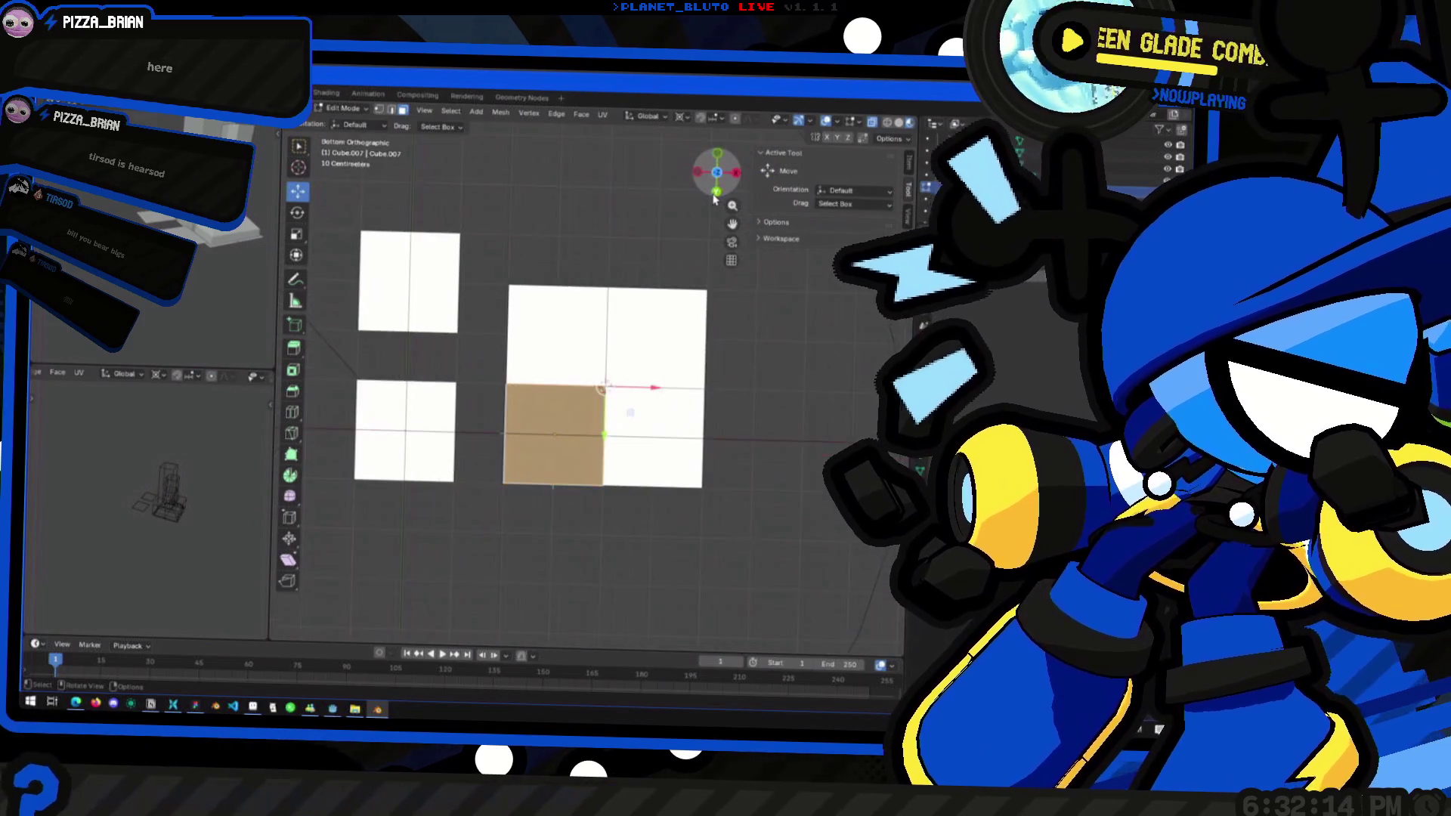
{"action": "left_click_drag", "start_coordinate": [717, 198], "coordinate": [701, 178]}
{"action": "mouse_move", "coordinate": [501, 372]}
{"action": "middle_mouse_down"}
{"action": "mouse_move", "coordinate": [554, 446]}
{"action": "mouse_move", "coordinate": [650, 317]}
{"action": "middle_mouse_up"}
Move Cube.007's selected geometry over the top-left quarter of the piece
{"action": "key", "text": "g"}
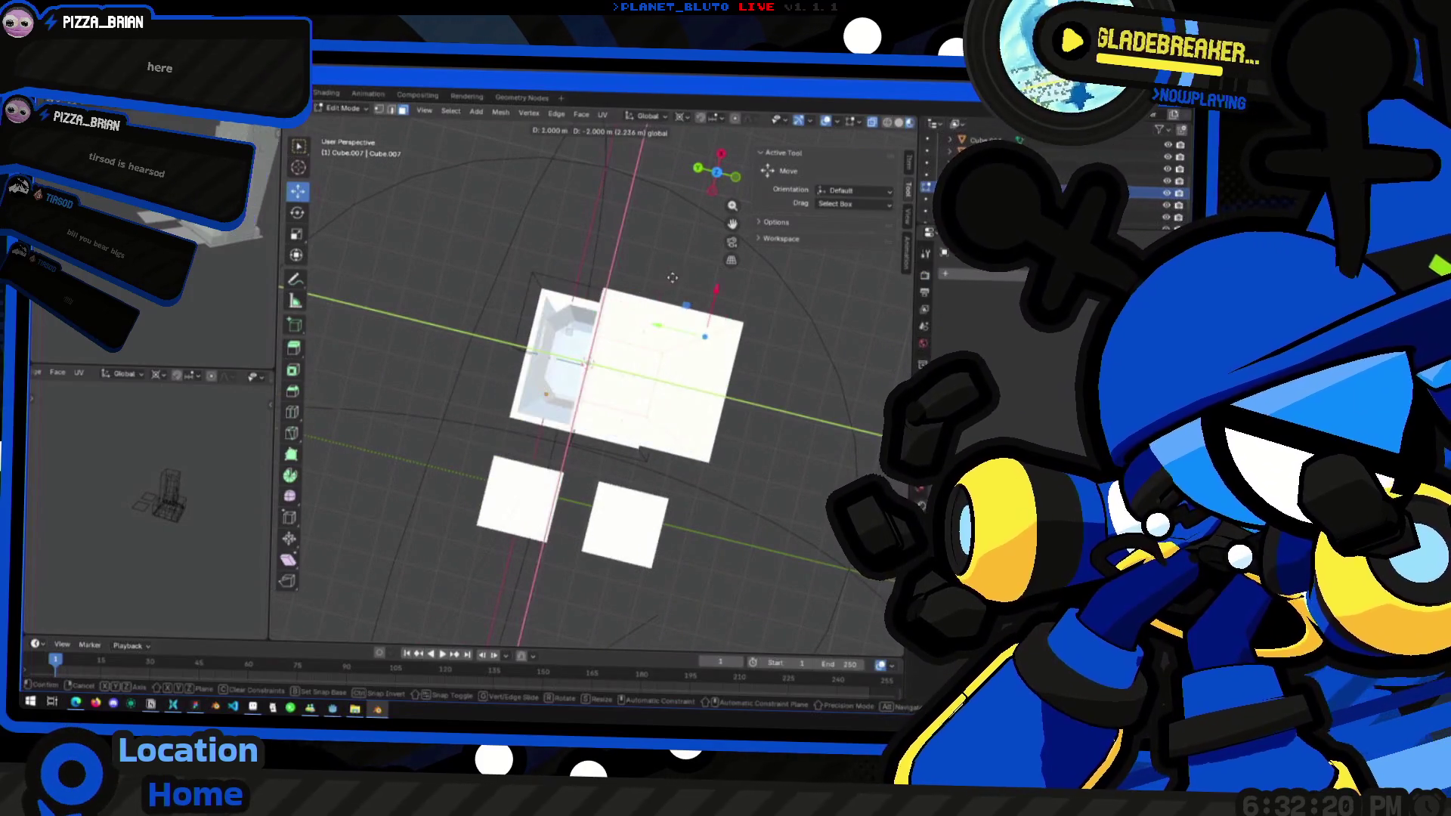
{"action": "left_click", "coordinate": [671, 278]}
{"action": "left_click_drag", "start_coordinate": [716, 175], "coordinate": [720, 180]}
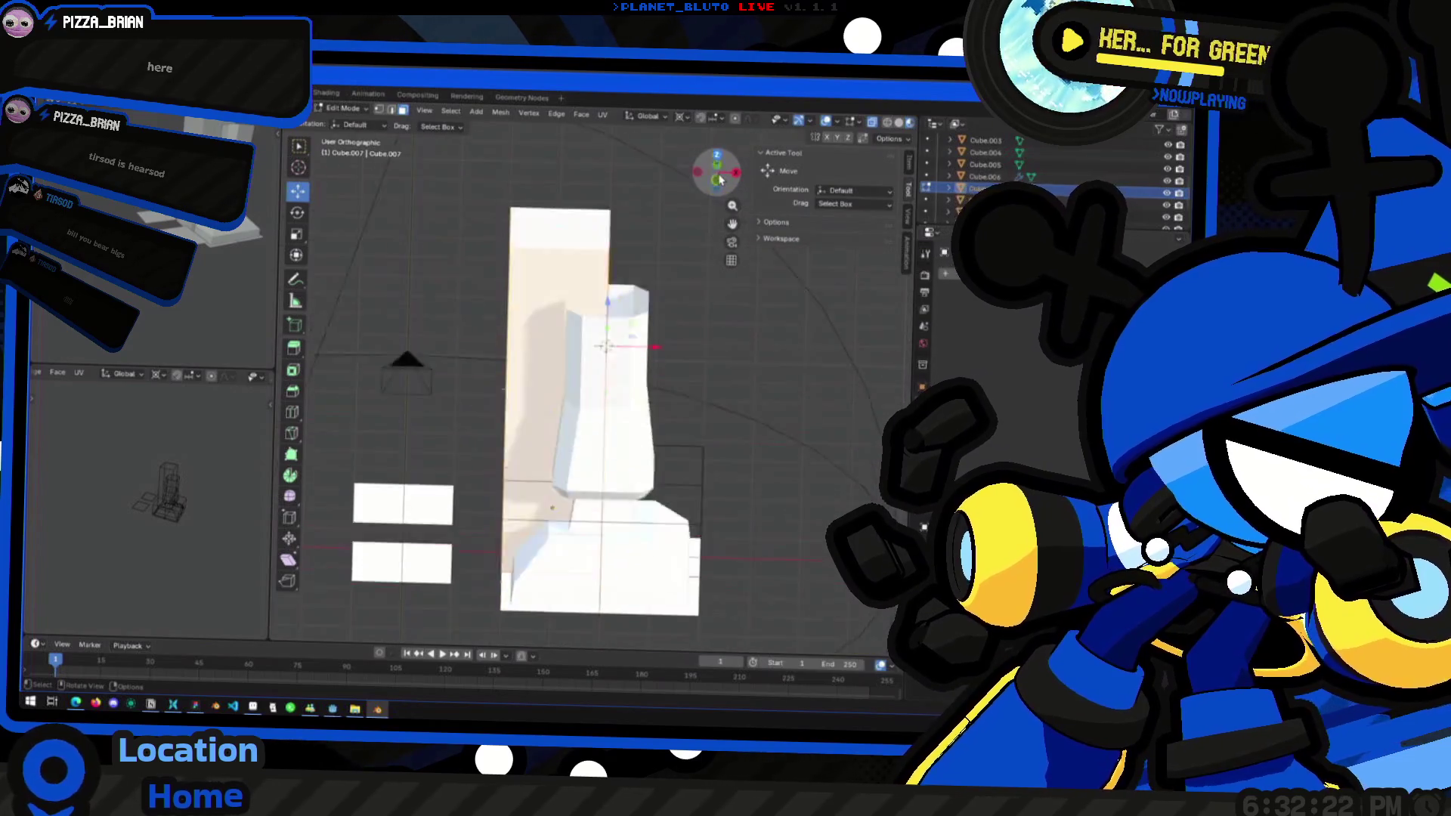
{"action": "left_click", "coordinate": [720, 179]}
{"action": "key", "text": "g"}
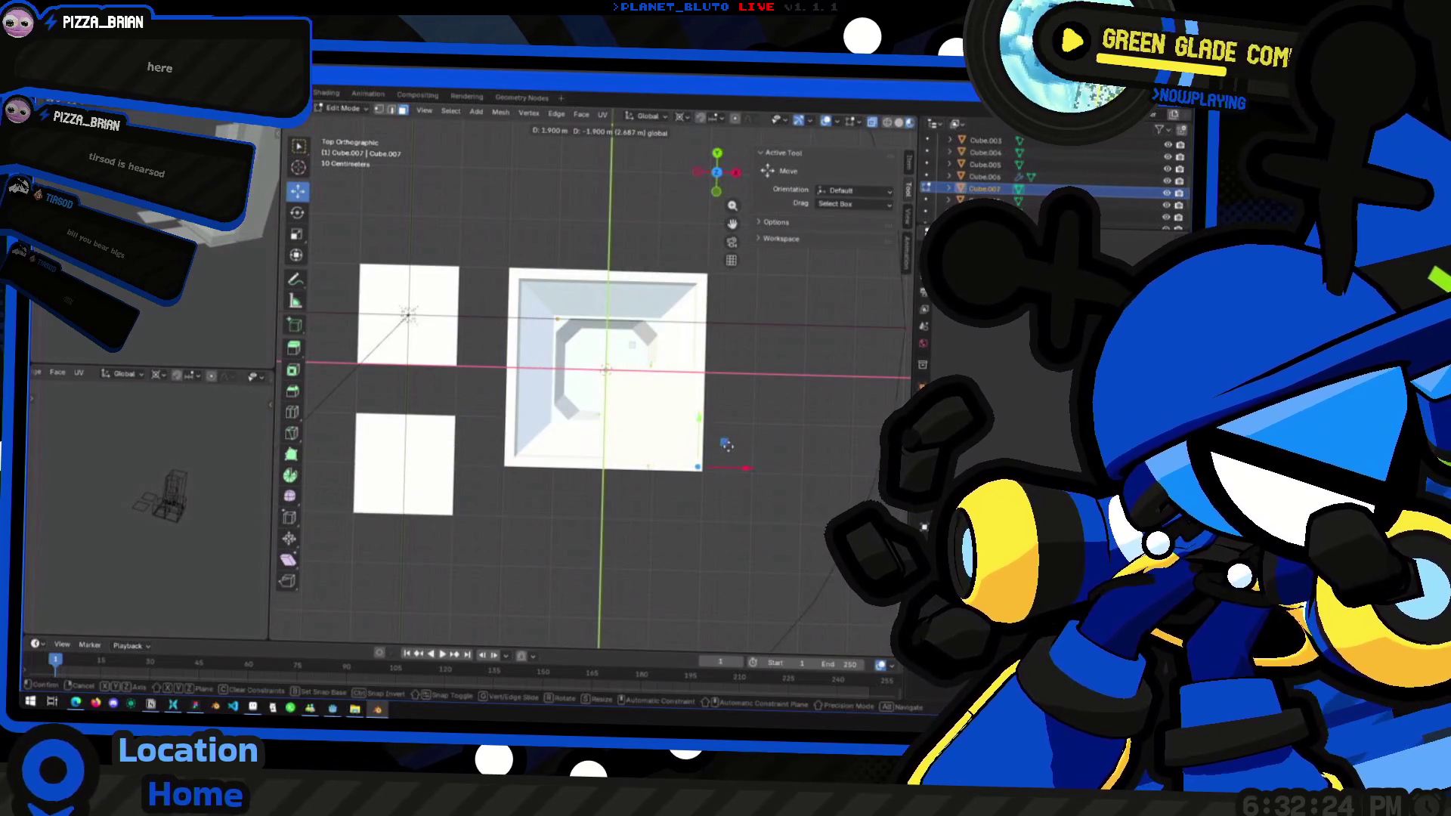
{"action": "left_click", "coordinate": [644, 392]}
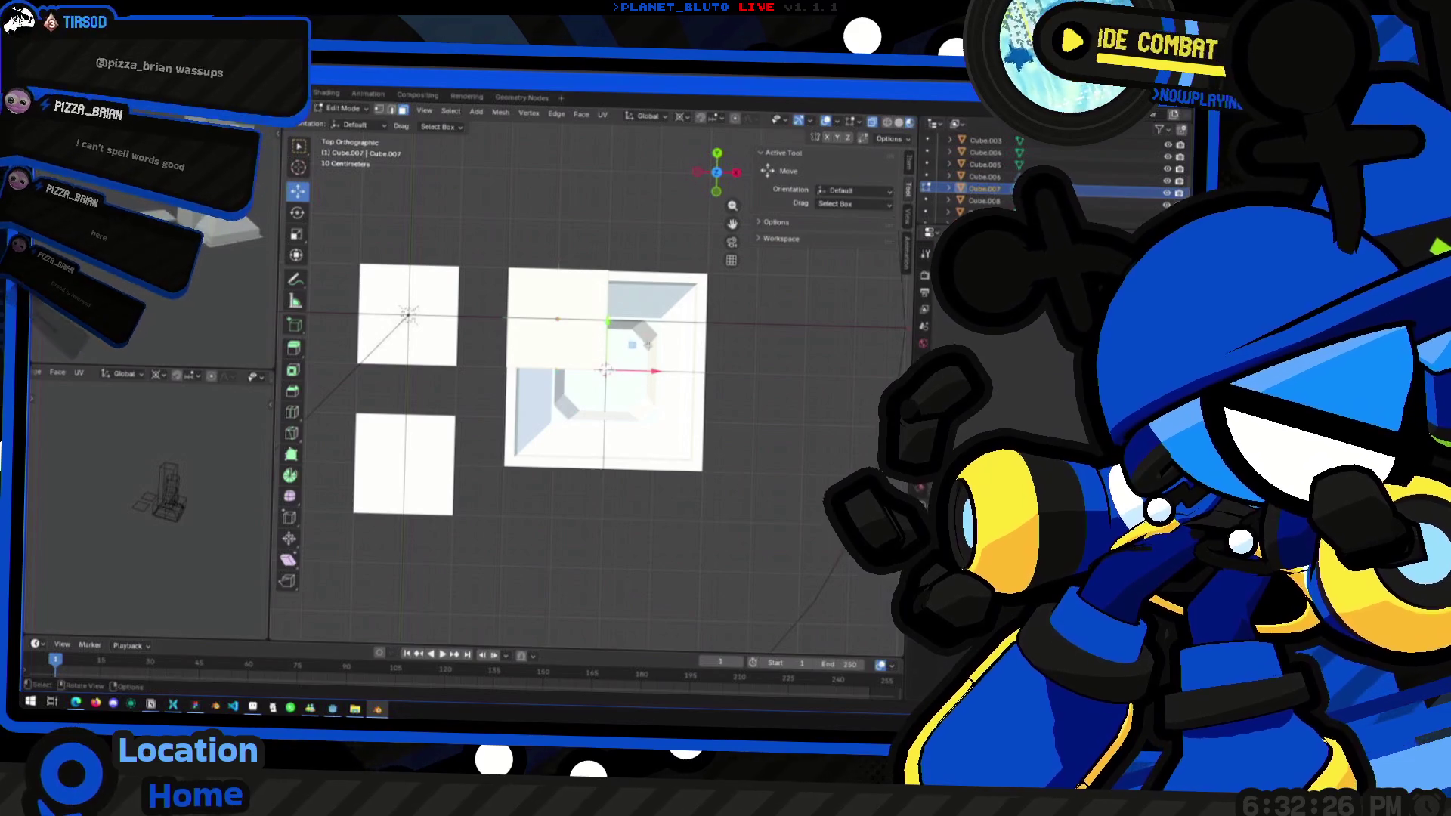
{"action": "key", "text": "g"}
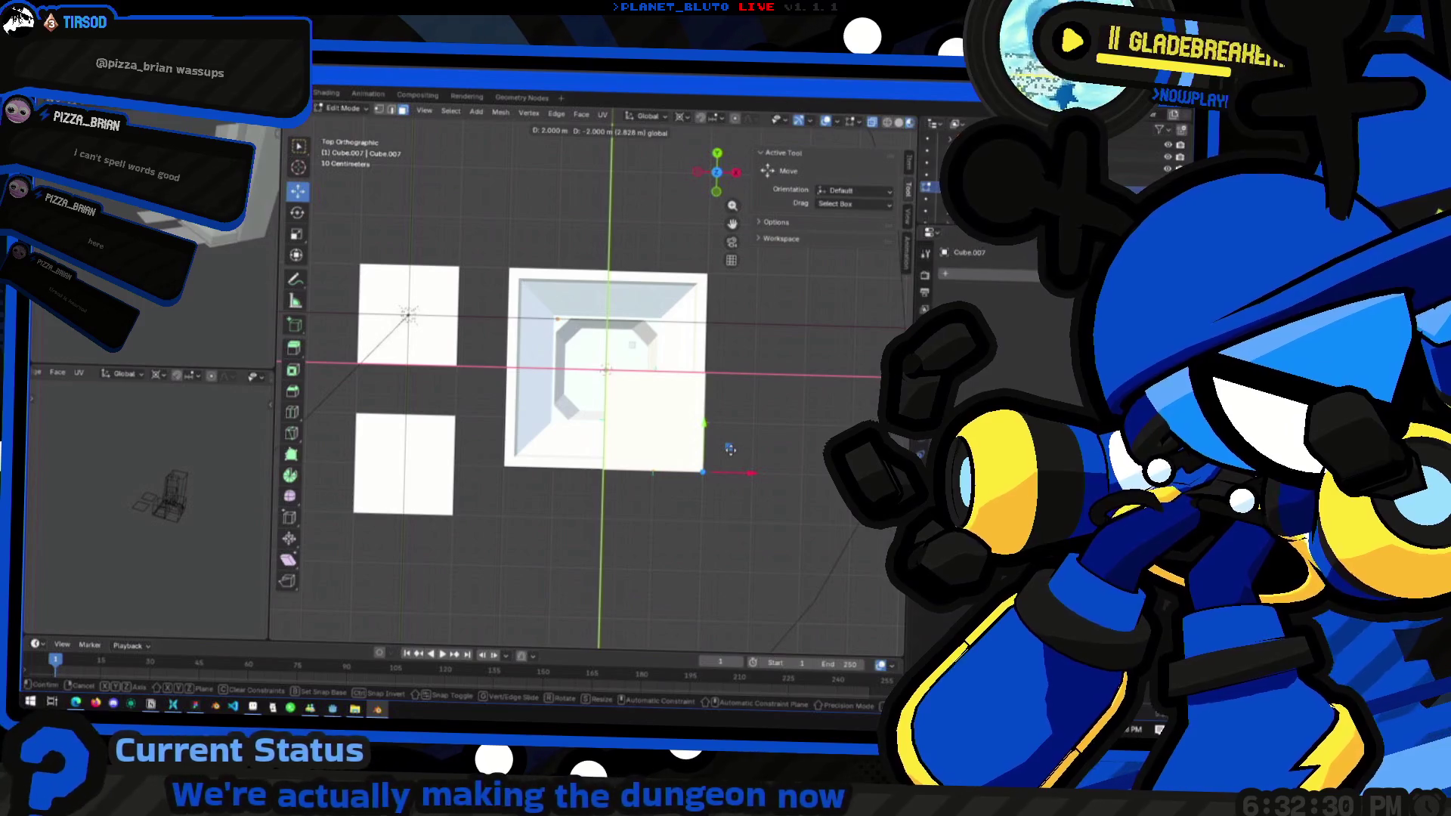
{"action": "left_click", "coordinate": [730, 449]}
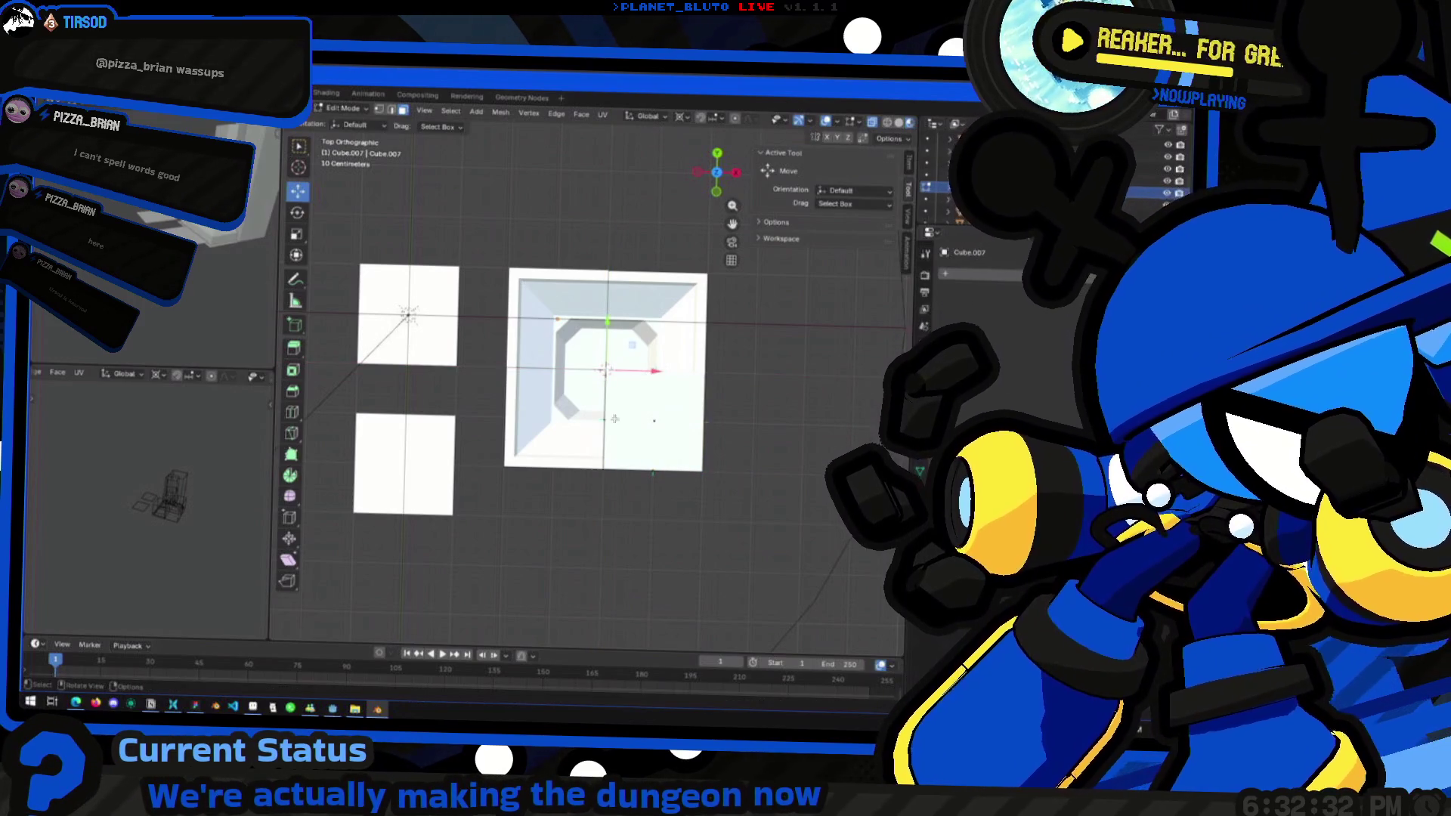
{"action": "mouse_move", "coordinate": [615, 419]}
{"action": "middle_mouse_down"}
{"action": "mouse_move", "coordinate": [510, 358]}
{"action": "mouse_move", "coordinate": [572, 444]}
{"action": "middle_mouse_up"}
Extrude the faces twice into a large, tall corner block and exit Edit Mode
{"action": "key", "text": "e"}
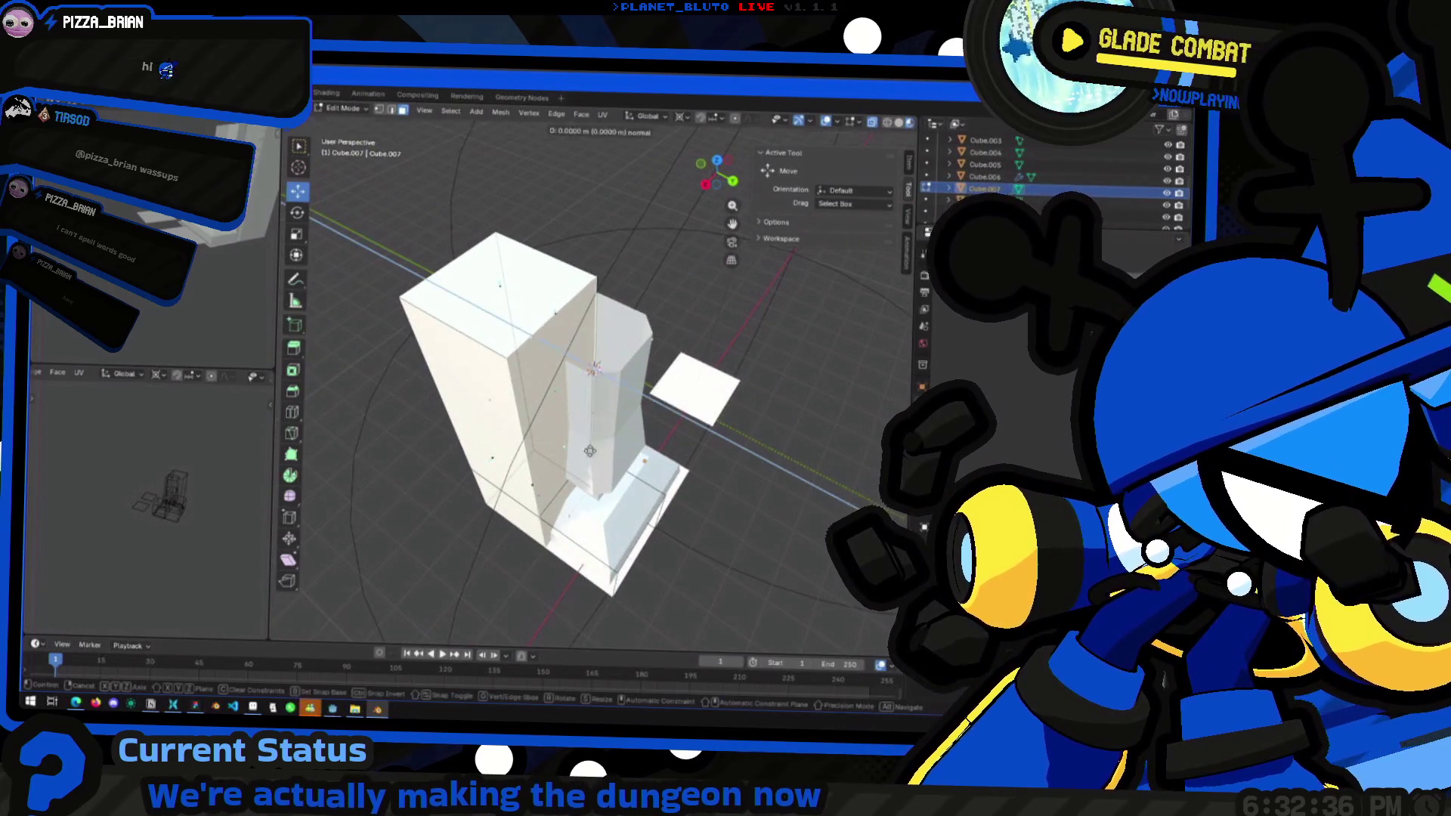
{"action": "left_click", "coordinate": [684, 409]}
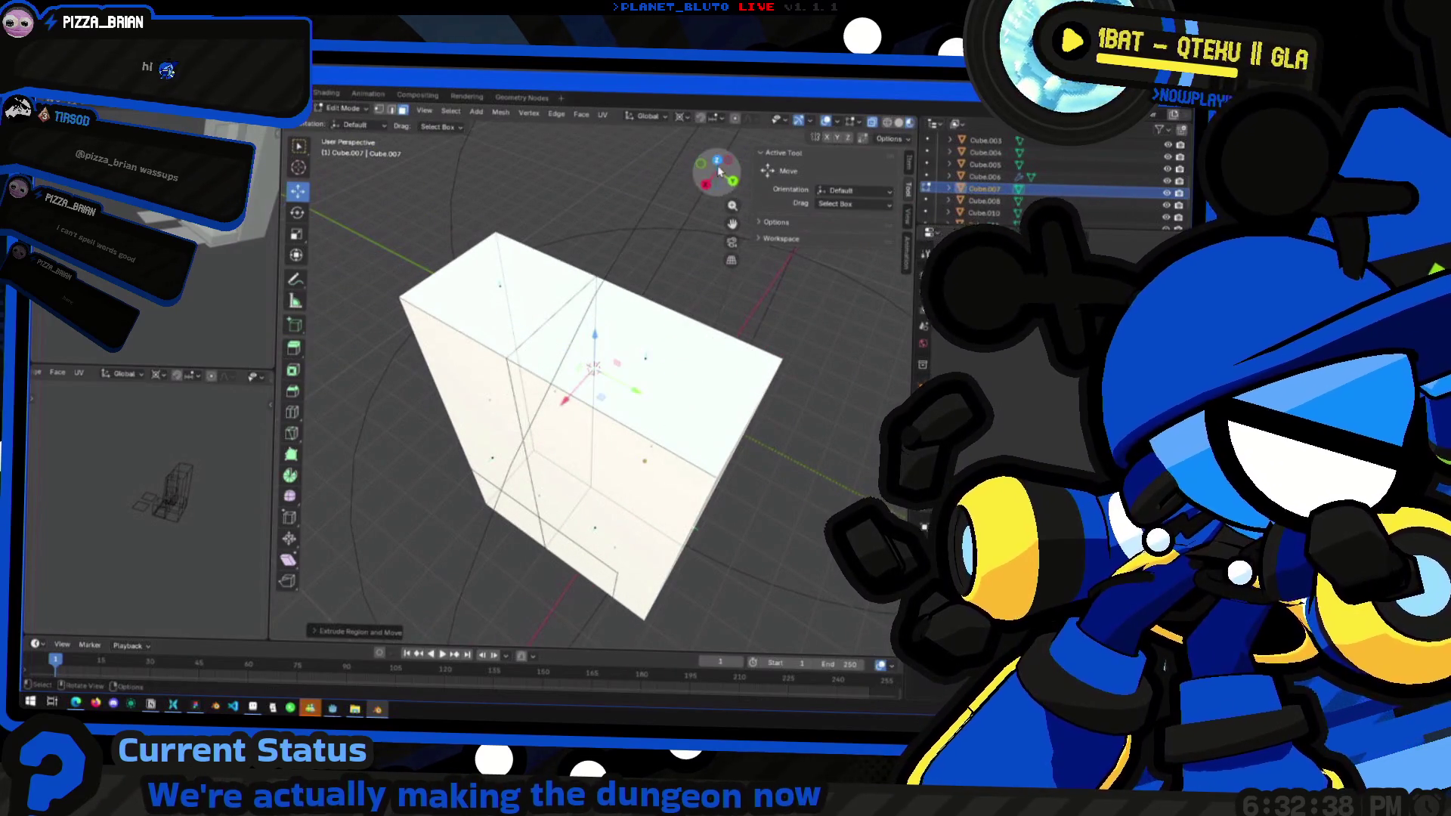
{"action": "left_click", "coordinate": [717, 161]}
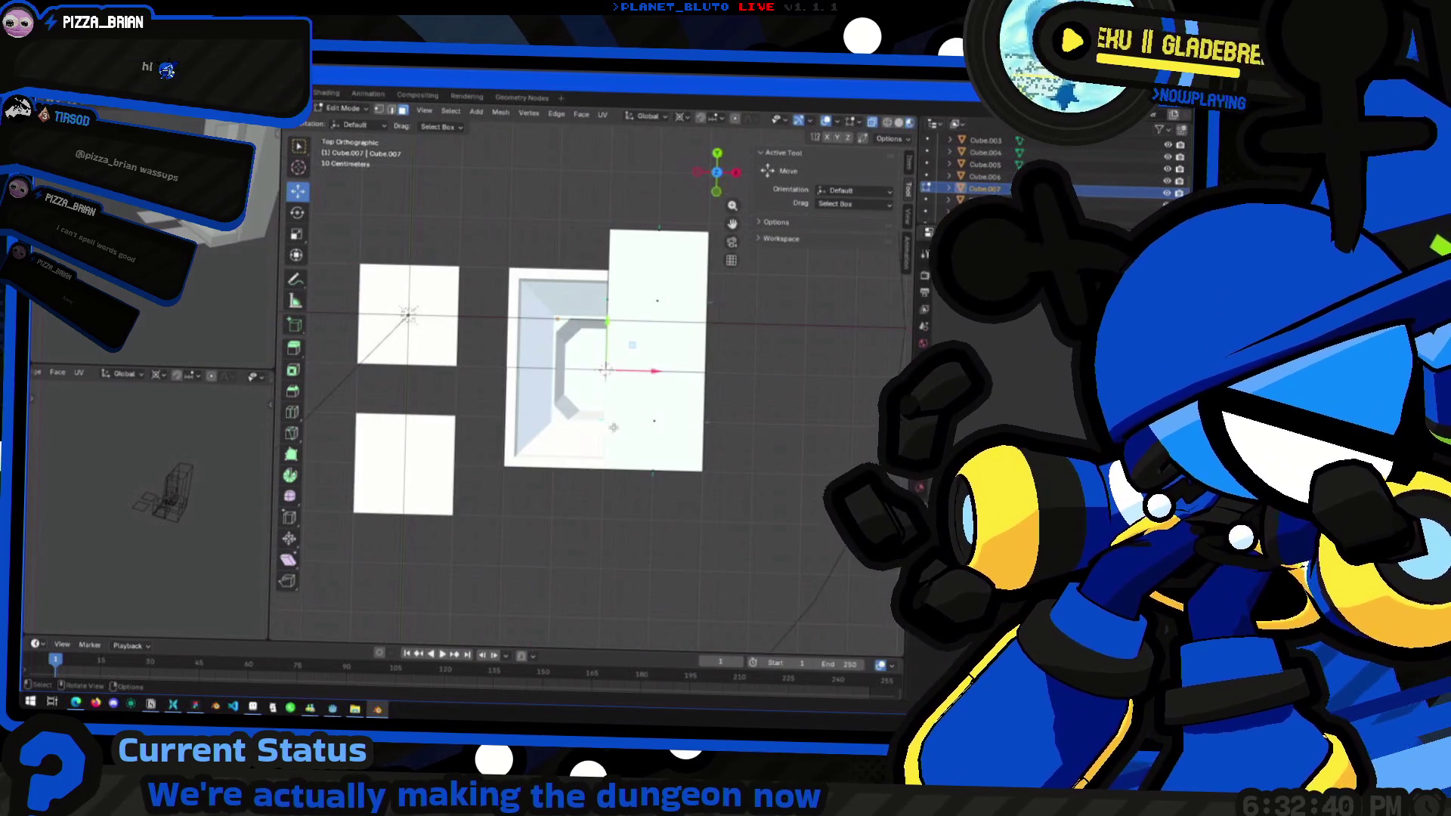
{"action": "key", "text": "e"}
{"action": "left_click", "coordinate": [479, 420]}
{"action": "mouse_move", "coordinate": [479, 420]}
{"action": "middle_mouse_down"}
{"action": "mouse_move", "coordinate": [597, 355]}
{"action": "mouse_move", "coordinate": [680, 394]}
{"action": "mouse_move", "coordinate": [653, 374]}
{"action": "middle_mouse_up"}
{"action": "scroll", "coordinate": [680, 394], "scroll_direction": "down", "scroll_amount": 3}
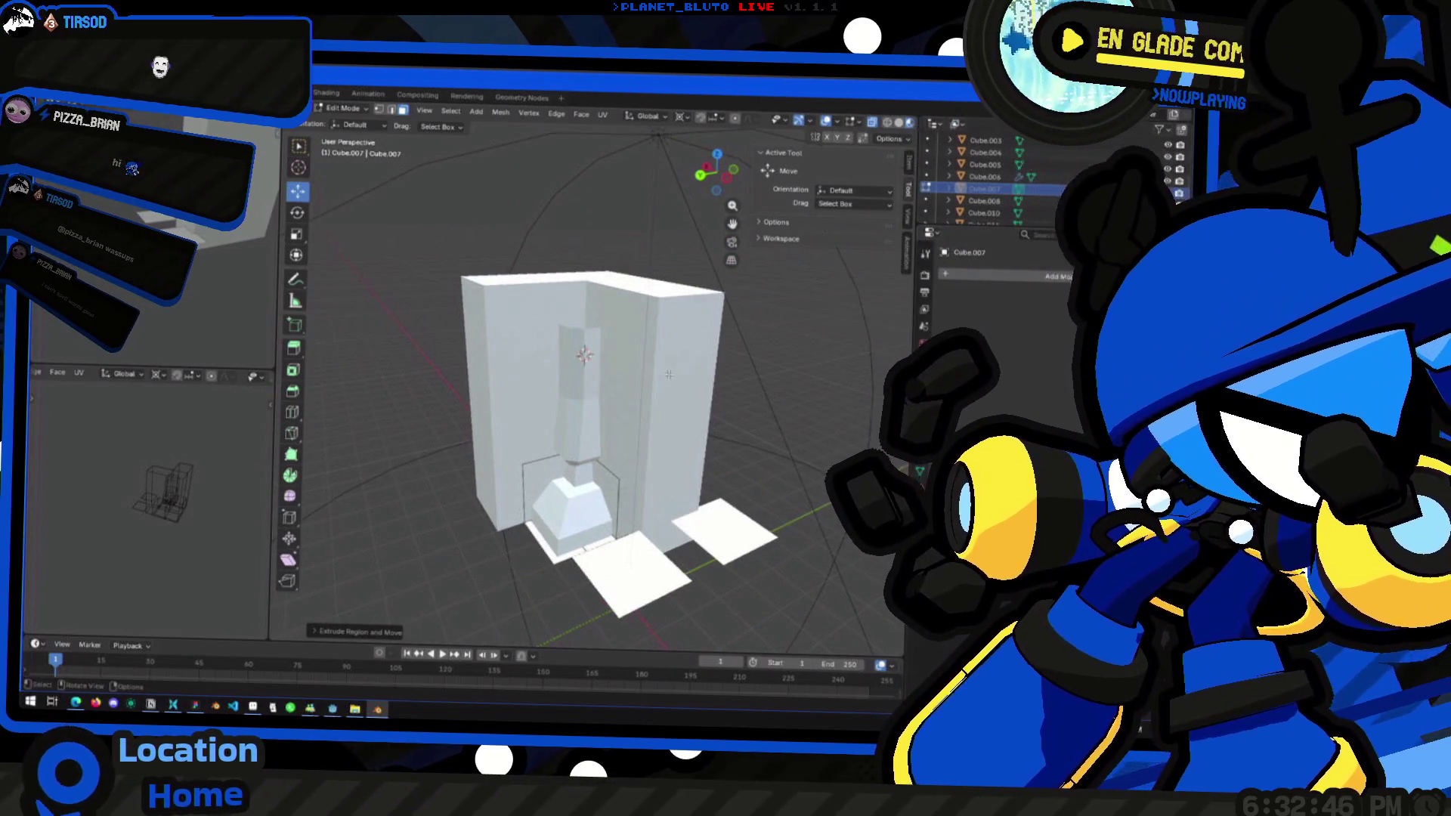
{"action": "key", "text": "Tab"}
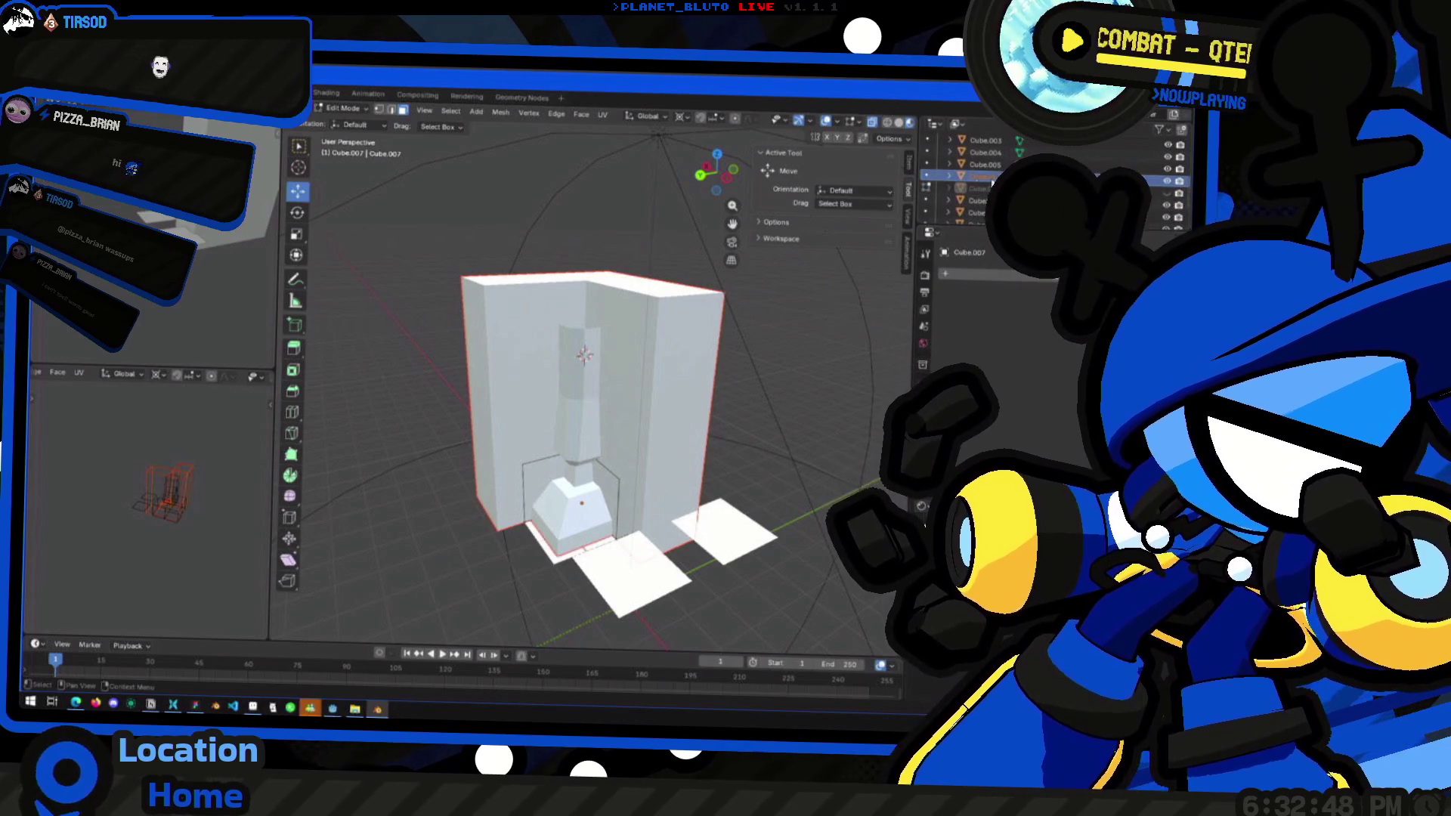
{"action": "key", "text": "Tab"}
Select the wall object and set its Boolean to Intersect, leaving a narrow tower
{"action": "left_click", "coordinate": [576, 529]}
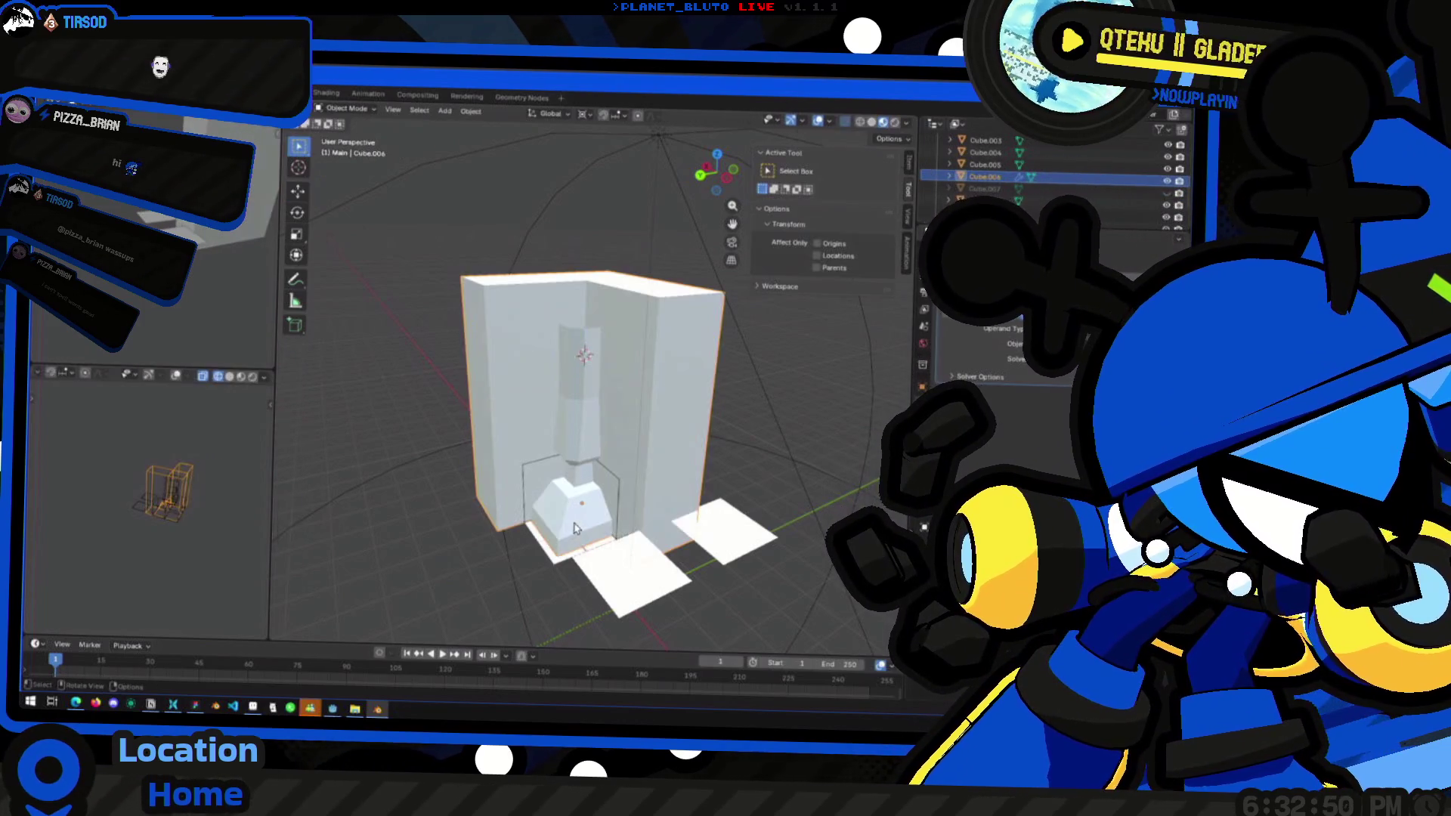
{"action": "middle_click_drag", "start_coordinate": [553, 532], "coordinate": [582, 556]}
{"action": "left_click", "coordinate": [986, 313]}
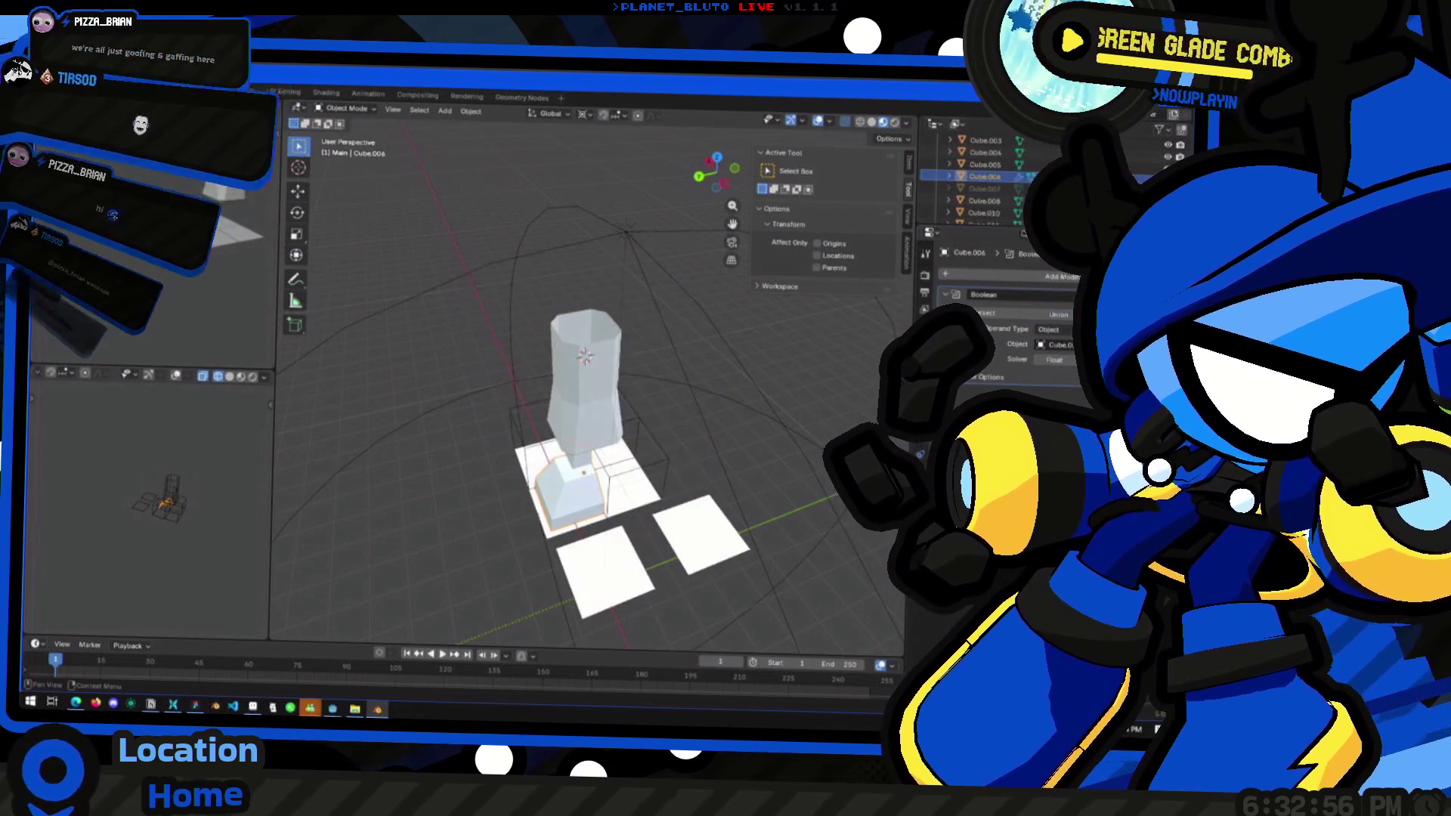
{"action": "mouse_move", "coordinate": [748, 388]}
{"action": "middle_mouse_down"}
{"action": "mouse_move", "coordinate": [656, 373]}
{"action": "mouse_move", "coordinate": [631, 484]}
{"action": "middle_mouse_up"}
Send the reply 'hai omg' in the Escargot Messenger chat, then minimize the chat window
{"action": "mouse_move", "coordinate": [309, 708]}
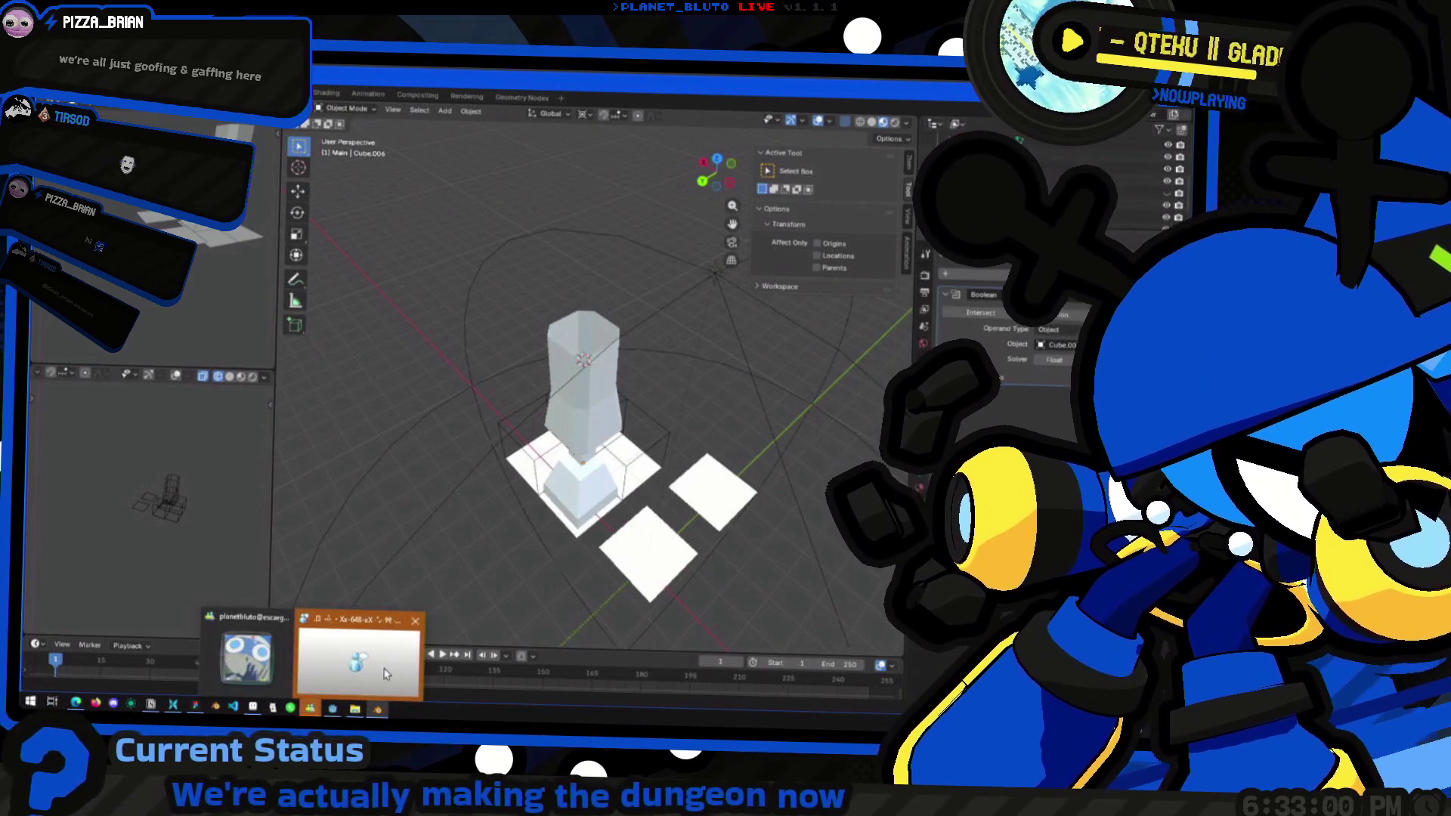
{"action": "left_click", "coordinate": [370, 658]}
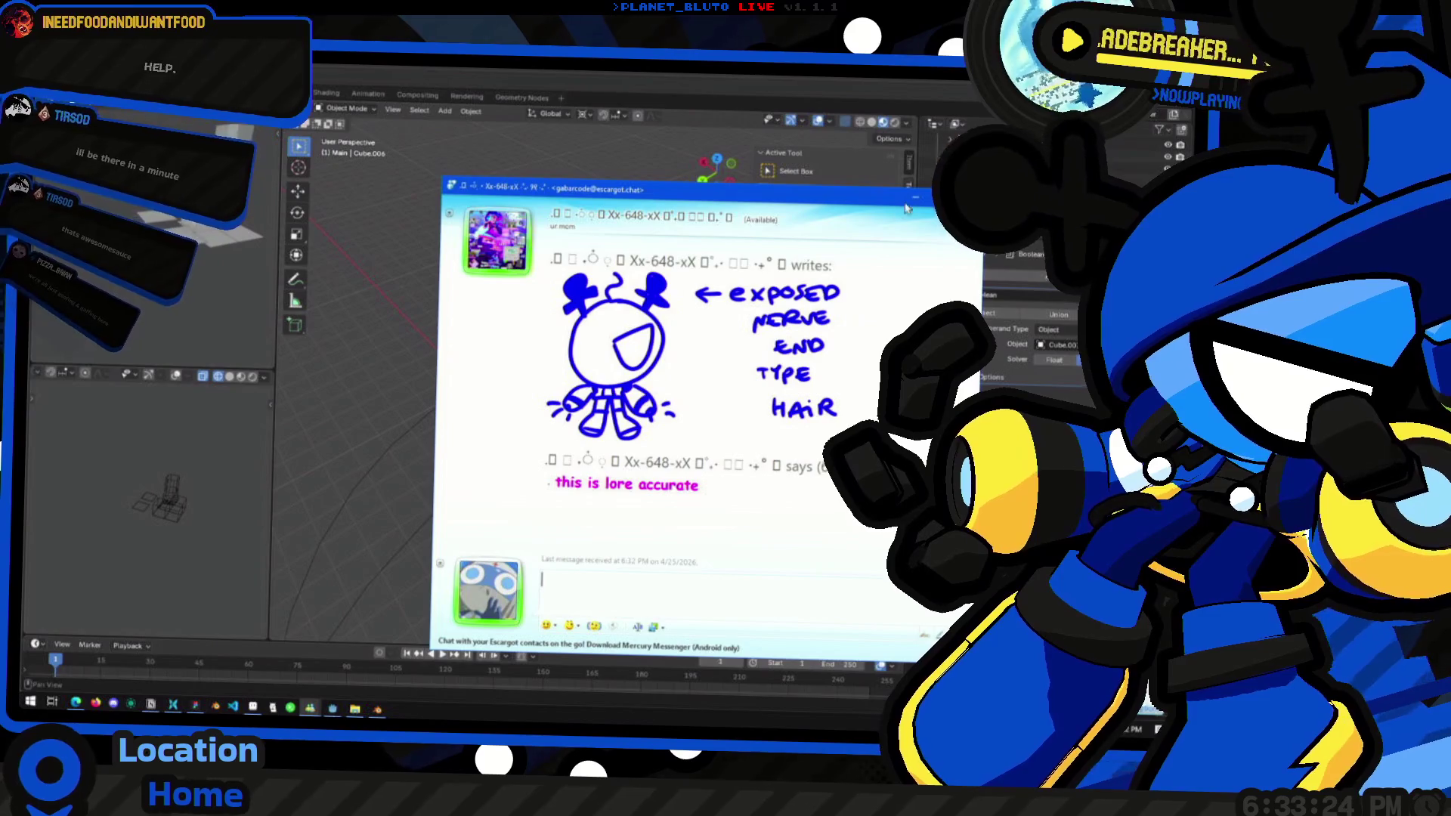
{"action": "key", "text": "Escape"}
{"action": "mouse_move", "coordinate": [717, 315]}
{"action": "middle_mouse_down"}
{"action": "mouse_move", "coordinate": [584, 425]}
{"action": "mouse_move", "coordinate": [605, 436]}
{"action": "middle_mouse_up"}
{"action": "type", "text": "hai omg"}
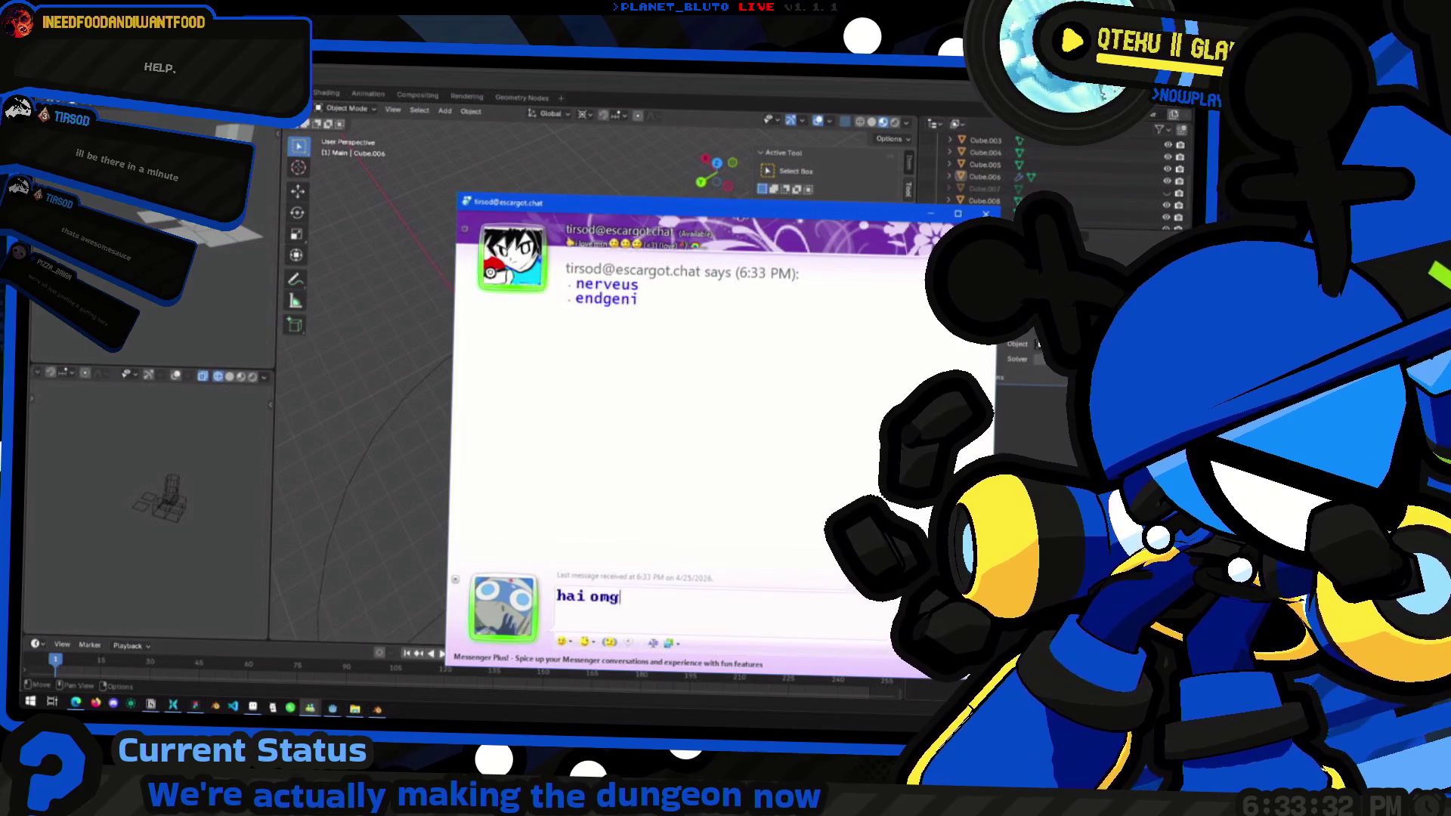
{"action": "key", "text": "Return"}
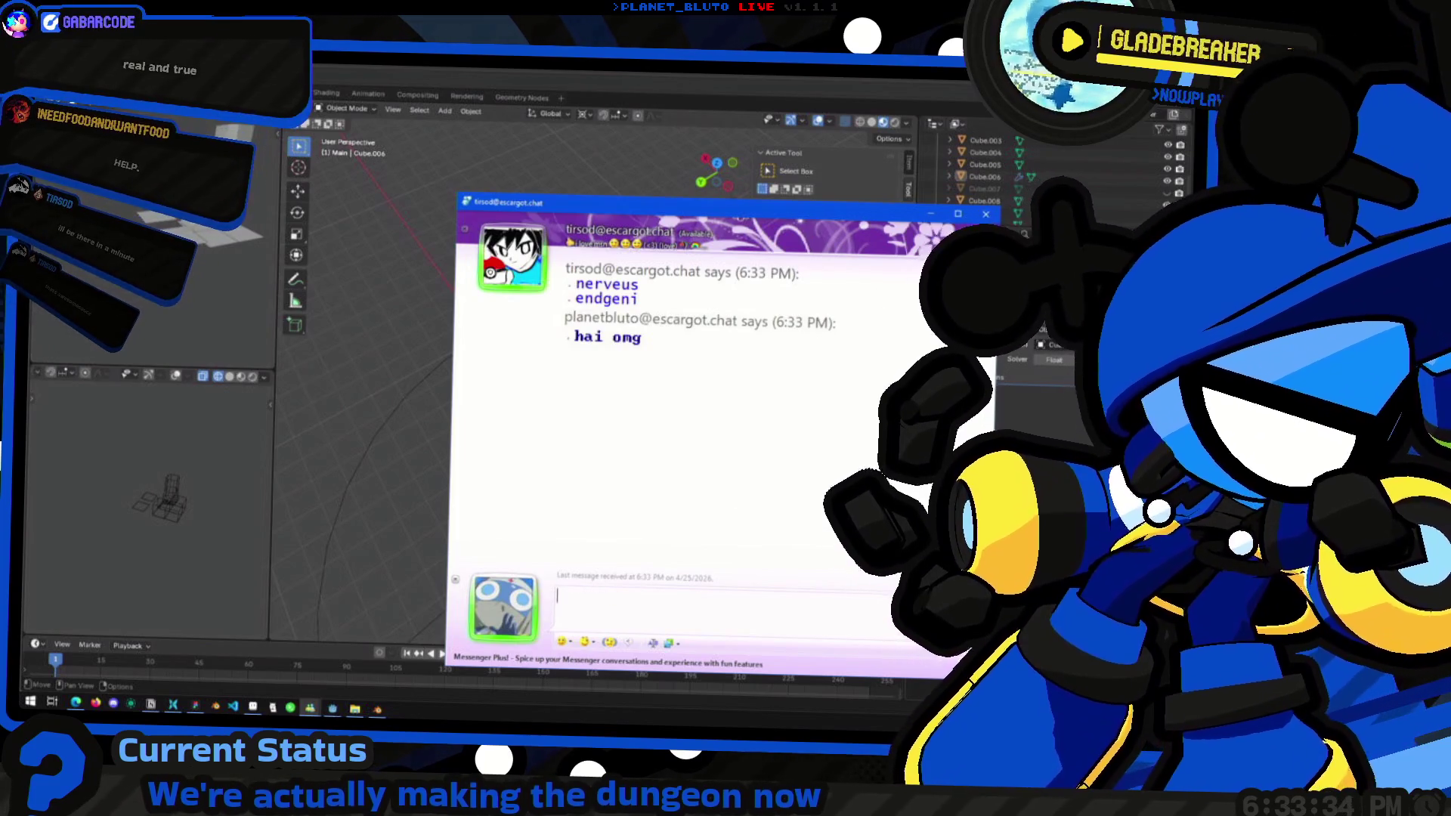
{"action": "left_click", "coordinate": [923, 215]}
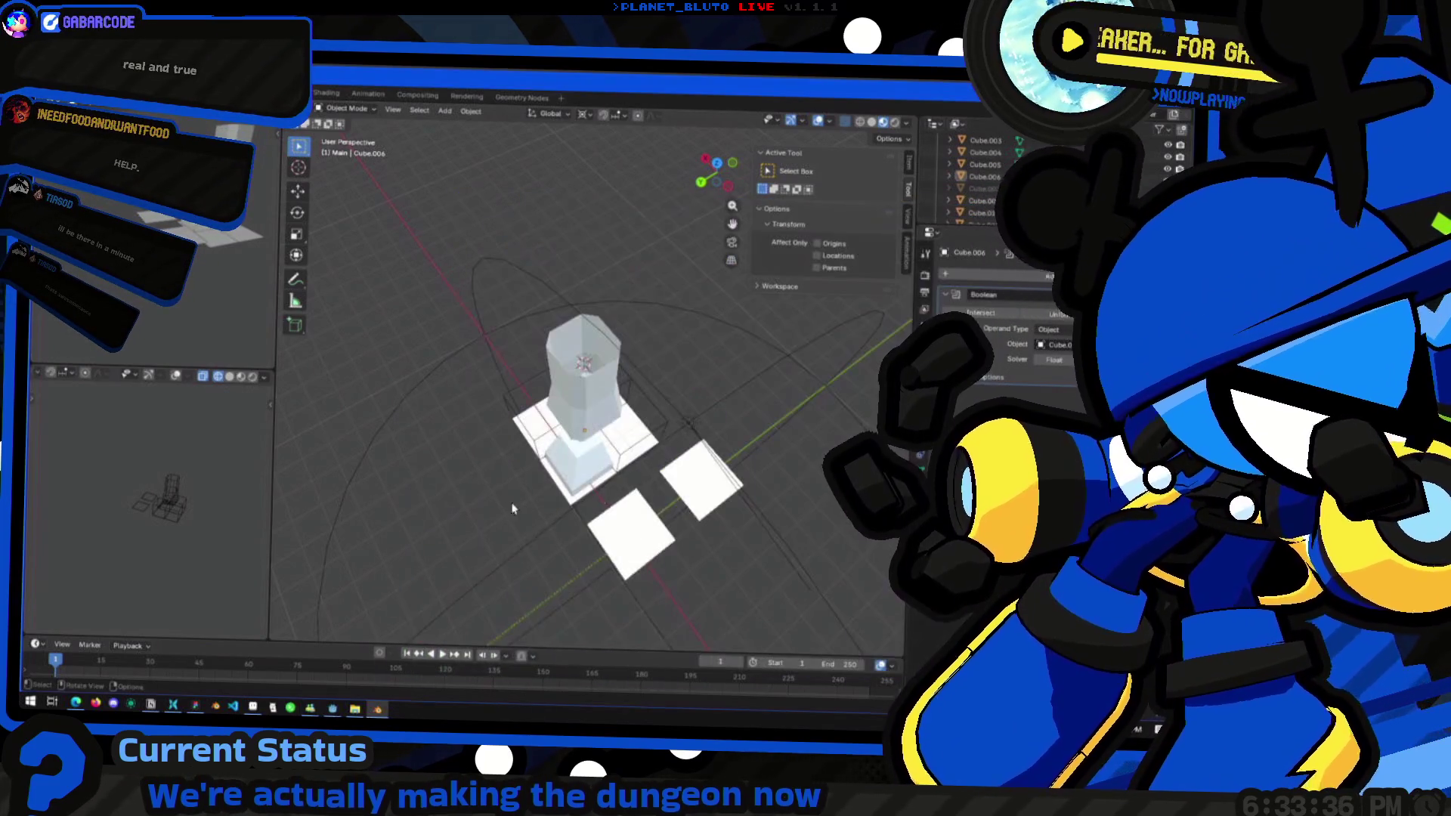
Select the stacked blocks under the tower in turn: Cube.014, Cube.008 and Cube.010
{"action": "left_click", "coordinate": [596, 464]}
{"action": "middle_click_drag", "start_coordinate": [596, 464], "coordinate": [582, 484]}
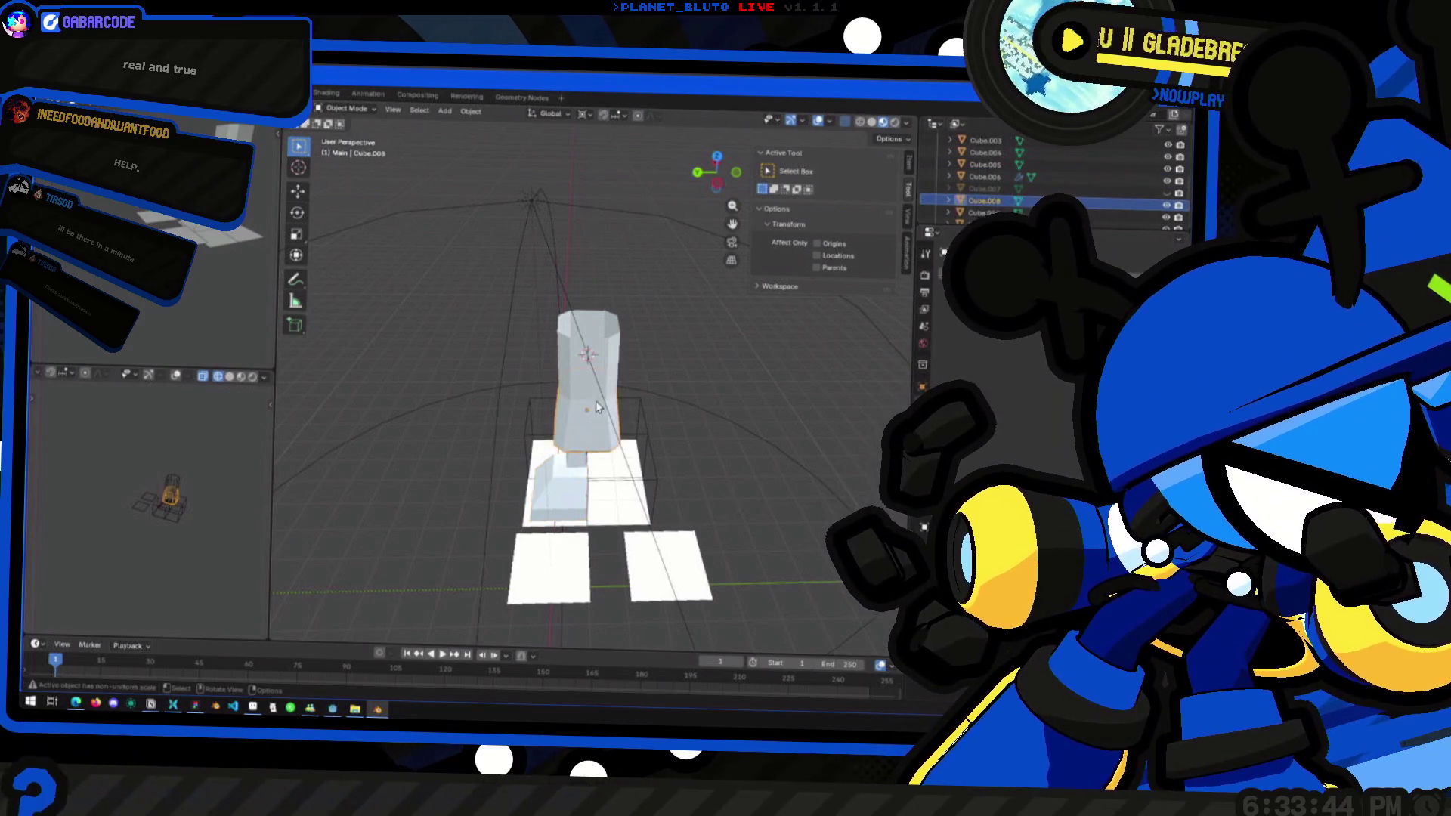
{"action": "left_click", "coordinate": [584, 355]}
{"action": "left_click", "coordinate": [583, 355]}
{"action": "left_click", "coordinate": [568, 356]}
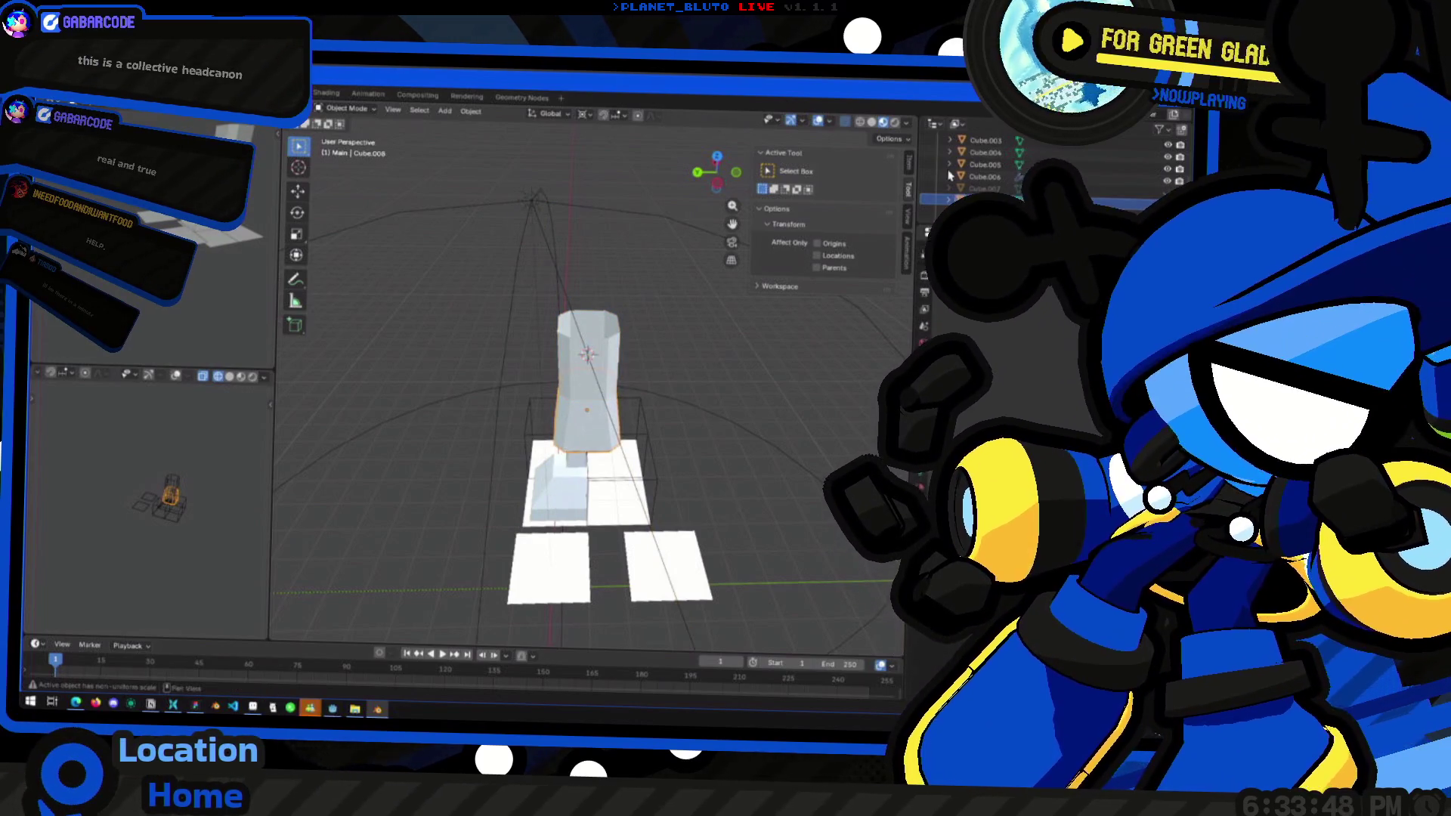
{"action": "left_click", "coordinate": [588, 355]}
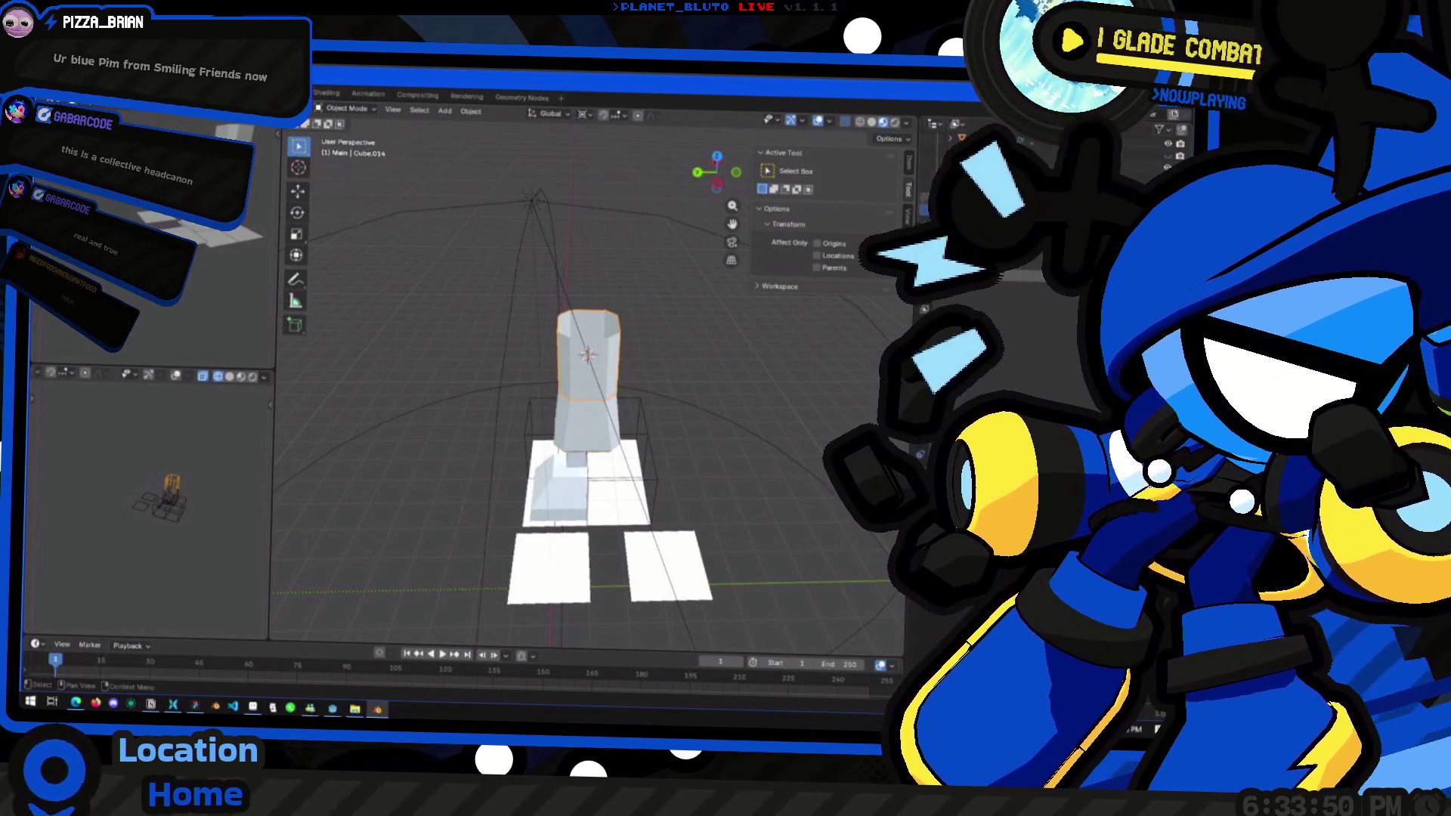
{"action": "left_click", "coordinate": [570, 418]}
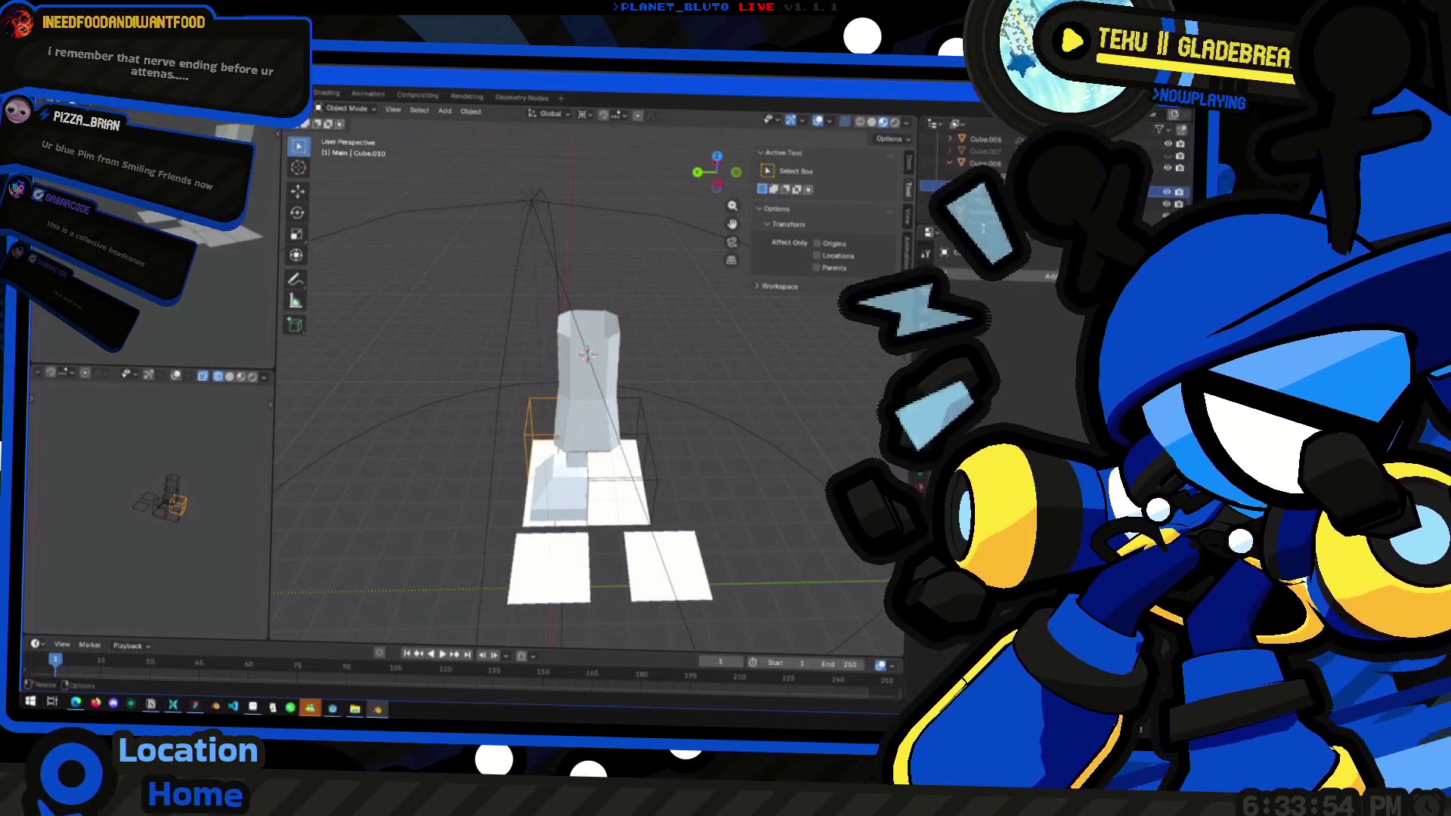
Select the tall pillar column and its base block to show their Boolean modifier settings
{"action": "scroll", "coordinate": [982, 174], "scroll_direction": "up", "scroll_amount": 1}
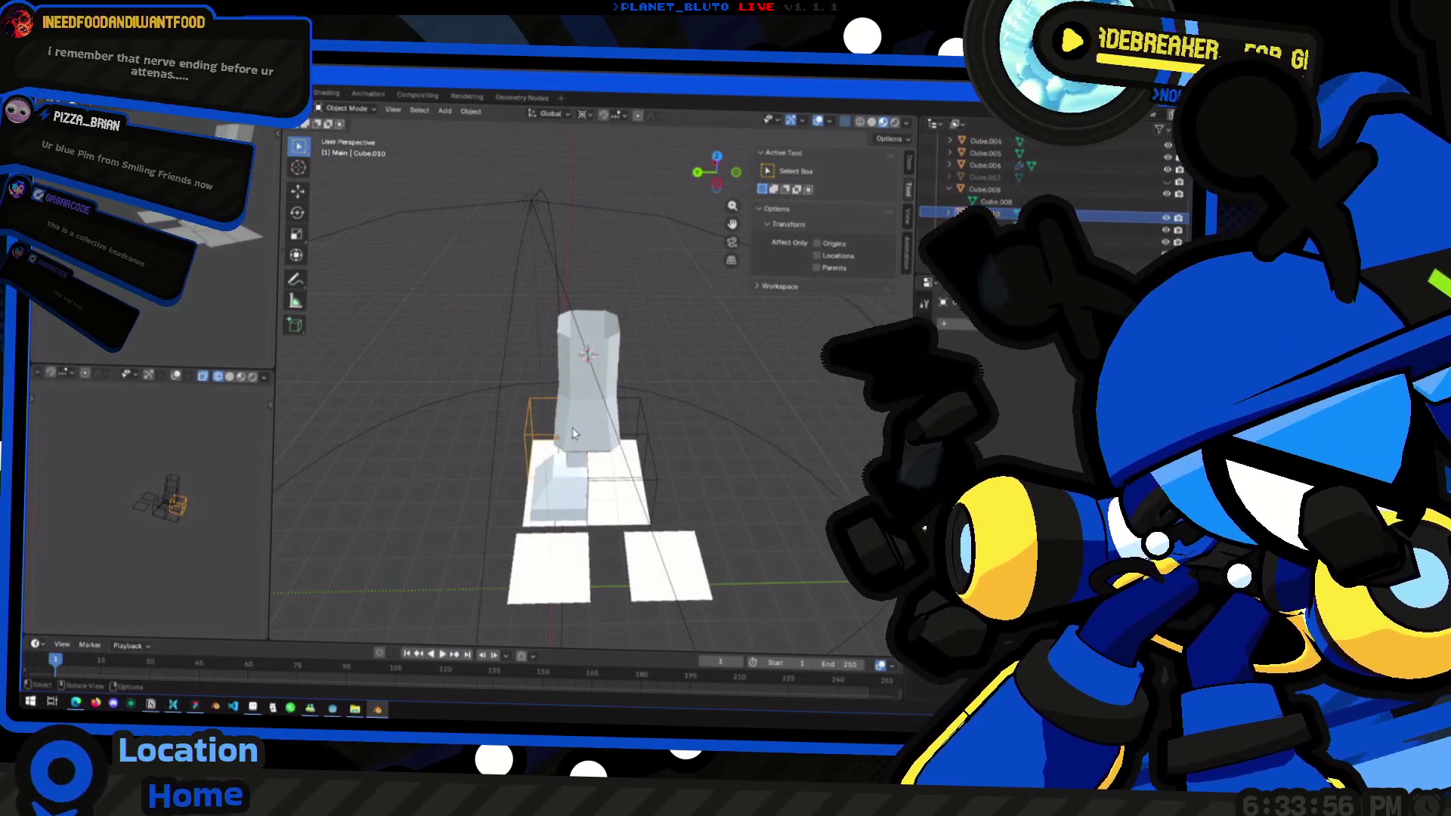
{"action": "left_click", "coordinate": [573, 433]}
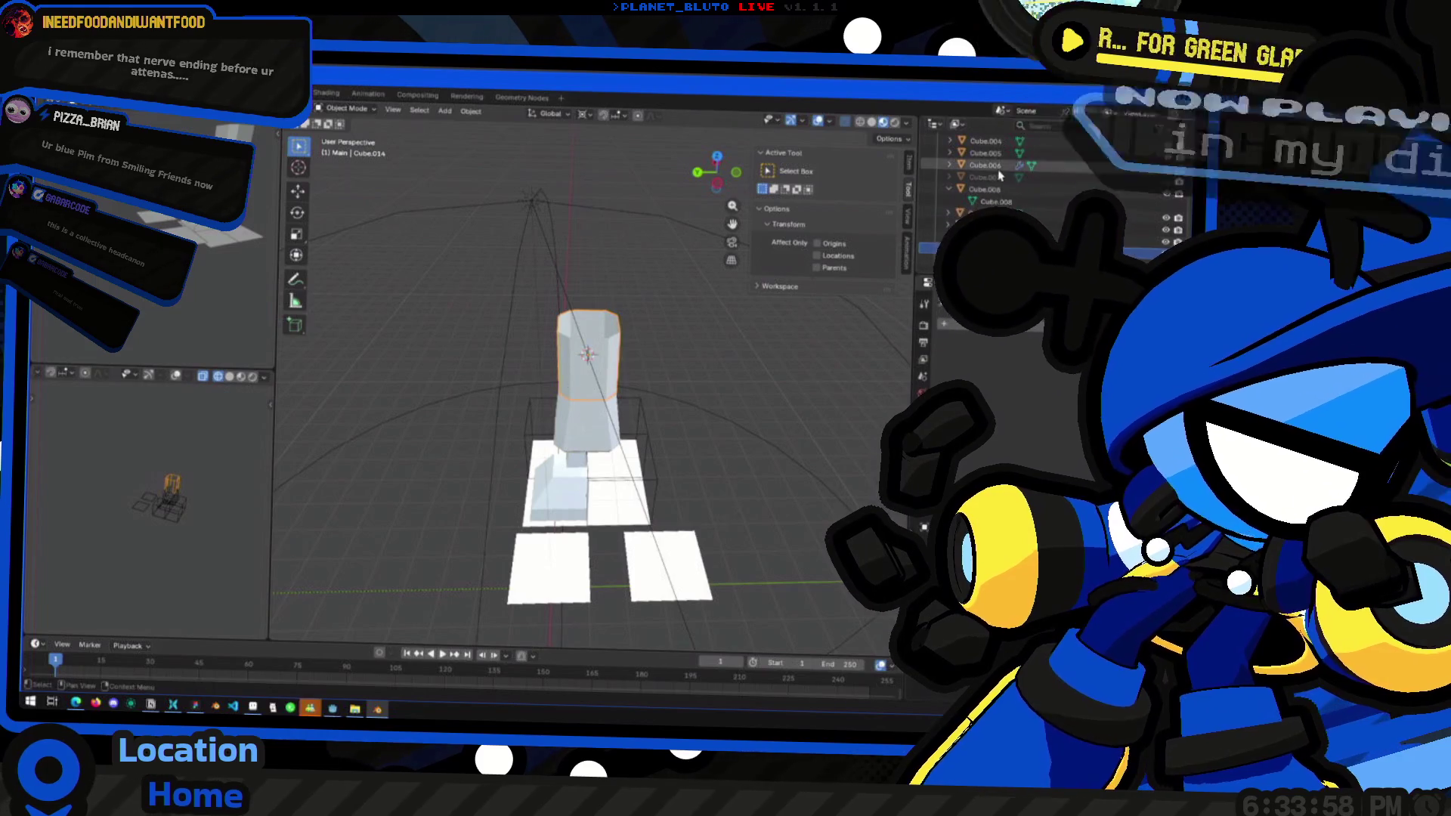
{"action": "left_click", "coordinate": [951, 165]}
{"action": "left_click", "coordinate": [962, 168]}
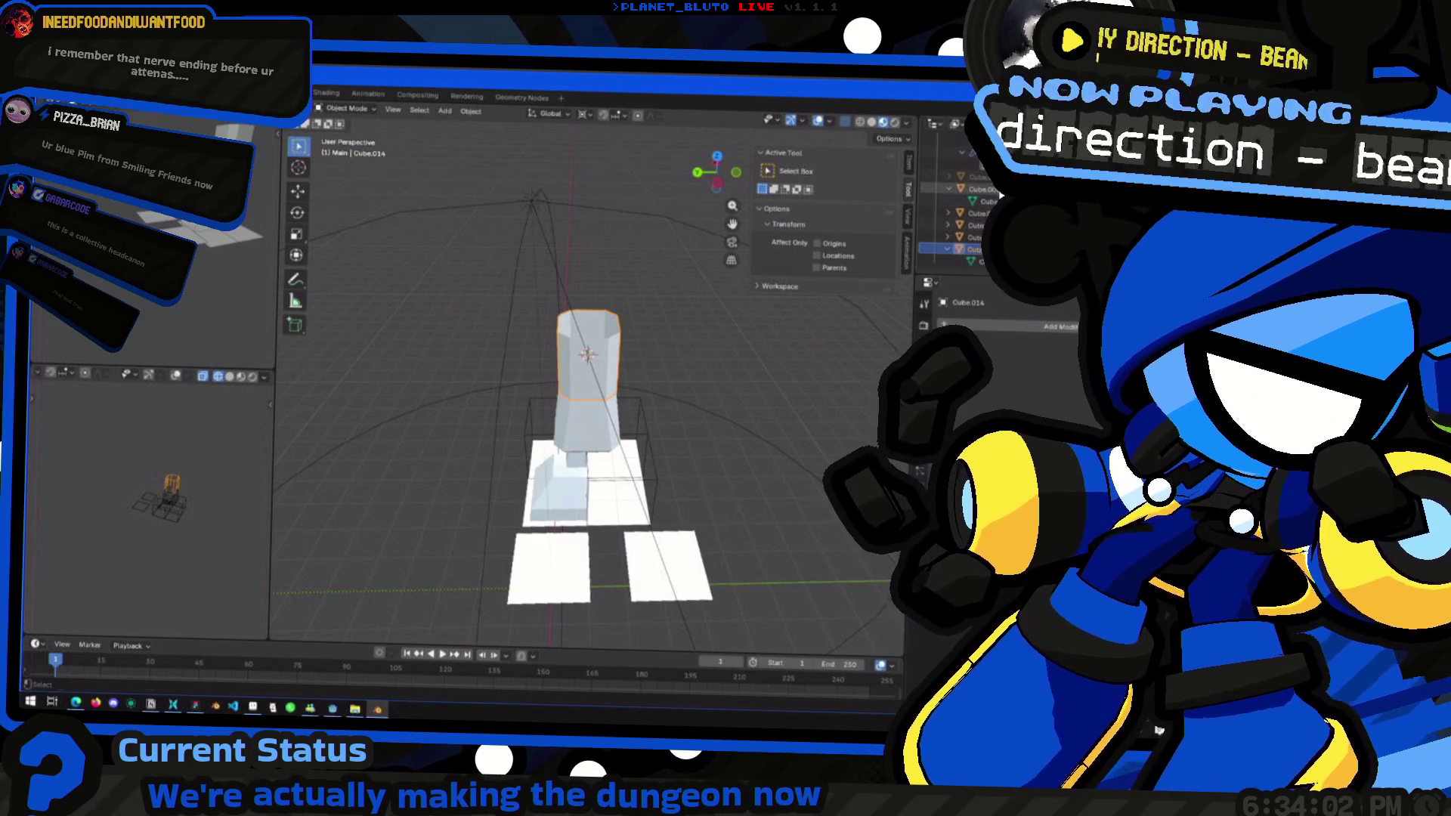
{"action": "left_click", "coordinate": [951, 163]}
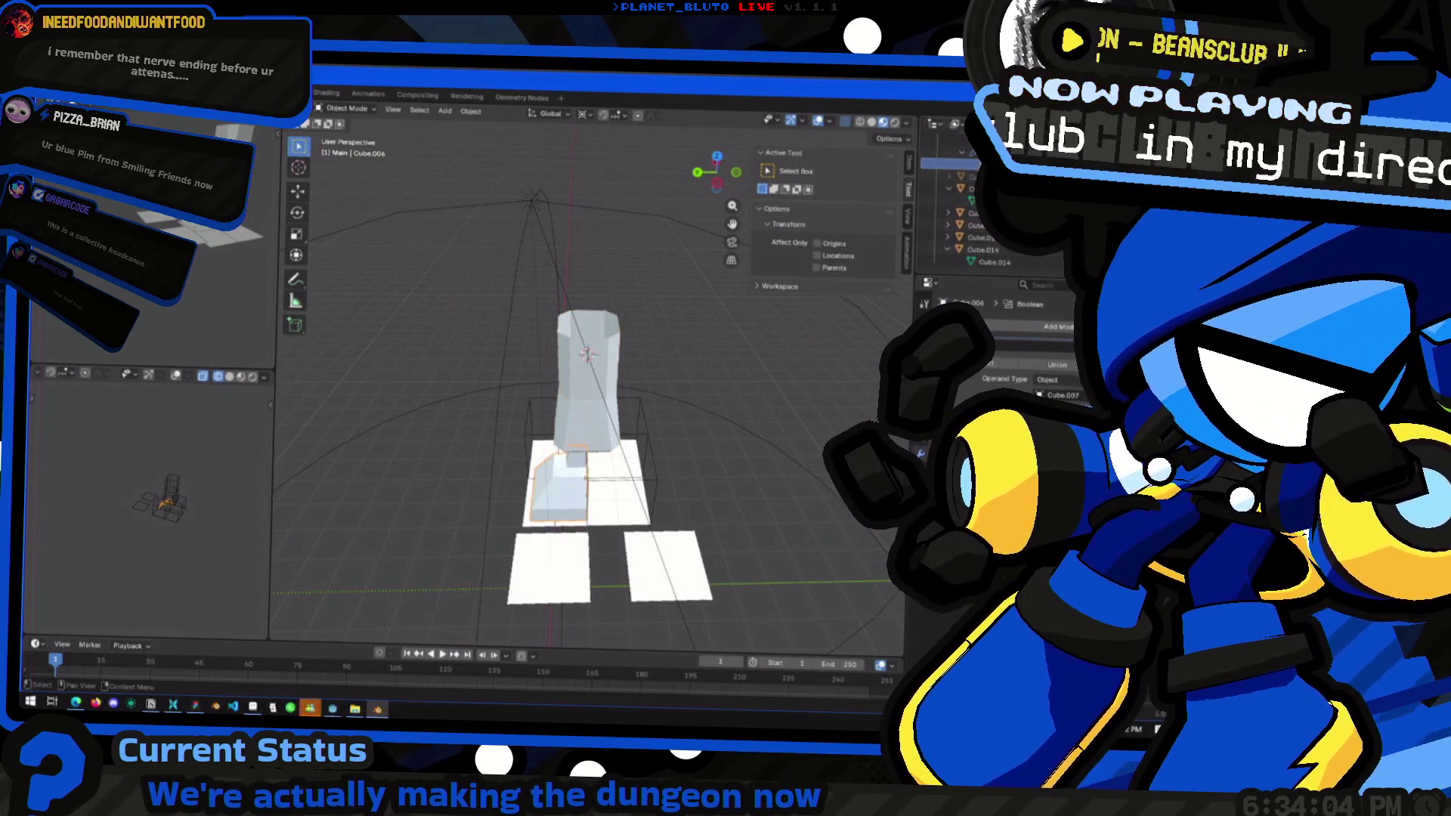
{"action": "scroll", "coordinate": [975, 266], "scroll_direction": "up", "scroll_amount": 1}
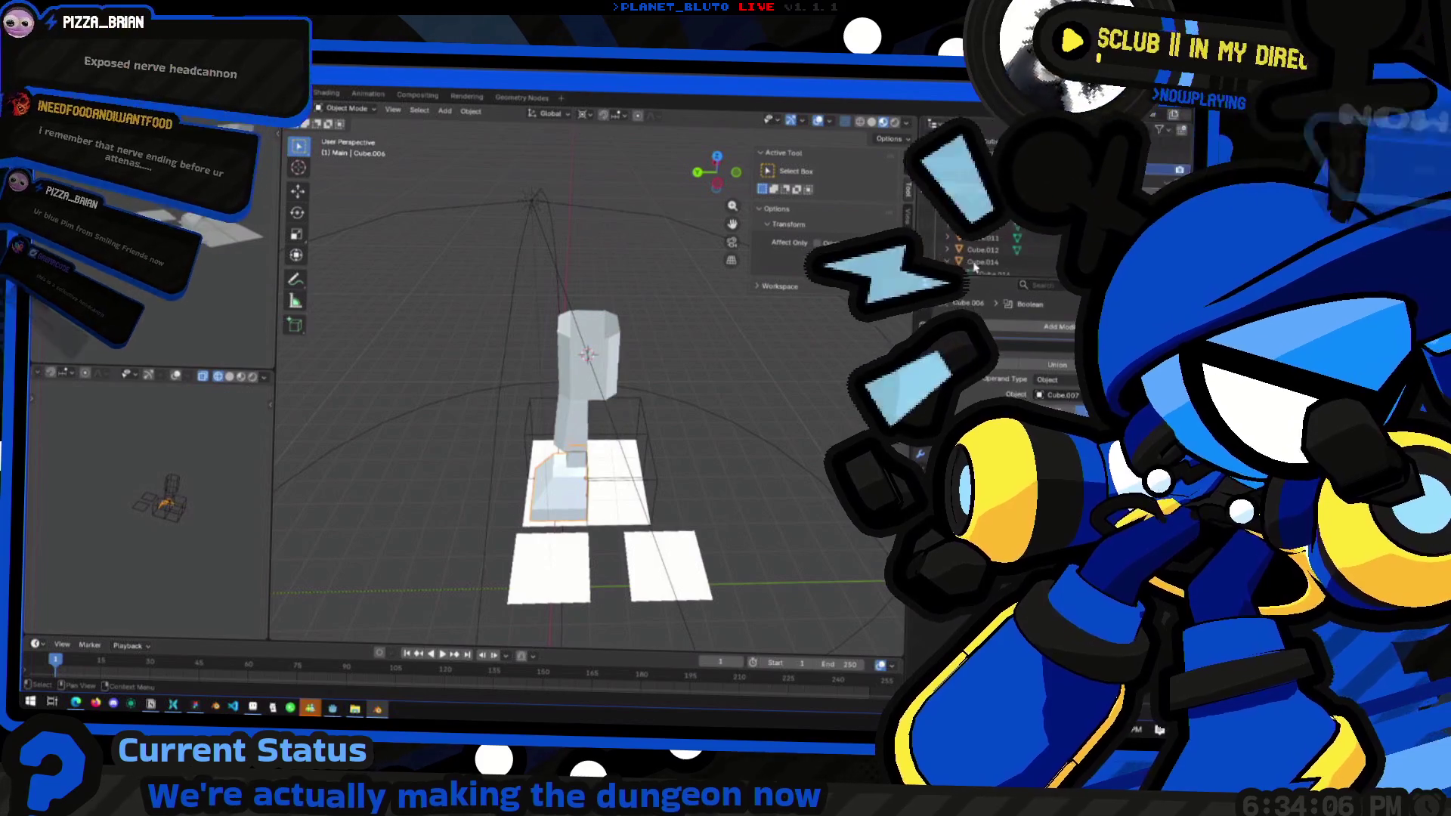
Orbit around the Boolean-carved corner pillar from several angles, ending looking down on it
{"action": "mouse_move", "coordinate": [652, 412]}
{"action": "middle_mouse_down"}
{"action": "mouse_move", "coordinate": [797, 406]}
{"action": "mouse_move", "coordinate": [343, 421]}
{"action": "mouse_move", "coordinate": [376, 395]}
{"action": "mouse_move", "coordinate": [723, 338]}
{"action": "mouse_move", "coordinate": [751, 274]}
{"action": "mouse_move", "coordinate": [909, 304]}
{"action": "mouse_move", "coordinate": [276, 326]}
{"action": "middle_mouse_up"}
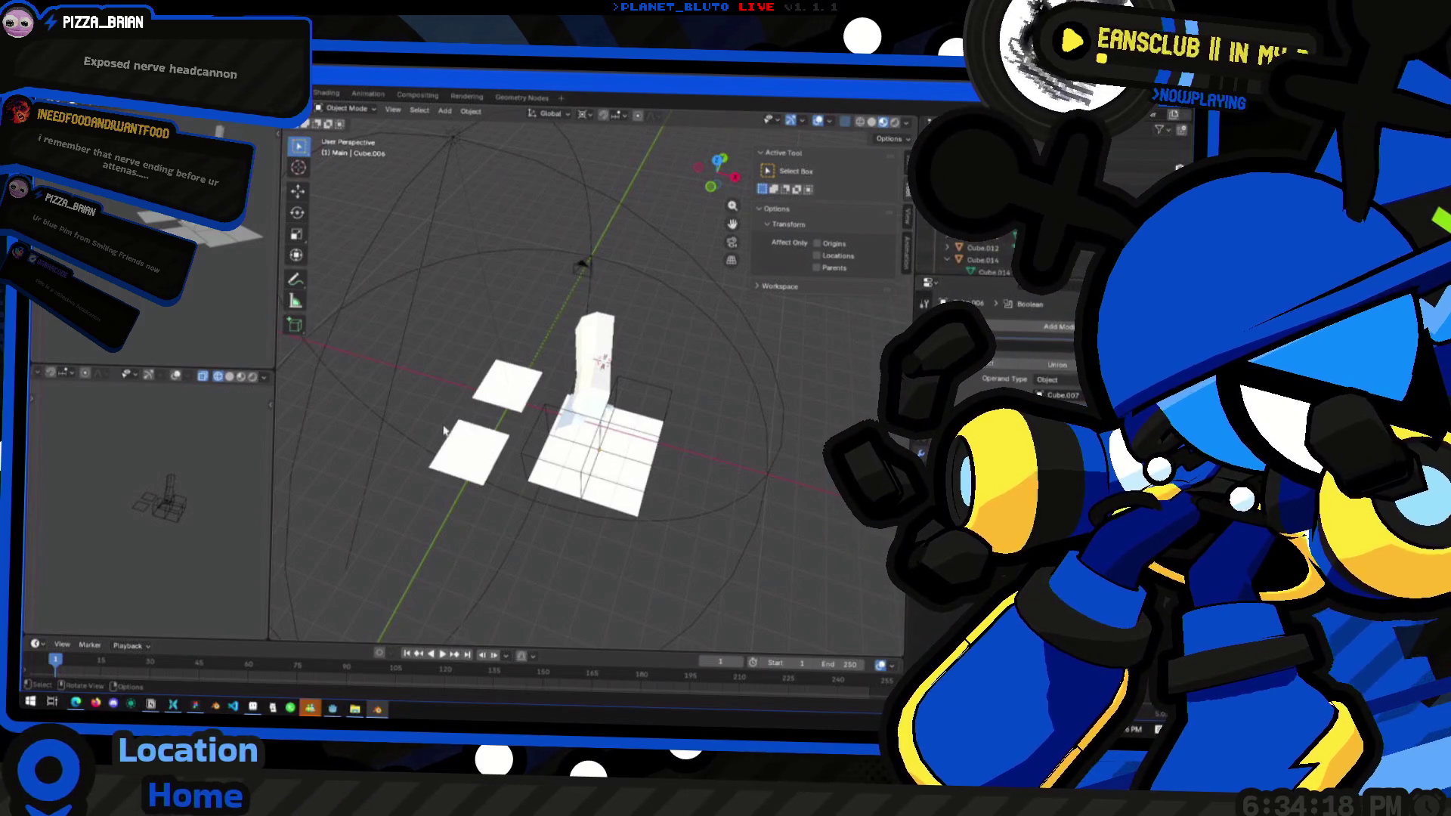
{"action": "mouse_move", "coordinate": [690, 328]}
{"action": "middle_mouse_down"}
{"action": "mouse_move", "coordinate": [632, 356]}
{"action": "mouse_move", "coordinate": [610, 349]}
{"action": "mouse_move", "coordinate": [559, 414]}
{"action": "middle_mouse_up"}
{"action": "middle_click_drag", "start_coordinate": [580, 360], "coordinate": [539, 355]}
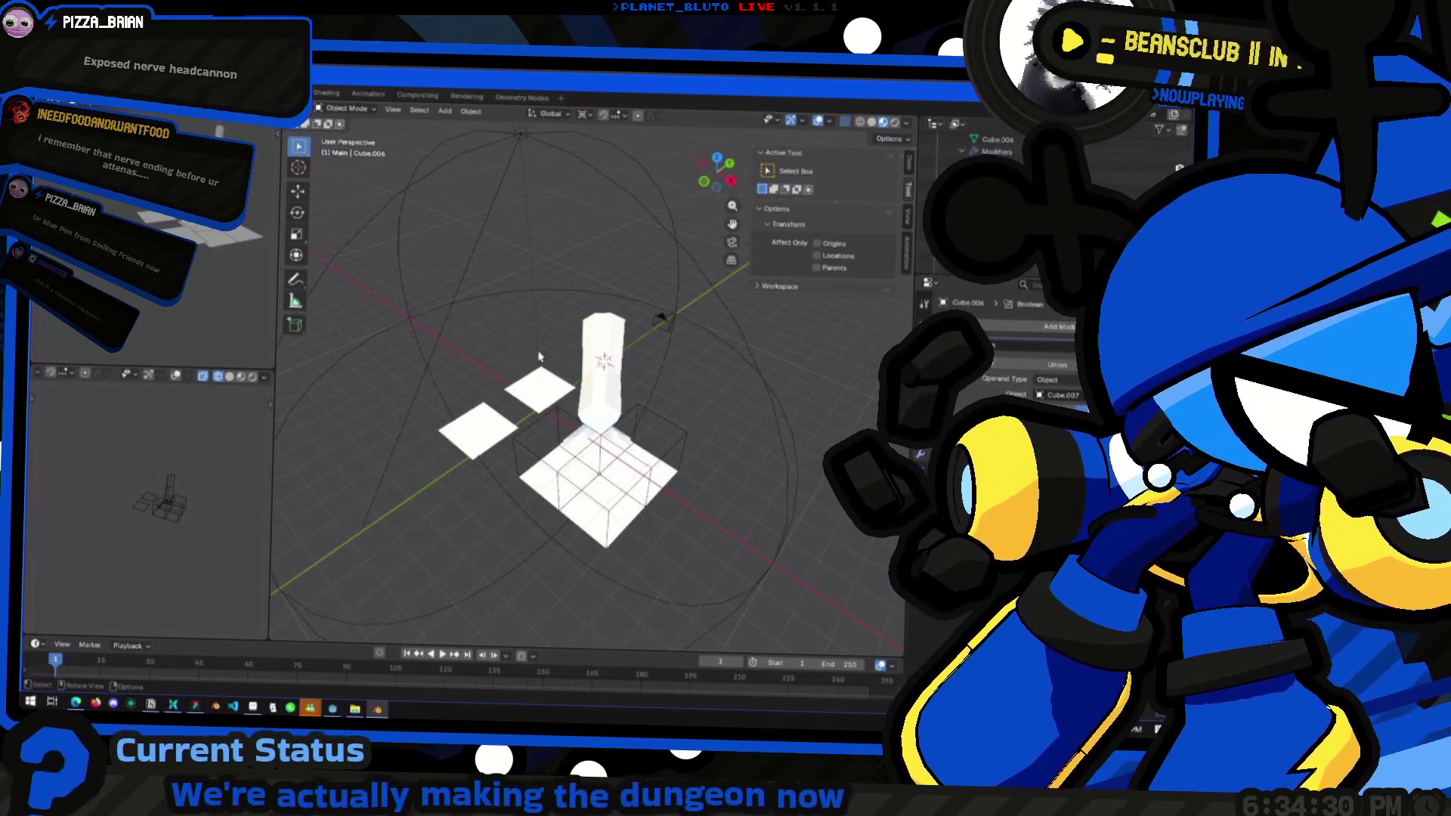
{"action": "mouse_move", "coordinate": [556, 321]}
{"action": "middle_mouse_down"}
{"action": "mouse_move", "coordinate": [528, 310]}
{"action": "mouse_move", "coordinate": [515, 447]}
{"action": "middle_mouse_up"}
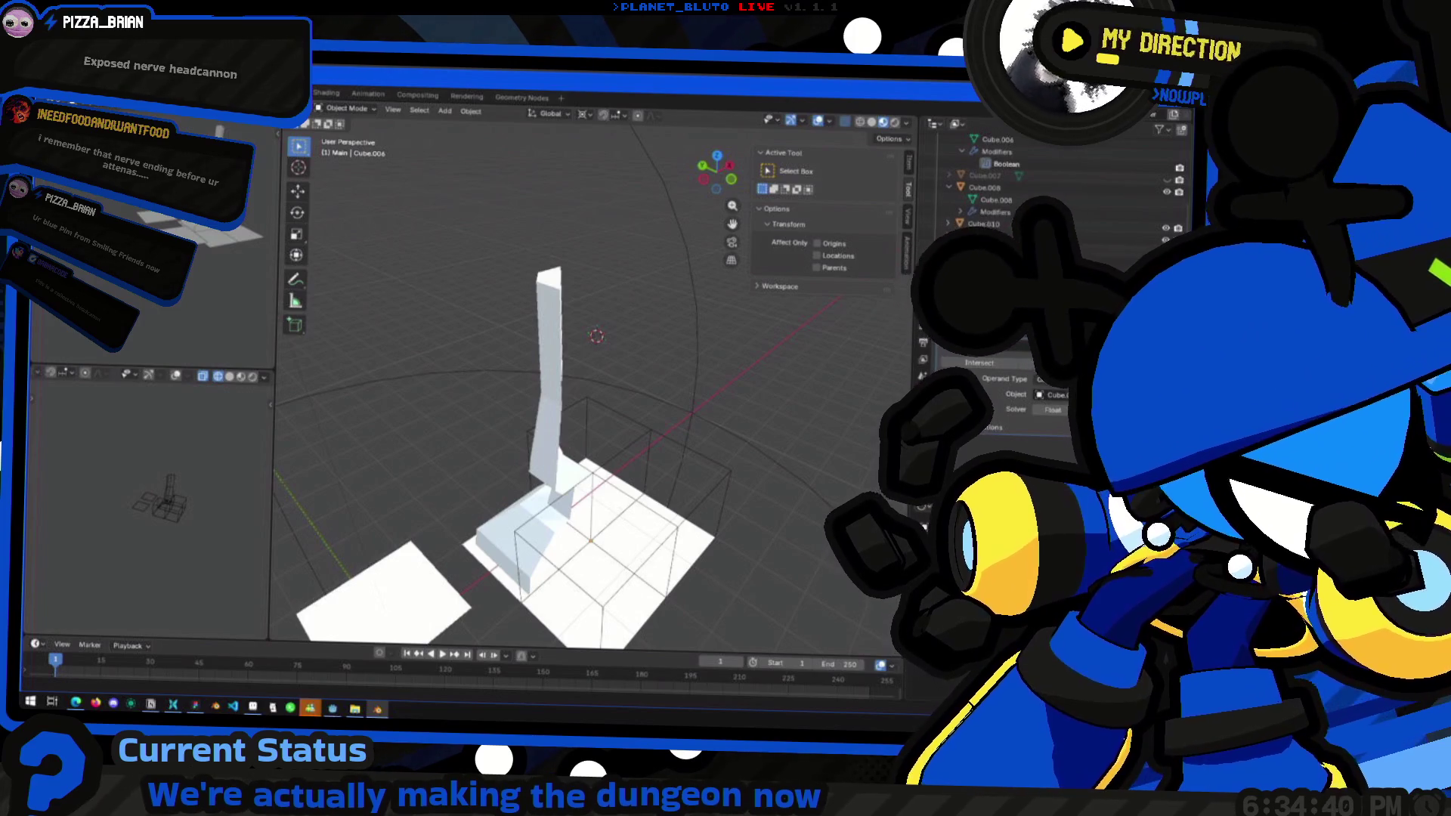
{"action": "middle_click_drag", "start_coordinate": [519, 411], "coordinate": [358, 699]}
Bring up a Messenger chat from the taskbar and hide it again
{"action": "mouse_move", "coordinate": [311, 708]}
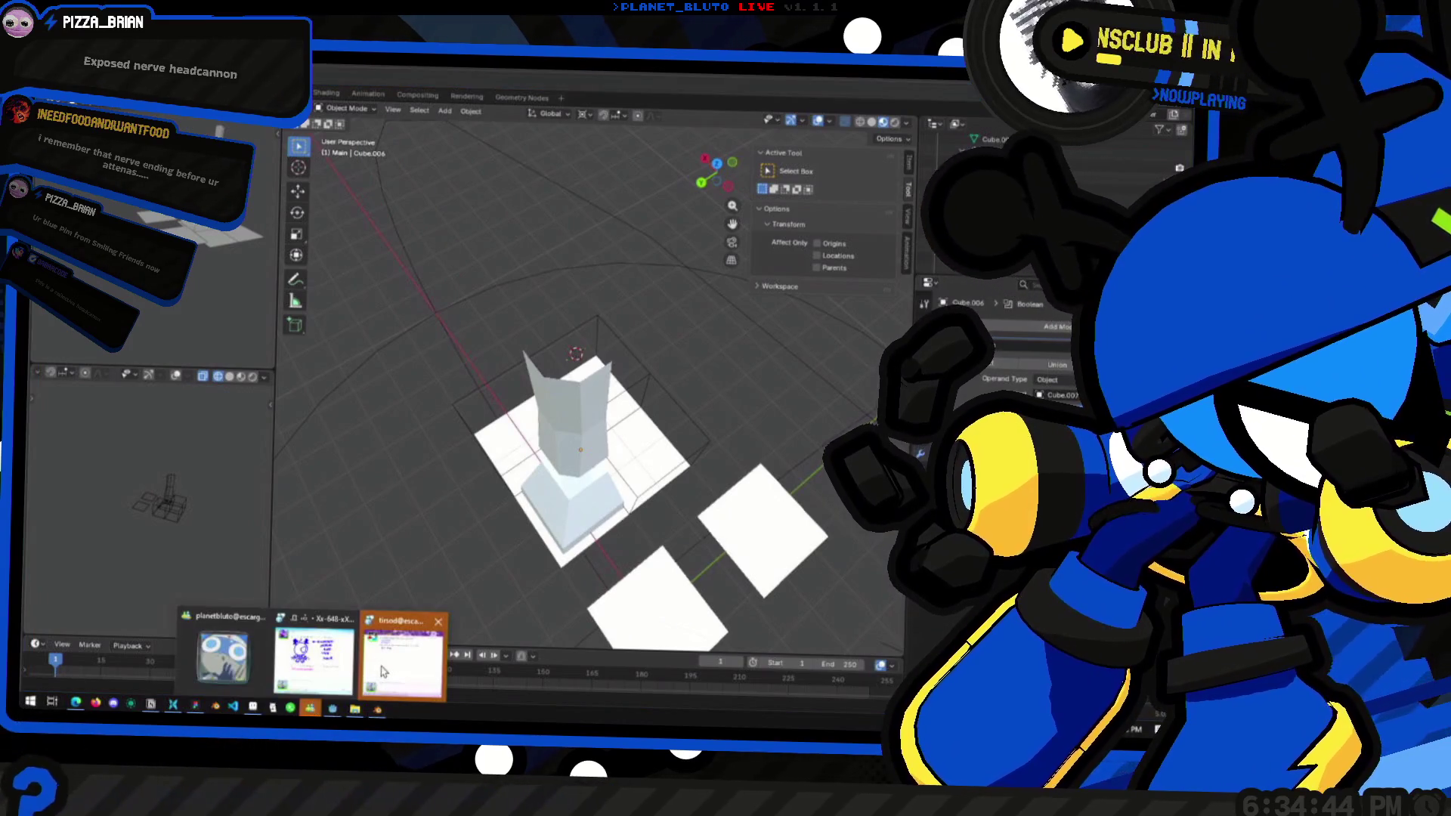
{"action": "left_click", "coordinate": [401, 665]}
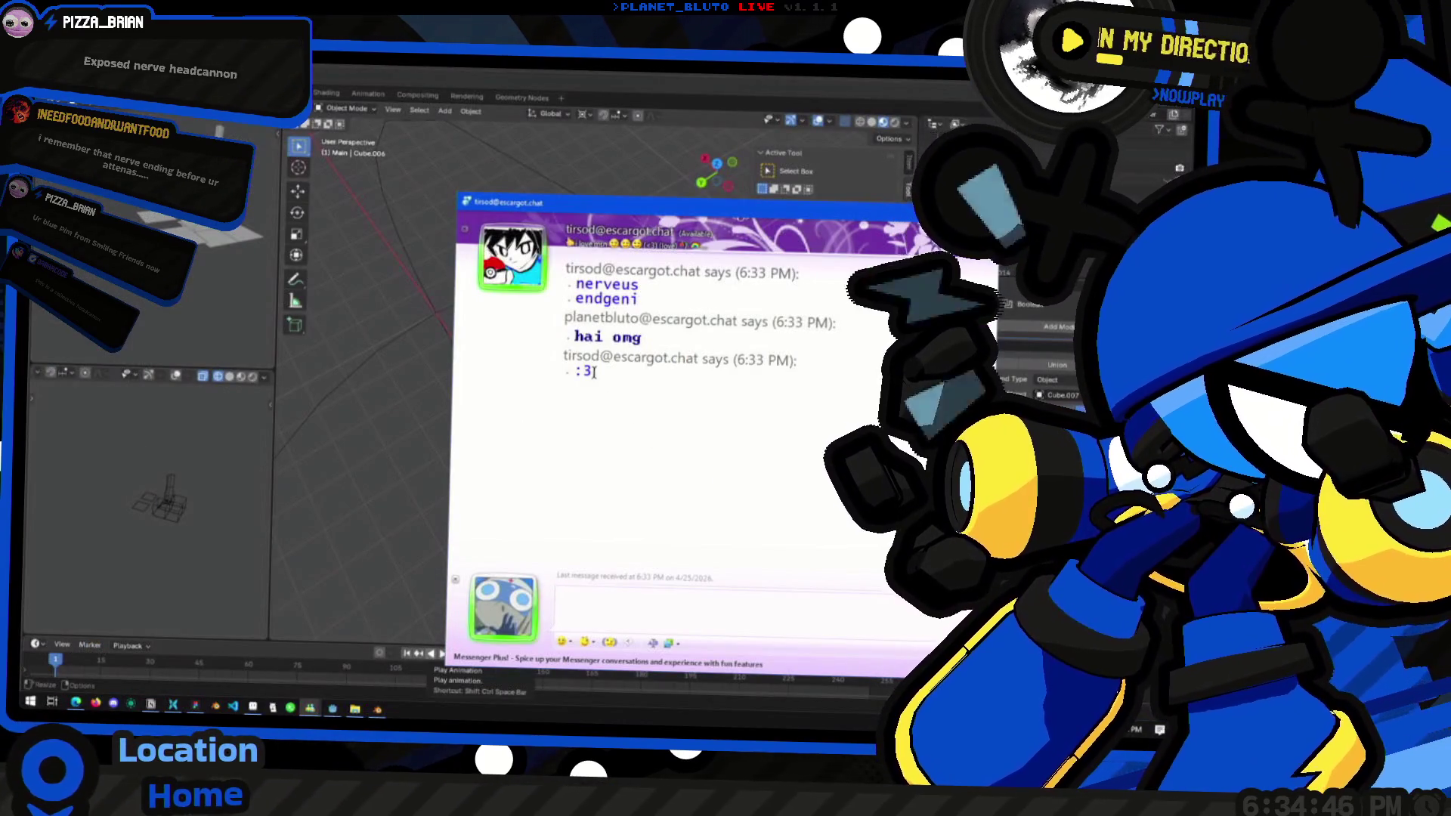
{"action": "key", "text": "super+Down"}
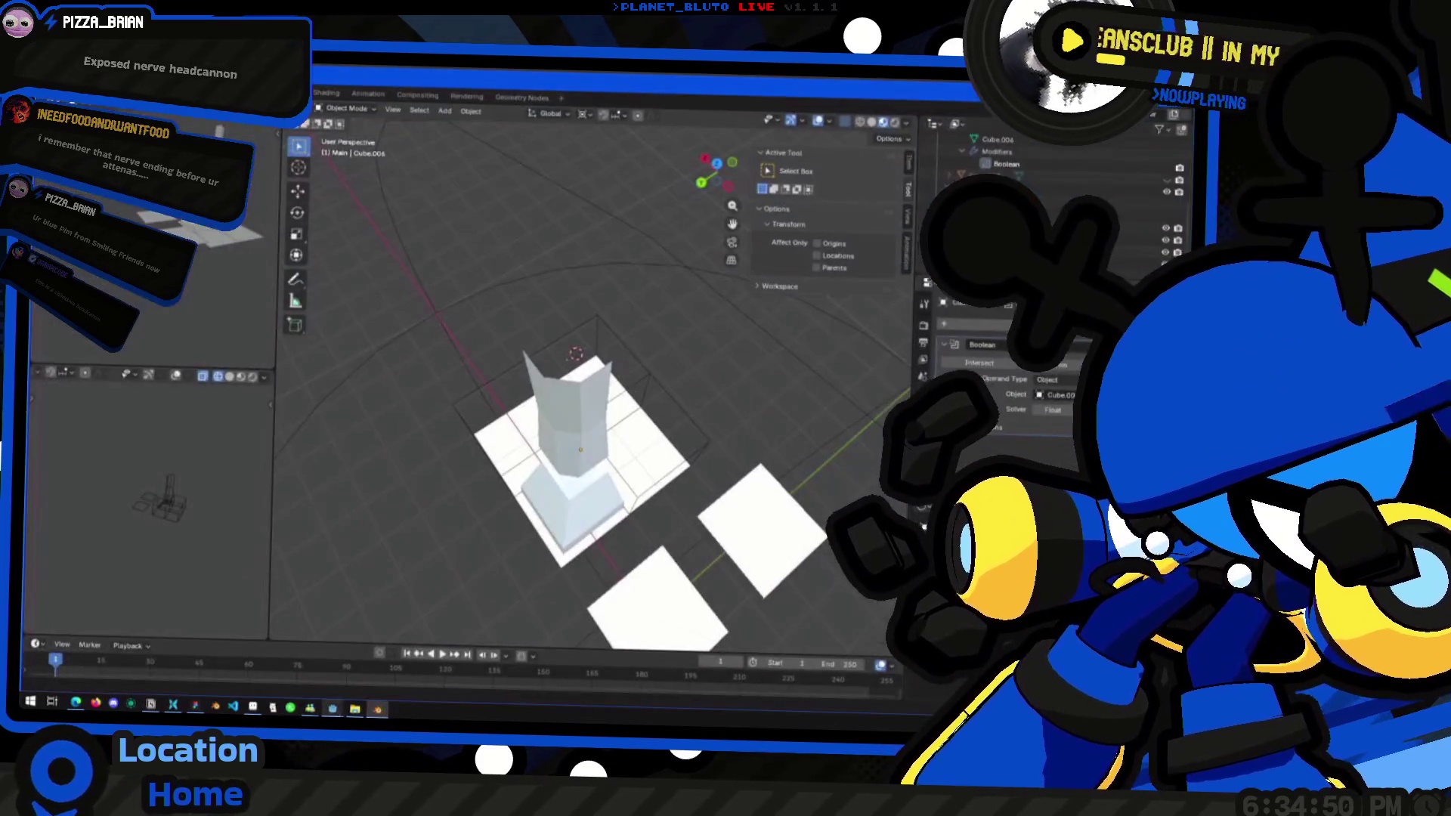
Copy the 'exposed nerve end type hair' doodle from the other chat to the clipboard, then hide Messenger
{"action": "left_click", "coordinate": [310, 708]}
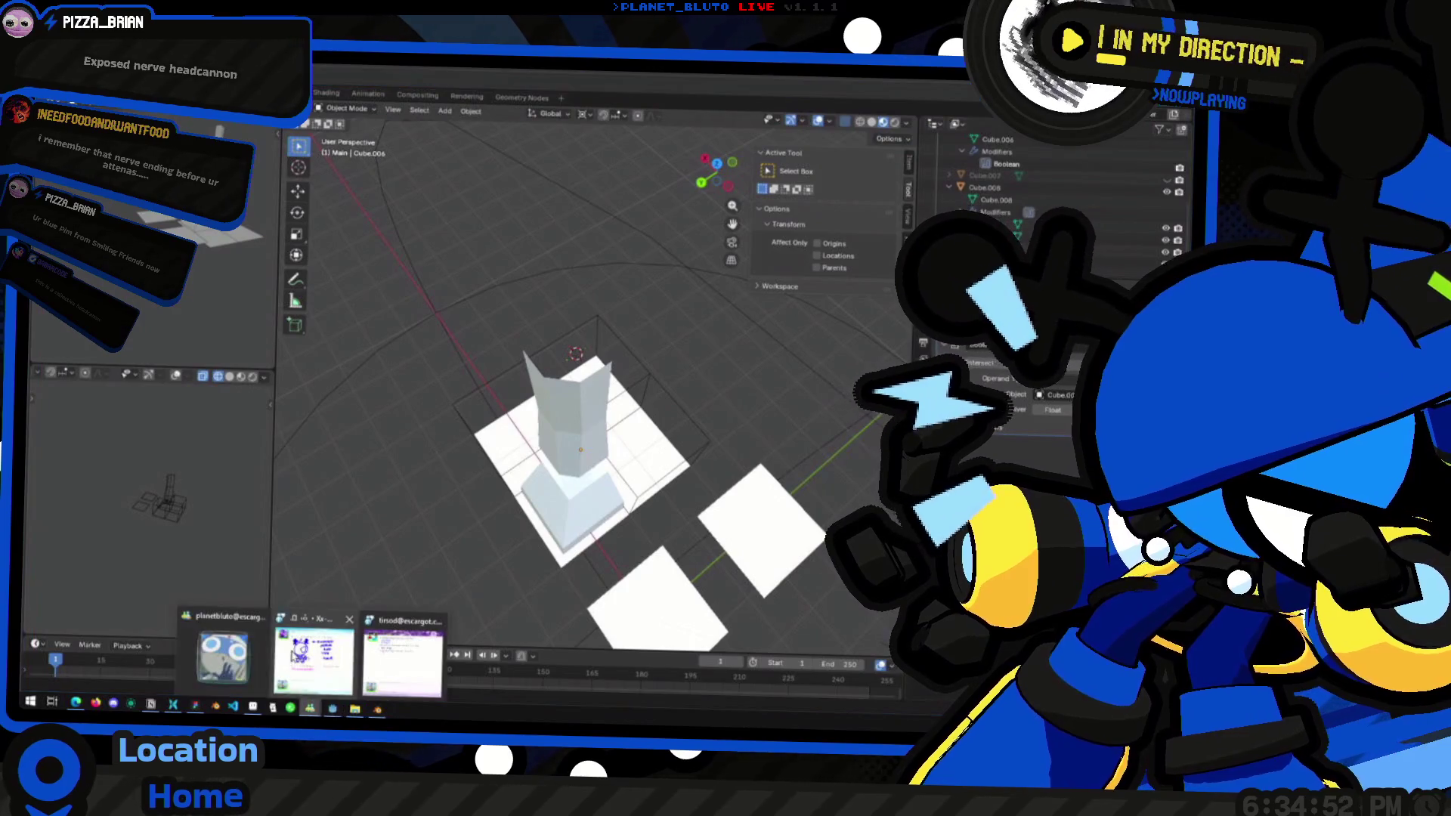
{"action": "left_click", "coordinate": [321, 663]}
{"action": "right_click", "coordinate": [642, 334]}
{"action": "left_click", "coordinate": [672, 341]}
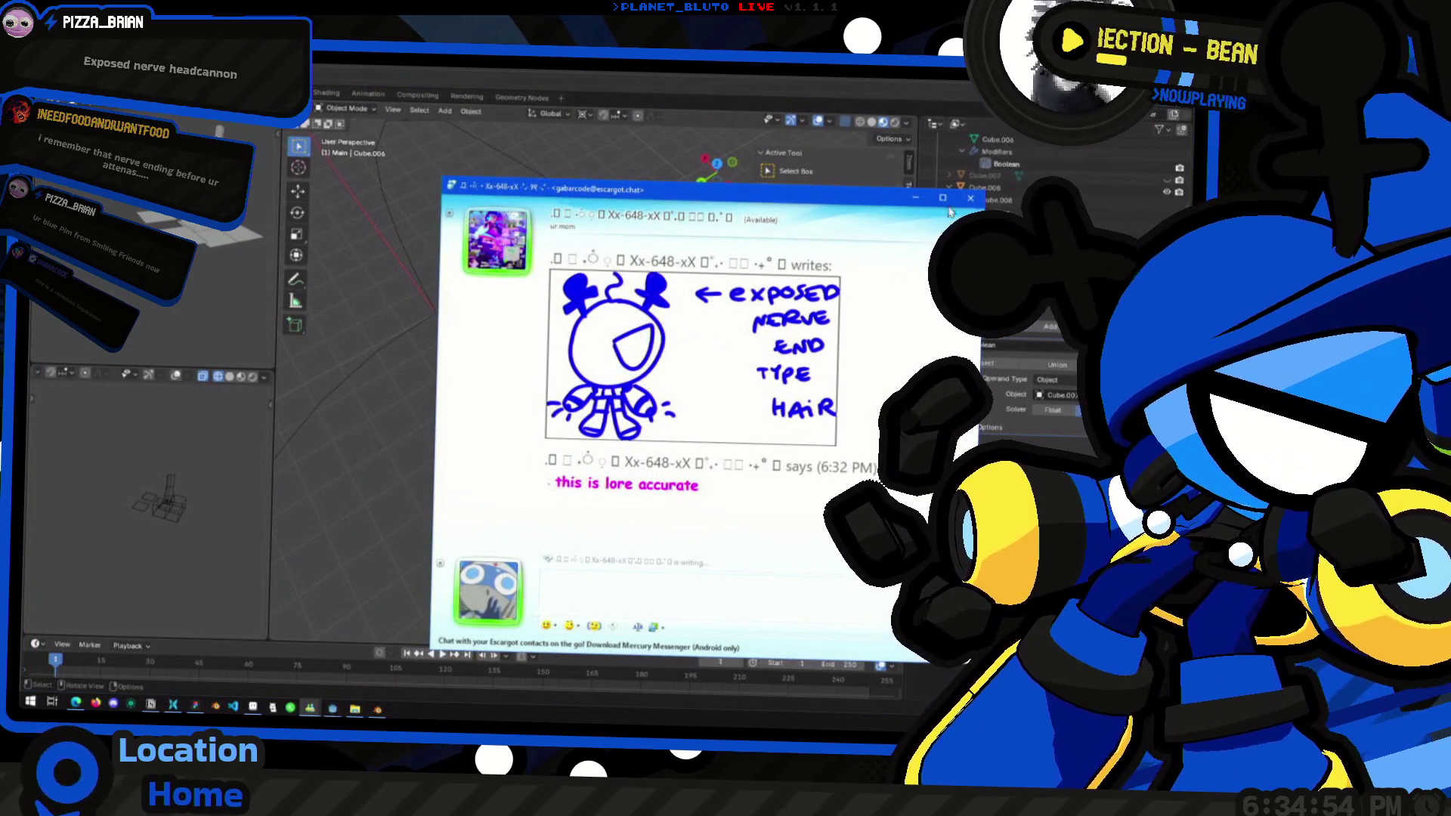
{"action": "key", "text": "super+Down"}
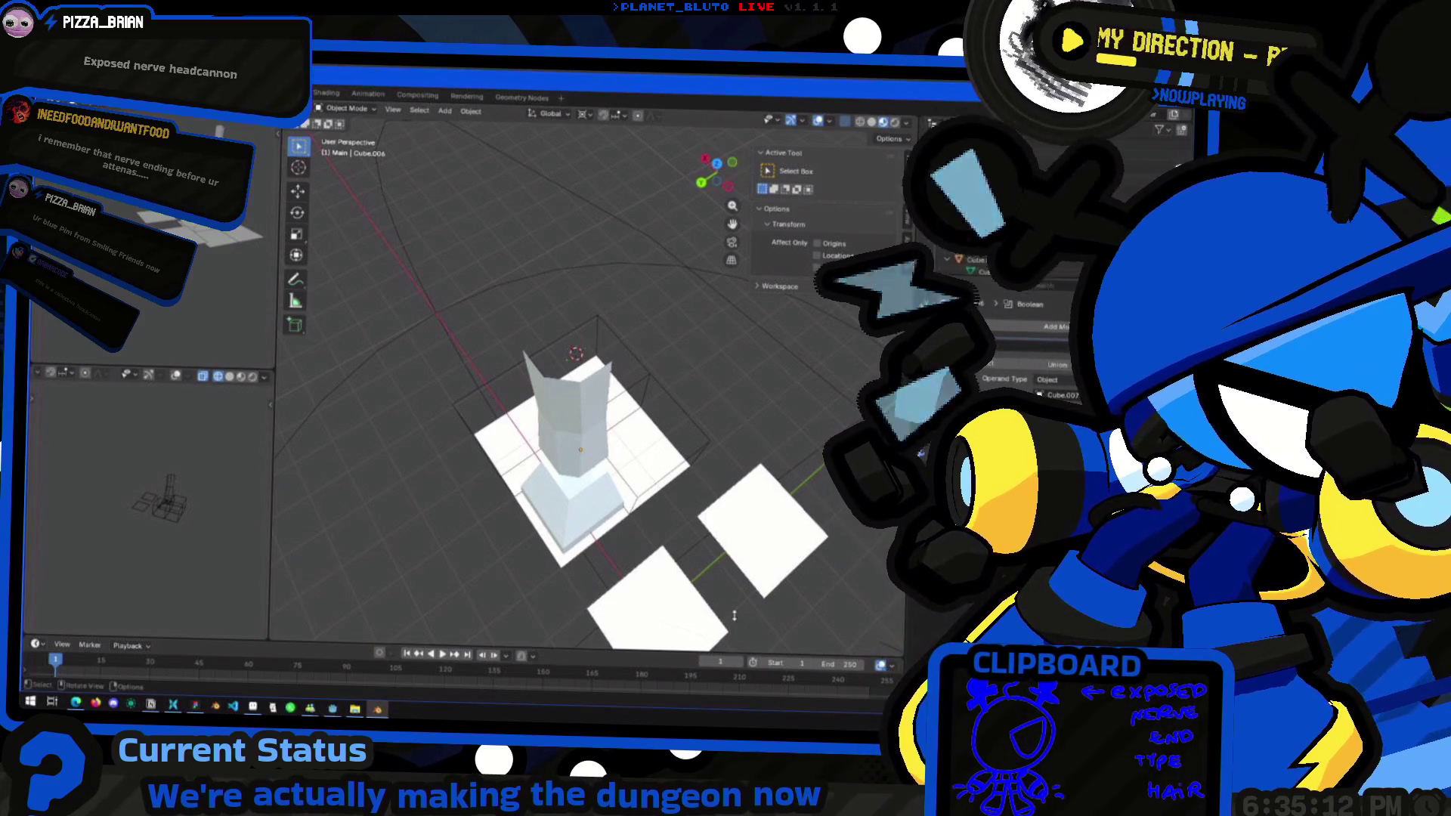
Delete the wireframe box beside the pillar together with a floor tile and the tile under the pillar
{"action": "mouse_move", "coordinate": [666, 449]}
{"action": "middle_mouse_down"}
{"action": "mouse_move", "coordinate": [629, 387]}
{"action": "mouse_move", "coordinate": [542, 470]}
{"action": "mouse_move", "coordinate": [544, 435]}
{"action": "mouse_move", "coordinate": [574, 447]}
{"action": "middle_mouse_up"}
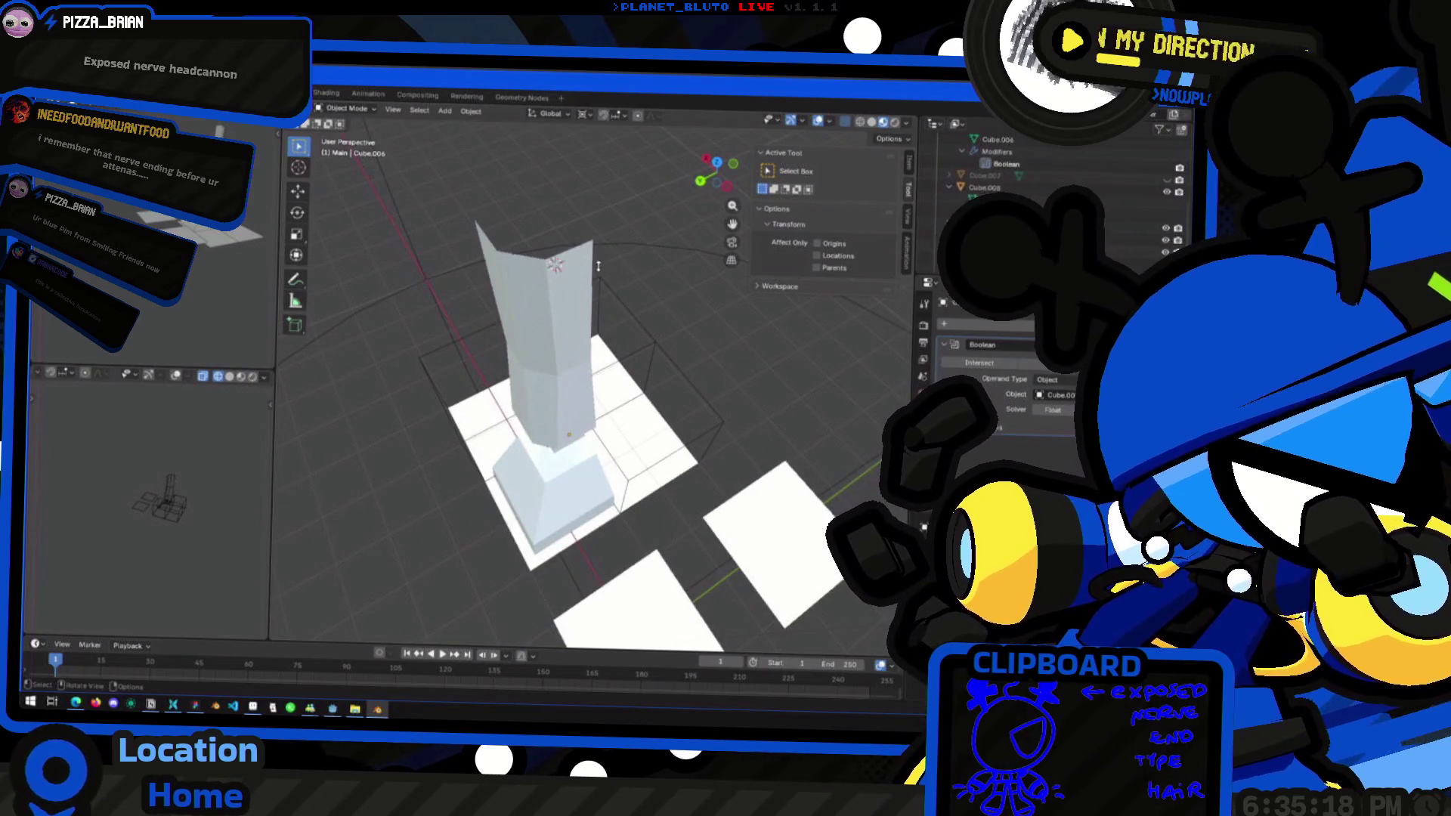
{"action": "left_click", "coordinate": [298, 191]}
{"action": "mouse_move", "coordinate": [585, 400]}
{"action": "middle_mouse_down"}
{"action": "mouse_move", "coordinate": [682, 355]}
{"action": "mouse_move", "coordinate": [534, 401]}
{"action": "mouse_move", "coordinate": [469, 347]}
{"action": "mouse_move", "coordinate": [665, 399]}
{"action": "mouse_move", "coordinate": [746, 447]}
{"action": "mouse_move", "coordinate": [722, 340]}
{"action": "middle_mouse_up"}
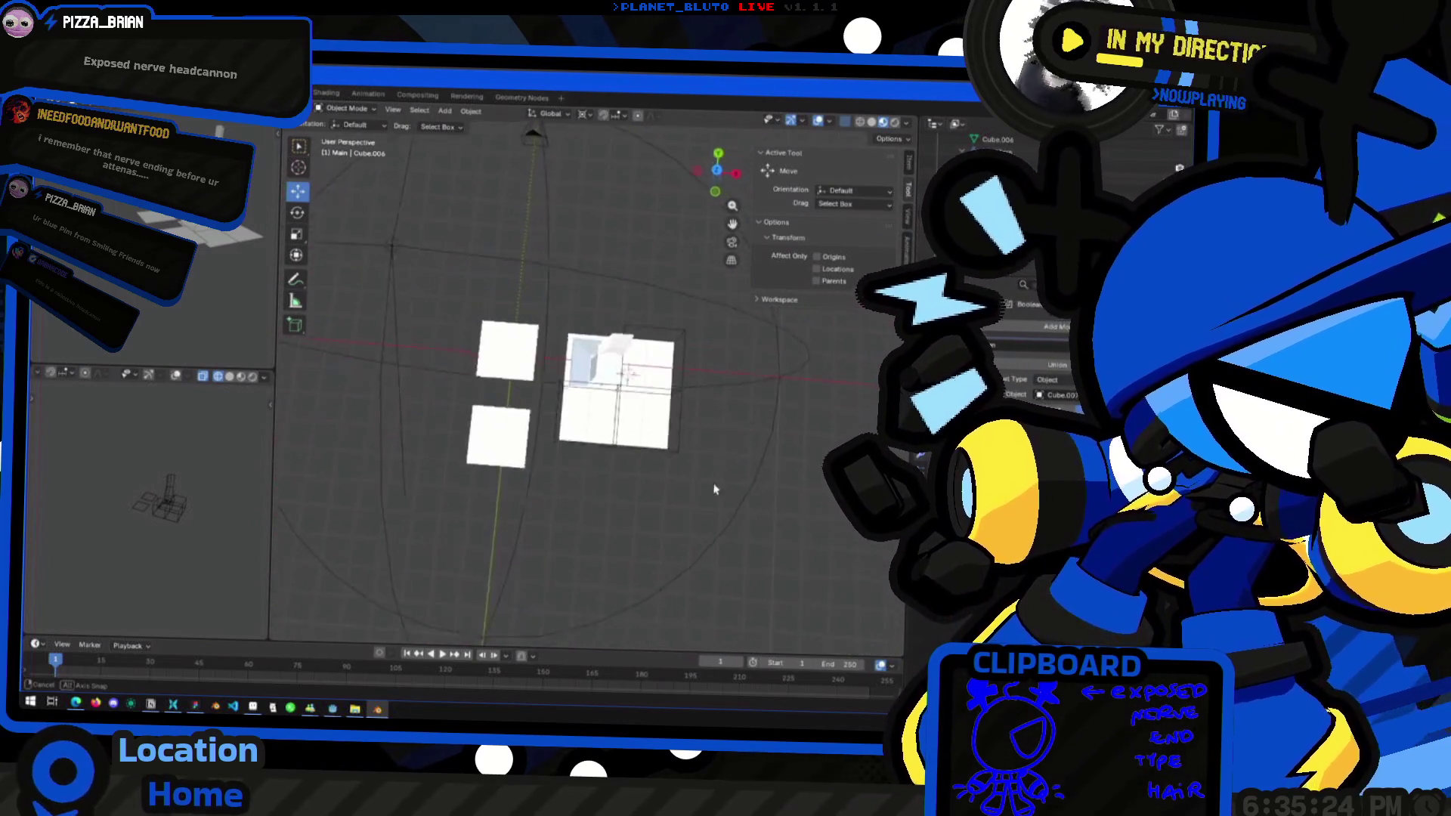
{"action": "left_click", "coordinate": [718, 176]}
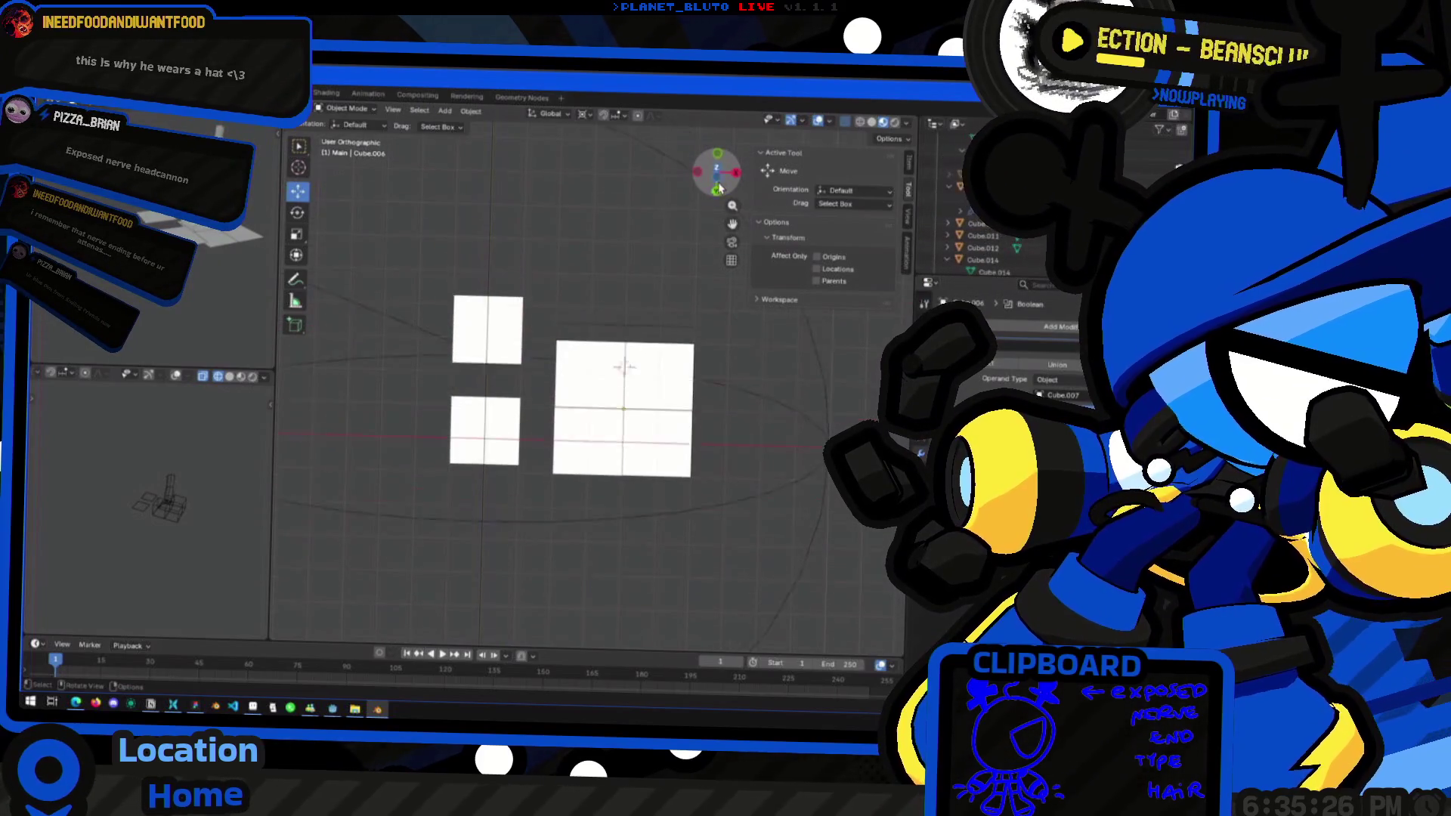
{"action": "middle_click_drag", "start_coordinate": [628, 423], "coordinate": [578, 488]}
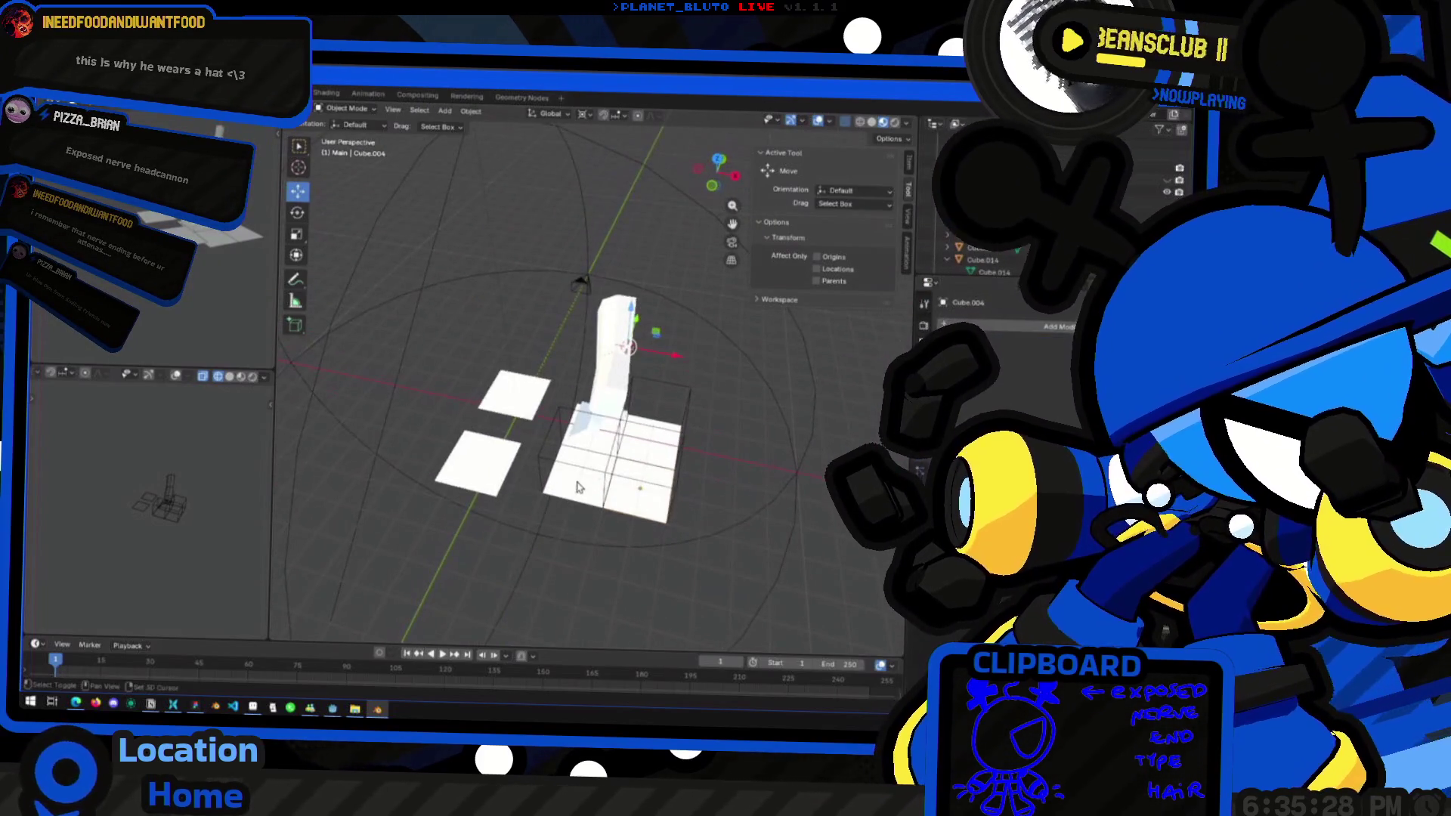
{"action": "middle_click_drag", "start_coordinate": [642, 453], "coordinate": [614, 384], "text": "shift"}
{"action": "left_click", "coordinate": [614, 384]}
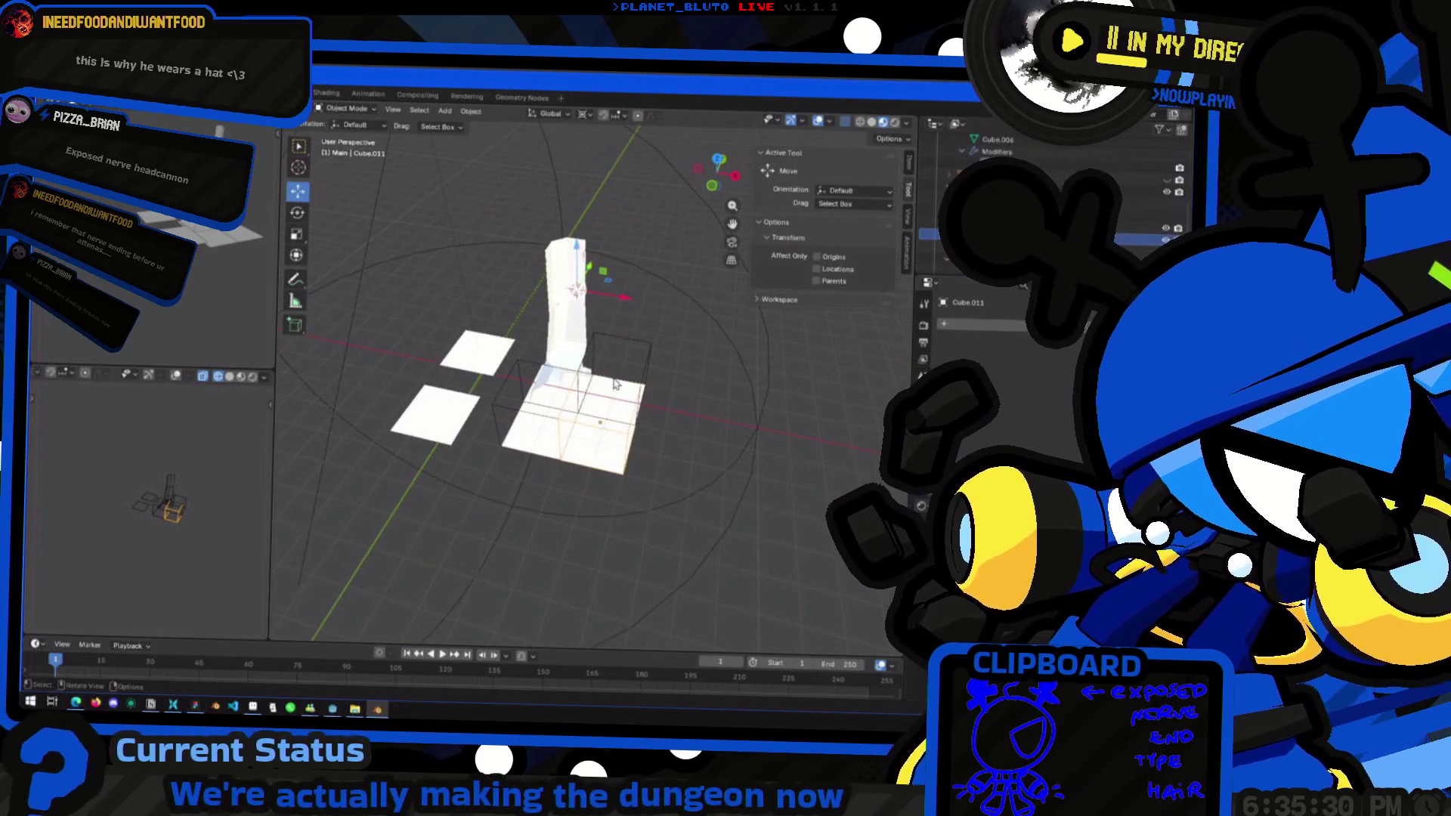
{"action": "left_click", "coordinate": [619, 346]}
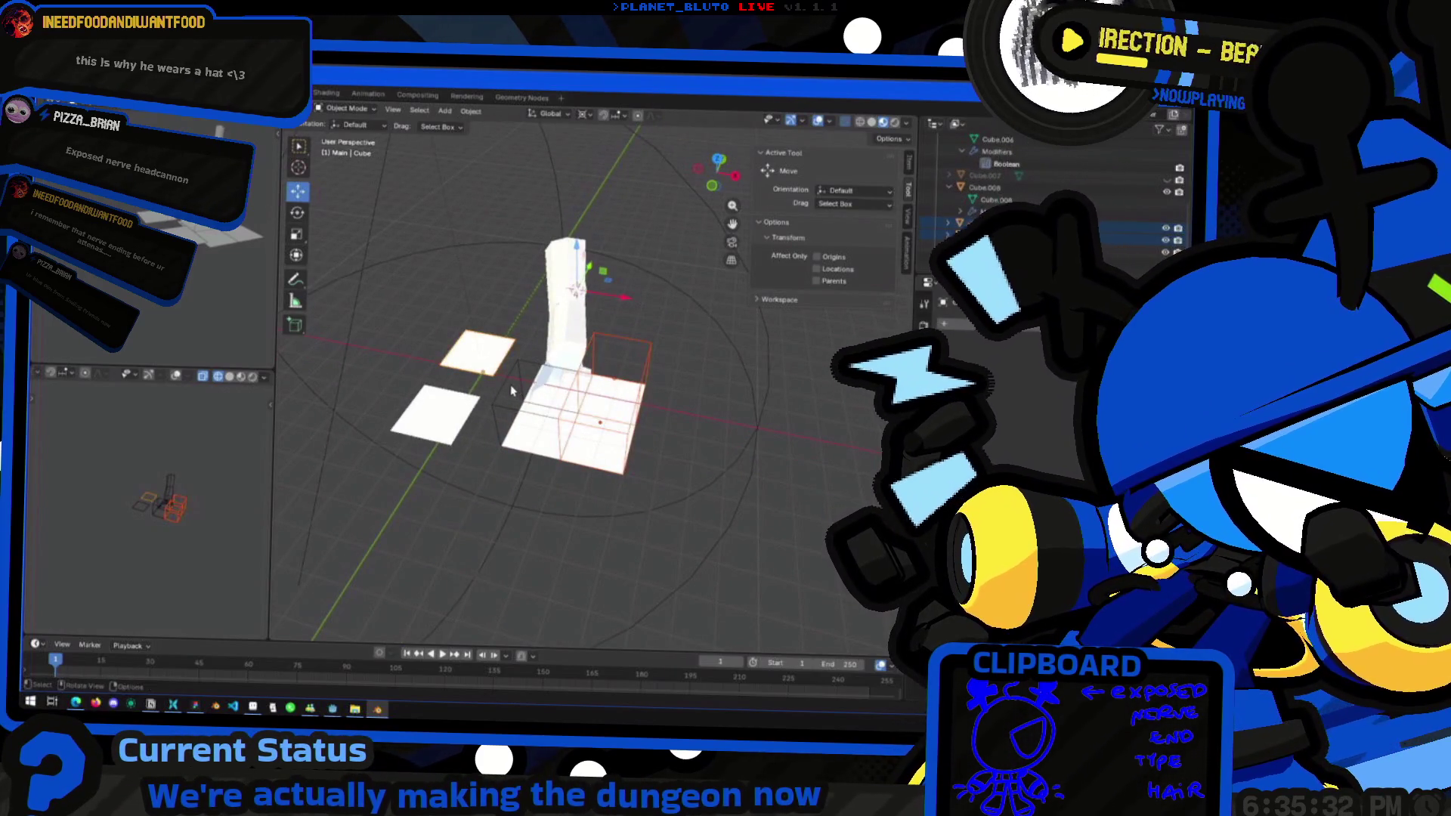
{"action": "key", "text": "Delete"}
{"action": "left_click", "coordinate": [588, 466]}
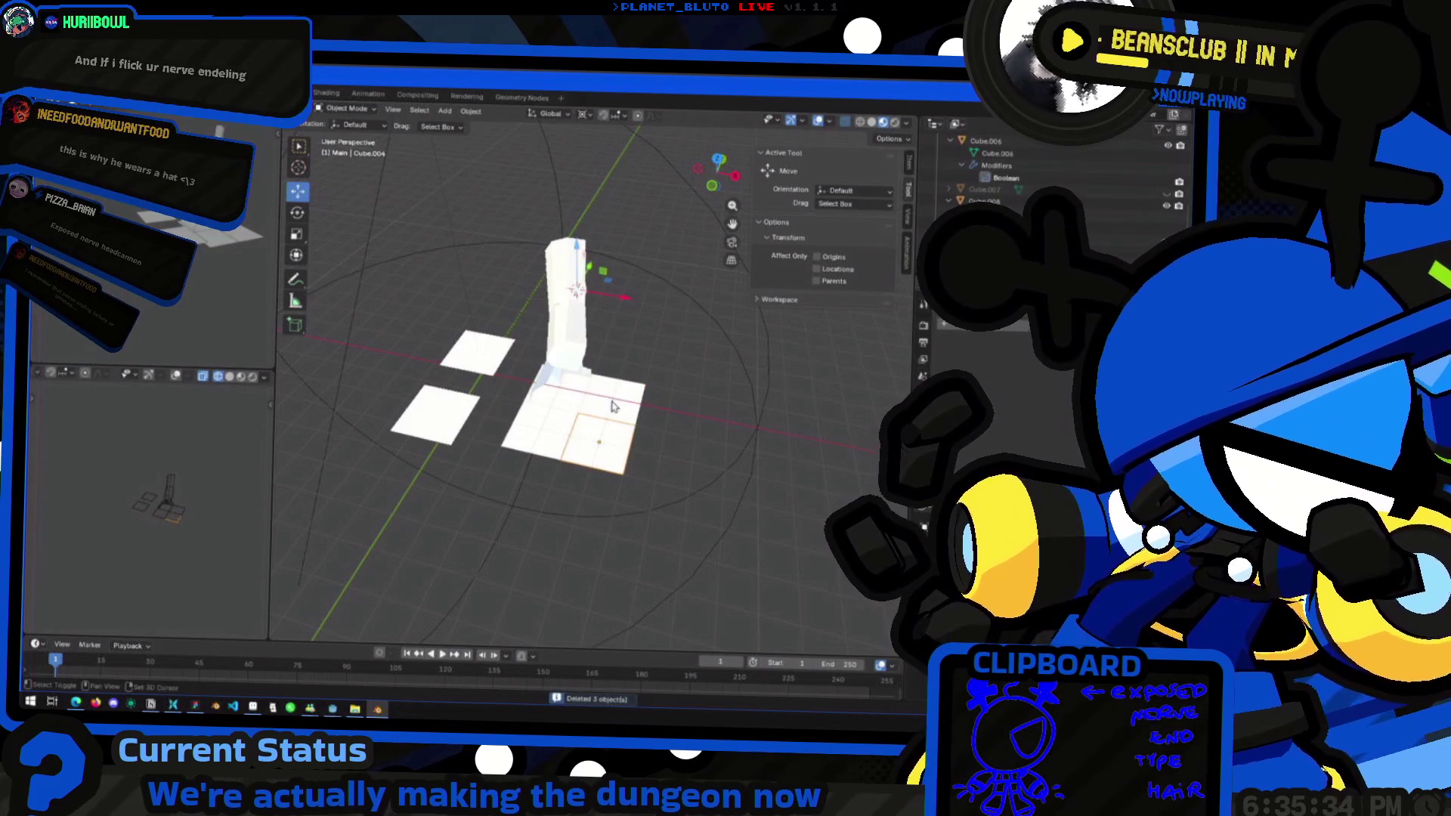
{"action": "key", "text": "Delete"}
Select the flat floor plane instead of the camera rig sphere and briefly enter Edit Mode
{"action": "middle_click_drag", "start_coordinate": [547, 442], "coordinate": [570, 378]}
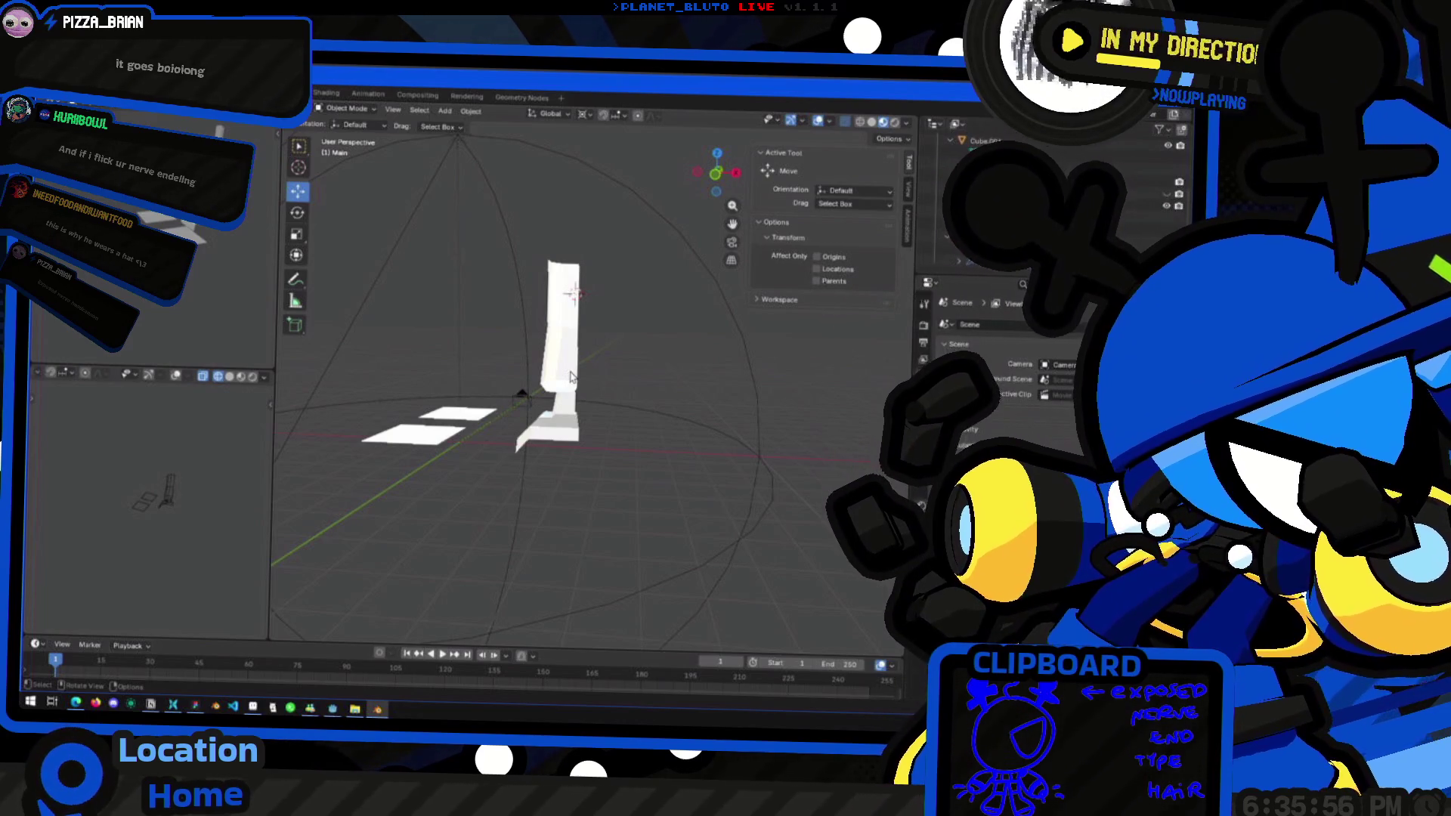
{"action": "left_click", "coordinate": [440, 418]}
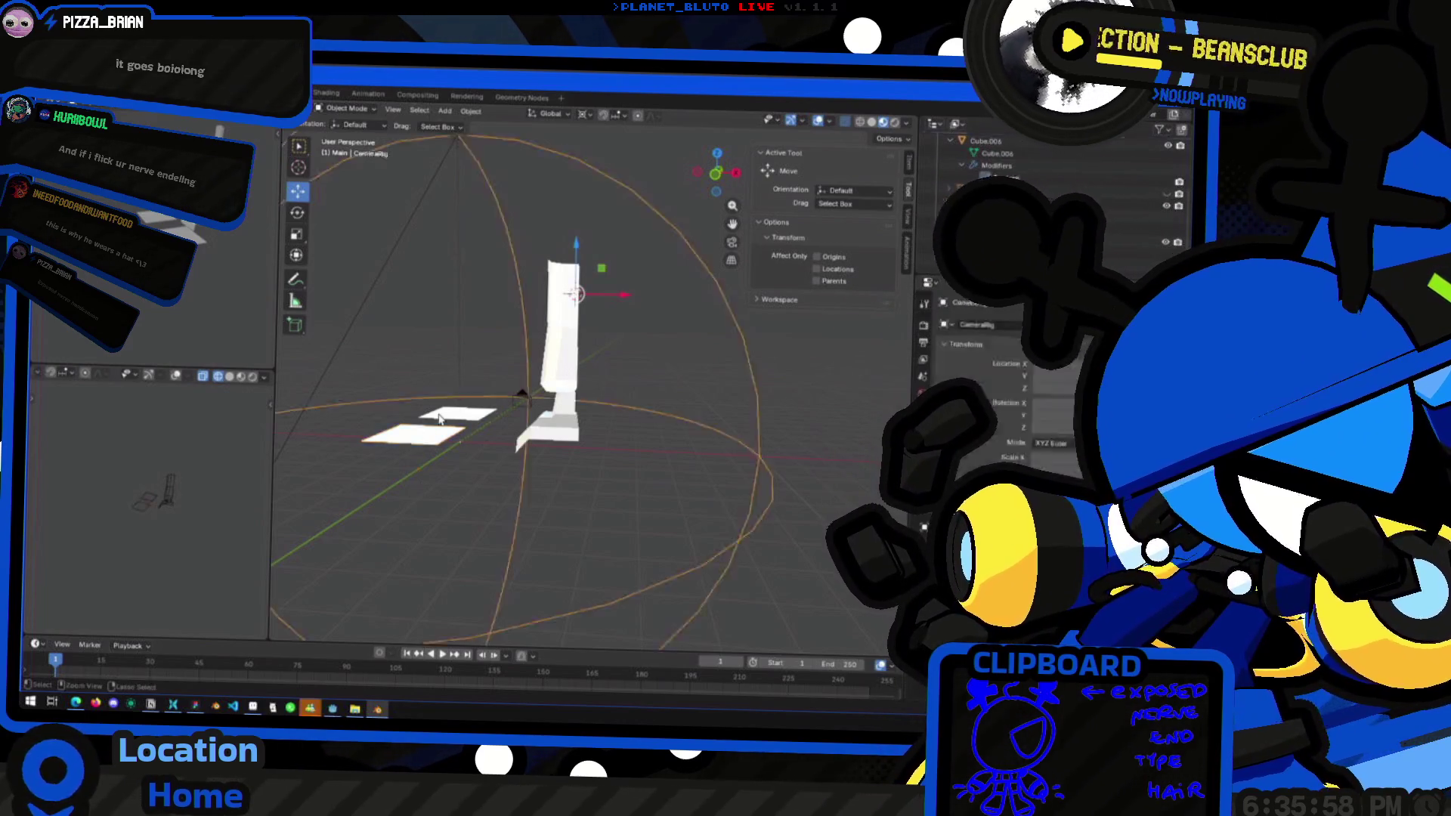
{"action": "left_click", "coordinate": [438, 442]}
{"action": "left_click", "coordinate": [438, 446]}
{"action": "left_click", "coordinate": [438, 449]}
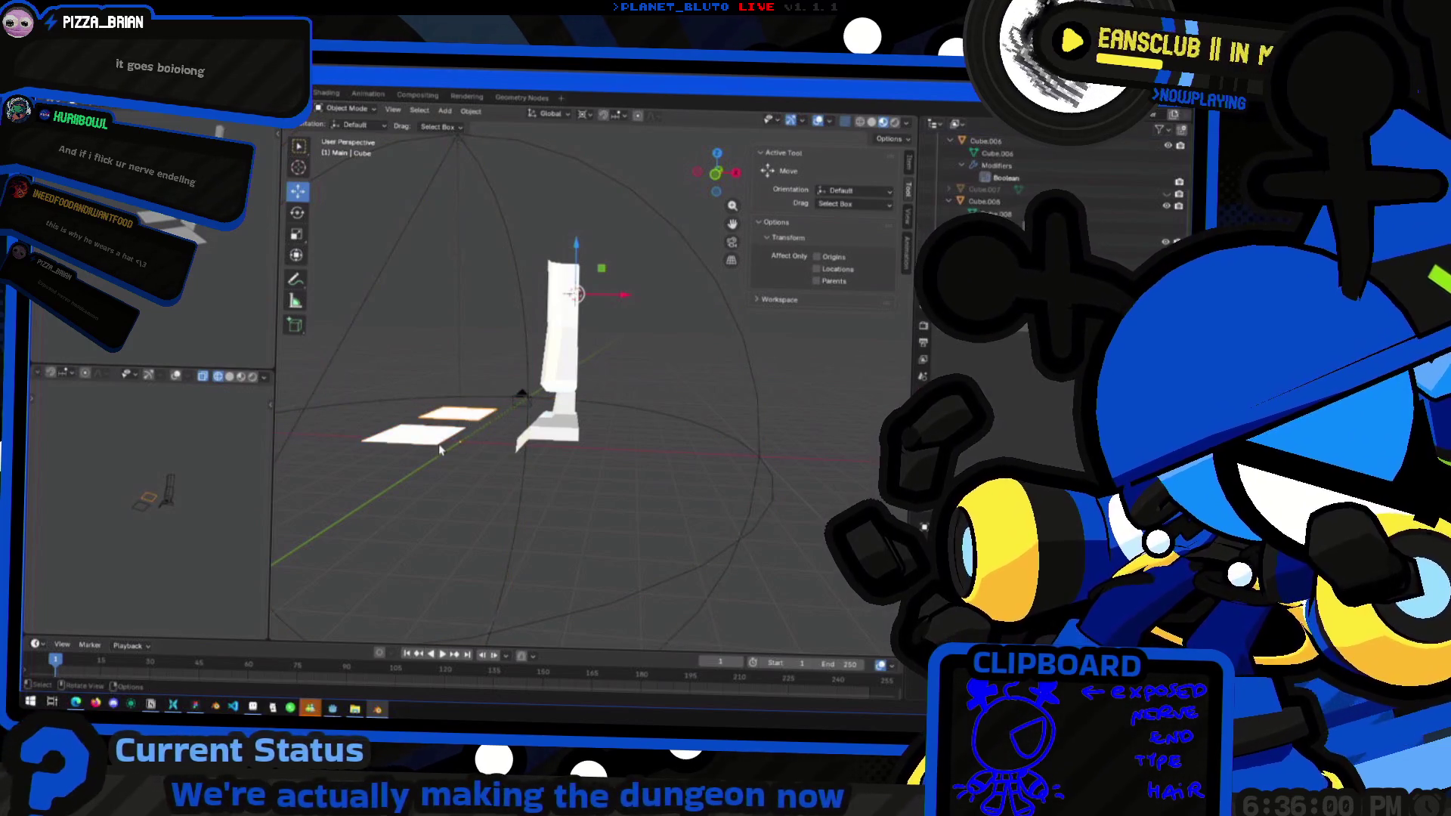
{"action": "key", "text": "Tab"}
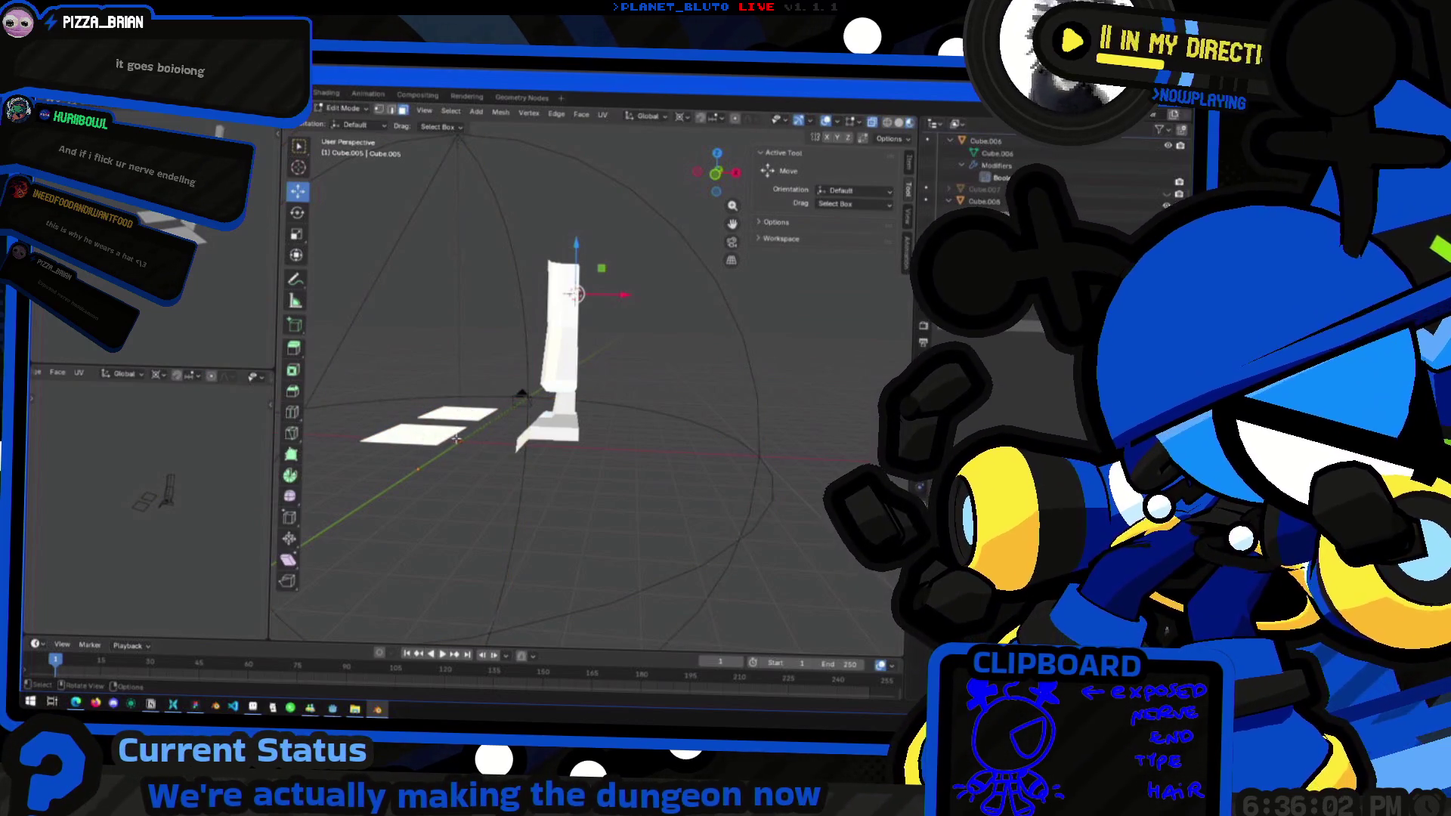
{"action": "key", "text": "ctrl+z"}
{"action": "key", "text": "ctrl+z"}
{"action": "key", "text": "ctrl+z"}
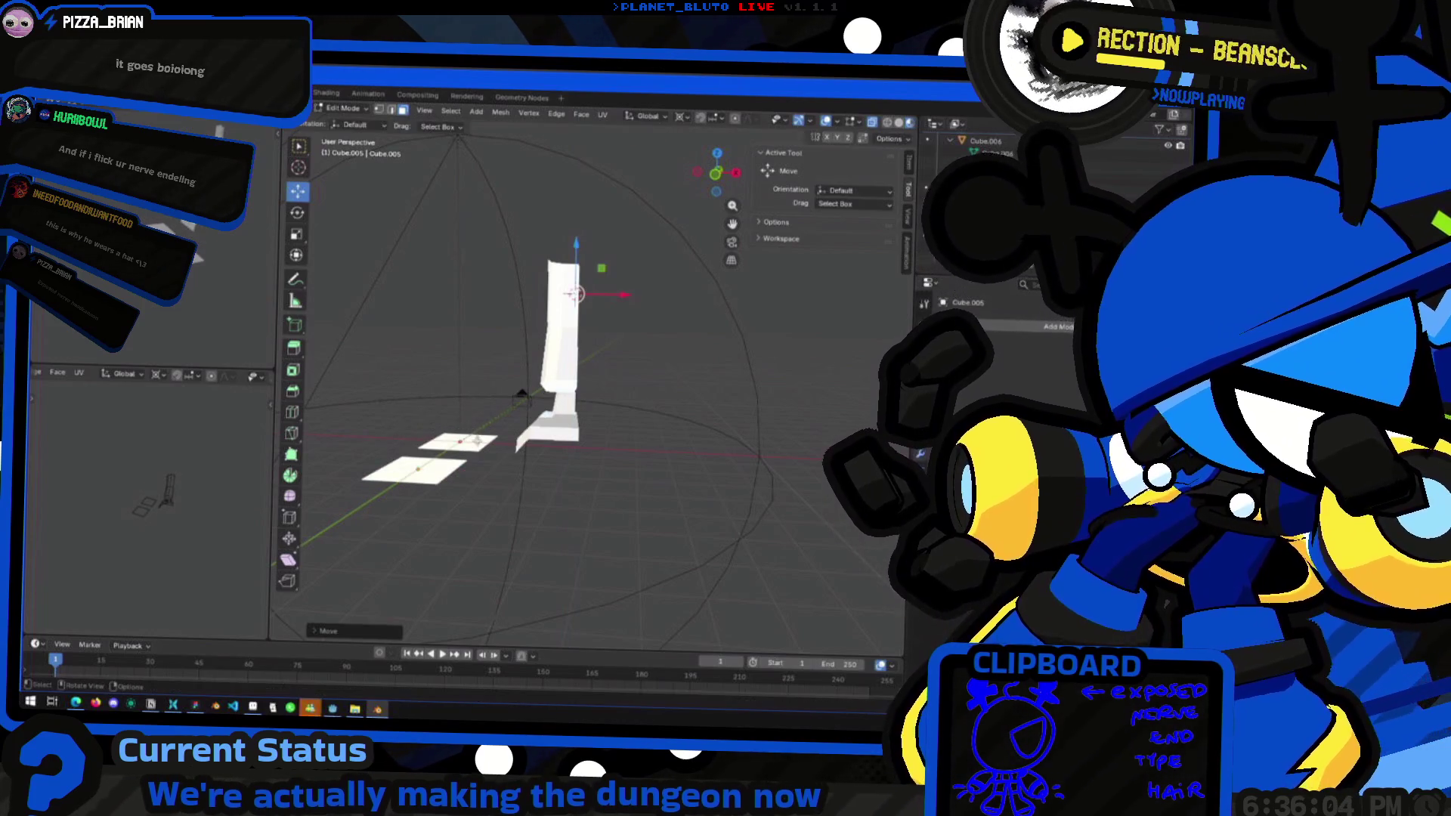
Re-enter Edit Mode on the plane and raise one floor plane off the ground
{"action": "mouse_move", "coordinate": [553, 510]}
{"action": "middle_mouse_down"}
{"action": "mouse_move", "coordinate": [544, 484]}
{"action": "mouse_move", "coordinate": [463, 488]}
{"action": "middle_mouse_up"}
{"action": "key", "text": "Tab"}
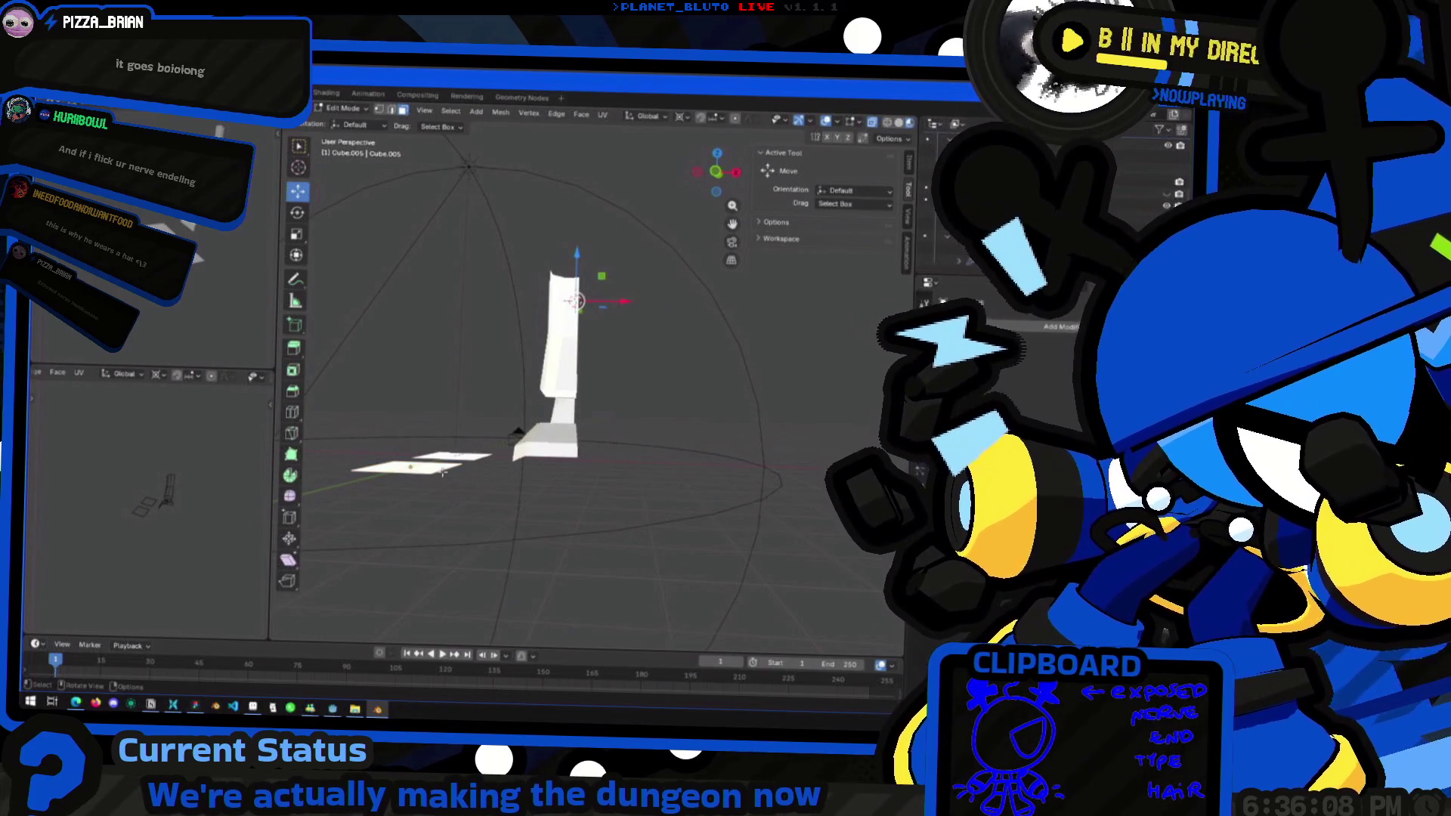
{"action": "left_click_drag", "start_coordinate": [442, 471], "coordinate": [442, 426]}
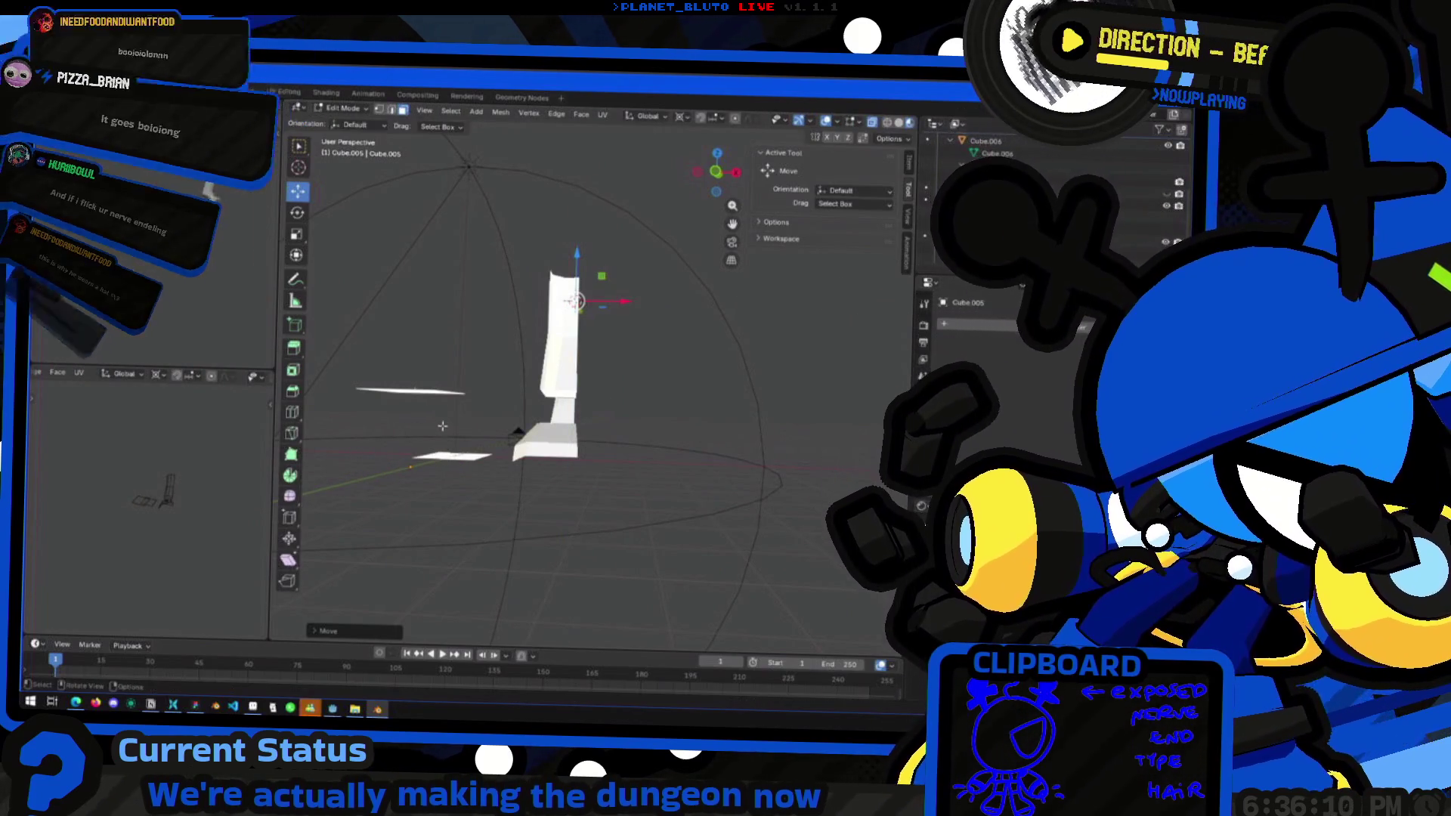
{"action": "mouse_move", "coordinate": [442, 426]}
{"action": "middle_mouse_down"}
{"action": "mouse_move", "coordinate": [525, 375]}
{"action": "mouse_move", "coordinate": [439, 441]}
{"action": "middle_mouse_up"}
Flip the selected faces' normals via Mesh > Normals > Flip, then select the pillar's upper part in Object Mode
{"action": "left_click", "coordinate": [500, 112]}
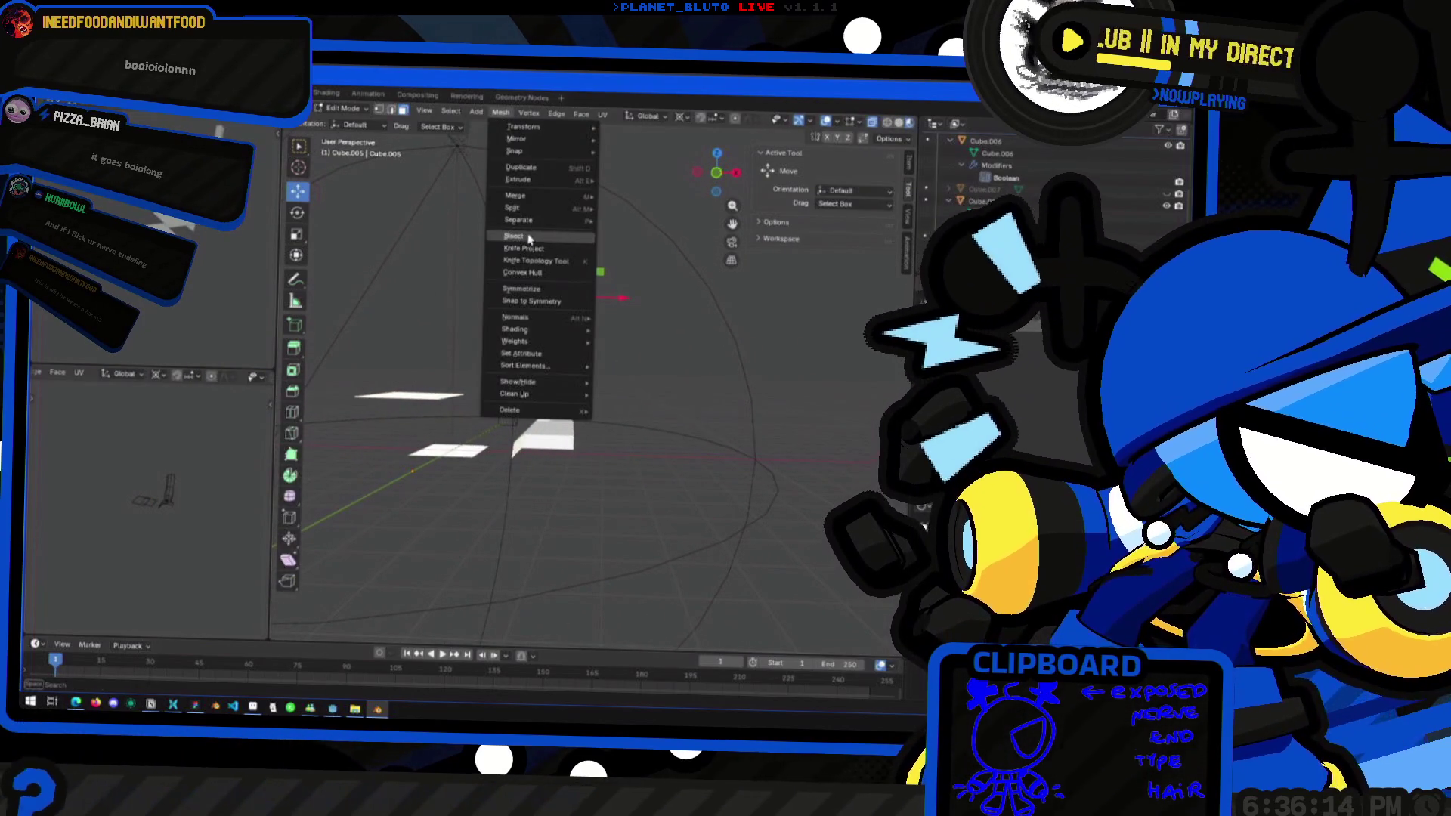
{"action": "mouse_move", "coordinate": [544, 196]}
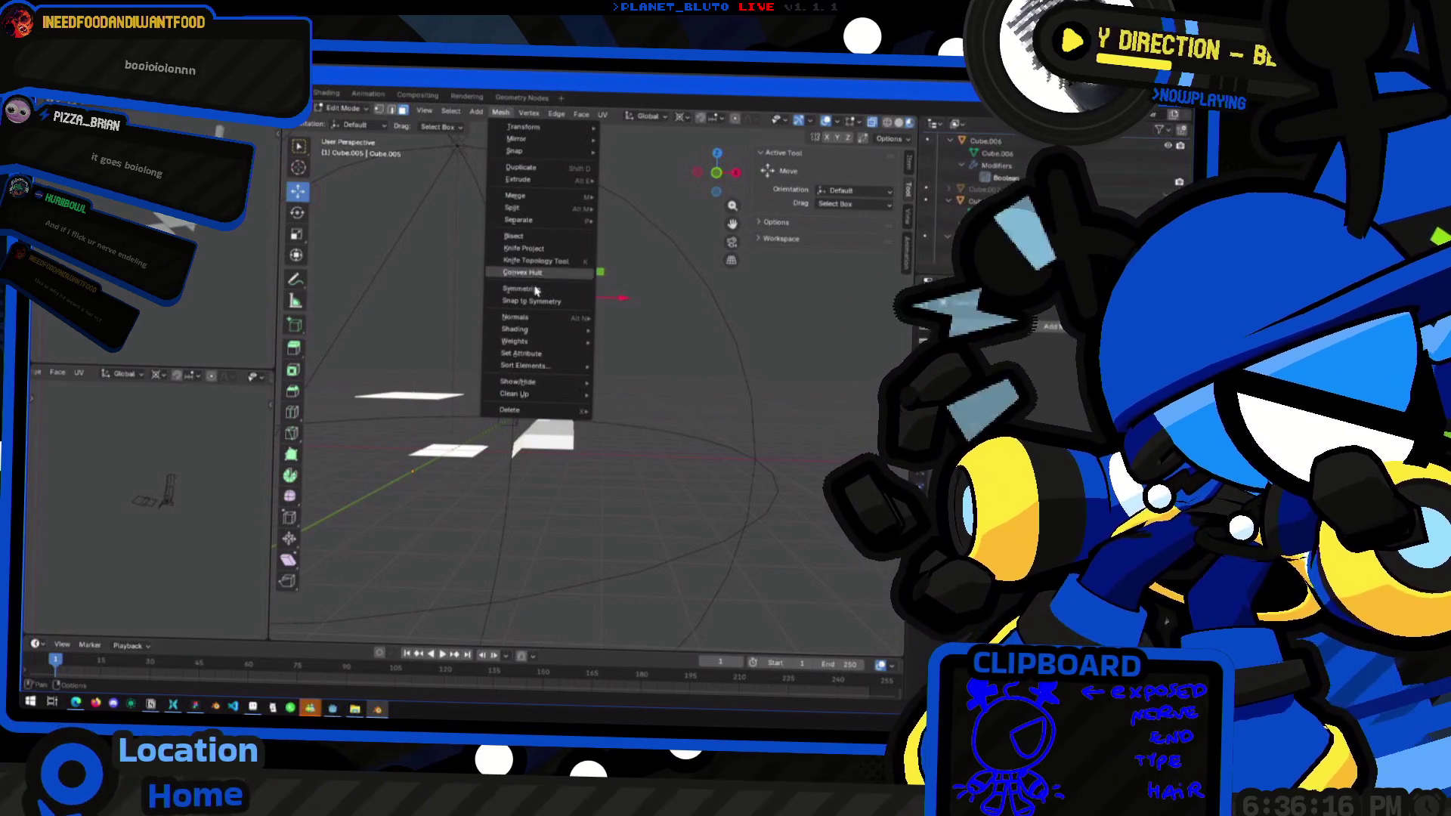
{"action": "mouse_move", "coordinate": [574, 318]}
{"action": "left_click", "coordinate": [634, 322]}
{"action": "mouse_move", "coordinate": [634, 325]}
{"action": "middle_mouse_down"}
{"action": "mouse_move", "coordinate": [427, 381]}
{"action": "mouse_move", "coordinate": [419, 473]}
{"action": "mouse_move", "coordinate": [390, 365]}
{"action": "mouse_move", "coordinate": [501, 349]}
{"action": "mouse_move", "coordinate": [464, 339]}
{"action": "mouse_move", "coordinate": [589, 277]}
{"action": "middle_mouse_up"}
{"action": "key", "text": "Tab"}
{"action": "left_click", "coordinate": [535, 345]}
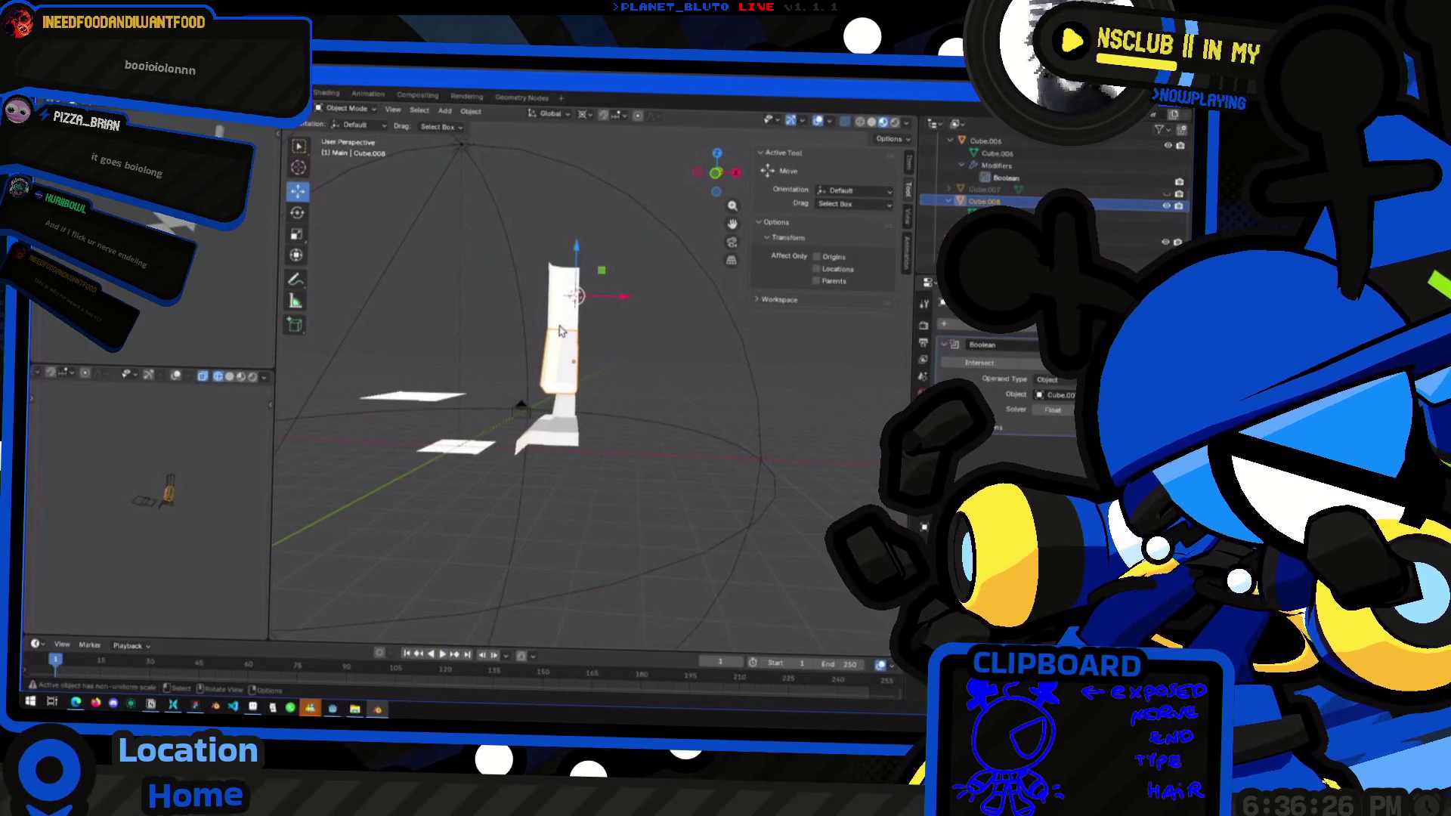
Set the pivot point to Median Point and try shifting a pillar piece along X
{"action": "key", "text": "period"}
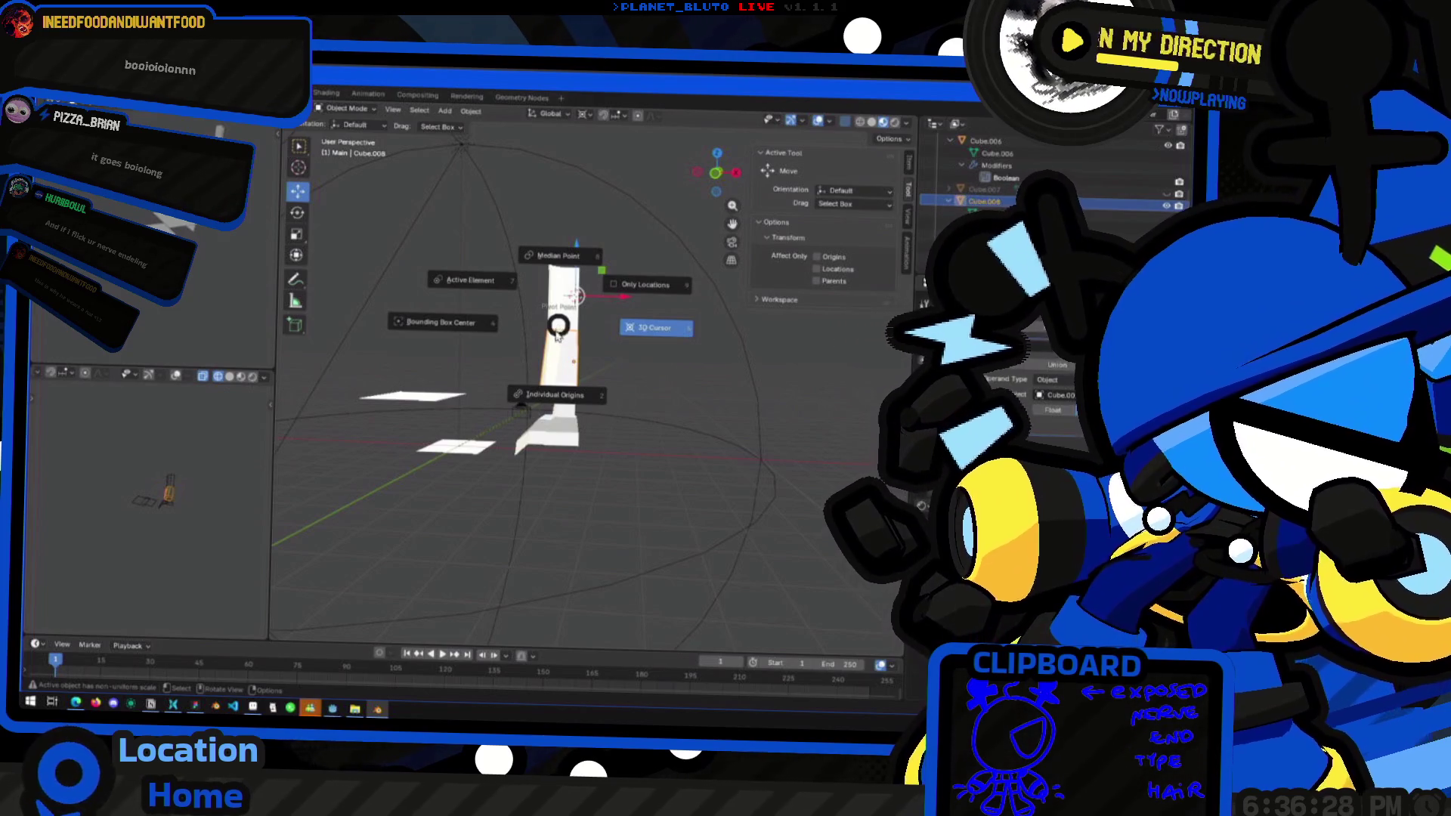
{"action": "left_click", "coordinate": [560, 259]}
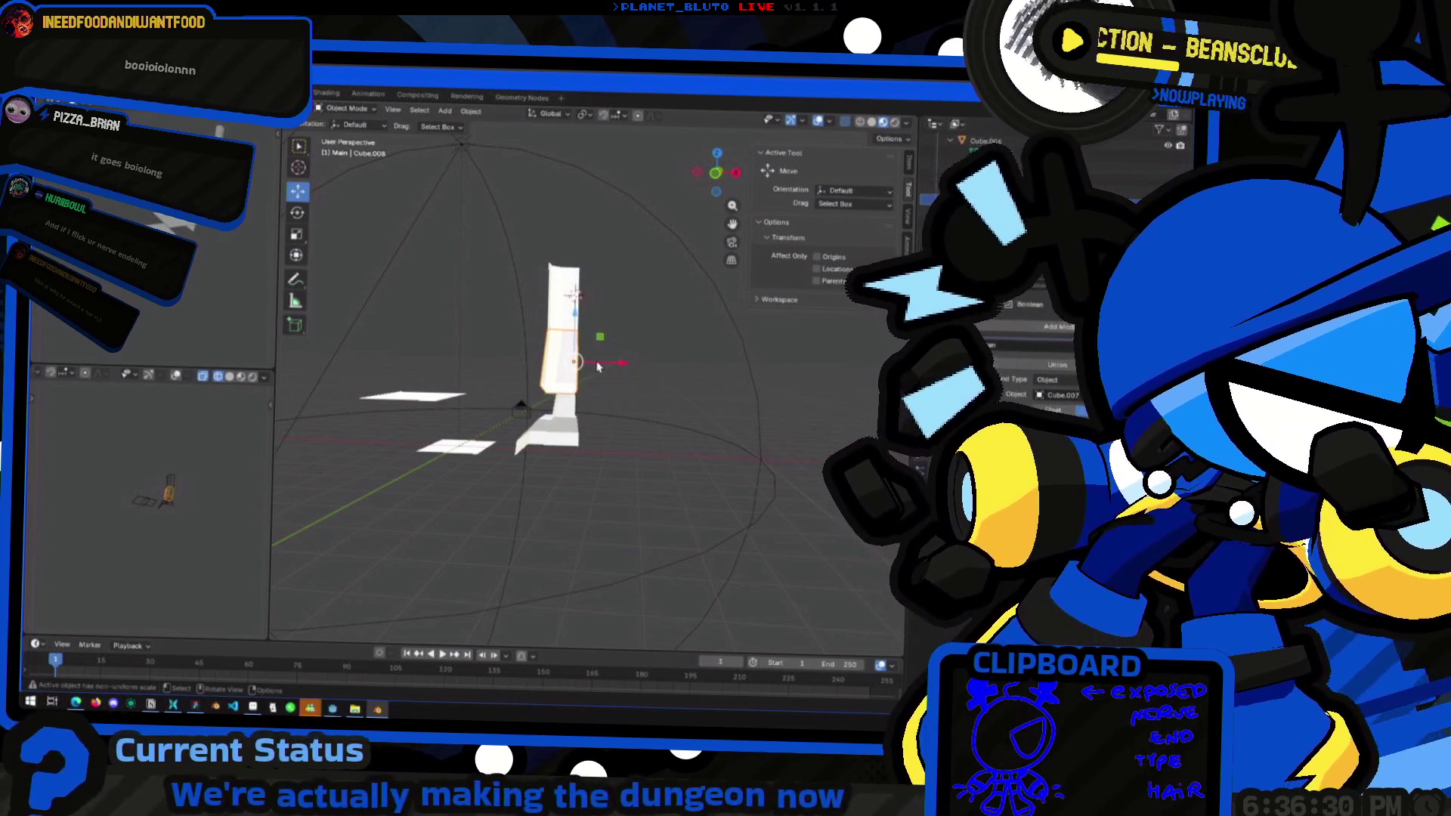
{"action": "middle_click_drag", "start_coordinate": [596, 367], "coordinate": [605, 359]}
{"action": "left_click_drag", "start_coordinate": [608, 359], "coordinate": [629, 355]}
{"action": "middle_click_drag", "start_coordinate": [628, 355], "coordinate": [668, 404]}
Select the tall top piece and check the Boolean modifiers on Cube.008 and Cube.006
{"action": "left_click", "coordinate": [518, 394]}
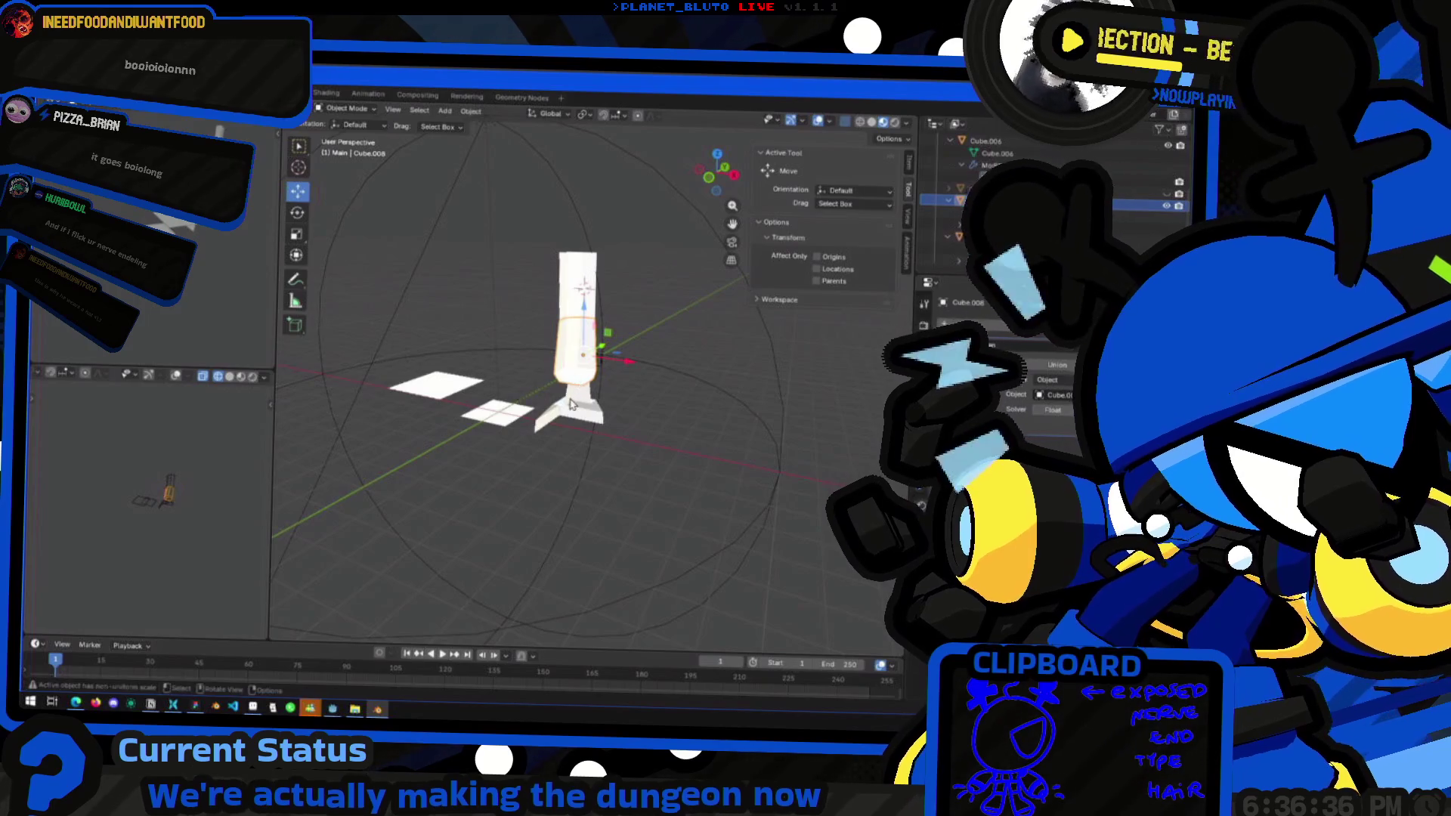
{"action": "key", "text": "shift+d"}
{"action": "key", "text": "s"}
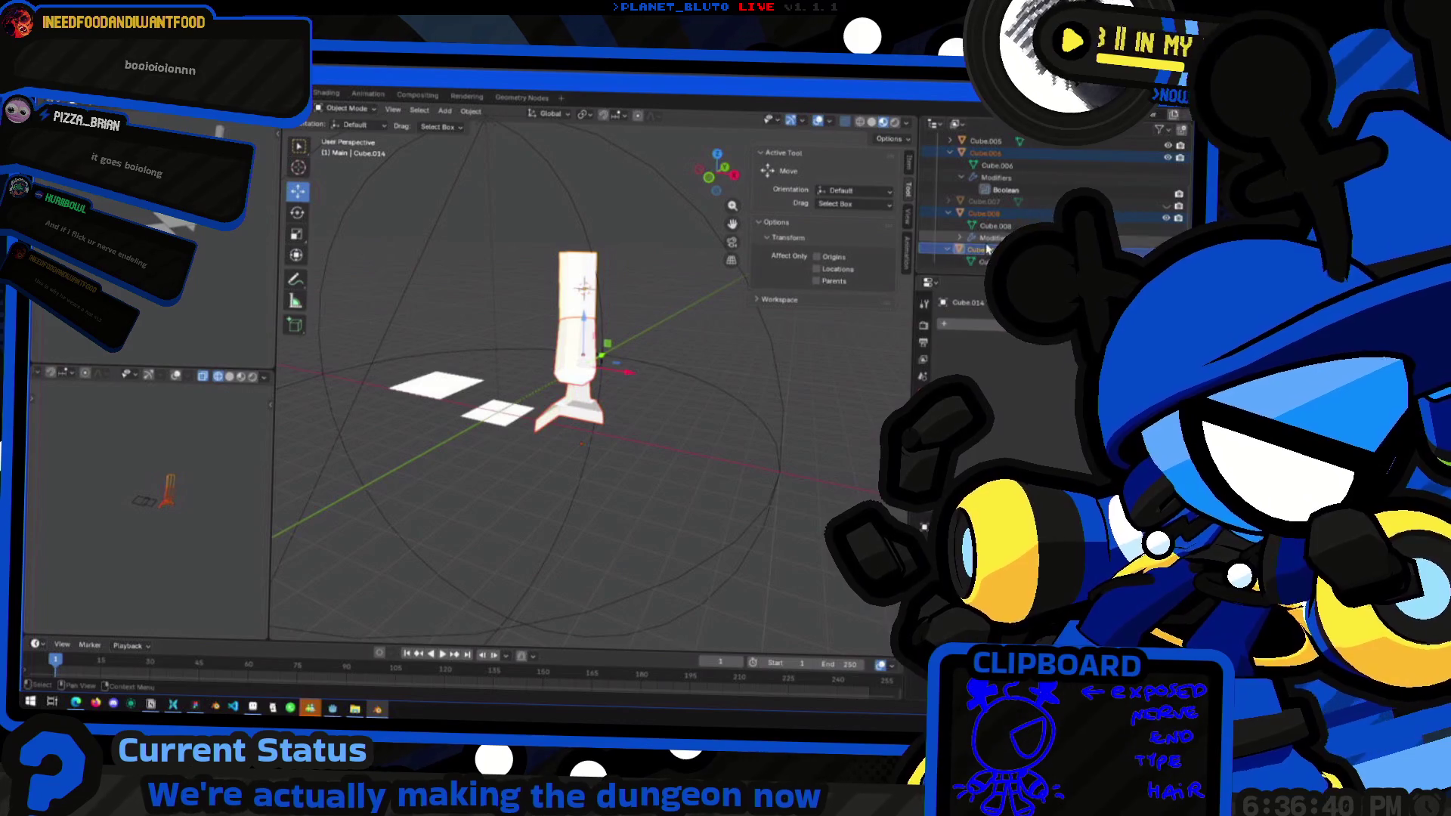
{"action": "left_click", "coordinate": [986, 238]}
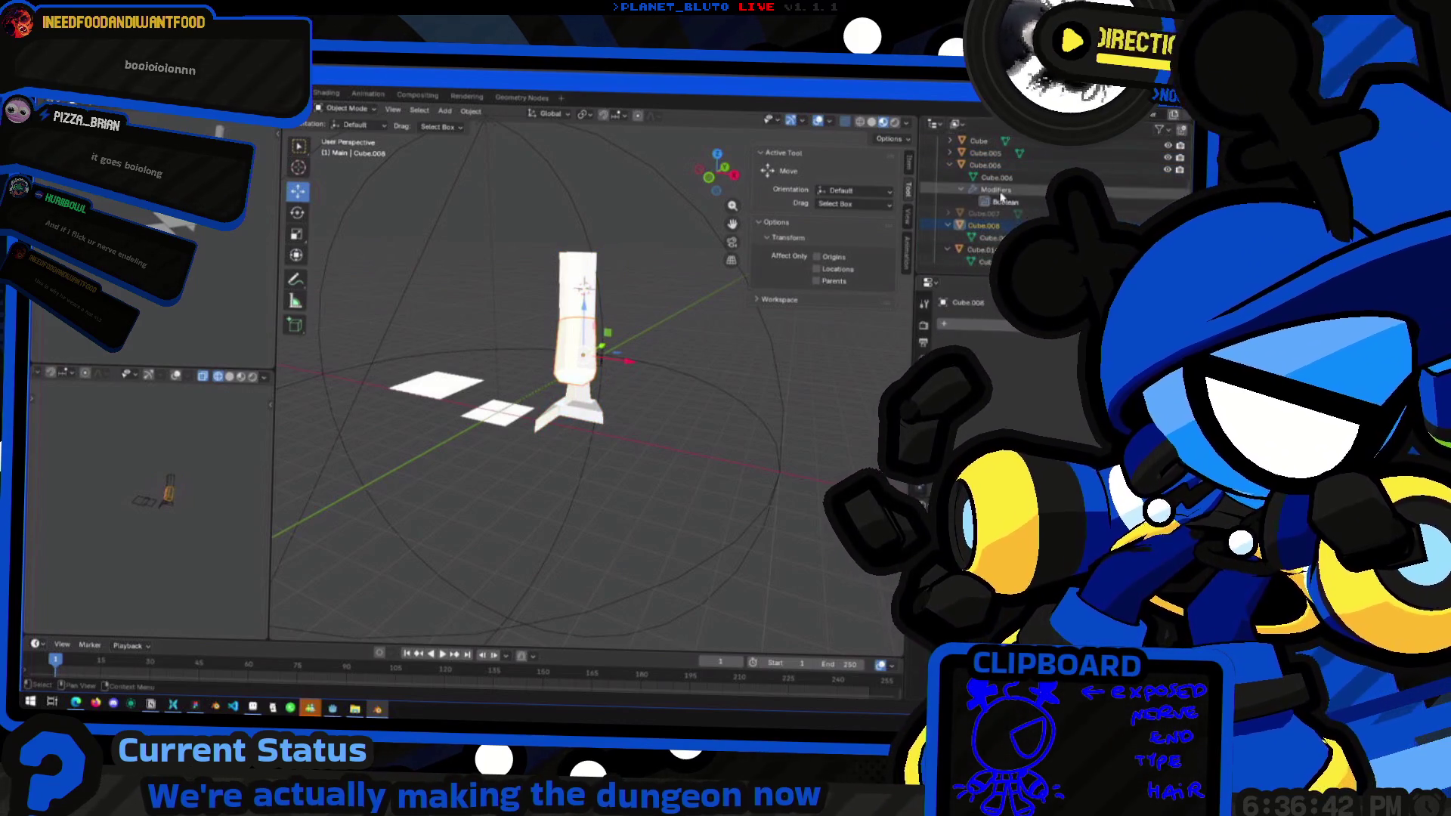
{"action": "left_click", "coordinate": [999, 191]}
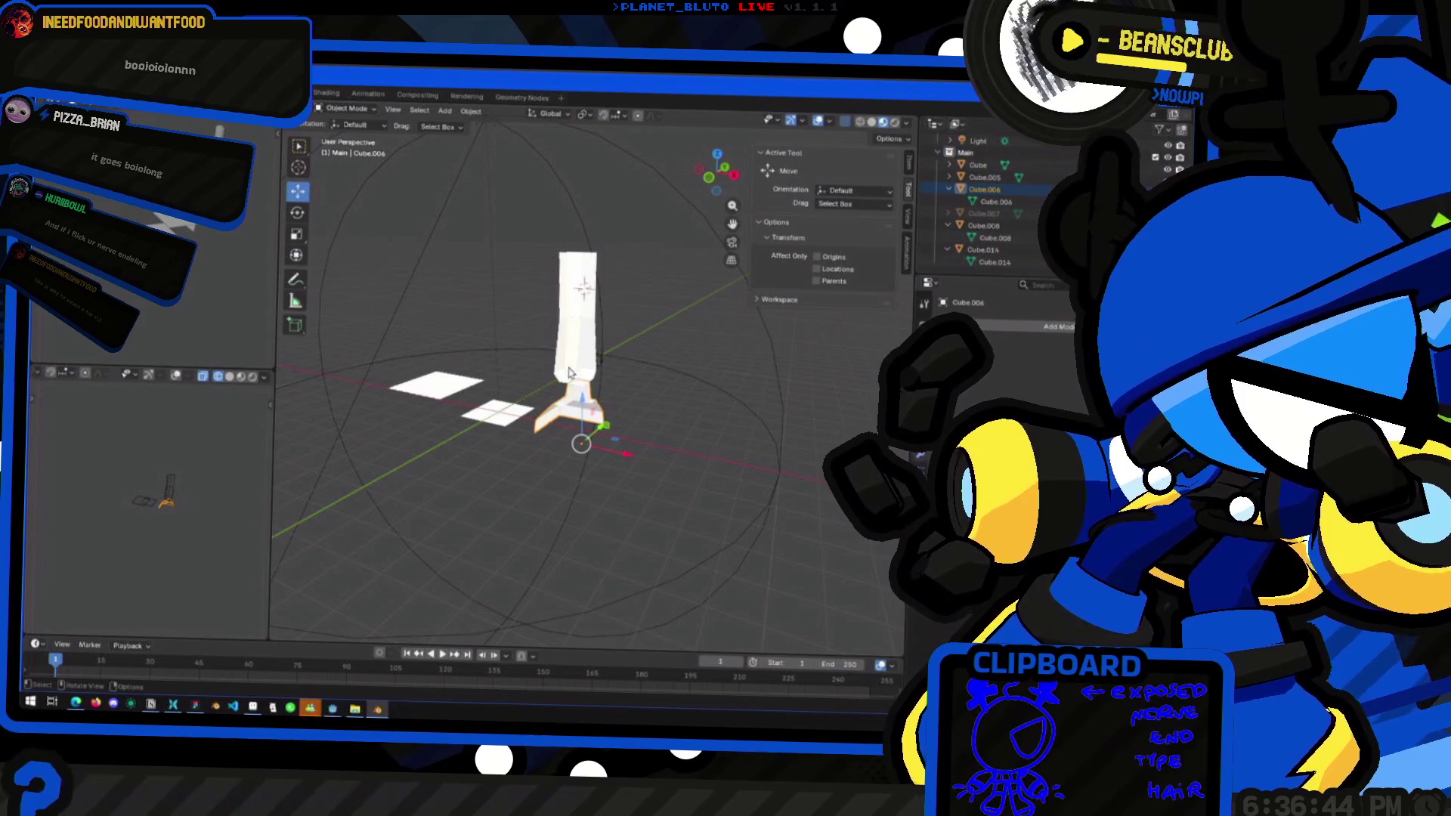
{"action": "middle_click_drag", "start_coordinate": [569, 372], "coordinate": [596, 365]}
{"action": "mouse_move", "coordinate": [610, 361]}
{"action": "left_mouse_down"}
{"action": "mouse_move", "coordinate": [639, 348]}
{"action": "mouse_move", "coordinate": [621, 370]}
{"action": "mouse_move", "coordinate": [671, 370]}
{"action": "mouse_move", "coordinate": [631, 403]}
{"action": "left_mouse_up"}
{"action": "key", "text": "Escape"}
In Front Ortho, move the middle and top cubes to the right along X
{"action": "left_click", "coordinate": [714, 179]}
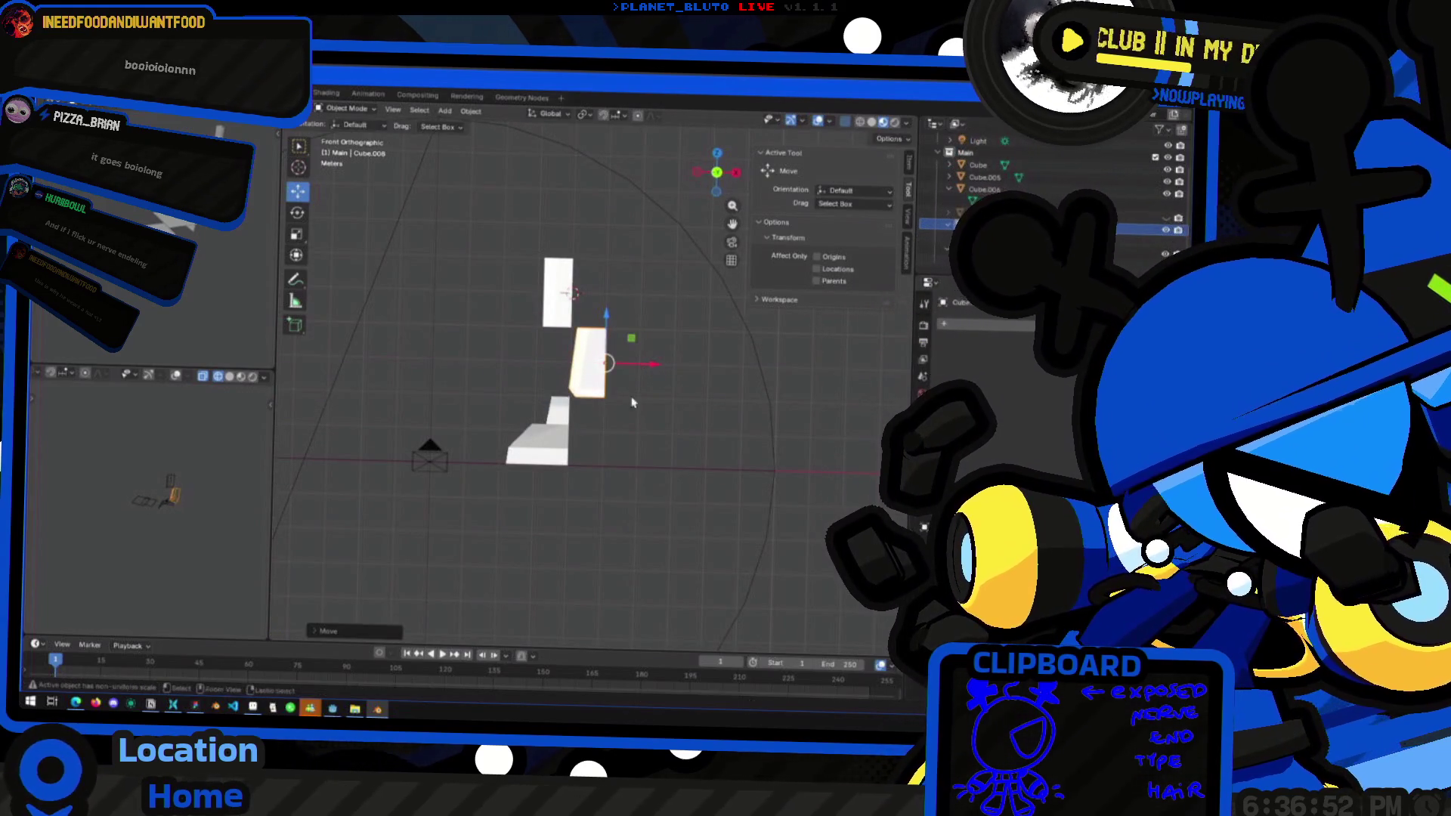
{"action": "key", "text": "ctrl+z"}
{"action": "left_click", "coordinate": [538, 446]}
{"action": "left_click", "coordinate": [556, 367]}
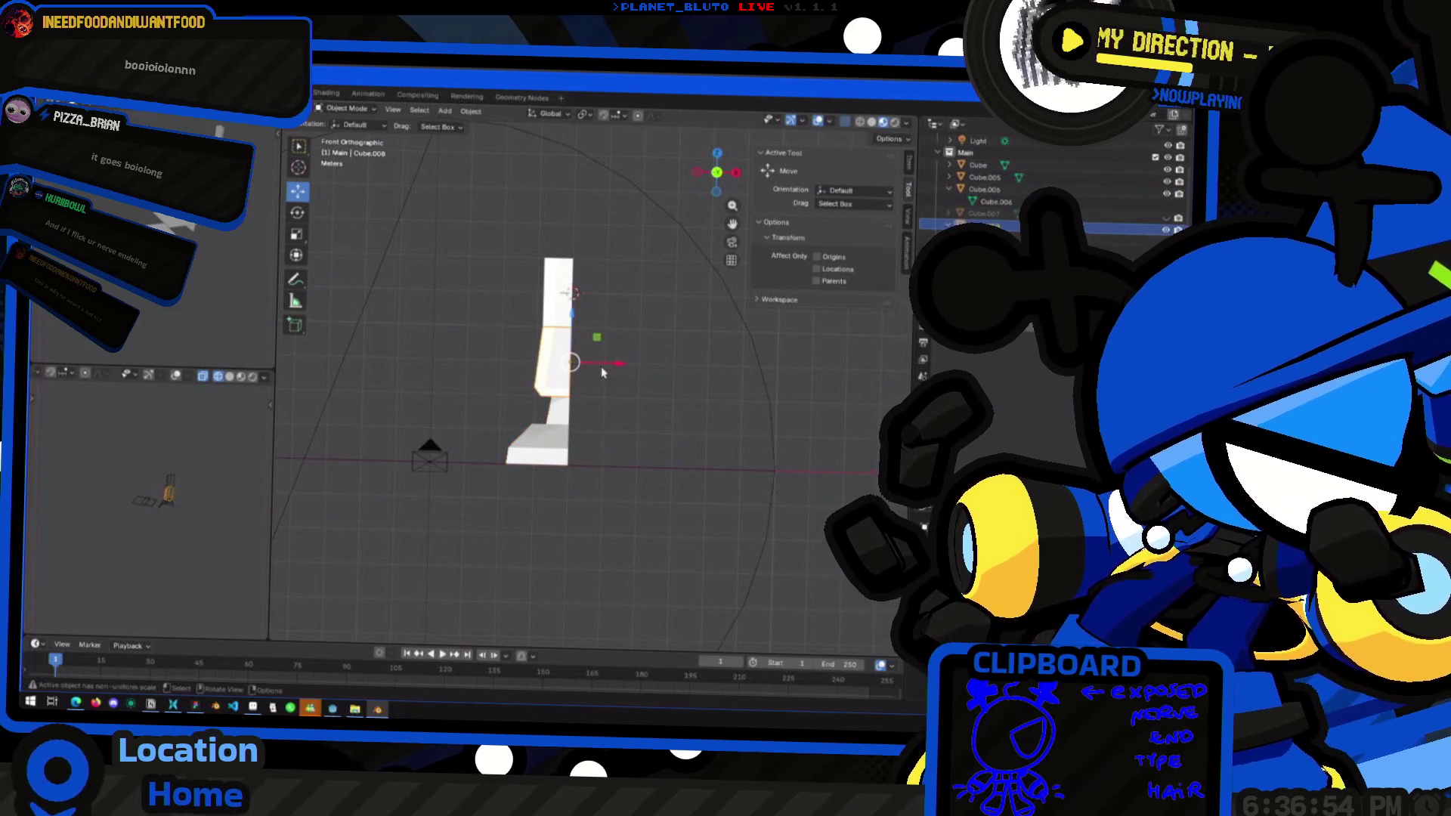
{"action": "key", "text": "g"}
{"action": "key", "text": "x"}
{"action": "left_click", "coordinate": [633, 395]}
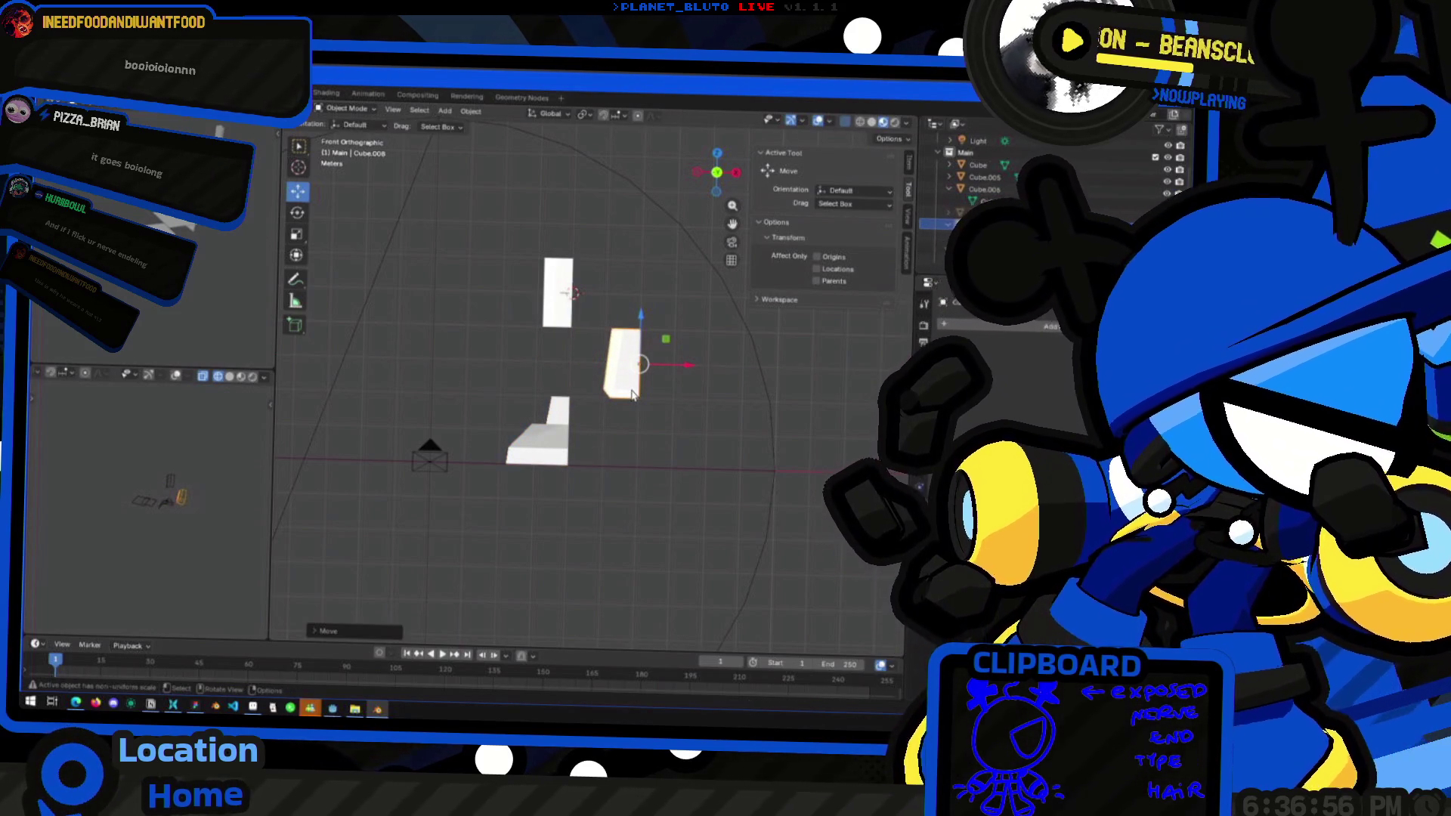
{"action": "left_click", "coordinate": [558, 295]}
{"action": "key", "text": "g"}
{"action": "key", "text": "x"}
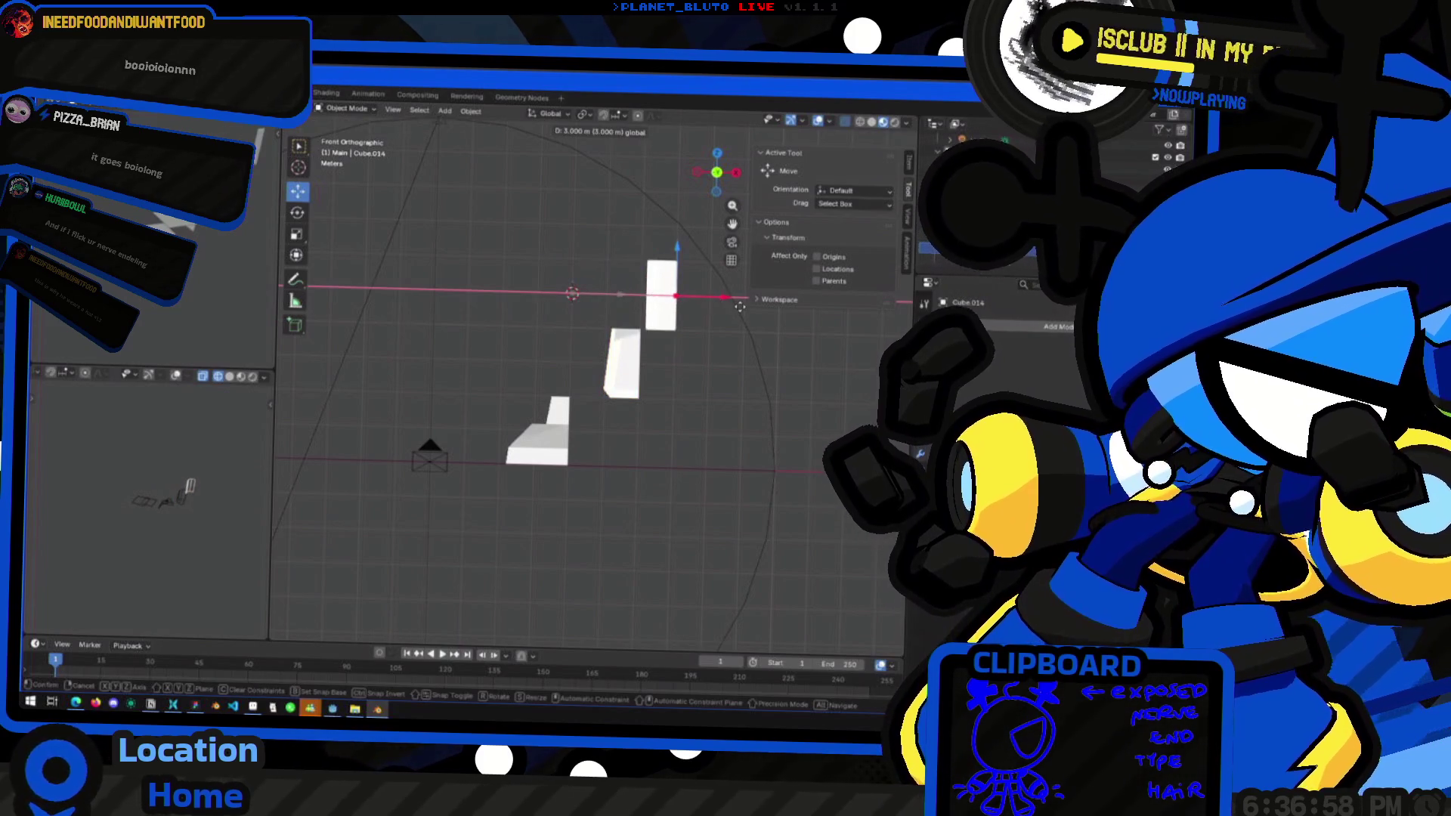
{"action": "left_click", "coordinate": [775, 302]}
Move the middle and top cubes down along Z so they rest on the floor
{"action": "left_click", "coordinate": [626, 380]}
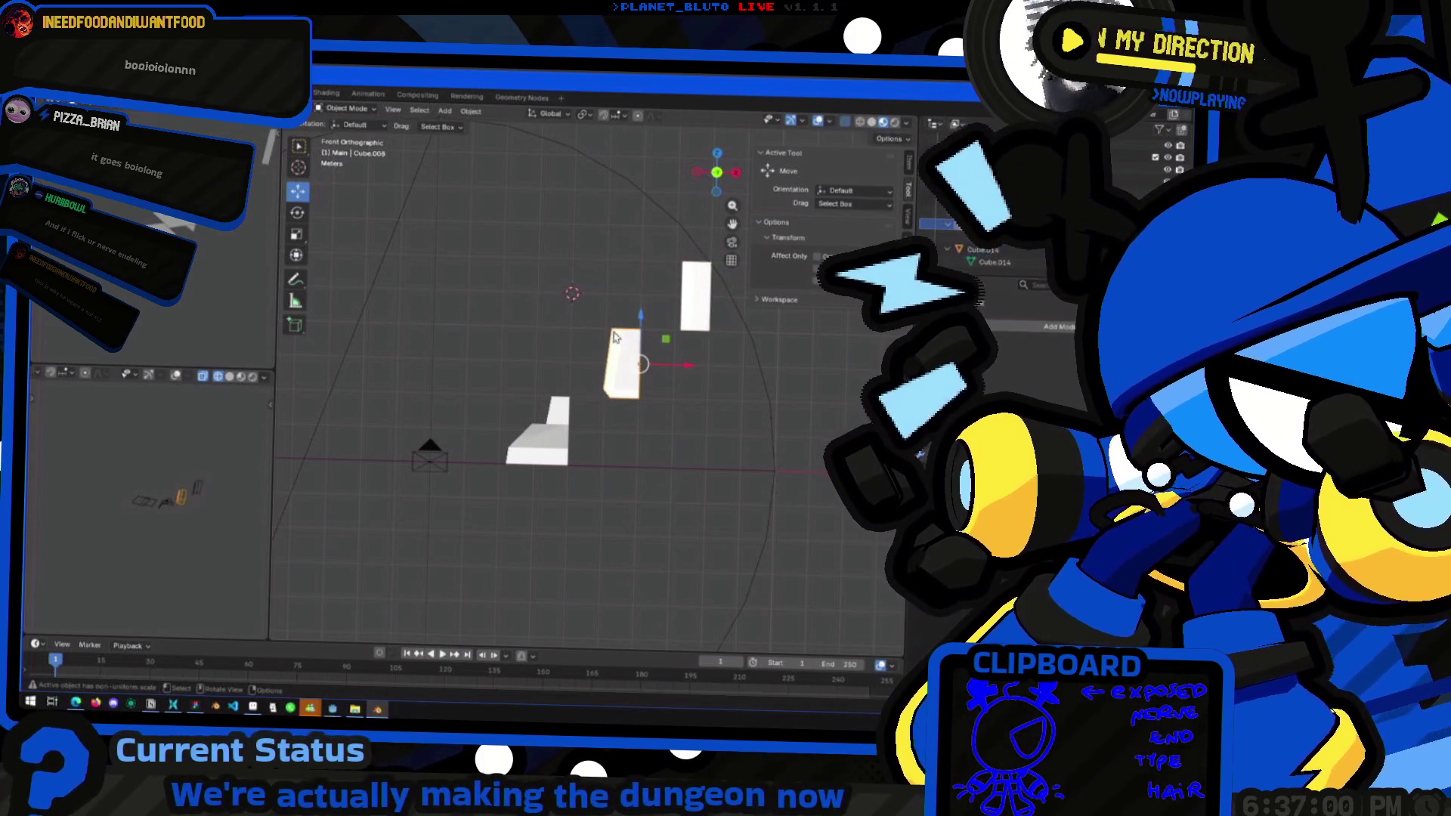
{"action": "key", "text": "g"}
{"action": "key", "text": "z"}
{"action": "left_click", "coordinate": [696, 302]}
{"action": "left_click", "coordinate": [696, 302]}
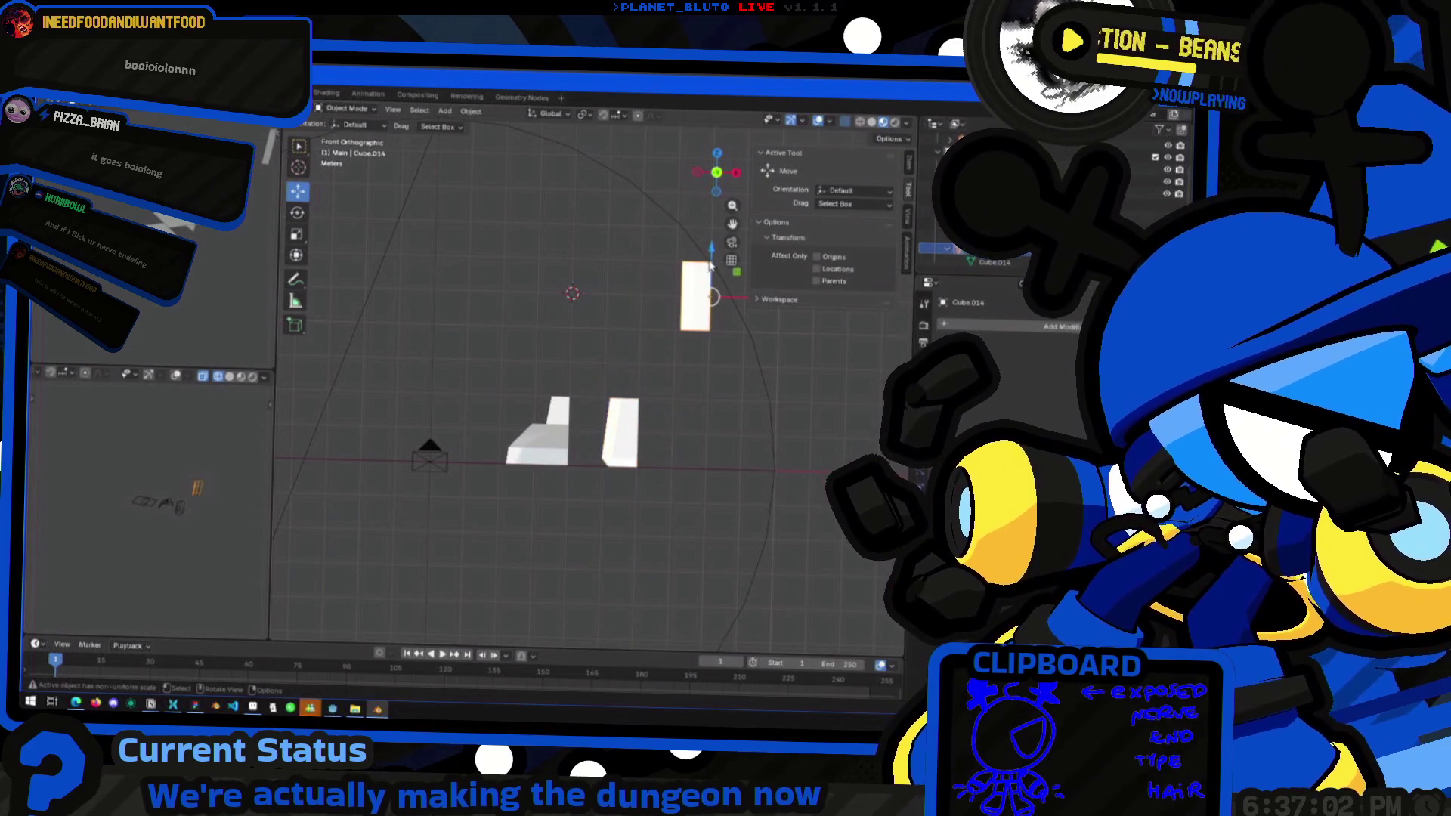
{"action": "key", "text": "g"}
{"action": "key", "text": "z"}
{"action": "left_click", "coordinate": [614, 380]}
{"action": "mouse_move", "coordinate": [614, 380]}
{"action": "middle_mouse_down"}
{"action": "mouse_move", "coordinate": [599, 479]}
{"action": "mouse_move", "coordinate": [826, 428]}
{"action": "mouse_move", "coordinate": [572, 359]}
{"action": "mouse_move", "coordinate": [463, 443]}
{"action": "mouse_move", "coordinate": [324, 337]}
{"action": "mouse_move", "coordinate": [512, 375]}
{"action": "mouse_move", "coordinate": [484, 408]}
{"action": "mouse_move", "coordinate": [493, 418]}
{"action": "mouse_move", "coordinate": [665, 453]}
{"action": "mouse_move", "coordinate": [634, 385]}
{"action": "mouse_move", "coordinate": [622, 432]}
{"action": "middle_mouse_up"}
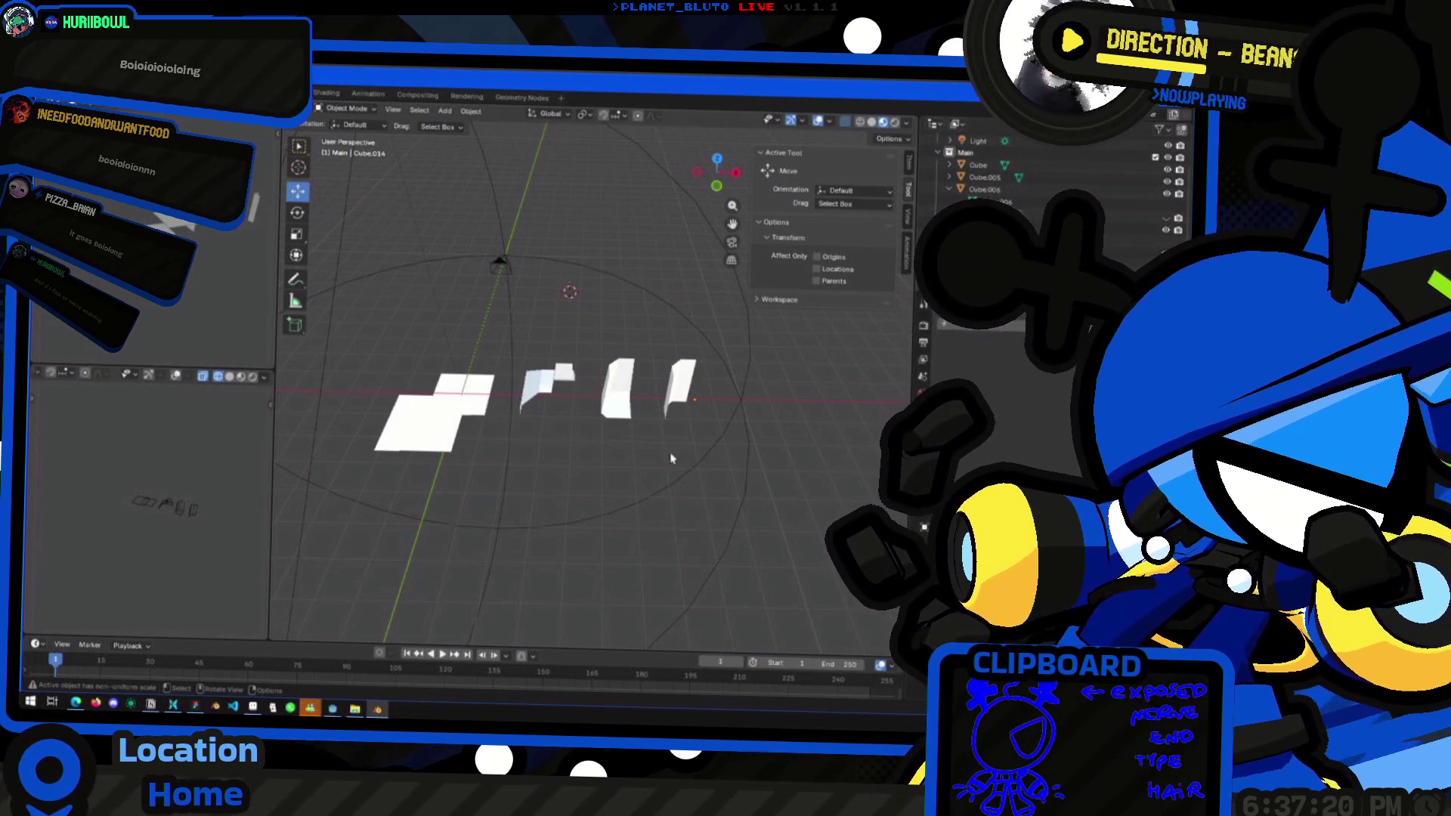
{"action": "mouse_move", "coordinate": [614, 389]}
{"action": "middle_mouse_down"}
{"action": "mouse_move", "coordinate": [566, 342]}
{"action": "mouse_move", "coordinate": [340, 314]}
{"action": "mouse_move", "coordinate": [576, 370]}
{"action": "mouse_move", "coordinate": [607, 428]}
{"action": "middle_mouse_up"}
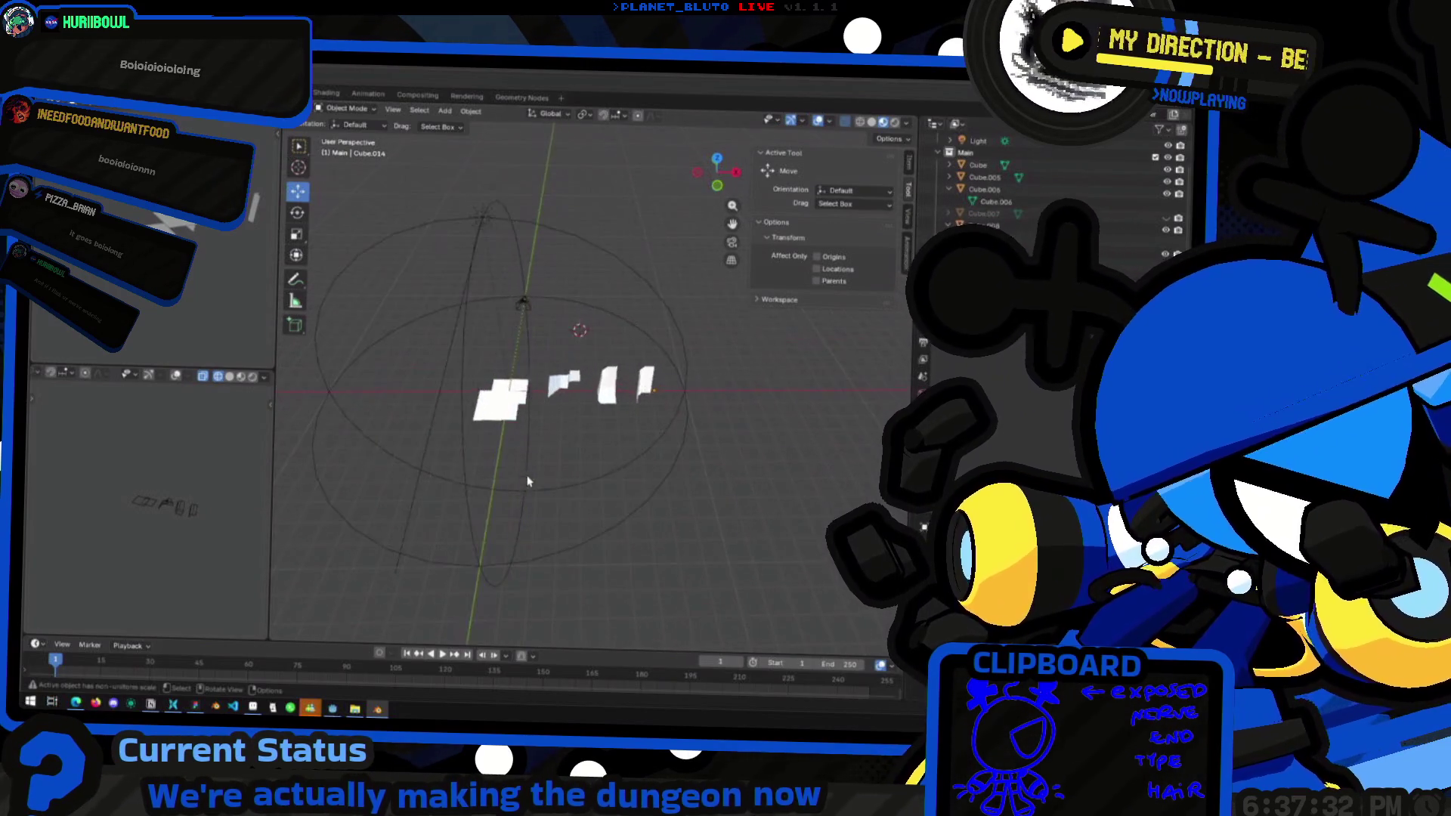
{"action": "middle_click_drag", "start_coordinate": [529, 479], "coordinate": [557, 382]}
{"action": "scroll", "coordinate": [650, 443], "scroll_direction": "up", "scroll_amount": 5}
{"action": "mouse_move", "coordinate": [651, 443]}
{"action": "middle_mouse_down"}
{"action": "mouse_move", "coordinate": [415, 502]}
{"action": "mouse_move", "coordinate": [557, 486]}
{"action": "mouse_move", "coordinate": [473, 476]}
{"action": "mouse_move", "coordinate": [496, 509]}
{"action": "middle_mouse_up"}
{"action": "key", "text": "alt+Tab"}
Glance at the dungeon_wall_mockup in Aseprite, then open wall piece Cube.006 in Edit Mode
{"action": "left_click", "coordinate": [584, 488]}
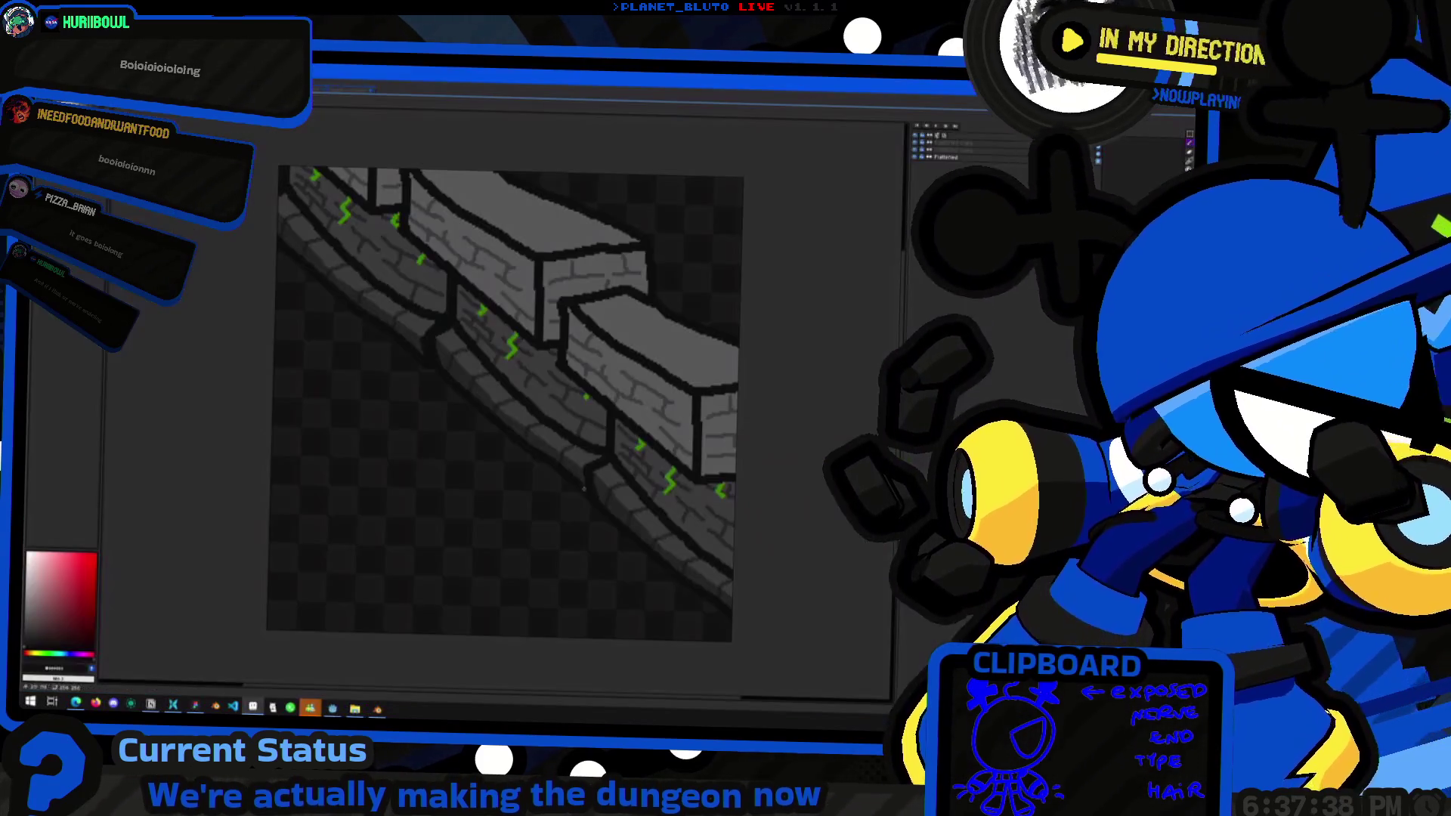
{"action": "key", "text": "alt+Tab"}
{"action": "mouse_move", "coordinate": [511, 368]}
{"action": "middle_mouse_down"}
{"action": "mouse_move", "coordinate": [499, 405]}
{"action": "mouse_move", "coordinate": [603, 406]}
{"action": "mouse_move", "coordinate": [620, 363]}
{"action": "mouse_move", "coordinate": [663, 430]}
{"action": "mouse_move", "coordinate": [531, 401]}
{"action": "mouse_move", "coordinate": [428, 550]}
{"action": "middle_mouse_up"}
{"action": "left_click", "coordinate": [663, 431]}
{"action": "key", "text": "Tab"}
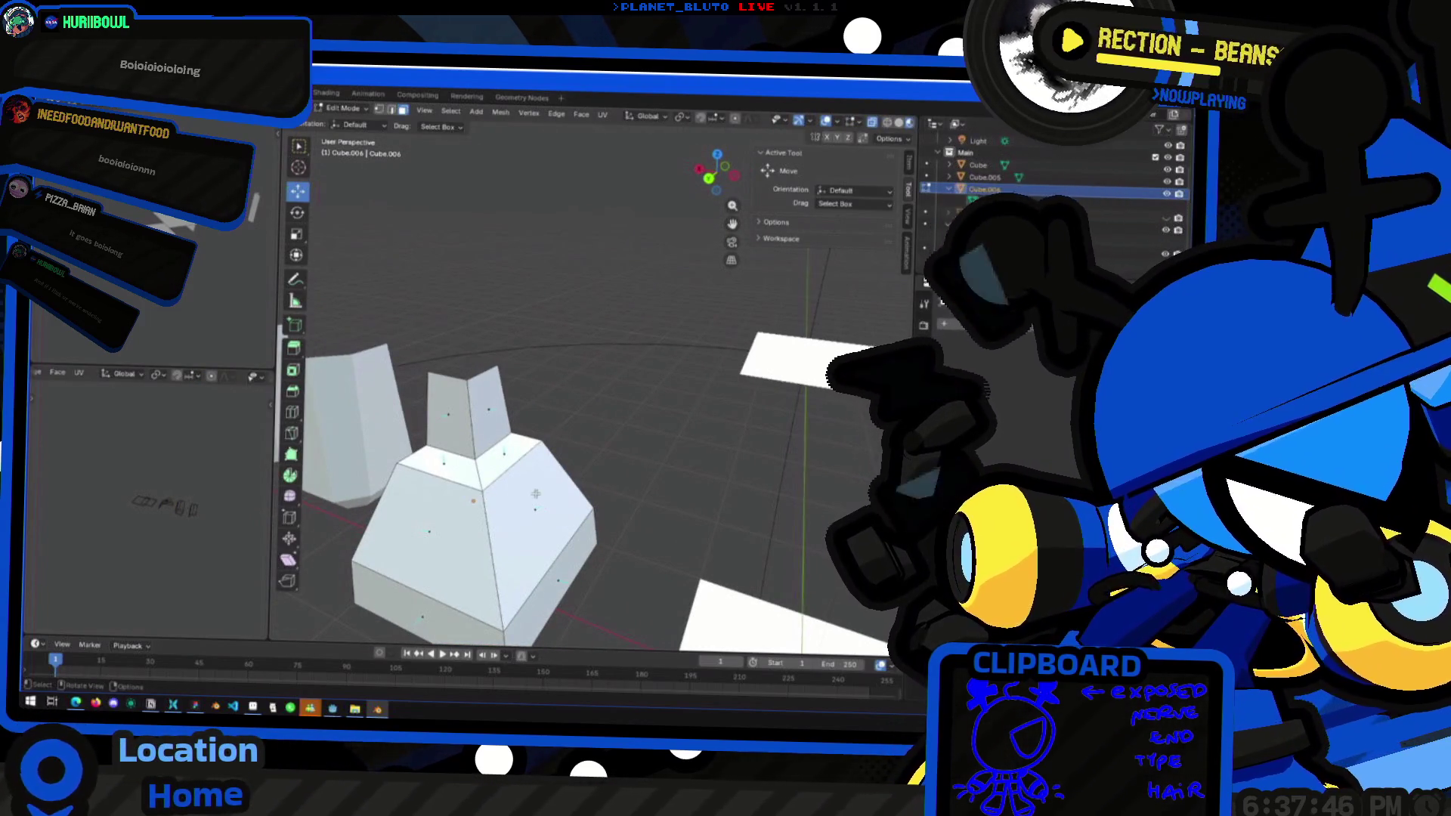
Inspect the running dungeon in Godot by flying the camera through it
{"action": "left_click", "coordinate": [536, 494]}
{"action": "key", "text": "alt+tab"}
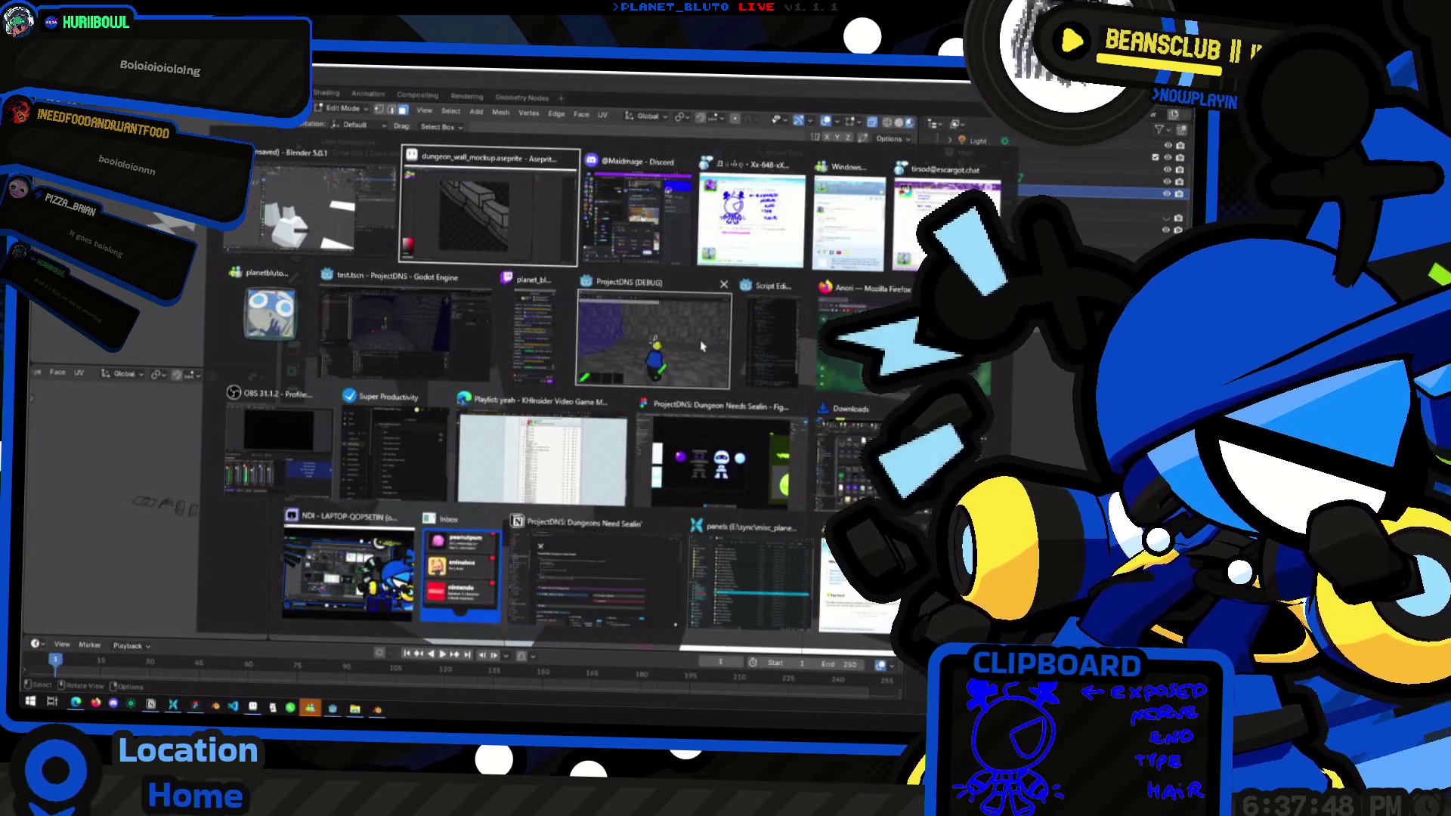
{"action": "left_click", "coordinate": [702, 346]}
{"action": "key", "text": "alt+tab"}
{"action": "left_click", "coordinate": [592, 356]}
{"action": "right_click_drag", "start_coordinate": [592, 357], "coordinate": [414, 216]}
{"action": "key", "text": "alt+Tab"}
Frame the selected piece, return to Object Mode and select the corner piece Cube.006
{"action": "middle_click_drag", "start_coordinate": [512, 405], "coordinate": [643, 420]}
{"action": "key", "text": "KP_Decimal"}
{"action": "key", "text": "Tab"}
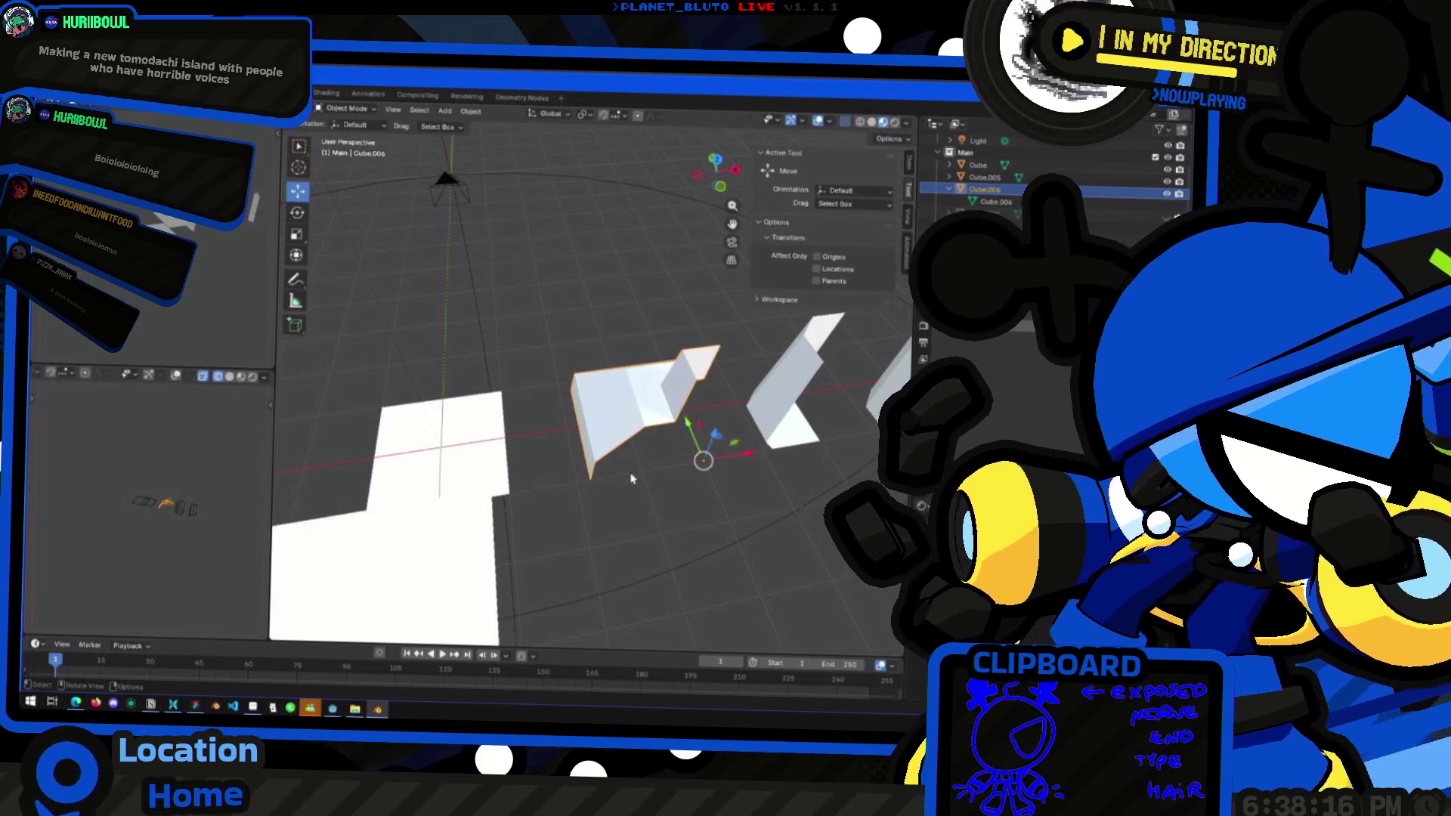
{"action": "middle_click_drag", "start_coordinate": [633, 478], "coordinate": [597, 476]}
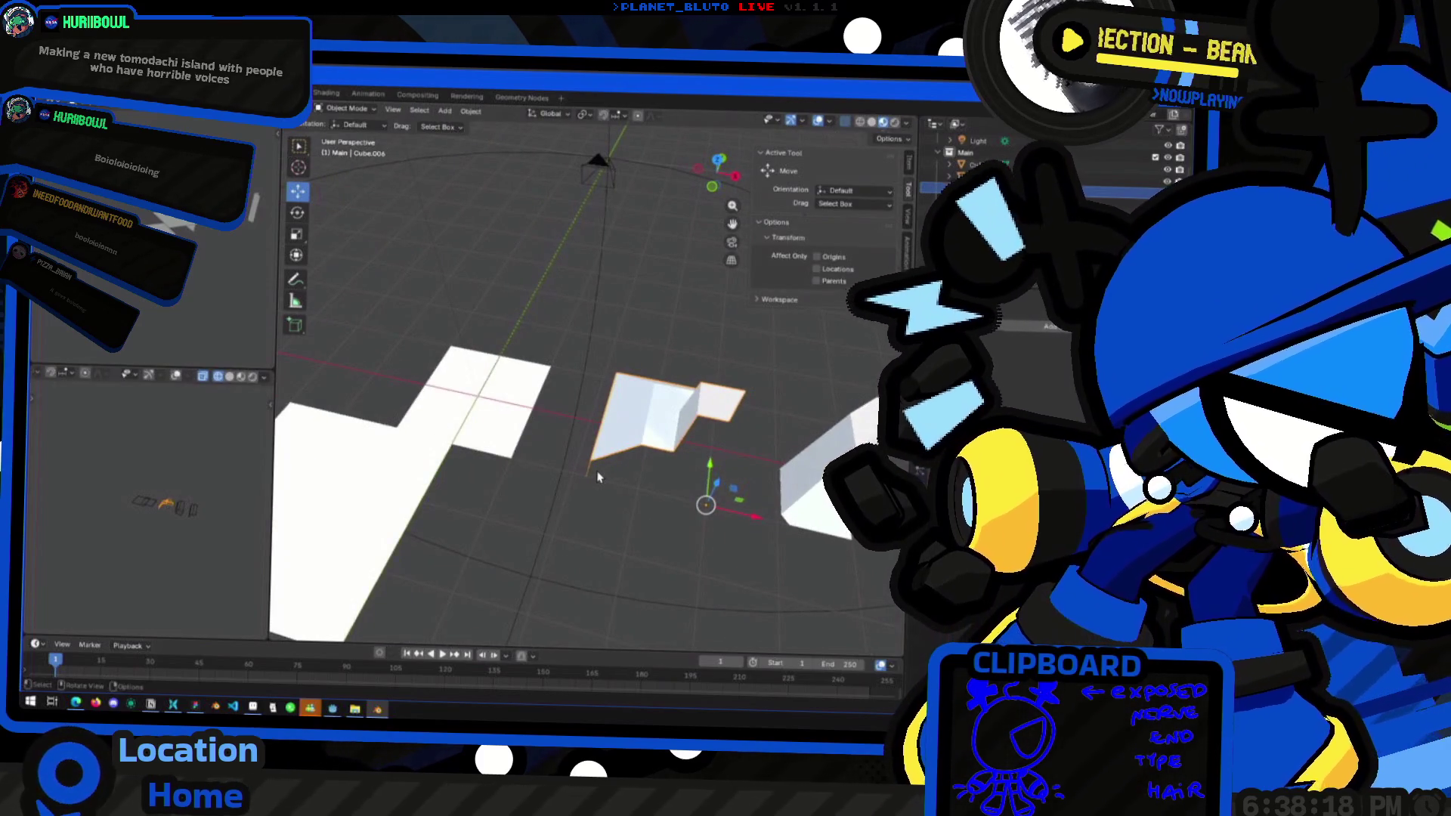
{"action": "middle_click_drag", "start_coordinate": [597, 476], "coordinate": [568, 415]}
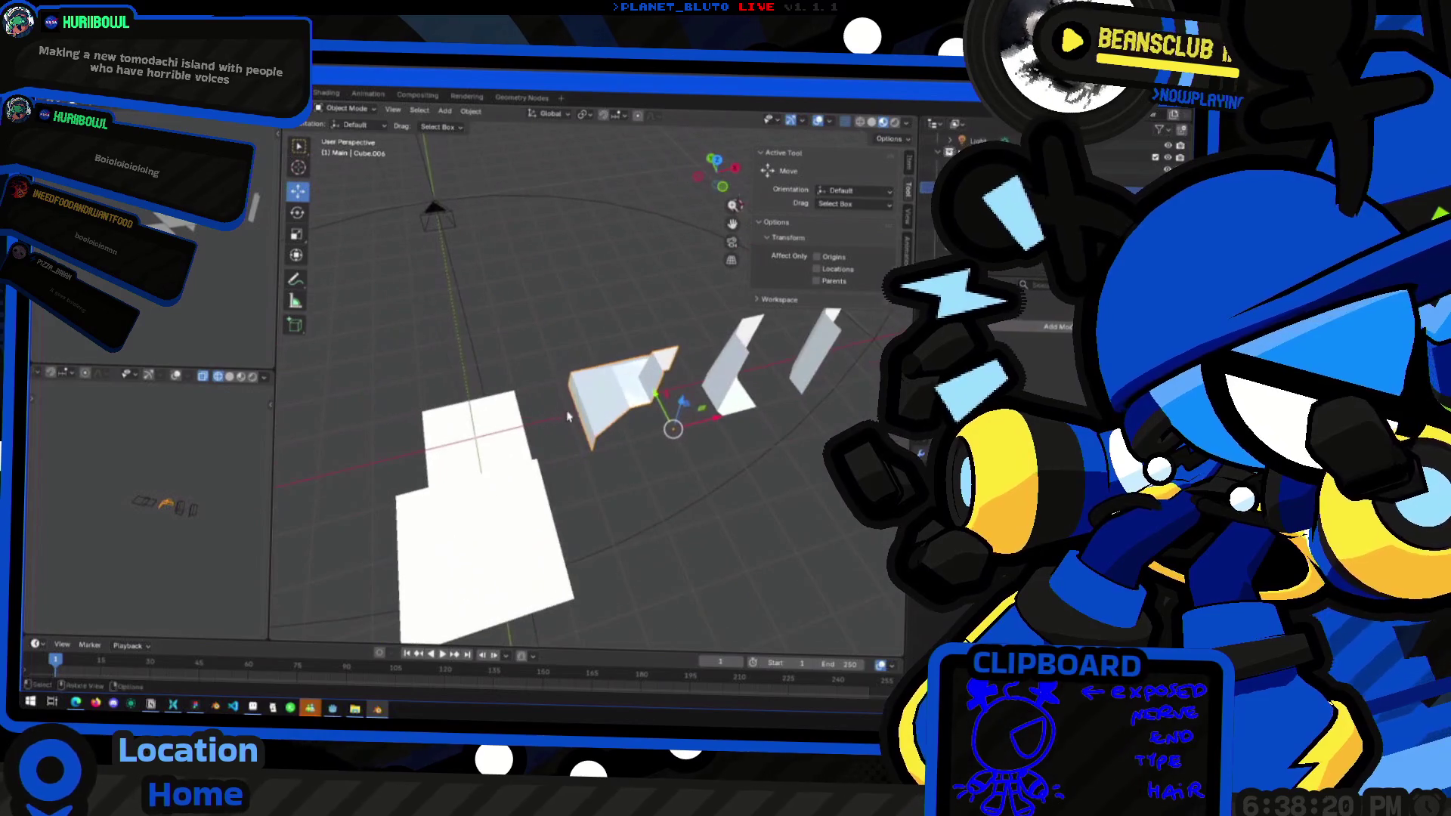
{"action": "left_click", "coordinate": [814, 351]}
{"action": "middle_click_drag", "start_coordinate": [814, 351], "coordinate": [505, 412]}
{"action": "left_click", "coordinate": [505, 412]}
Add a Weighted Normal modifier to Cube.006 for smooth shading, then select Cube.008
{"action": "left_click", "coordinate": [1058, 327]}
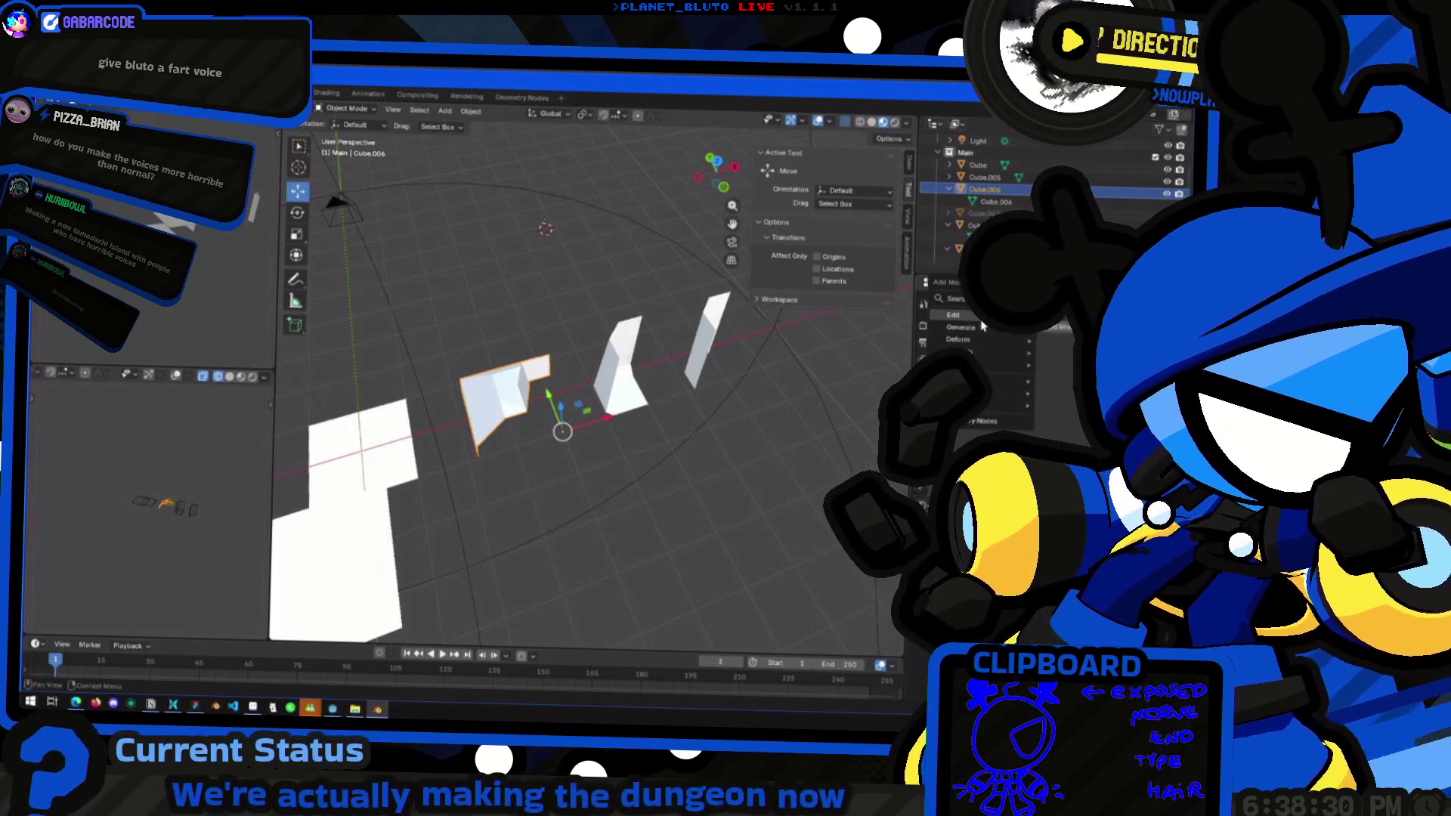
{"action": "key", "text": "Escape"}
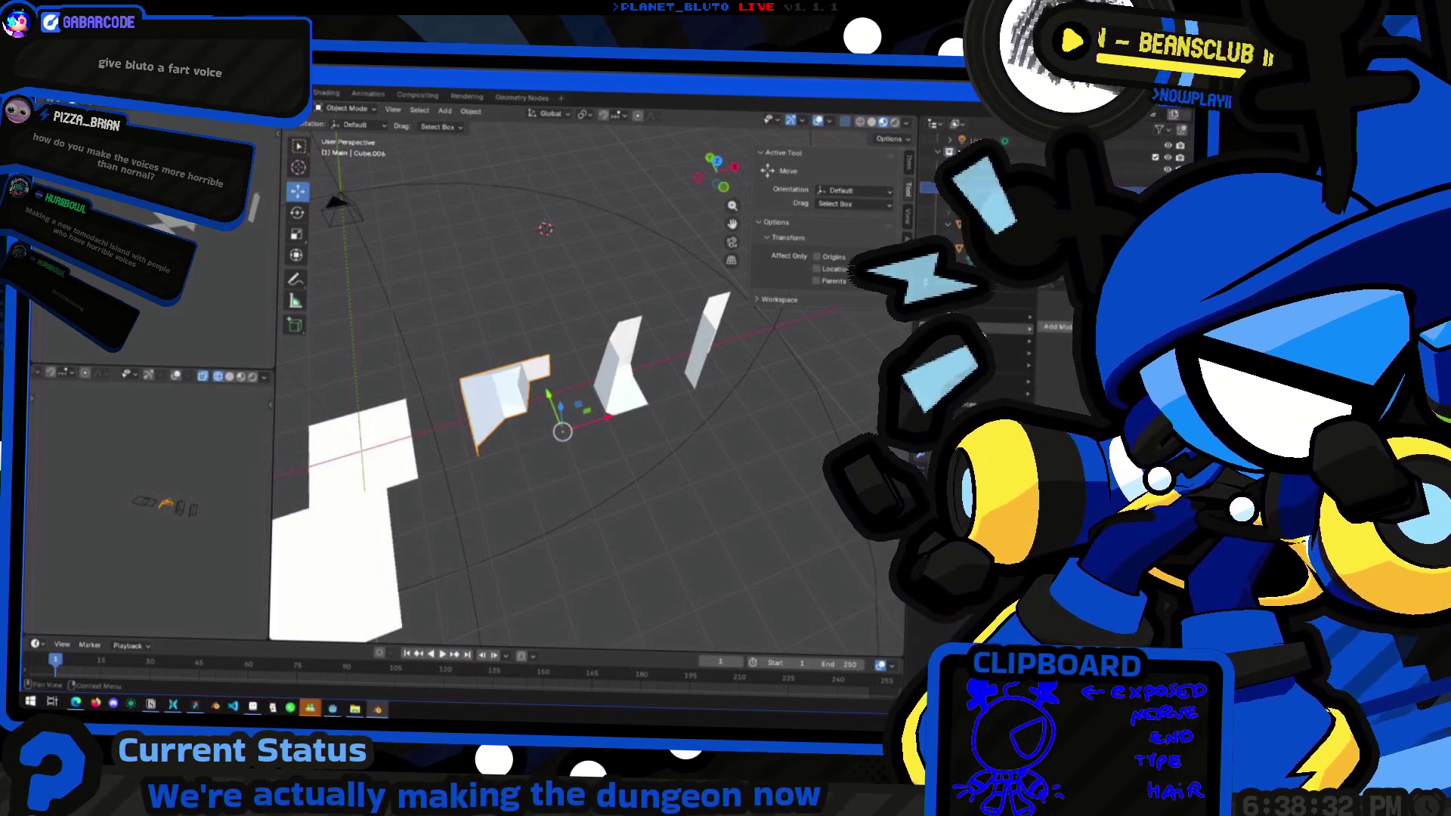
{"action": "key", "text": "Escape"}
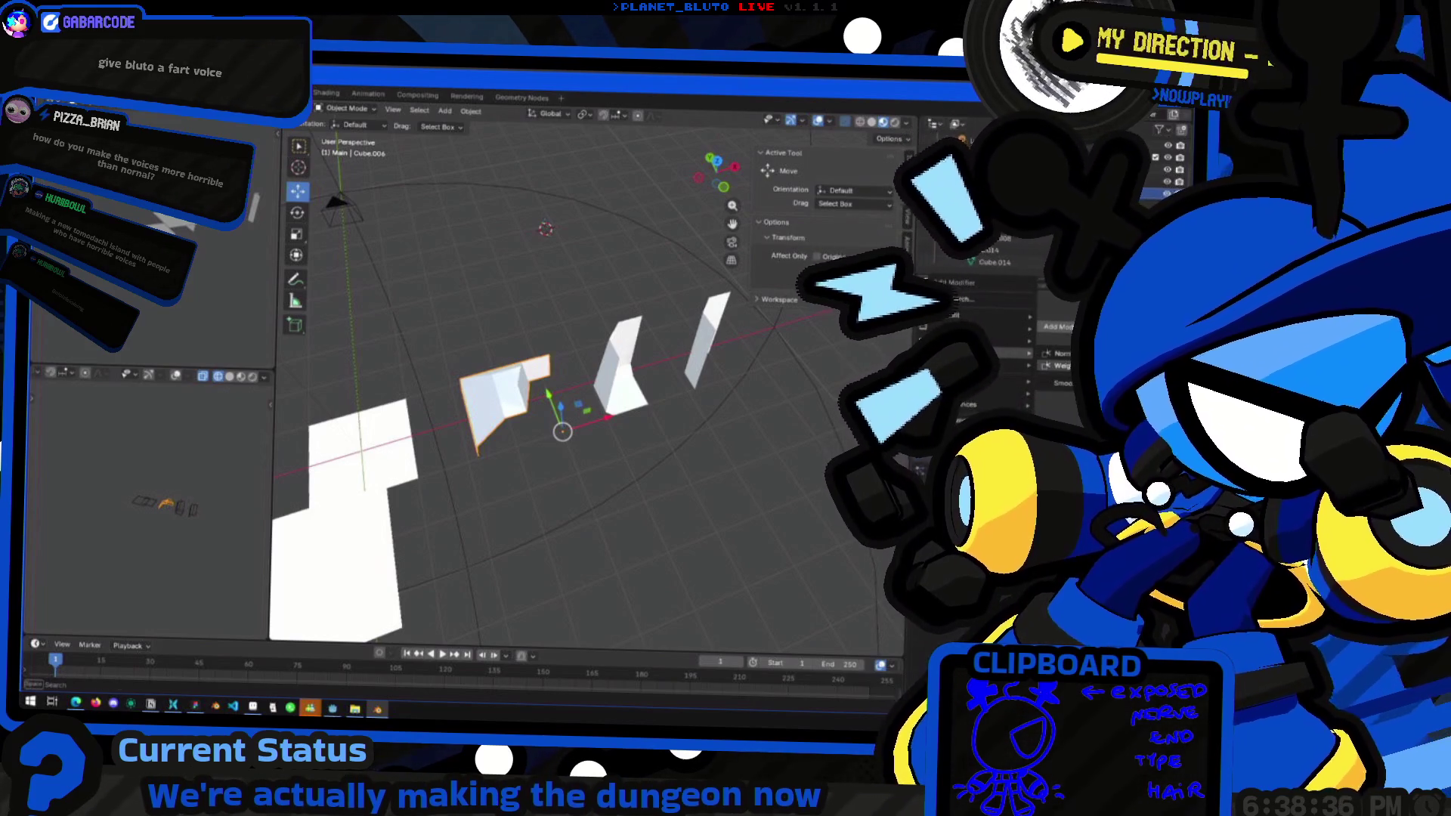
{"action": "left_click", "coordinate": [1062, 366]}
{"action": "middle_click_drag", "start_coordinate": [574, 408], "coordinate": [663, 405]}
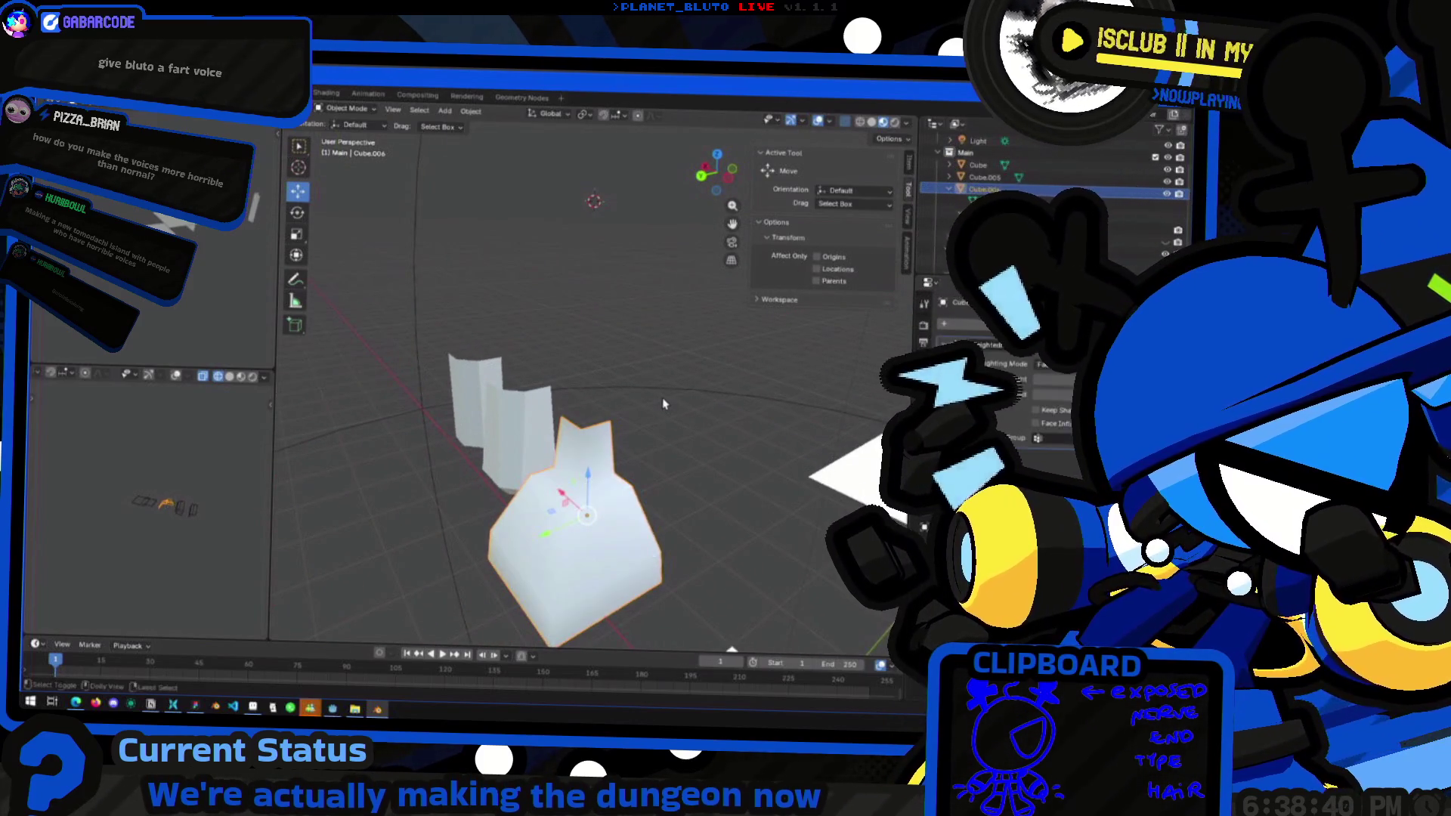
{"action": "middle_click_drag", "start_coordinate": [574, 423], "coordinate": [551, 462]}
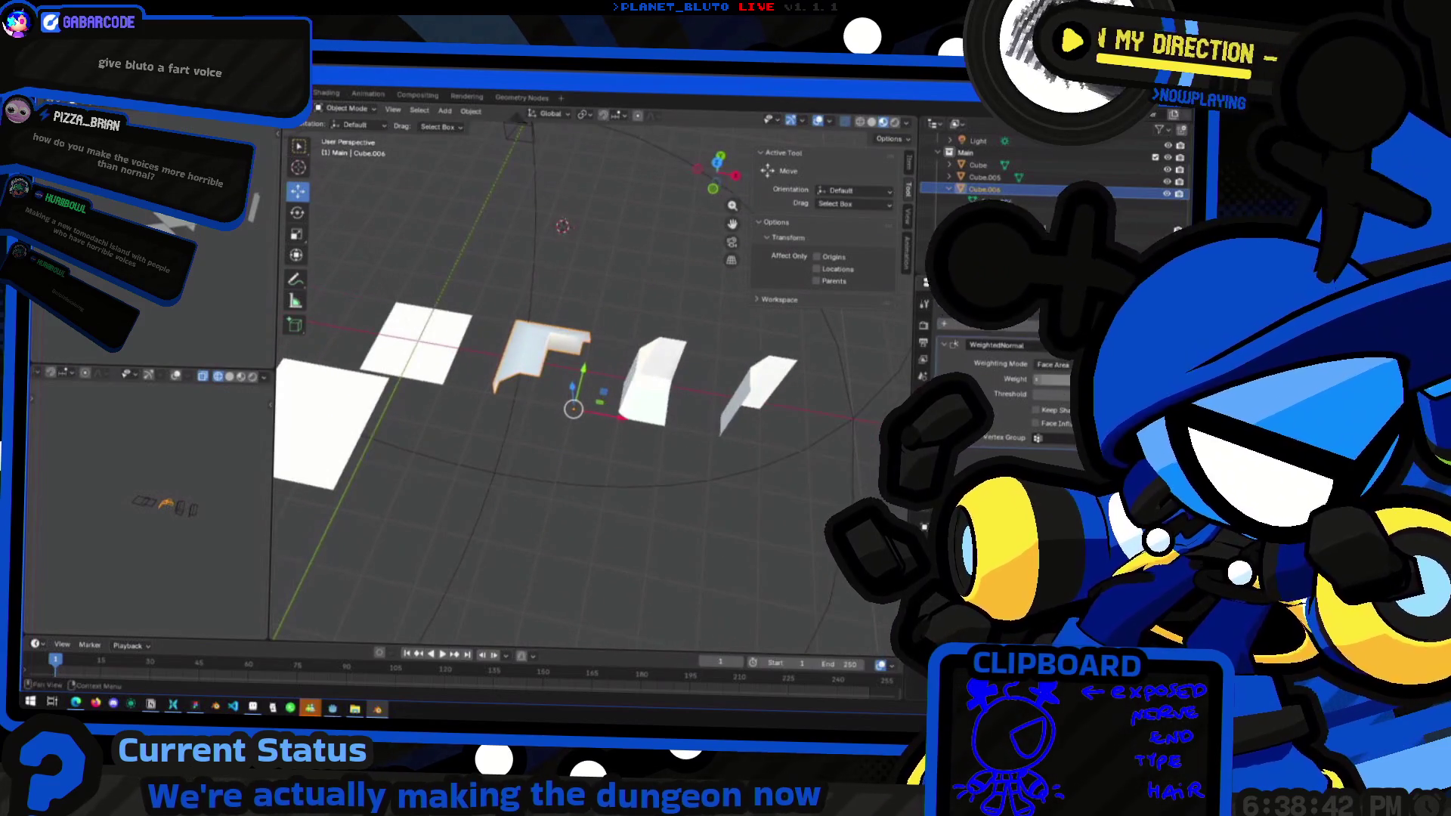
{"action": "key", "text": "g"}
{"action": "mouse_move", "coordinate": [543, 408]}
{"action": "middle_mouse_down"}
{"action": "mouse_move", "coordinate": [696, 392]}
{"action": "mouse_move", "coordinate": [751, 405]}
{"action": "mouse_move", "coordinate": [563, 448]}
{"action": "mouse_move", "coordinate": [703, 429]}
{"action": "middle_mouse_up"}
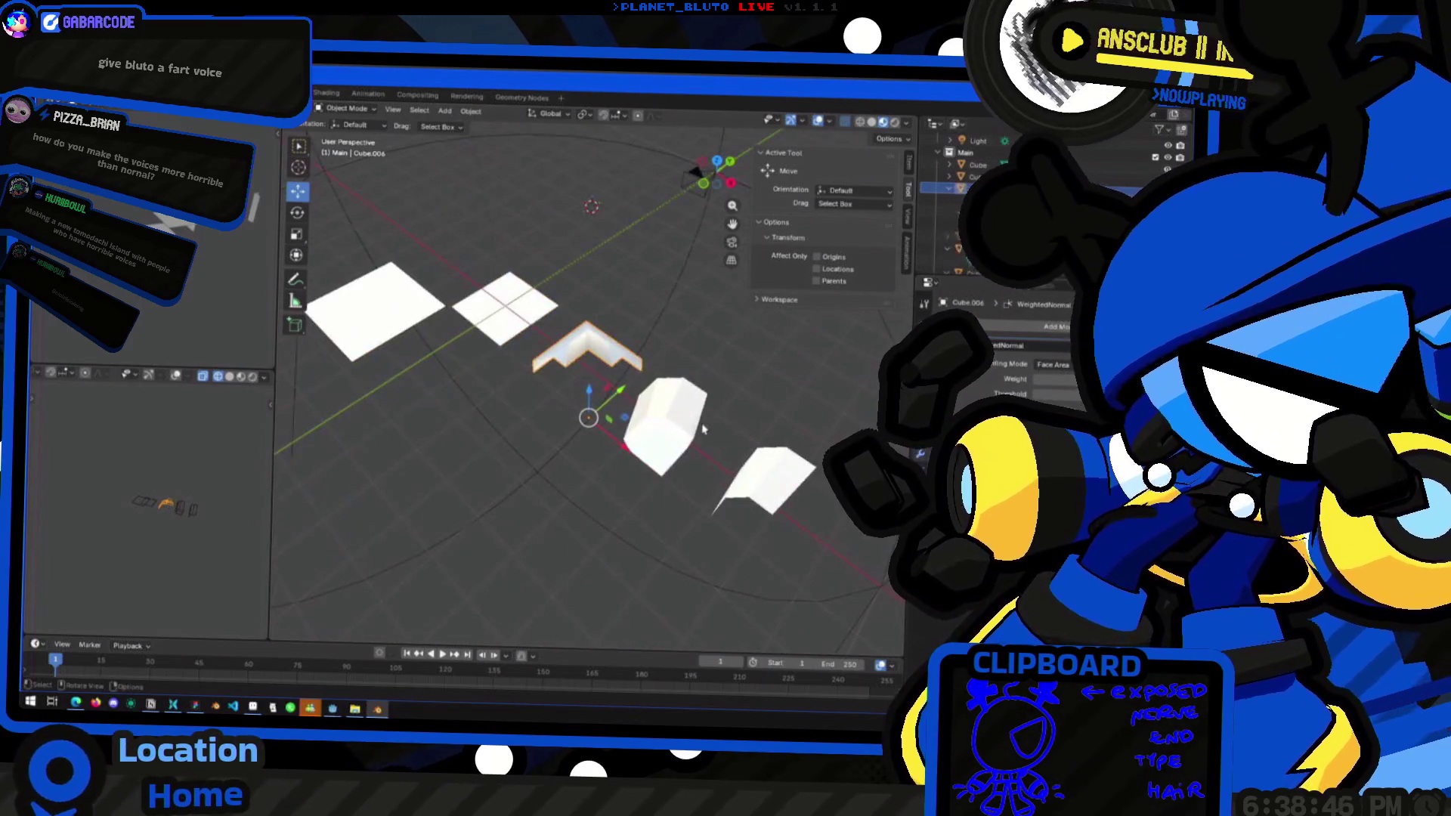
{"action": "left_click", "coordinate": [1014, 241]}
{"action": "middle_click_drag", "start_coordinate": [544, 423], "coordinate": [604, 434]}
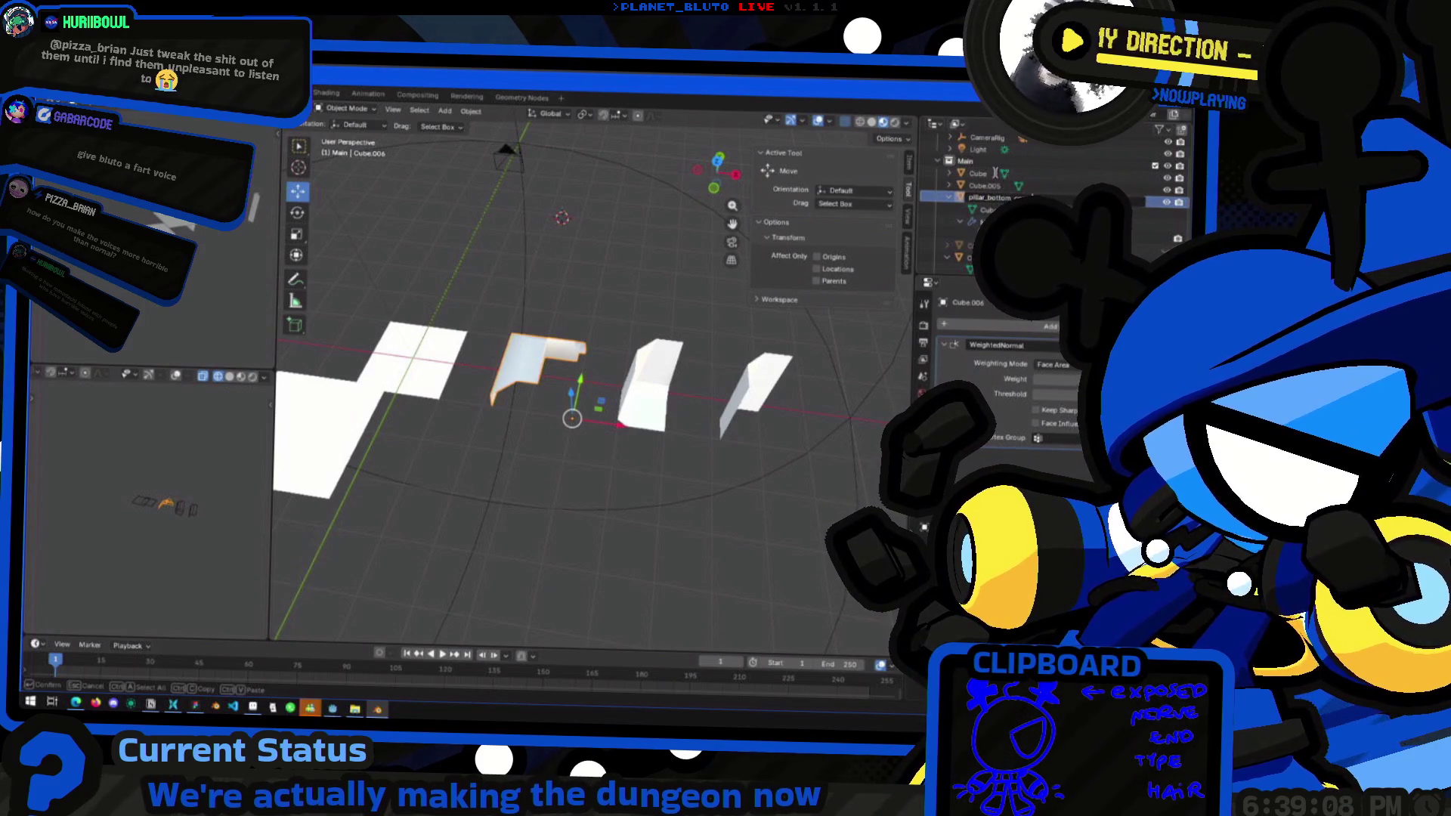
Rename the first pillar object to pillar_corner_bottom
{"action": "key", "text": "Return"}
{"action": "double_click", "coordinate": [976, 225]}
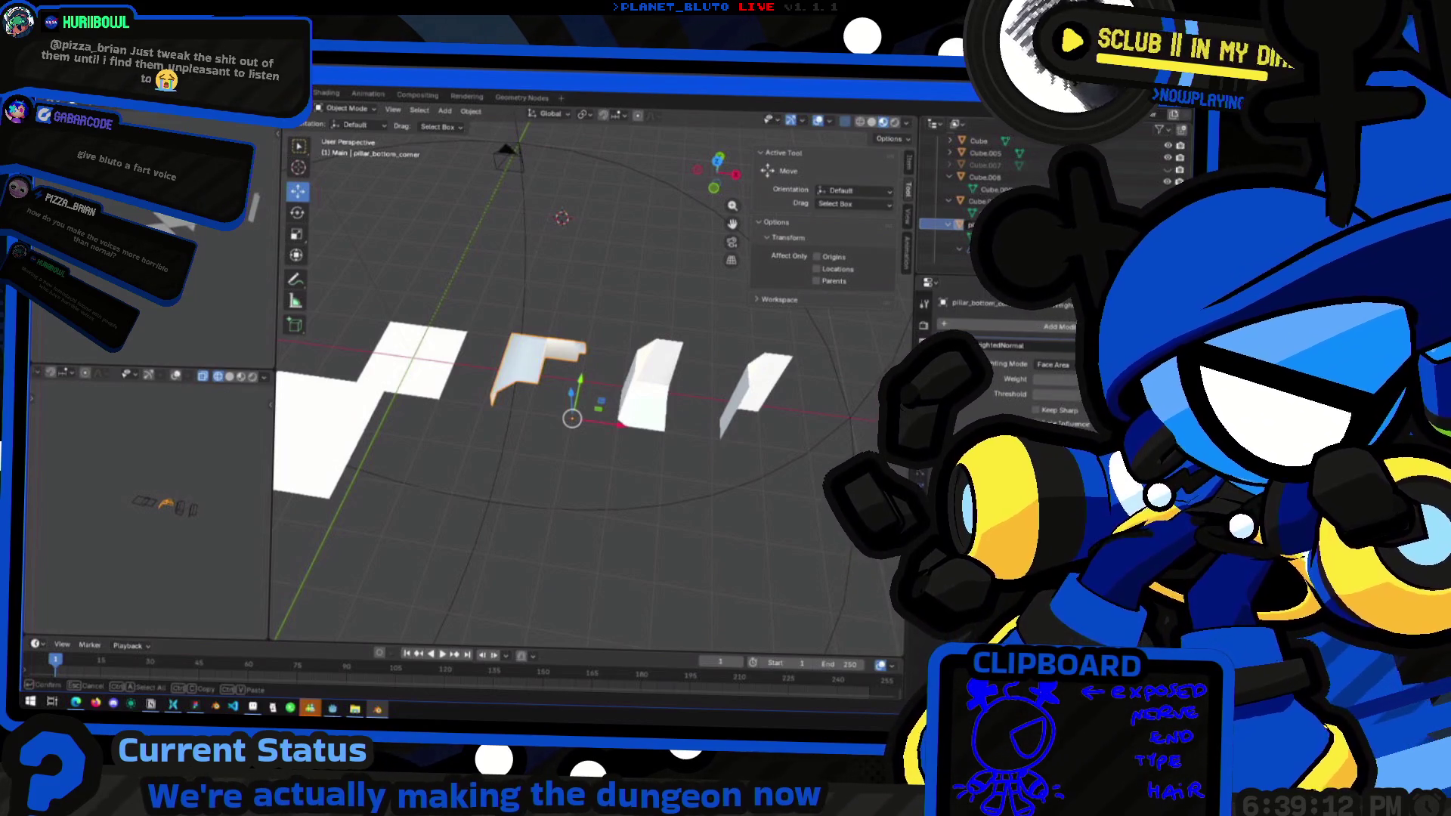
{"action": "key", "text": "Return"}
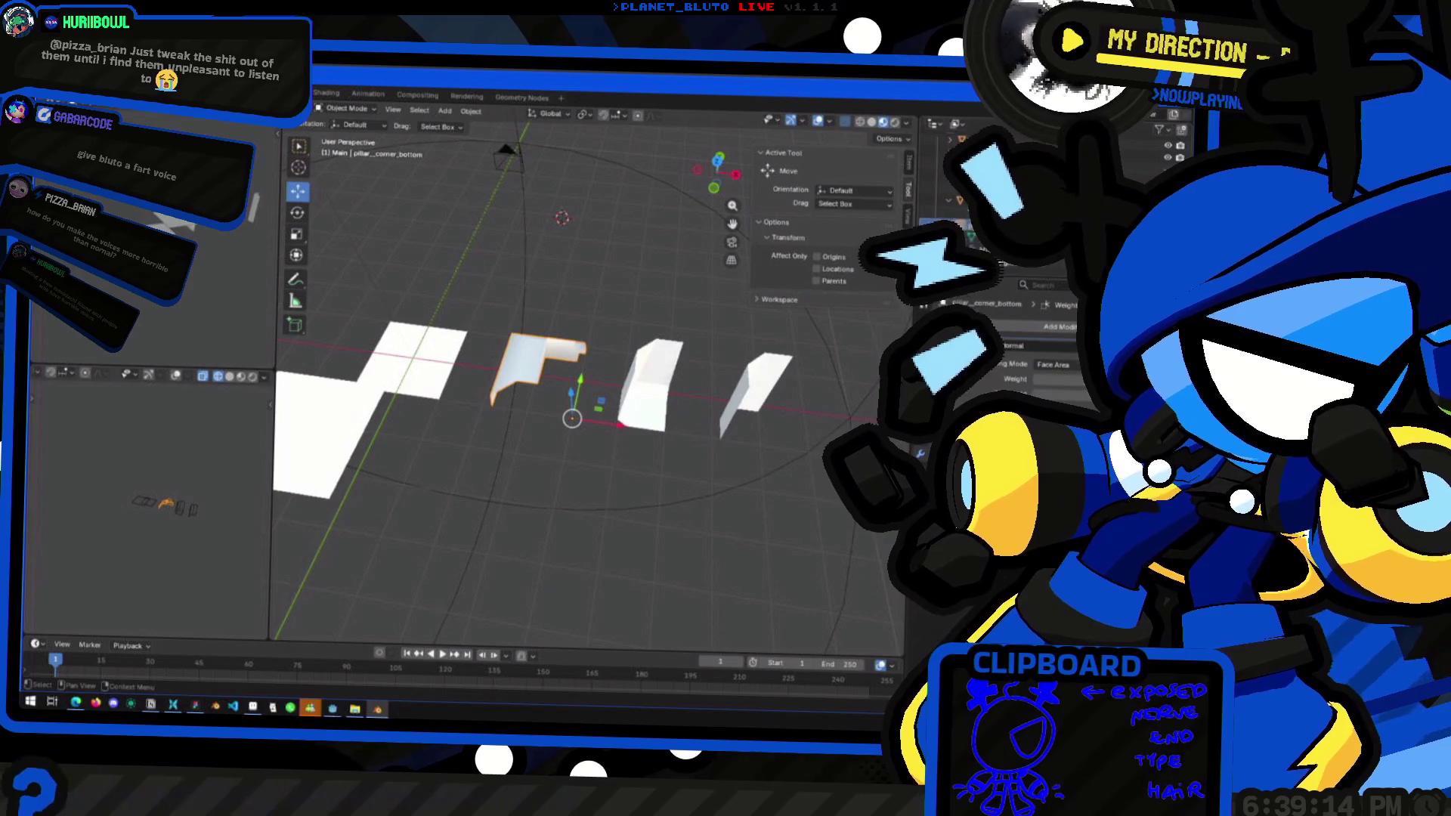
{"action": "double_click", "coordinate": [976, 226]}
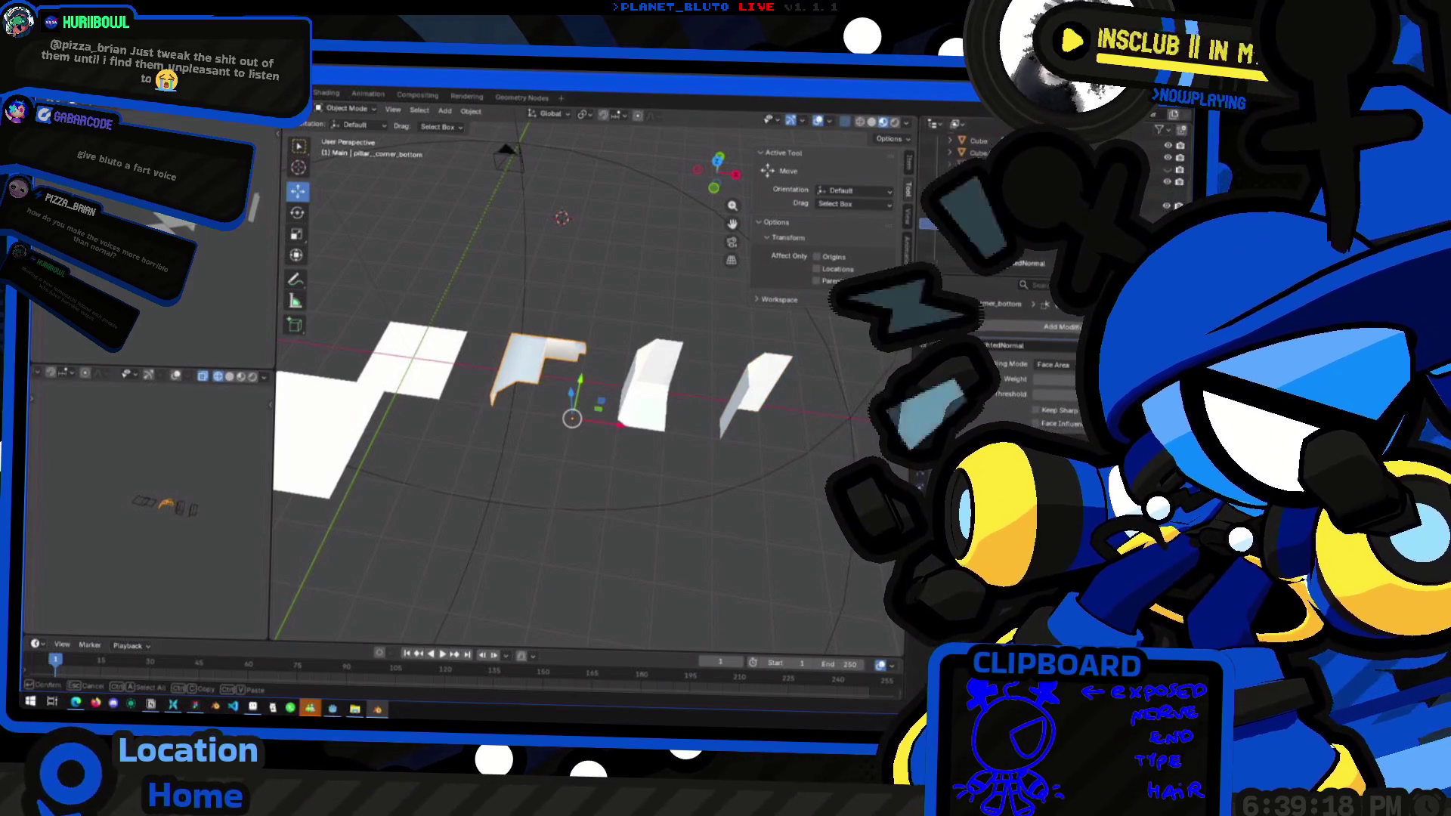
{"action": "key", "text": "Return"}
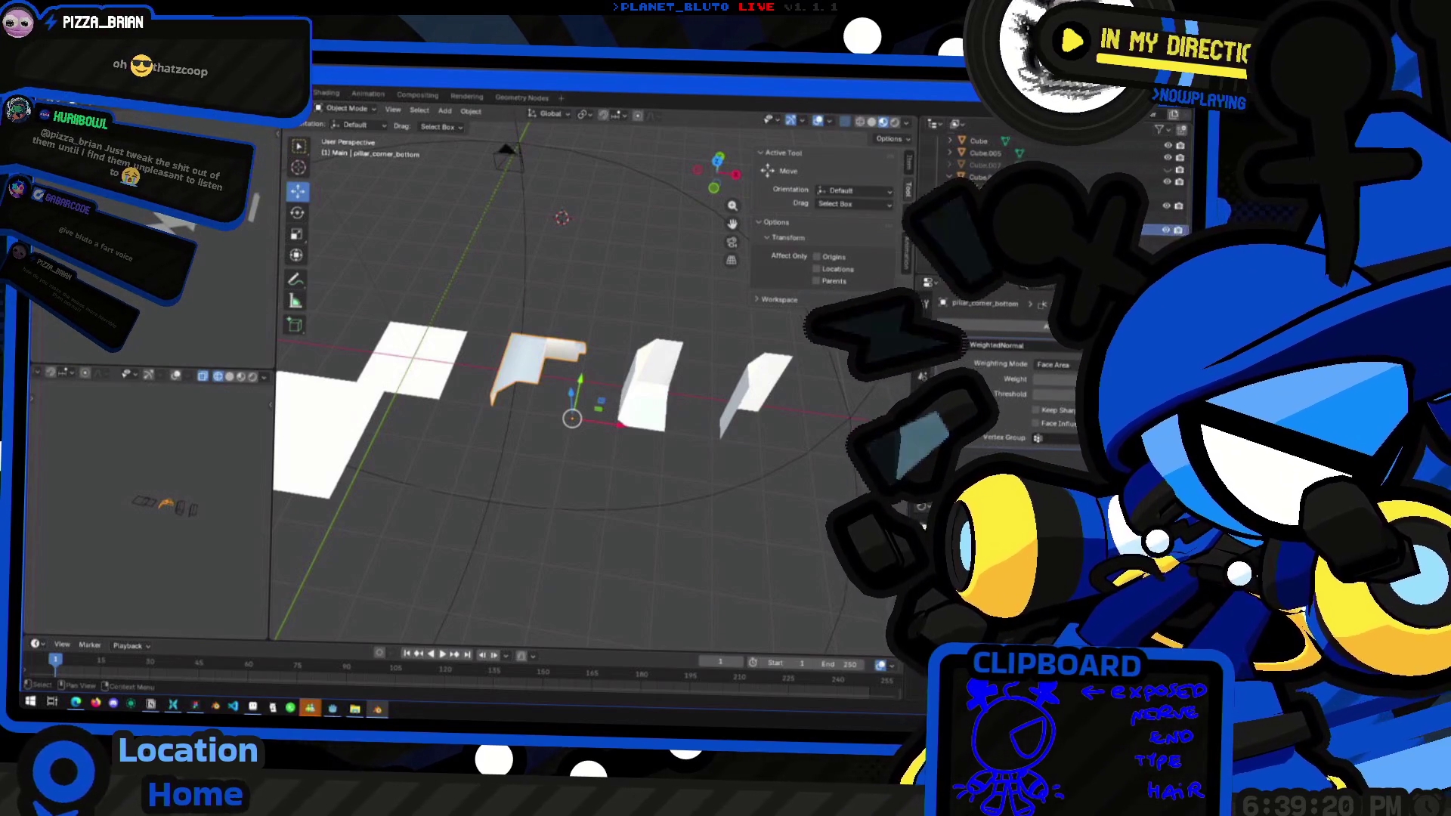
{"action": "key", "text": "F2"}
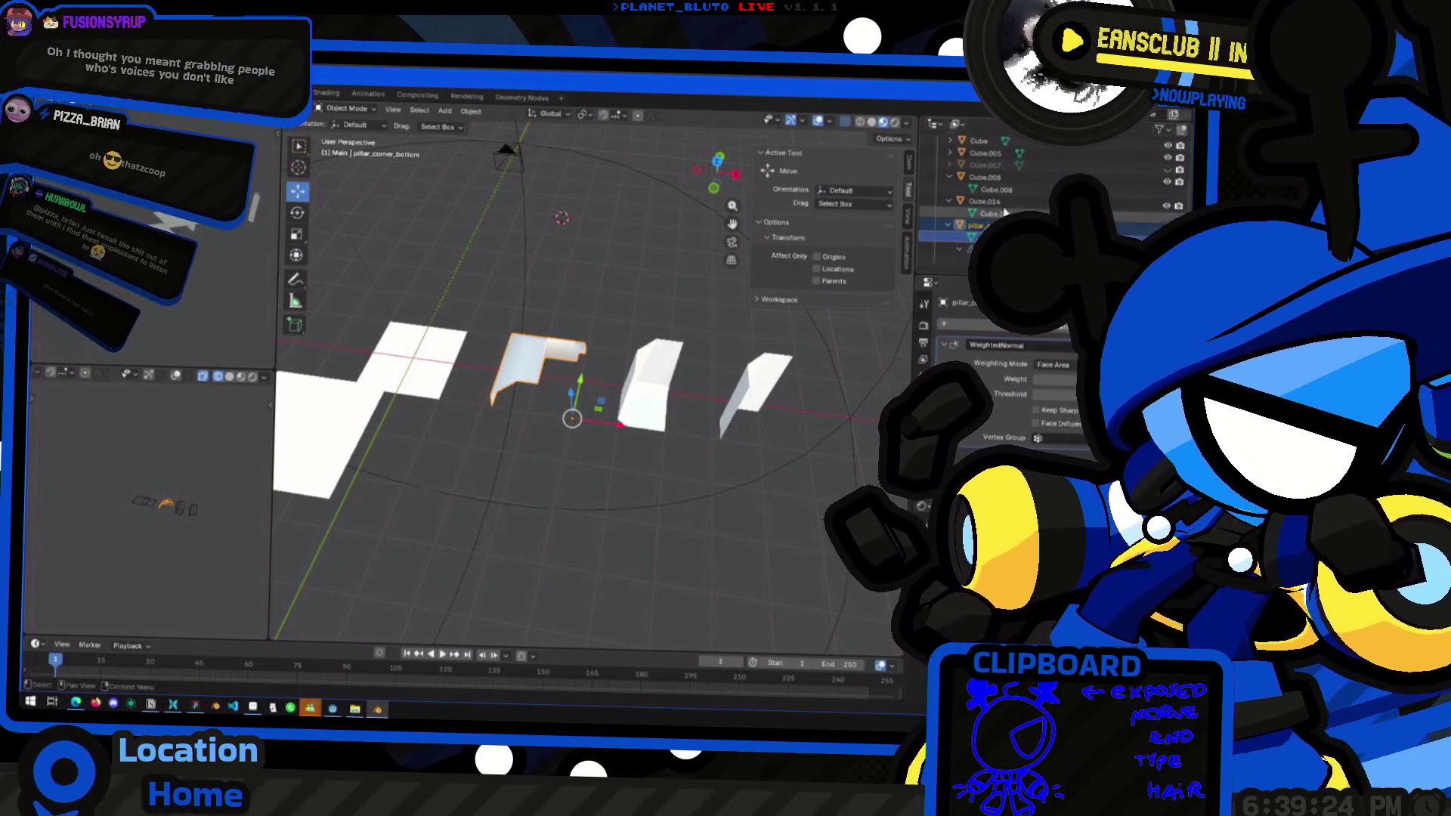
Rename Cube.014 to pillar_corner_middle
{"action": "left_click", "coordinate": [1000, 204]}
{"action": "key", "text": "F2"}
{"action": "key", "text": "ctrl+v"}
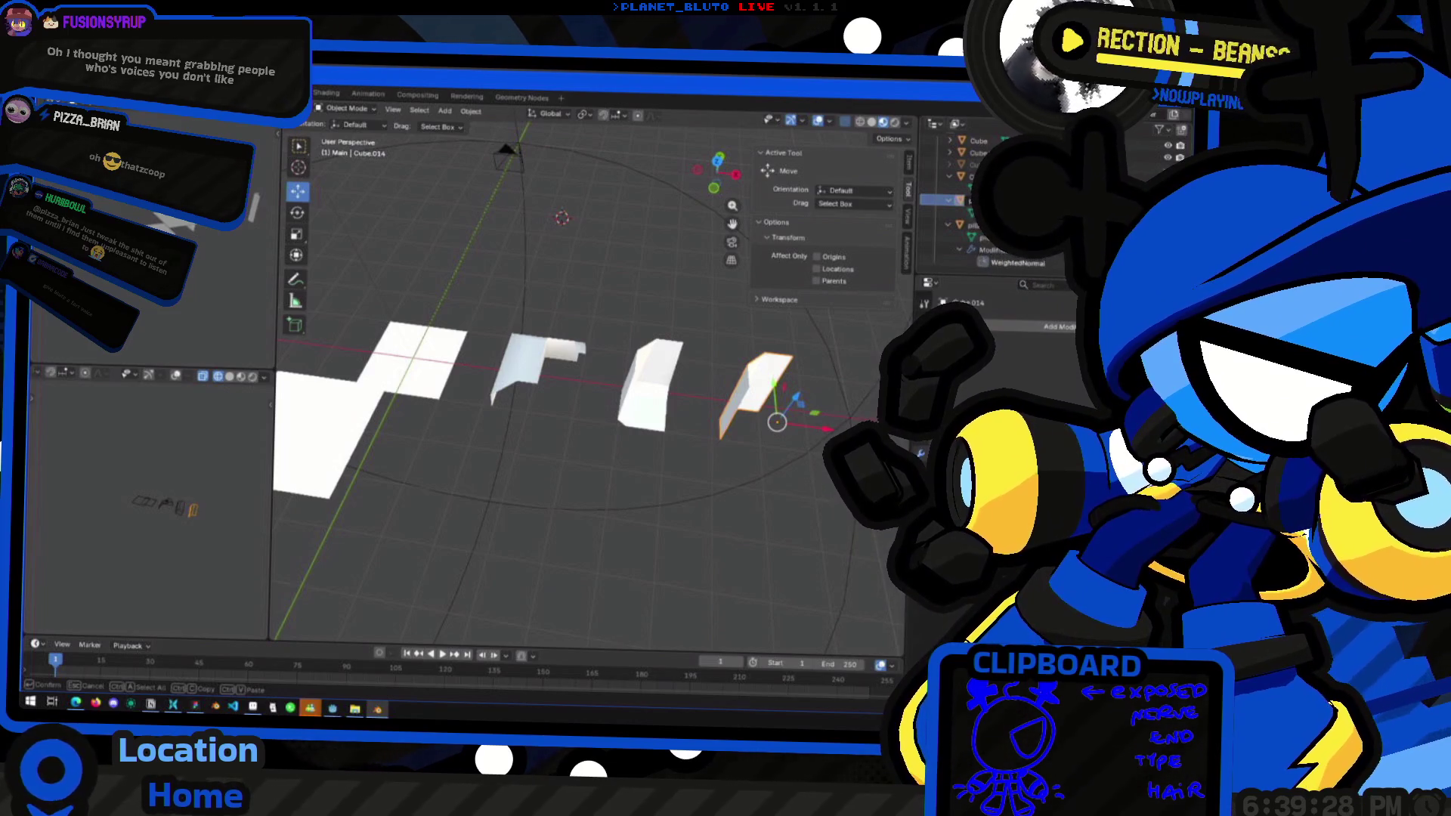
{"action": "key", "text": "Return"}
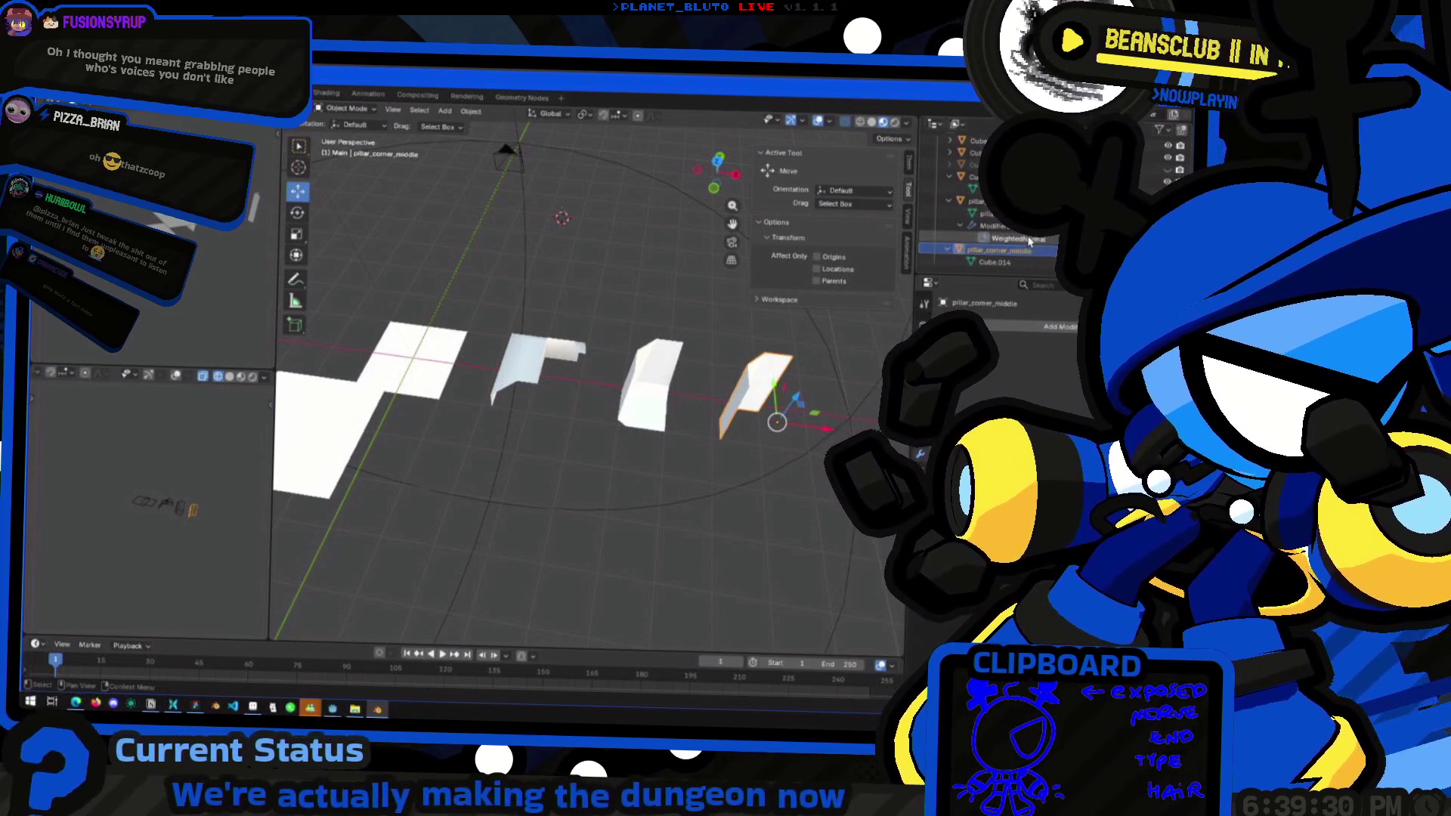
Rename the pillar_corner_bottom piece to pillar_corner_end
{"action": "left_click", "coordinate": [650, 386]}
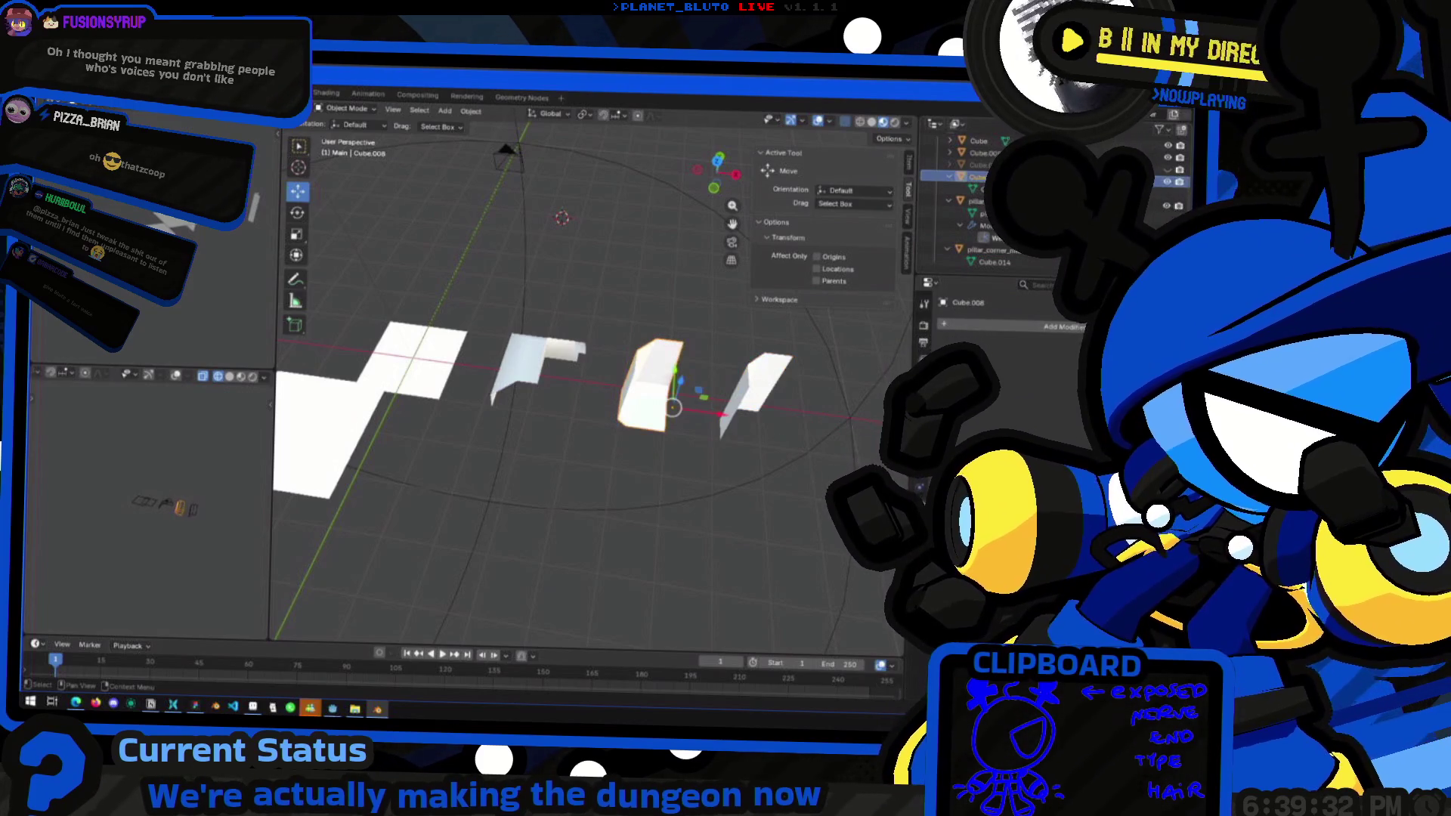
{"action": "left_click", "coordinate": [541, 362]}
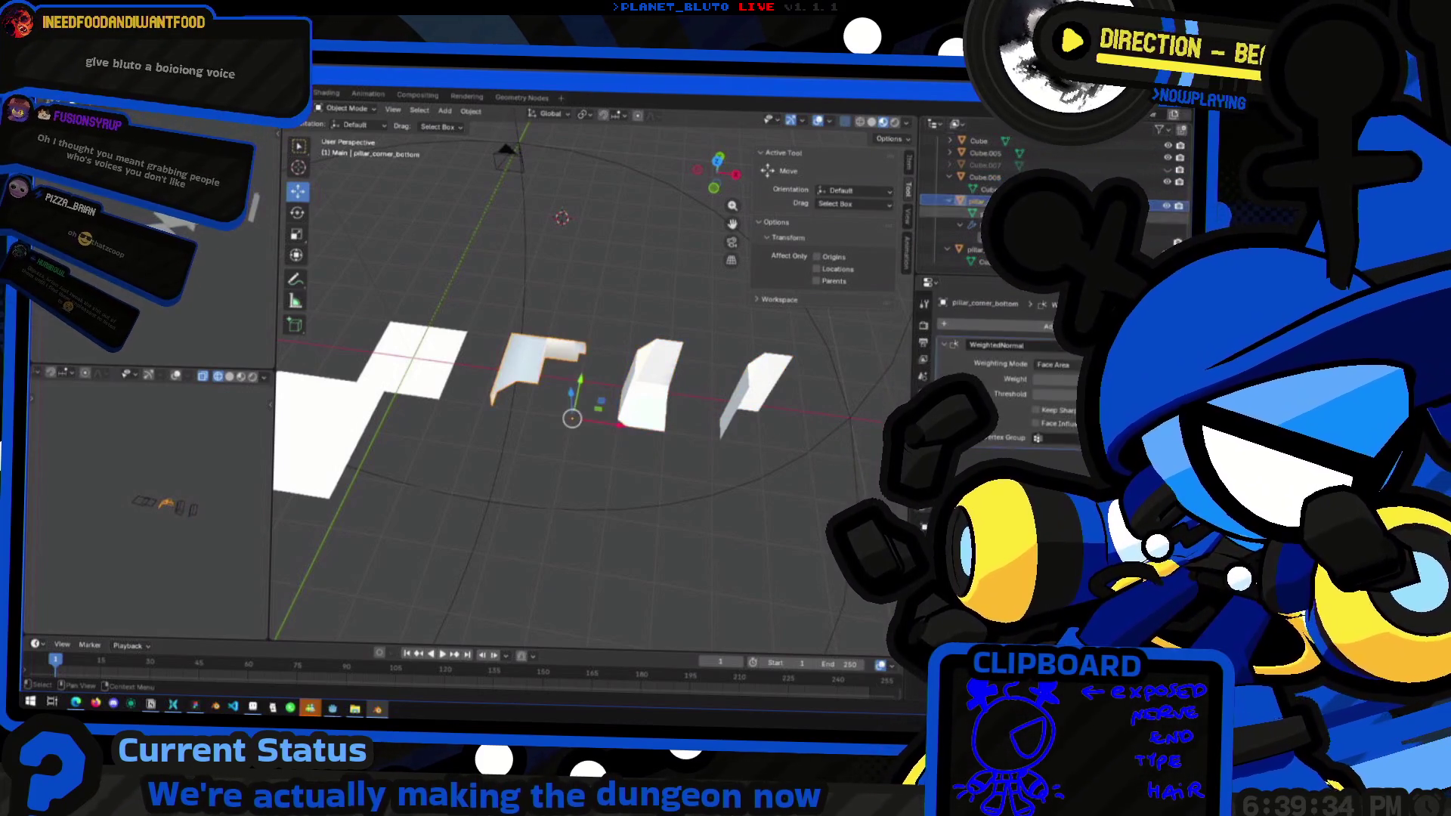
{"action": "key", "text": "F2"}
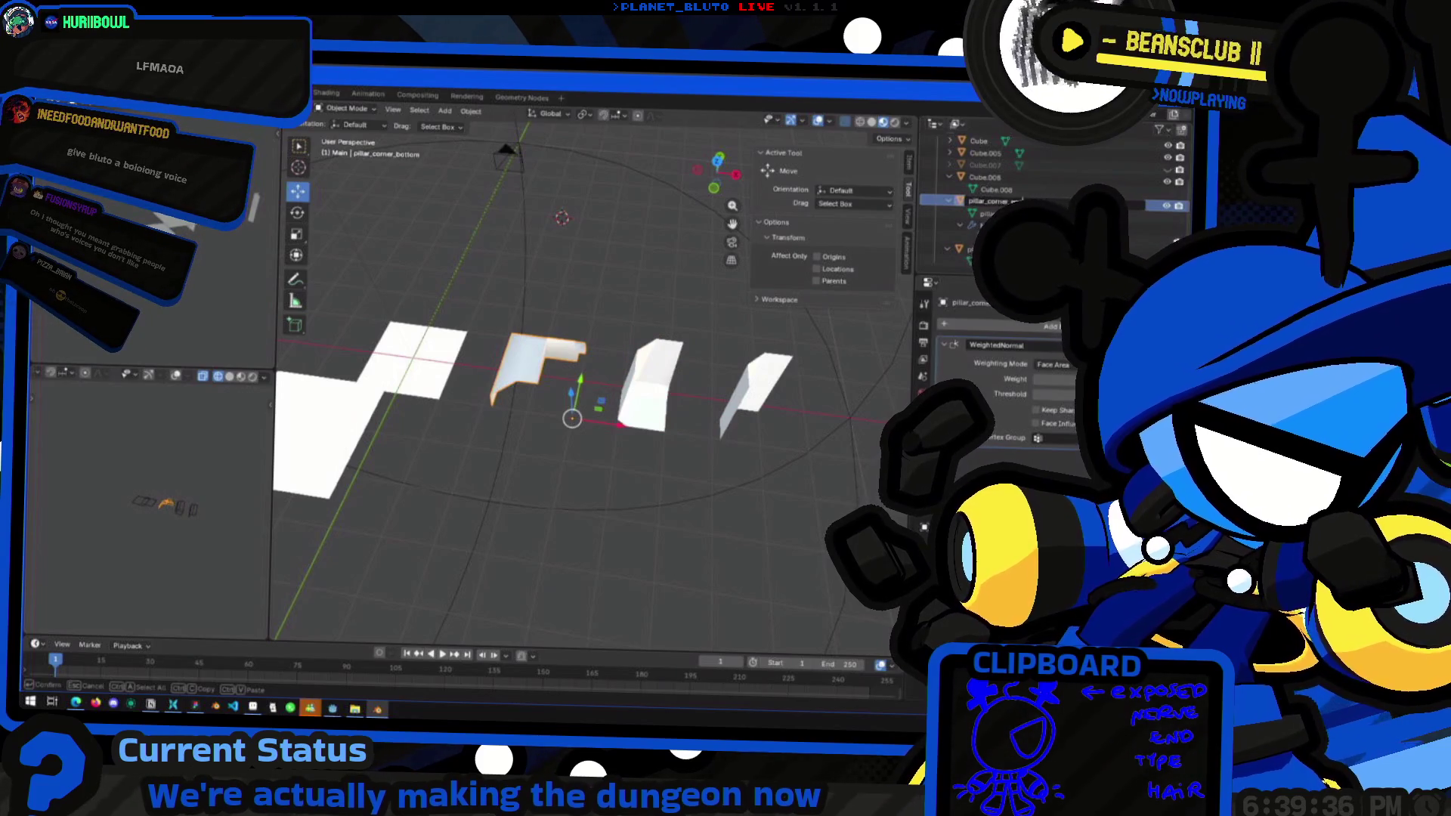
{"action": "type", "text": "end"}
{"action": "key", "text": "Return"}
{"action": "double_click", "coordinate": [1005, 214]}
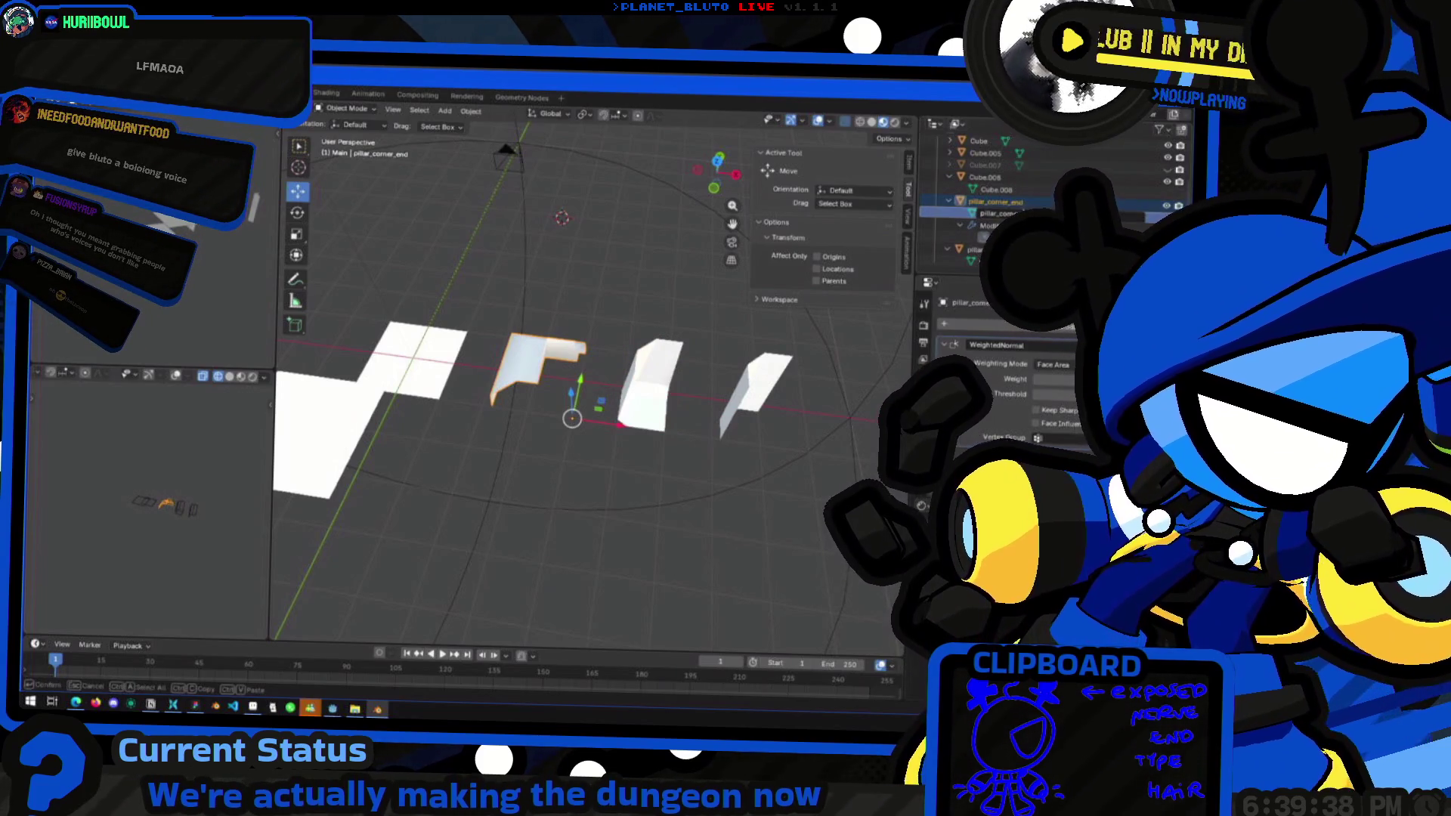
{"action": "key", "text": "Return"}
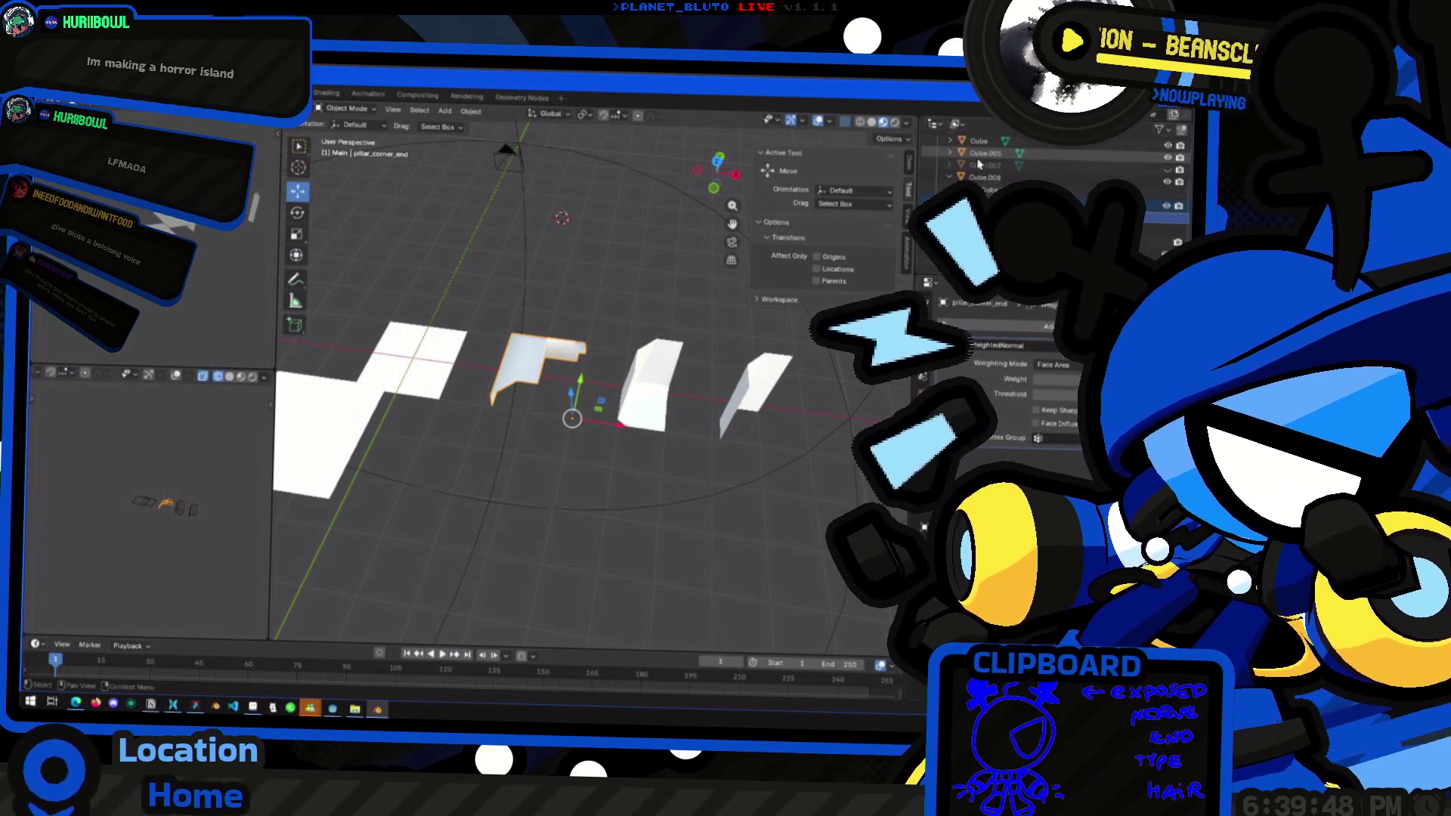
Rename Cube.008 to pillar_corner_middle_end
{"action": "left_click", "coordinate": [1013, 183]}
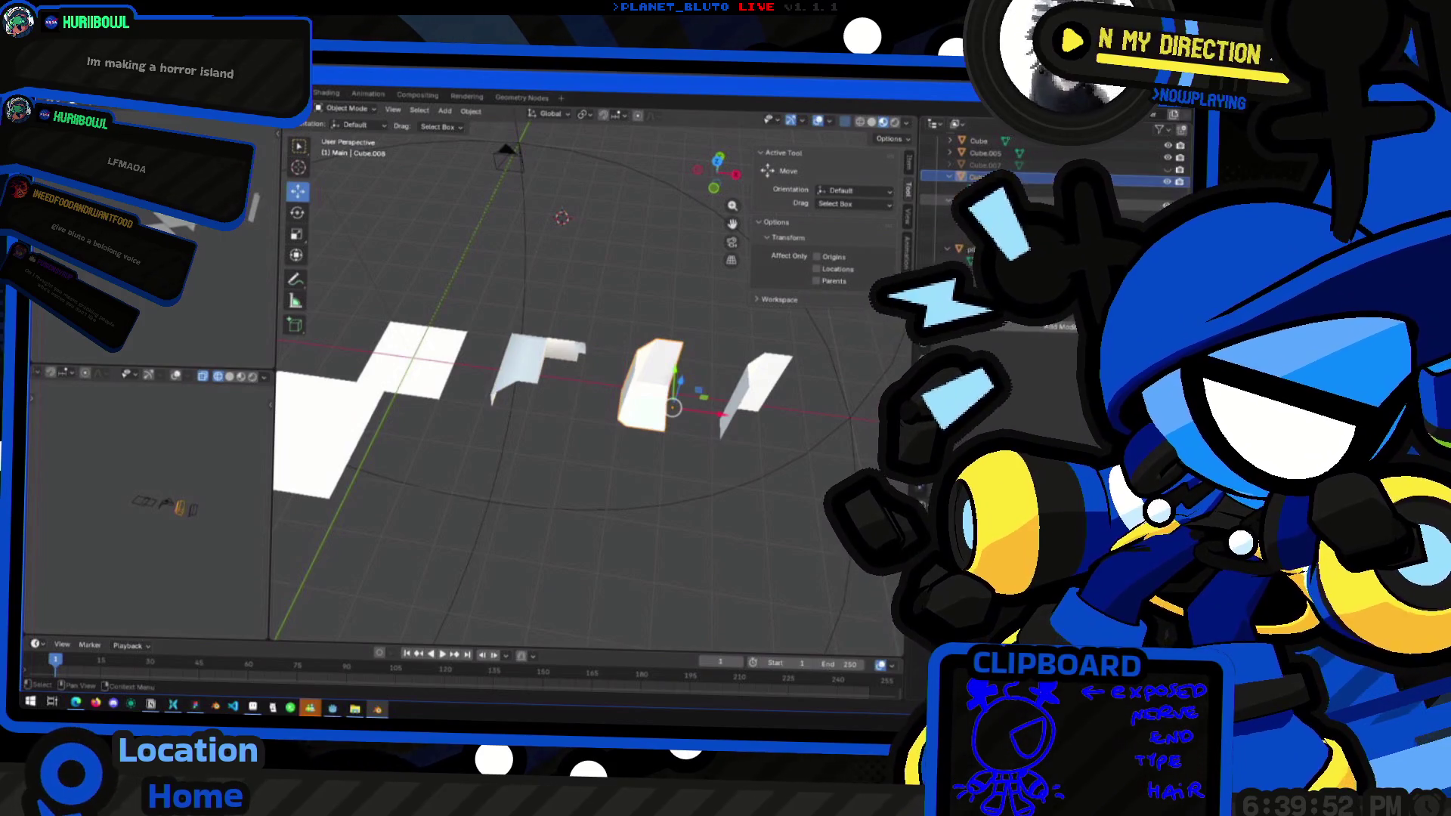
{"action": "double_click", "coordinate": [997, 177]}
{"action": "scroll", "coordinate": [997, 176], "scroll_direction": "up", "scroll_amount": 1}
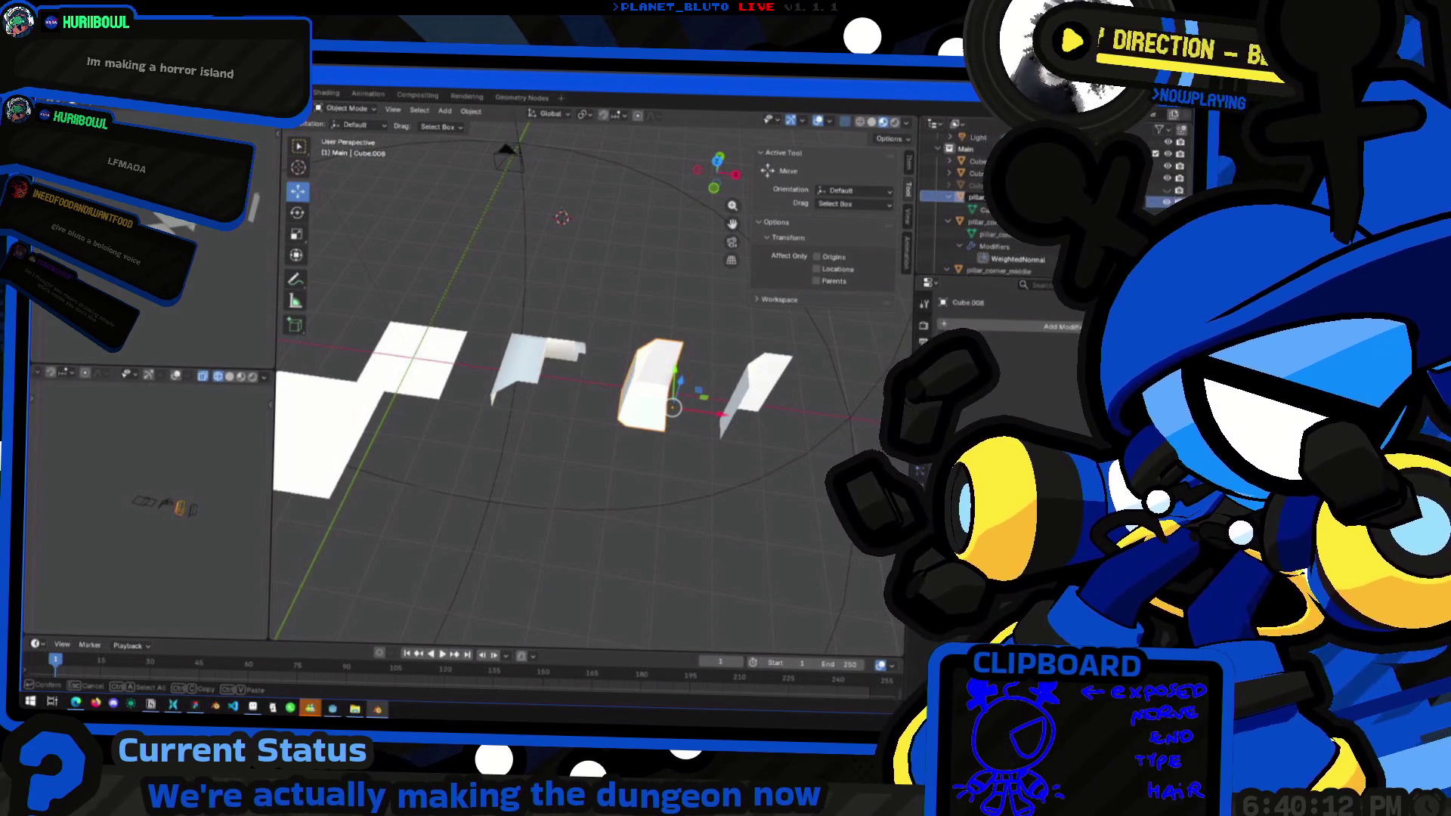
{"action": "key", "text": "Return"}
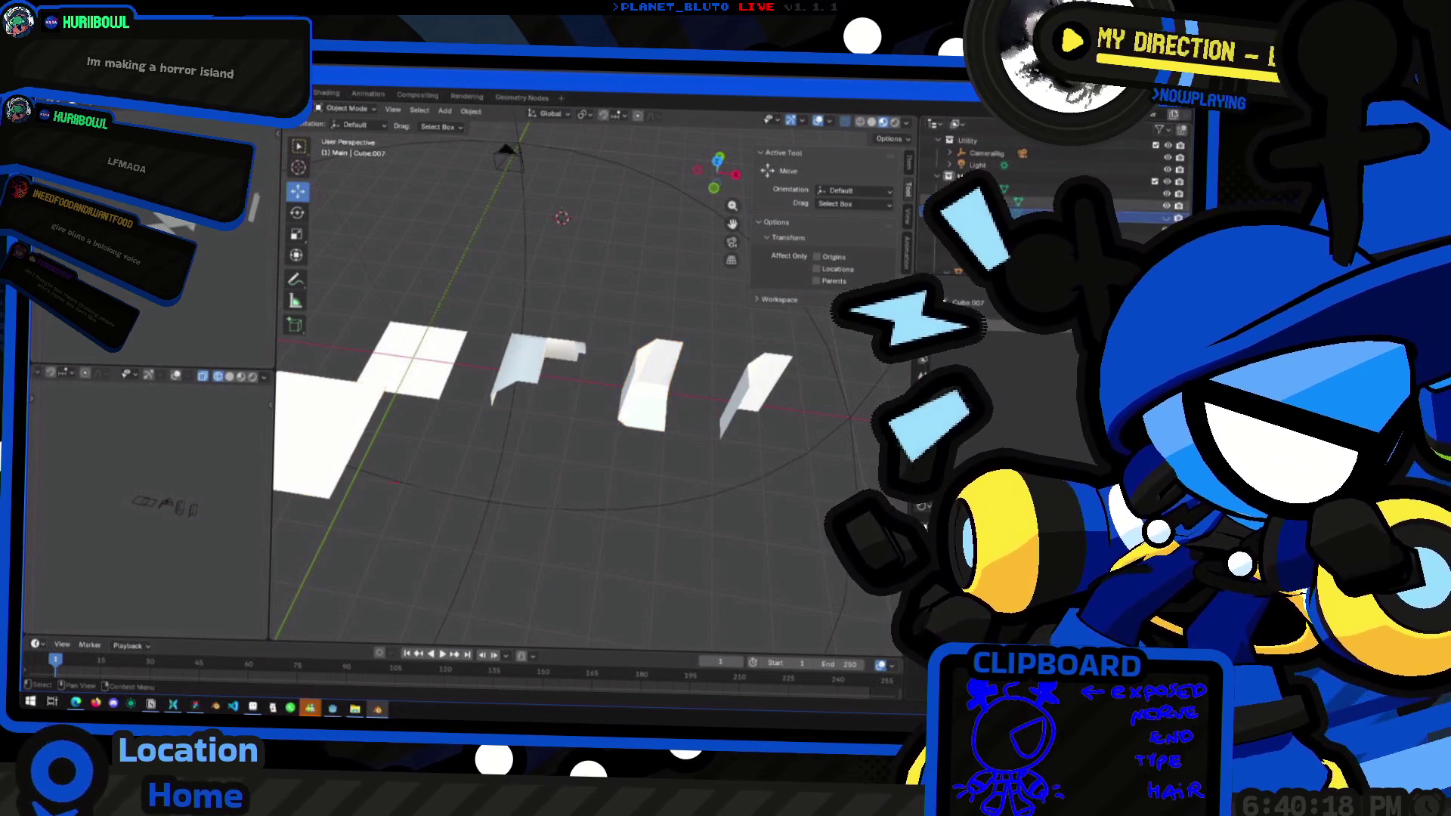
Rename the flat tile at the start of the row to floor
{"action": "left_click", "coordinate": [325, 438]}
{"action": "double_click", "coordinate": [975, 195]}
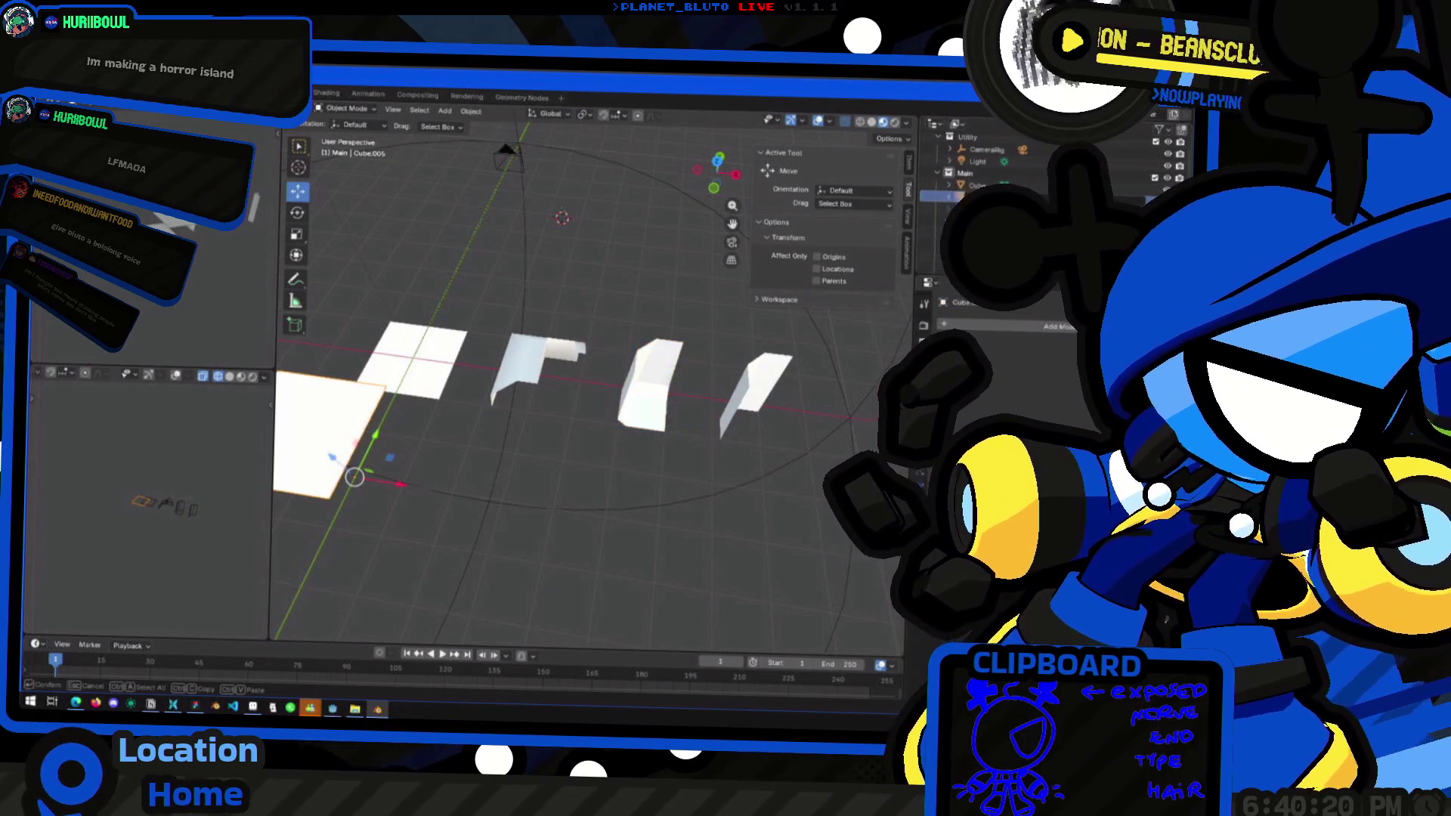
{"action": "type", "text": "ceiling"}
{"action": "left_click", "coordinate": [423, 359]}
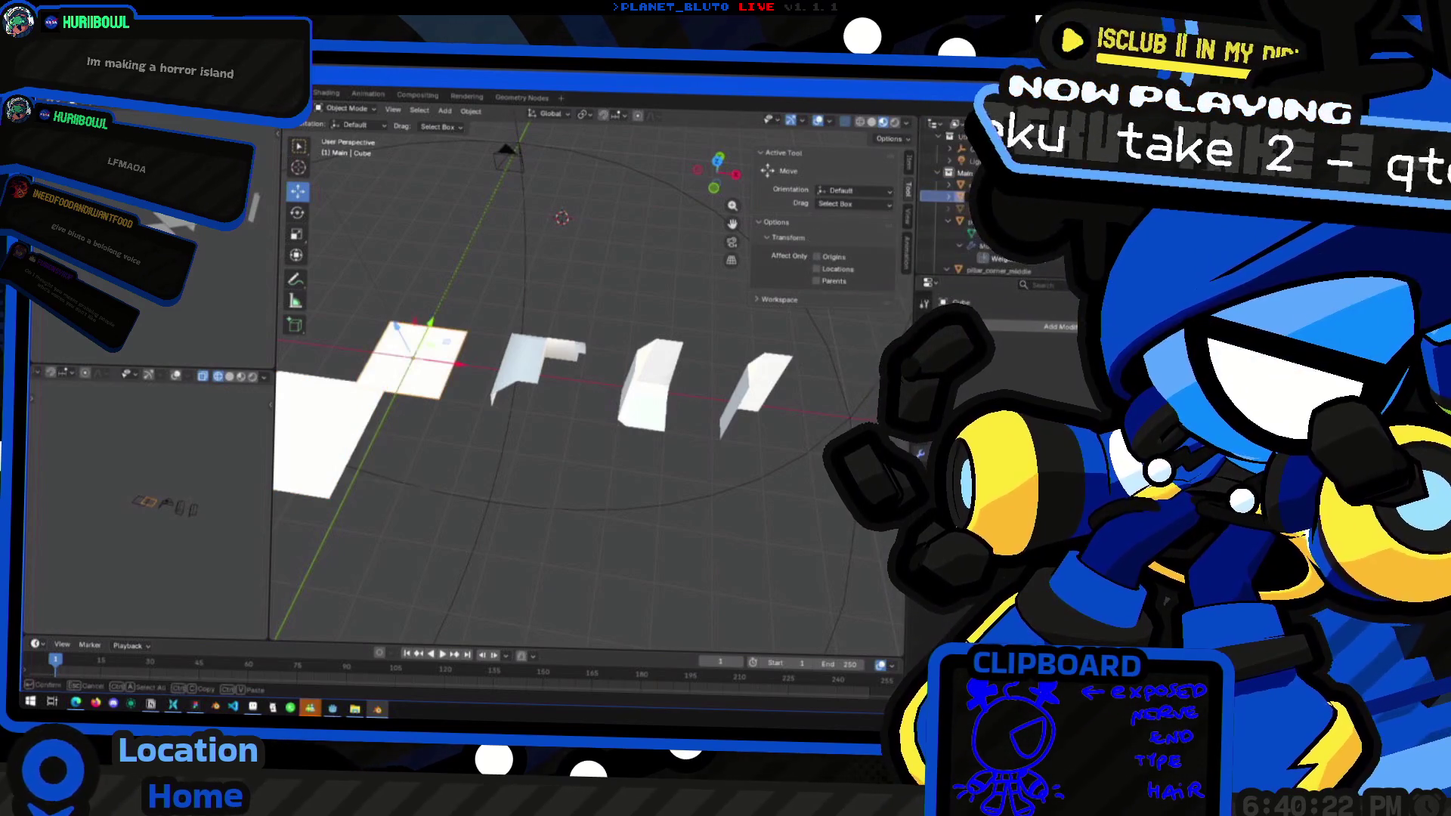
{"action": "key", "text": "Return"}
Orbit the viewport to inspect the kit pieces from several angles
{"action": "mouse_move", "coordinate": [453, 393]}
{"action": "middle_mouse_down"}
{"action": "mouse_move", "coordinate": [516, 398]}
{"action": "mouse_move", "coordinate": [523, 505]}
{"action": "middle_mouse_up"}
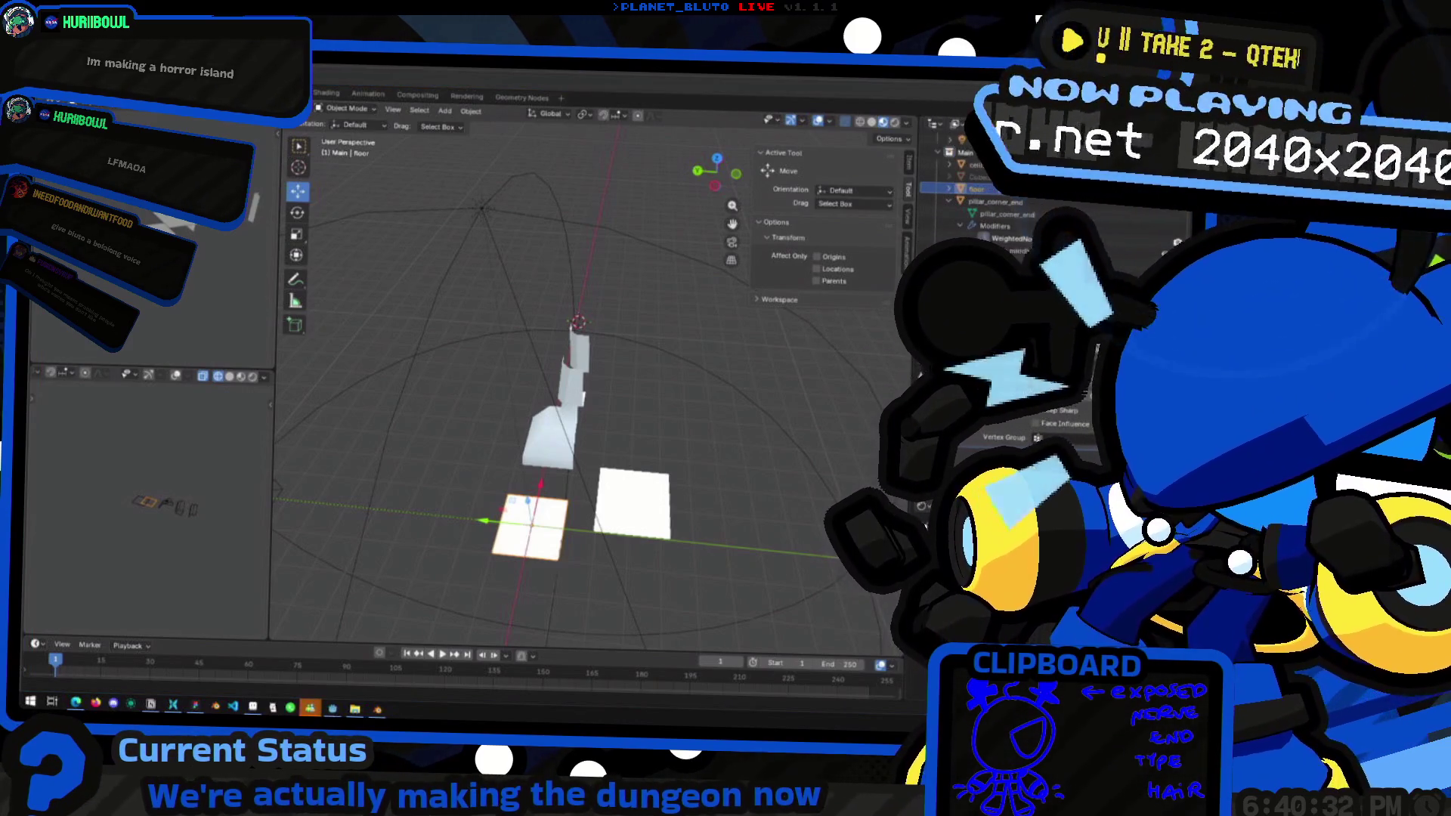
{"action": "mouse_move", "coordinate": [646, 309]}
{"action": "middle_mouse_down"}
{"action": "mouse_move", "coordinate": [523, 333]}
{"action": "mouse_move", "coordinate": [463, 402]}
{"action": "mouse_move", "coordinate": [626, 434]}
{"action": "mouse_move", "coordinate": [395, 592]}
{"action": "mouse_move", "coordinate": [529, 412]}
{"action": "mouse_move", "coordinate": [603, 380]}
{"action": "mouse_move", "coordinate": [562, 457]}
{"action": "middle_mouse_up"}
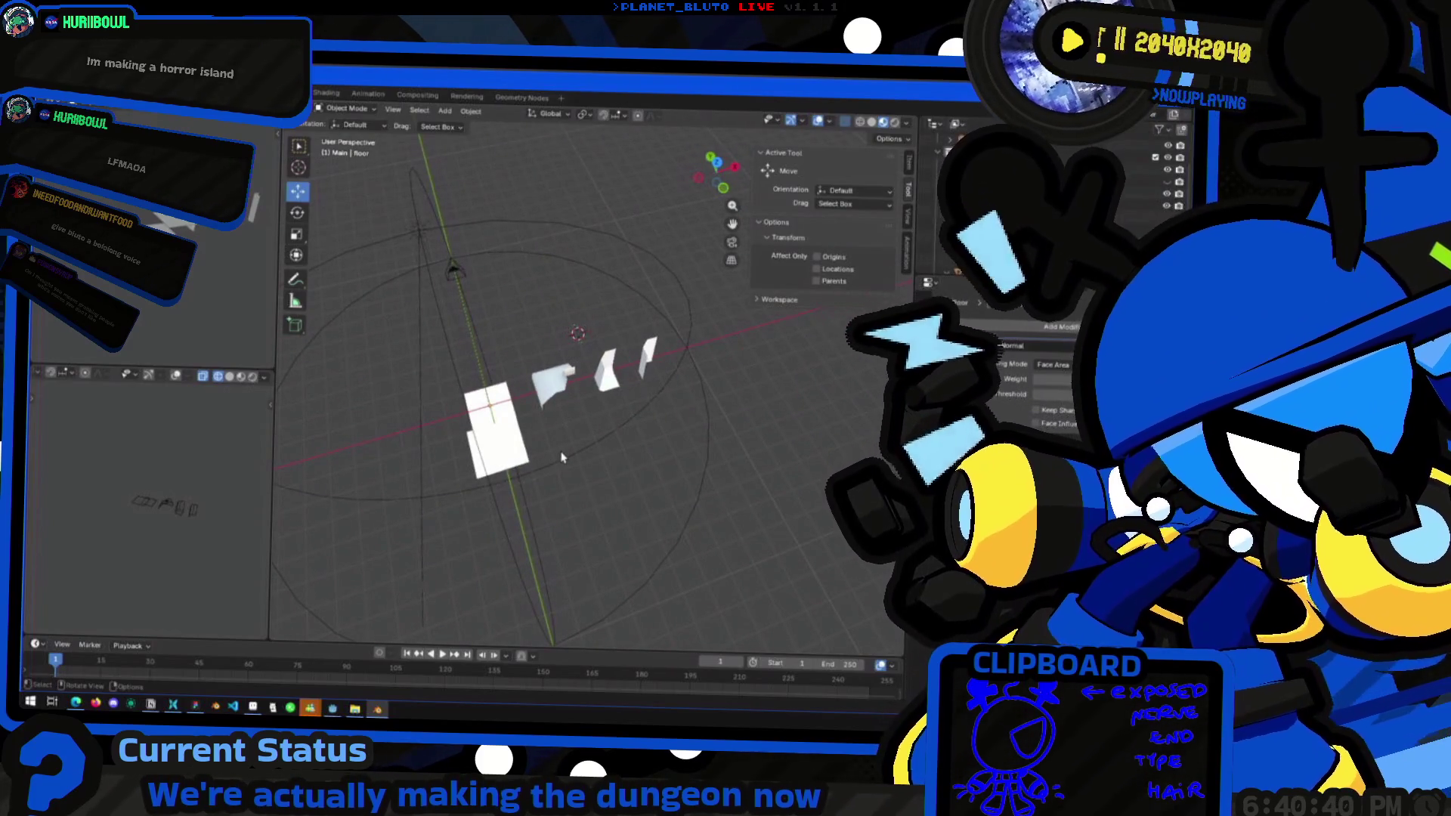
{"action": "mouse_move", "coordinate": [648, 356]}
{"action": "middle_mouse_down"}
{"action": "mouse_move", "coordinate": [590, 363]}
{"action": "mouse_move", "coordinate": [501, 415]}
{"action": "mouse_move", "coordinate": [539, 370]}
{"action": "mouse_move", "coordinate": [596, 421]}
{"action": "middle_mouse_up"}
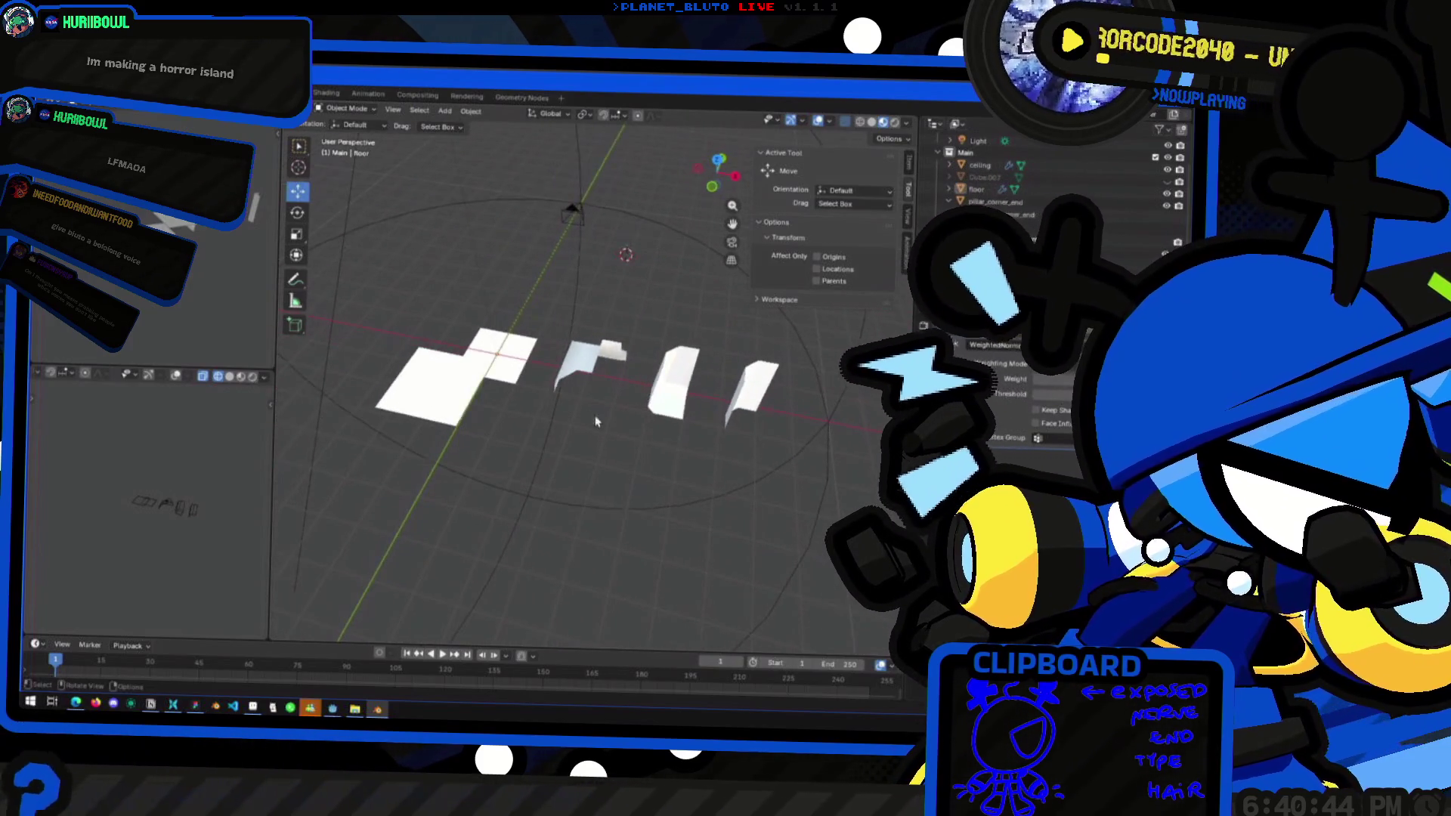
{"action": "mouse_move", "coordinate": [185, 516]}
{"action": "middle_mouse_down"}
{"action": "mouse_move", "coordinate": [198, 508]}
{"action": "mouse_move", "coordinate": [189, 485]}
{"action": "mouse_move", "coordinate": [204, 501]}
{"action": "mouse_move", "coordinate": [350, 492]}
{"action": "middle_mouse_up"}
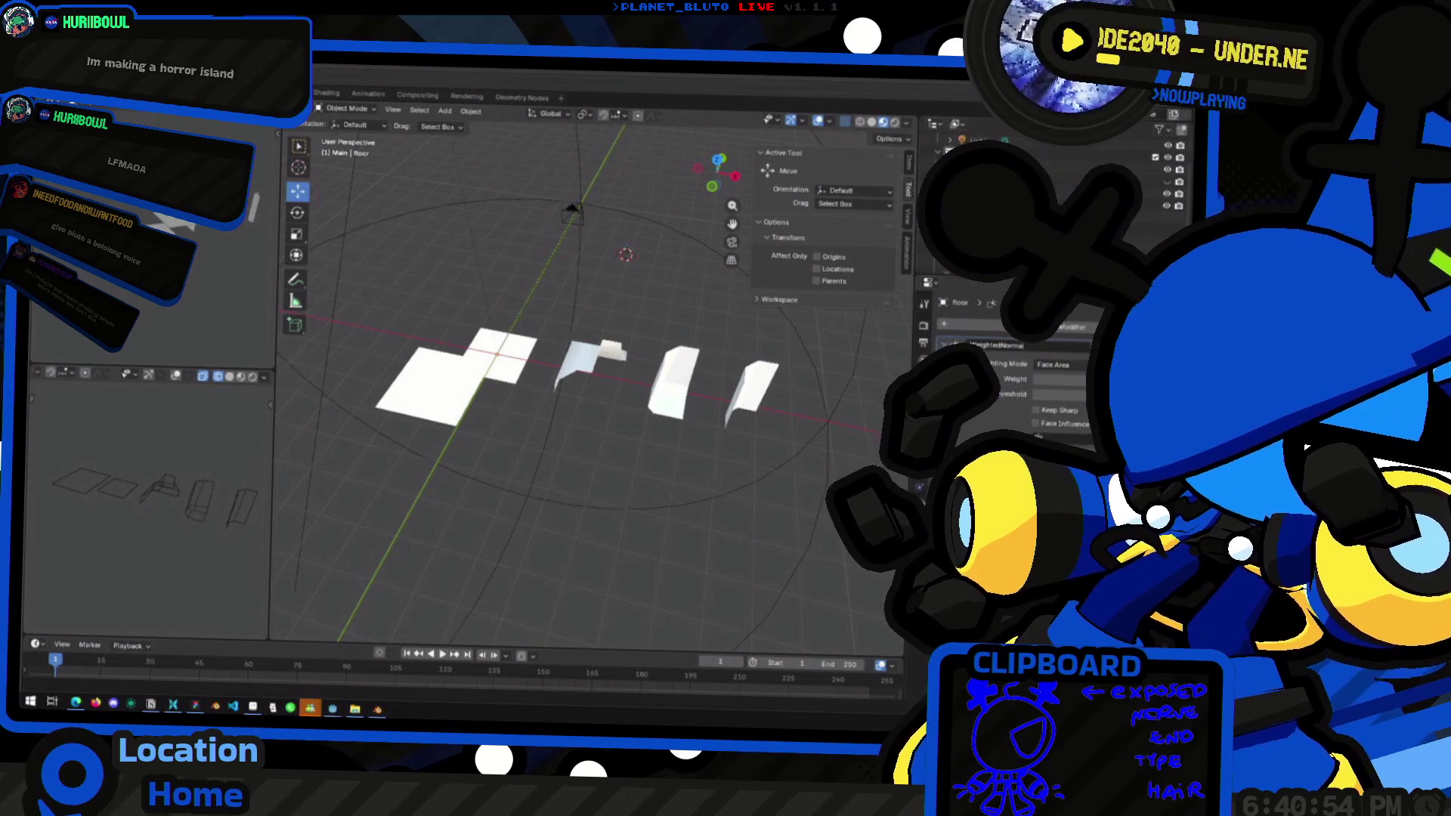
{"action": "key", "text": "ctrl+shift+e"}
Tick off Floor and Pillar Bottom Corner, then open pillar_corner_end in Edit Mode
{"action": "left_click", "coordinate": [462, 357]}
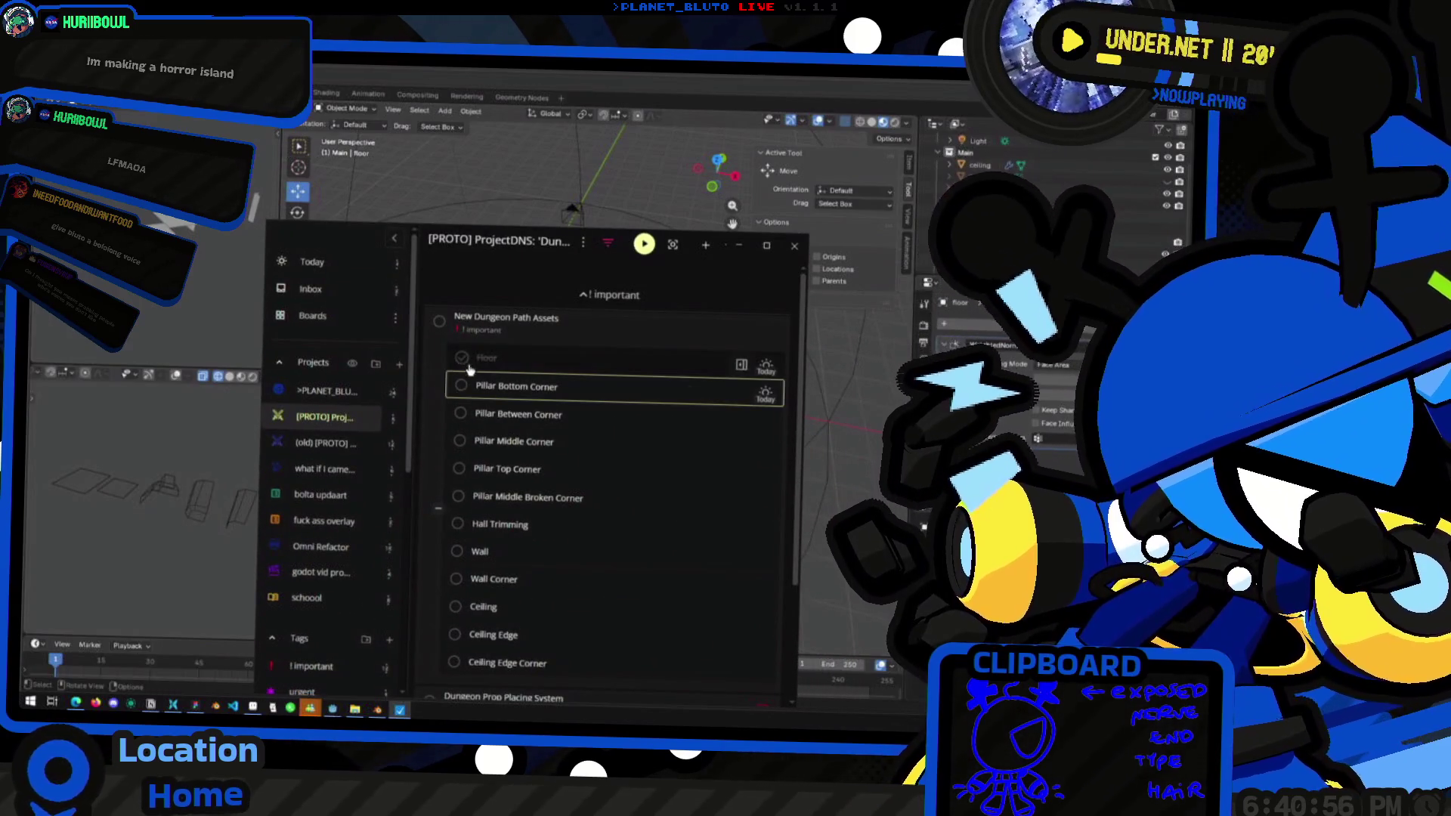
{"action": "left_click", "coordinate": [461, 385]}
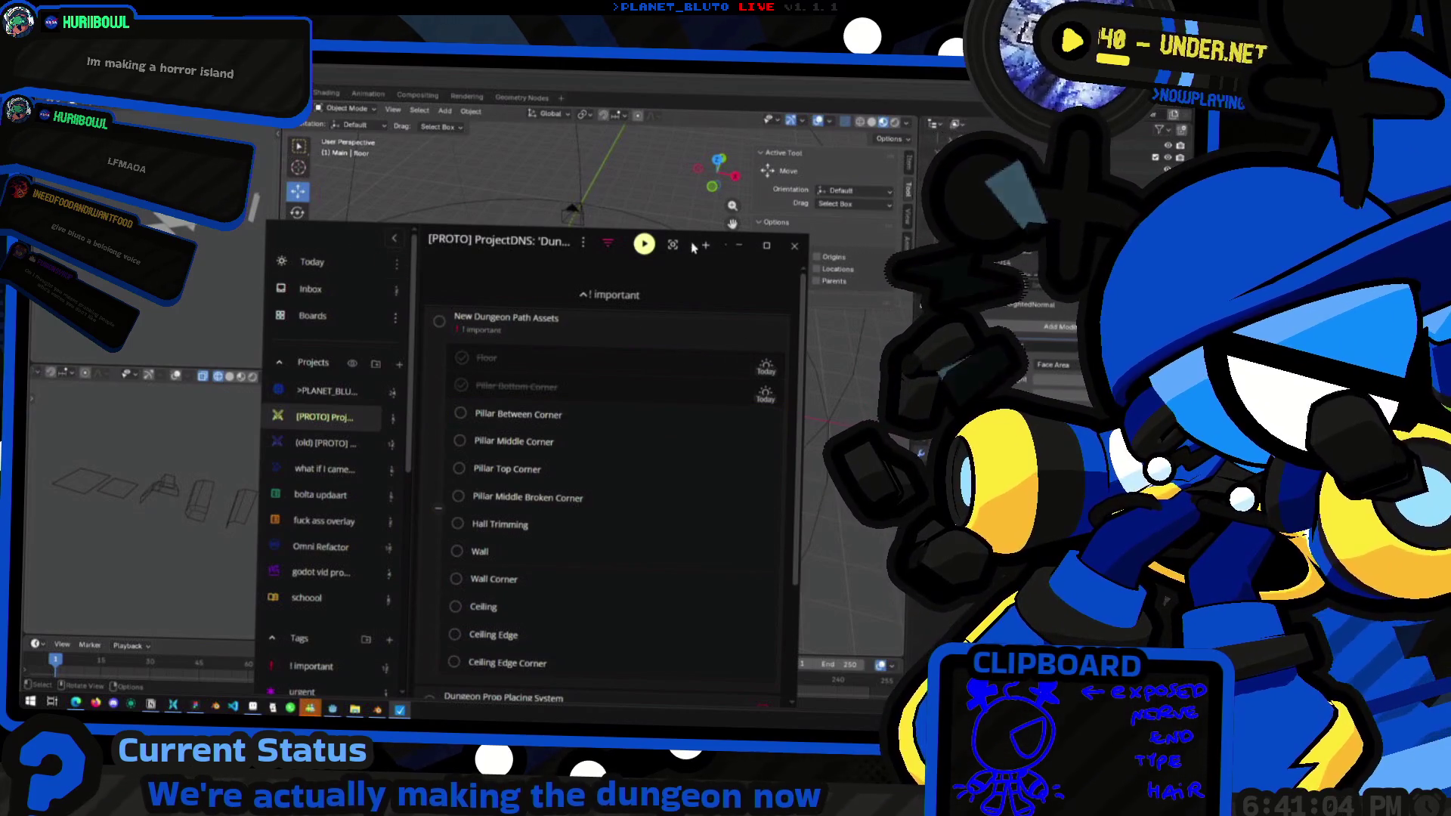
{"action": "left_click_drag", "start_coordinate": [689, 243], "coordinate": [998, 407]}
{"action": "left_click", "coordinate": [955, 401]}
{"action": "mouse_move", "coordinate": [756, 378]}
{"action": "middle_mouse_down"}
{"action": "mouse_move", "coordinate": [574, 378]}
{"action": "mouse_move", "coordinate": [529, 502]}
{"action": "middle_mouse_up"}
{"action": "left_click", "coordinate": [566, 400]}
{"action": "key", "text": "Tab"}
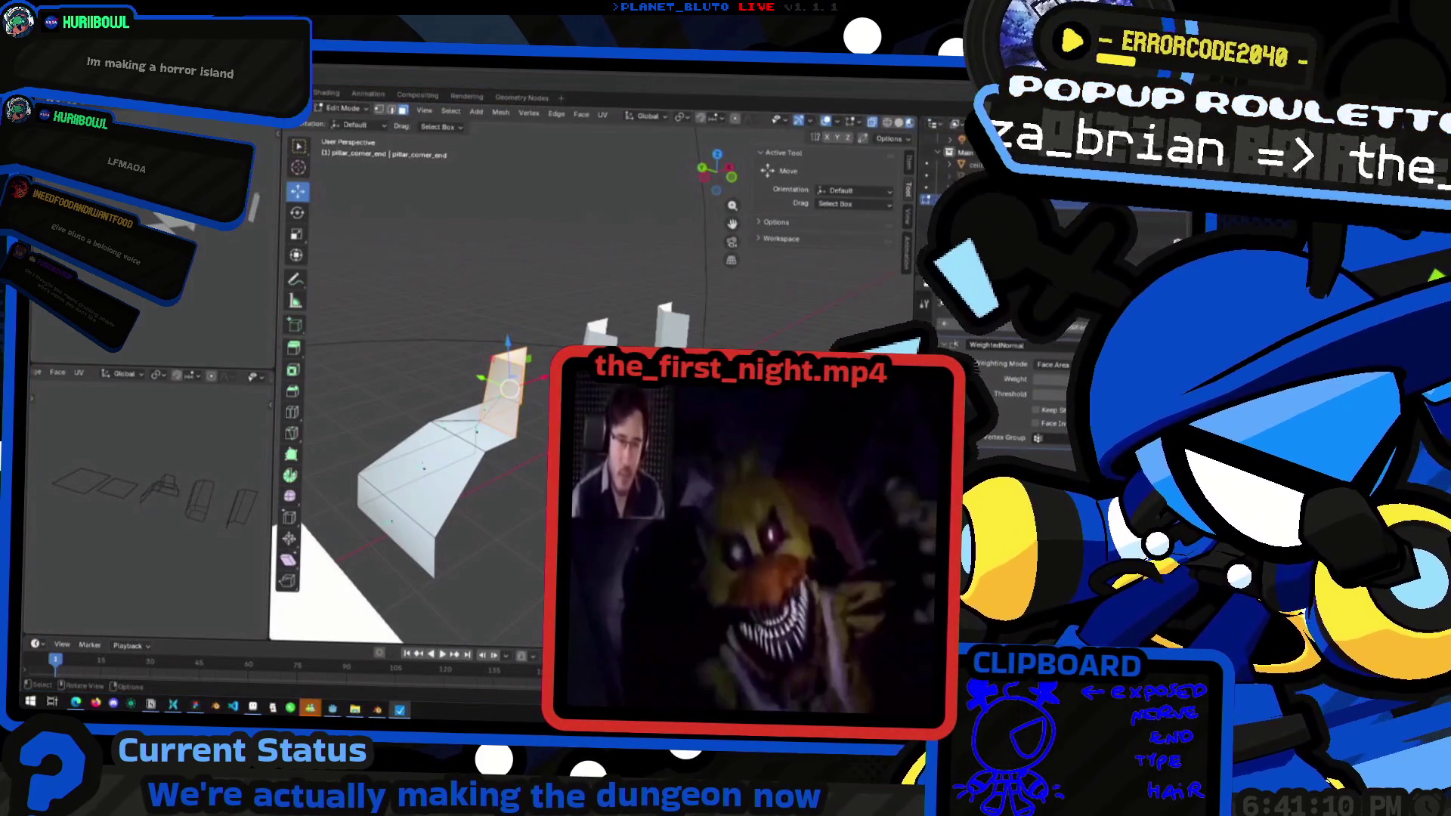
Tick off Pillar Between, Middle and Top Corner, select Hall Trimming, and hide the task list
{"action": "left_click", "coordinate": [400, 709]}
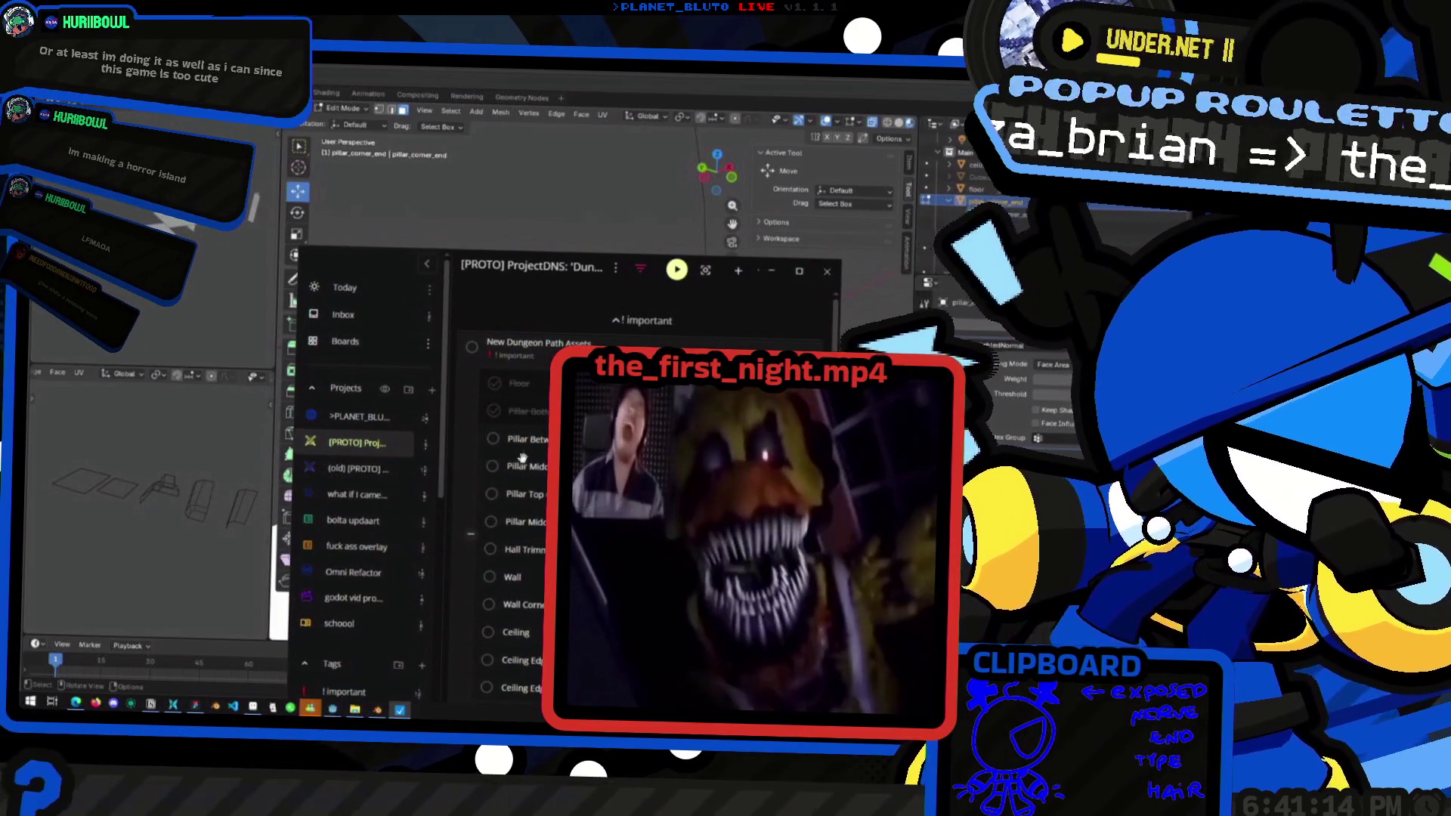
{"action": "left_click", "coordinate": [487, 438]}
{"action": "left_click", "coordinate": [502, 465]}
{"action": "left_click", "coordinate": [491, 498]}
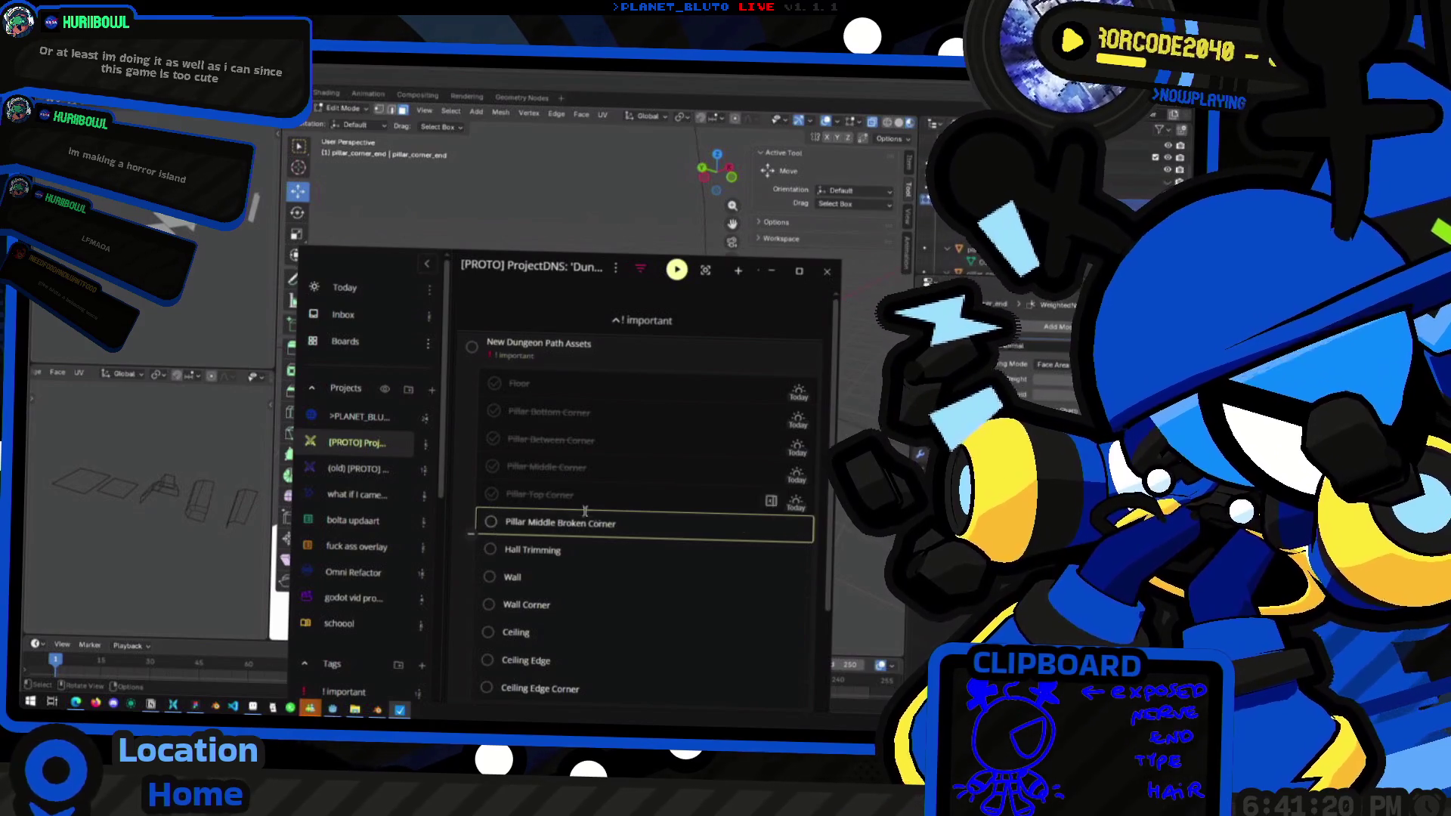
{"action": "scroll", "coordinate": [567, 468], "scroll_direction": "down", "scroll_amount": 3}
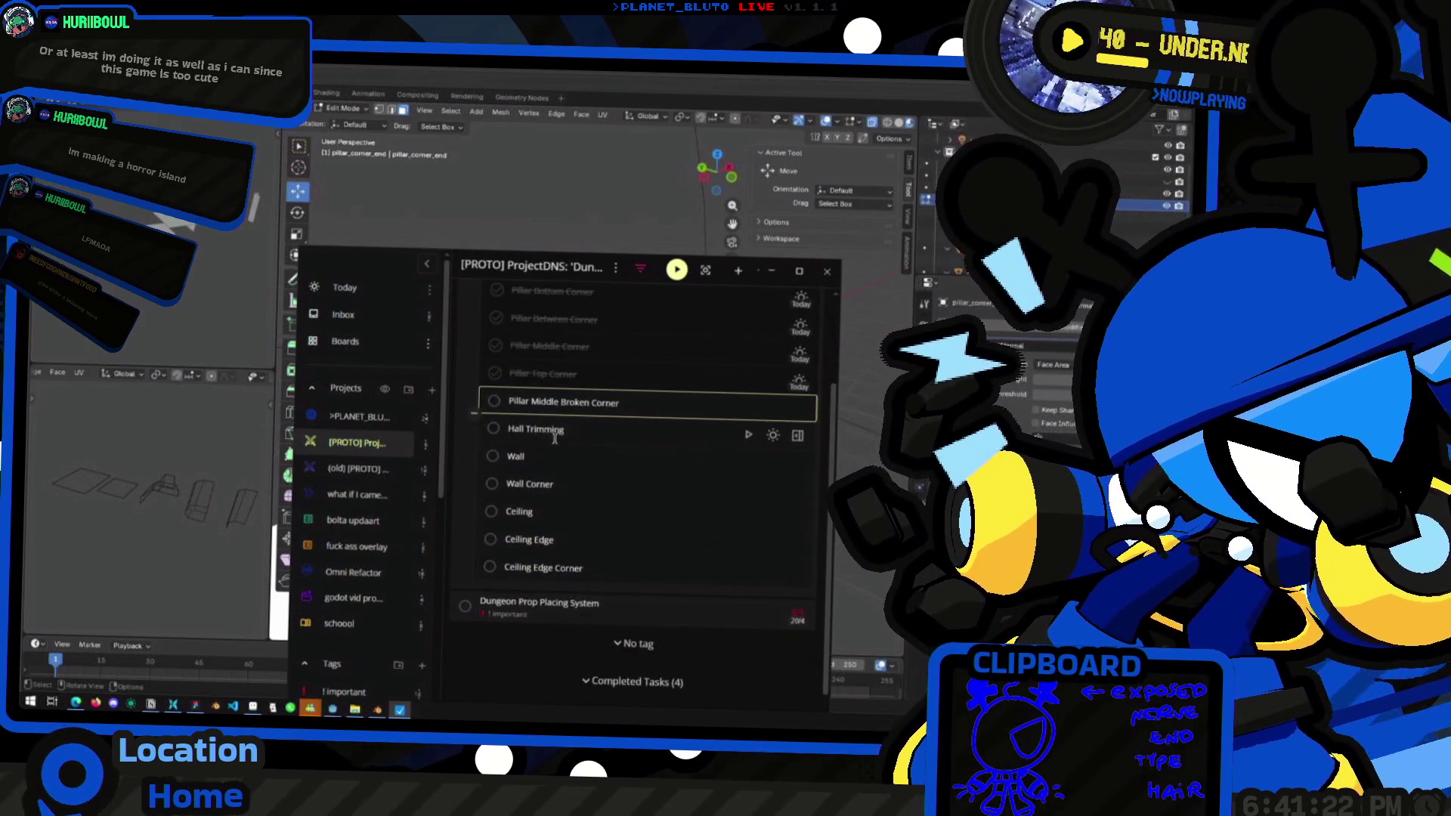
{"action": "left_click", "coordinate": [554, 437]}
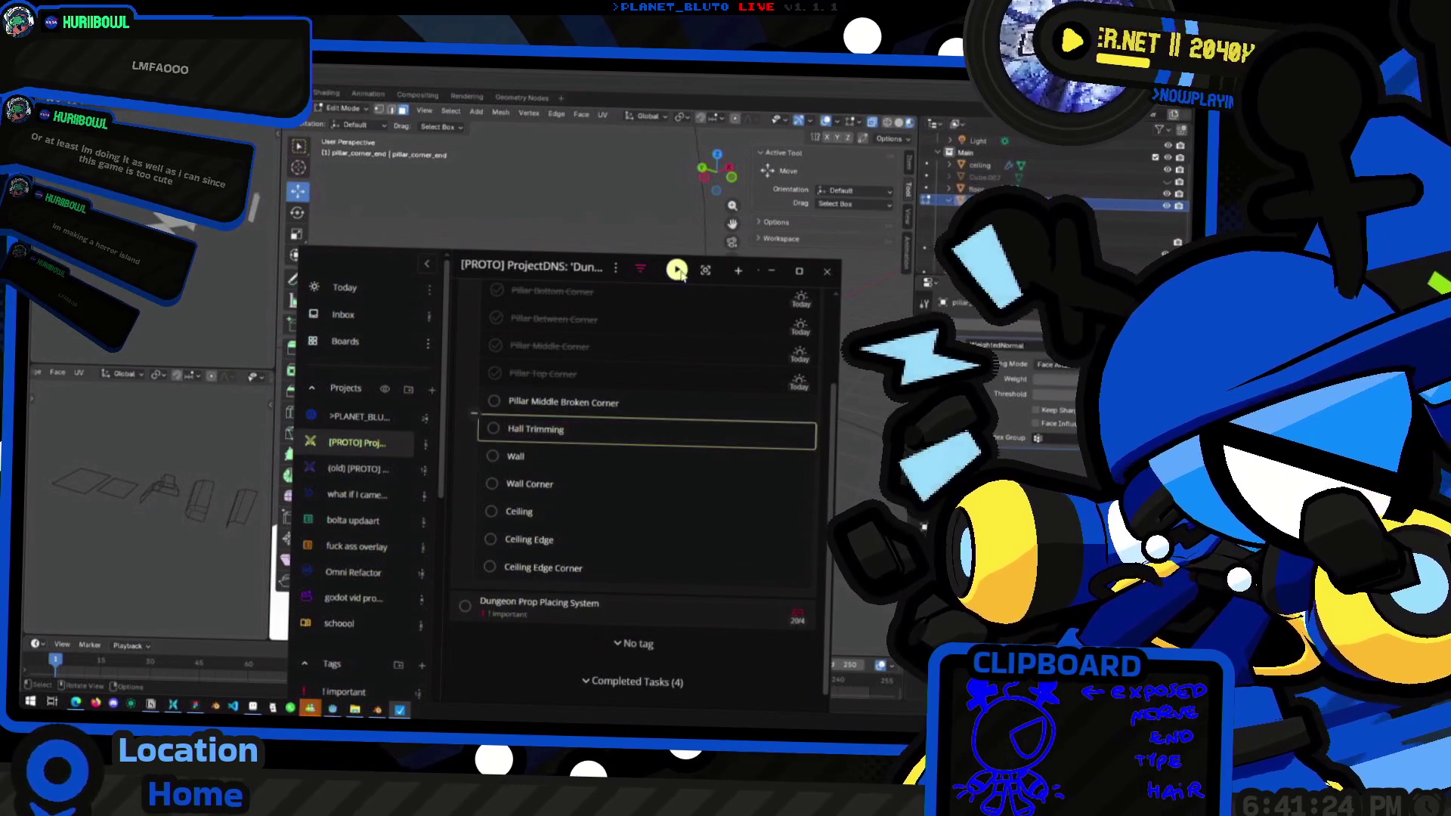
{"action": "left_click", "coordinate": [678, 272]}
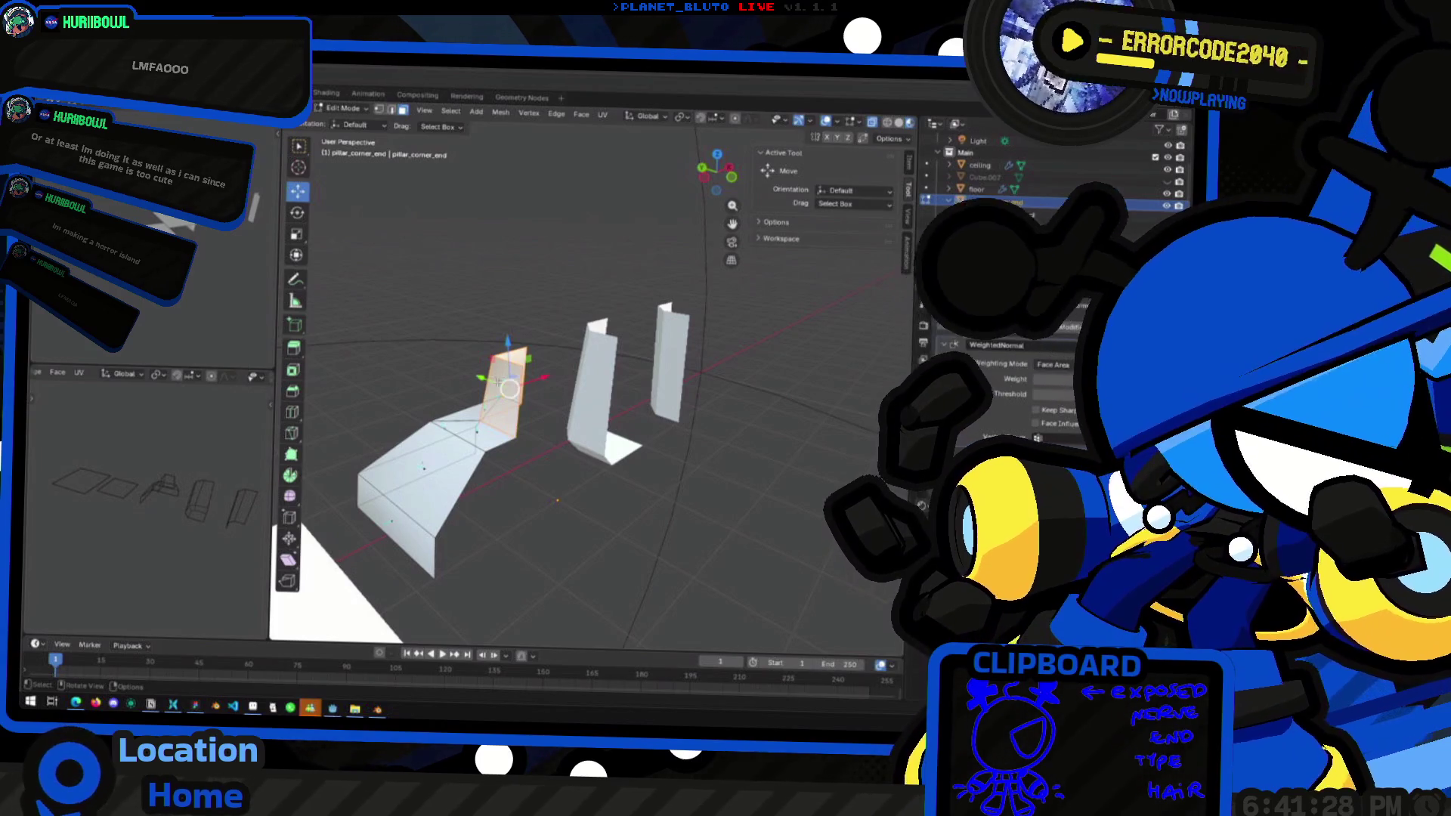
Leave Edit Mode, review the brick tile art in Aseprite, then bring Godot's dungeon scene forward
{"action": "key", "text": "Tab"}
{"action": "middle_click_drag", "start_coordinate": [497, 383], "coordinate": [668, 478]}
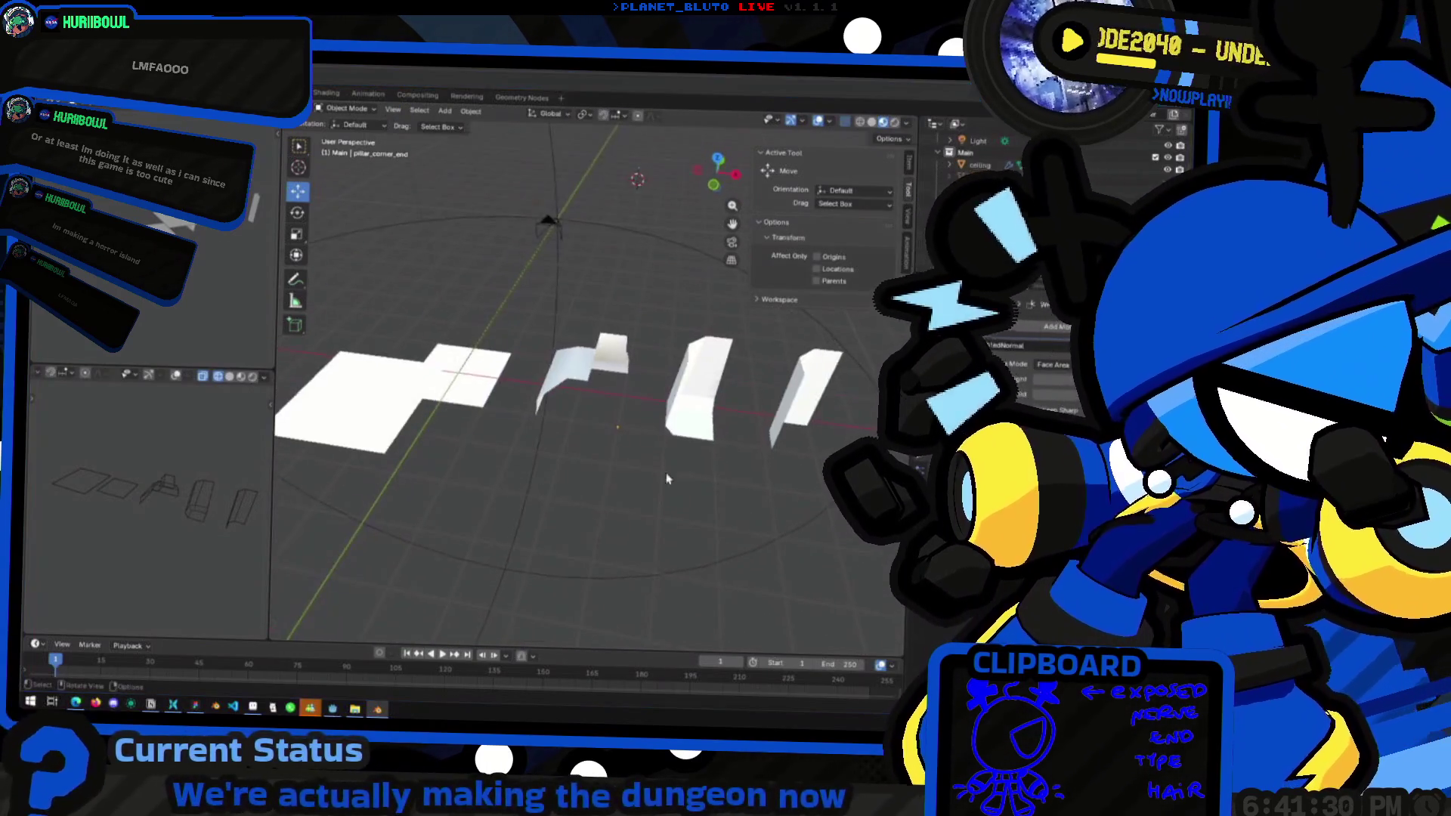
{"action": "key", "text": "alt+Tab"}
{"action": "scroll", "coordinate": [534, 425], "scroll_direction": "up", "scroll_amount": 5}
{"action": "middle_click_drag", "start_coordinate": [534, 425], "coordinate": [494, 336]}
{"action": "scroll", "coordinate": [390, 241], "scroll_direction": "down", "scroll_amount": 3}
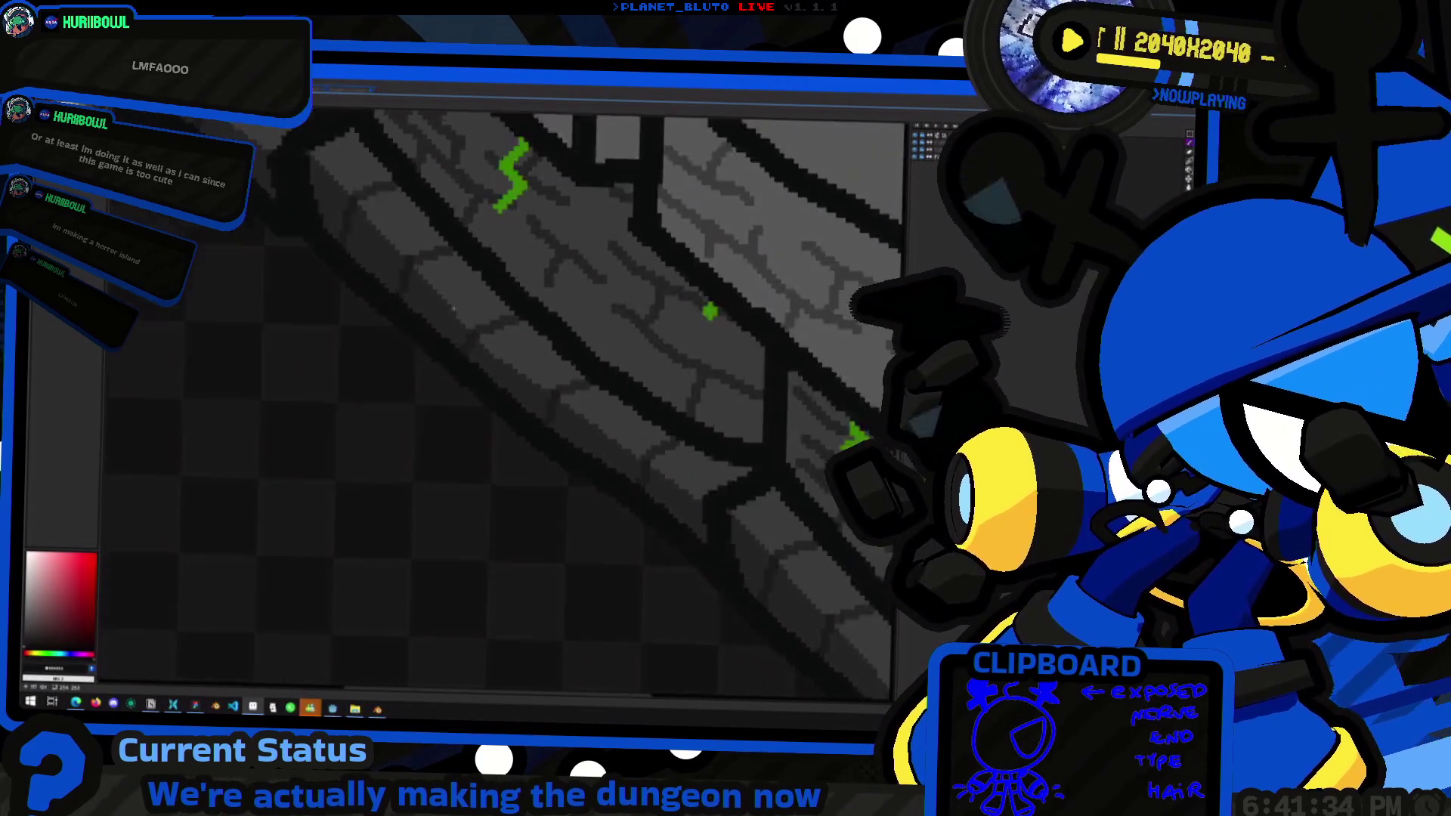
{"action": "key", "text": "super+Tab"}
{"action": "left_click", "coordinate": [756, 212]}
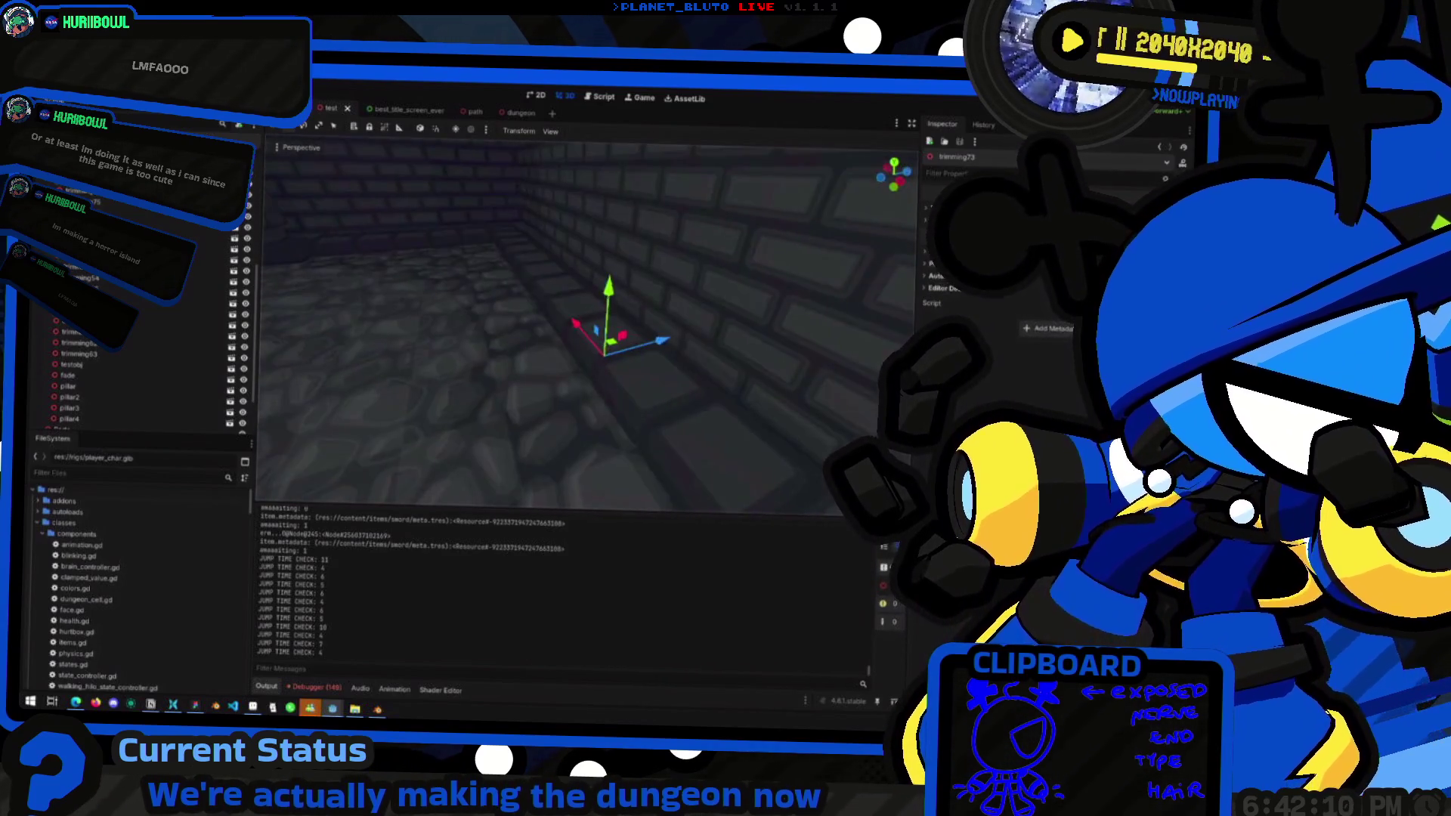
Look toward the Godot dungeon room's corner and floor, then return to Blender
{"action": "right_click_drag", "start_coordinate": [589, 325], "coordinate": [615, 376]}
{"action": "key", "text": "alt+Tab"}
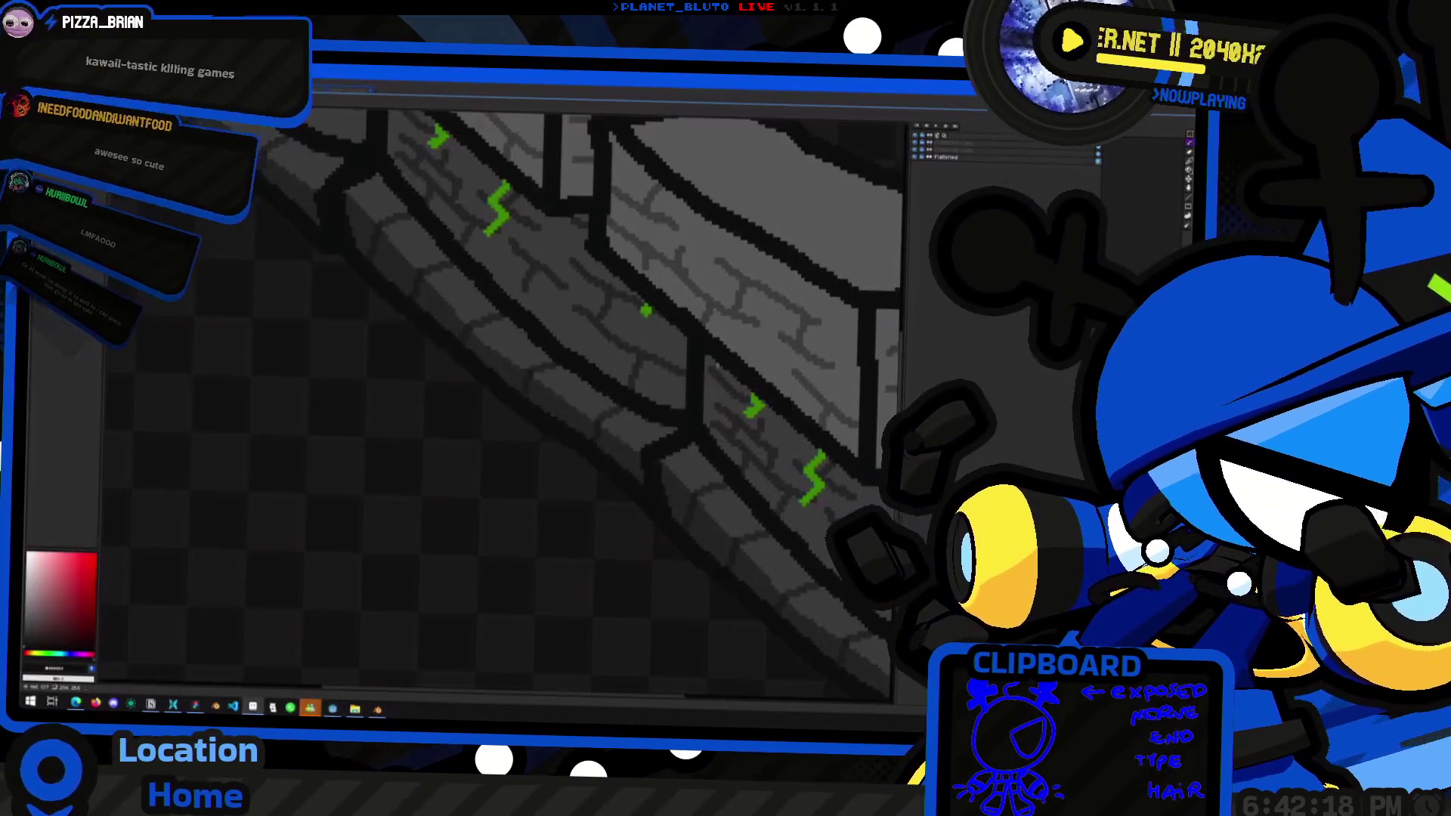
{"action": "key", "text": "alt+Tab"}
{"action": "right_click", "coordinate": [639, 452]}
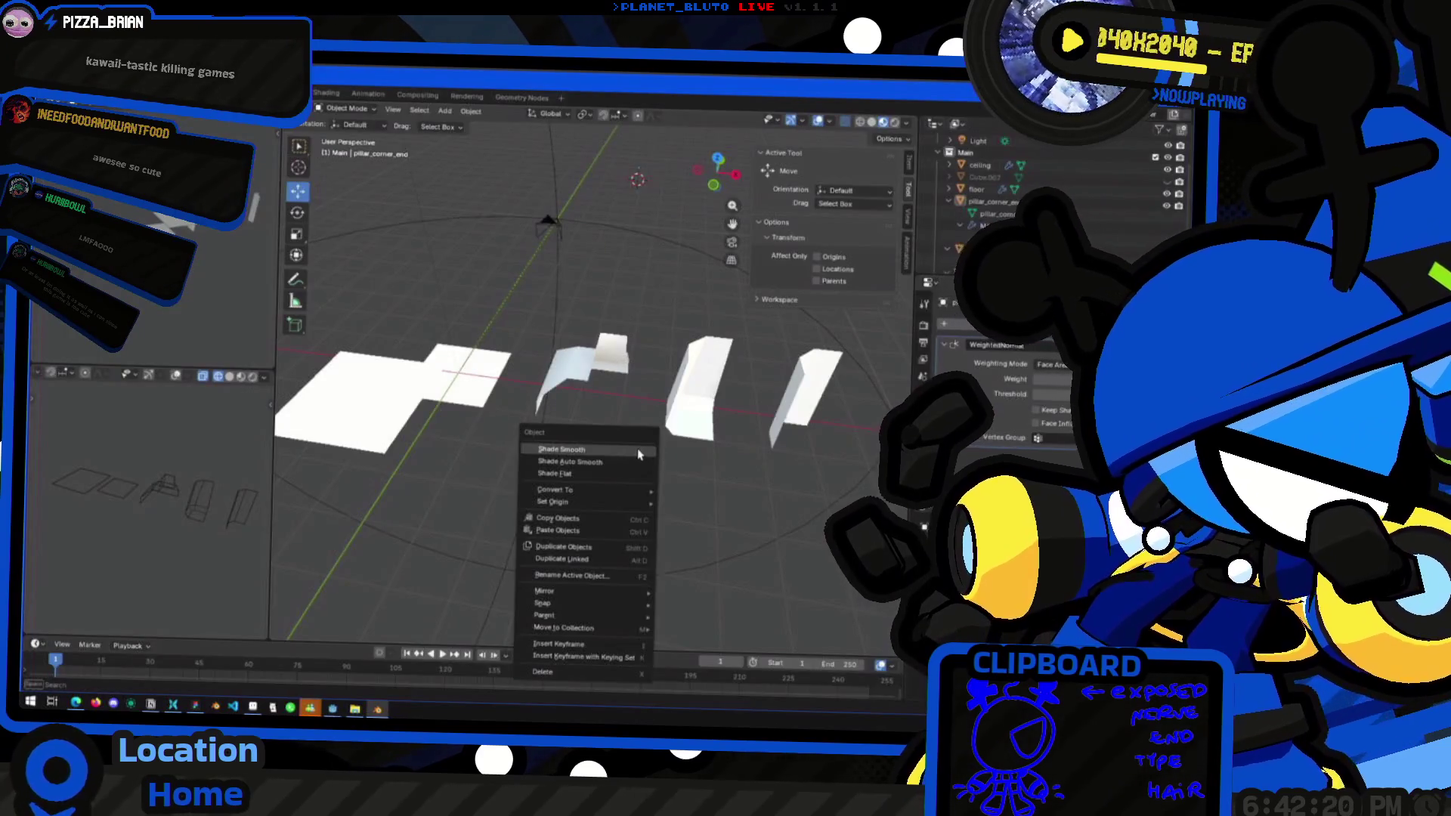
Dismiss the context menu, select the white floor plane and open the Shift+A add menu
{"action": "left_click", "coordinate": [577, 248]}
{"action": "mouse_move", "coordinate": [599, 253]}
{"action": "middle_mouse_down"}
{"action": "mouse_move", "coordinate": [360, 311]}
{"action": "mouse_move", "coordinate": [440, 407]}
{"action": "mouse_move", "coordinate": [461, 404]}
{"action": "mouse_move", "coordinate": [476, 361]}
{"action": "mouse_move", "coordinate": [600, 395]}
{"action": "mouse_move", "coordinate": [573, 414]}
{"action": "middle_mouse_up"}
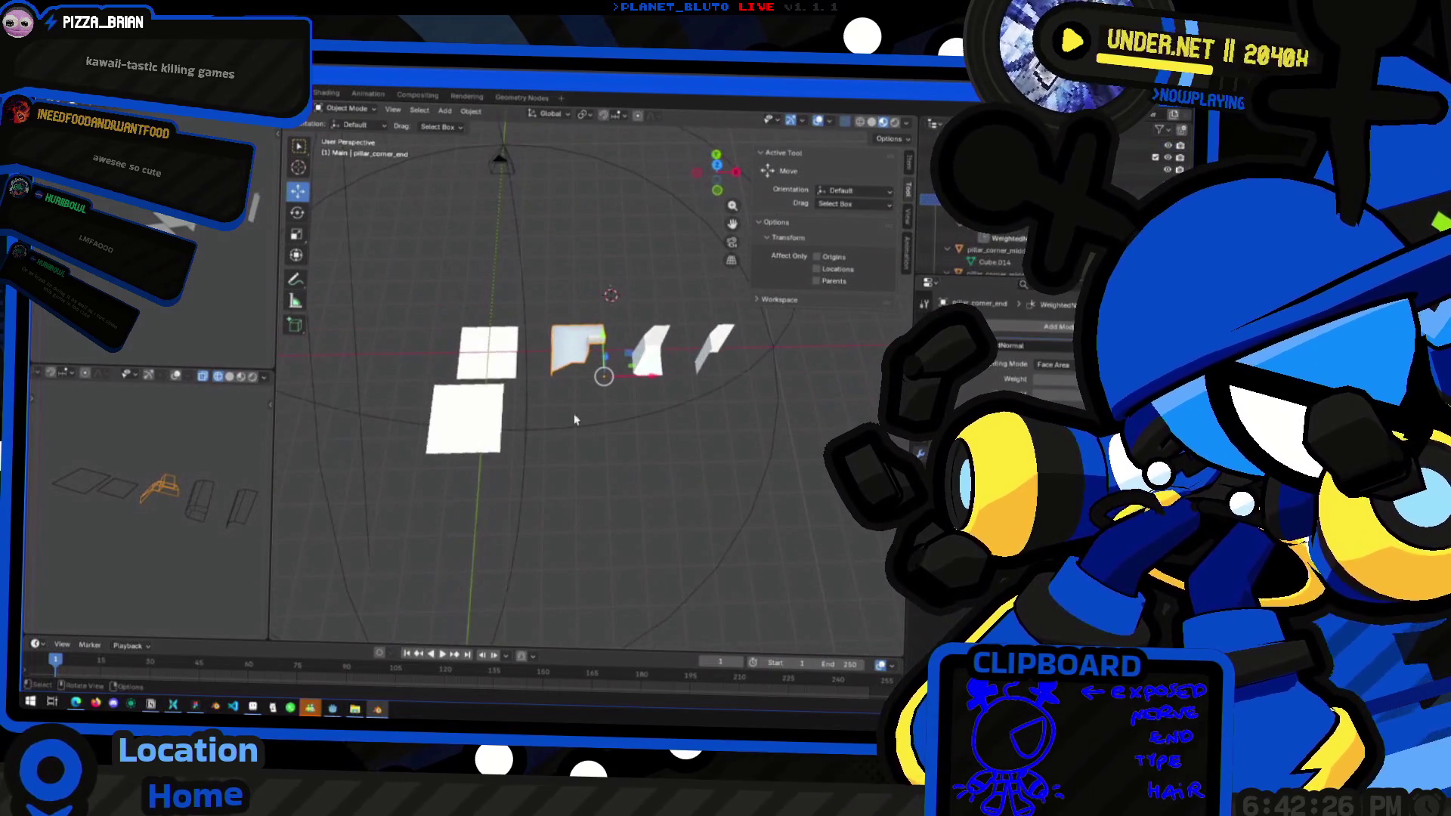
{"action": "key", "text": "alt+Tab"}
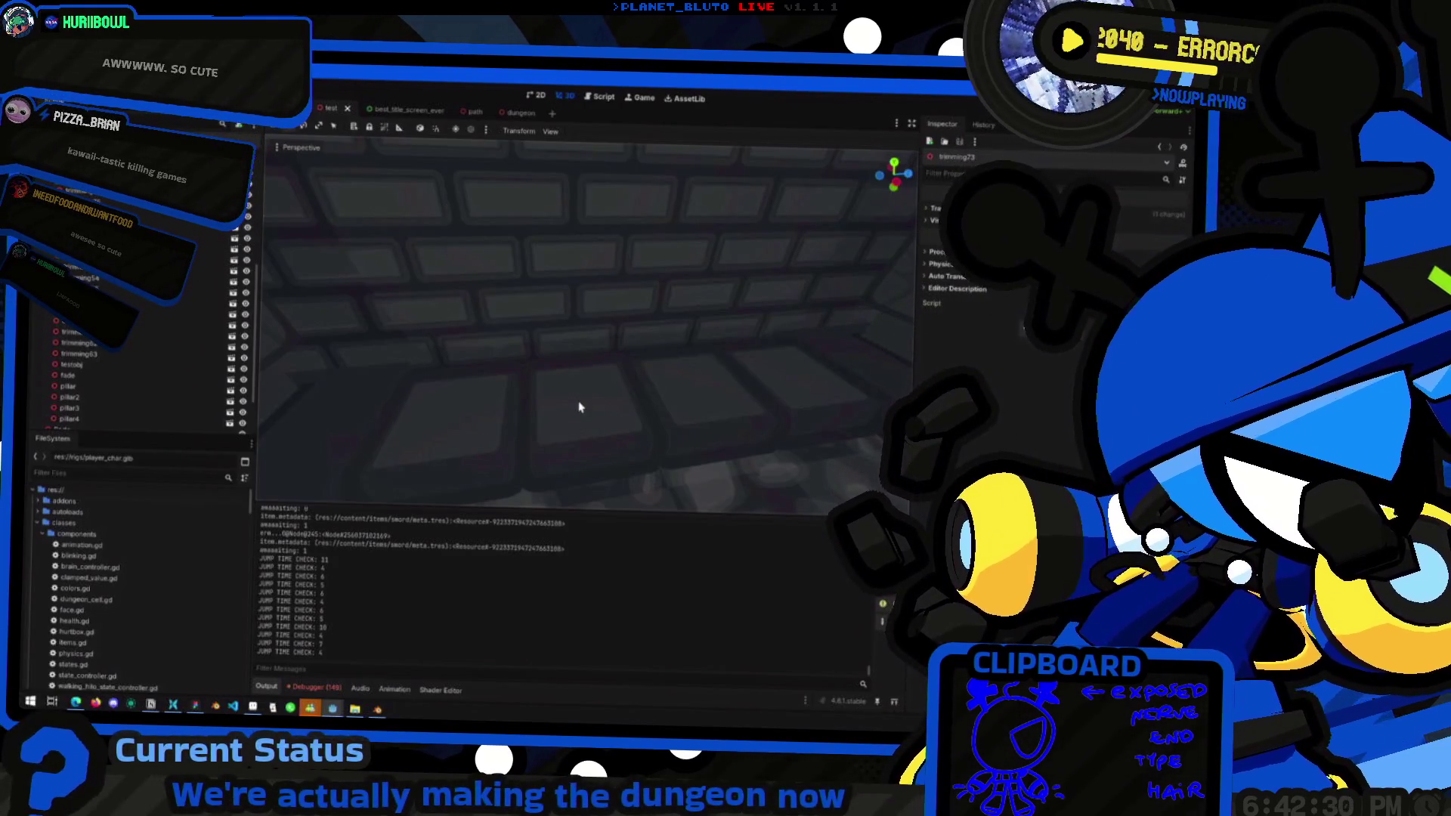
{"action": "key", "text": "alt+Tab"}
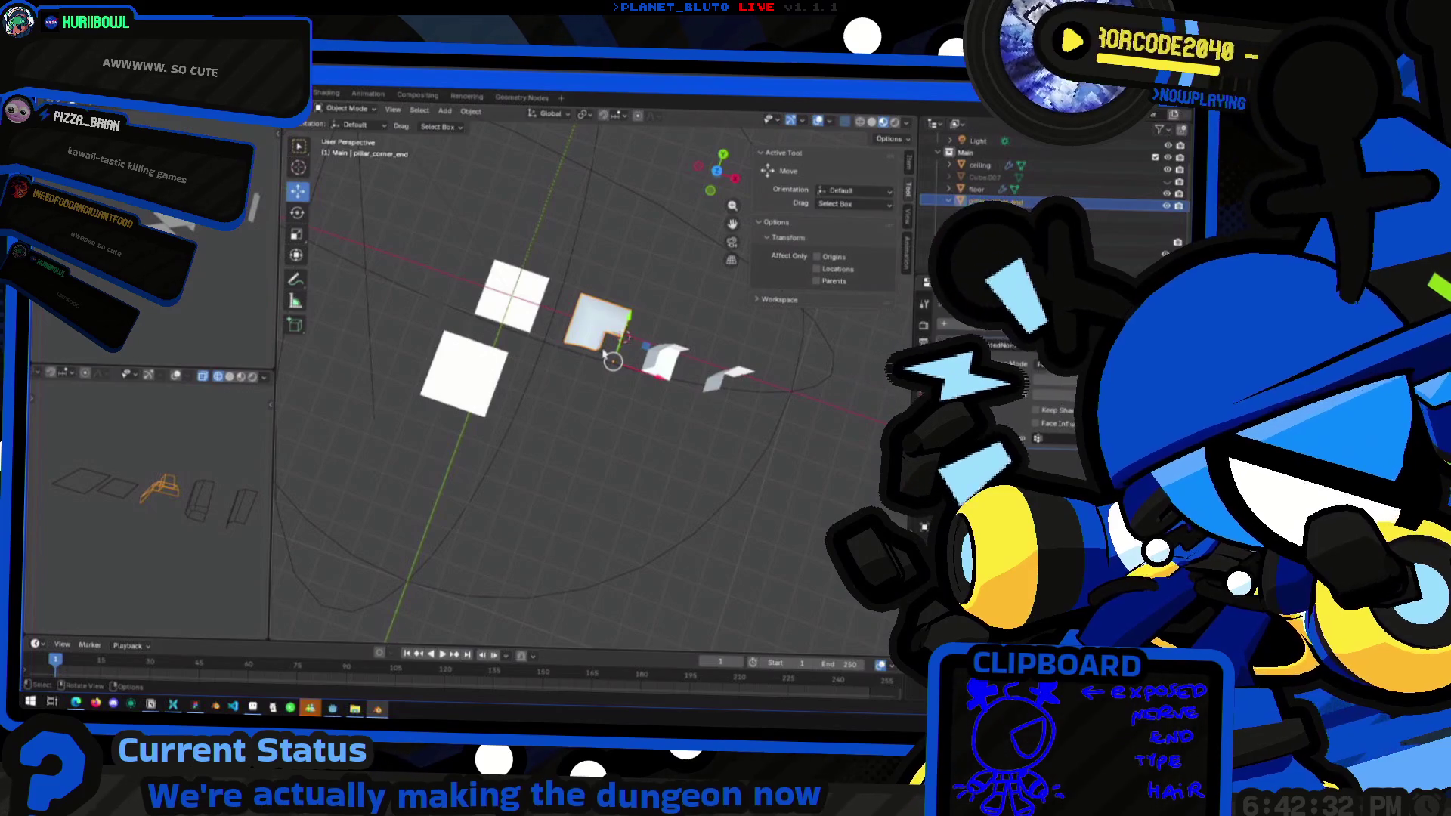
{"action": "middle_click_drag", "start_coordinate": [604, 355], "coordinate": [578, 386]}
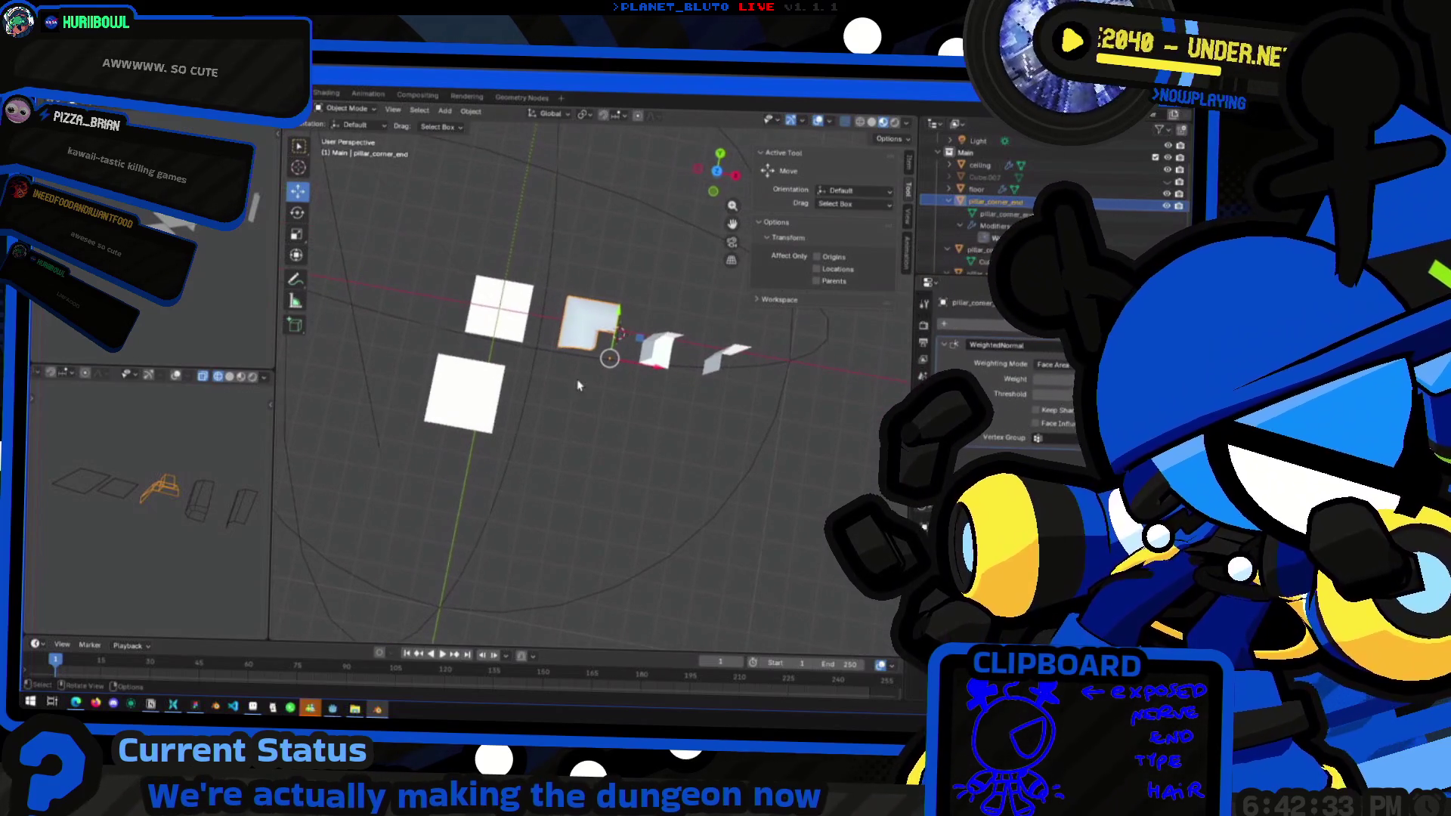
{"action": "left_click", "coordinate": [497, 326]}
{"action": "key", "text": "shift+a"}
Add a cube, then delete it and reselect the pillar_corner_end piece
{"action": "mouse_move", "coordinate": [567, 402]}
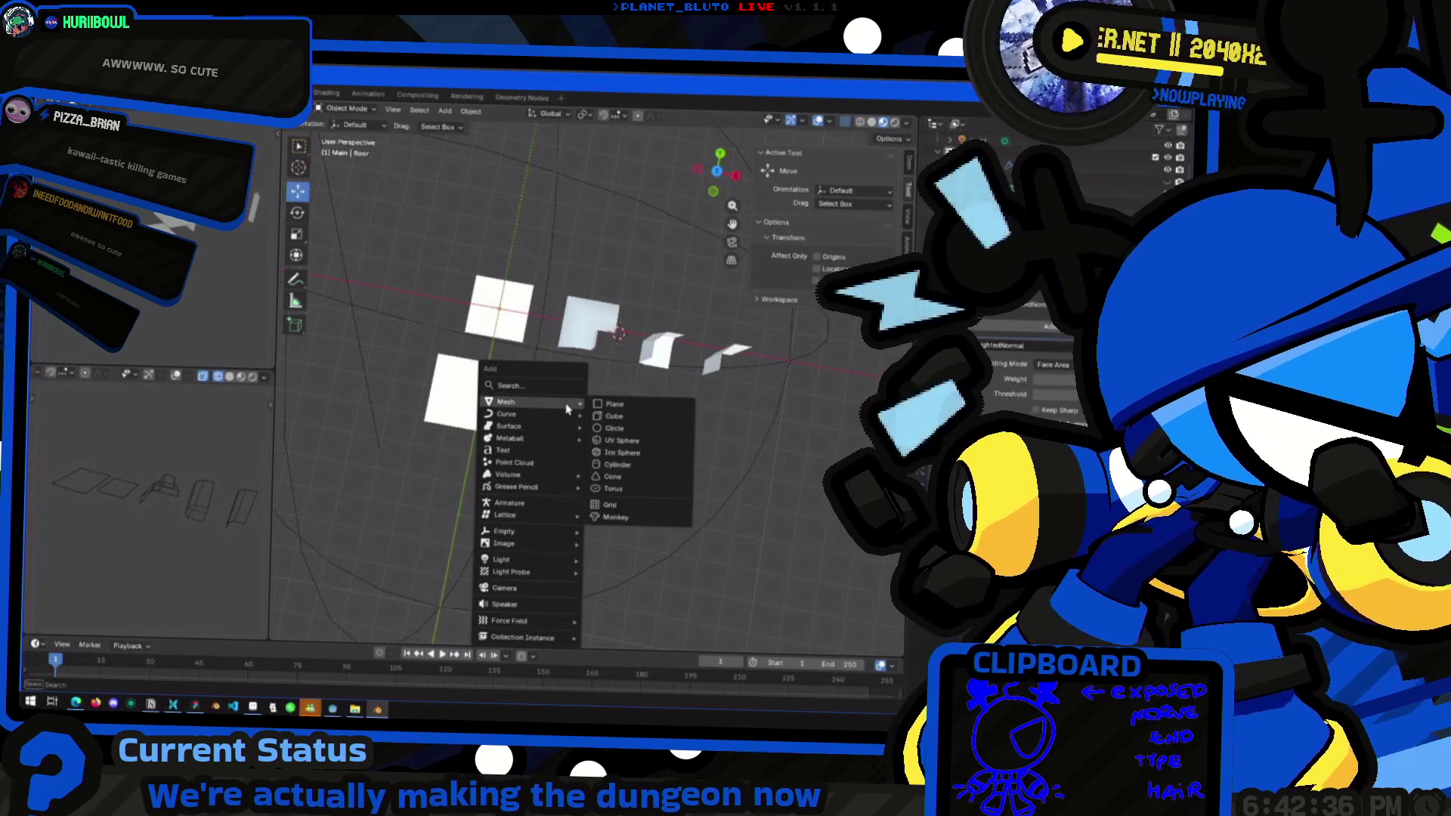
{"action": "left_click", "coordinate": [623, 422]}
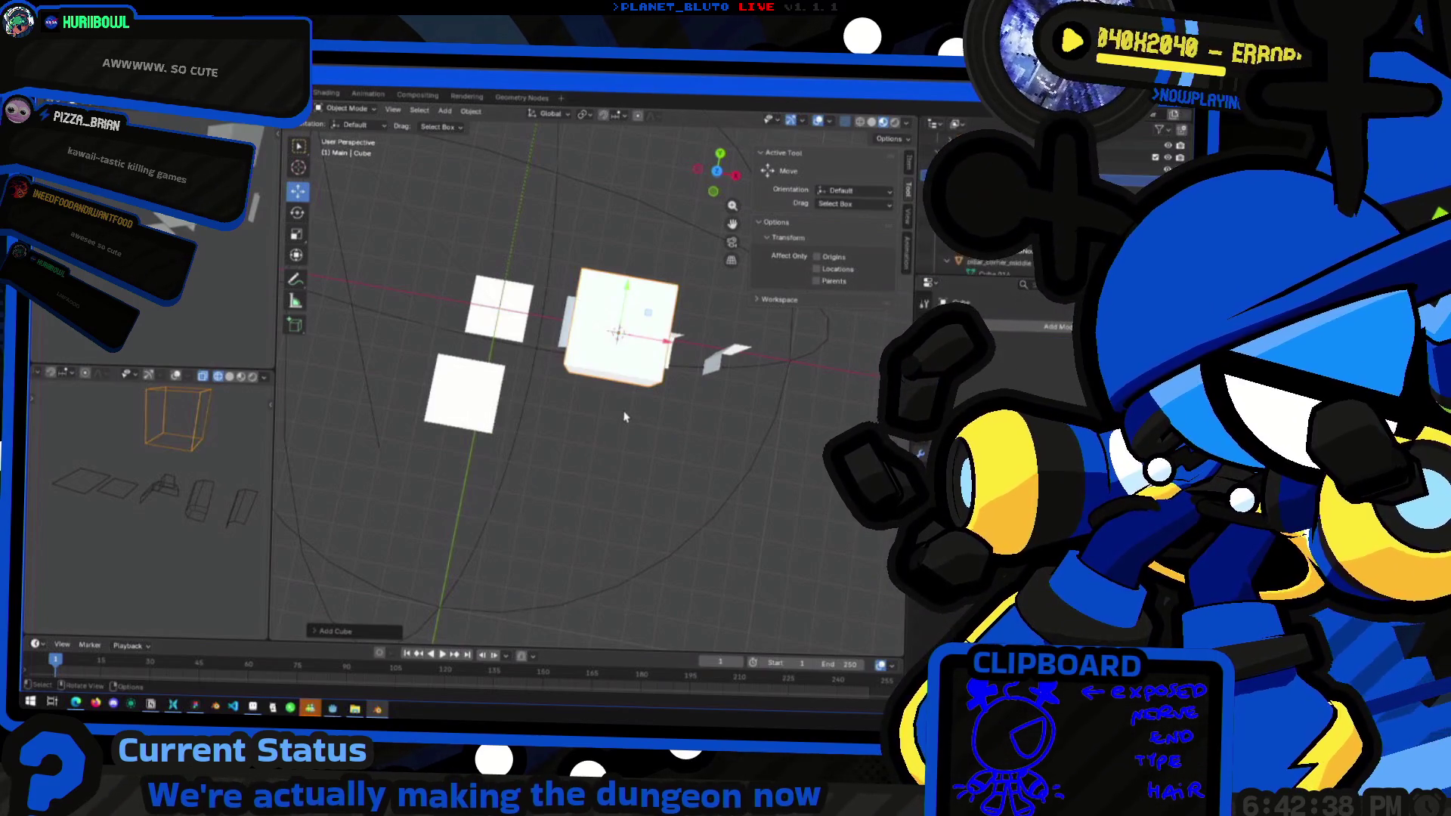
{"action": "middle_click_drag", "start_coordinate": [622, 408], "coordinate": [636, 282]}
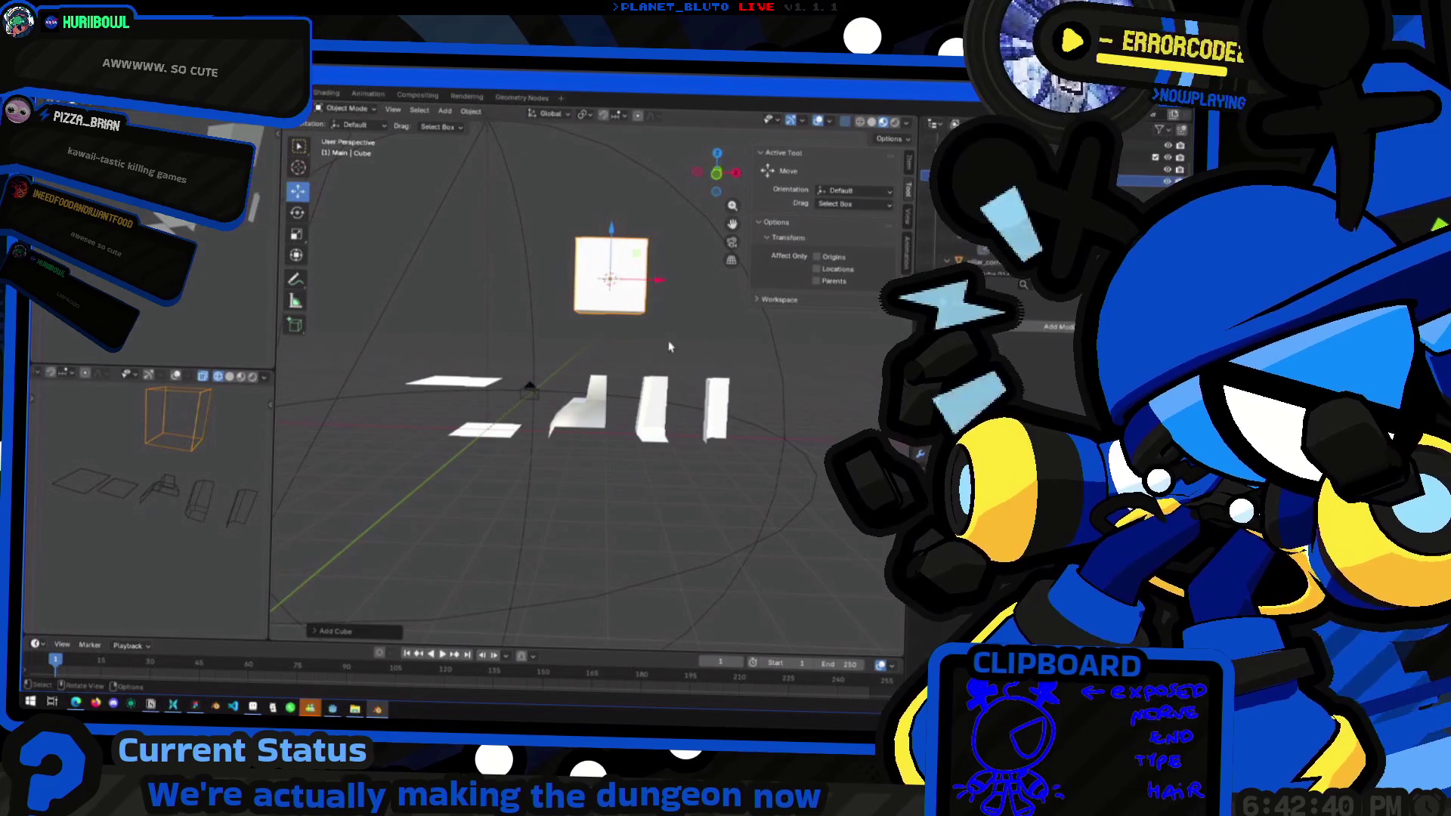
{"action": "key", "text": "Delete"}
{"action": "left_click", "coordinate": [600, 438]}
{"action": "mouse_move", "coordinate": [600, 438]}
{"action": "middle_mouse_down"}
{"action": "mouse_move", "coordinate": [587, 423]}
{"action": "mouse_move", "coordinate": [571, 456]}
{"action": "mouse_move", "coordinate": [626, 451]}
{"action": "mouse_move", "coordinate": [609, 431]}
{"action": "middle_mouse_up"}
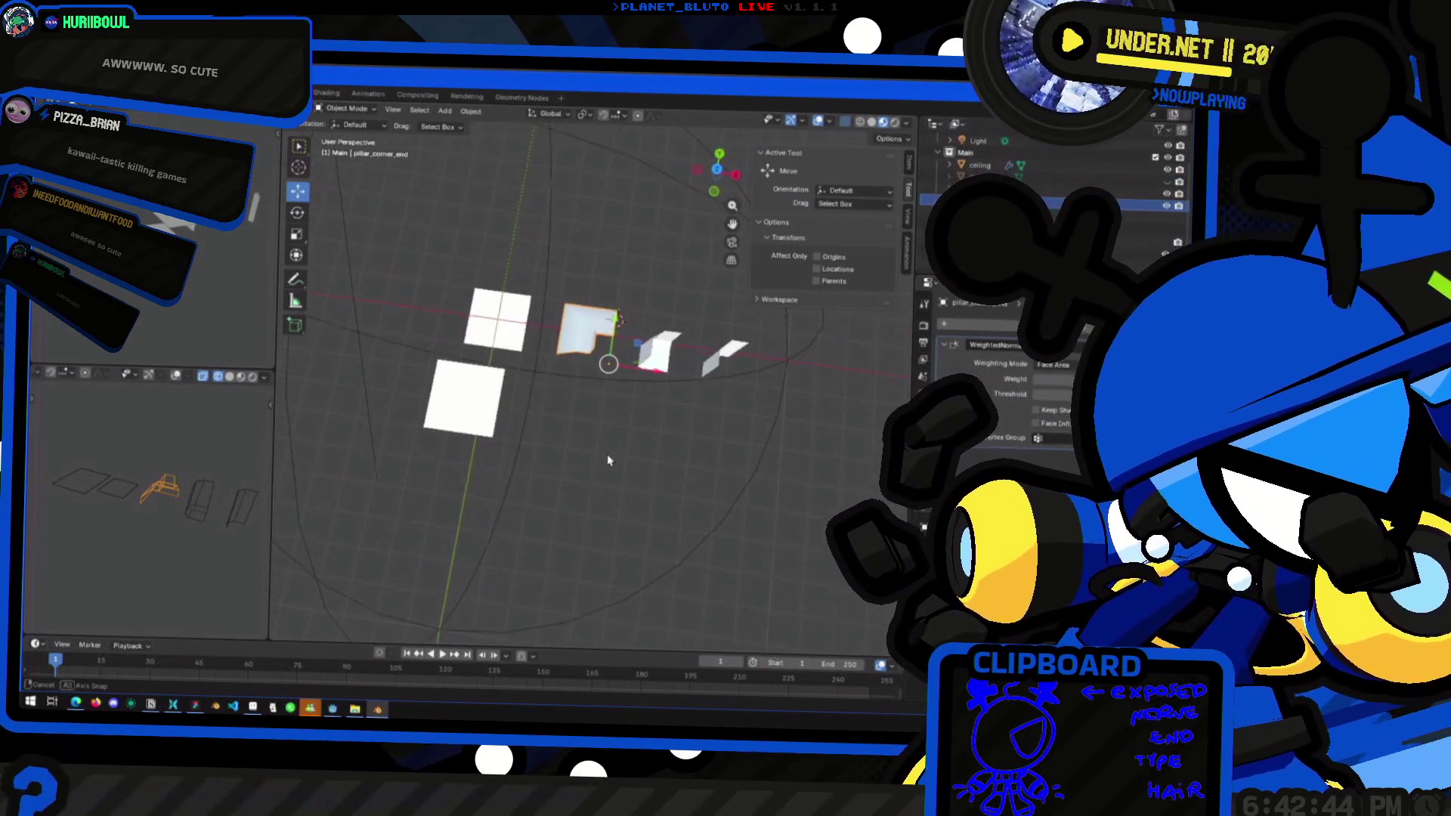
{"action": "key", "text": "grave"}
Add a new Mesh > Cube at the placement point and view it from the top
{"action": "key", "text": "shift+a"}
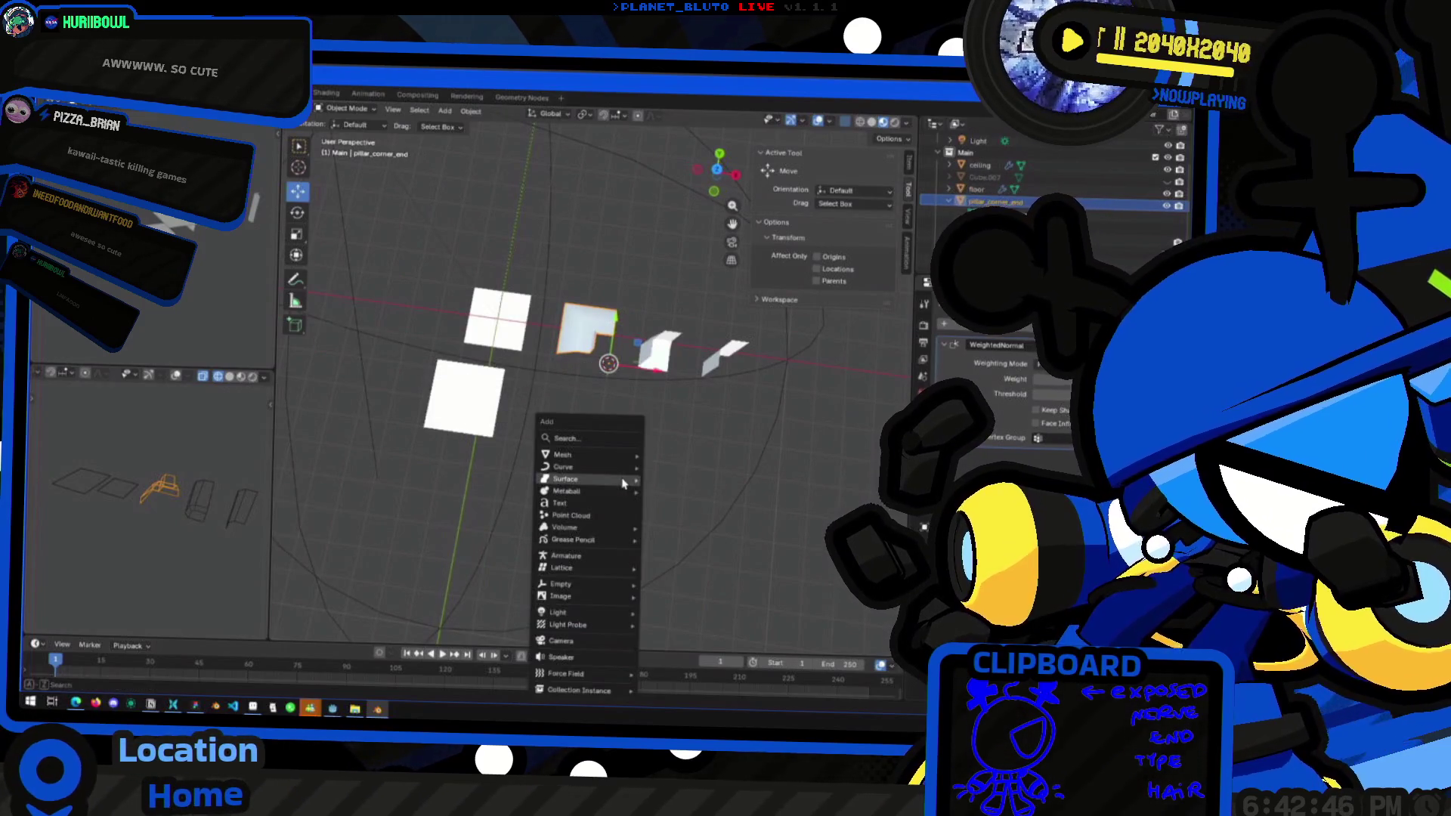
{"action": "mouse_move", "coordinate": [597, 455]}
{"action": "left_click", "coordinate": [681, 473]}
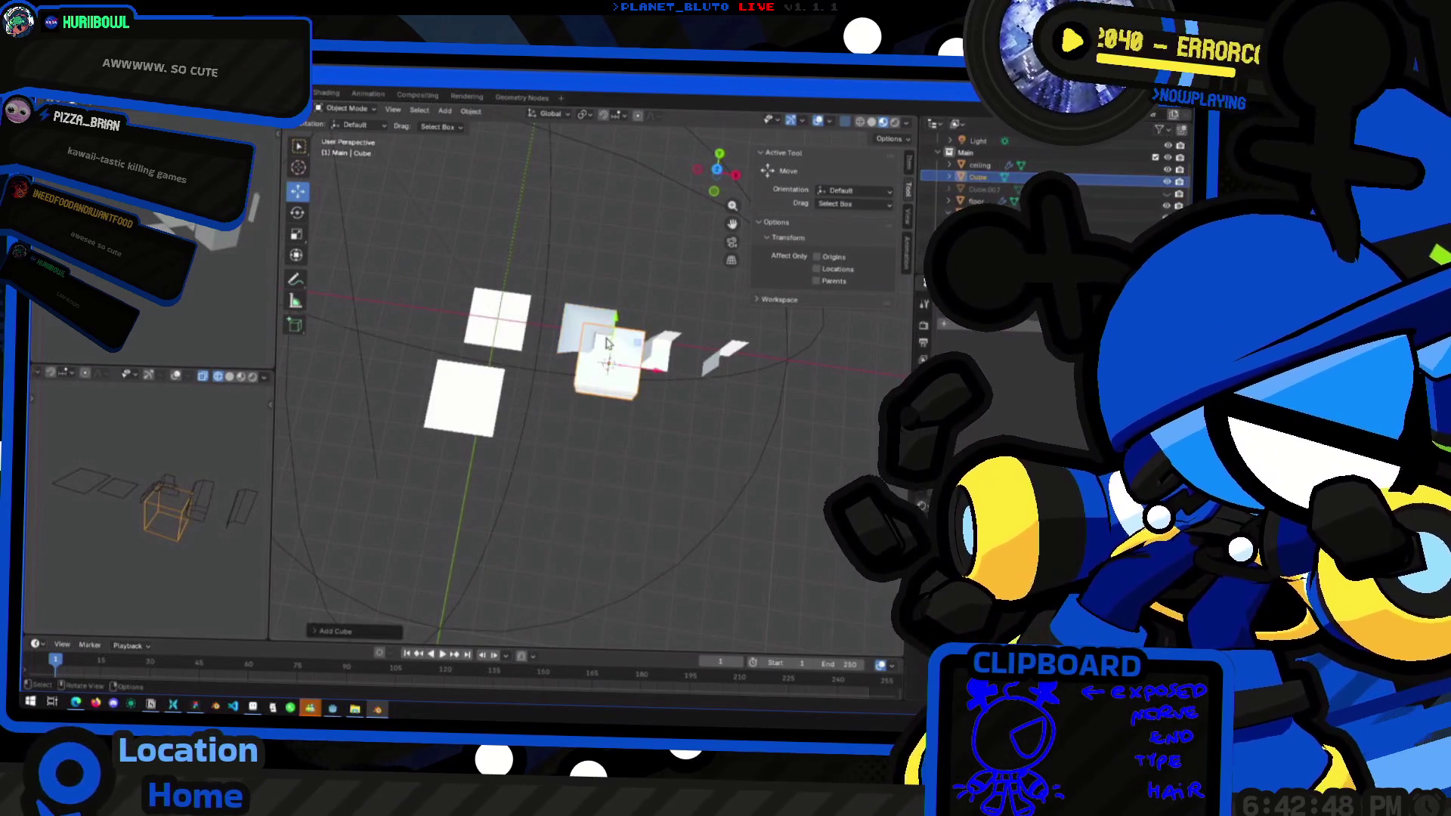
{"action": "left_click", "coordinate": [716, 169]}
{"action": "key", "text": "Tab"}
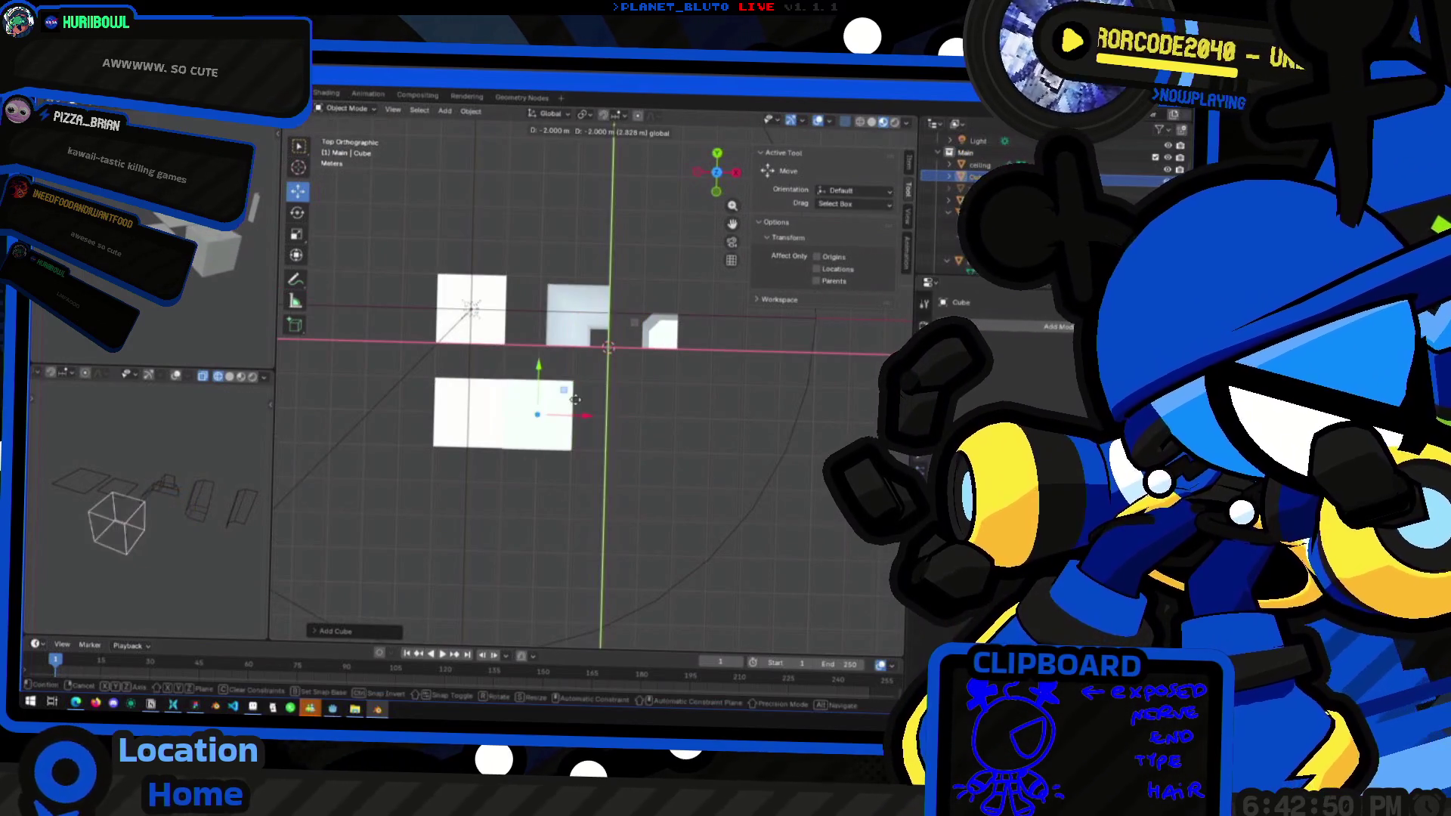
Move the new cube up along the vertical axis and enter its Edit Mode
{"action": "middle_click_drag", "start_coordinate": [635, 326], "coordinate": [604, 427]}
{"action": "key", "text": "Tab"}
{"action": "left_click_drag", "start_coordinate": [587, 417], "coordinate": [588, 387]}
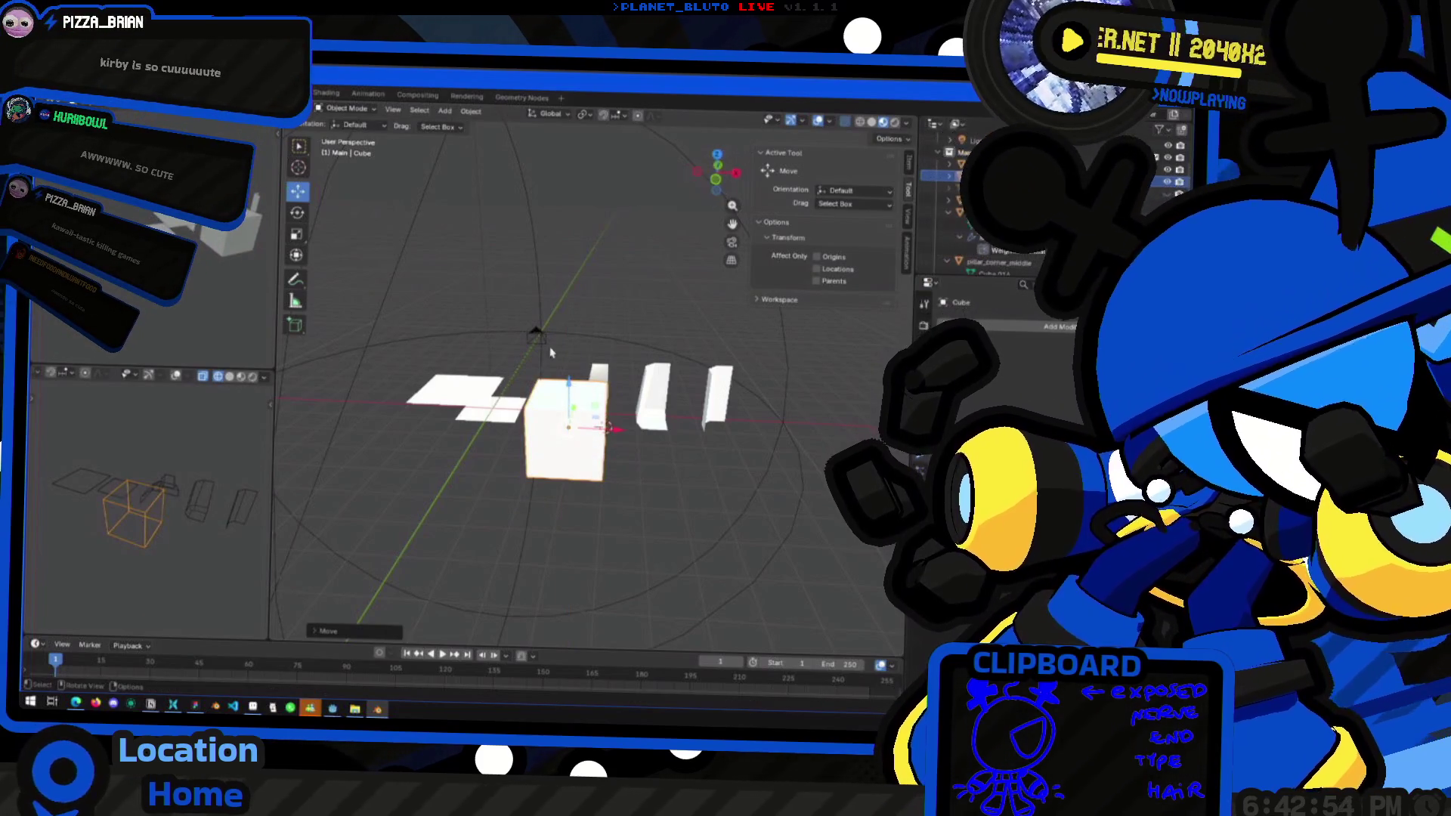
{"action": "scroll", "coordinate": [639, 439], "scroll_direction": "down", "scroll_amount": 3}
{"action": "key", "text": "Tab"}
{"action": "middle_click_drag", "start_coordinate": [589, 388], "coordinate": [570, 423]}
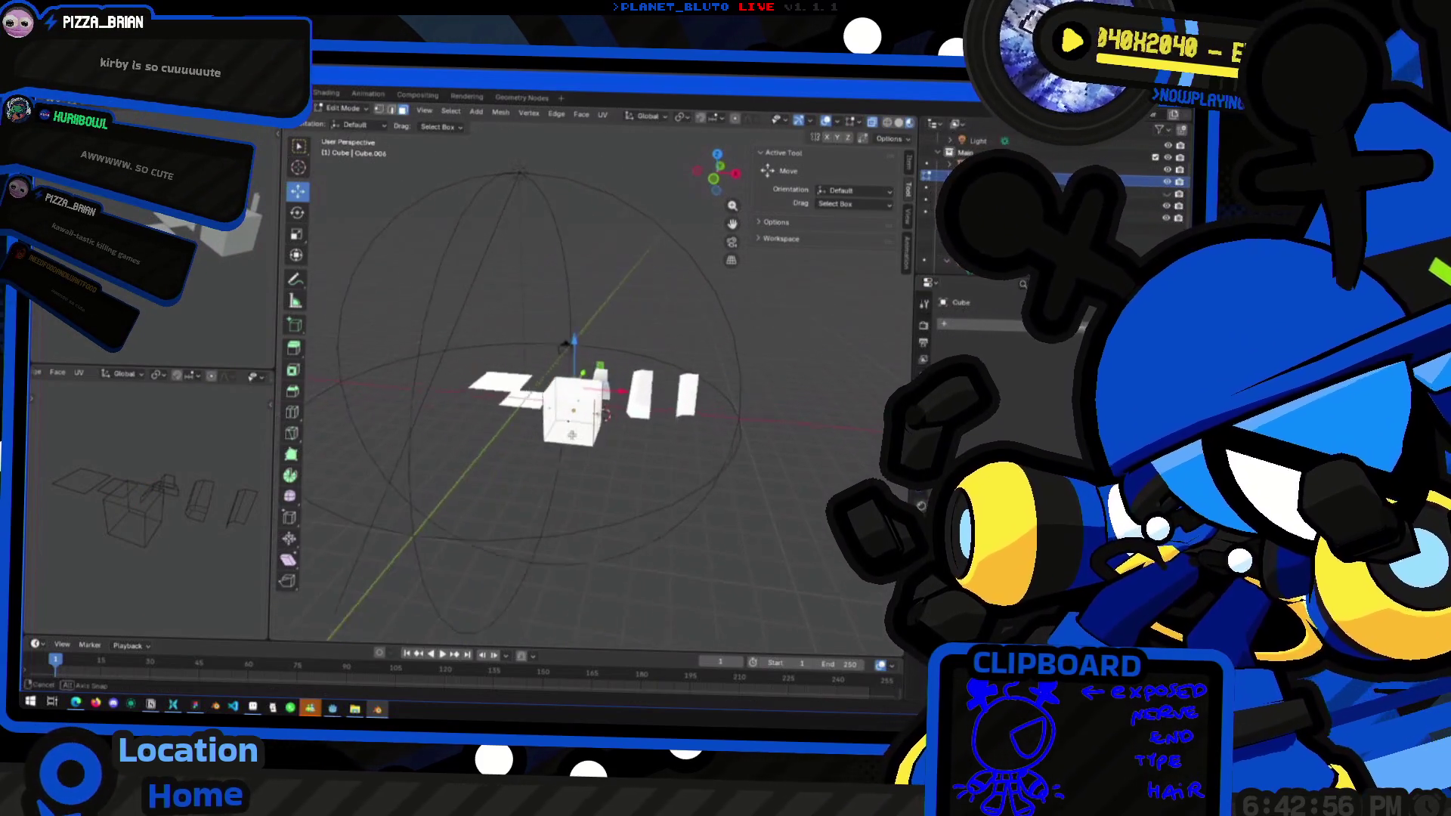
Move the cube's geometry down to floor level and shift it along the Y axis
{"action": "left_click_drag", "start_coordinate": [571, 423], "coordinate": [551, 446]}
{"action": "mouse_move", "coordinate": [551, 445]}
{"action": "middle_mouse_down"}
{"action": "mouse_move", "coordinate": [611, 421]}
{"action": "mouse_move", "coordinate": [574, 455]}
{"action": "mouse_move", "coordinate": [608, 444]}
{"action": "mouse_move", "coordinate": [594, 549]}
{"action": "mouse_move", "coordinate": [614, 459]}
{"action": "middle_mouse_up"}
{"action": "key", "text": "g"}
{"action": "key", "text": "shift+x"}
{"action": "left_click", "coordinate": [611, 442]}
{"action": "key", "text": "g"}
{"action": "key", "text": "y"}
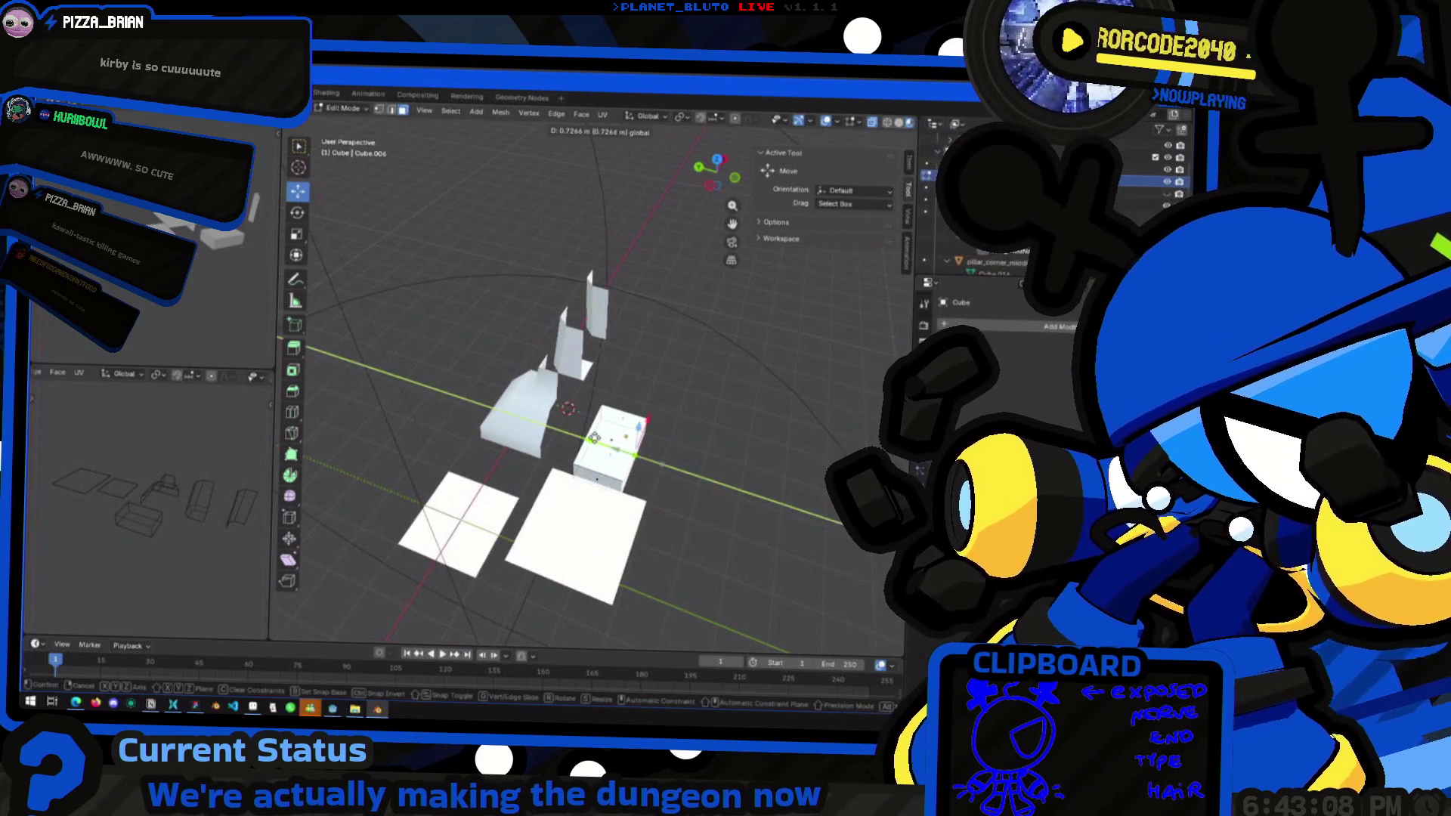
{"action": "left_click", "coordinate": [597, 442]}
{"action": "key", "text": "g"}
{"action": "key", "text": "y"}
{"action": "left_click", "coordinate": [582, 437]}
Bevel the selected cube edge
{"action": "mouse_move", "coordinate": [582, 437]}
{"action": "middle_mouse_down"}
{"action": "mouse_move", "coordinate": [585, 484]}
{"action": "mouse_move", "coordinate": [593, 437]}
{"action": "mouse_move", "coordinate": [609, 463]}
{"action": "middle_mouse_up"}
{"action": "scroll", "coordinate": [609, 463], "scroll_direction": "up", "scroll_amount": 2}
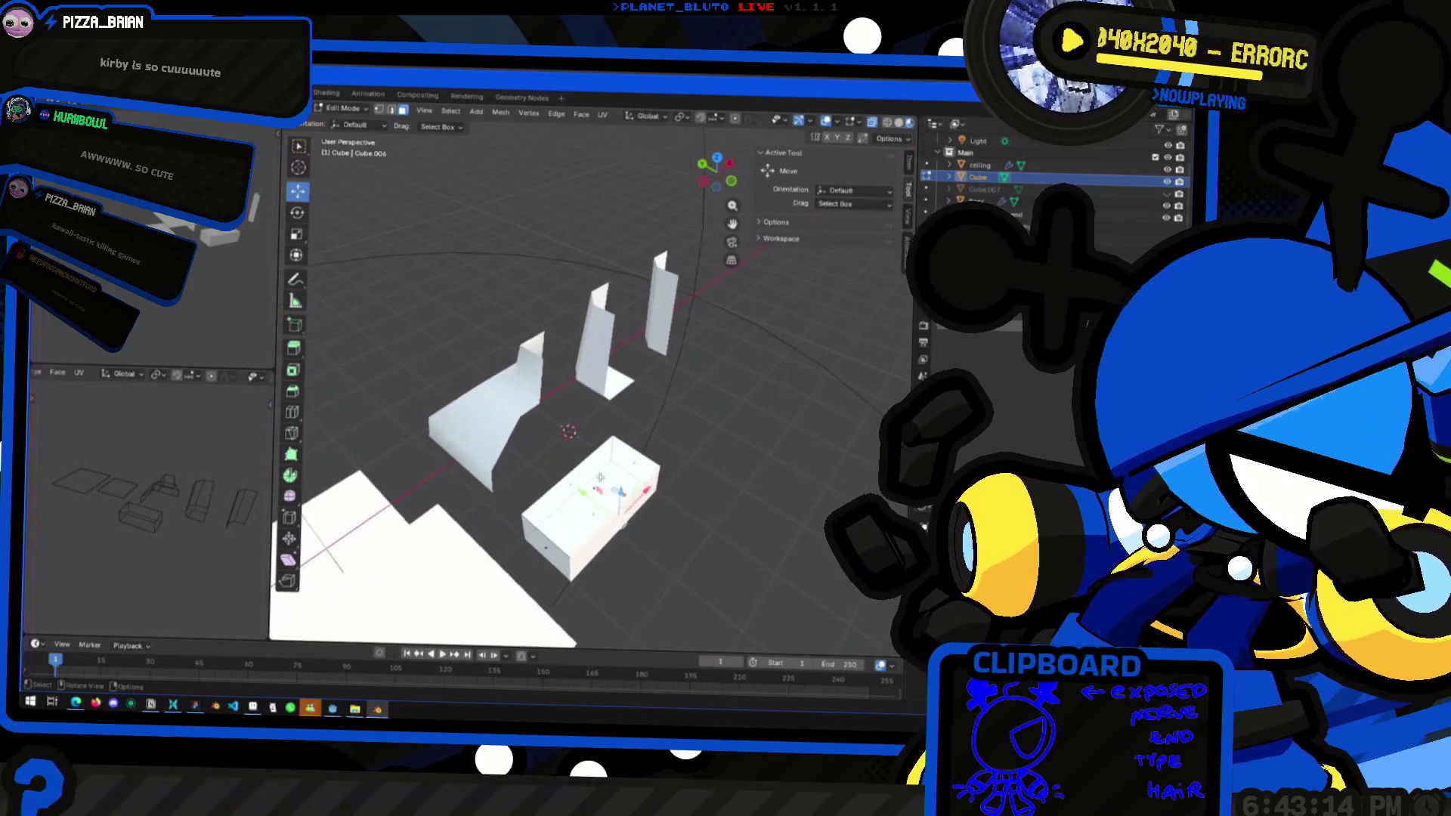
{"action": "key", "text": "ctrl+b"}
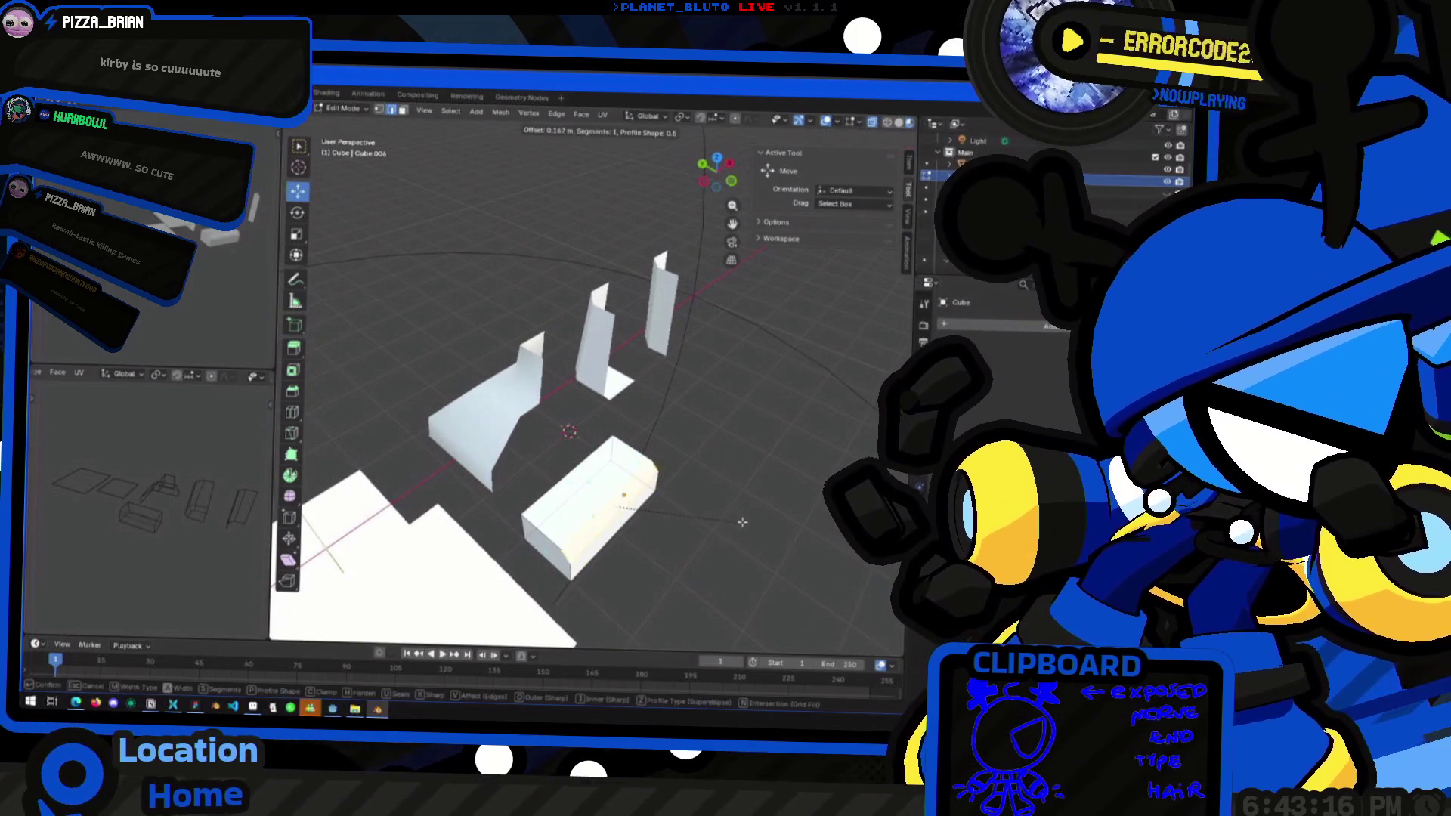
{"action": "left_click", "coordinate": [748, 524]}
{"action": "mouse_move", "coordinate": [693, 541]}
{"action": "middle_mouse_down"}
{"action": "mouse_move", "coordinate": [602, 546]}
{"action": "mouse_move", "coordinate": [593, 563]}
{"action": "middle_mouse_up"}
{"action": "middle_click_drag", "start_coordinate": [686, 553], "coordinate": [487, 396]}
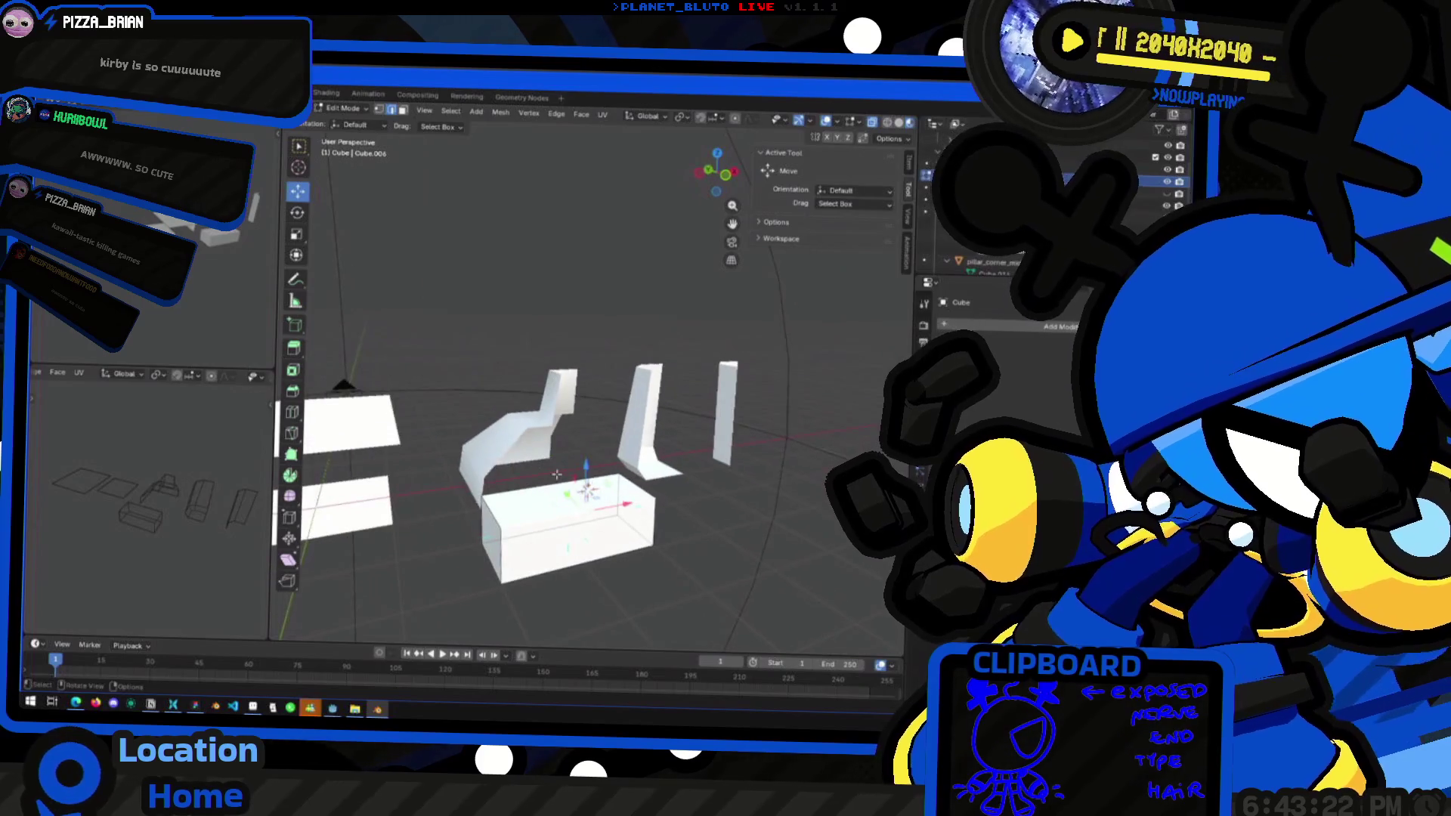
Pull the front face out to lengthen the block, then bevel a front edge
{"action": "left_click", "coordinate": [403, 109]}
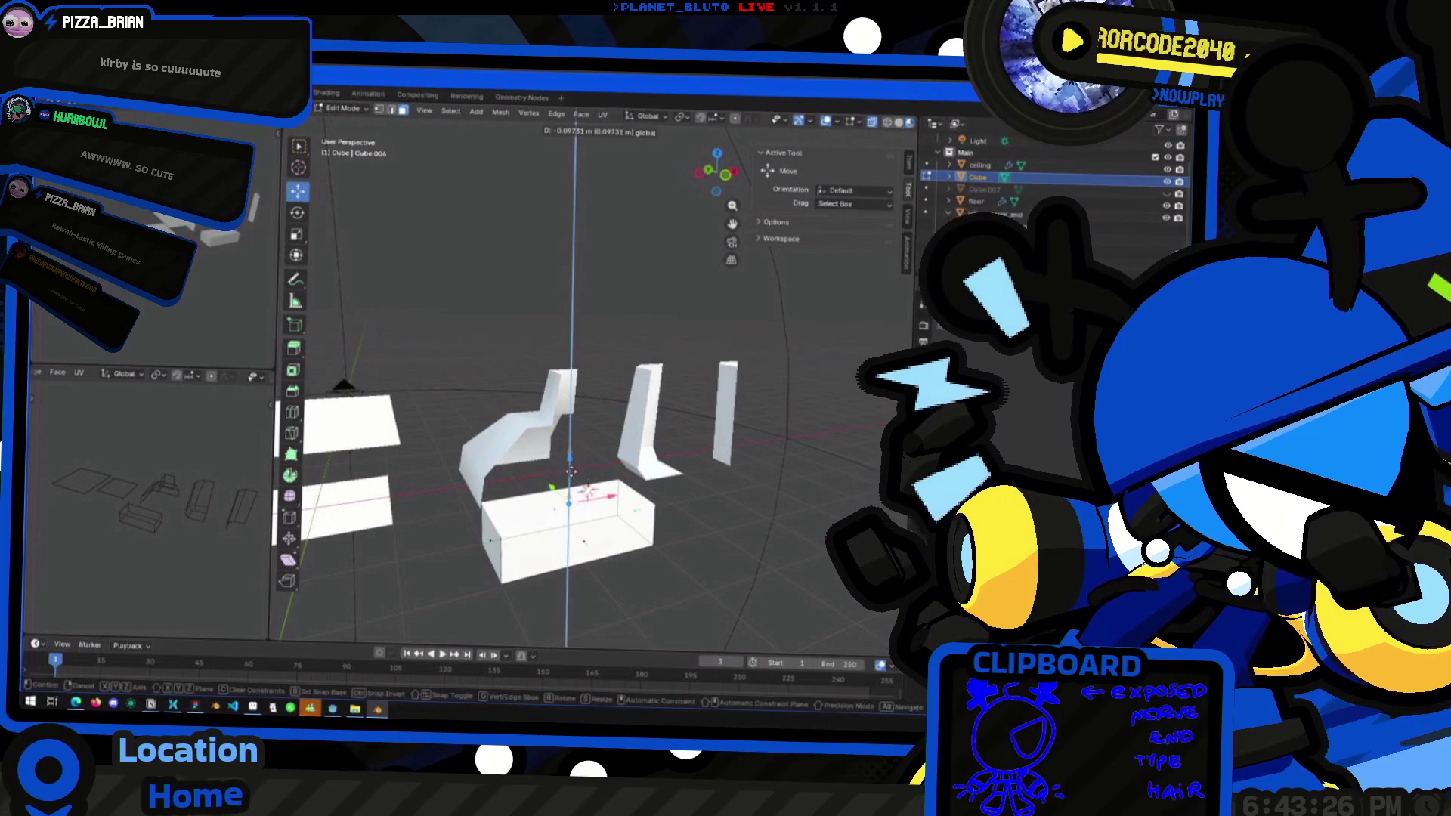
{"action": "left_click_drag", "start_coordinate": [568, 528], "coordinate": [573, 536]}
{"action": "left_click", "coordinate": [391, 110]}
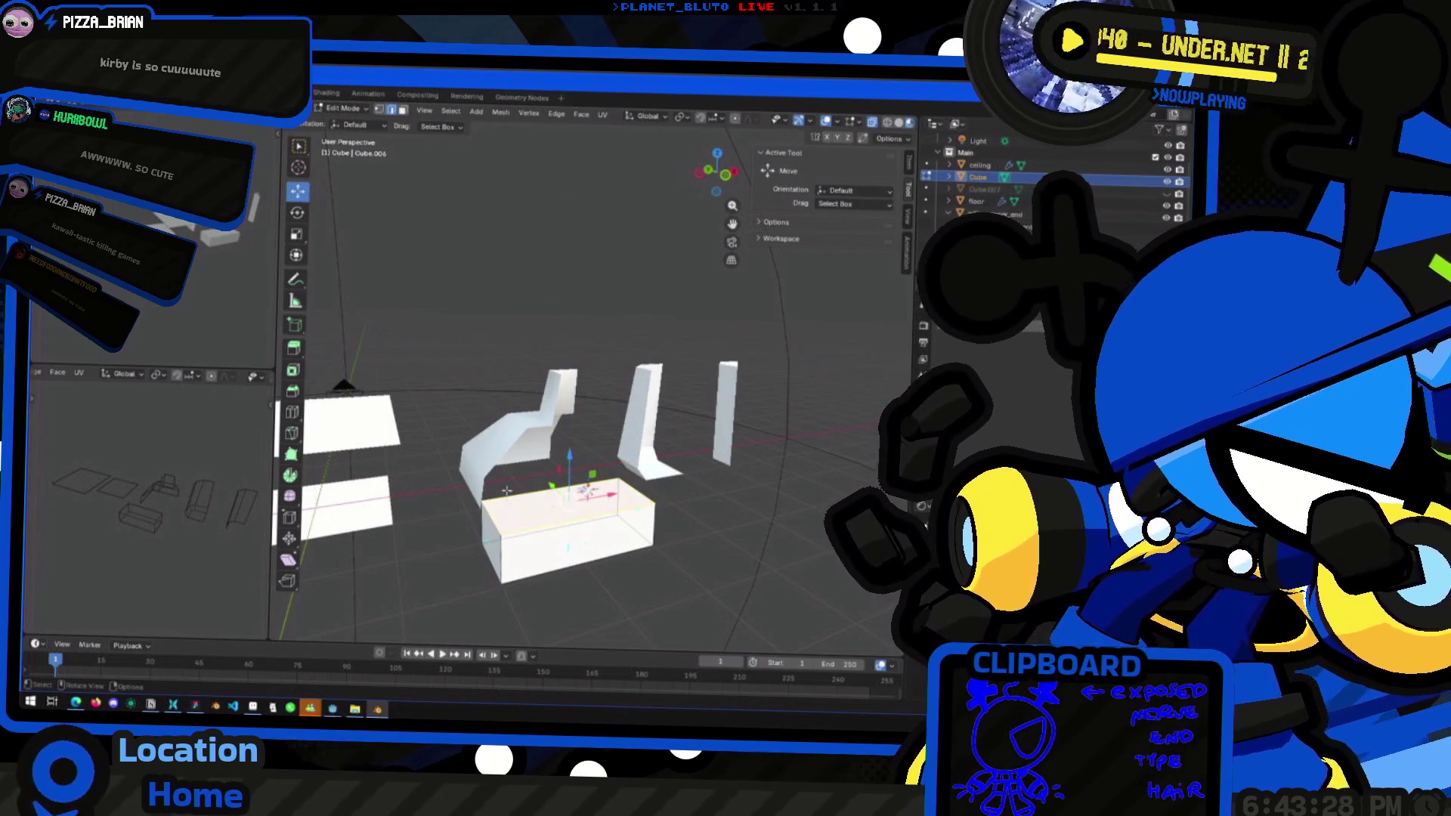
{"action": "left_click", "coordinate": [551, 533]}
{"action": "middle_click_drag", "start_coordinate": [588, 491], "coordinate": [650, 510]}
{"action": "key", "text": "ctrl+b"}
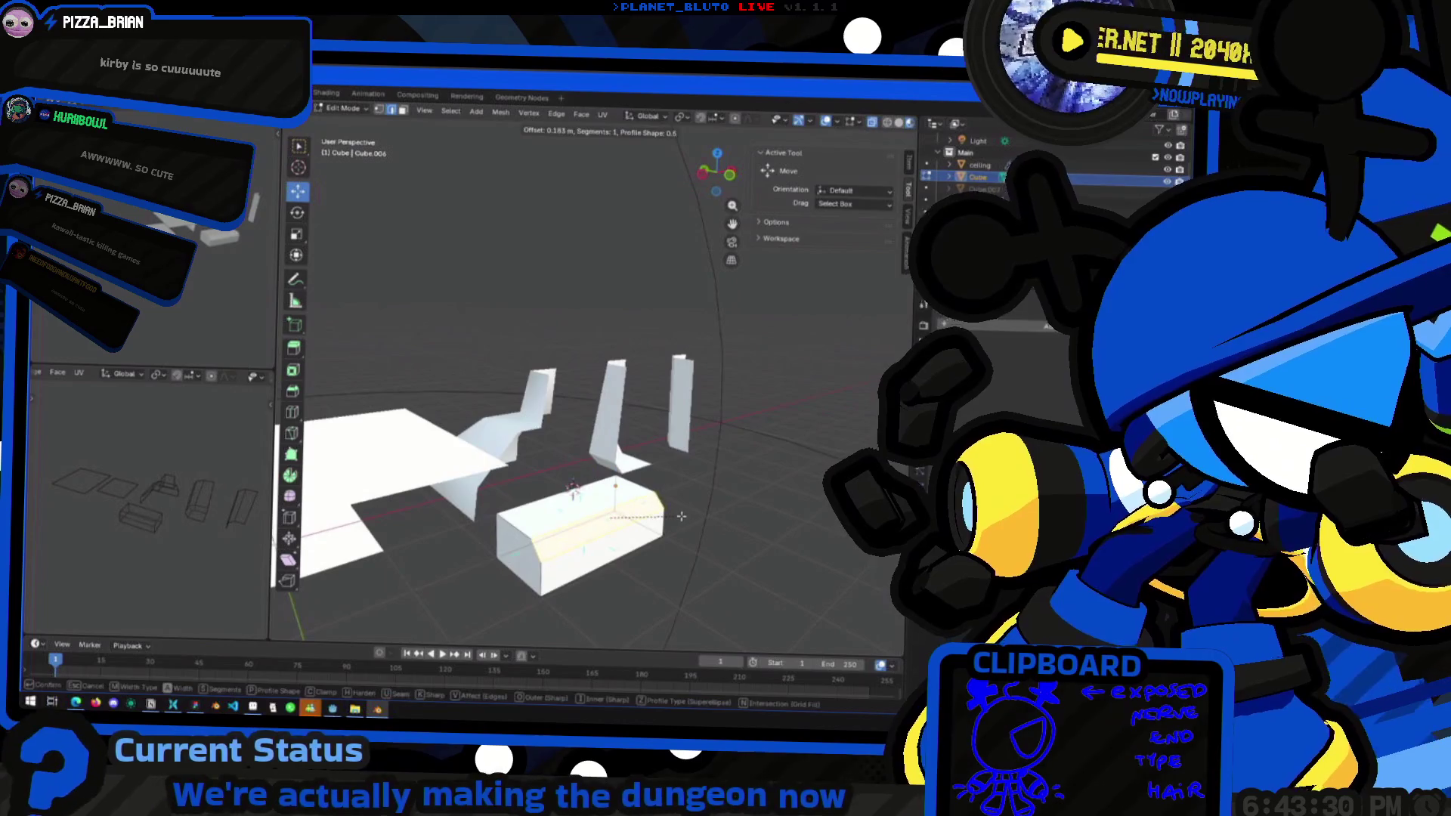
{"action": "left_click", "coordinate": [679, 517]}
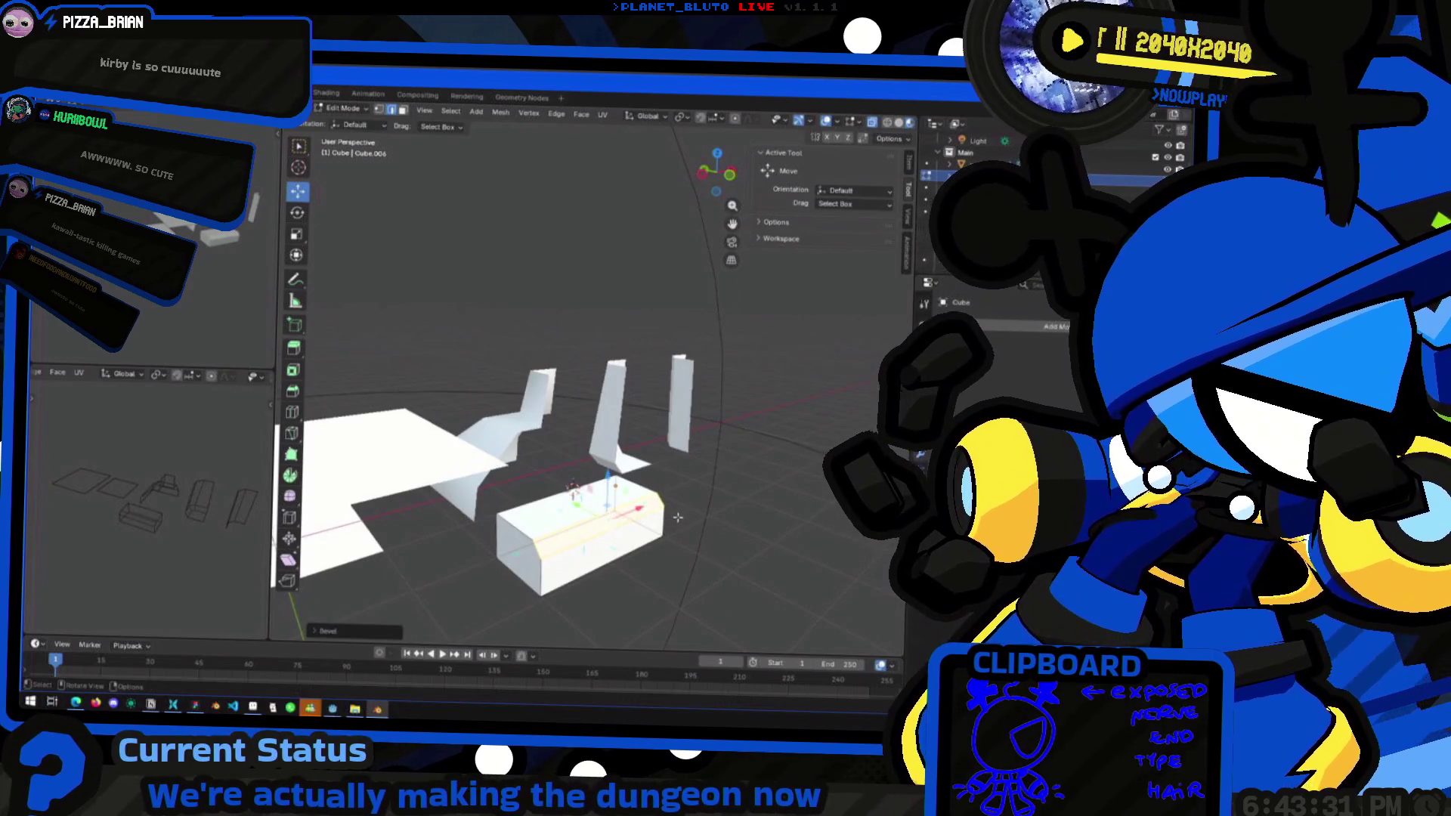
{"action": "left_click", "coordinate": [372, 635]}
Bevel the block's top edges at about 0.281 m with 2 segments
{"action": "key", "text": "Tab"}
{"action": "mouse_move", "coordinate": [695, 504]}
{"action": "middle_mouse_down"}
{"action": "mouse_move", "coordinate": [574, 529]}
{"action": "mouse_move", "coordinate": [485, 576]}
{"action": "mouse_move", "coordinate": [510, 519]}
{"action": "mouse_move", "coordinate": [665, 548]}
{"action": "middle_mouse_up"}
{"action": "key", "text": "Tab"}
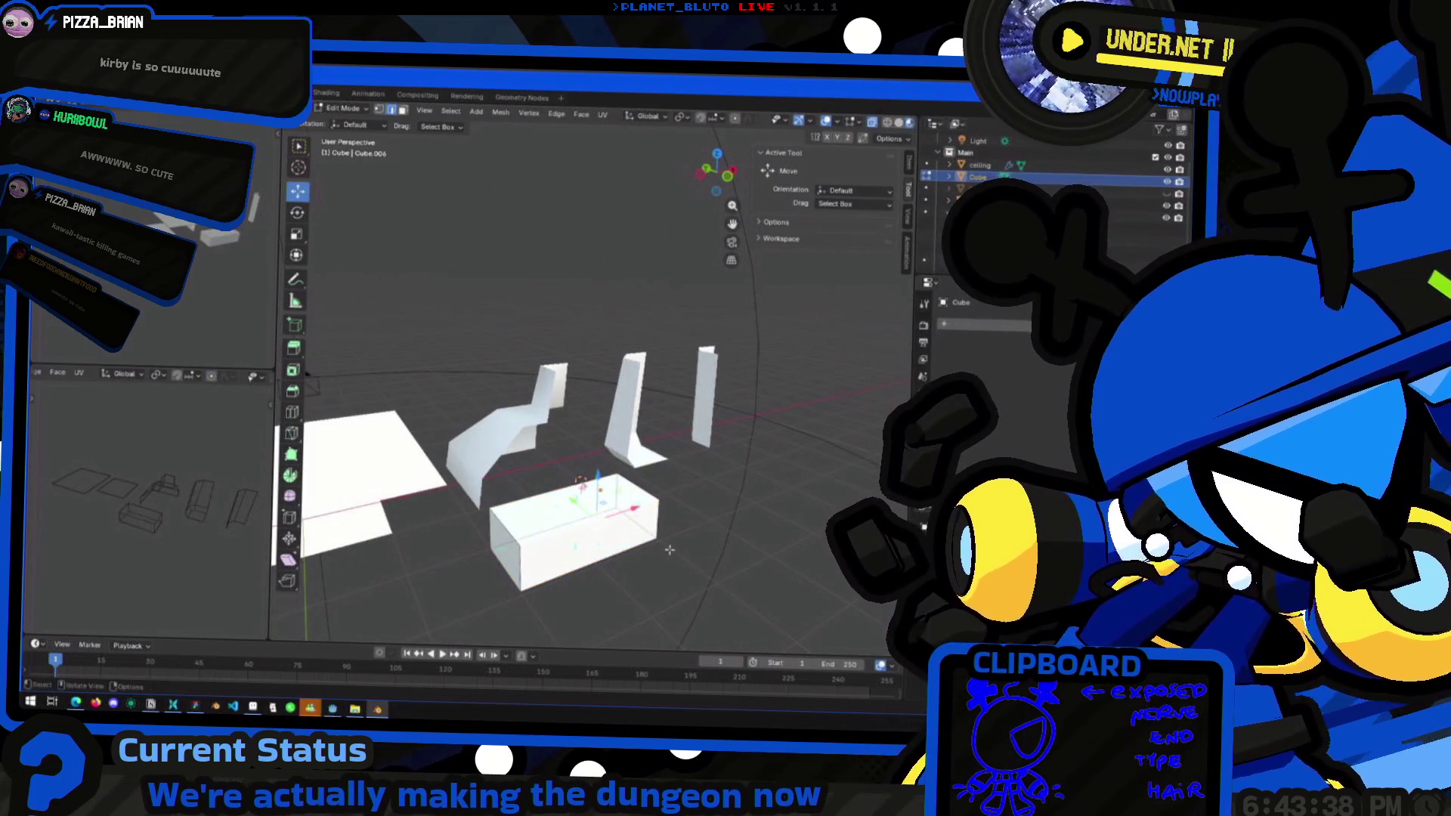
{"action": "key", "text": "ctrl+b"}
{"action": "left_click", "coordinate": [698, 547]}
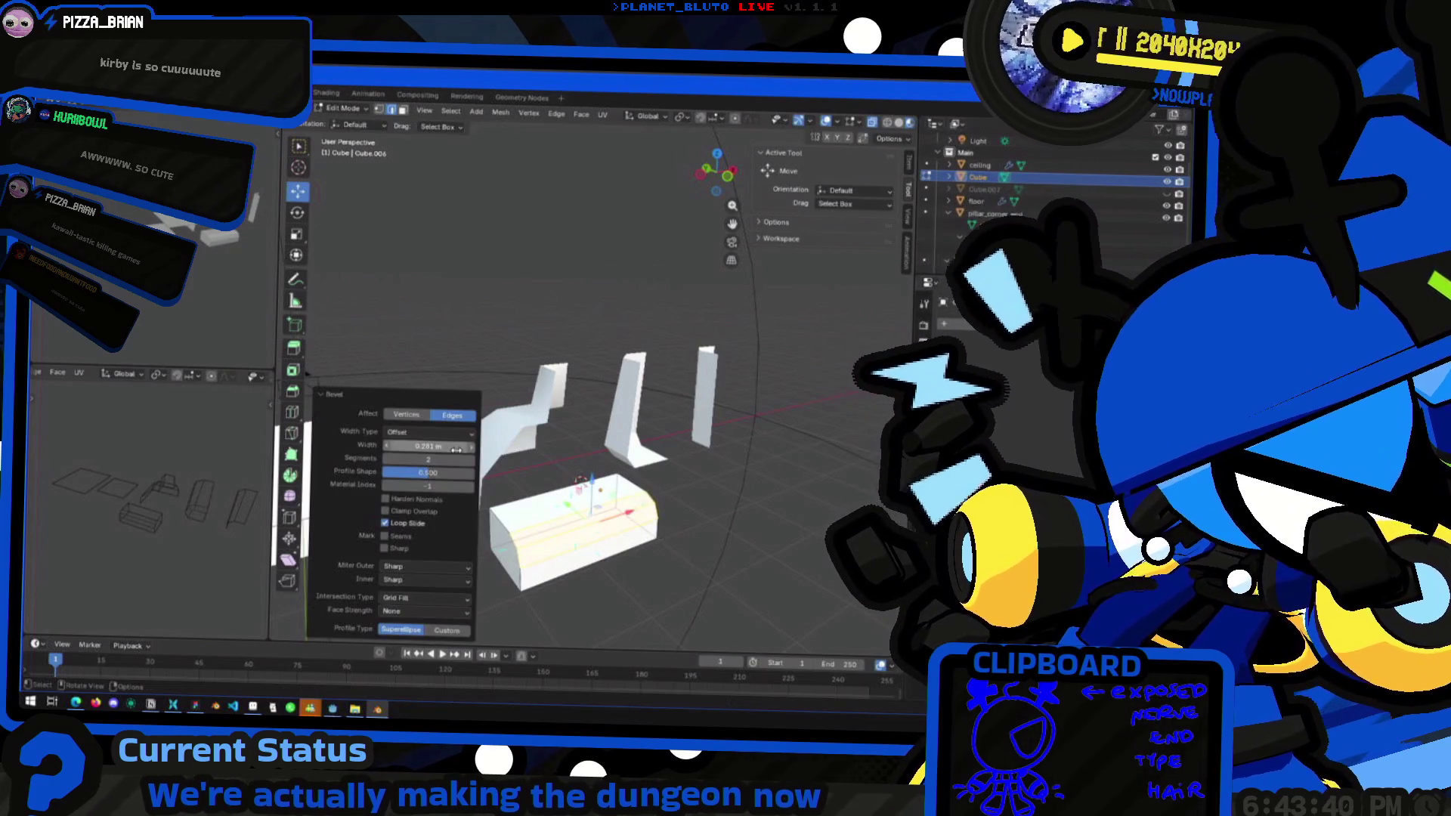
{"action": "mouse_move", "coordinate": [710, 600]}
{"action": "middle_mouse_down"}
{"action": "mouse_move", "coordinate": [458, 509]}
{"action": "mouse_move", "coordinate": [587, 551]}
{"action": "mouse_move", "coordinate": [574, 491]}
{"action": "middle_mouse_up"}
{"action": "key", "text": "Tab"}
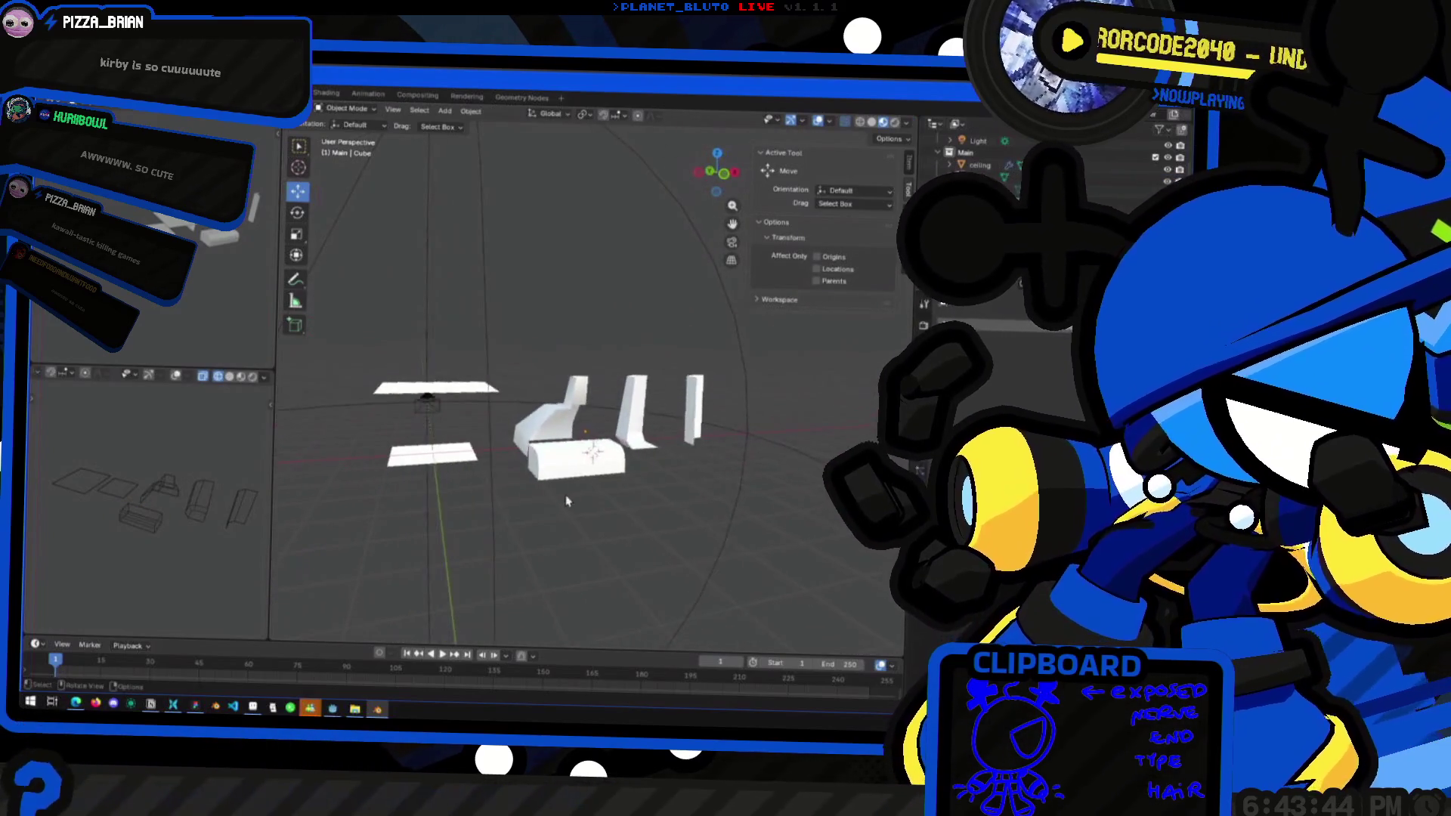
Select faces on the front block in Edit Mode and delete them with X > Faces
{"action": "scroll", "coordinate": [486, 569], "scroll_direction": "up", "scroll_amount": 3}
{"action": "left_click", "coordinate": [501, 572]}
{"action": "key", "text": "Tab"}
{"action": "mouse_move", "coordinate": [498, 569]}
{"action": "middle_mouse_down"}
{"action": "mouse_move", "coordinate": [534, 550]}
{"action": "mouse_move", "coordinate": [270, 597]}
{"action": "mouse_move", "coordinate": [516, 529]}
{"action": "mouse_move", "coordinate": [559, 529]}
{"action": "mouse_move", "coordinate": [662, 593]}
{"action": "mouse_move", "coordinate": [574, 575]}
{"action": "mouse_move", "coordinate": [483, 597]}
{"action": "middle_mouse_up"}
{"action": "left_click", "coordinate": [517, 514]}
{"action": "key", "text": "x"}
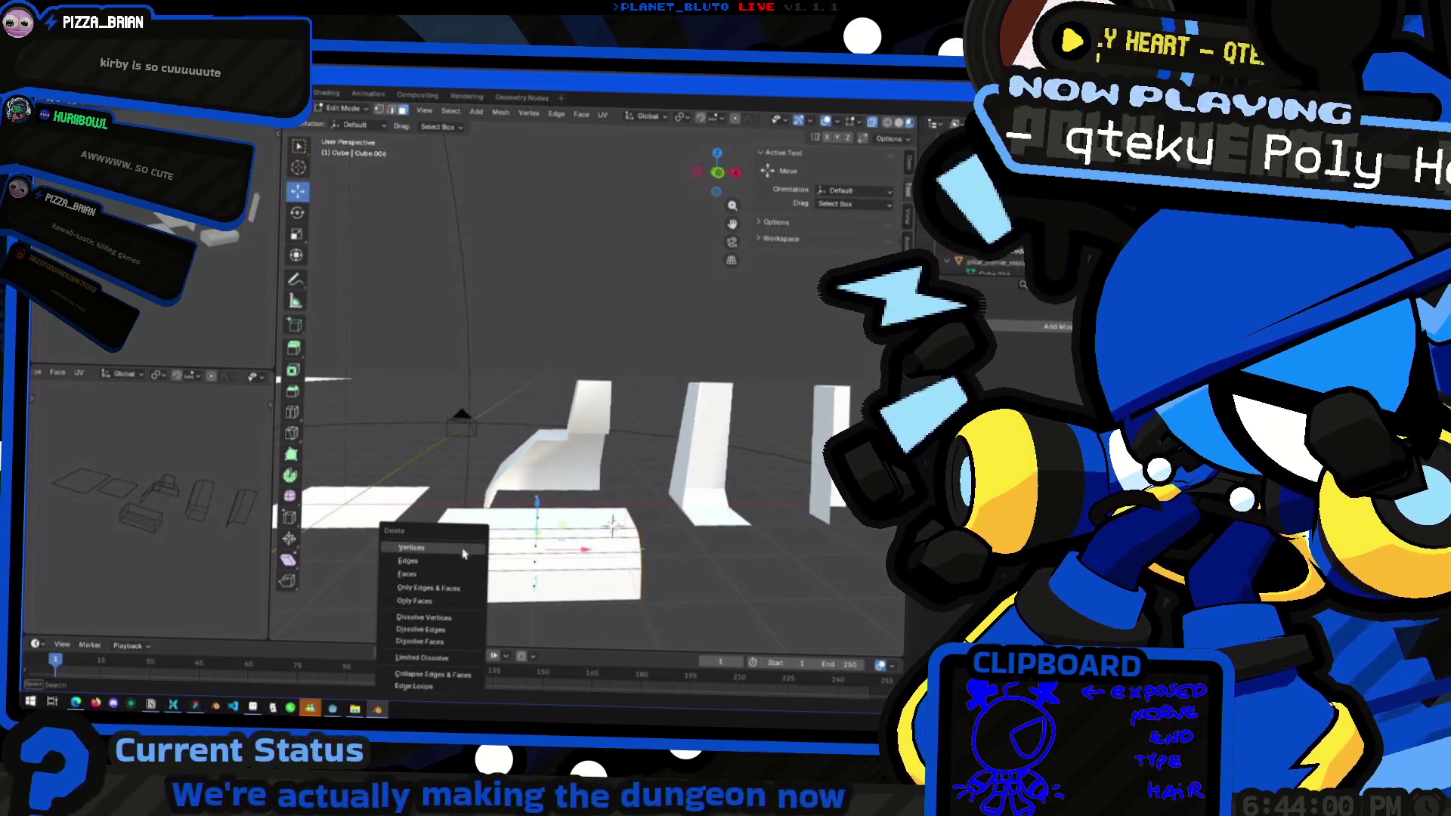
{"action": "left_click", "coordinate": [437, 581]}
{"action": "mouse_move", "coordinate": [437, 580]}
{"action": "middle_mouse_down"}
{"action": "mouse_move", "coordinate": [595, 596]}
{"action": "mouse_move", "coordinate": [593, 498]}
{"action": "middle_mouse_up"}
{"action": "key", "text": "Tab"}
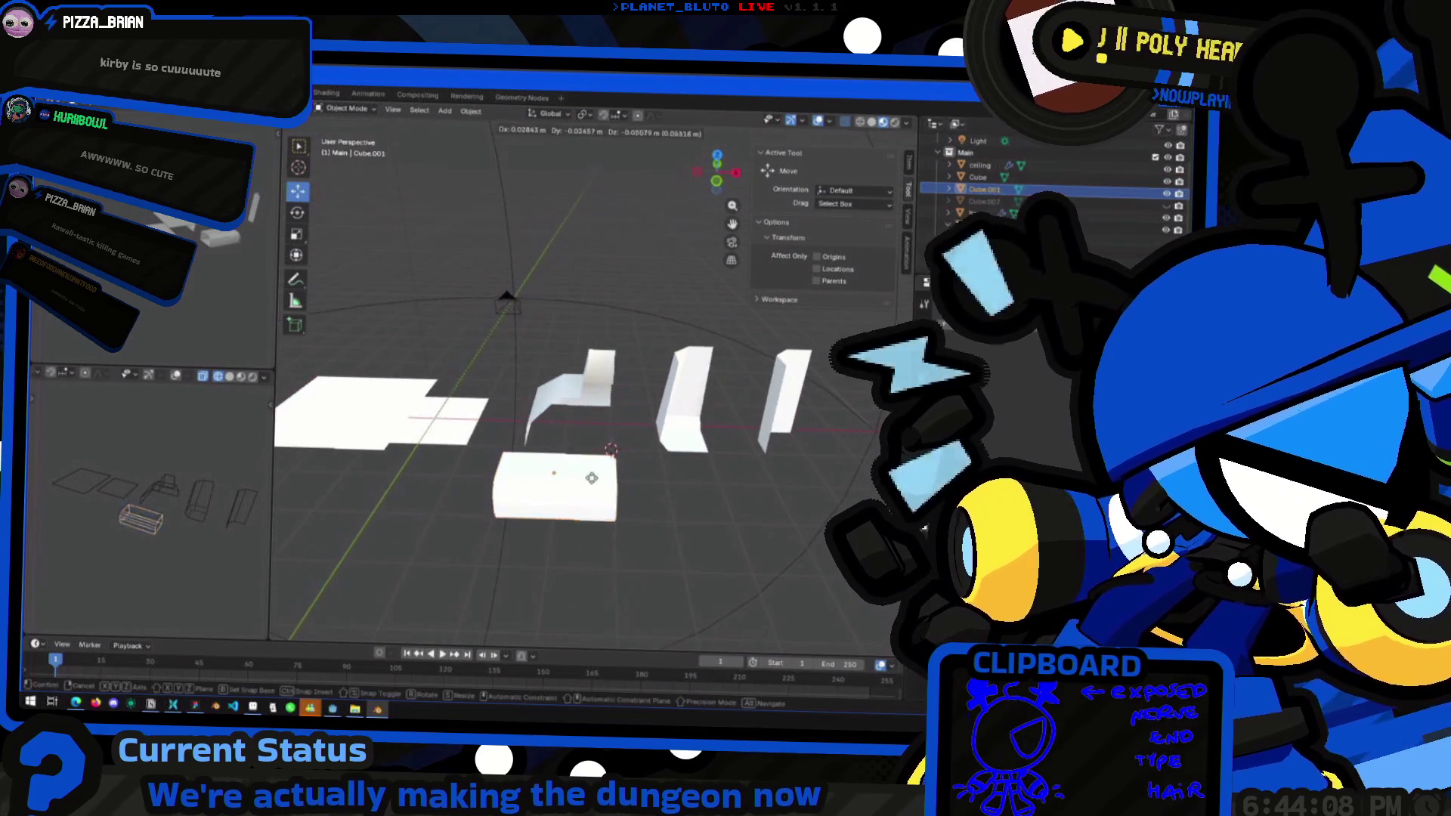
Duplicate the block and place the copy 3 m along X
{"action": "key", "text": "shift+d"}
{"action": "key", "text": "x"}
{"action": "left_click", "coordinate": [741, 511]}
Add horizontal loop cuts around the copied block's mesh
{"action": "key", "text": "Tab"}
{"action": "middle_click_drag", "start_coordinate": [740, 512], "coordinate": [739, 521]}
{"action": "key", "text": "ctrl+r"}
{"action": "scroll", "coordinate": [740, 517], "scroll_direction": "up", "scroll_amount": 4}
{"action": "left_click", "coordinate": [740, 519]}
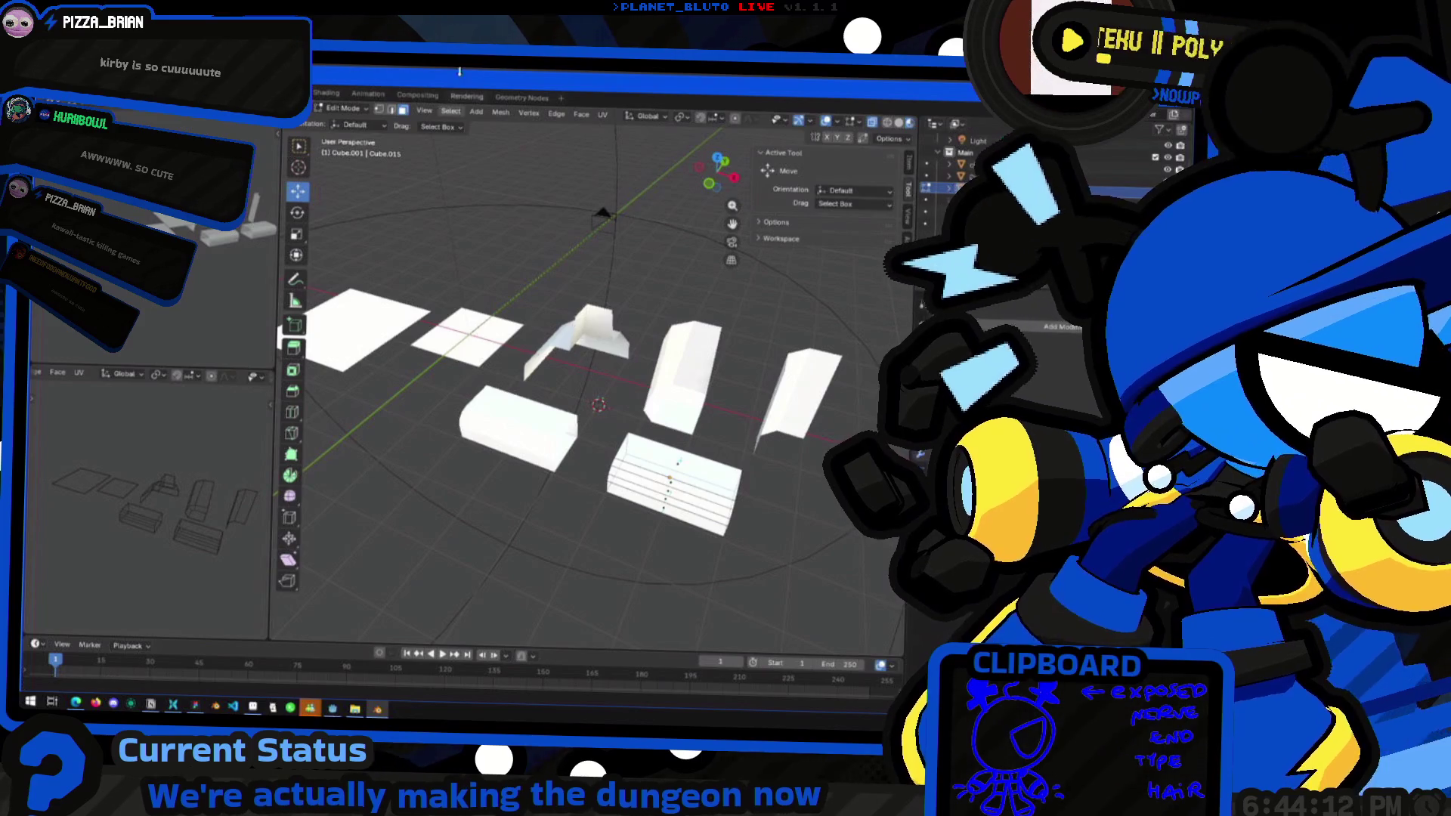
Pull the vertical edge at the block's right end 1 m back along X
{"action": "middle_click_drag", "start_coordinate": [816, 454], "coordinate": [636, 132]}
{"action": "left_click", "coordinate": [713, 186]}
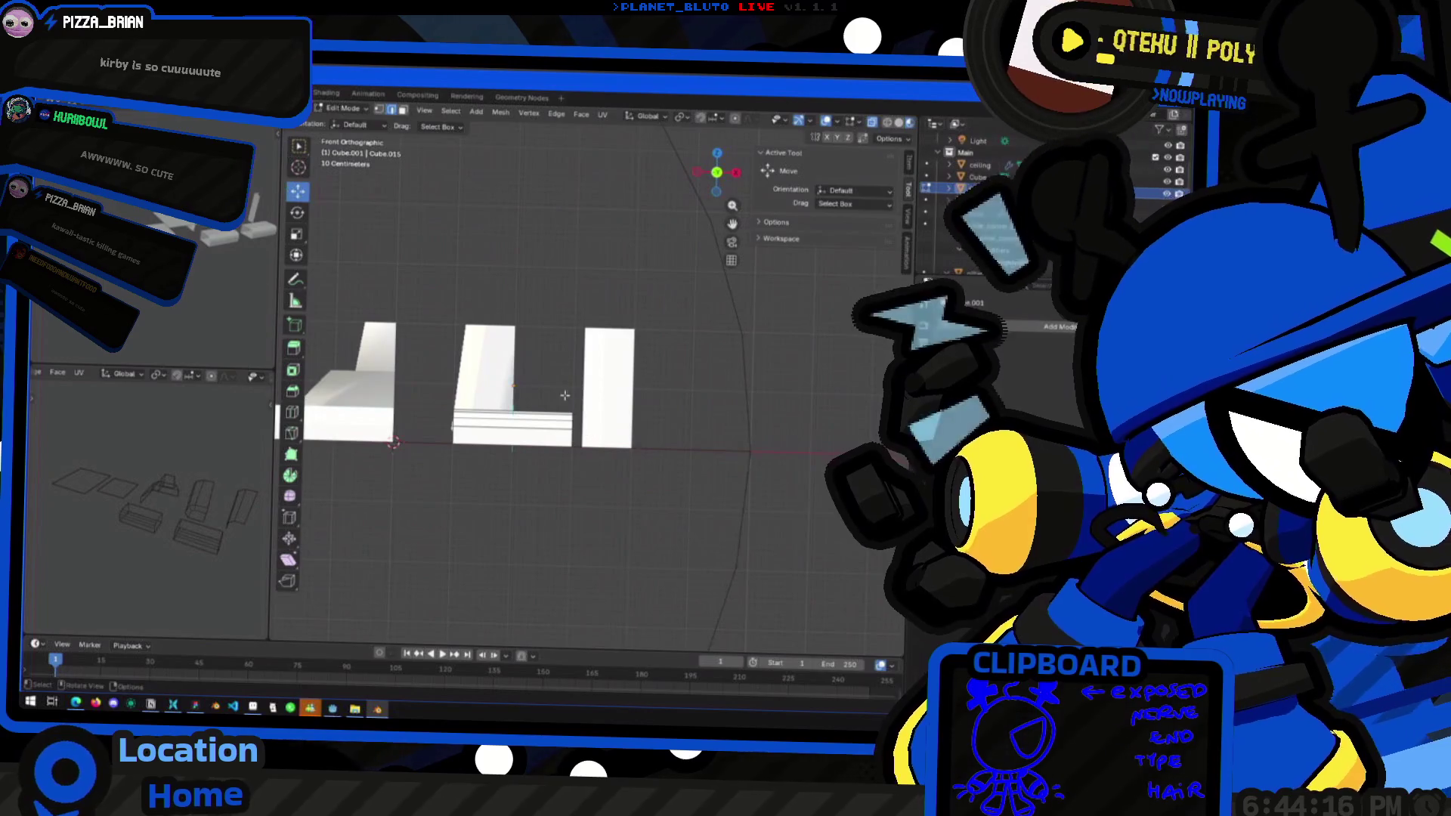
{"action": "left_click_drag", "start_coordinate": [571, 468], "coordinate": [572, 470]}
{"action": "left_click_drag", "start_coordinate": [719, 172], "coordinate": [665, 257]}
{"action": "left_click_drag", "start_coordinate": [607, 446], "coordinate": [596, 440]}
{"action": "type", "text": "-1"}
{"action": "key", "text": "Return"}
{"action": "mouse_move", "coordinate": [596, 440]}
{"action": "middle_mouse_down"}
{"action": "mouse_move", "coordinate": [496, 406]}
{"action": "mouse_move", "coordinate": [591, 455]}
{"action": "middle_mouse_up"}
Bevel the selected edges, then change which faces of the block are selected
{"action": "key", "text": "ctrl+b"}
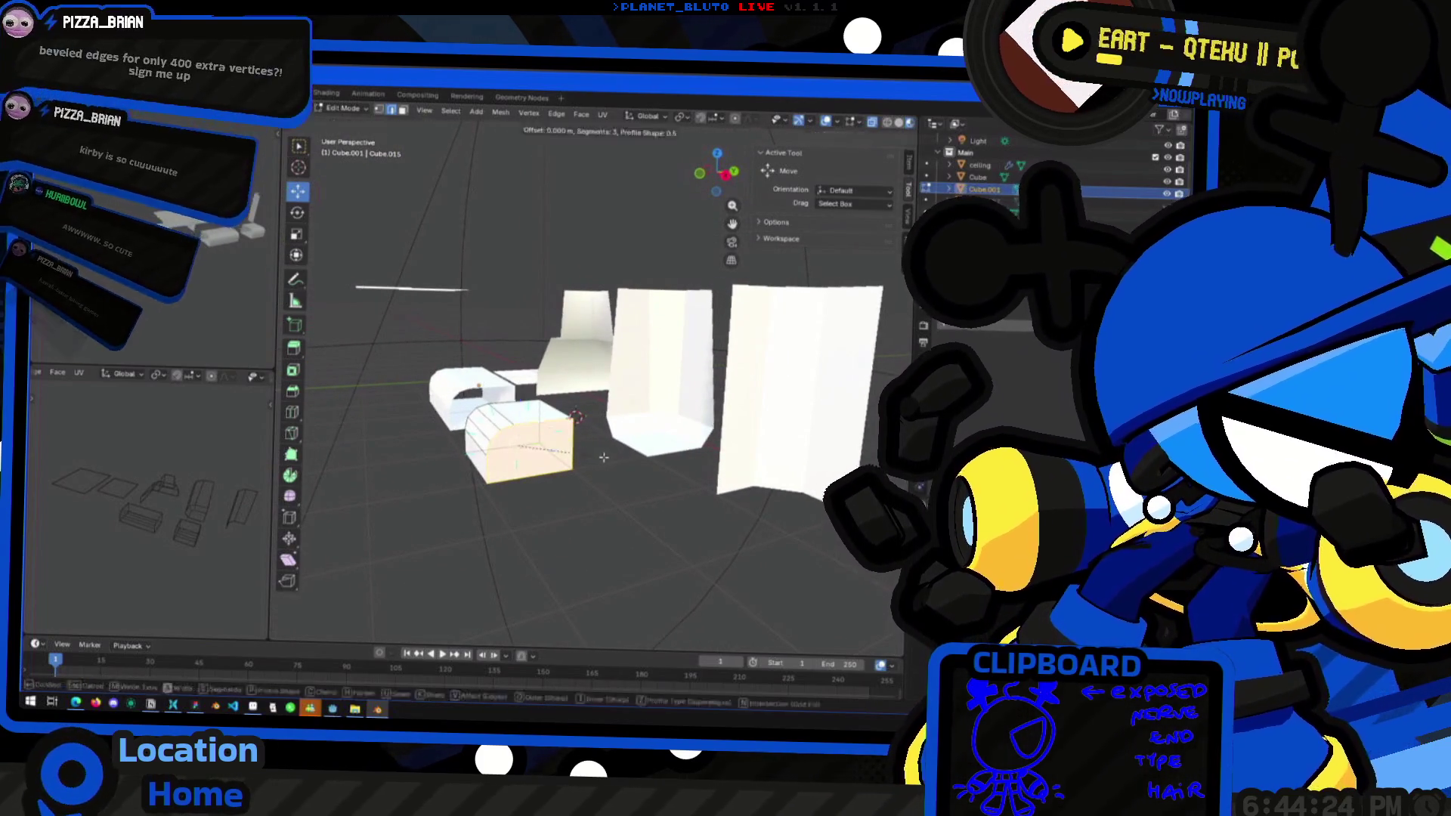
{"action": "left_click", "coordinate": [619, 466]}
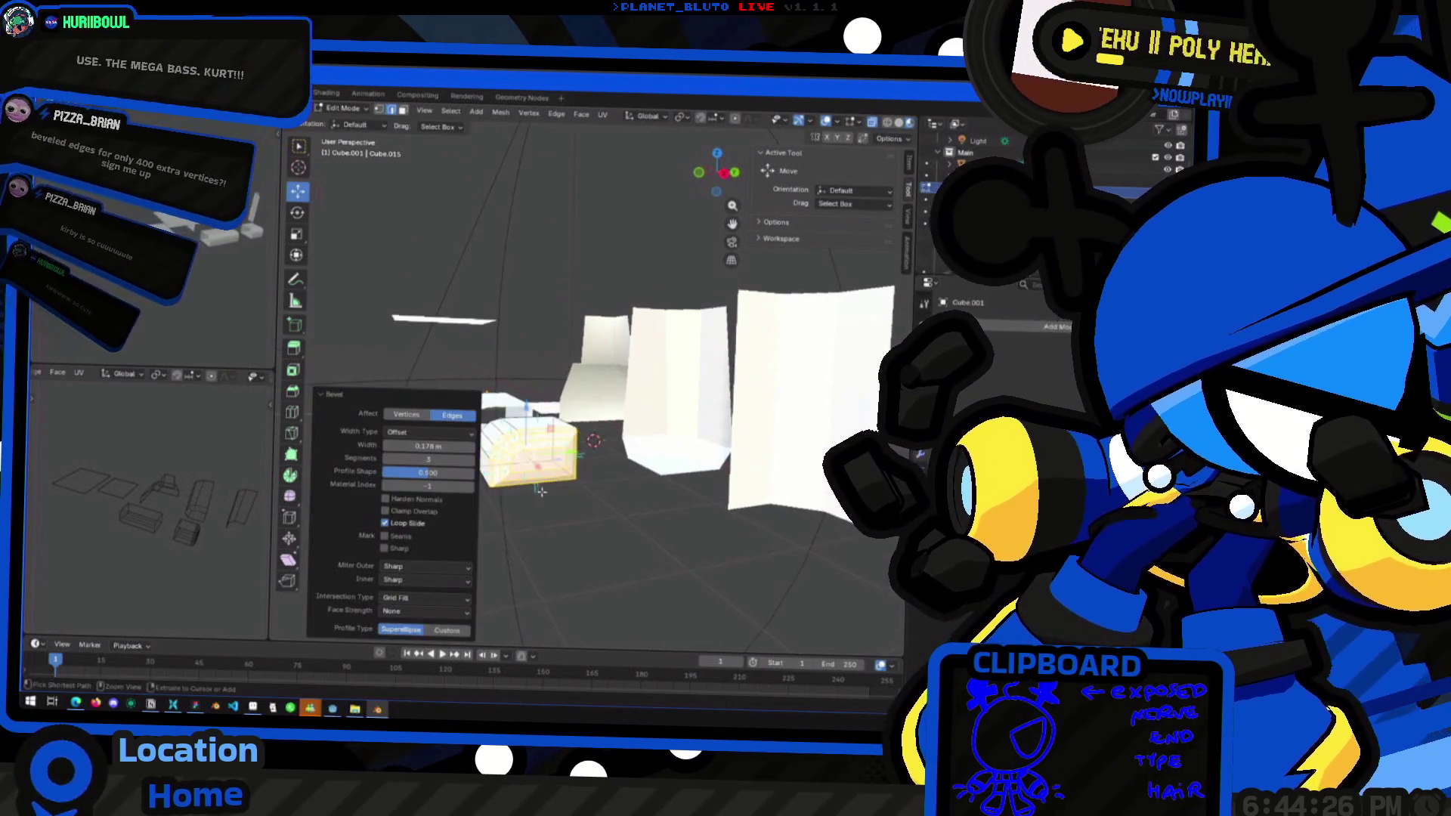
{"action": "middle_click_drag", "start_coordinate": [589, 472], "coordinate": [529, 490]}
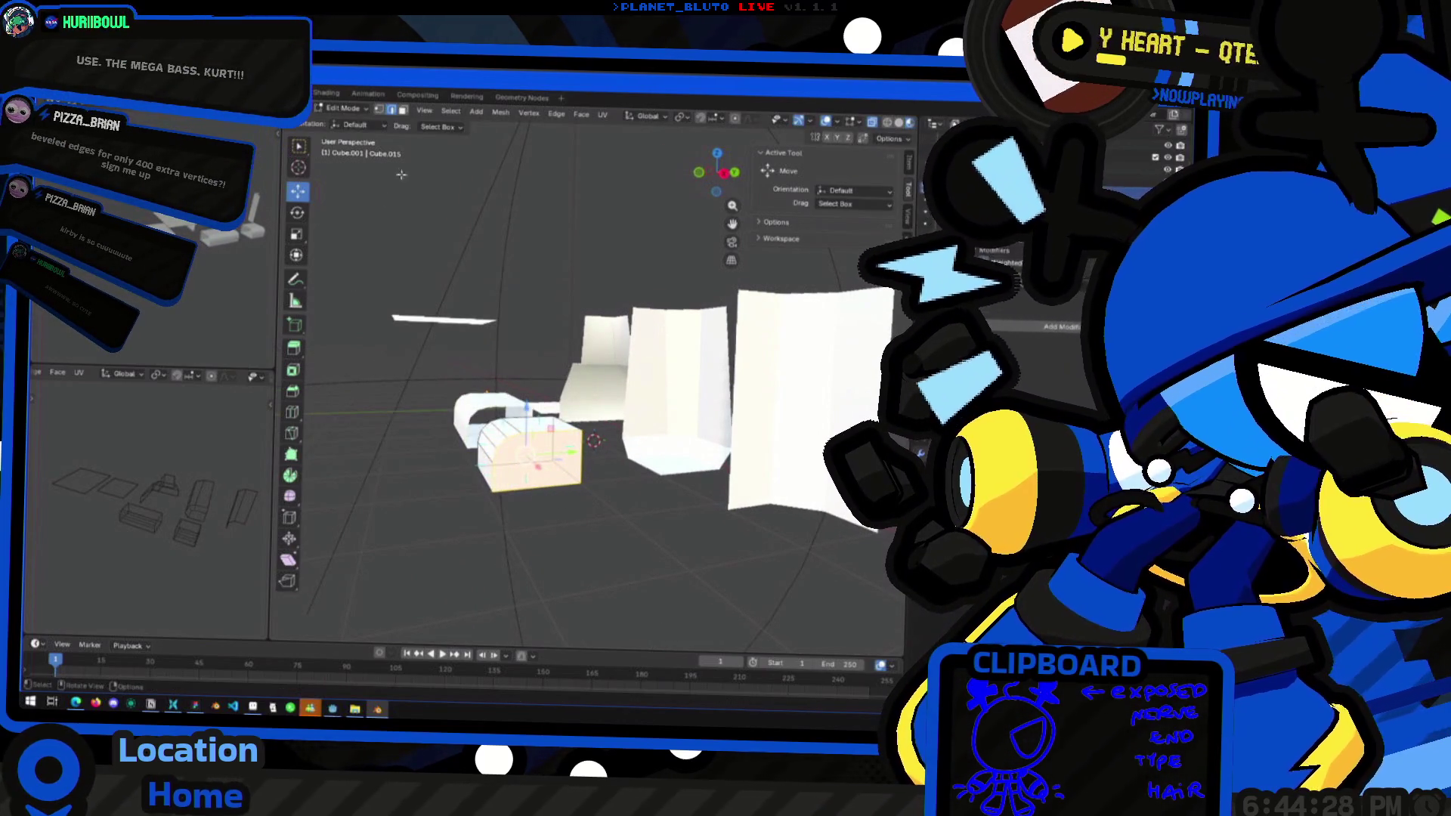
{"action": "scroll", "coordinate": [607, 511], "scroll_direction": "up", "scroll_amount": 3}
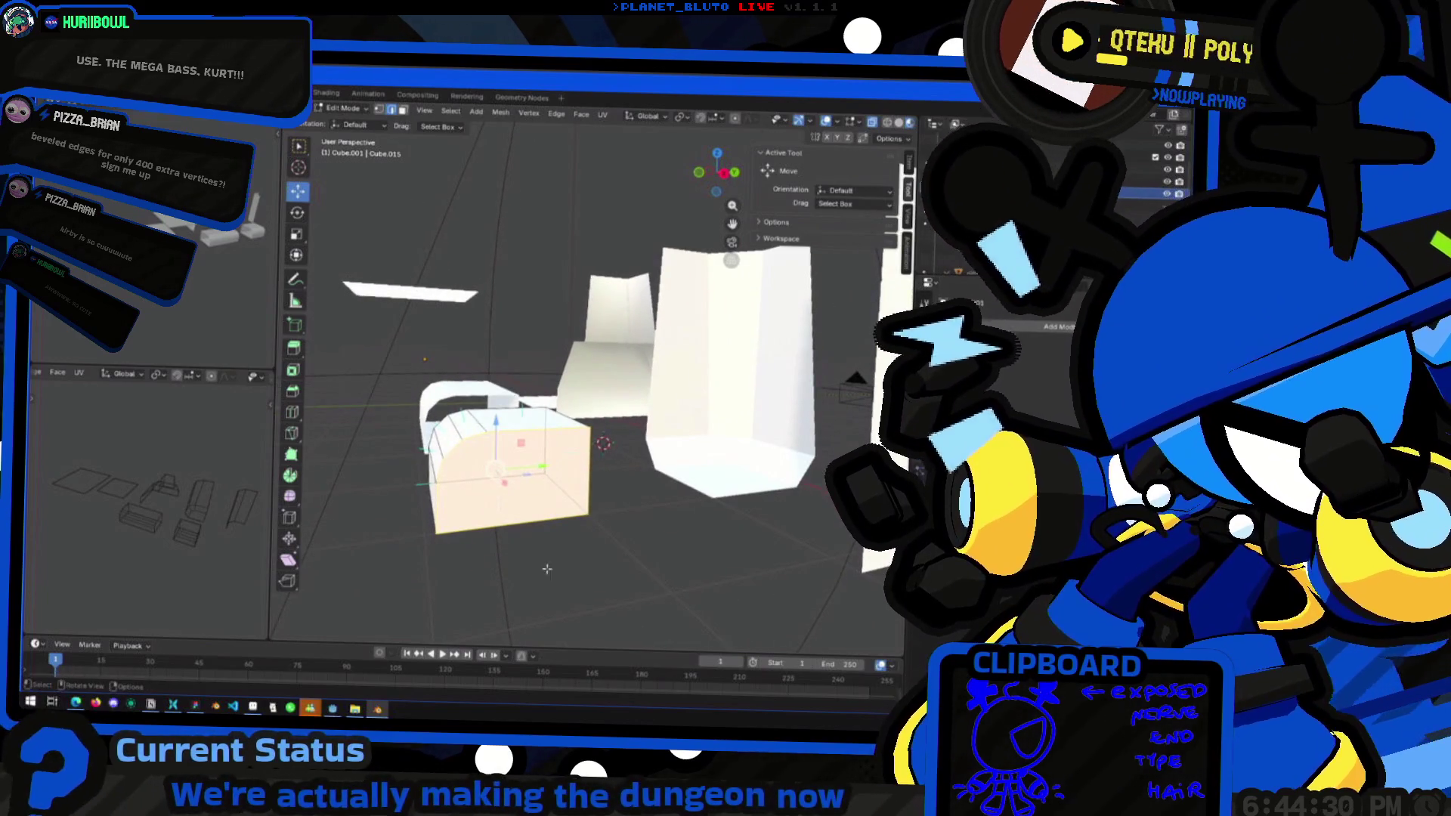
{"action": "left_click", "coordinate": [532, 528], "text": "ctrl"}
{"action": "mouse_move", "coordinate": [501, 549]}
{"action": "middle_mouse_down"}
{"action": "mouse_move", "coordinate": [565, 470]}
{"action": "mouse_move", "coordinate": [574, 483]}
{"action": "middle_mouse_up"}
Re-bevel the selected edges in 3 segments, widen the bevel, and return to object mode
{"action": "key", "text": "ctrl+b"}
{"action": "left_click", "coordinate": [638, 536]}
{"action": "middle_click_drag", "start_coordinate": [638, 536], "coordinate": [580, 474]}
{"action": "left_click_drag", "start_coordinate": [438, 446], "coordinate": [463, 446]}
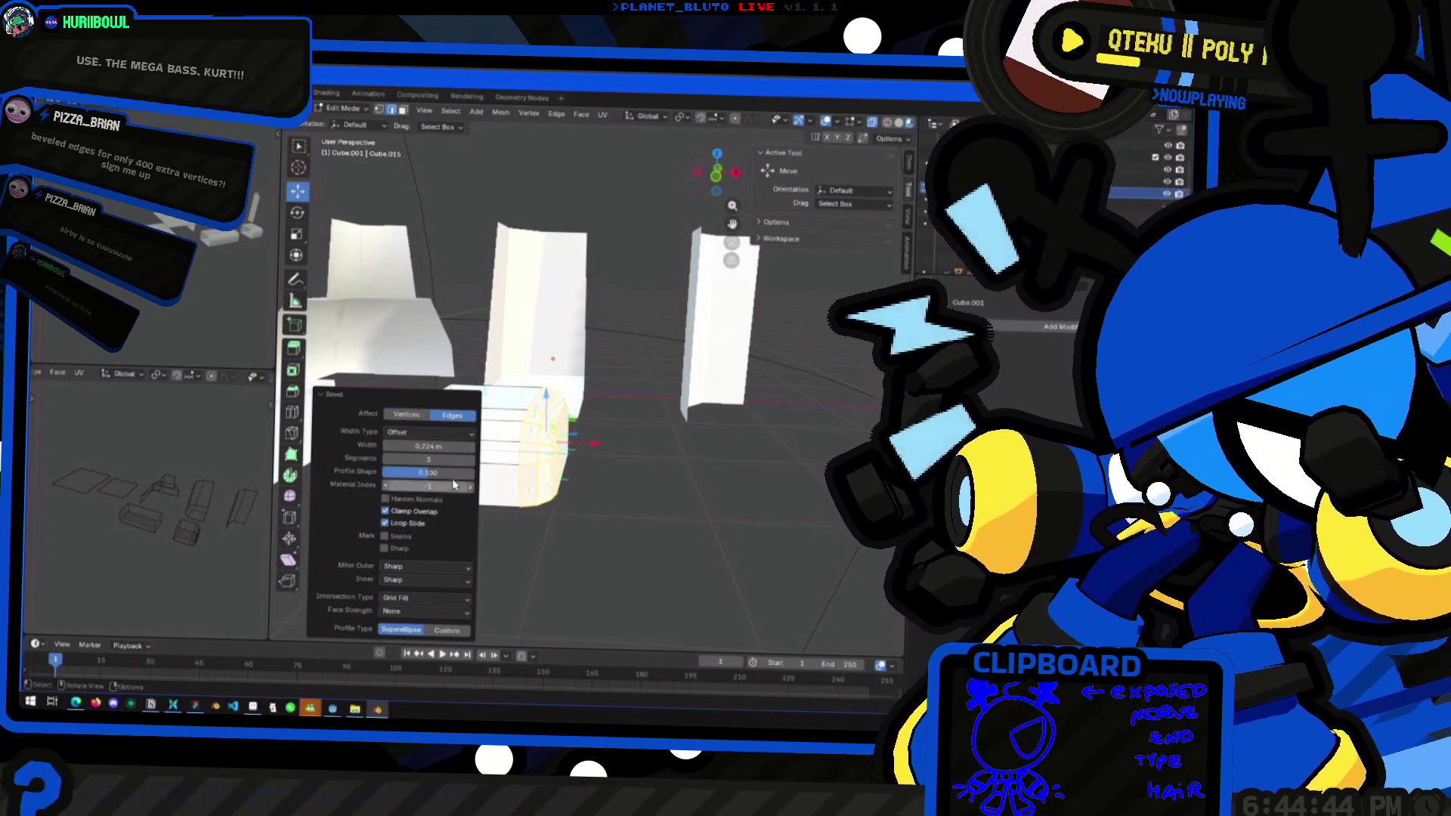
{"action": "left_click_drag", "start_coordinate": [438, 446], "coordinate": [529, 446]}
{"action": "key", "text": "Tab"}
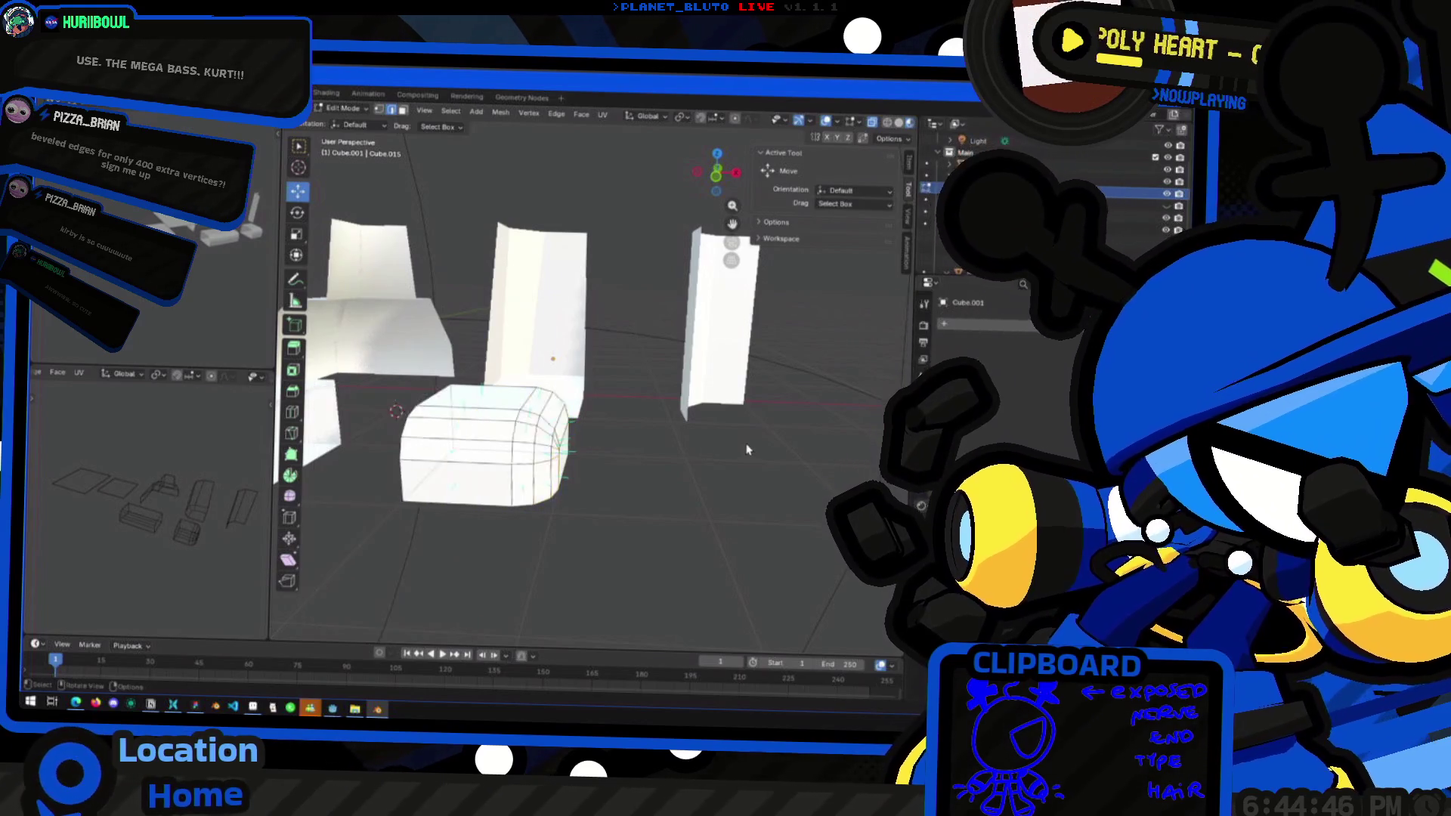
{"action": "scroll", "coordinate": [529, 453], "scroll_direction": "down", "scroll_amount": 3}
{"action": "mouse_move", "coordinate": [574, 453]}
{"action": "middle_mouse_down"}
{"action": "mouse_move", "coordinate": [637, 468]}
{"action": "mouse_move", "coordinate": [491, 472]}
{"action": "mouse_move", "coordinate": [609, 560]}
{"action": "mouse_move", "coordinate": [431, 509]}
{"action": "mouse_move", "coordinate": [456, 422]}
{"action": "mouse_move", "coordinate": [677, 468]}
{"action": "mouse_move", "coordinate": [424, 509]}
{"action": "mouse_move", "coordinate": [572, 570]}
{"action": "mouse_move", "coordinate": [620, 544]}
{"action": "mouse_move", "coordinate": [461, 446]}
{"action": "middle_mouse_up"}
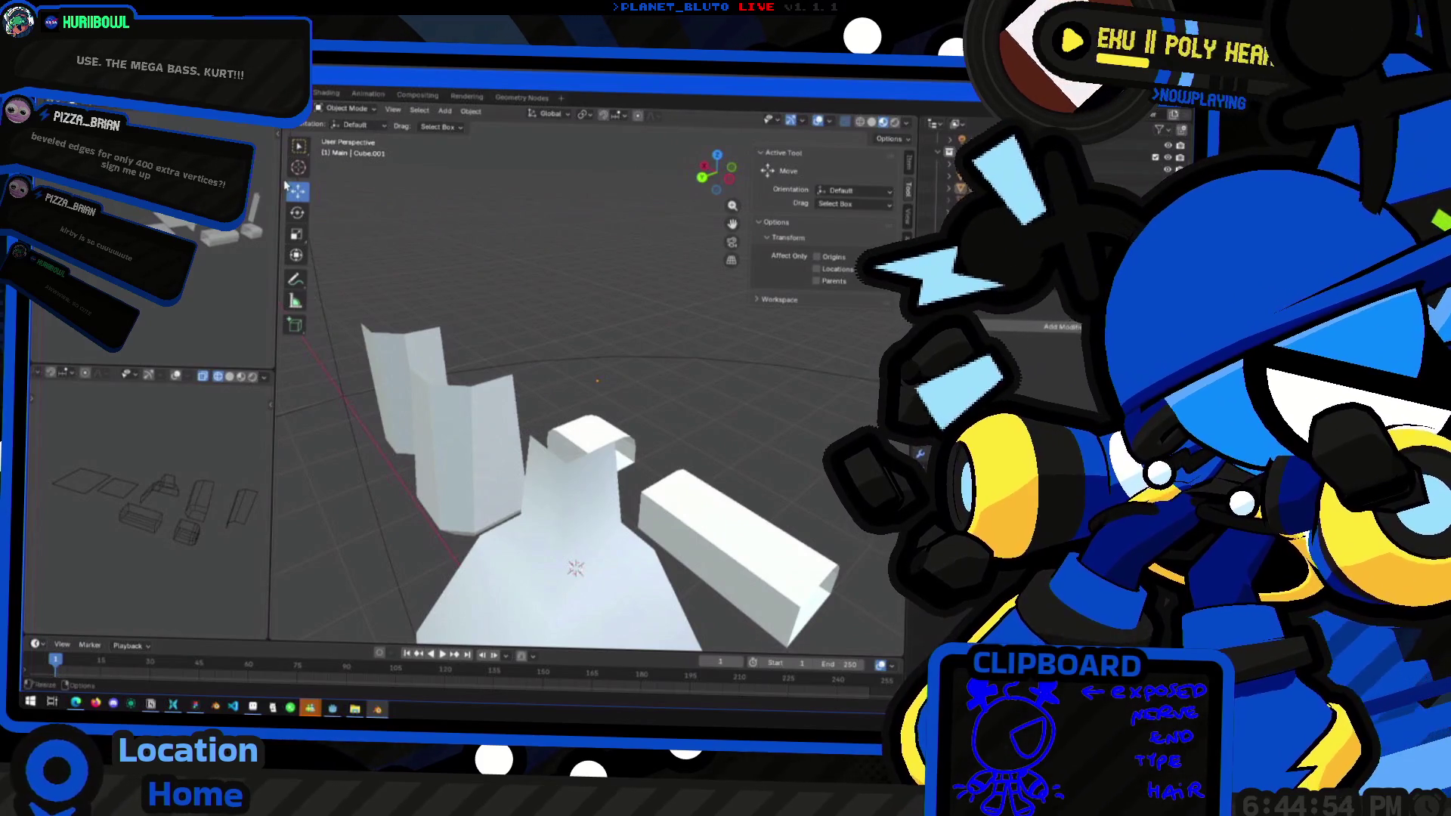
{"action": "left_click", "coordinate": [707, 550]}
{"action": "key", "text": "Tab"}
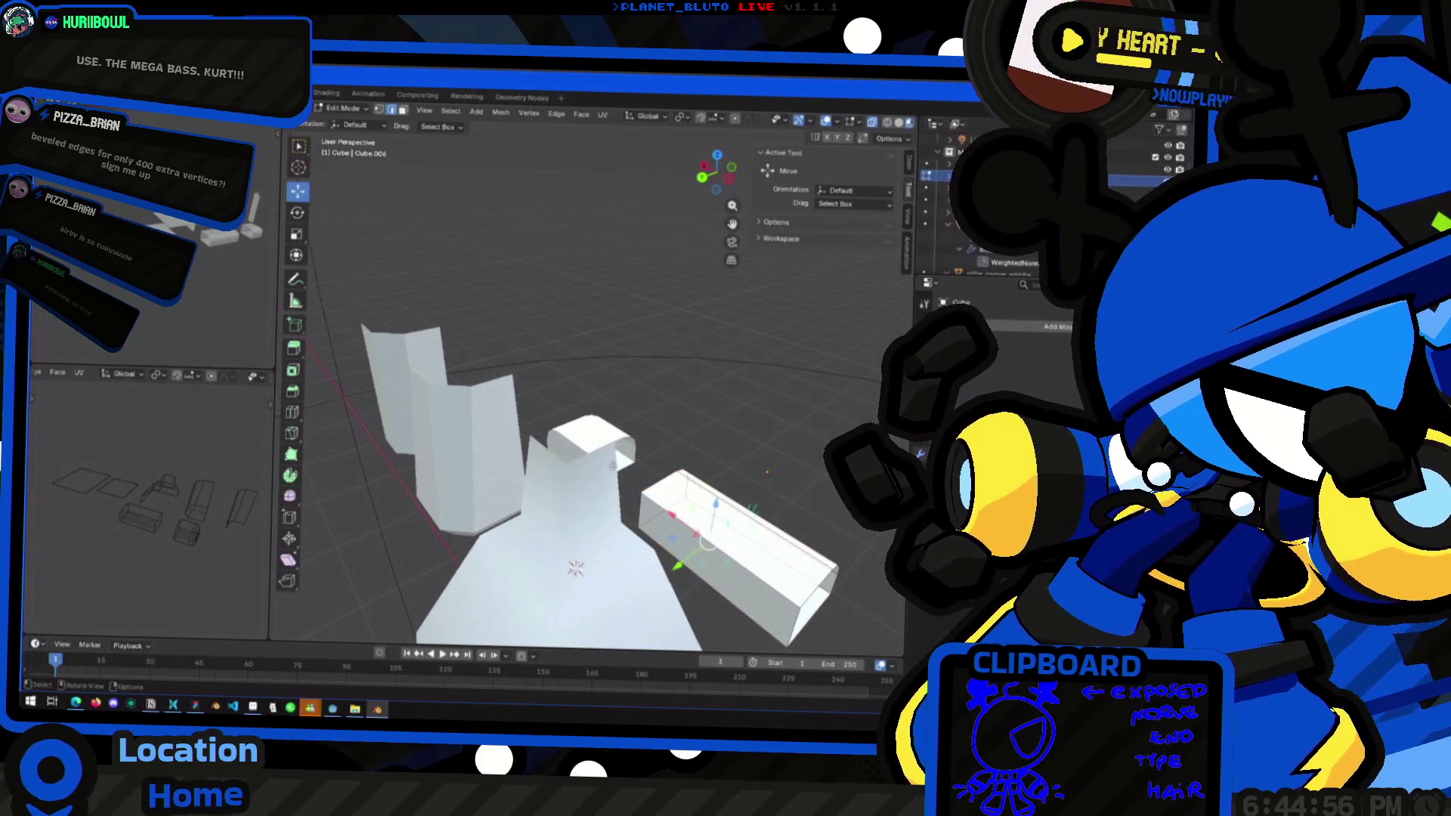
{"action": "key", "text": "alt+q"}
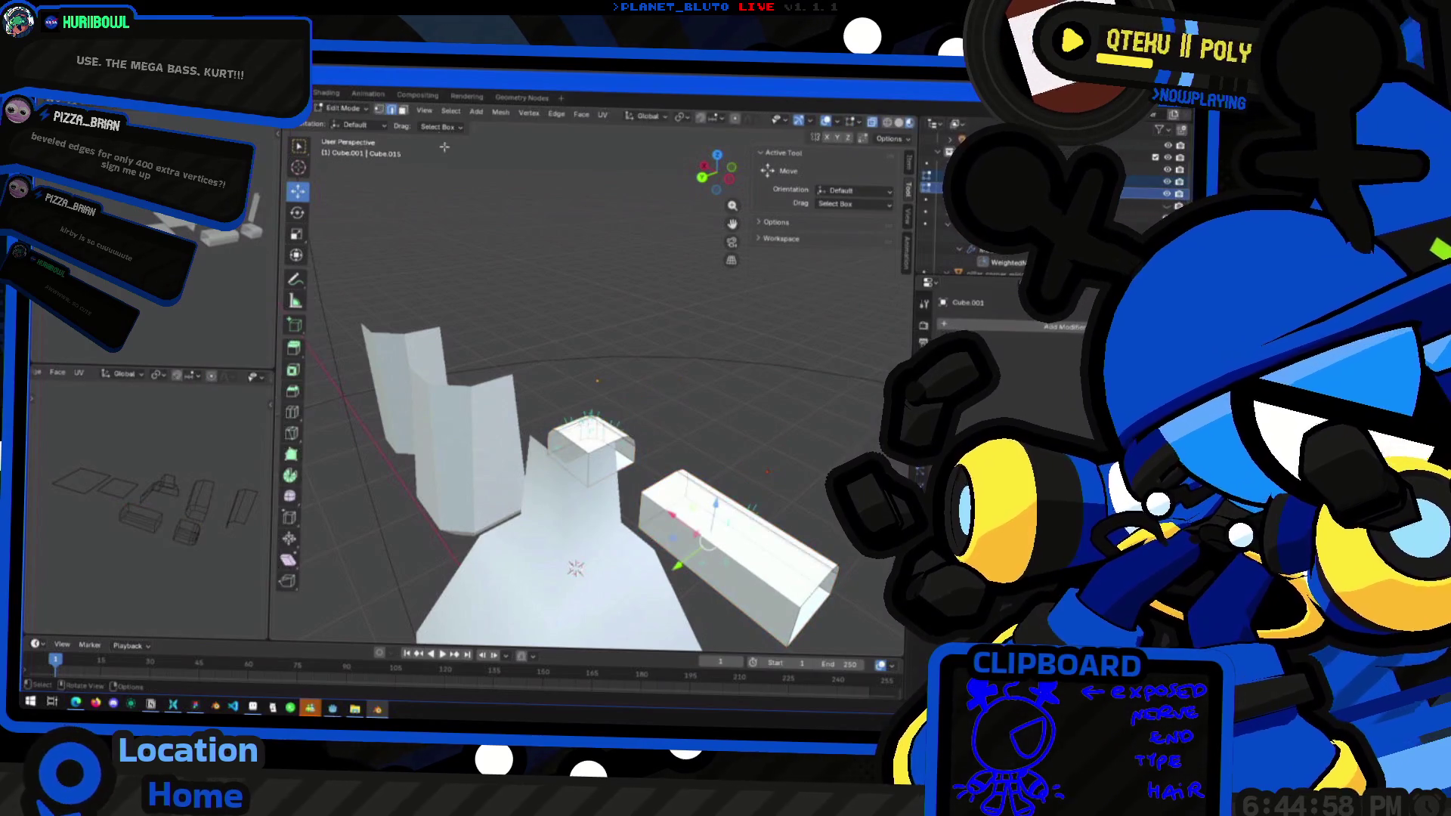
{"action": "middle_click_drag", "start_coordinate": [529, 453], "coordinate": [590, 476]}
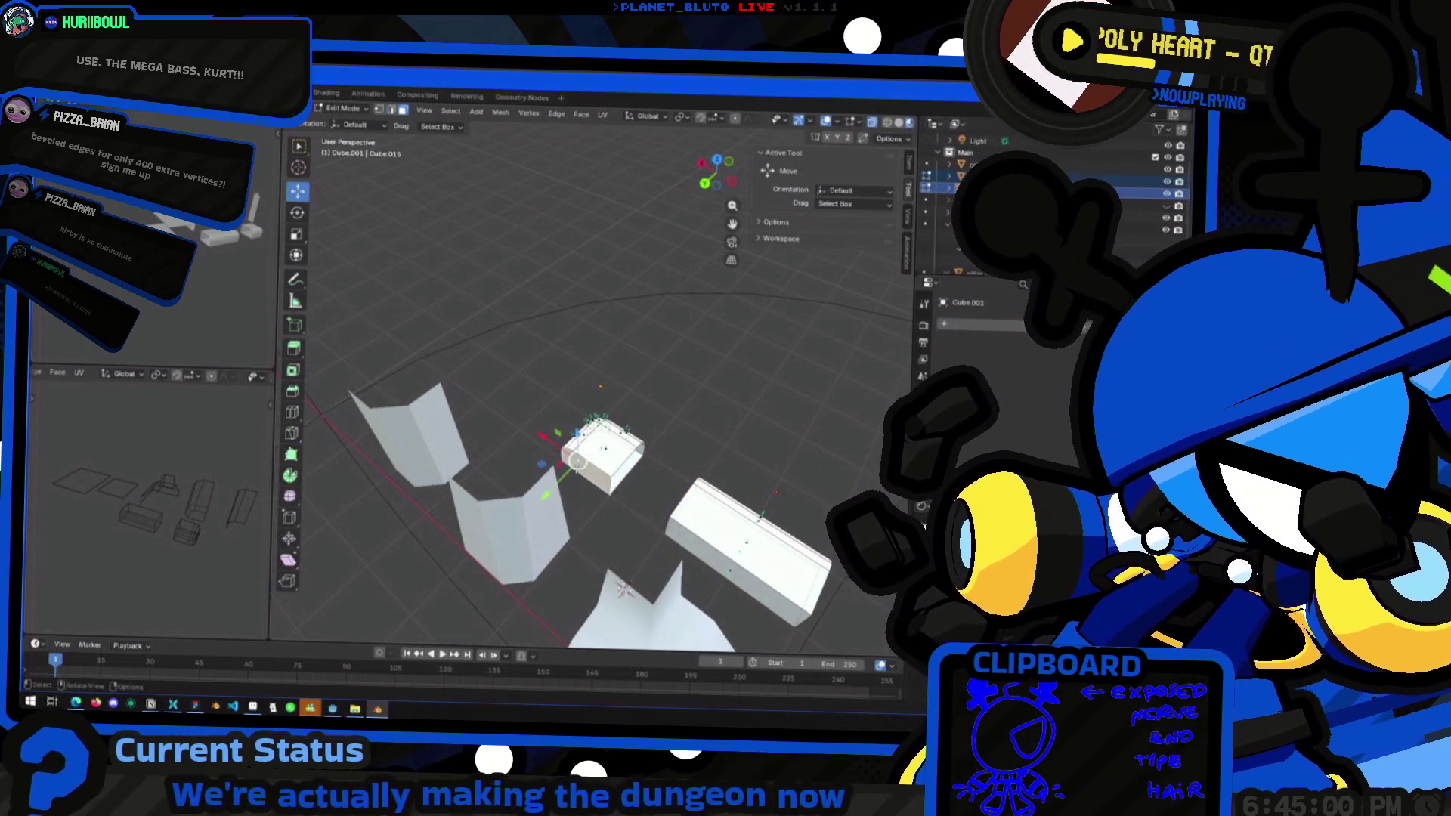
{"action": "middle_click_drag", "start_coordinate": [690, 531], "coordinate": [578, 465]}
{"action": "key", "text": "alt+q"}
{"action": "key", "text": "alt+q"}
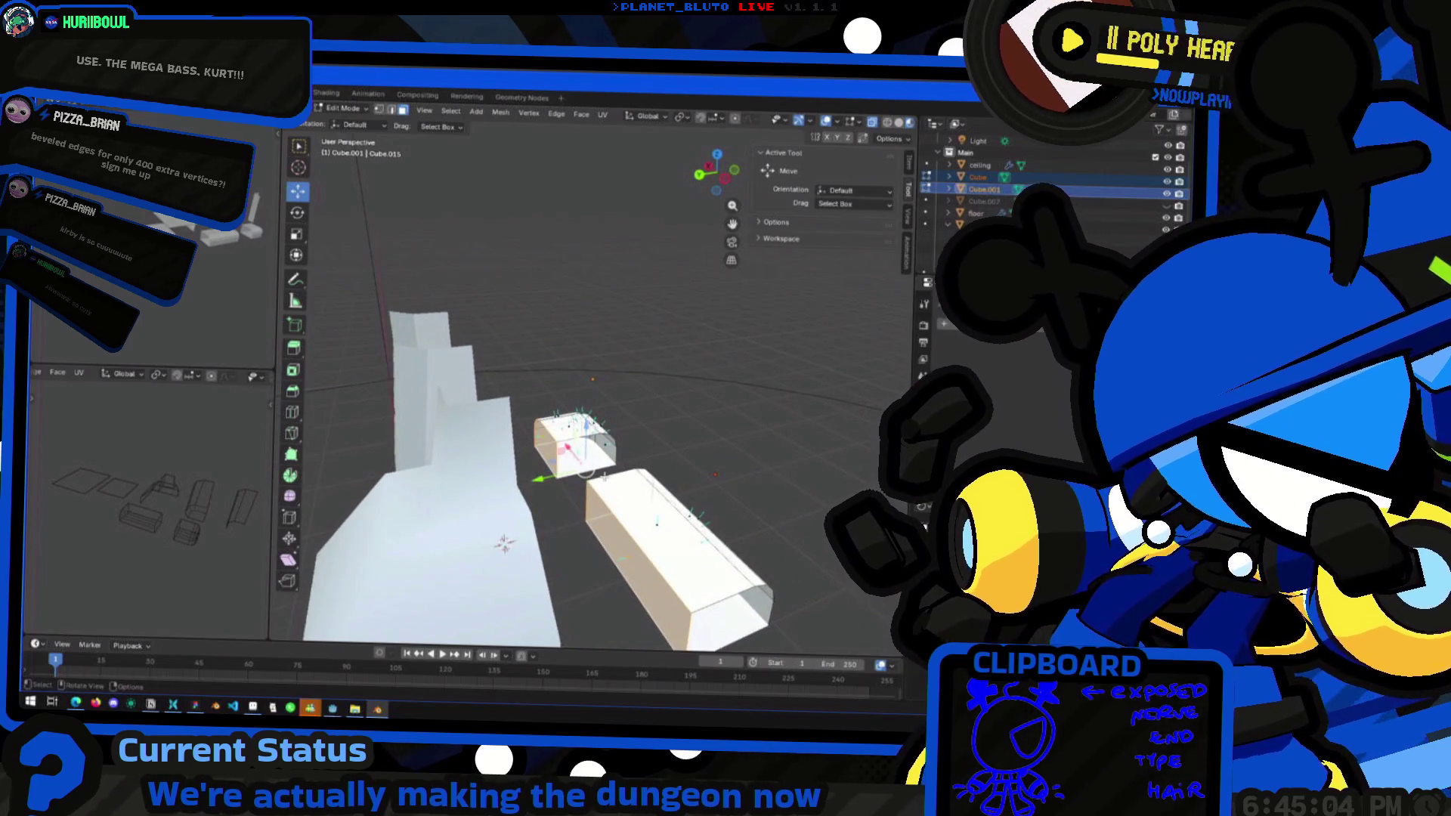
{"action": "right_click", "coordinate": [604, 476]}
{"action": "mouse_move", "coordinate": [755, 480]}
{"action": "middle_mouse_down"}
{"action": "mouse_move", "coordinate": [721, 430]}
{"action": "mouse_move", "coordinate": [665, 469]}
{"action": "mouse_move", "coordinate": [496, 483]}
{"action": "mouse_move", "coordinate": [569, 479]}
{"action": "mouse_move", "coordinate": [615, 496]}
{"action": "mouse_move", "coordinate": [495, 510]}
{"action": "mouse_move", "coordinate": [659, 495]}
{"action": "mouse_move", "coordinate": [563, 474]}
{"action": "middle_mouse_up"}
{"action": "key", "text": "Tab"}
{"action": "scroll", "coordinate": [655, 487], "scroll_direction": "down", "scroll_amount": 3}
{"action": "scroll", "coordinate": [654, 488], "scroll_direction": "up", "scroll_amount": 3}
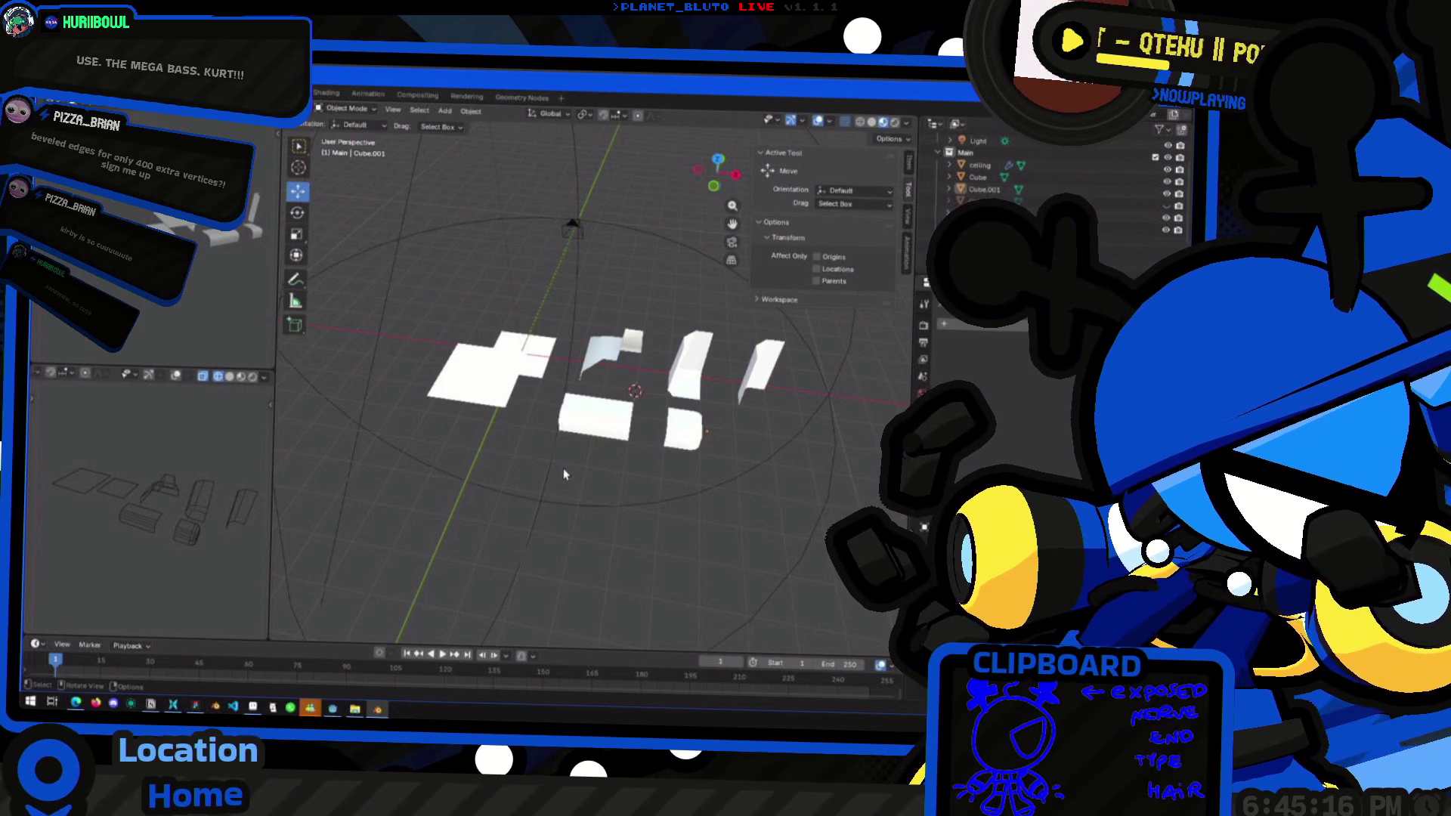
{"action": "key", "text": "alt+Tab"}
Zoom out and fly the camera through the dungeon's brick room
{"action": "scroll", "coordinate": [639, 358], "scroll_direction": "down", "scroll_amount": 4}
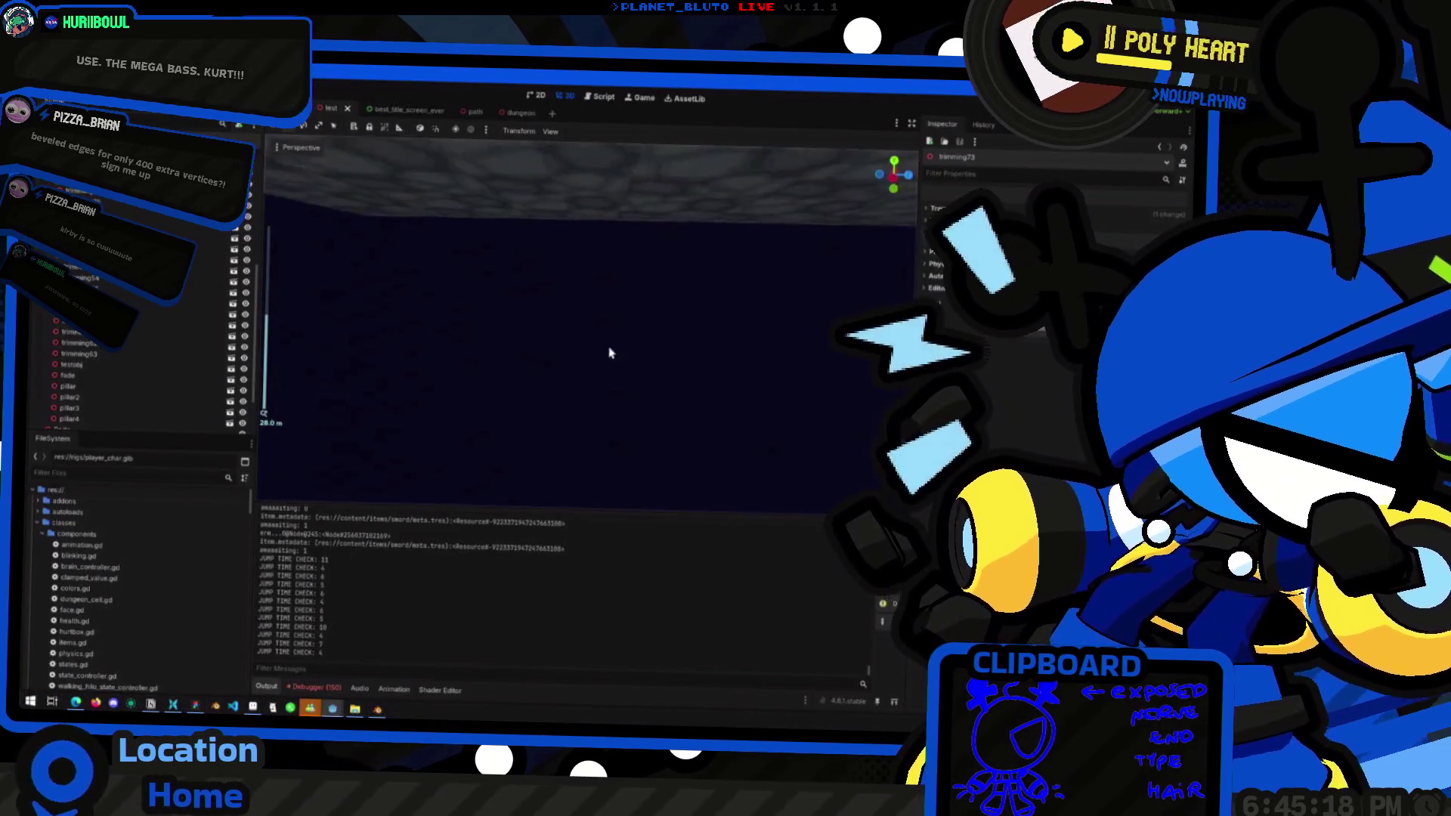
{"action": "right_click_drag", "start_coordinate": [639, 358], "coordinate": [571, 337]}
{"action": "right_click_drag", "start_coordinate": [623, 393], "coordinate": [623, 393]}
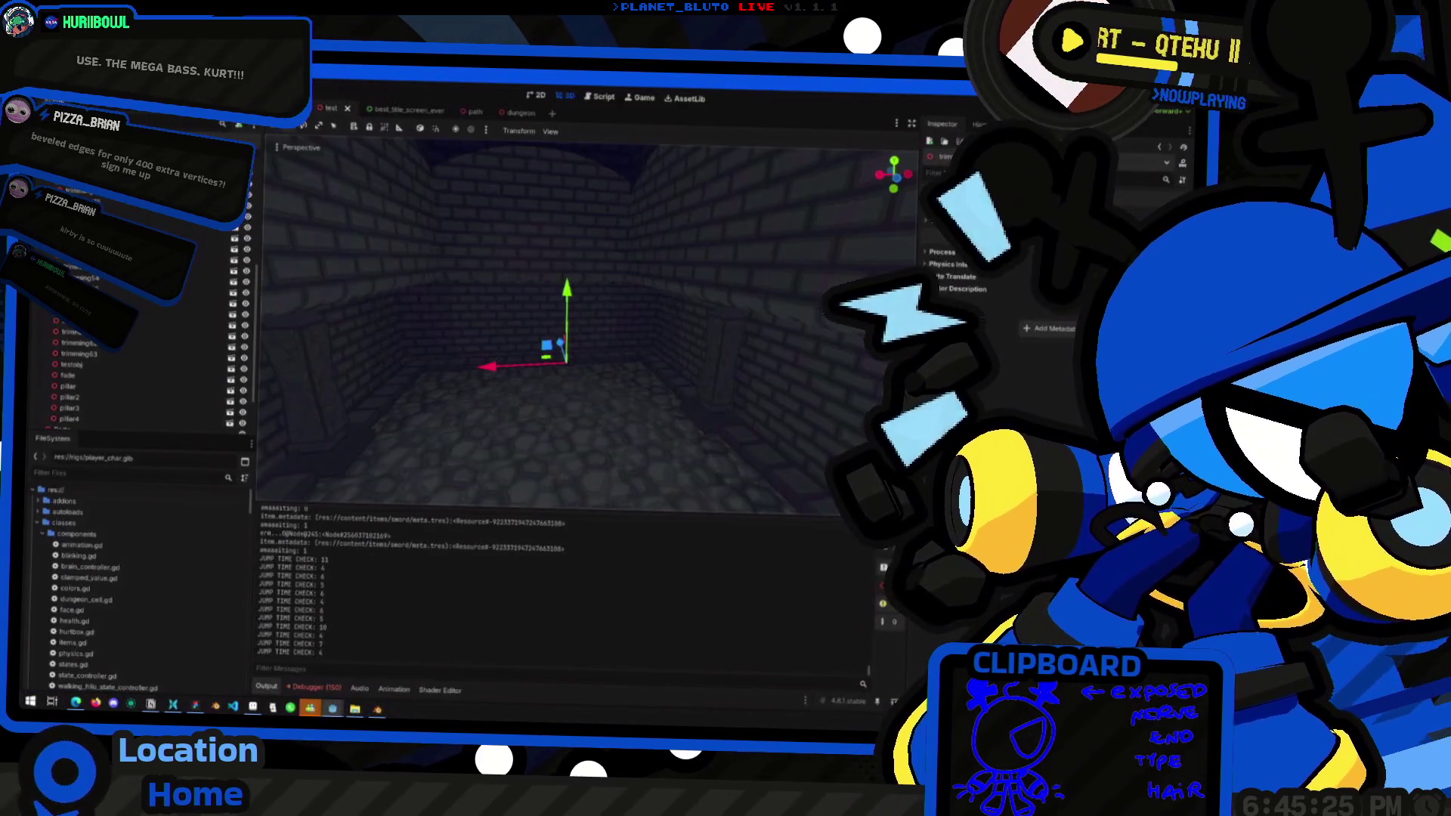
{"action": "mouse_move", "coordinate": [590, 333]}
{"action": "right_mouse_down"}
{"action": "mouse_move", "coordinate": [656, 313]}
{"action": "mouse_move", "coordinate": [650, 335]}
{"action": "mouse_move", "coordinate": [665, 310]}
{"action": "right_mouse_up"}
Switch to the brick-wall sprite in Aseprite
{"action": "key", "text": "alt+Tab"}
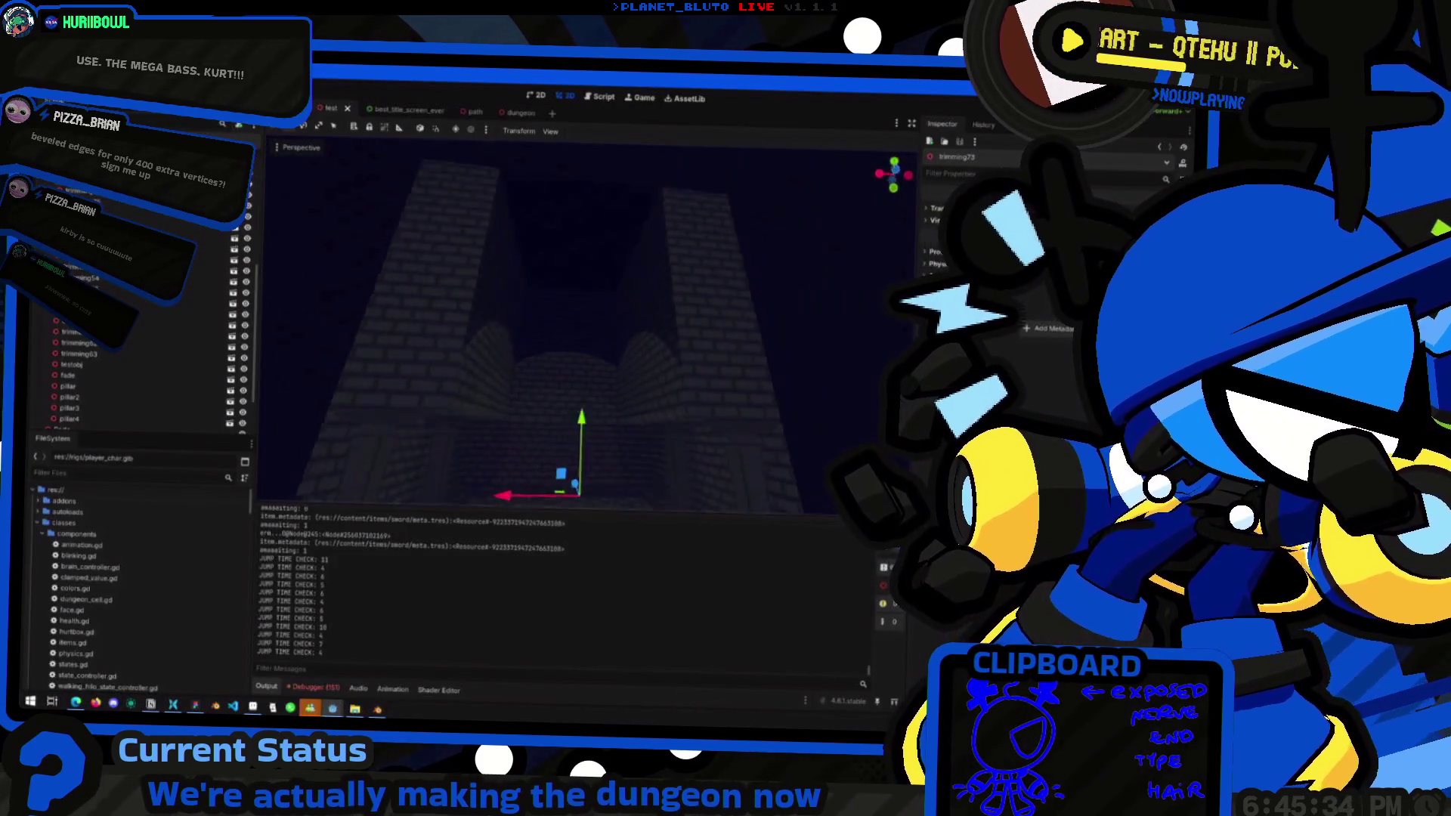
{"action": "key", "text": "alt+Tab"}
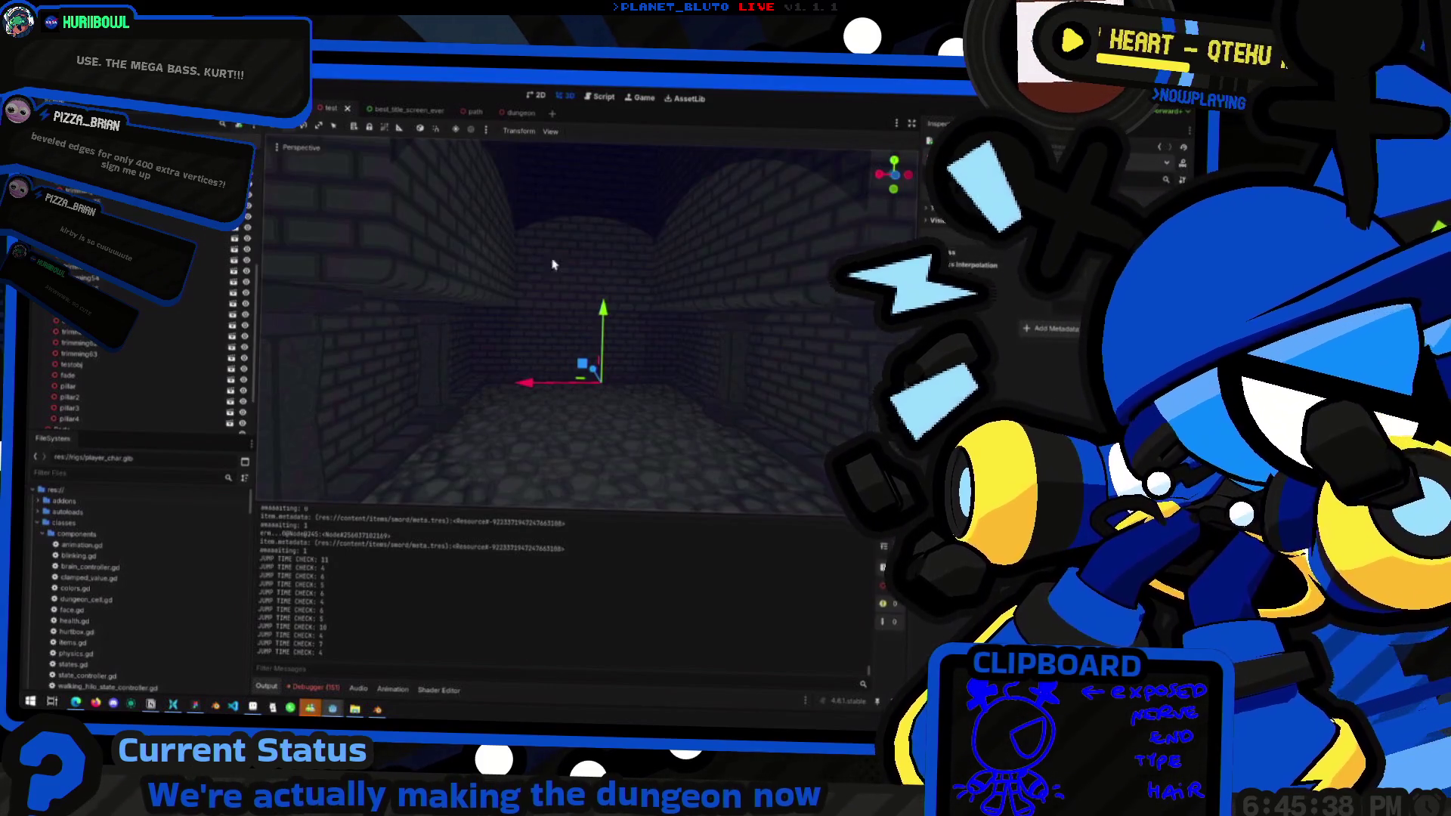
{"action": "key", "text": "alt+Tab"}
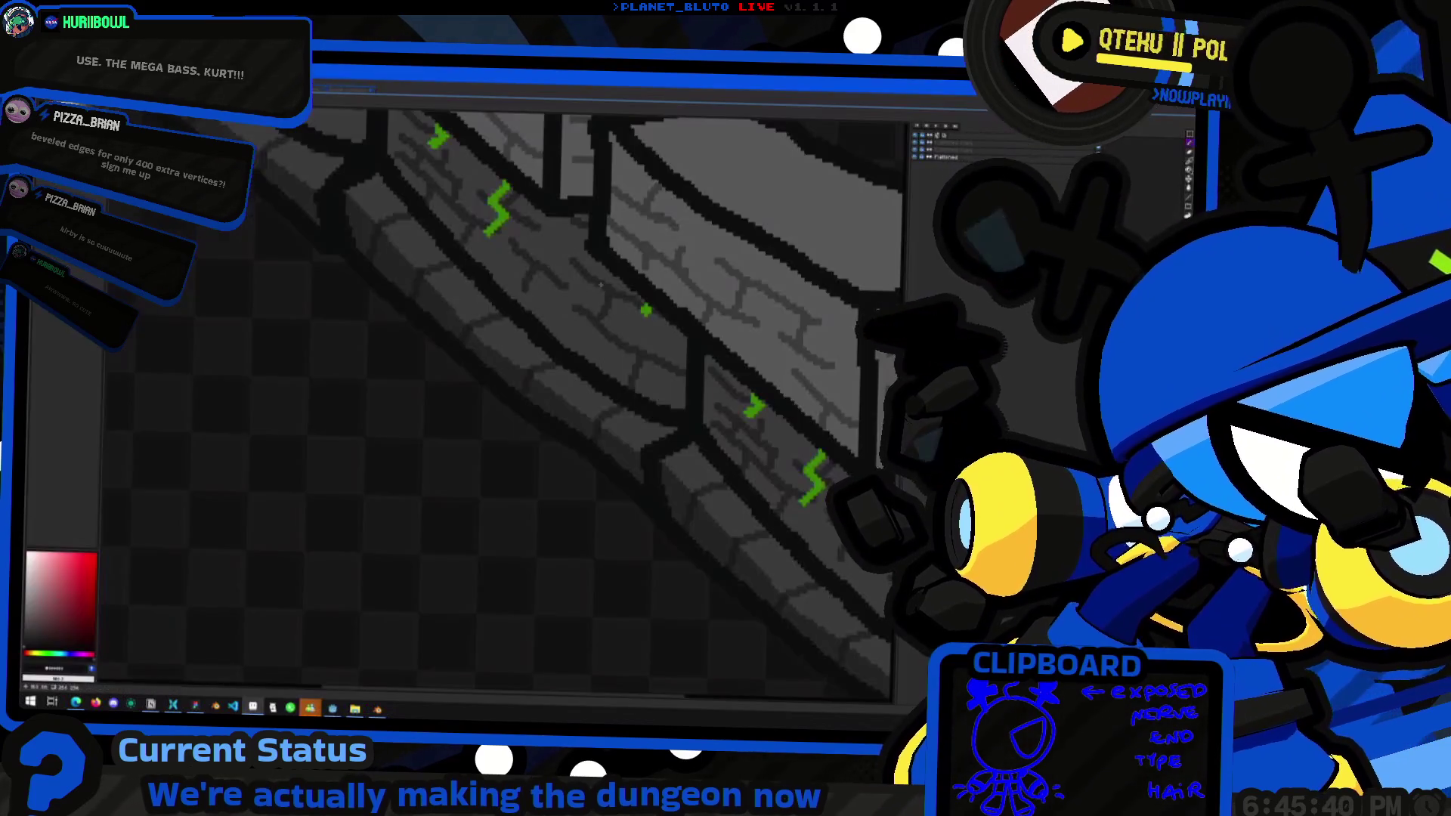
{"action": "scroll", "coordinate": [597, 268], "scroll_direction": "up", "scroll_amount": 2}
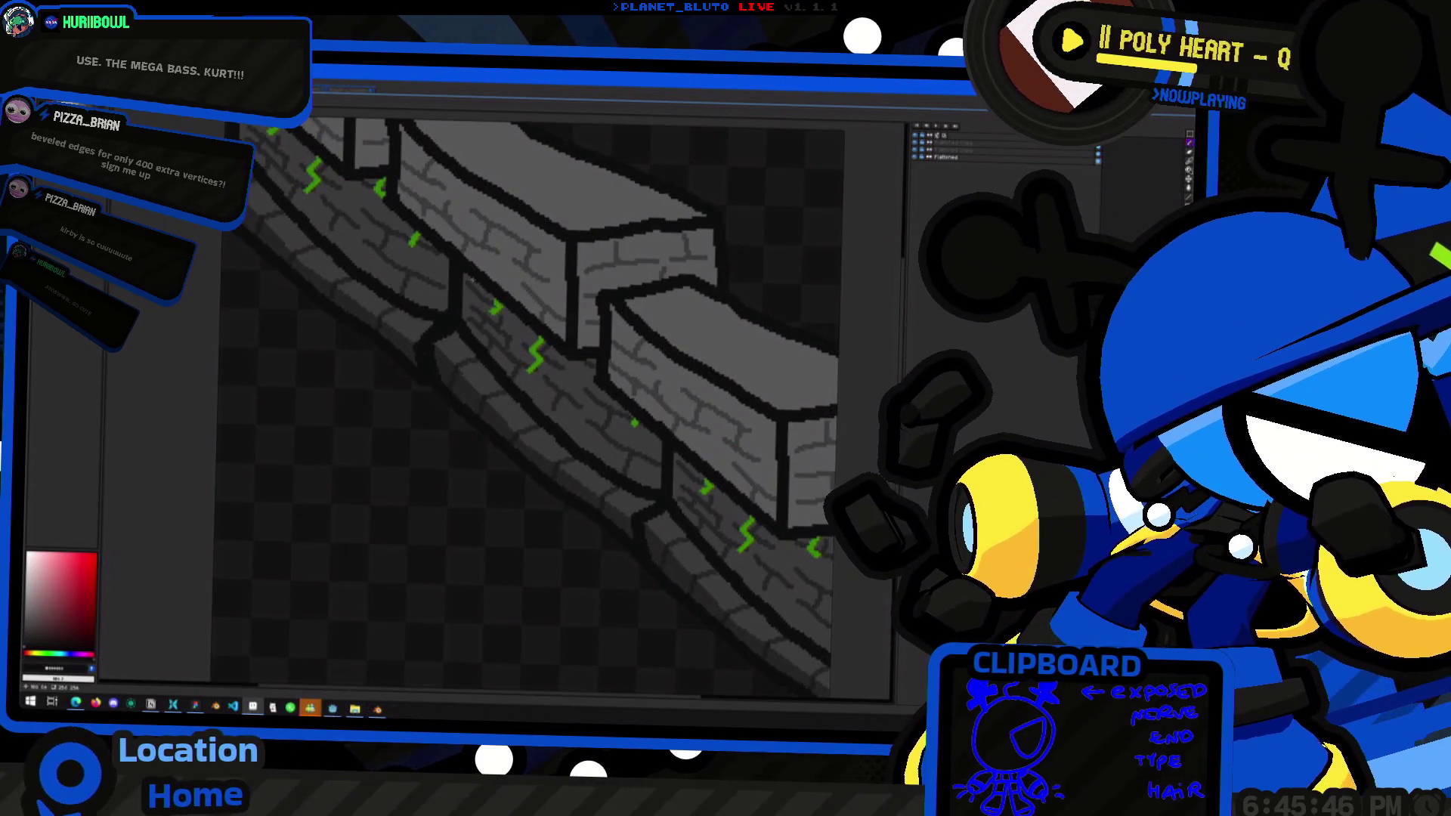
{"action": "key", "text": "alt+Tab"}
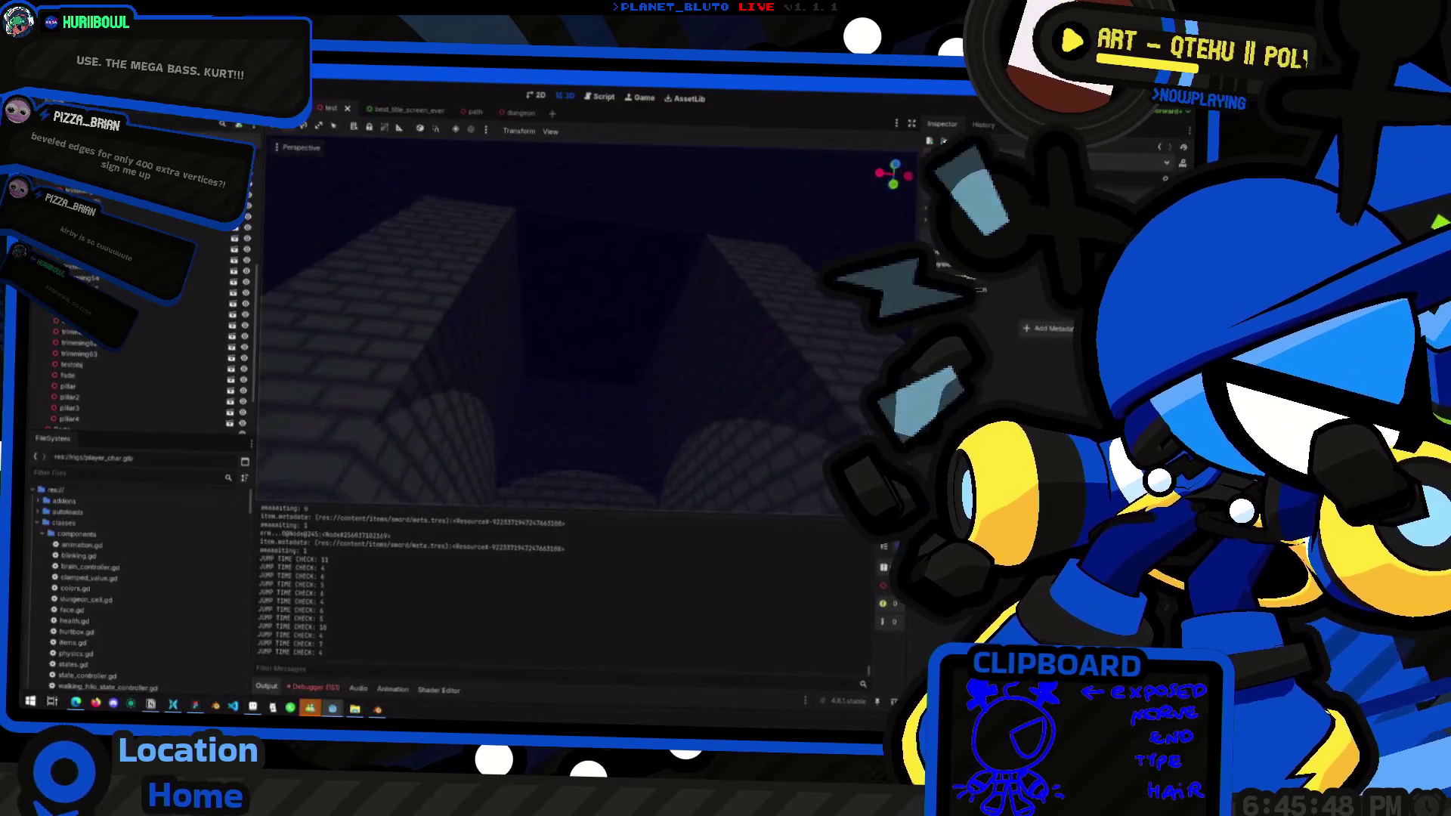
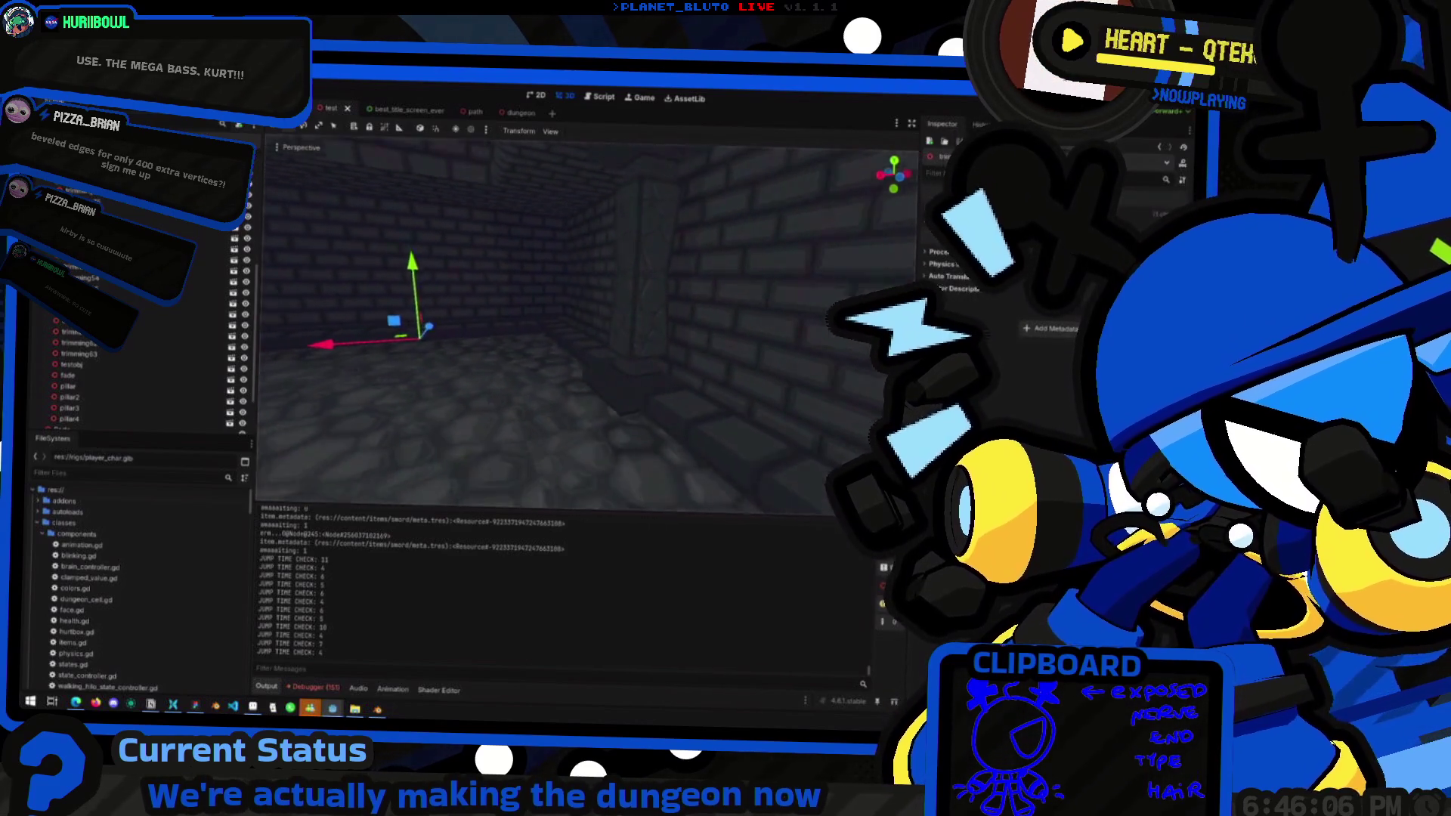
Look down the Godot corridor, then orbit the Blender kit around the selected pillar corner piece
{"action": "right_click_drag", "start_coordinate": [635, 386], "coordinate": [635, 386]}
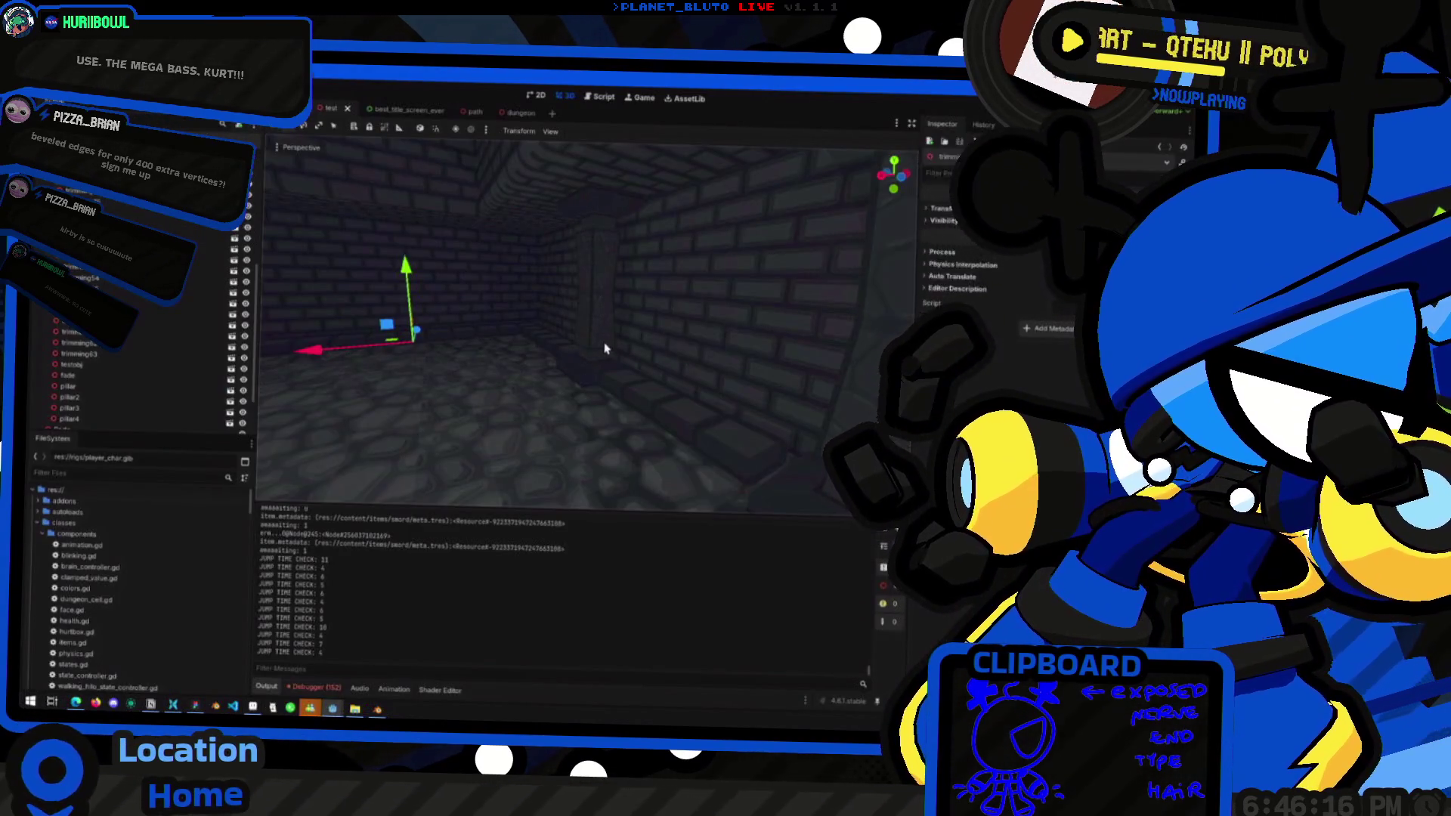
{"action": "key", "text": "alt+Tab"}
{"action": "mouse_move", "coordinate": [599, 346]}
{"action": "middle_mouse_down"}
{"action": "mouse_move", "coordinate": [566, 264]}
{"action": "mouse_move", "coordinate": [640, 346]}
{"action": "middle_mouse_up"}
{"action": "left_click", "coordinate": [665, 355]}
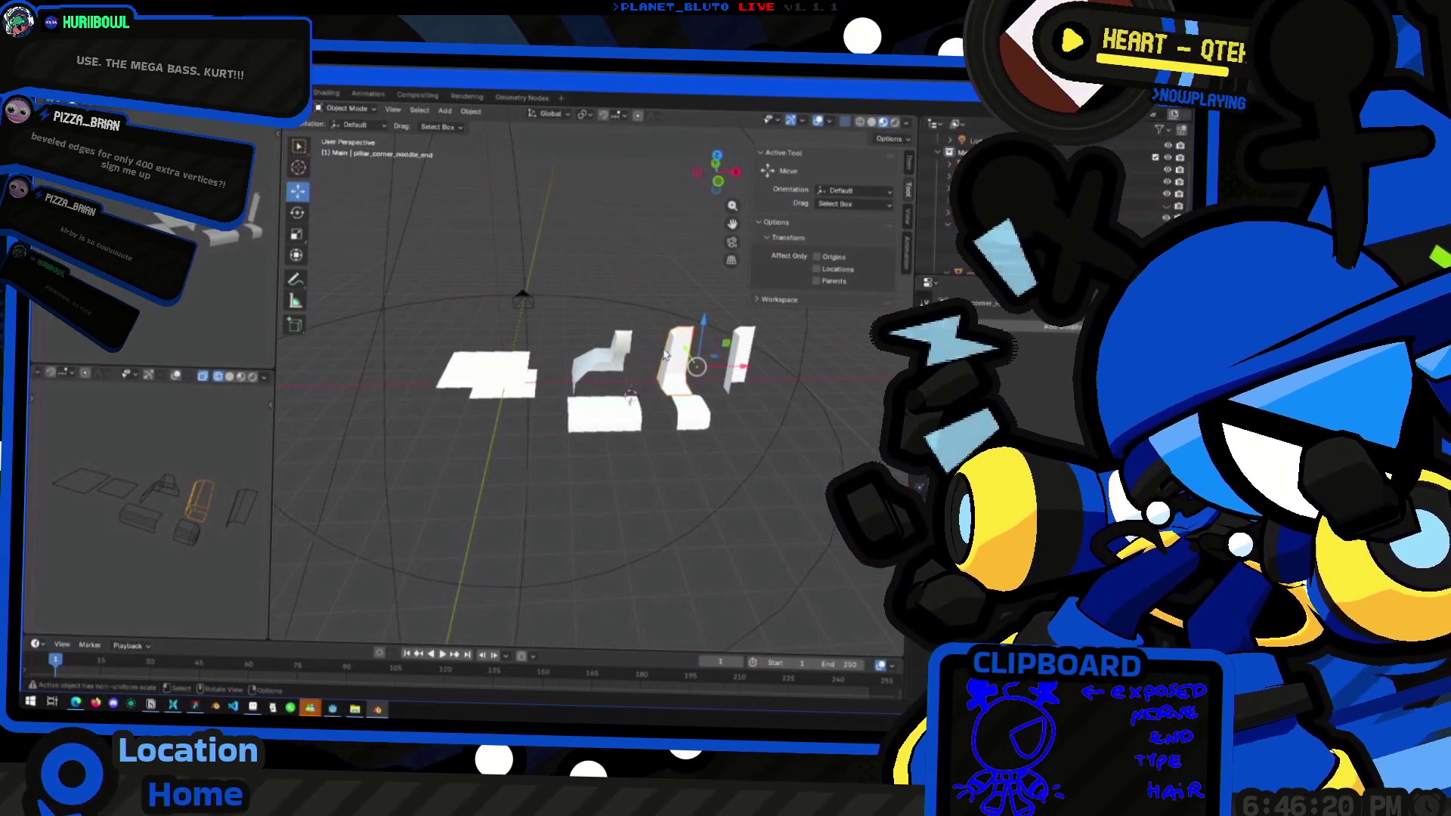
{"action": "scroll", "coordinate": [638, 259], "scroll_direction": "down", "scroll_amount": 3}
{"action": "mouse_move", "coordinate": [639, 258]}
{"action": "middle_mouse_down"}
{"action": "mouse_move", "coordinate": [522, 479]}
{"action": "mouse_move", "coordinate": [640, 458]}
{"action": "mouse_move", "coordinate": [590, 351]}
{"action": "mouse_move", "coordinate": [568, 414]}
{"action": "middle_mouse_up"}
{"action": "scroll", "coordinate": [641, 457], "scroll_direction": "up", "scroll_amount": 3}
Back in Godot, move deeper into the dungeon toward a pillar and wall corner, then switch to Aseprite
{"action": "key", "text": "alt+Tab"}
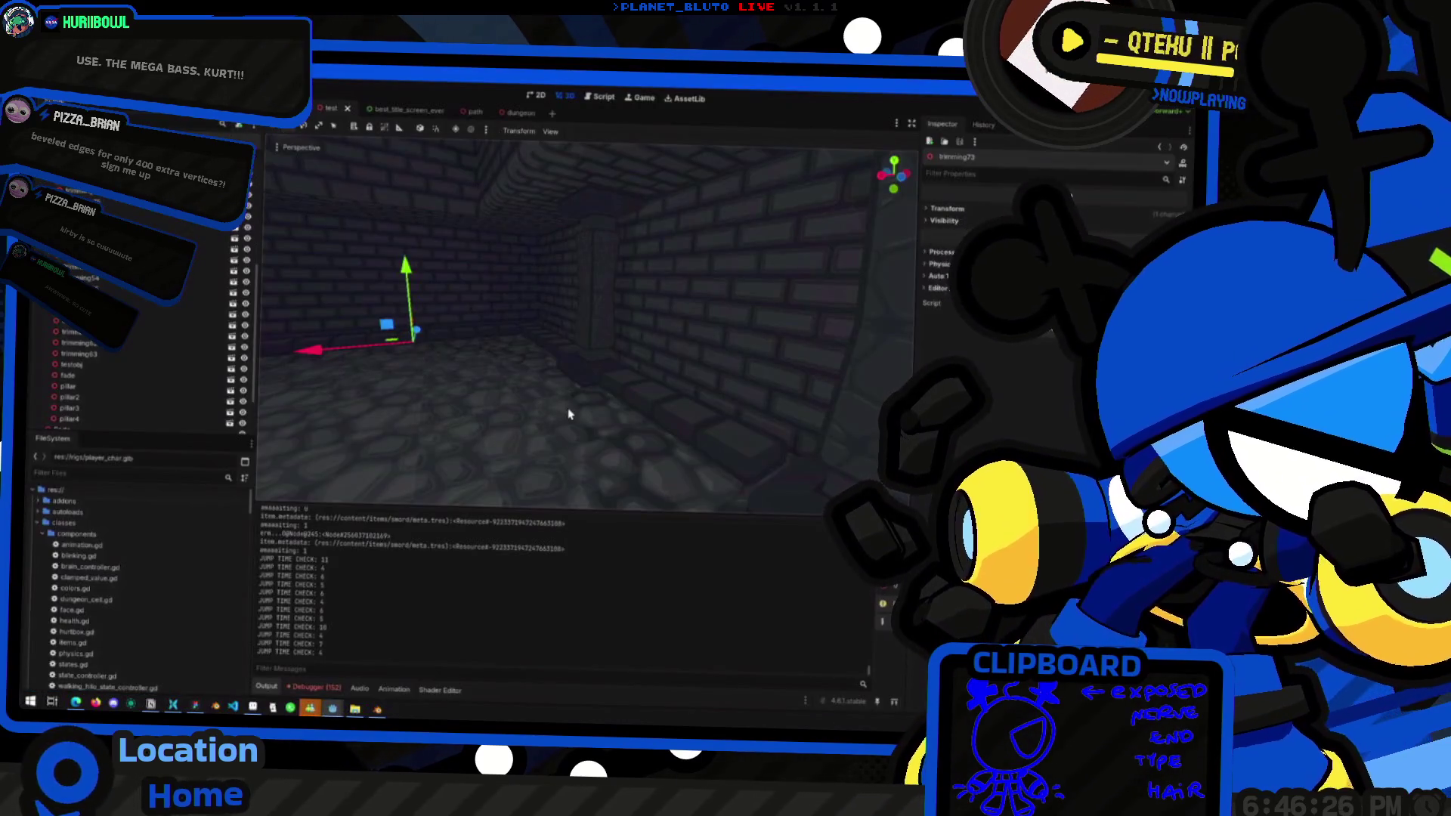
{"action": "mouse_move", "coordinate": [587, 276]}
{"action": "middle_mouse_down"}
{"action": "mouse_move", "coordinate": [557, 373]}
{"action": "mouse_move", "coordinate": [506, 377]}
{"action": "mouse_move", "coordinate": [650, 399]}
{"action": "middle_mouse_up"}
{"action": "key", "text": "alt+Tab"}
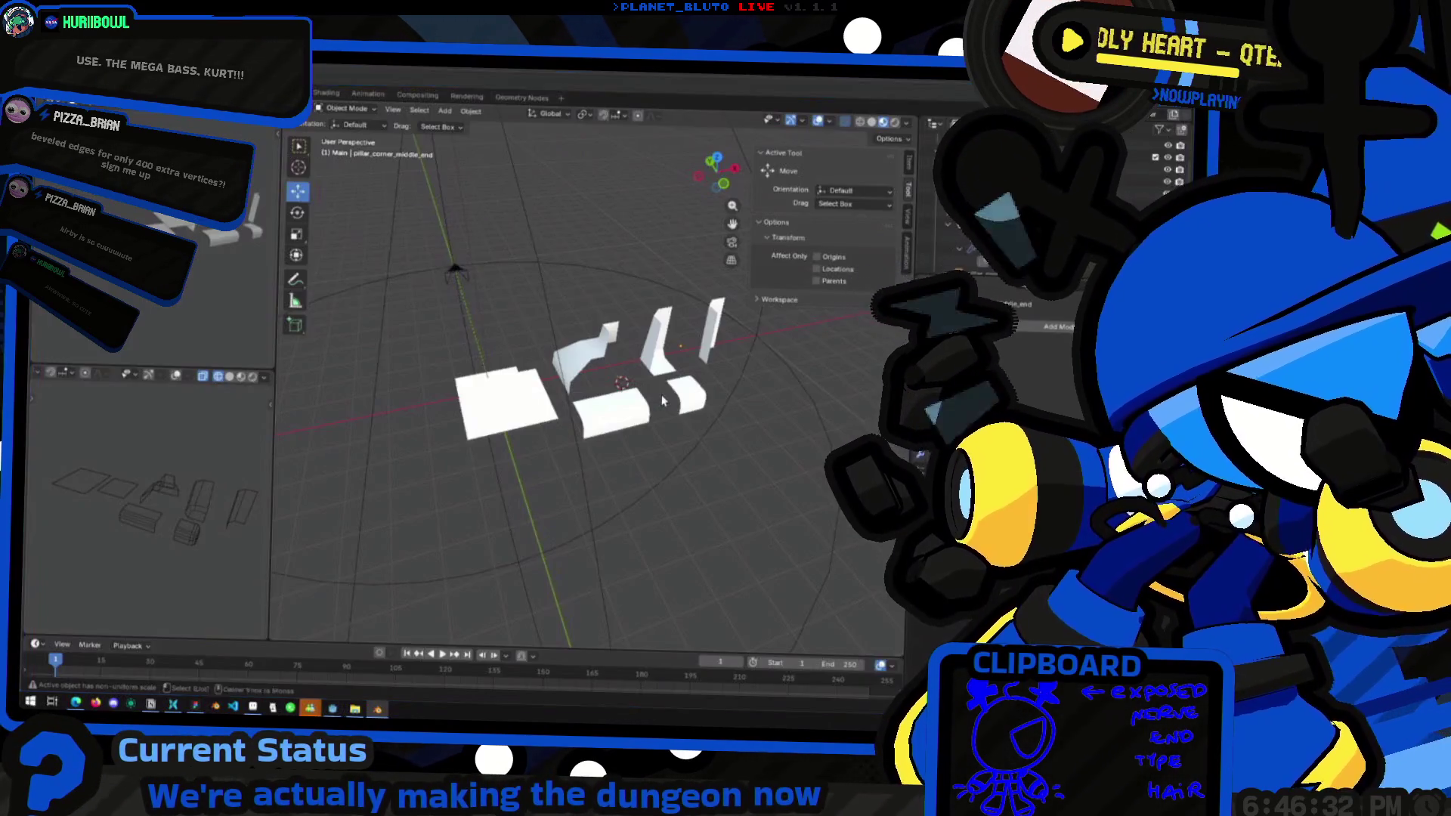
{"action": "key", "text": "alt+Tab"}
{"action": "key", "text": "alt+Tab"}
{"action": "key", "text": "alt+Tab"}
{"action": "mouse_move", "coordinate": [526, 408]}
{"action": "middle_mouse_down"}
{"action": "mouse_move", "coordinate": [491, 399]}
{"action": "mouse_move", "coordinate": [635, 378]}
{"action": "middle_mouse_up"}
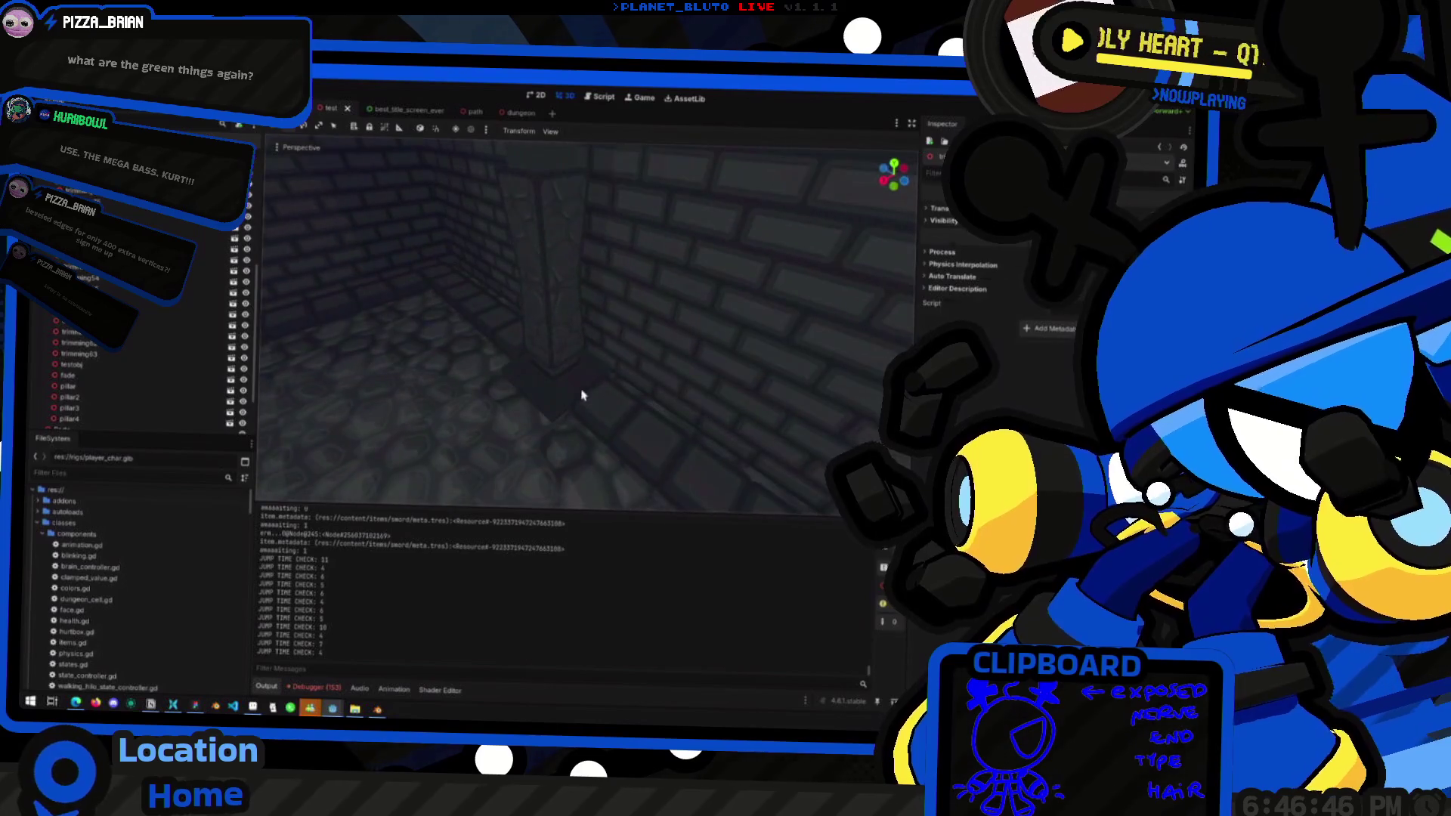
{"action": "key", "text": "alt+Tab"}
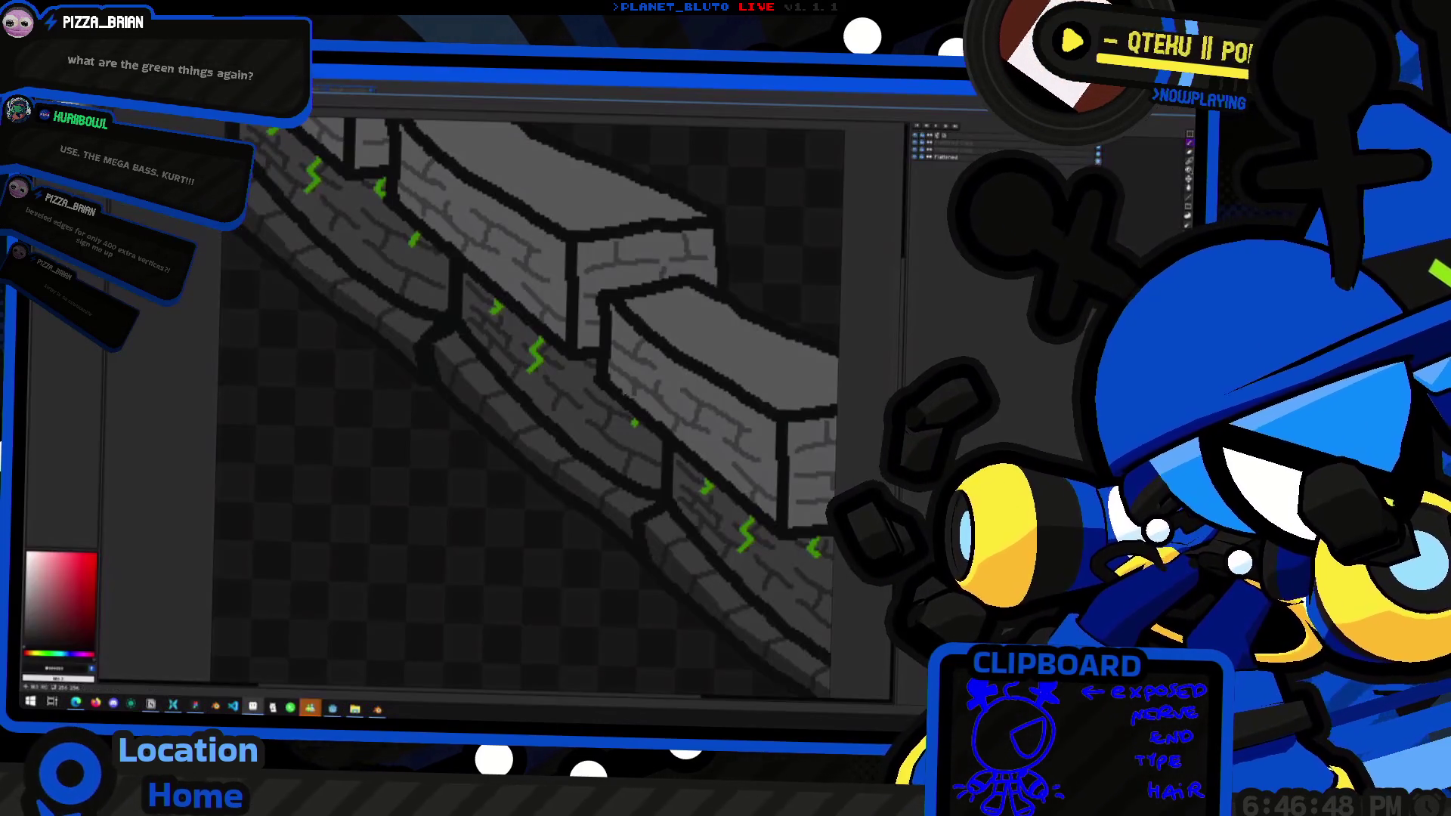
Zoom in and out on the brick wall sprite's green squiggles, then return to Godot
{"action": "scroll", "coordinate": [597, 371], "scroll_direction": "up", "scroll_amount": 5}
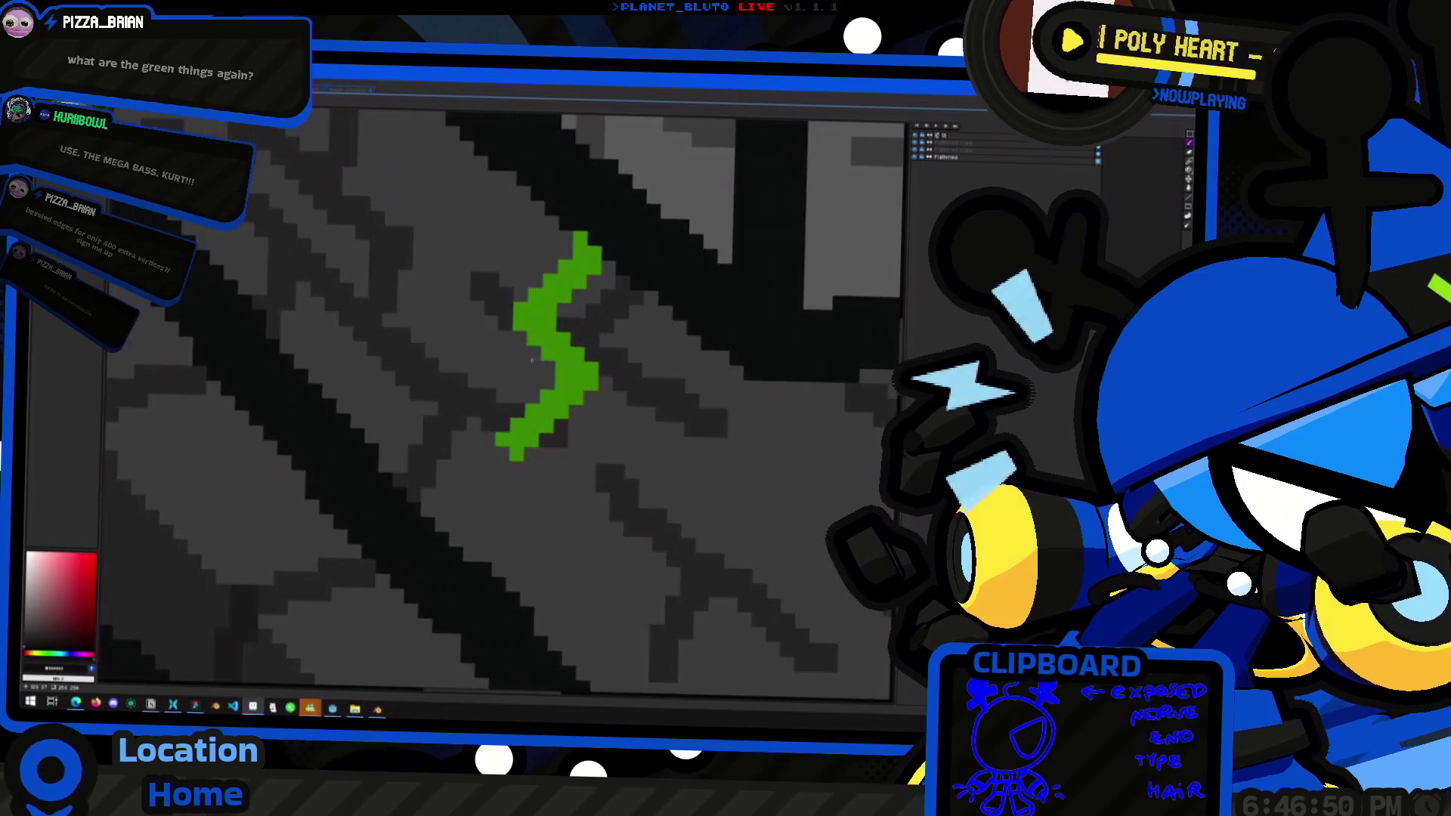
{"action": "scroll", "coordinate": [598, 370], "scroll_direction": "down", "scroll_amount": 6}
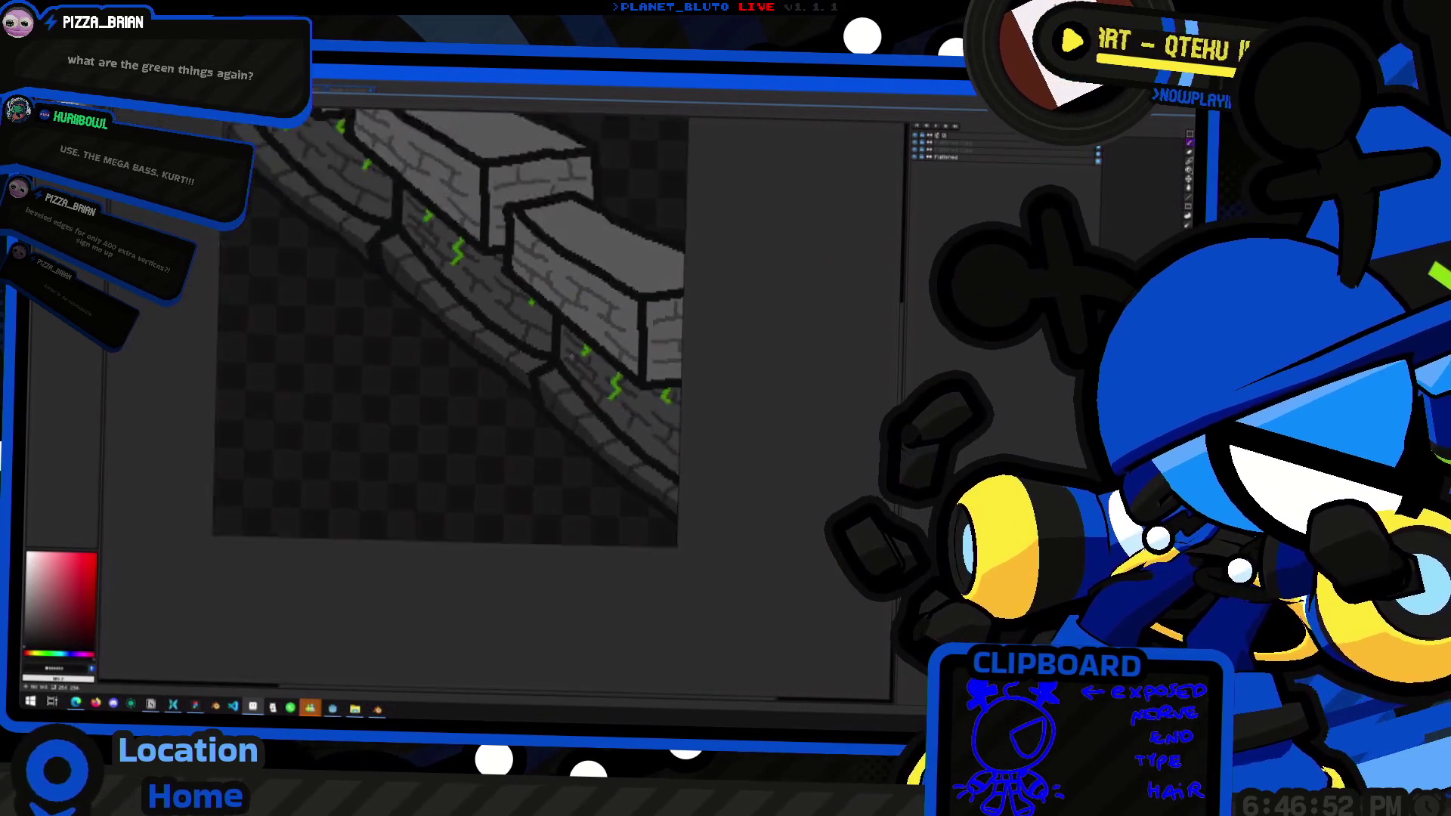
{"action": "scroll", "coordinate": [382, 300], "scroll_direction": "up", "scroll_amount": 3}
{"action": "scroll", "coordinate": [382, 300], "scroll_direction": "down", "scroll_amount": 2}
{"action": "key", "text": "alt+Tab"}
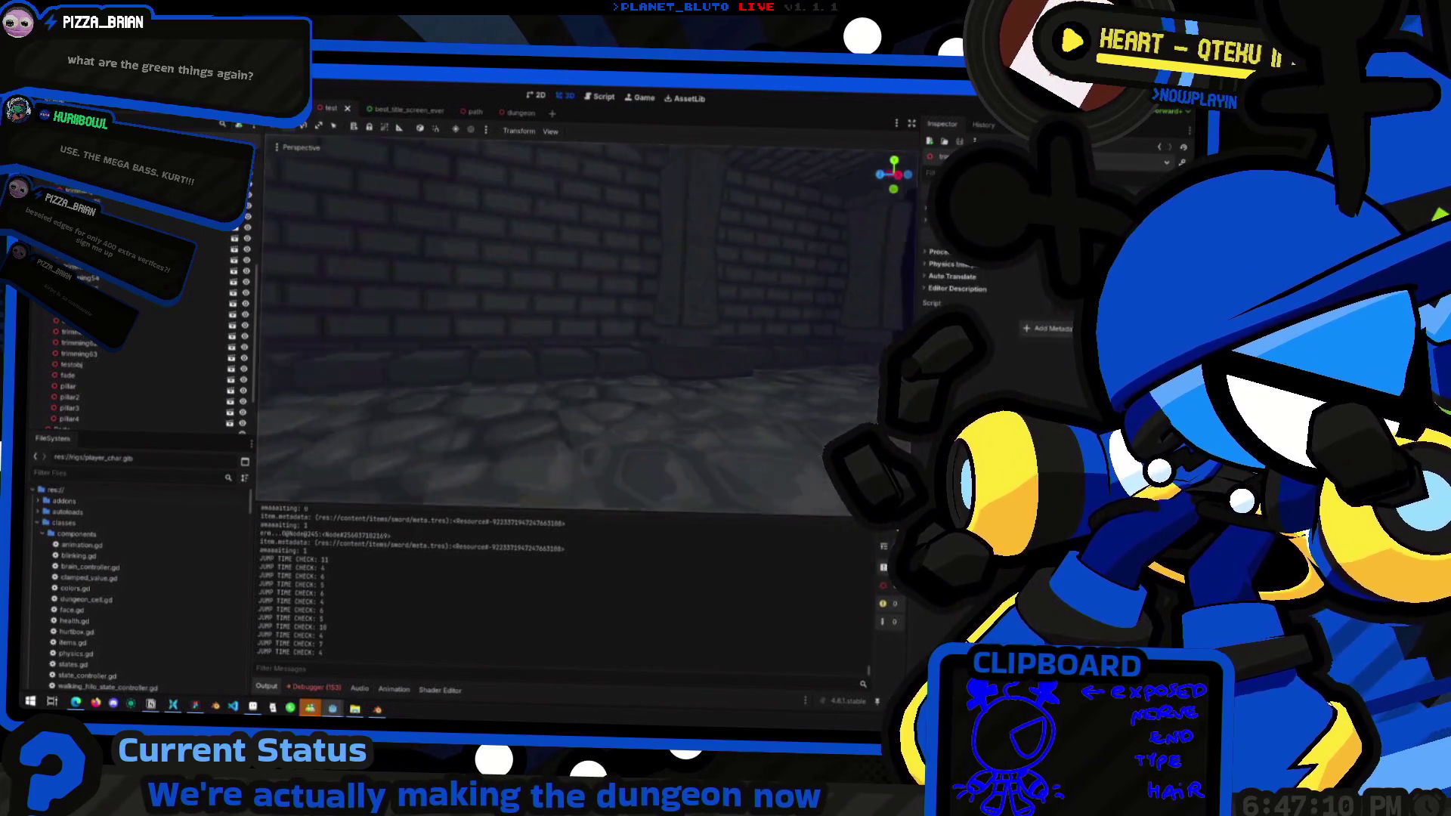
Select and frame pillar3, then trial-move it along the X axis
{"action": "right_click_drag", "start_coordinate": [590, 325], "coordinate": [589, 287]}
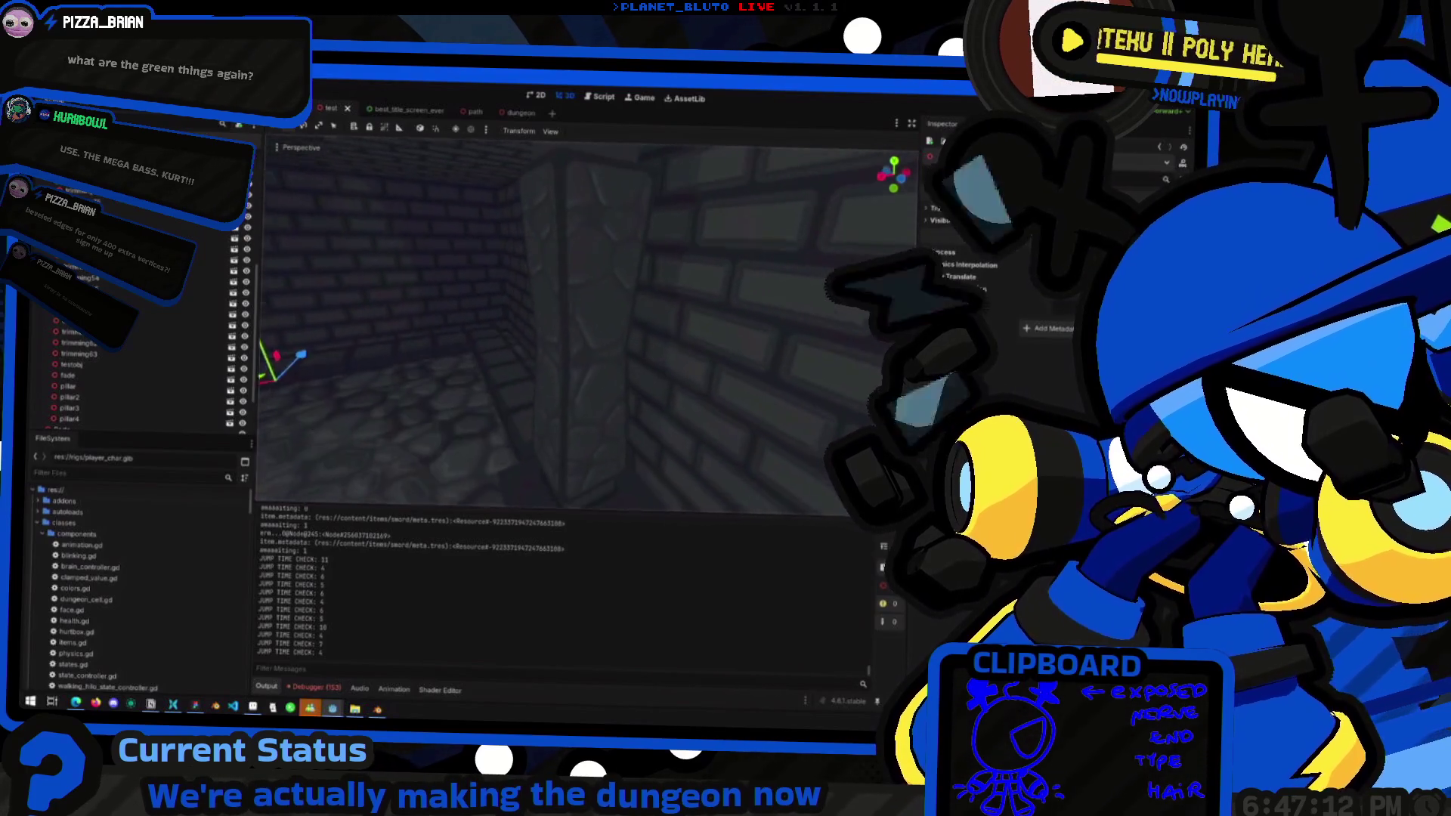
{"action": "left_click", "coordinate": [565, 375]}
{"action": "key", "text": "f"}
{"action": "scroll", "coordinate": [565, 376], "scroll_direction": "down", "scroll_amount": 3}
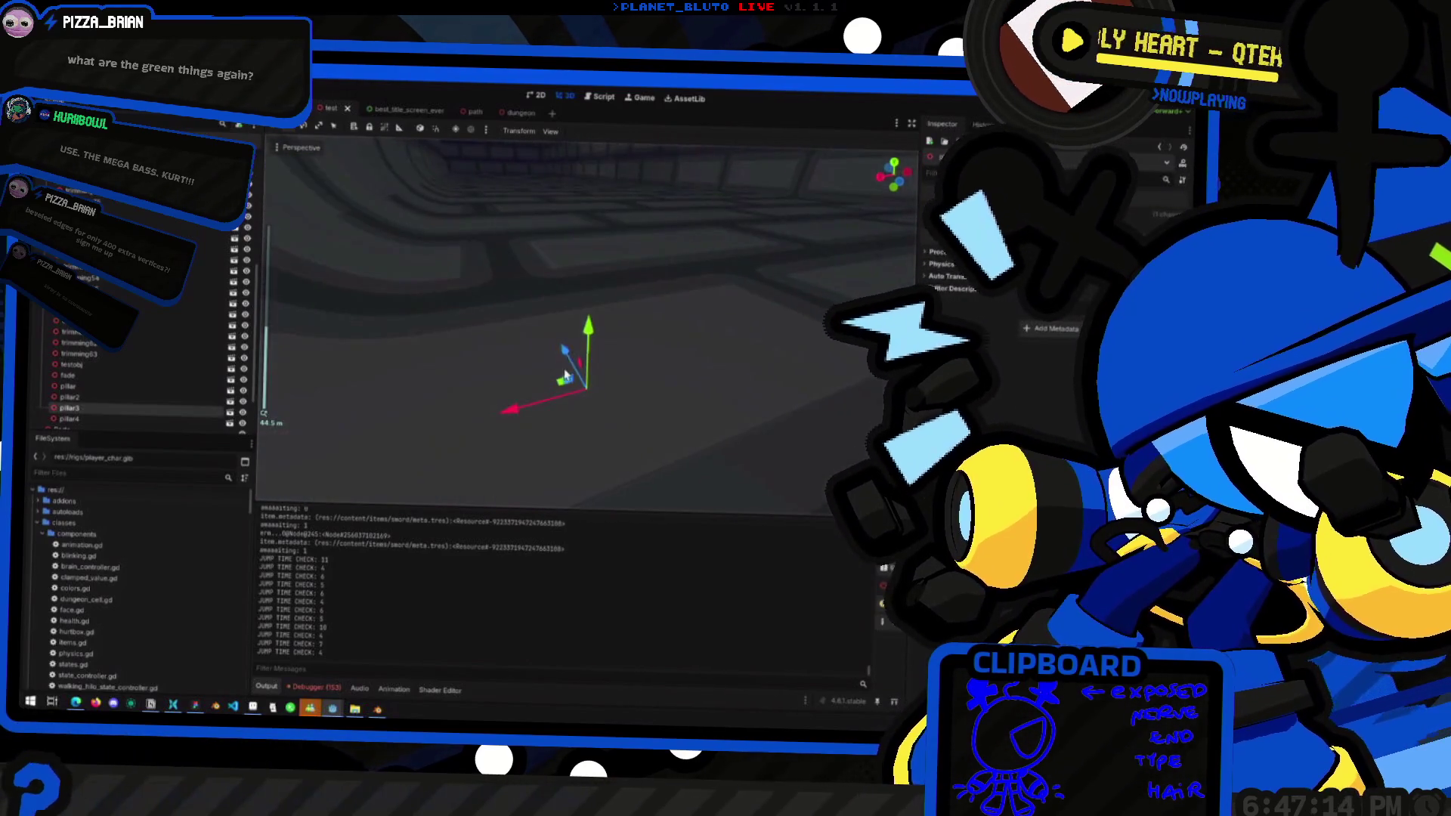
{"action": "scroll", "coordinate": [565, 376], "scroll_direction": "up", "scroll_amount": 4}
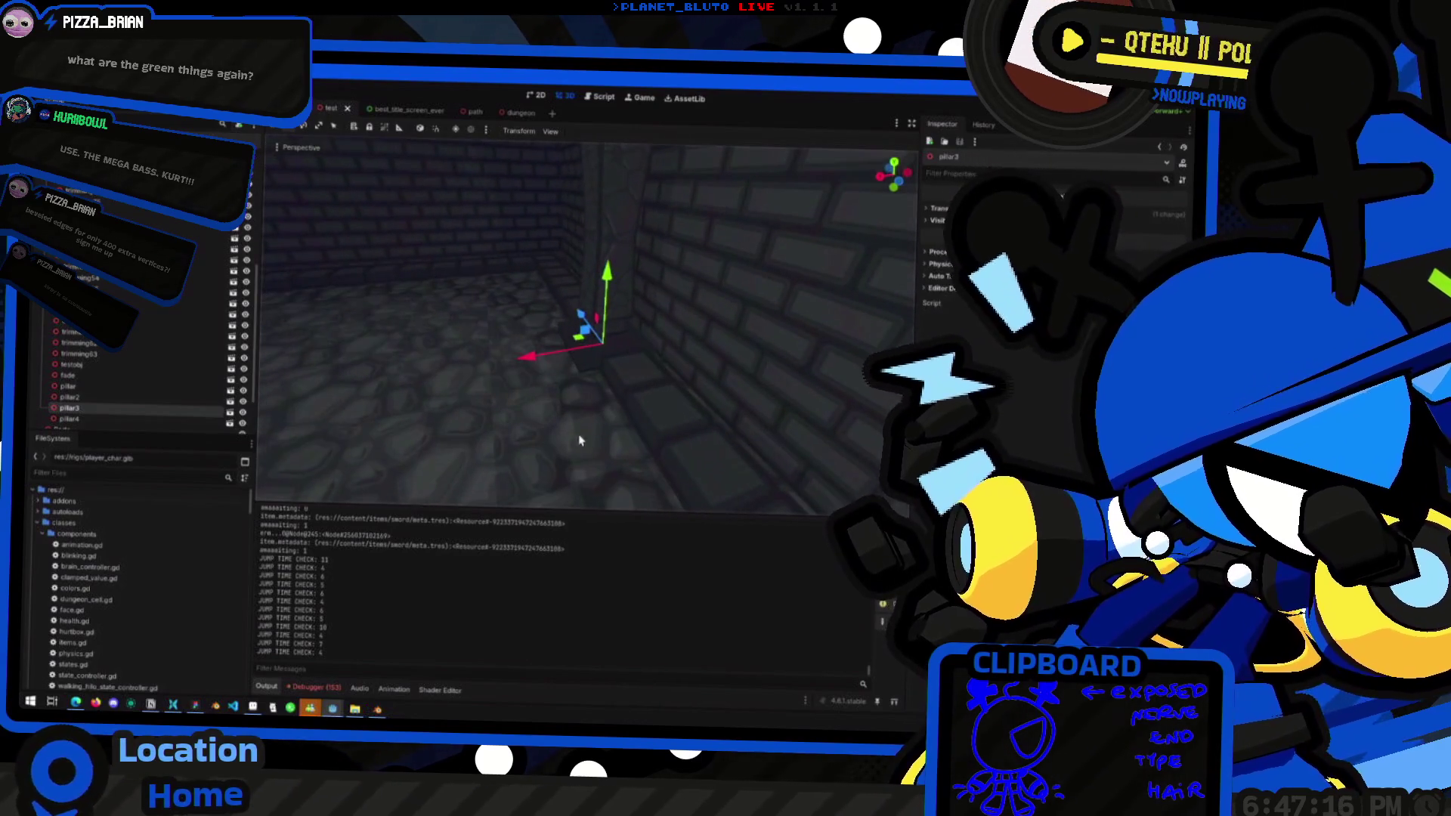
{"action": "left_click_drag", "start_coordinate": [459, 368], "coordinate": [519, 355]}
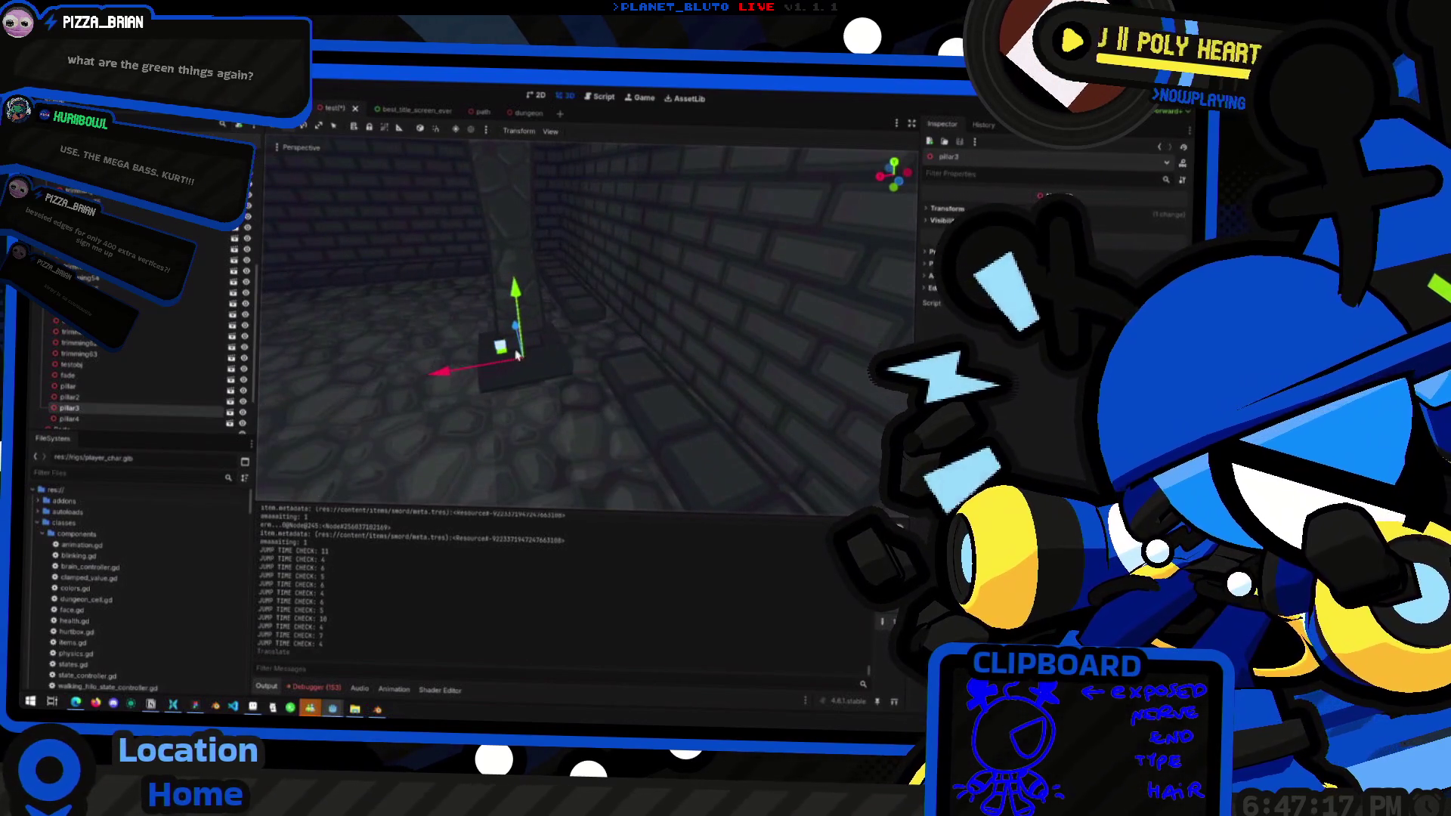
Trial-shift trimming11 along the wall, undo the move, clear the selection and switch to Blender
{"action": "left_click", "coordinate": [596, 317]}
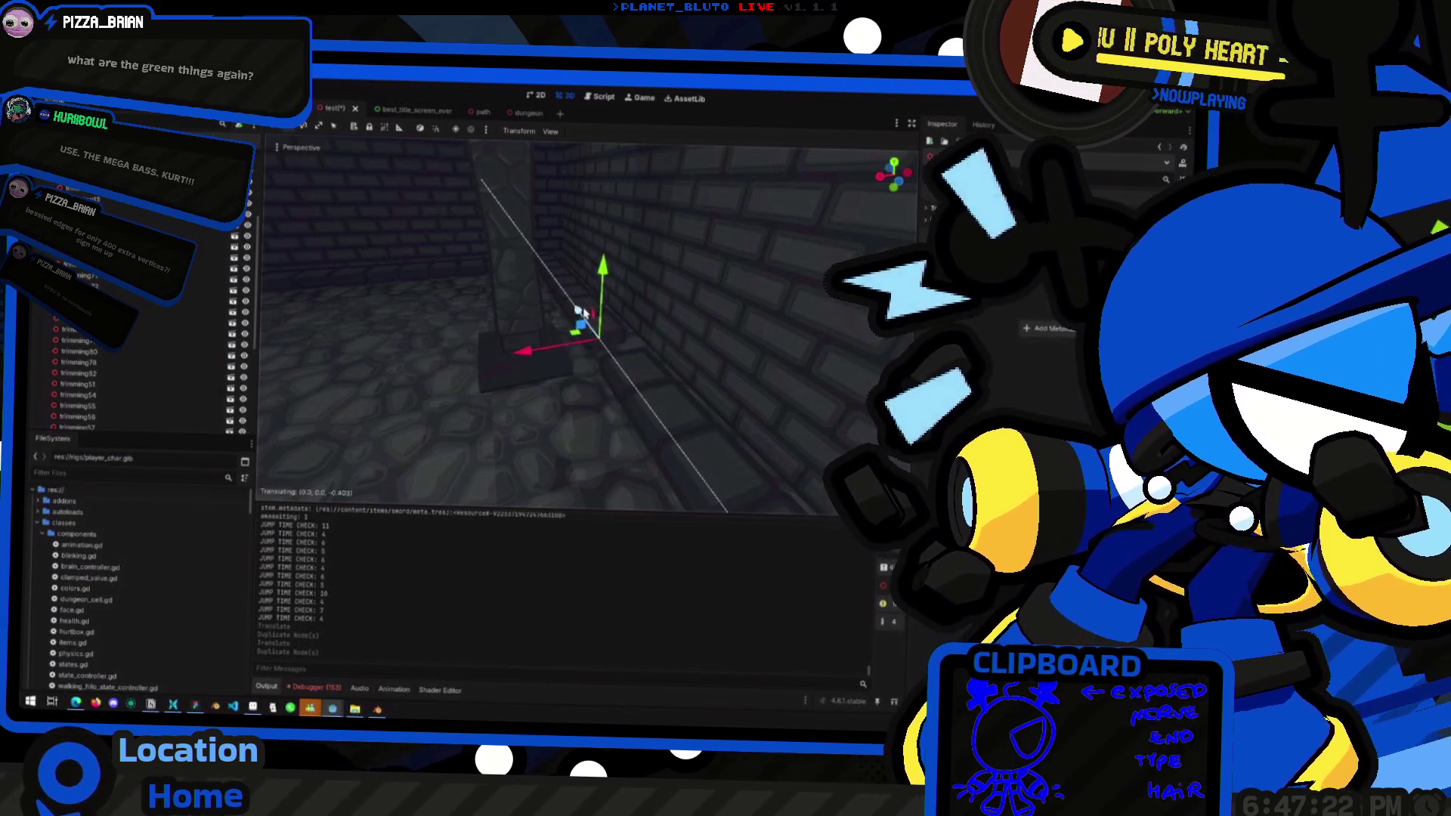
{"action": "left_click_drag", "start_coordinate": [591, 322], "coordinate": [583, 324]}
{"action": "scroll", "coordinate": [495, 332], "scroll_direction": "down", "scroll_amount": 4}
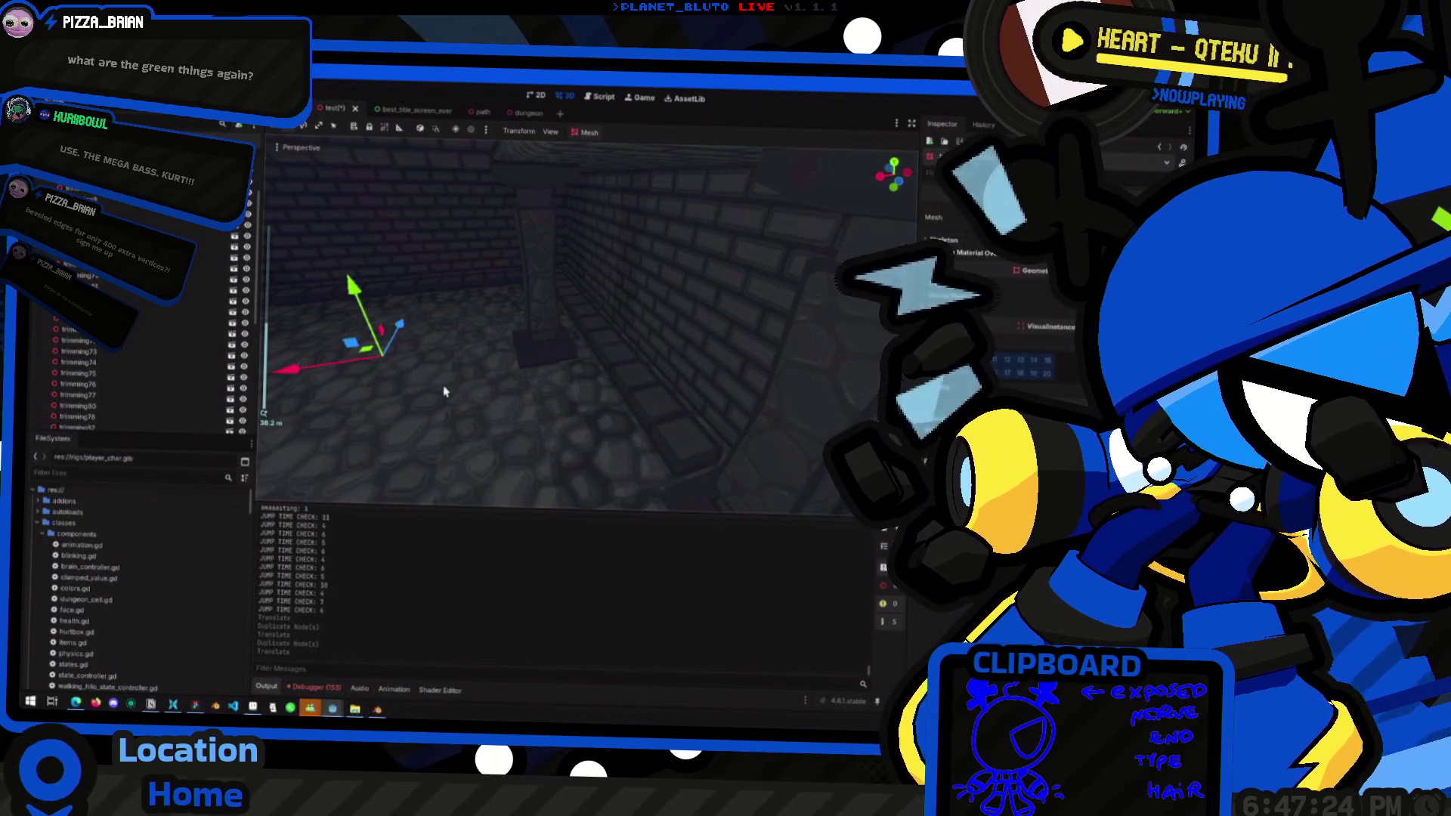
{"action": "middle_click_drag", "start_coordinate": [393, 382], "coordinate": [440, 385]}
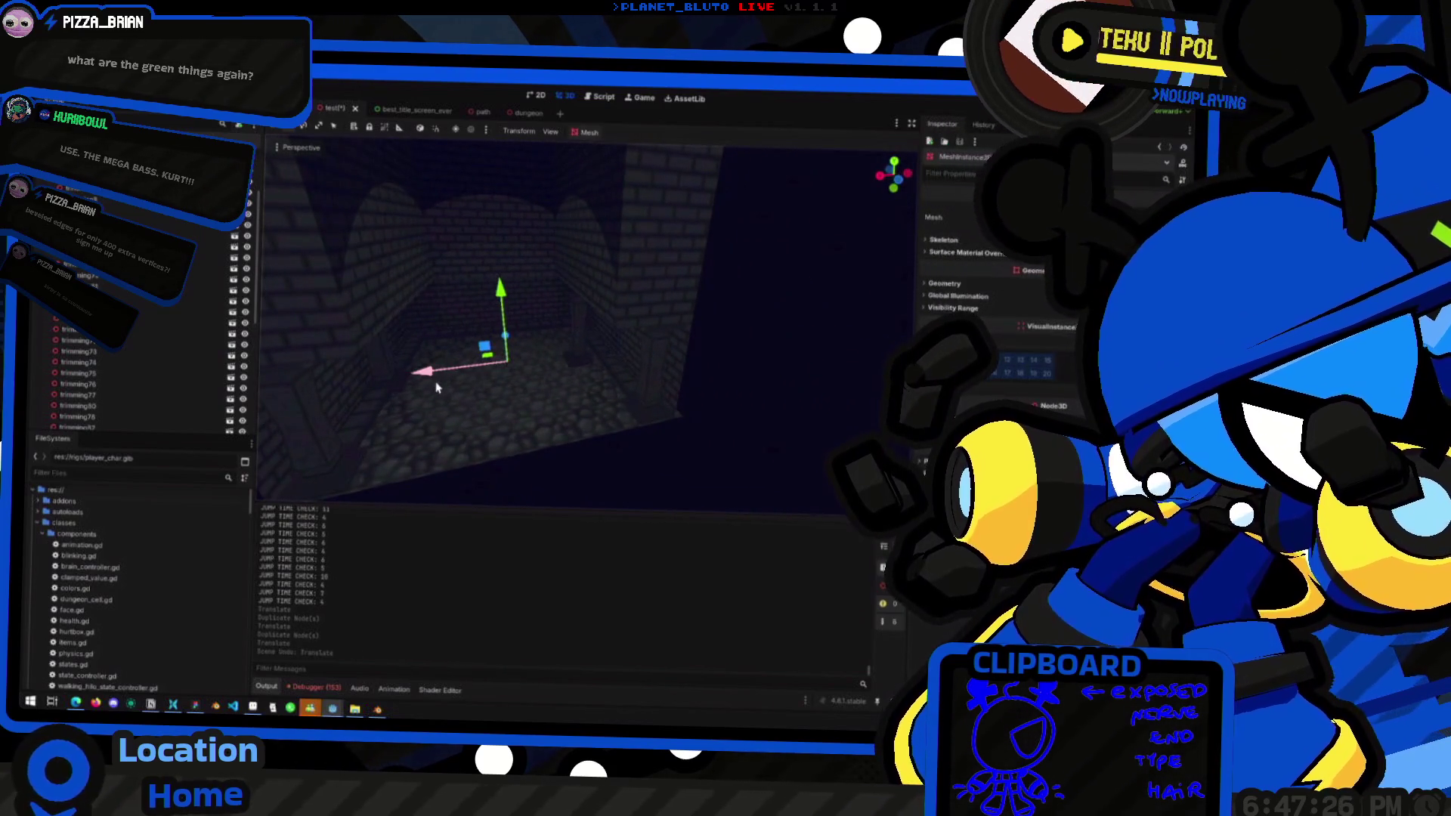
{"action": "key", "text": "ctrl+z"}
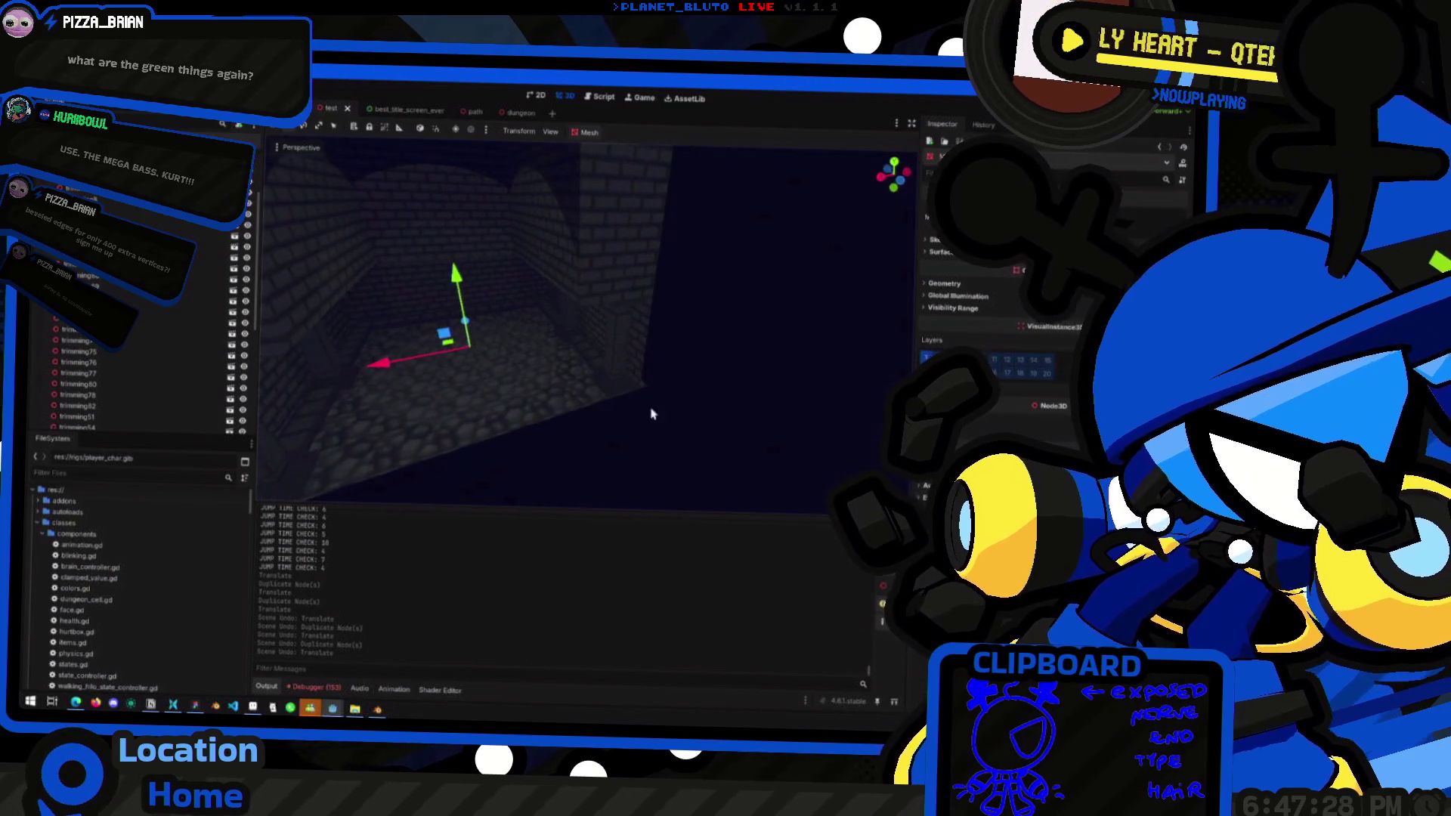
{"action": "left_click", "coordinate": [647, 411]}
{"action": "scroll", "coordinate": [647, 411], "scroll_direction": "up", "scroll_amount": 5}
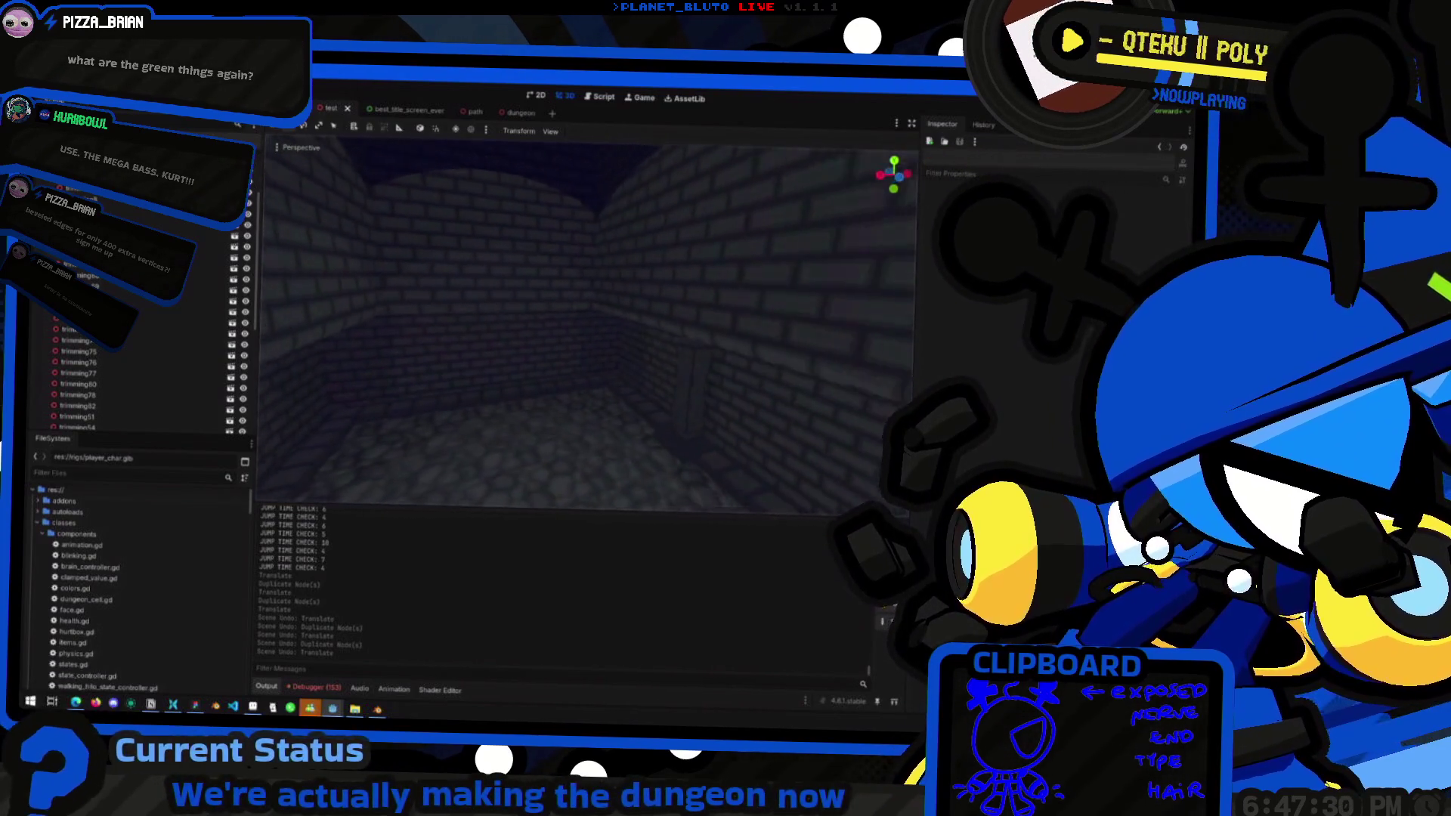
{"action": "key", "text": "alt+Tab"}
{"action": "key", "text": "alt+Tab"}
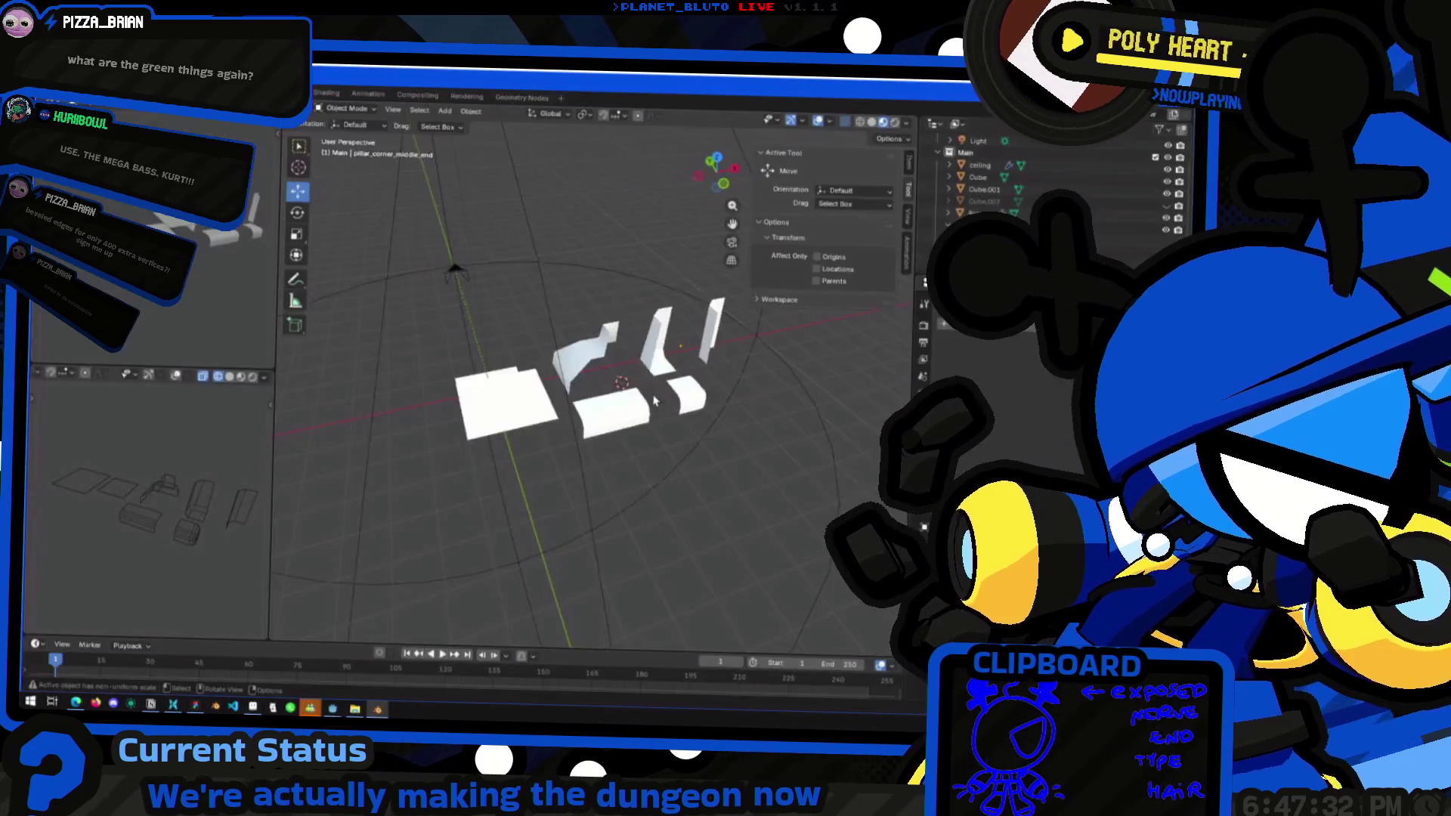
Add a WeightedNormal modifier to the middle pillar piece
{"action": "right_click", "coordinate": [674, 406]}
{"action": "mouse_move", "coordinate": [553, 281]}
{"action": "middle_mouse_down"}
{"action": "mouse_move", "coordinate": [541, 294]}
{"action": "mouse_move", "coordinate": [598, 310]}
{"action": "mouse_move", "coordinate": [533, 303]}
{"action": "mouse_move", "coordinate": [508, 402]}
{"action": "mouse_move", "coordinate": [414, 331]}
{"action": "middle_mouse_up"}
{"action": "left_click", "coordinate": [517, 385]}
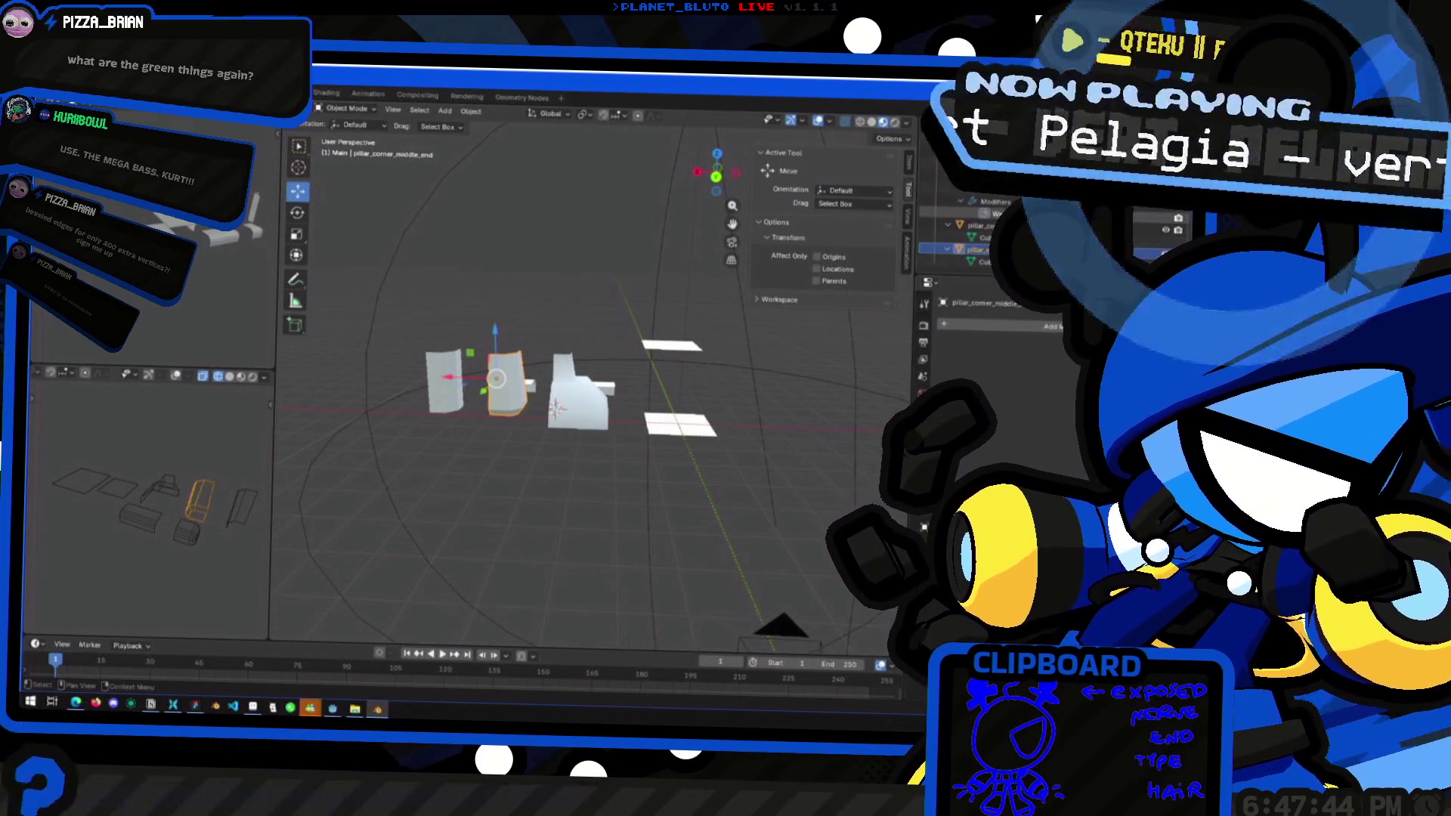
{"action": "left_click", "coordinate": [530, 265]}
{"action": "middle_click_drag", "start_coordinate": [530, 265], "coordinate": [582, 400]}
Rename the rounded block Cube.001 to wall_trimming_end
{"action": "left_click", "coordinate": [588, 420]}
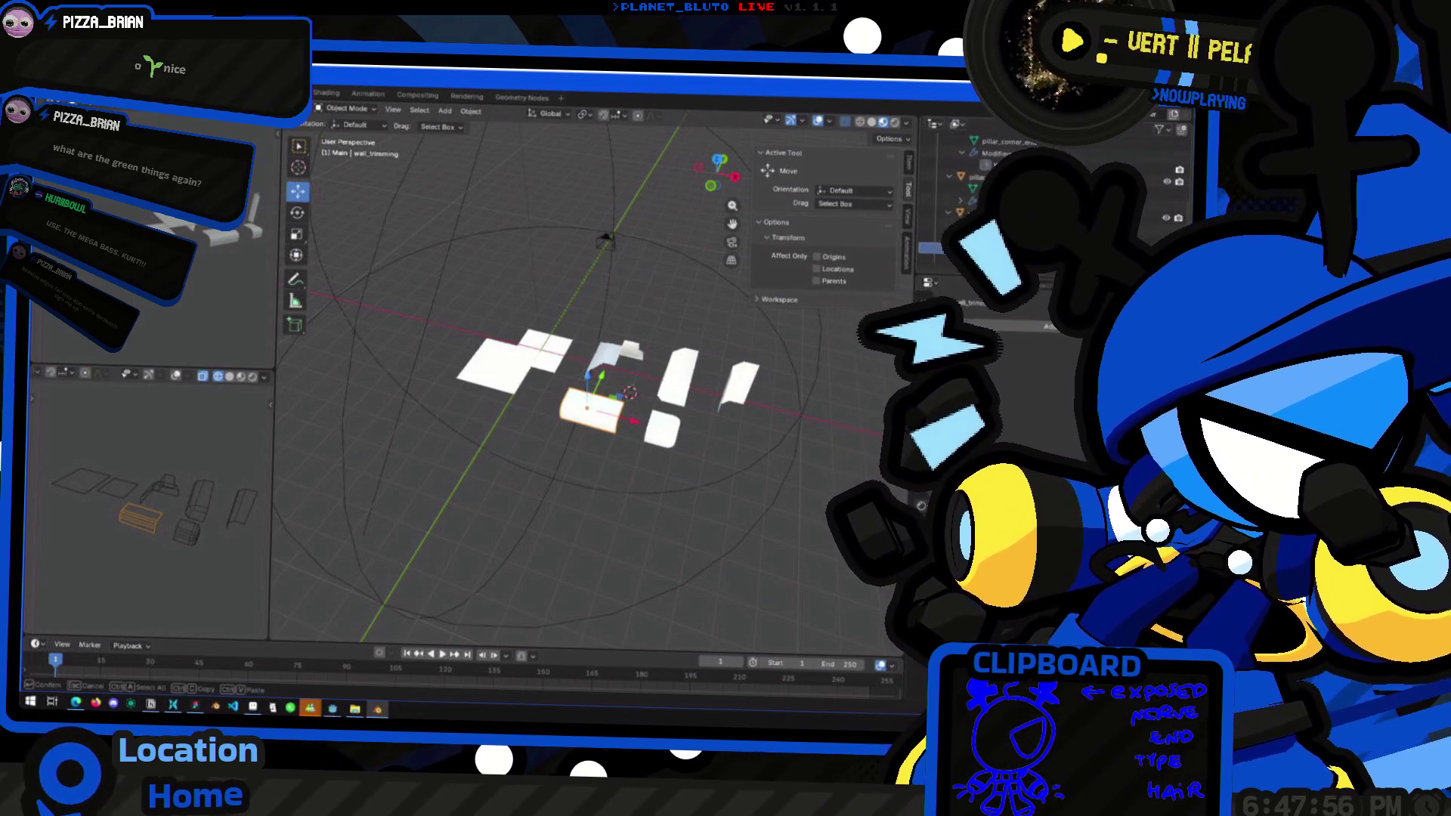
{"action": "middle_click_drag", "start_coordinate": [680, 340], "coordinate": [635, 347]}
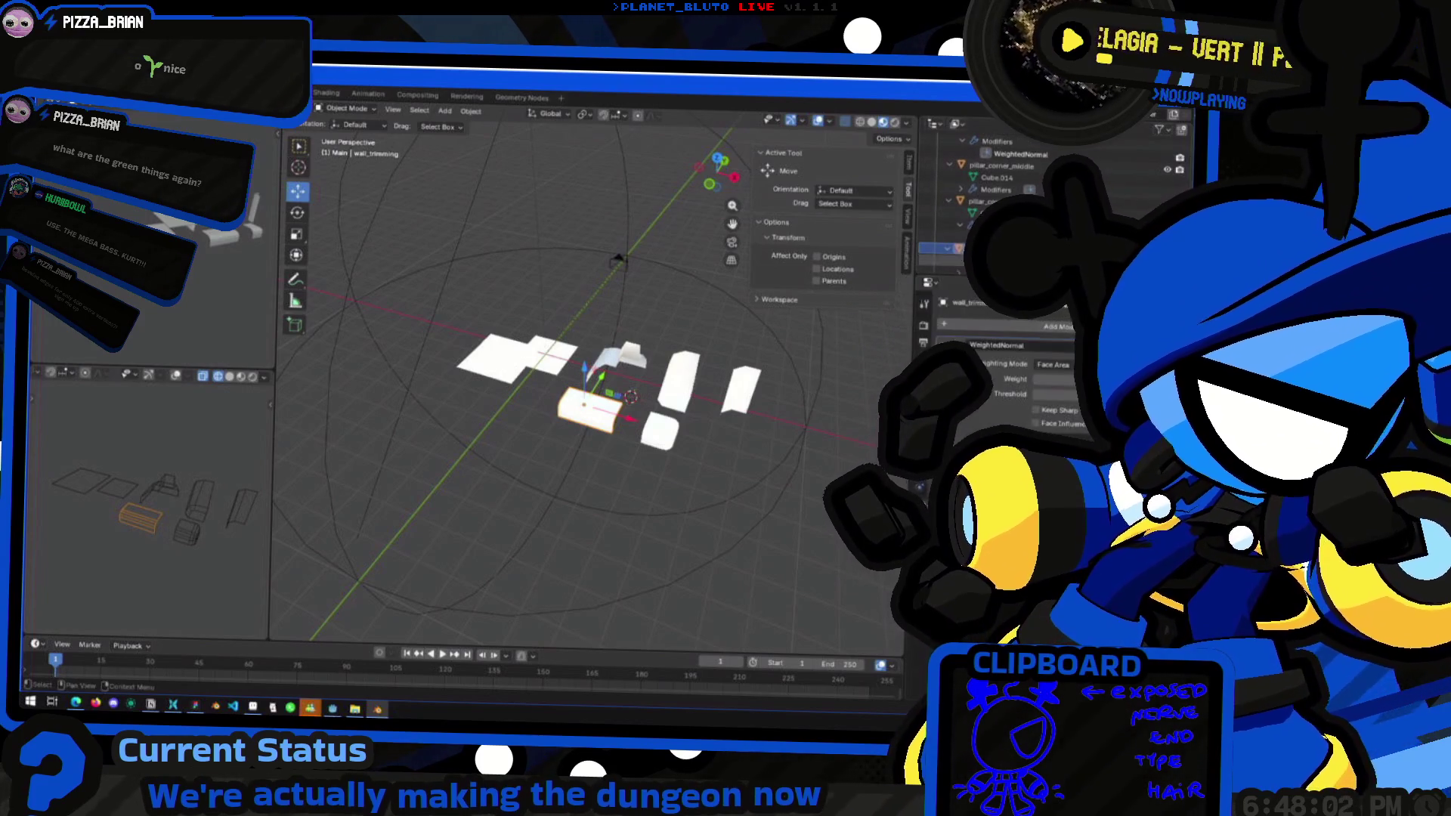
{"action": "scroll", "coordinate": [641, 367], "scroll_direction": "up", "scroll_amount": 5}
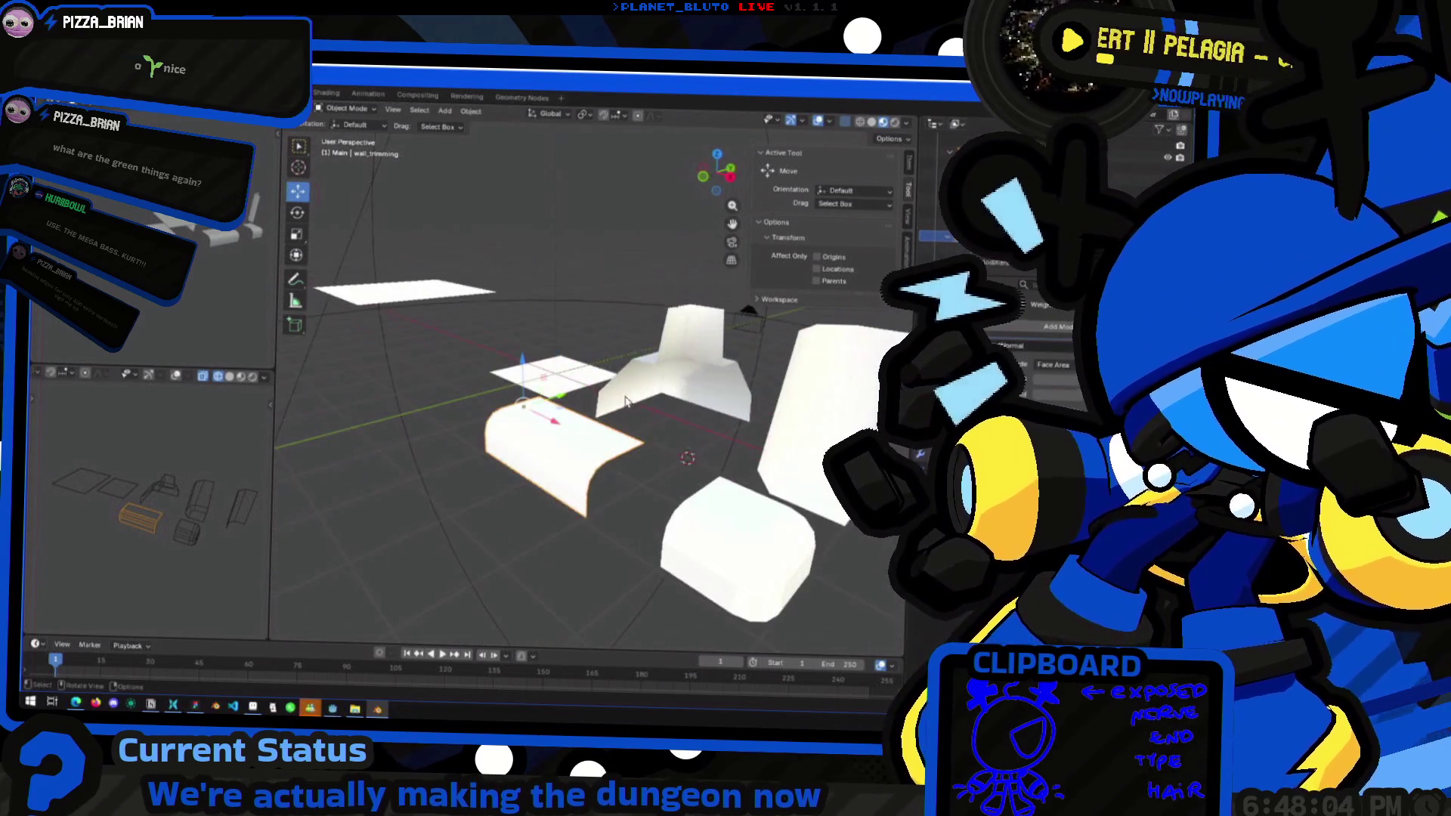
{"action": "mouse_move", "coordinate": [574, 408]}
{"action": "middle_mouse_down"}
{"action": "mouse_move", "coordinate": [537, 427]}
{"action": "mouse_move", "coordinate": [869, 316]}
{"action": "middle_mouse_up"}
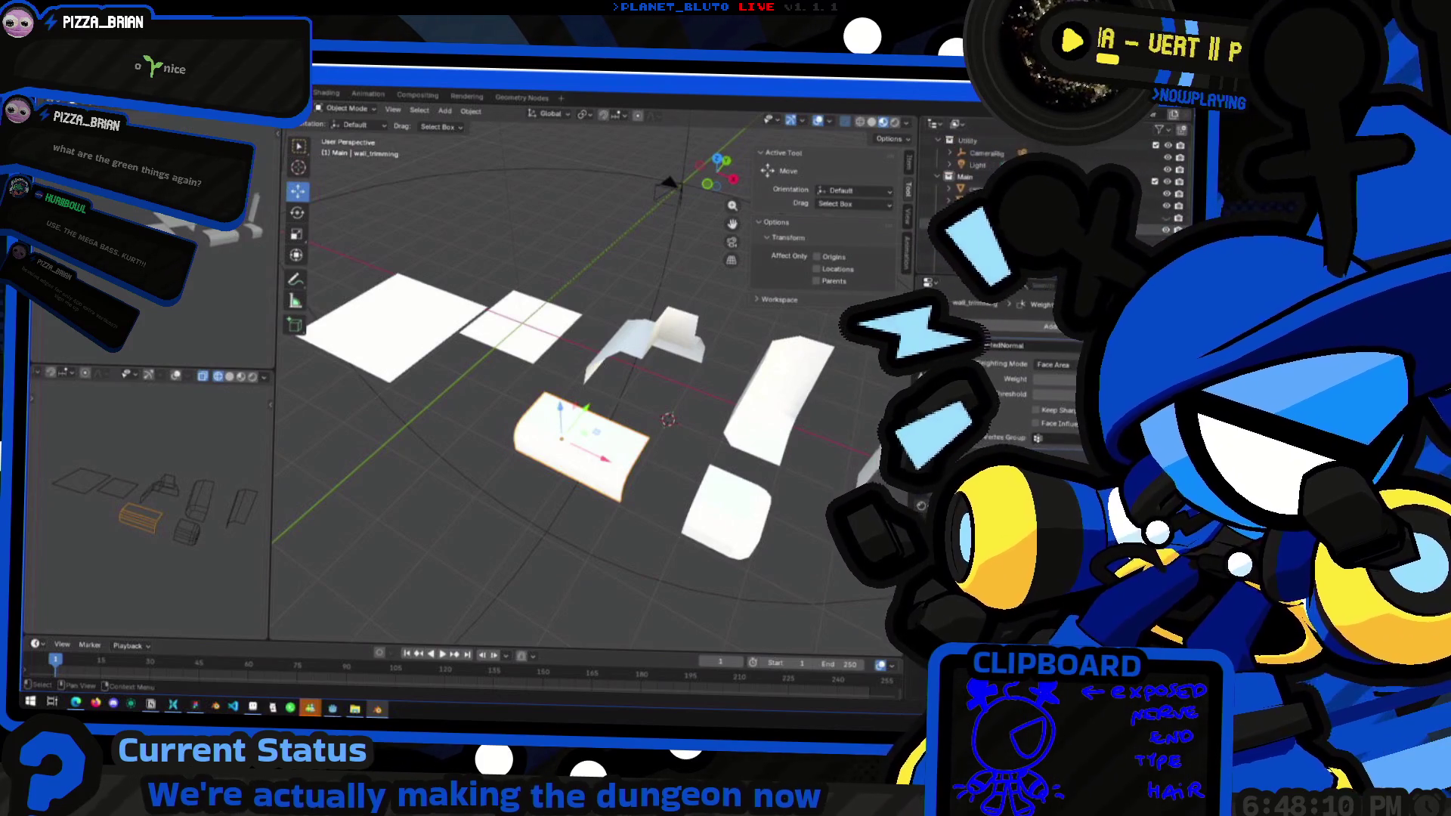
{"action": "left_click", "coordinate": [975, 201]}
{"action": "type", "text": "wall_trimming"}
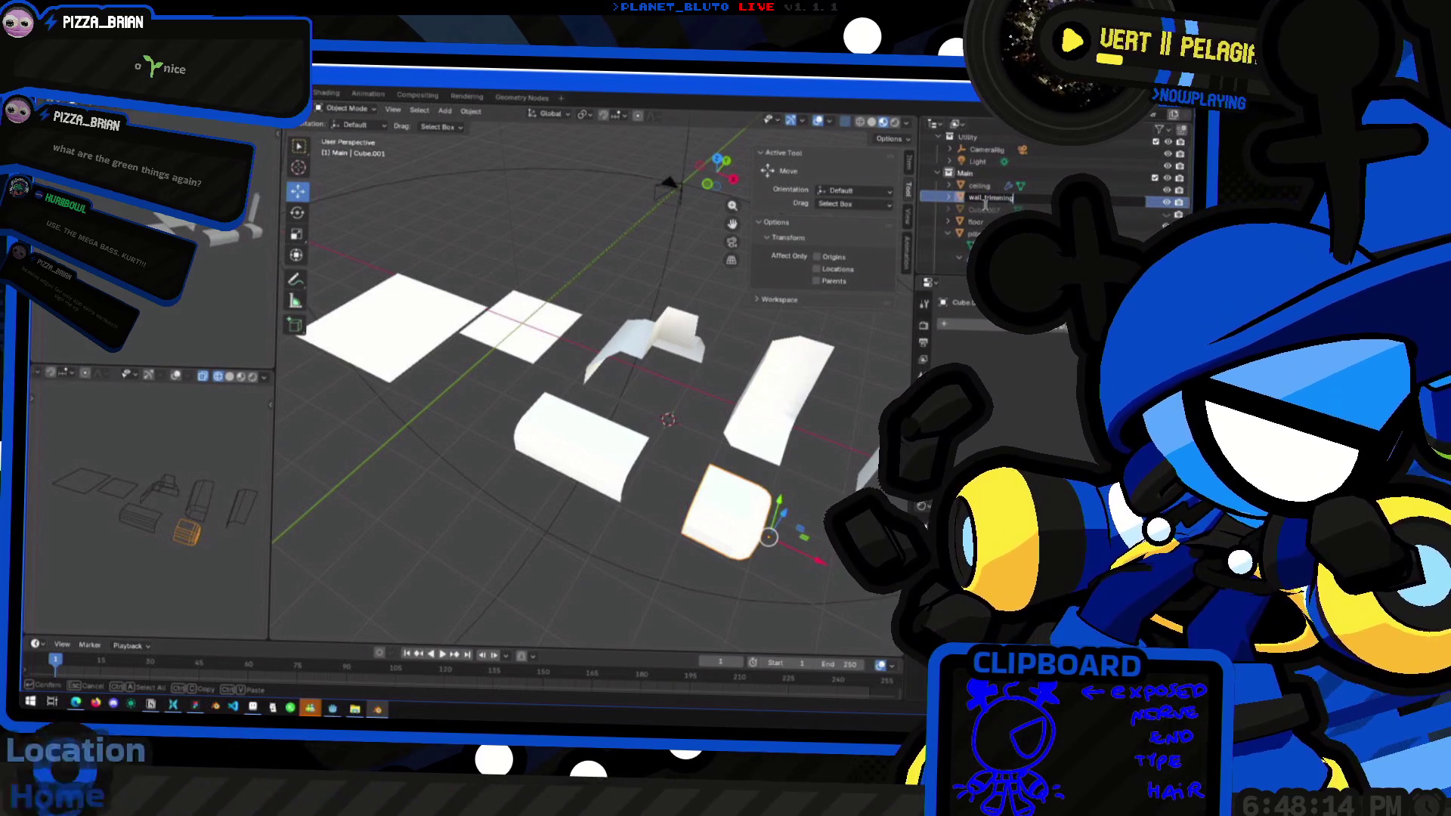
{"action": "type", "text": "_end"}
{"action": "key", "text": "Return"}
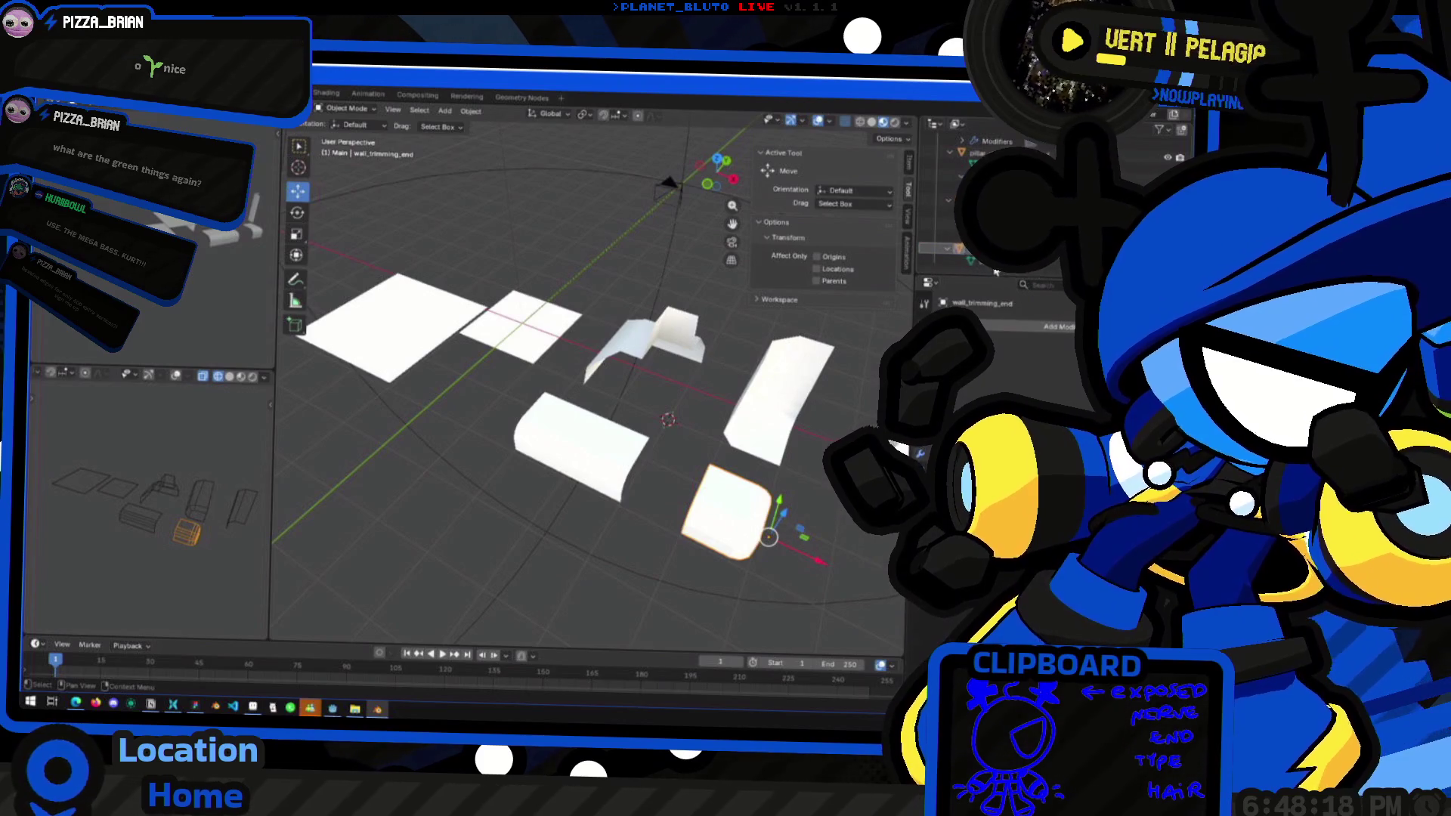
{"action": "mouse_move", "coordinate": [585, 212]}
{"action": "middle_mouse_down"}
{"action": "mouse_move", "coordinate": [478, 259]}
{"action": "mouse_move", "coordinate": [508, 230]}
{"action": "mouse_move", "coordinate": [457, 208]}
{"action": "mouse_move", "coordinate": [356, 258]}
{"action": "mouse_move", "coordinate": [469, 259]}
{"action": "mouse_move", "coordinate": [491, 178]}
{"action": "mouse_move", "coordinate": [427, 258]}
{"action": "mouse_move", "coordinate": [564, 298]}
{"action": "mouse_move", "coordinate": [570, 279]}
{"action": "mouse_move", "coordinate": [618, 298]}
{"action": "mouse_move", "coordinate": [693, 298]}
{"action": "mouse_move", "coordinate": [673, 310]}
{"action": "mouse_move", "coordinate": [696, 370]}
{"action": "middle_mouse_up"}
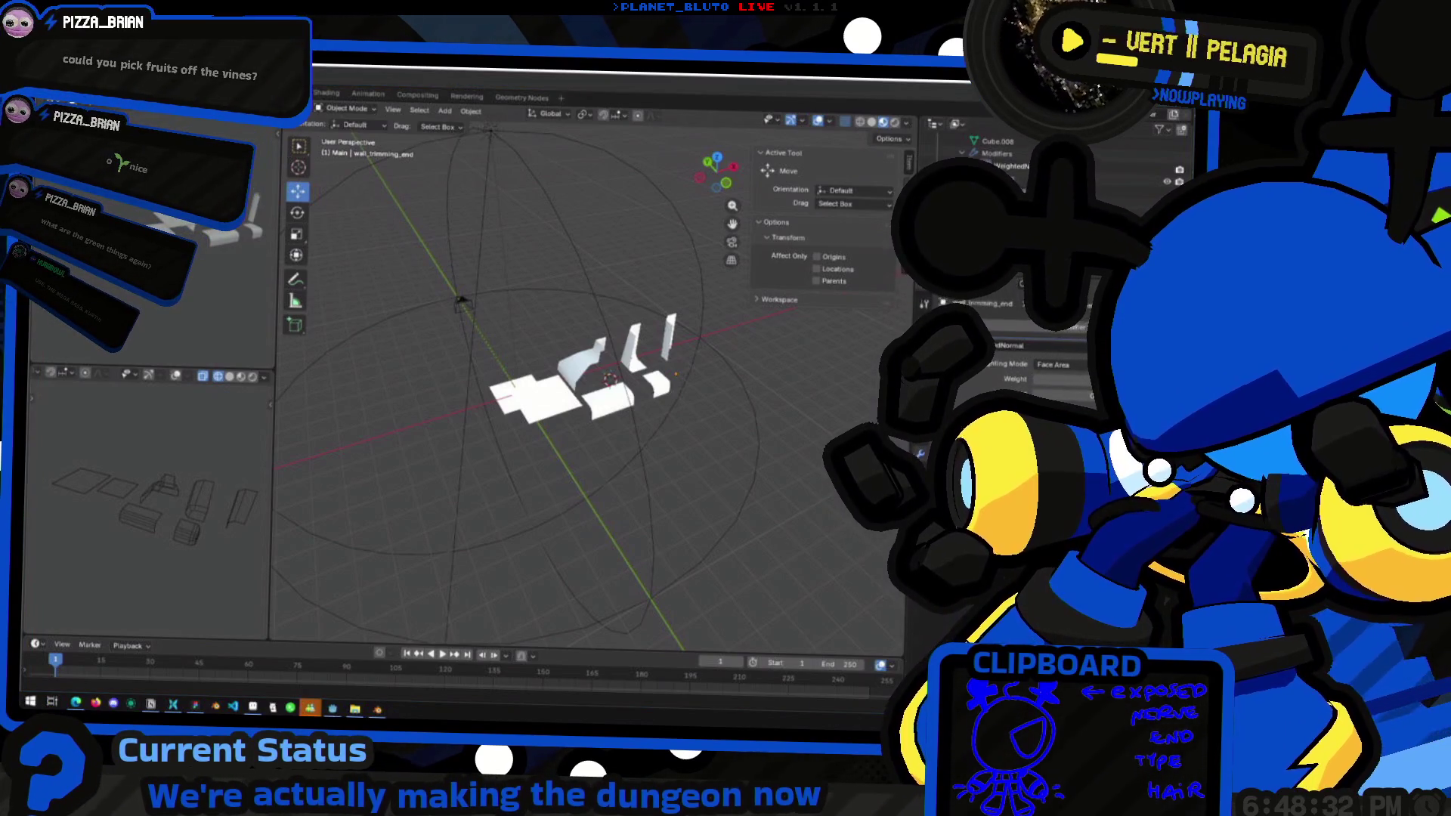
Rotate the floor plane upright around X and move it into position
{"action": "scroll", "coordinate": [514, 500], "scroll_direction": "up", "scroll_amount": 2}
{"action": "mouse_move", "coordinate": [514, 500]}
{"action": "middle_mouse_down"}
{"action": "mouse_move", "coordinate": [519, 412]}
{"action": "mouse_move", "coordinate": [677, 401]}
{"action": "mouse_move", "coordinate": [516, 451]}
{"action": "mouse_move", "coordinate": [627, 465]}
{"action": "middle_mouse_up"}
{"action": "mouse_move", "coordinate": [524, 524]}
{"action": "middle_mouse_down"}
{"action": "mouse_move", "coordinate": [509, 512]}
{"action": "mouse_move", "coordinate": [602, 469]}
{"action": "mouse_move", "coordinate": [582, 486]}
{"action": "mouse_move", "coordinate": [529, 476]}
{"action": "middle_mouse_up"}
{"action": "key", "text": "g"}
{"action": "key", "text": "Escape"}
{"action": "key", "text": "r"}
{"action": "key", "text": "x"}
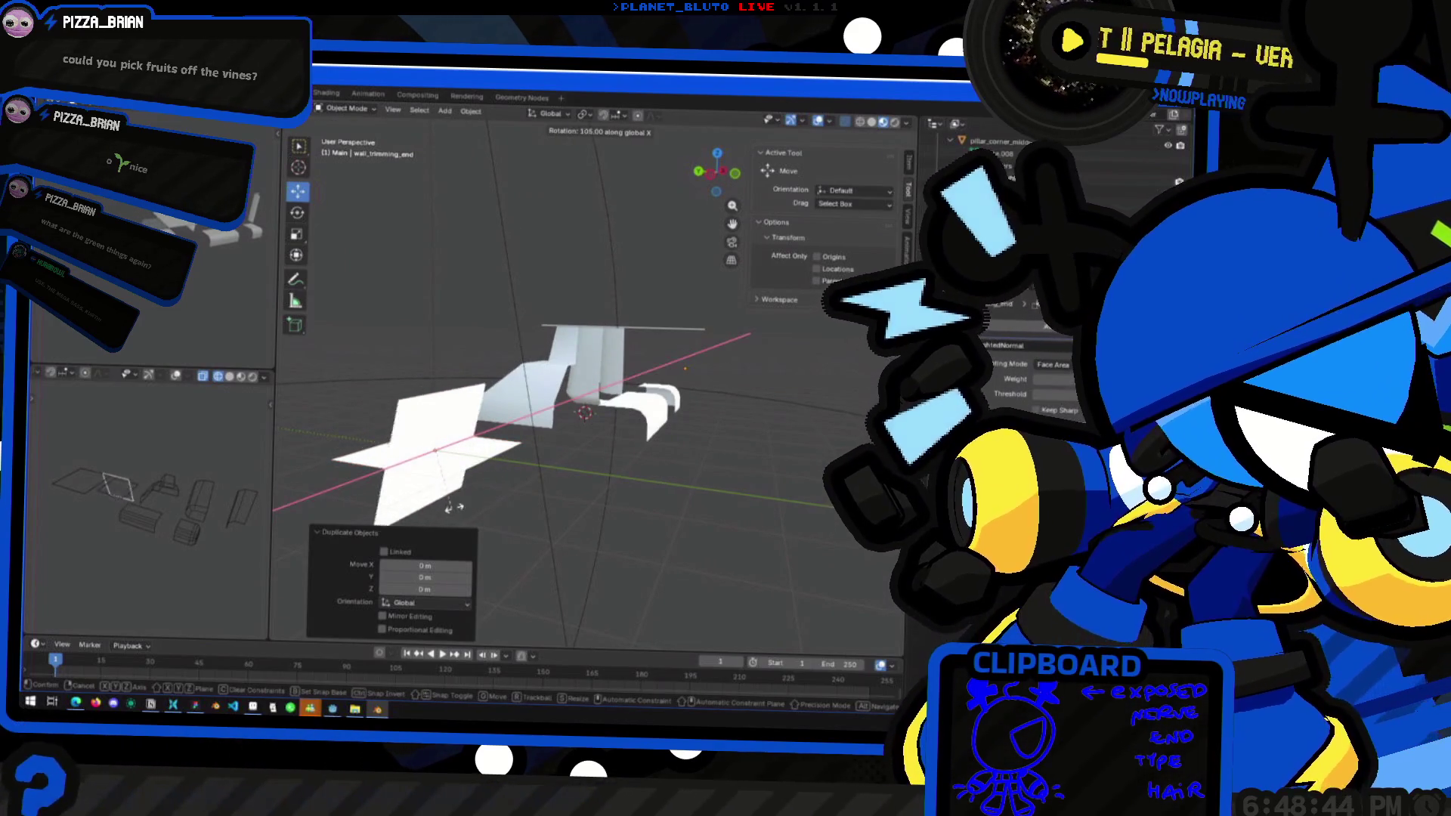
{"action": "left_click", "coordinate": [472, 513]}
{"action": "mouse_move", "coordinate": [472, 513]}
{"action": "middle_mouse_down"}
{"action": "mouse_move", "coordinate": [605, 429]}
{"action": "mouse_move", "coordinate": [508, 460]}
{"action": "mouse_move", "coordinate": [427, 514]}
{"action": "middle_mouse_up"}
{"action": "key", "text": "g"}
{"action": "left_click", "coordinate": [605, 428]}
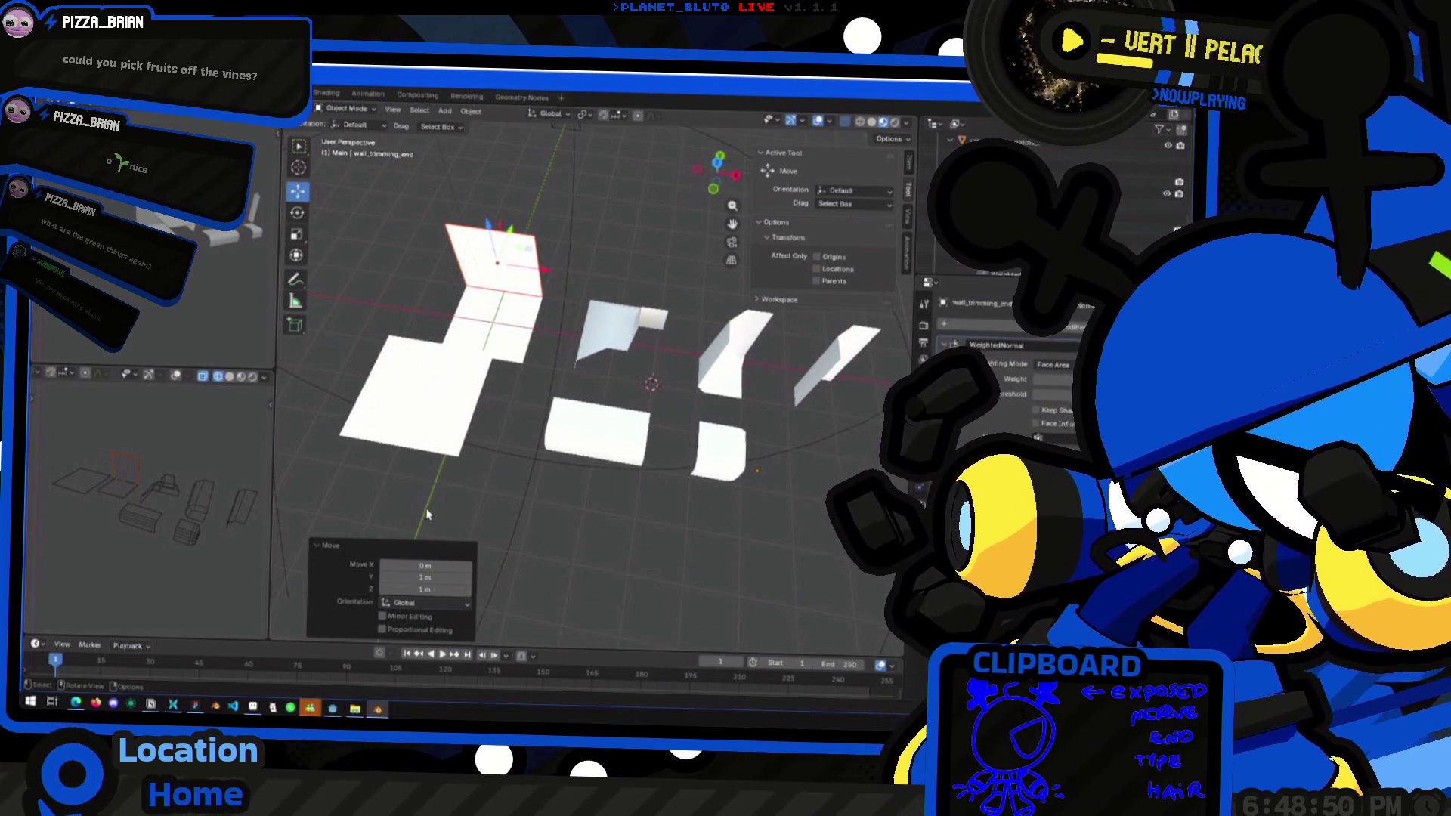
Duplicate the wall_trimming.001 piece and place the copy in a new position
{"action": "left_click", "coordinate": [597, 431]}
{"action": "mouse_move", "coordinate": [597, 431]}
{"action": "middle_mouse_down"}
{"action": "mouse_move", "coordinate": [559, 423]}
{"action": "mouse_move", "coordinate": [529, 446]}
{"action": "middle_mouse_up"}
{"action": "key", "text": "shift+d"}
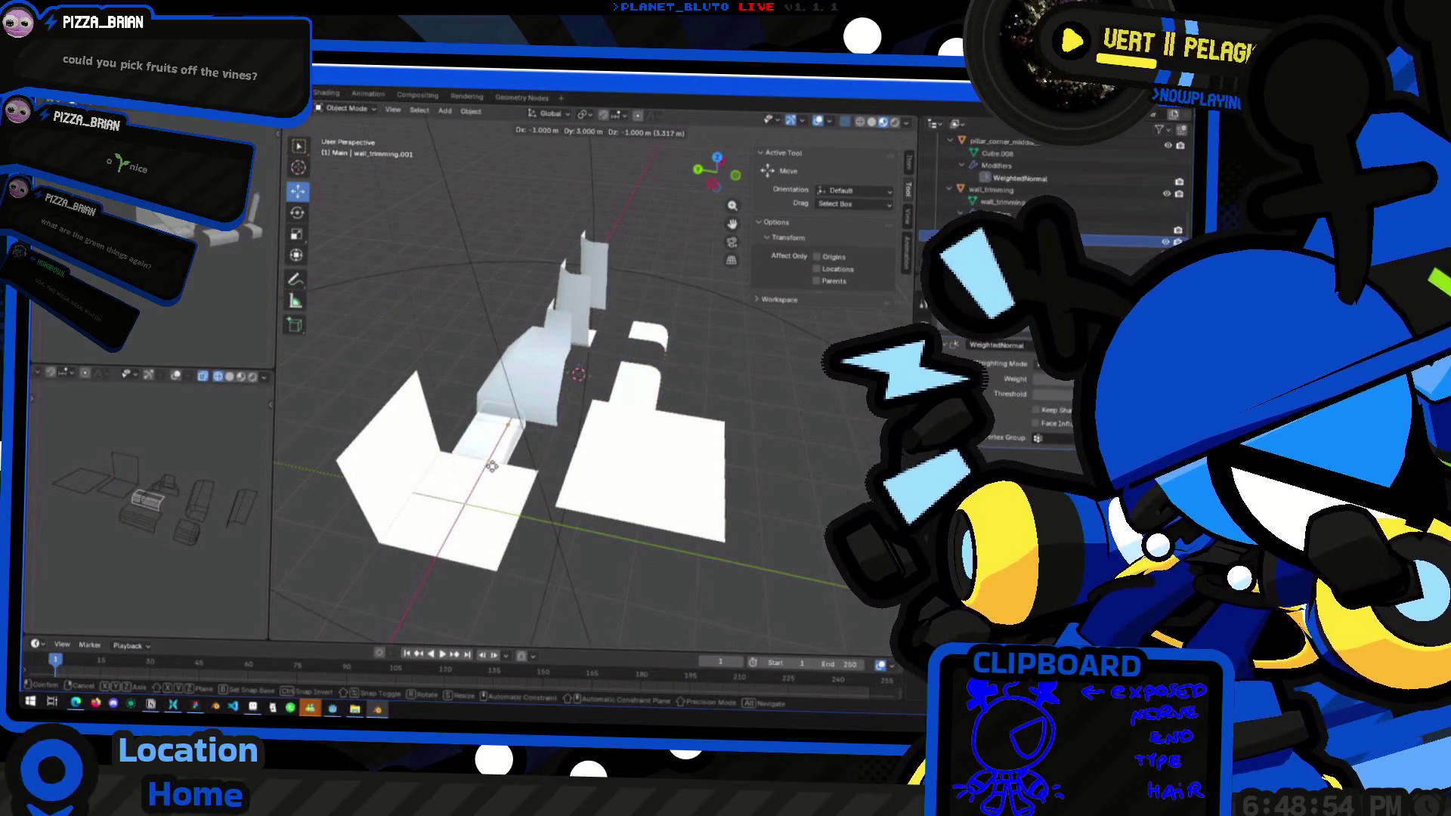
{"action": "left_click", "coordinate": [419, 484]}
{"action": "mouse_move", "coordinate": [420, 483]}
{"action": "middle_mouse_down"}
{"action": "mouse_move", "coordinate": [356, 479]}
{"action": "mouse_move", "coordinate": [423, 485]}
{"action": "mouse_move", "coordinate": [550, 456]}
{"action": "mouse_move", "coordinate": [652, 409]}
{"action": "mouse_move", "coordinate": [580, 454]}
{"action": "mouse_move", "coordinate": [519, 421]}
{"action": "mouse_move", "coordinate": [454, 431]}
{"action": "mouse_move", "coordinate": [528, 379]}
{"action": "mouse_move", "coordinate": [673, 394]}
{"action": "mouse_move", "coordinate": [662, 483]}
{"action": "mouse_move", "coordinate": [544, 459]}
{"action": "middle_mouse_up"}
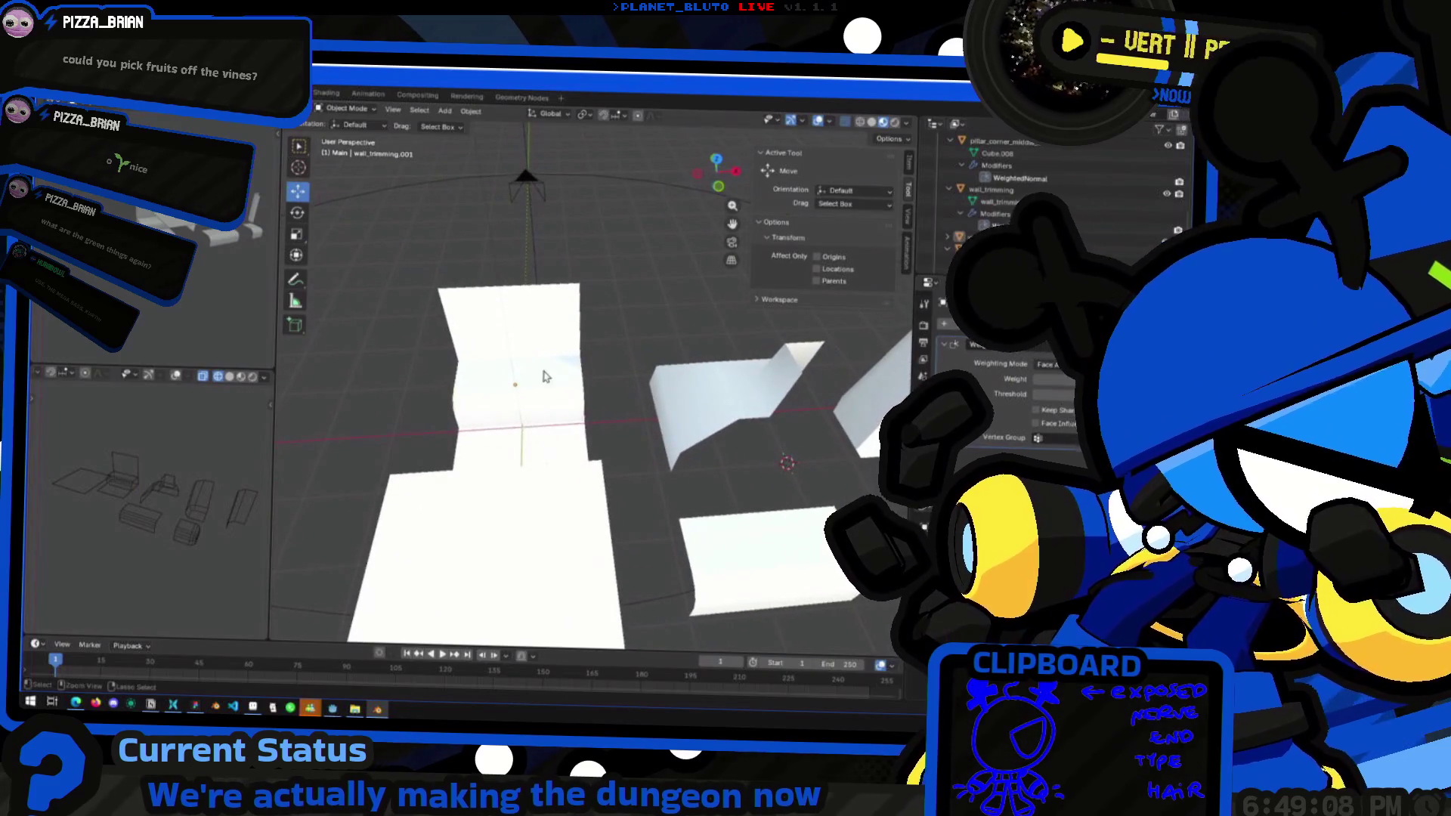
Move wall_trimming_end 1 m and then 5 m along -Y, checking from the top view
{"action": "left_click", "coordinate": [470, 356]}
{"action": "key", "text": "KP_Decimal"}
{"action": "middle_click_drag", "start_coordinate": [477, 364], "coordinate": [617, 357]}
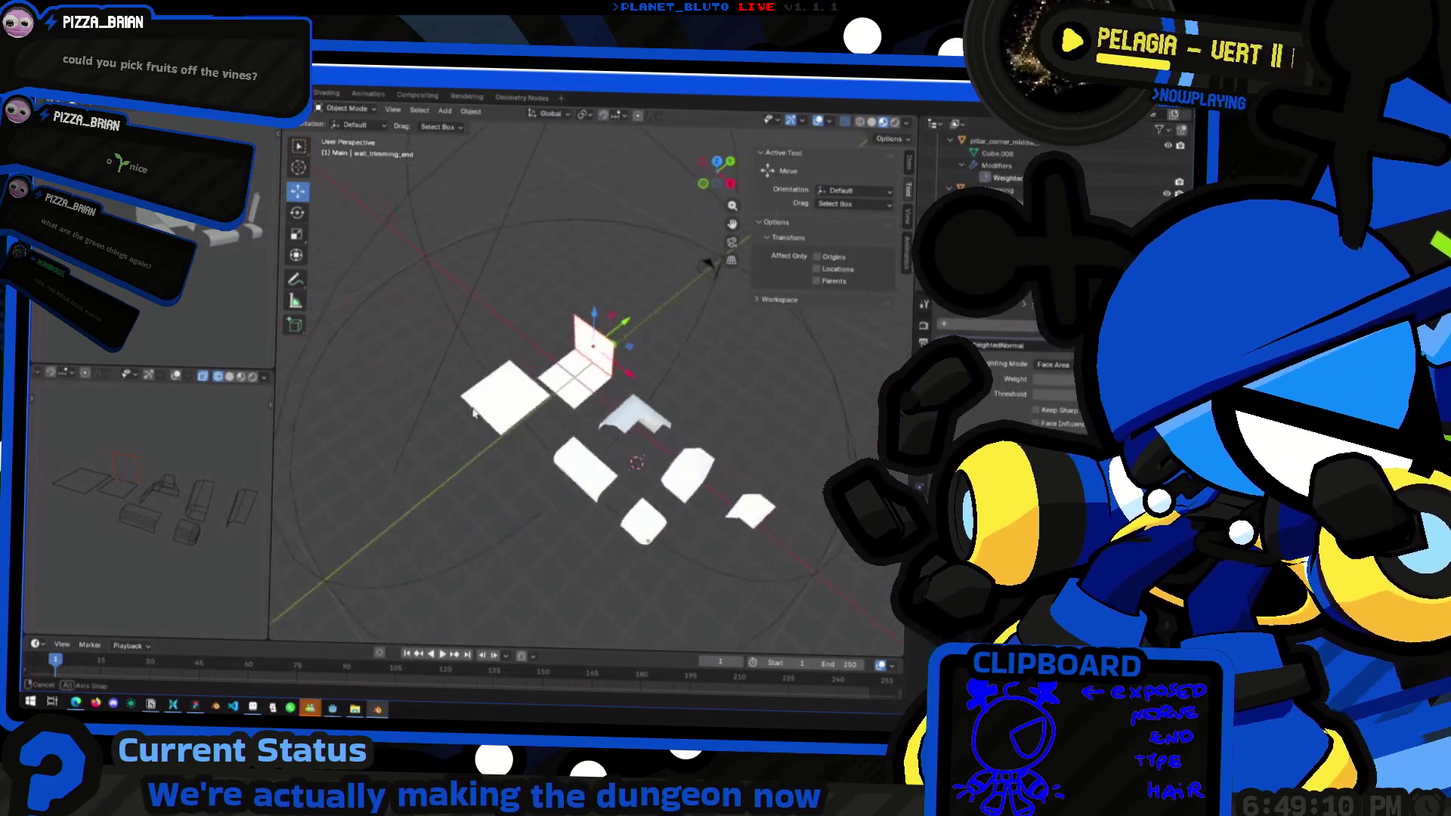
{"action": "type", "text": "gy-1"}
{"action": "key", "text": "Return"}
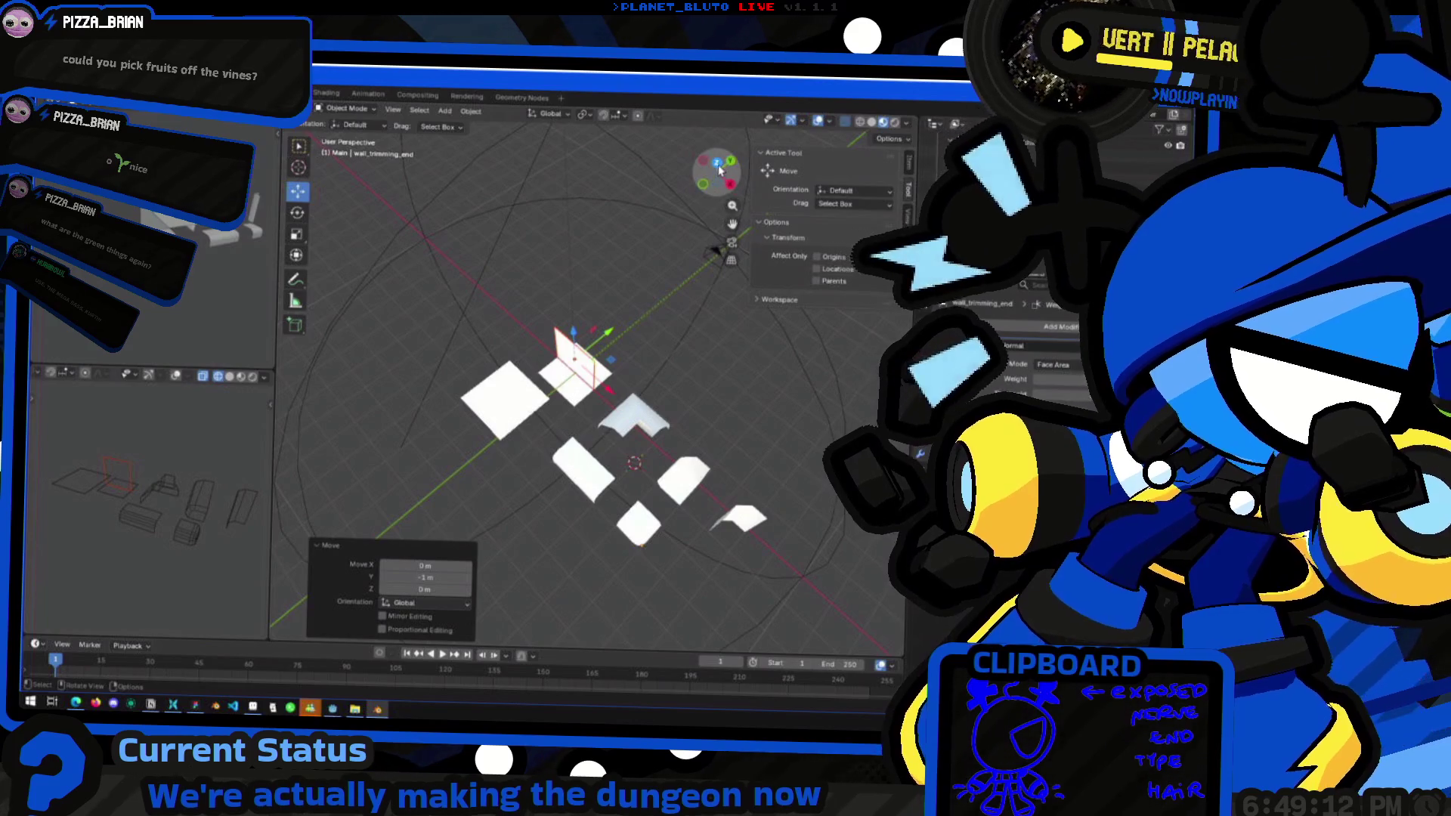
{"action": "key", "text": "KP_7"}
{"action": "type", "text": "gy-5"}
{"action": "key", "text": "Return"}
{"action": "mouse_move", "coordinate": [574, 491]}
{"action": "middle_mouse_down"}
{"action": "mouse_move", "coordinate": [597, 484]}
{"action": "mouse_move", "coordinate": [592, 470]}
{"action": "mouse_move", "coordinate": [492, 529]}
{"action": "mouse_move", "coordinate": [654, 450]}
{"action": "mouse_move", "coordinate": [569, 502]}
{"action": "mouse_move", "coordinate": [490, 496]}
{"action": "middle_mouse_up"}
{"action": "mouse_move", "coordinate": [590, 499]}
{"action": "middle_mouse_down"}
{"action": "mouse_move", "coordinate": [586, 518]}
{"action": "mouse_move", "coordinate": [570, 474]}
{"action": "middle_mouse_up"}
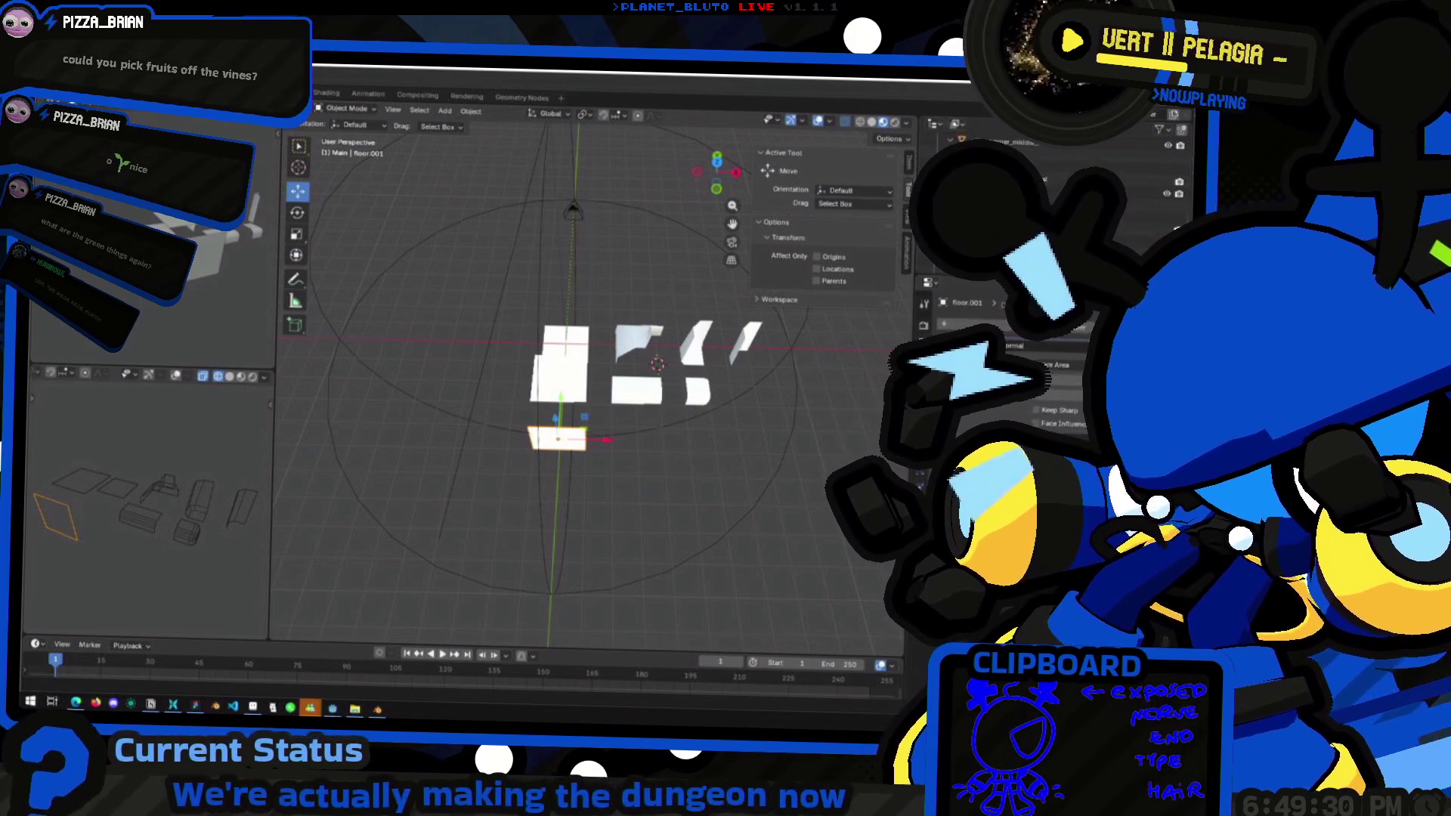
{"action": "key", "text": "alt+Tab"}
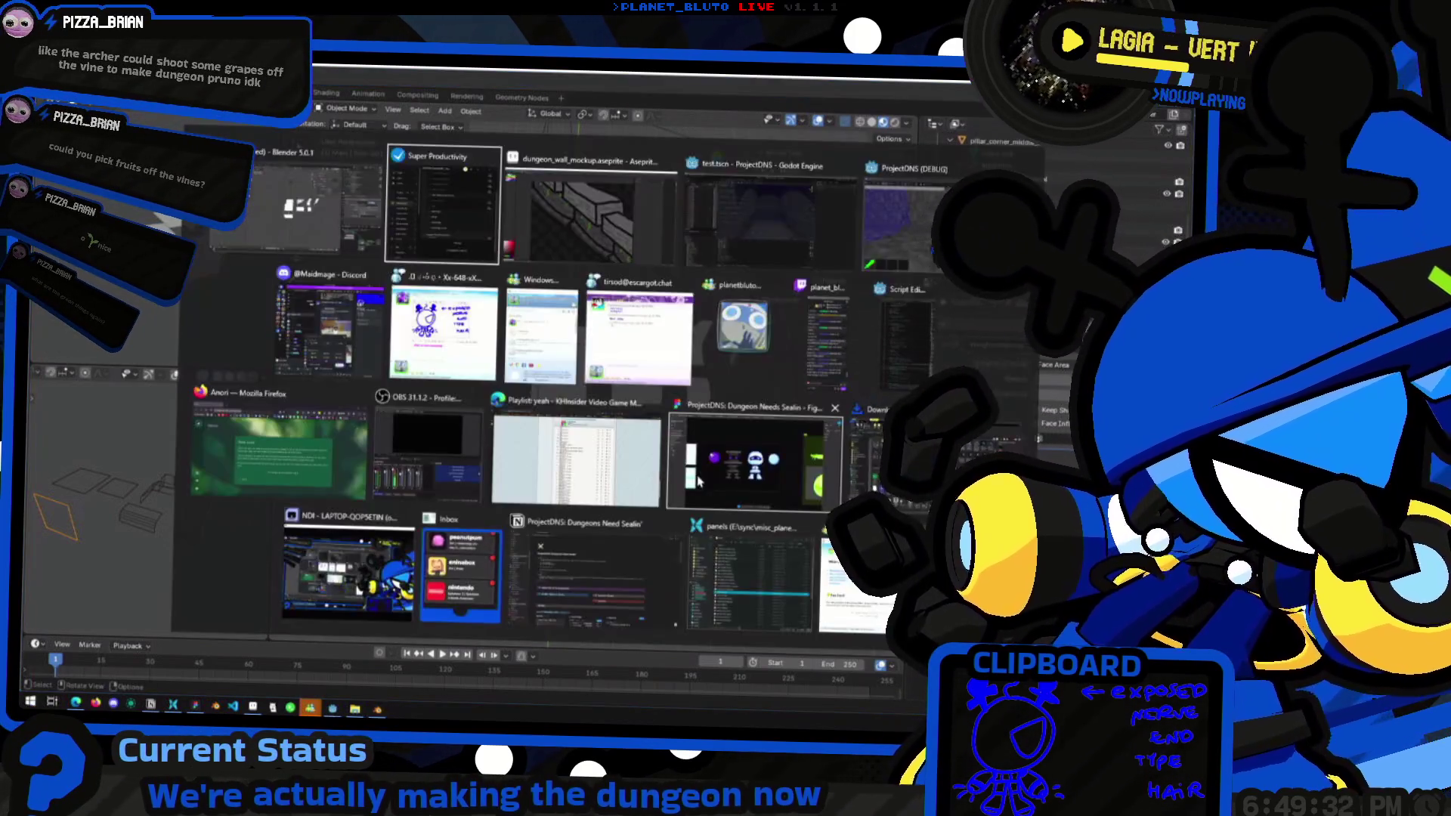
Inspect the brick wall up close in Godot, then return to Blender
{"action": "key", "text": "Tab"}
{"action": "key", "text": "Tab"}
{"action": "mouse_move", "coordinate": [590, 325]}
{"action": "right_mouse_down"}
{"action": "mouse_move", "coordinate": [544, 313]}
{"action": "mouse_move", "coordinate": [522, 275]}
{"action": "mouse_move", "coordinate": [498, 294]}
{"action": "mouse_move", "coordinate": [684, 392]}
{"action": "right_mouse_up"}
{"action": "key", "text": "alt+Tab"}
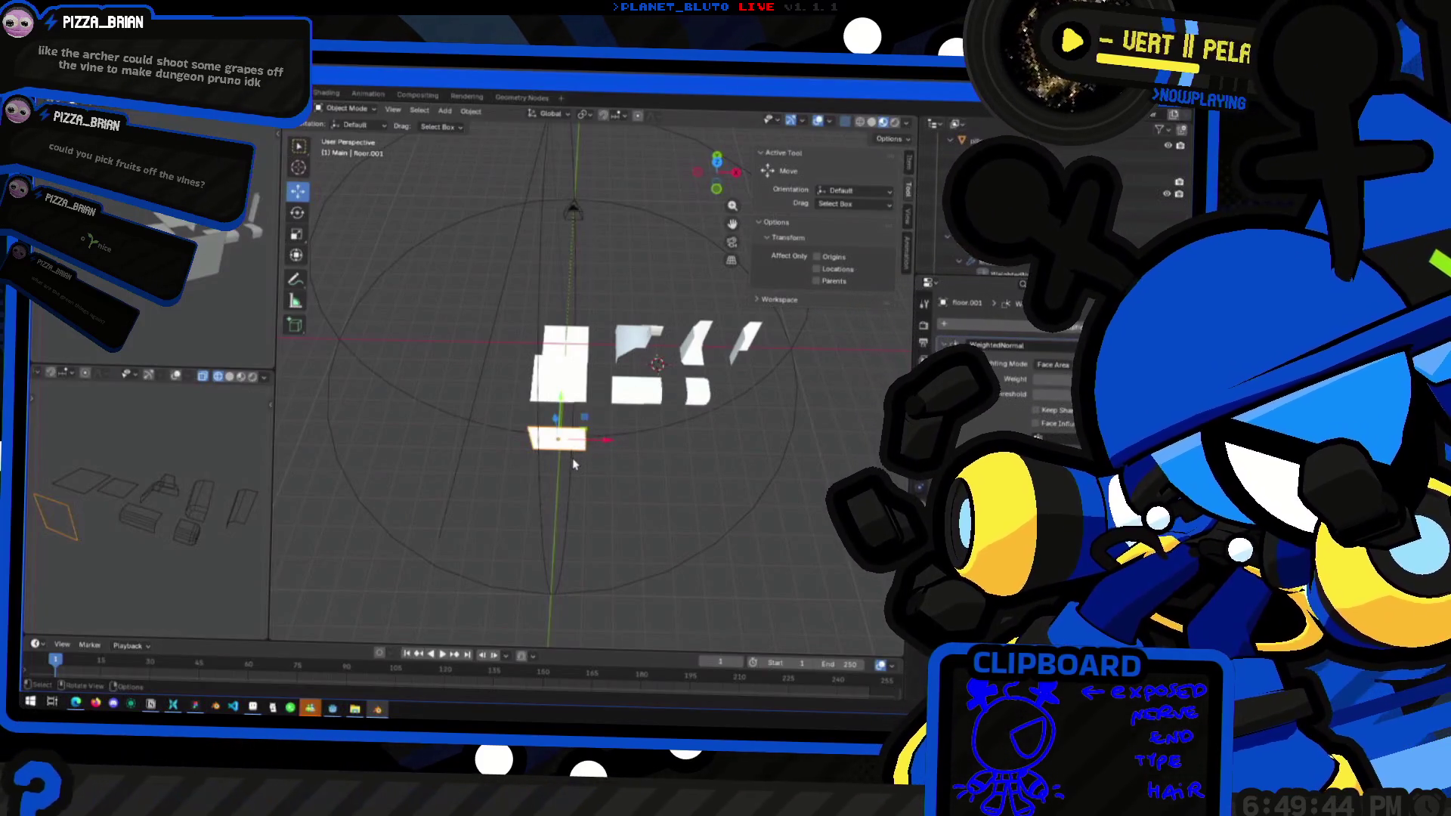
Duplicate floor.001 into floor.002, placed 2 m then 1 m more along -Y
{"action": "key", "text": "shift+d"}
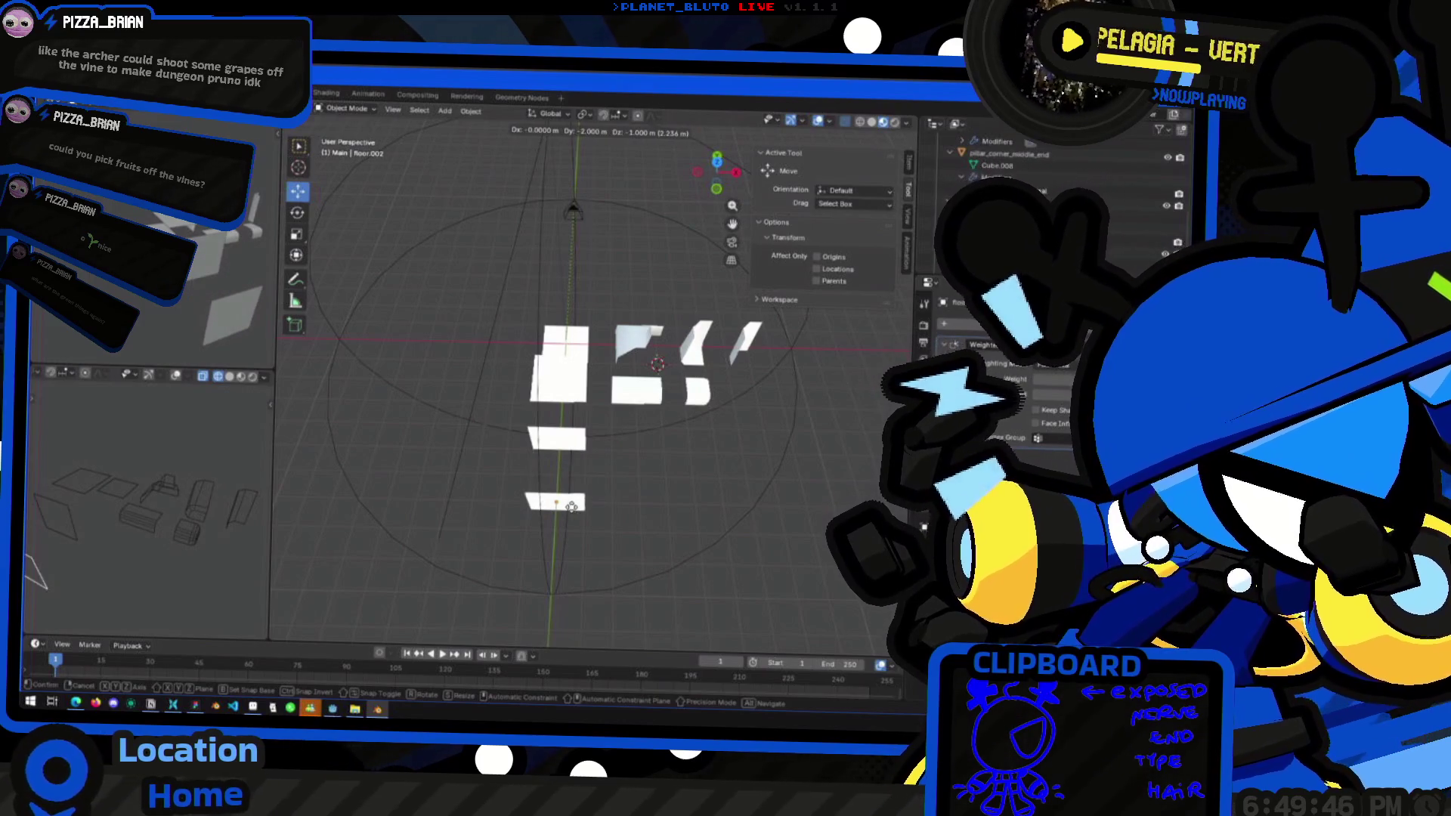
{"action": "key", "text": "y"}
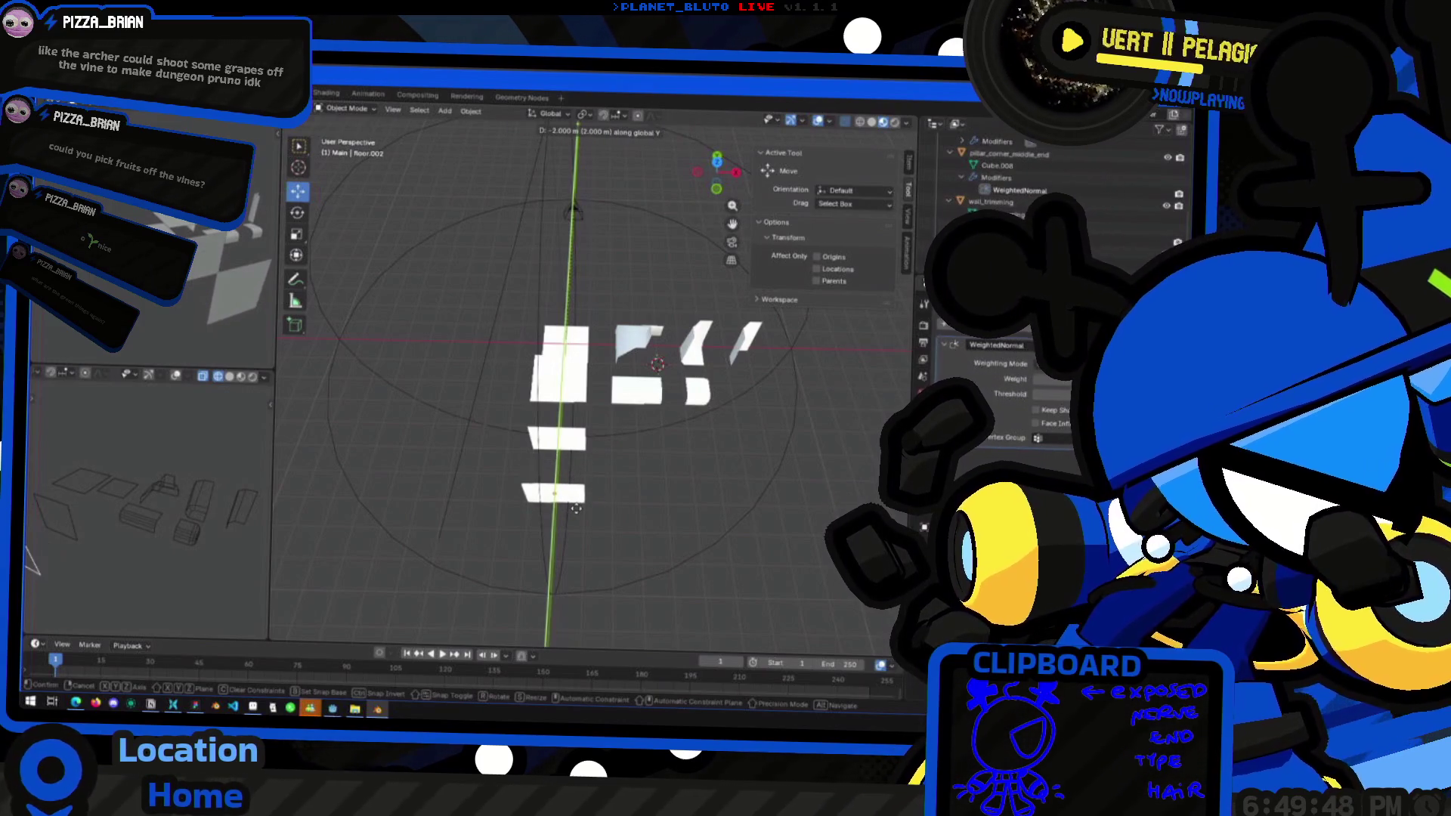
{"action": "left_click", "coordinate": [575, 508]}
{"action": "middle_click_drag", "start_coordinate": [576, 502], "coordinate": [581, 489]}
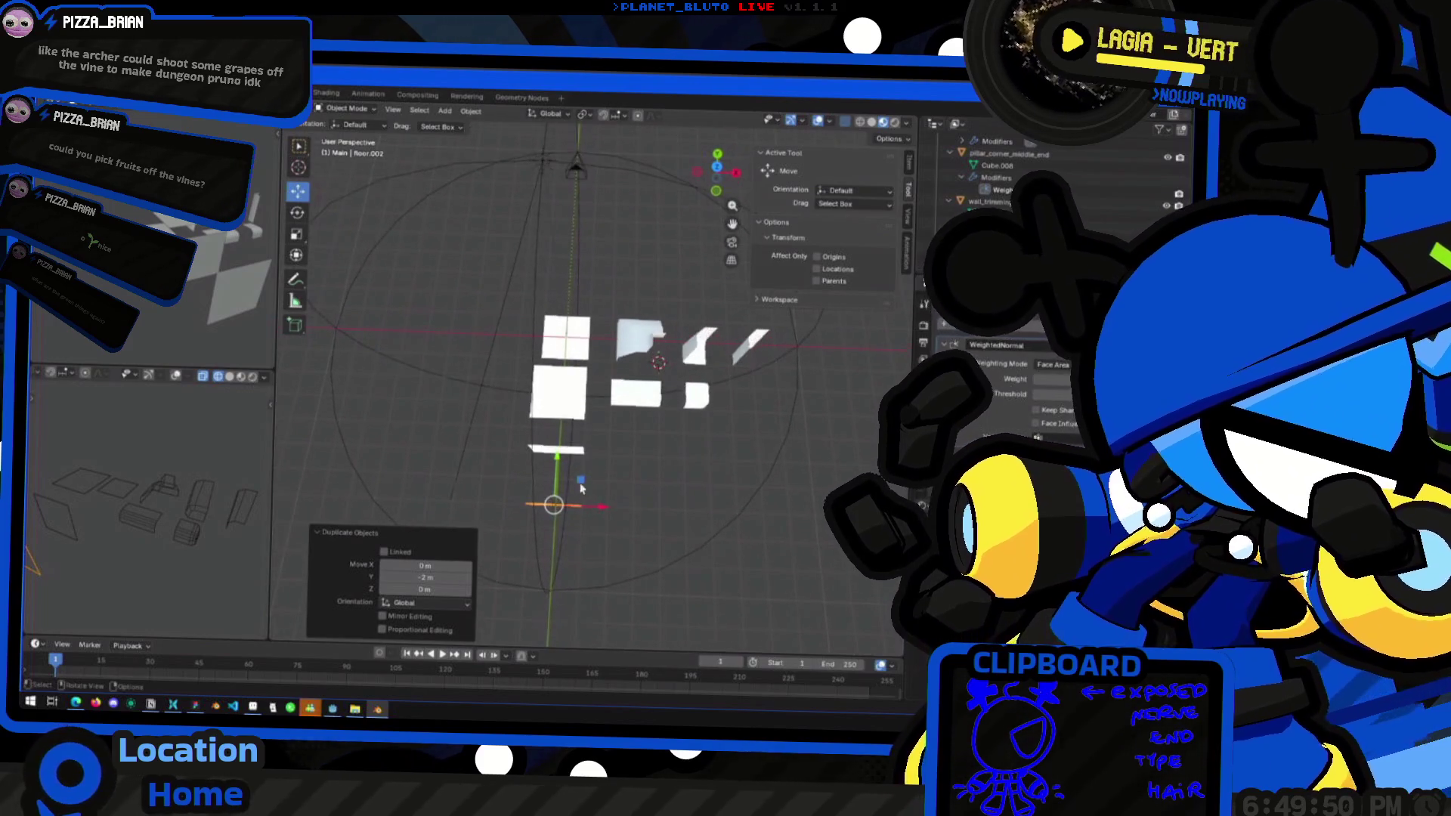
{"action": "left_click_drag", "start_coordinate": [554, 474], "coordinate": [573, 501]}
{"action": "middle_click_drag", "start_coordinate": [573, 501], "coordinate": [521, 386]}
{"action": "left_click", "coordinate": [502, 488]}
In Edit Mode, extrude floor.002's edge along Y into an L-shaped corner
{"action": "mouse_move", "coordinate": [505, 493]}
{"action": "middle_mouse_down"}
{"action": "mouse_move", "coordinate": [556, 444]}
{"action": "mouse_move", "coordinate": [550, 391]}
{"action": "middle_mouse_up"}
{"action": "key", "text": "Tab"}
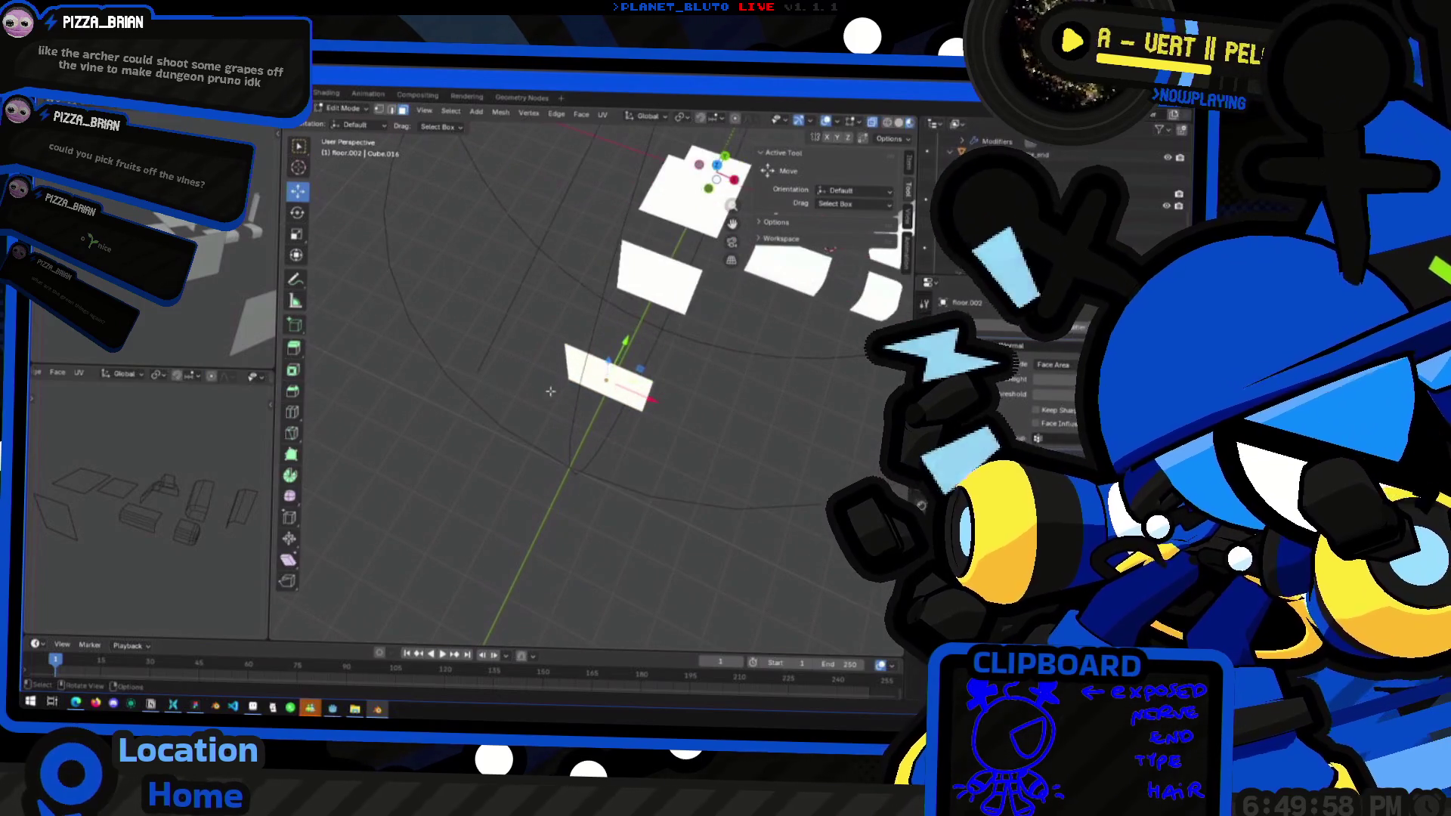
{"action": "middle_click_drag", "start_coordinate": [602, 456], "coordinate": [529, 408]}
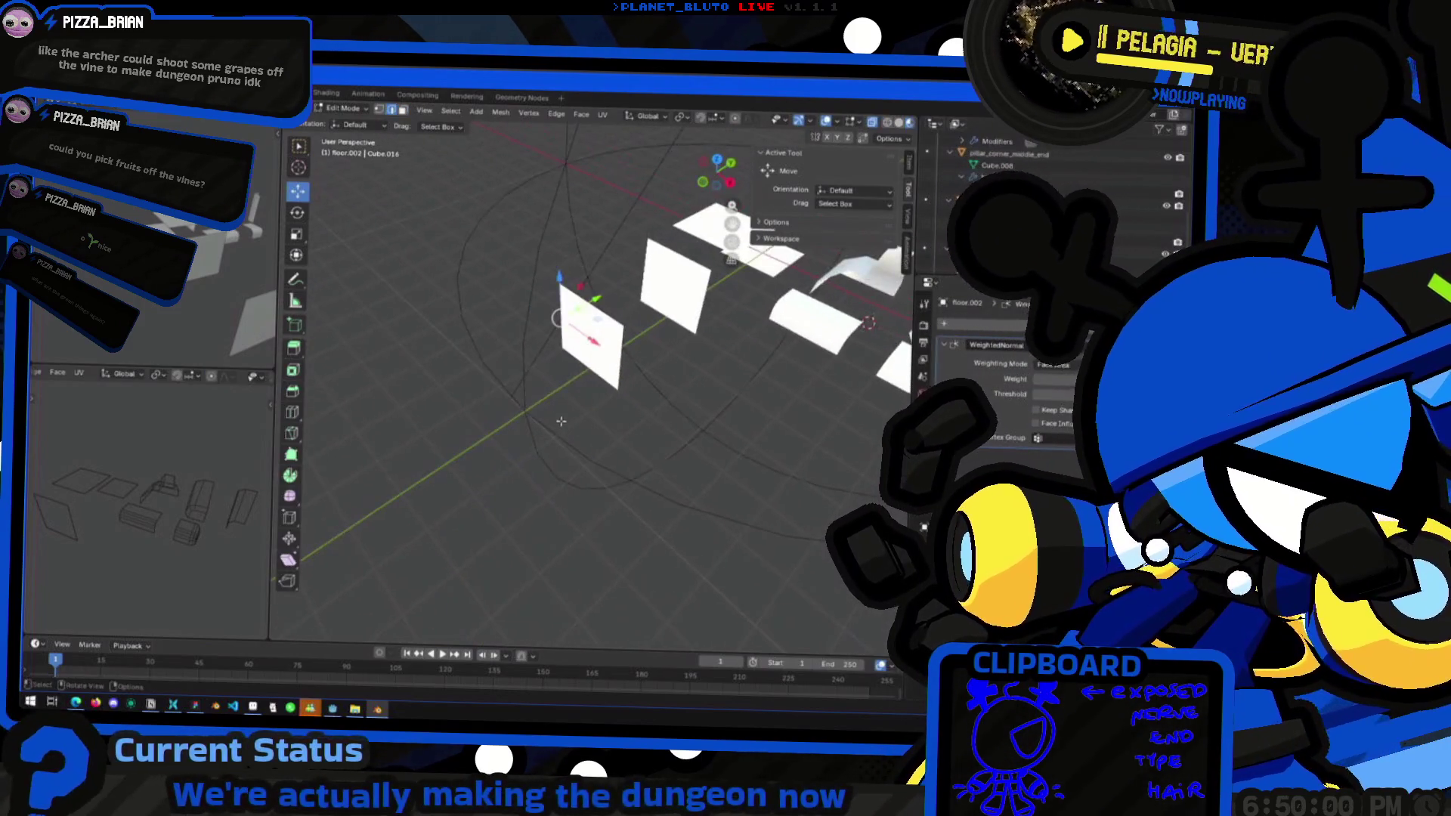
{"action": "key", "text": "g"}
{"action": "key", "text": "y"}
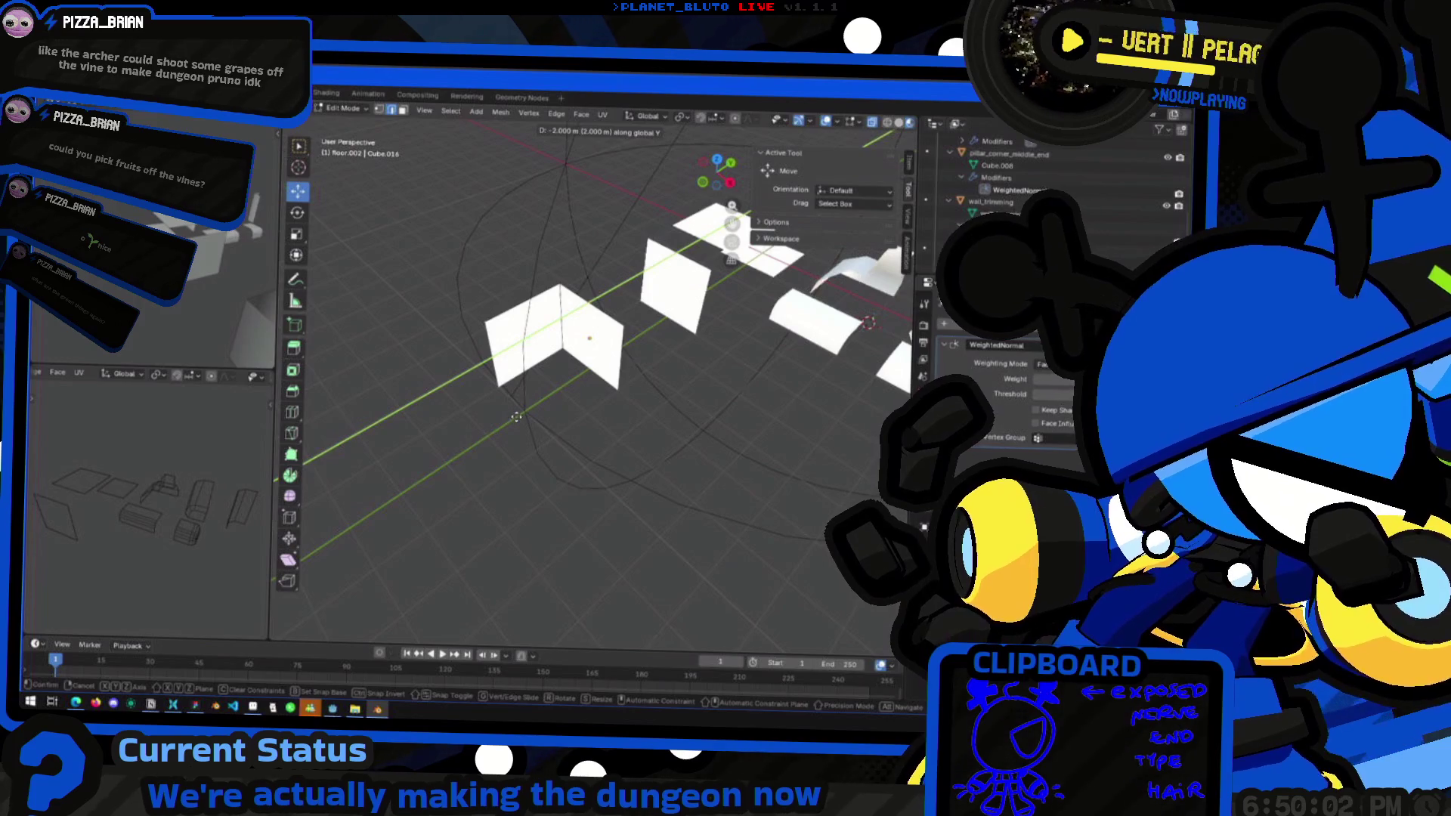
{"action": "left_click", "coordinate": [516, 416]}
{"action": "mouse_move", "coordinate": [516, 416]}
{"action": "middle_mouse_down"}
{"action": "mouse_move", "coordinate": [552, 446]}
{"action": "mouse_move", "coordinate": [577, 415]}
{"action": "mouse_move", "coordinate": [556, 372]}
{"action": "mouse_move", "coordinate": [578, 362]}
{"action": "middle_mouse_up"}
{"action": "middle_click_drag", "start_coordinate": [483, 408], "coordinate": [497, 429]}
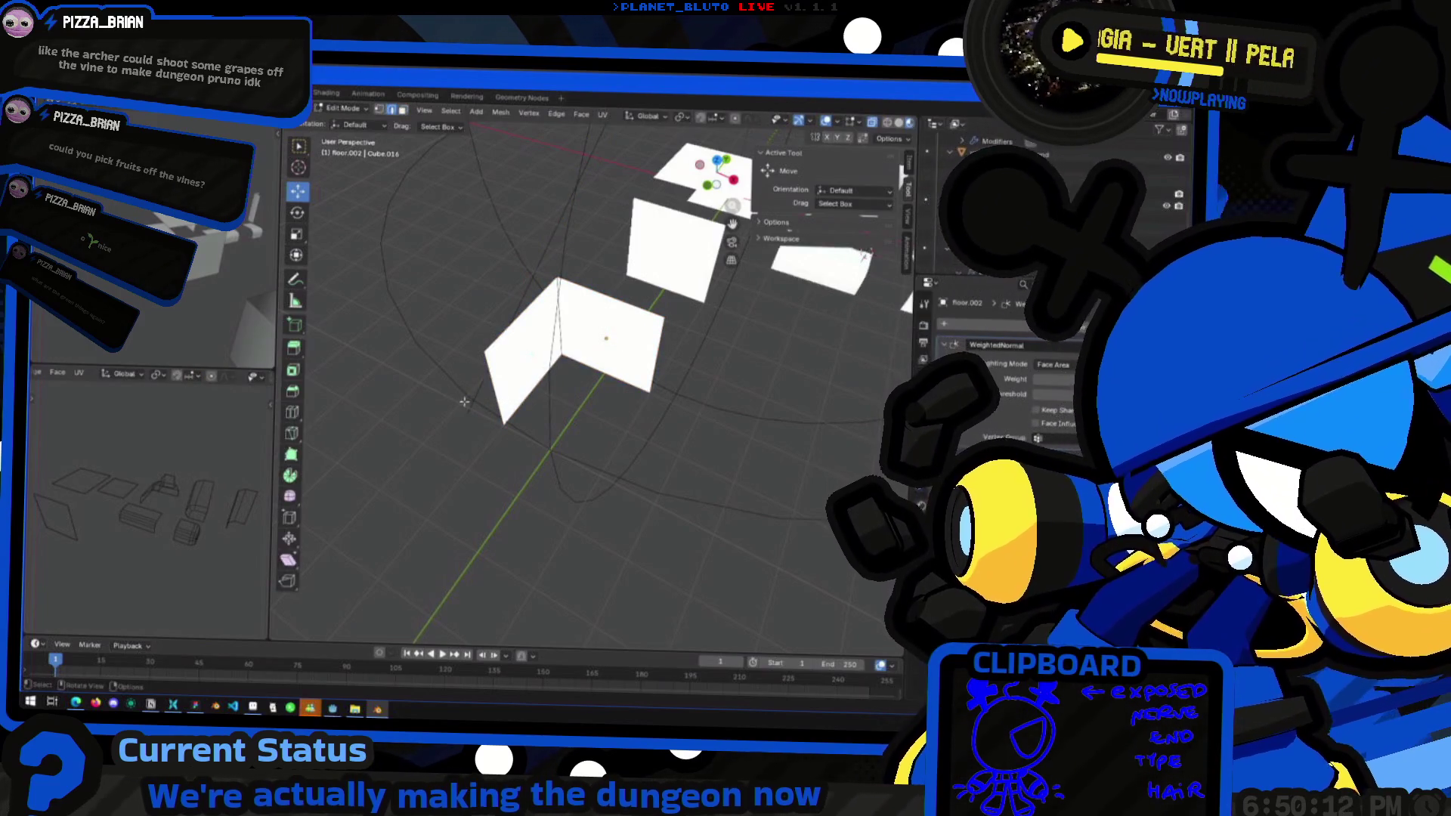
{"action": "mouse_move", "coordinate": [666, 363]}
{"action": "middle_mouse_down"}
{"action": "mouse_move", "coordinate": [660, 399]}
{"action": "mouse_move", "coordinate": [632, 396]}
{"action": "middle_mouse_up"}
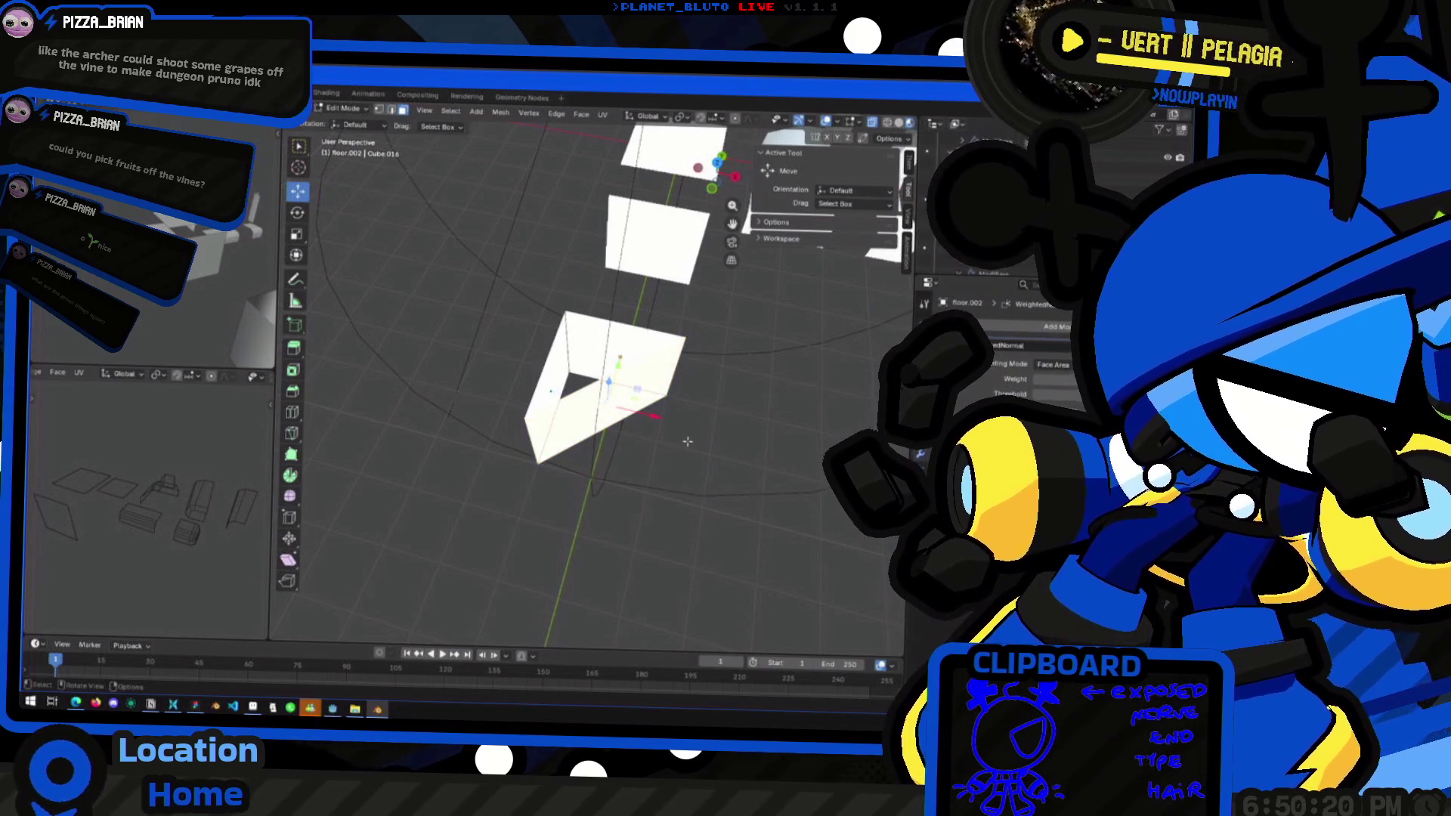
Try a vertex bevel with Offset width type, then undo it
{"action": "key", "text": "ctrl+b"}
{"action": "left_click", "coordinate": [428, 459]}
{"action": "left_click", "coordinate": [406, 417]}
{"action": "left_click", "coordinate": [439, 433]}
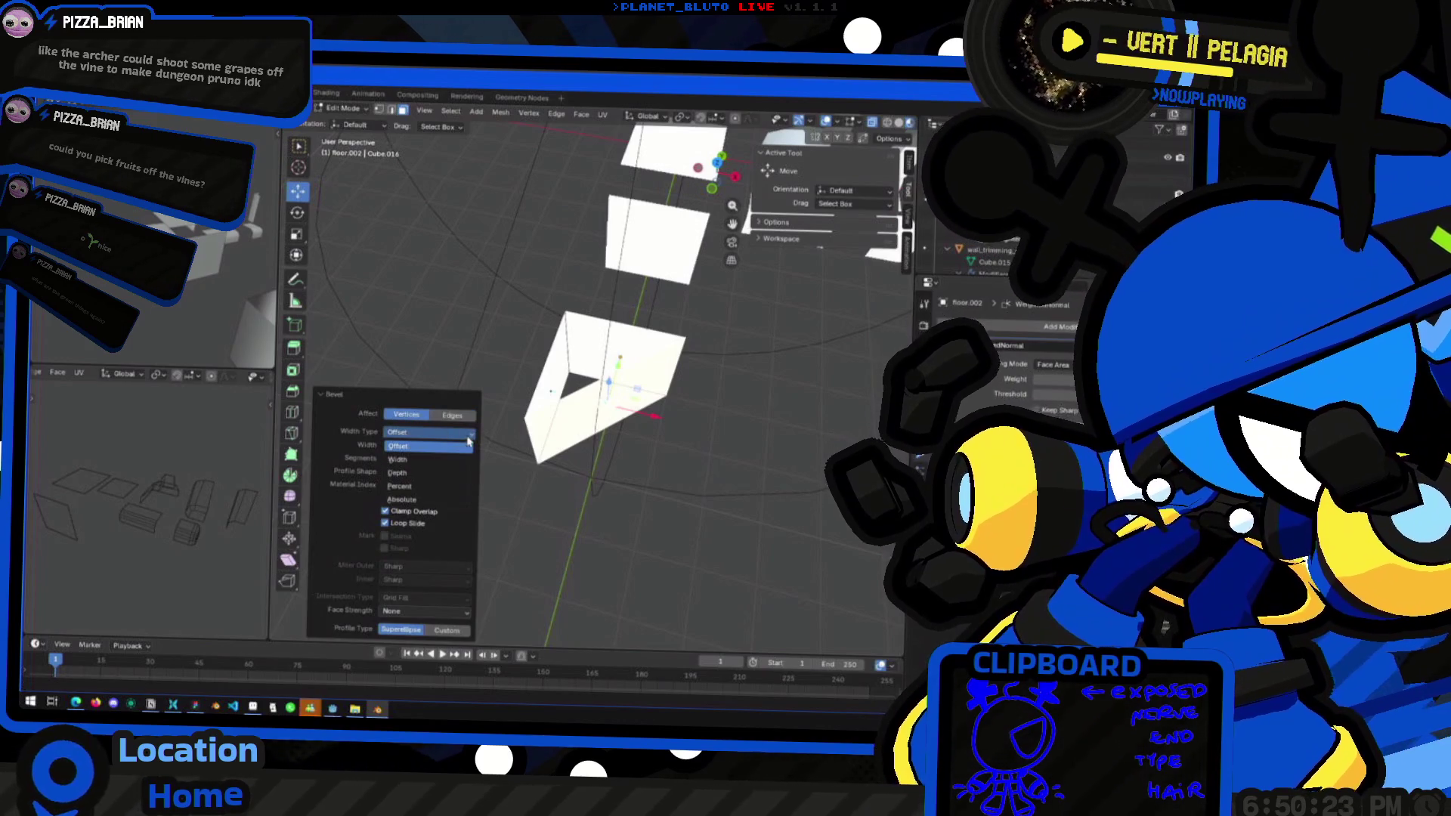
{"action": "left_click", "coordinate": [425, 445]}
{"action": "key", "text": "ctrl+z"}
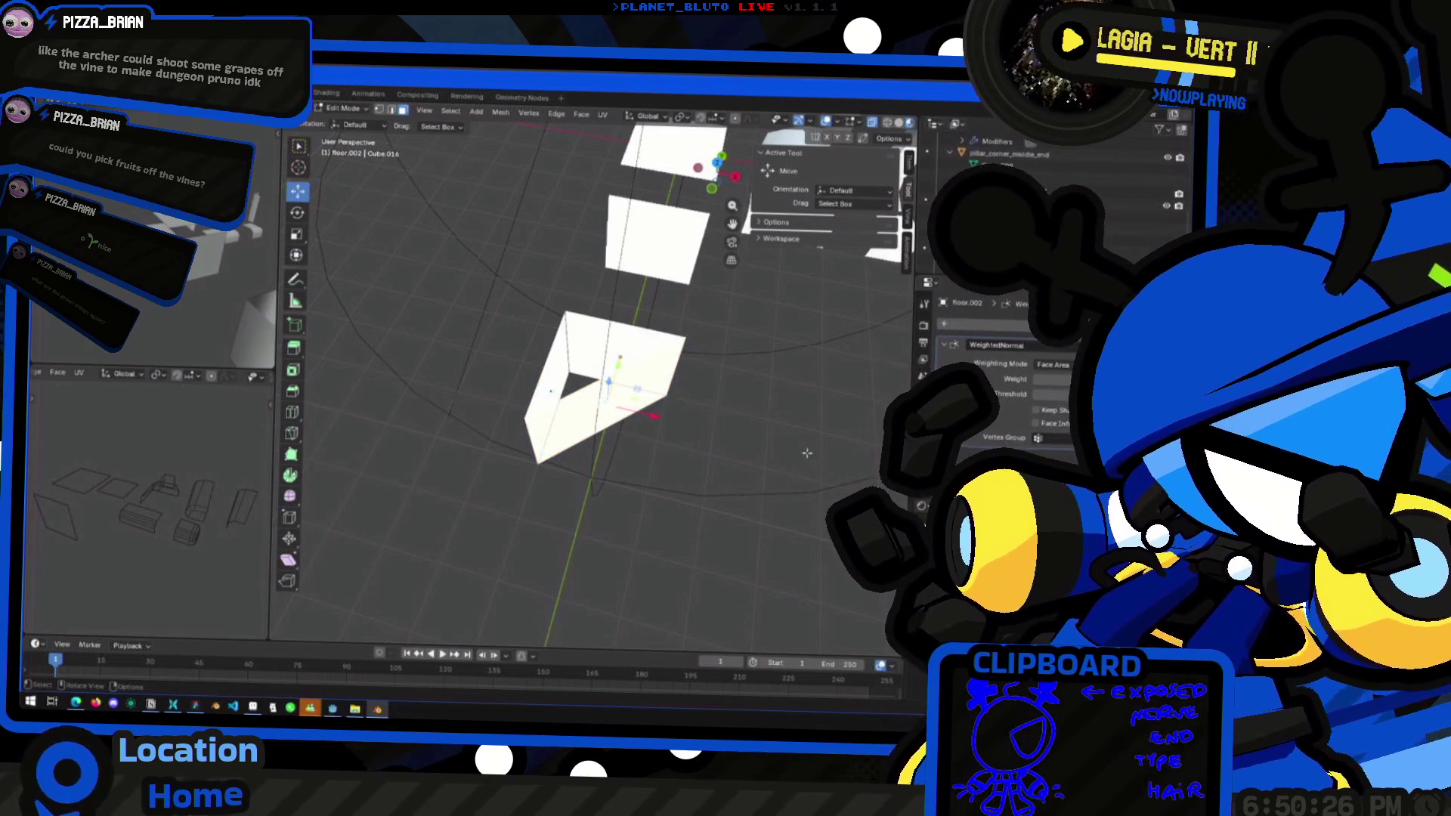
Add a 3-cut loop cut across the box and push part of the mesh along X with soft falloff
{"action": "mouse_move", "coordinate": [558, 356]}
{"action": "middle_mouse_down"}
{"action": "mouse_move", "coordinate": [608, 409]}
{"action": "mouse_move", "coordinate": [590, 405]}
{"action": "mouse_move", "coordinate": [572, 334]}
{"action": "middle_mouse_up"}
{"action": "left_click", "coordinate": [292, 412]}
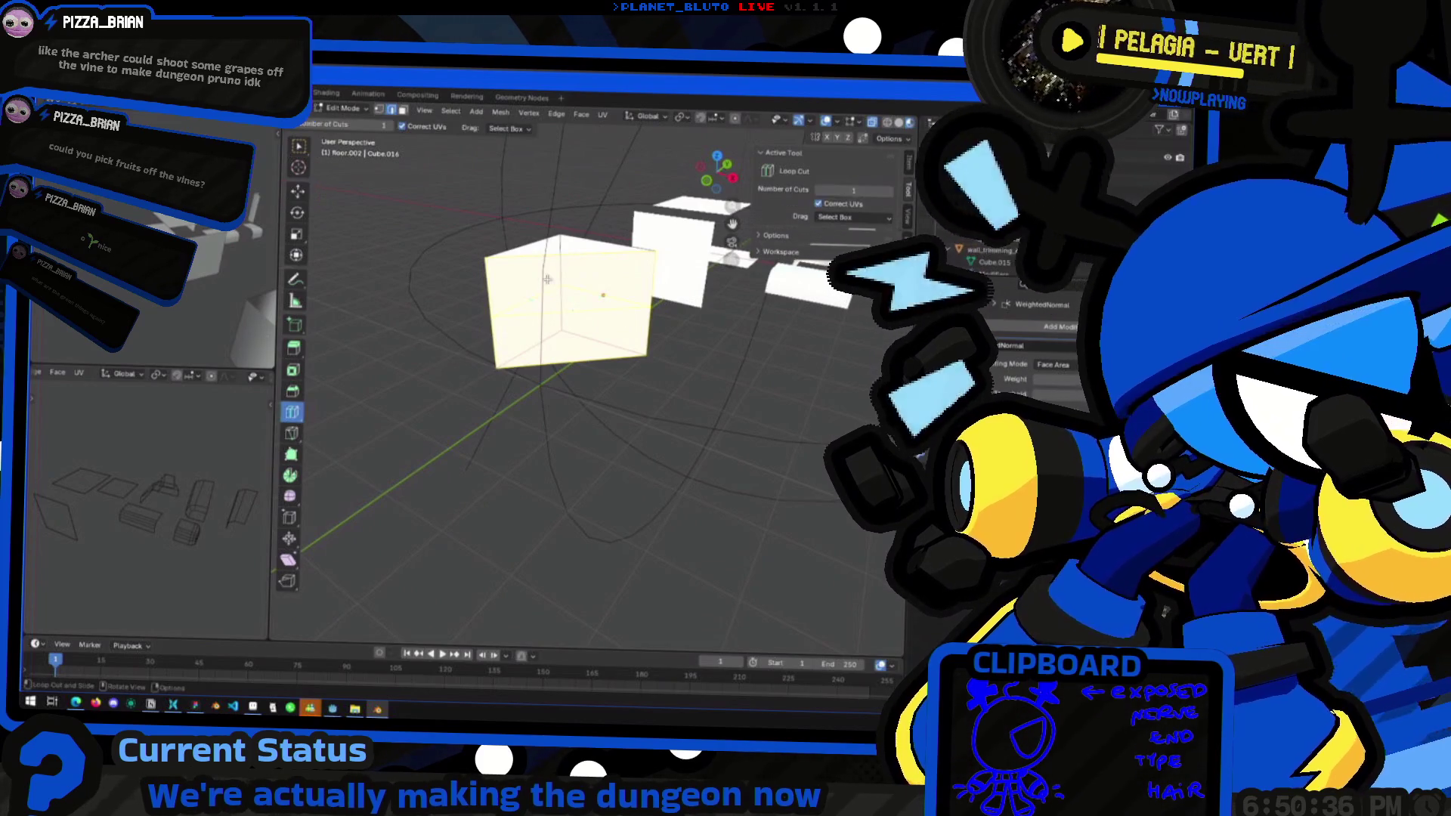
{"action": "left_click", "coordinate": [570, 251]}
{"action": "middle_click_drag", "start_coordinate": [571, 251], "coordinate": [484, 491]}
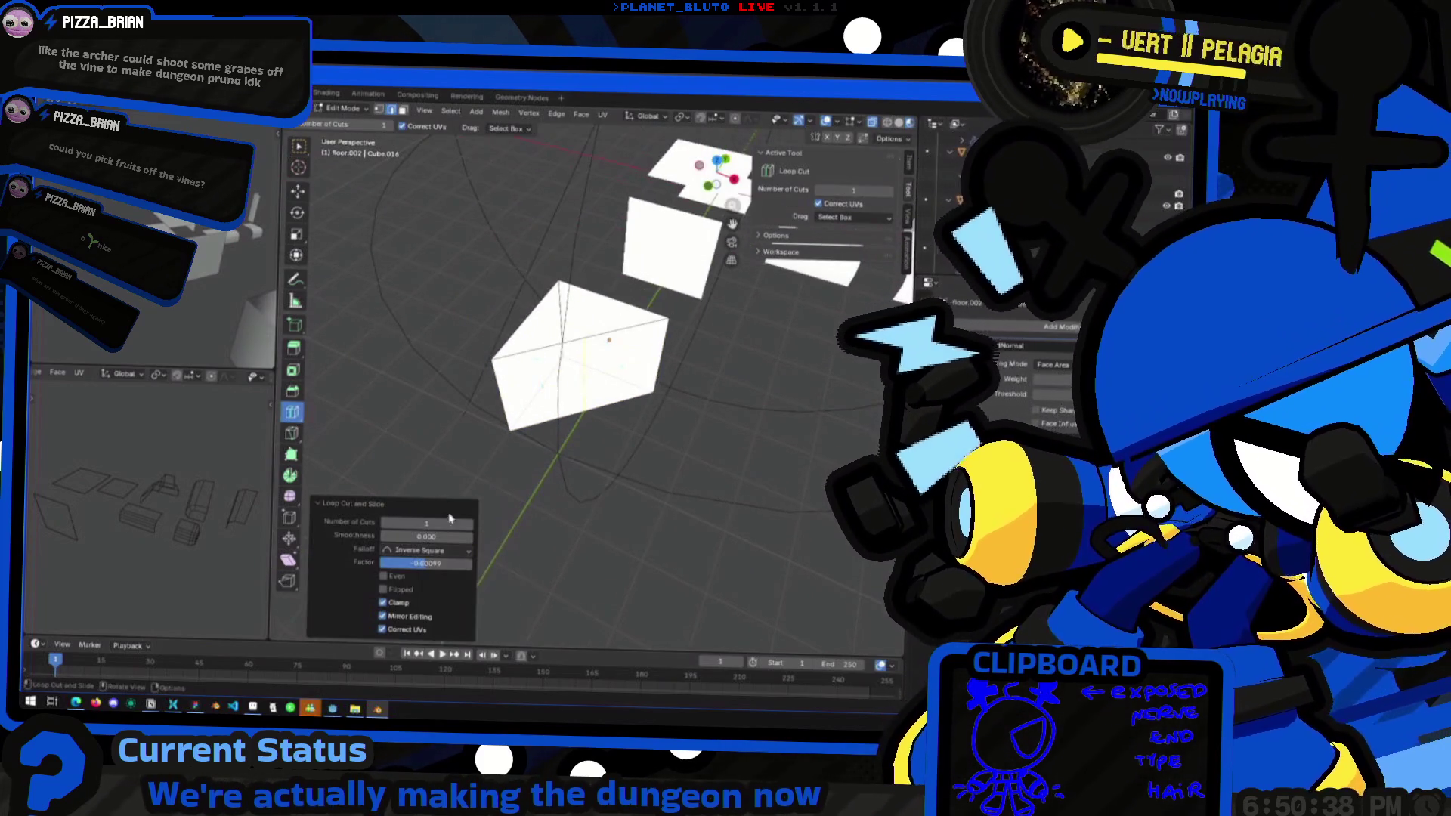
{"action": "left_click", "coordinate": [469, 523]}
{"action": "left_click", "coordinate": [469, 524]}
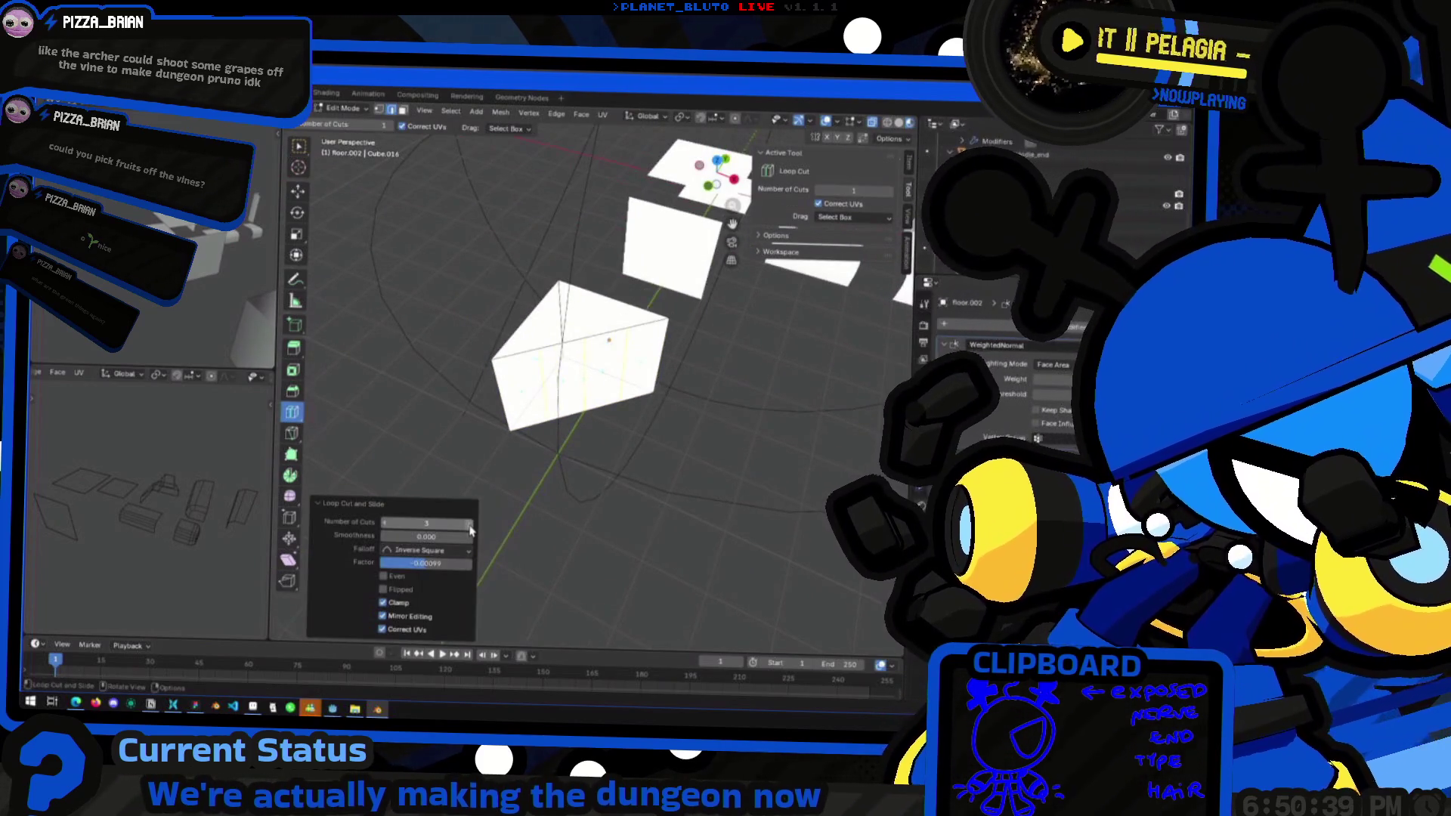
{"action": "left_click", "coordinate": [298, 192]}
{"action": "left_click", "coordinate": [604, 393]}
{"action": "middle_click_drag", "start_coordinate": [597, 412], "coordinate": [639, 419]}
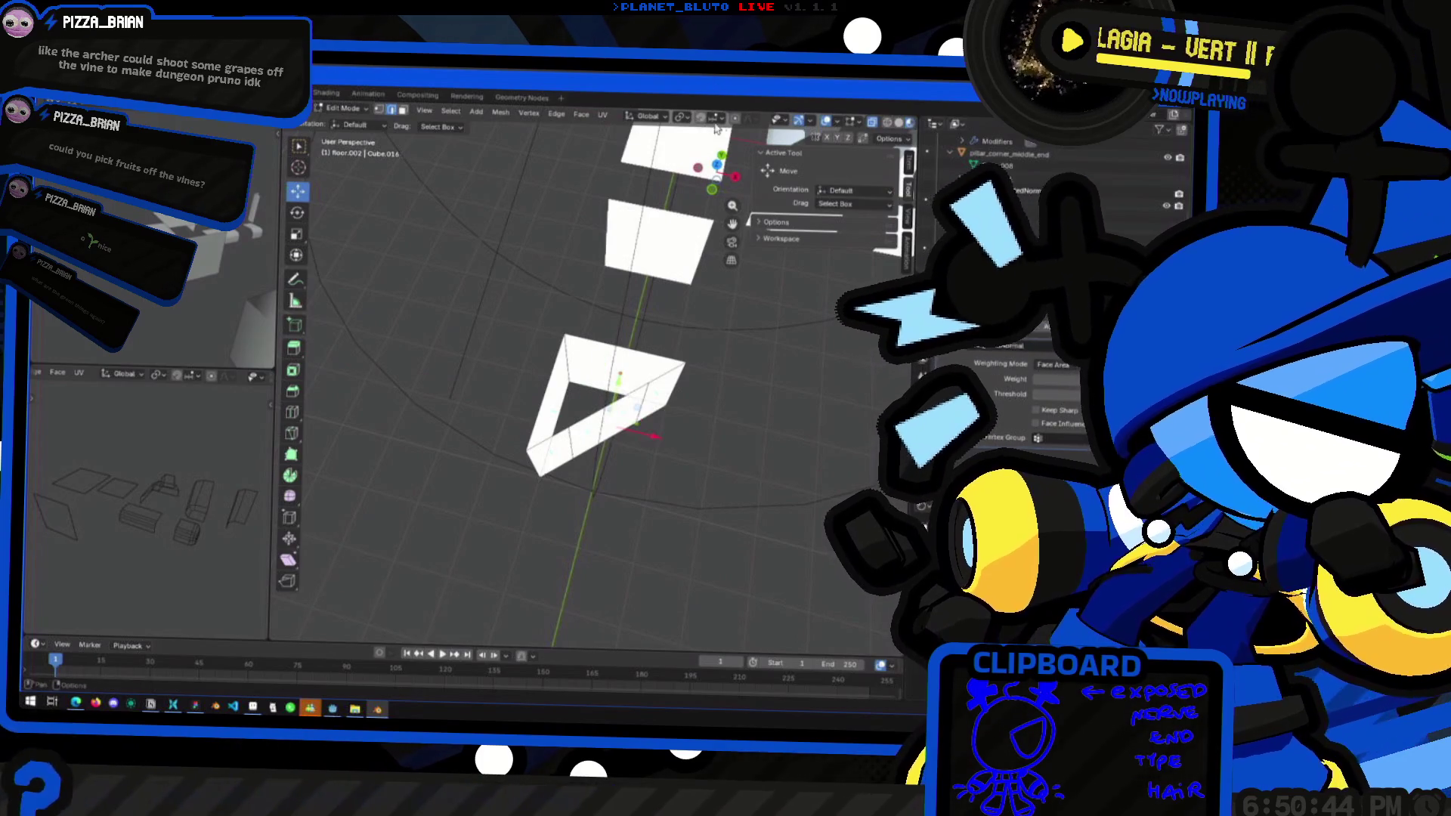
{"action": "mouse_move", "coordinate": [642, 440]}
{"action": "left_mouse_down"}
{"action": "mouse_move", "coordinate": [616, 408]}
{"action": "mouse_move", "coordinate": [618, 383]}
{"action": "mouse_move", "coordinate": [696, 443]}
{"action": "left_mouse_up"}
{"action": "middle_click_drag", "start_coordinate": [655, 433], "coordinate": [418, 126]}
Select the box's central face and start moving it with proportional falloff
{"action": "left_click", "coordinate": [579, 368]}
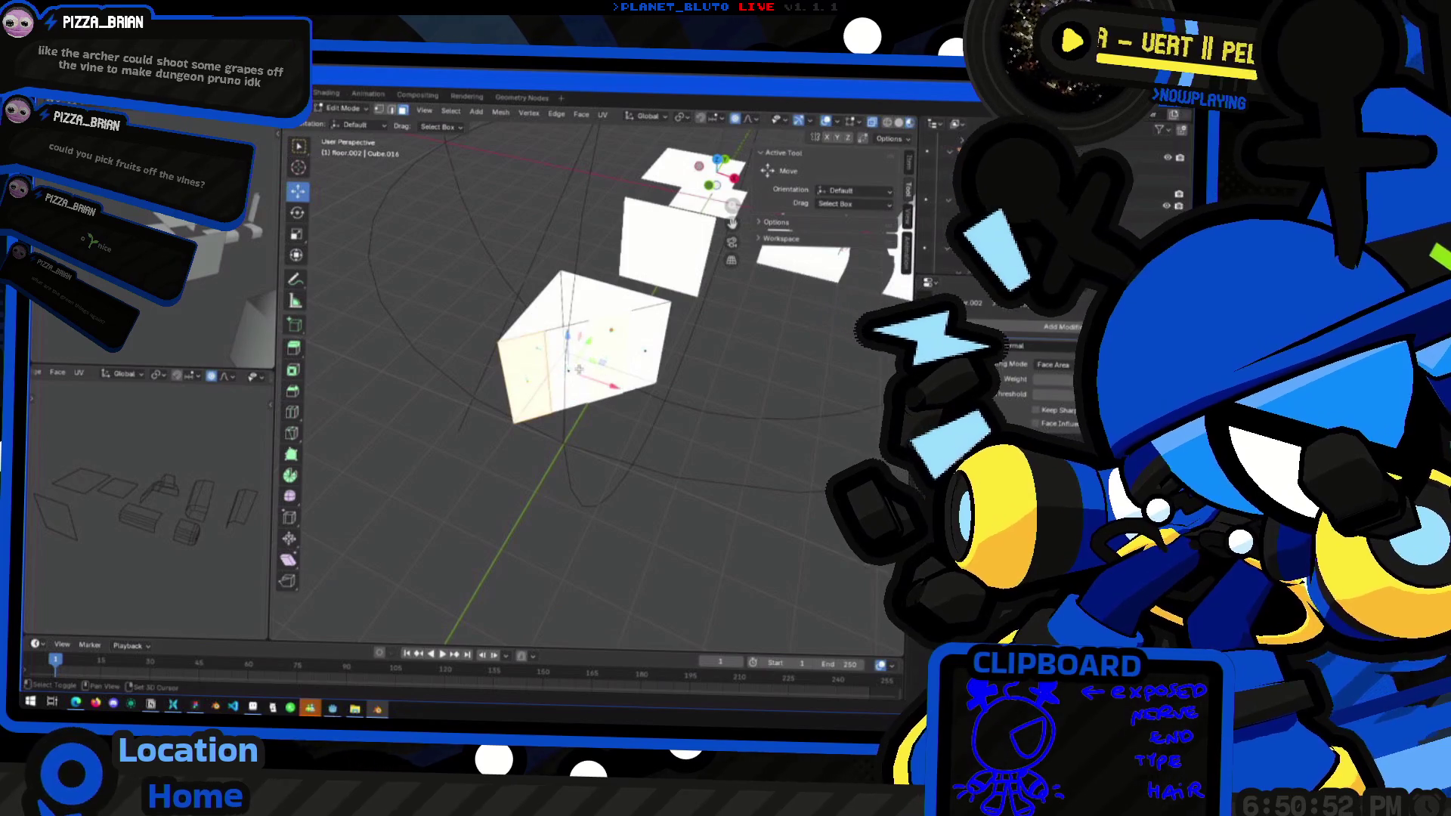
{"action": "left_click", "coordinate": [630, 361], "text": "shift"}
{"action": "middle_click_drag", "start_coordinate": [630, 362], "coordinate": [621, 439]}
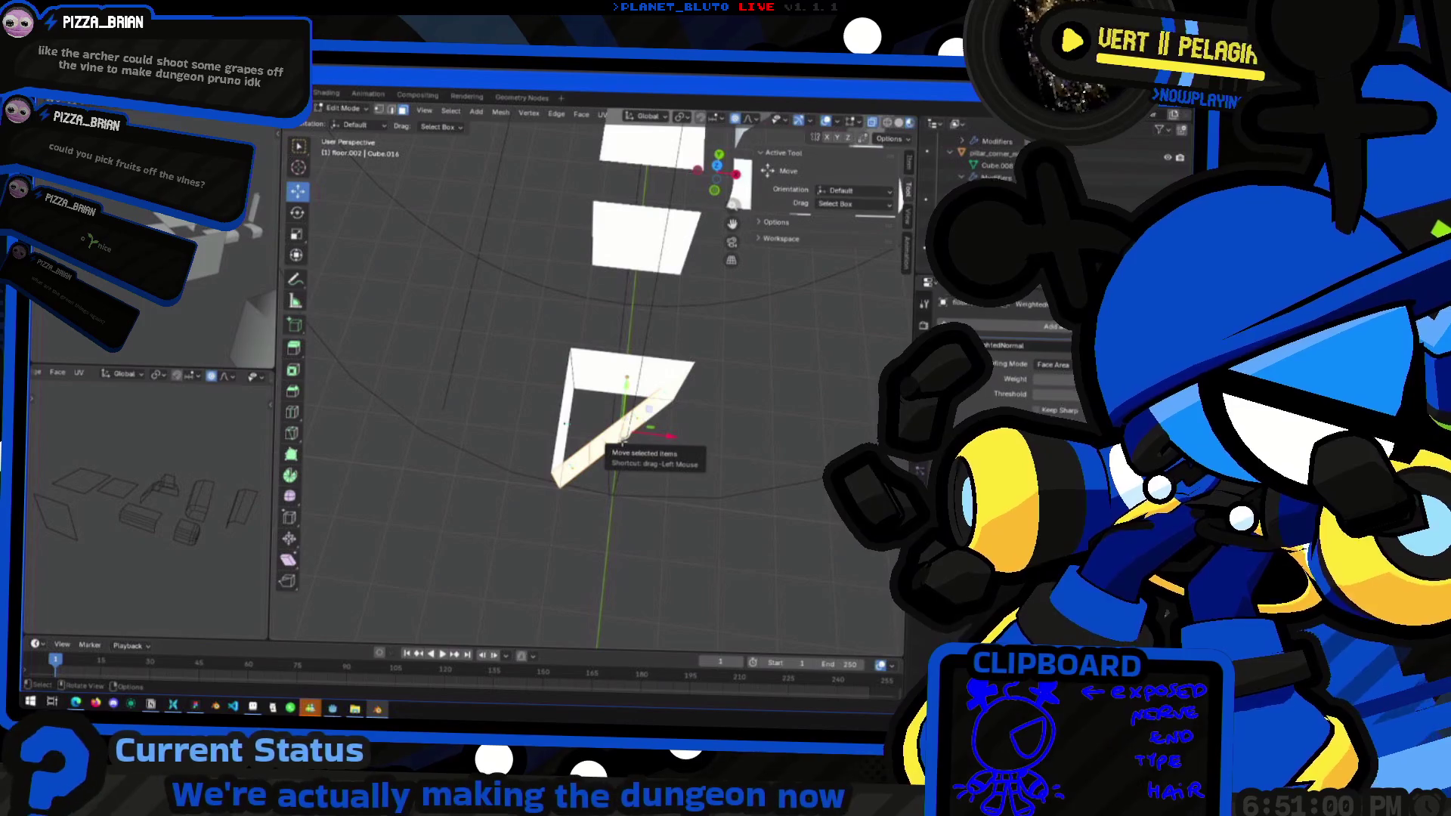
{"action": "mouse_move", "coordinate": [622, 438]}
{"action": "middle_mouse_down"}
{"action": "mouse_move", "coordinate": [673, 384]}
{"action": "mouse_move", "coordinate": [662, 374]}
{"action": "middle_mouse_up"}
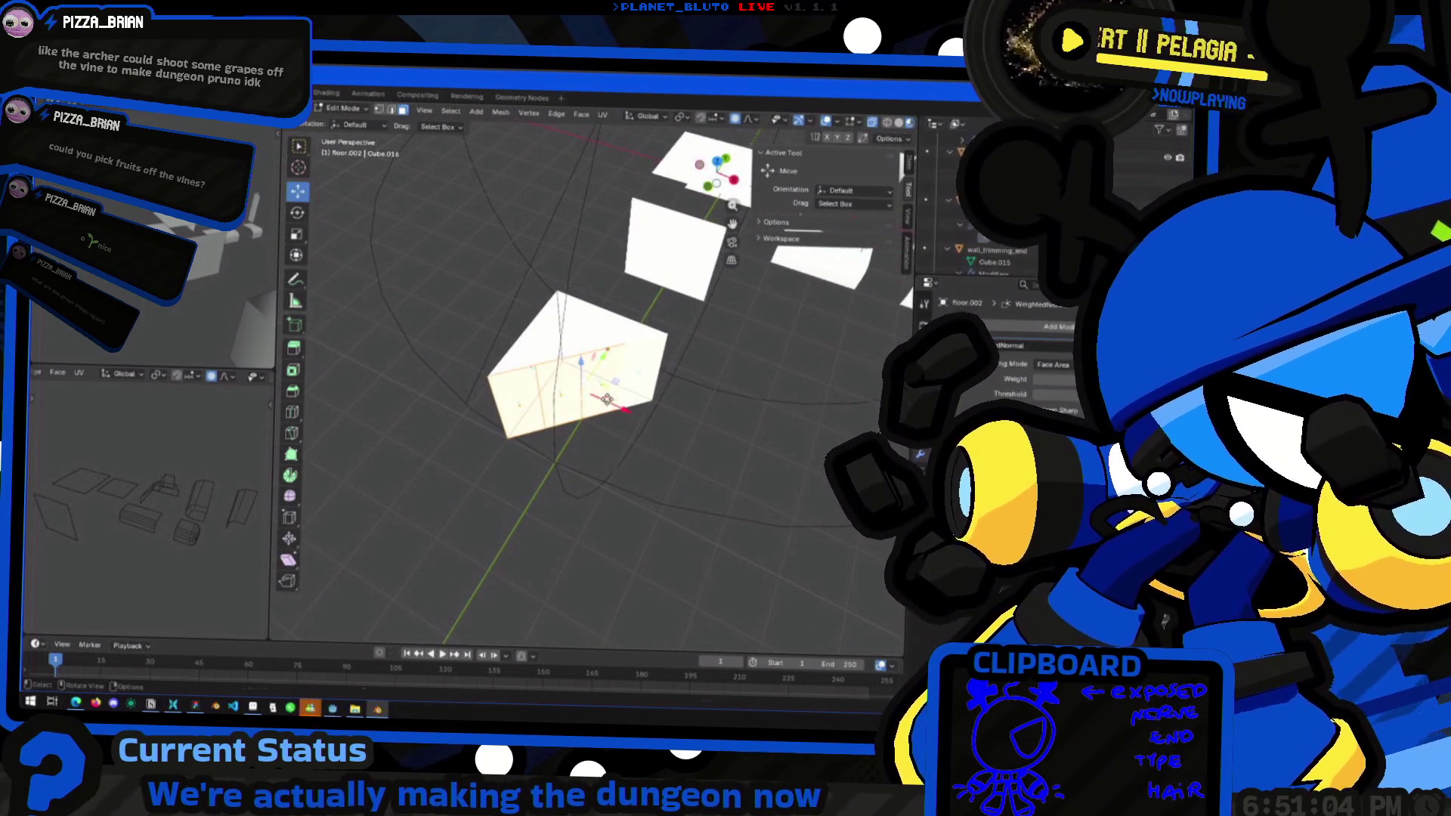
{"action": "key", "text": "r"}
{"action": "right_click", "coordinate": [564, 393]}
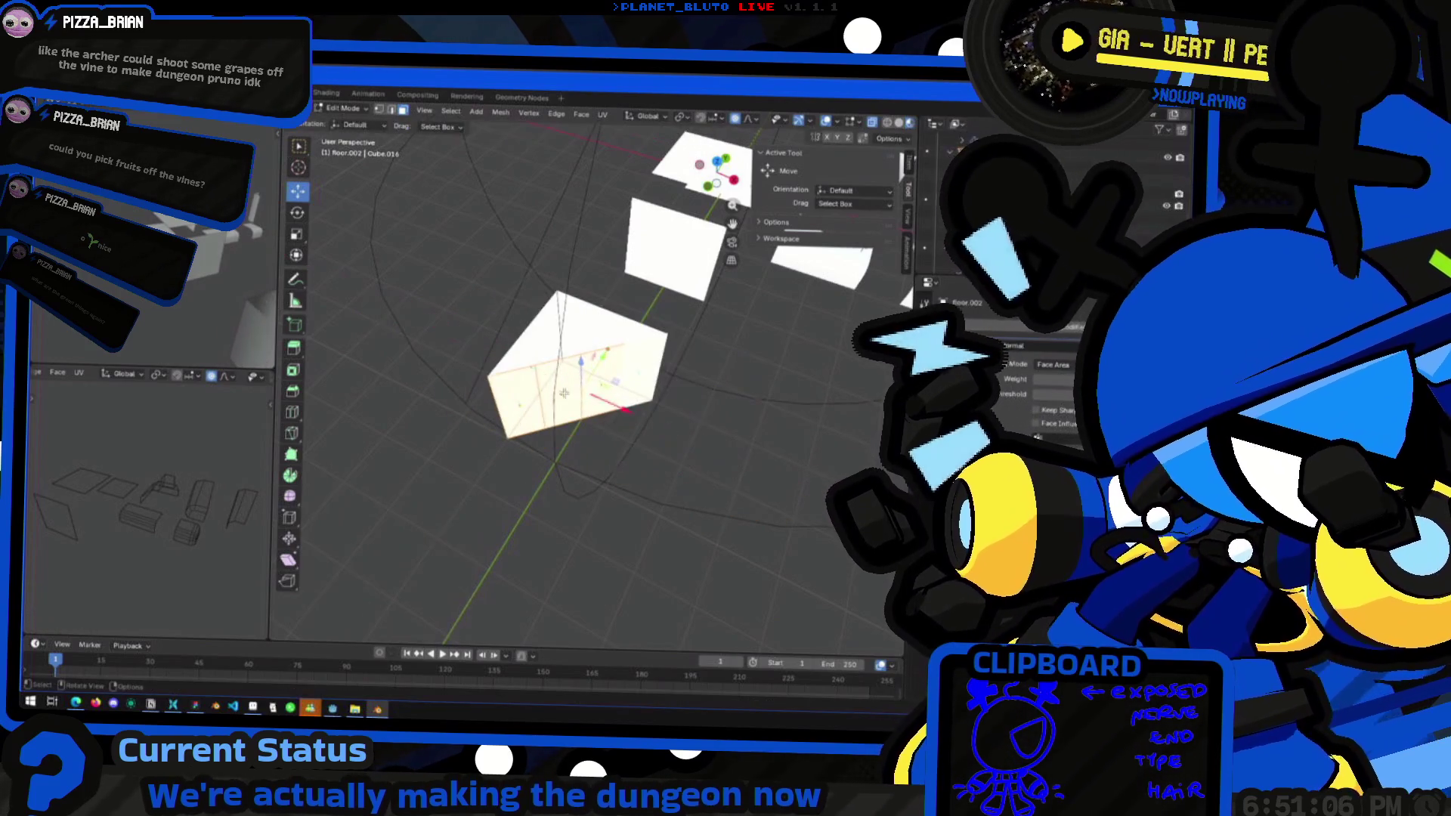
{"action": "left_click", "coordinate": [576, 392]}
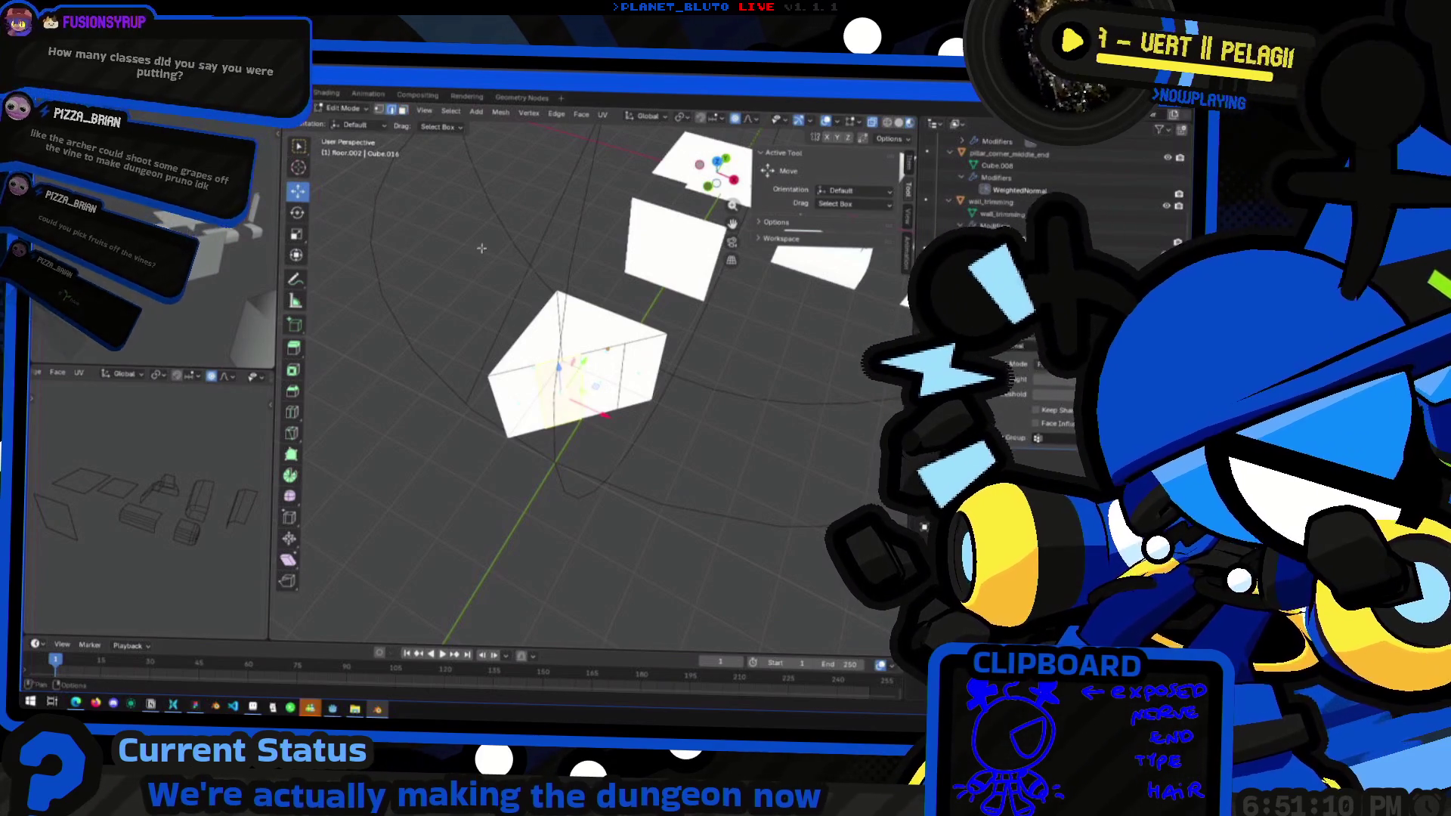
{"action": "left_click", "coordinate": [576, 387]}
{"action": "middle_click_drag", "start_coordinate": [578, 387], "coordinate": [647, 418]}
{"action": "key", "text": "g"}
{"action": "key", "text": "shift+z"}
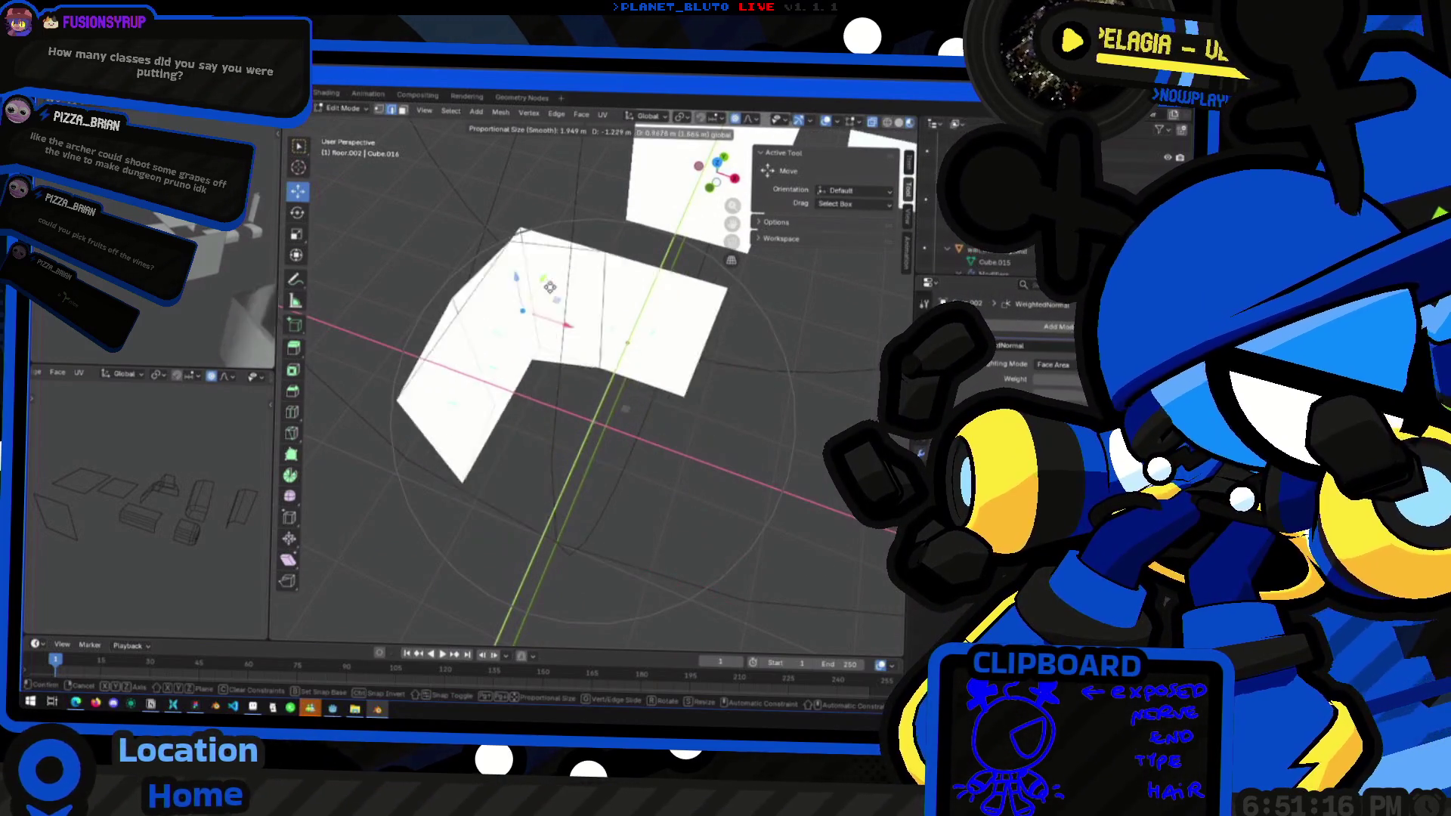
Reshape the floor strip's faces with a proportional move locked off the Z axis
{"action": "left_click", "coordinate": [663, 398]}
{"action": "scroll", "coordinate": [663, 397], "scroll_direction": "down", "scroll_amount": 3}
{"action": "mouse_move", "coordinate": [662, 398]}
{"action": "middle_mouse_down"}
{"action": "mouse_move", "coordinate": [617, 427]}
{"action": "mouse_move", "coordinate": [655, 436]}
{"action": "mouse_move", "coordinate": [547, 397]}
{"action": "mouse_move", "coordinate": [558, 427]}
{"action": "middle_mouse_up"}
{"action": "key", "text": "g"}
{"action": "key", "text": "shift+z"}
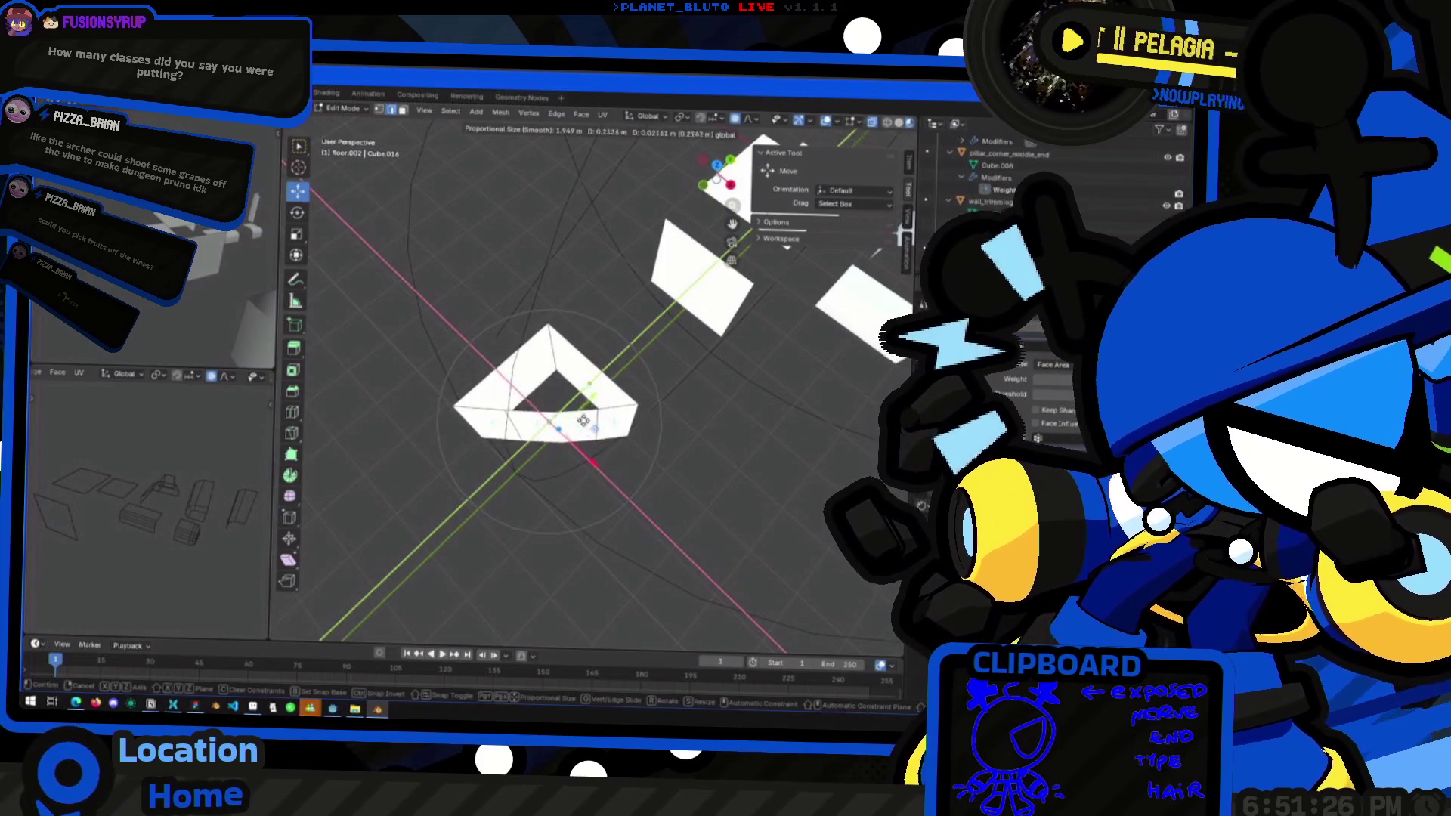
{"action": "left_click", "coordinate": [585, 382]}
{"action": "mouse_move", "coordinate": [585, 381]}
{"action": "middle_mouse_down"}
{"action": "mouse_move", "coordinate": [503, 387]}
{"action": "mouse_move", "coordinate": [580, 415]}
{"action": "middle_mouse_up"}
Shift the faces further with proportional moves, including one along the X axis
{"action": "key", "text": "g"}
{"action": "key", "text": "shift+z"}
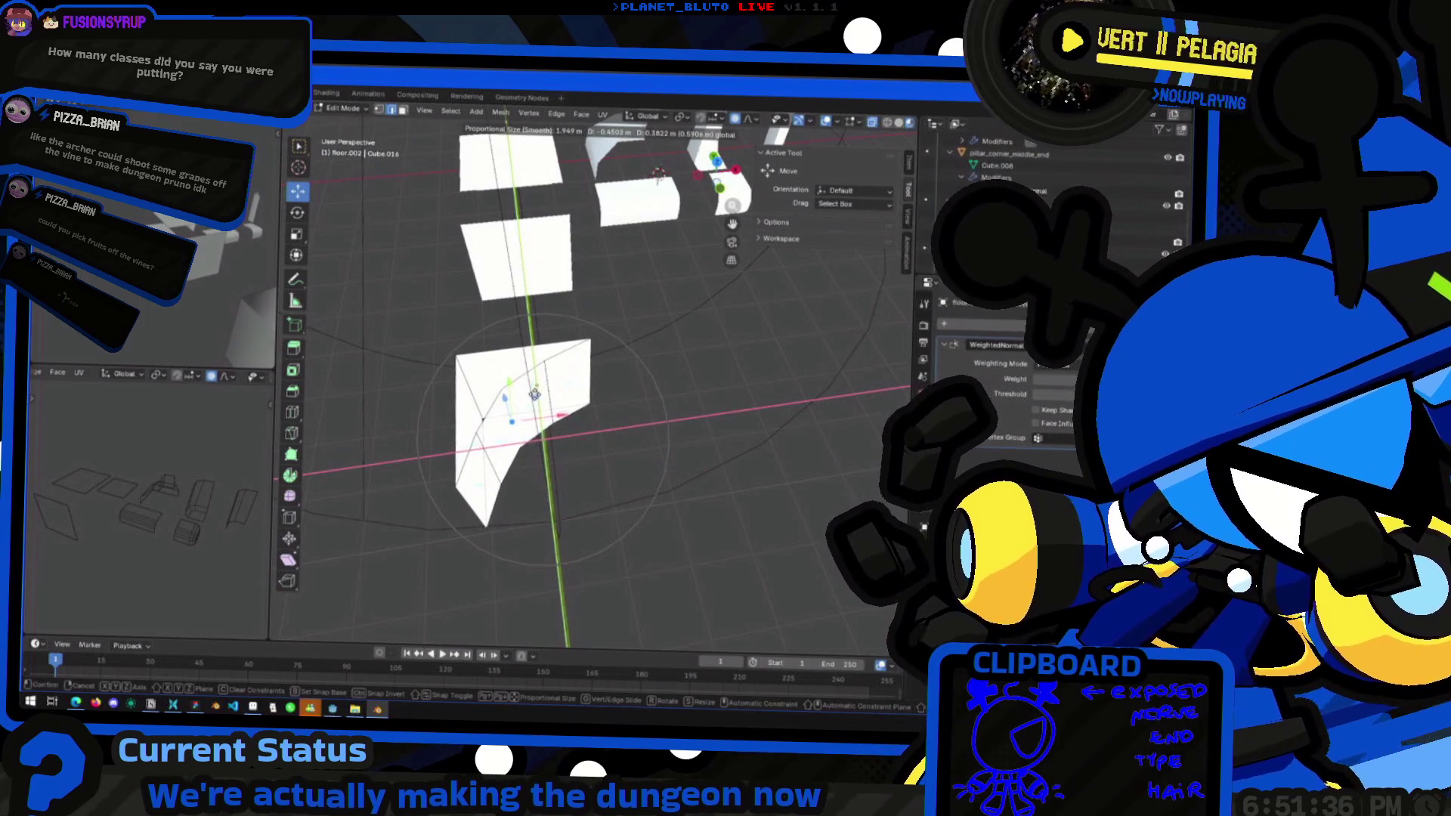
{"action": "left_click", "coordinate": [555, 403]}
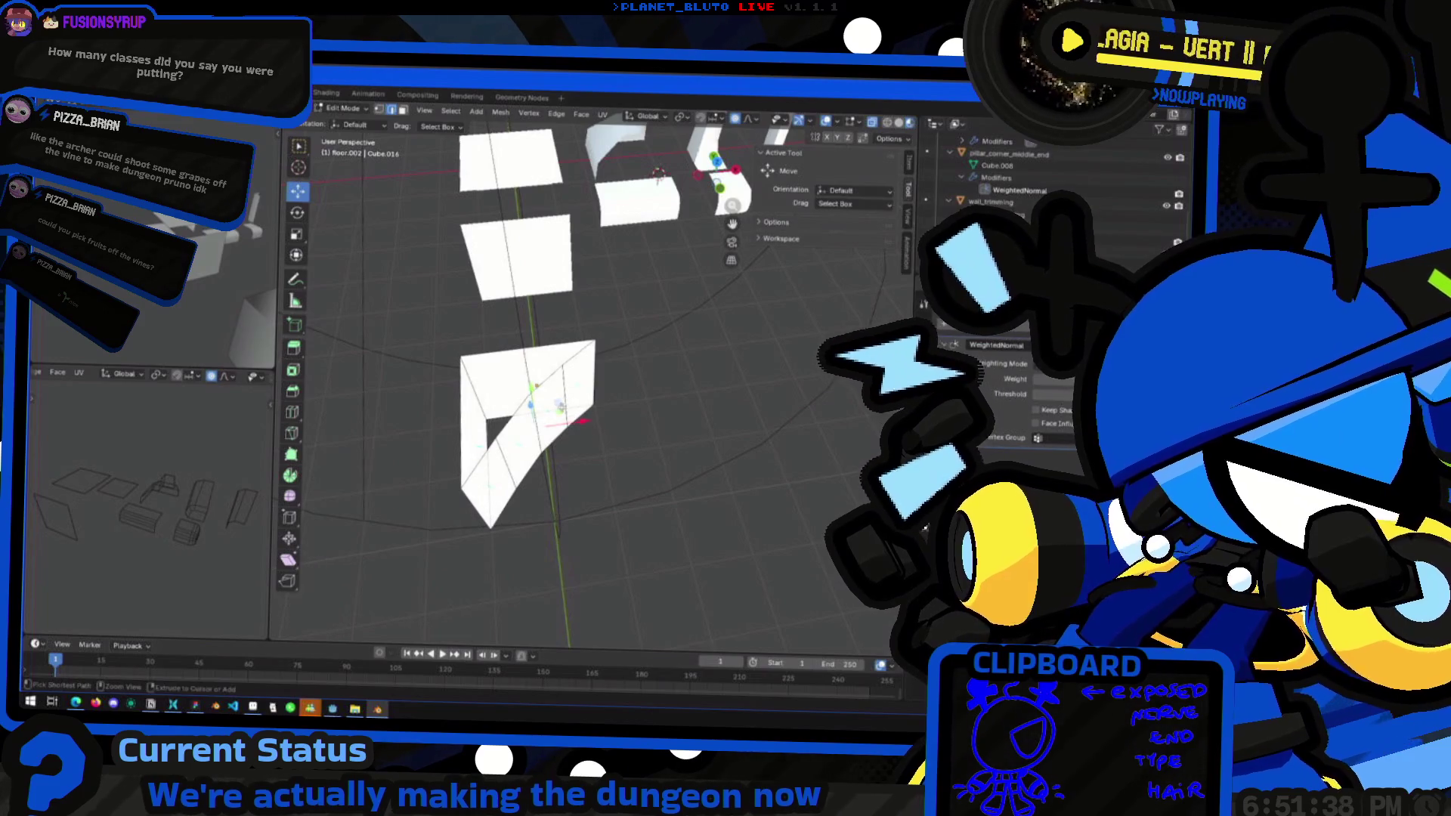
{"action": "key", "text": "g"}
{"action": "key", "text": "x"}
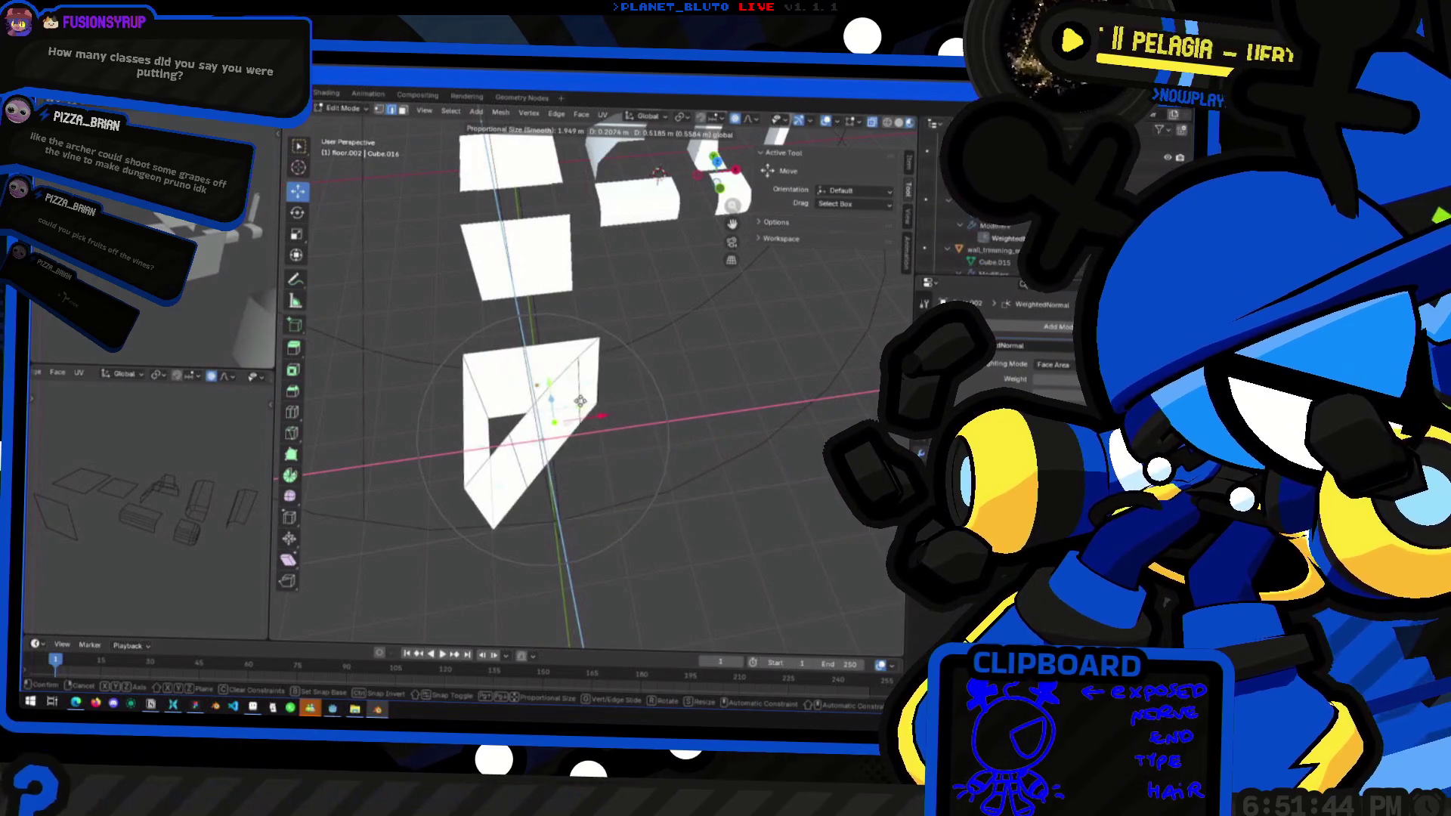
{"action": "left_click", "coordinate": [811, 478]}
{"action": "mouse_move", "coordinate": [811, 478]}
{"action": "middle_mouse_down"}
{"action": "mouse_move", "coordinate": [529, 416]}
{"action": "mouse_move", "coordinate": [533, 384]}
{"action": "mouse_move", "coordinate": [522, 406]}
{"action": "middle_mouse_up"}
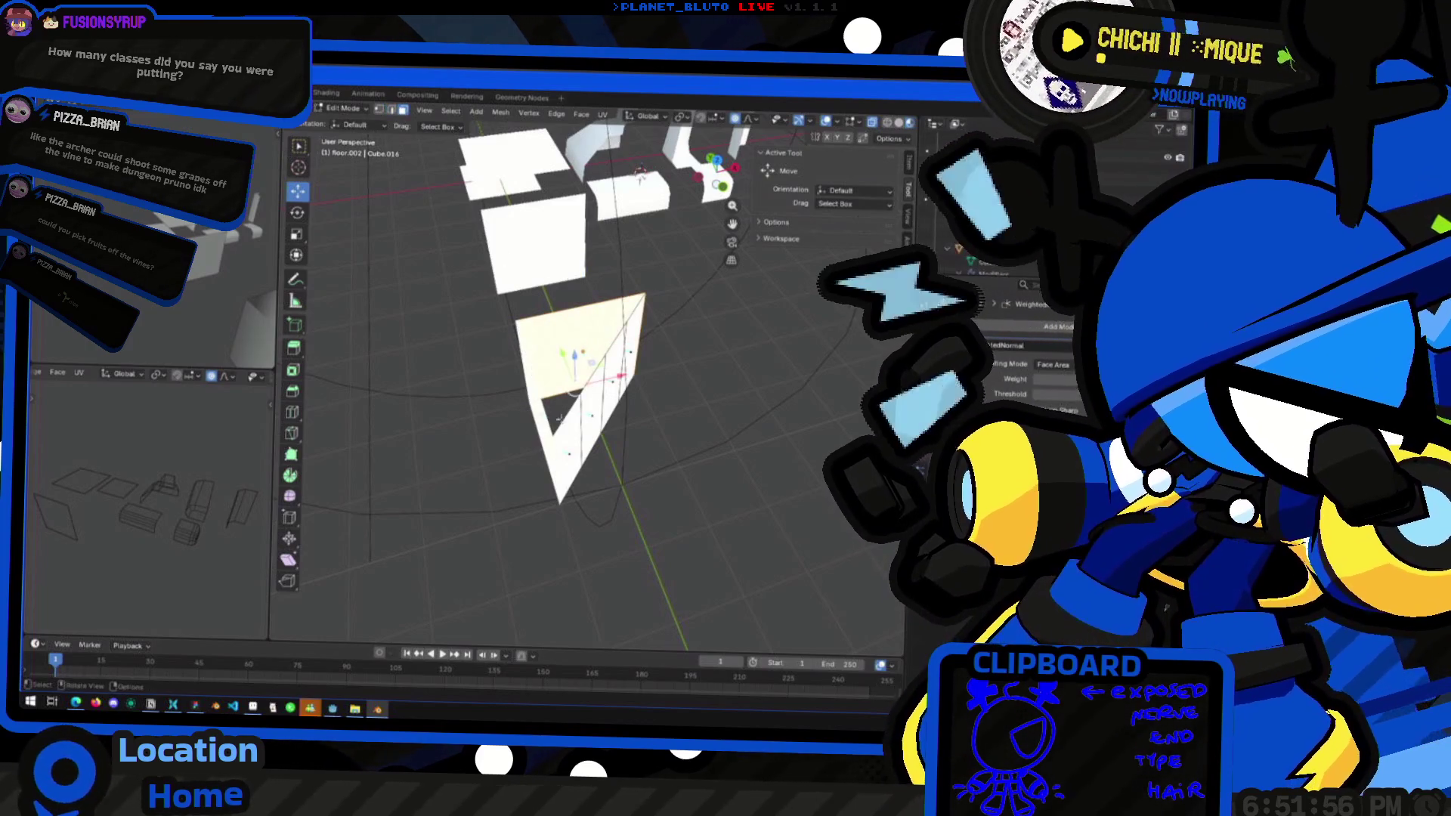
Hide the selected part of the mesh and switch to edge selection
{"action": "key", "text": "h"}
{"action": "middle_click_drag", "start_coordinate": [547, 419], "coordinate": [479, 260]}
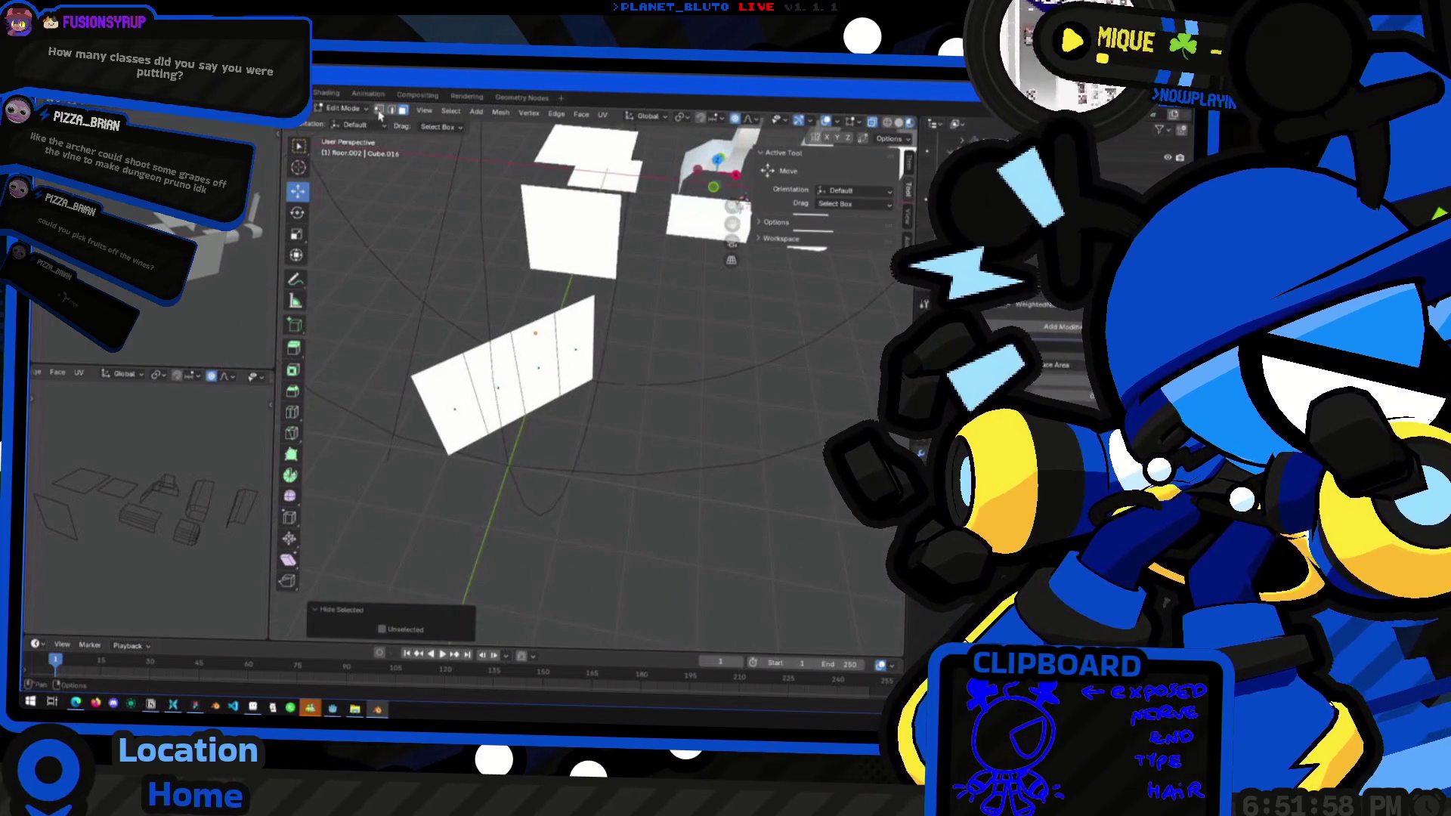
{"action": "left_click", "coordinate": [391, 110]}
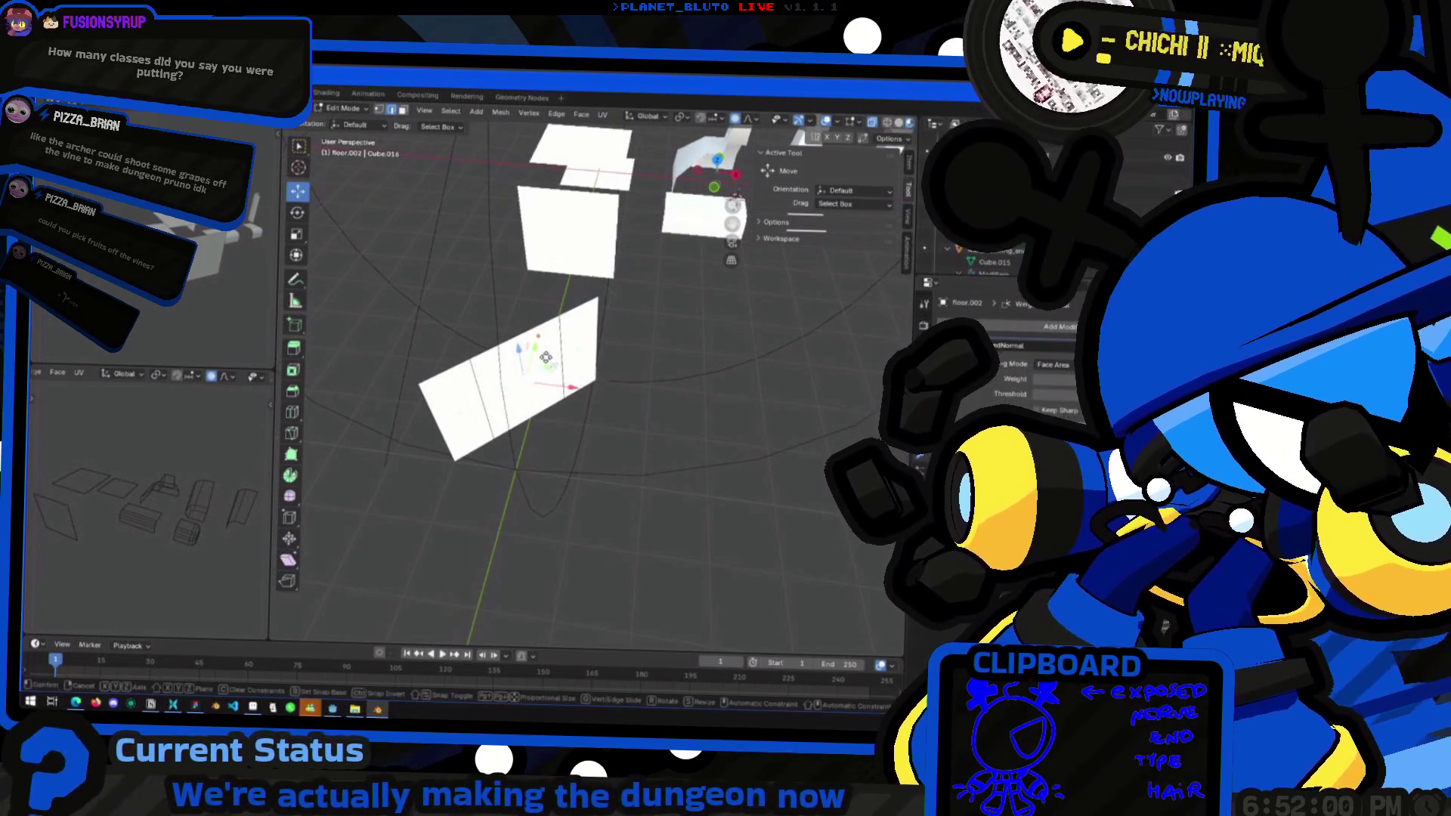
Try a proportional bend locked off Y, cancel it, and show the falloff shape choices
{"action": "key", "text": "g"}
{"action": "key", "text": "shift+y"}
{"action": "scroll", "coordinate": [542, 351], "scroll_direction": "up", "scroll_amount": 4}
{"action": "scroll", "coordinate": [529, 332], "scroll_direction": "down", "scroll_amount": 1}
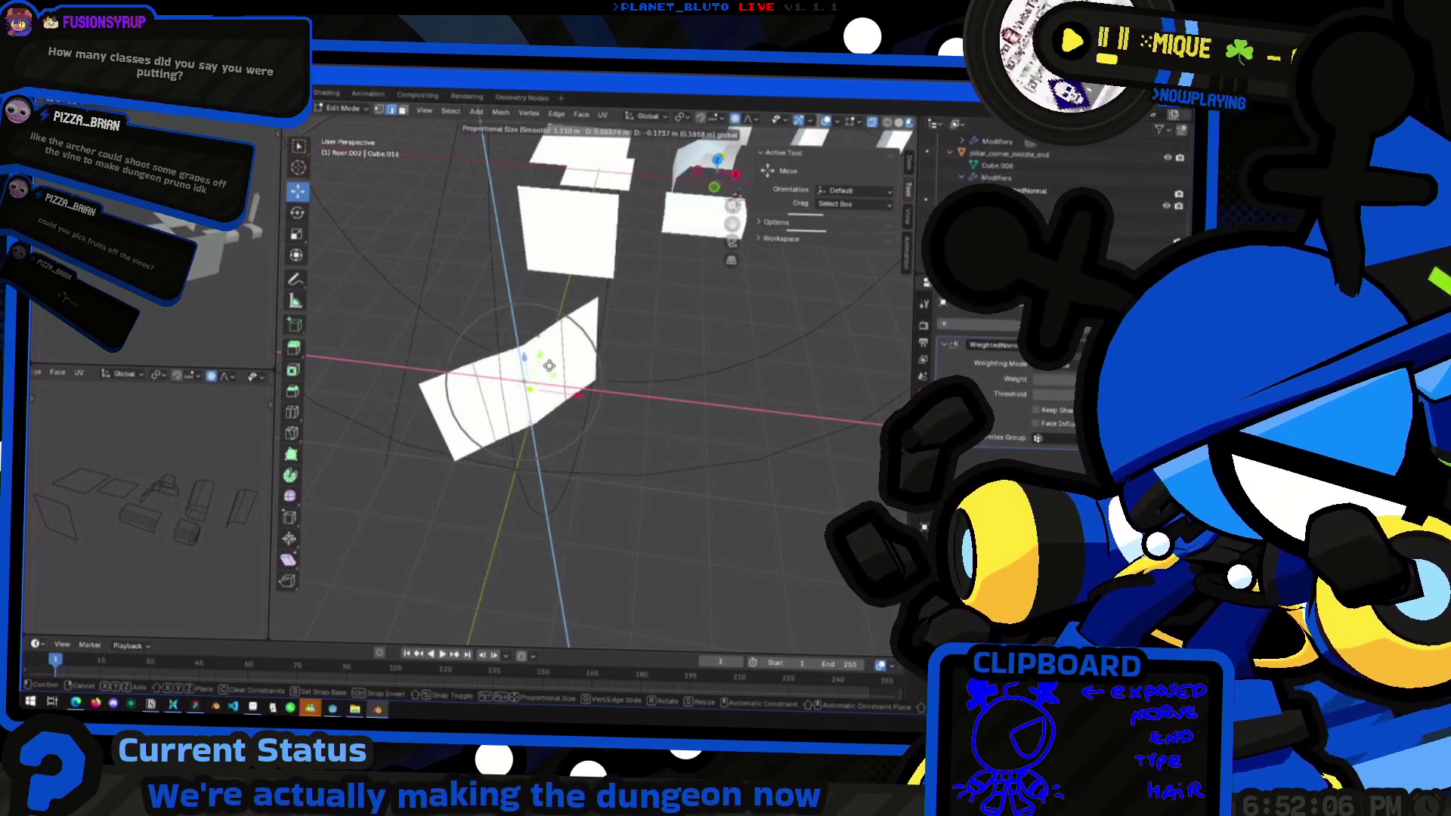
{"action": "right_click", "coordinate": [535, 353]}
{"action": "left_click", "coordinate": [750, 118]}
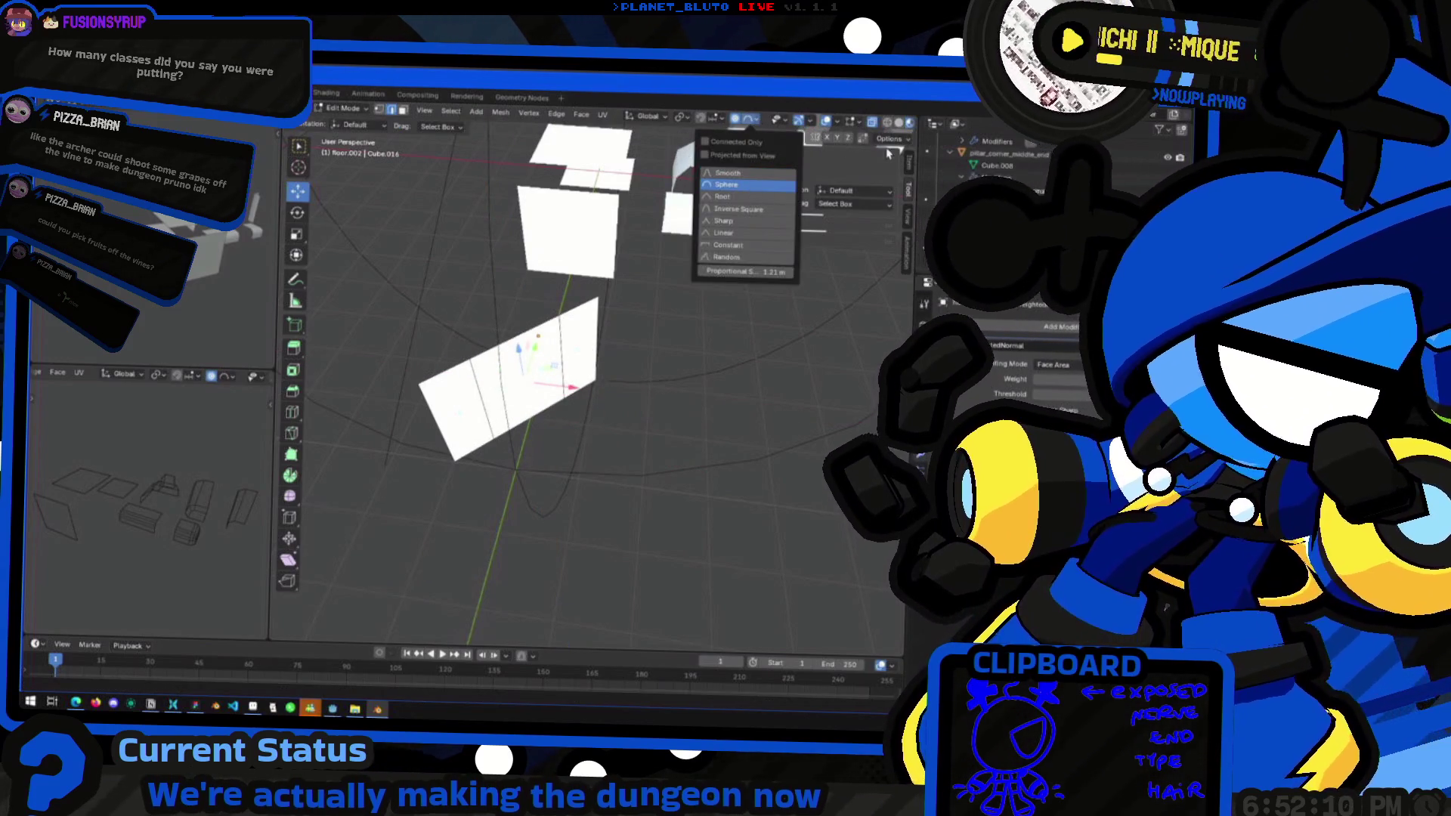
From top view, pull the strip's vertices with Sphere falloff to curve the floor
{"action": "left_click", "coordinate": [717, 161]}
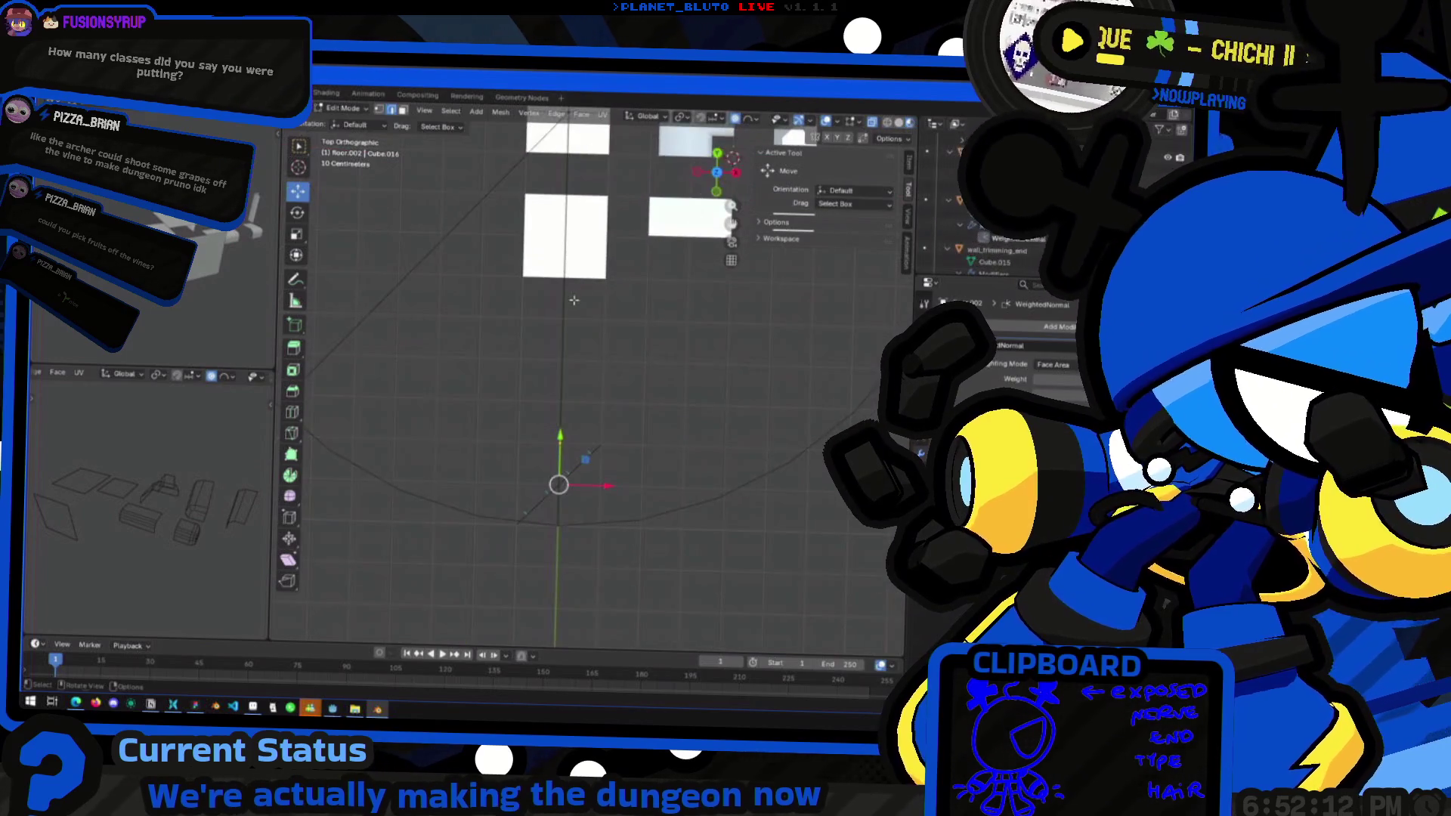
{"action": "left_click_drag", "start_coordinate": [599, 418], "coordinate": [583, 402]}
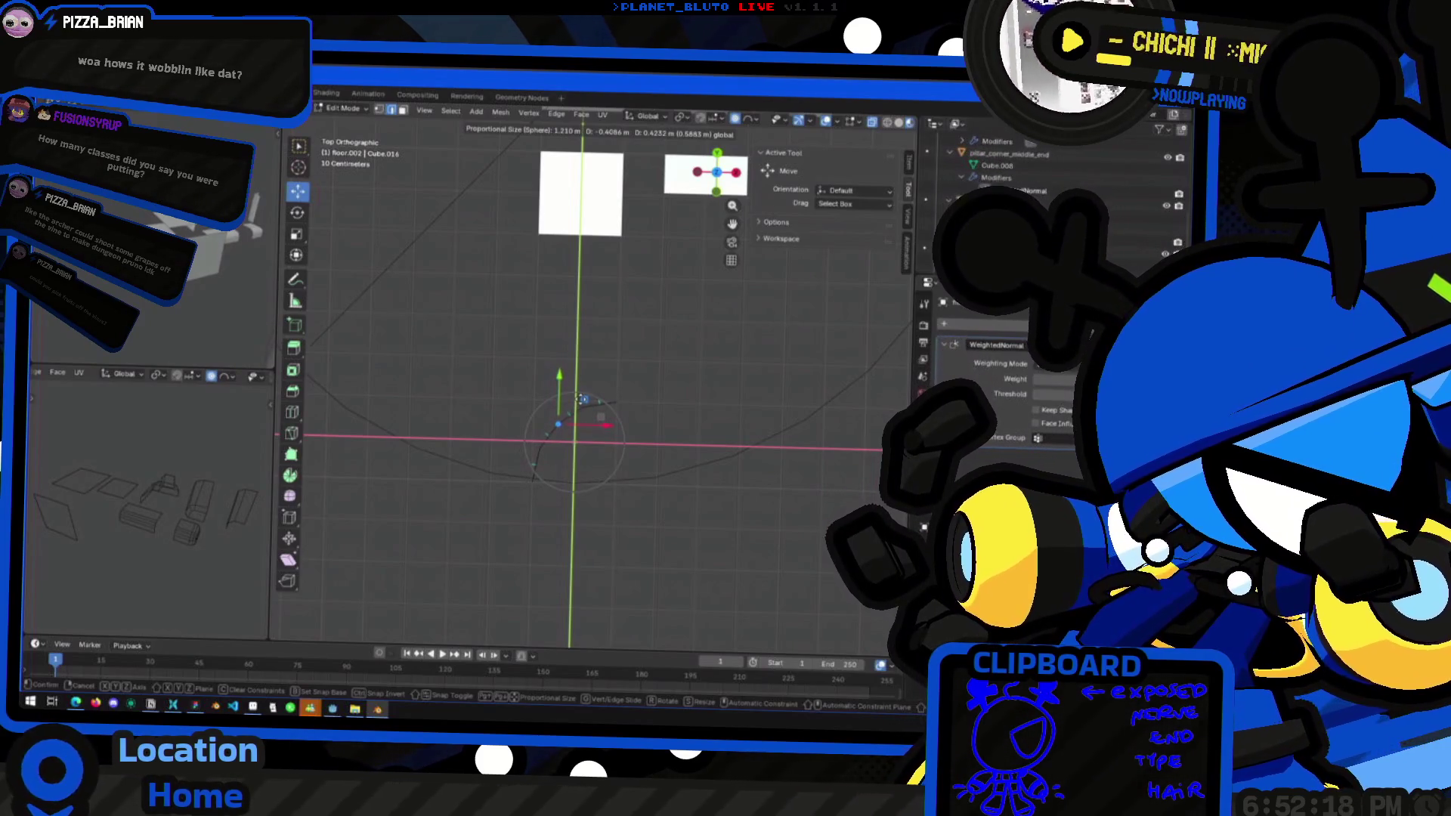
{"action": "left_click_drag", "start_coordinate": [582, 399], "coordinate": [582, 402]}
{"action": "middle_click_drag", "start_coordinate": [582, 402], "coordinate": [396, 333]}
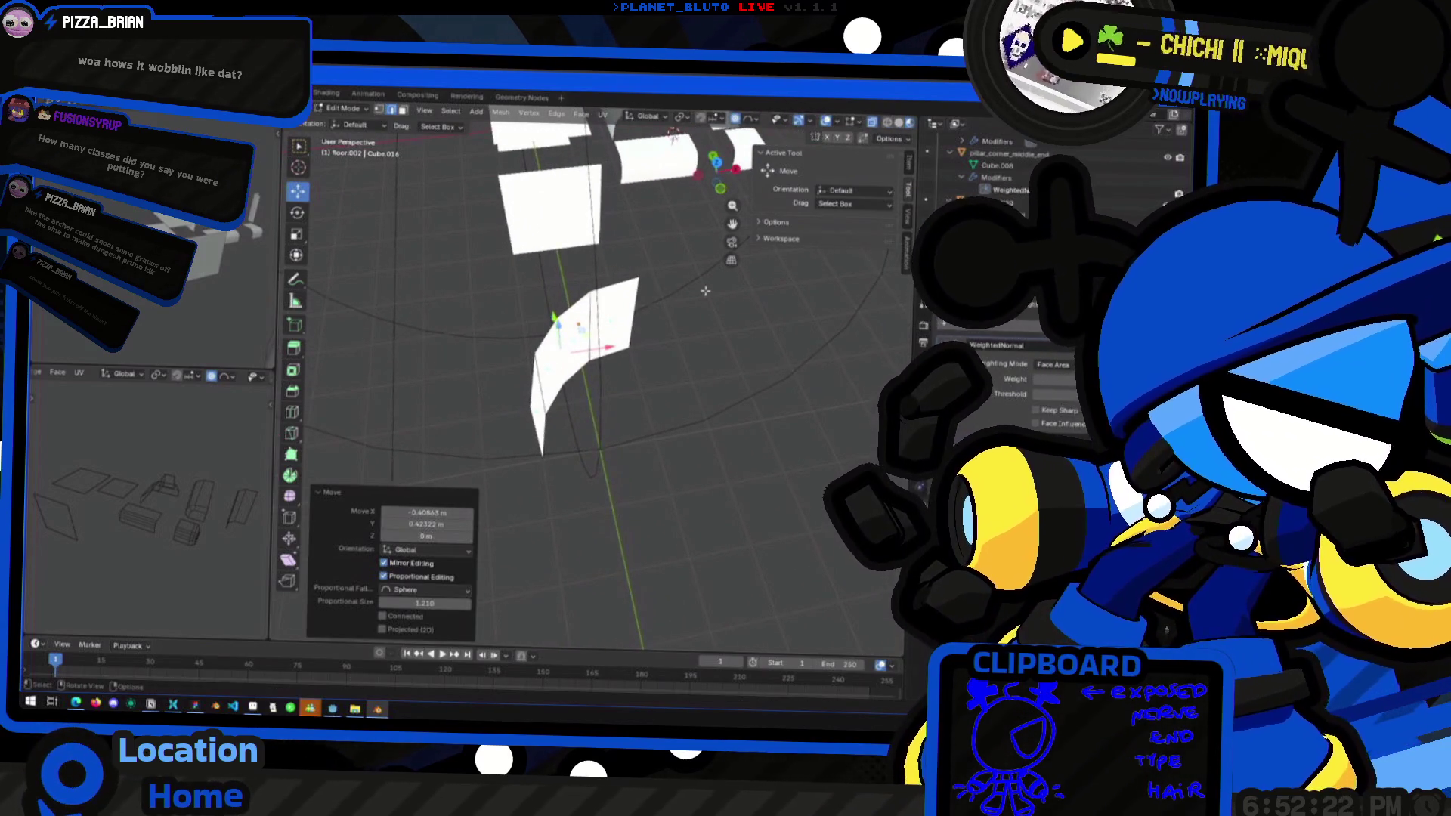
Reveal the hidden geometry with Alt+H and inspect the wall pieces
{"action": "key", "text": "alt+h"}
{"action": "mouse_move", "coordinate": [701, 294]}
{"action": "middle_mouse_down"}
{"action": "mouse_move", "coordinate": [720, 264]}
{"action": "mouse_move", "coordinate": [649, 384]}
{"action": "mouse_move", "coordinate": [600, 376]}
{"action": "mouse_move", "coordinate": [514, 302]}
{"action": "middle_mouse_up"}
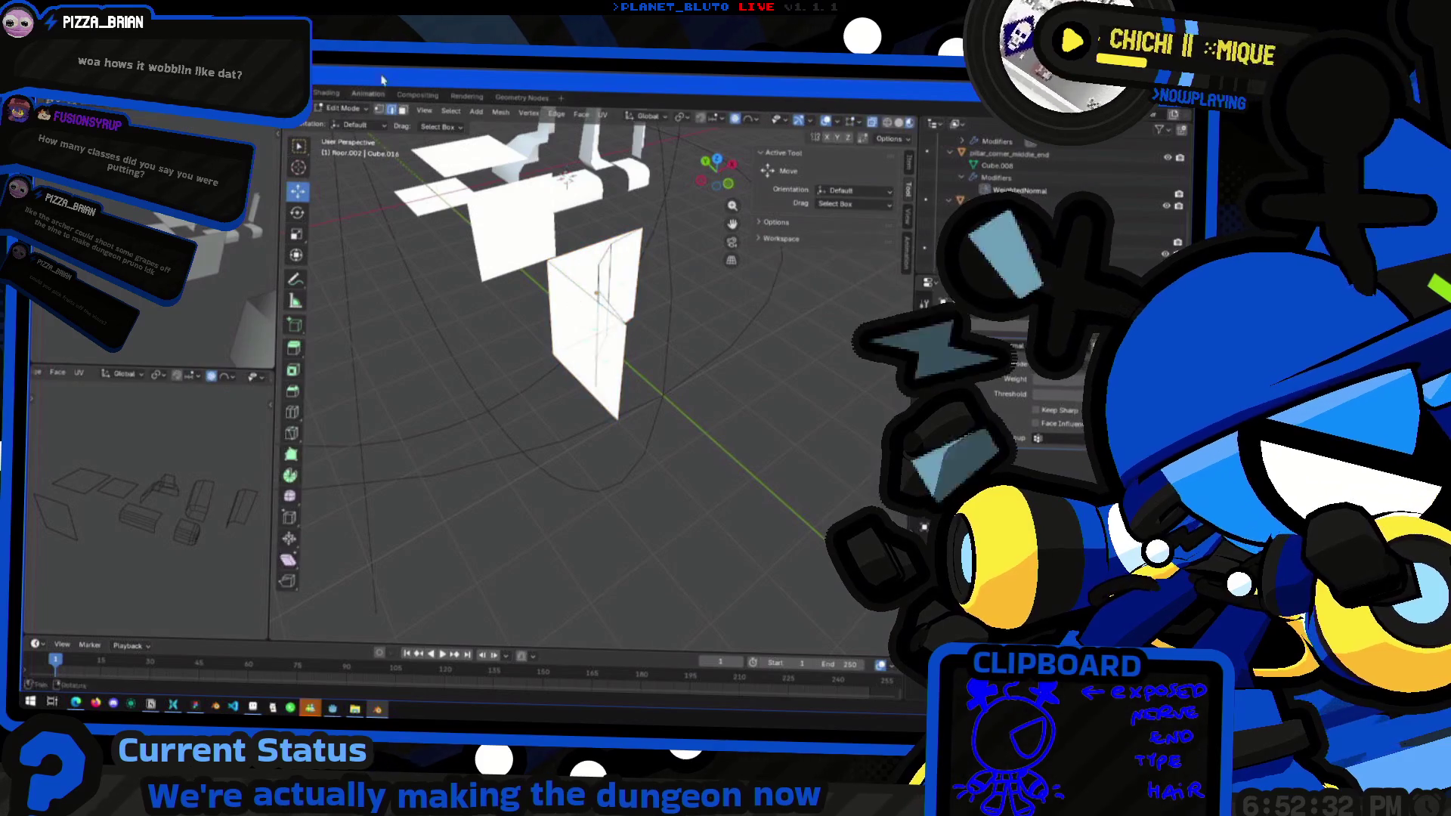
{"action": "mouse_move", "coordinate": [582, 261]}
{"action": "middle_mouse_down"}
{"action": "mouse_move", "coordinate": [614, 300]}
{"action": "mouse_move", "coordinate": [597, 330]}
{"action": "mouse_move", "coordinate": [574, 326]}
{"action": "mouse_move", "coordinate": [582, 287]}
{"action": "mouse_move", "coordinate": [631, 204]}
{"action": "middle_mouse_up"}
Delete the selected faces and return to Object Mode
{"action": "key", "text": "x"}
{"action": "left_click", "coordinate": [559, 326]}
{"action": "key", "text": "Tab"}
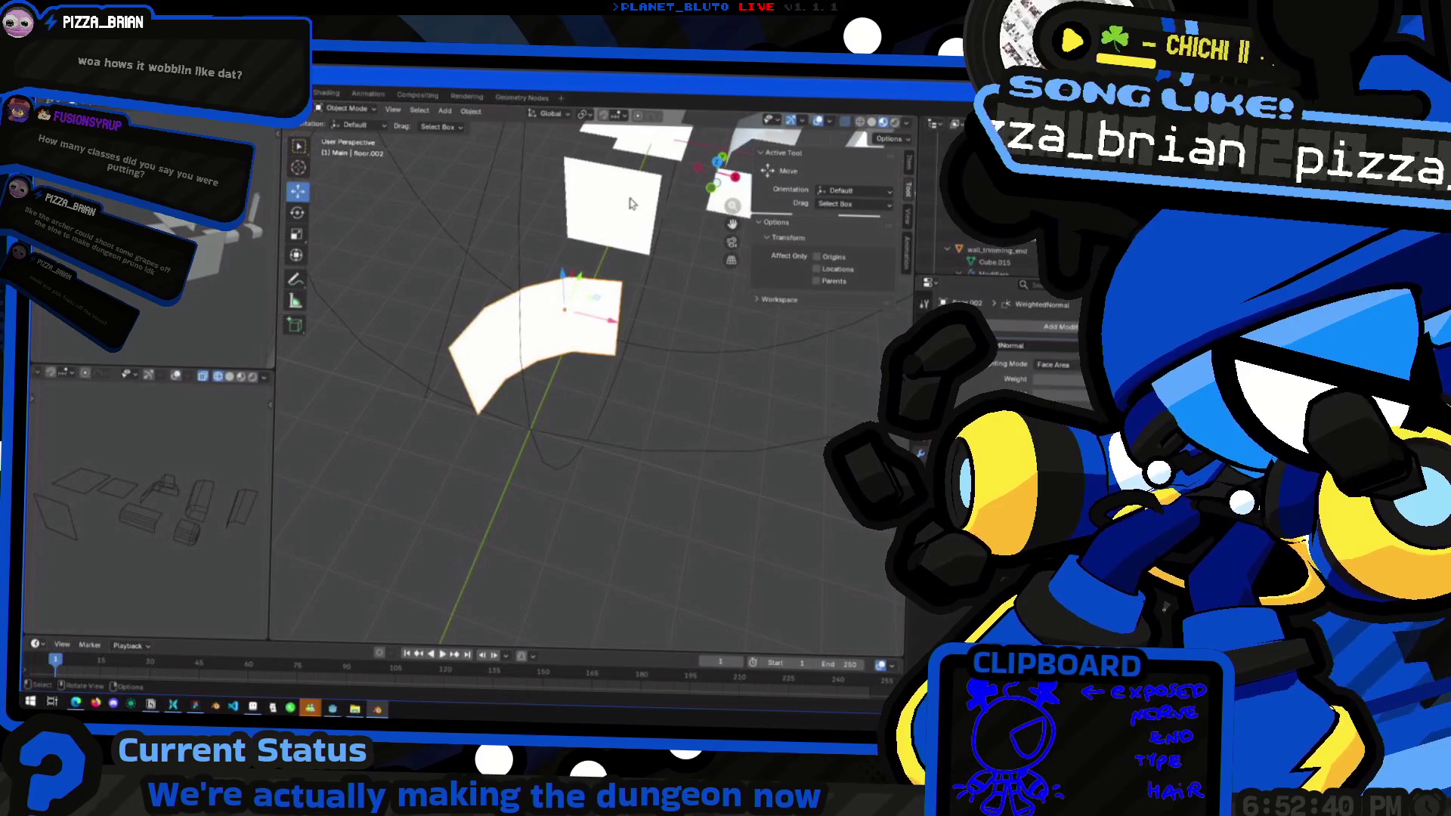
{"action": "middle_click_drag", "start_coordinate": [650, 284], "coordinate": [643, 318]}
Duplicate a floor tile, then undo the misplaced copy
{"action": "key", "text": "shift+d"}
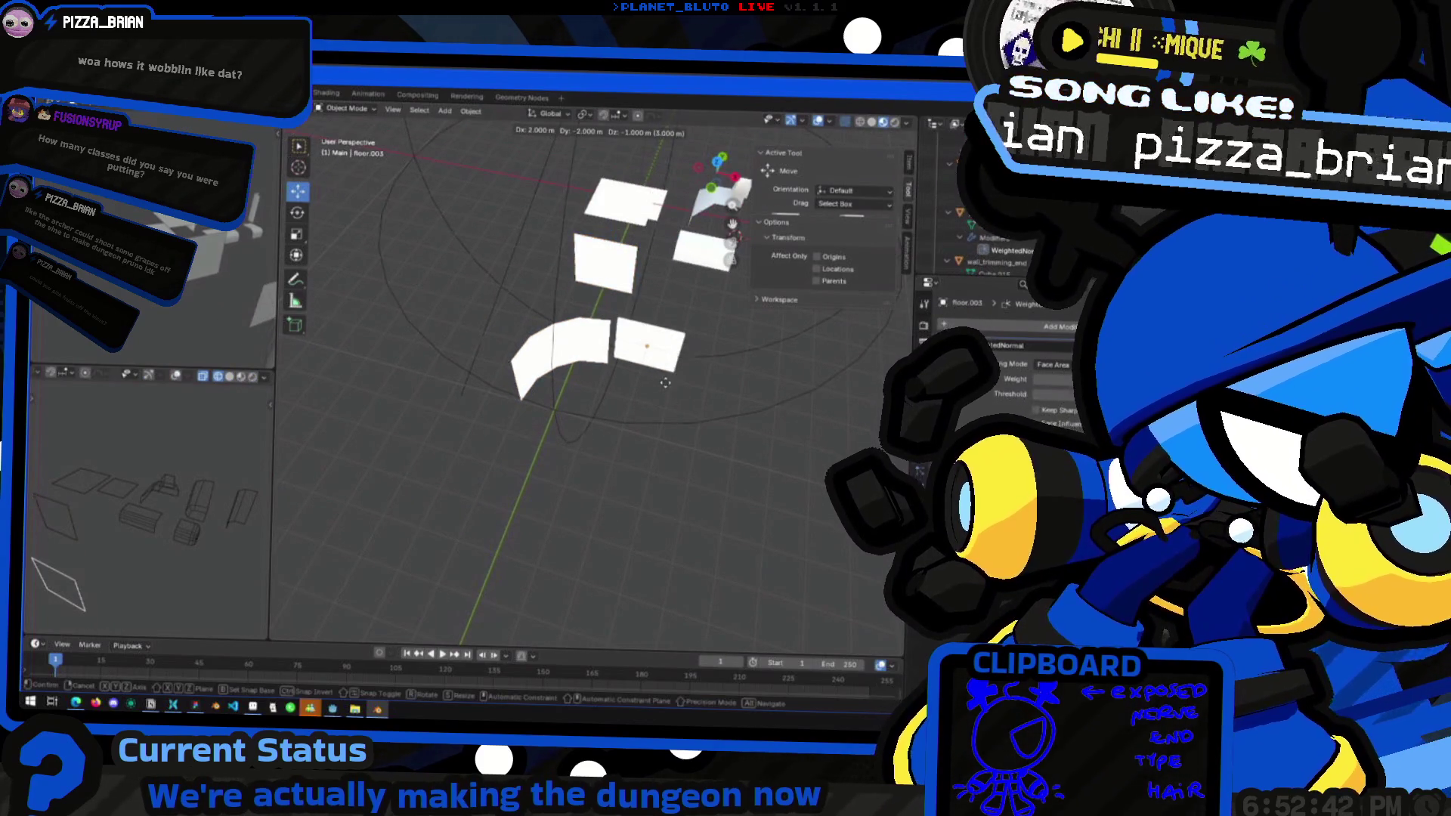
{"action": "left_click", "coordinate": [659, 401]}
{"action": "mouse_move", "coordinate": [659, 401]}
{"action": "middle_mouse_down"}
{"action": "mouse_move", "coordinate": [592, 409]}
{"action": "mouse_move", "coordinate": [627, 395]}
{"action": "middle_mouse_up"}
{"action": "key", "text": "ctrl+z"}
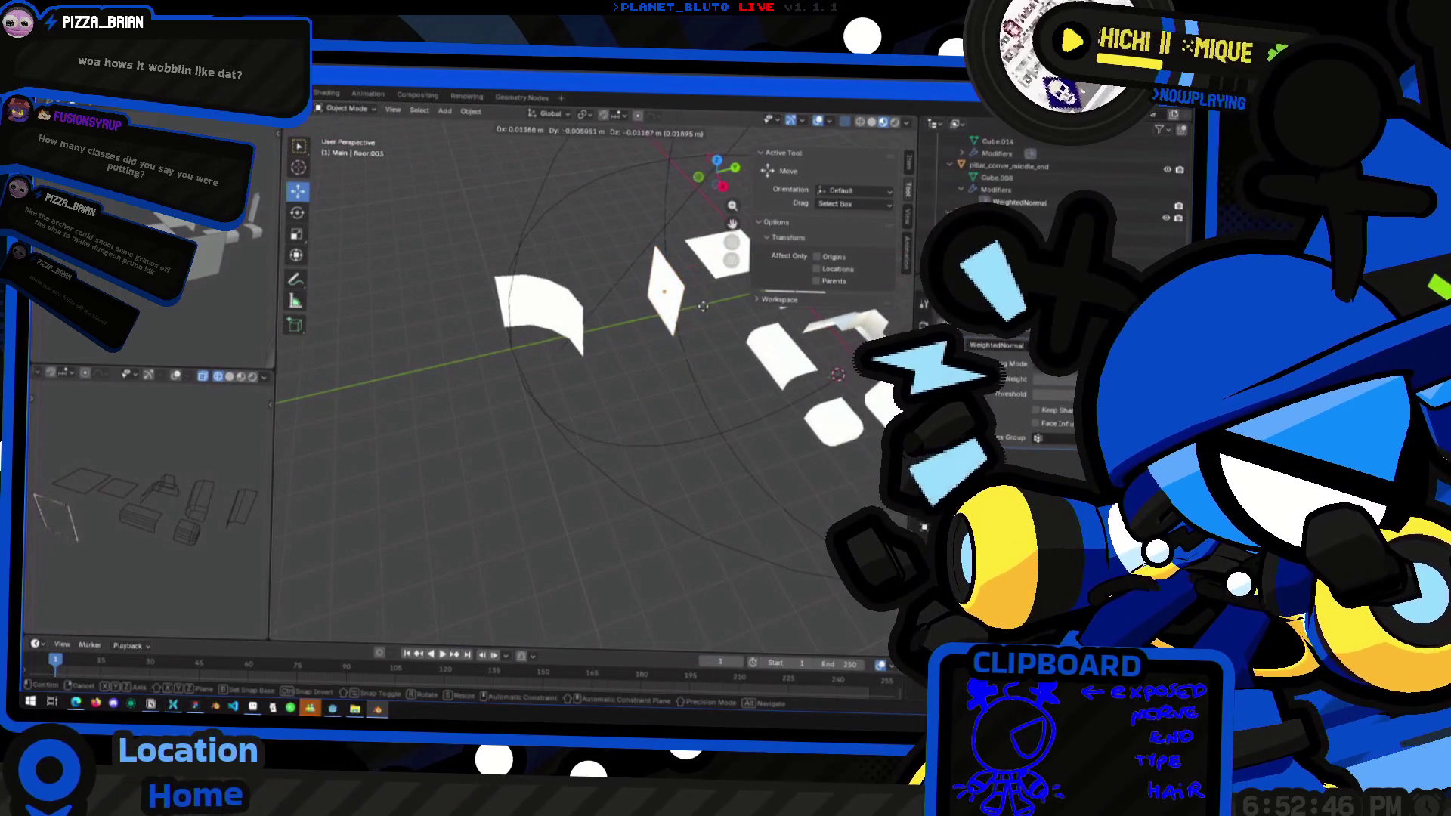
{"action": "key", "text": "ctrl+shift+z"}
{"action": "key", "text": "ctrl+z"}
Place floor tile copies 2 m over and 3 m back, and beside the long floor
{"action": "key", "text": "shift+d"}
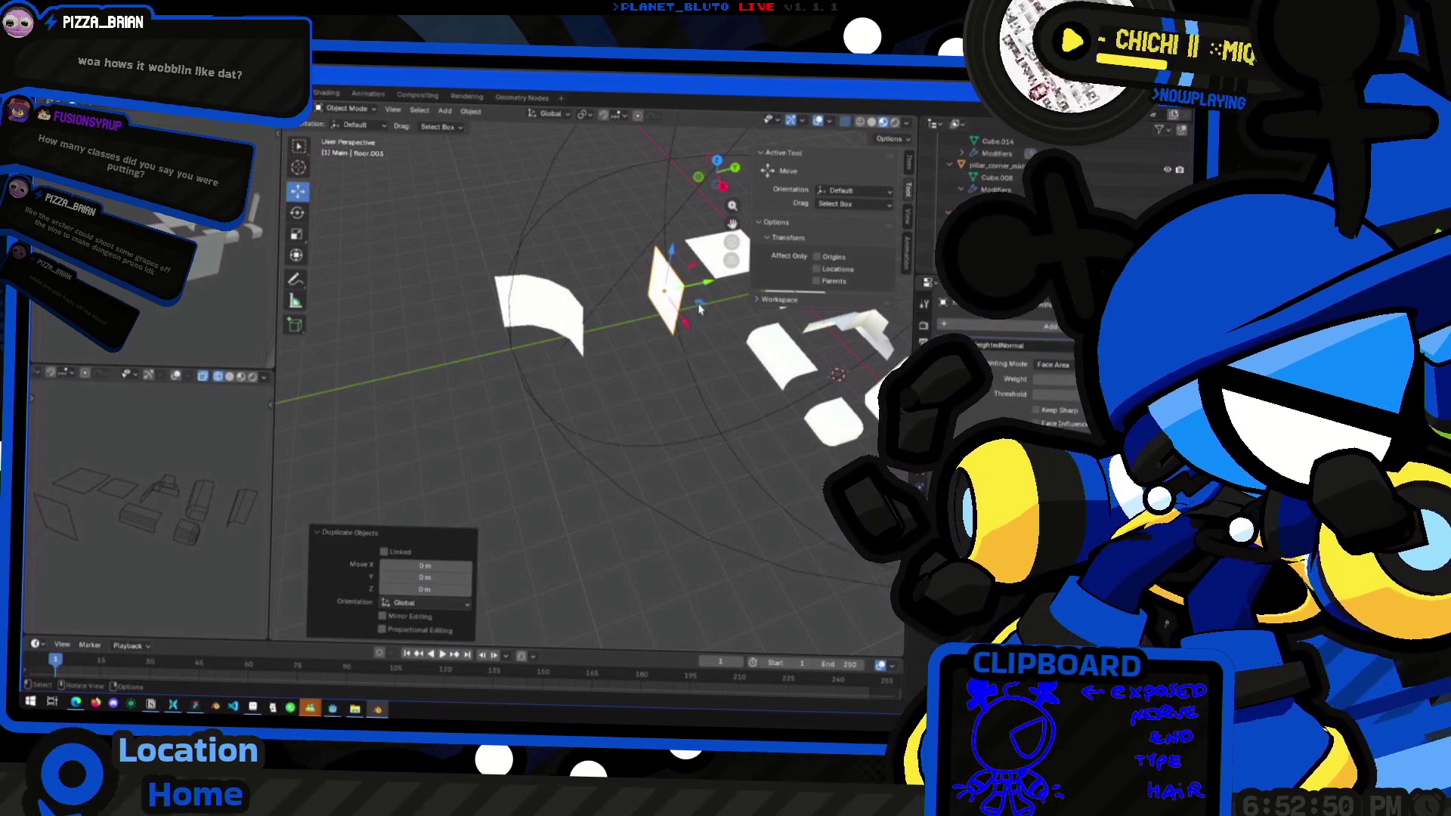
{"action": "left_click", "coordinate": [620, 381]}
{"action": "middle_click_drag", "start_coordinate": [620, 381], "coordinate": [675, 399]}
{"action": "key", "text": "shift+d"}
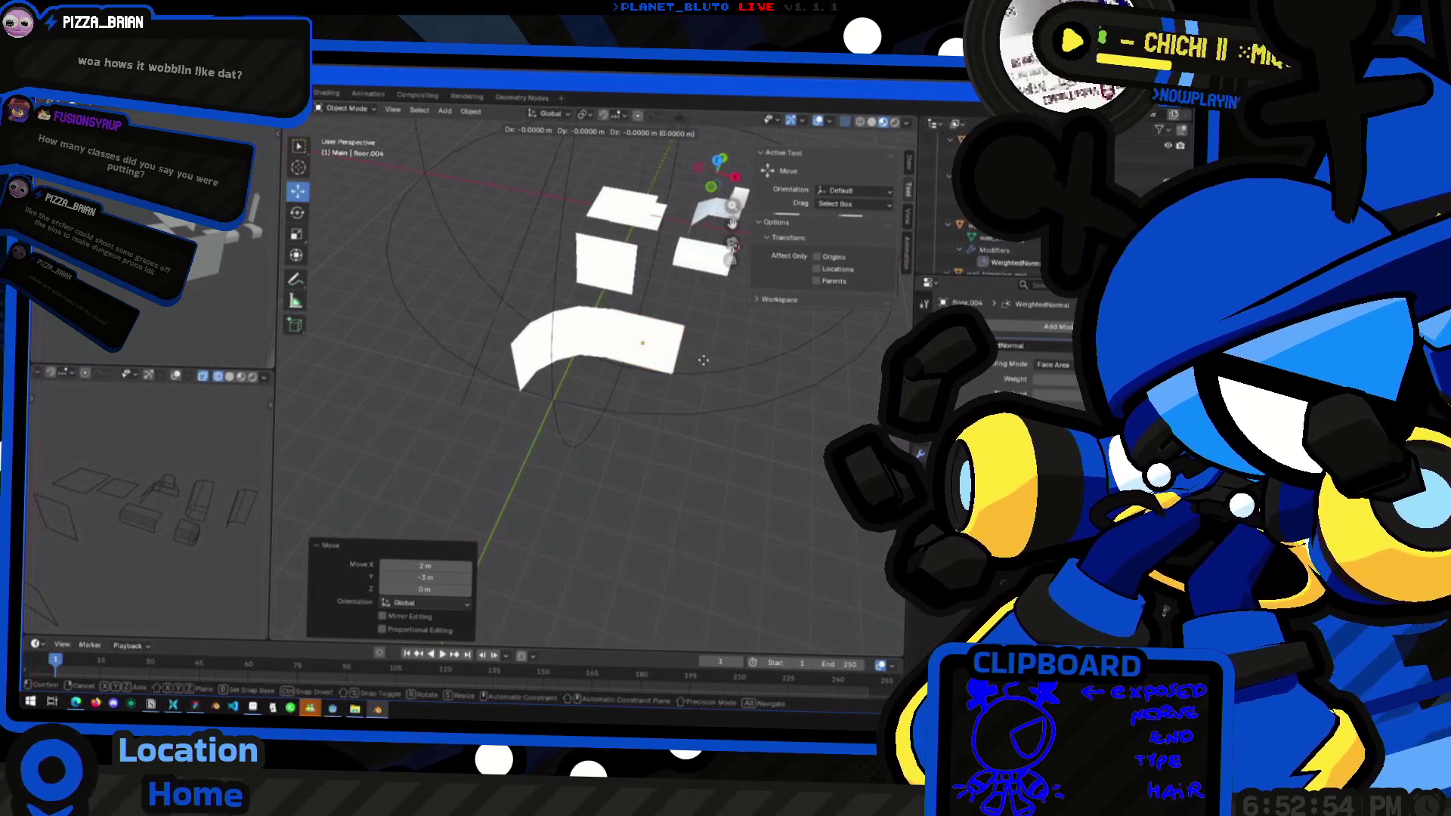
{"action": "left_click", "coordinate": [793, 396]}
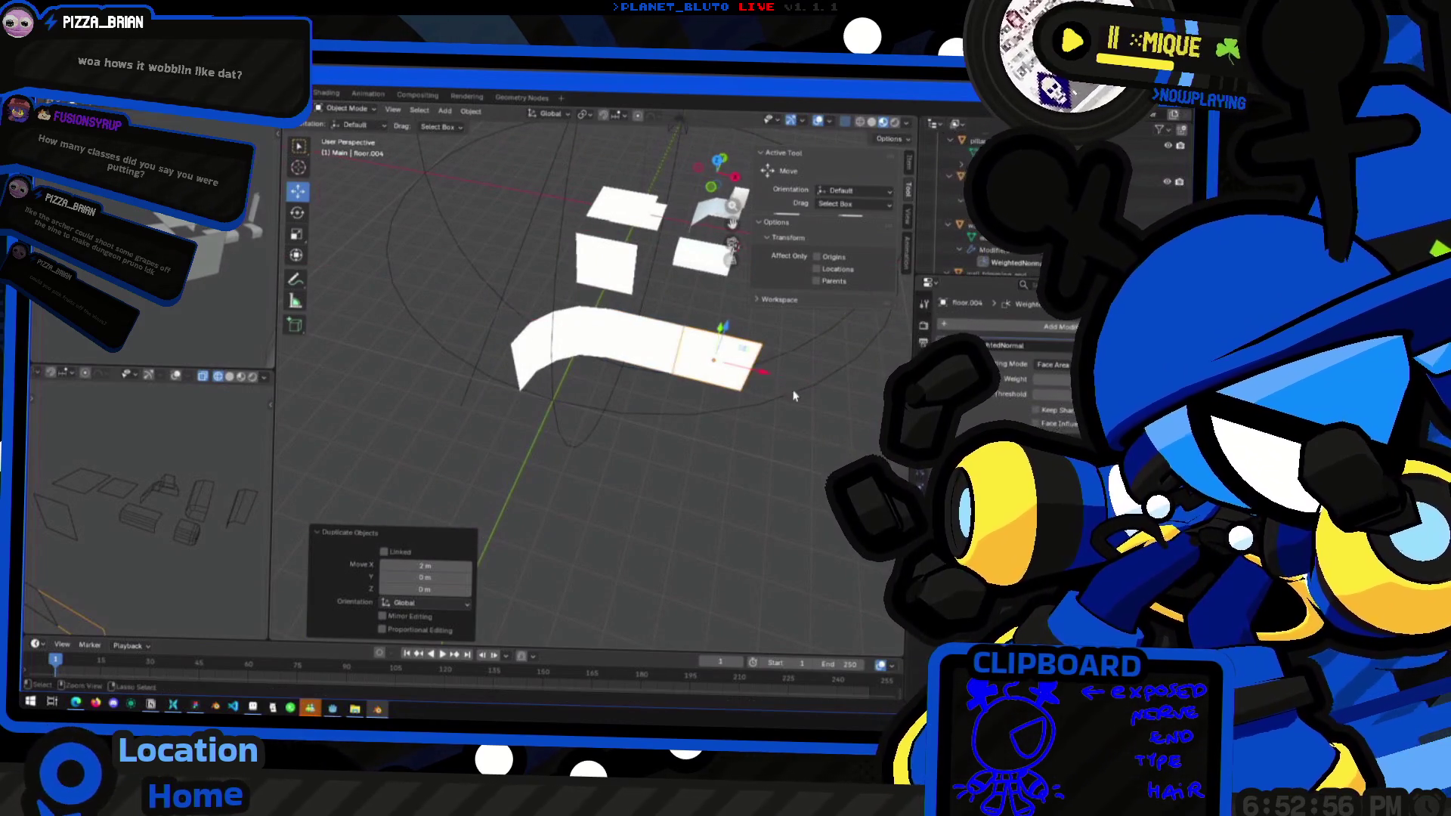
Add a tile at the long floor's left end, turned 90° about Z and shifted 1 m in X
{"action": "key", "text": "shift+d"}
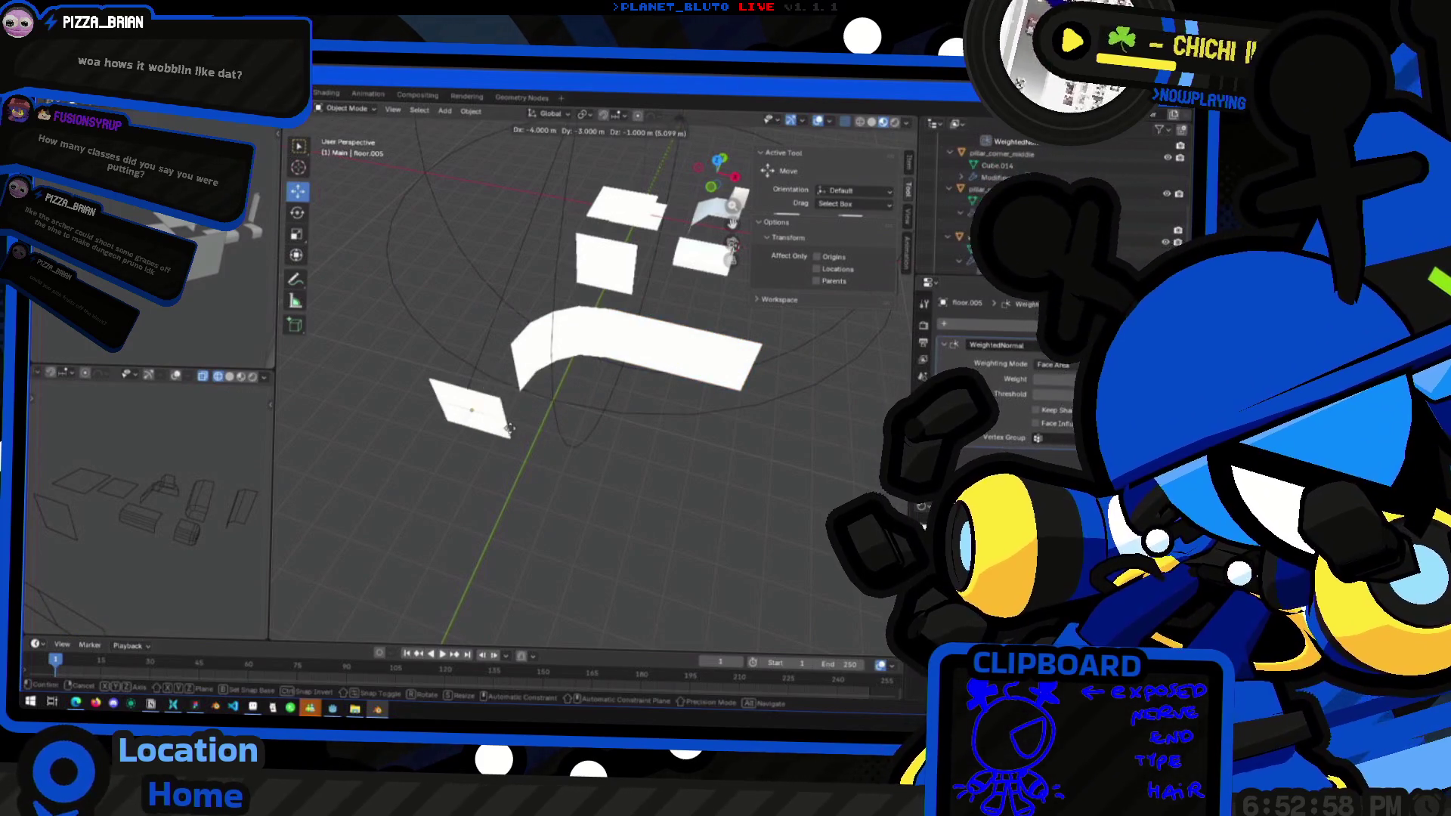
{"action": "left_click", "coordinate": [511, 419]}
{"action": "key", "text": "r"}
{"action": "key", "text": "z"}
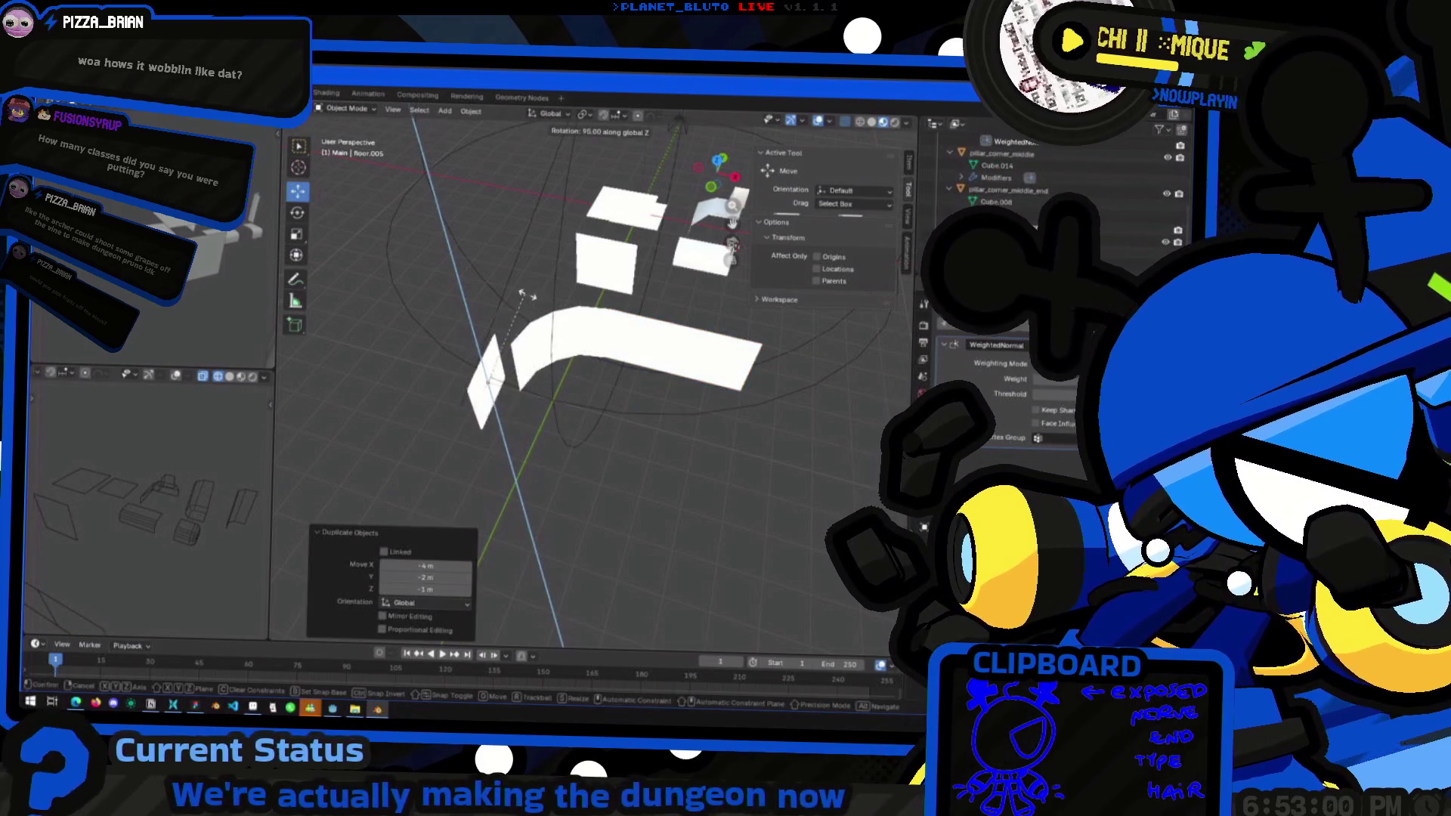
{"action": "left_click", "coordinate": [527, 293]}
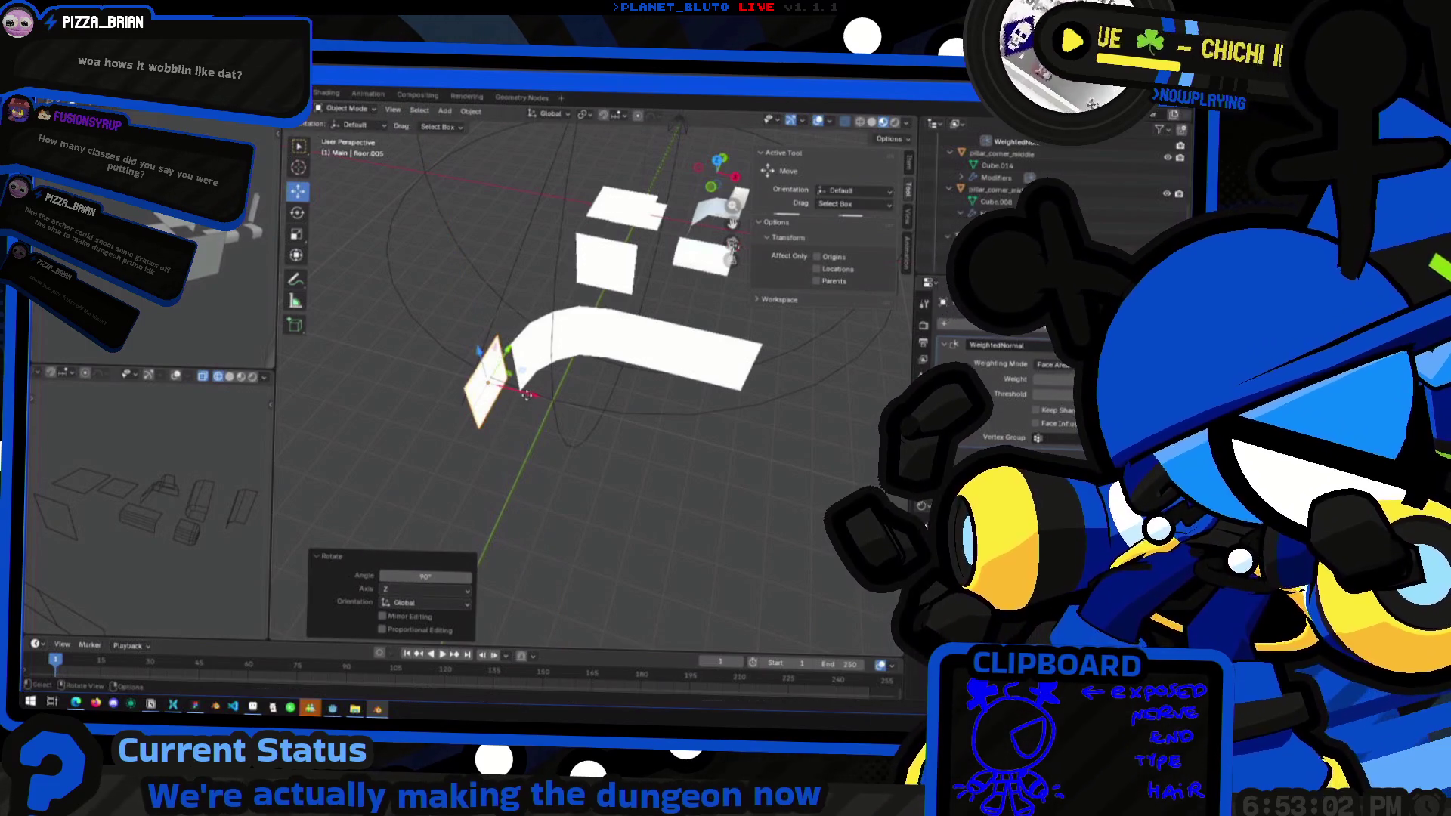
{"action": "left_click_drag", "start_coordinate": [527, 394], "coordinate": [538, 398]}
{"action": "middle_click_drag", "start_coordinate": [538, 398], "coordinate": [505, 441]}
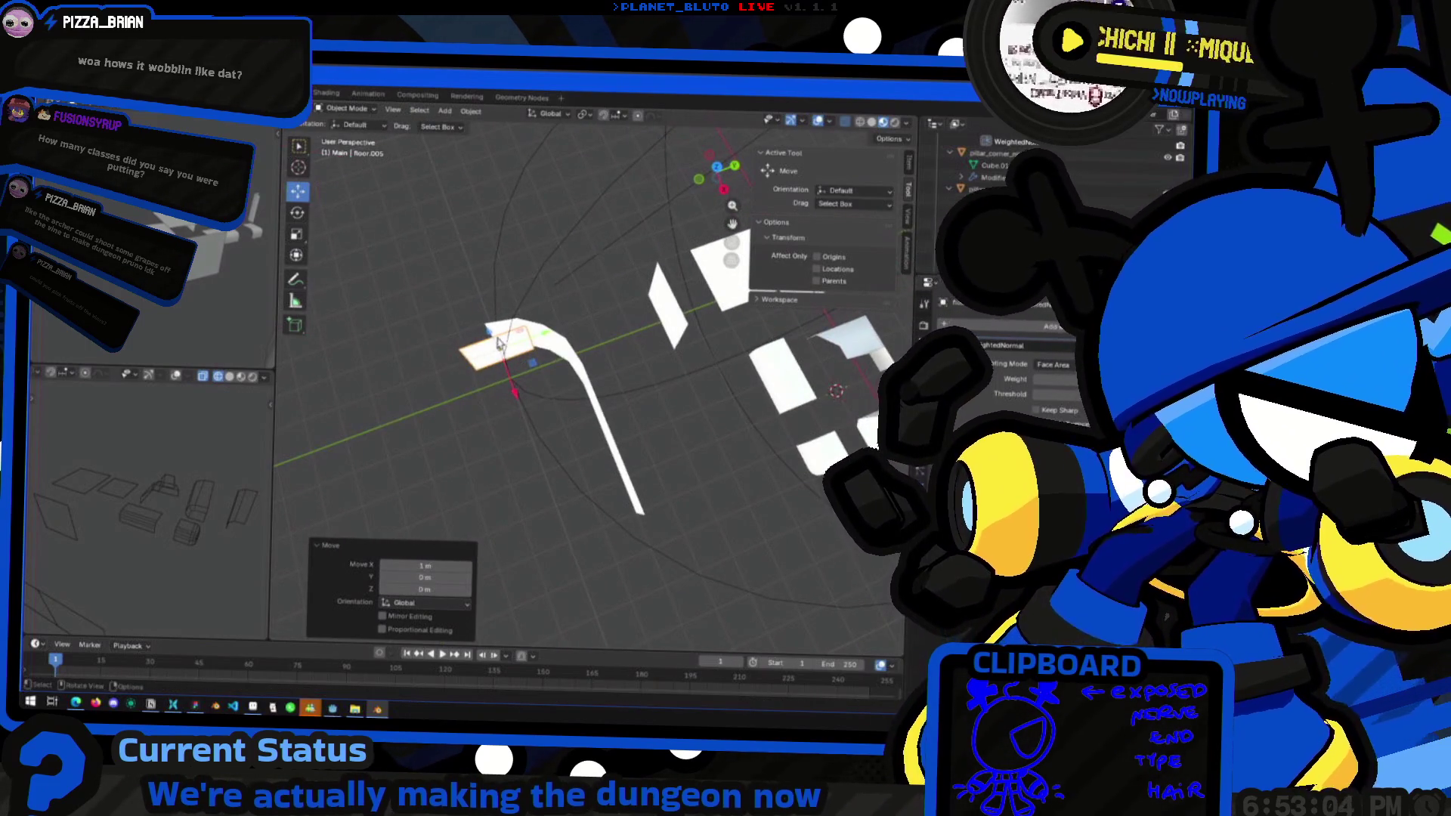
Raise the tile 1 m on Z and shift it 1 m along Y
{"action": "type", "text": "gz1"}
{"action": "key", "text": "Return"}
{"action": "mouse_move", "coordinate": [498, 344]}
{"action": "middle_mouse_down"}
{"action": "mouse_move", "coordinate": [544, 342]}
{"action": "mouse_move", "coordinate": [559, 291]}
{"action": "mouse_move", "coordinate": [516, 303]}
{"action": "mouse_move", "coordinate": [516, 347]}
{"action": "mouse_move", "coordinate": [620, 468]}
{"action": "mouse_move", "coordinate": [509, 479]}
{"action": "mouse_move", "coordinate": [605, 450]}
{"action": "mouse_move", "coordinate": [630, 414]}
{"action": "middle_mouse_up"}
{"action": "key", "text": "g"}
{"action": "key", "text": "y"}
{"action": "key", "text": "Return"}
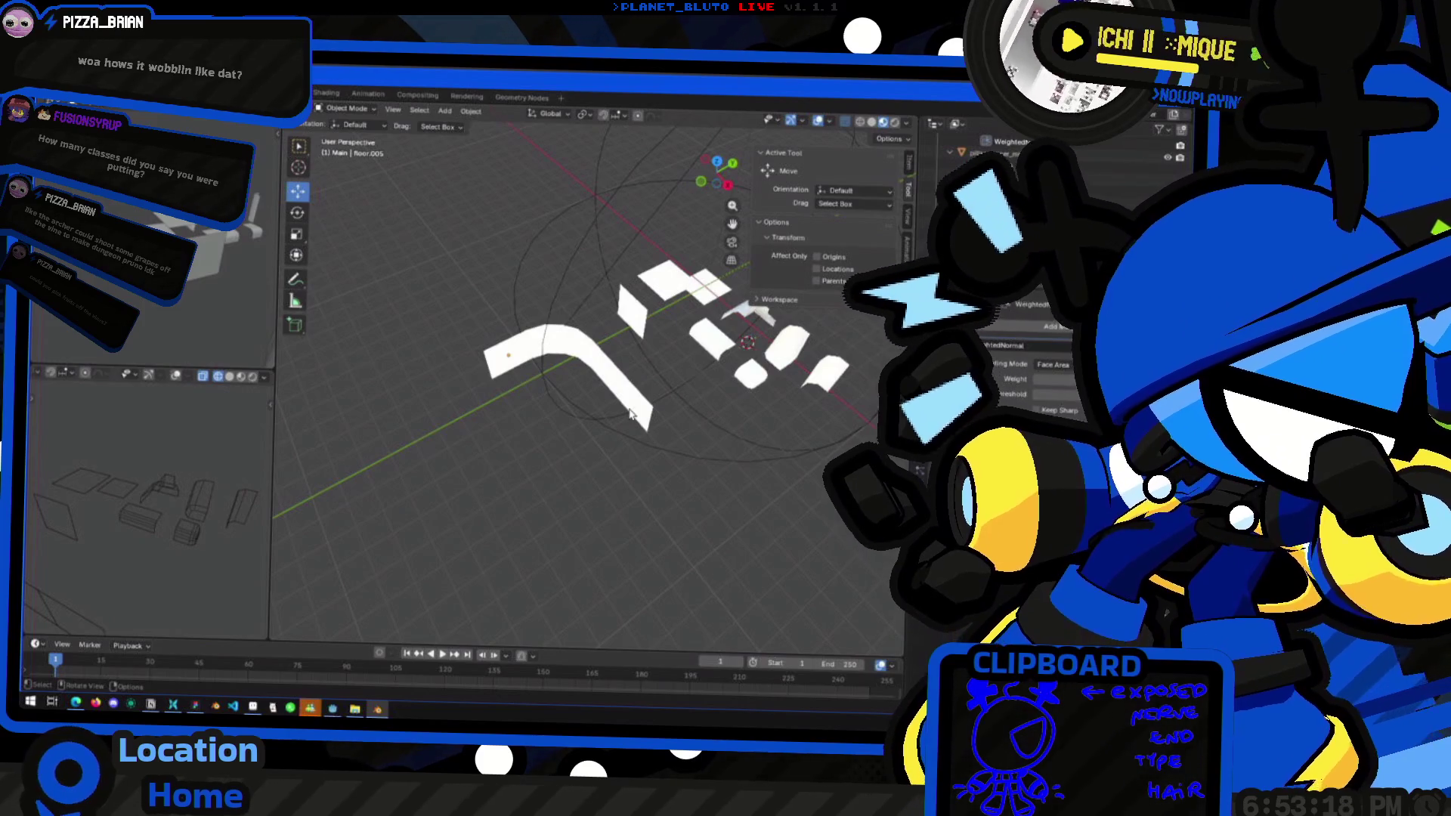
{"action": "left_click", "coordinate": [708, 344]}
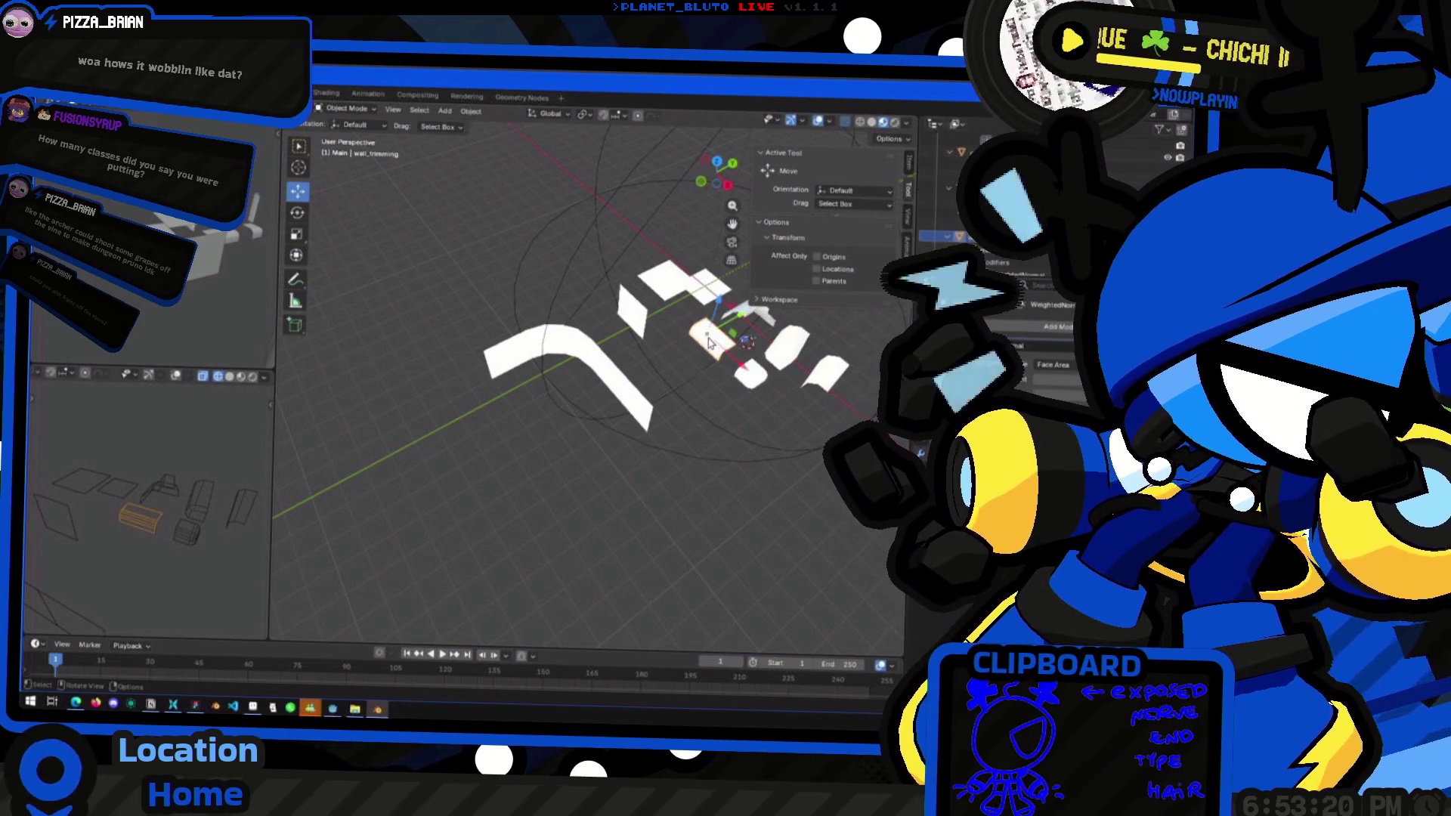
Duplicate the wall trim piece and slide the copy along Y
{"action": "key", "text": "shift+d"}
{"action": "key", "text": "y"}
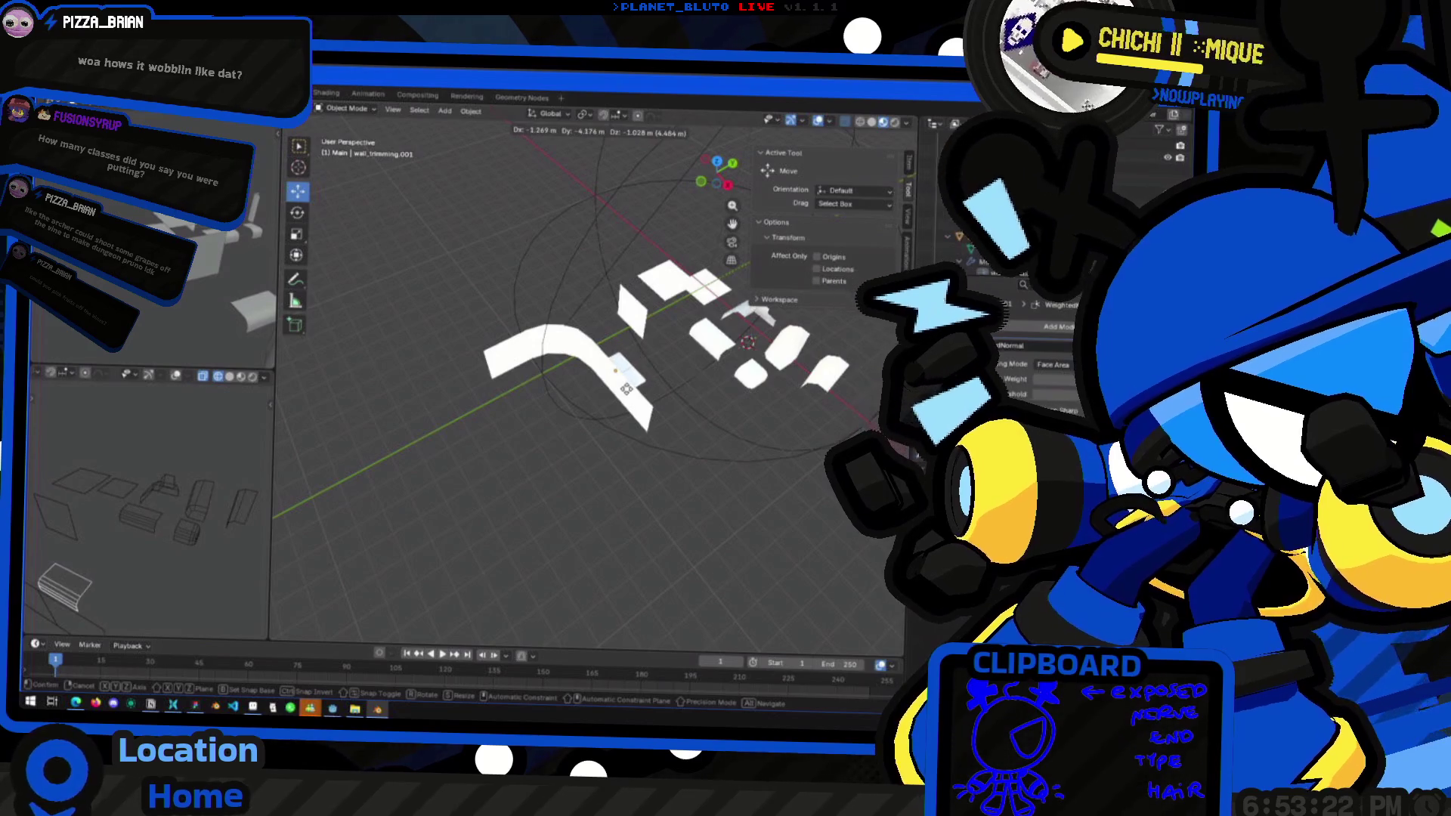
{"action": "left_click", "coordinate": [605, 408]}
{"action": "scroll", "coordinate": [606, 409], "scroll_direction": "up", "scroll_amount": 3}
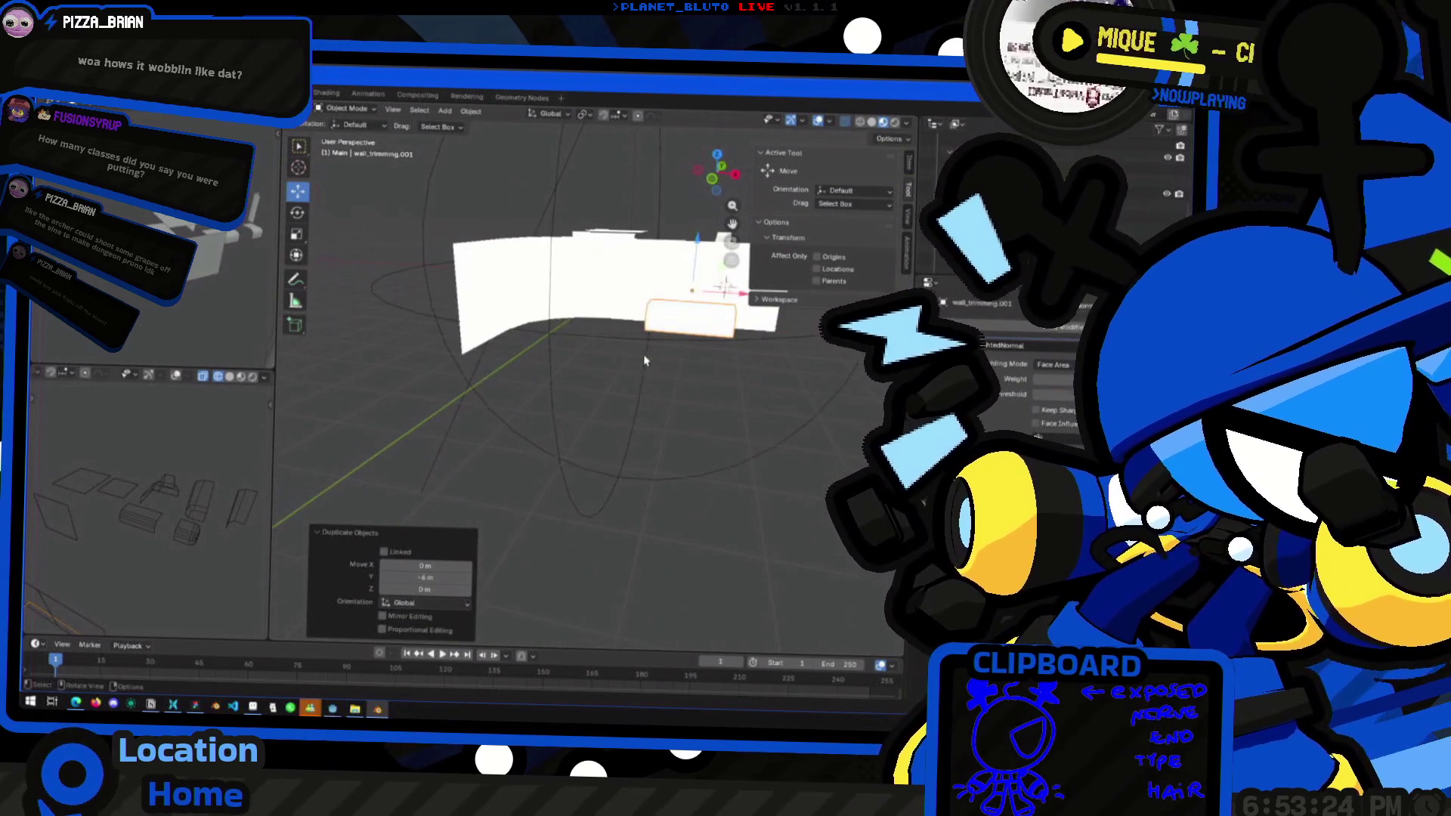
{"action": "middle_click_drag", "start_coordinate": [605, 409], "coordinate": [626, 397]}
Move wall_trimming.001 -1 m along X and place another trim copy
{"action": "left_click", "coordinate": [677, 389]}
{"action": "type", "text": "gx-1"}
{"action": "key", "text": "Return"}
{"action": "key", "text": "shift+d"}
{"action": "left_click", "coordinate": [786, 417]}
{"action": "mouse_move", "coordinate": [786, 418]}
{"action": "middle_mouse_down"}
{"action": "mouse_move", "coordinate": [587, 479]}
{"action": "mouse_move", "coordinate": [634, 454]}
{"action": "middle_mouse_up"}
Duplicate the trim again, turn it about Z, and slide it along the floor's left side
{"action": "key", "text": "shift+d"}
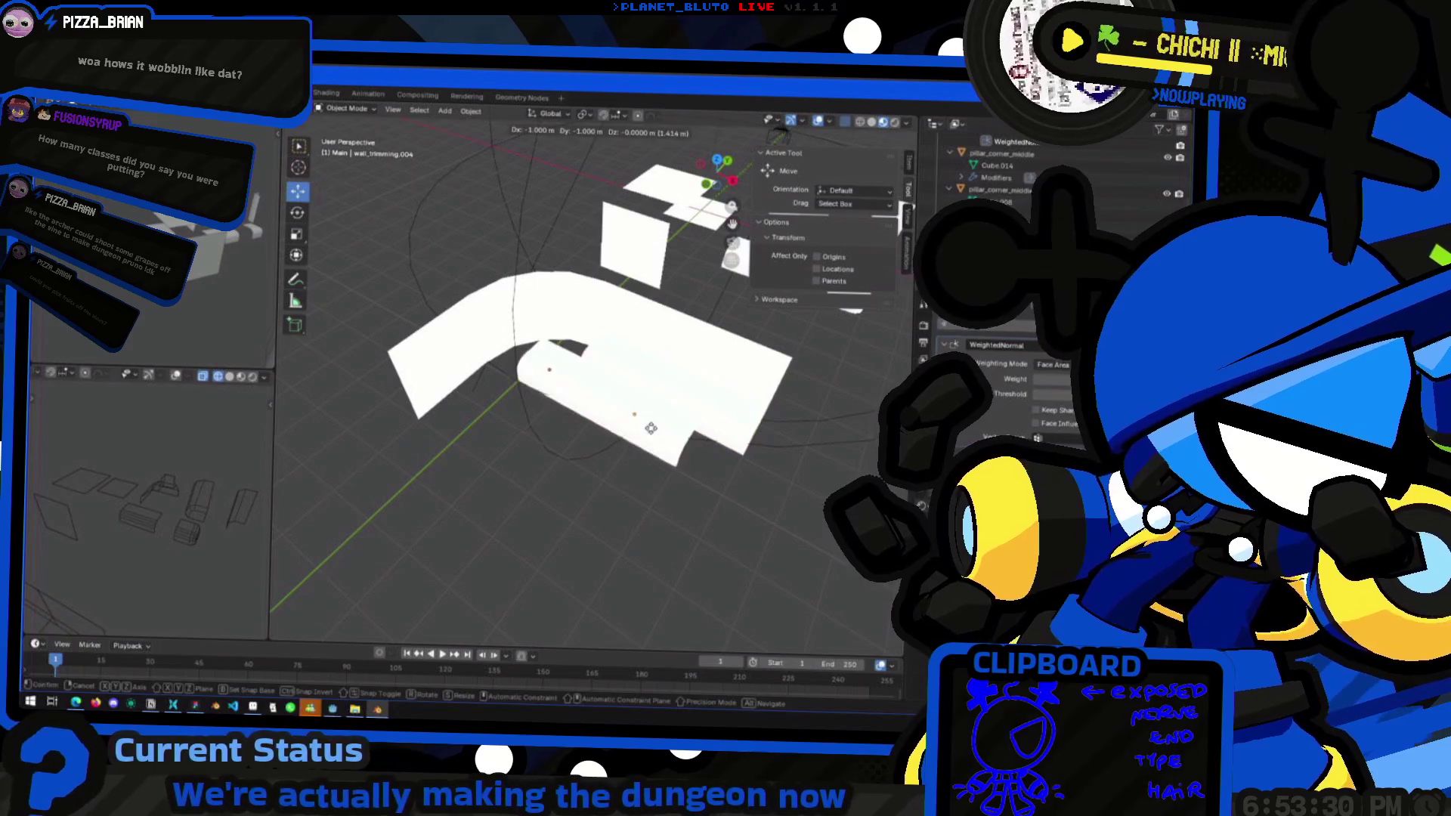
{"action": "key", "text": "r"}
{"action": "key", "text": "z"}
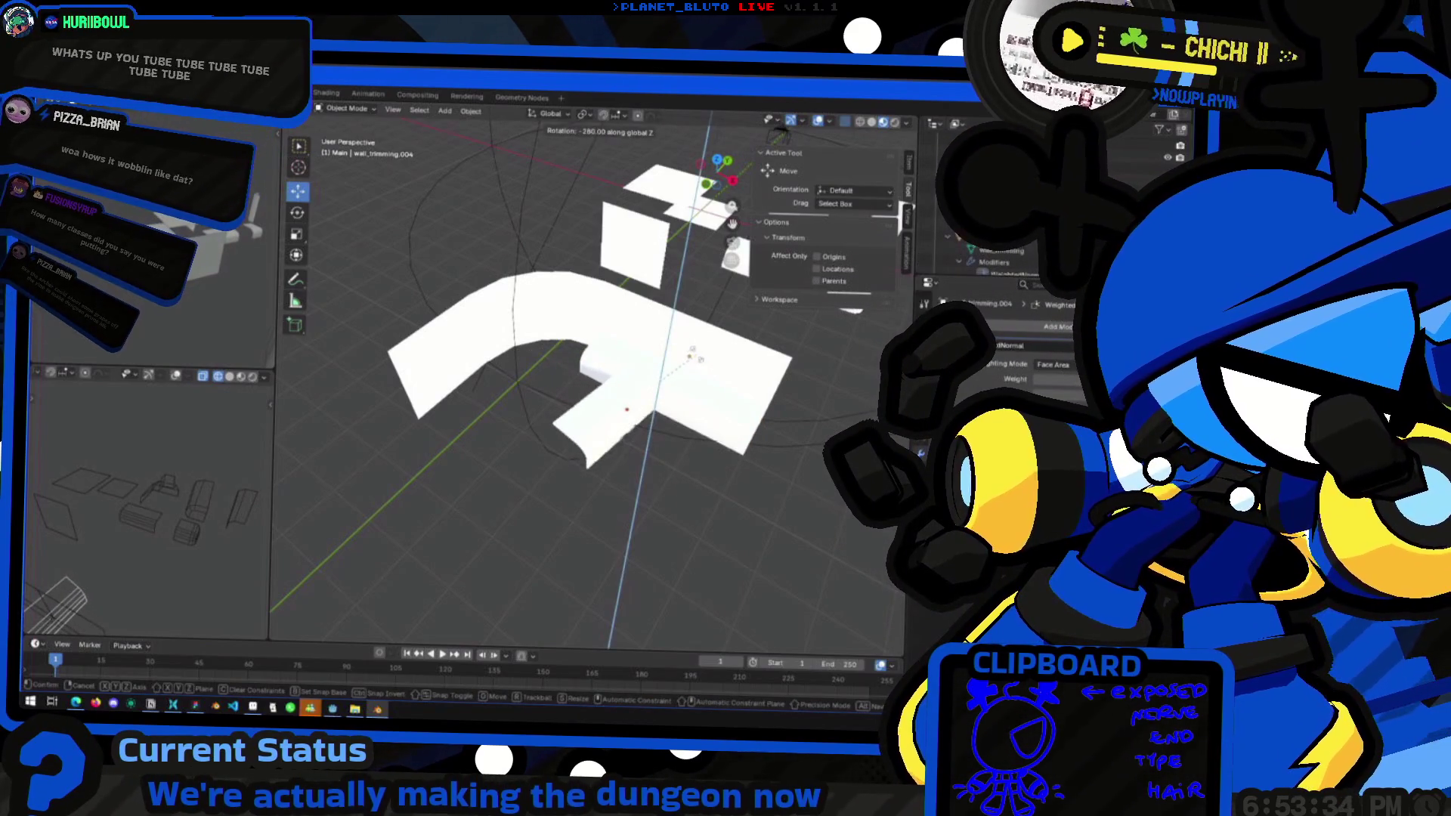
{"action": "left_click", "coordinate": [679, 391]}
{"action": "mouse_move", "coordinate": [687, 380]}
{"action": "left_mouse_down"}
{"action": "mouse_move", "coordinate": [490, 398]}
{"action": "mouse_move", "coordinate": [646, 396]}
{"action": "left_mouse_up"}
{"action": "middle_click_drag", "start_coordinate": [698, 383], "coordinate": [529, 355]}
{"action": "left_click_drag", "start_coordinate": [529, 356], "coordinate": [478, 347]}
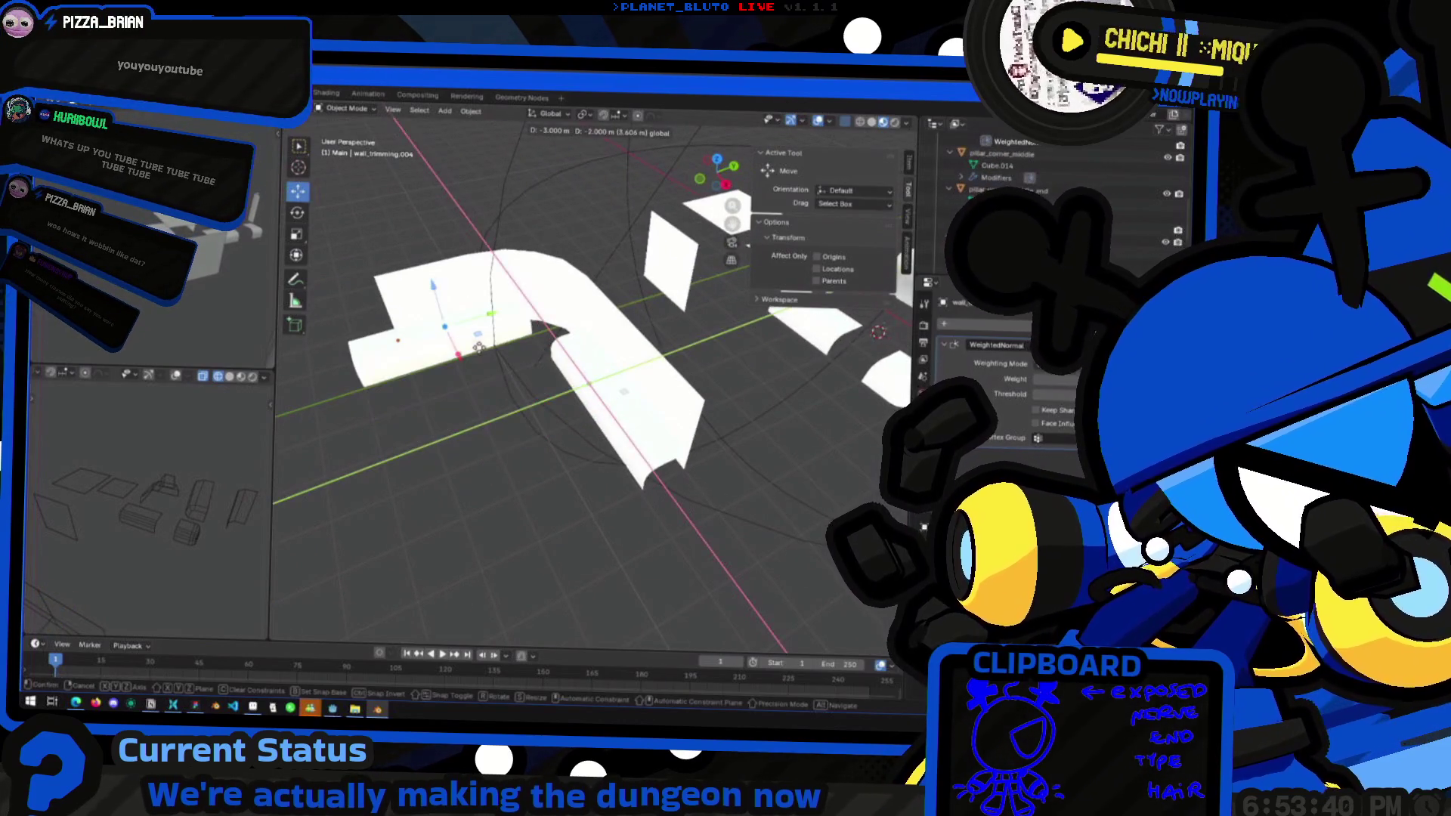
{"action": "left_click", "coordinate": [452, 347]}
{"action": "mouse_move", "coordinate": [479, 382]}
{"action": "middle_mouse_down"}
{"action": "mouse_move", "coordinate": [509, 340]}
{"action": "mouse_move", "coordinate": [570, 364]}
{"action": "mouse_move", "coordinate": [438, 325]}
{"action": "middle_mouse_up"}
Place a floor tile copy -2 m along Y to extend the floor run
{"action": "left_click", "coordinate": [437, 324]}
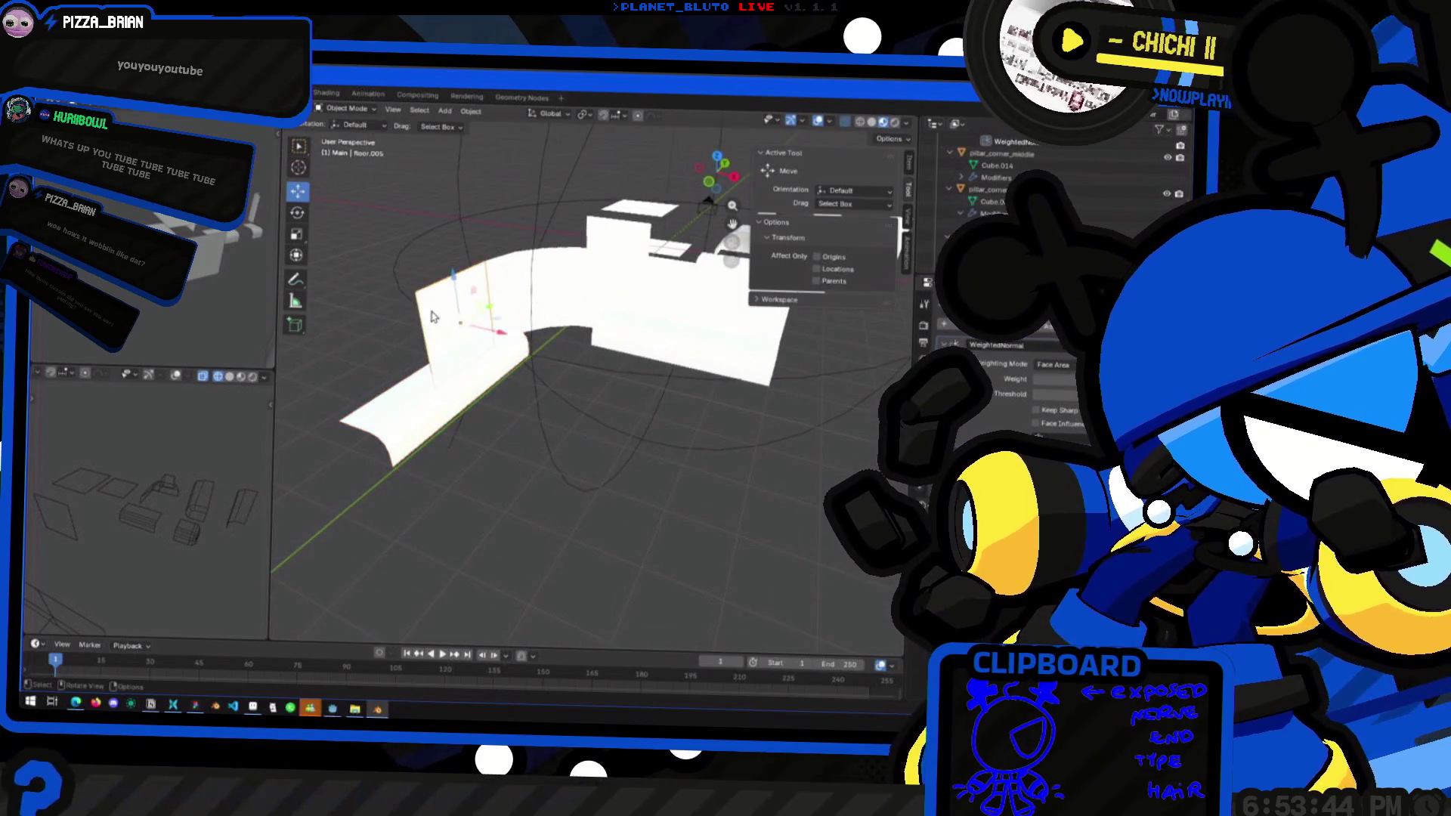
{"action": "key", "text": "g"}
{"action": "key", "text": "y"}
{"action": "left_click", "coordinate": [378, 348]}
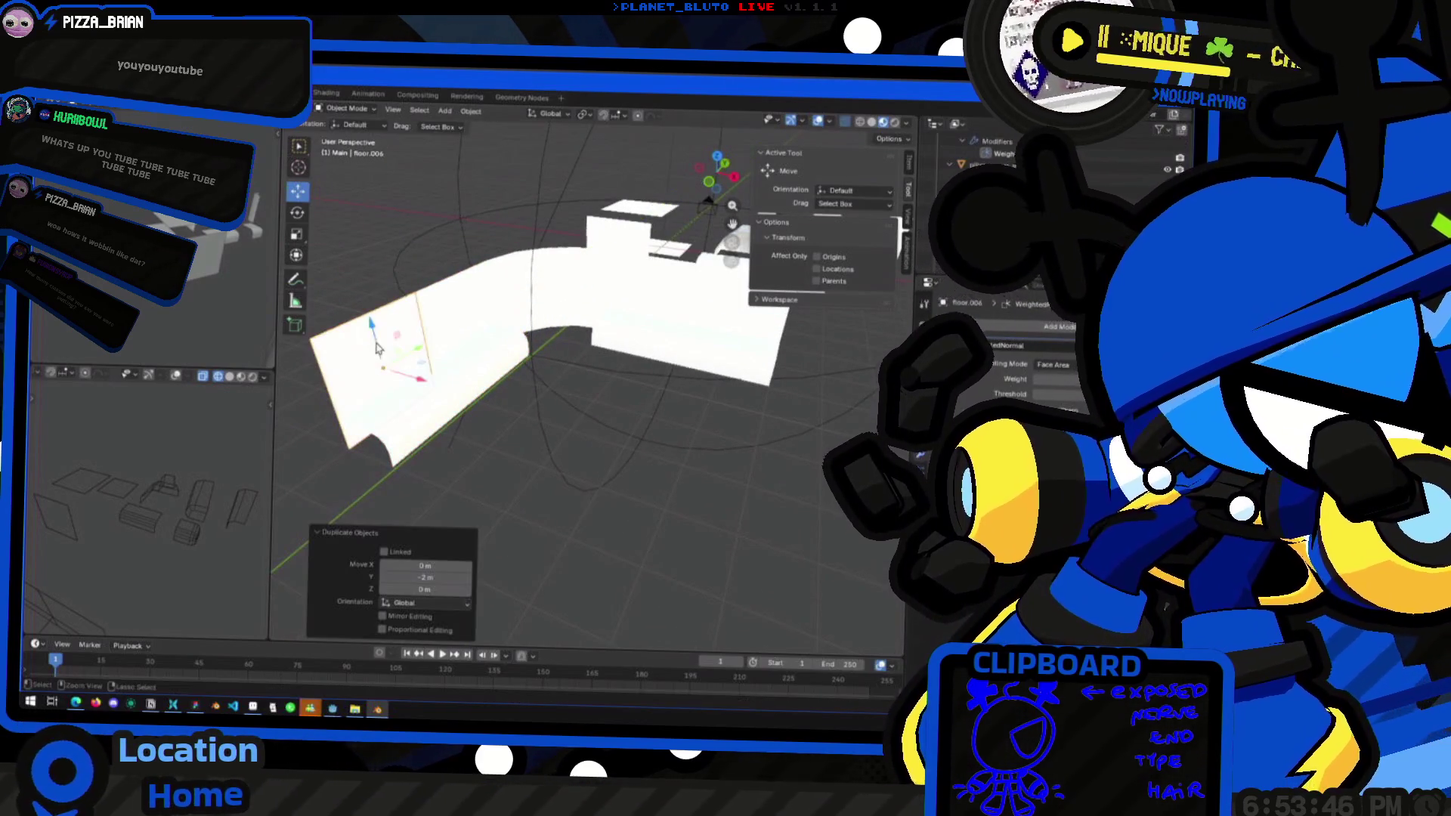
{"action": "left_click", "coordinate": [576, 426]}
{"action": "mouse_move", "coordinate": [577, 426]}
{"action": "middle_mouse_down"}
{"action": "mouse_move", "coordinate": [529, 430]}
{"action": "mouse_move", "coordinate": [604, 457]}
{"action": "mouse_move", "coordinate": [557, 476]}
{"action": "middle_mouse_up"}
{"action": "scroll", "coordinate": [551, 467], "scroll_direction": "up", "scroll_amount": 4}
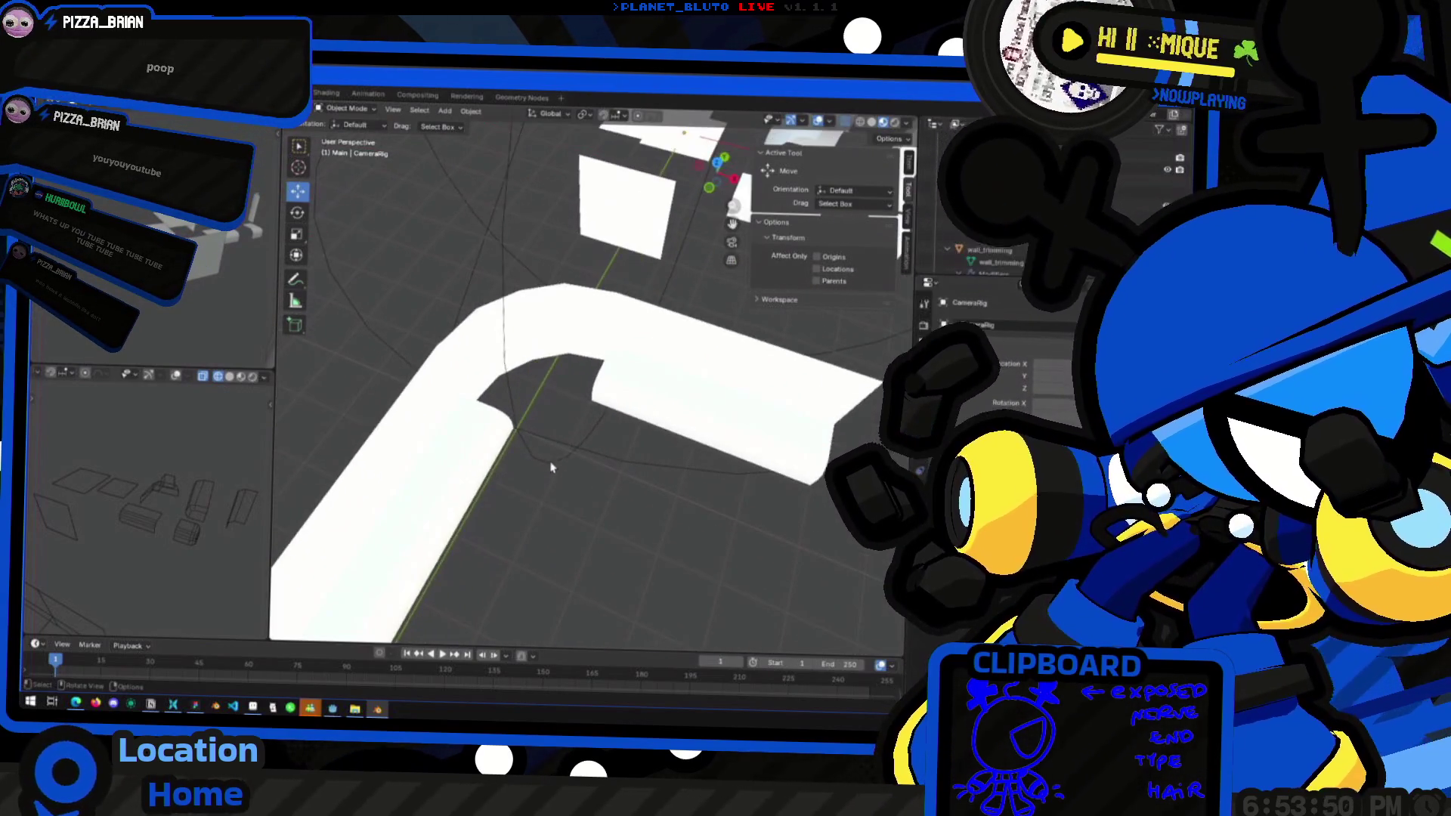
Select the left trim piece and enter Edit Mode on it
{"action": "left_click", "coordinate": [595, 398]}
{"action": "middle_click_drag", "start_coordinate": [595, 398], "coordinate": [552, 435]}
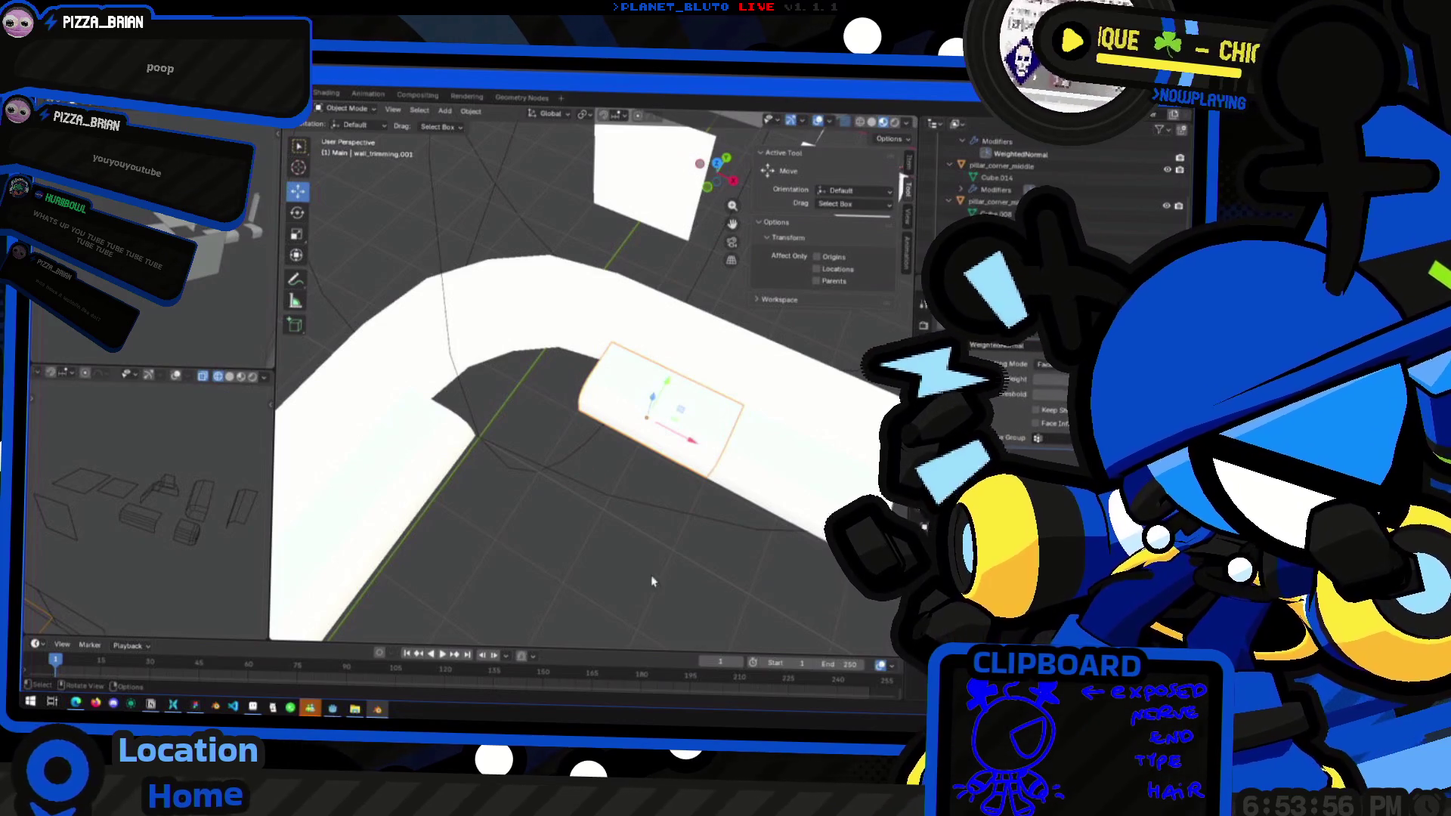
{"action": "mouse_move", "coordinate": [615, 551]}
{"action": "middle_mouse_down"}
{"action": "mouse_move", "coordinate": [586, 499]}
{"action": "mouse_move", "coordinate": [593, 544]}
{"action": "mouse_move", "coordinate": [673, 421]}
{"action": "mouse_move", "coordinate": [483, 447]}
{"action": "mouse_move", "coordinate": [579, 439]}
{"action": "mouse_move", "coordinate": [476, 424]}
{"action": "middle_mouse_up"}
{"action": "left_click", "coordinate": [476, 424]}
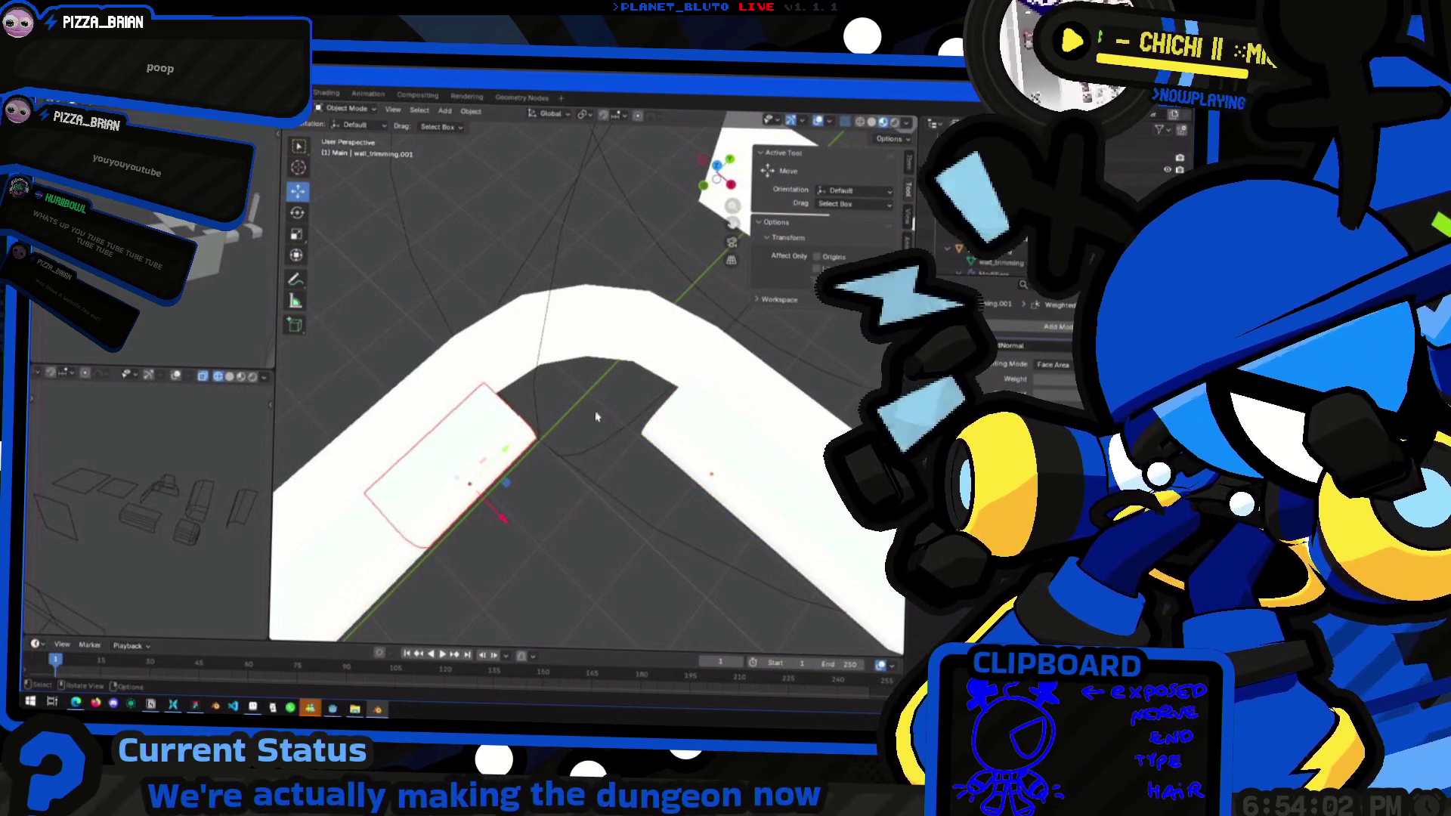
{"action": "key", "text": "Tab"}
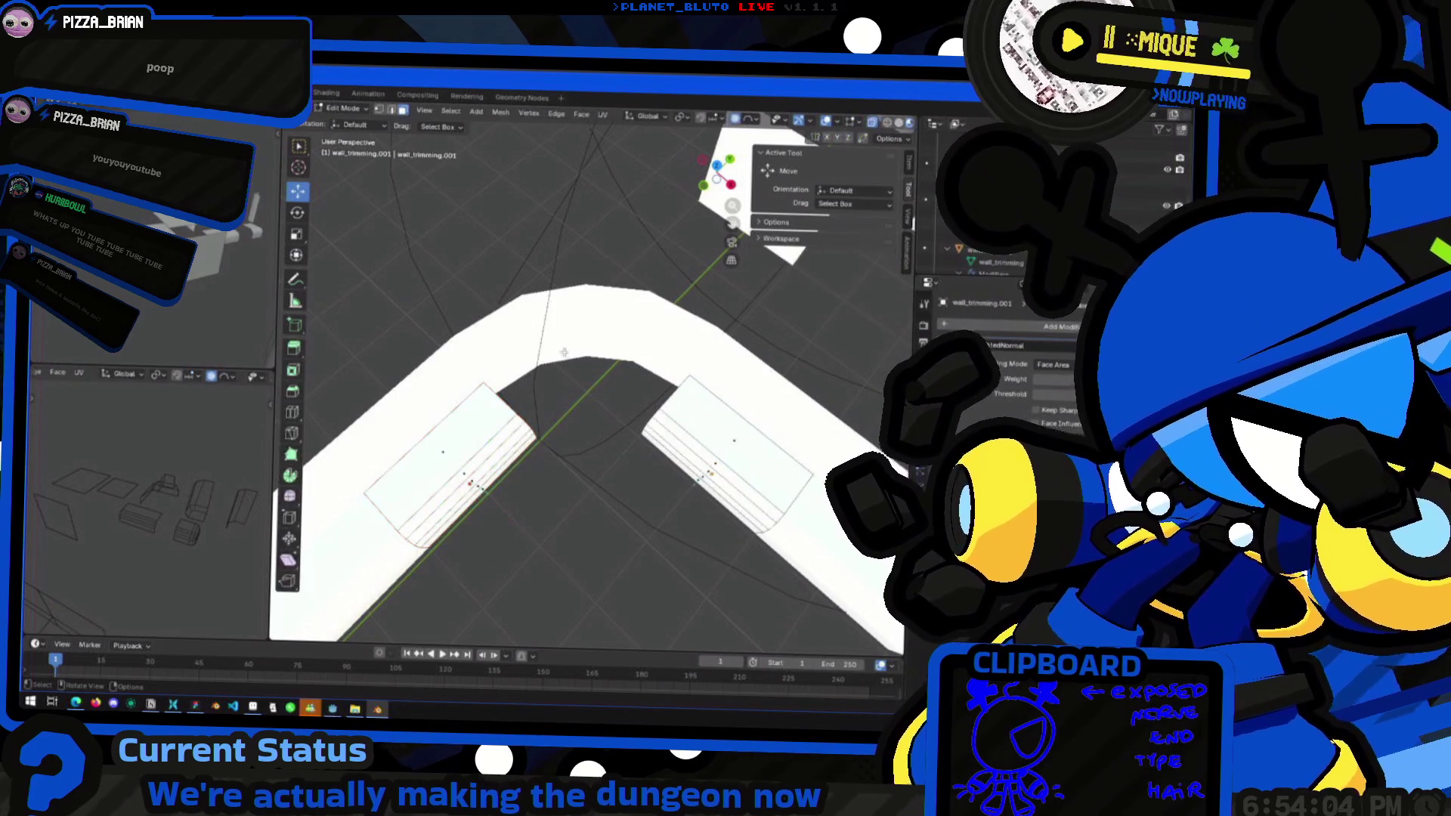
Switch to floor.002 in Edit Mode, select an inner-arc edge, and copy the object
{"action": "key", "text": "Tab"}
{"action": "left_click", "coordinate": [564, 353]}
{"action": "key", "text": "Tab"}
{"action": "key", "text": "Tab"}
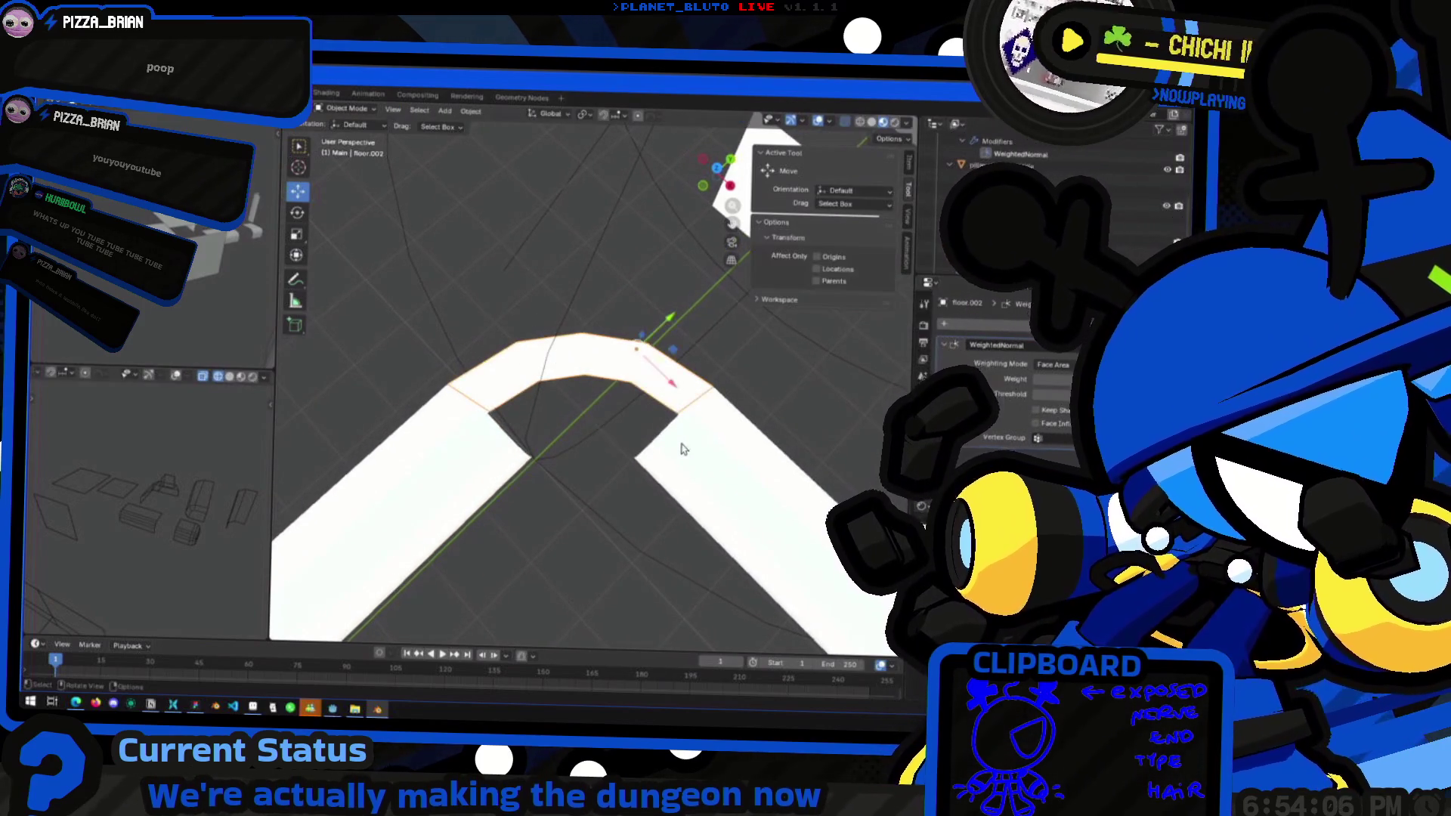
{"action": "left_click", "coordinate": [680, 484]}
{"action": "mouse_move", "coordinate": [680, 484]}
{"action": "middle_mouse_down"}
{"action": "mouse_move", "coordinate": [624, 430]}
{"action": "mouse_move", "coordinate": [672, 470]}
{"action": "middle_mouse_up"}
{"action": "key", "text": "Tab"}
{"action": "key", "text": "Tab"}
{"action": "left_click", "coordinate": [583, 332]}
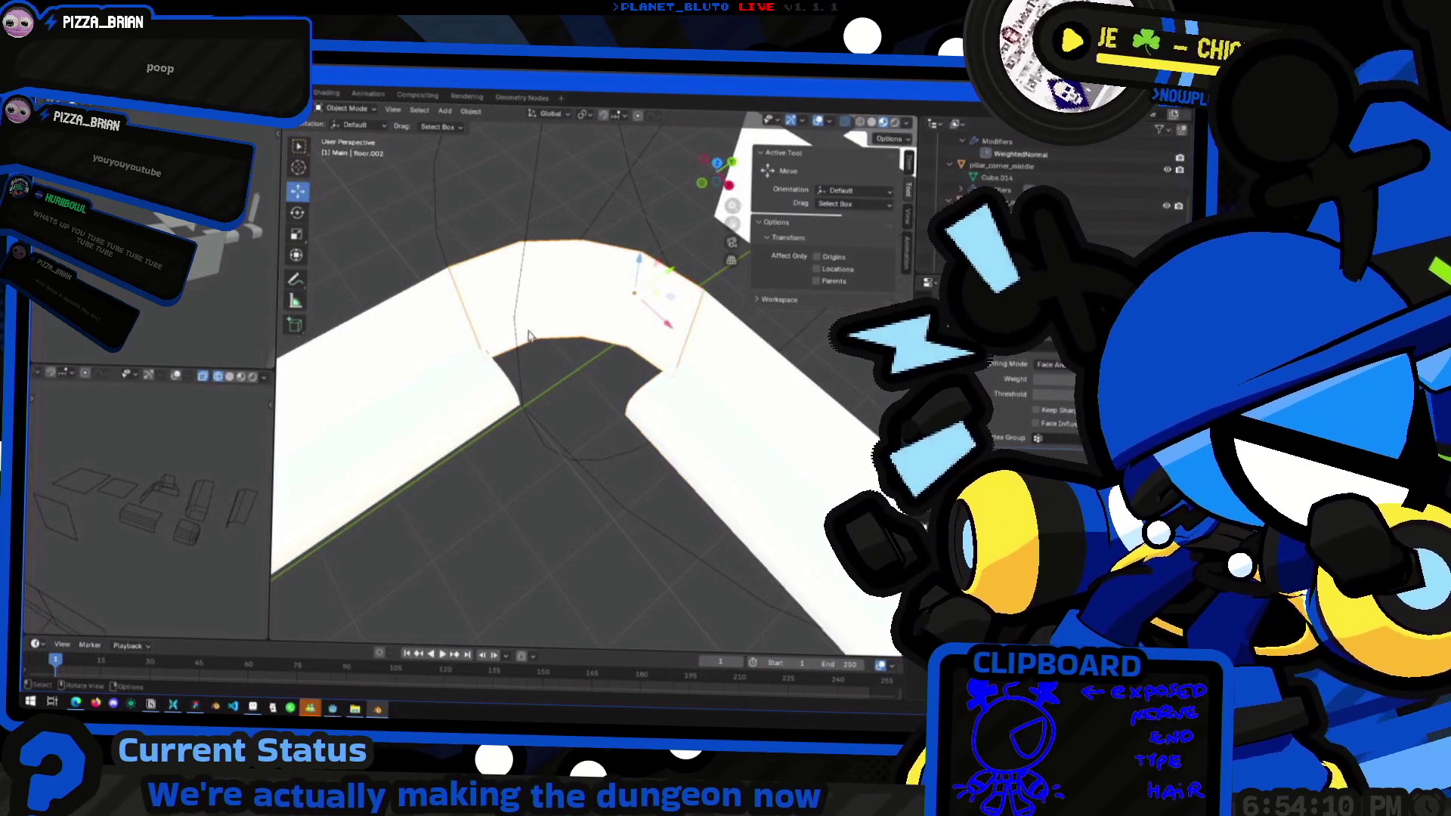
{"action": "key", "text": "Tab"}
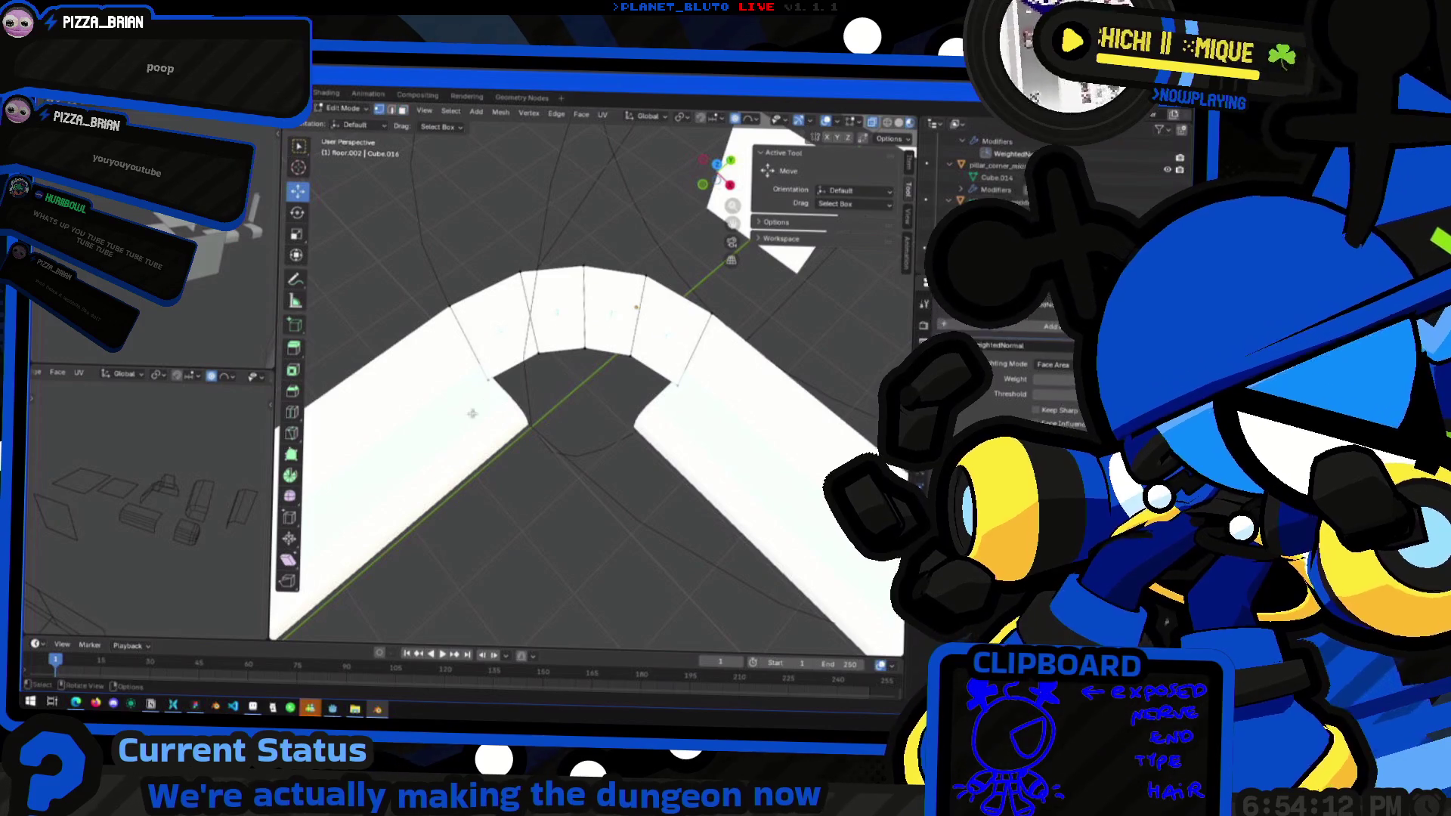
{"action": "left_click", "coordinate": [583, 353]}
{"action": "key", "text": "ctrl+c"}
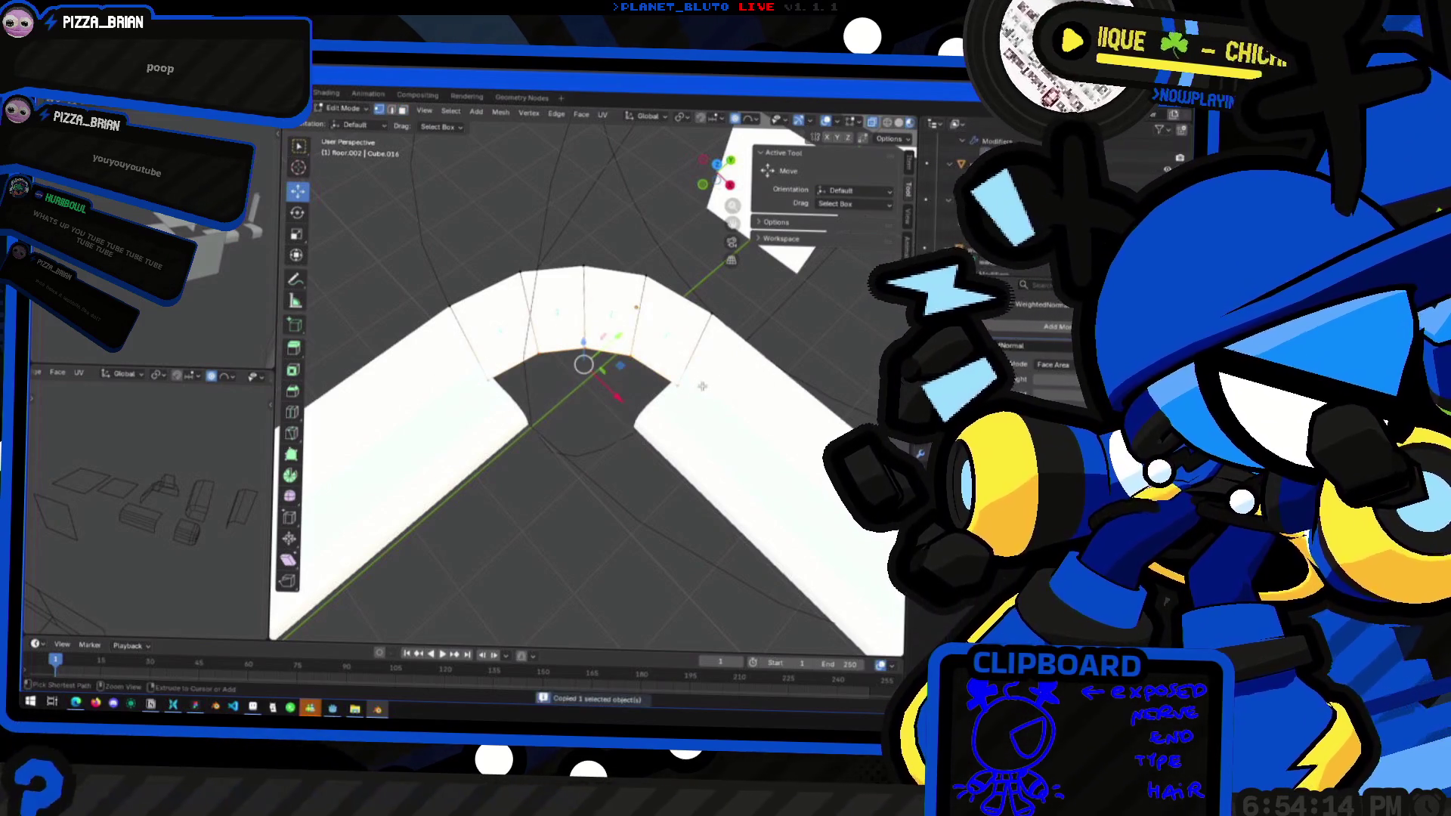
Undo an accidental floor paste and select wall_trimming.001 near the corner
{"action": "key", "text": "Tab"}
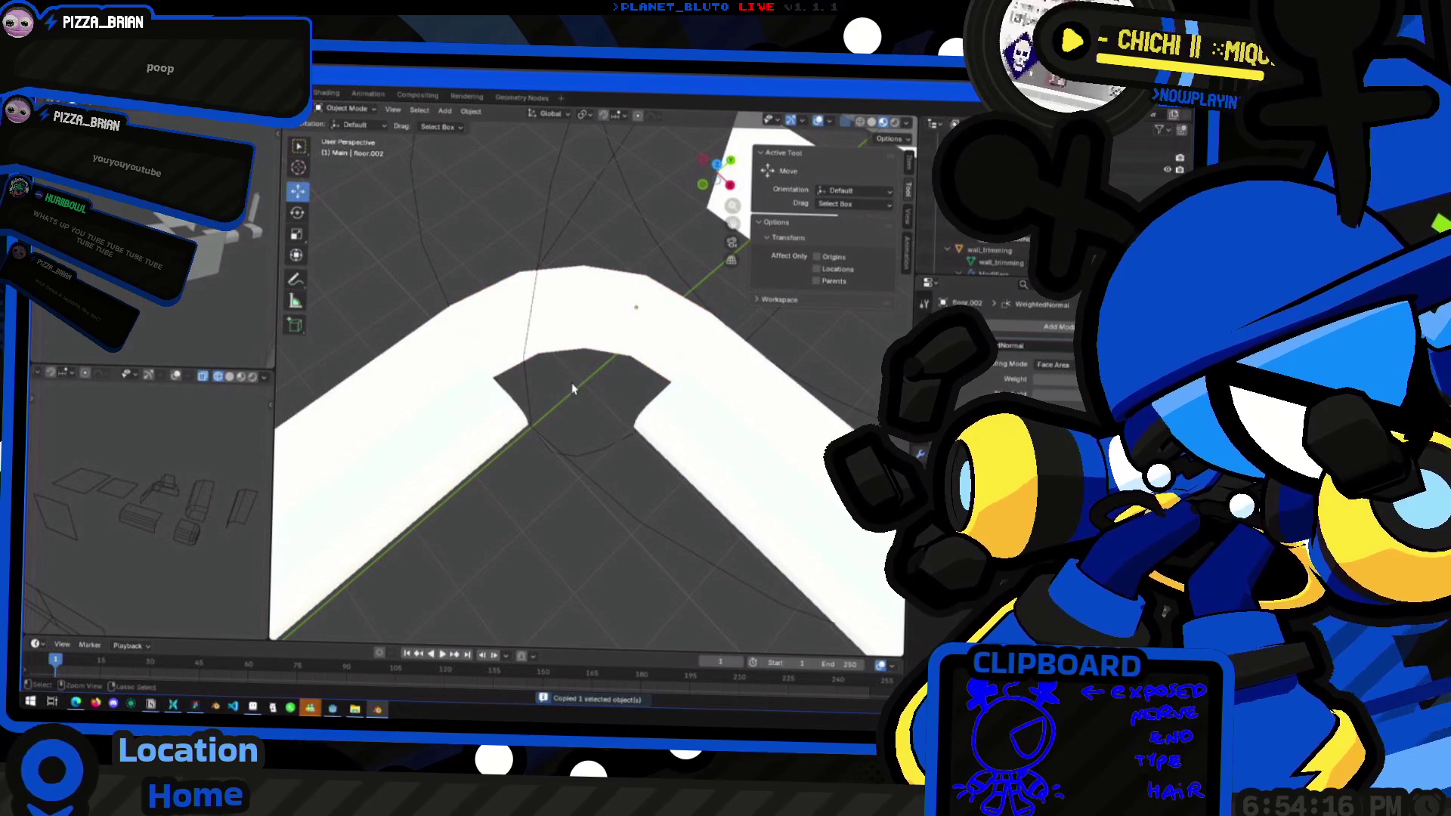
{"action": "key", "text": "ctrl+v"}
{"action": "key", "text": "ctrl+z"}
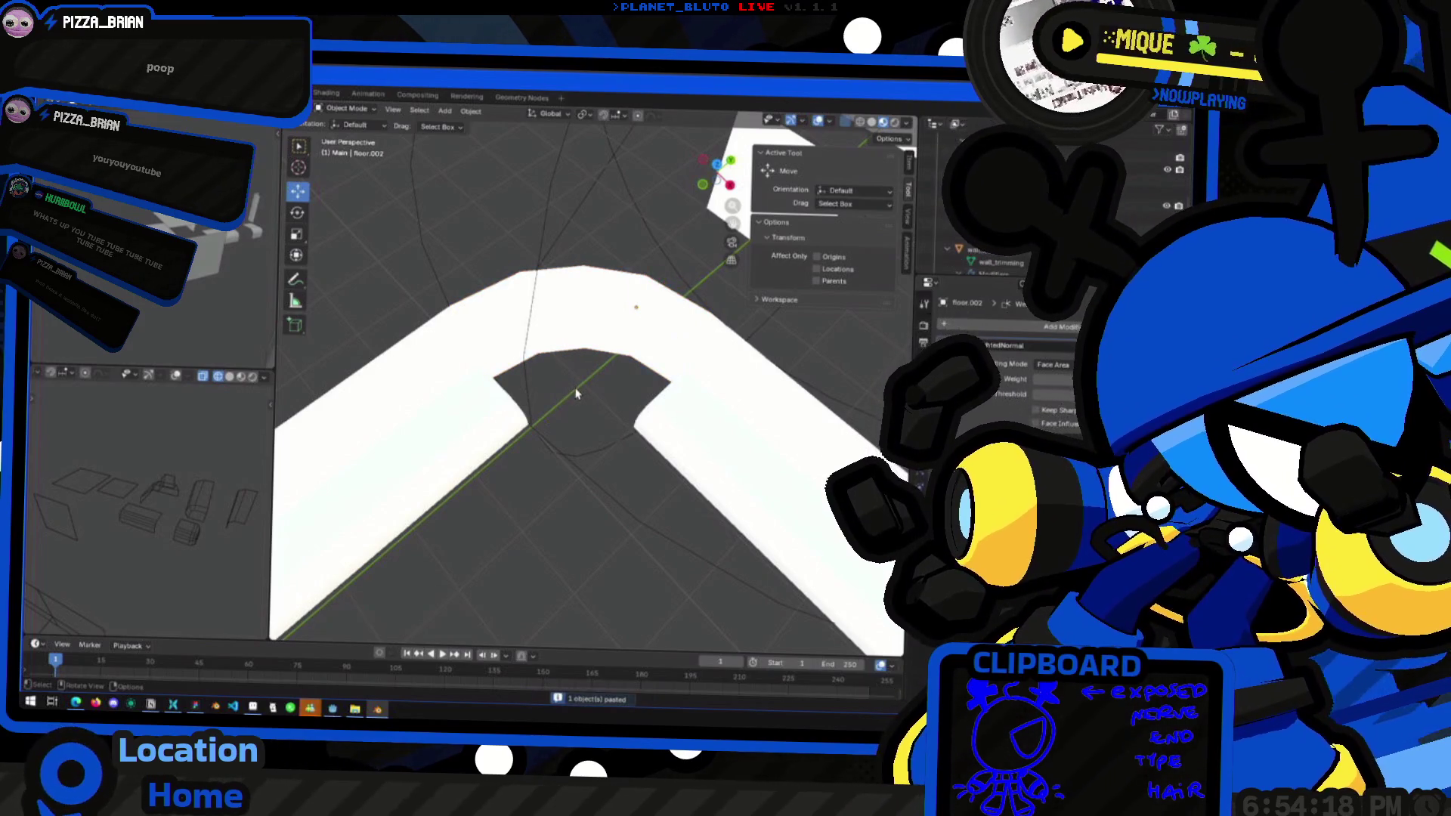
{"action": "left_click", "coordinate": [676, 443]}
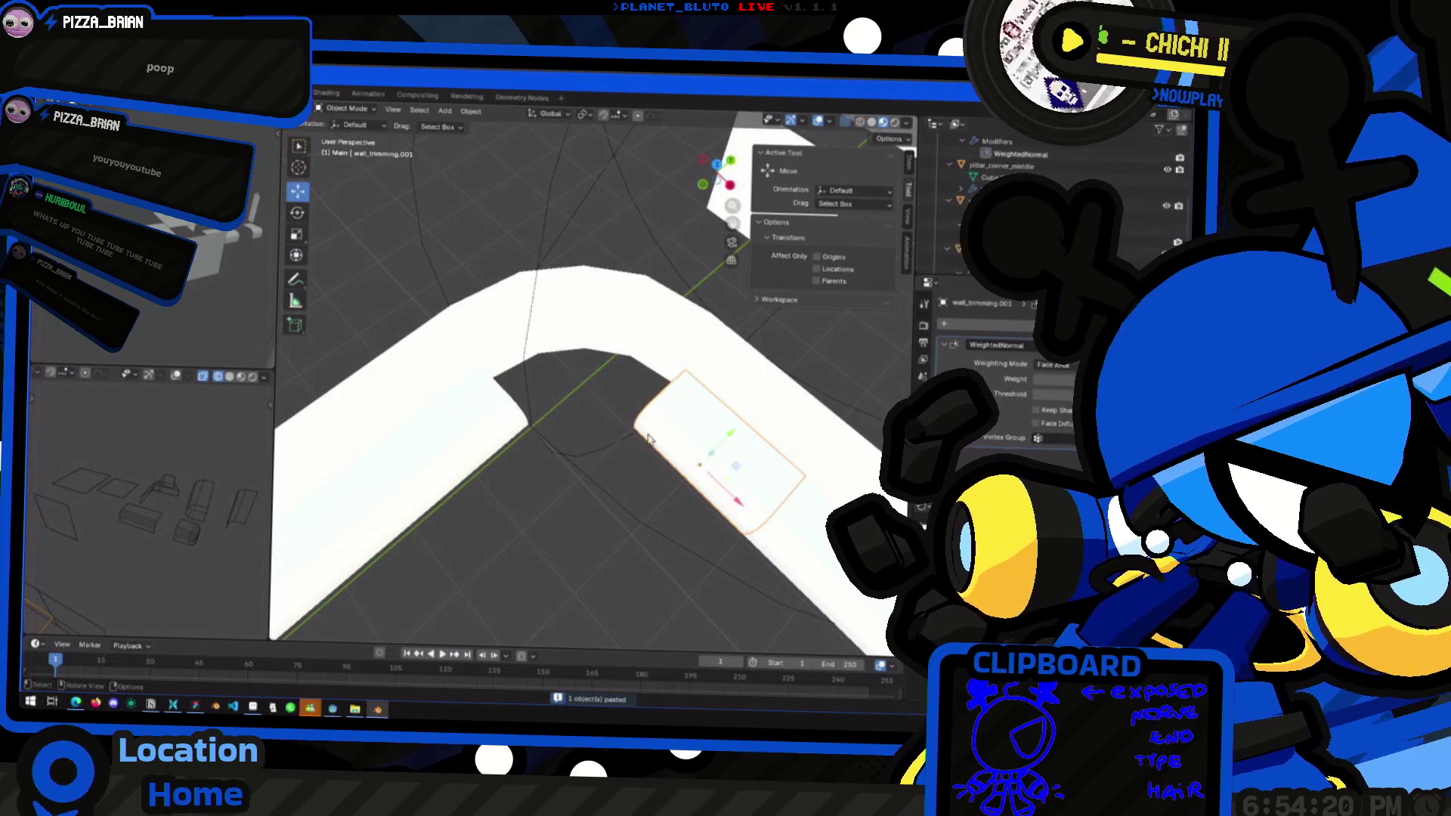
{"action": "left_click", "coordinate": [535, 412]}
{"action": "left_click", "coordinate": [576, 390]}
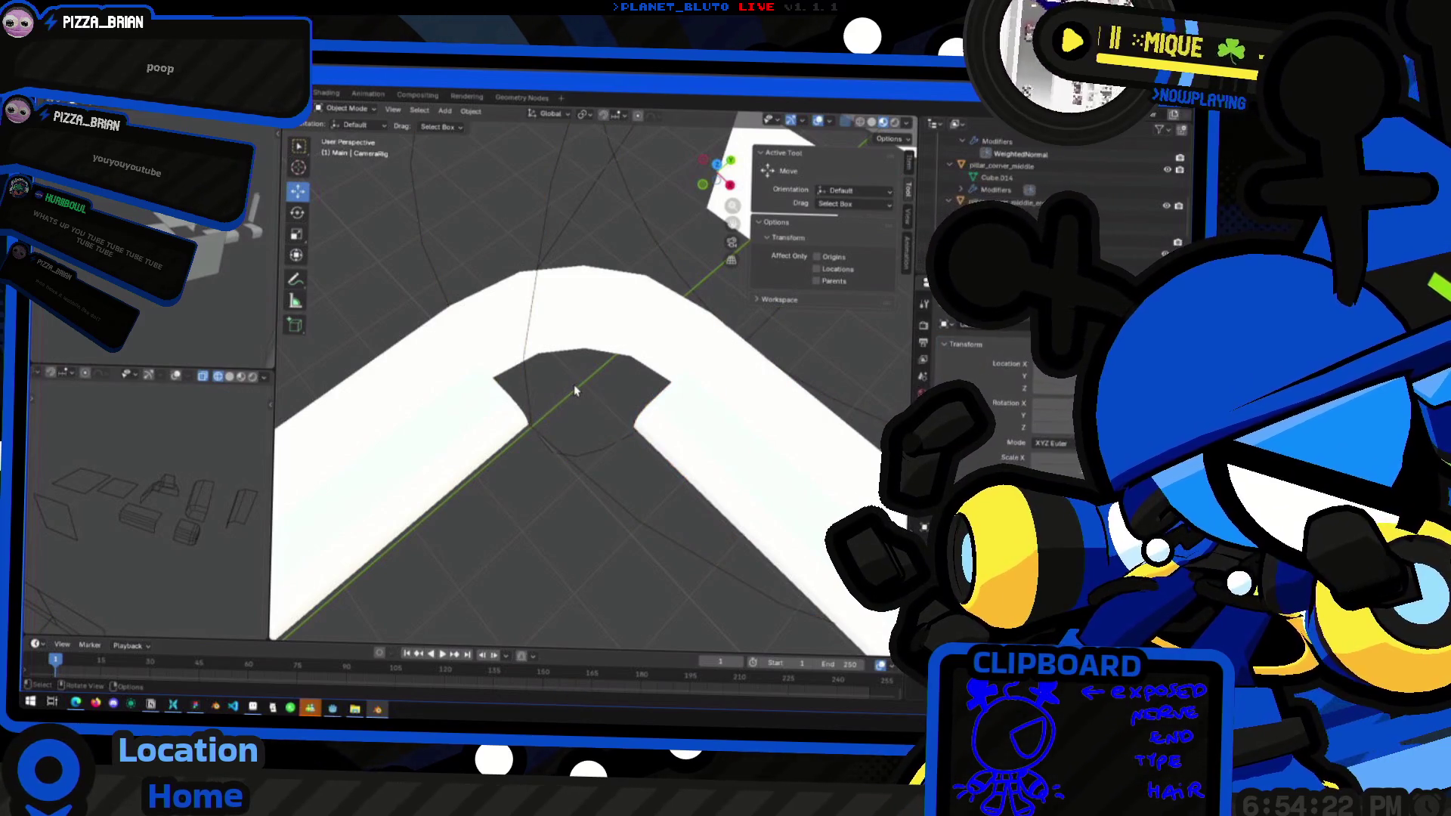
{"action": "left_click", "coordinate": [722, 459]}
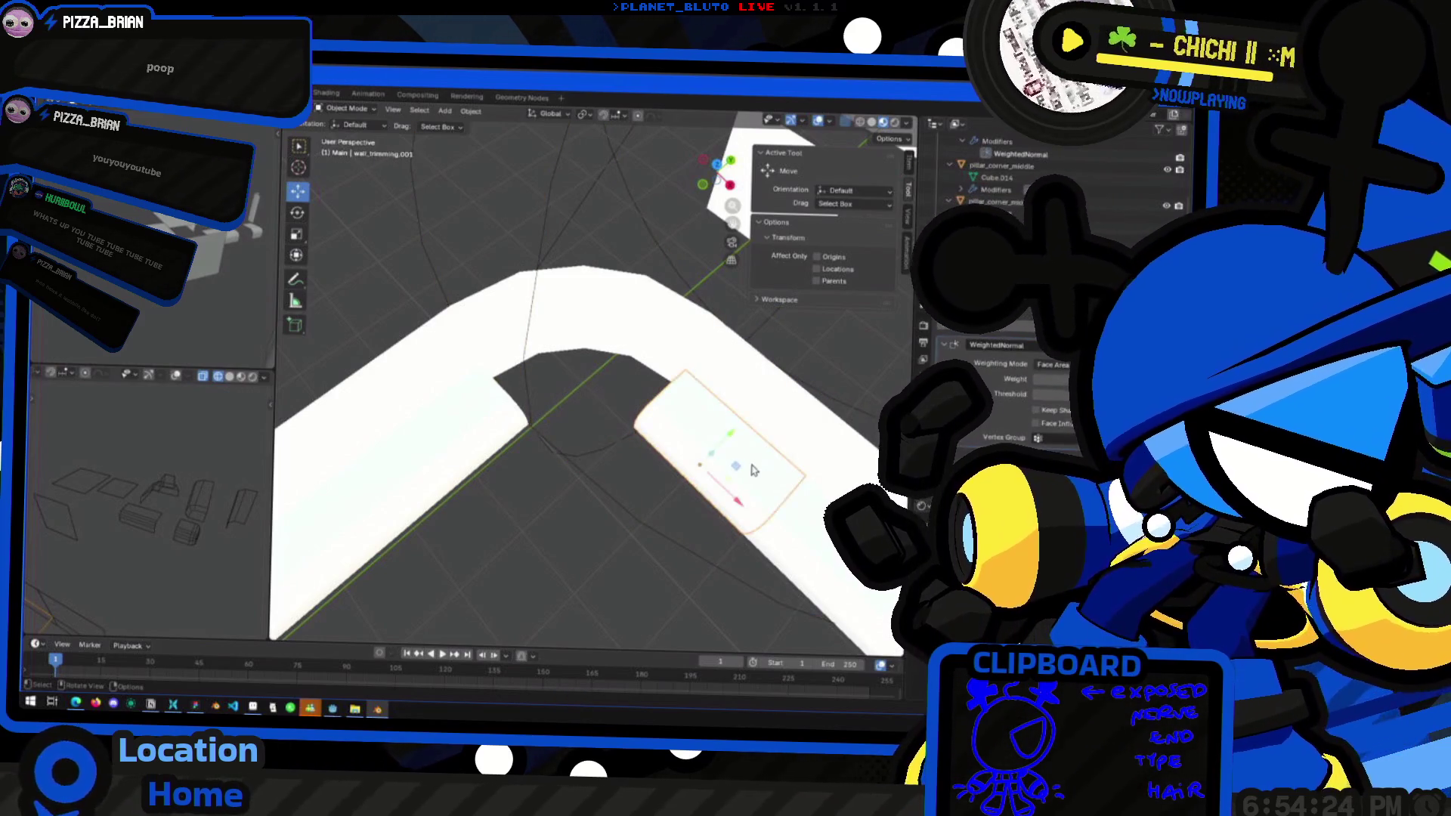
Duplicate the trim, move the copy -2 m on X, and rotate it -45°
{"action": "key", "text": "shift+d"}
{"action": "type", "text": "x"}
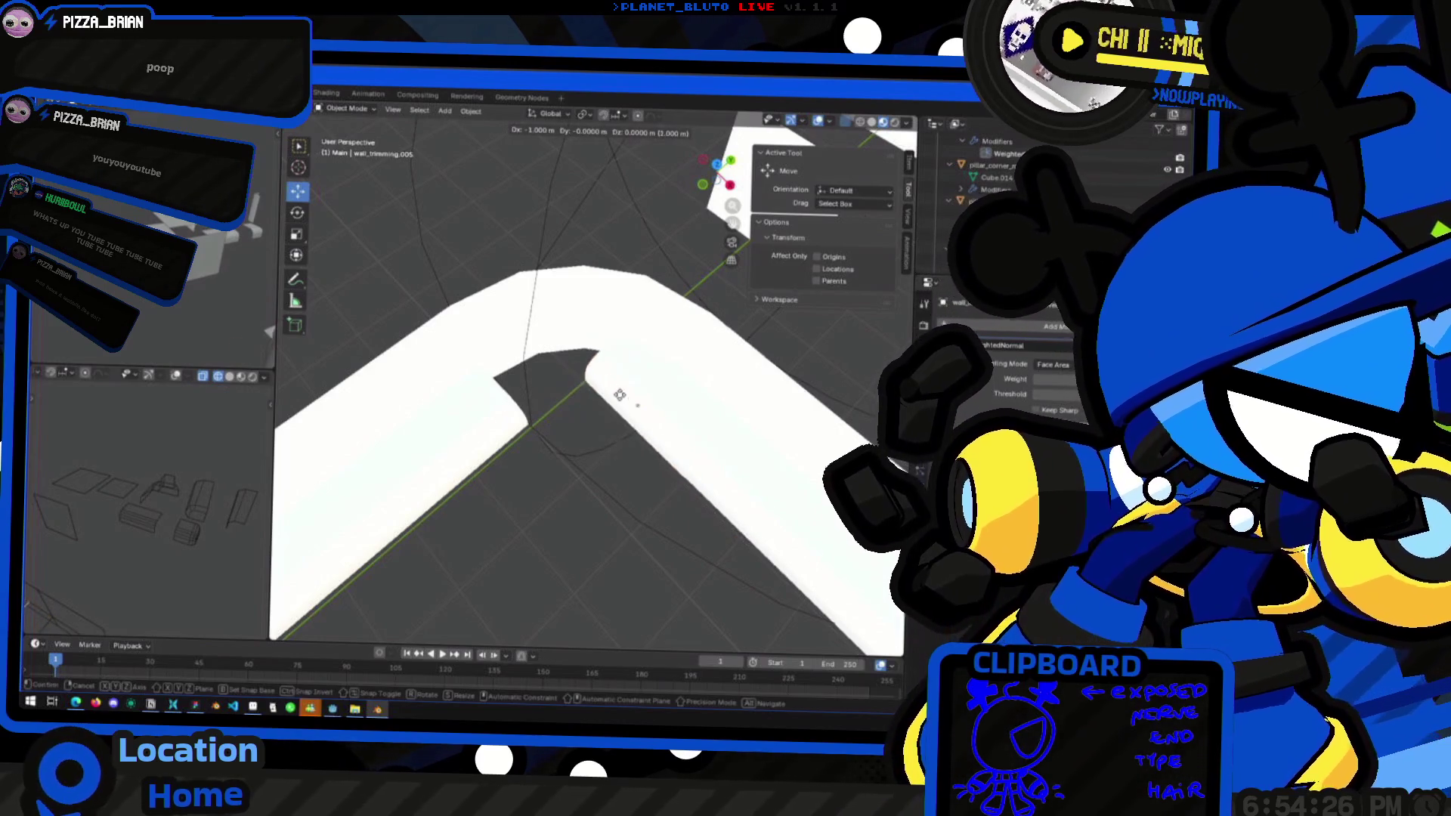
{"action": "type", "text": "-2"}
{"action": "key", "text": "Return"}
{"action": "middle_click_drag", "start_coordinate": [638, 400], "coordinate": [658, 348]}
{"action": "key", "text": "r"}
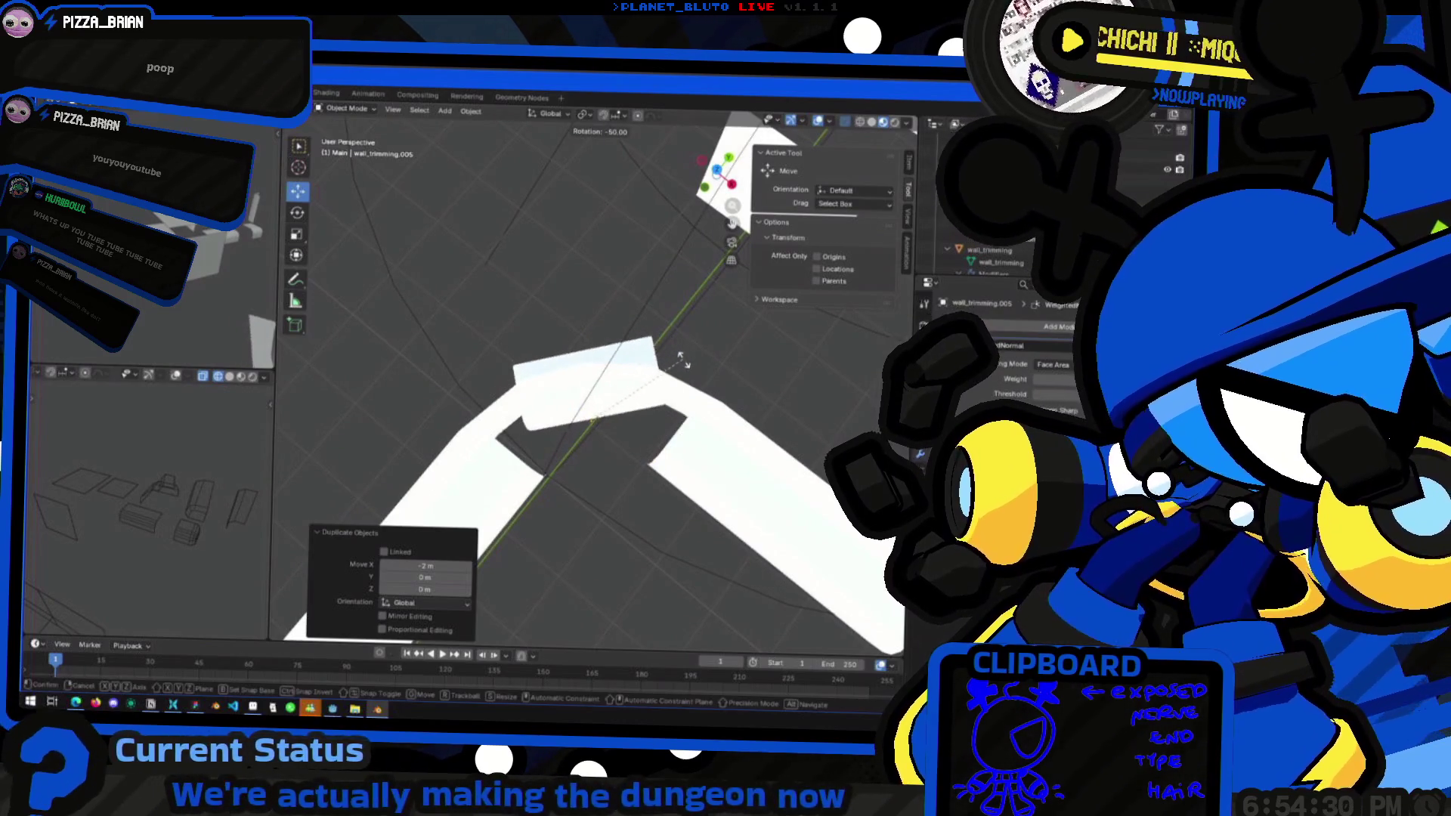
{"action": "left_click", "coordinate": [665, 370]}
{"action": "middle_click_drag", "start_coordinate": [665, 370], "coordinate": [653, 401]}
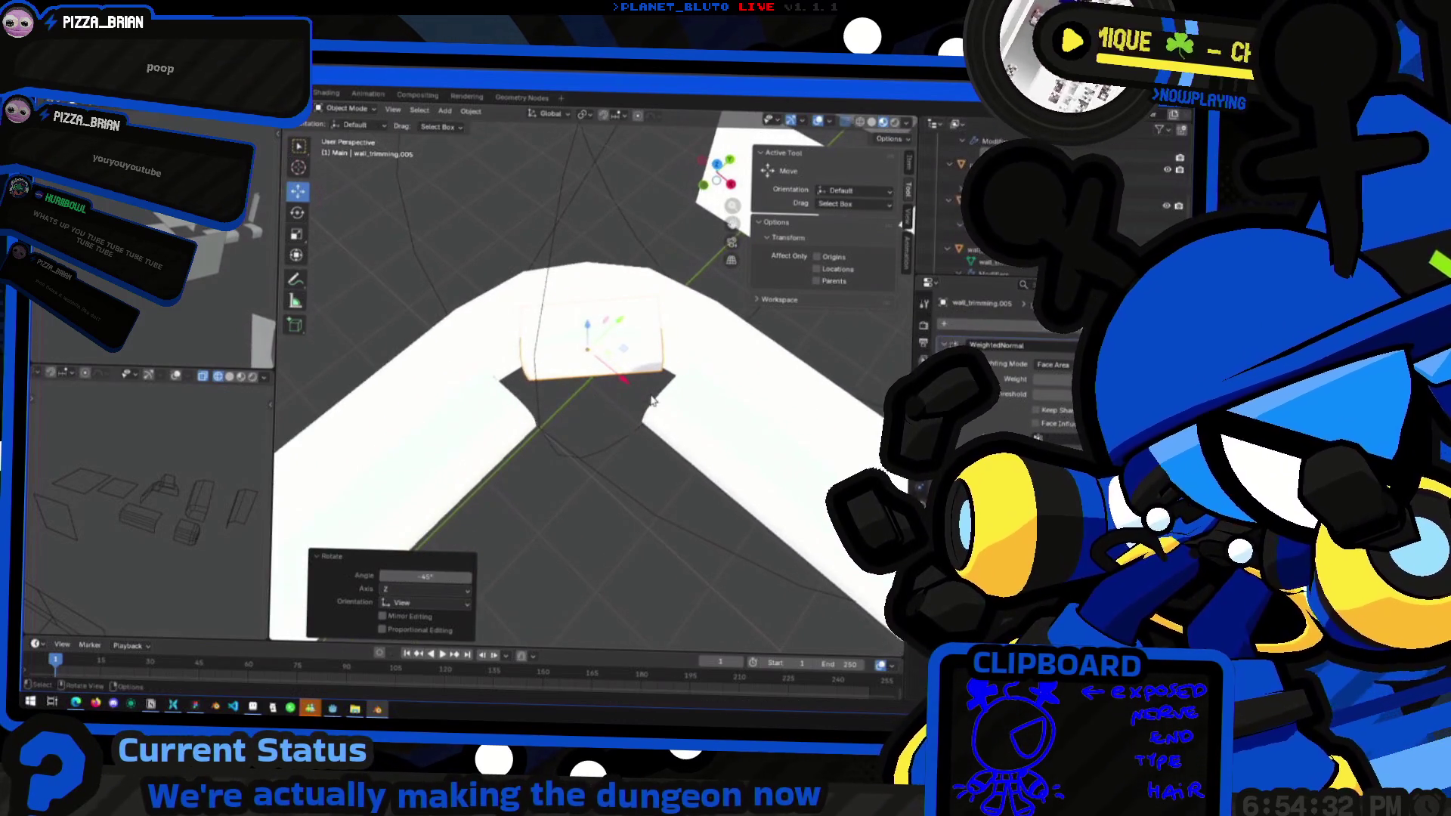
From top view, slide the rotated copy into the inner corner gap
{"action": "middle_click_drag", "start_coordinate": [609, 344], "coordinate": [649, 272]}
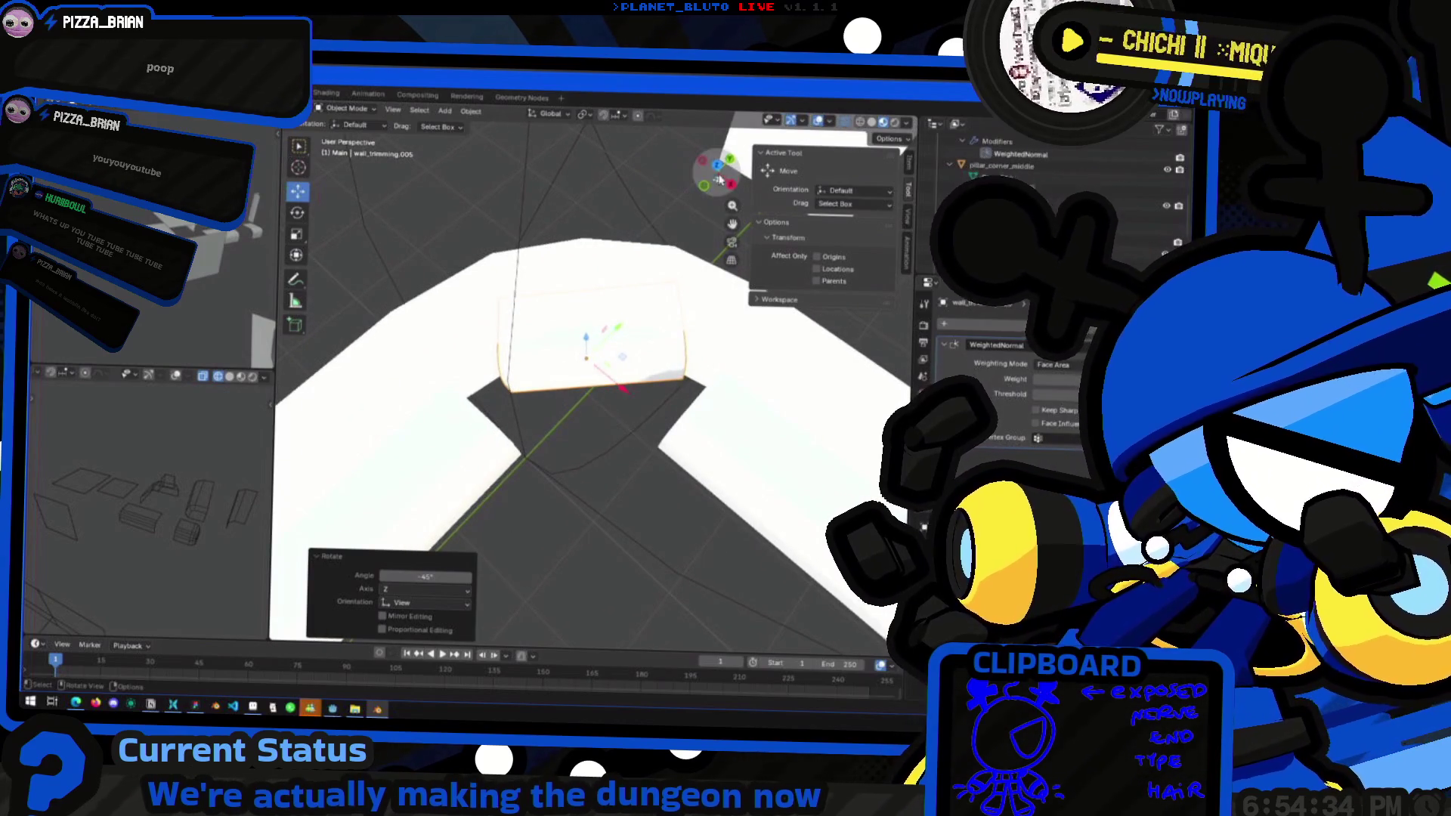
{"action": "left_click", "coordinate": [717, 169]}
{"action": "left_click_drag", "start_coordinate": [656, 406], "coordinate": [685, 433]}
{"action": "mouse_move", "coordinate": [683, 432]}
{"action": "middle_mouse_down"}
{"action": "mouse_move", "coordinate": [635, 389]}
{"action": "mouse_move", "coordinate": [615, 407]}
{"action": "middle_mouse_up"}
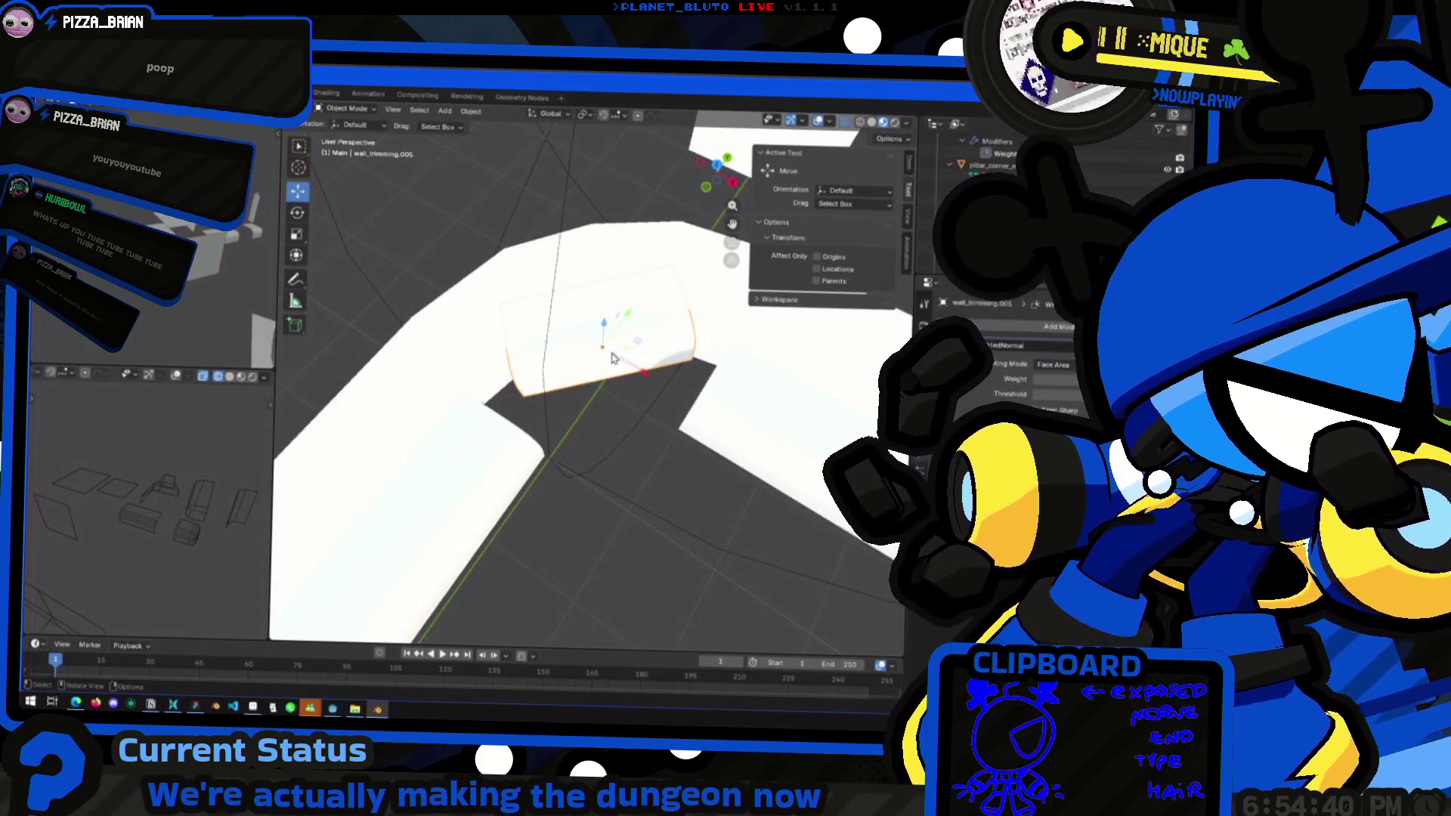
{"action": "key", "text": "Tab"}
Cut a new edge loop across the diagonal trim piece
{"action": "left_click", "coordinate": [292, 411]}
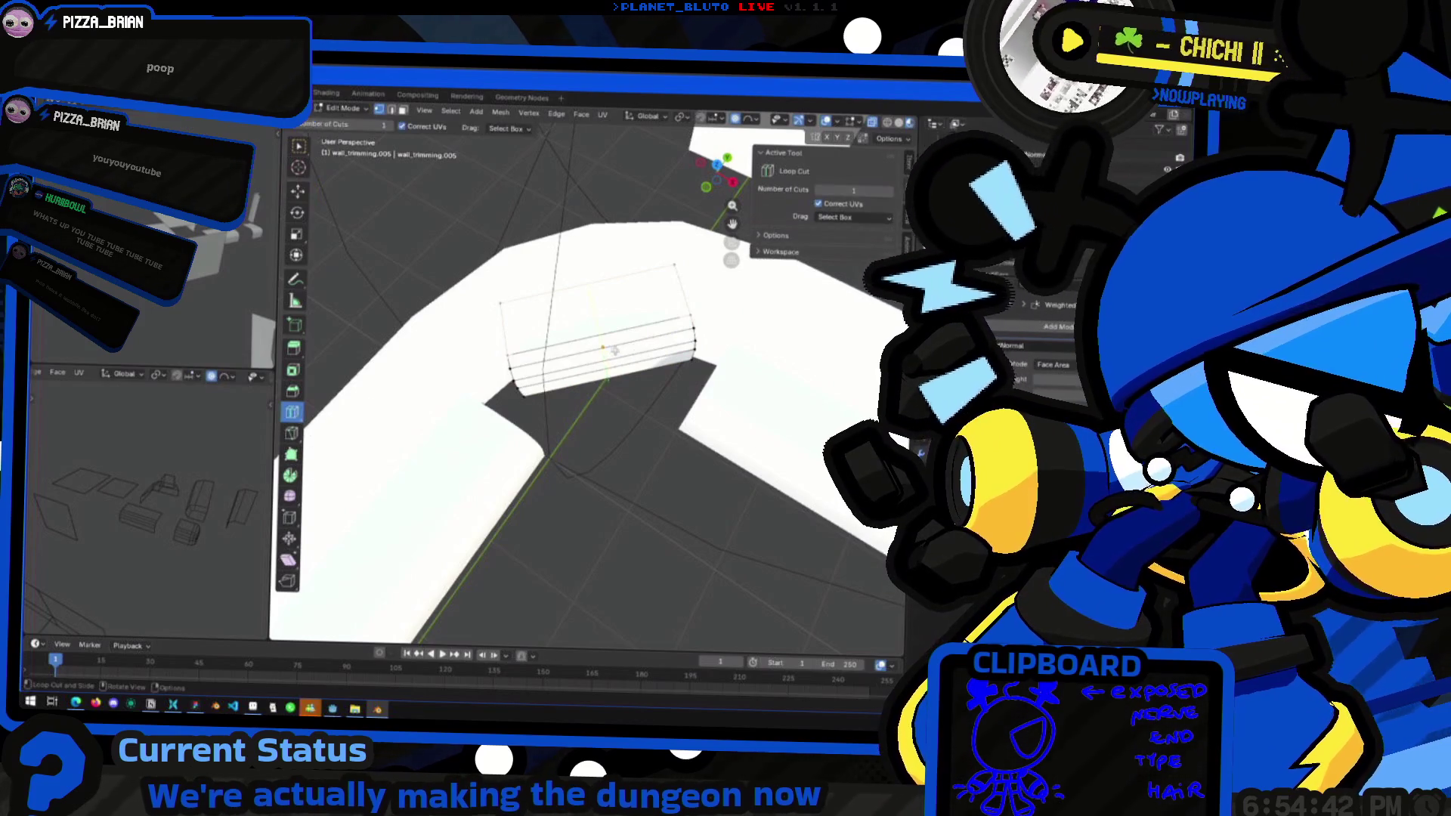
{"action": "left_click", "coordinate": [614, 350]}
{"action": "left_click", "coordinate": [638, 417]}
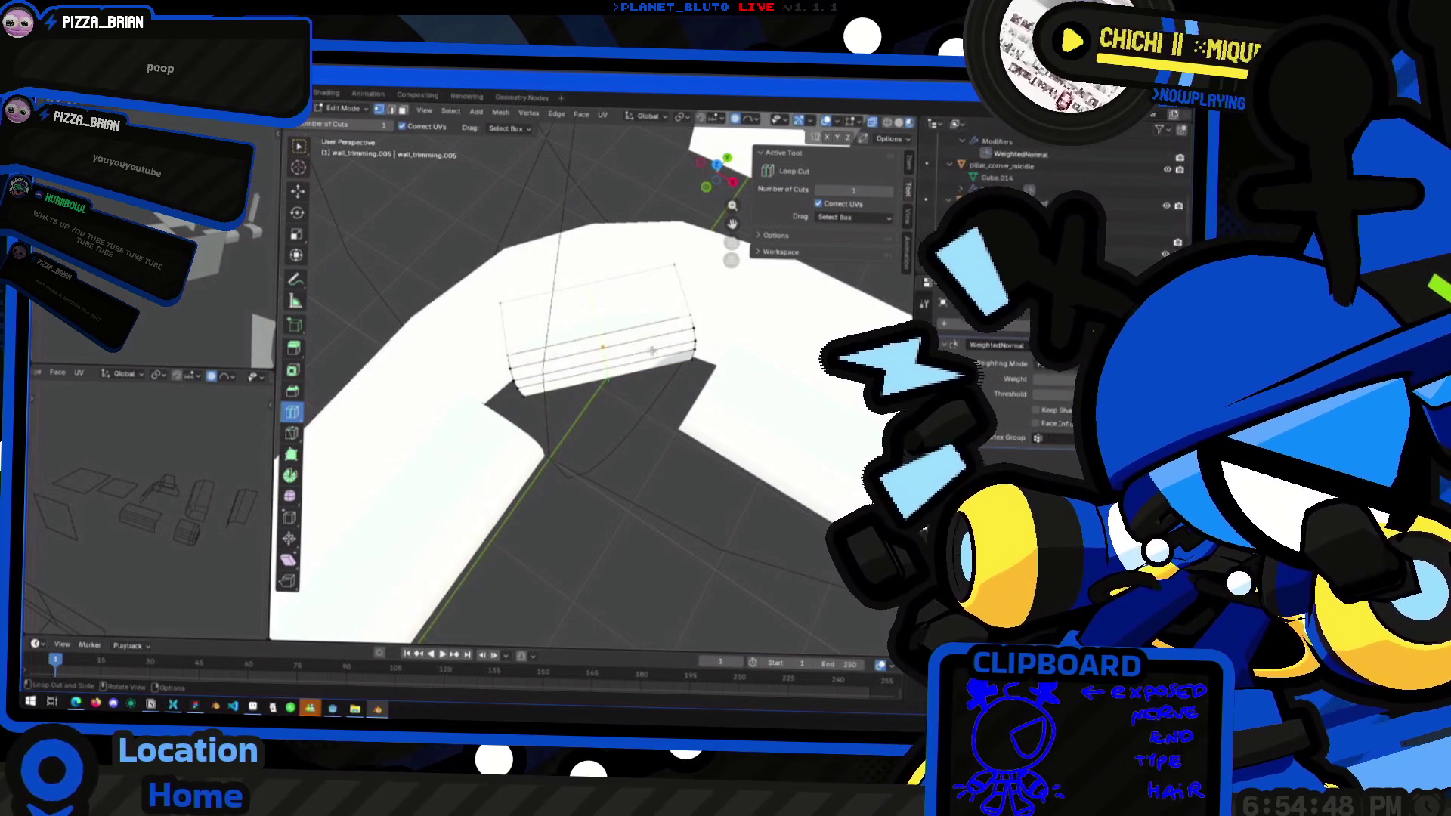
{"action": "key", "text": "Tab"}
{"action": "key", "text": "Tab"}
{"action": "key", "text": "Tab"}
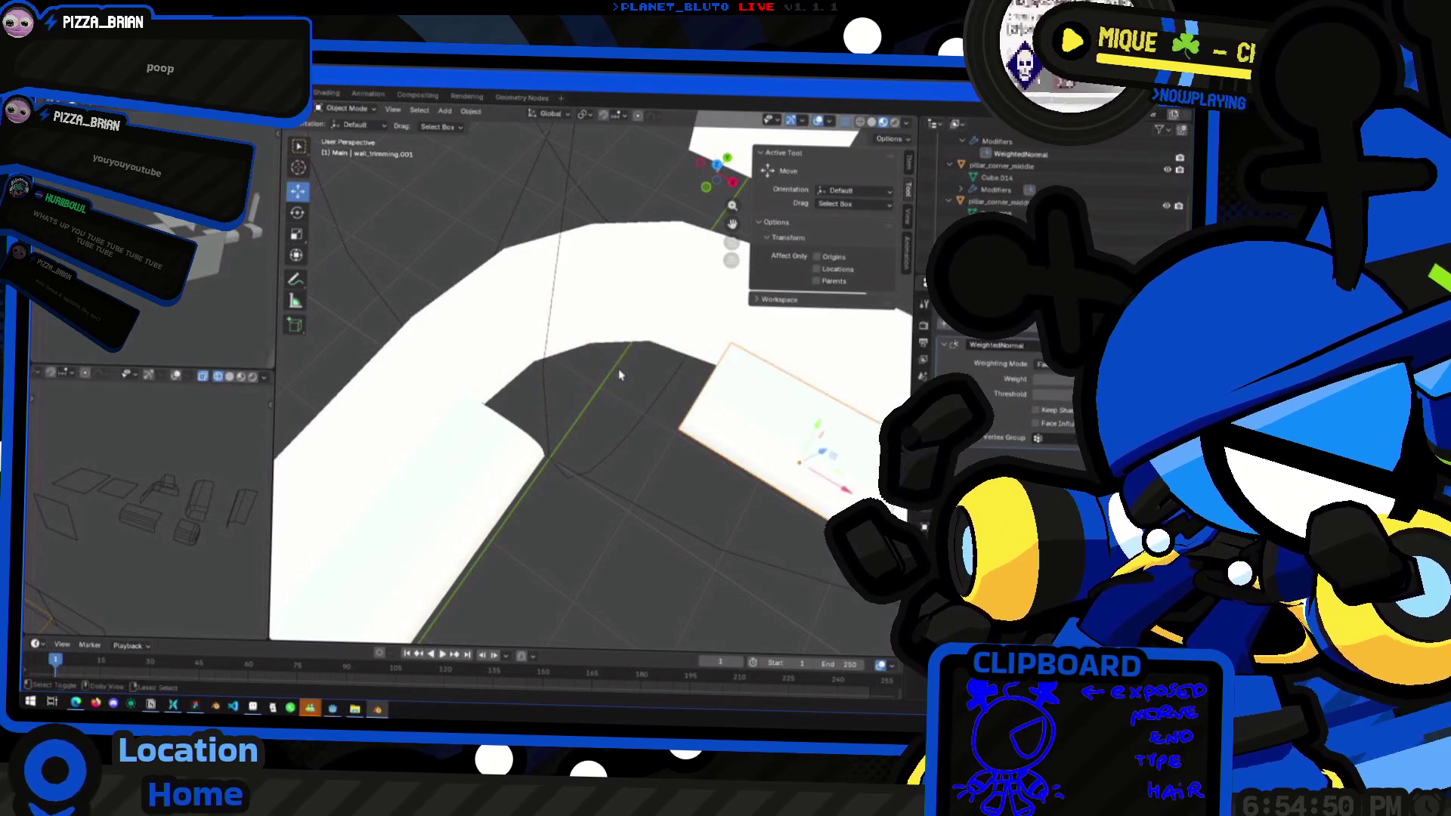
{"action": "key", "text": "Tab"}
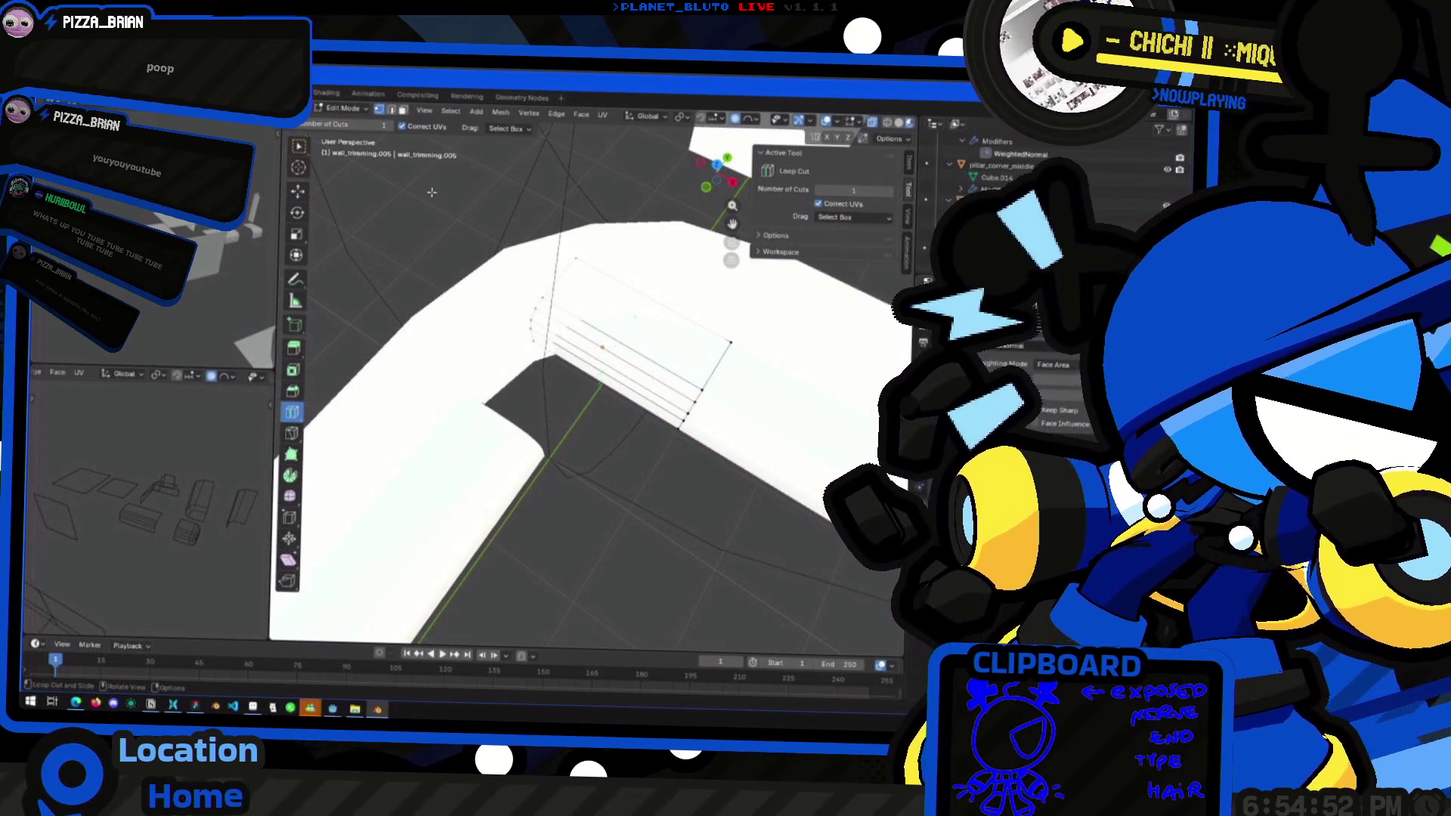
Delete the selected faces and select the open boundary edge at the hole
{"action": "left_click", "coordinate": [299, 192]}
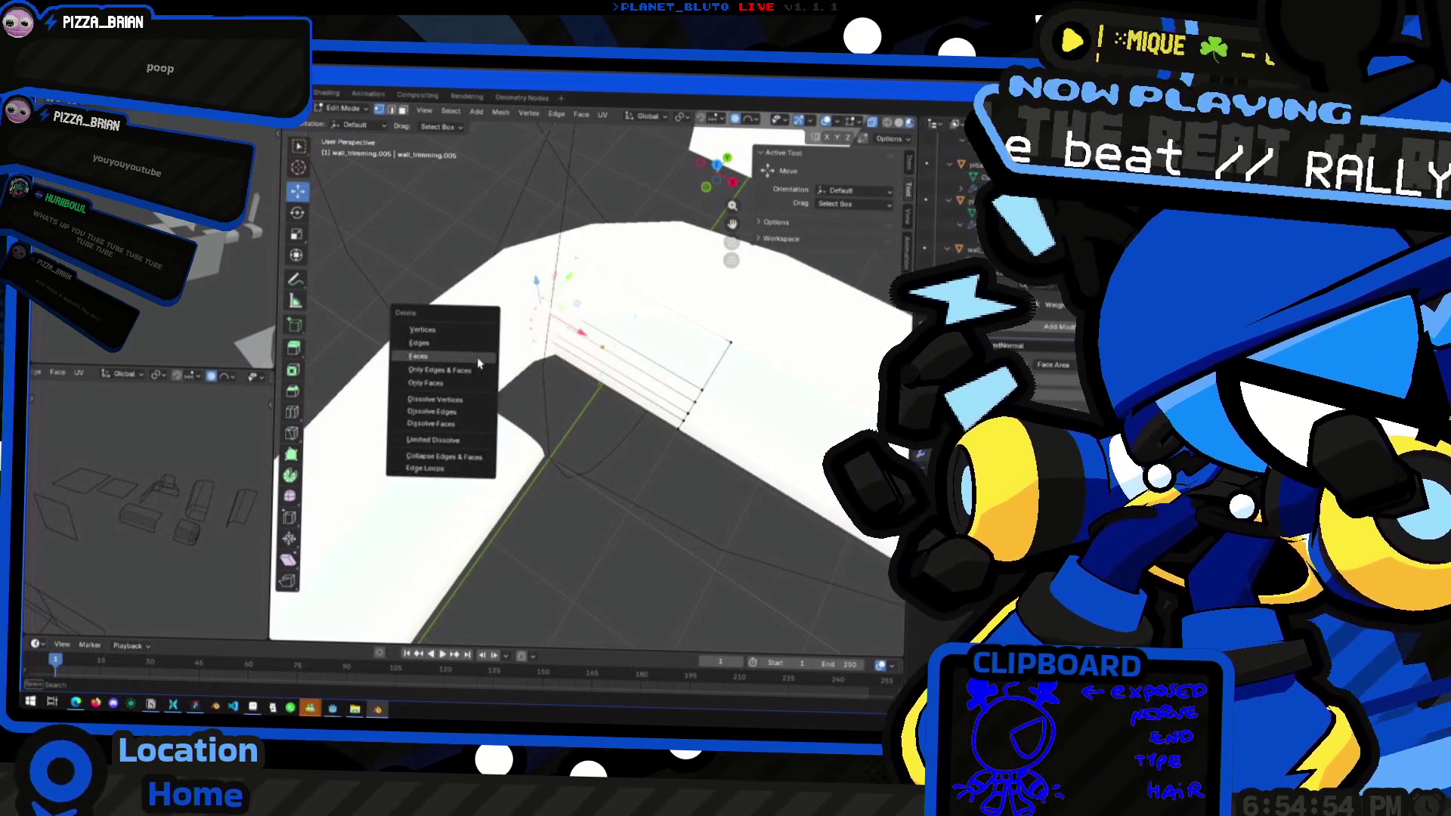
{"action": "key", "text": "x"}
{"action": "left_click", "coordinate": [477, 357]}
{"action": "middle_click_drag", "start_coordinate": [529, 370], "coordinate": [699, 385]}
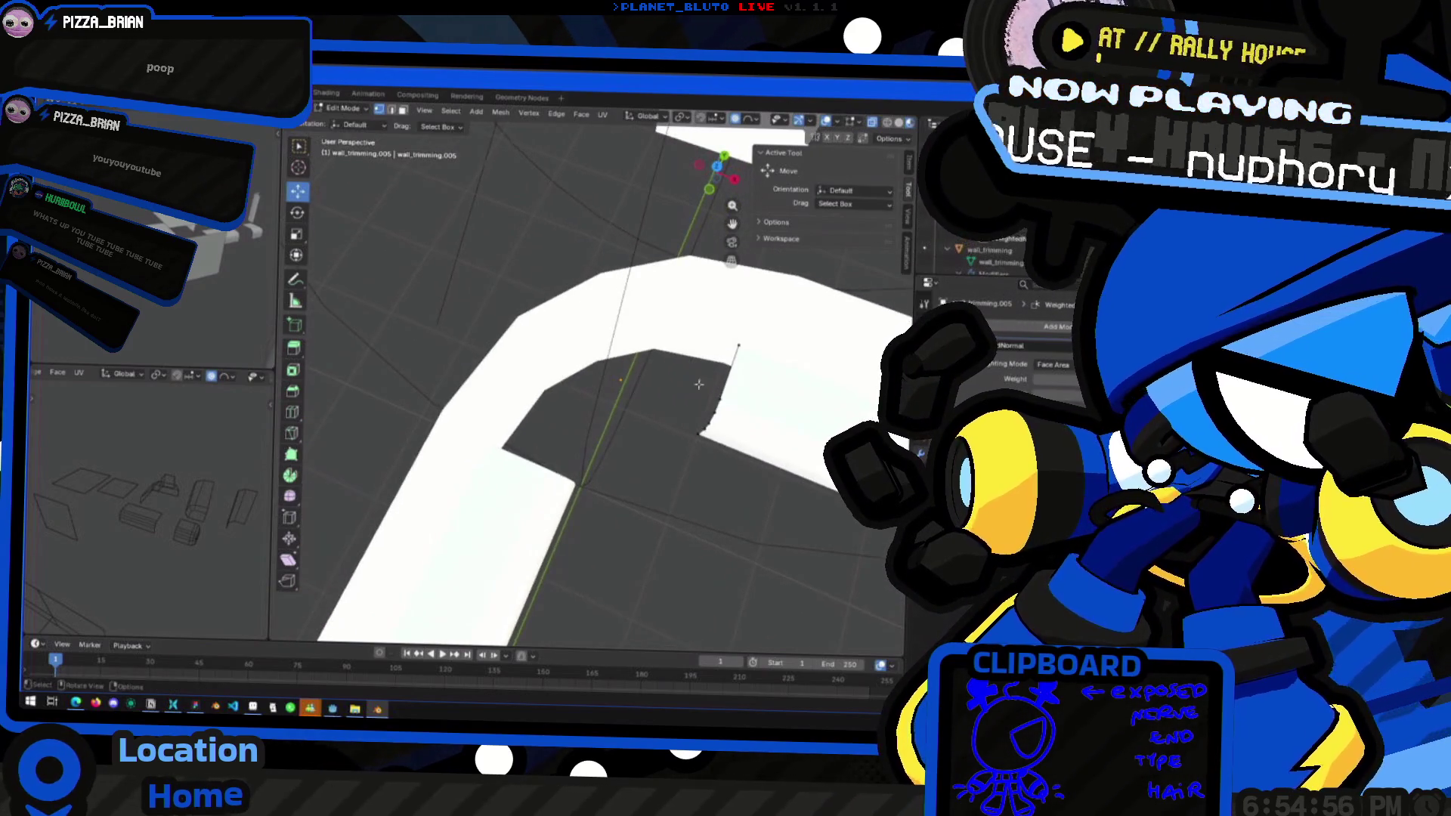
{"action": "left_click", "coordinate": [753, 401]}
{"action": "mouse_move", "coordinate": [690, 455]}
{"action": "middle_mouse_down"}
{"action": "mouse_move", "coordinate": [744, 419]}
{"action": "mouse_move", "coordinate": [391, 453]}
{"action": "middle_mouse_up"}
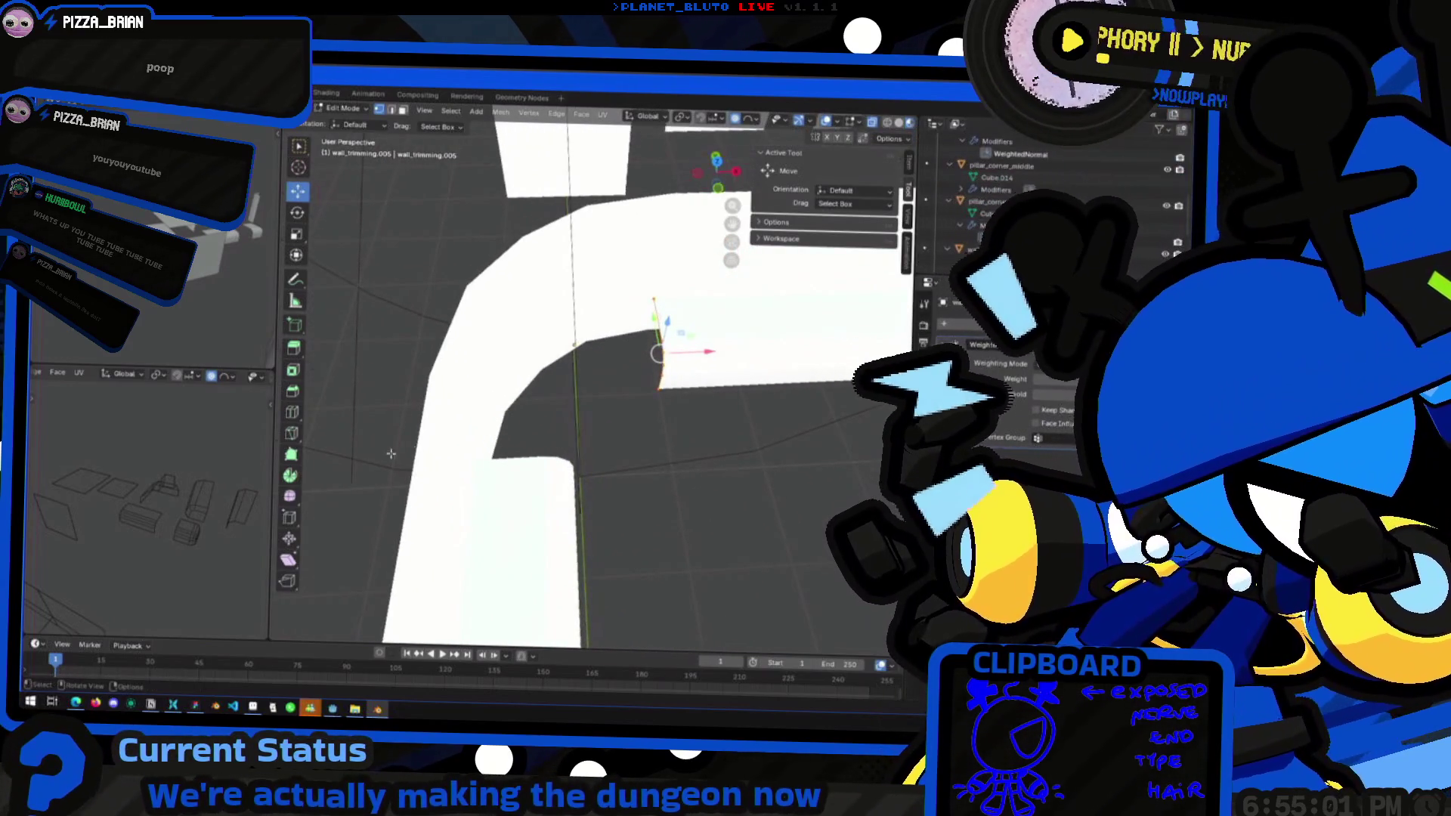
Switch to the Spin tool and frame the wall's open corner edge up close
{"action": "left_click", "coordinate": [290, 478]}
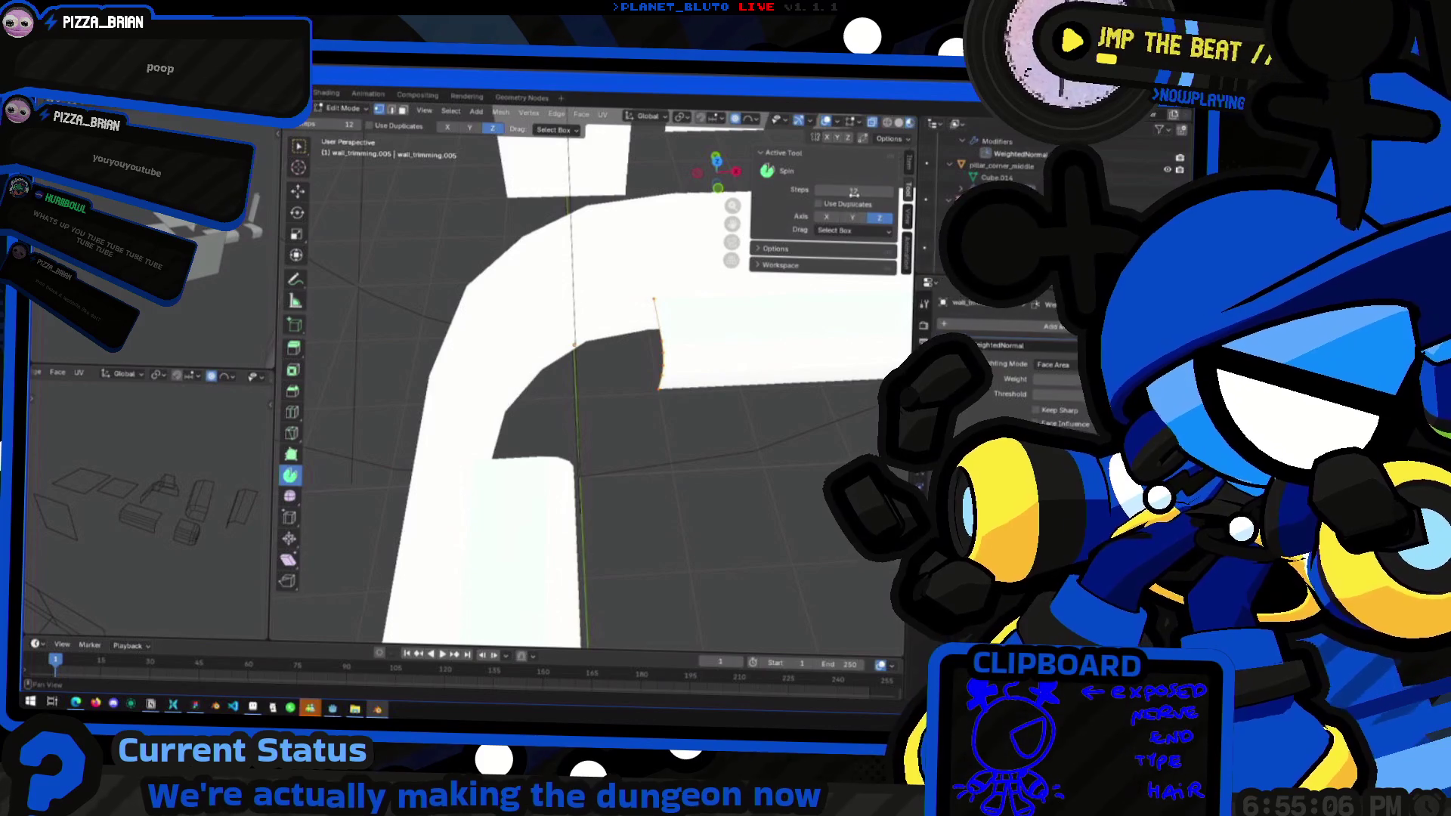
{"action": "middle_click_drag", "start_coordinate": [579, 340], "coordinate": [302, 458]}
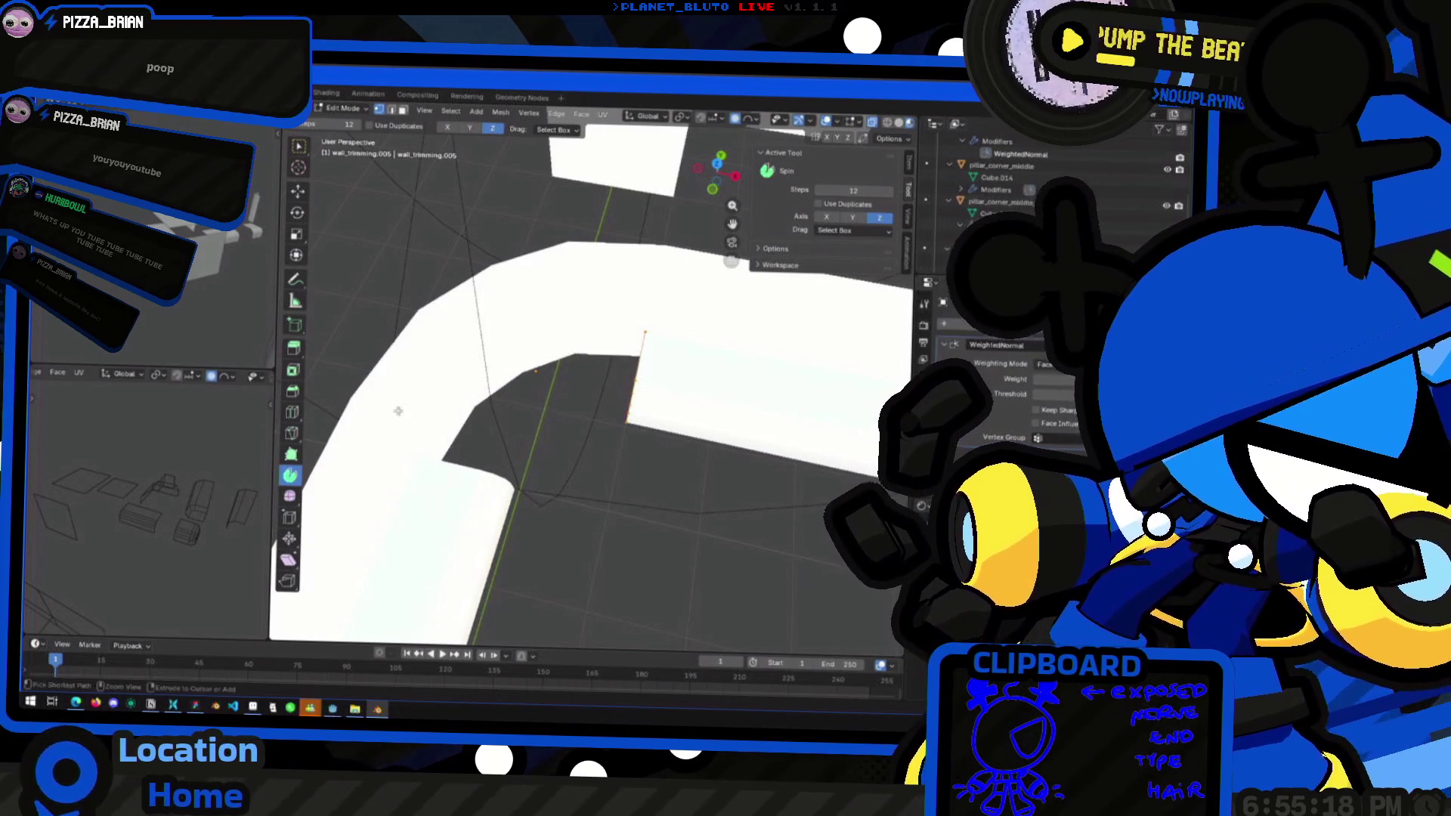
{"action": "key", "text": "Tab"}
{"action": "key", "text": "KP_Decimal"}
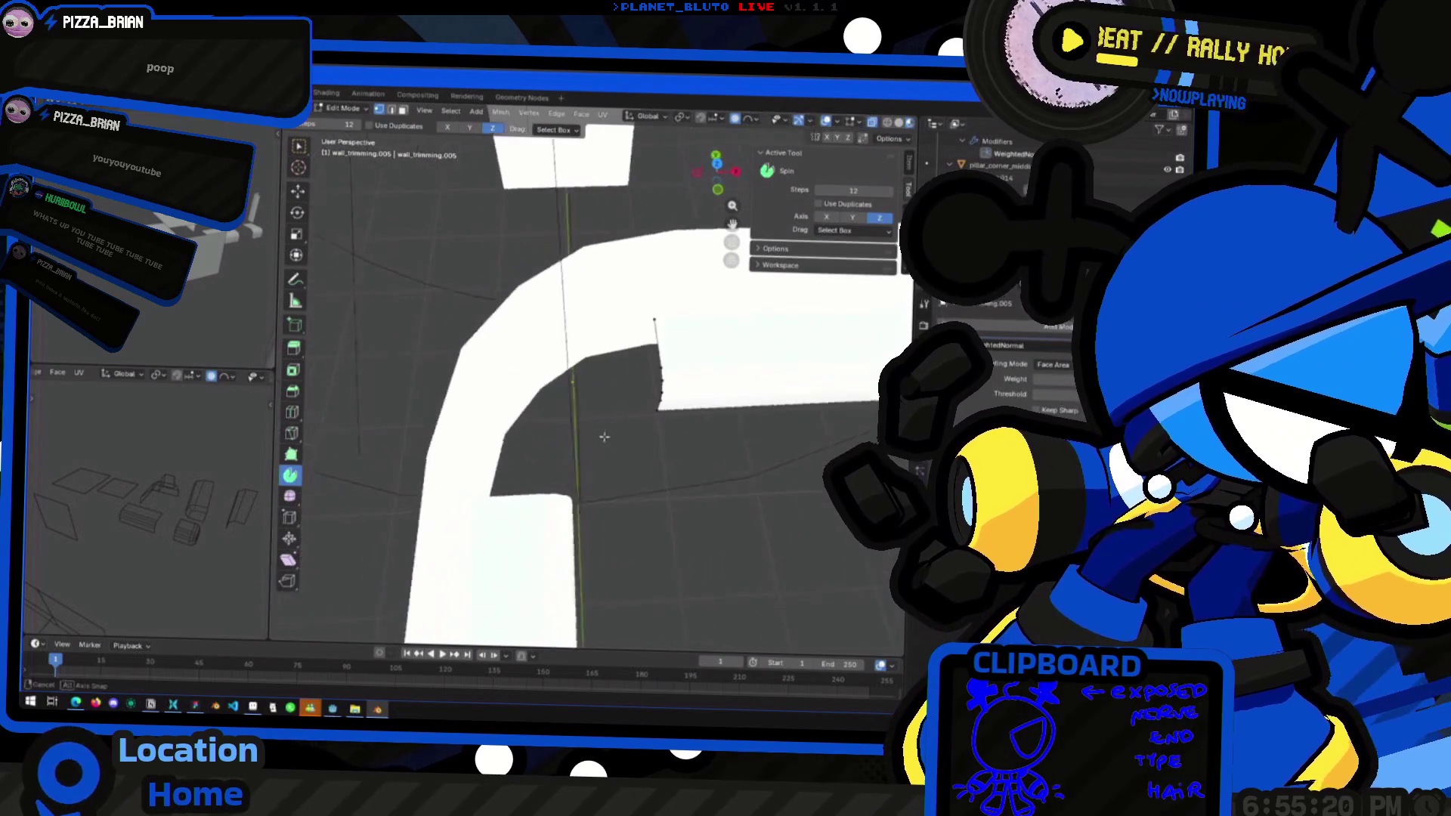
{"action": "key", "text": "Tab"}
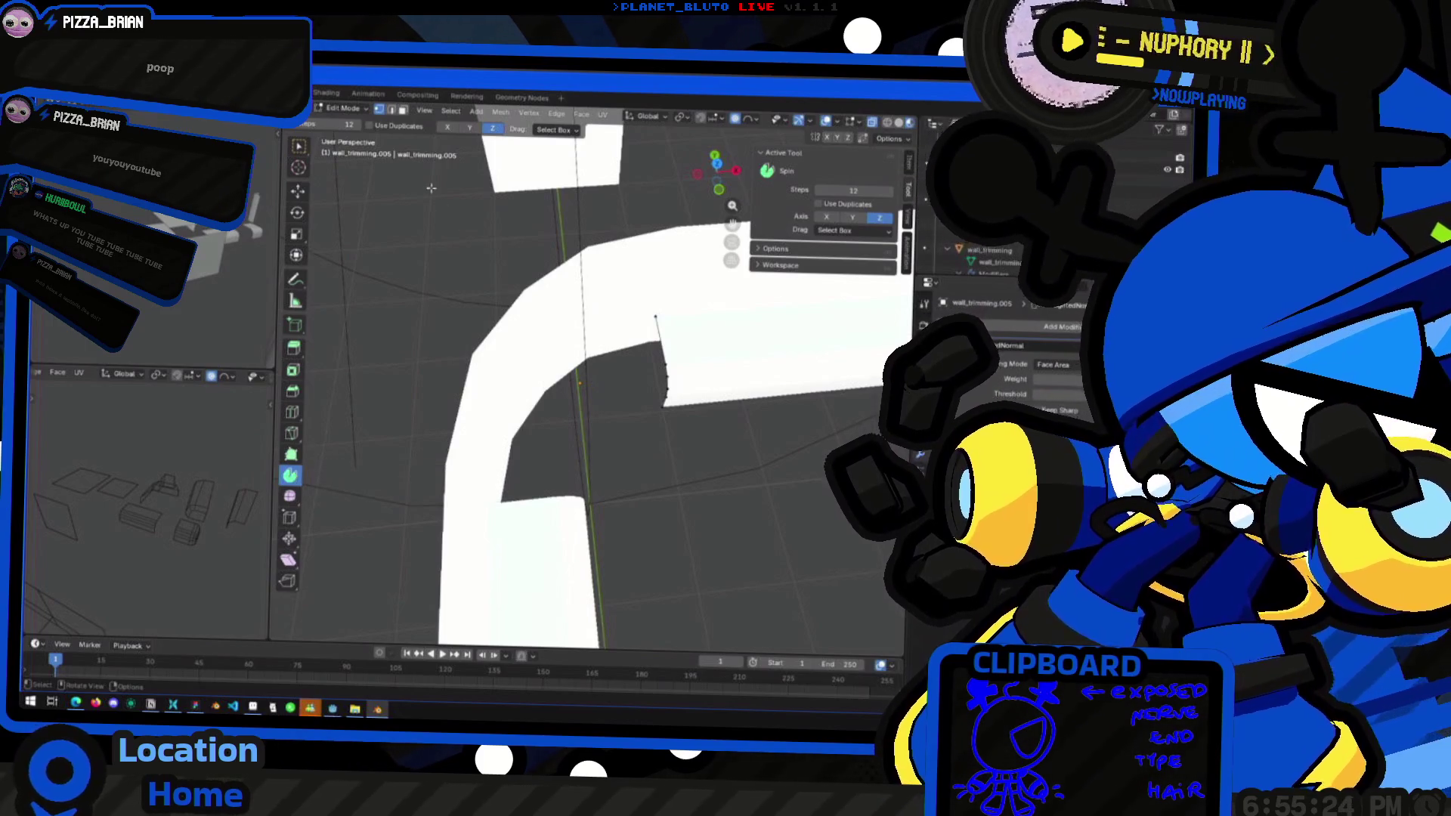
{"action": "mouse_move", "coordinate": [636, 406]}
{"action": "middle_mouse_down"}
{"action": "mouse_move", "coordinate": [518, 374]}
{"action": "mouse_move", "coordinate": [523, 420]}
{"action": "middle_mouse_up"}
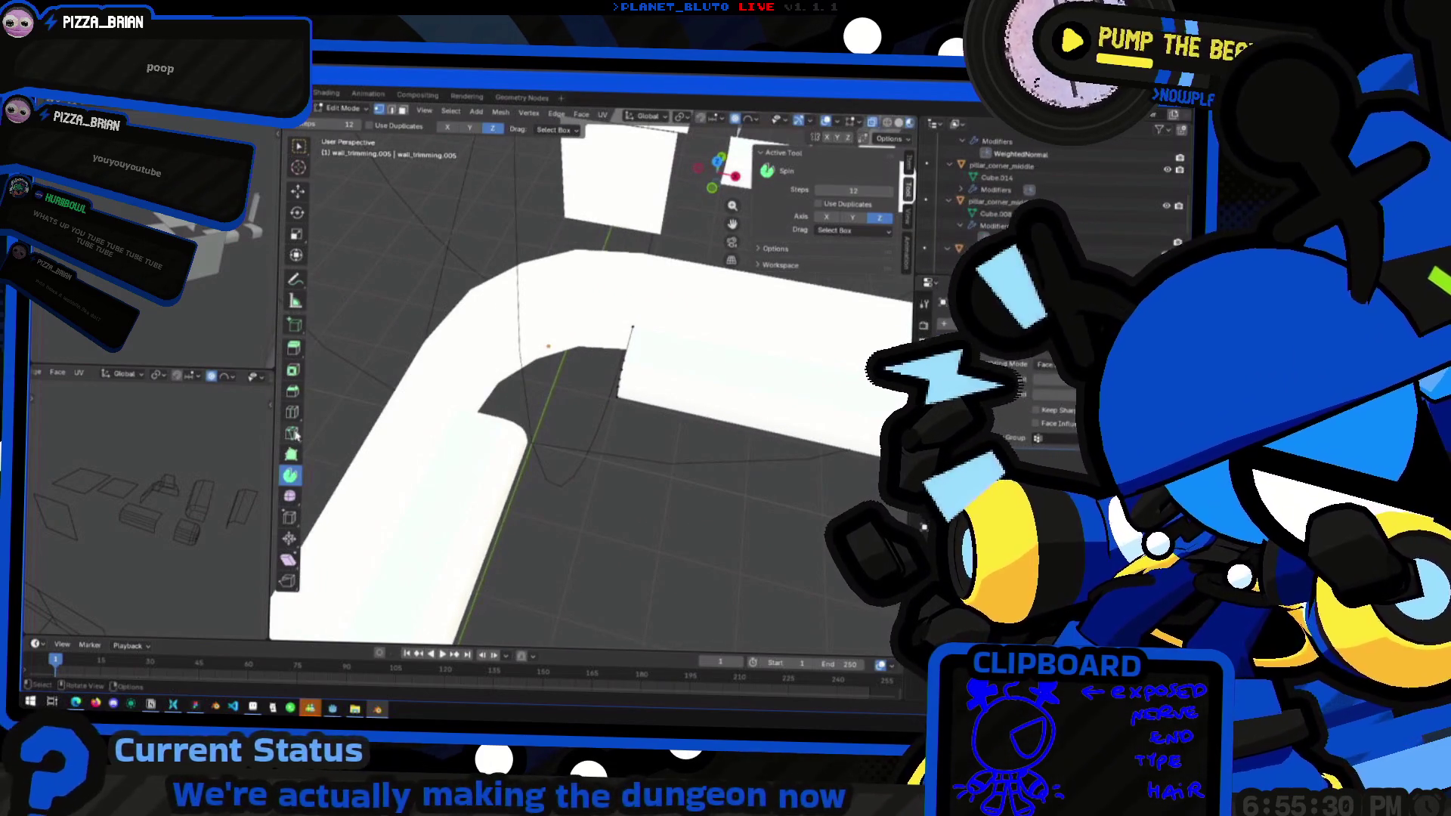
{"action": "middle_click_drag", "start_coordinate": [583, 374], "coordinate": [657, 372]}
{"action": "scroll", "coordinate": [657, 372], "scroll_direction": "up", "scroll_amount": 4}
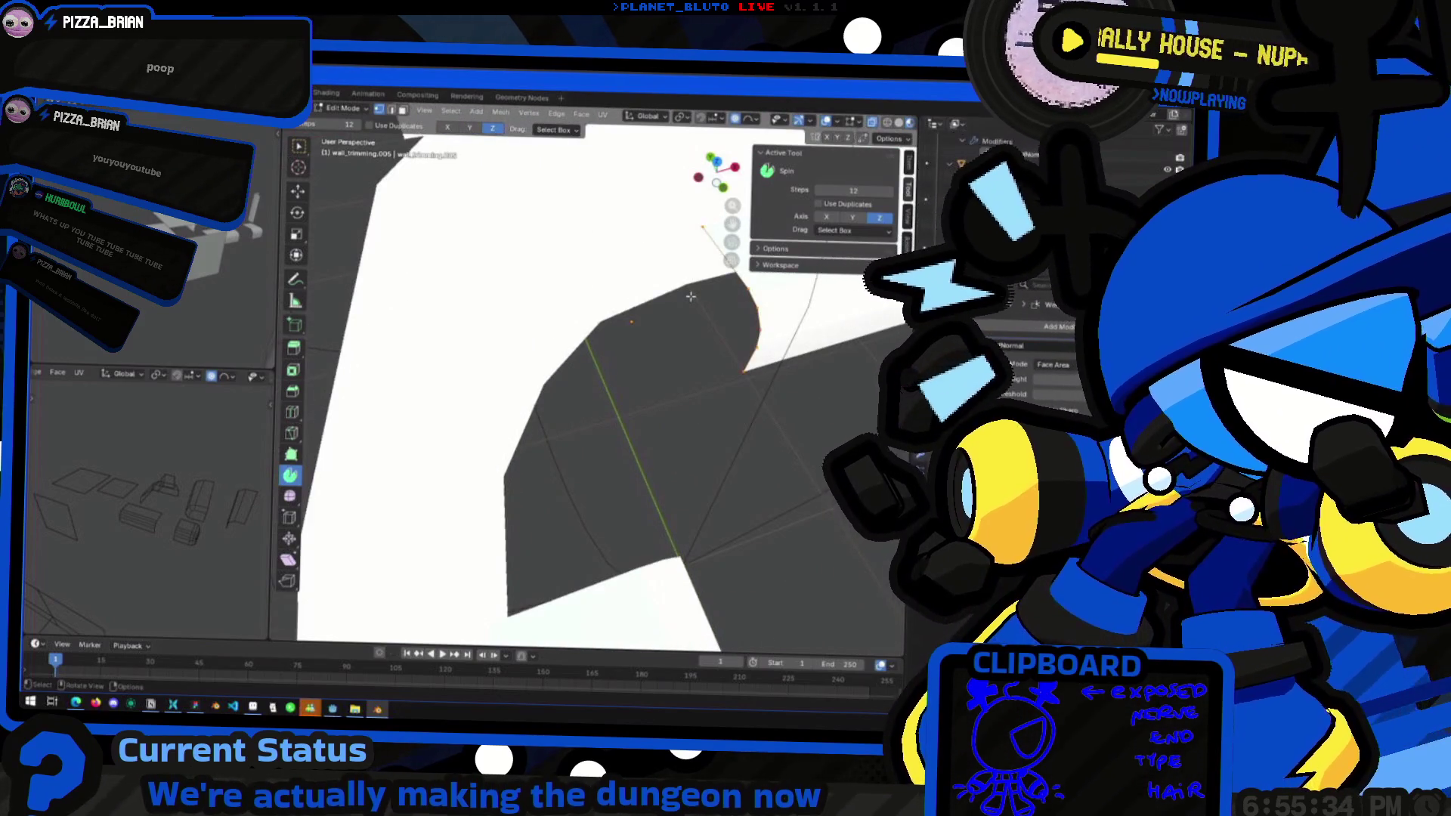
{"action": "mouse_move", "coordinate": [670, 318]}
{"action": "middle_mouse_down"}
{"action": "mouse_move", "coordinate": [597, 354]}
{"action": "mouse_move", "coordinate": [522, 359]}
{"action": "mouse_move", "coordinate": [526, 389]}
{"action": "mouse_move", "coordinate": [556, 401]}
{"action": "middle_mouse_up"}
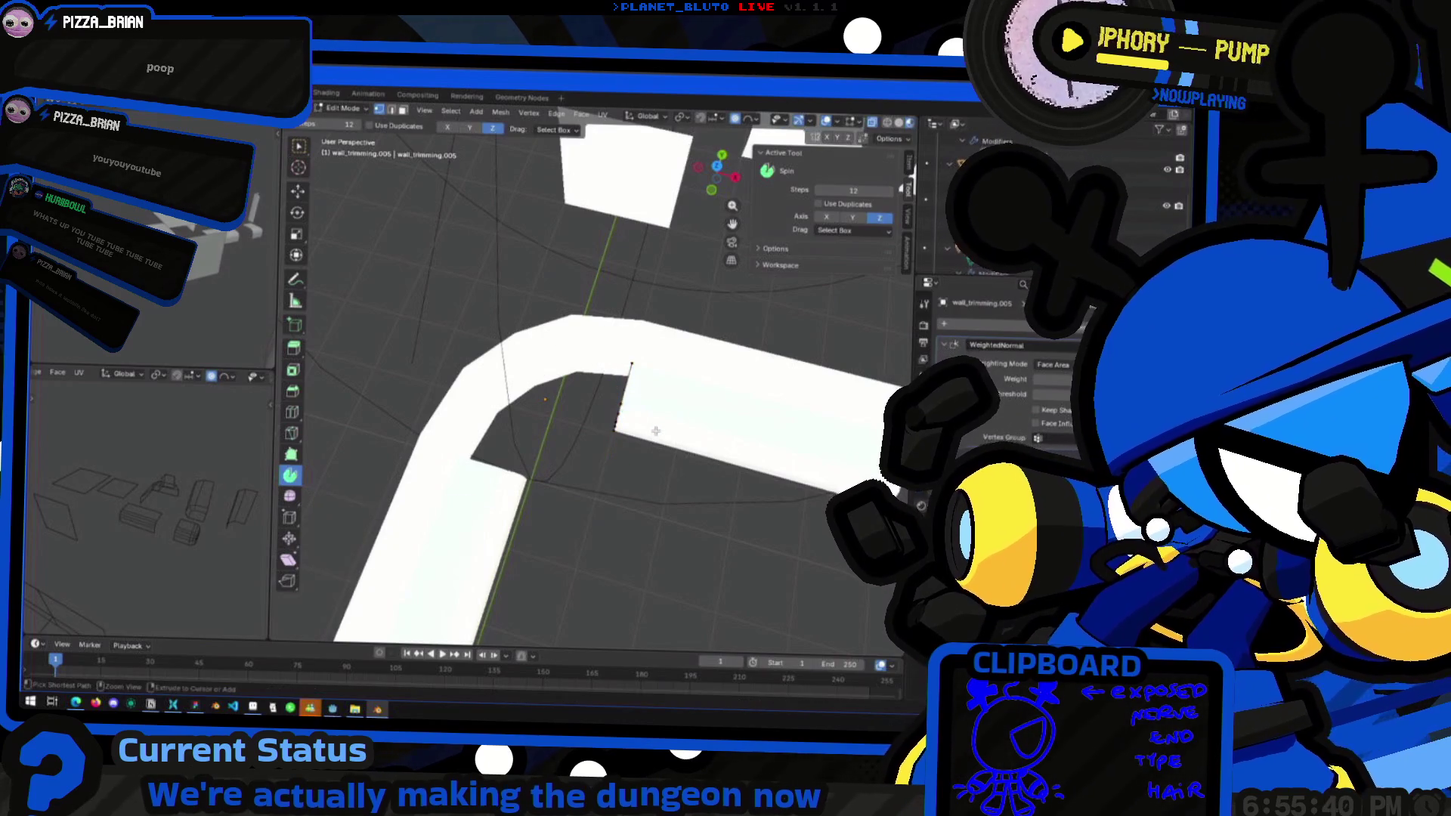
{"action": "middle_click_drag", "start_coordinate": [630, 432], "coordinate": [505, 439]}
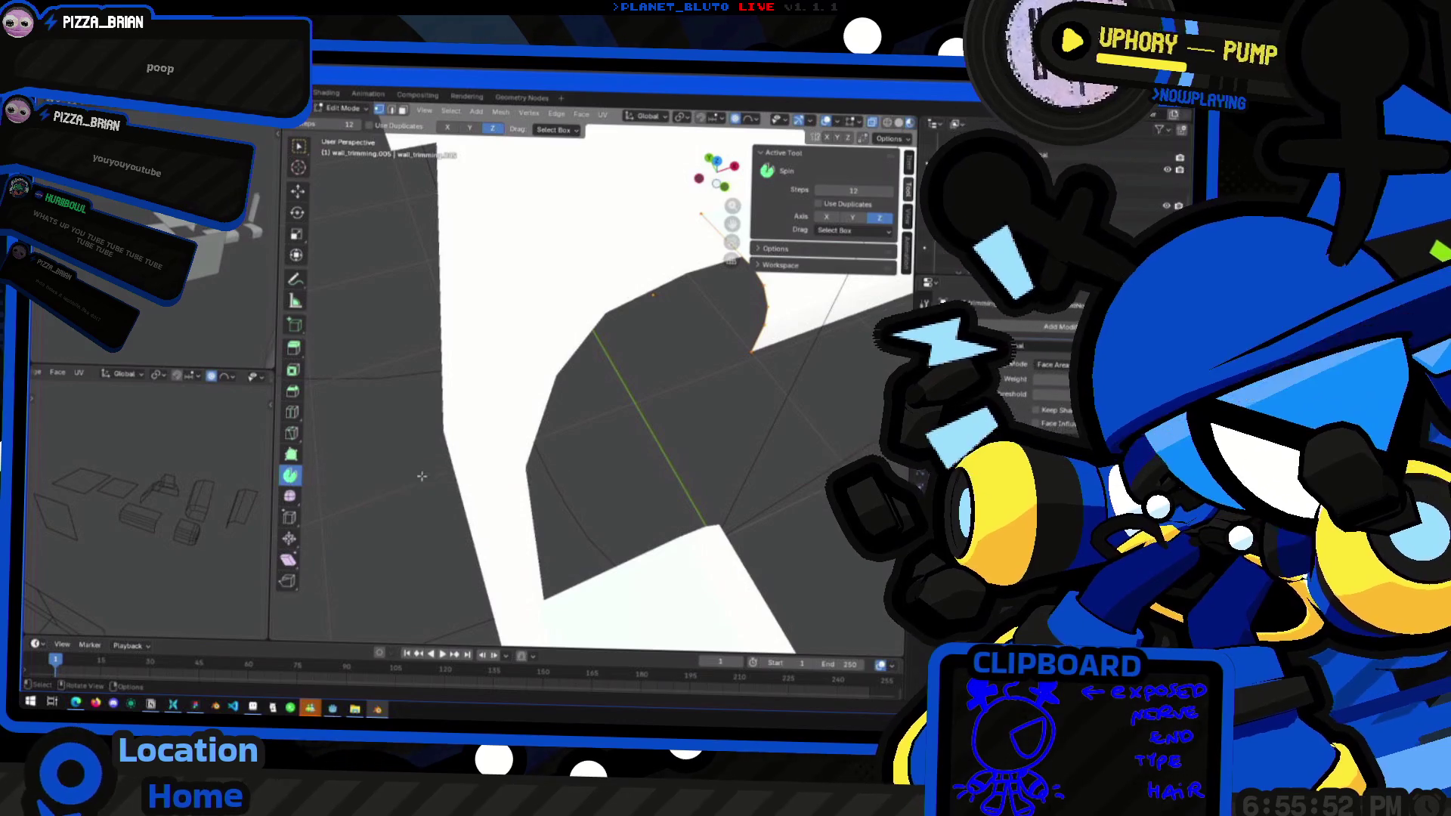
{"action": "scroll", "coordinate": [690, 439], "scroll_direction": "down", "scroll_amount": 10}
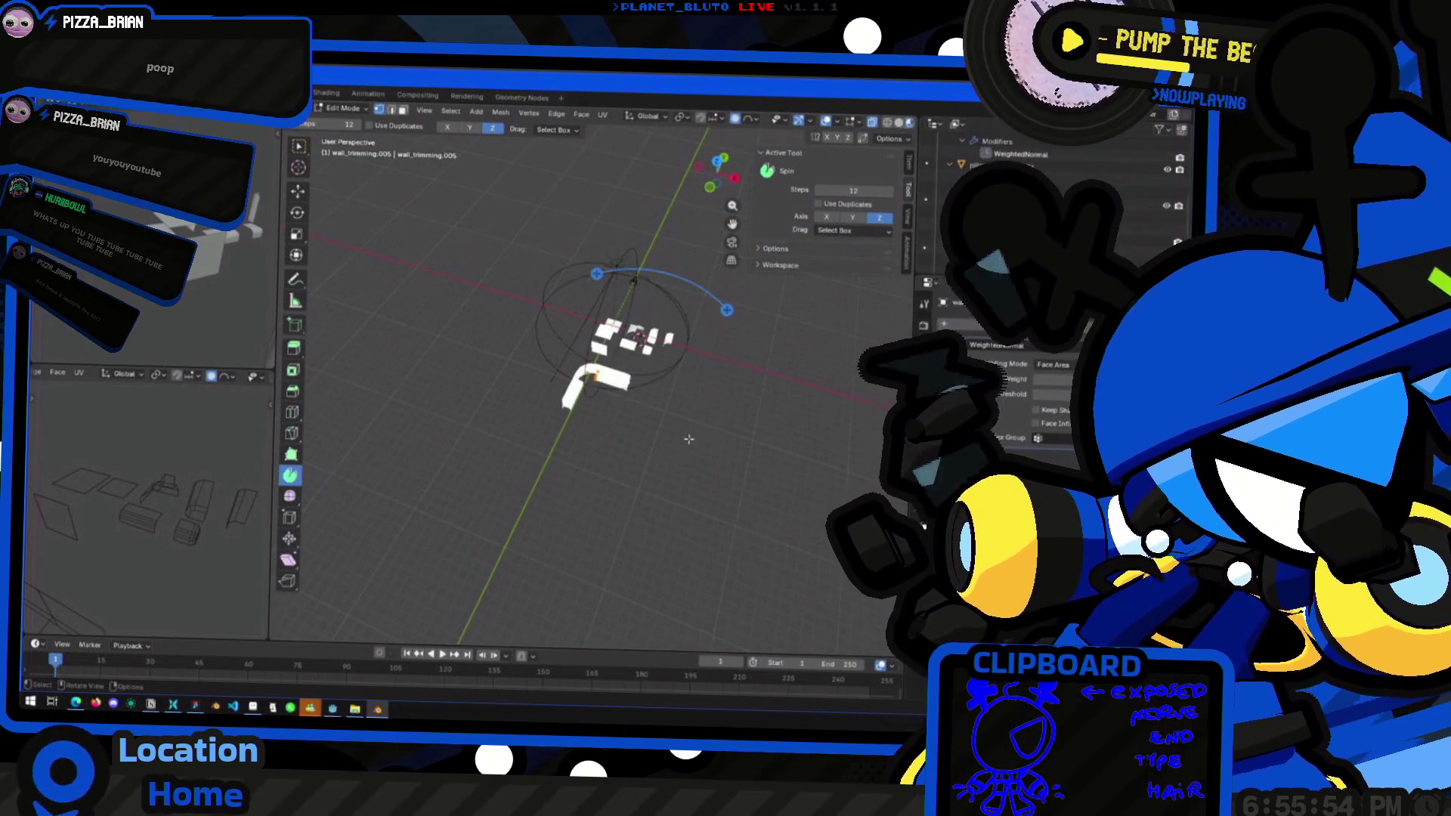
{"action": "scroll", "coordinate": [689, 439], "scroll_direction": "up", "scroll_amount": 3}
{"action": "scroll", "coordinate": [558, 365], "scroll_direction": "up", "scroll_amount": 5}
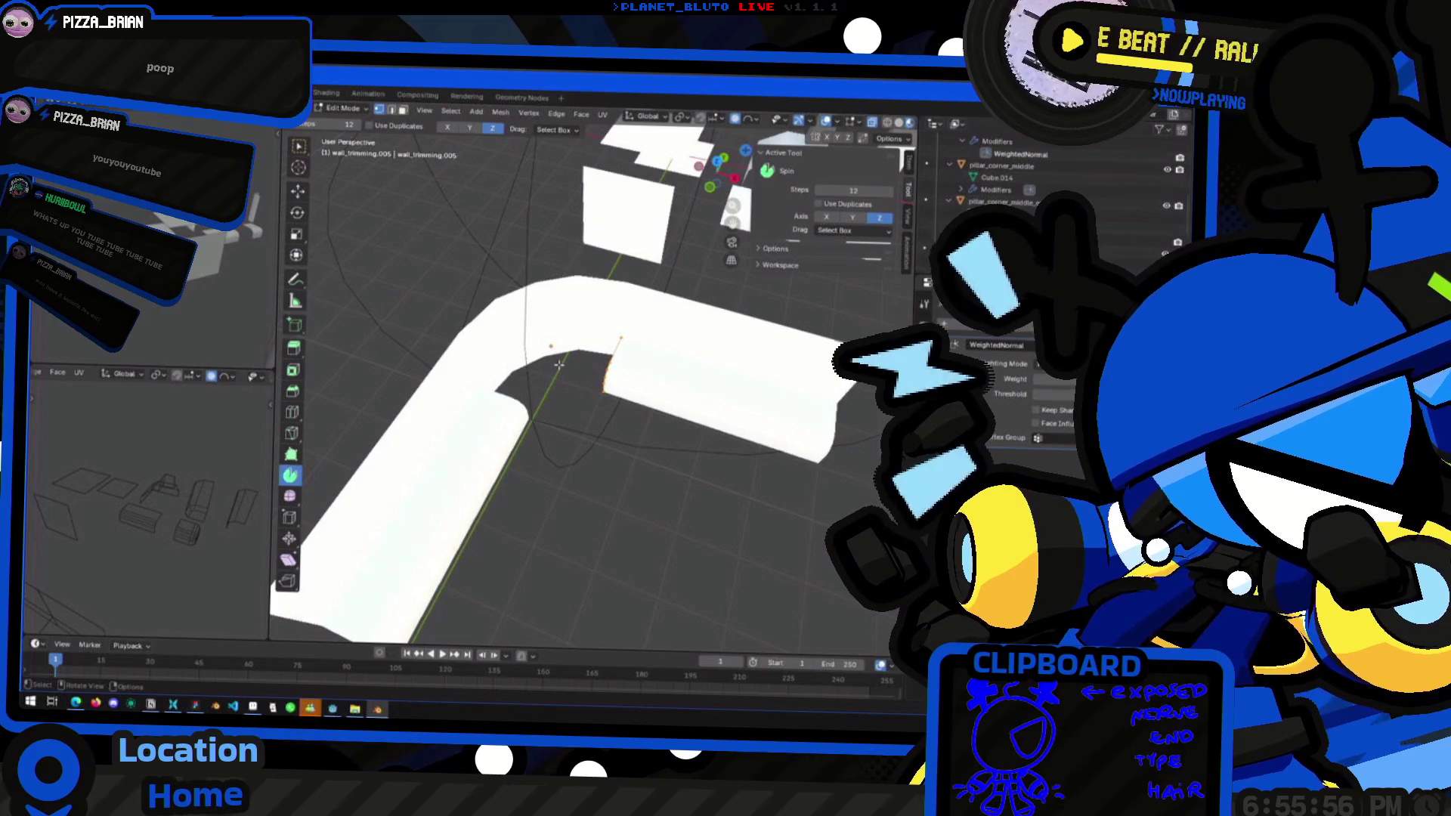
Snap the 3D cursor to the selected inner corner as the spin pivot
{"action": "key", "text": "shift+s"}
{"action": "left_click", "coordinate": [531, 432]}
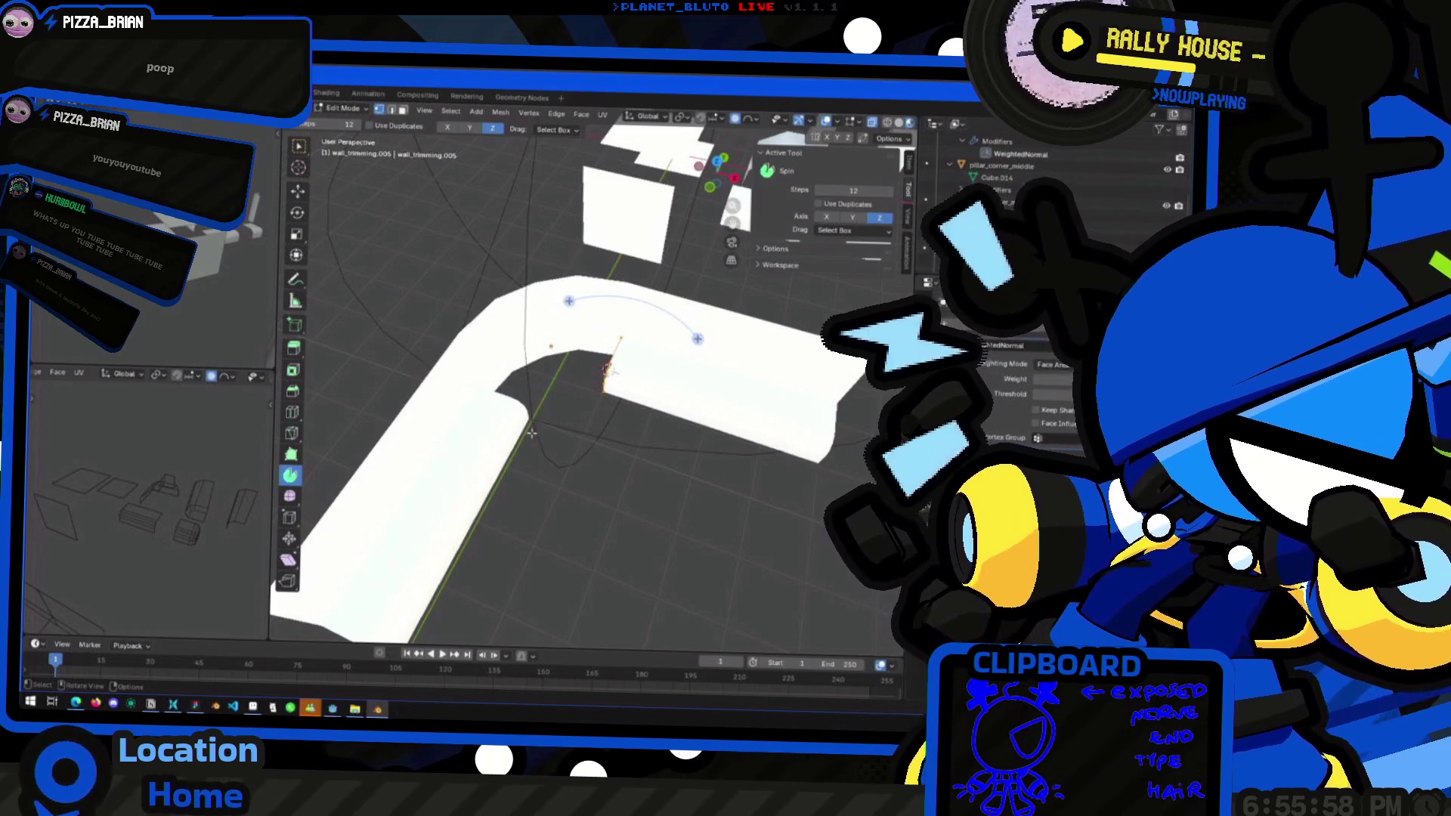
{"action": "middle_click_drag", "start_coordinate": [549, 421], "coordinate": [588, 414]}
{"action": "key", "text": "shift+s"}
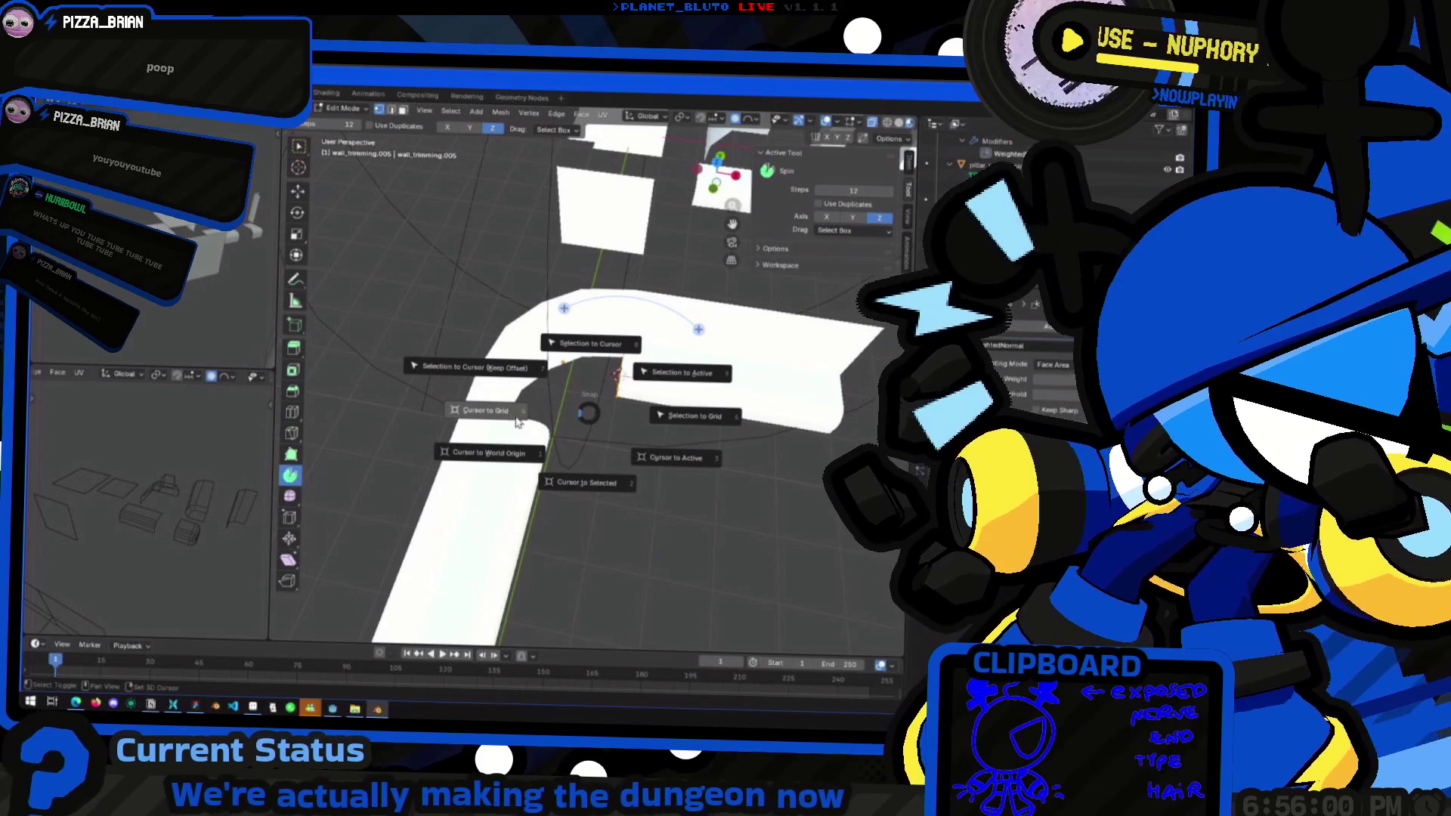
{"action": "left_click", "coordinate": [588, 413]}
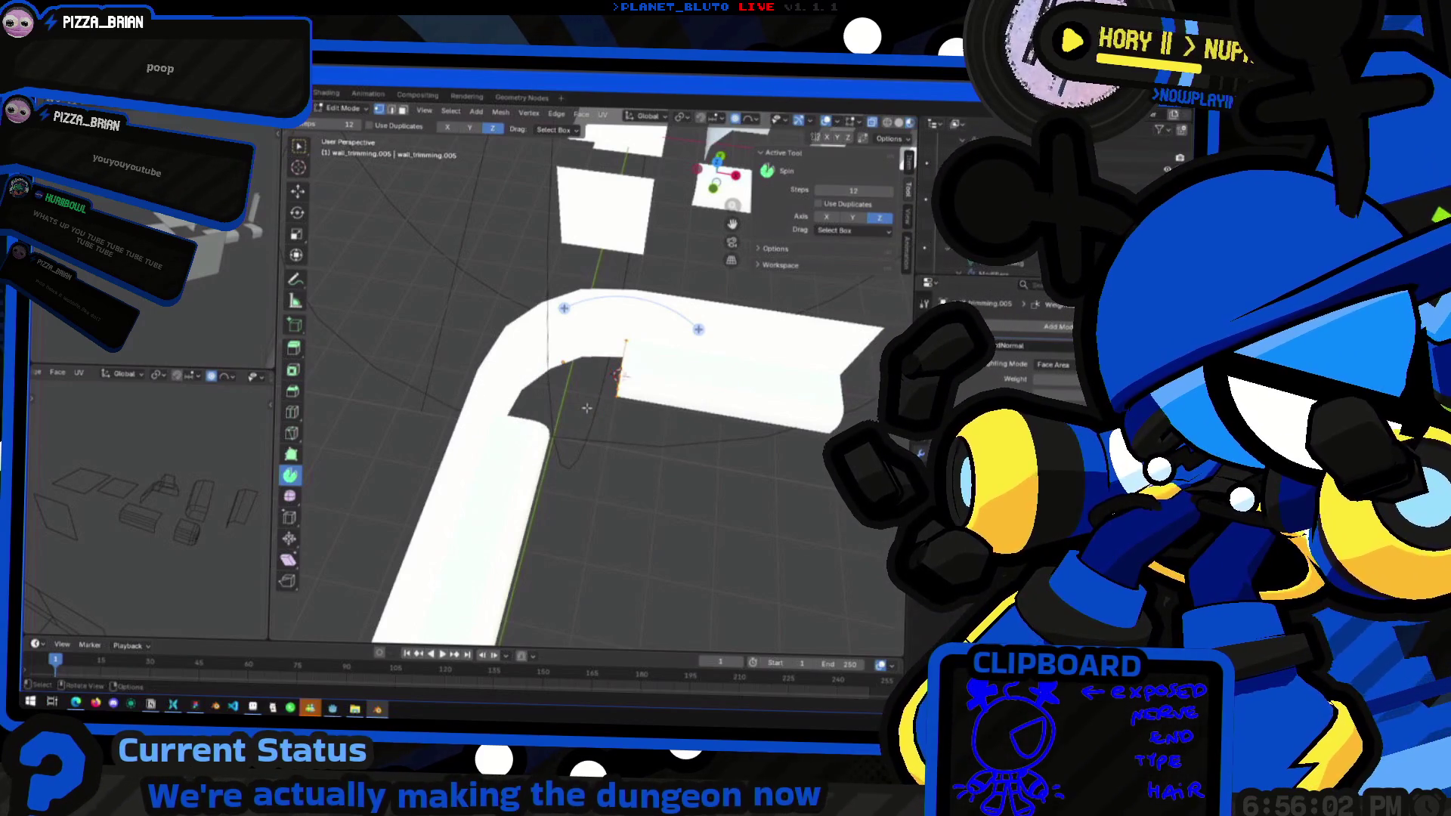
{"action": "key", "text": "Tab"}
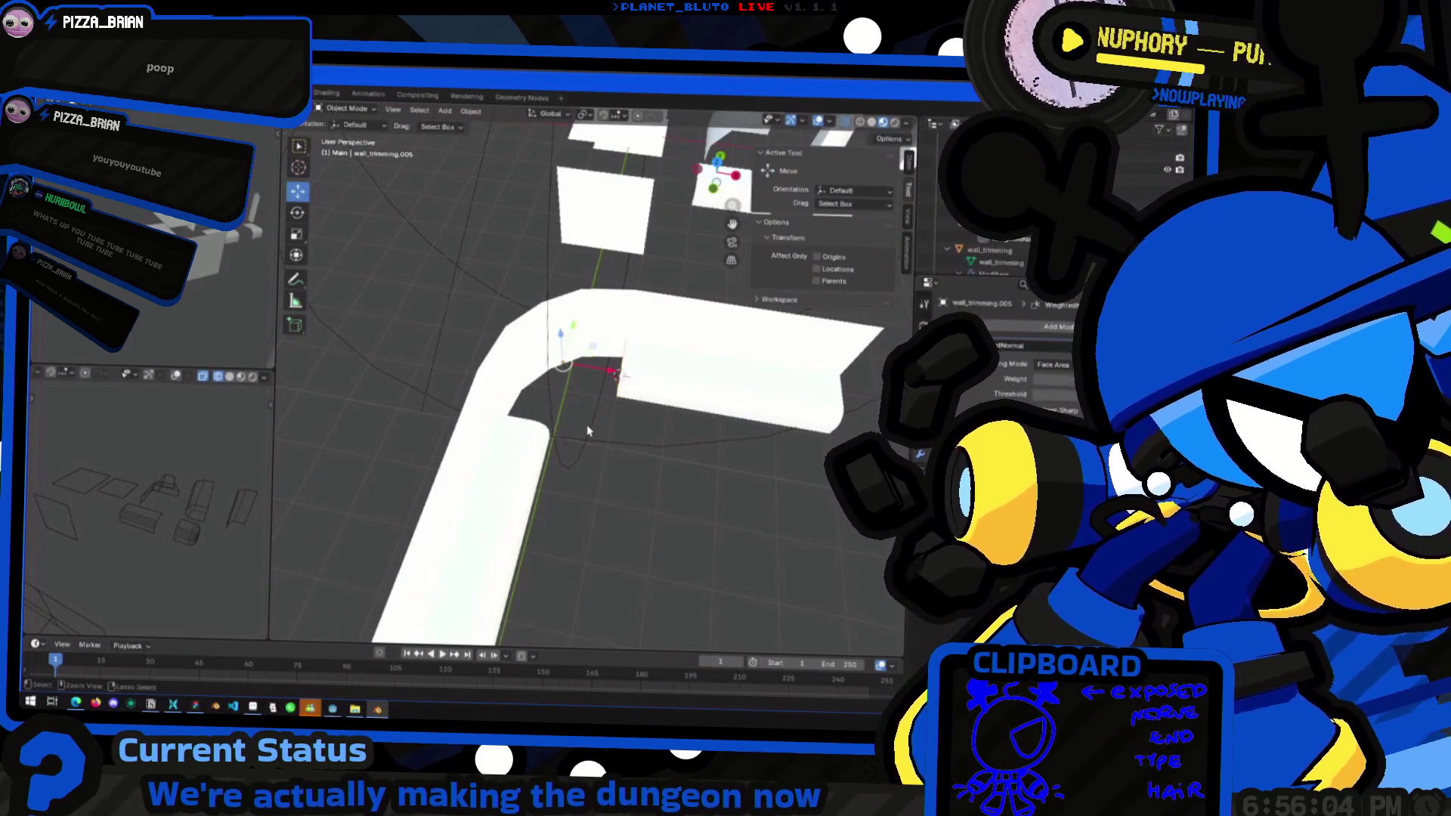
{"action": "key", "text": "ctrl+Tab"}
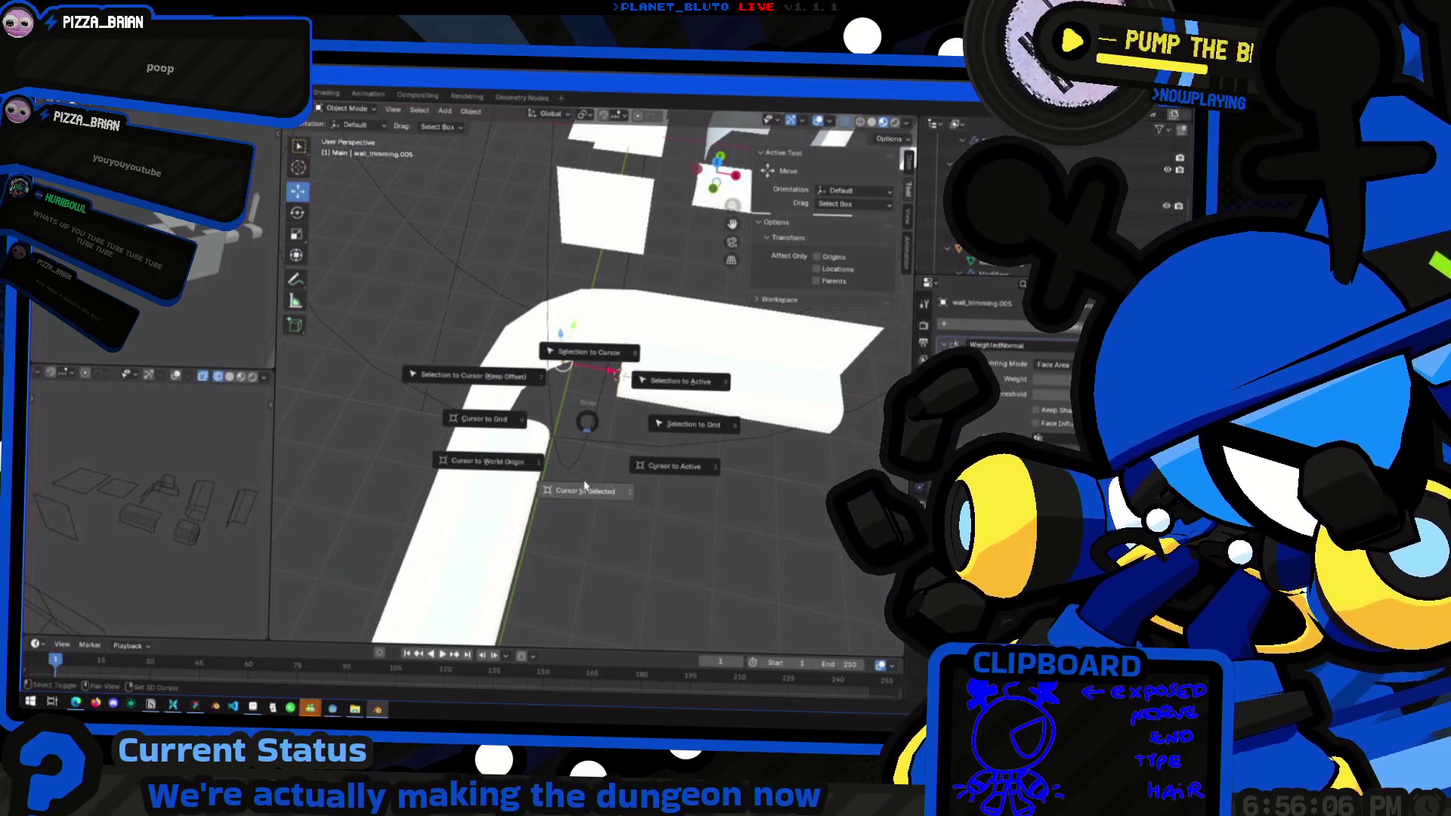
{"action": "left_click", "coordinate": [604, 402]}
{"action": "mouse_move", "coordinate": [646, 318]}
{"action": "left_mouse_down"}
{"action": "mouse_move", "coordinate": [678, 486]}
{"action": "mouse_move", "coordinate": [603, 381]}
{"action": "left_mouse_up"}
{"action": "scroll", "coordinate": [603, 380], "scroll_direction": "up", "scroll_amount": 4}
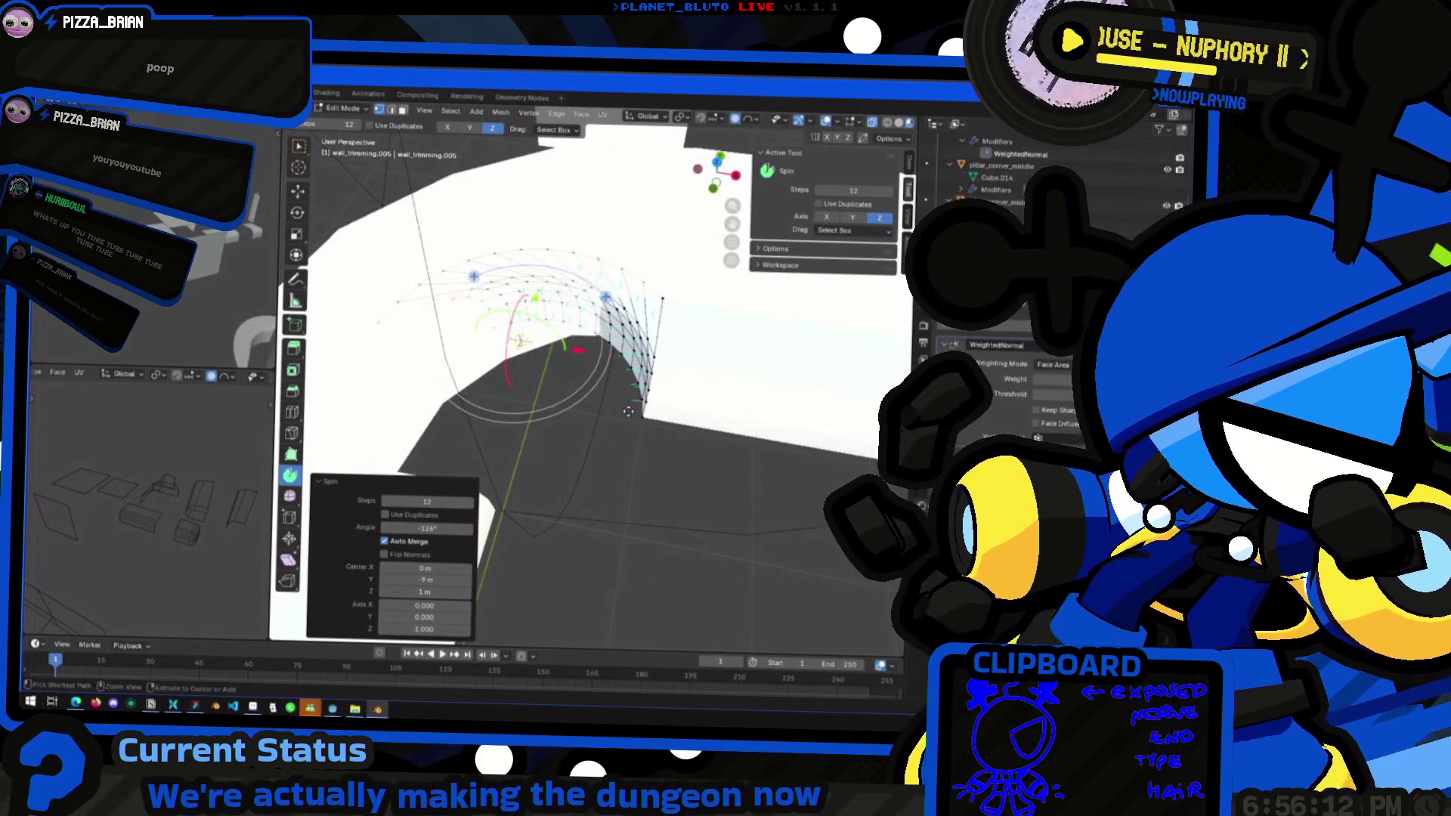
{"action": "key", "text": "ctrl+z"}
{"action": "middle_click_drag", "start_coordinate": [627, 413], "coordinate": [635, 363]}
{"action": "mouse_move", "coordinate": [656, 329]}
{"action": "left_mouse_down"}
{"action": "mouse_move", "coordinate": [683, 457]}
{"action": "mouse_move", "coordinate": [667, 511]}
{"action": "mouse_move", "coordinate": [717, 496]}
{"action": "left_mouse_up"}
{"action": "right_click", "coordinate": [718, 497]}
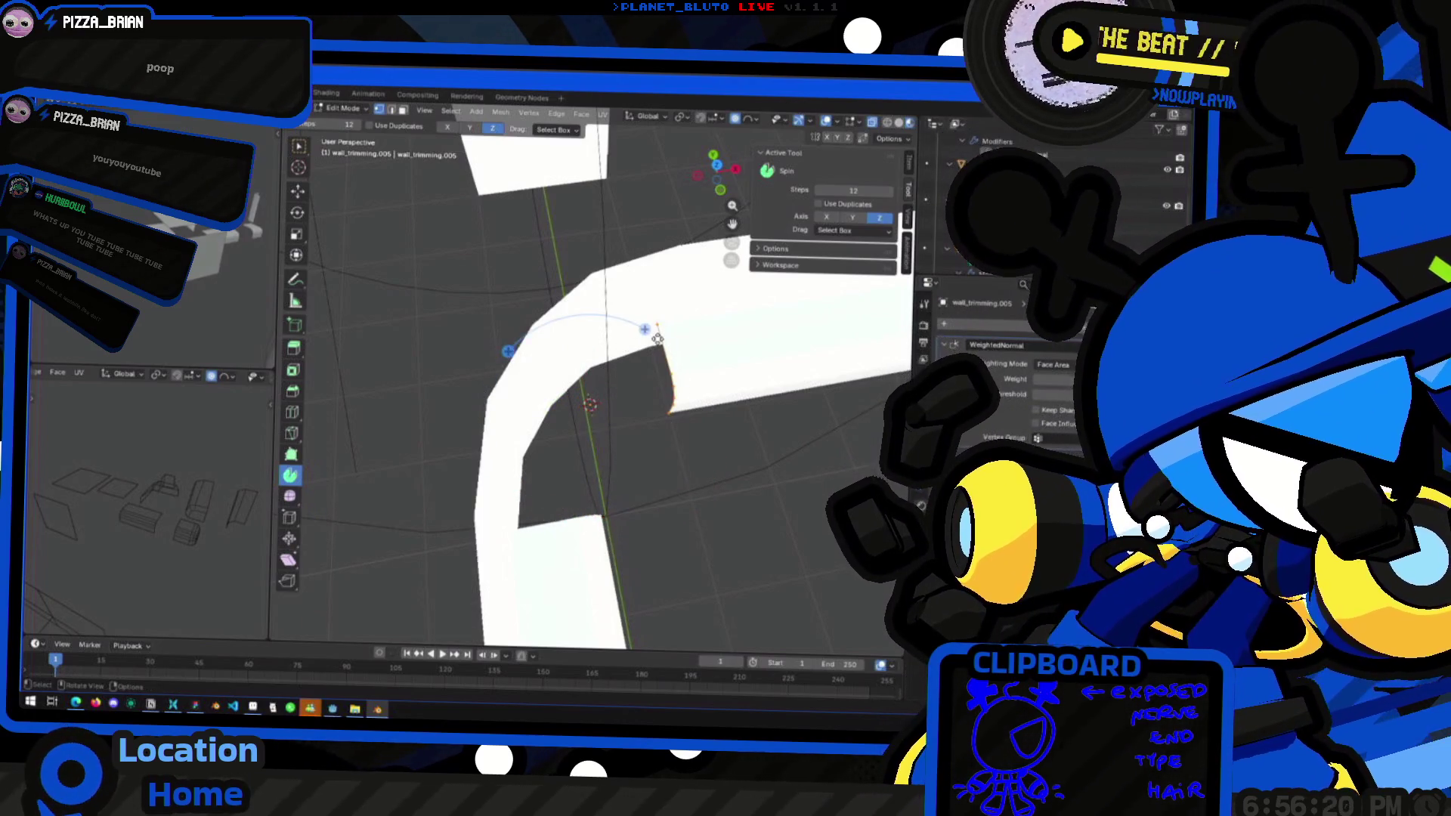
{"action": "mouse_move", "coordinate": [648, 333]}
{"action": "left_mouse_down"}
{"action": "mouse_move", "coordinate": [589, 287]}
{"action": "mouse_move", "coordinate": [468, 363]}
{"action": "mouse_move", "coordinate": [499, 514]}
{"action": "mouse_move", "coordinate": [630, 557]}
{"action": "mouse_move", "coordinate": [710, 504]}
{"action": "left_mouse_up"}
{"action": "key", "text": "ctrl+z"}
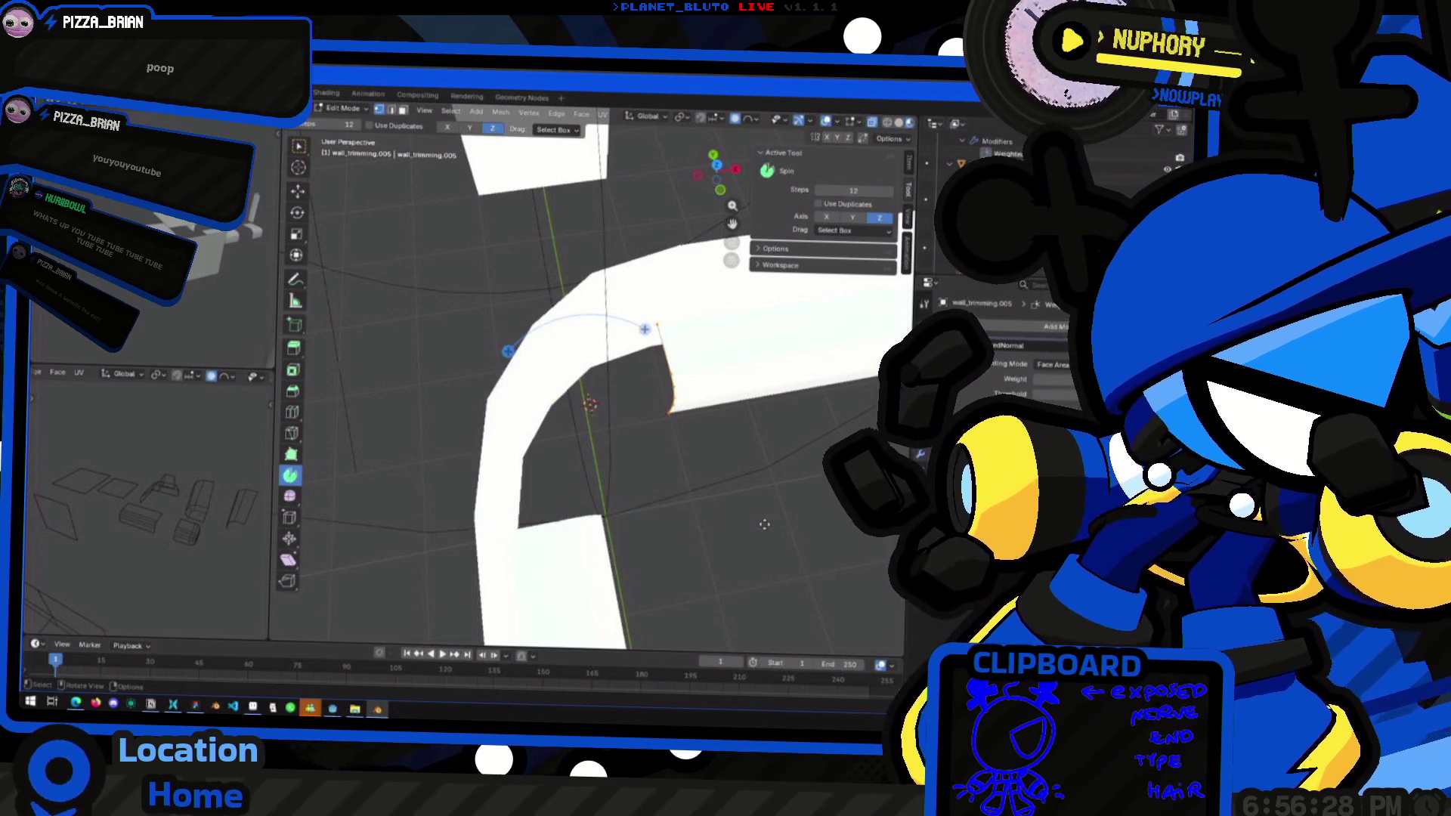
{"action": "left_click_drag", "start_coordinate": [645, 330], "coordinate": [695, 376]}
{"action": "key", "text": "ctrl+z"}
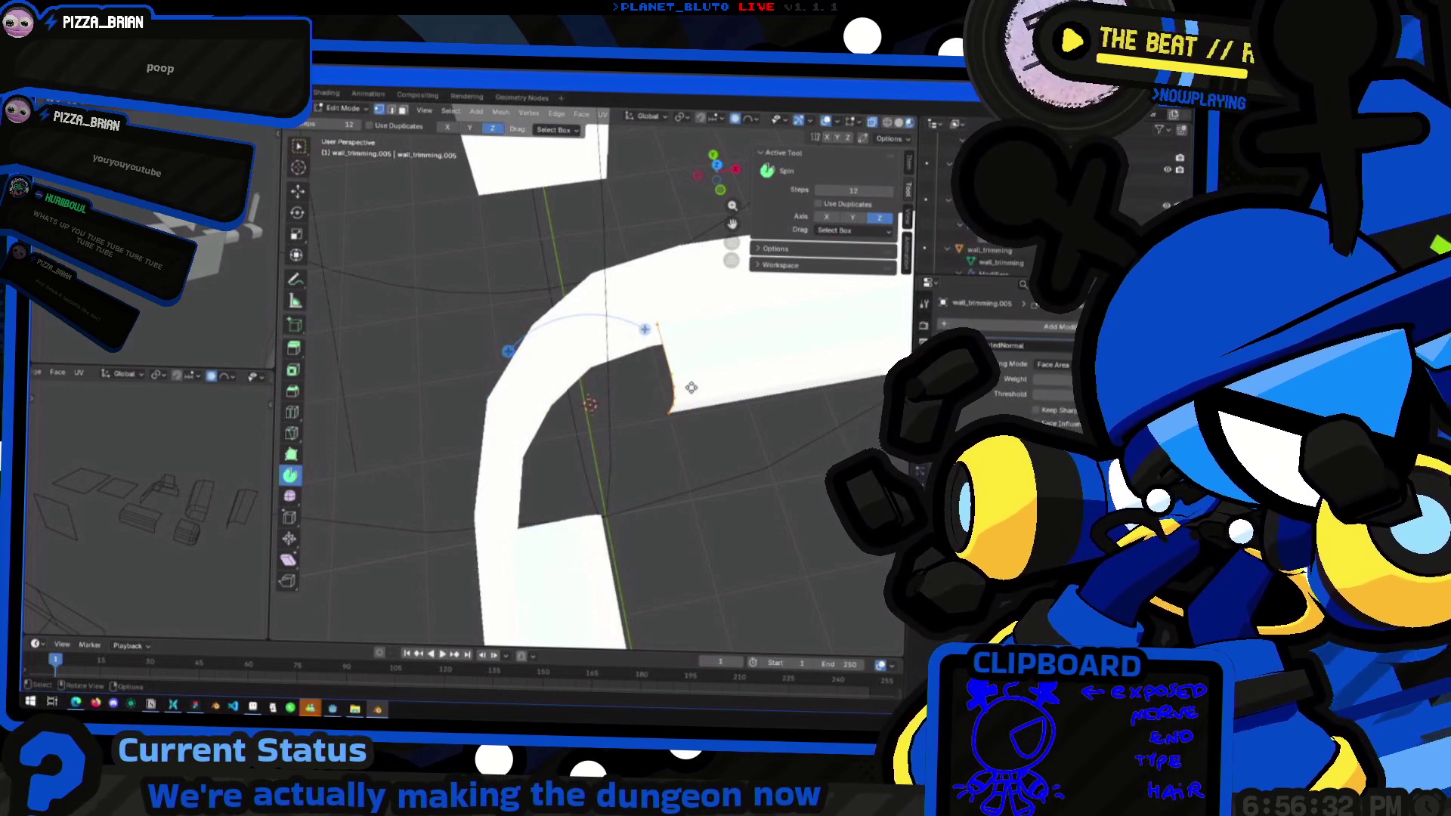
{"action": "middle_click_drag", "start_coordinate": [672, 396], "coordinate": [622, 406]}
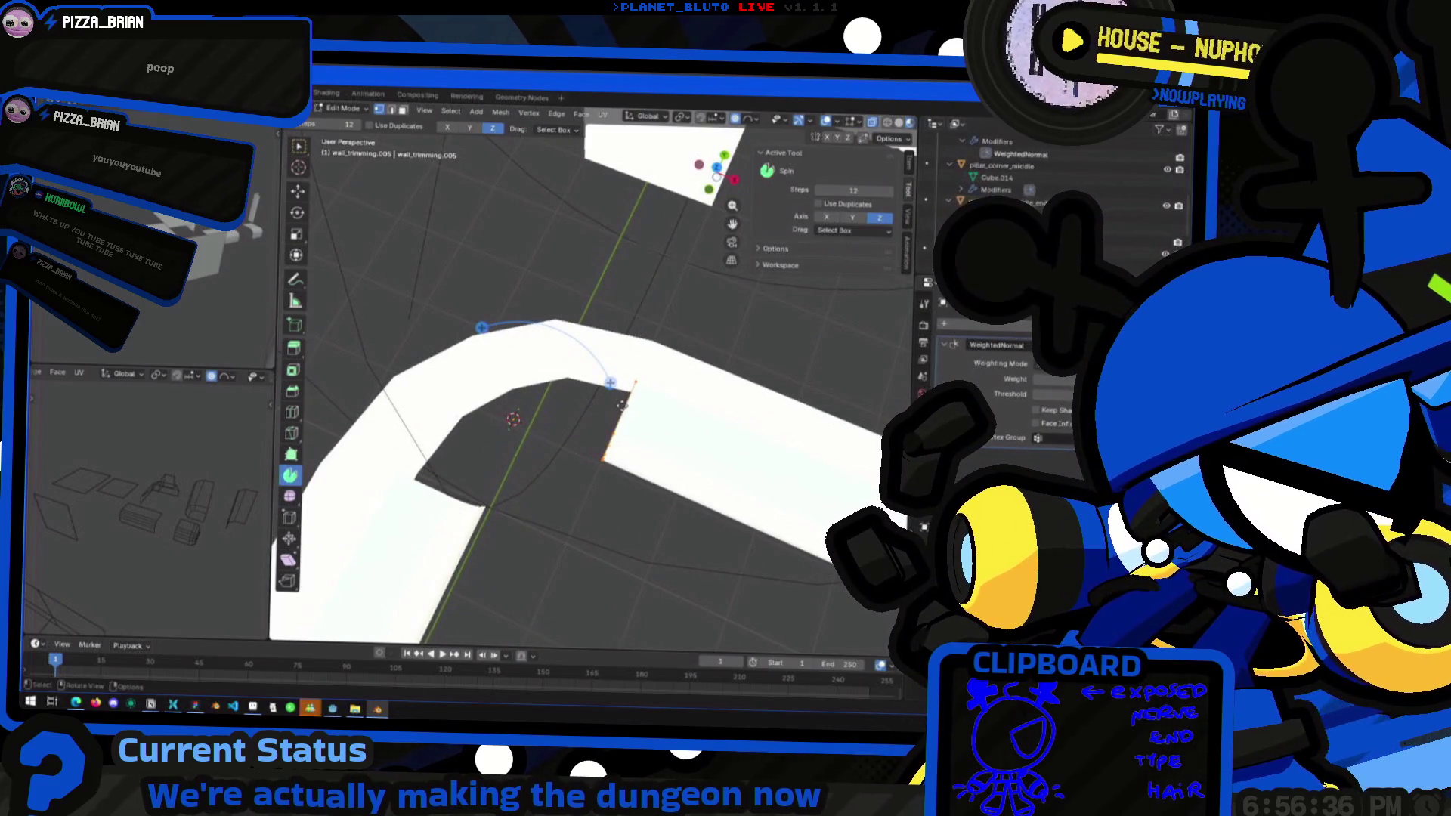
{"action": "mouse_move", "coordinate": [611, 383]}
{"action": "left_mouse_down"}
{"action": "mouse_move", "coordinate": [574, 355]}
{"action": "mouse_move", "coordinate": [524, 362]}
{"action": "left_mouse_up"}
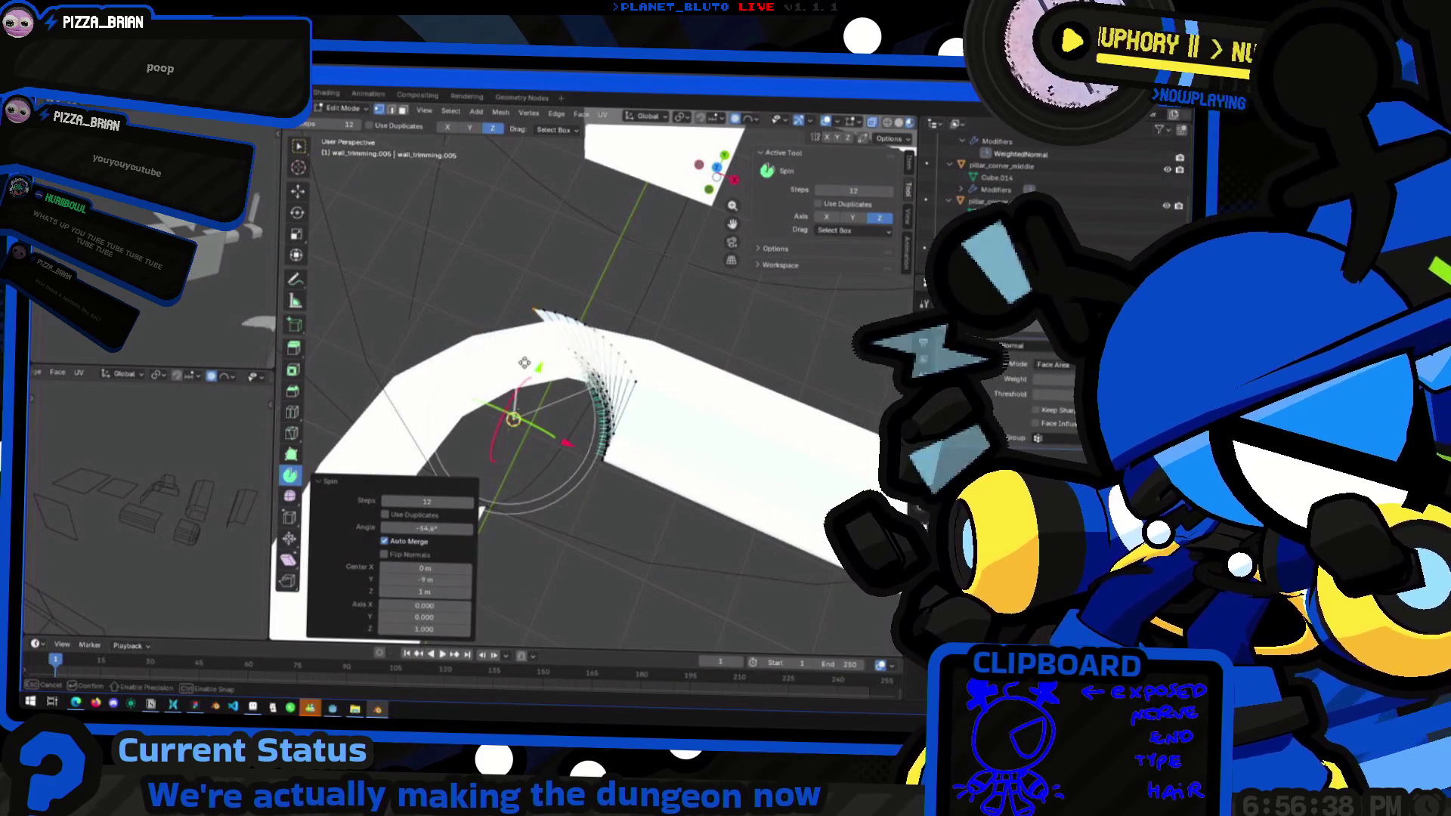
{"action": "key", "text": "Escape"}
{"action": "middle_click_drag", "start_coordinate": [534, 427], "coordinate": [568, 429]}
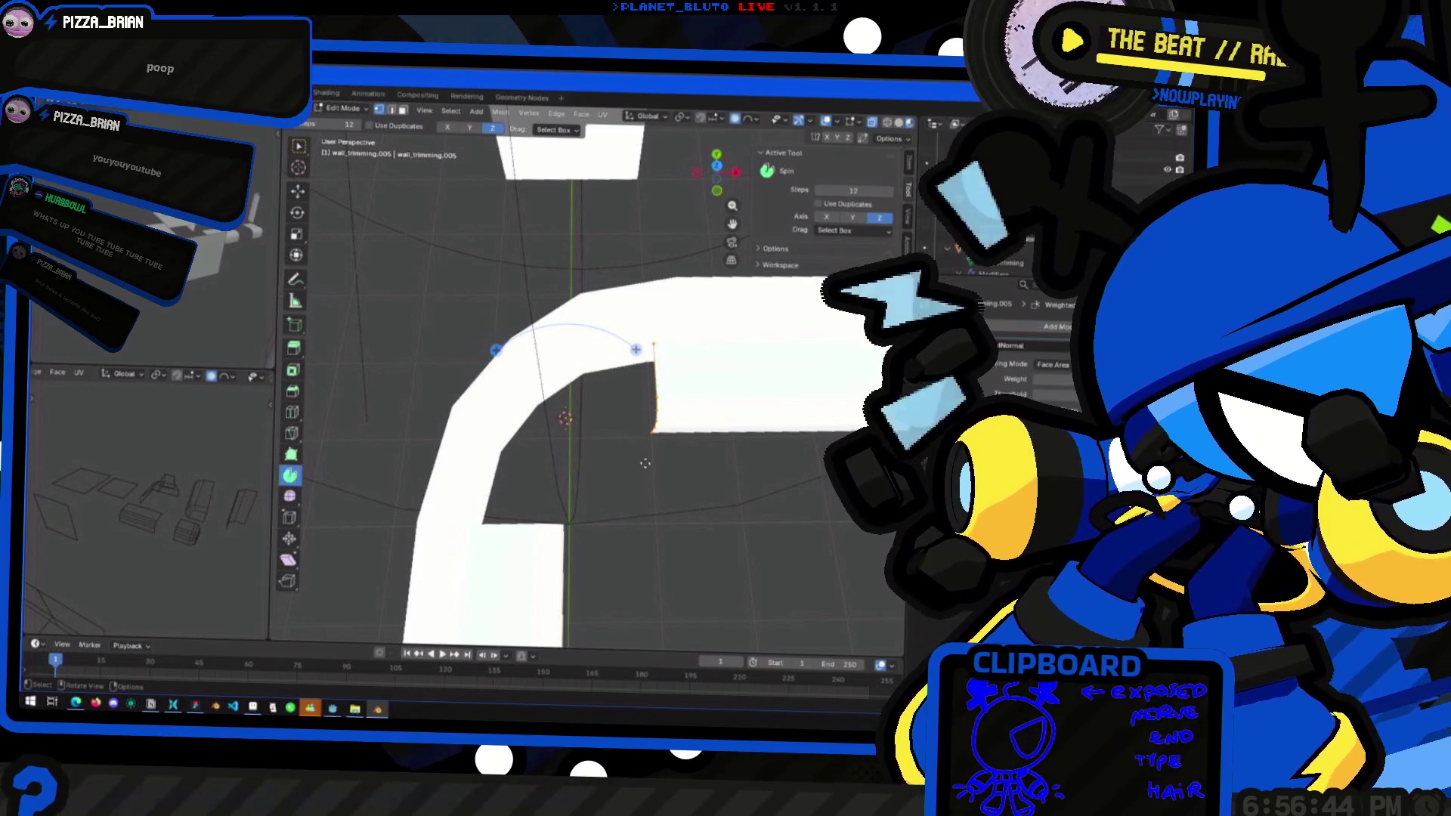
{"action": "key", "text": "Tab"}
Go to top orthographic view and set the 3D cursor location in the View panel, X at 1 m
{"action": "left_click", "coordinate": [716, 166]}
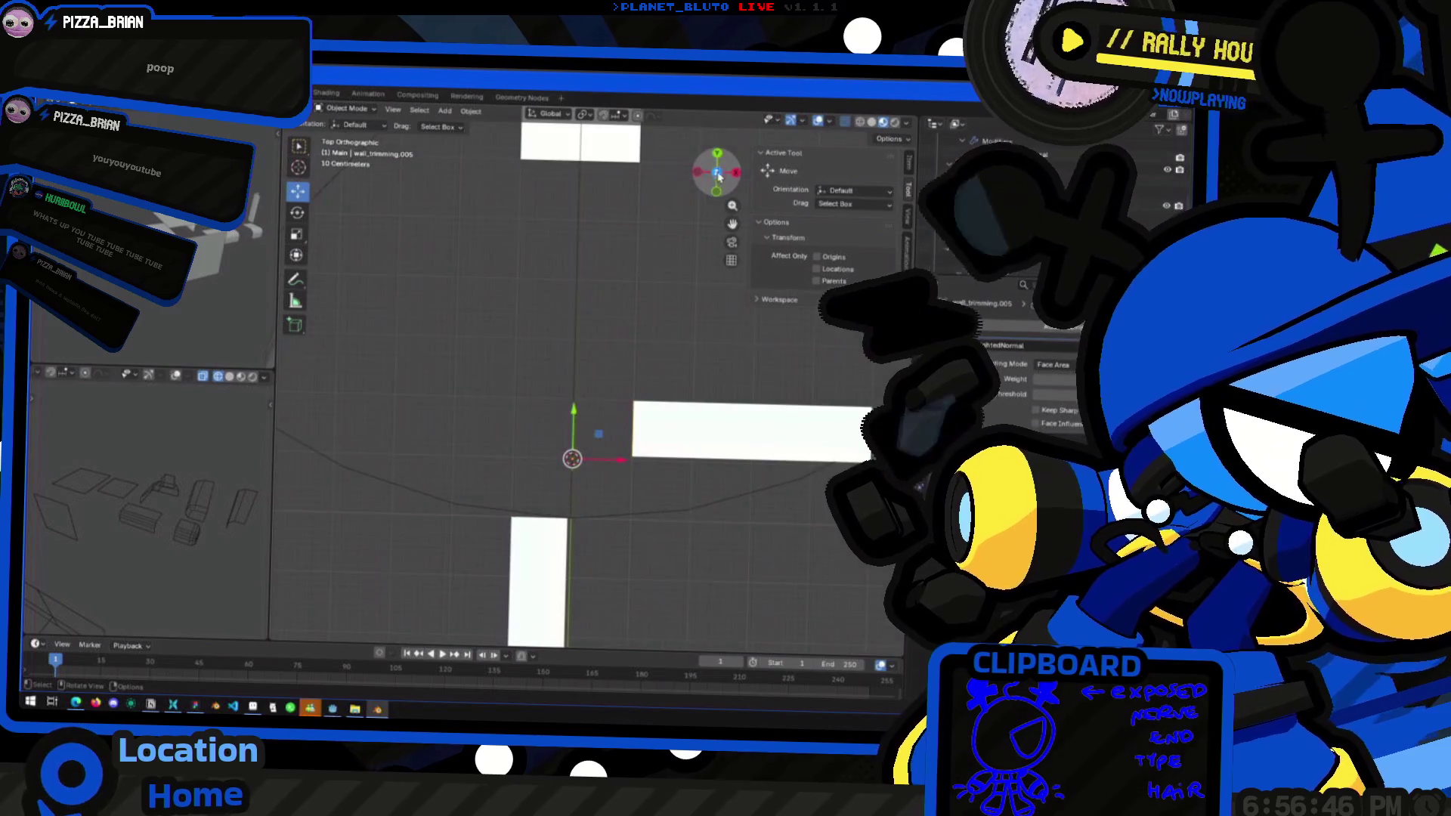
{"action": "left_click", "coordinate": [909, 172]}
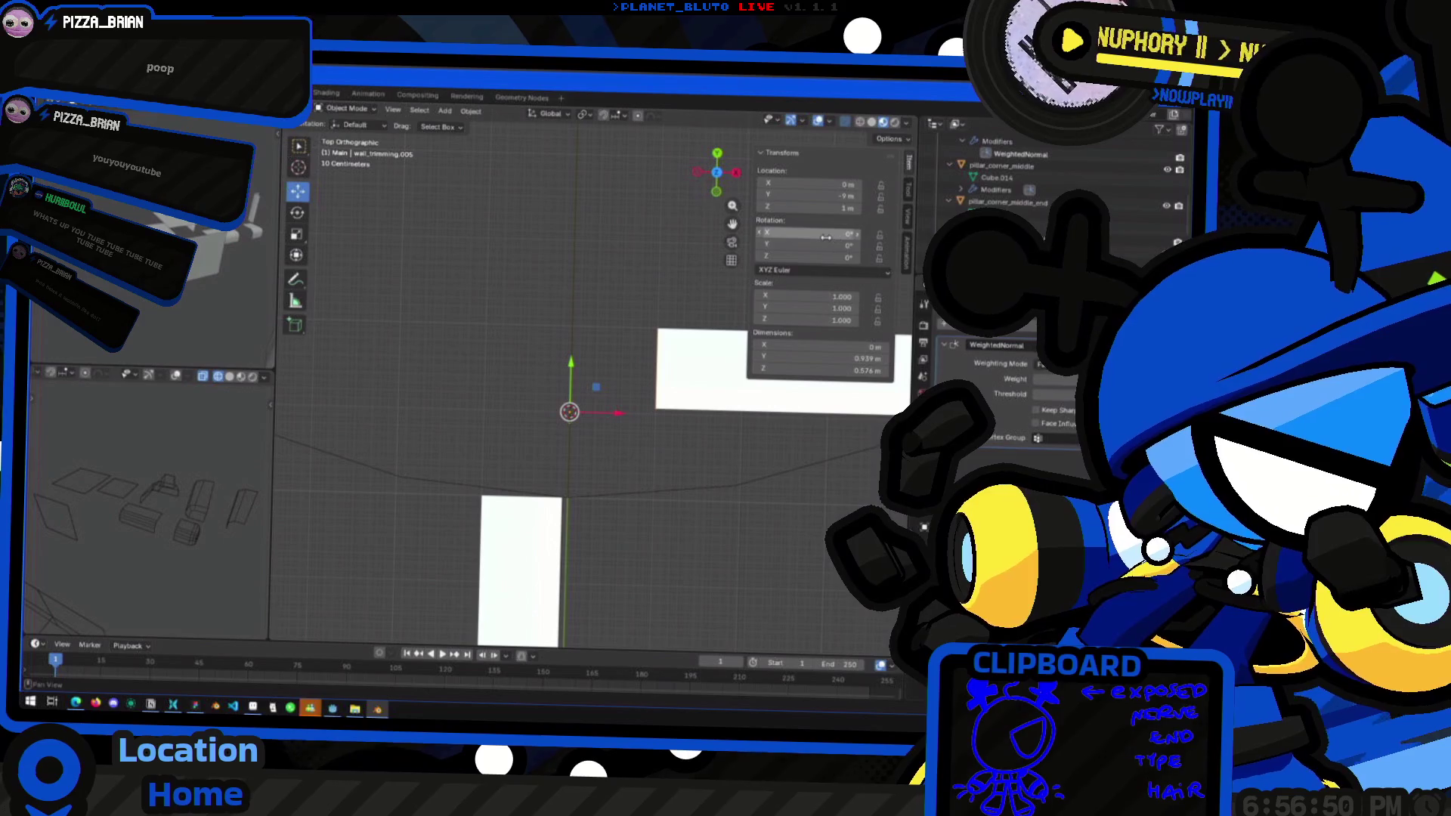
{"action": "left_click", "coordinate": [906, 217]}
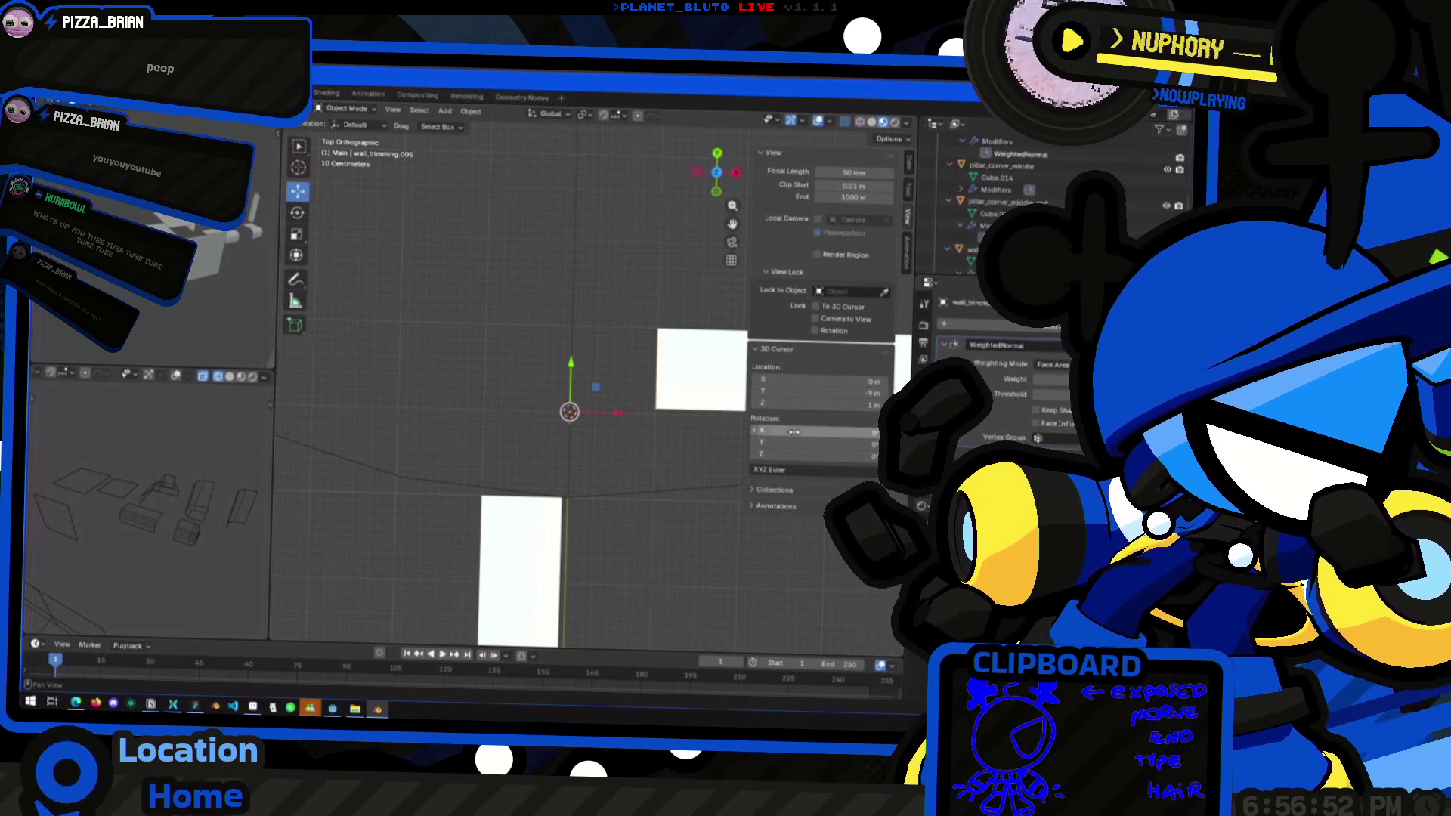
{"action": "left_click_drag", "start_coordinate": [816, 391], "coordinate": [817, 390]}
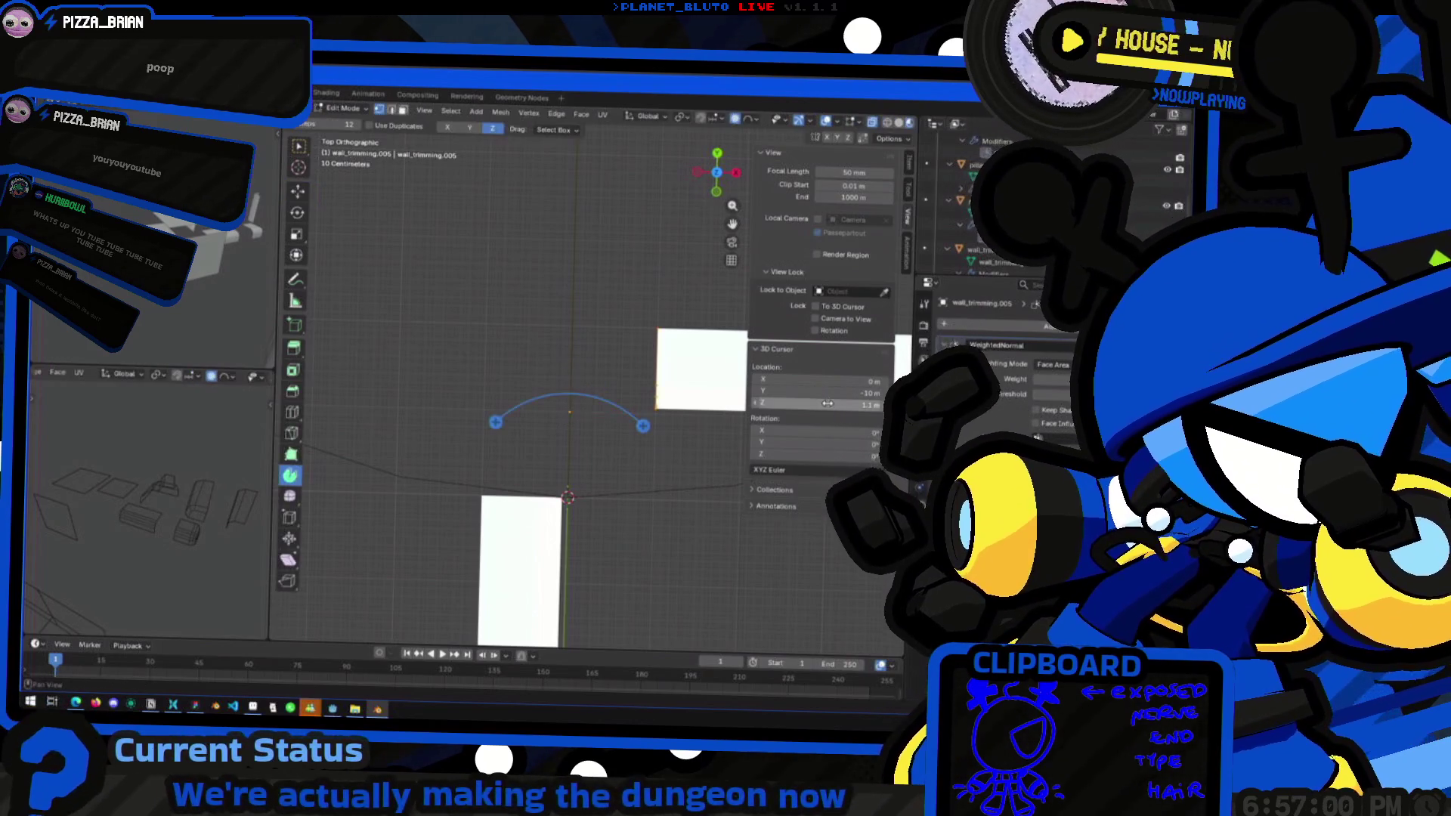
{"action": "left_click", "coordinate": [828, 404]}
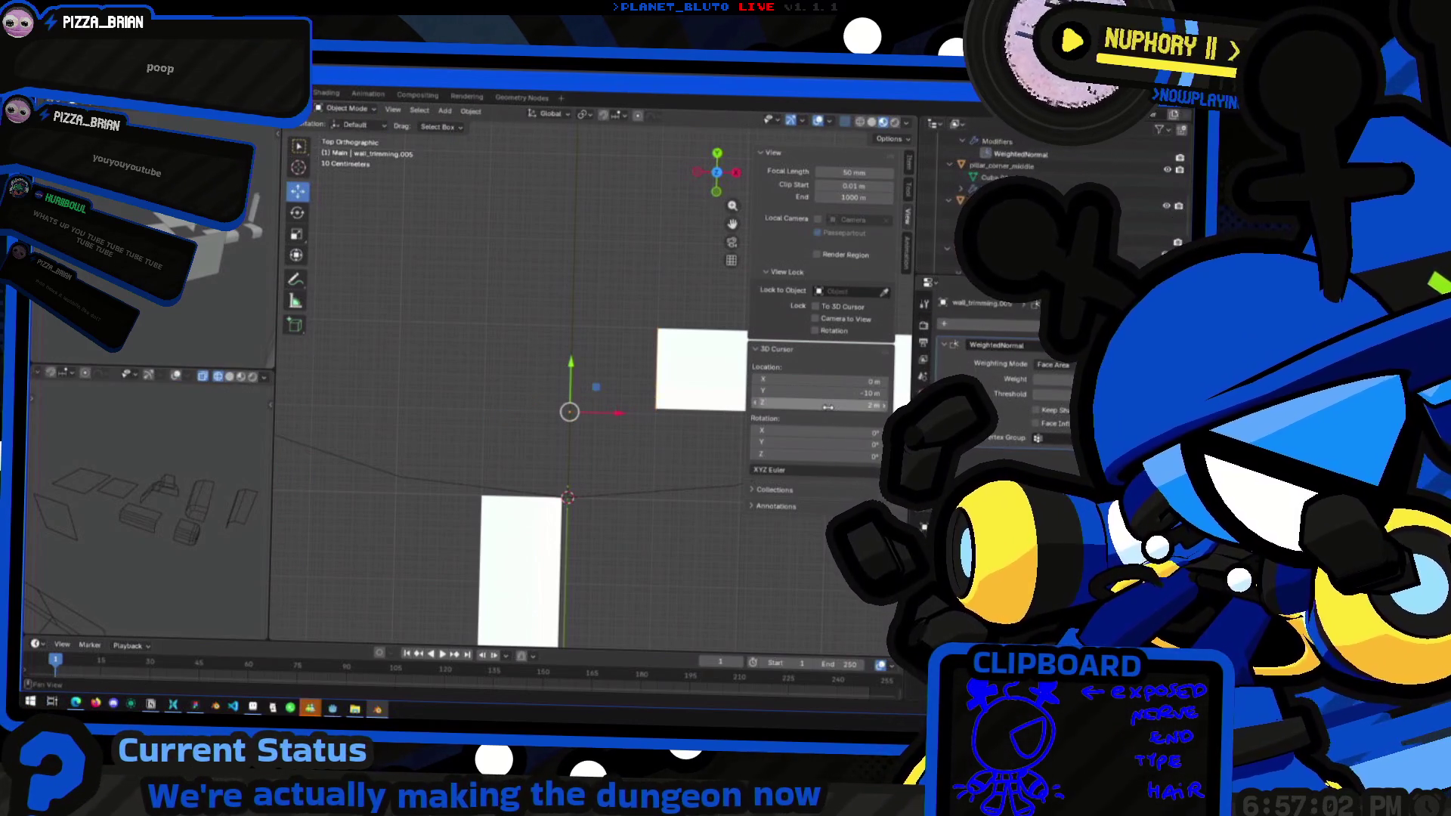
{"action": "key", "text": "Tab"}
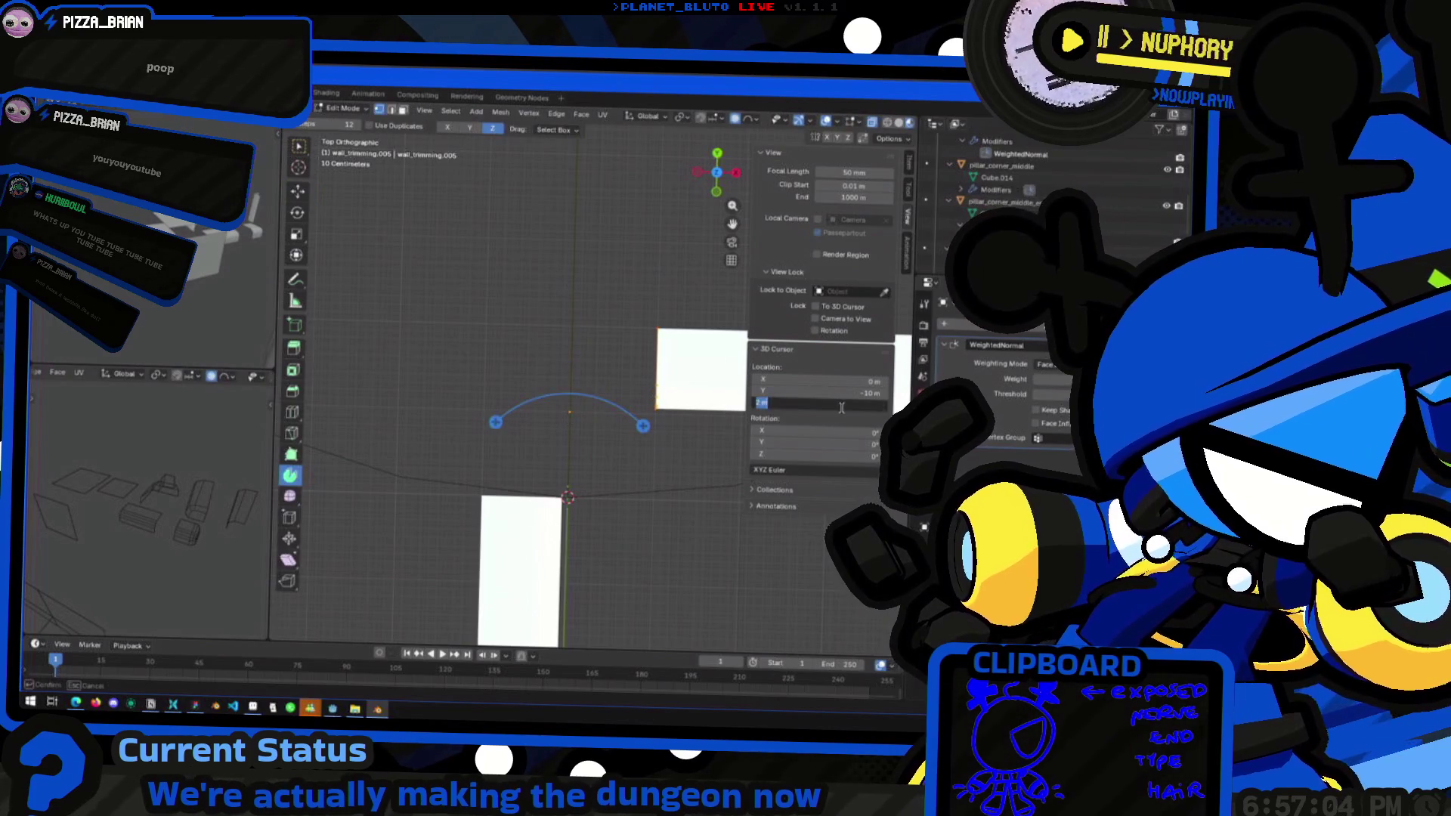
{"action": "left_click_drag", "start_coordinate": [831, 380], "coordinate": [842, 380]}
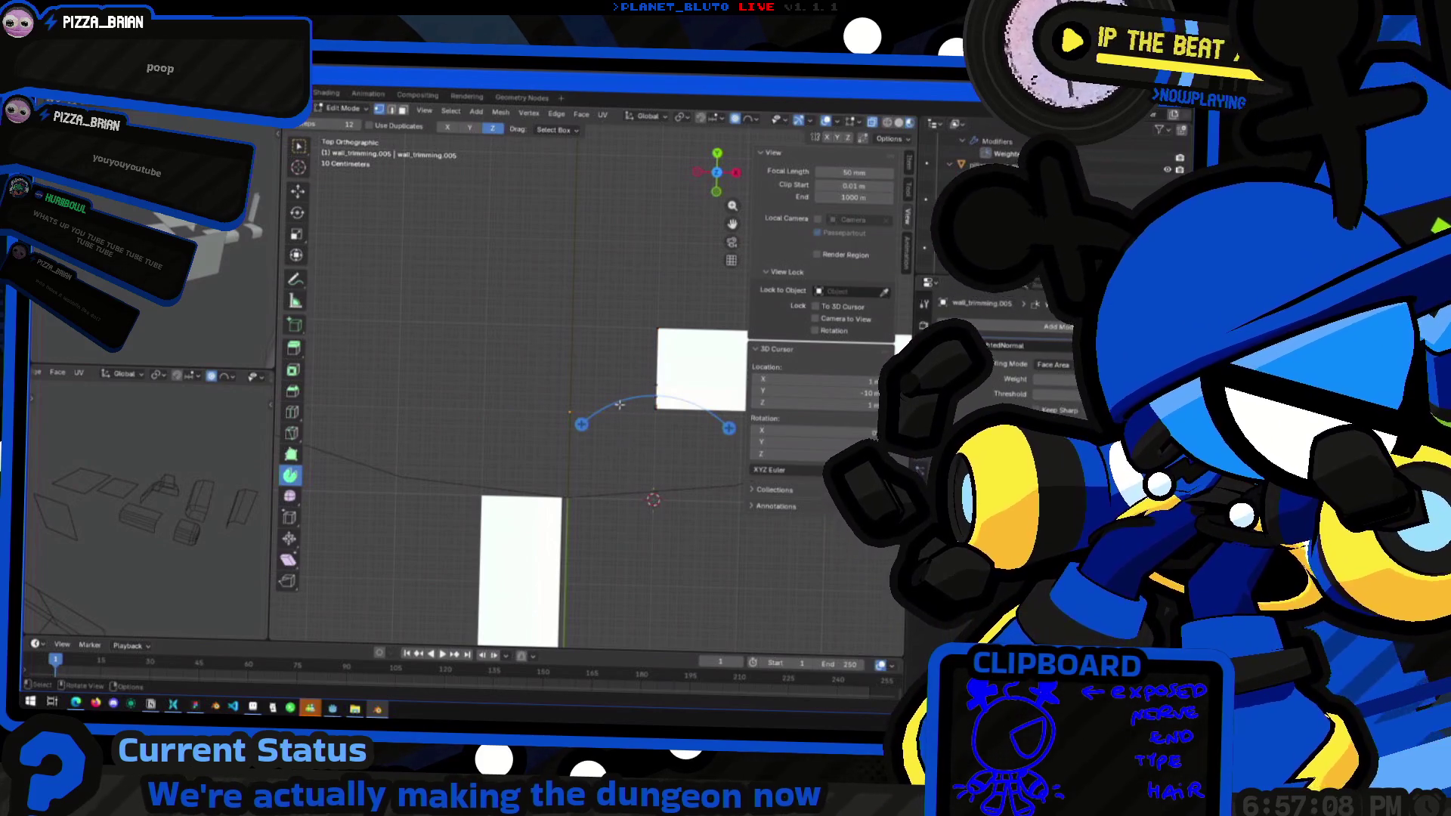
Spin the wall edge 90° around the cursor into a curved corner, retrying after undos
{"action": "left_click_drag", "start_coordinate": [605, 415], "coordinate": [500, 111]}
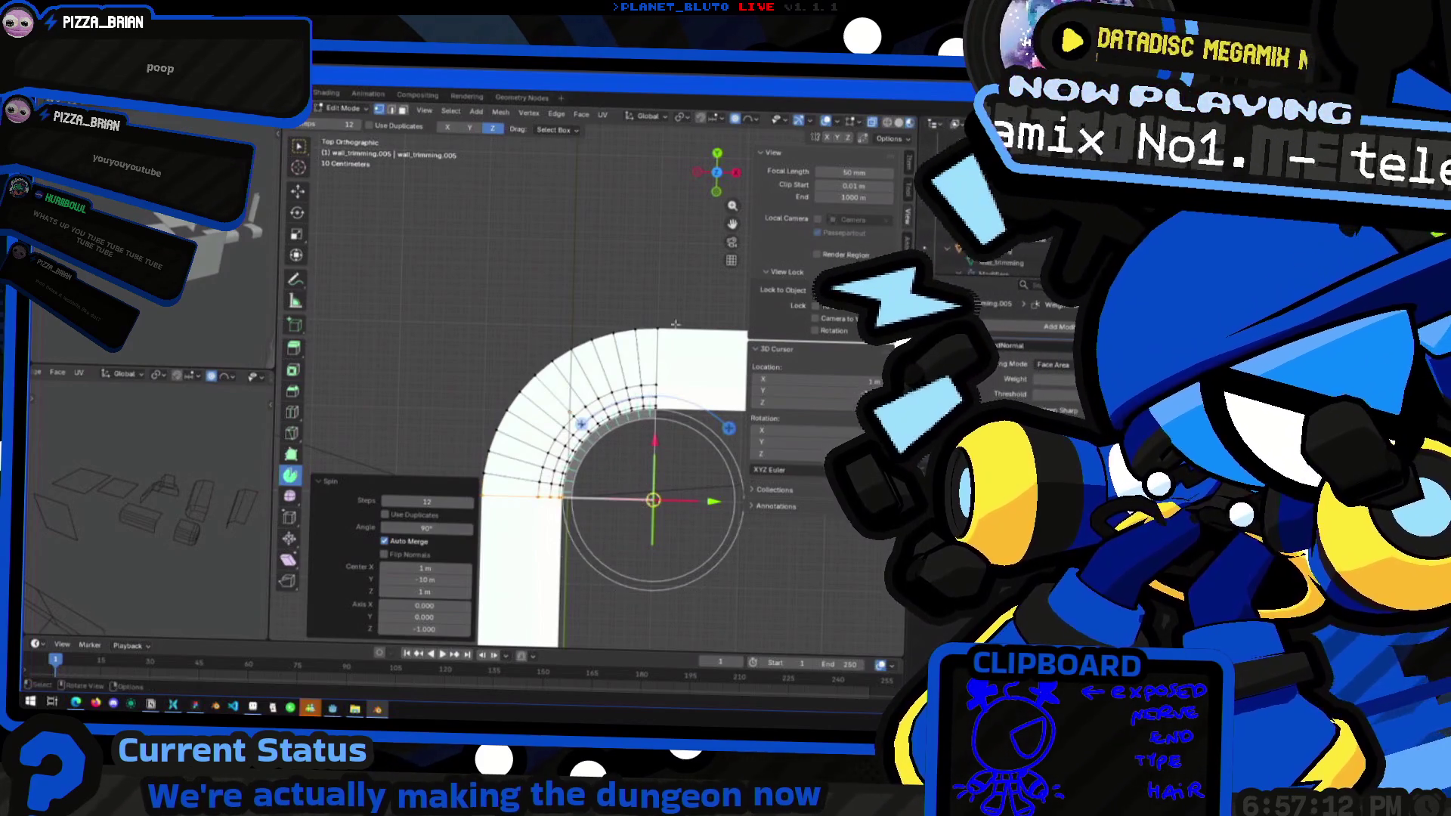
{"action": "mouse_move", "coordinate": [612, 491]}
{"action": "middle_mouse_down"}
{"action": "mouse_move", "coordinate": [595, 409]}
{"action": "mouse_move", "coordinate": [620, 325]}
{"action": "mouse_move", "coordinate": [608, 336]}
{"action": "middle_mouse_up"}
{"action": "key", "text": "ctrl+z"}
{"action": "left_click", "coordinate": [908, 162]}
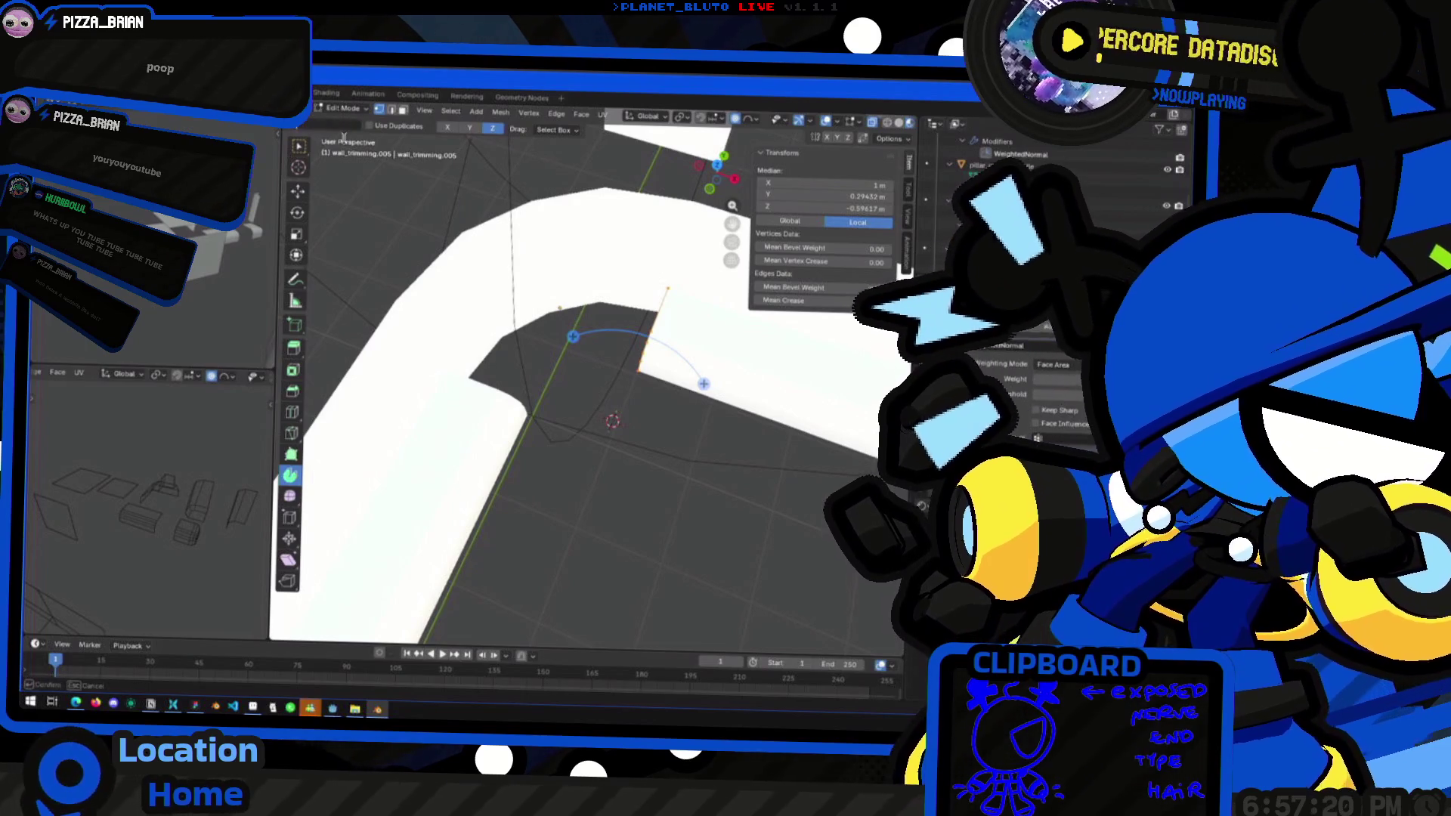
{"action": "left_click_drag", "start_coordinate": [572, 336], "coordinate": [390, 481]}
{"action": "mouse_move", "coordinate": [384, 520]}
{"action": "middle_mouse_down"}
{"action": "mouse_move", "coordinate": [576, 335]}
{"action": "mouse_move", "coordinate": [576, 388]}
{"action": "middle_mouse_up"}
{"action": "key", "text": "ctrl+z"}
{"action": "key", "text": "Tab"}
{"action": "left_click", "coordinate": [576, 389]}
{"action": "key", "text": "ctrl+z"}
{"action": "key", "text": "ctrl+z"}
{"action": "middle_click_drag", "start_coordinate": [519, 344], "coordinate": [532, 353]}
{"action": "left_click_drag", "start_coordinate": [532, 354], "coordinate": [534, 355]}
{"action": "mouse_move", "coordinate": [534, 355]}
{"action": "middle_mouse_down"}
{"action": "mouse_move", "coordinate": [553, 328]}
{"action": "mouse_move", "coordinate": [632, 335]}
{"action": "mouse_move", "coordinate": [589, 355]}
{"action": "middle_mouse_up"}
Select two vertices on the curve, inspect the curved wall, and return to Object Mode
{"action": "left_click", "coordinate": [666, 310]}
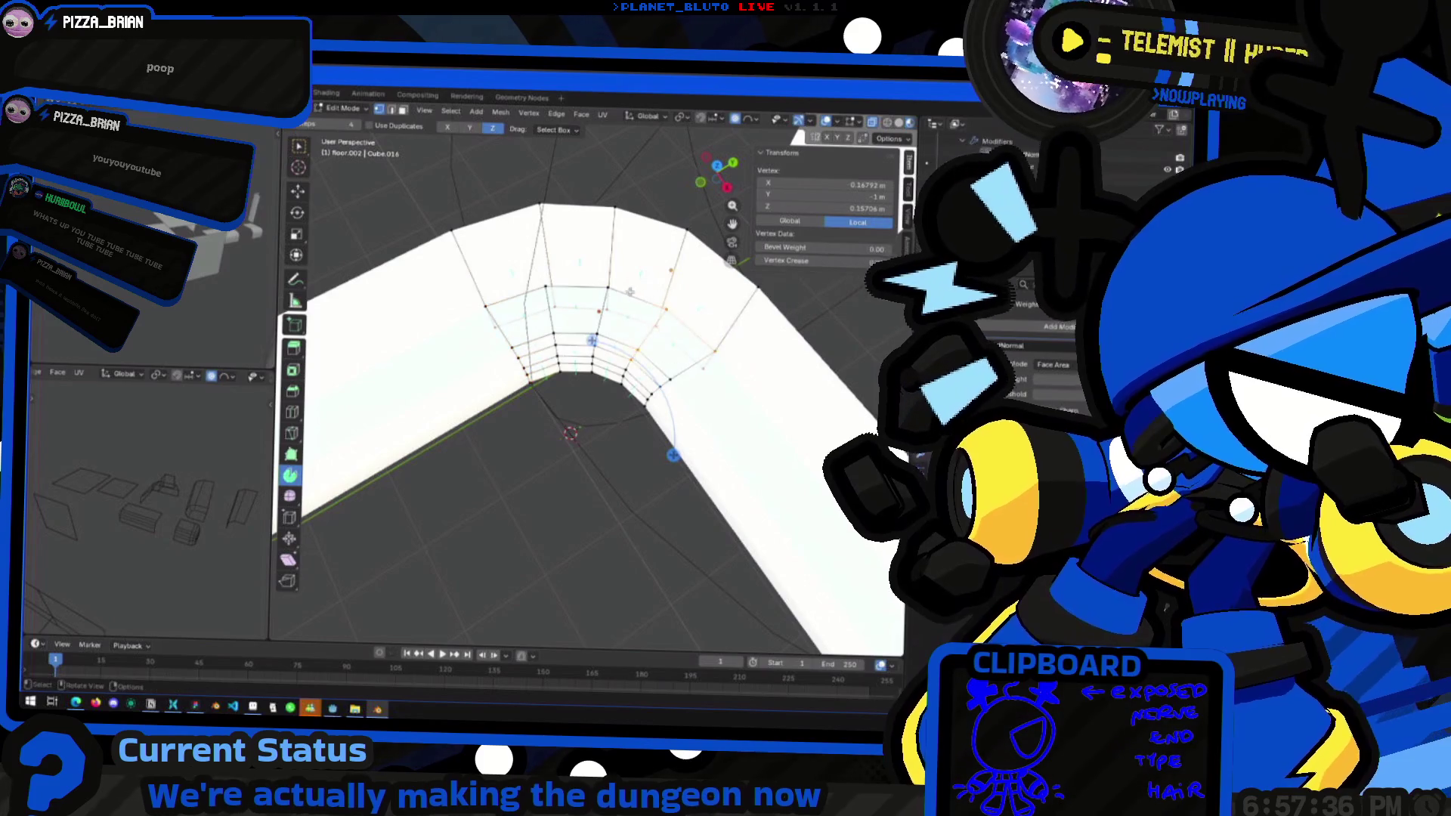
{"action": "left_click", "coordinate": [622, 298], "text": "shift"}
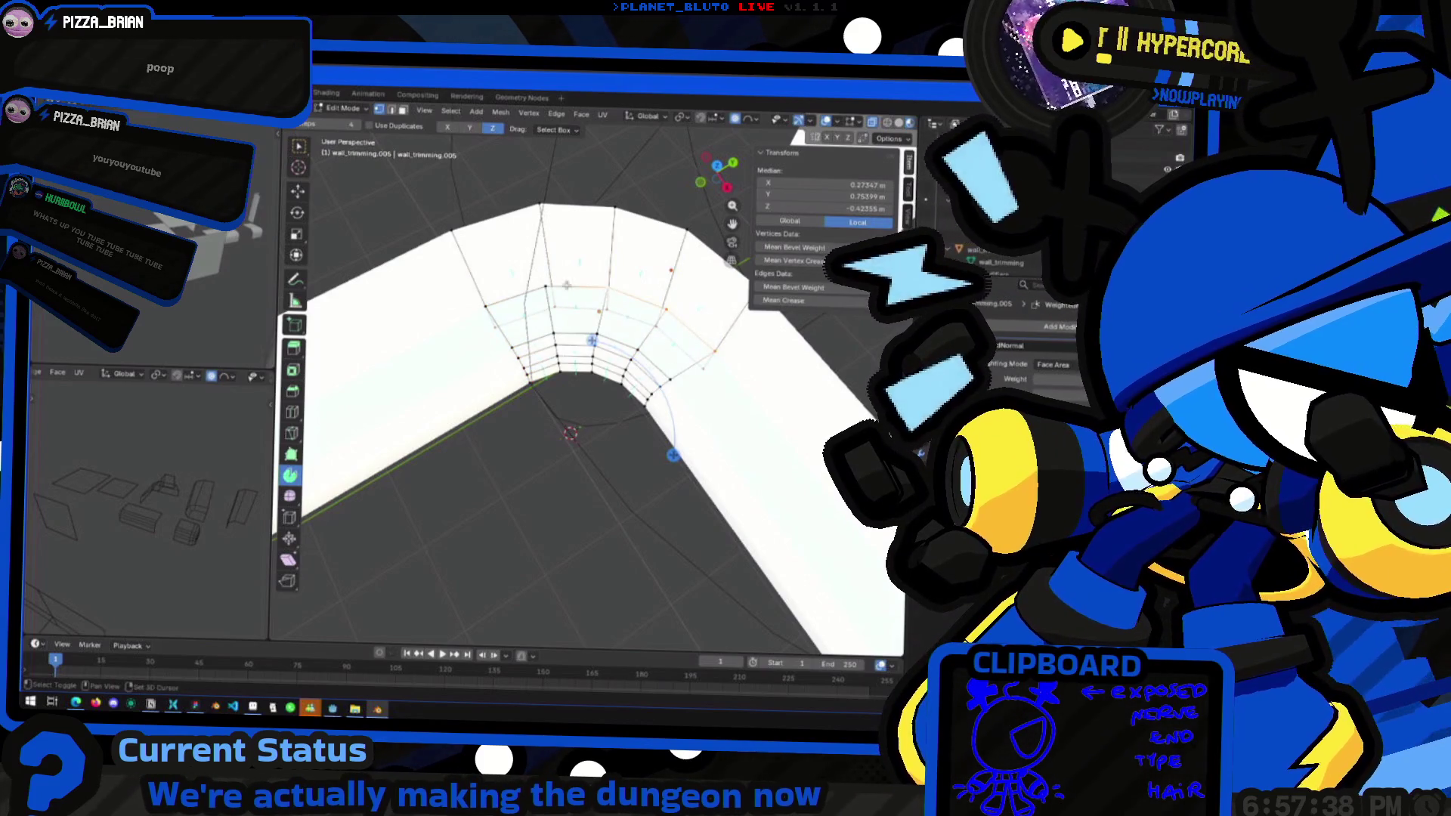
{"action": "middle_click_drag", "start_coordinate": [491, 296], "coordinate": [650, 283]}
{"action": "mouse_move", "coordinate": [526, 205]}
{"action": "middle_mouse_down"}
{"action": "mouse_move", "coordinate": [648, 401]}
{"action": "mouse_move", "coordinate": [626, 444]}
{"action": "mouse_move", "coordinate": [580, 369]}
{"action": "middle_mouse_up"}
{"action": "key", "text": "Tab"}
{"action": "left_click", "coordinate": [580, 368]}
In Edit Mode, select the arc loop of the curved corner
{"action": "scroll", "coordinate": [597, 432], "scroll_direction": "down", "scroll_amount": 3}
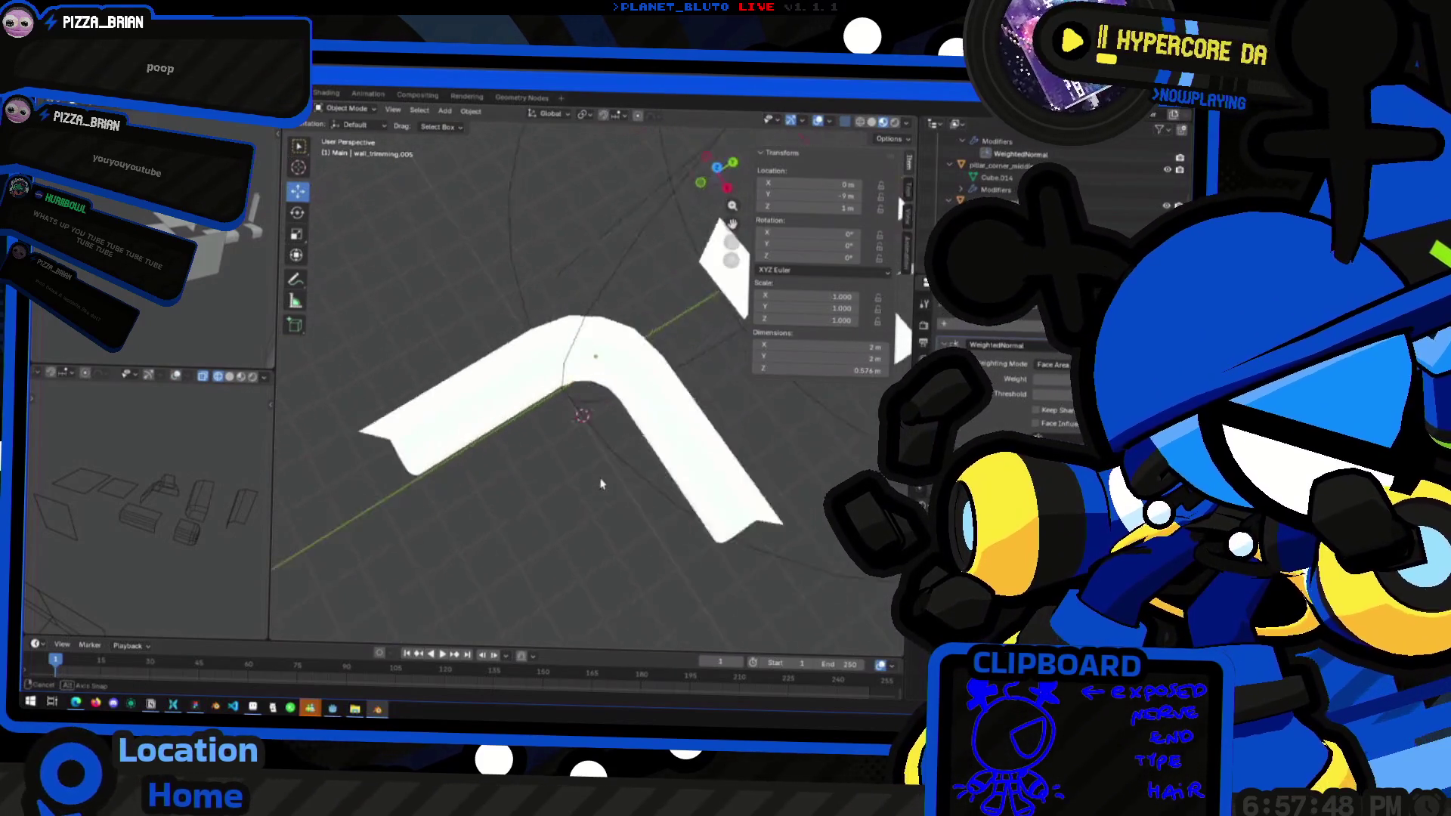
{"action": "scroll", "coordinate": [599, 421], "scroll_direction": "up", "scroll_amount": 5}
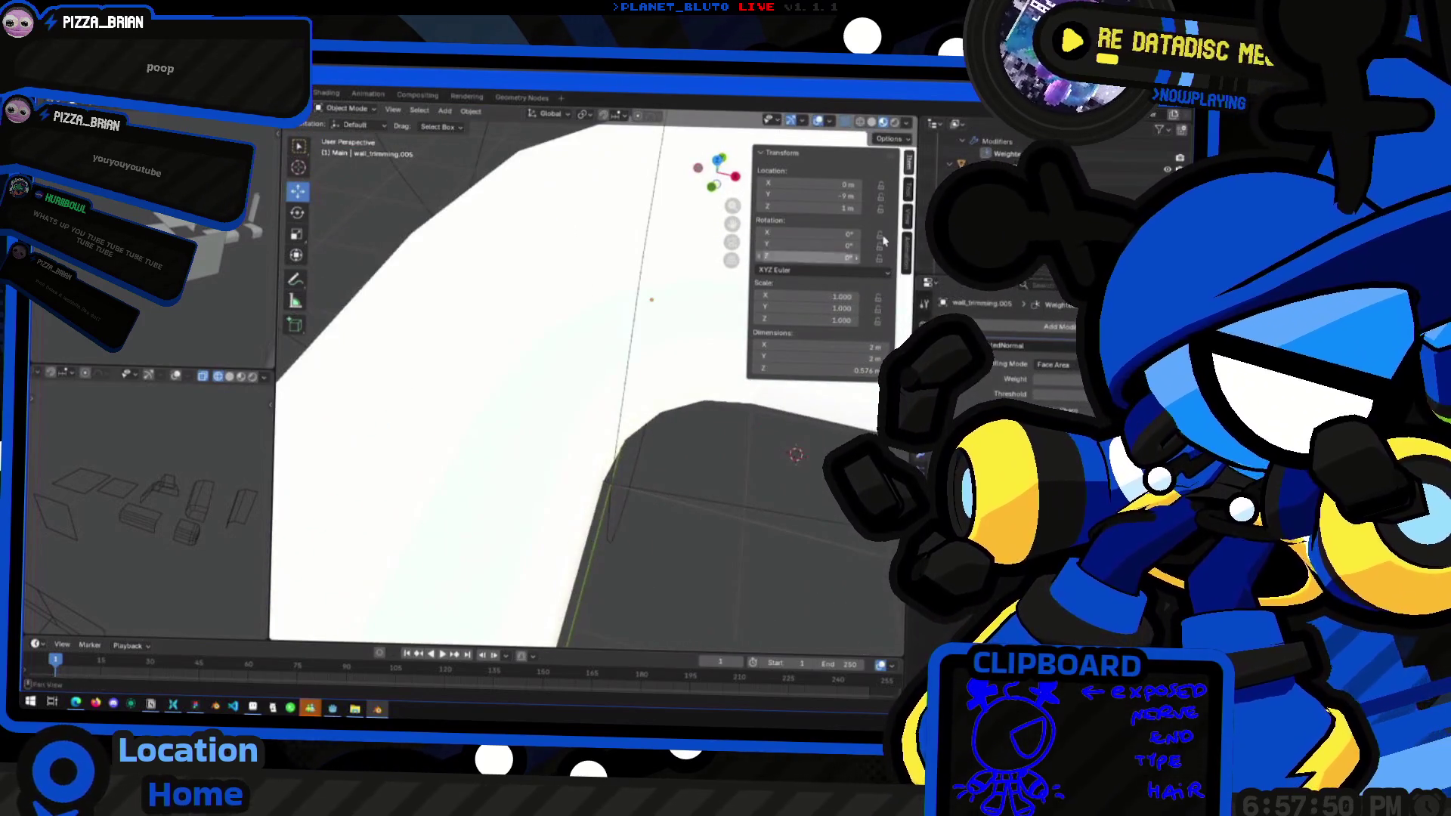
{"action": "key", "text": "Tab"}
{"action": "mouse_move", "coordinate": [577, 418]}
{"action": "middle_mouse_down"}
{"action": "mouse_move", "coordinate": [663, 326]}
{"action": "mouse_move", "coordinate": [582, 421]}
{"action": "mouse_move", "coordinate": [616, 405]}
{"action": "mouse_move", "coordinate": [552, 355]}
{"action": "mouse_move", "coordinate": [521, 359]}
{"action": "mouse_move", "coordinate": [591, 384]}
{"action": "mouse_move", "coordinate": [603, 411]}
{"action": "mouse_move", "coordinate": [646, 382]}
{"action": "mouse_move", "coordinate": [620, 360]}
{"action": "middle_mouse_up"}
{"action": "key", "text": "ctrl+z"}
{"action": "left_click", "coordinate": [638, 394], "text": "alt"}
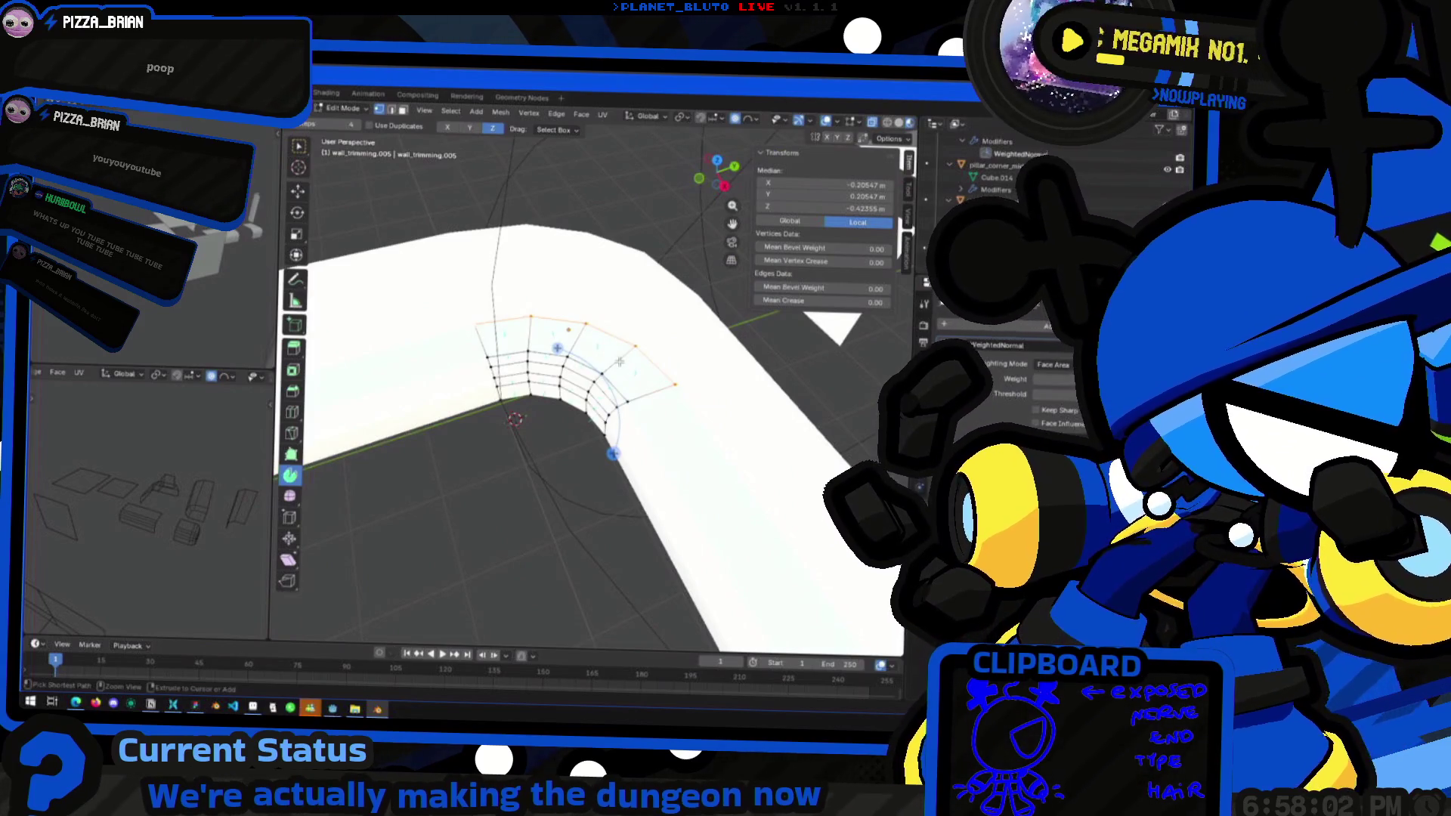
Duplicate the arc loop in place and separate it by Selection into a new object
{"action": "key", "text": "g"}
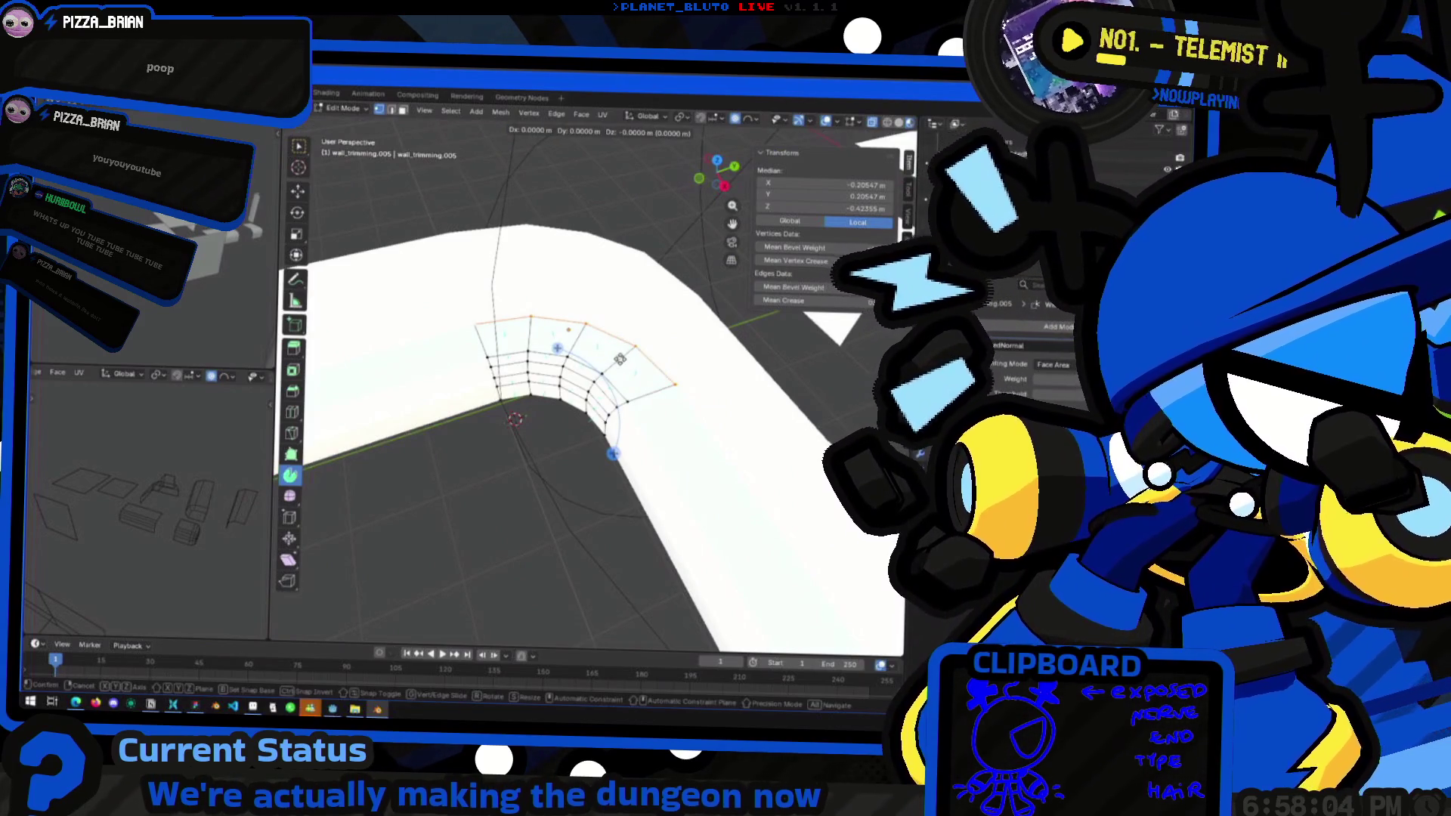
{"action": "right_click", "coordinate": [620, 360]}
{"action": "right_click", "coordinate": [611, 339]}
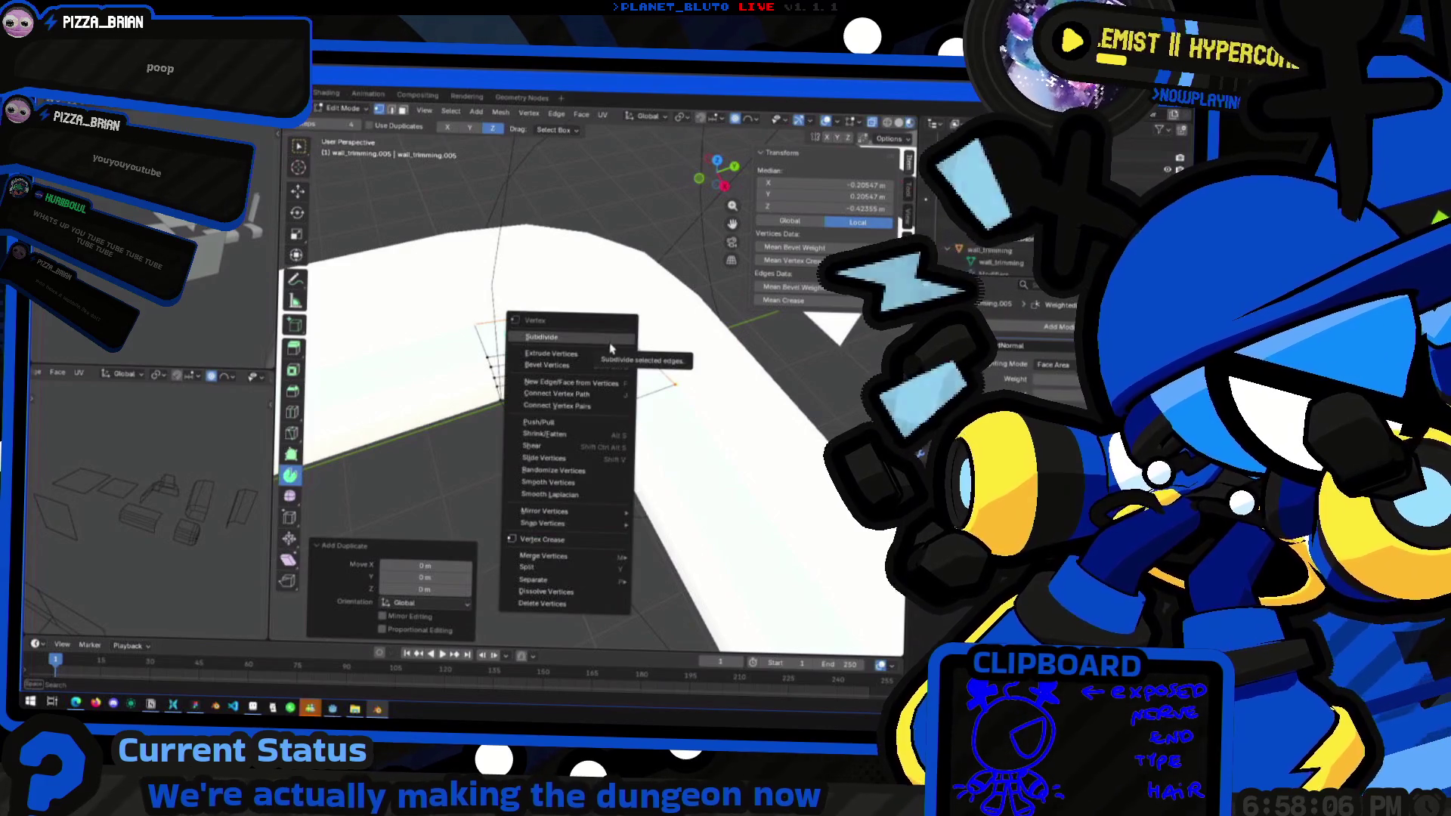
{"action": "key", "text": "Escape"}
{"action": "key", "text": "p"}
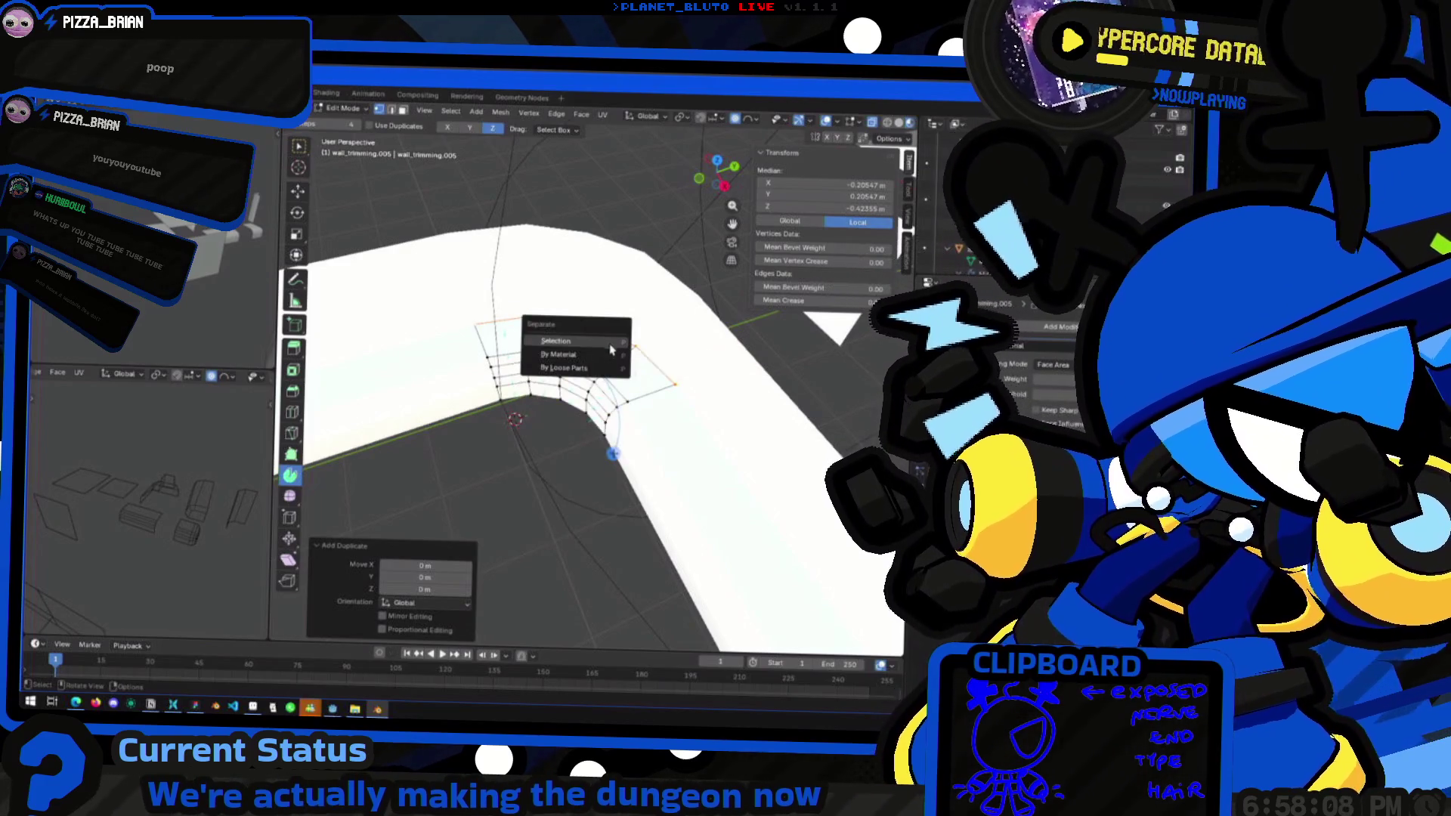
{"action": "left_click", "coordinate": [611, 348]}
{"action": "middle_click_drag", "start_coordinate": [646, 363], "coordinate": [629, 368]}
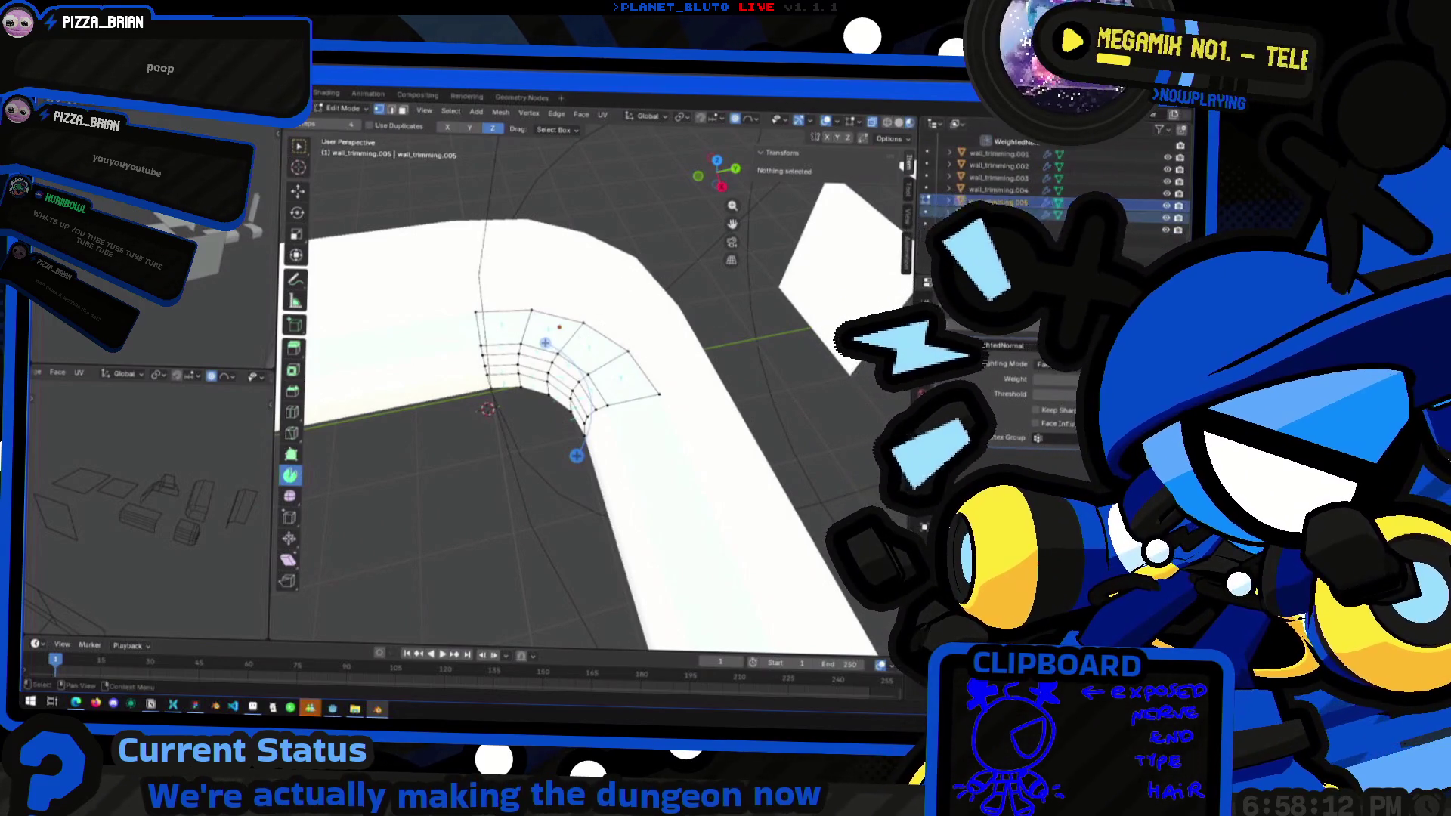
Hide the separated corner object and the curved floor.002 piece
{"action": "left_click", "coordinate": [1168, 216]}
{"action": "middle_click_drag", "start_coordinate": [666, 345], "coordinate": [642, 352]}
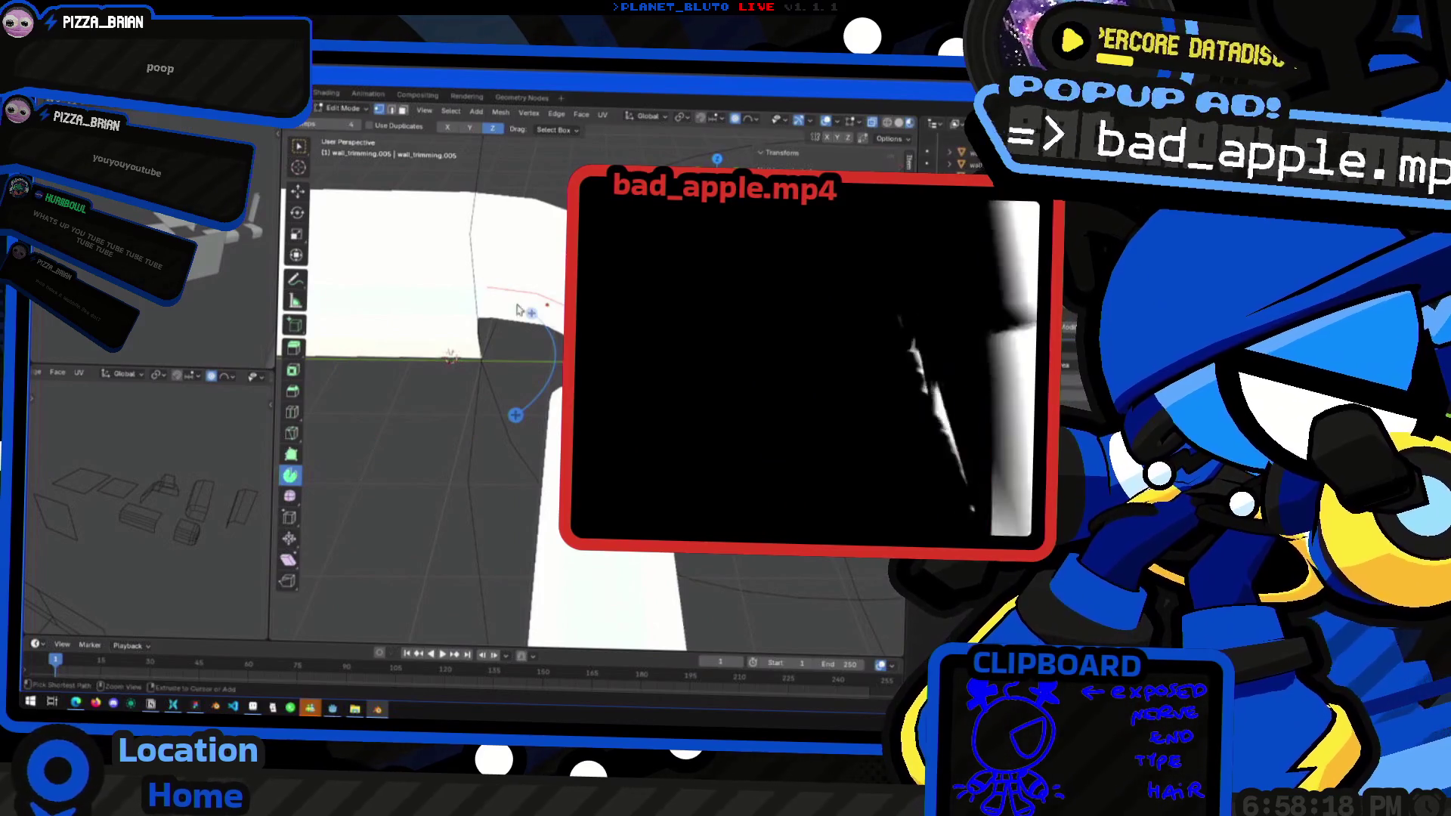
{"action": "key", "text": "ctrl+Tab"}
{"action": "left_click", "coordinate": [415, 301]}
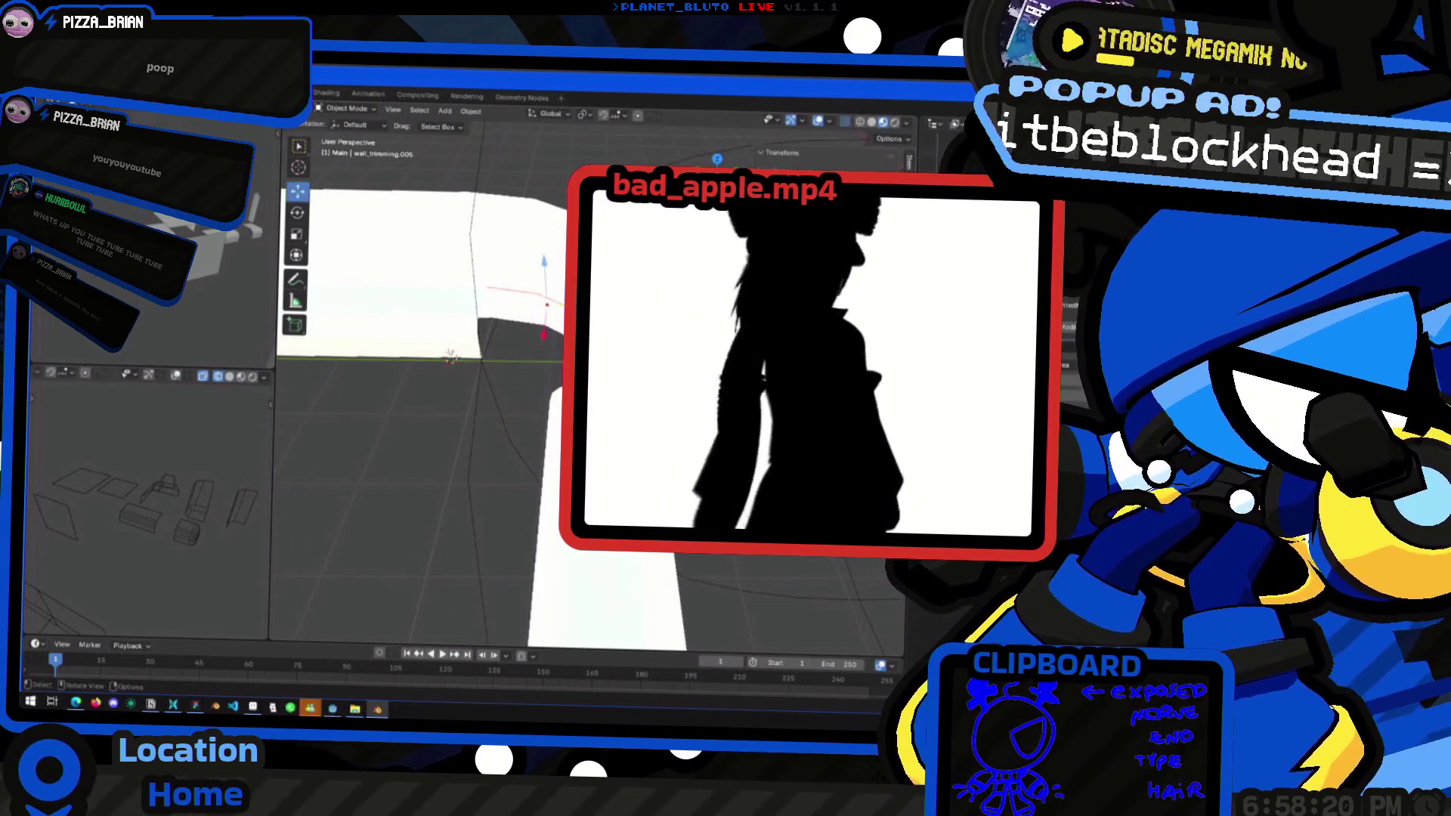
{"action": "middle_click_drag", "start_coordinate": [484, 529], "coordinate": [448, 609]}
{"action": "left_click", "coordinate": [448, 609]}
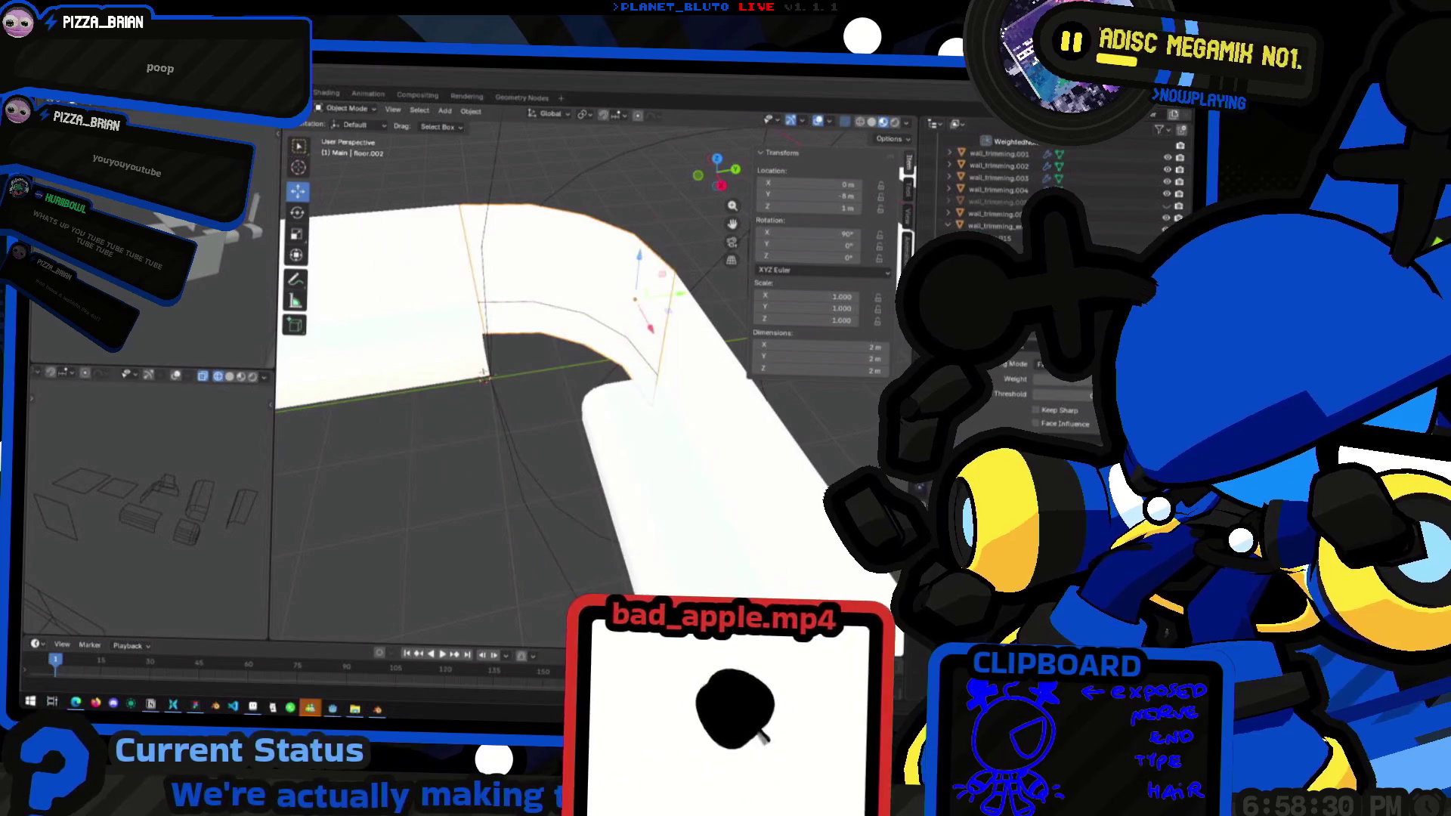
{"action": "middle_click_drag", "start_coordinate": [522, 355], "coordinate": [612, 372]}
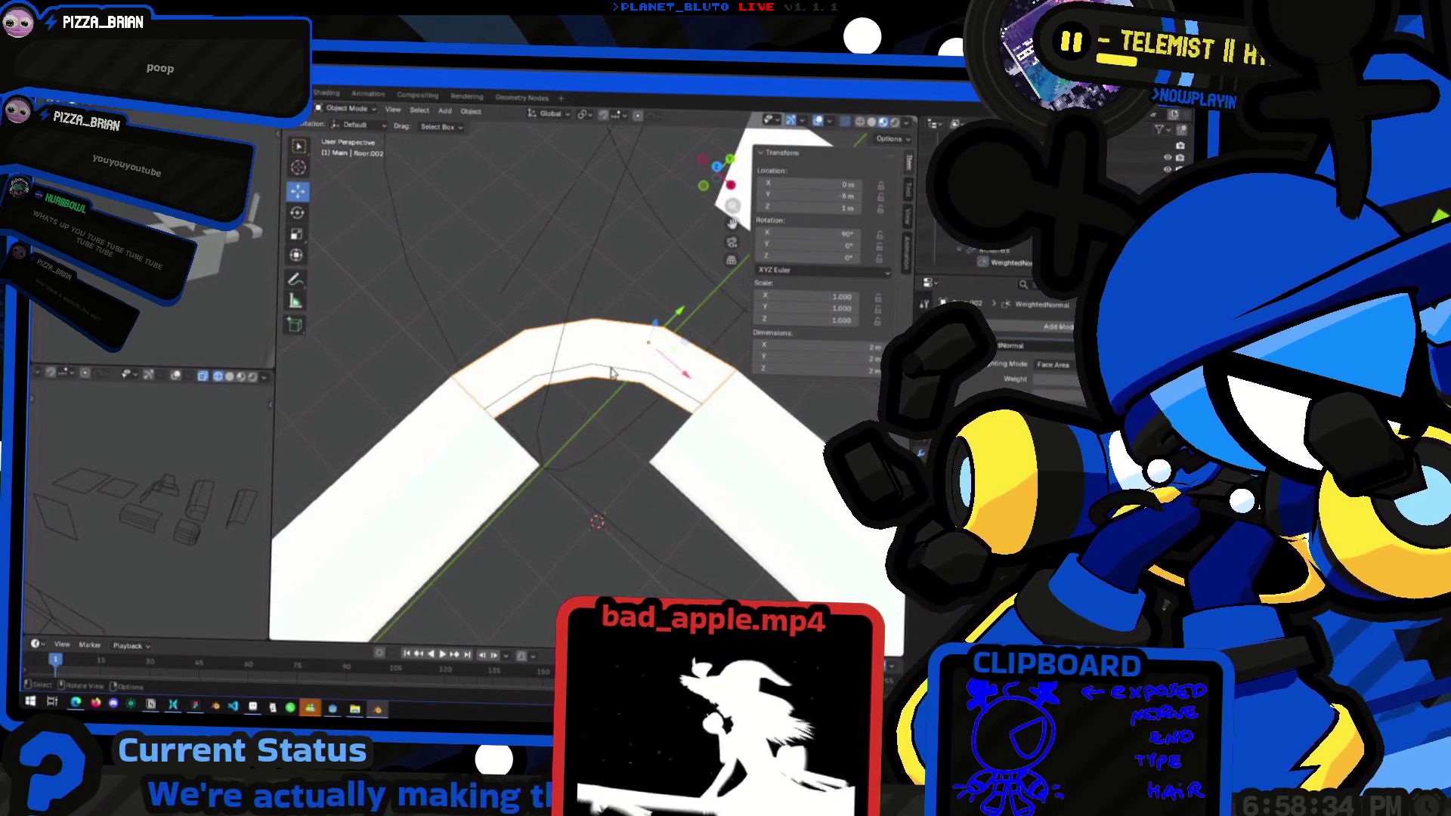
{"action": "middle_click_drag", "start_coordinate": [616, 375], "coordinate": [595, 315]}
{"action": "key", "text": "Delete"}
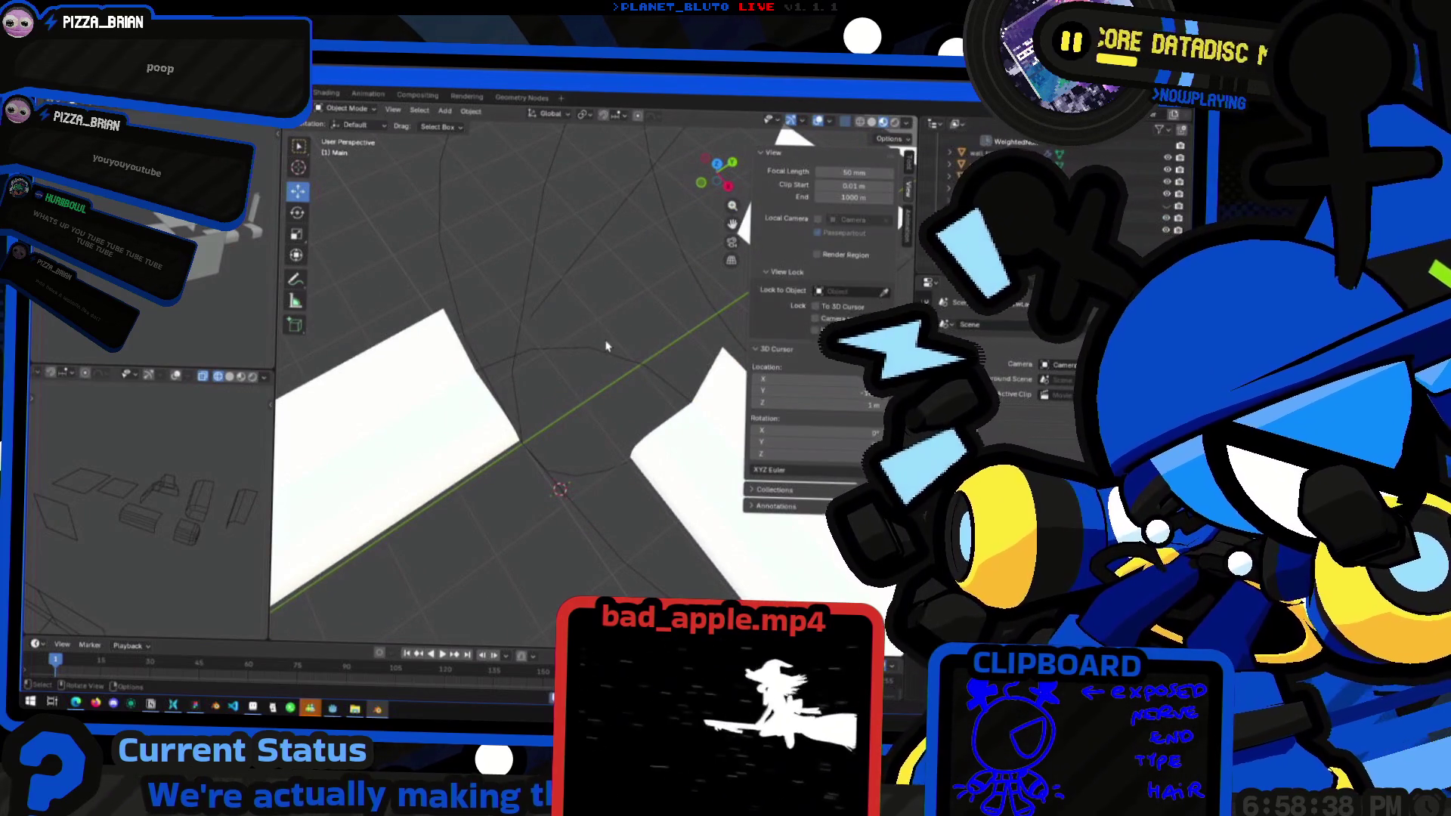
Open wall_trimming.006 in Edit Mode in an orthographic front view
{"action": "left_click", "coordinate": [610, 359]}
{"action": "middle_click_drag", "start_coordinate": [610, 376], "coordinate": [709, 195]}
{"action": "key", "text": "Tab"}
{"action": "left_click", "coordinate": [709, 195]}
{"action": "mouse_move", "coordinate": [644, 388]}
{"action": "middle_mouse_down", "text": "shift"}
{"action": "mouse_move", "coordinate": [586, 249]}
{"action": "mouse_move", "coordinate": [619, 403]}
{"action": "middle_mouse_up", "text": "shift"}
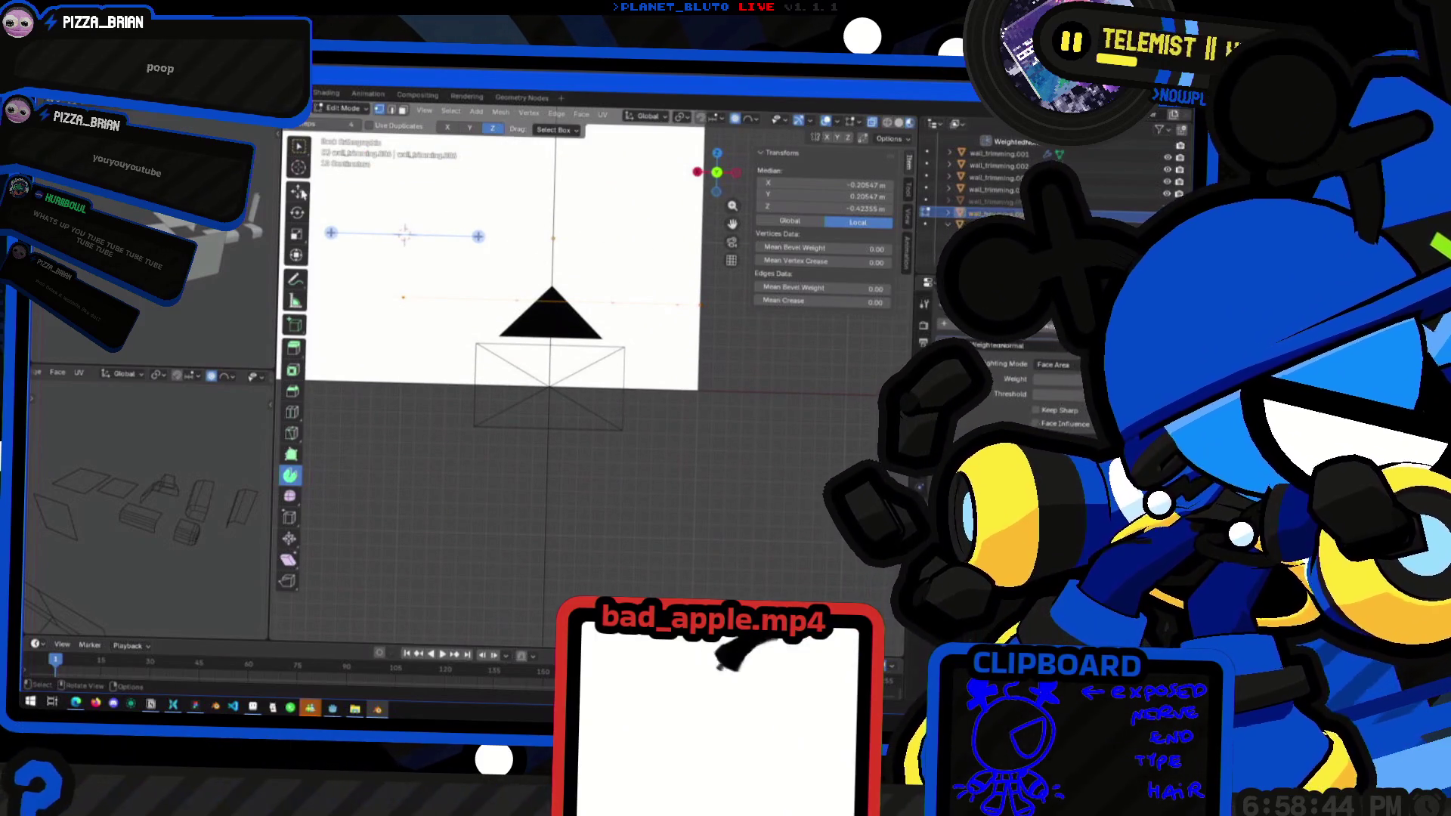
Set the loop's global median Z to 0 m, flattening it to ground level
{"action": "left_click", "coordinate": [299, 191]}
{"action": "left_click_drag", "start_coordinate": [588, 262], "coordinate": [585, 345]}
{"action": "key", "text": "ctrl+z"}
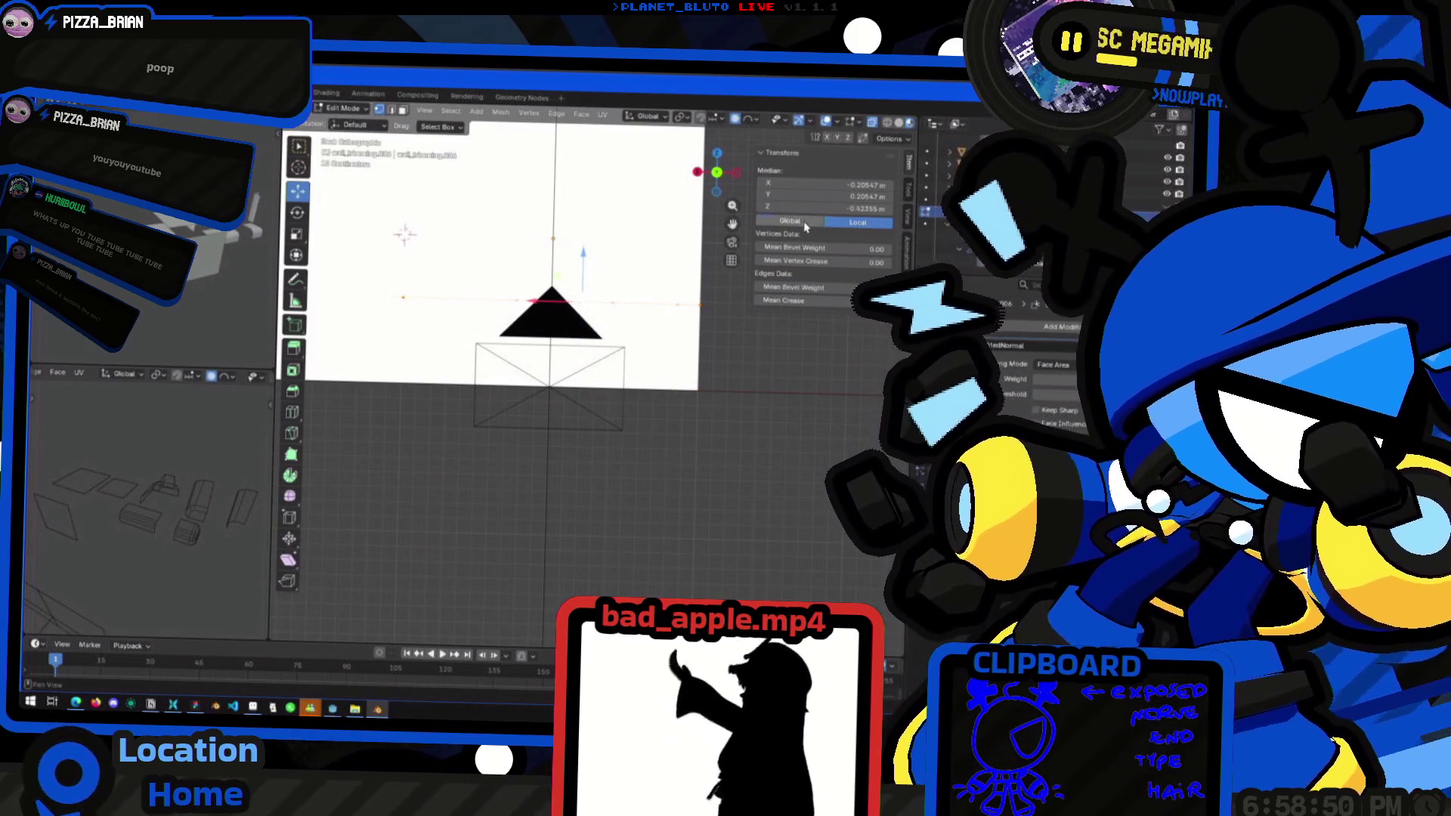
{"action": "left_click", "coordinate": [804, 223]}
{"action": "left_click", "coordinate": [821, 208]}
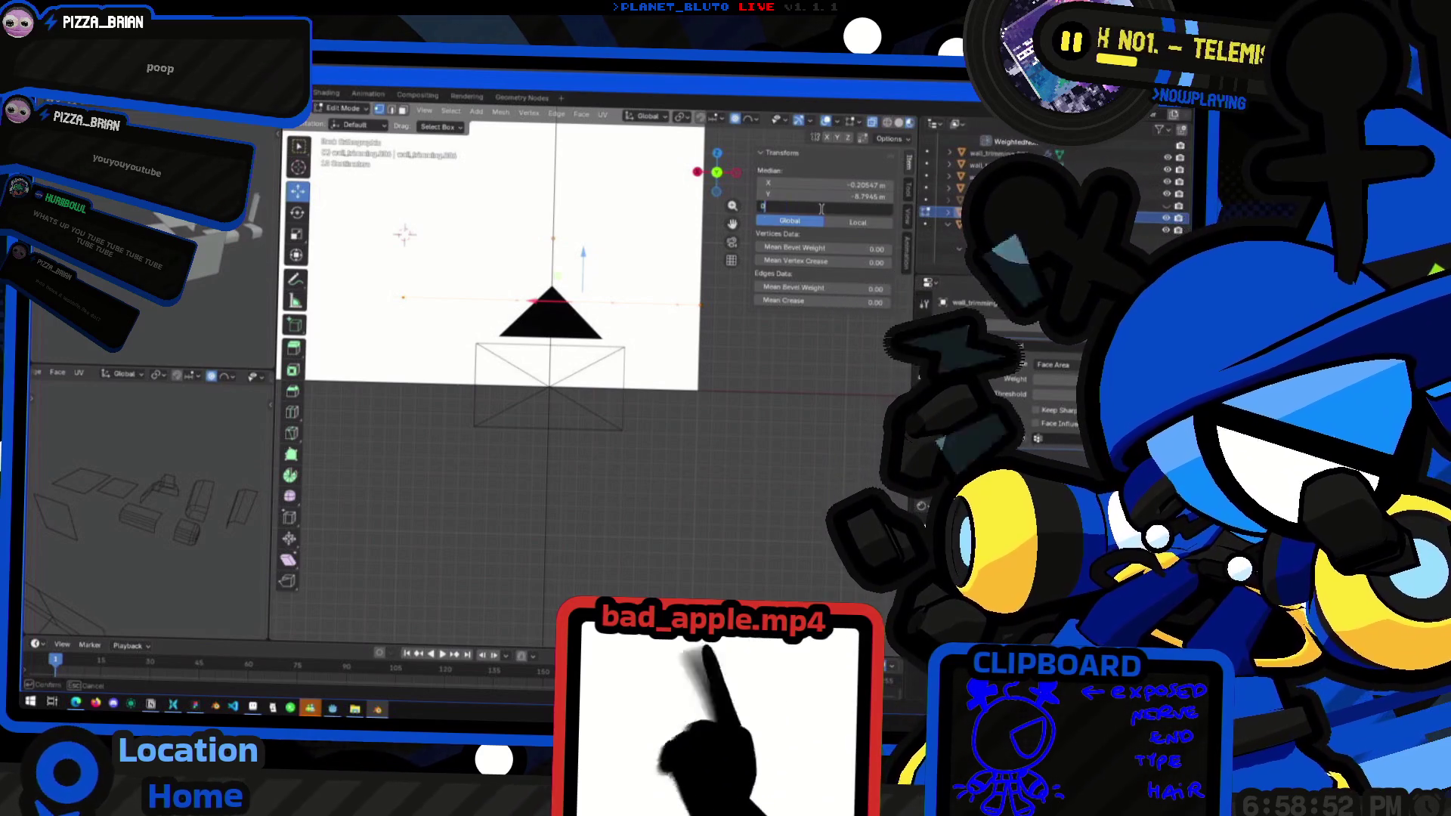
{"action": "key", "text": "Return"}
{"action": "middle_click_drag", "start_coordinate": [718, 363], "coordinate": [590, 398]}
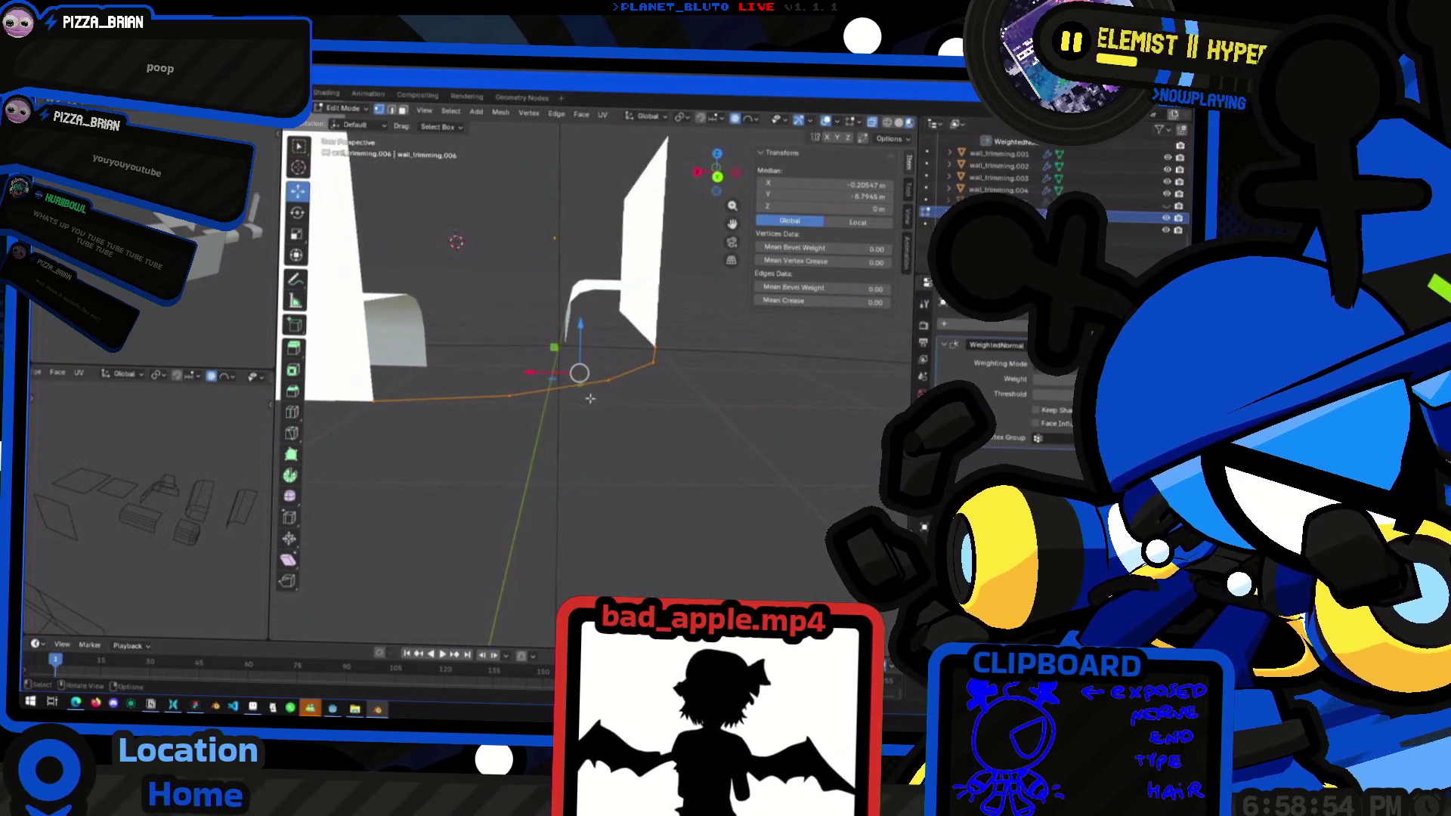
Extrude the loop 2 m straight up along Z into a curved wall
{"action": "key", "text": "e"}
{"action": "key", "text": "z"}
{"action": "key", "text": "2"}
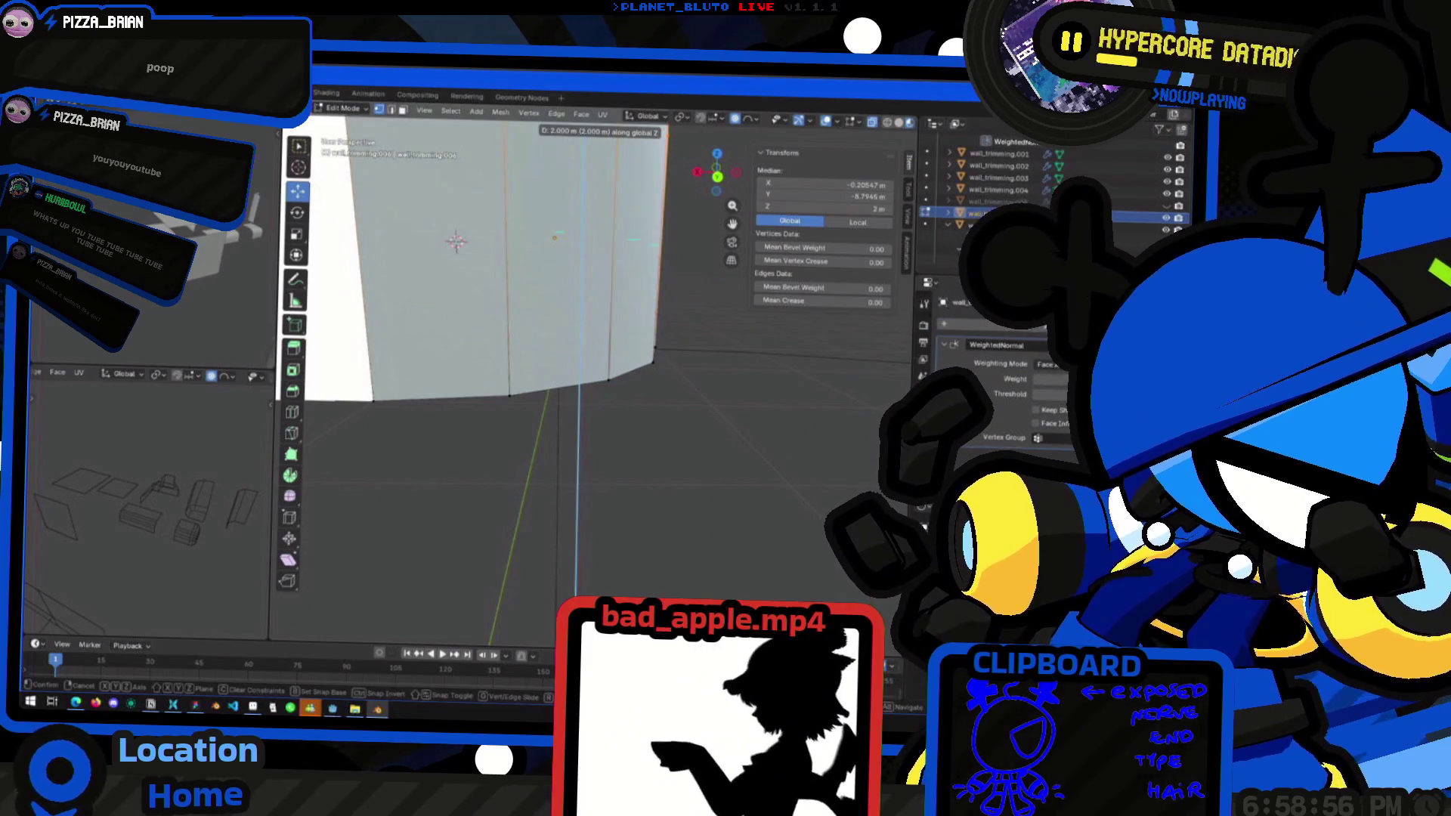
{"action": "key", "text": "Return"}
{"action": "mouse_move", "coordinate": [589, 424]}
{"action": "middle_mouse_down"}
{"action": "mouse_move", "coordinate": [612, 454]}
{"action": "mouse_move", "coordinate": [531, 493]}
{"action": "mouse_move", "coordinate": [580, 451]}
{"action": "middle_mouse_up"}
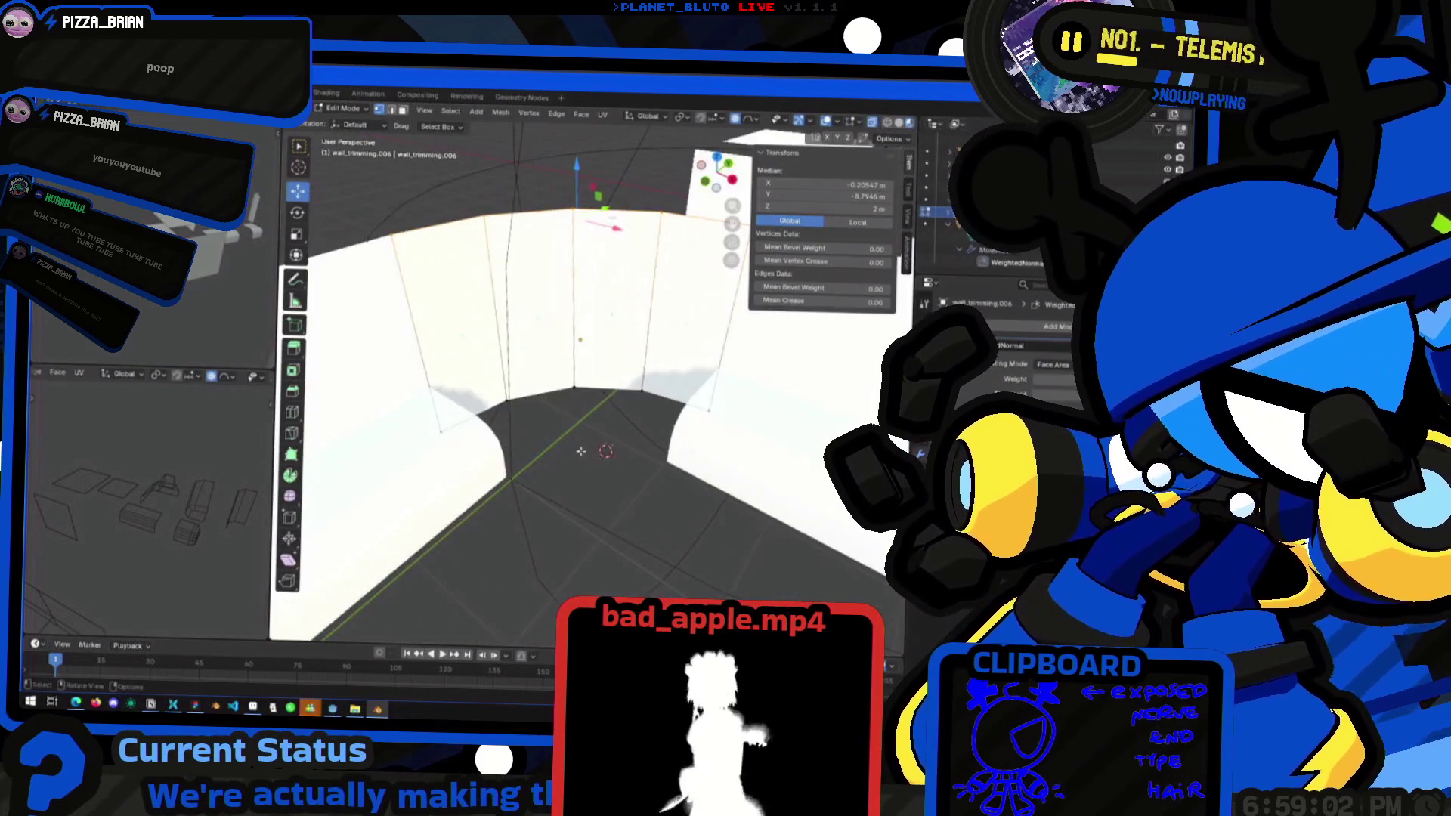
Return to Object Mode and unhide the hidden kit pieces in the Outliner
{"action": "key", "text": "Tab"}
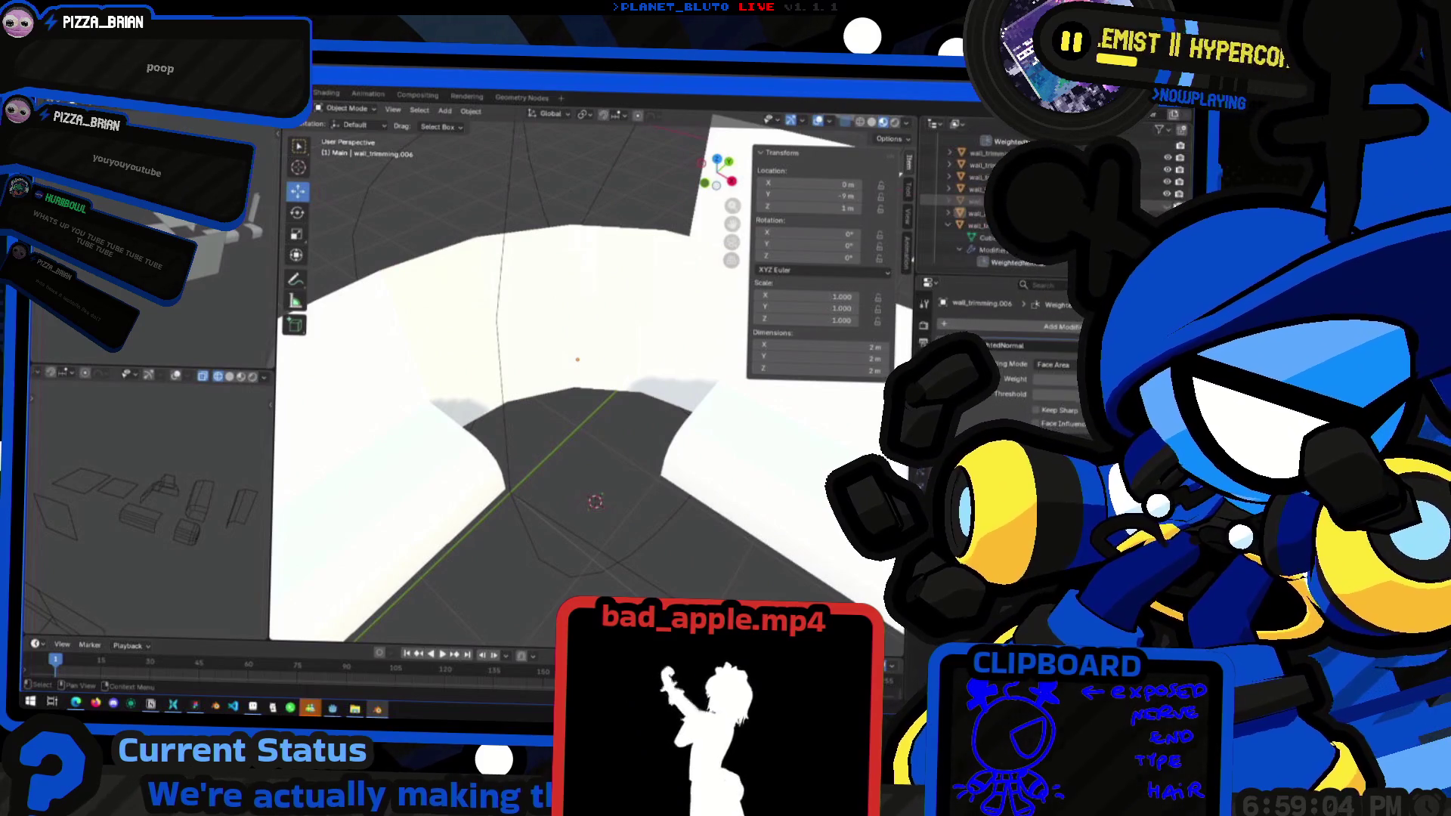
{"action": "left_click", "coordinate": [1175, 210]}
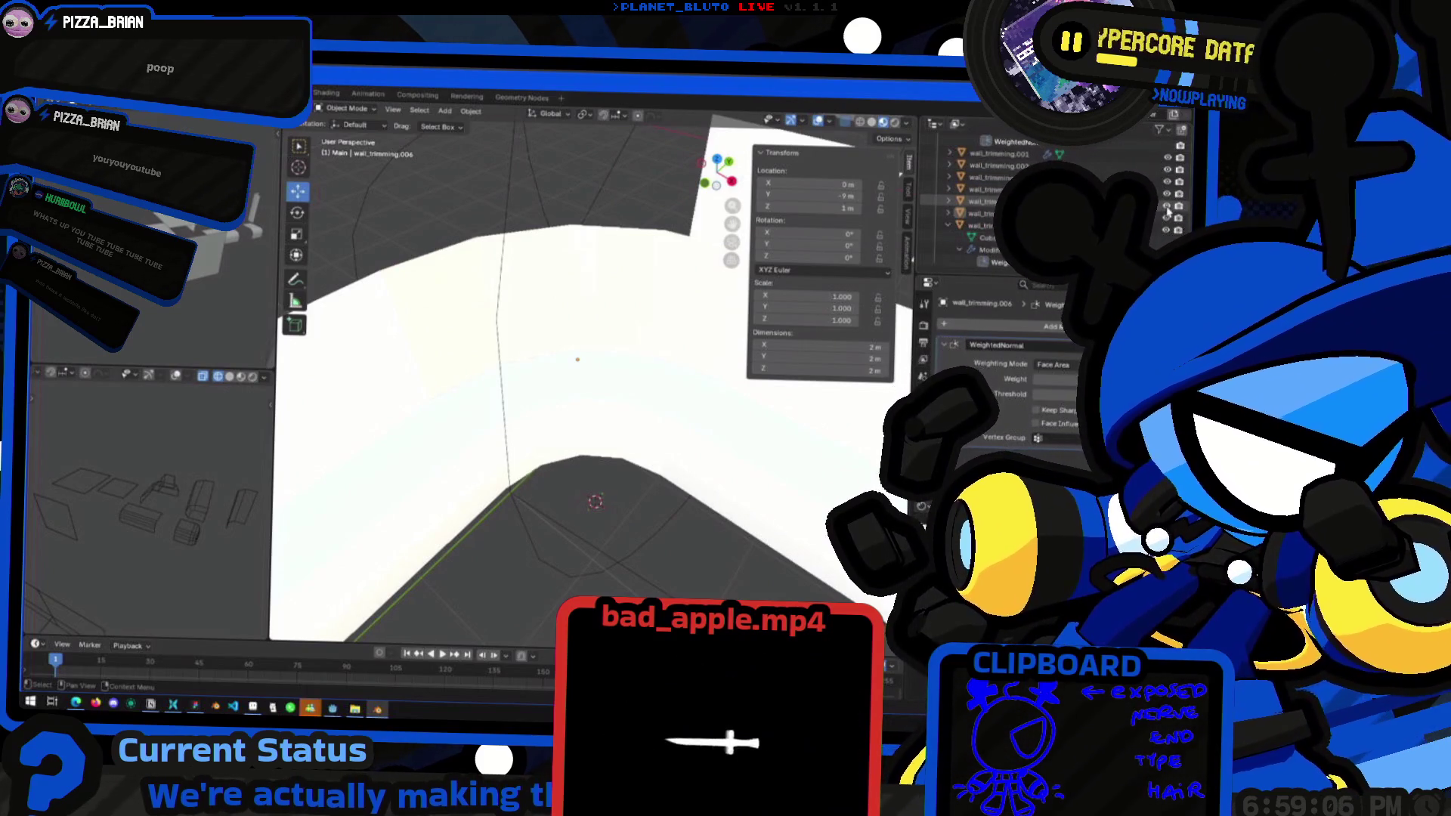
{"action": "left_click", "coordinate": [1166, 211]}
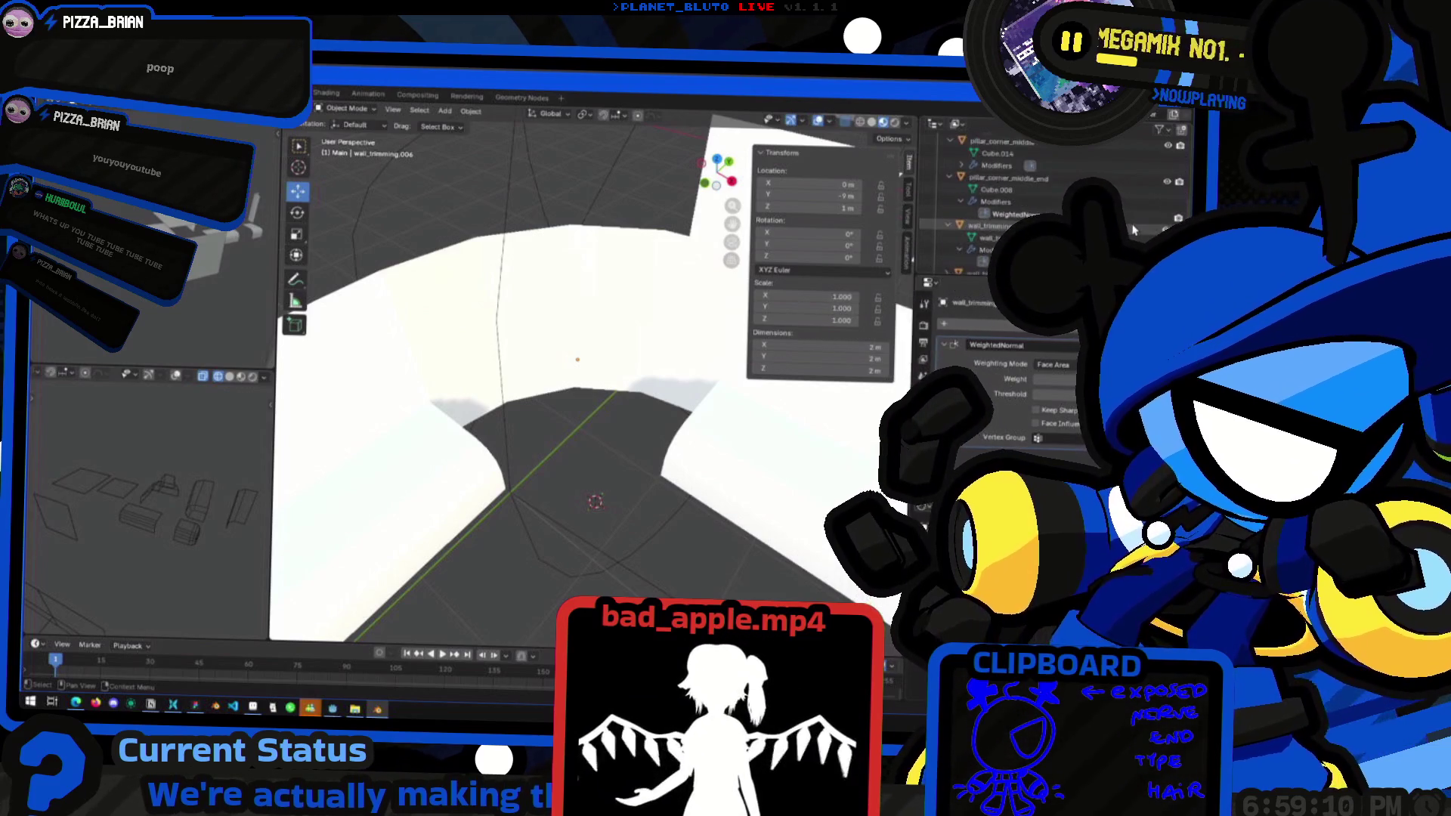
{"action": "mouse_move", "coordinate": [642, 393]}
{"action": "middle_mouse_down"}
{"action": "mouse_move", "coordinate": [599, 431]}
{"action": "mouse_move", "coordinate": [567, 325]}
{"action": "mouse_move", "coordinate": [756, 397]}
{"action": "middle_mouse_up"}
{"action": "left_click", "coordinate": [566, 325]}
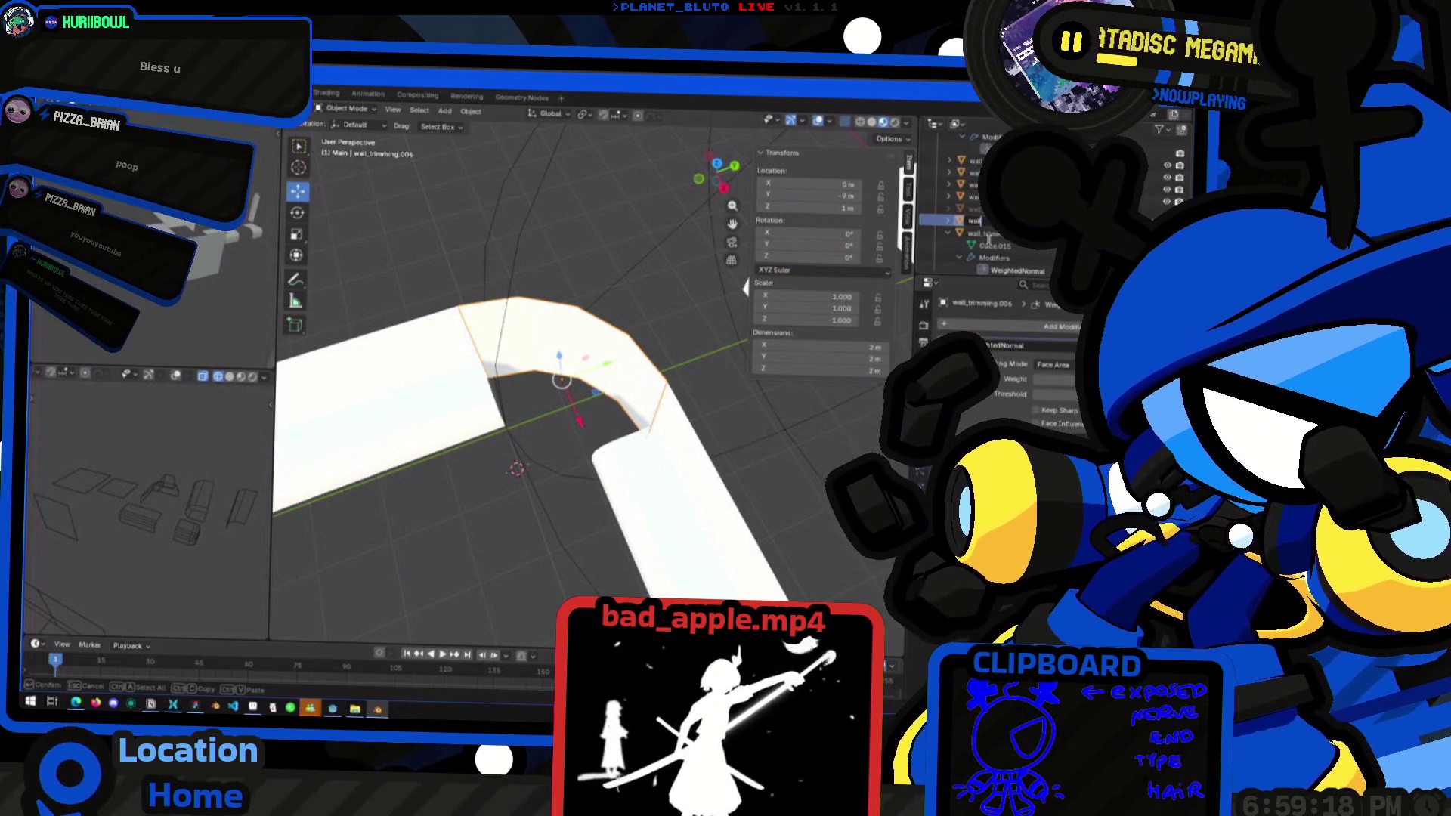
Rename wall_trimming.005 to 'wall_trimming_corner' in the Outliner
{"action": "left_click", "coordinate": [973, 248]}
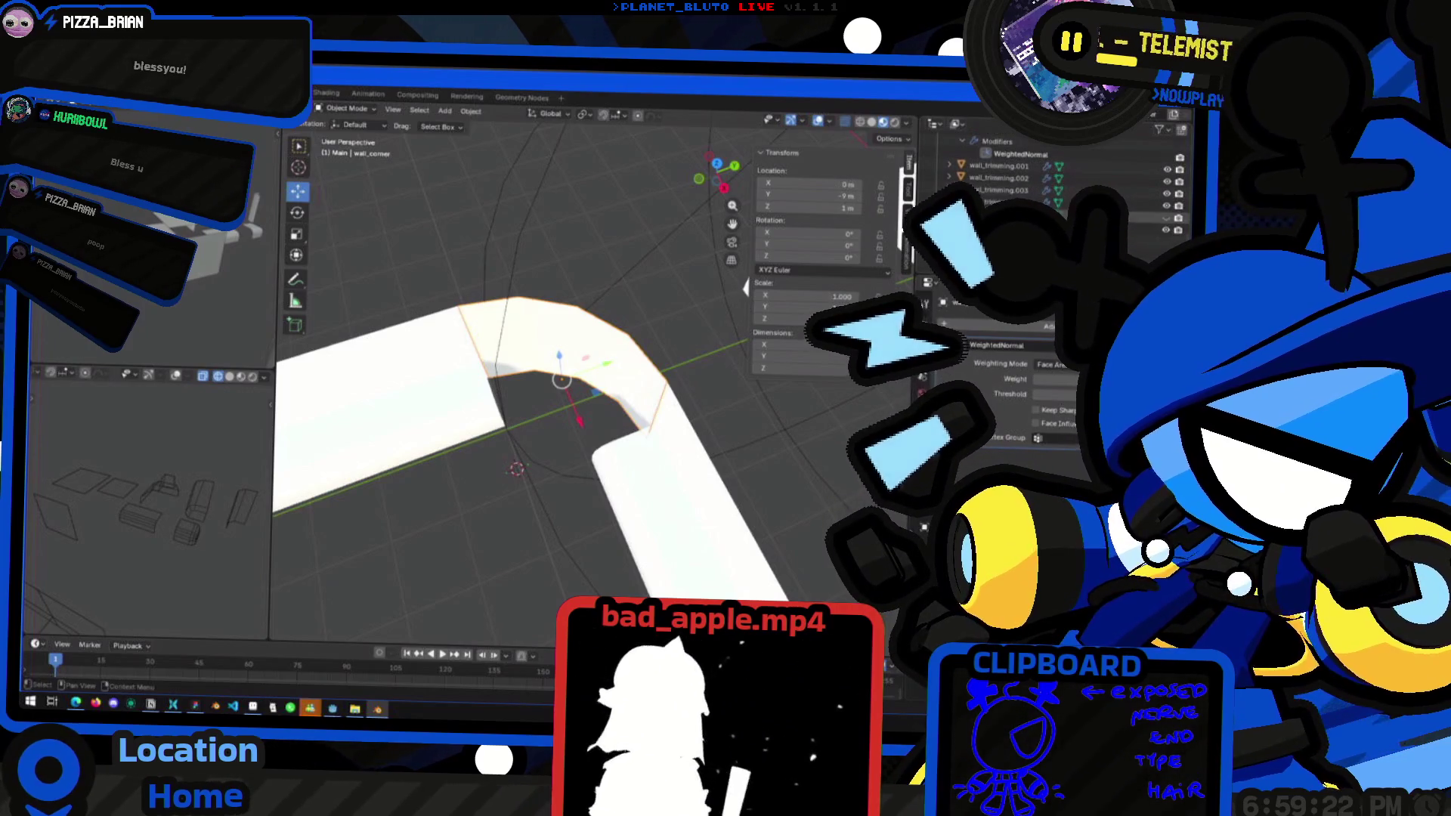
{"action": "left_click", "coordinate": [1159, 219]}
{"action": "double_click", "coordinate": [967, 215]}
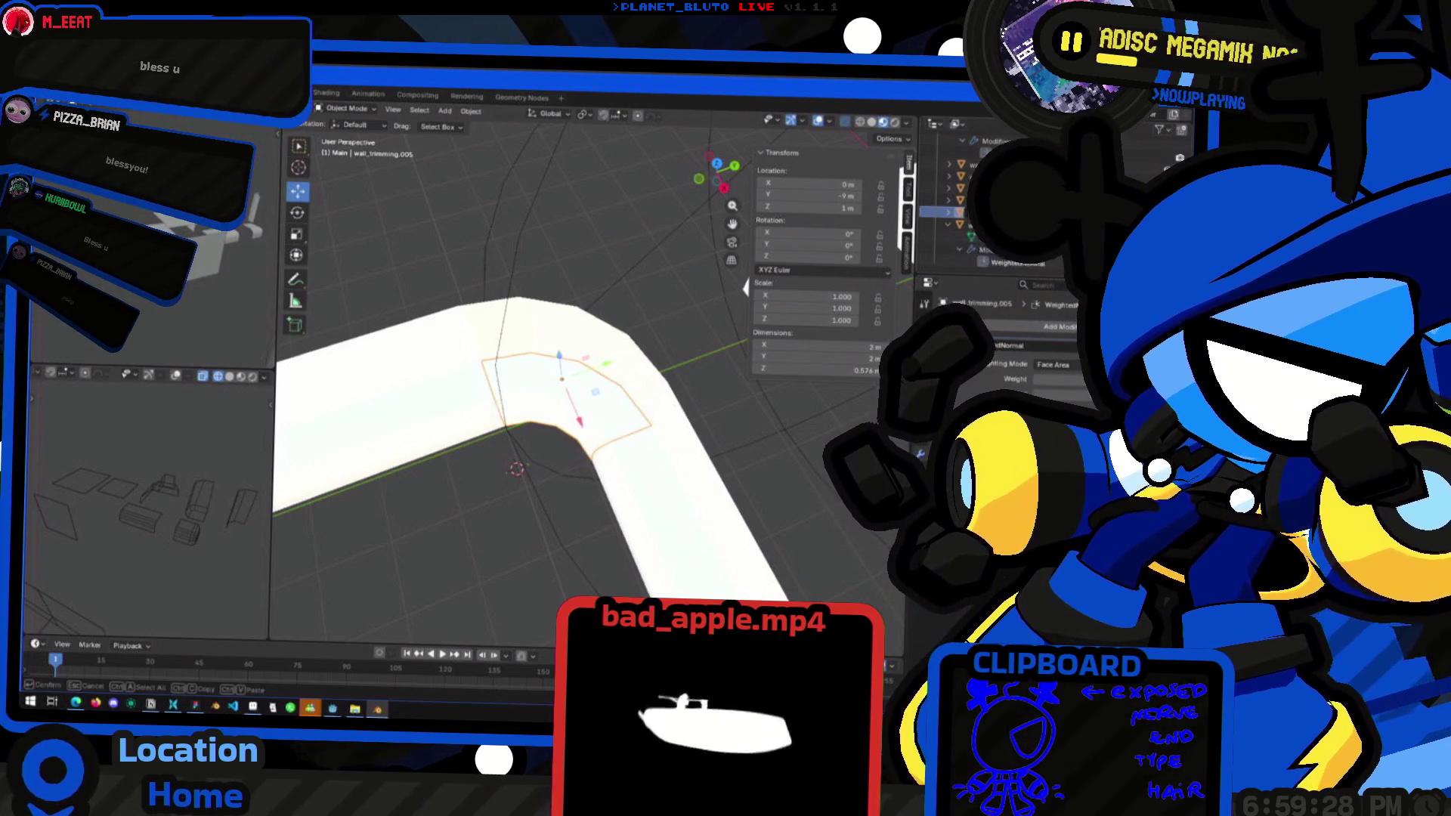
{"action": "type", "text": "wall_trimming_corner"}
{"action": "key", "text": "Return"}
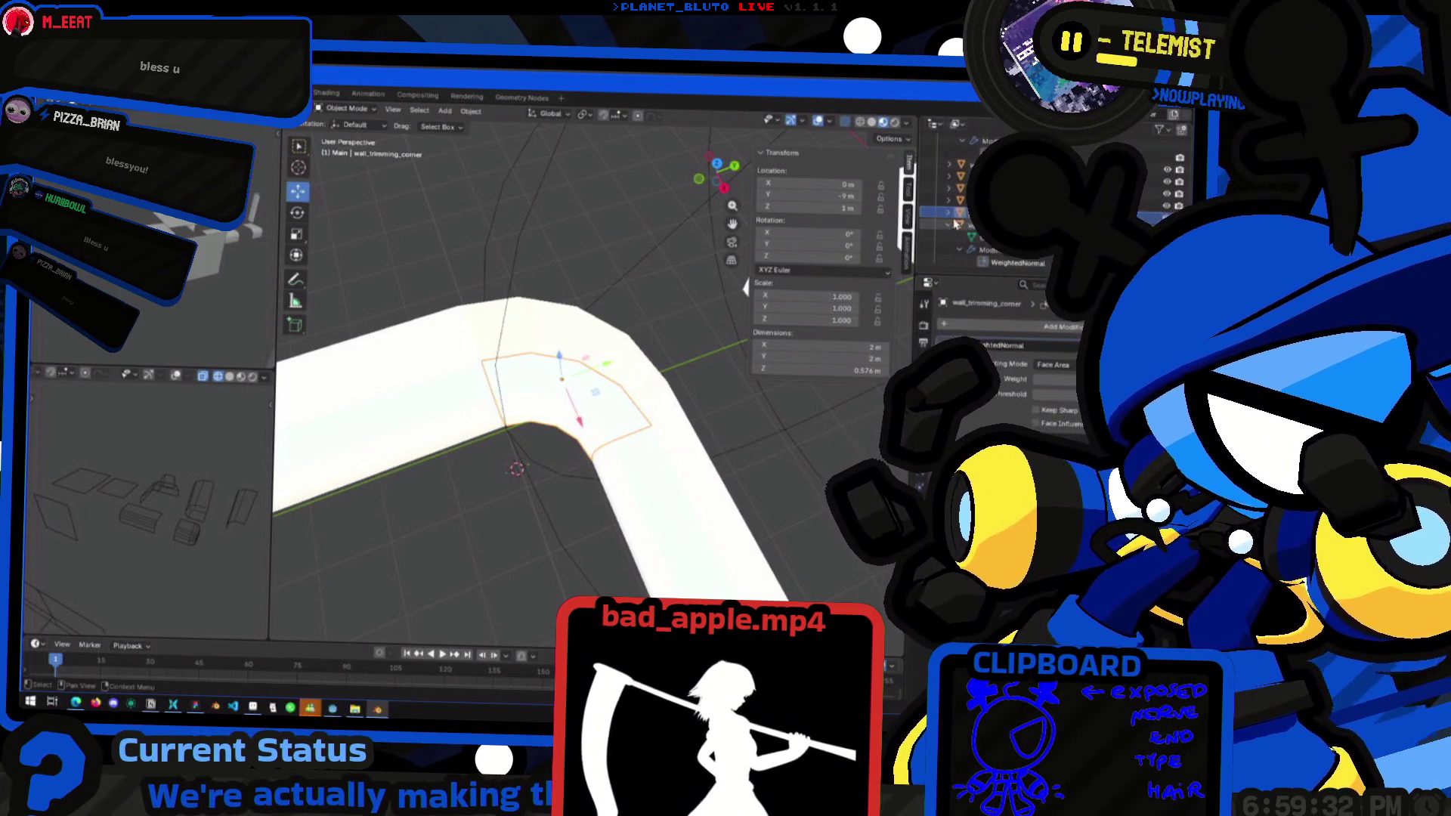
Zoom out over the whole wall layout and select the floor.004 piece
{"action": "left_click", "coordinate": [967, 237]}
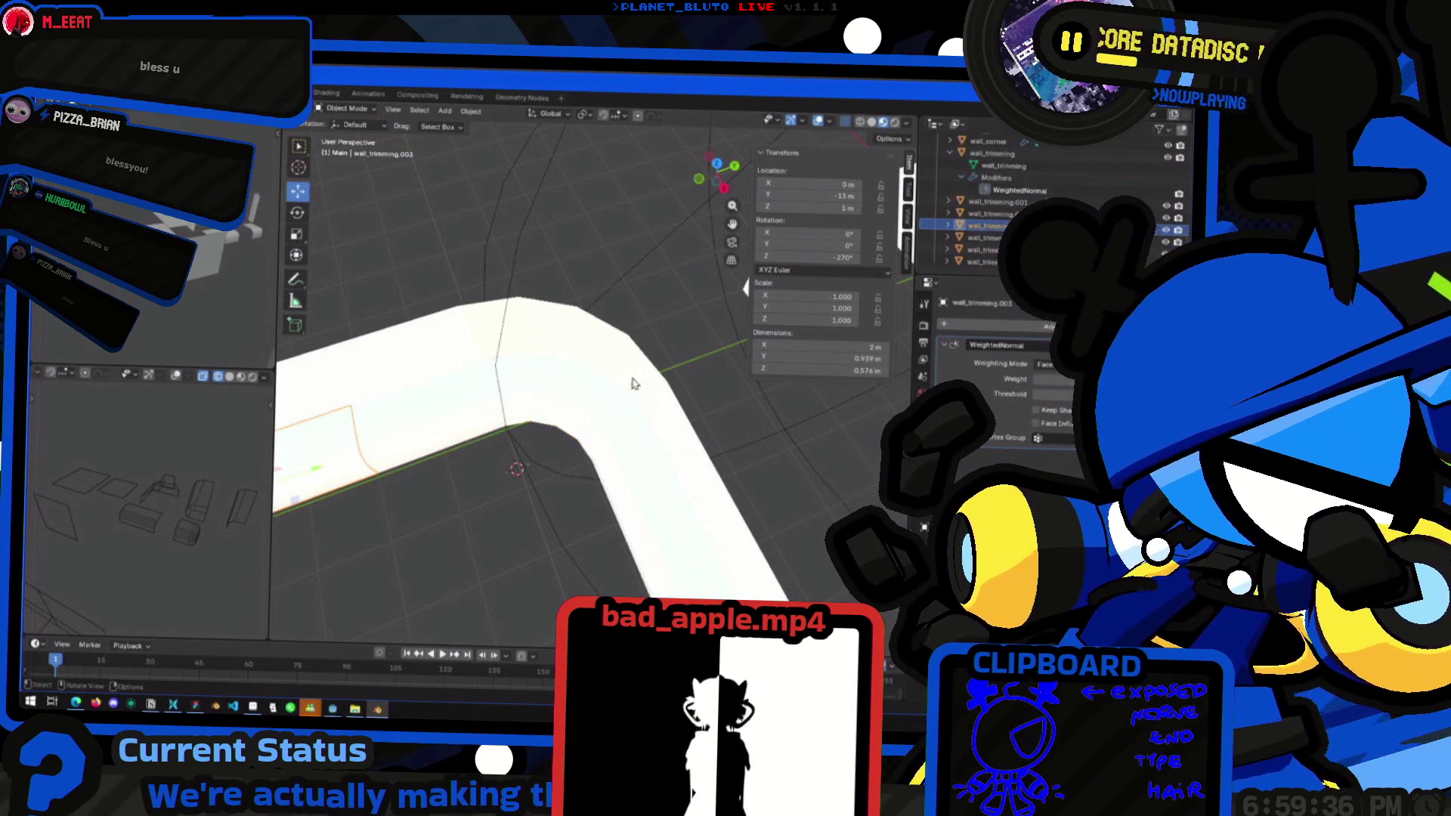
{"action": "scroll", "coordinate": [635, 384], "scroll_direction": "down", "scroll_amount": 5}
{"action": "left_click", "coordinate": [660, 442]}
{"action": "mouse_move", "coordinate": [659, 442]}
{"action": "middle_mouse_down"}
{"action": "mouse_move", "coordinate": [650, 427]}
{"action": "mouse_move", "coordinate": [571, 451]}
{"action": "mouse_move", "coordinate": [615, 363]}
{"action": "mouse_move", "coordinate": [478, 504]}
{"action": "mouse_move", "coordinate": [599, 487]}
{"action": "mouse_move", "coordinate": [552, 452]}
{"action": "middle_mouse_up"}
{"action": "left_click", "coordinate": [621, 355]}
{"action": "left_click", "coordinate": [547, 453]}
{"action": "left_click", "coordinate": [548, 453]}
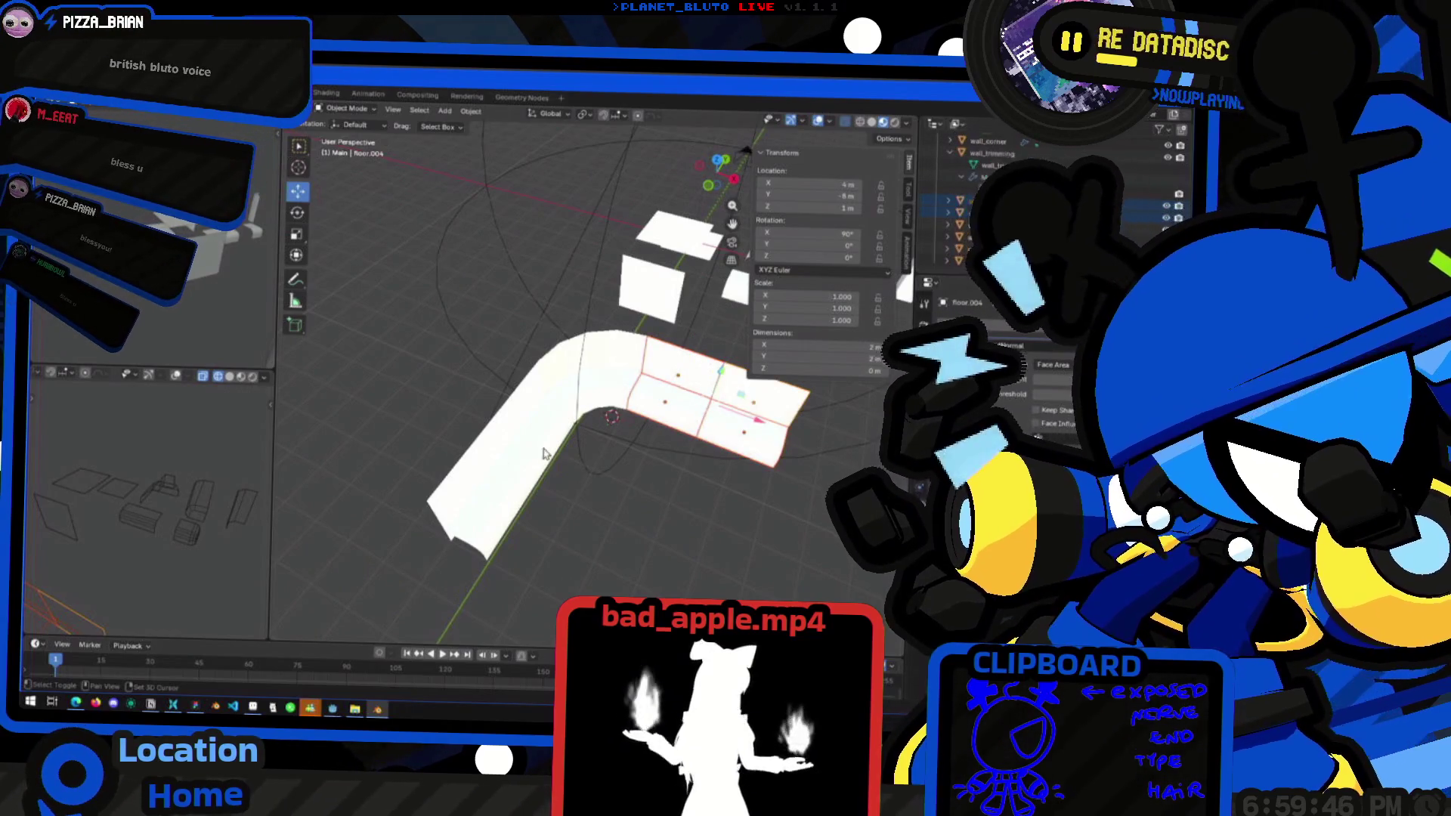
Delete the L-shaped floor pieces and select wall_trimming_corner
{"action": "left_click", "coordinate": [542, 453], "text": "shift"}
{"action": "key", "text": "Delete"}
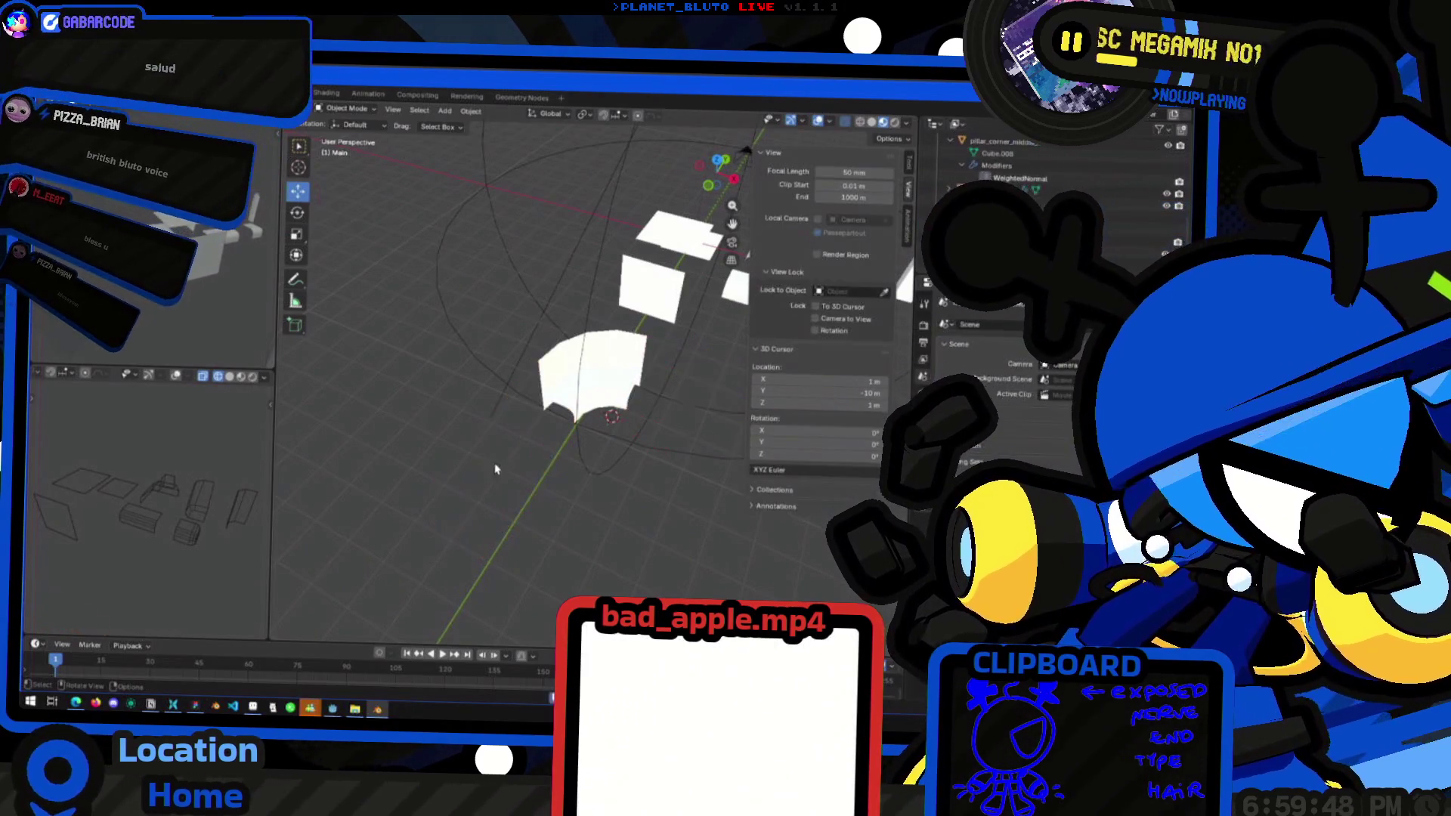
{"action": "left_click", "coordinate": [609, 391]}
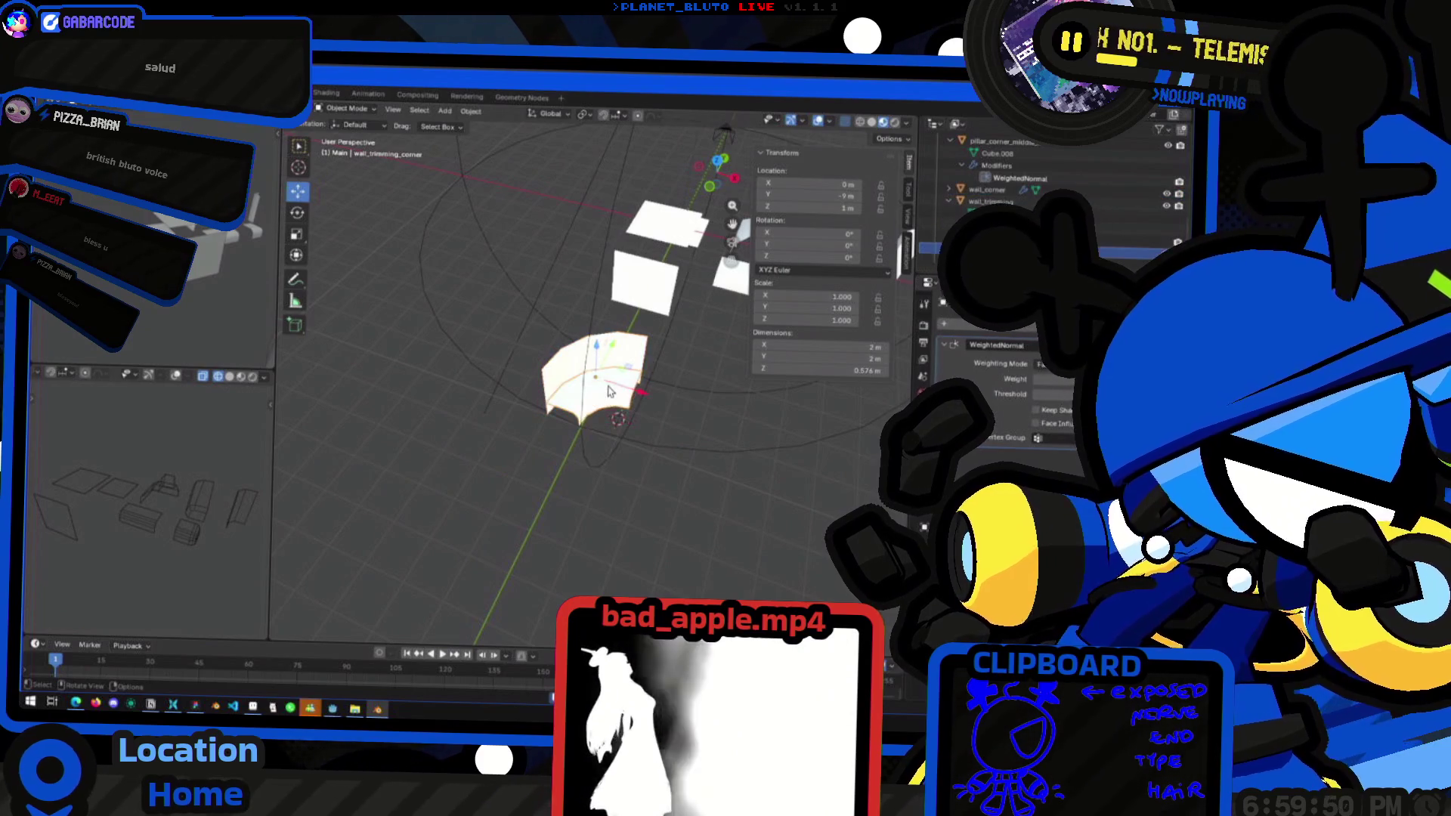
{"action": "mouse_move", "coordinate": [609, 391]}
{"action": "middle_mouse_down"}
{"action": "mouse_move", "coordinate": [665, 294]}
{"action": "mouse_move", "coordinate": [594, 373]}
{"action": "mouse_move", "coordinate": [578, 344]}
{"action": "mouse_move", "coordinate": [646, 387]}
{"action": "middle_mouse_up"}
{"action": "left_click", "coordinate": [594, 373]}
{"action": "left_click", "coordinate": [635, 358]}
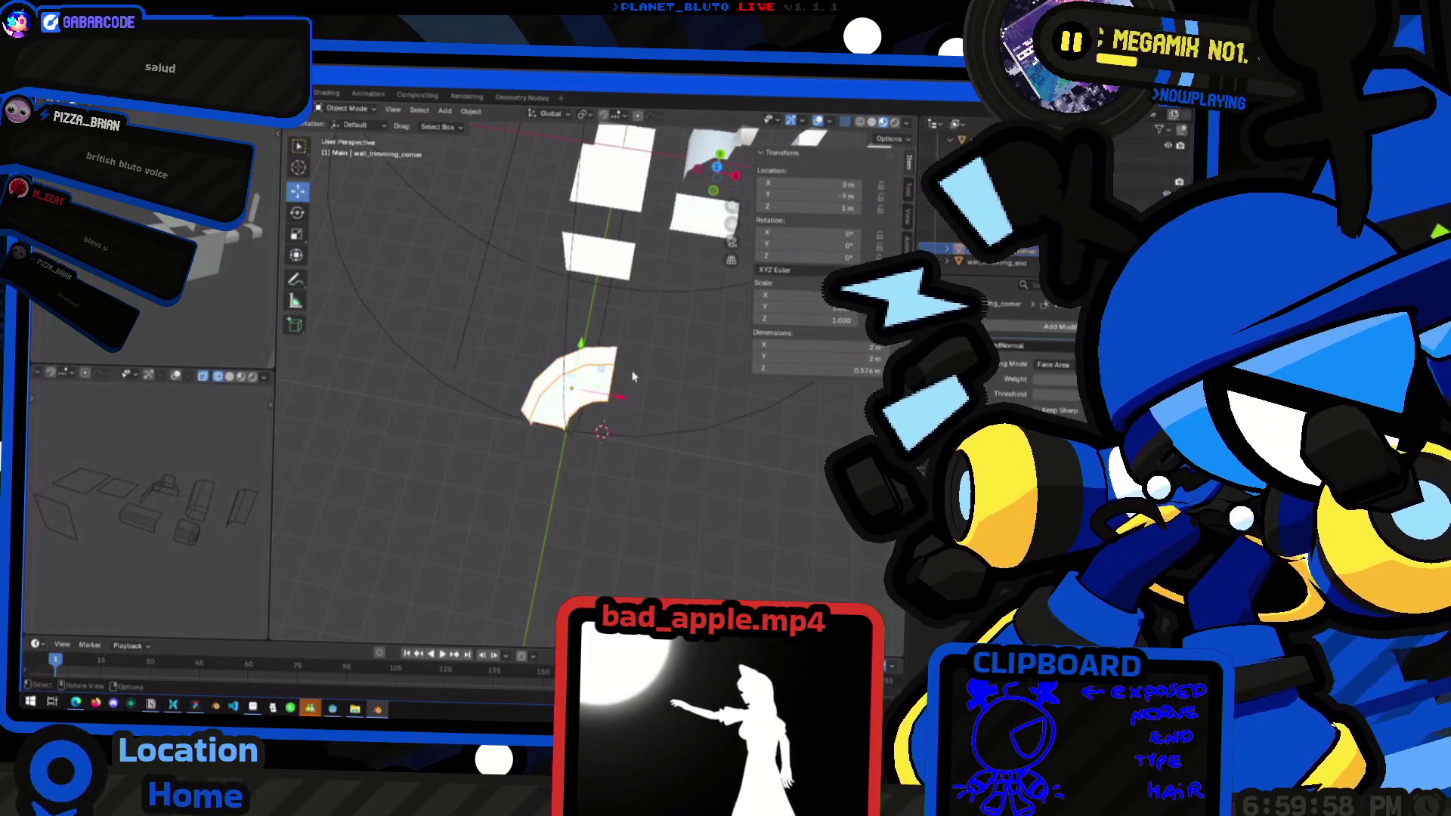
From top view, move wall_trimming_corner 4 m along Y beside the other pieces
{"action": "left_click", "coordinate": [718, 180]}
{"action": "key", "text": "g"}
{"action": "key", "text": "x"}
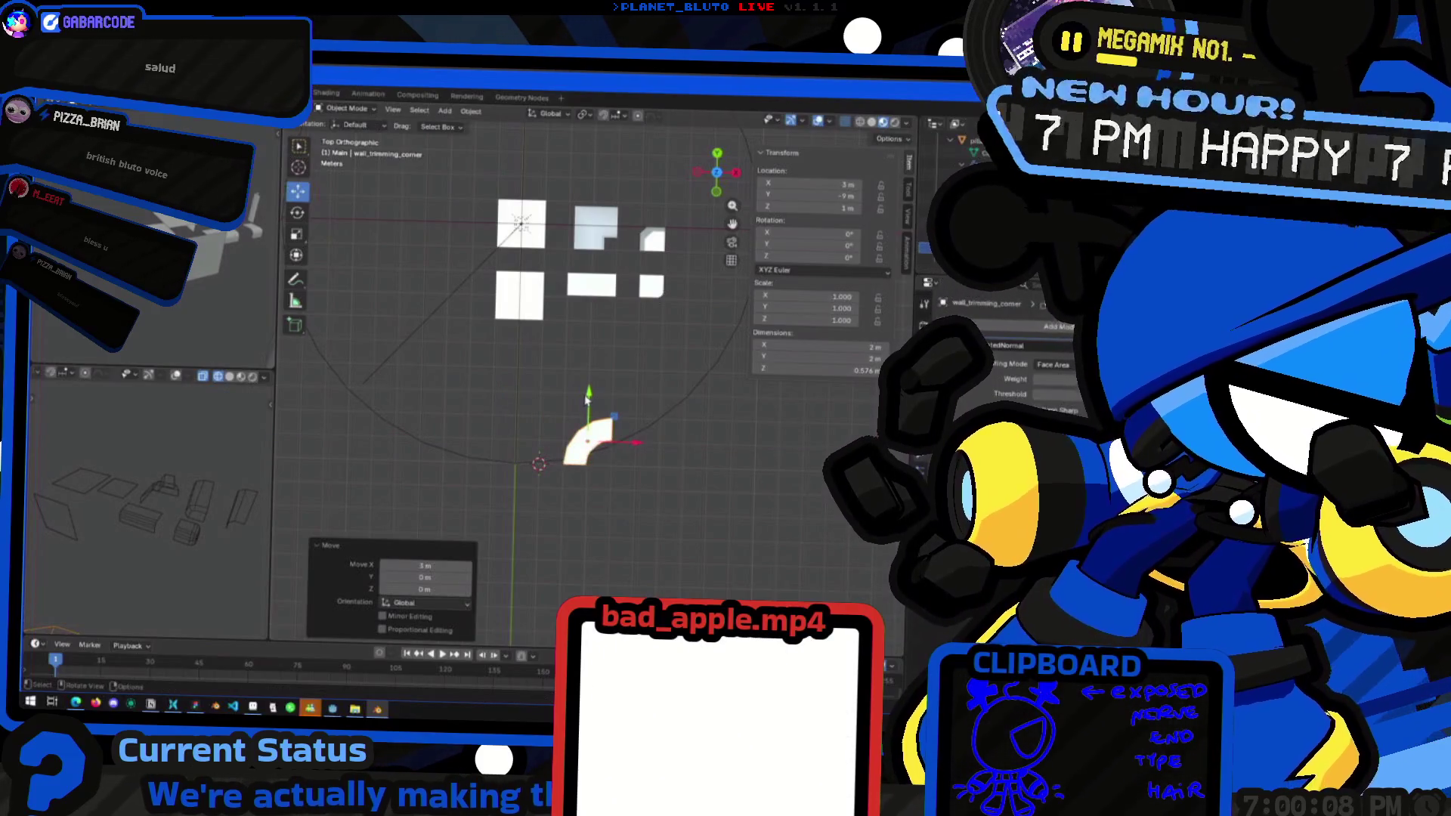
{"action": "left_click_drag", "start_coordinate": [588, 395], "coordinate": [588, 278]}
{"action": "middle_click_drag", "start_coordinate": [588, 278], "coordinate": [597, 357]}
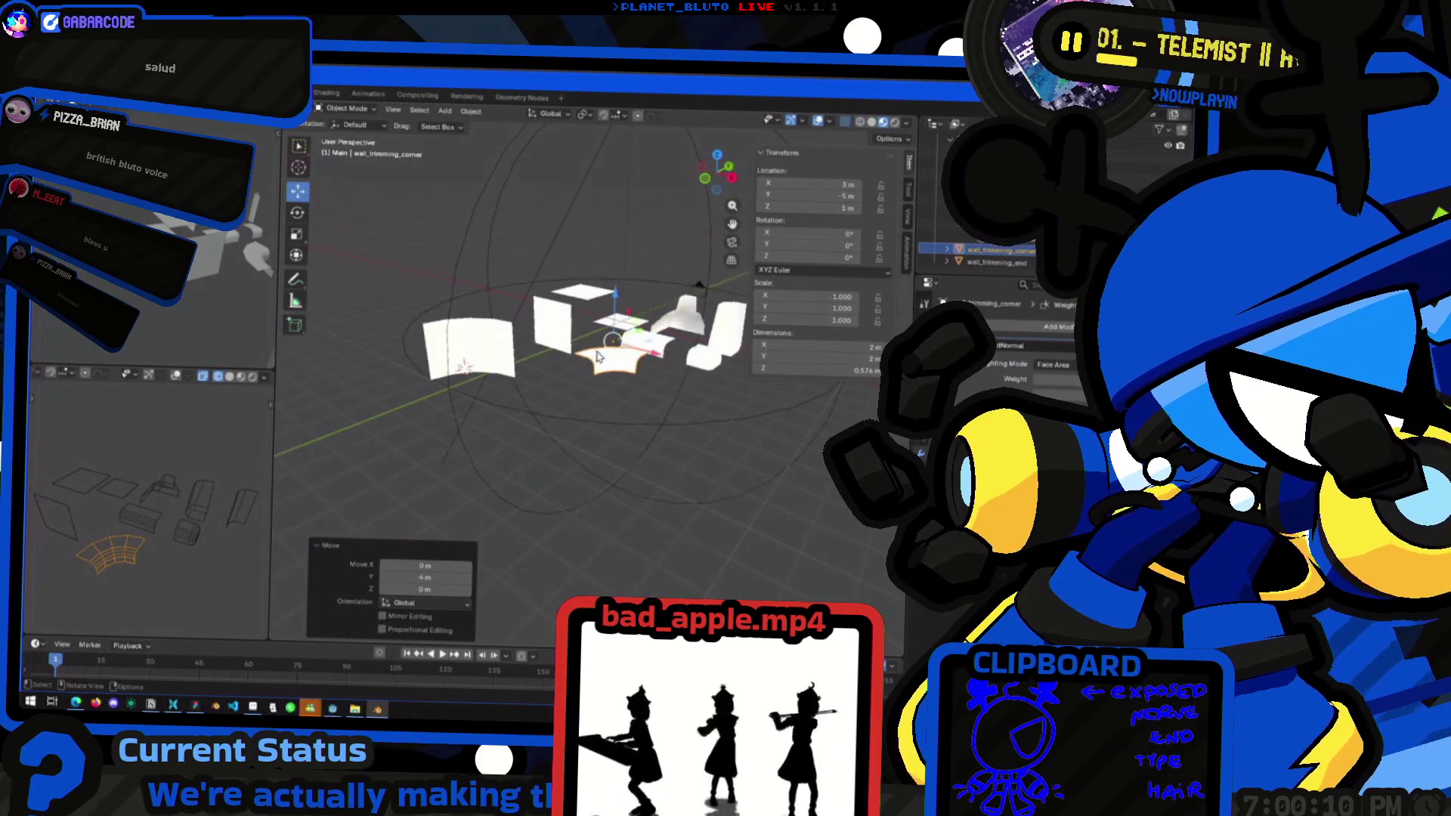
{"action": "scroll", "coordinate": [597, 357], "scroll_direction": "up", "scroll_amount": 2}
{"action": "left_click", "coordinate": [621, 430]}
Orbit around the finished kit layout, then switch over to the Godot editor
{"action": "scroll", "coordinate": [621, 431], "scroll_direction": "down", "scroll_amount": 4}
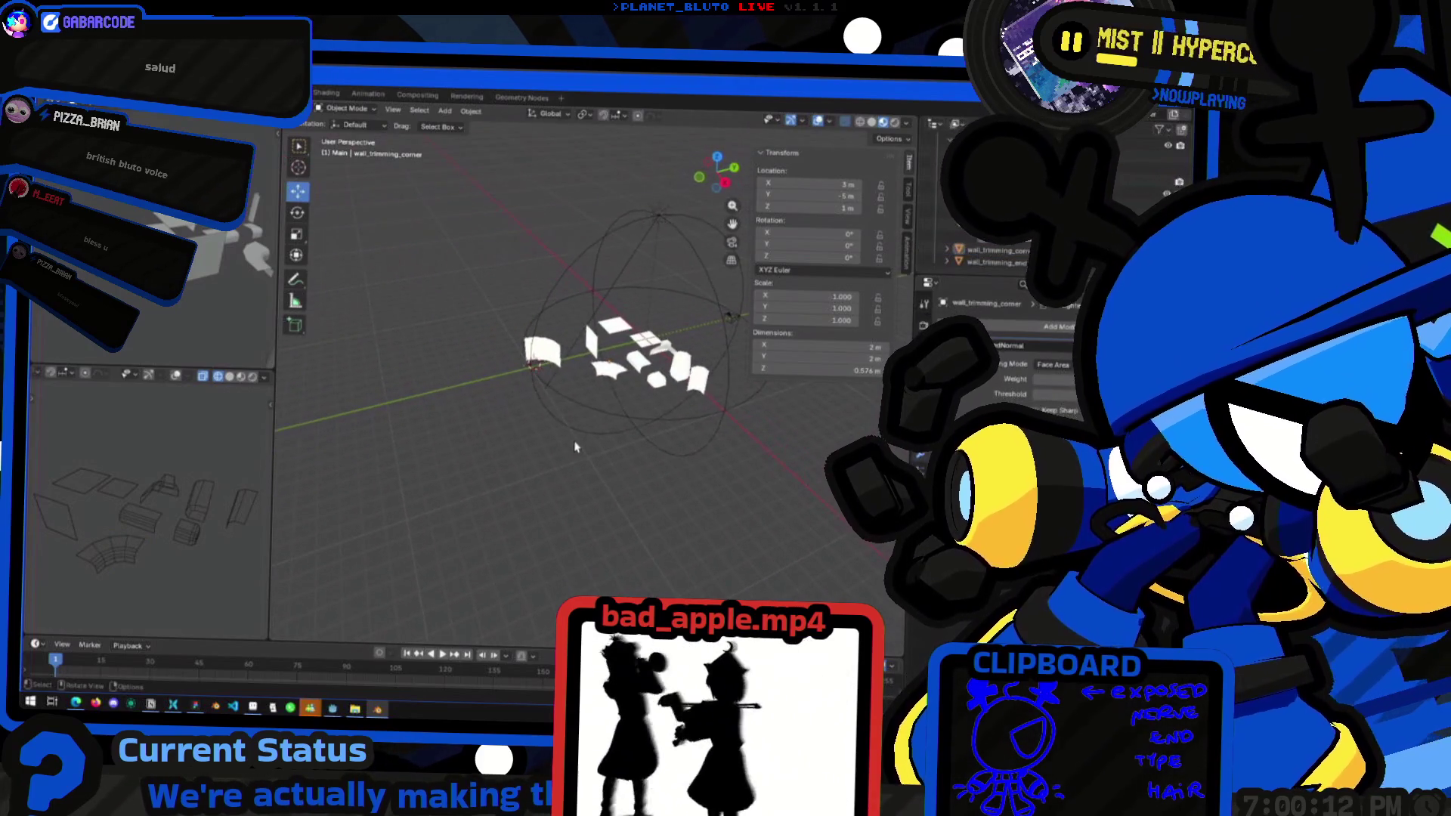
{"action": "scroll", "coordinate": [576, 448], "scroll_direction": "up", "scroll_amount": 3}
{"action": "mouse_move", "coordinate": [585, 430]}
{"action": "middle_mouse_down"}
{"action": "mouse_move", "coordinate": [656, 346]}
{"action": "mouse_move", "coordinate": [544, 442]}
{"action": "mouse_move", "coordinate": [518, 444]}
{"action": "mouse_move", "coordinate": [578, 442]}
{"action": "mouse_move", "coordinate": [742, 377]}
{"action": "mouse_move", "coordinate": [509, 418]}
{"action": "mouse_move", "coordinate": [651, 260]}
{"action": "mouse_move", "coordinate": [567, 388]}
{"action": "mouse_move", "coordinate": [406, 323]}
{"action": "mouse_move", "coordinate": [470, 340]}
{"action": "mouse_move", "coordinate": [602, 269]}
{"action": "mouse_move", "coordinate": [583, 268]}
{"action": "mouse_move", "coordinate": [655, 346]}
{"action": "mouse_move", "coordinate": [482, 391]}
{"action": "mouse_move", "coordinate": [578, 310]}
{"action": "mouse_move", "coordinate": [529, 333]}
{"action": "mouse_move", "coordinate": [589, 302]}
{"action": "mouse_move", "coordinate": [560, 325]}
{"action": "mouse_move", "coordinate": [563, 342]}
{"action": "mouse_move", "coordinate": [628, 337]}
{"action": "middle_mouse_up"}
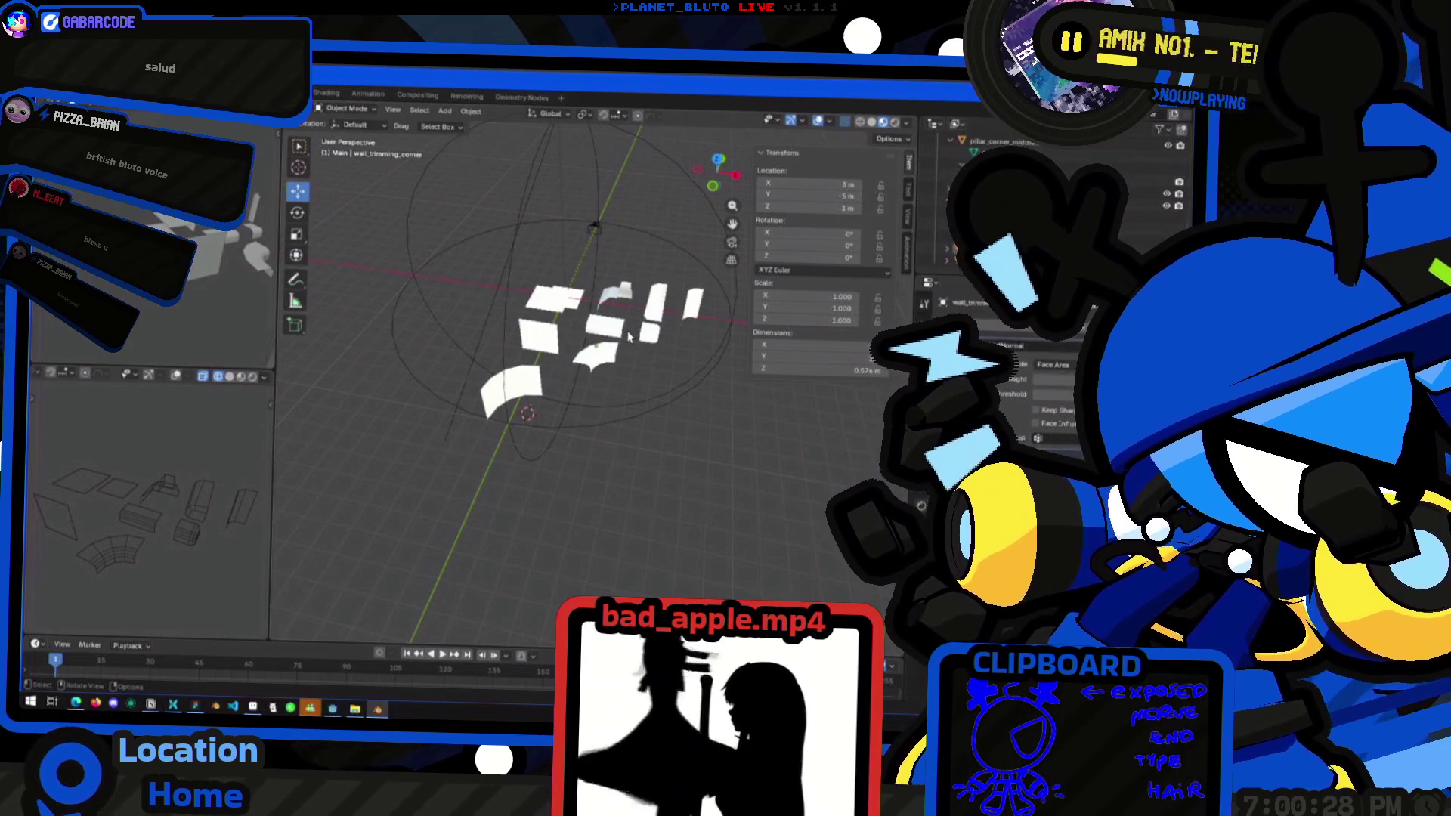
{"action": "mouse_move", "coordinate": [628, 335]}
{"action": "middle_mouse_down"}
{"action": "mouse_move", "coordinate": [642, 355]}
{"action": "mouse_move", "coordinate": [529, 423]}
{"action": "mouse_move", "coordinate": [567, 431]}
{"action": "mouse_move", "coordinate": [648, 403]}
{"action": "middle_mouse_up"}
{"action": "scroll", "coordinate": [486, 464], "scroll_direction": "up", "scroll_amount": 5}
{"action": "scroll", "coordinate": [485, 463], "scroll_direction": "down", "scroll_amount": 5}
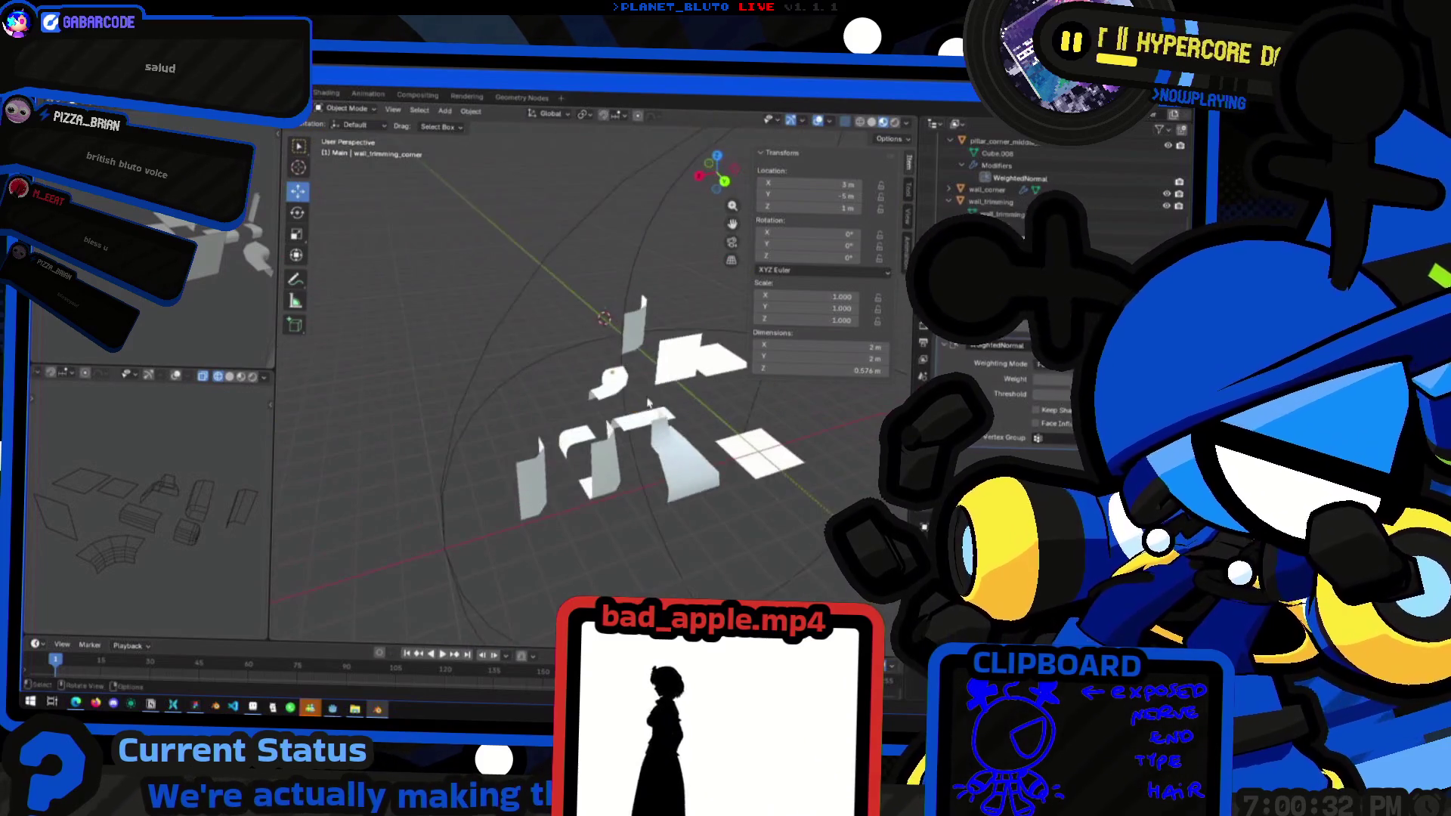
{"action": "mouse_move", "coordinate": [514, 381]}
{"action": "middle_mouse_down"}
{"action": "mouse_move", "coordinate": [576, 430]}
{"action": "mouse_move", "coordinate": [557, 473]}
{"action": "mouse_move", "coordinate": [575, 421]}
{"action": "middle_mouse_up"}
{"action": "key", "text": "alt+Tab"}
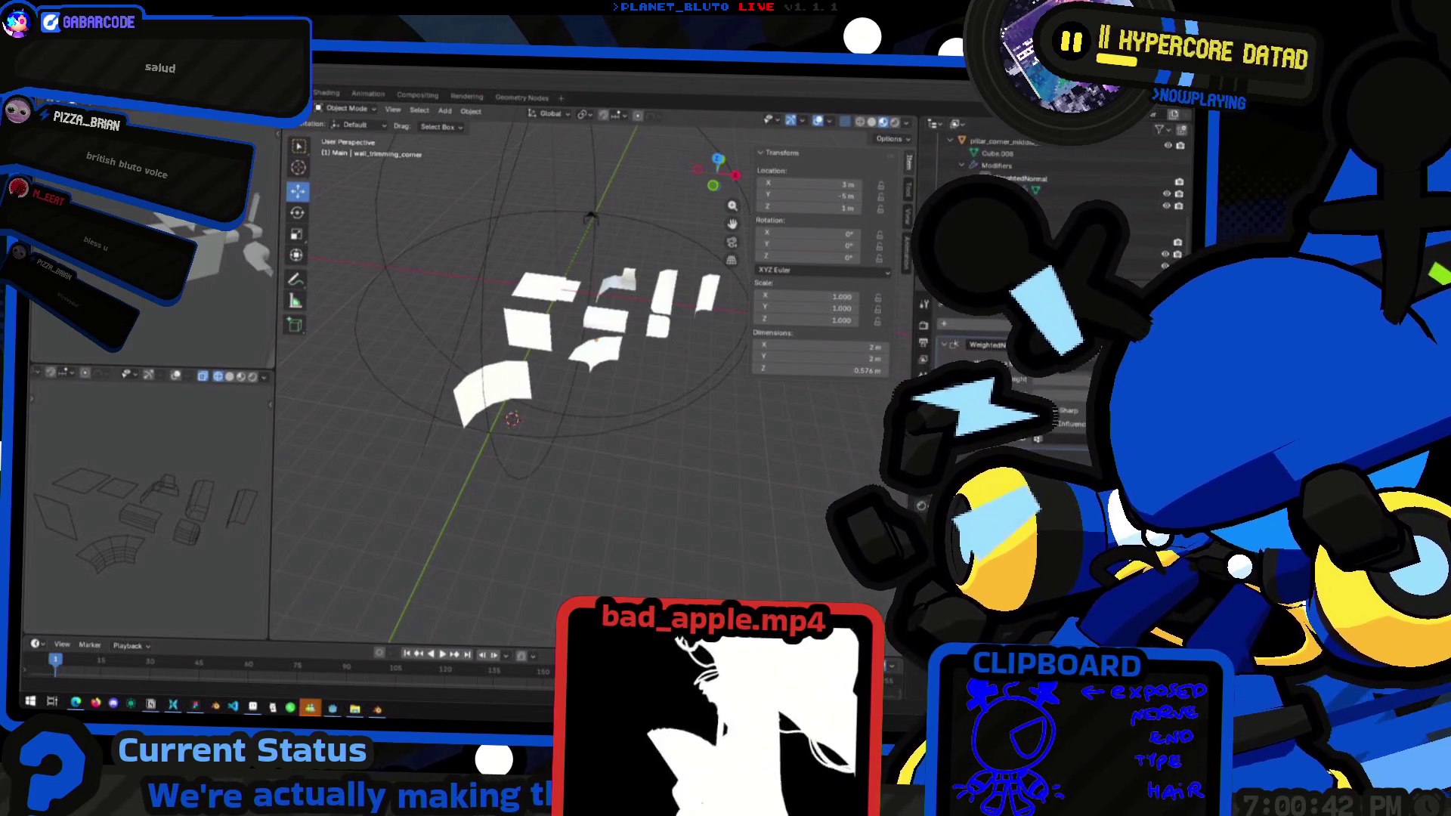
{"action": "key", "text": "alt+Tab"}
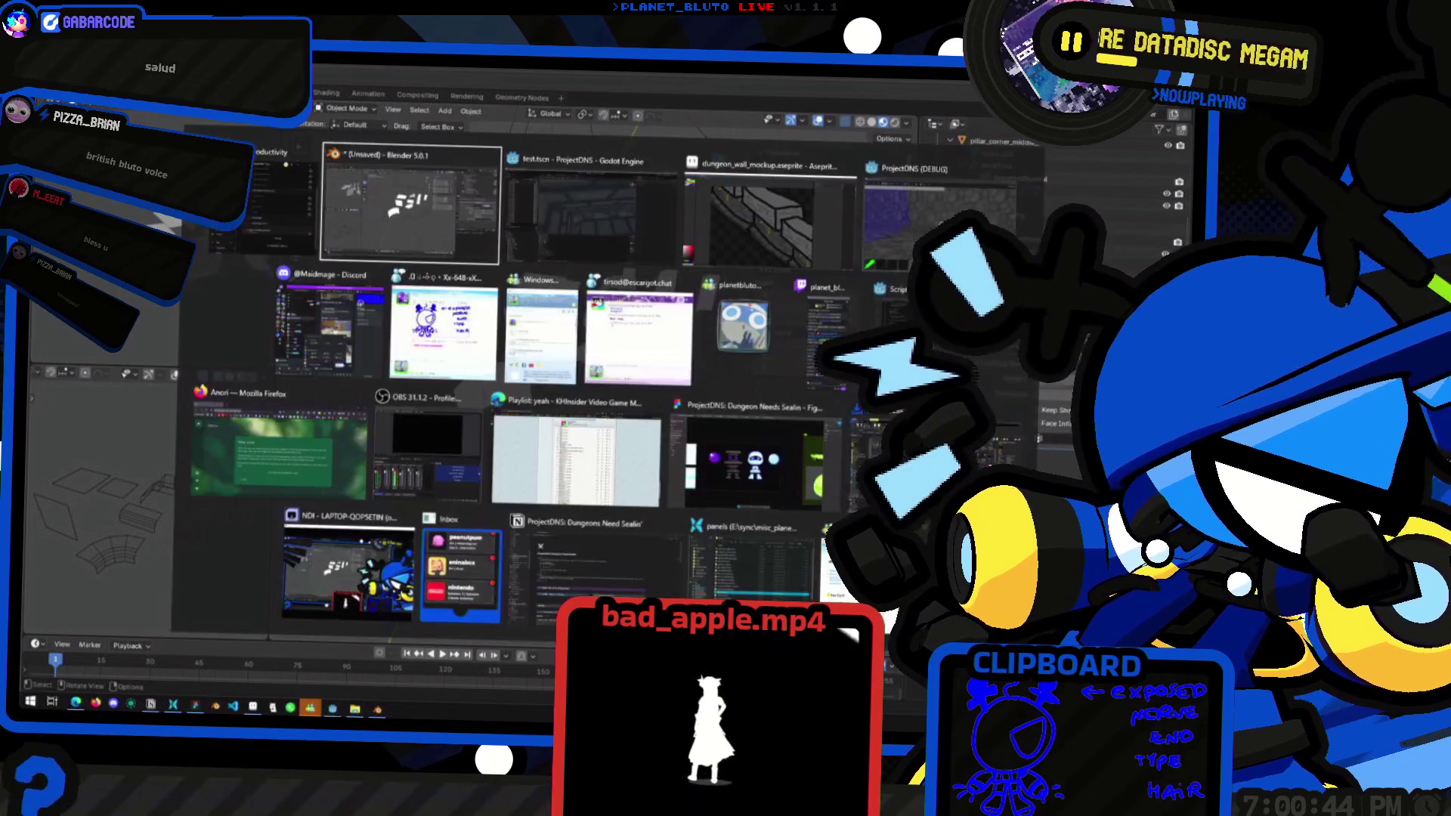
{"action": "scroll", "coordinate": [632, 300], "scroll_direction": "down", "scroll_amount": 10}
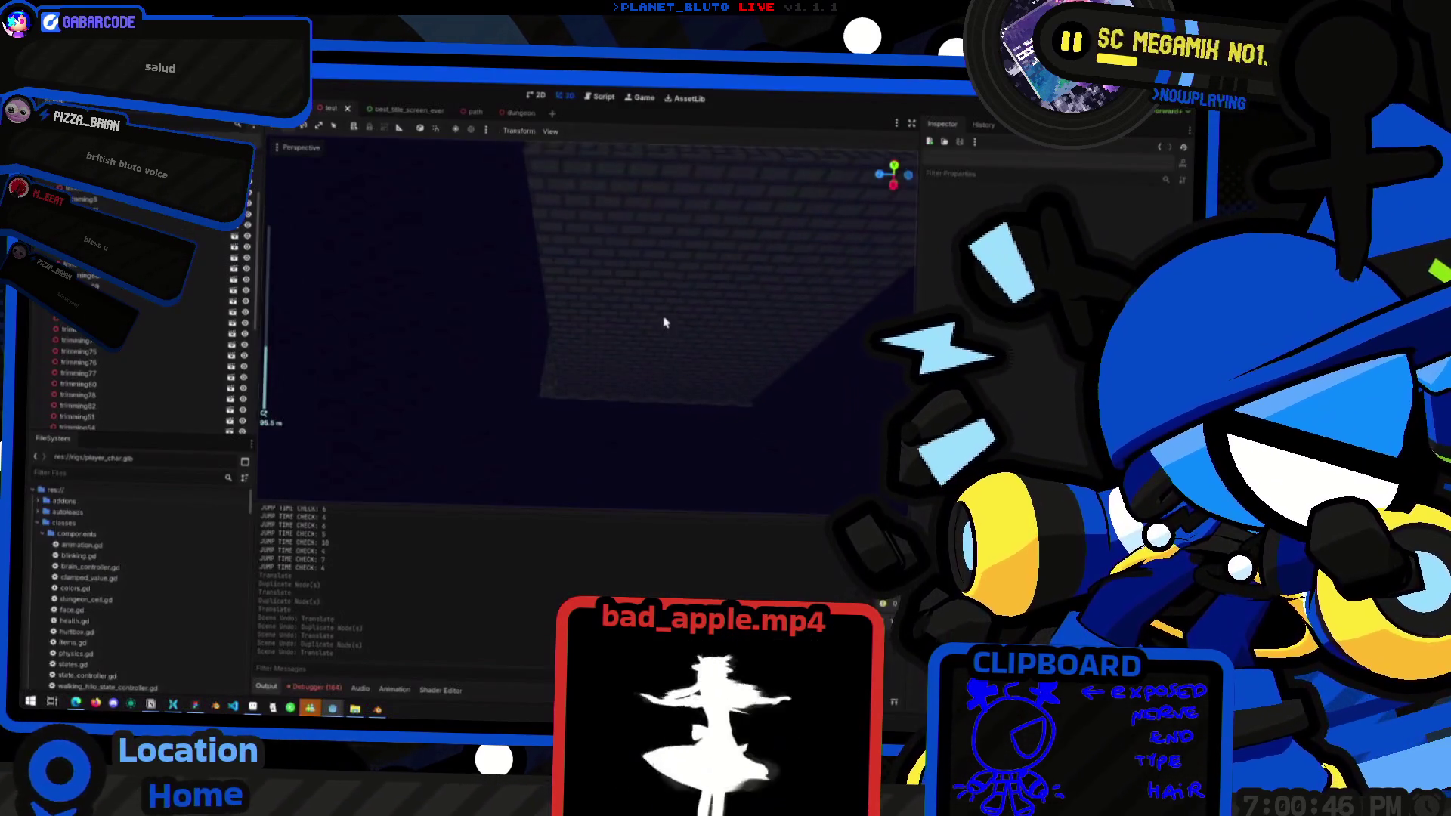
{"action": "scroll", "coordinate": [632, 301], "scroll_direction": "up", "scroll_amount": 10}
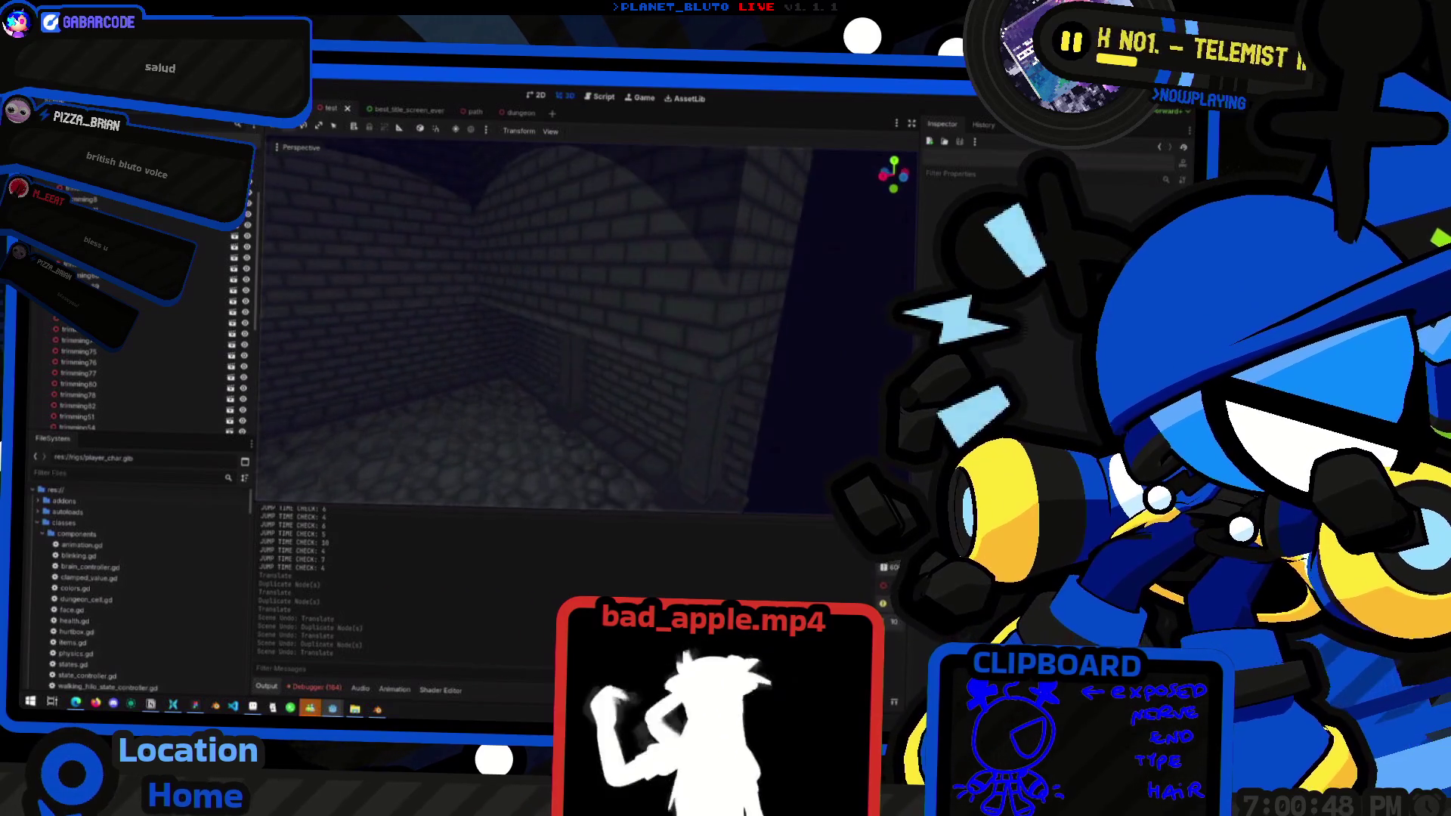
{"action": "mouse_move", "coordinate": [587, 325]}
{"action": "right_mouse_down"}
{"action": "mouse_move", "coordinate": [537, 332]}
{"action": "mouse_move", "coordinate": [649, 321]}
{"action": "mouse_move", "coordinate": [521, 332]}
{"action": "mouse_move", "coordinate": [536, 310]}
{"action": "mouse_move", "coordinate": [521, 280]}
{"action": "mouse_move", "coordinate": [537, 325]}
{"action": "mouse_move", "coordinate": [590, 301]}
{"action": "right_mouse_up"}
{"action": "key", "text": "alt+Tab"}
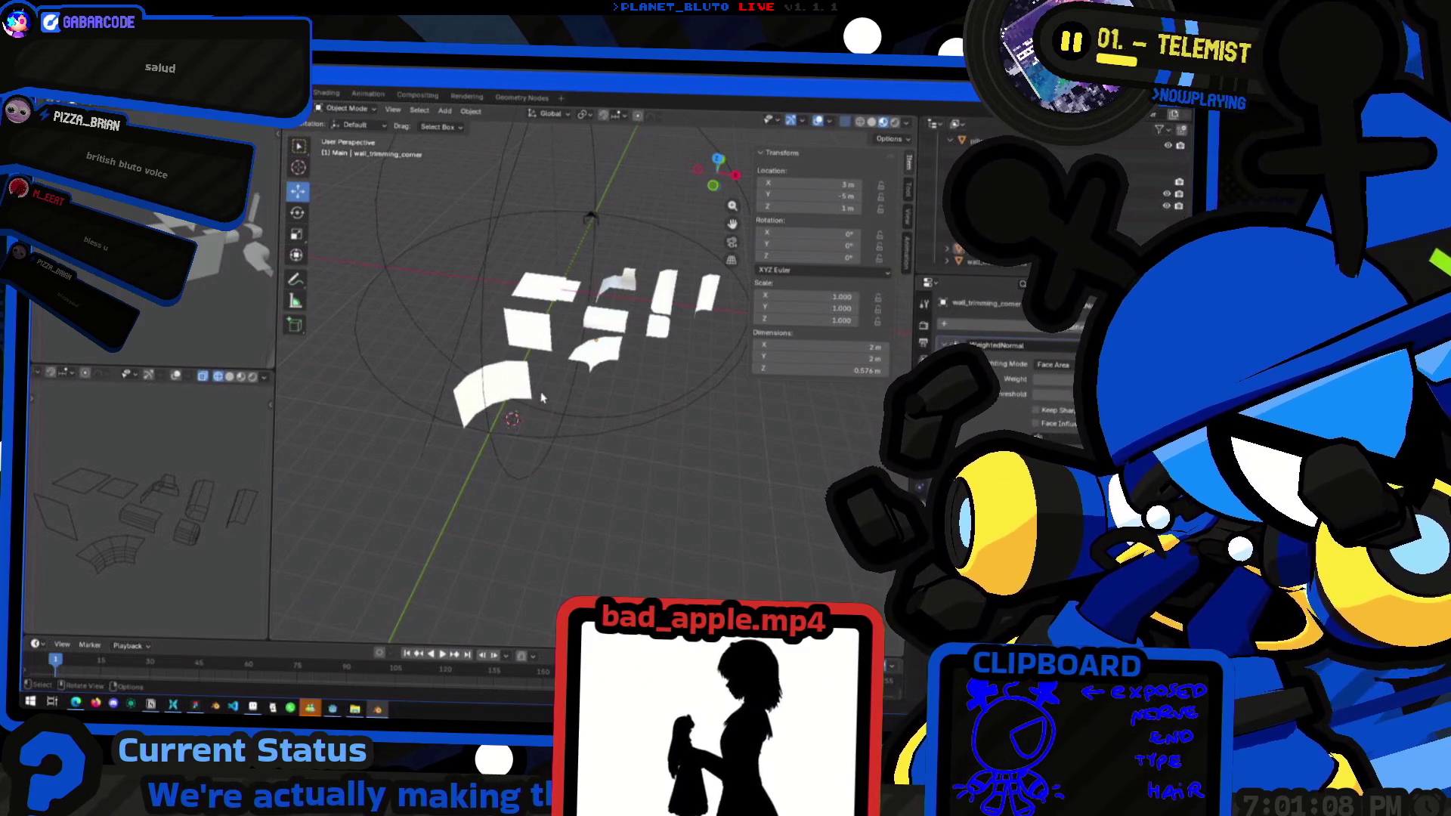
{"action": "mouse_move", "coordinate": [507, 387]}
{"action": "middle_mouse_down"}
{"action": "mouse_move", "coordinate": [538, 395]}
{"action": "mouse_move", "coordinate": [552, 367]}
{"action": "mouse_move", "coordinate": [518, 396]}
{"action": "middle_mouse_up"}
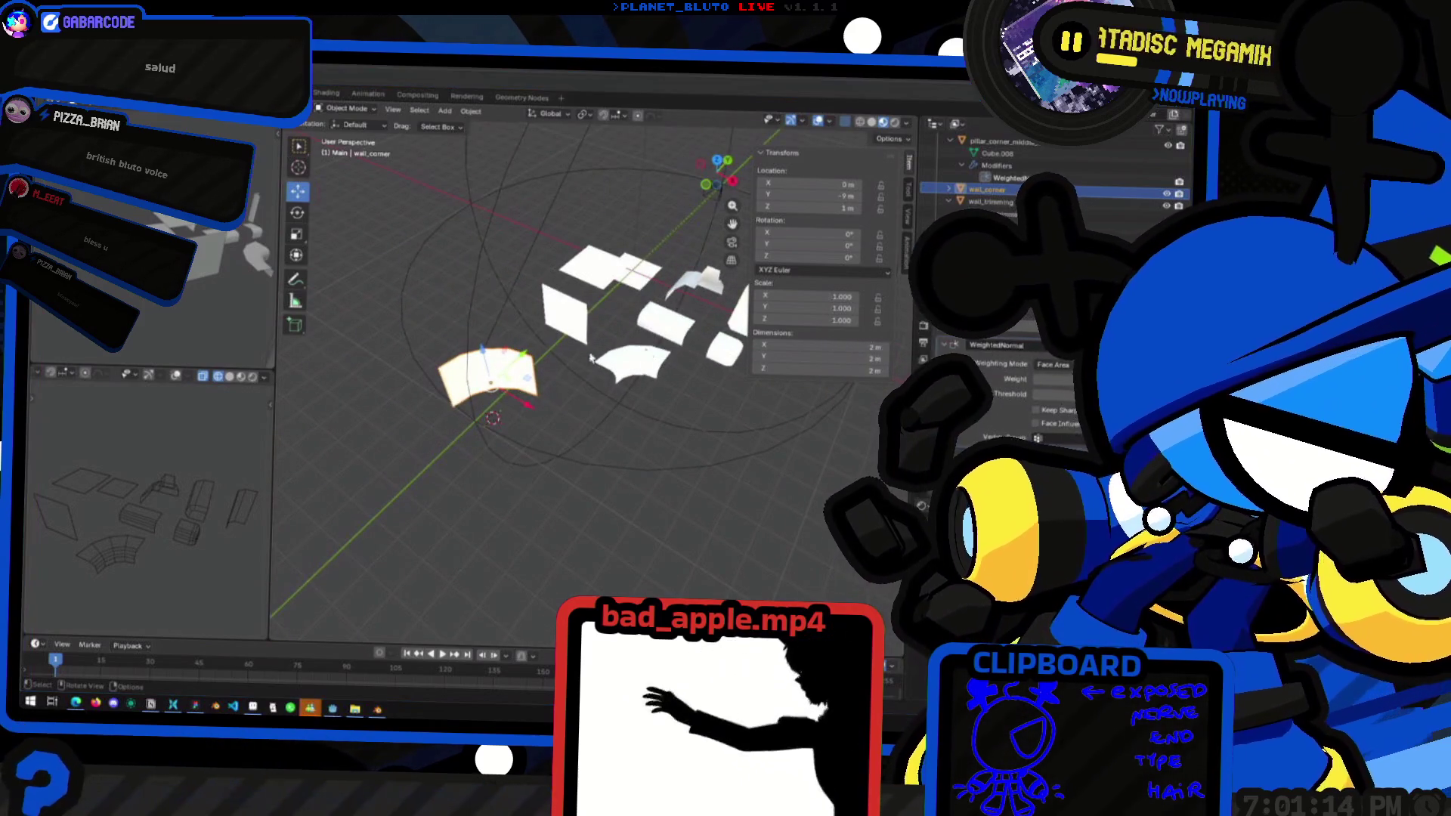
{"action": "key", "text": "alt+Tab"}
{"action": "middle_click_drag", "start_coordinate": [637, 363], "coordinate": [707, 371]}
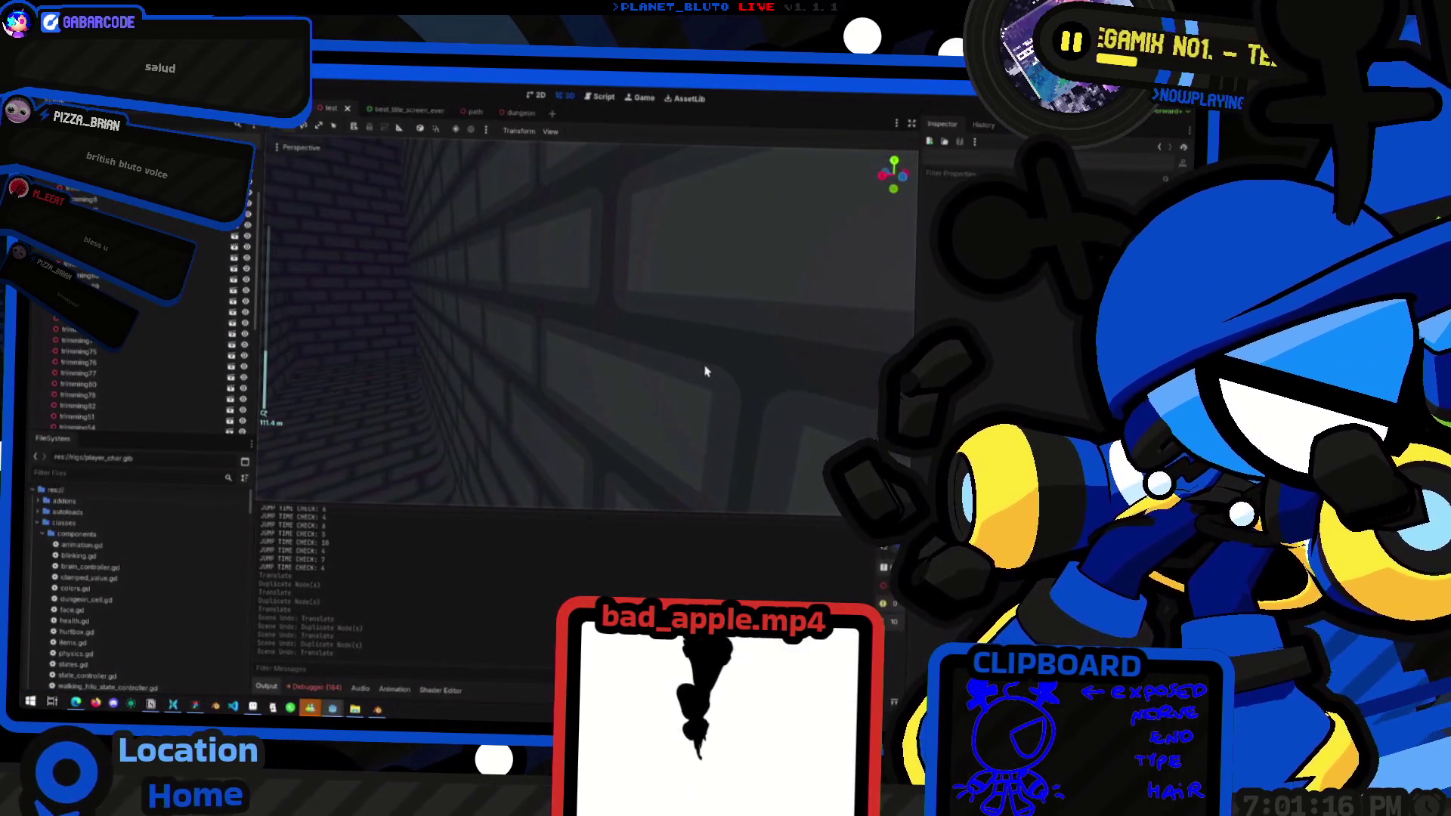
{"action": "right_click_drag", "start_coordinate": [706, 371], "coordinate": [650, 367]}
{"action": "key", "text": "alt+Tab"}
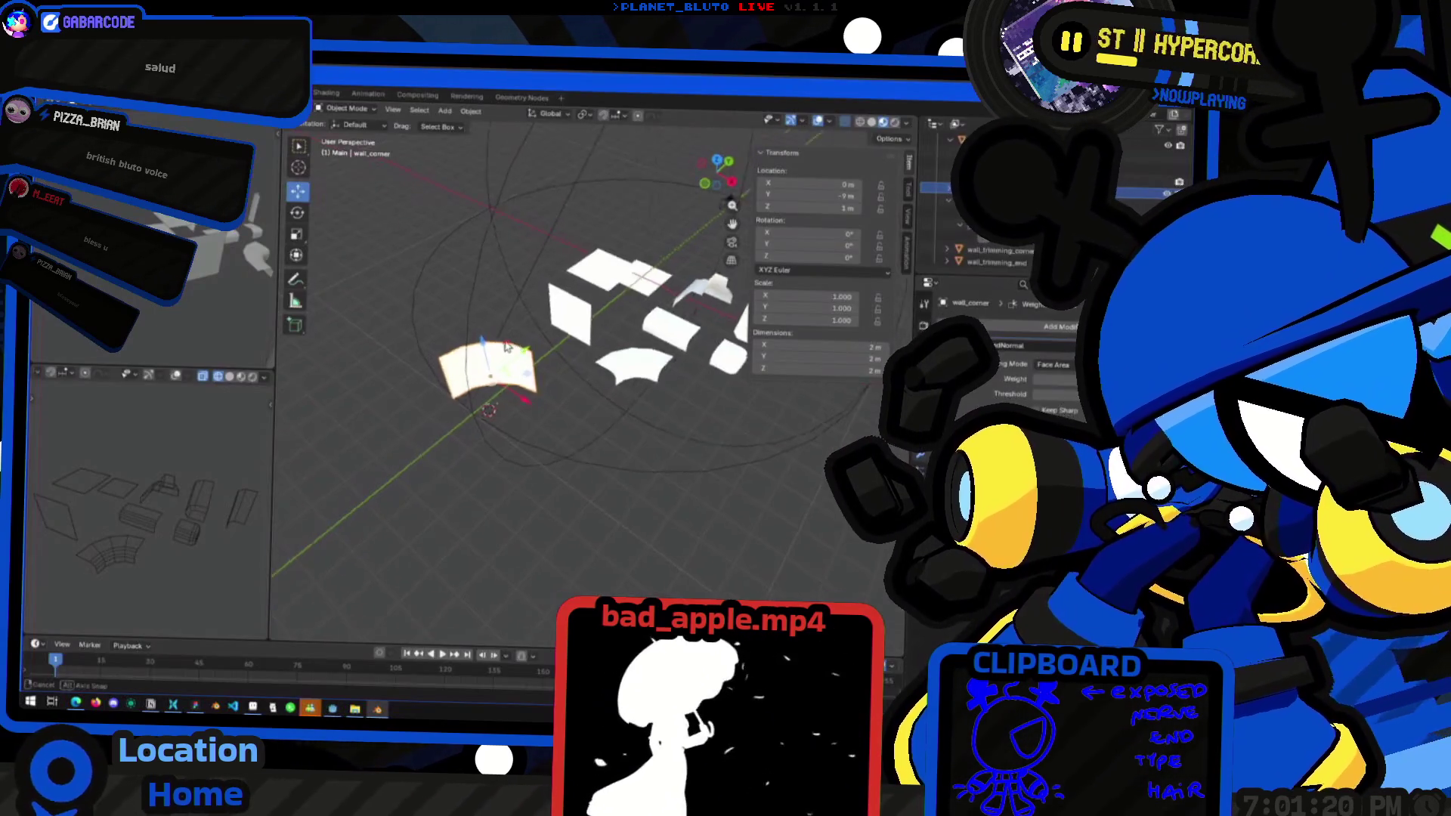
{"action": "middle_click_drag", "start_coordinate": [600, 366], "coordinate": [615, 373]}
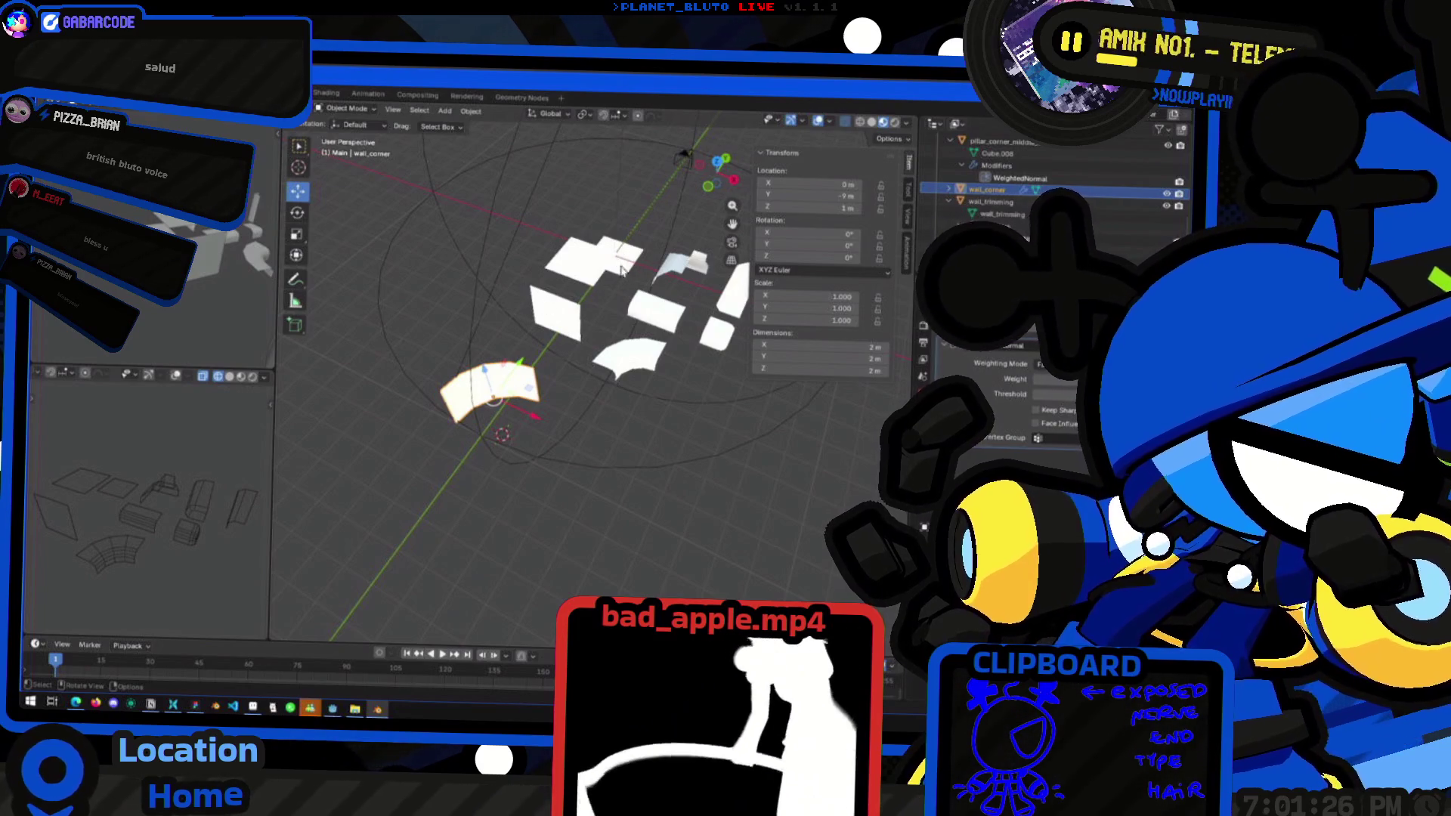
{"action": "middle_click_drag", "start_coordinate": [624, 312], "coordinate": [589, 259]}
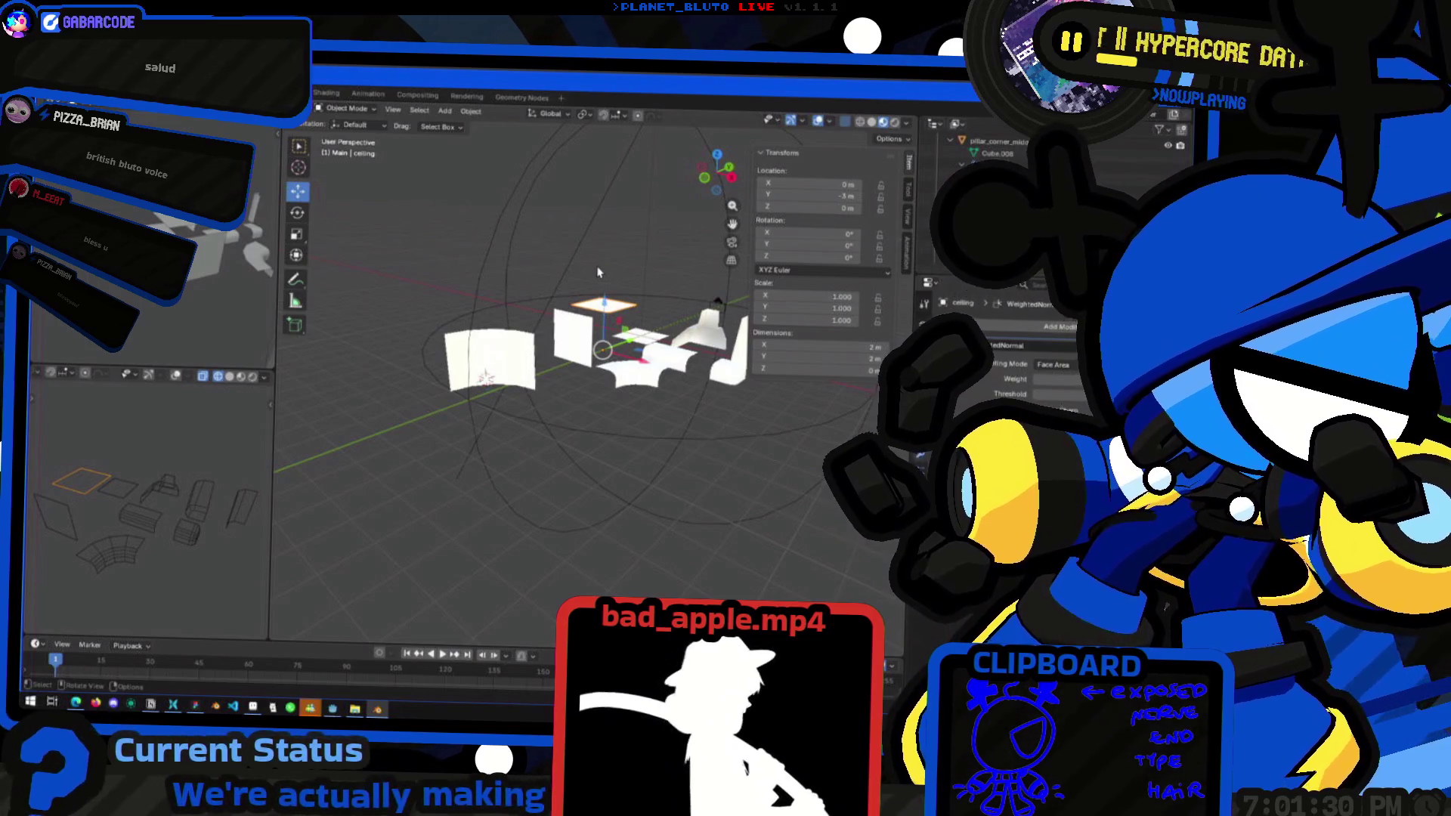
{"action": "middle_click_drag", "start_coordinate": [603, 290], "coordinate": [529, 400]}
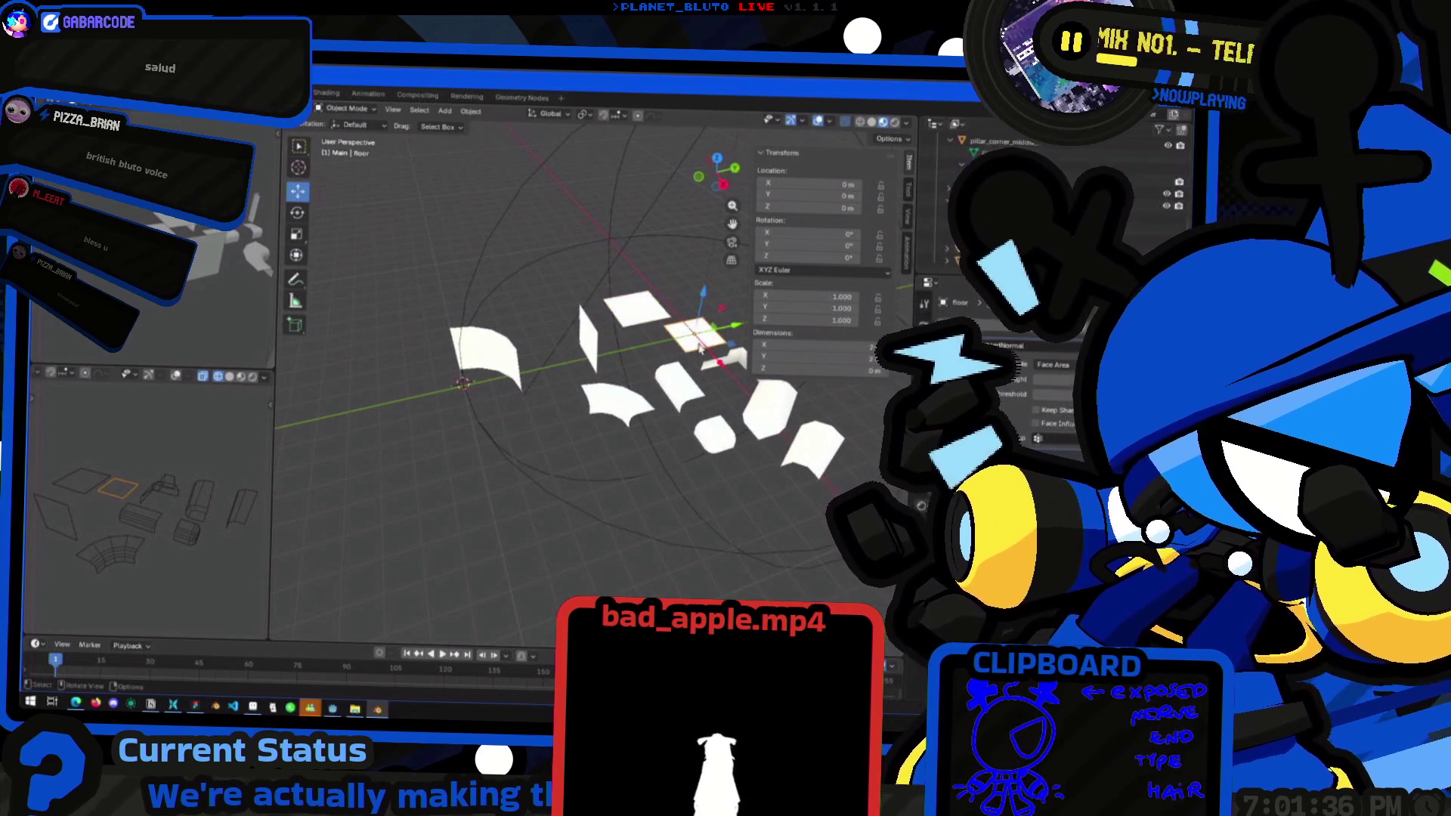
Duplicate the floor tile and move the copy along Y to -12 m
{"action": "key", "text": "shift+d"}
{"action": "key", "text": "y"}
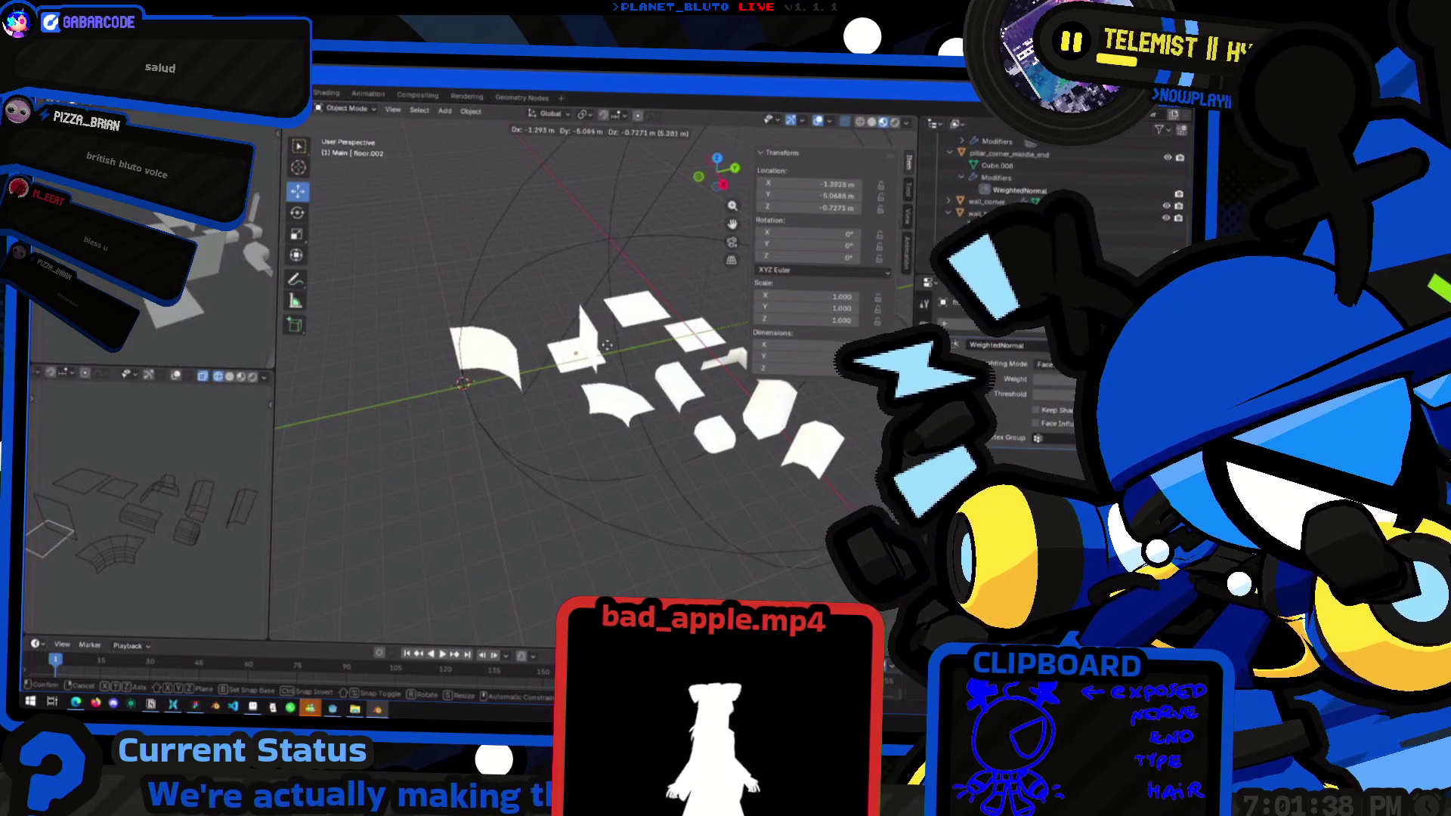
{"action": "left_click", "coordinate": [469, 396]}
{"action": "scroll", "coordinate": [566, 426], "scroll_direction": "up", "scroll_amount": 4}
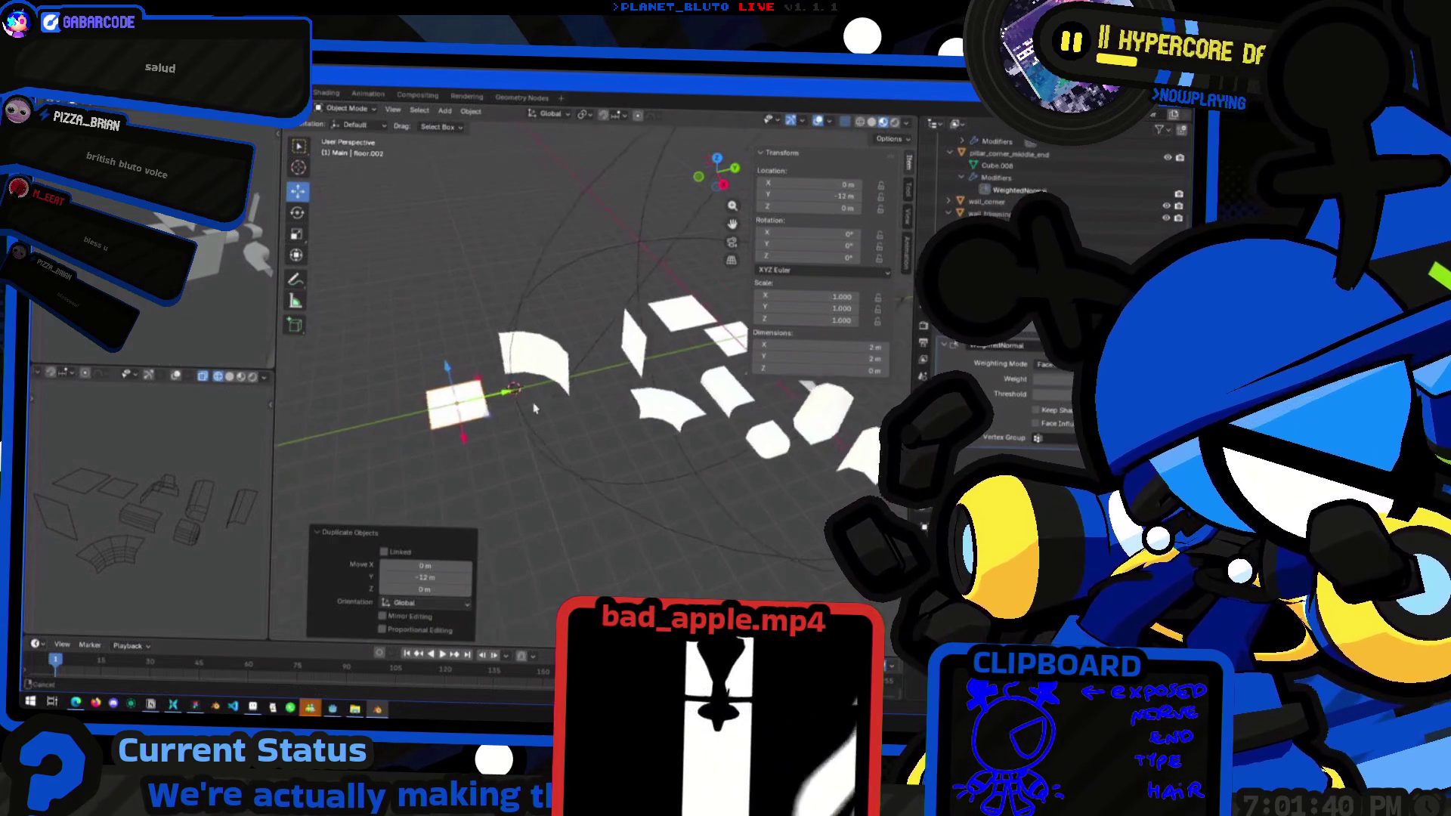
Flip the copy's face normals via Mesh > Normals > Flip
{"action": "key", "text": "Tab"}
{"action": "left_click", "coordinate": [501, 112]}
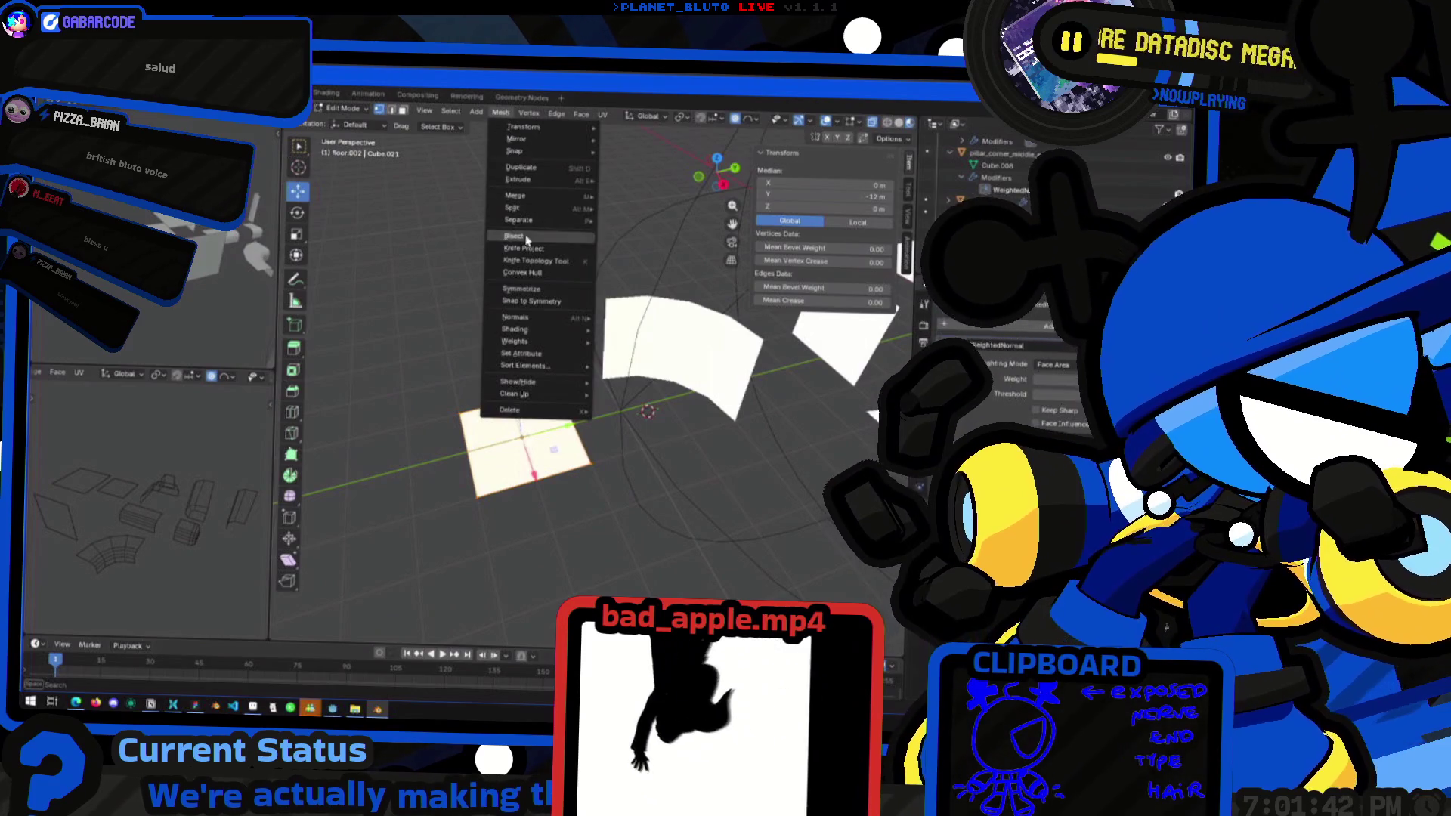
{"action": "mouse_move", "coordinate": [529, 318]}
{"action": "left_click", "coordinate": [627, 321]}
{"action": "mouse_move", "coordinate": [627, 325]}
{"action": "middle_mouse_down"}
{"action": "mouse_move", "coordinate": [631, 401]}
{"action": "mouse_move", "coordinate": [649, 406]}
{"action": "middle_mouse_up"}
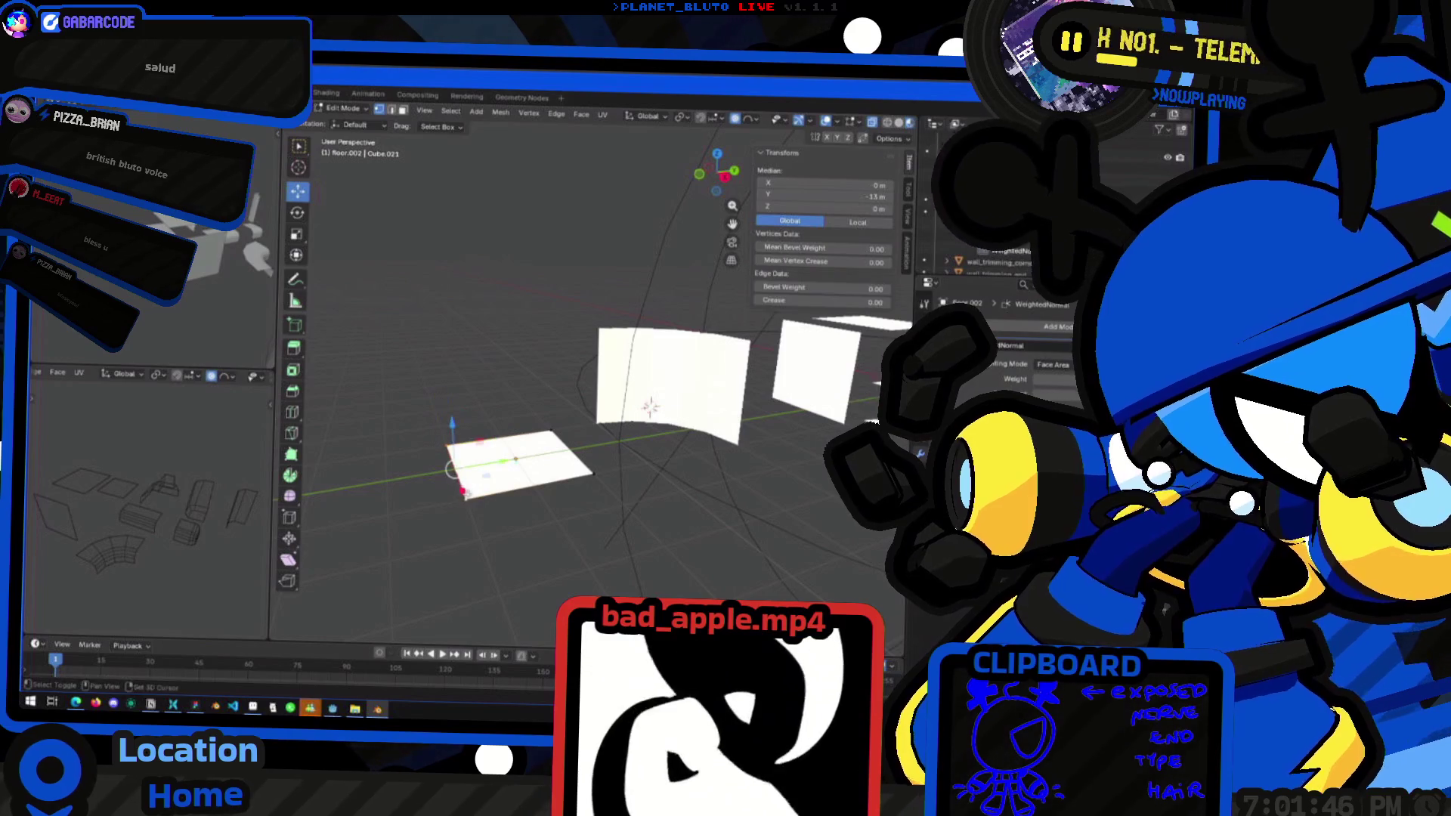
Extrude the selected floor edge 2 m straight up into a wall
{"action": "left_click", "coordinate": [491, 442], "text": "shift"}
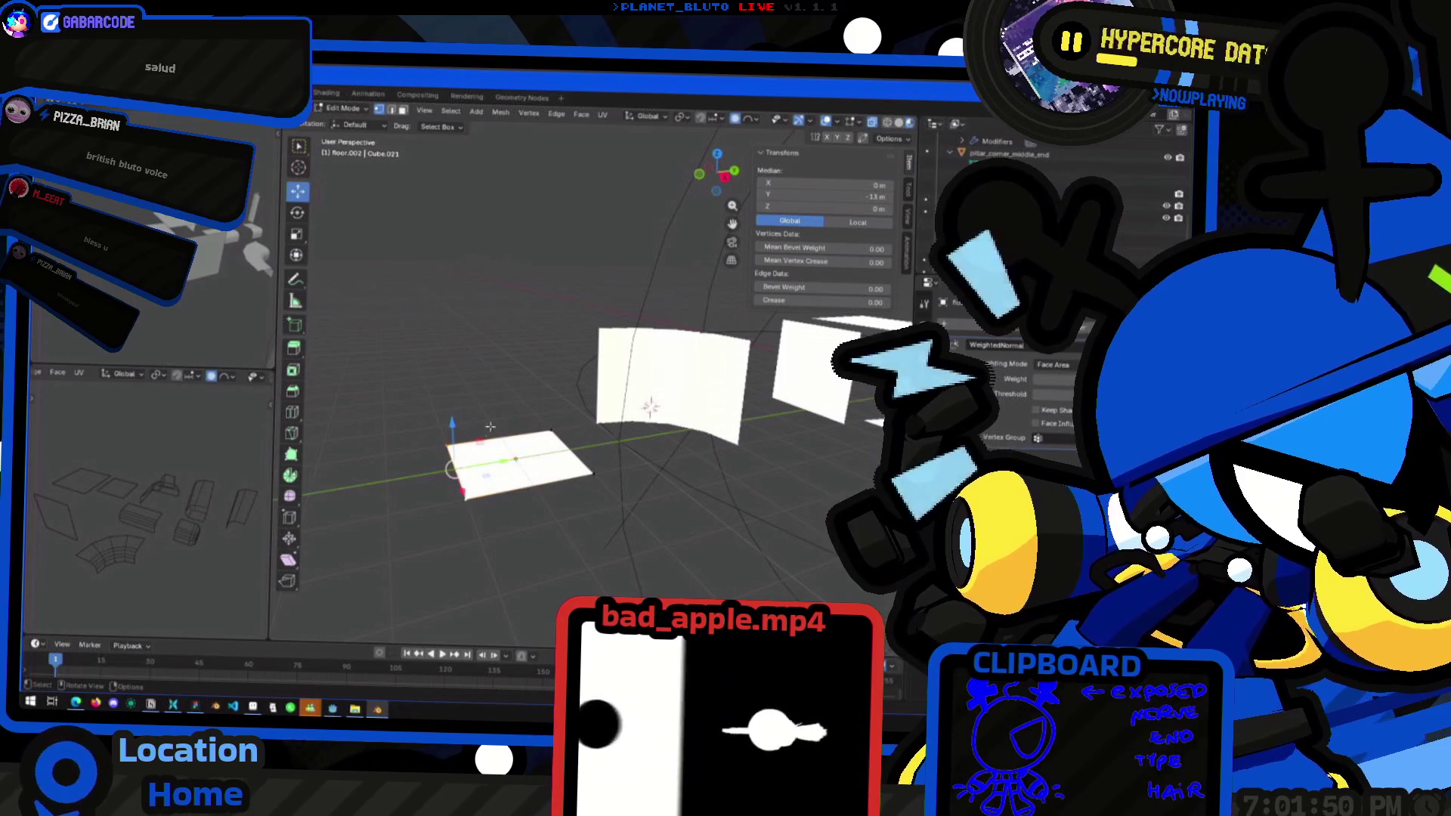
{"action": "key", "text": "e"}
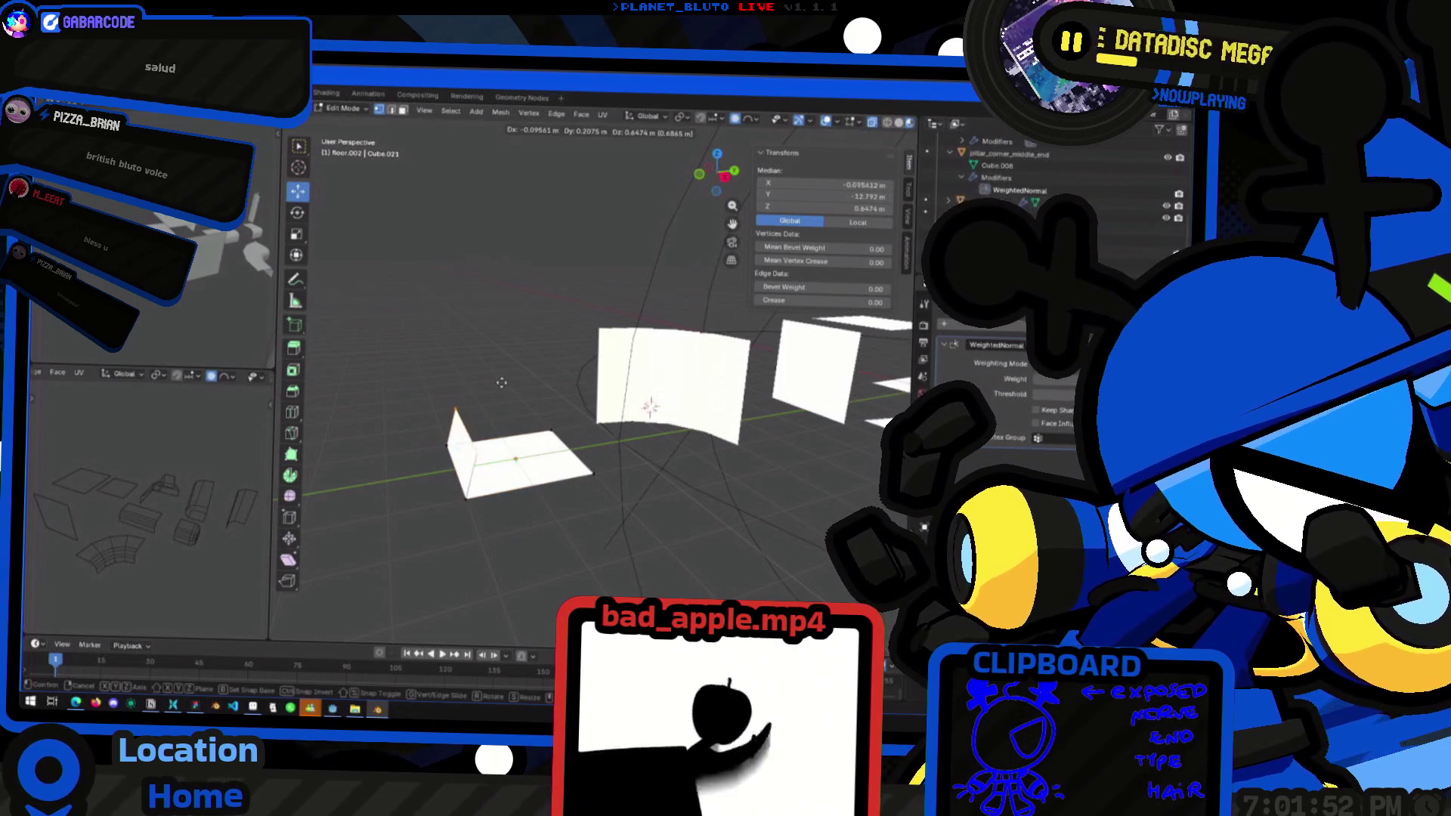
{"action": "key", "text": "z"}
{"action": "left_click", "coordinate": [487, 313]}
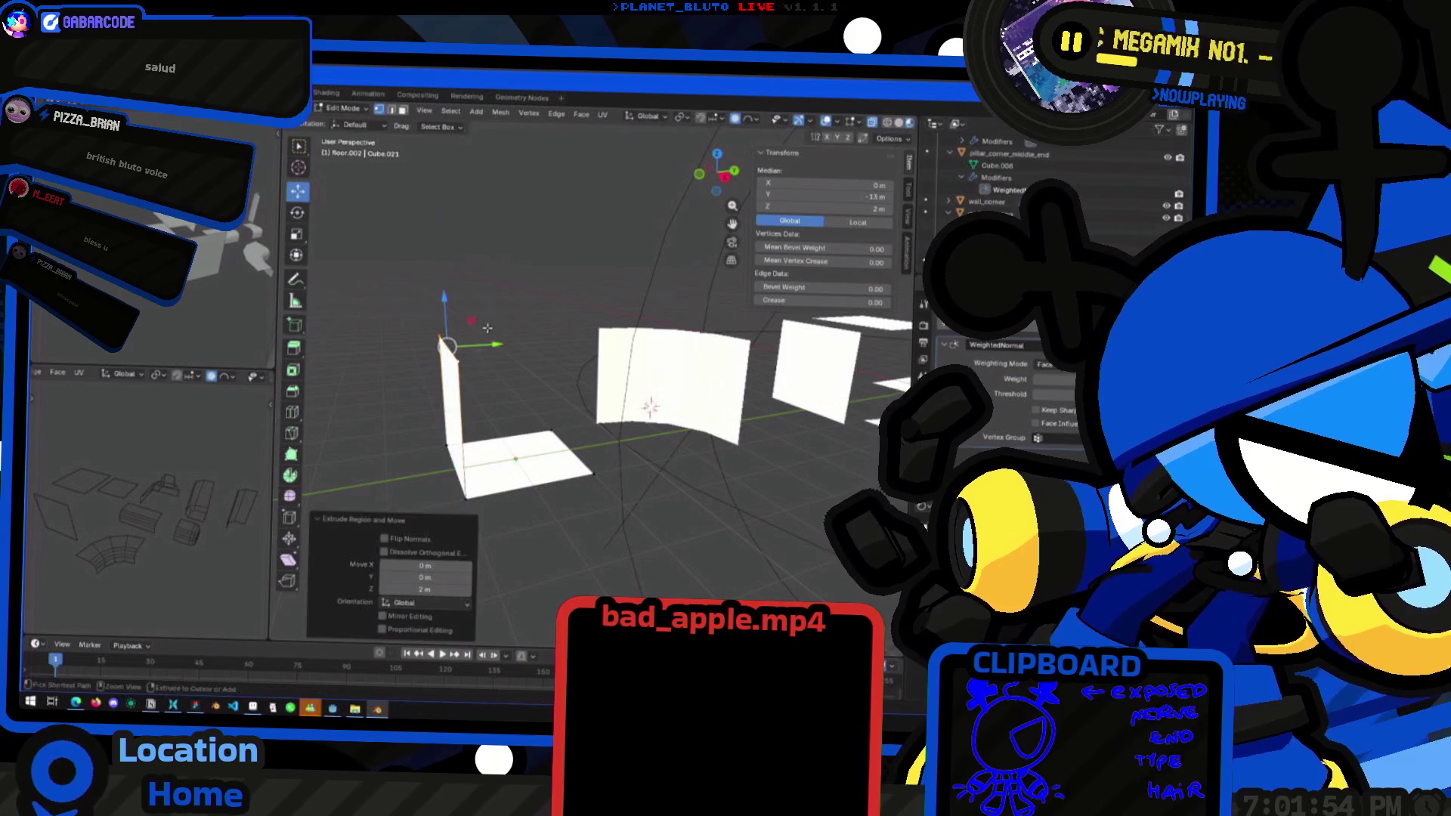
{"action": "scroll", "coordinate": [491, 340], "scroll_direction": "down", "scroll_amount": 3}
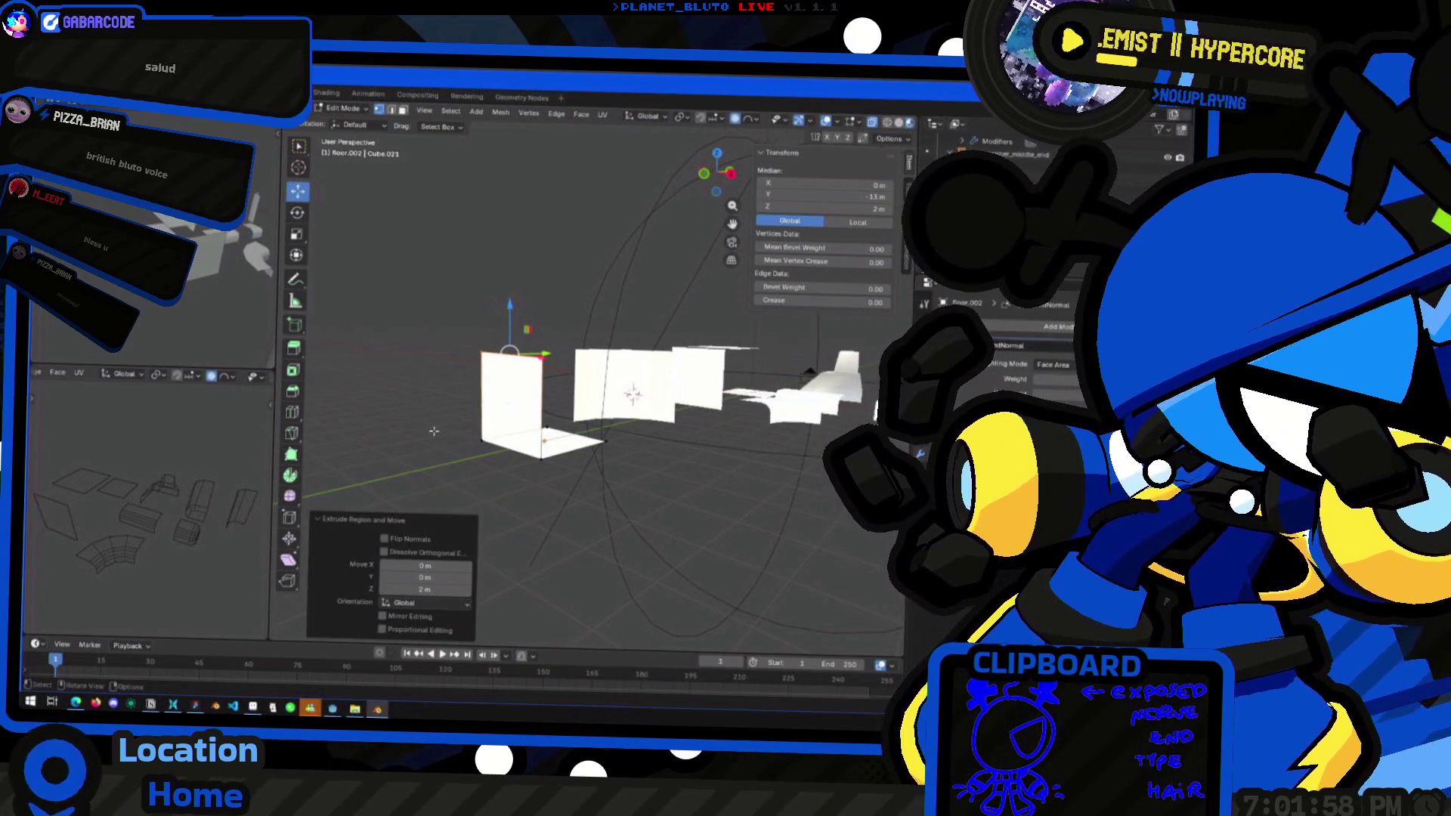
{"action": "middle_click_drag", "start_coordinate": [434, 431], "coordinate": [472, 355]}
Select the edge joining floor and wall and start bevelling it with 3 segments
{"action": "left_click", "coordinate": [533, 478]}
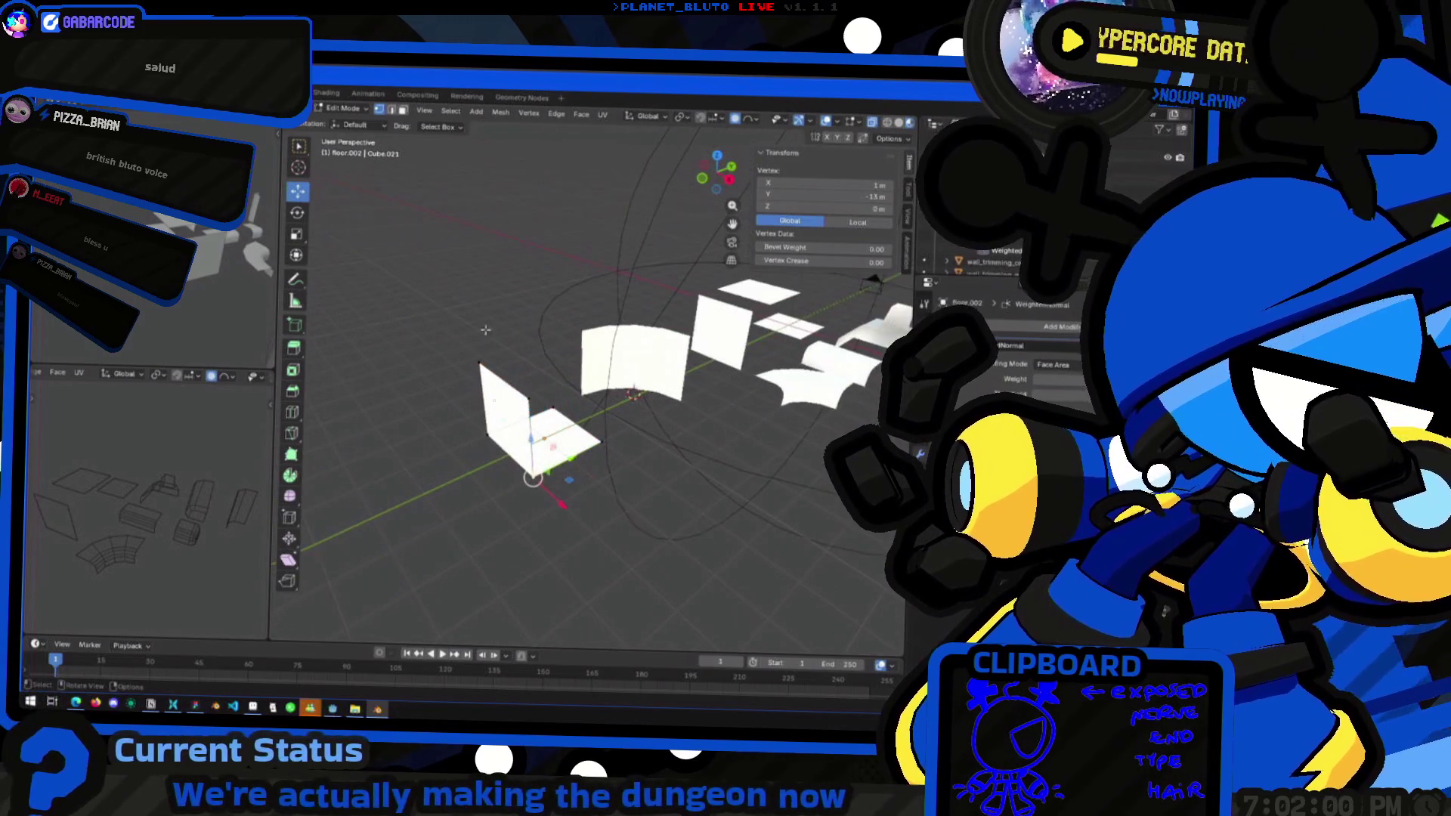
{"action": "left_click", "coordinate": [393, 110]}
{"action": "left_click", "coordinate": [495, 460]}
{"action": "middle_click_drag", "start_coordinate": [495, 461], "coordinate": [529, 514]}
{"action": "key", "text": "ctrl+b"}
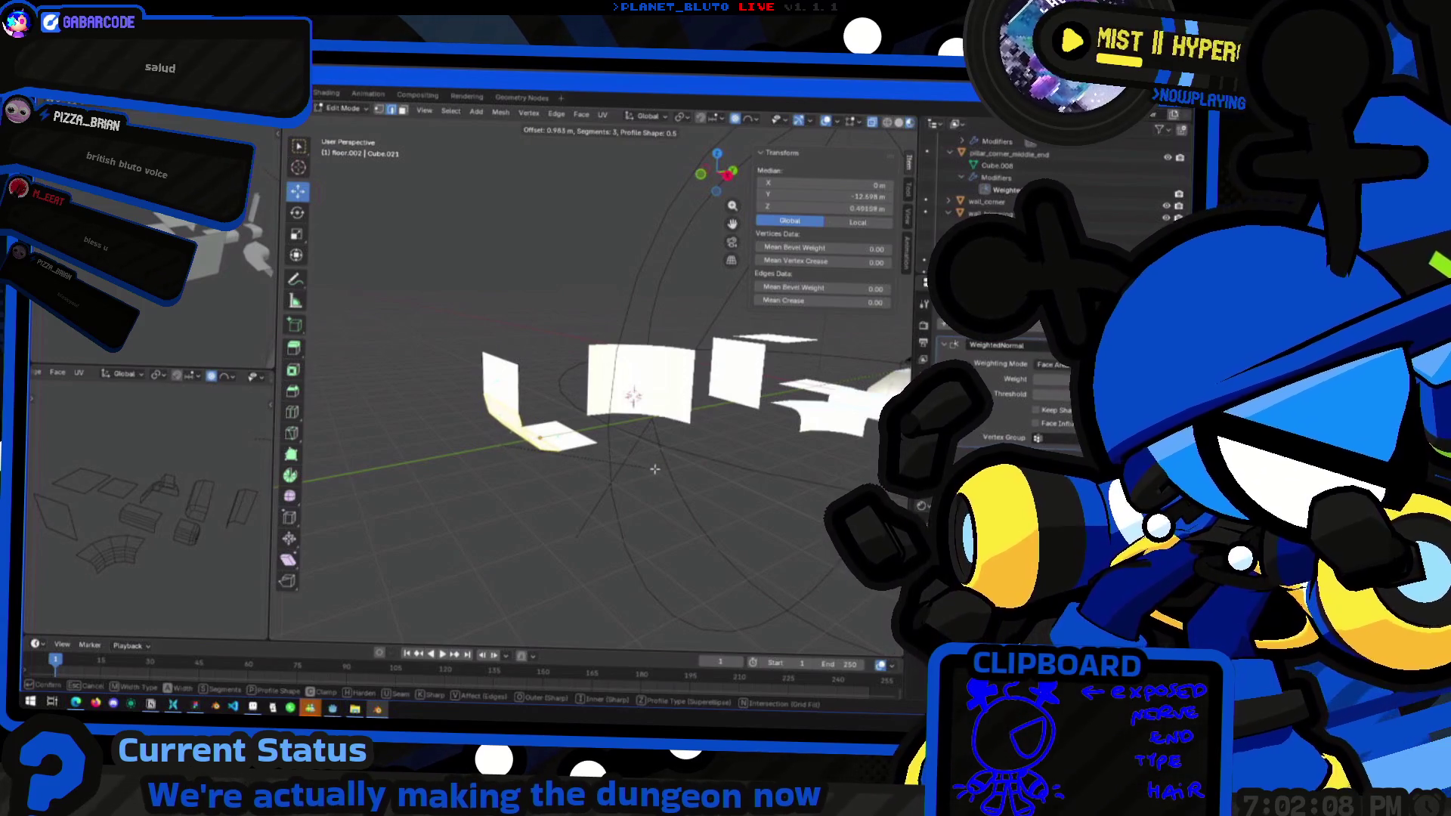
Confirm the multi-segment rounded bevel on floor.002's floor-wall edge, deselect all, and leave Edit Mode
{"action": "left_click", "coordinate": [656, 470]}
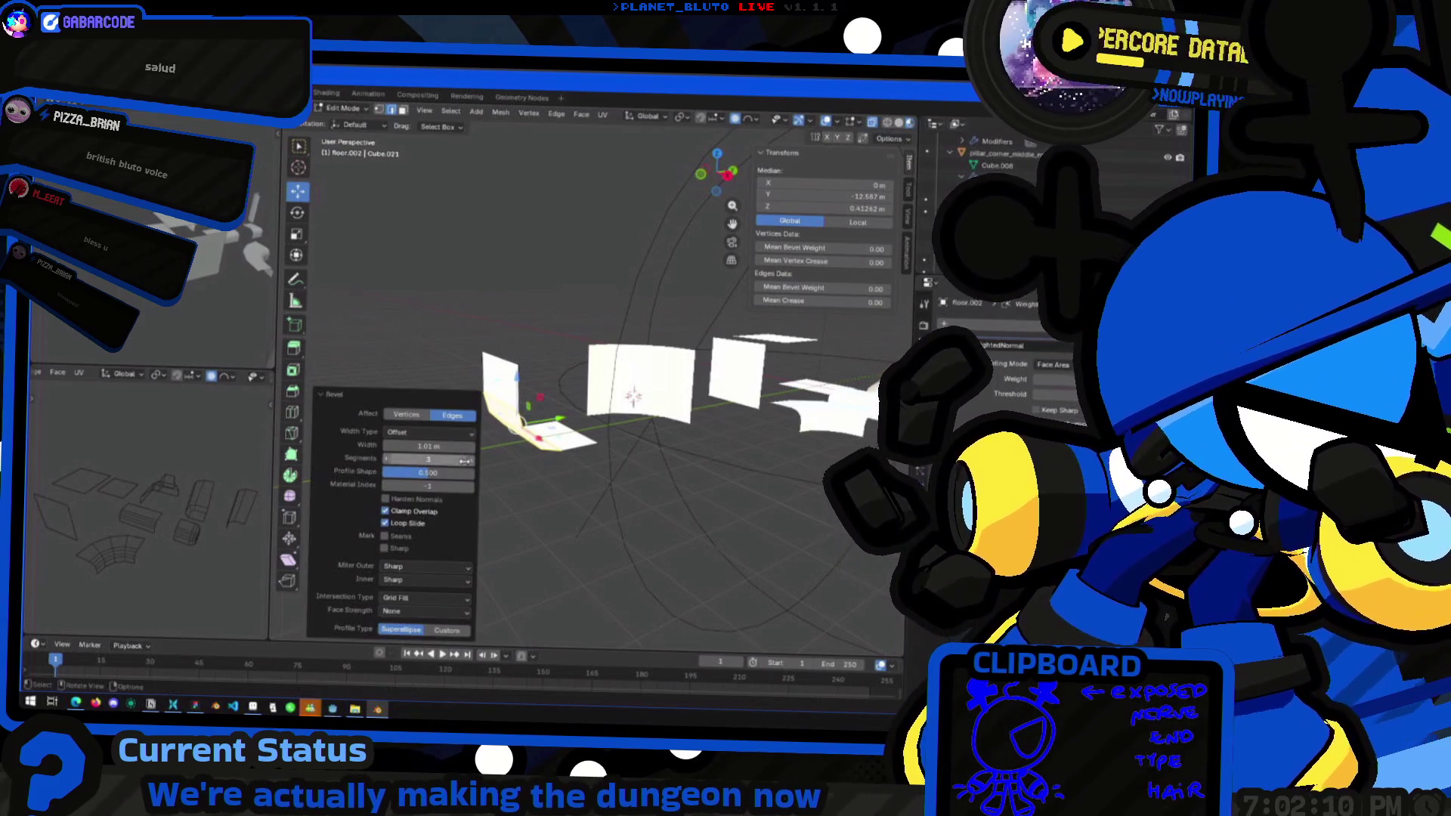
{"action": "key", "text": "alt+a"}
{"action": "mouse_move", "coordinate": [529, 454]}
{"action": "middle_mouse_down"}
{"action": "mouse_move", "coordinate": [700, 512]}
{"action": "mouse_move", "coordinate": [669, 517]}
{"action": "mouse_move", "coordinate": [649, 494]}
{"action": "mouse_move", "coordinate": [691, 538]}
{"action": "middle_mouse_up"}
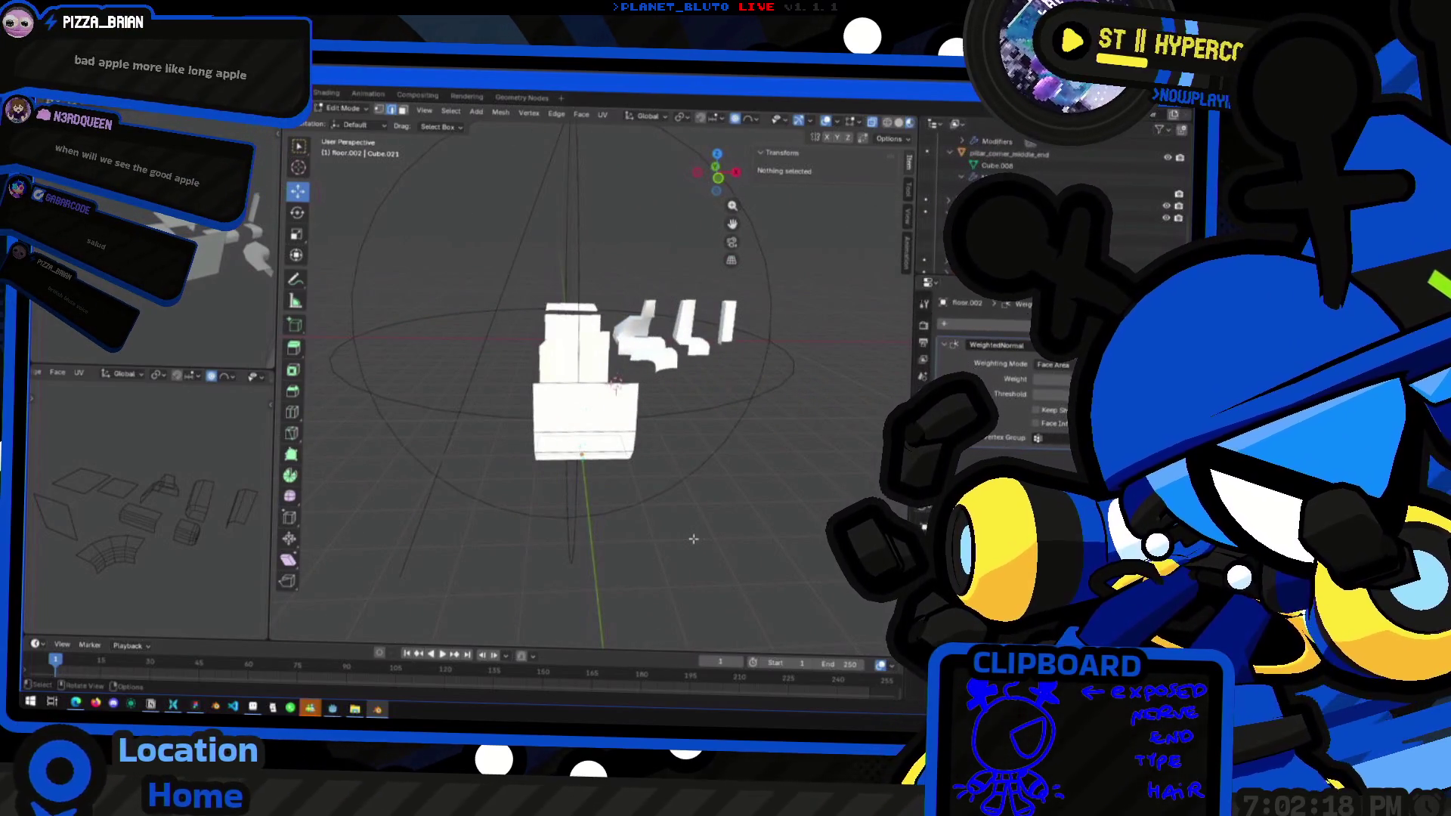
{"action": "middle_click_drag", "start_coordinate": [673, 496], "coordinate": [653, 537]}
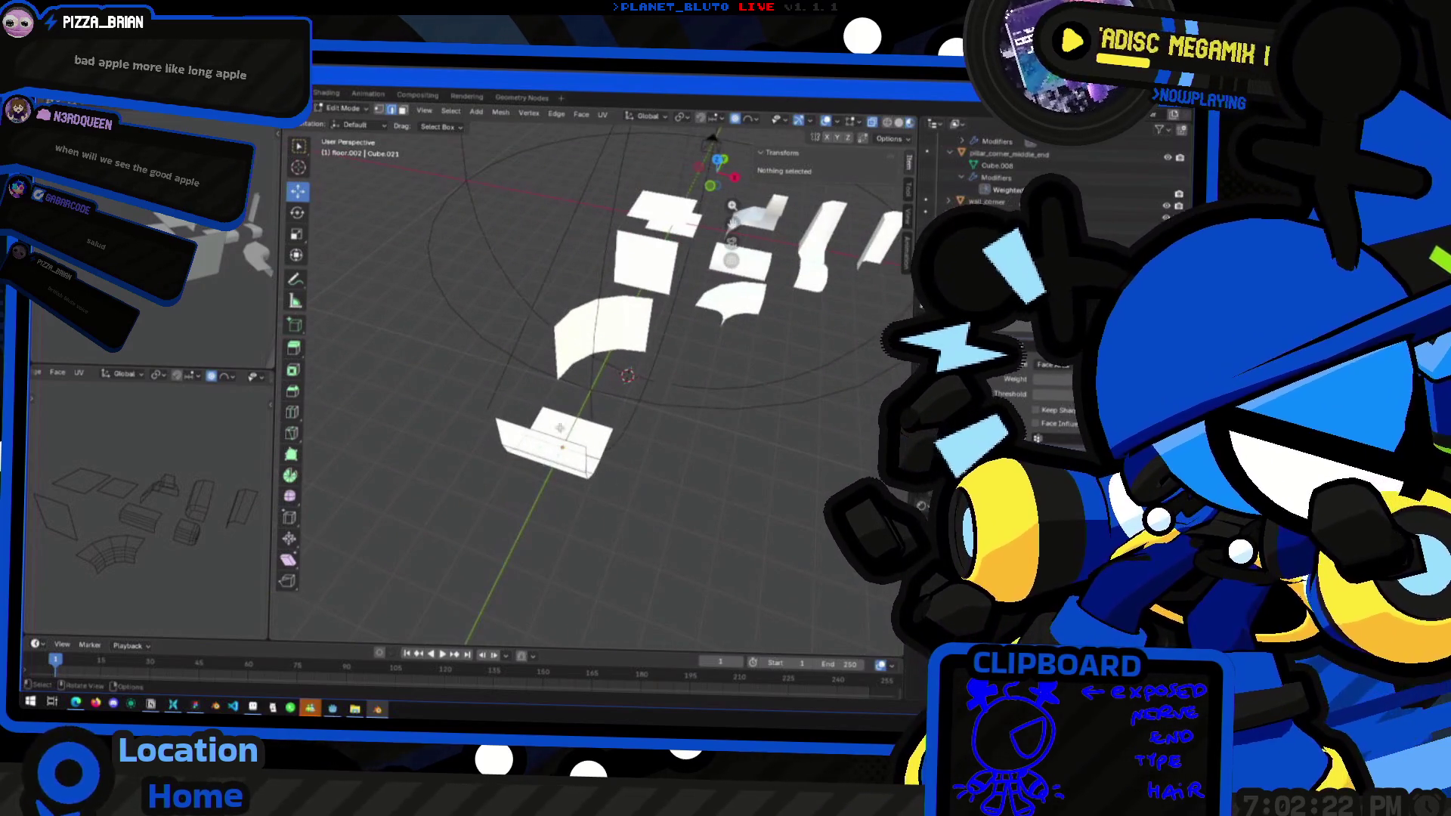
{"action": "middle_click_drag", "start_coordinate": [609, 414], "coordinate": [581, 523]}
{"action": "key", "text": "Tab"}
In Top view, duplicate the curved piece and place the copy 3 m further along Y
{"action": "left_click", "coordinate": [717, 170]}
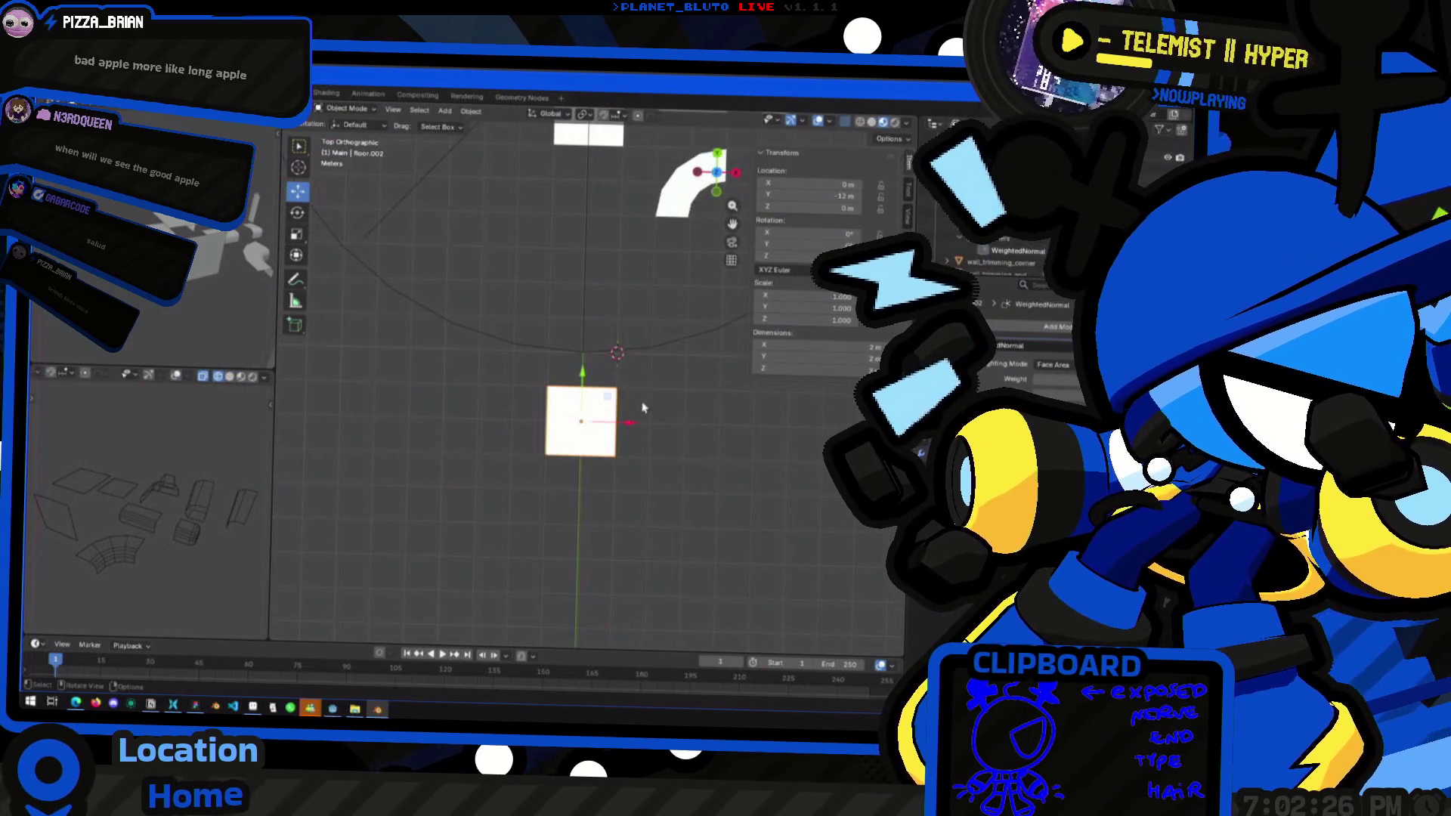
{"action": "scroll", "coordinate": [532, 458], "scroll_direction": "down", "scroll_amount": 2}
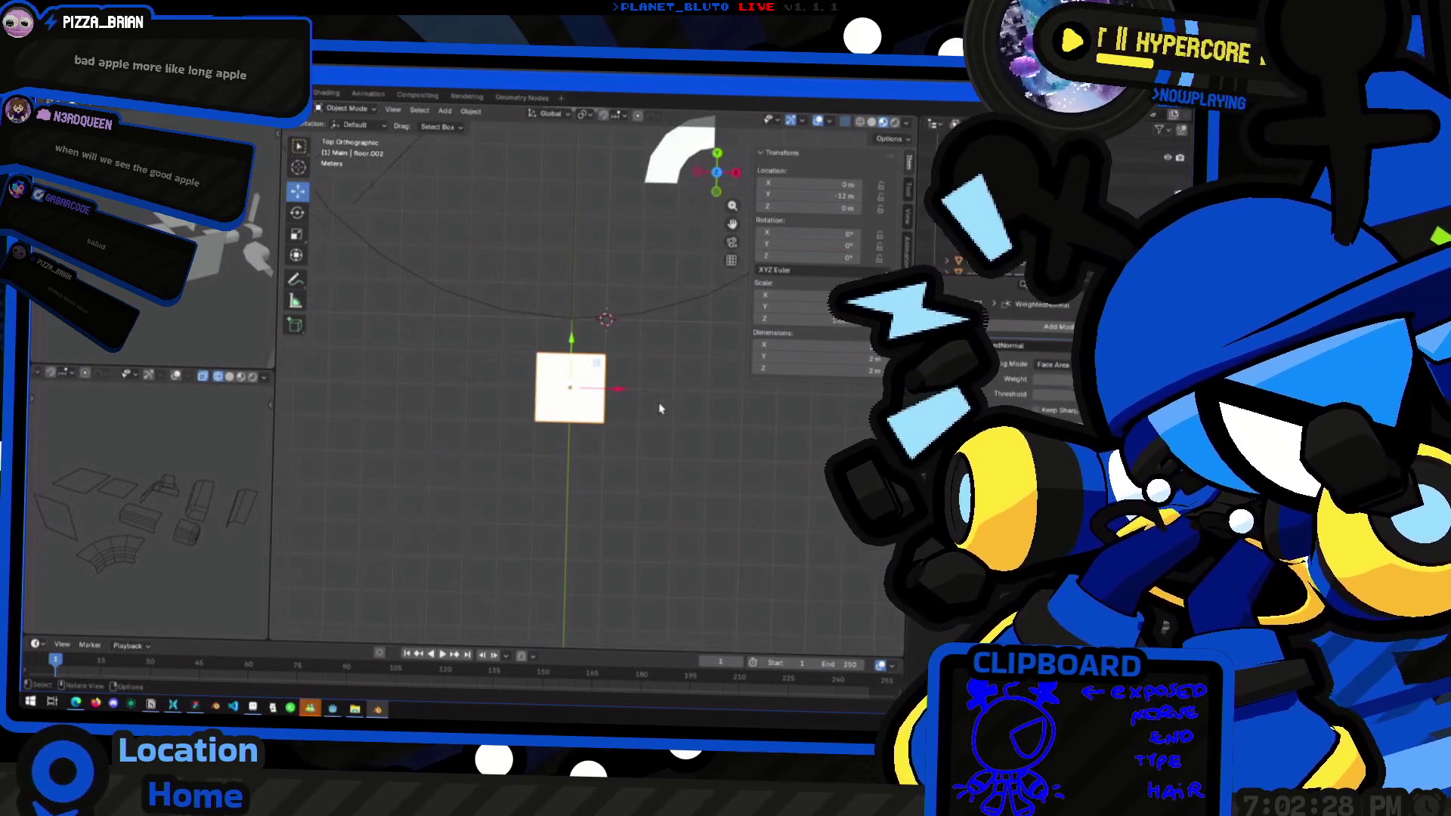
{"action": "middle_click_drag", "start_coordinate": [657, 408], "coordinate": [624, 393], "text": "shift"}
{"action": "key", "text": "shift+d"}
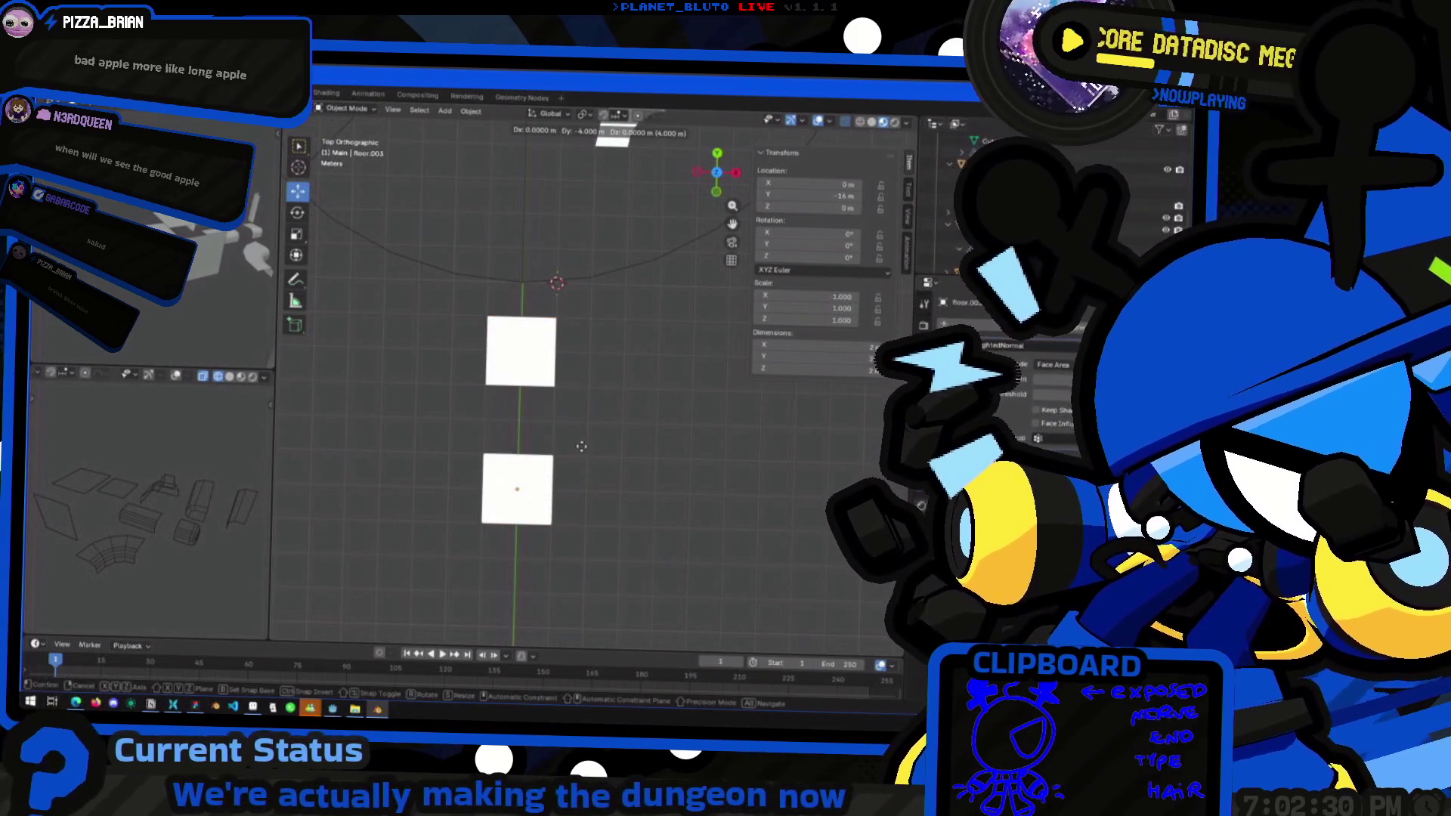
{"action": "left_click", "coordinate": [576, 445]}
{"action": "mouse_move", "coordinate": [582, 446]}
{"action": "middle_mouse_down"}
{"action": "mouse_move", "coordinate": [531, 402]}
{"action": "mouse_move", "coordinate": [526, 473]}
{"action": "mouse_move", "coordinate": [429, 127]}
{"action": "middle_mouse_up"}
Delete the copy's floor vertices, leaving only the bare vertical edge profile
{"action": "key", "text": "Tab"}
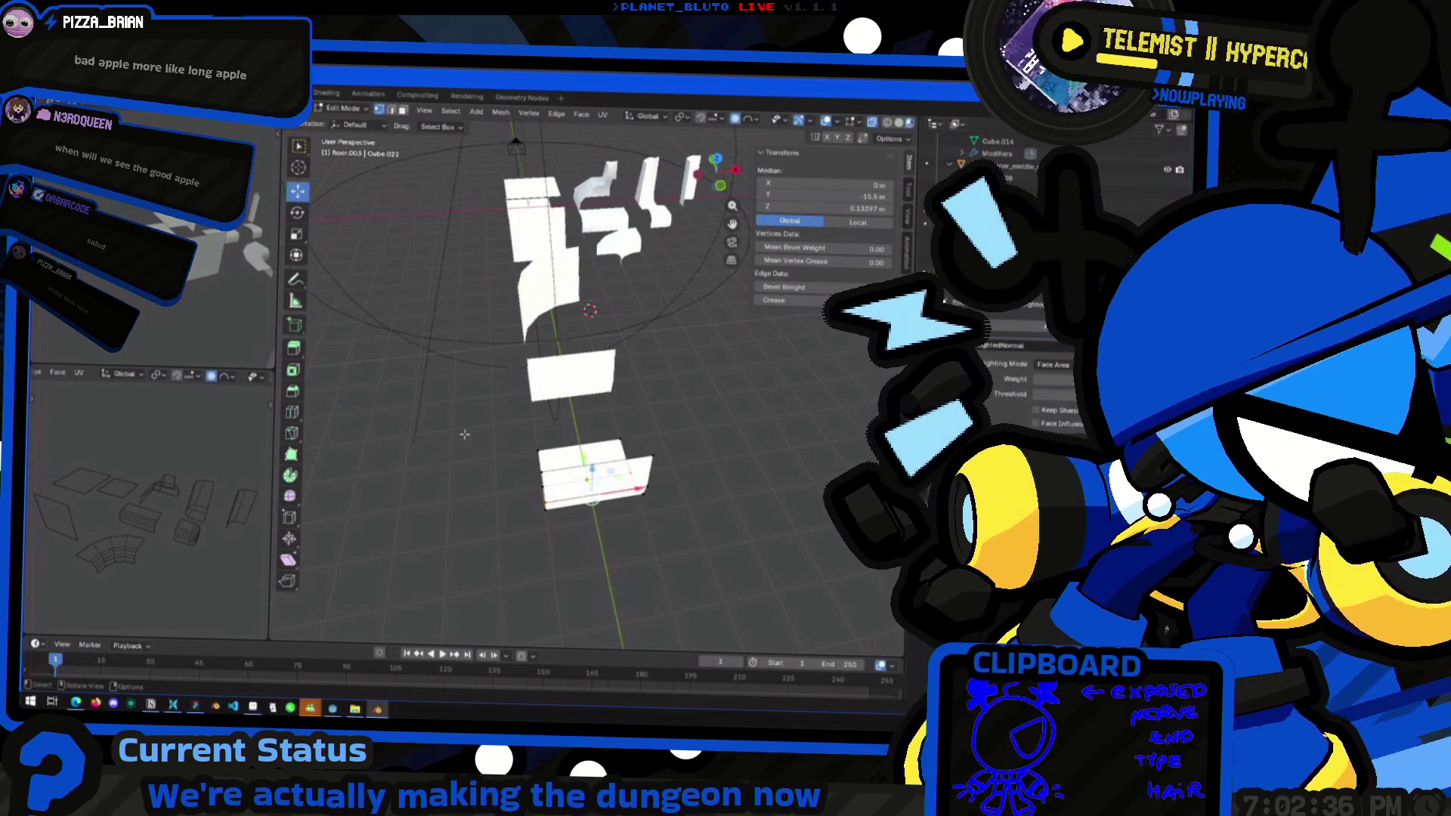
{"action": "left_click_drag", "start_coordinate": [465, 434], "coordinate": [555, 544]}
{"action": "mouse_move", "coordinate": [555, 544]}
{"action": "middle_mouse_down"}
{"action": "mouse_move", "coordinate": [526, 536]}
{"action": "mouse_move", "coordinate": [674, 390]}
{"action": "mouse_move", "coordinate": [688, 410]}
{"action": "middle_mouse_up"}
{"action": "key", "text": "x"}
{"action": "left_click", "coordinate": [527, 530]}
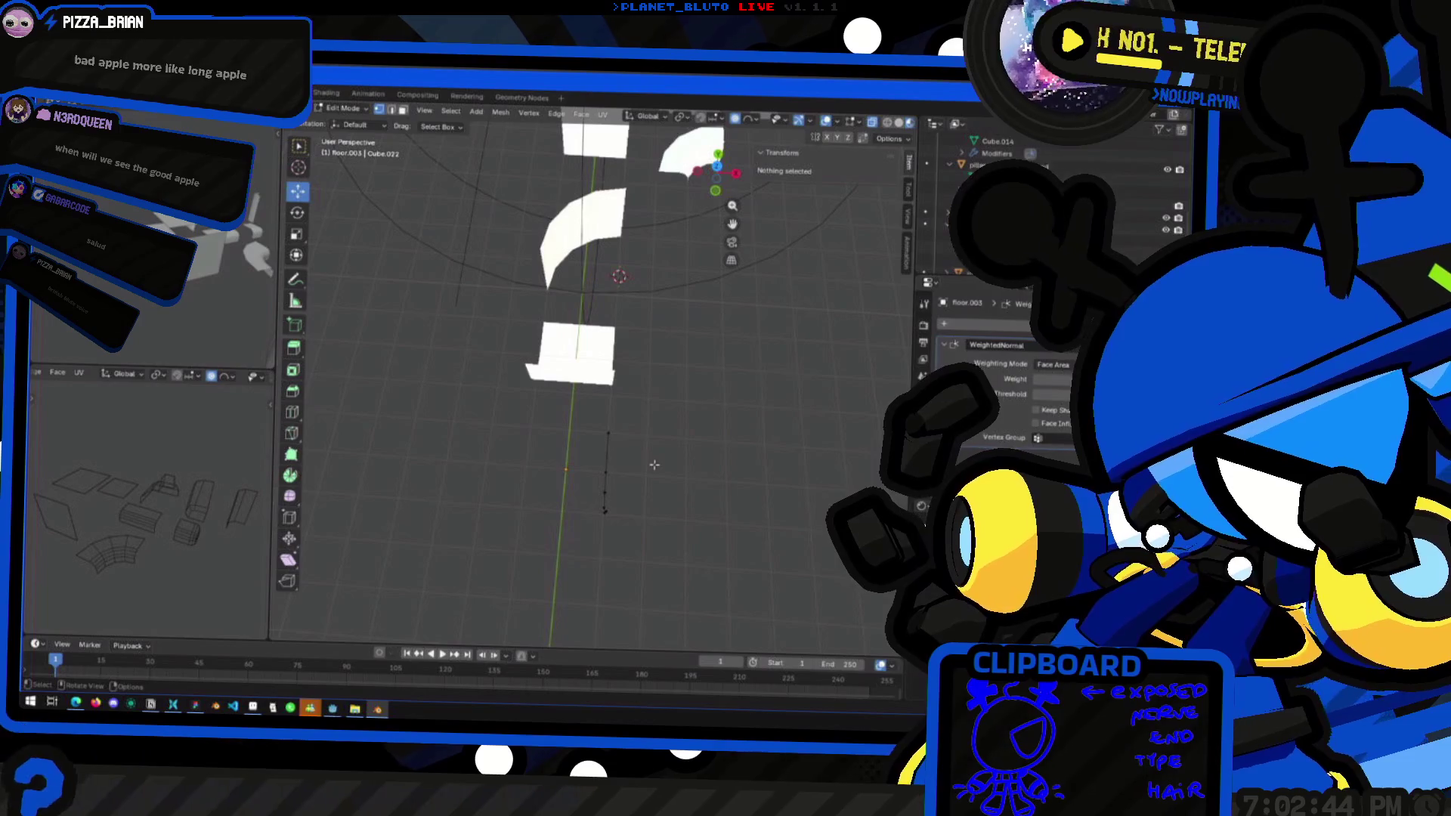
{"action": "left_click_drag", "start_coordinate": [600, 471], "coordinate": [631, 537]}
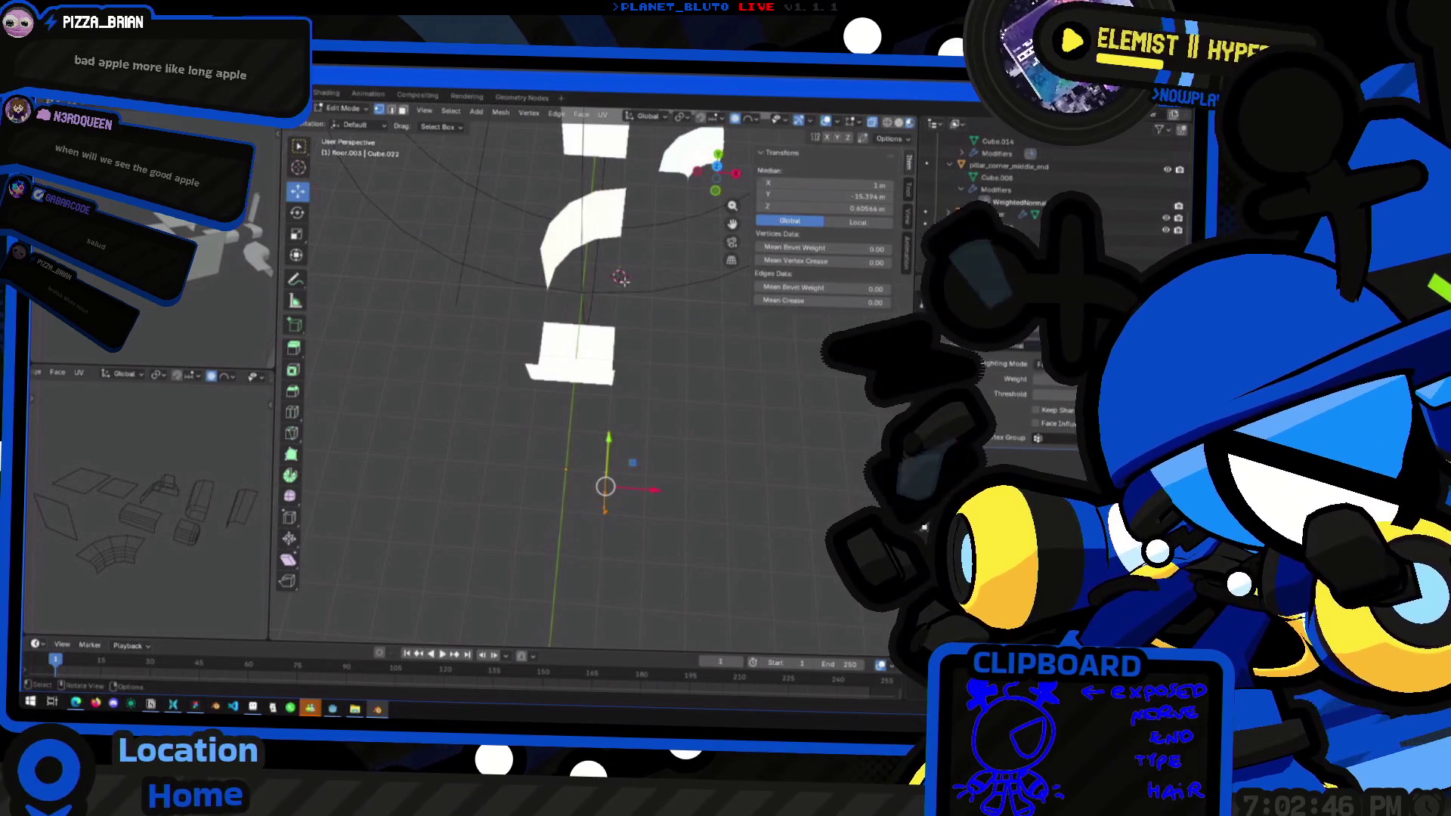
{"action": "left_click", "coordinate": [624, 281]}
{"action": "left_click", "coordinate": [908, 221]}
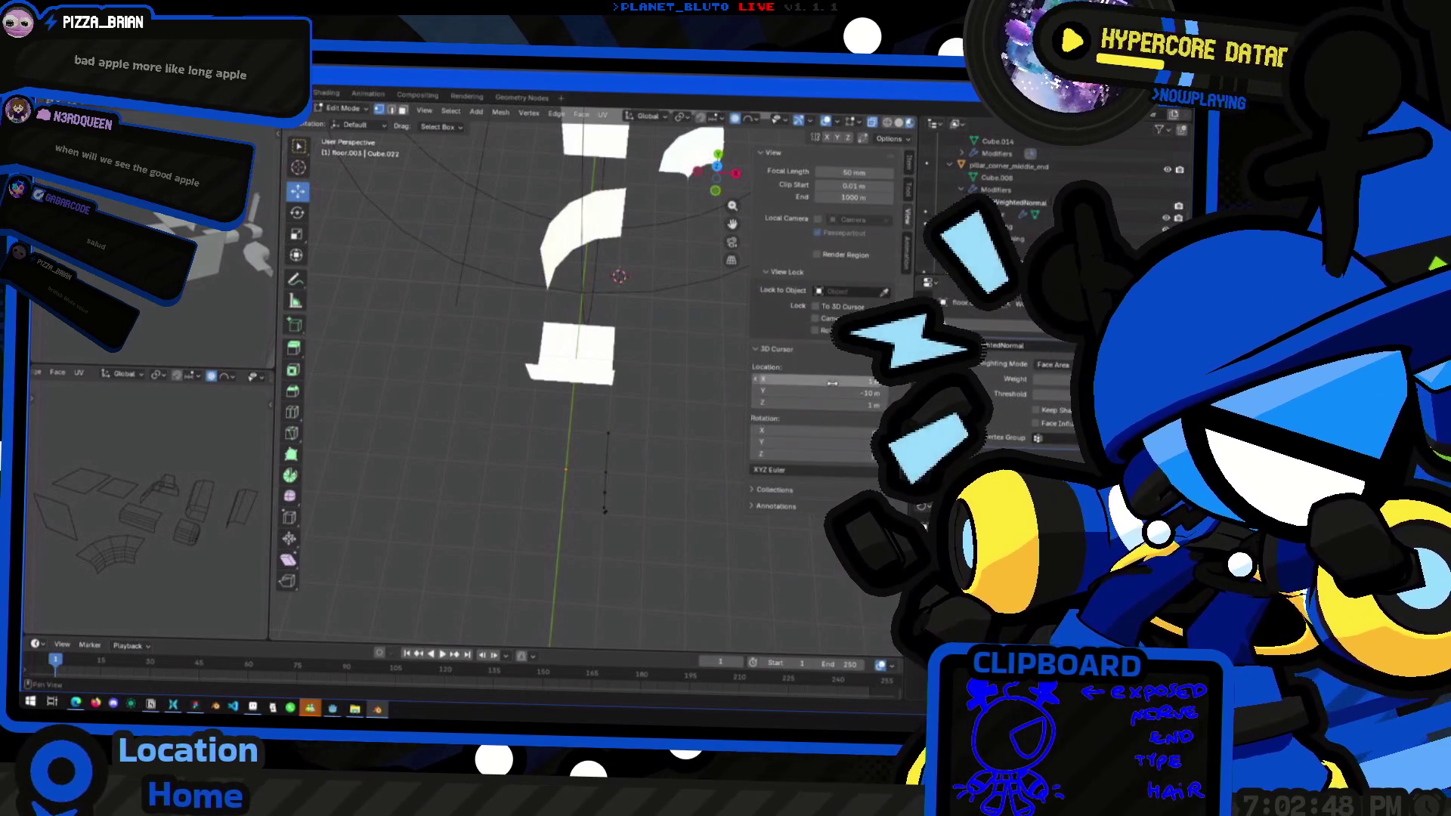
Place the 3D cursor at X 1 m, Y -14 m, Z 1 m
{"action": "left_click", "coordinate": [807, 393]}
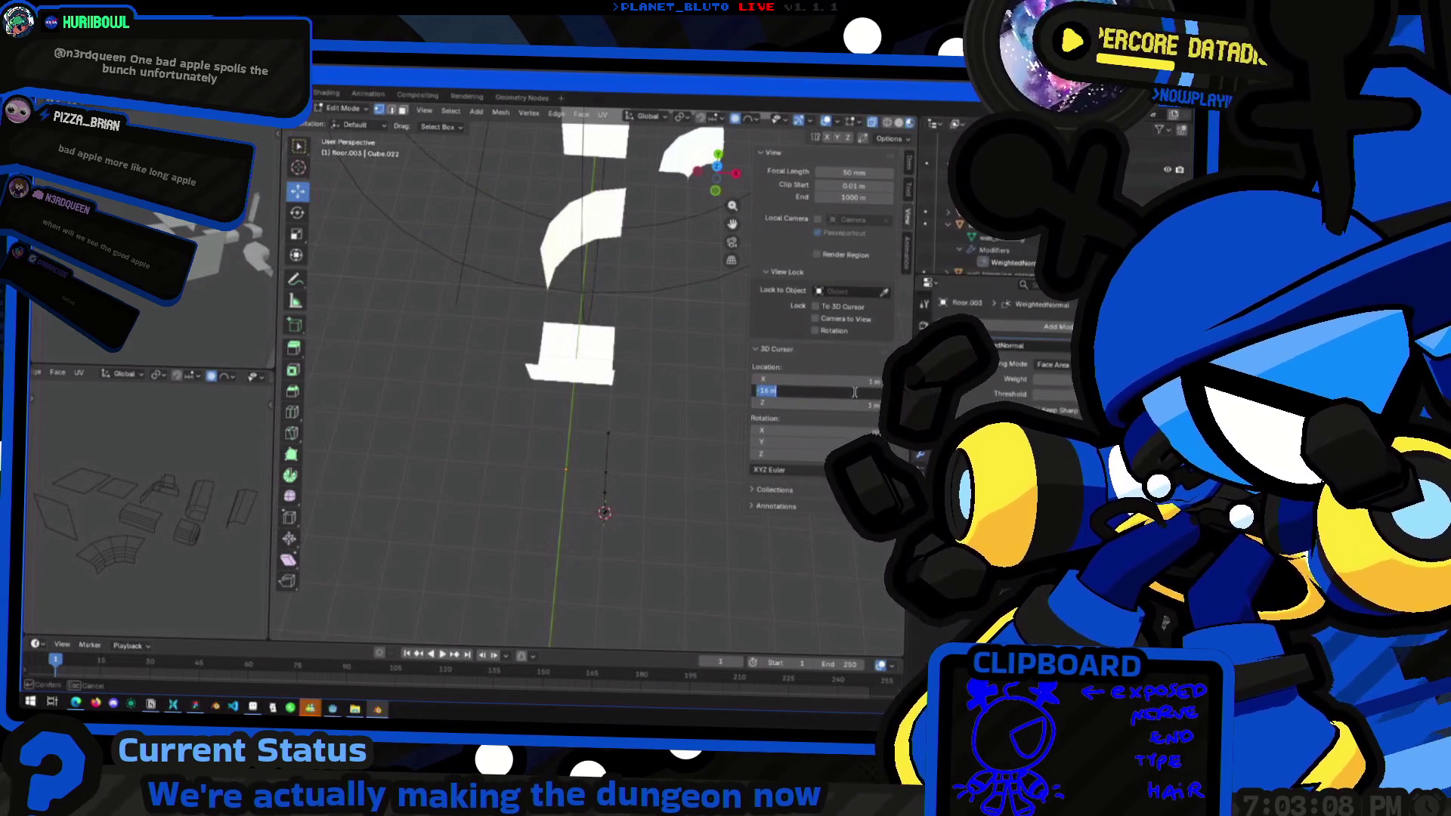
{"action": "middle_click_drag", "start_coordinate": [627, 490], "coordinate": [692, 516]}
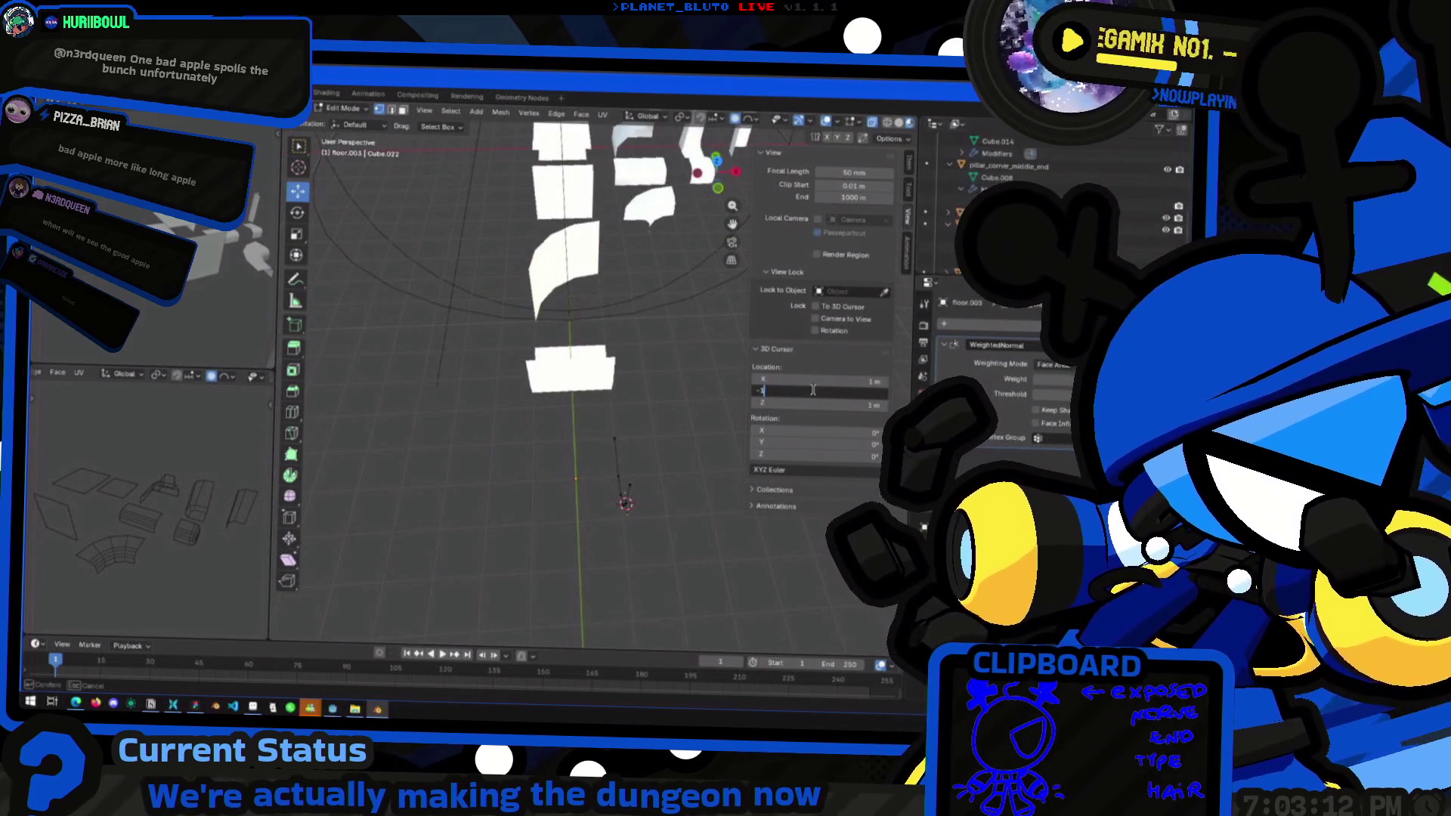
{"action": "mouse_move", "coordinate": [642, 438]}
{"action": "middle_mouse_down"}
{"action": "mouse_move", "coordinate": [590, 444]}
{"action": "mouse_move", "coordinate": [605, 491]}
{"action": "middle_mouse_up"}
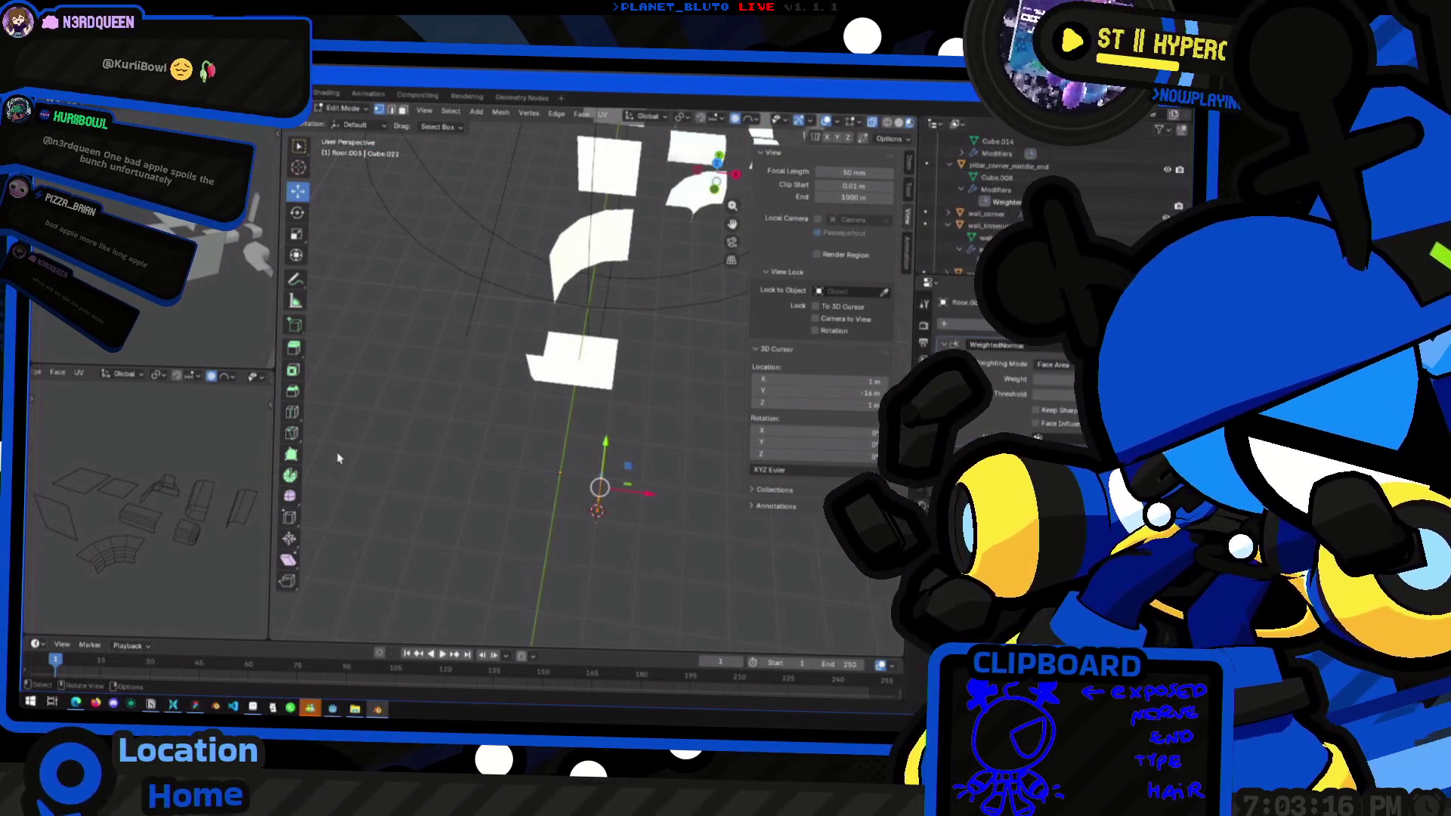
Spin the edge profile -90° around the 3D cursor into a curved corner surface
{"action": "left_click", "coordinate": [291, 475]}
{"action": "mouse_move", "coordinate": [699, 456]}
{"action": "left_mouse_down"}
{"action": "mouse_move", "coordinate": [650, 425]}
{"action": "mouse_move", "coordinate": [535, 420]}
{"action": "left_mouse_up"}
{"action": "mouse_move", "coordinate": [535, 420]}
{"action": "middle_mouse_down"}
{"action": "mouse_move", "coordinate": [670, 458]}
{"action": "mouse_move", "coordinate": [605, 434]}
{"action": "mouse_move", "coordinate": [541, 476]}
{"action": "mouse_move", "coordinate": [583, 454]}
{"action": "mouse_move", "coordinate": [643, 459]}
{"action": "mouse_move", "coordinate": [594, 502]}
{"action": "middle_mouse_up"}
{"action": "key", "text": "Tab"}
{"action": "mouse_move", "coordinate": [583, 501]}
{"action": "middle_mouse_down"}
{"action": "mouse_move", "coordinate": [557, 500]}
{"action": "mouse_move", "coordinate": [653, 495]}
{"action": "mouse_move", "coordinate": [582, 433]}
{"action": "mouse_move", "coordinate": [567, 456]}
{"action": "mouse_move", "coordinate": [712, 470]}
{"action": "middle_mouse_up"}
{"action": "key", "text": "Tab"}
{"action": "key", "text": "Tab"}
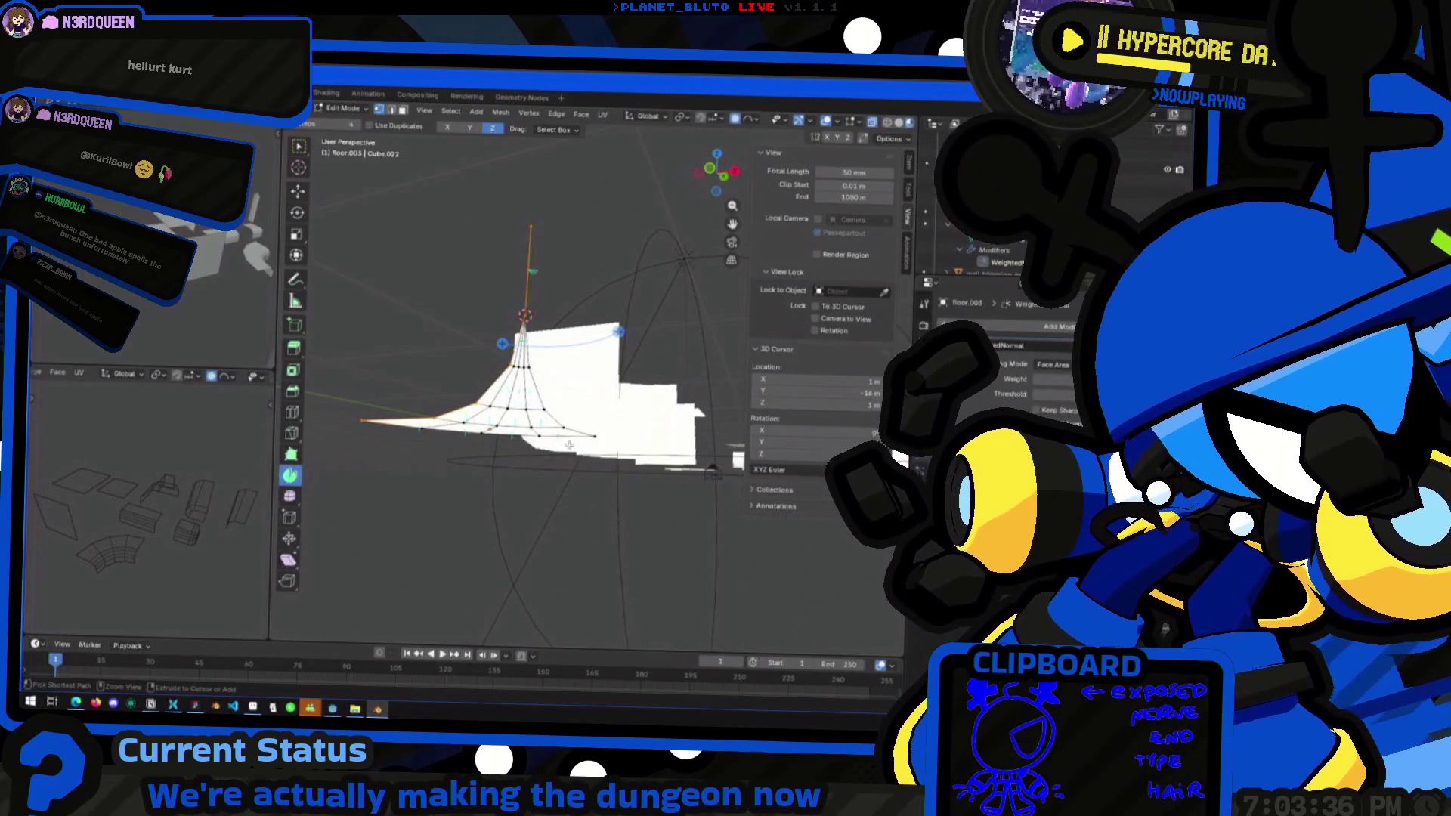
Undo the flared spin and discard two unsatisfactory spin attempts
{"action": "key", "text": "ctrl+z"}
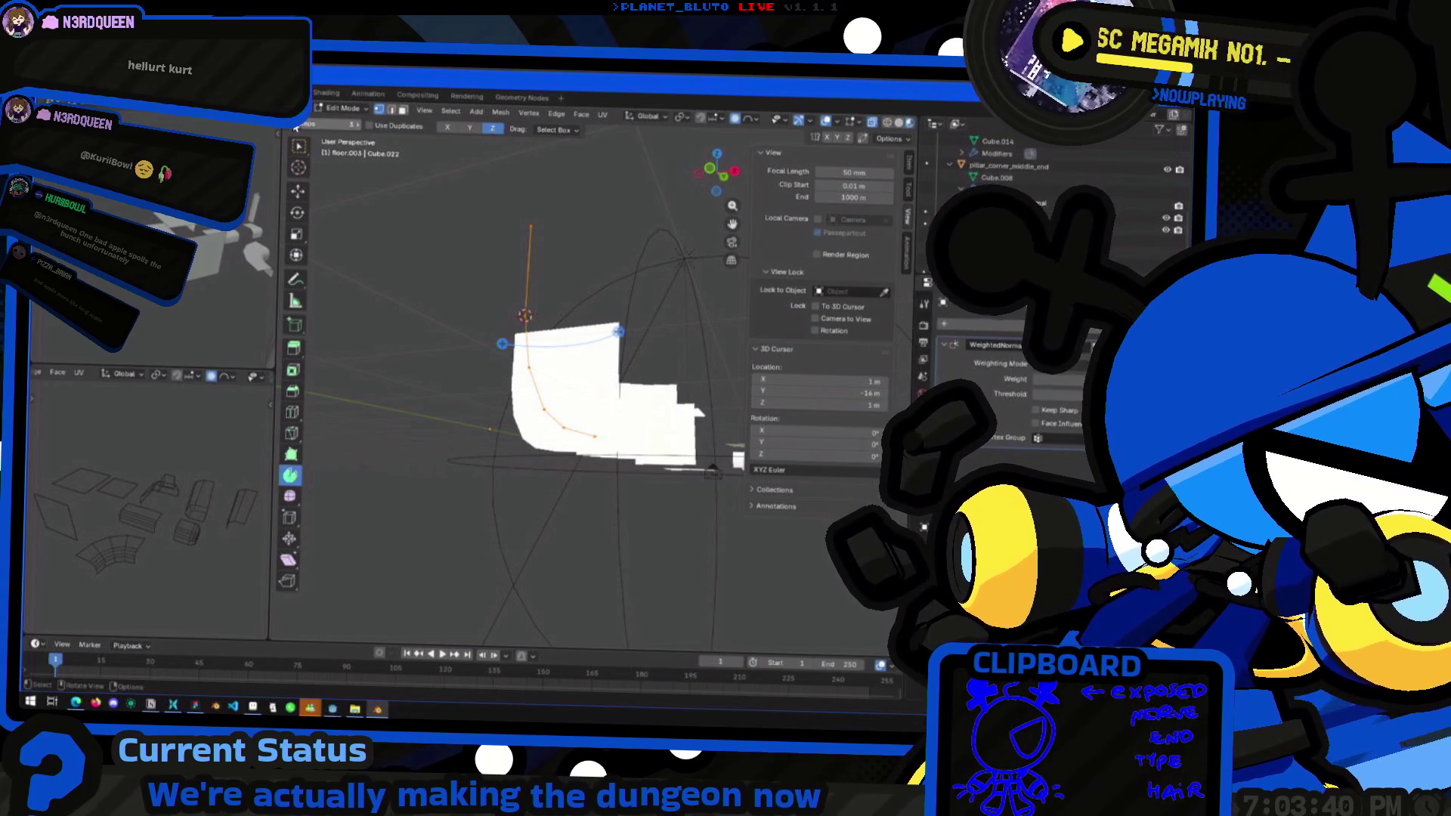
{"action": "mouse_move", "coordinate": [468, 308]}
{"action": "middle_mouse_down"}
{"action": "mouse_move", "coordinate": [479, 293]}
{"action": "mouse_move", "coordinate": [464, 294]}
{"action": "middle_mouse_up"}
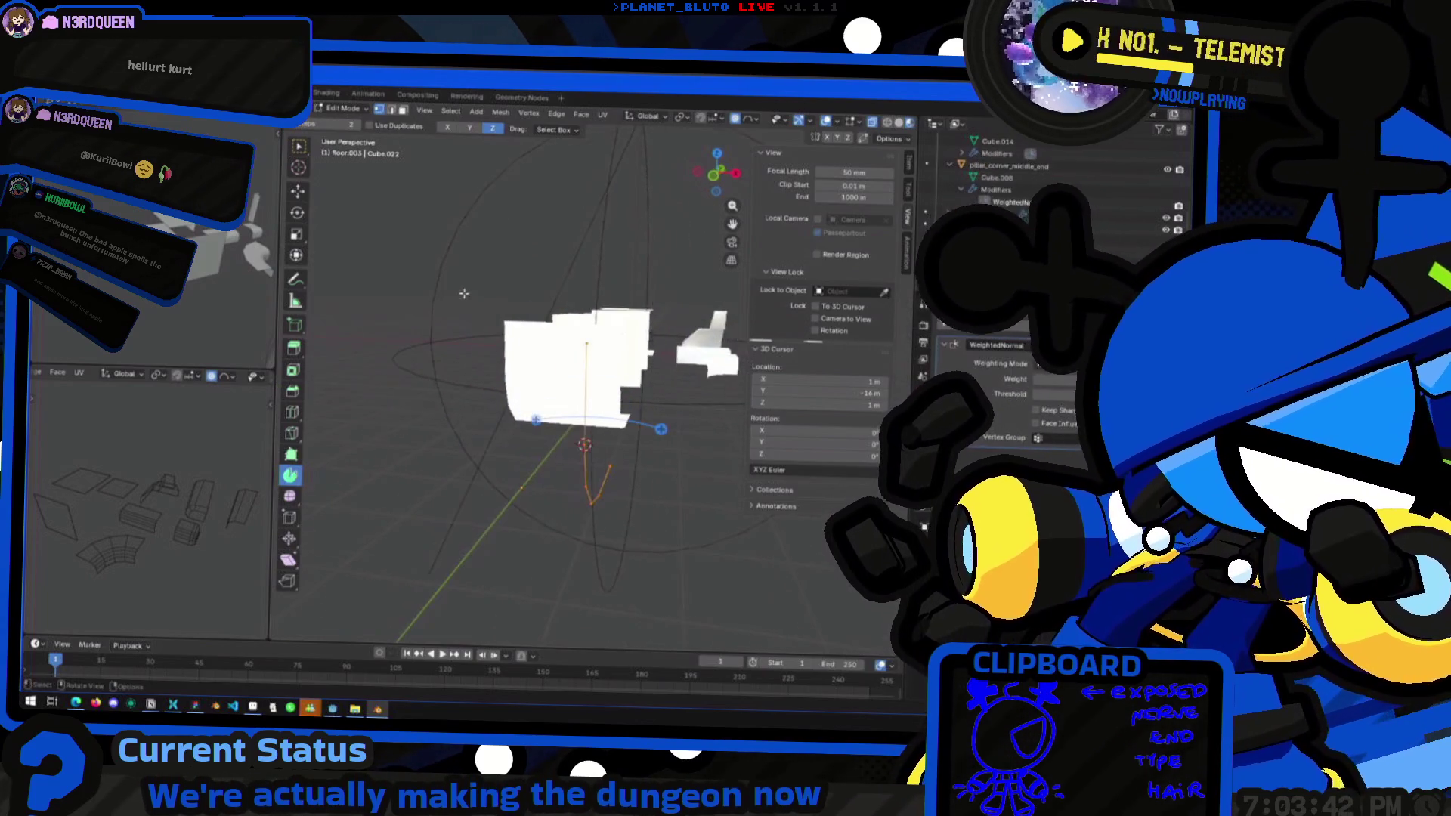
{"action": "middle_click_drag", "start_coordinate": [678, 447], "coordinate": [677, 488]}
{"action": "mouse_move", "coordinate": [677, 487]}
{"action": "left_mouse_down"}
{"action": "mouse_move", "coordinate": [642, 463]}
{"action": "mouse_move", "coordinate": [582, 492]}
{"action": "mouse_move", "coordinate": [620, 566]}
{"action": "mouse_move", "coordinate": [657, 514]}
{"action": "left_mouse_up"}
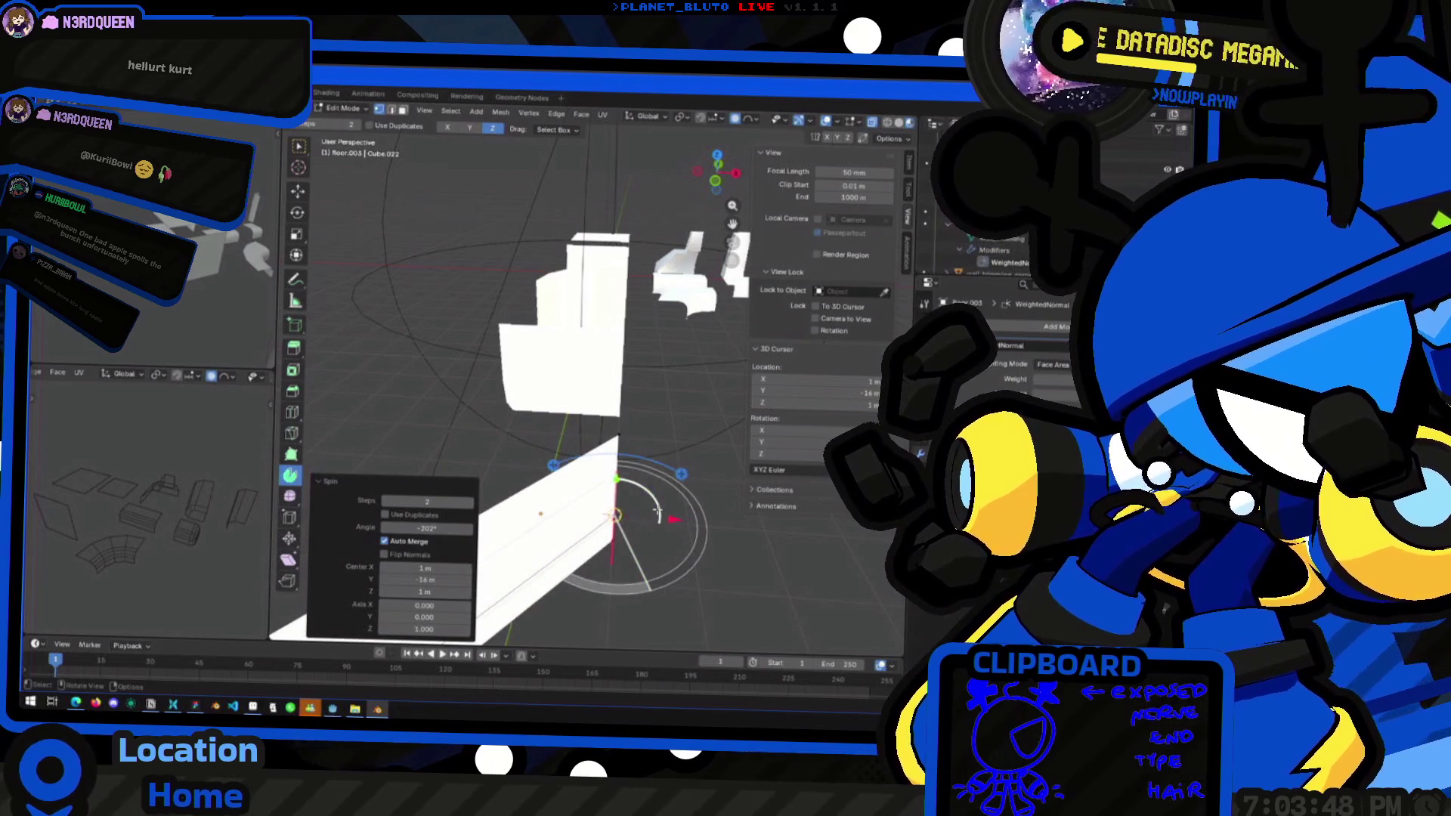
{"action": "key", "text": "ctrl+z"}
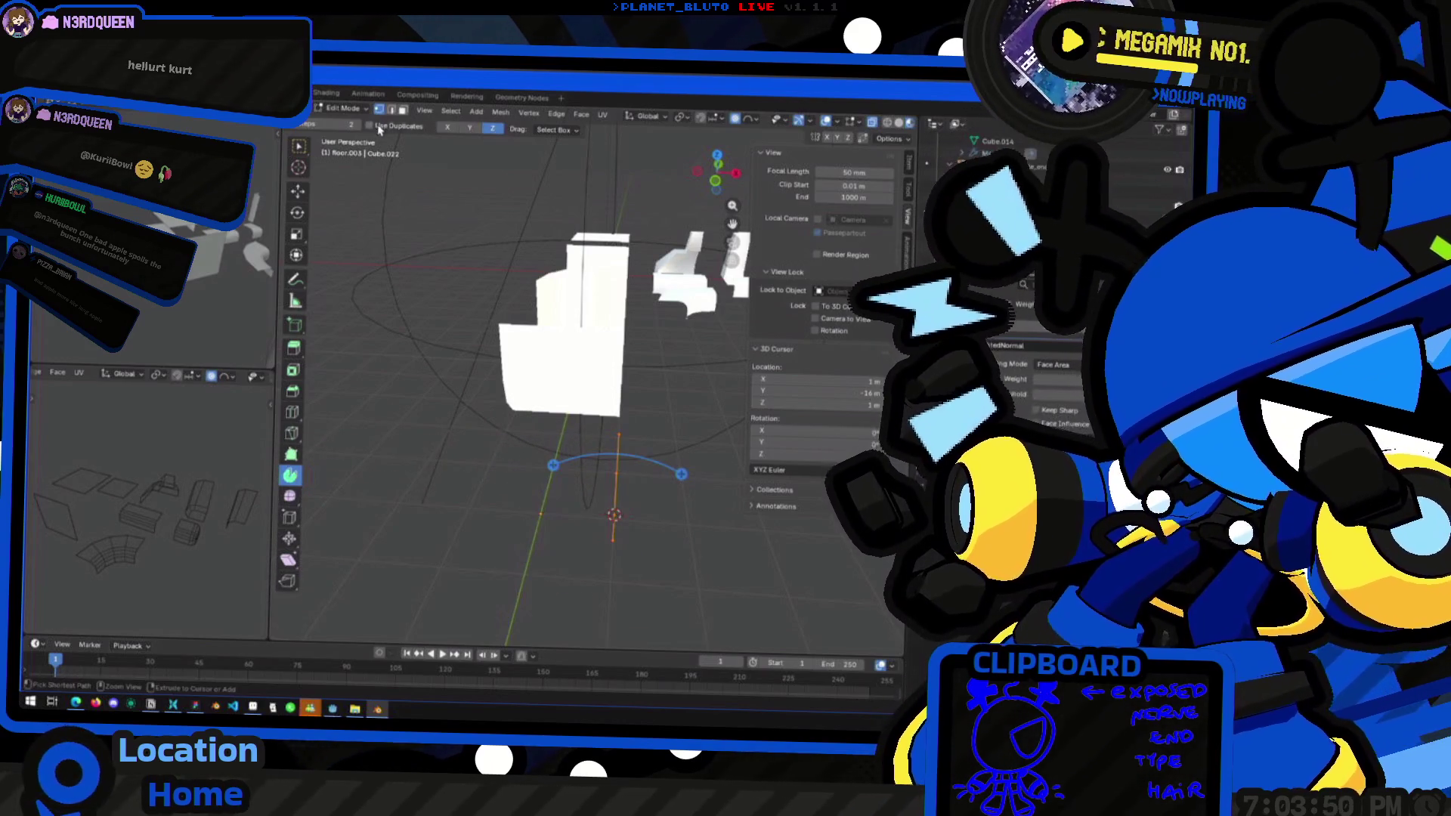
{"action": "left_click_drag", "start_coordinate": [683, 473], "coordinate": [665, 472]}
{"action": "middle_click_drag", "start_coordinate": [665, 471], "coordinate": [659, 525]}
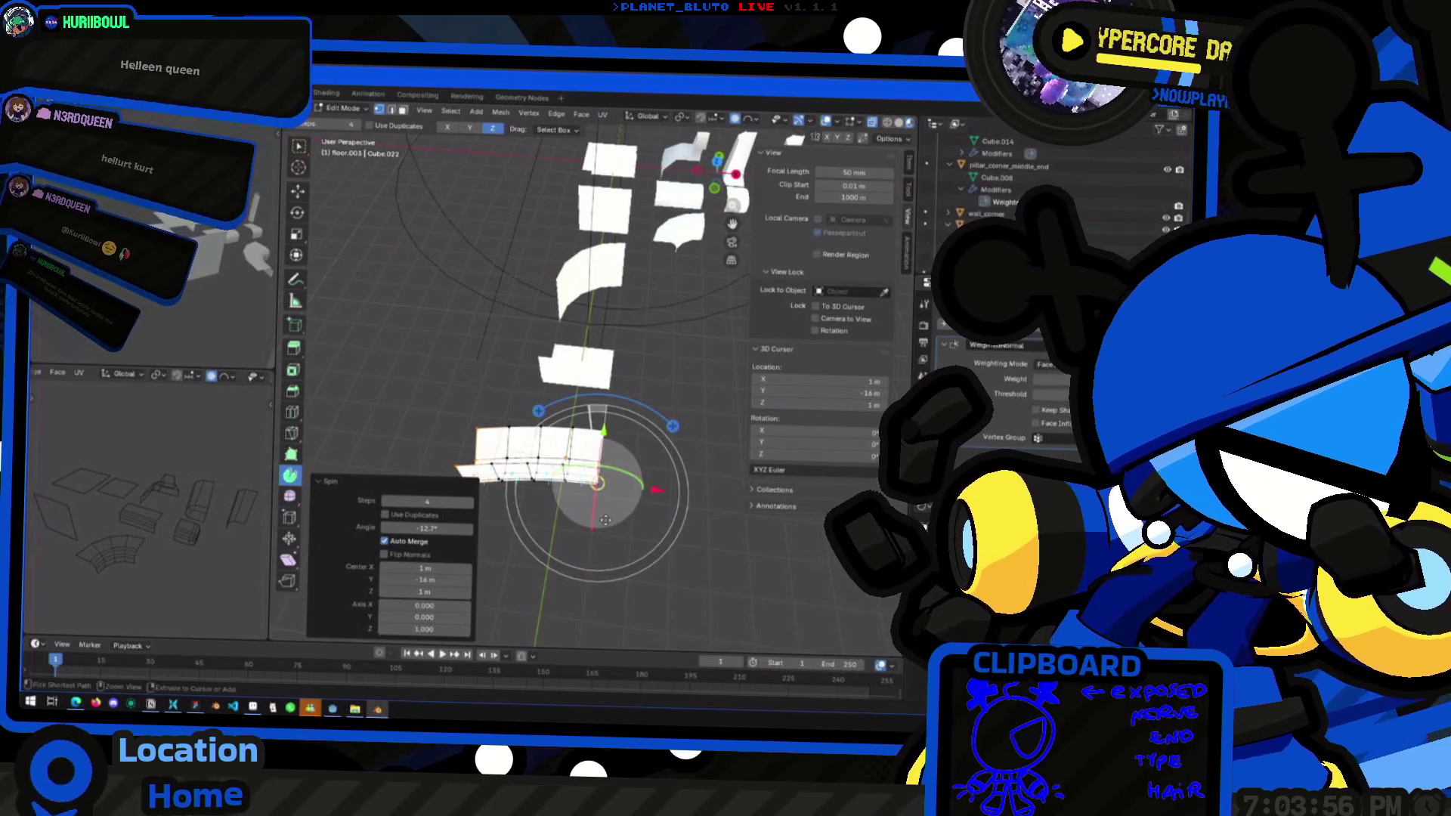
{"action": "key", "text": "ctrl+z"}
Re-spin the edge profile about -90° around the 3D cursor and exit Edit Mode
{"action": "middle_click_drag", "start_coordinate": [629, 522], "coordinate": [621, 499]}
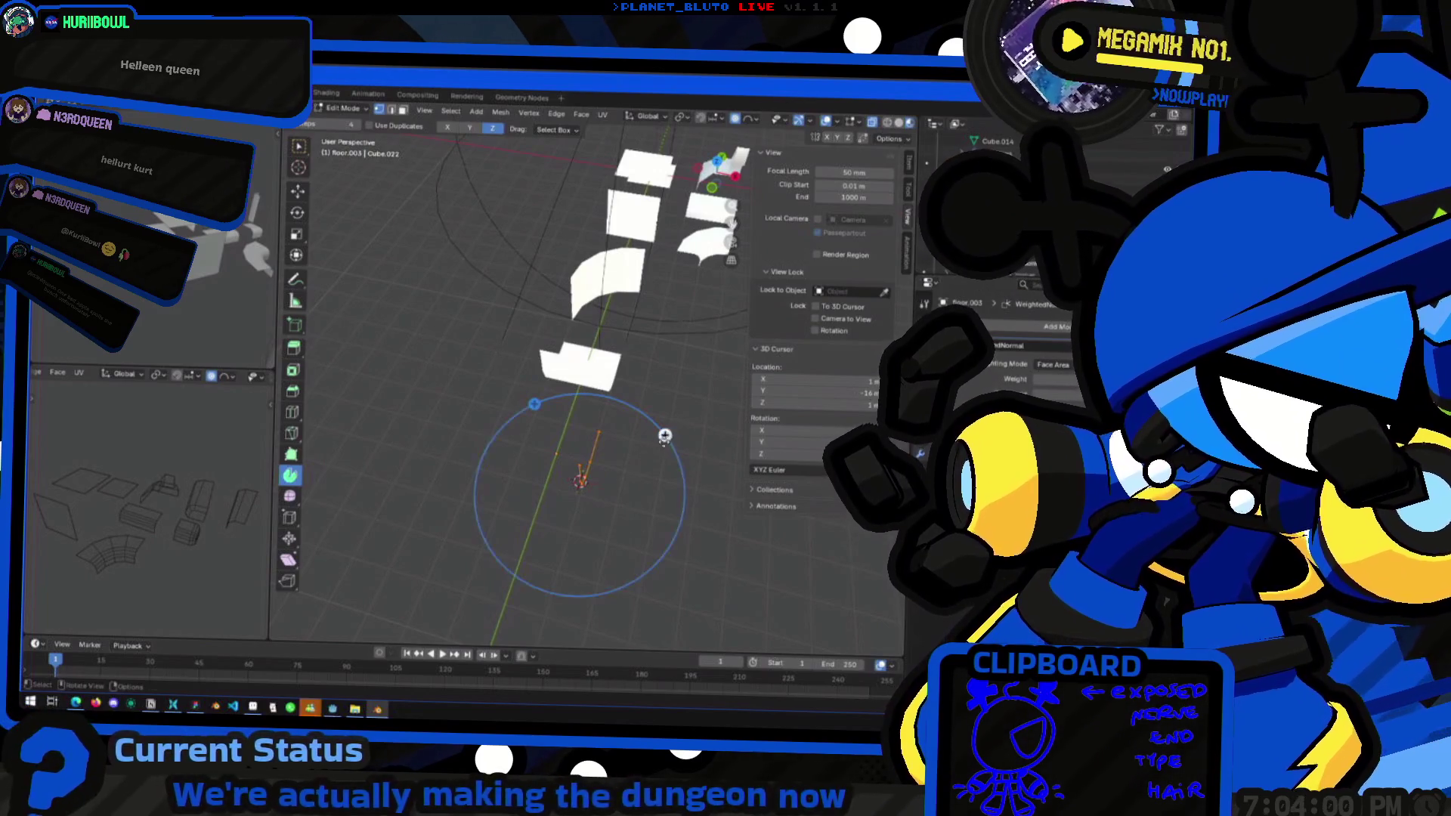
{"action": "left_click_drag", "start_coordinate": [664, 435], "coordinate": [604, 421]}
{"action": "key", "text": "Escape"}
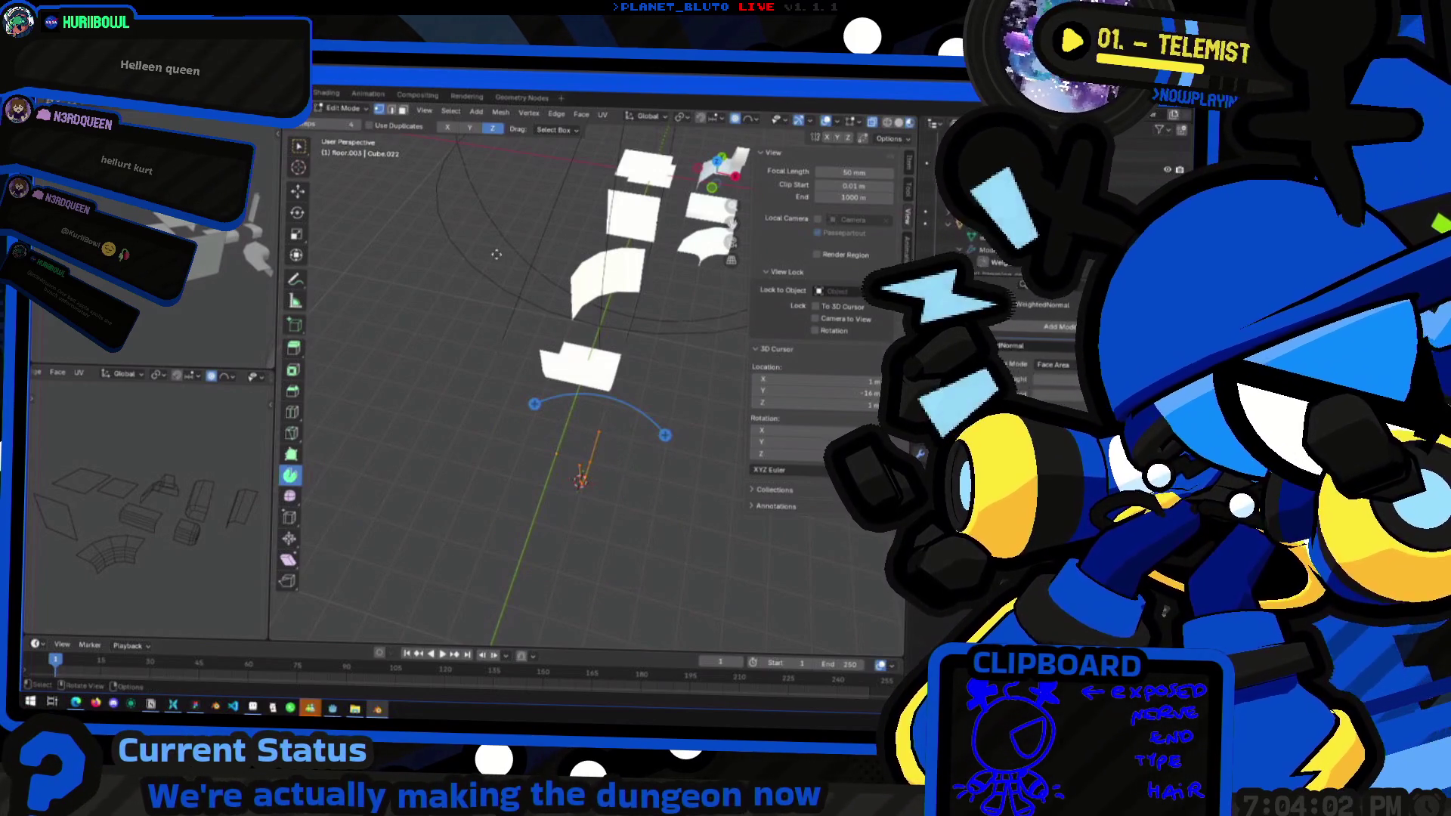
{"action": "mouse_move", "coordinate": [656, 428]}
{"action": "left_mouse_down"}
{"action": "mouse_move", "coordinate": [559, 407]}
{"action": "mouse_move", "coordinate": [535, 418]}
{"action": "left_mouse_up"}
{"action": "middle_click_drag", "start_coordinate": [537, 420], "coordinate": [573, 482]}
{"action": "mouse_move", "coordinate": [526, 540]}
{"action": "middle_mouse_down"}
{"action": "mouse_move", "coordinate": [546, 564]}
{"action": "mouse_move", "coordinate": [616, 481]}
{"action": "mouse_move", "coordinate": [602, 402]}
{"action": "mouse_move", "coordinate": [597, 423]}
{"action": "middle_mouse_up"}
{"action": "key", "text": "Tab"}
Duplicate a floor piece and reposition the copy, undoing a misplaced first attempt
{"action": "key", "text": "shift+d"}
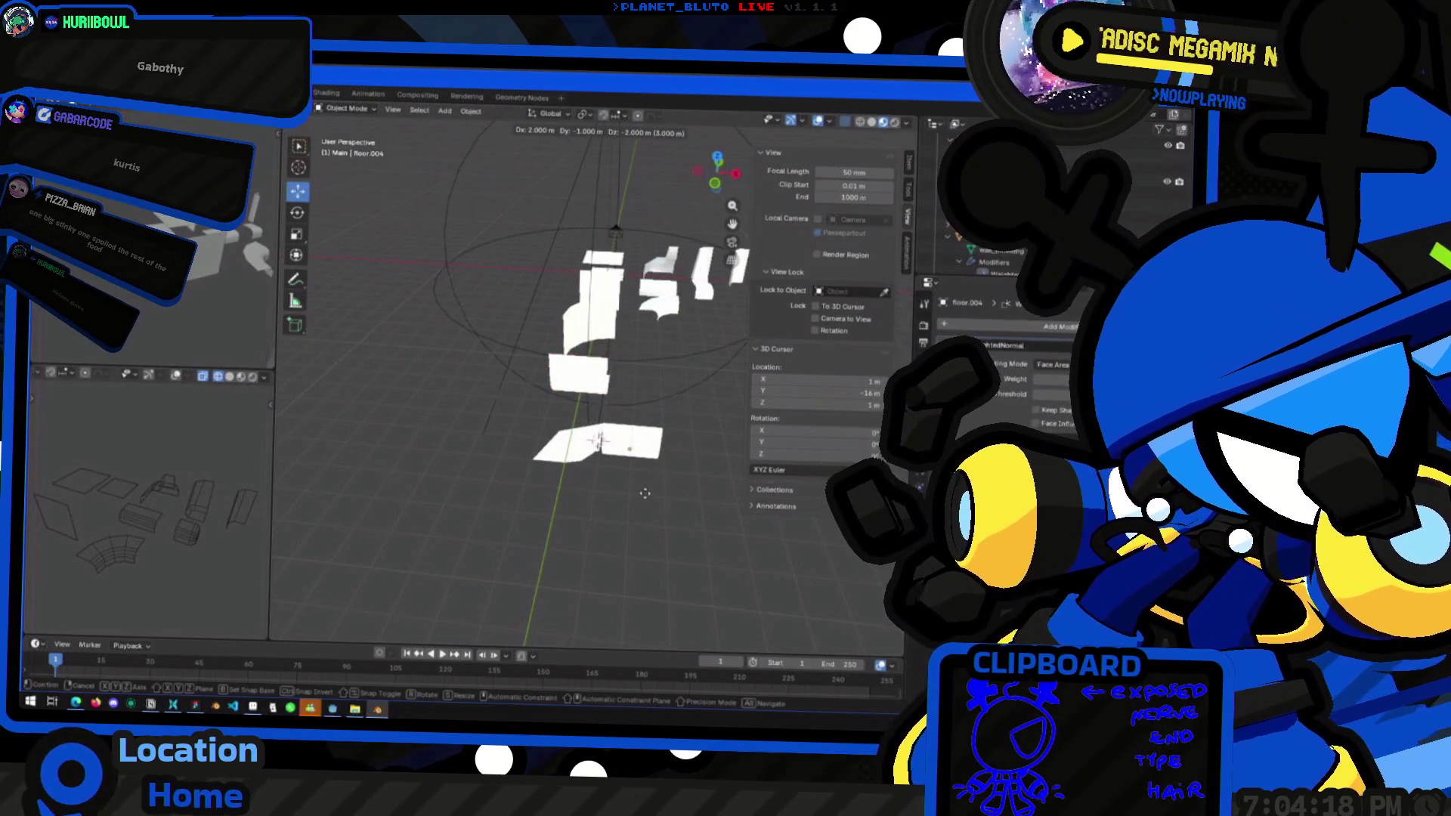
{"action": "left_click", "coordinate": [644, 508]}
{"action": "middle_click_drag", "start_coordinate": [644, 508], "coordinate": [635, 552]}
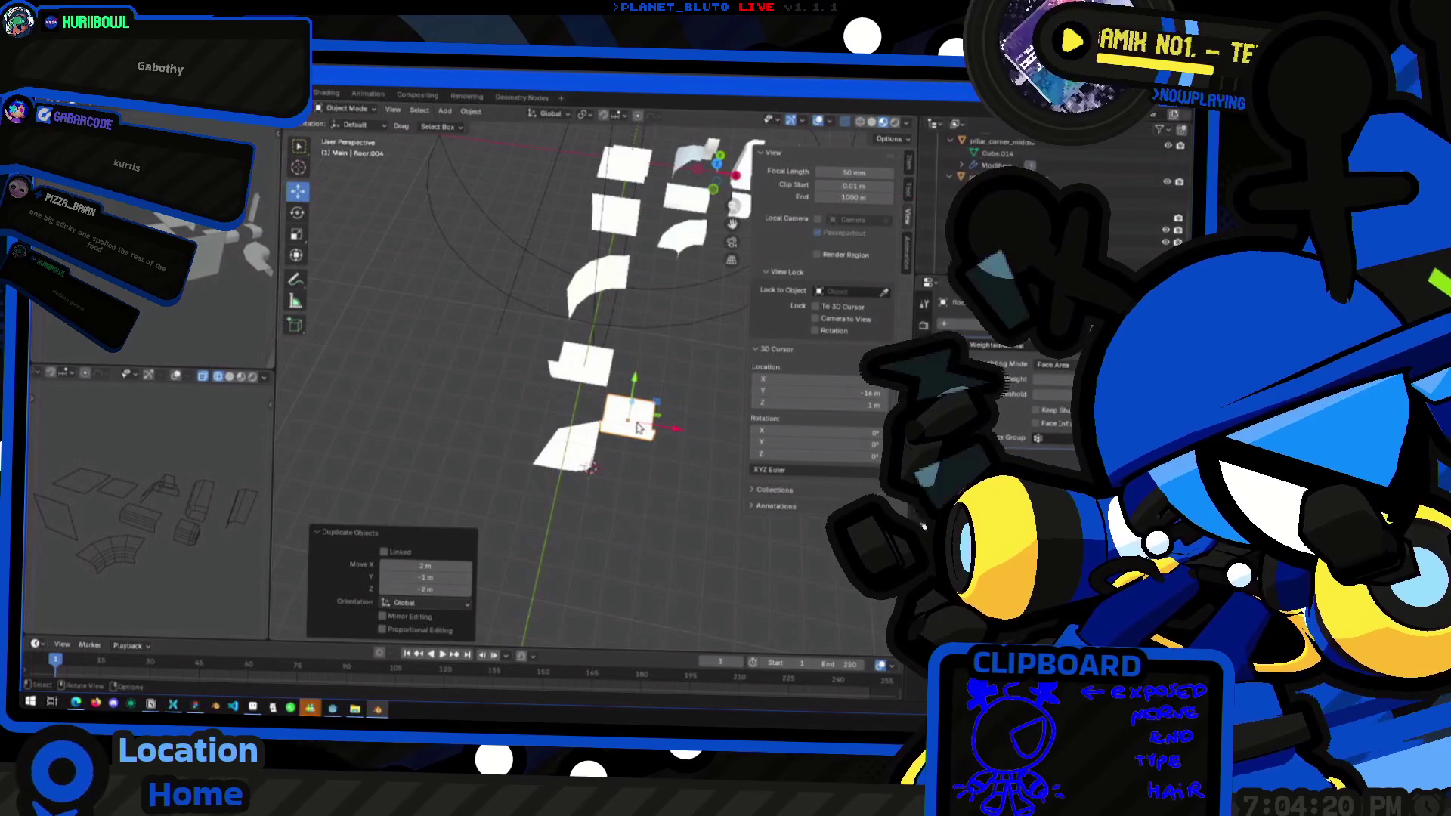
{"action": "key", "text": "ctrl+z"}
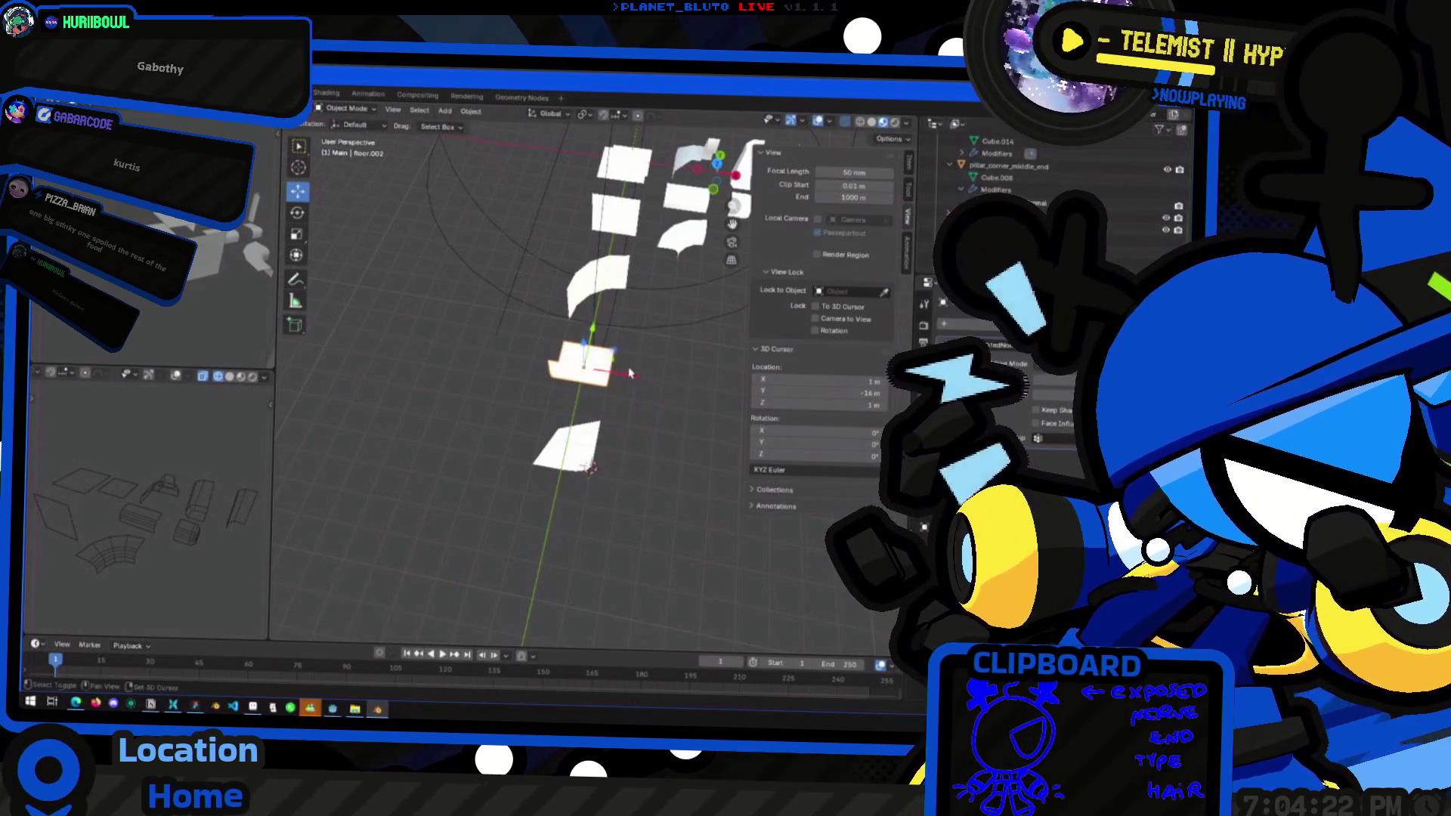
{"action": "key", "text": "shift+d"}
{"action": "left_click", "coordinate": [618, 393]}
{"action": "key", "text": "g"}
{"action": "left_click", "coordinate": [618, 423]}
{"action": "middle_click_drag", "start_coordinate": [618, 423], "coordinate": [619, 511]}
Duplicate a floor piece in place and rotate the copy 90° around Z
{"action": "key", "text": "shift+d"}
{"action": "right_click", "coordinate": [624, 519]}
{"action": "key", "text": "r"}
{"action": "key", "text": "z"}
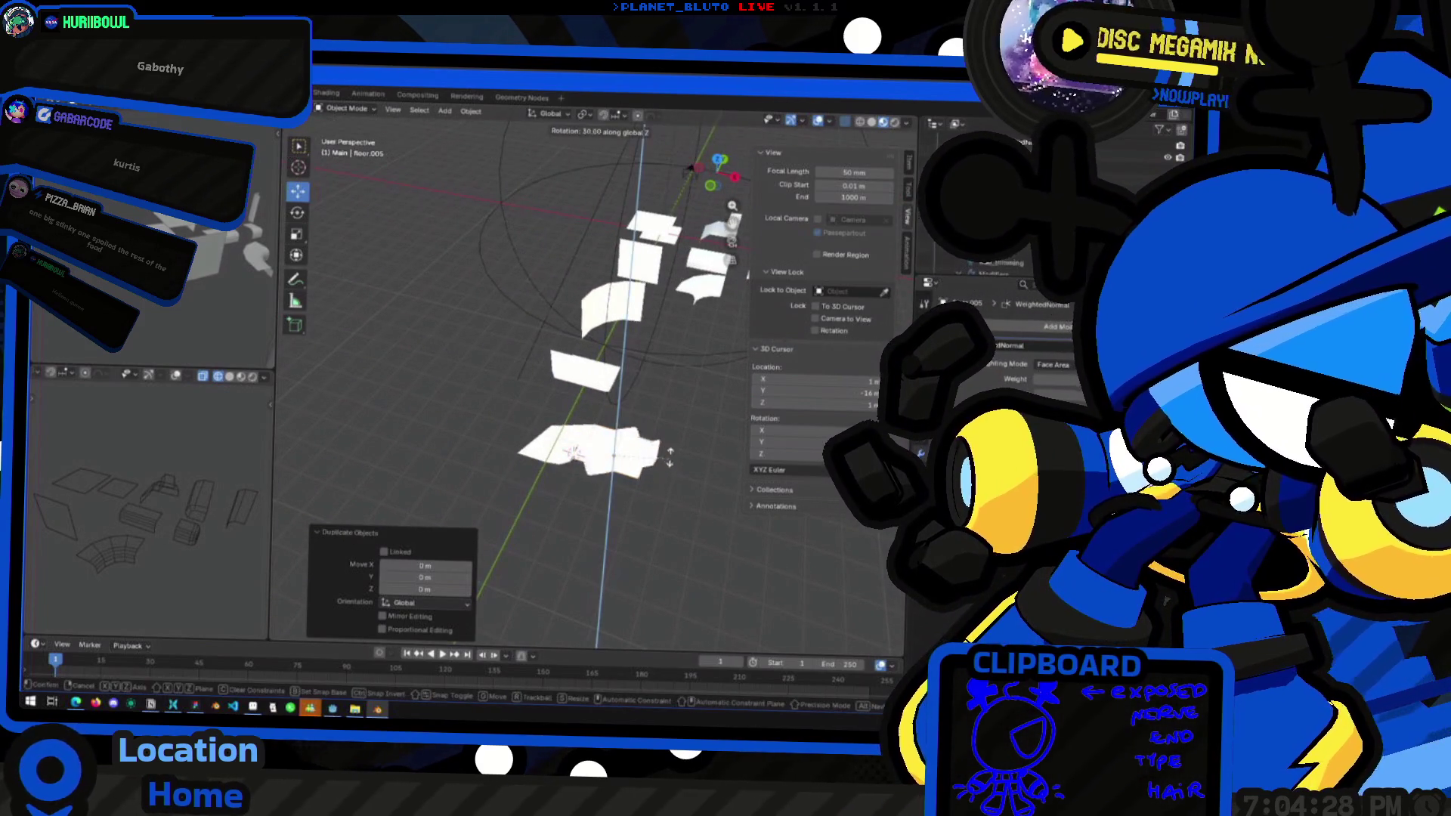
{"action": "left_click", "coordinate": [649, 396]}
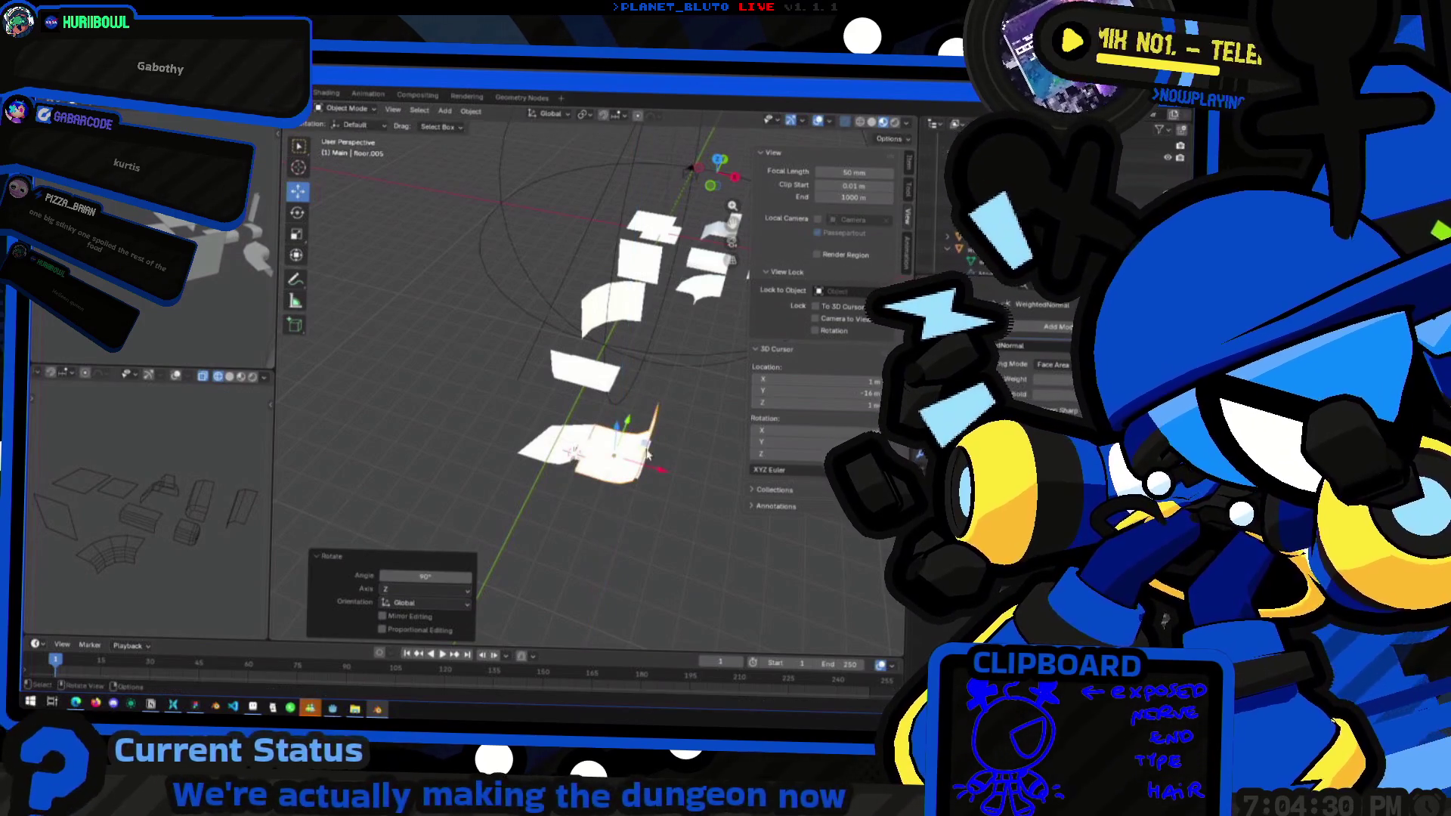
{"action": "mouse_move", "coordinate": [559, 459]}
{"action": "middle_mouse_down"}
{"action": "mouse_move", "coordinate": [471, 429]}
{"action": "mouse_move", "coordinate": [539, 541]}
{"action": "mouse_move", "coordinate": [525, 528]}
{"action": "mouse_move", "coordinate": [557, 519]}
{"action": "mouse_move", "coordinate": [465, 476]}
{"action": "mouse_move", "coordinate": [522, 479]}
{"action": "middle_mouse_up"}
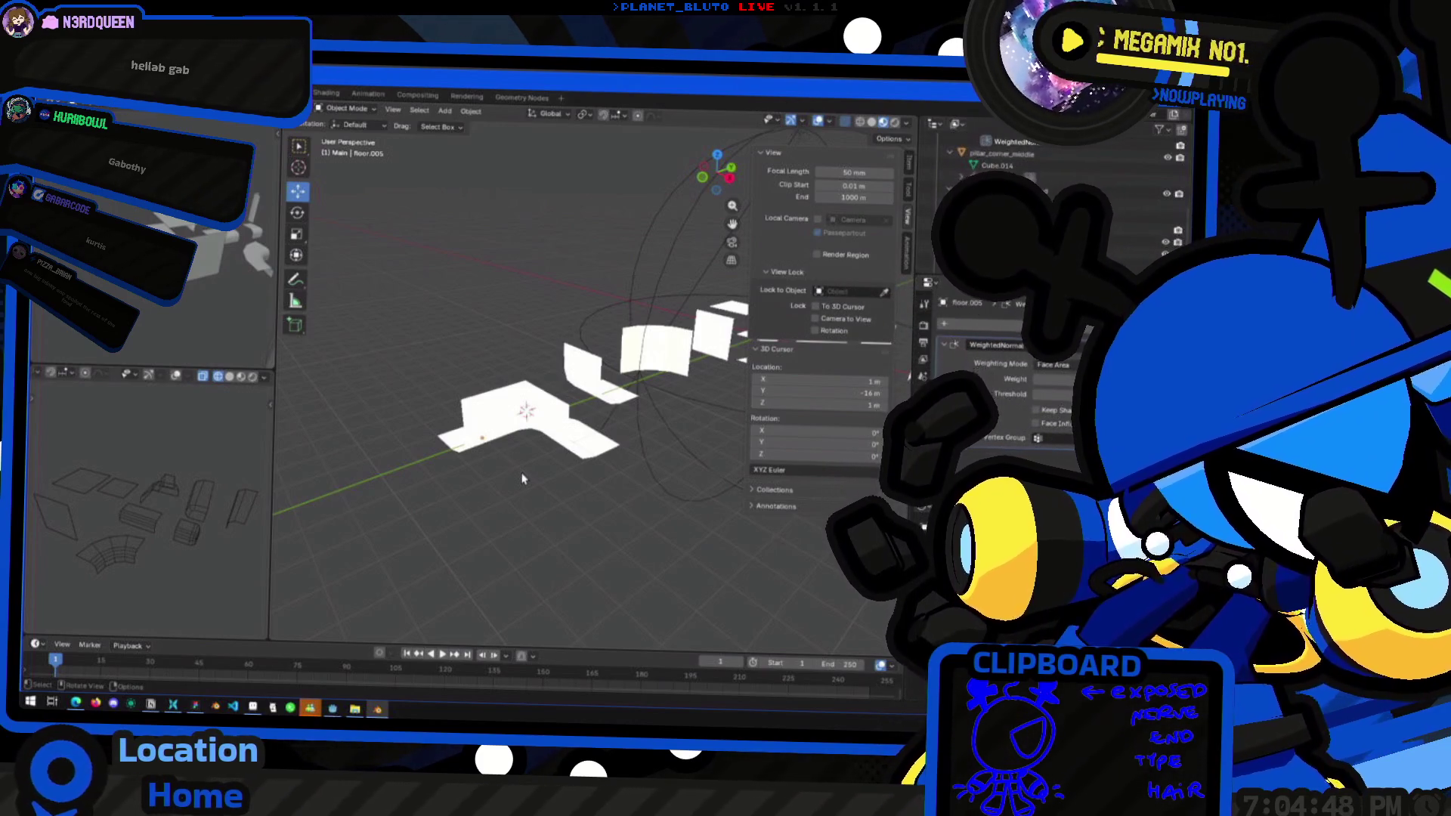
{"action": "mouse_move", "coordinate": [526, 492]}
{"action": "middle_mouse_down"}
{"action": "mouse_move", "coordinate": [591, 460]}
{"action": "mouse_move", "coordinate": [444, 464]}
{"action": "mouse_move", "coordinate": [476, 477]}
{"action": "mouse_move", "coordinate": [497, 527]}
{"action": "mouse_move", "coordinate": [373, 502]}
{"action": "mouse_move", "coordinate": [673, 454]}
{"action": "mouse_move", "coordinate": [673, 435]}
{"action": "middle_mouse_up"}
Move the rotated copy 2 m along -Y
{"action": "key", "text": "g"}
{"action": "key", "text": "y"}
{"action": "key", "text": "minus"}
{"action": "key", "text": "2"}
{"action": "key", "text": "Return"}
Duplicate another floor piece, shifting the copy 2 m along X
{"action": "left_click", "coordinate": [673, 435]}
{"action": "mouse_move", "coordinate": [519, 411]}
{"action": "middle_mouse_down"}
{"action": "mouse_move", "coordinate": [609, 421]}
{"action": "mouse_move", "coordinate": [605, 393]}
{"action": "mouse_move", "coordinate": [547, 353]}
{"action": "mouse_move", "coordinate": [568, 288]}
{"action": "mouse_move", "coordinate": [706, 534]}
{"action": "mouse_move", "coordinate": [518, 463]}
{"action": "mouse_move", "coordinate": [540, 484]}
{"action": "mouse_move", "coordinate": [582, 464]}
{"action": "mouse_move", "coordinate": [601, 474]}
{"action": "mouse_move", "coordinate": [599, 446]}
{"action": "mouse_move", "coordinate": [551, 460]}
{"action": "mouse_move", "coordinate": [579, 453]}
{"action": "mouse_move", "coordinate": [635, 495]}
{"action": "mouse_move", "coordinate": [451, 433]}
{"action": "mouse_move", "coordinate": [570, 421]}
{"action": "mouse_move", "coordinate": [512, 436]}
{"action": "middle_mouse_up"}
{"action": "key", "text": "shift+d"}
{"action": "left_click", "coordinate": [657, 438]}
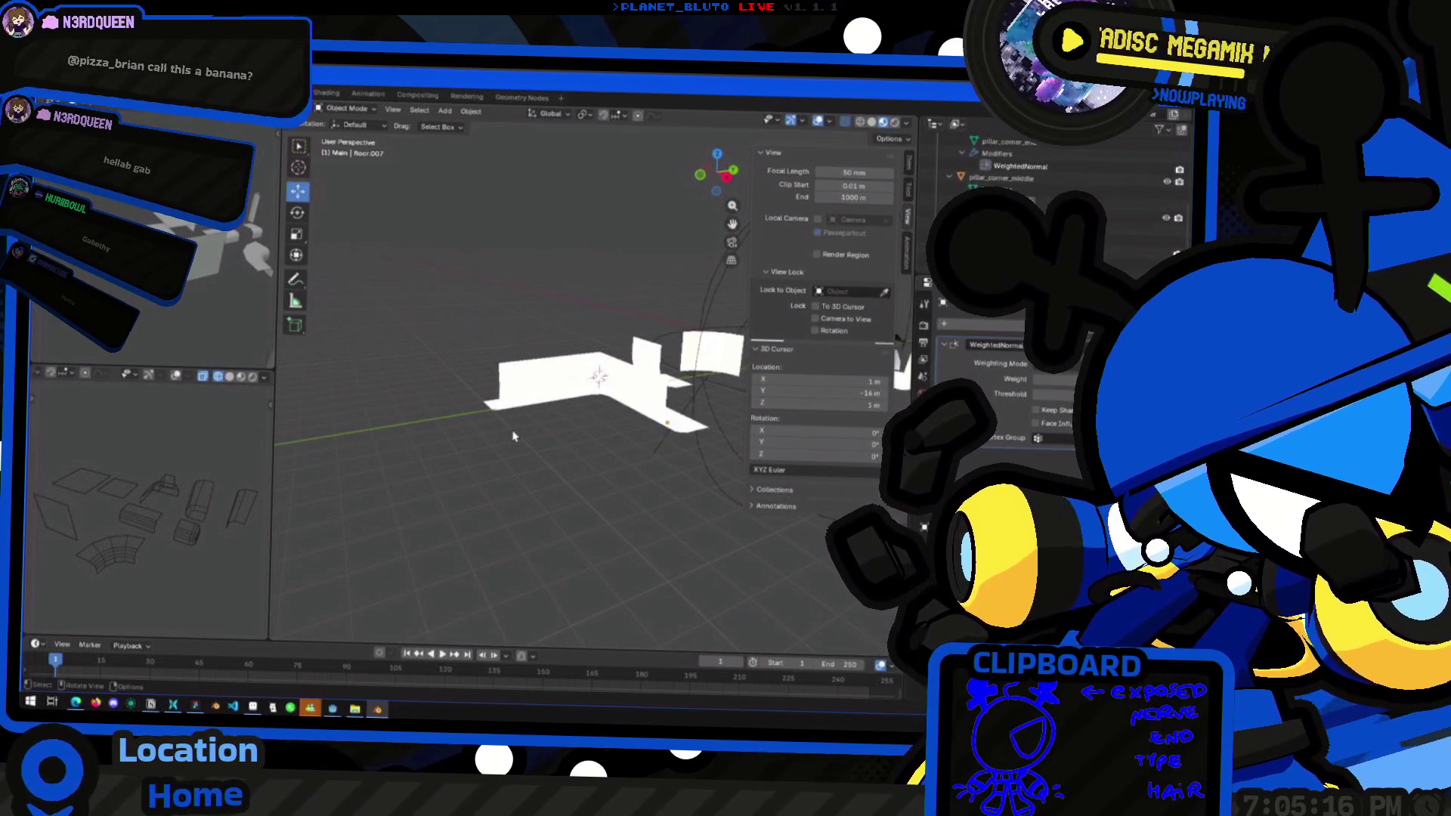
Duplicate a floor piece, rotate it 90° around Z, and move it 6 m along -Y
{"action": "middle_click_drag", "start_coordinate": [599, 387], "coordinate": [602, 331]}
{"action": "key", "text": "shift+d"}
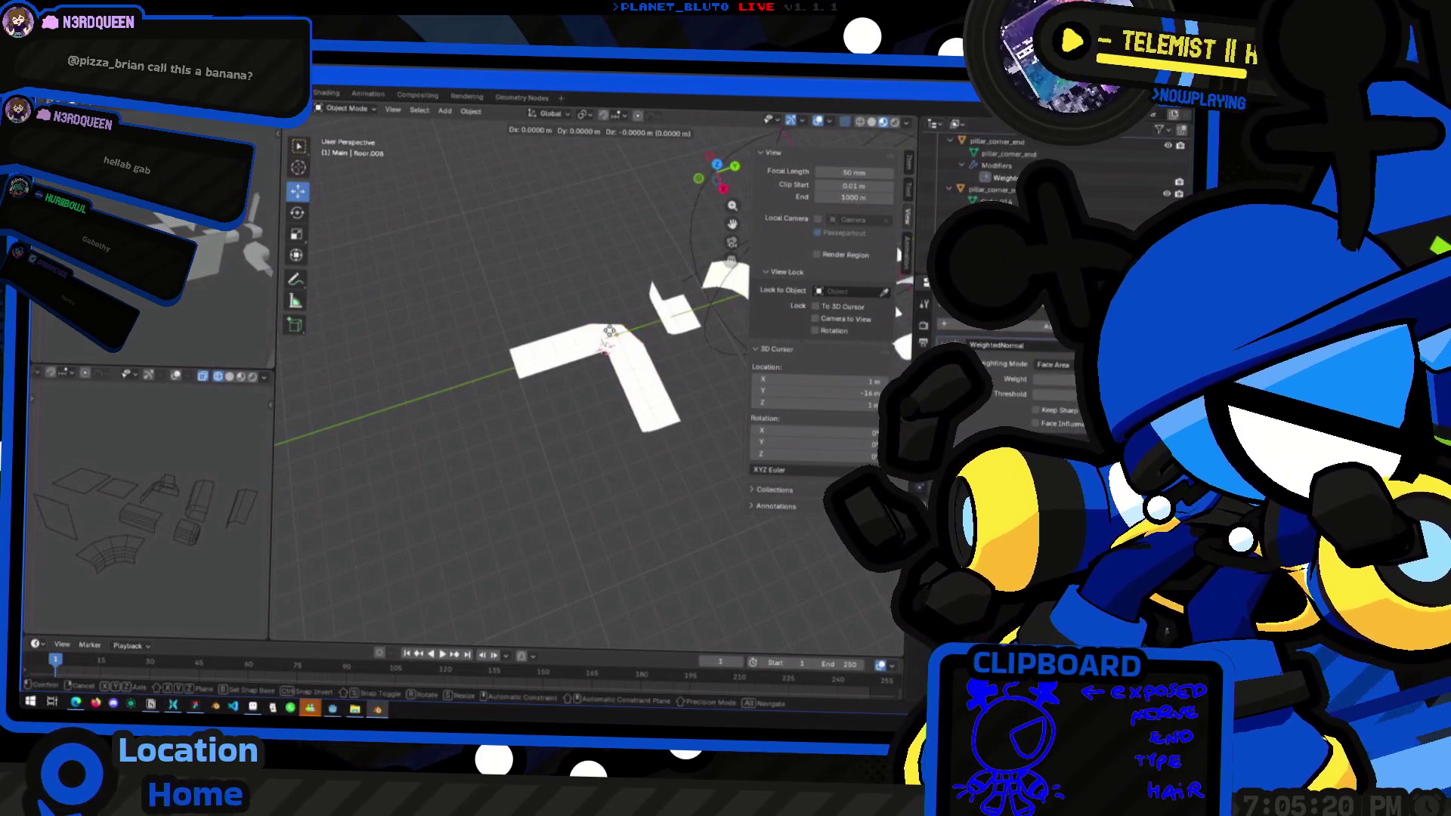
{"action": "key", "text": "Escape"}
{"action": "key", "text": "r"}
{"action": "key", "text": "z"}
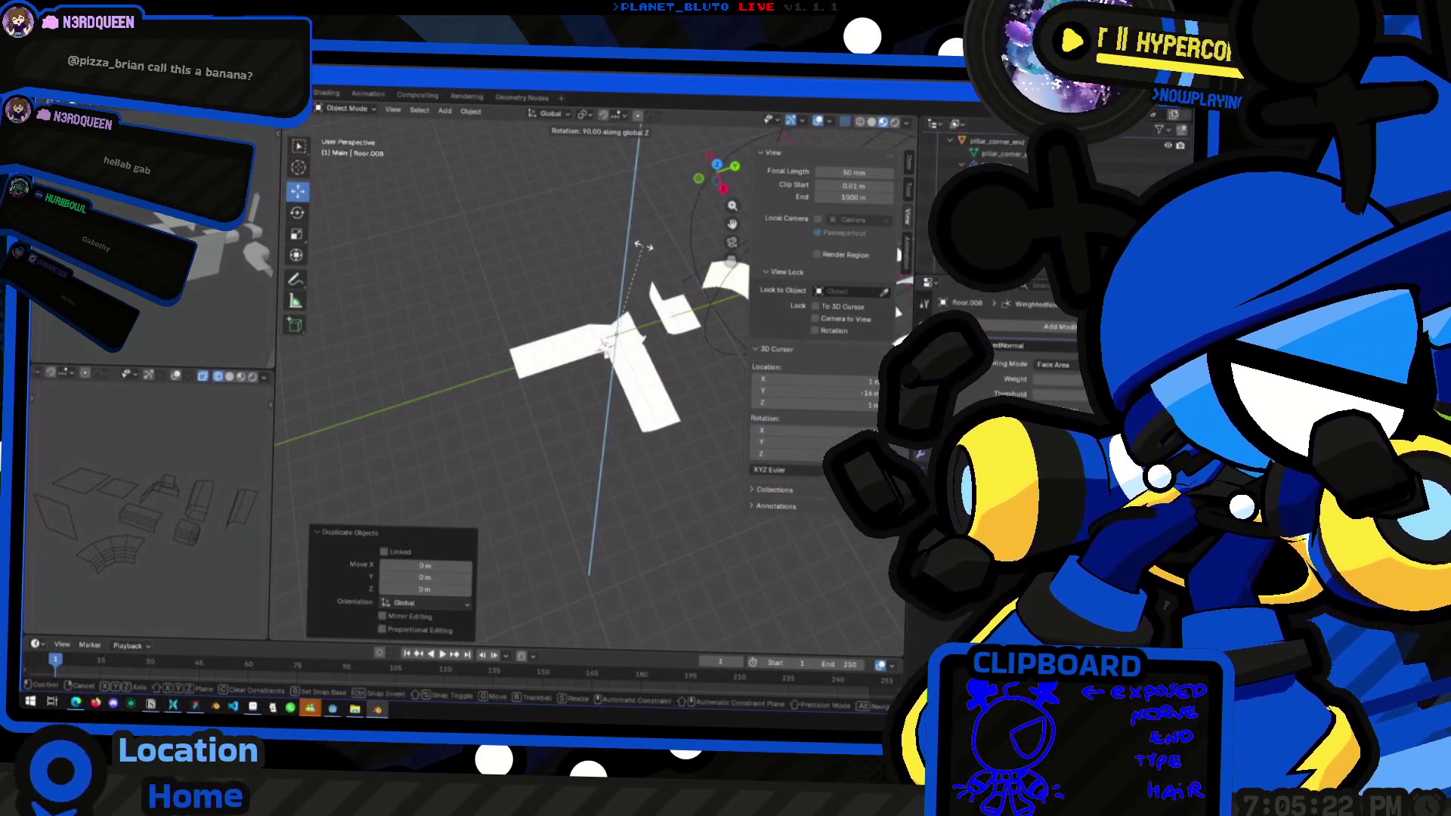
{"action": "key", "text": "Return"}
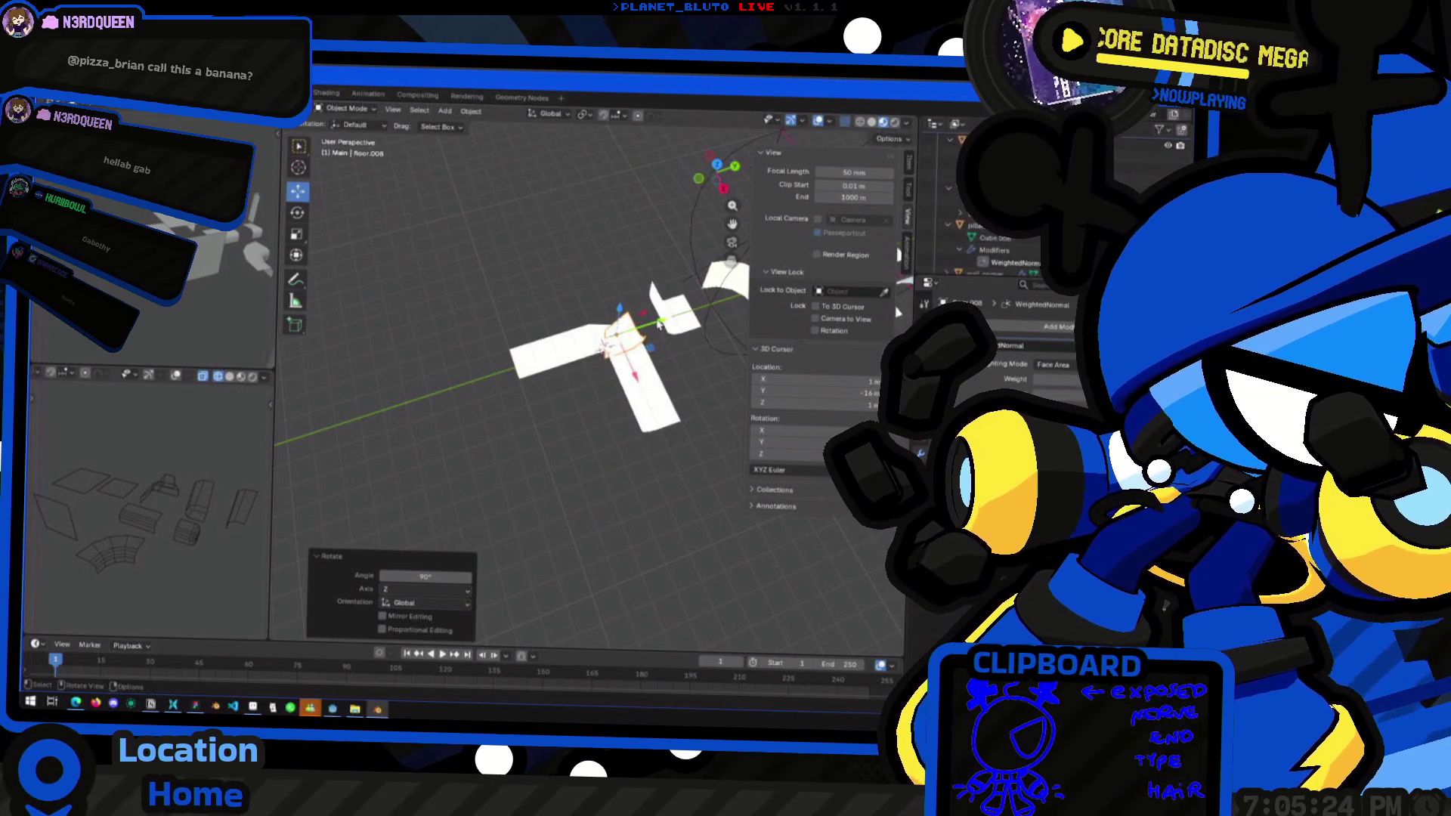
{"action": "type", "text": "gy-6"}
{"action": "key", "text": "Return"}
{"action": "mouse_move", "coordinate": [557, 459]}
{"action": "middle_mouse_down"}
{"action": "mouse_move", "coordinate": [528, 384]}
{"action": "mouse_move", "coordinate": [518, 421]}
{"action": "mouse_move", "coordinate": [566, 420]}
{"action": "middle_mouse_up"}
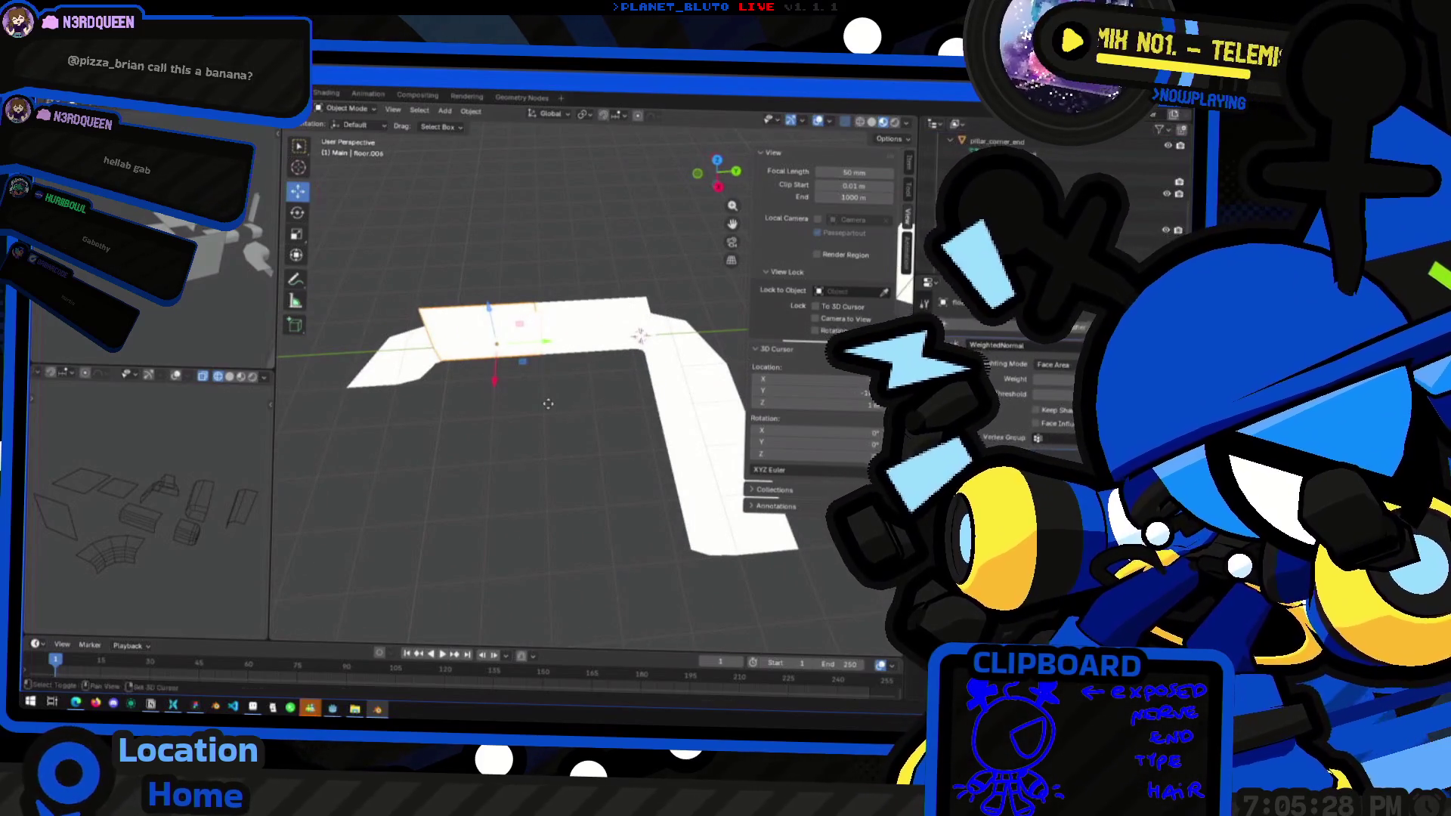
Add another floor copy rotated 90° on Z and place it at the corridor corner
{"action": "key", "text": "shift+d"}
{"action": "type", "text": "rz"}
{"action": "type", "text": "90"}
{"action": "key", "text": "Return"}
{"action": "middle_click_drag", "start_coordinate": [553, 356], "coordinate": [539, 346]}
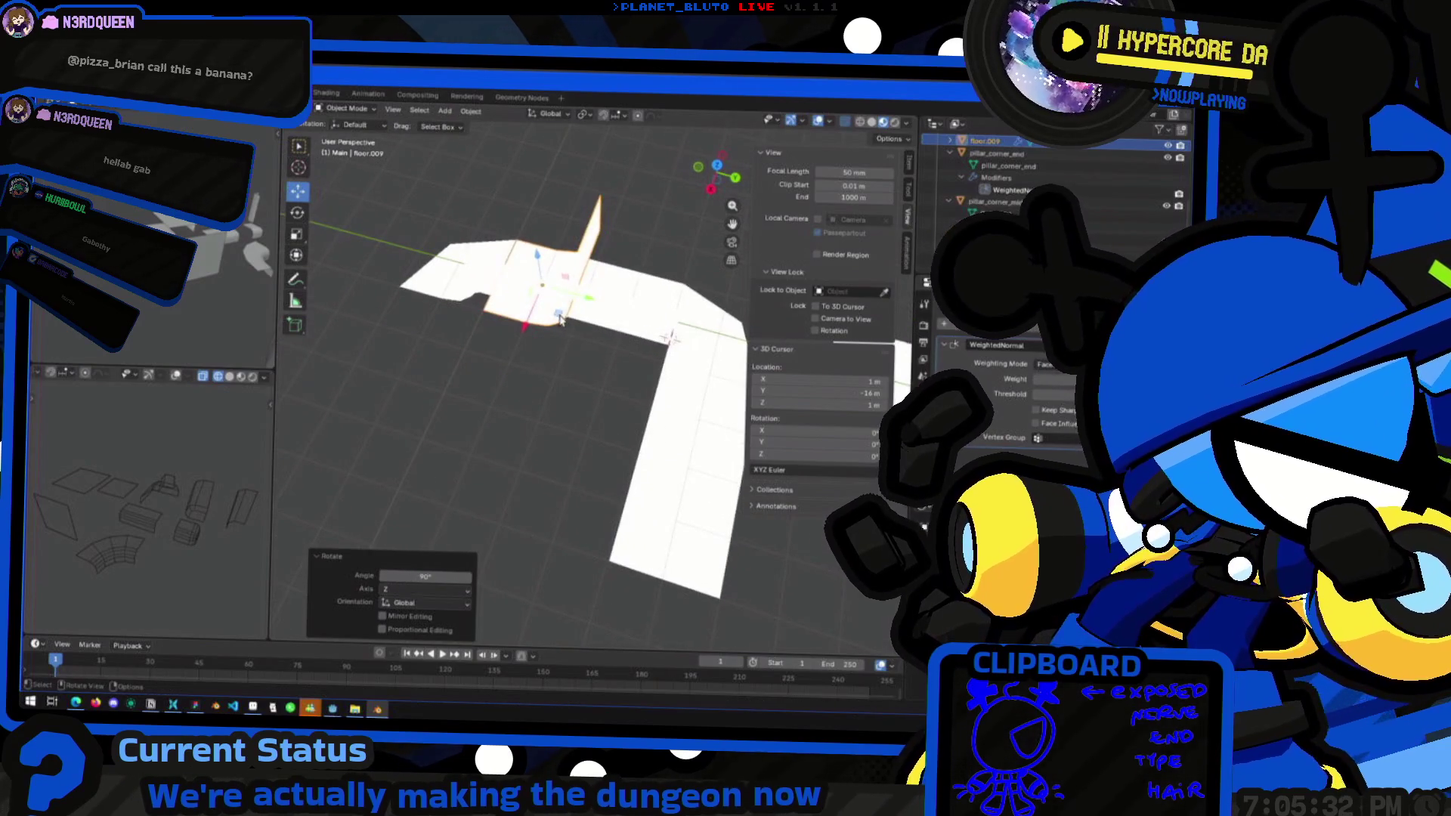
{"action": "key", "text": "g"}
{"action": "key", "text": "shift+z"}
{"action": "left_click", "coordinate": [433, 353]}
{"action": "mouse_move", "coordinate": [492, 392]}
{"action": "middle_mouse_down"}
{"action": "mouse_move", "coordinate": [576, 444]}
{"action": "mouse_move", "coordinate": [502, 333]}
{"action": "mouse_move", "coordinate": [680, 347]}
{"action": "mouse_move", "coordinate": [665, 423]}
{"action": "mouse_move", "coordinate": [677, 493]}
{"action": "middle_mouse_up"}
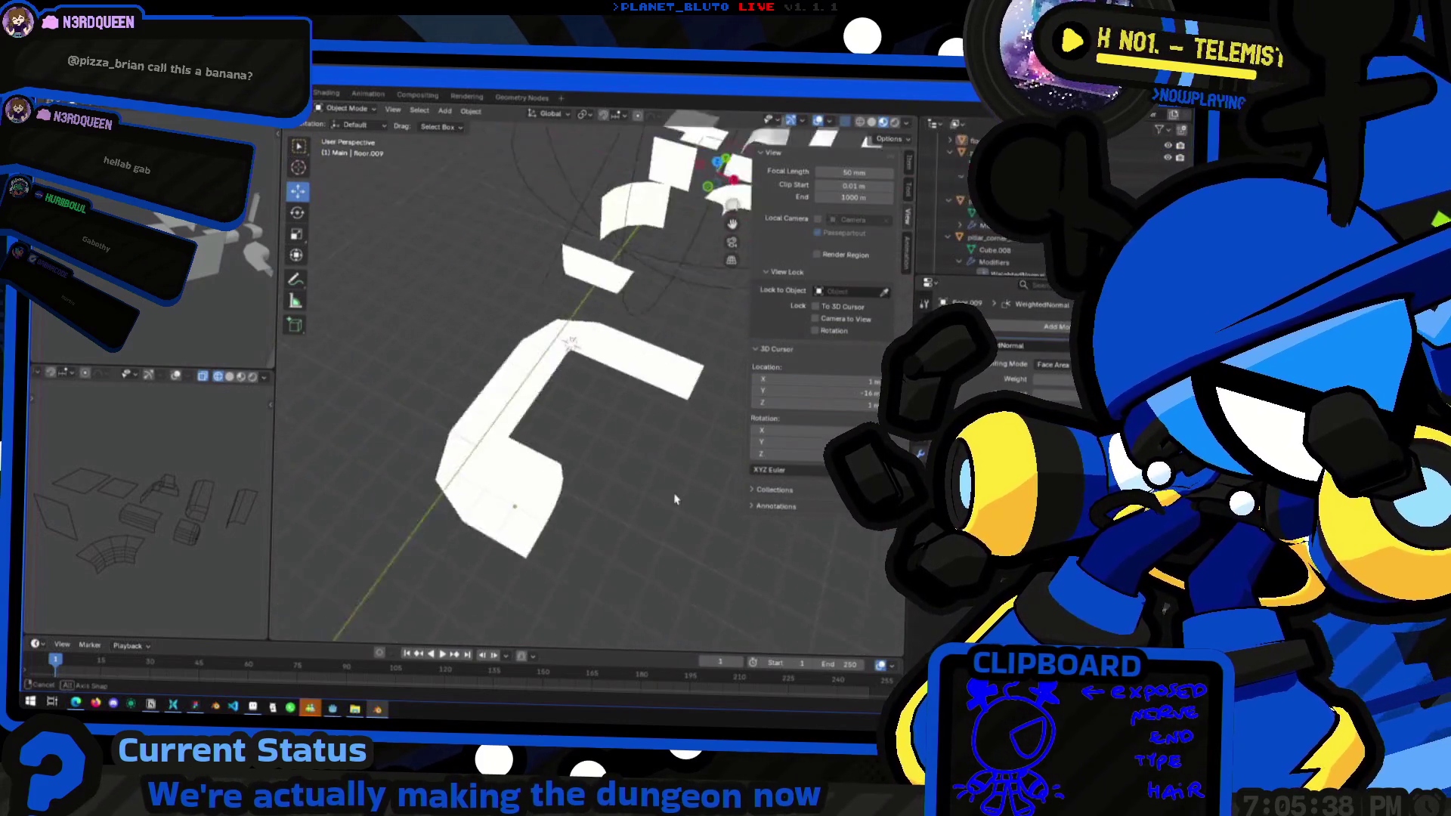
Select the six test floor pieces and delete them
{"action": "left_click", "coordinate": [550, 370]}
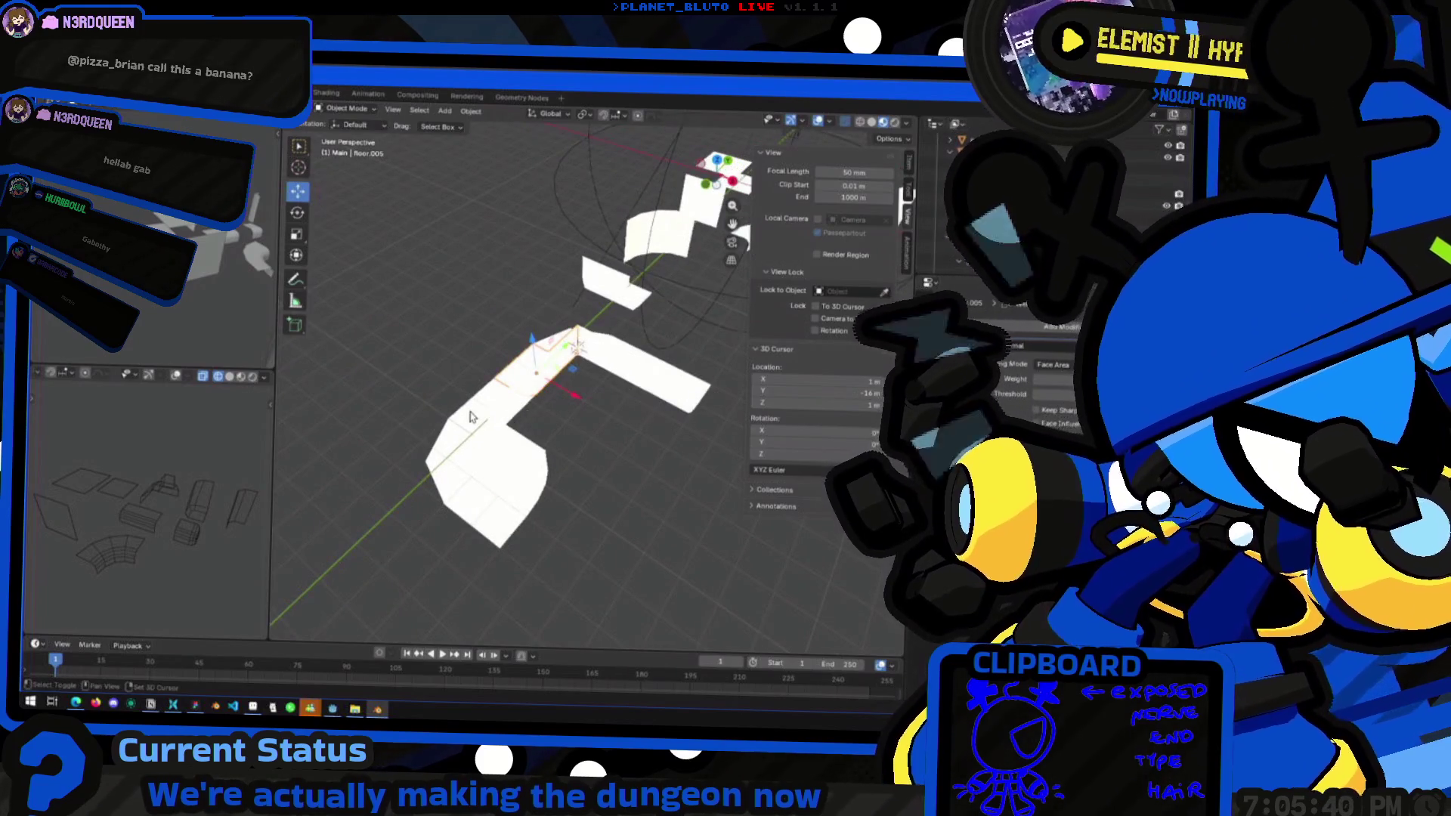
{"action": "left_click", "coordinate": [470, 417]}
{"action": "left_click", "coordinate": [614, 367], "text": "shift"}
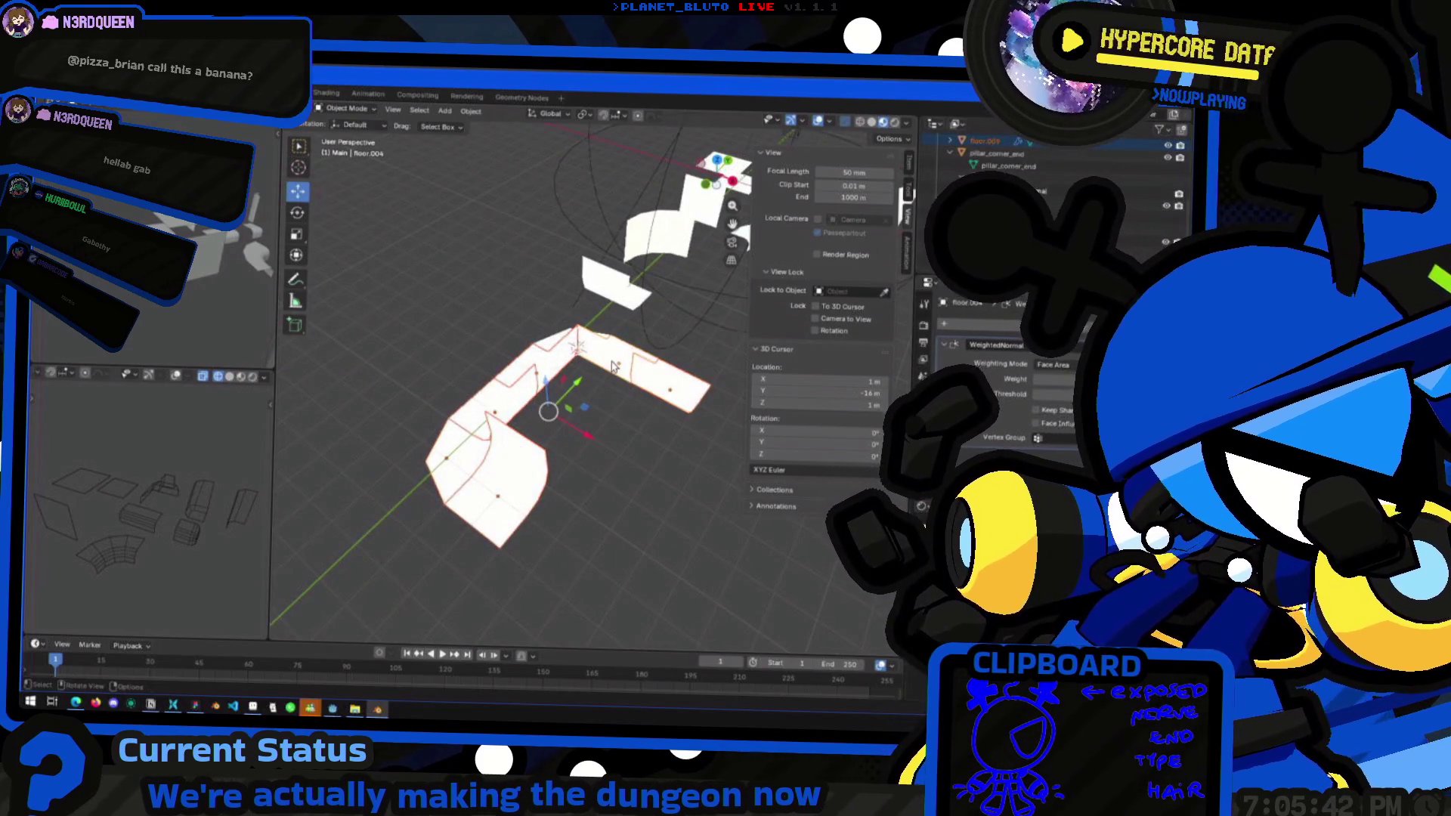
{"action": "key", "text": "Delete"}
{"action": "middle_click_drag", "start_coordinate": [613, 366], "coordinate": [612, 441]}
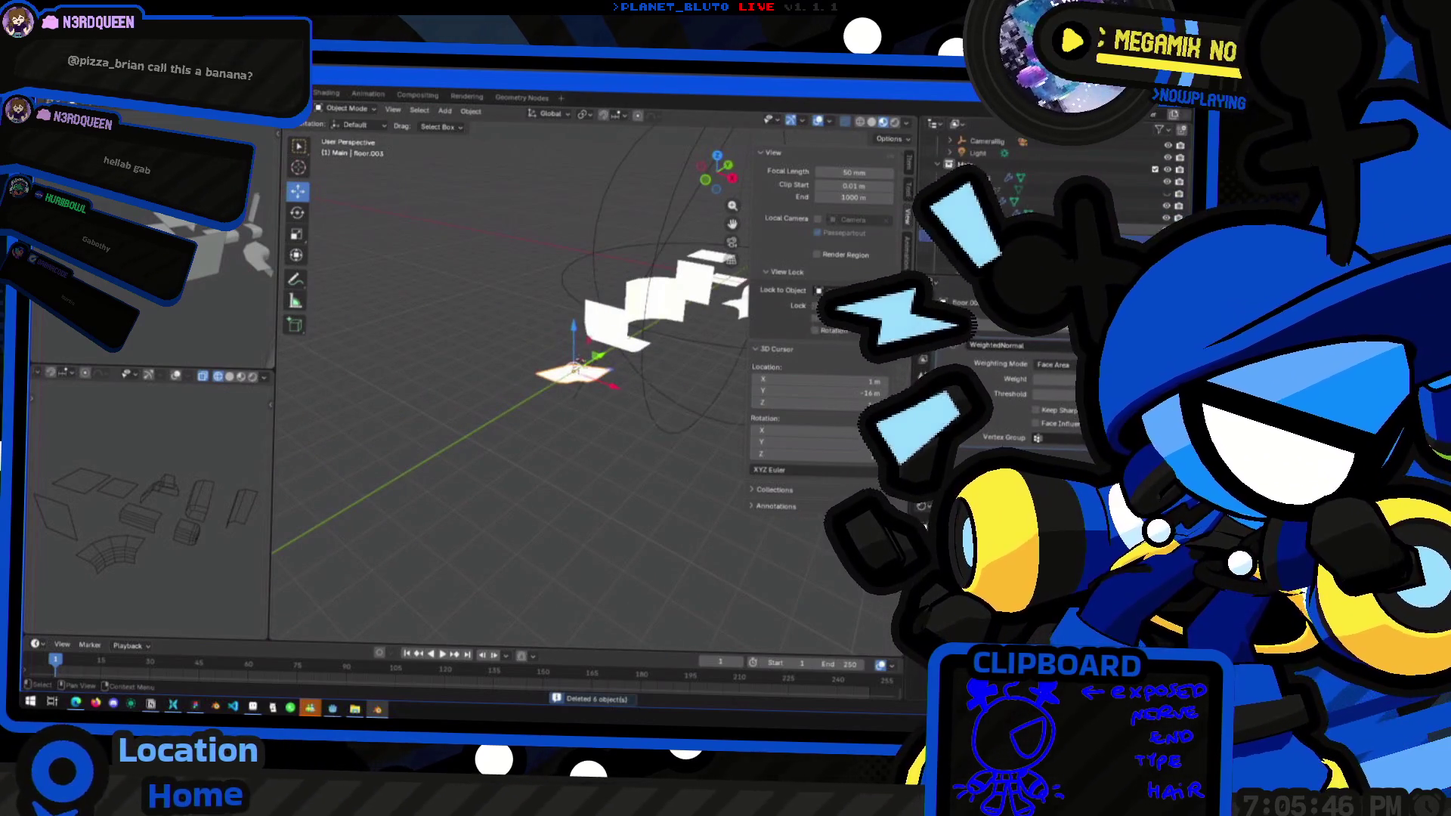
{"action": "key", "text": "F2"}
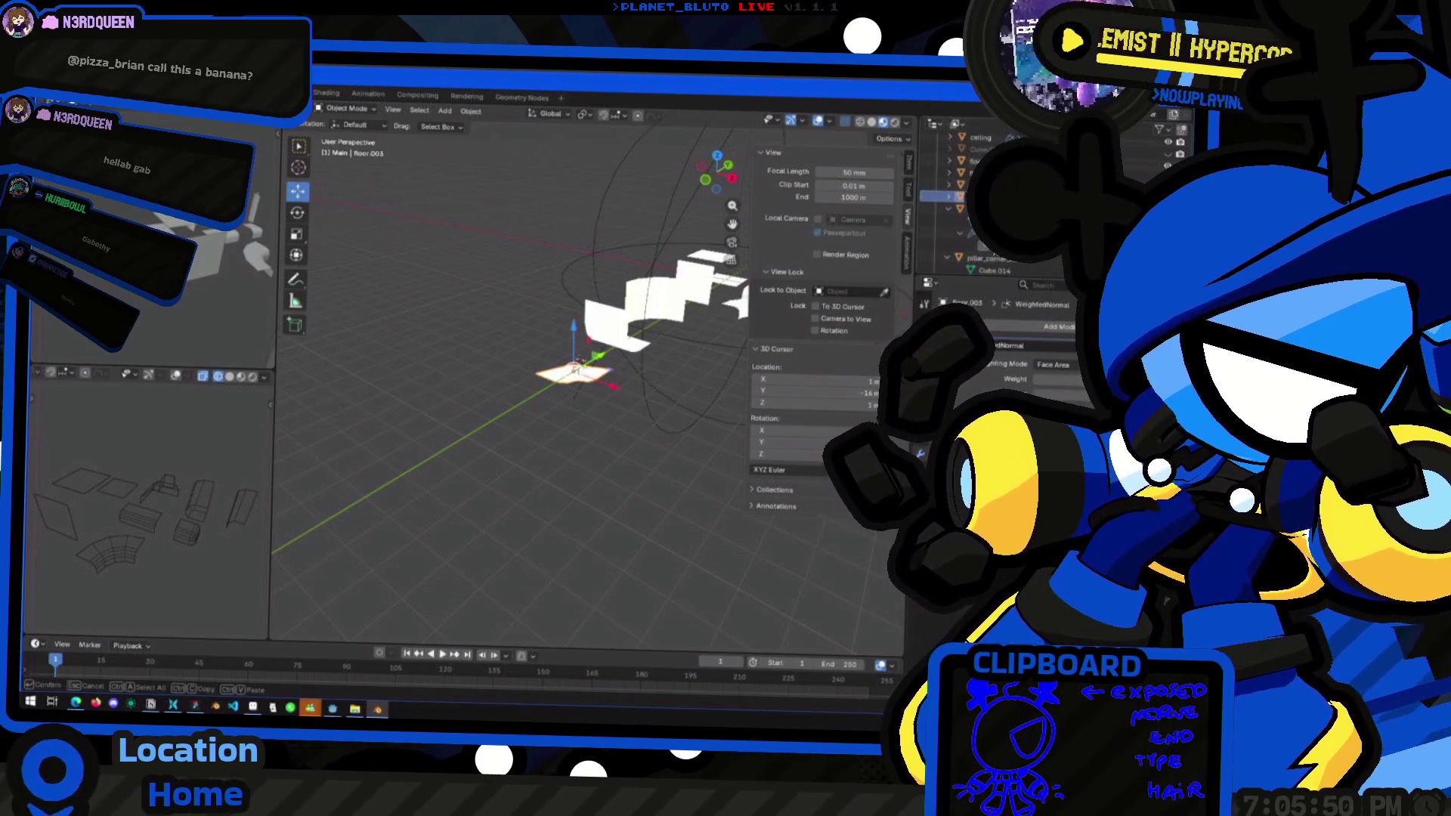
Name the active strip ceiling_edge and the next piece ceiling_edge_corner
{"action": "type", "text": "ceiling_edge"}
{"action": "key", "text": "Return"}
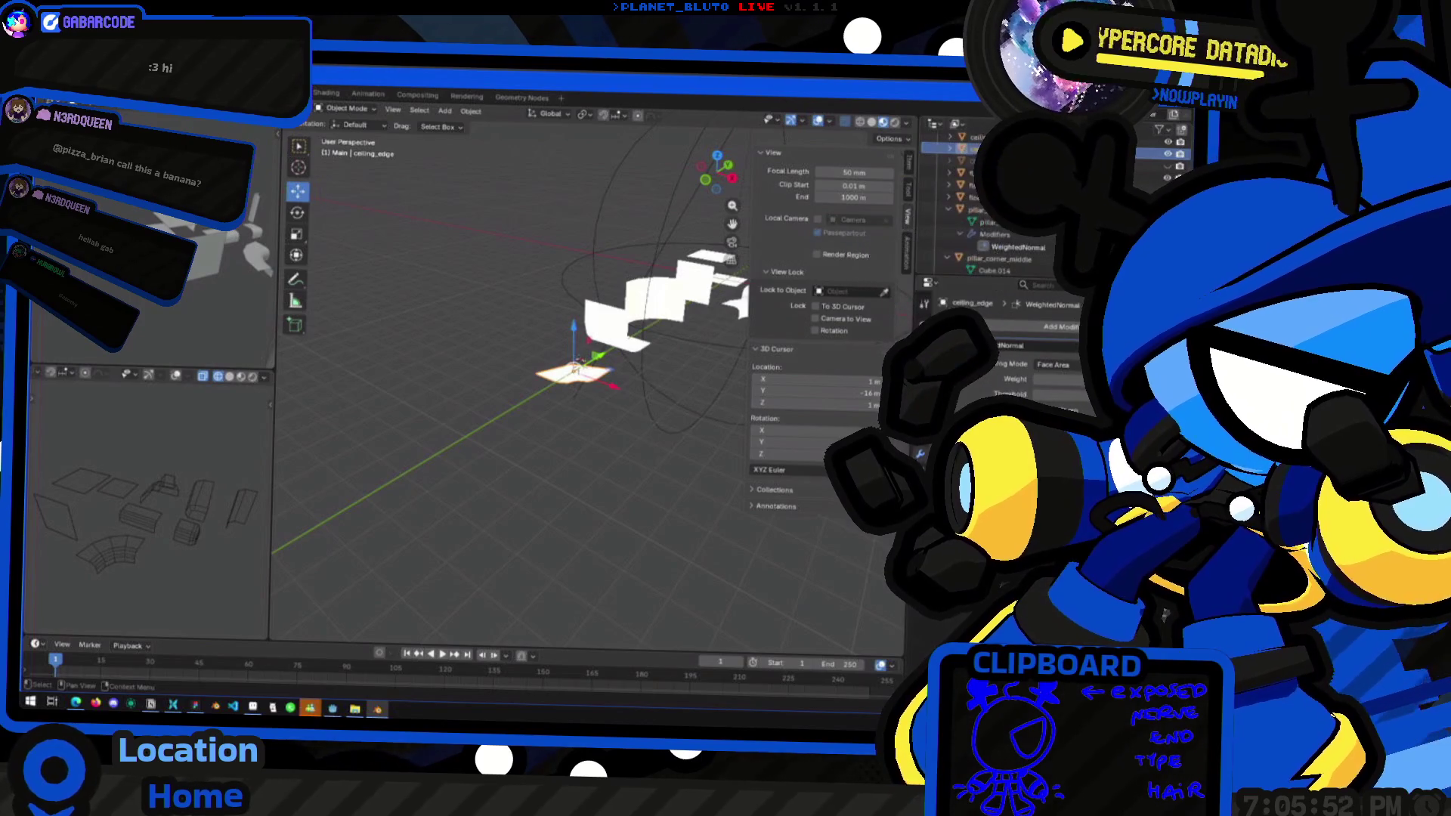
{"action": "scroll", "coordinate": [943, 200], "scroll_direction": "up", "scroll_amount": 3}
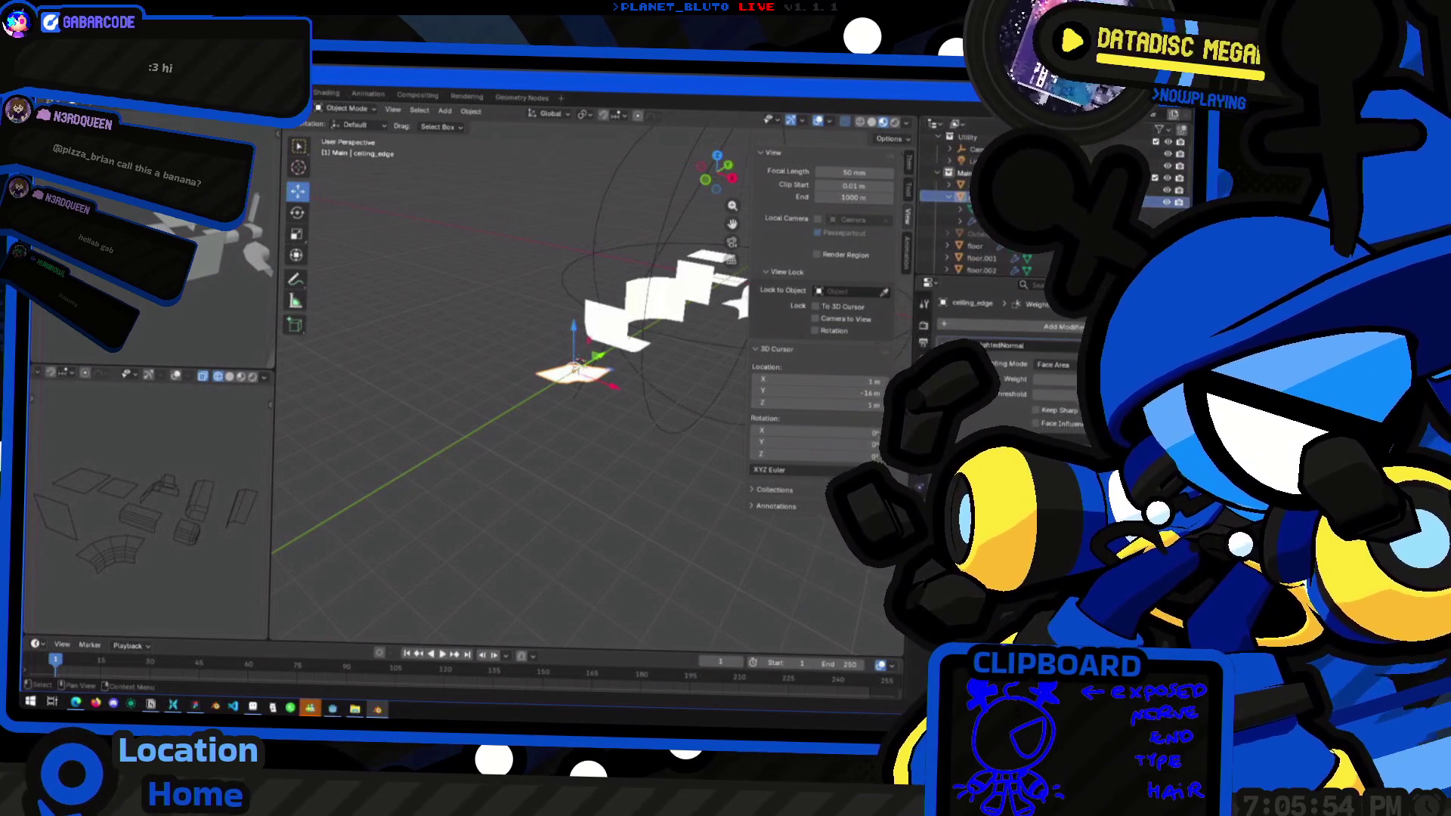
{"action": "key", "text": "F2"}
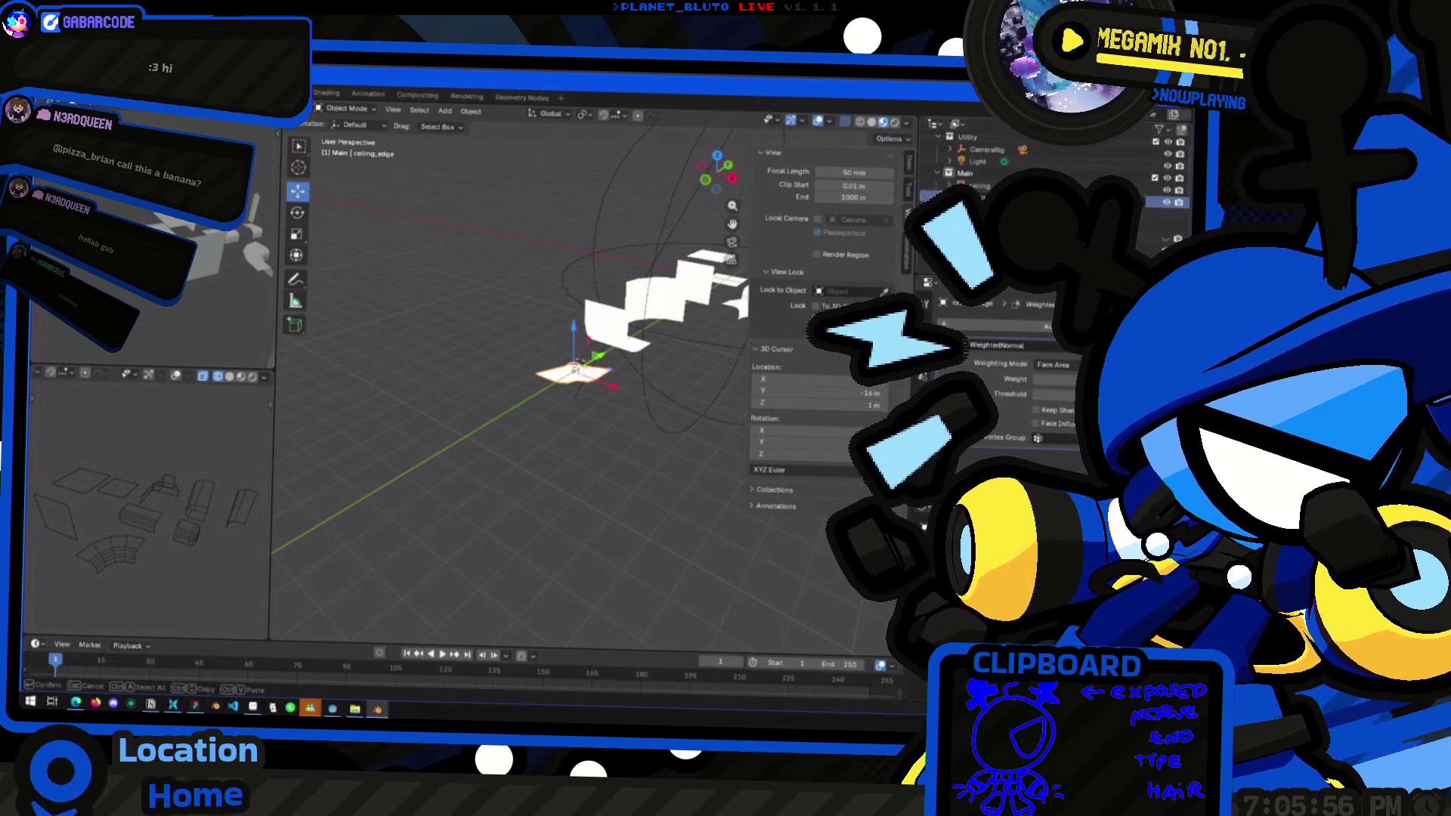
{"action": "type", "text": "_corner"}
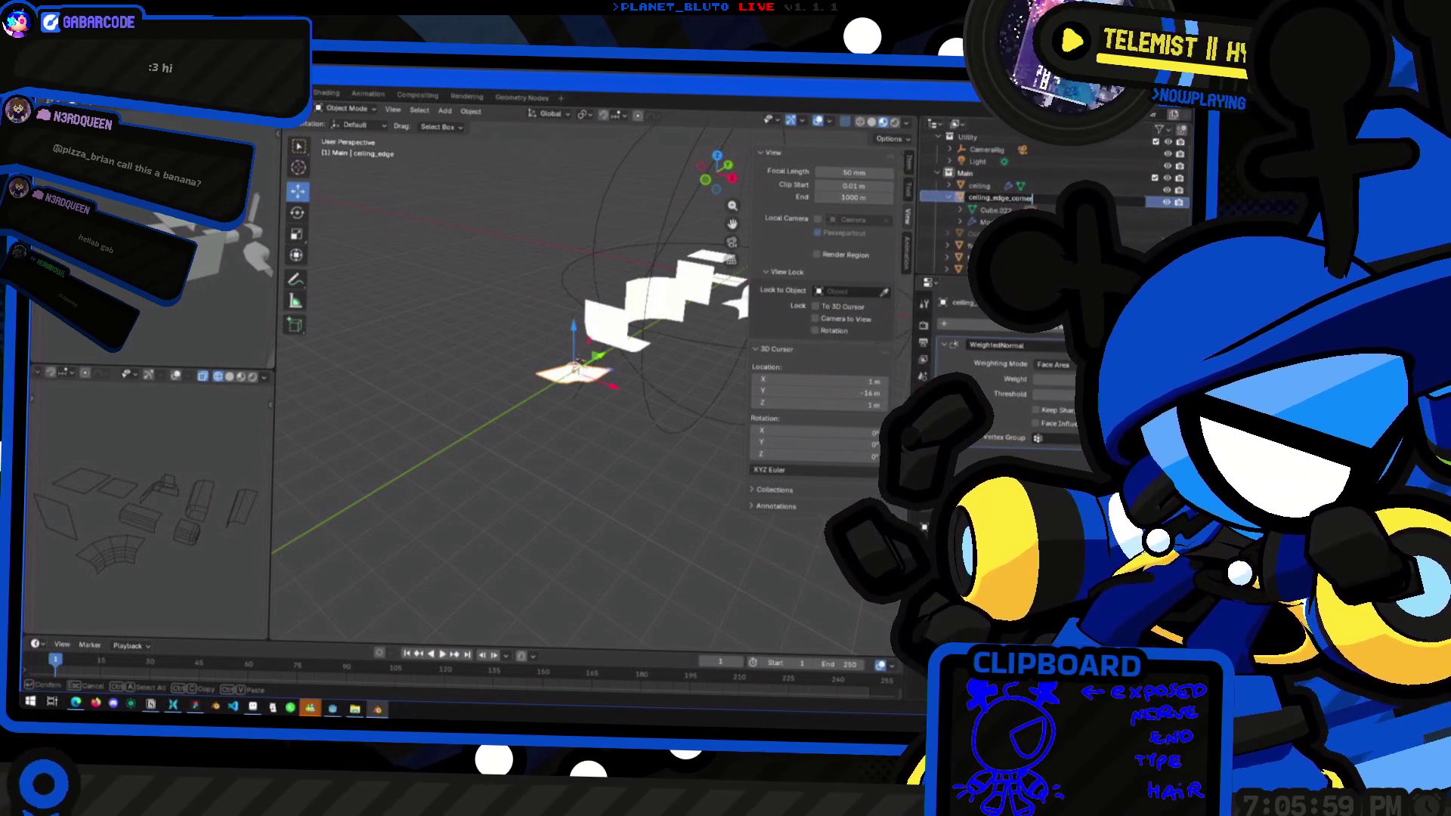
{"action": "key", "text": "Return"}
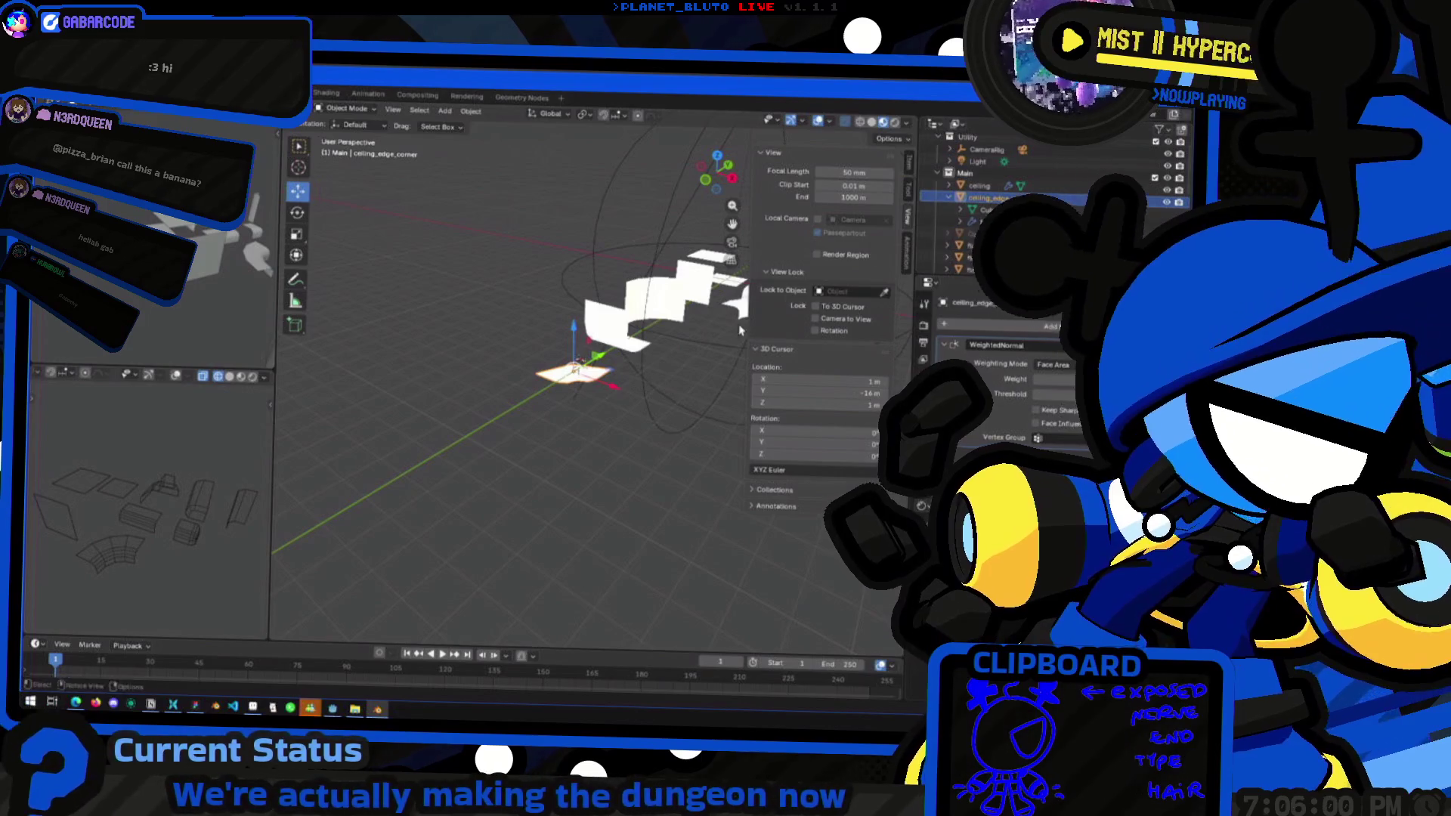
Recheck the ceiling_edge_corner name in the Outliner and start renaming its mesh data
{"action": "double_click", "coordinate": [1005, 201]}
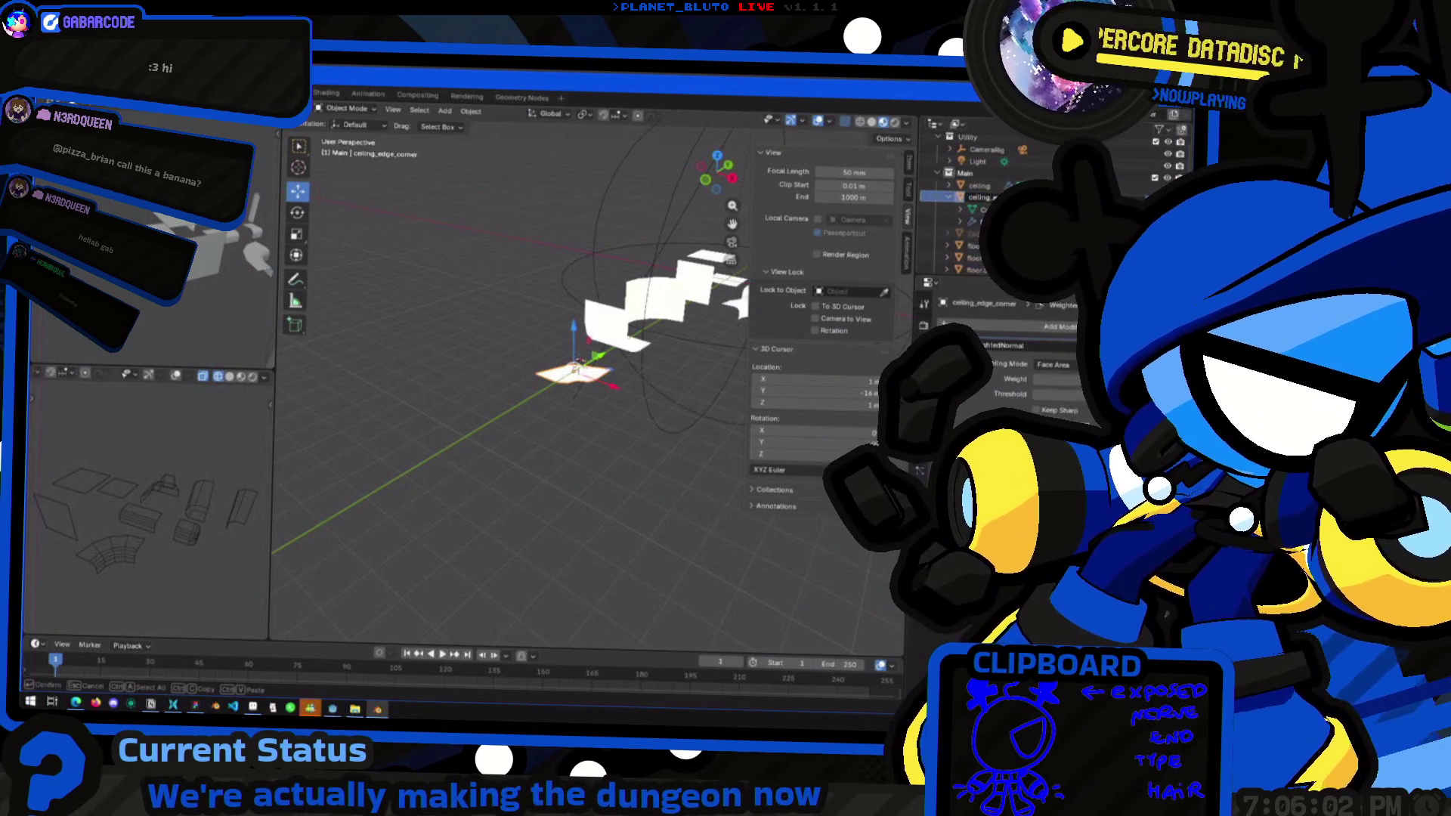
{"action": "key", "text": "Return"}
{"action": "left_click", "coordinate": [635, 342]}
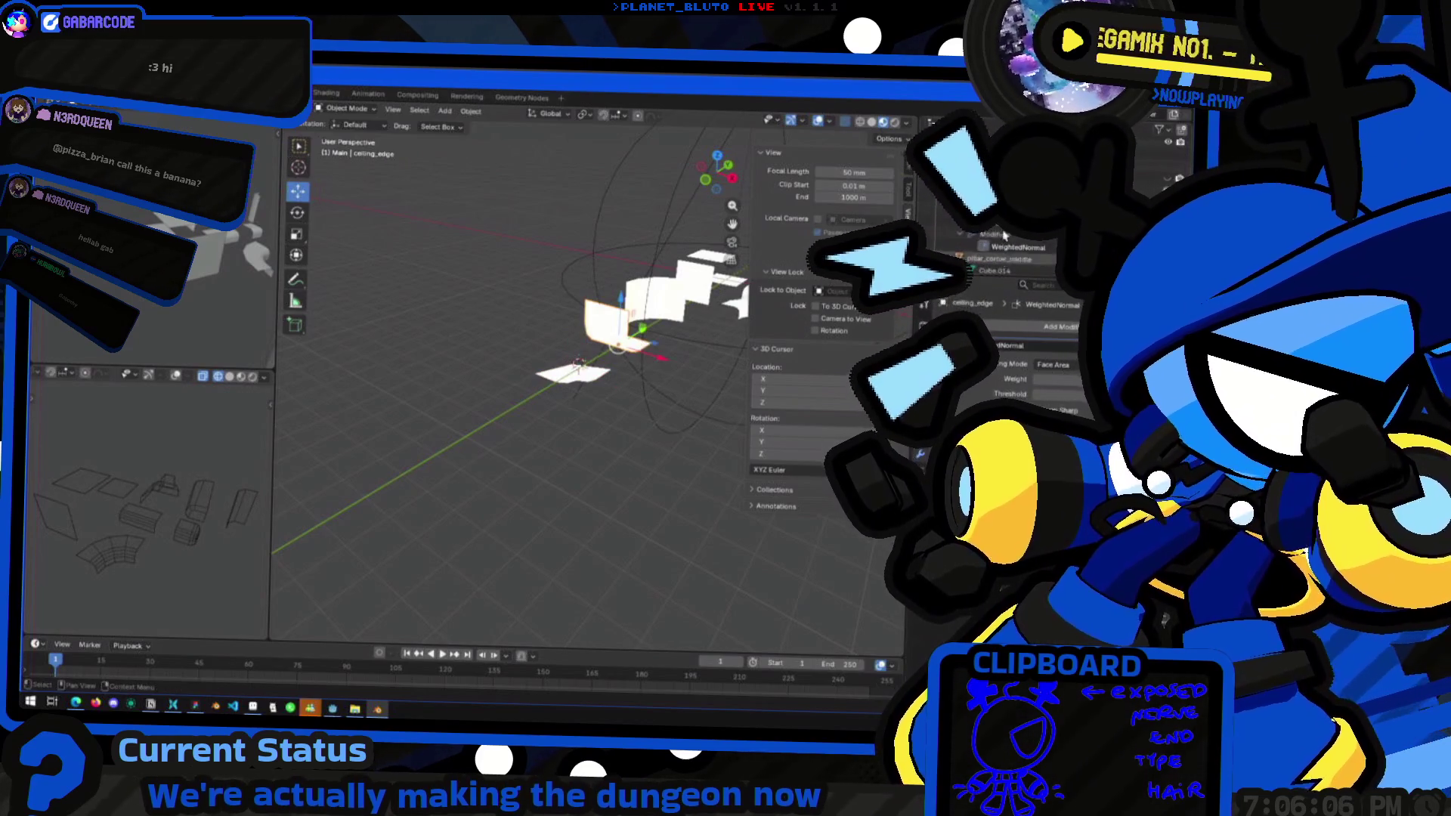
{"action": "left_click", "coordinate": [937, 211]}
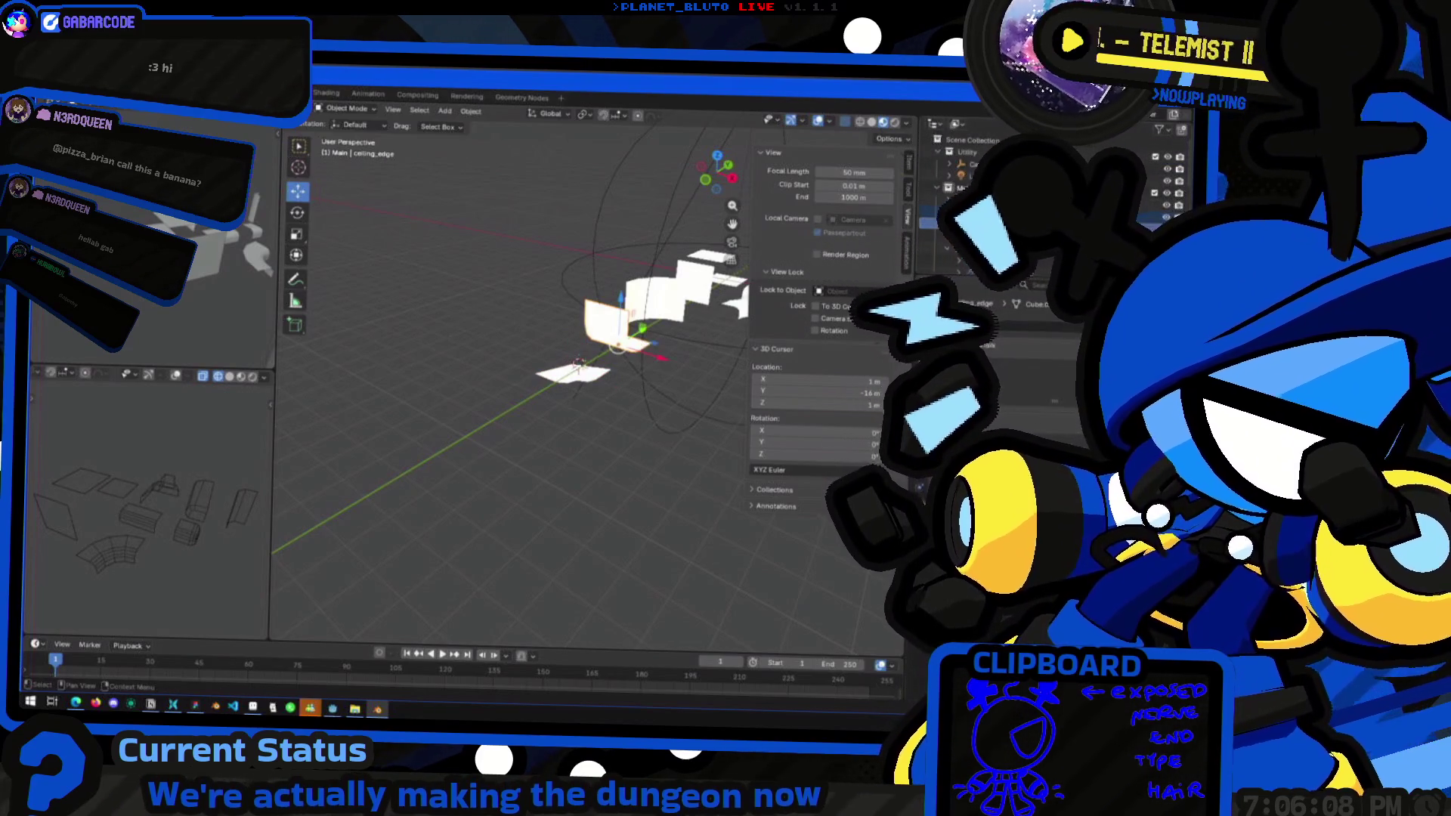
{"action": "double_click", "coordinate": [975, 195]}
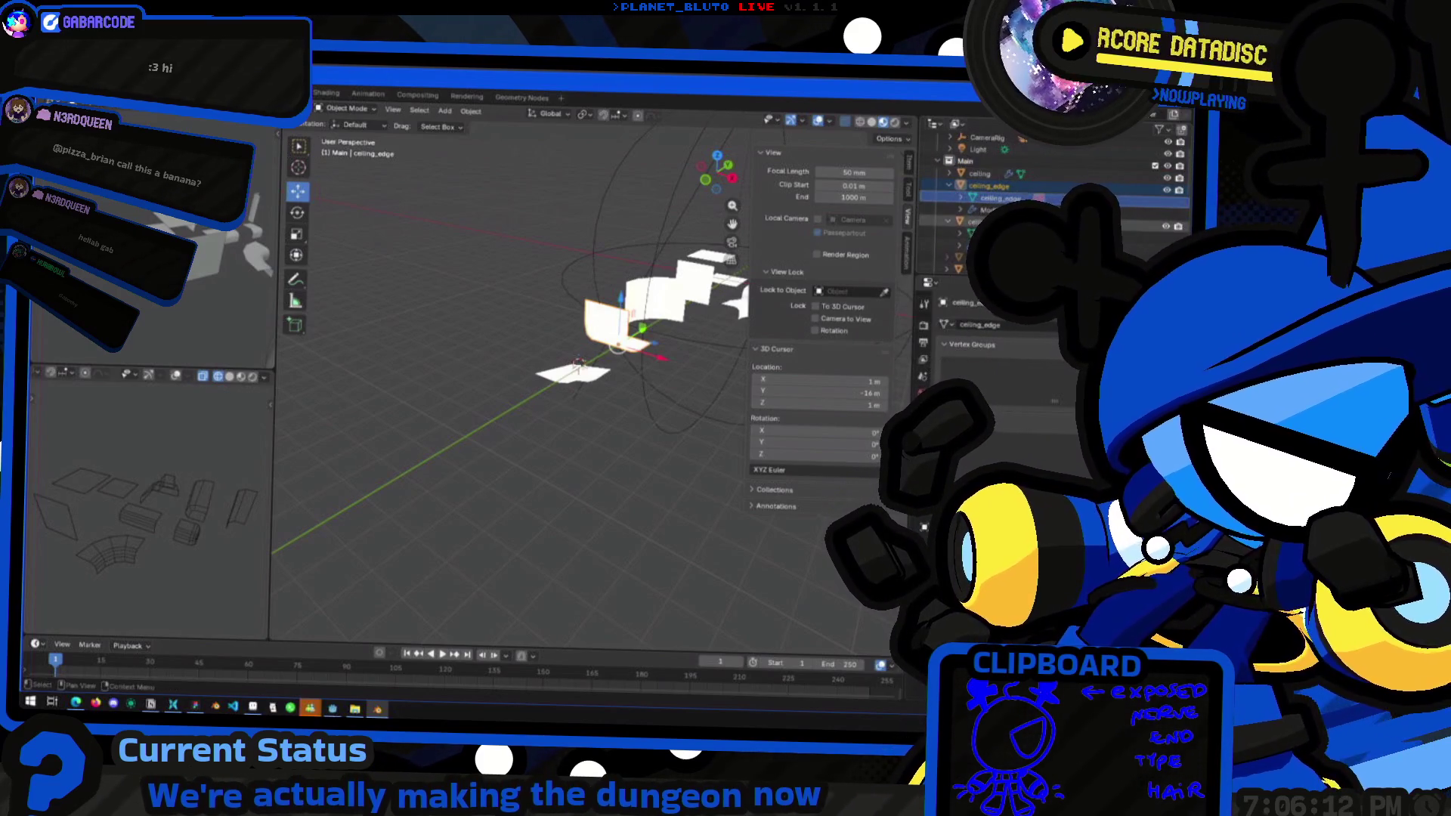
{"action": "scroll", "coordinate": [997, 212], "scroll_direction": "down", "scroll_amount": 1}
{"action": "double_click", "coordinate": [998, 197]}
{"action": "key", "text": "Return"}
{"action": "double_click", "coordinate": [992, 198]}
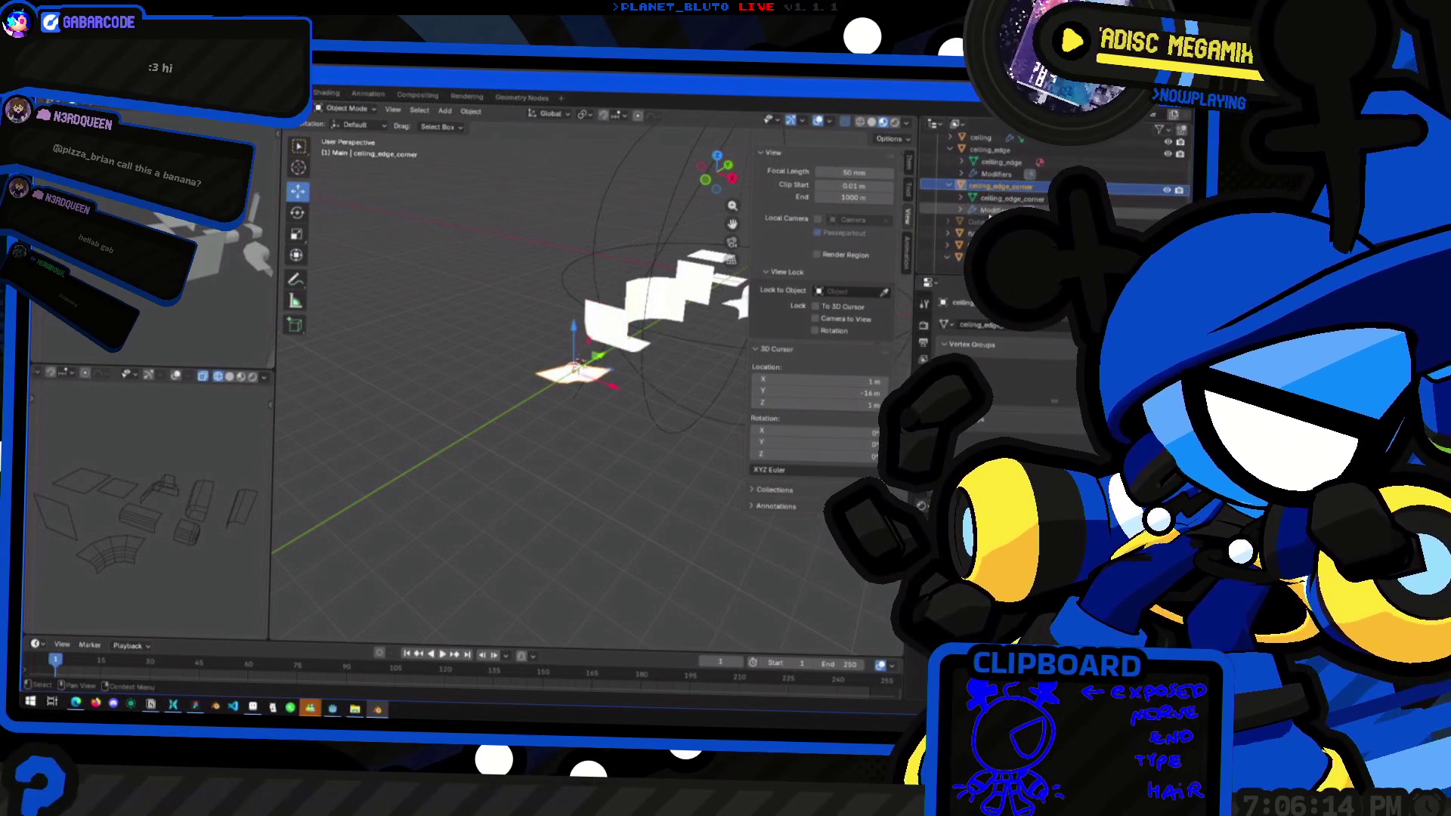
{"action": "middle_click_drag", "start_coordinate": [680, 376], "coordinate": [454, 446]}
Rename floor.001 to wall and give its mesh data the name wall
{"action": "left_click", "coordinate": [980, 272]}
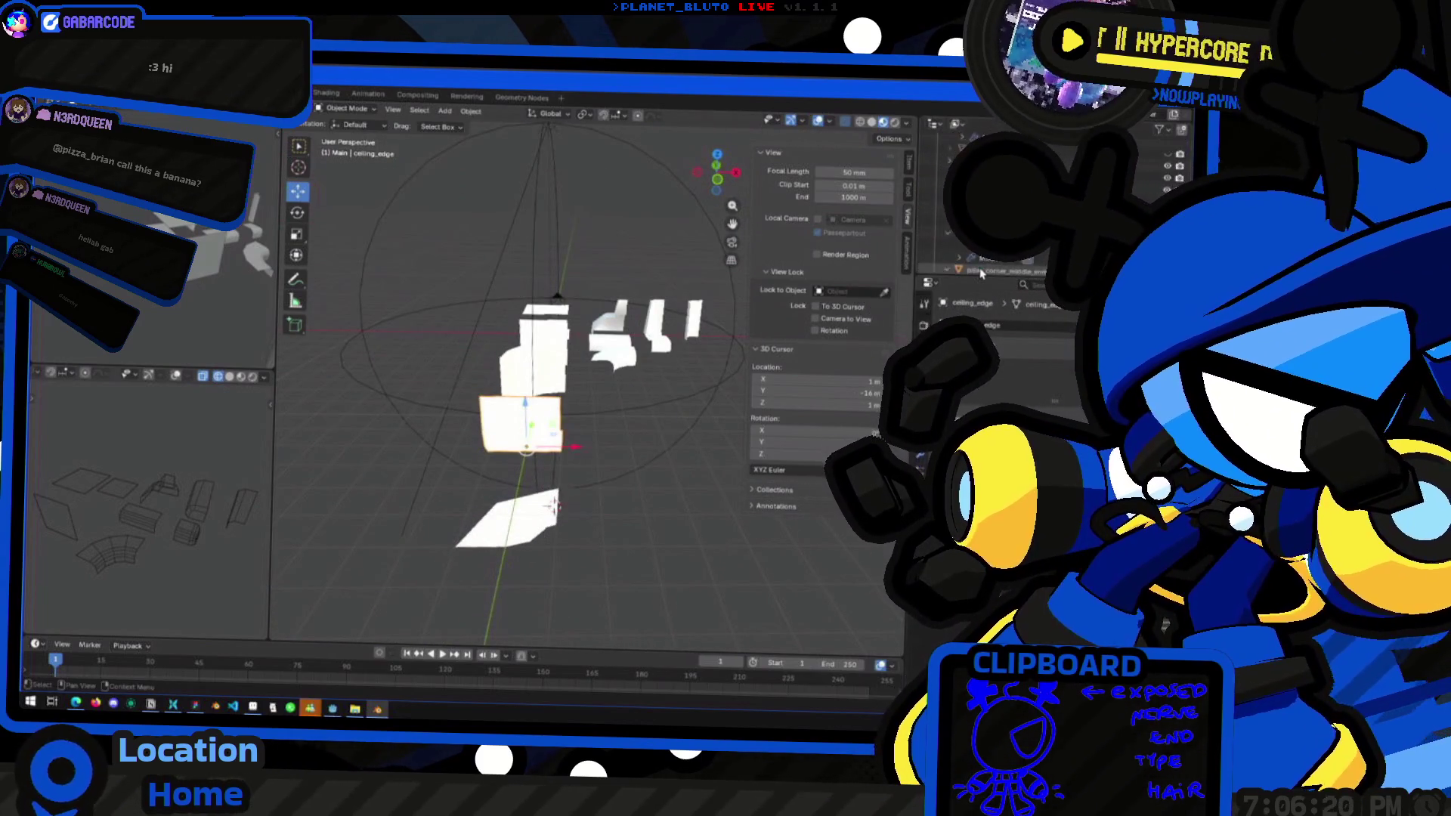
{"action": "left_click", "coordinate": [983, 222]}
{"action": "middle_click_drag", "start_coordinate": [725, 317], "coordinate": [787, 336]}
{"action": "scroll", "coordinate": [983, 220], "scroll_direction": "down", "scroll_amount": 1}
{"action": "double_click", "coordinate": [982, 198]}
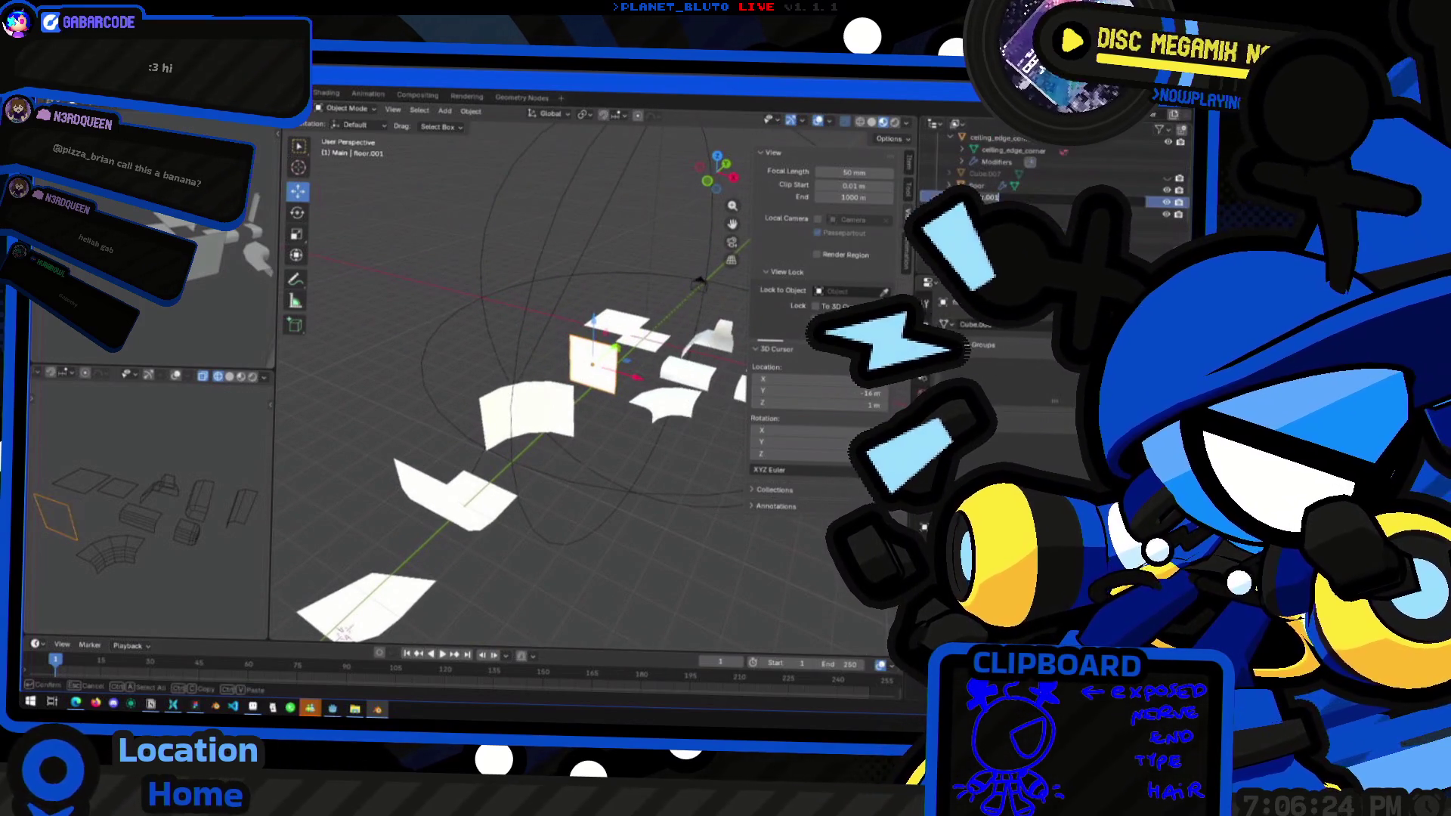
{"action": "type", "text": "wall"}
{"action": "key", "text": "Return"}
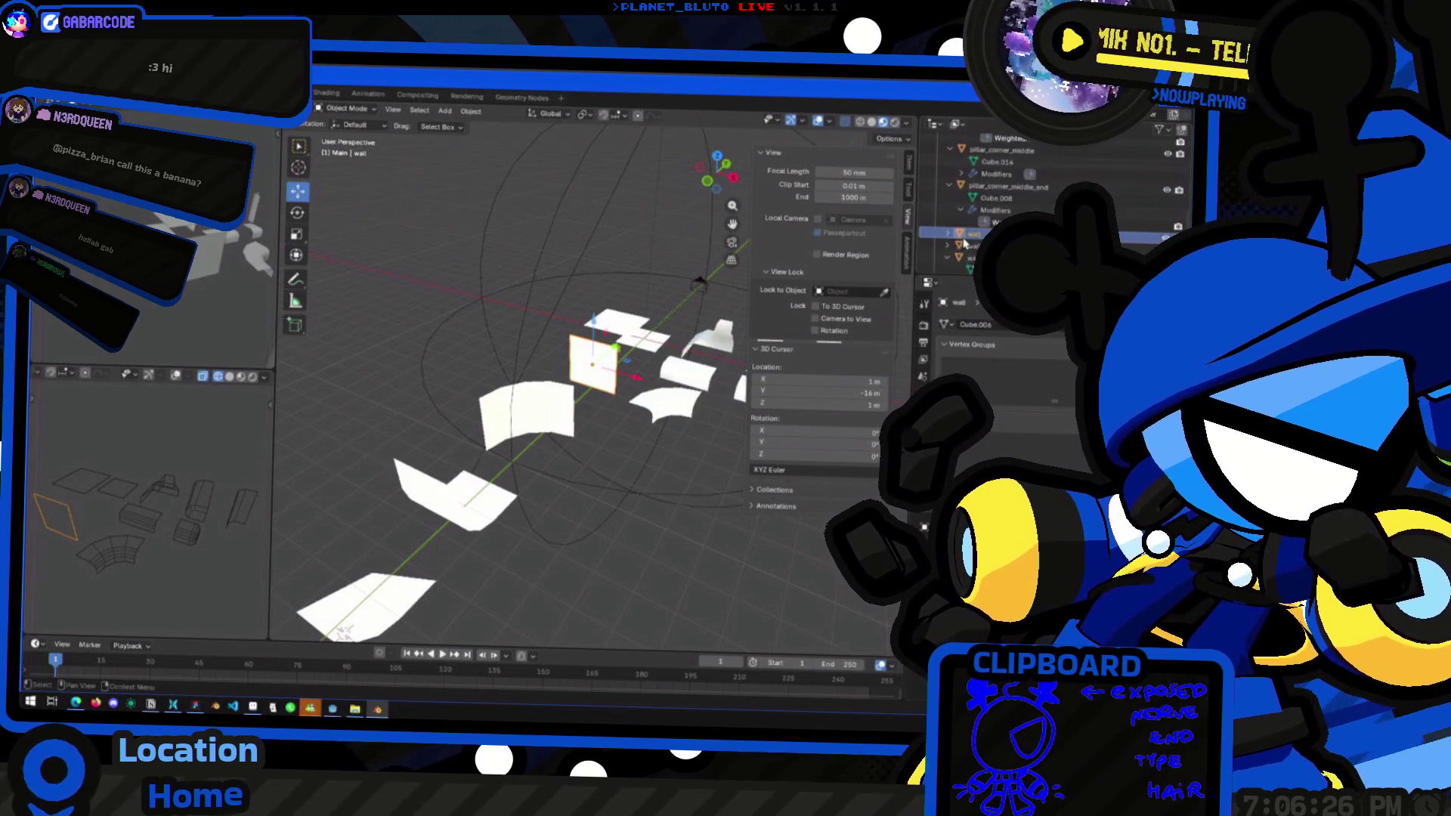
{"action": "scroll", "coordinate": [982, 197], "scroll_direction": "down", "scroll_amount": 2}
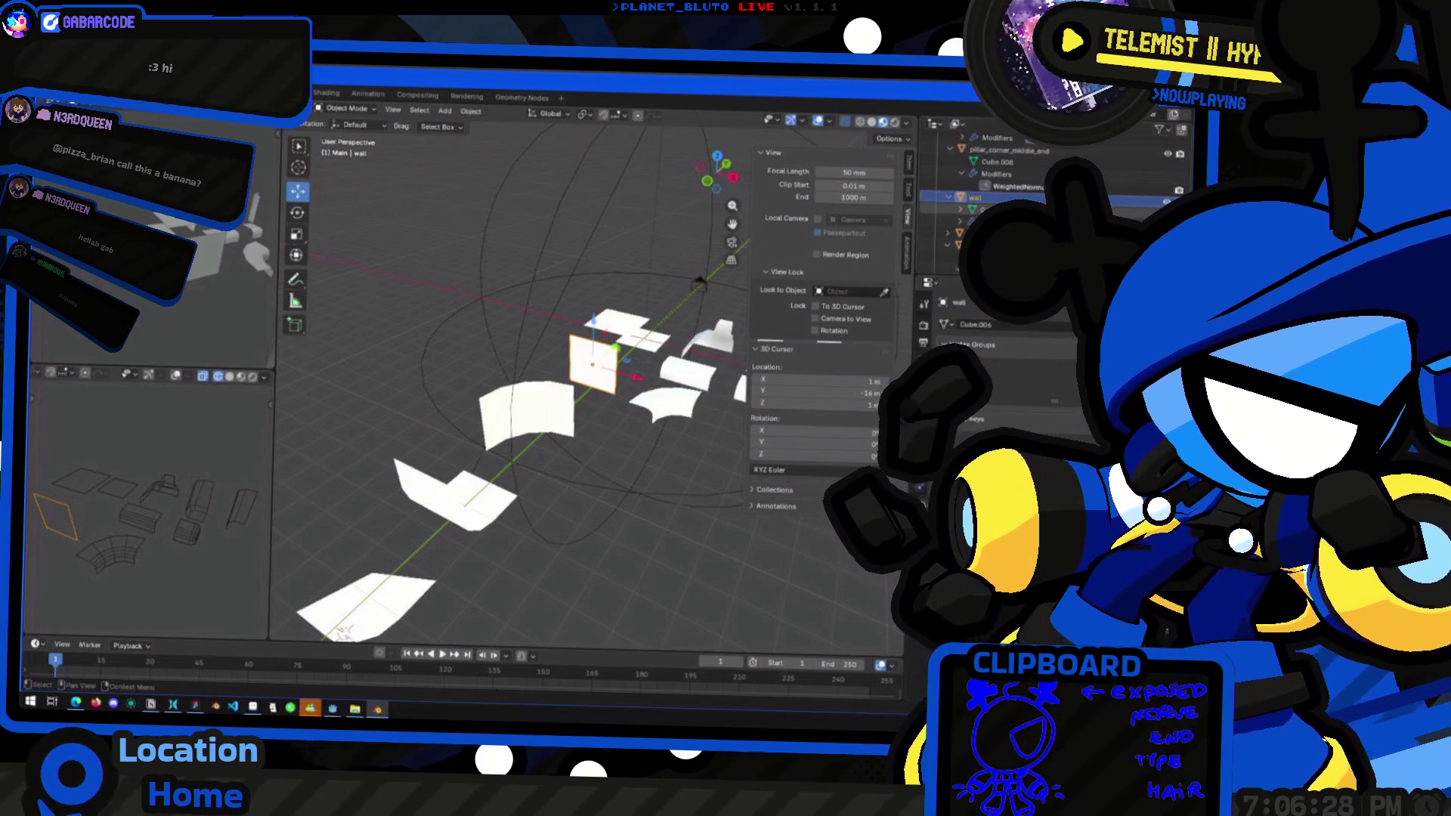
{"action": "key", "text": "Return"}
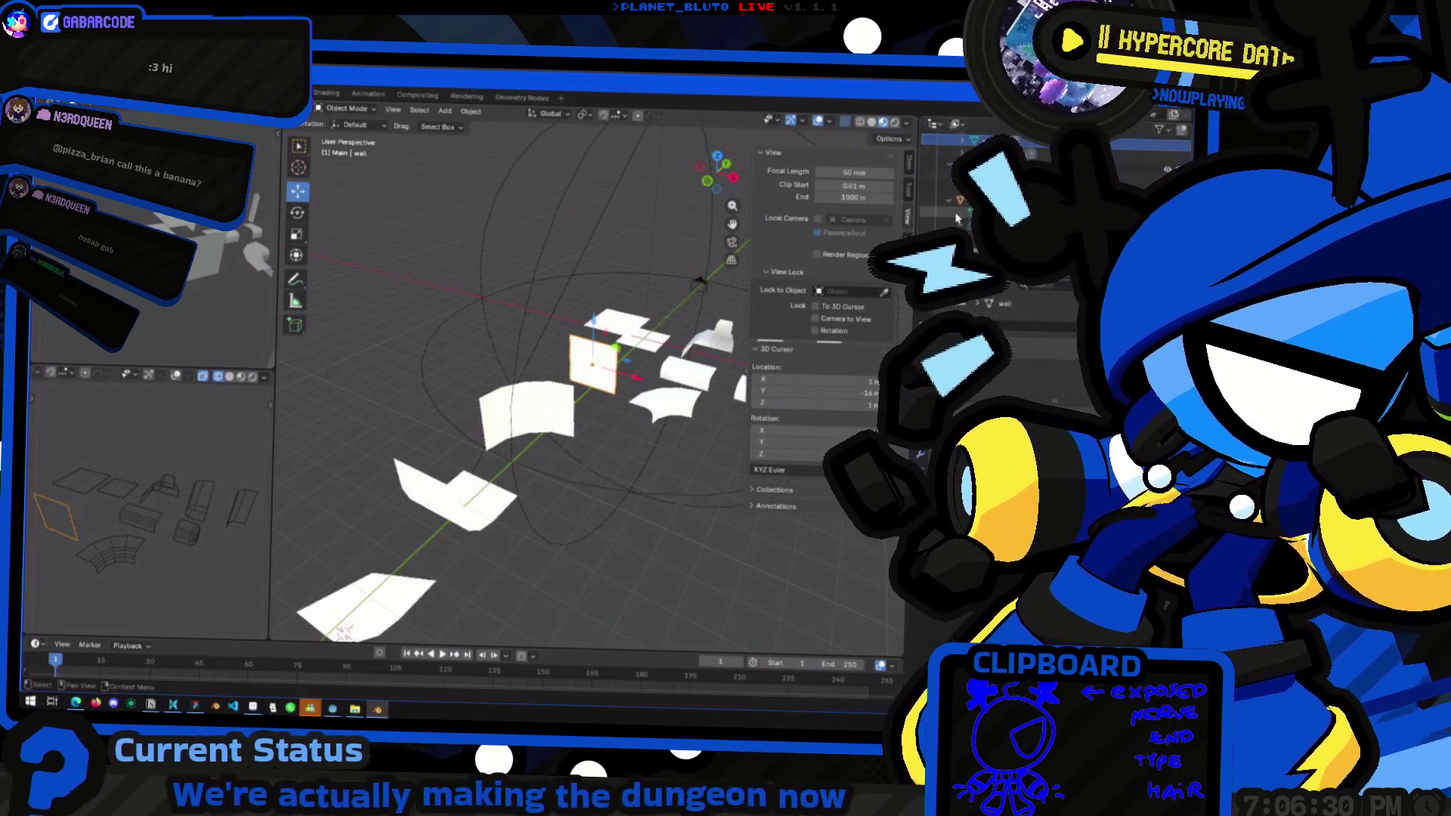
Rename the mesh data to wall_trimming_end and pillar_corner_middle_end
{"action": "left_click", "coordinate": [529, 412]}
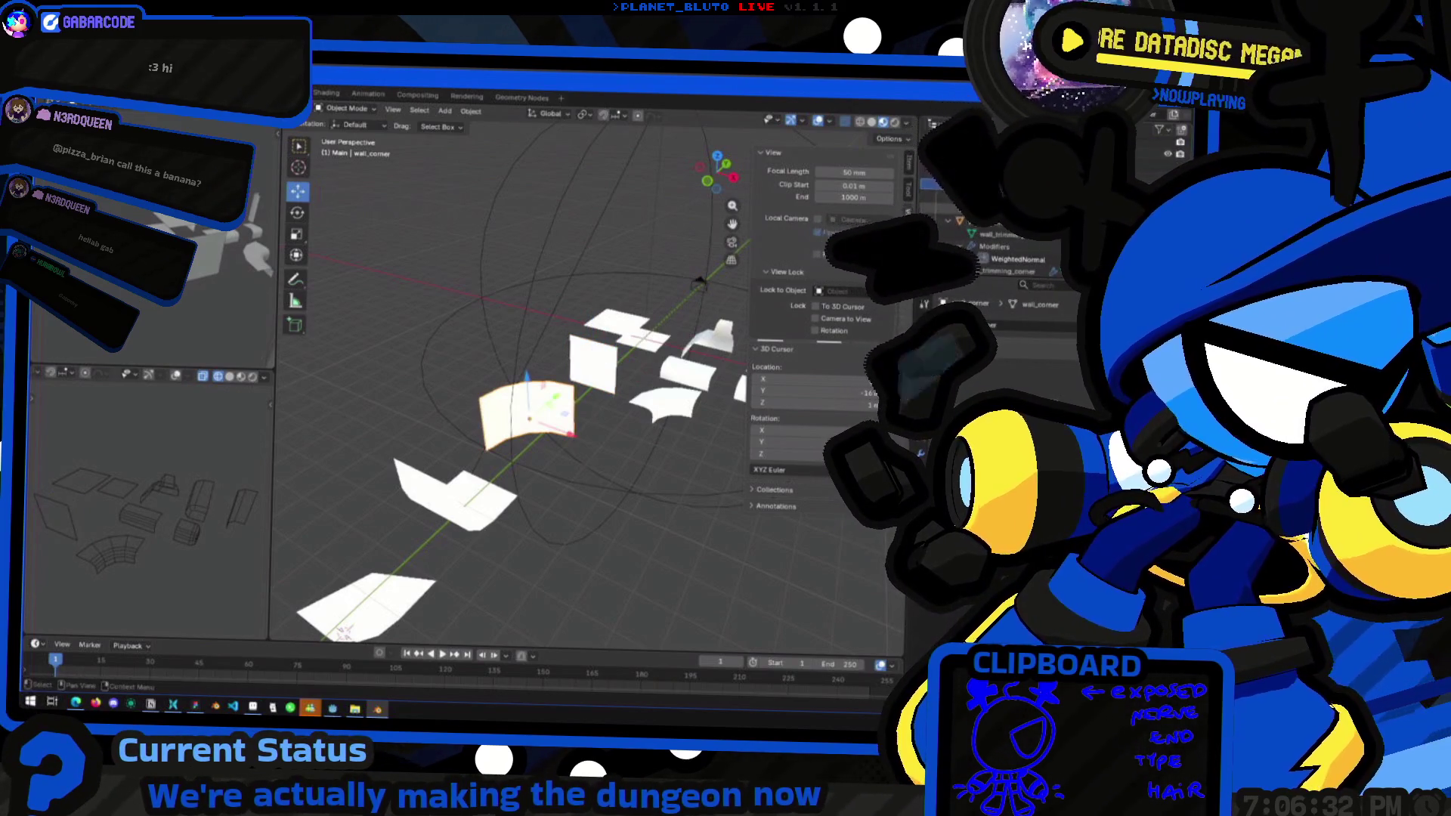
{"action": "left_click", "coordinate": [1002, 241]}
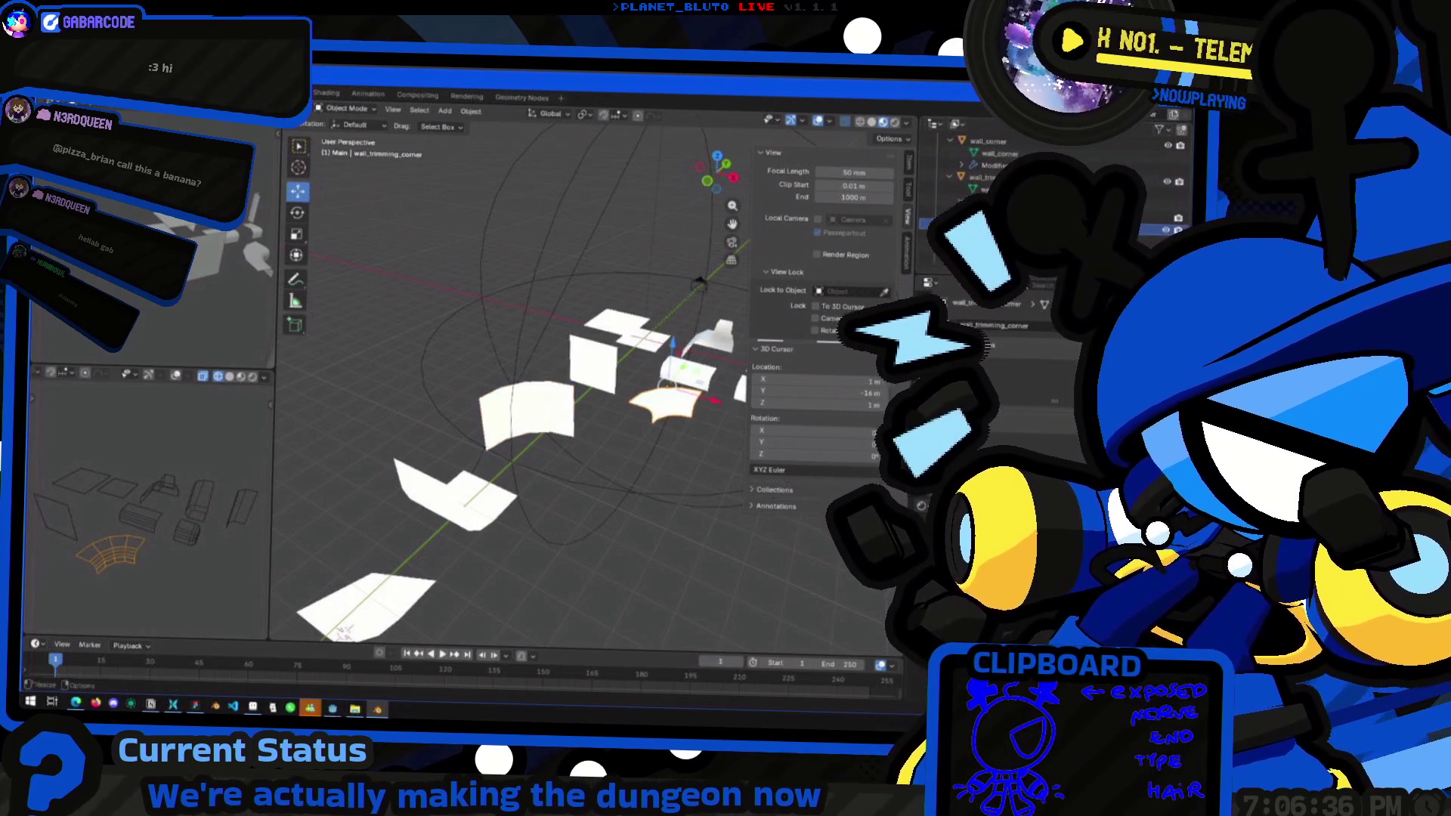
{"action": "double_click", "coordinate": [982, 224]}
{"action": "key", "text": "Return"}
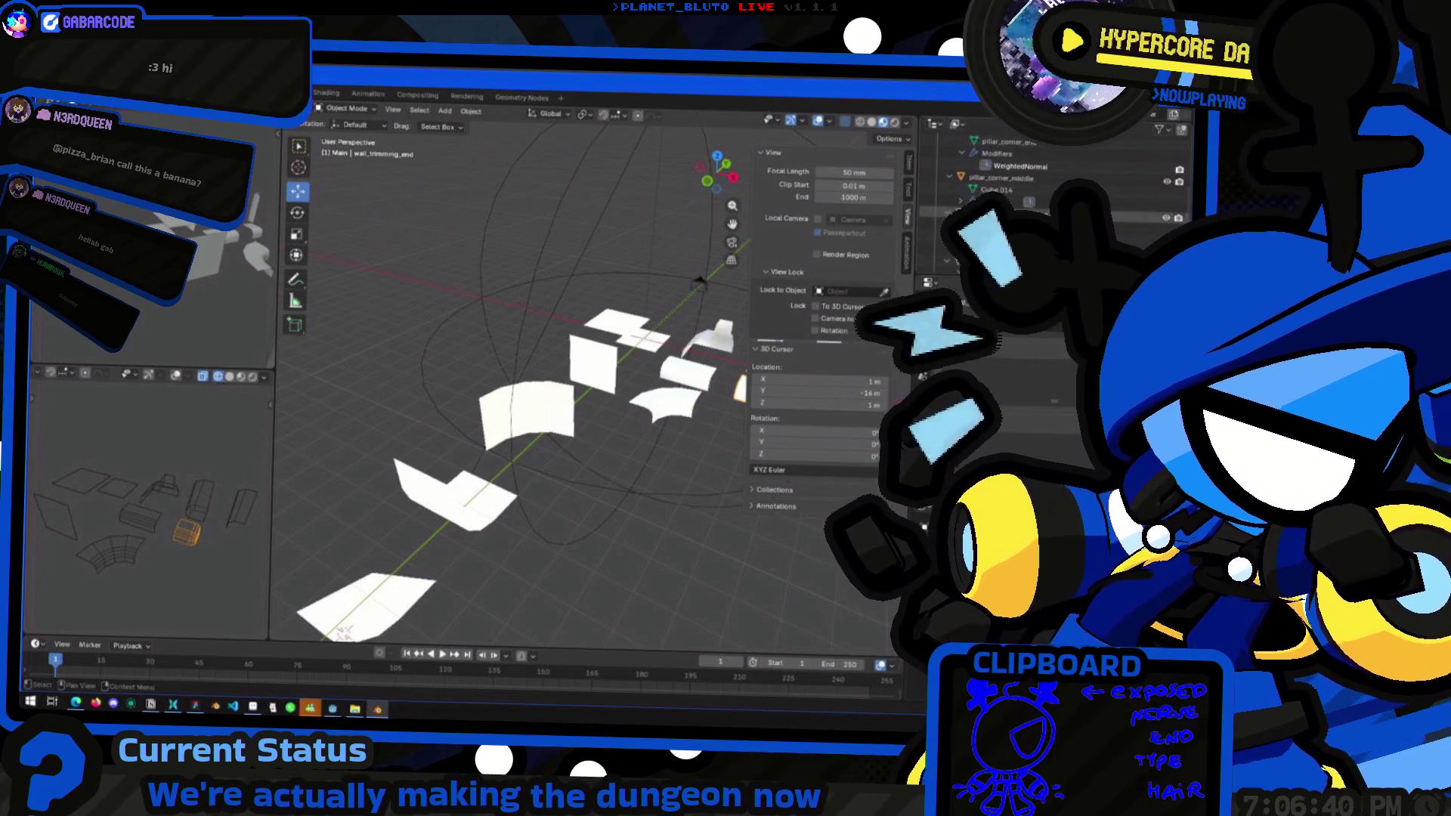
{"action": "double_click", "coordinate": [1005, 198]}
{"action": "key", "text": "Return"}
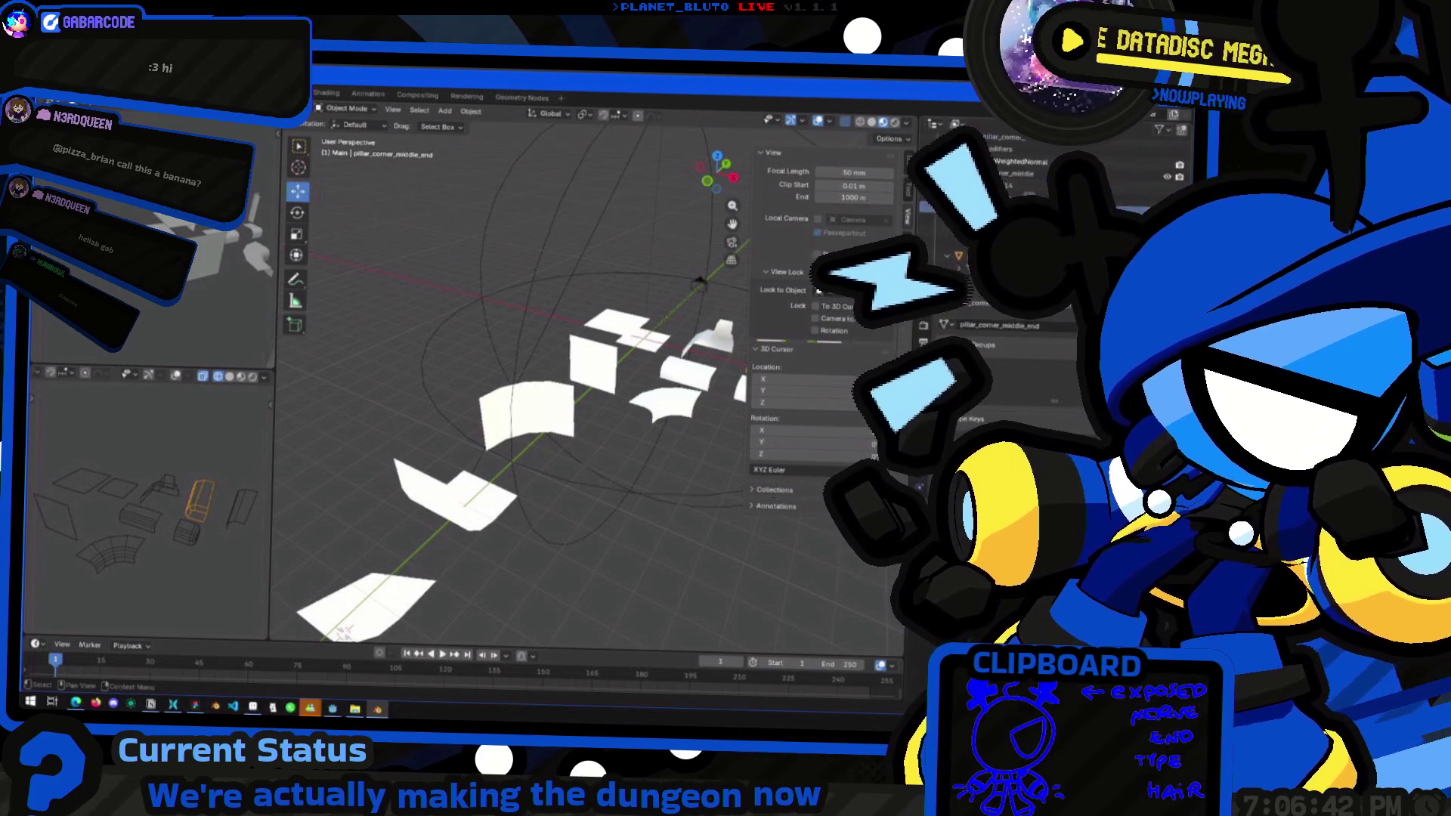
Select the pillar_corner_middle and floor pieces and inspect the row from near top-down
{"action": "left_click", "coordinate": [240, 508]}
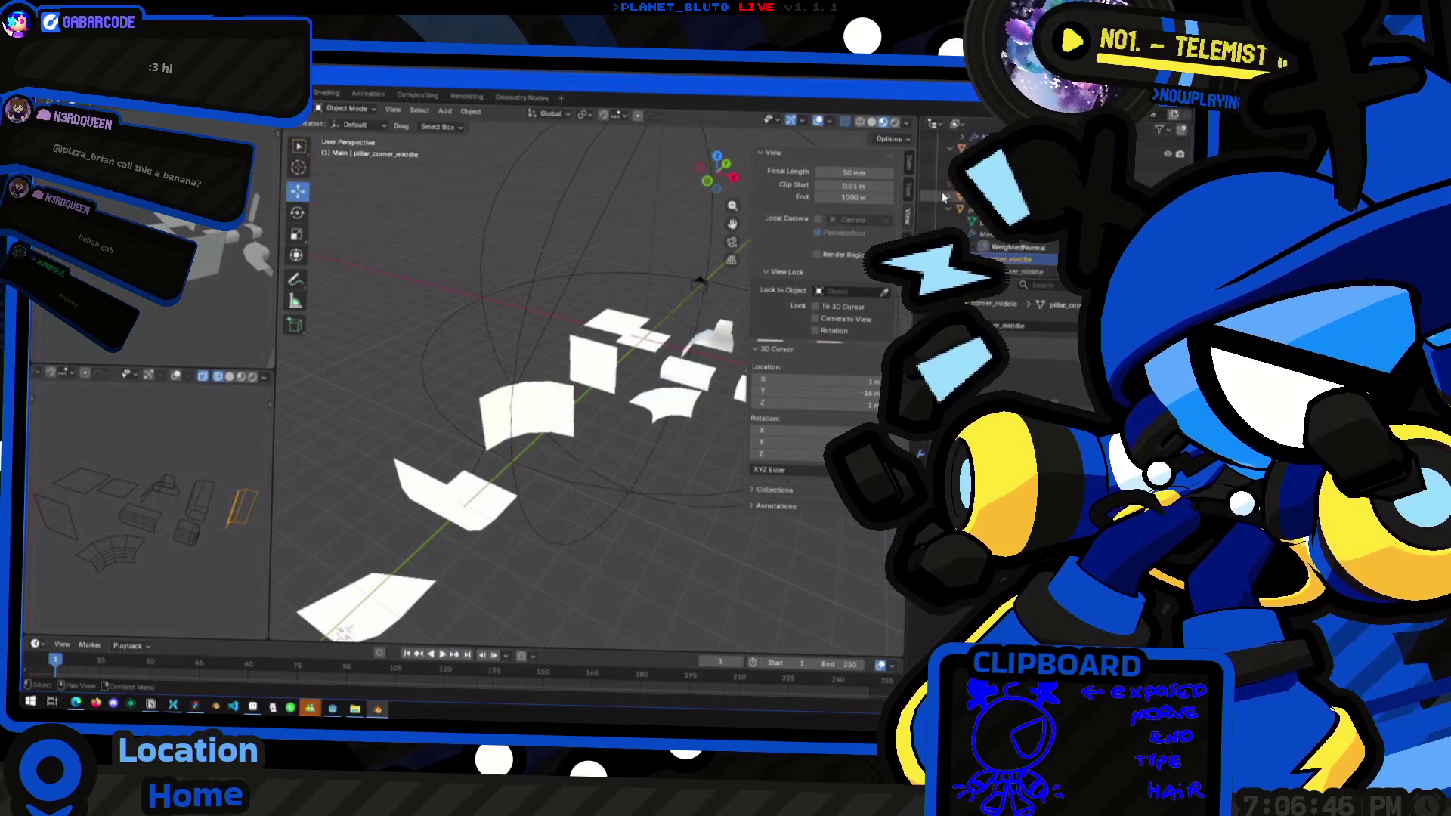
{"action": "left_click", "coordinate": [117, 488]}
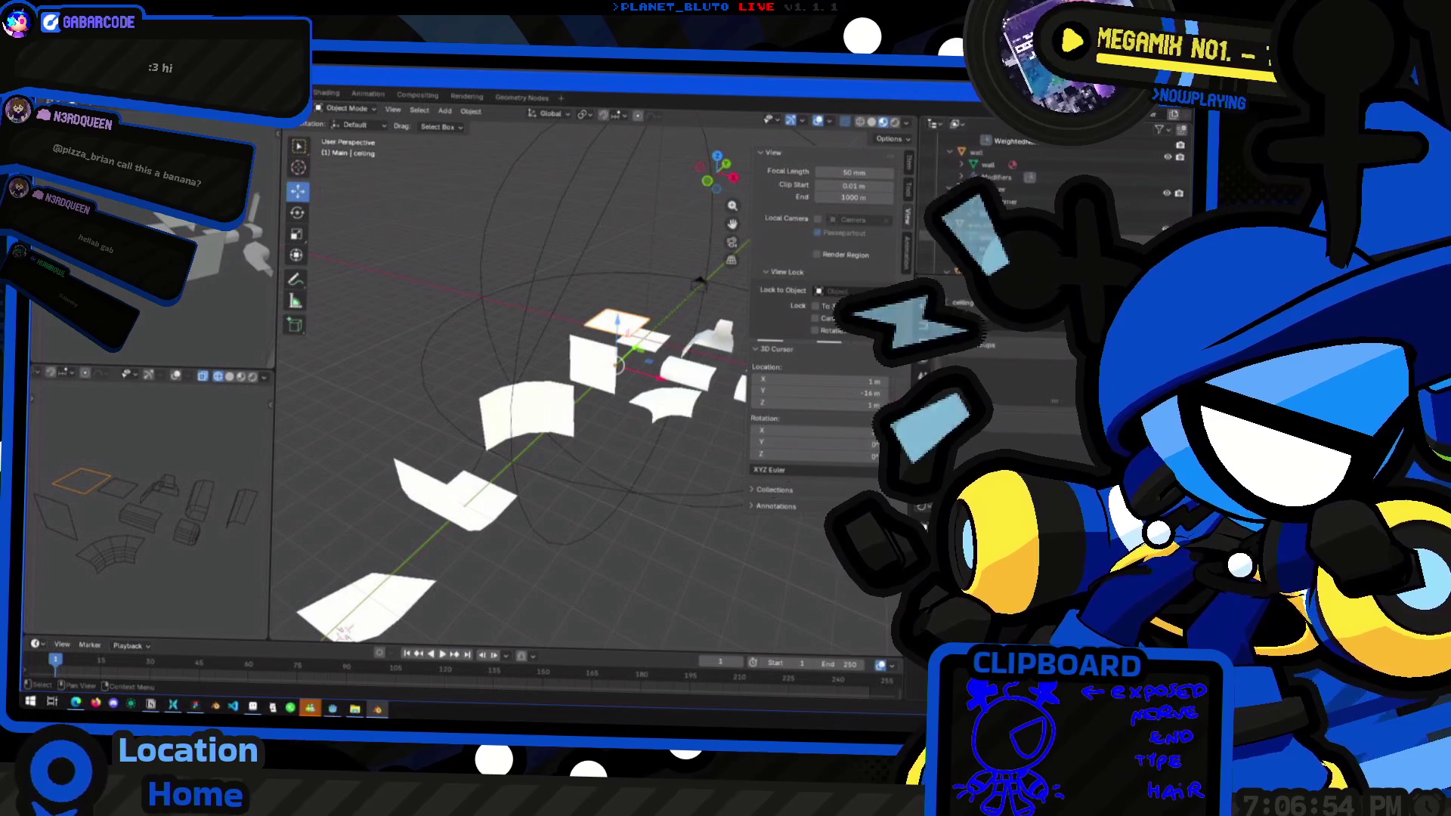
{"action": "mouse_move", "coordinate": [710, 333]}
{"action": "middle_mouse_down"}
{"action": "mouse_move", "coordinate": [609, 366]}
{"action": "mouse_move", "coordinate": [637, 411]}
{"action": "mouse_move", "coordinate": [558, 449]}
{"action": "mouse_move", "coordinate": [500, 436]}
{"action": "mouse_move", "coordinate": [549, 431]}
{"action": "middle_mouse_up"}
{"action": "left_click", "coordinate": [549, 330]}
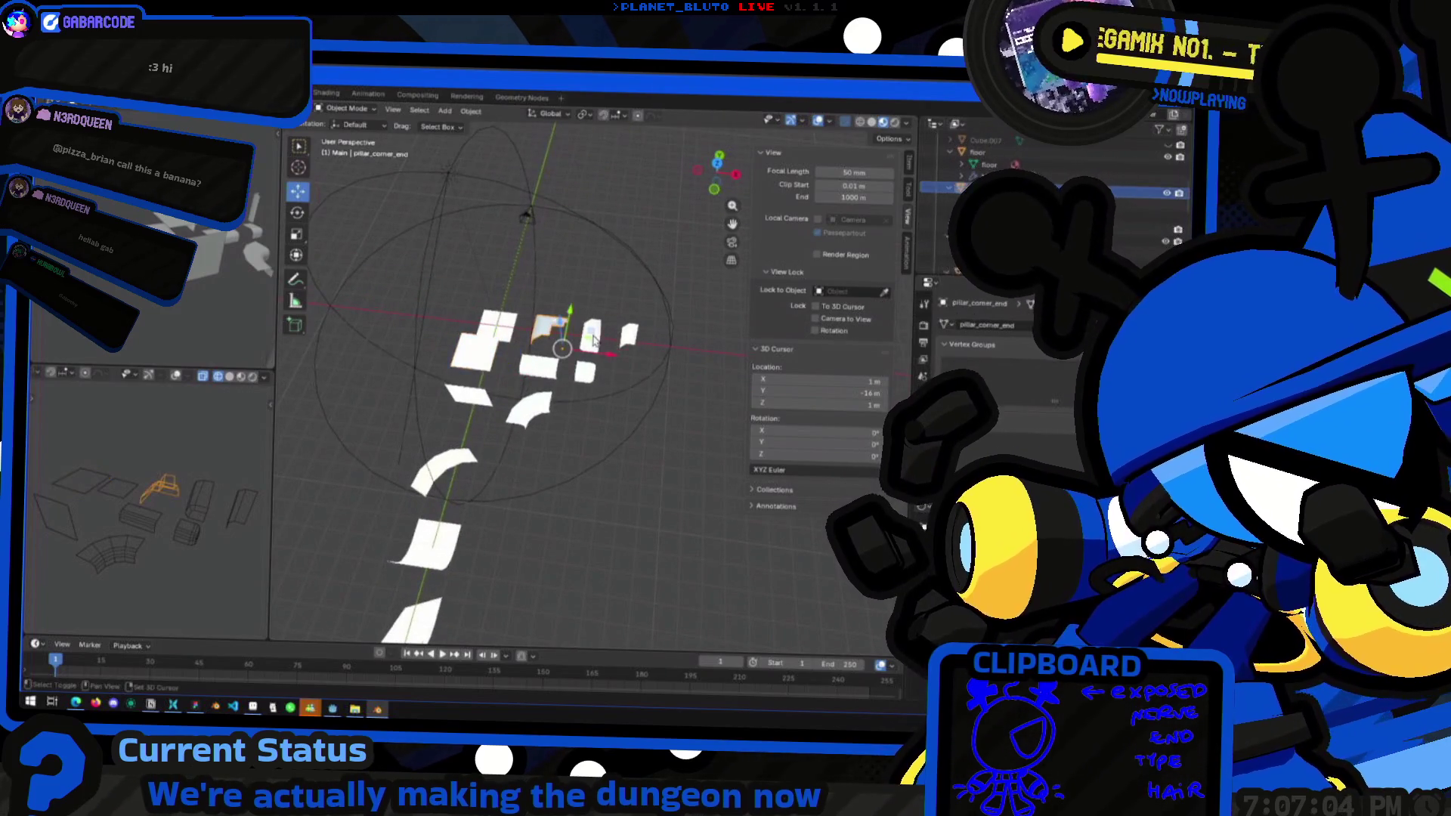
Select the three pillar pieces and try a vertical move, then cancel it
{"action": "left_click", "coordinate": [590, 337], "text": "shift"}
{"action": "left_click", "coordinate": [631, 338], "text": "shift"}
{"action": "key", "text": "shift+d"}
{"action": "key", "text": "z"}
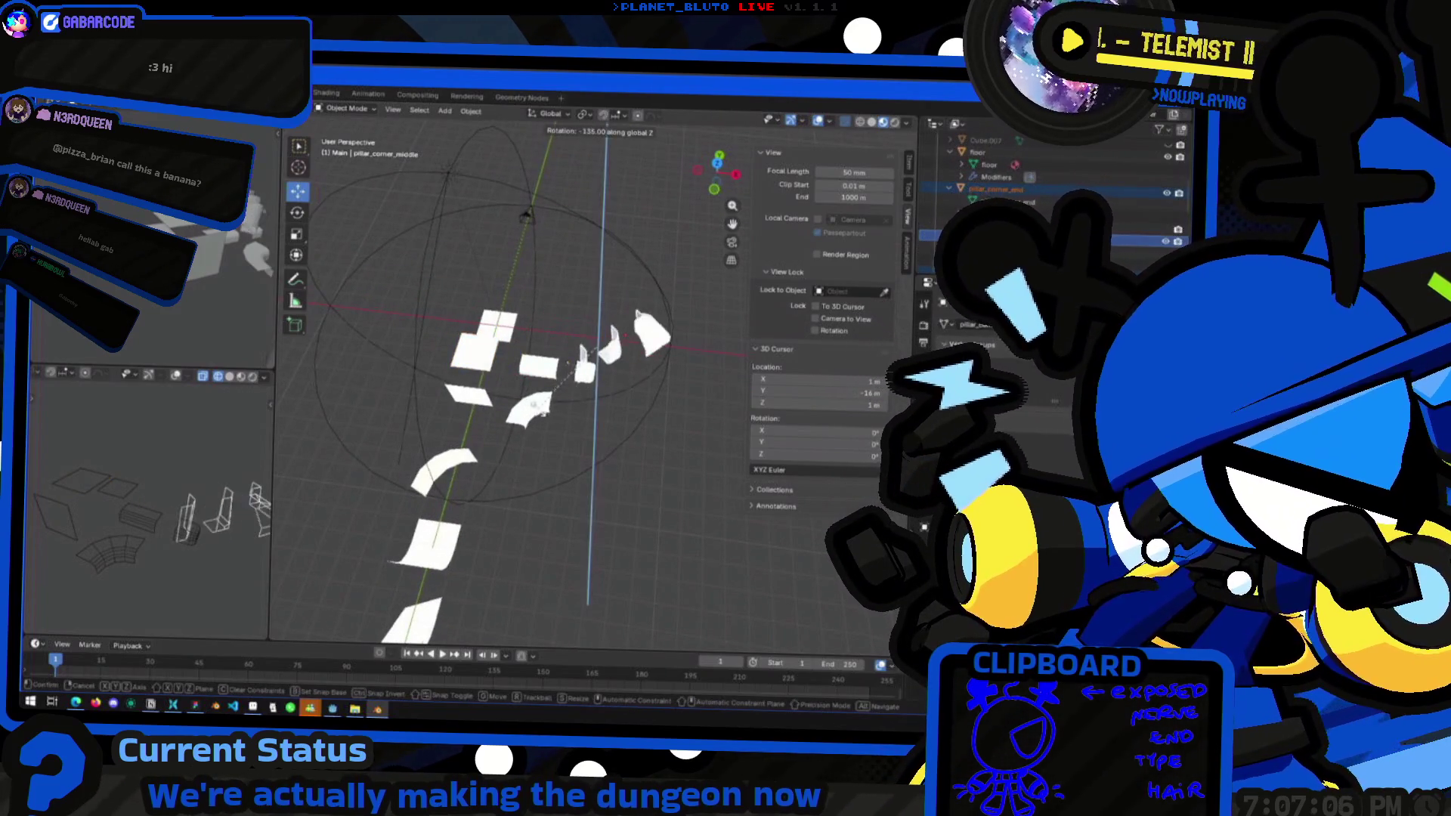
{"action": "key", "text": "Escape"}
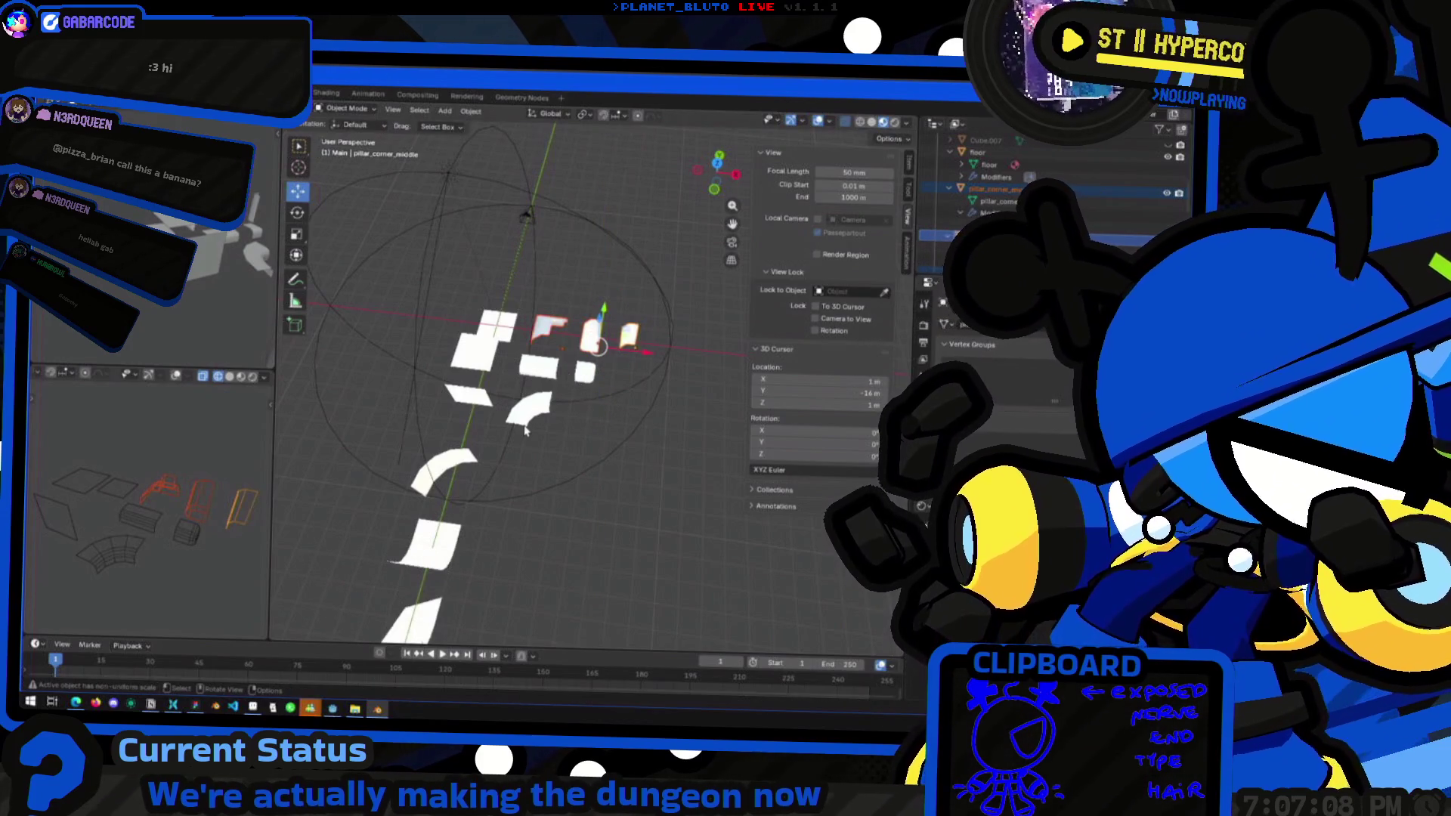
Move the curved wall_trimming_corner piece 5 m on X and 2 m on Y
{"action": "left_click", "coordinate": [533, 401]}
{"action": "mouse_move", "coordinate": [562, 394]}
{"action": "middle_mouse_down"}
{"action": "mouse_move", "coordinate": [576, 406]}
{"action": "mouse_move", "coordinate": [582, 371]}
{"action": "middle_mouse_up"}
{"action": "left_click_drag", "start_coordinate": [589, 340], "coordinate": [604, 332], "text": "ctrl"}
{"action": "middle_click_drag", "start_coordinate": [604, 332], "coordinate": [597, 355]}
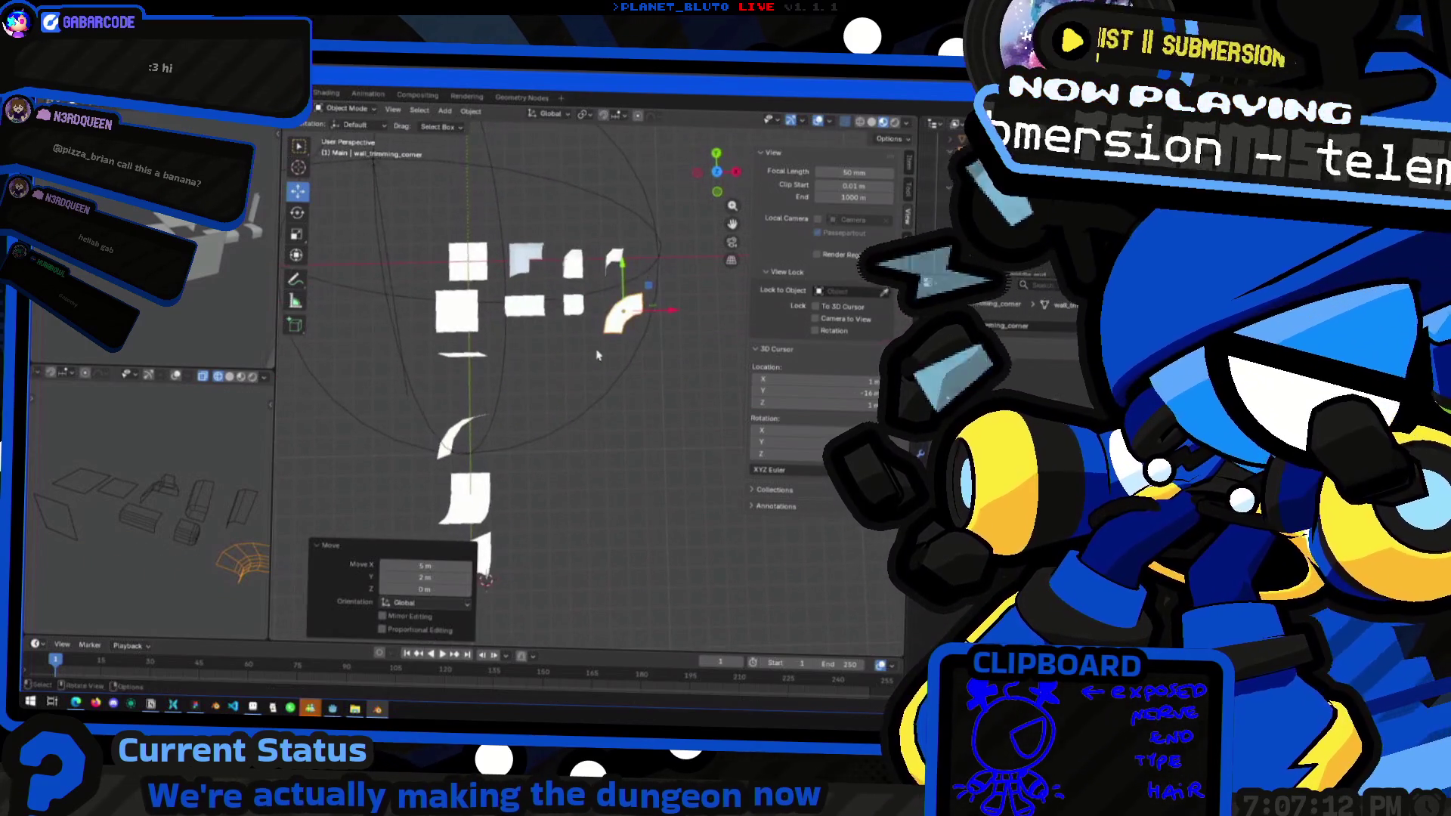
Shift pillar_corner_end and pillar_corner_middle 3 m along X
{"action": "left_click", "coordinate": [716, 171]}
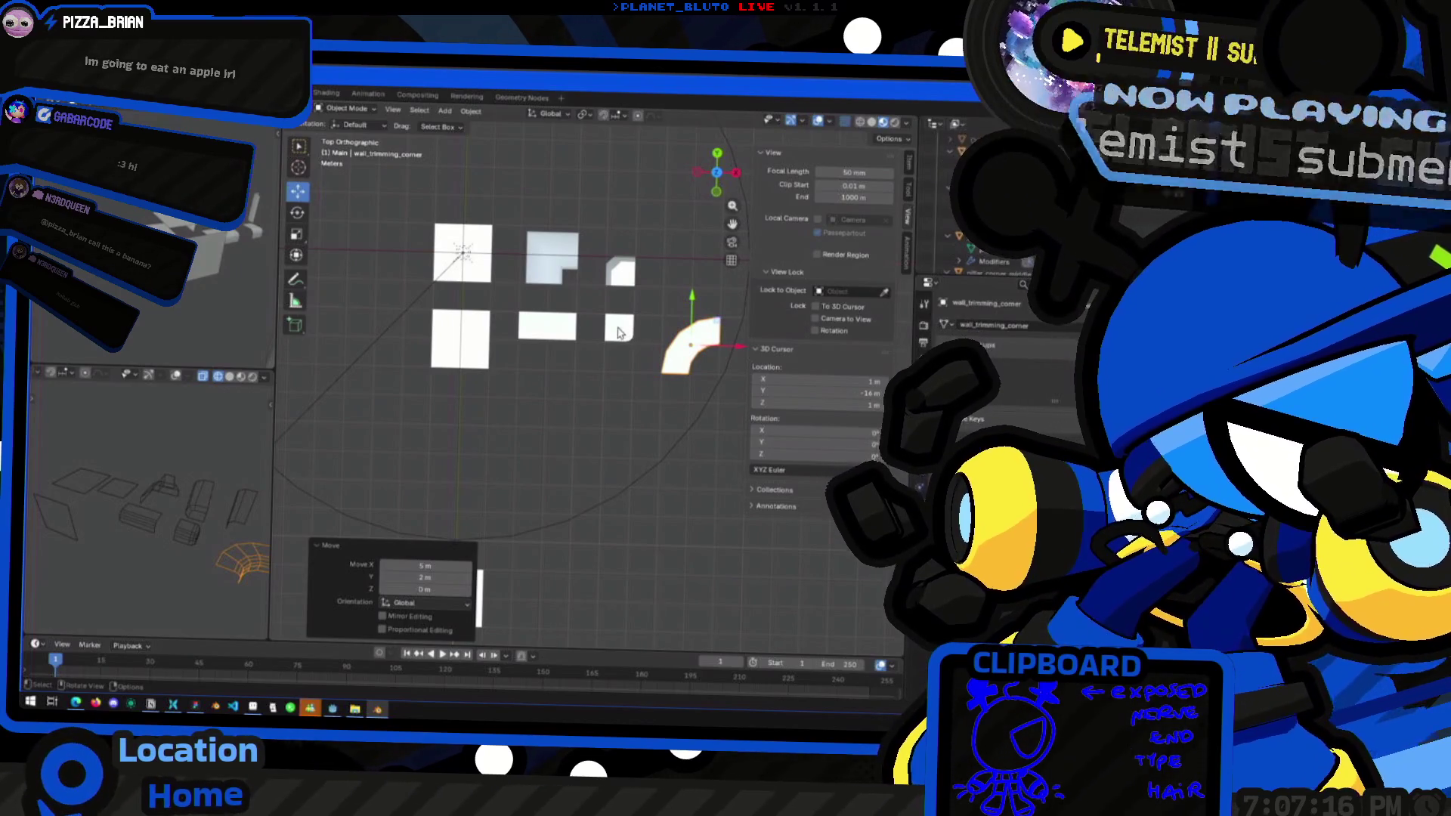
{"action": "left_click", "coordinate": [550, 262]}
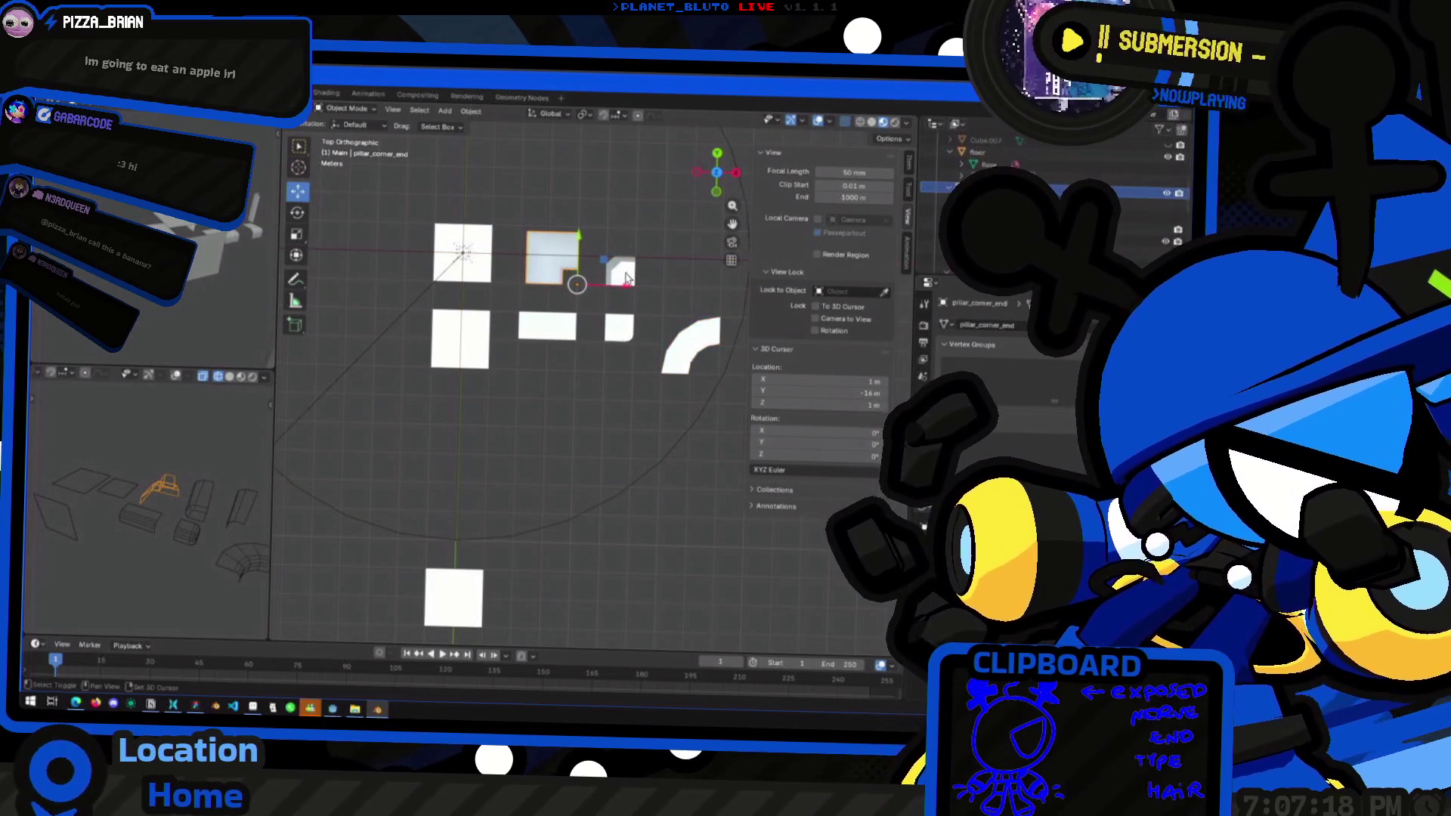
{"action": "left_click", "coordinate": [626, 278], "text": "shift"}
{"action": "middle_click_drag", "start_coordinate": [627, 299], "coordinate": [648, 389]}
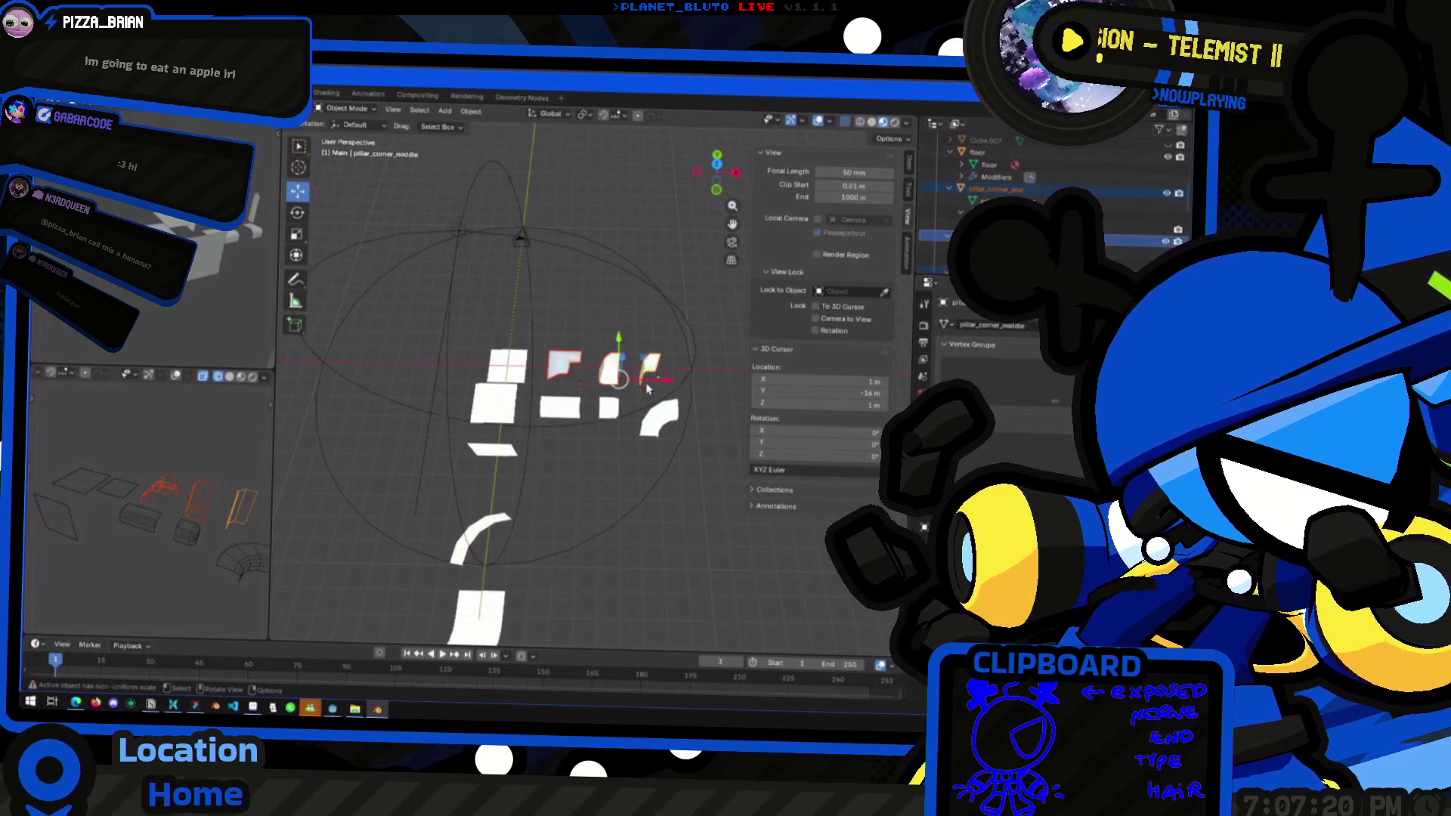
{"action": "key", "text": "g"}
{"action": "key", "text": "shift+y"}
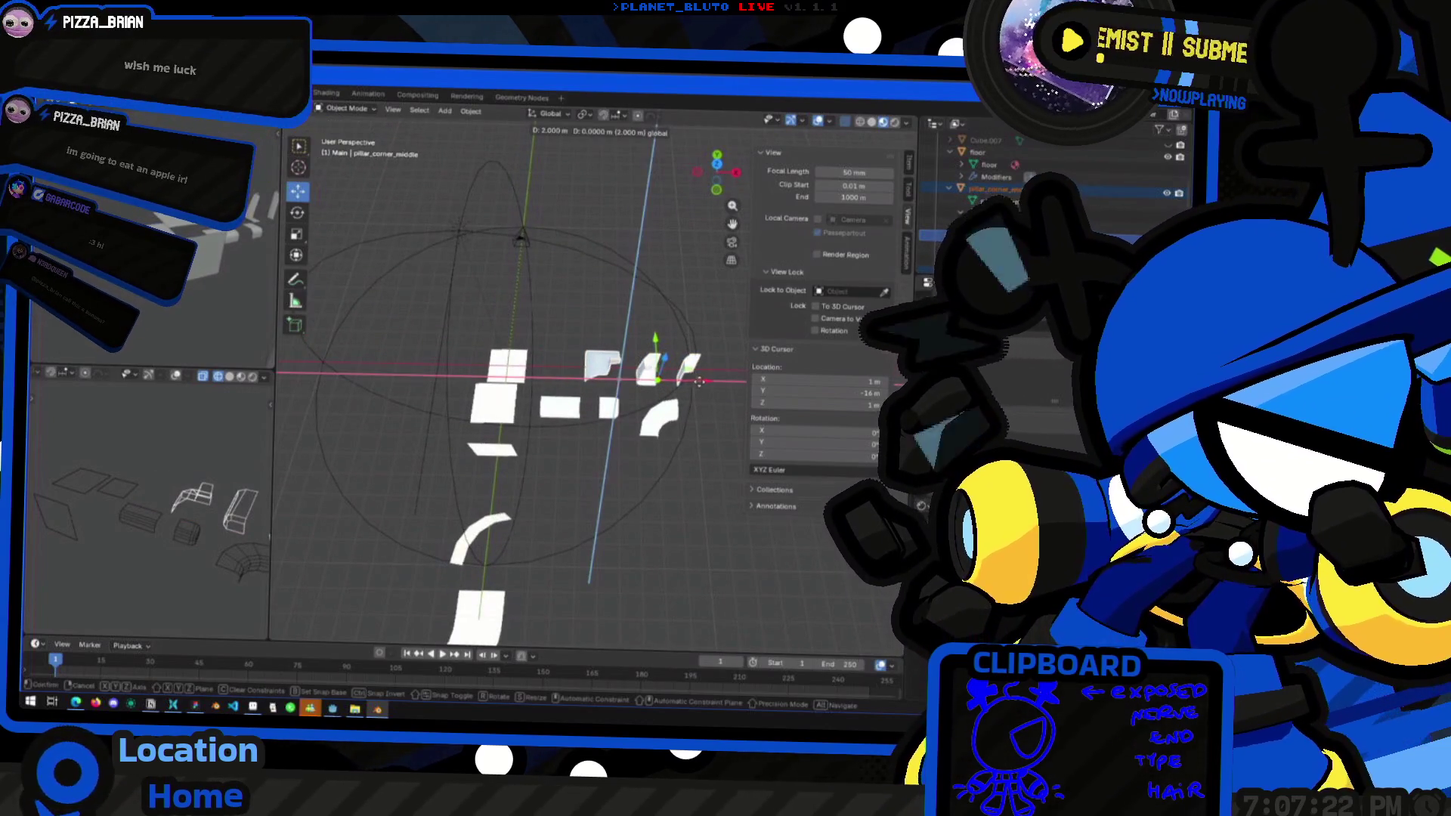
{"action": "left_click", "coordinate": [722, 380]}
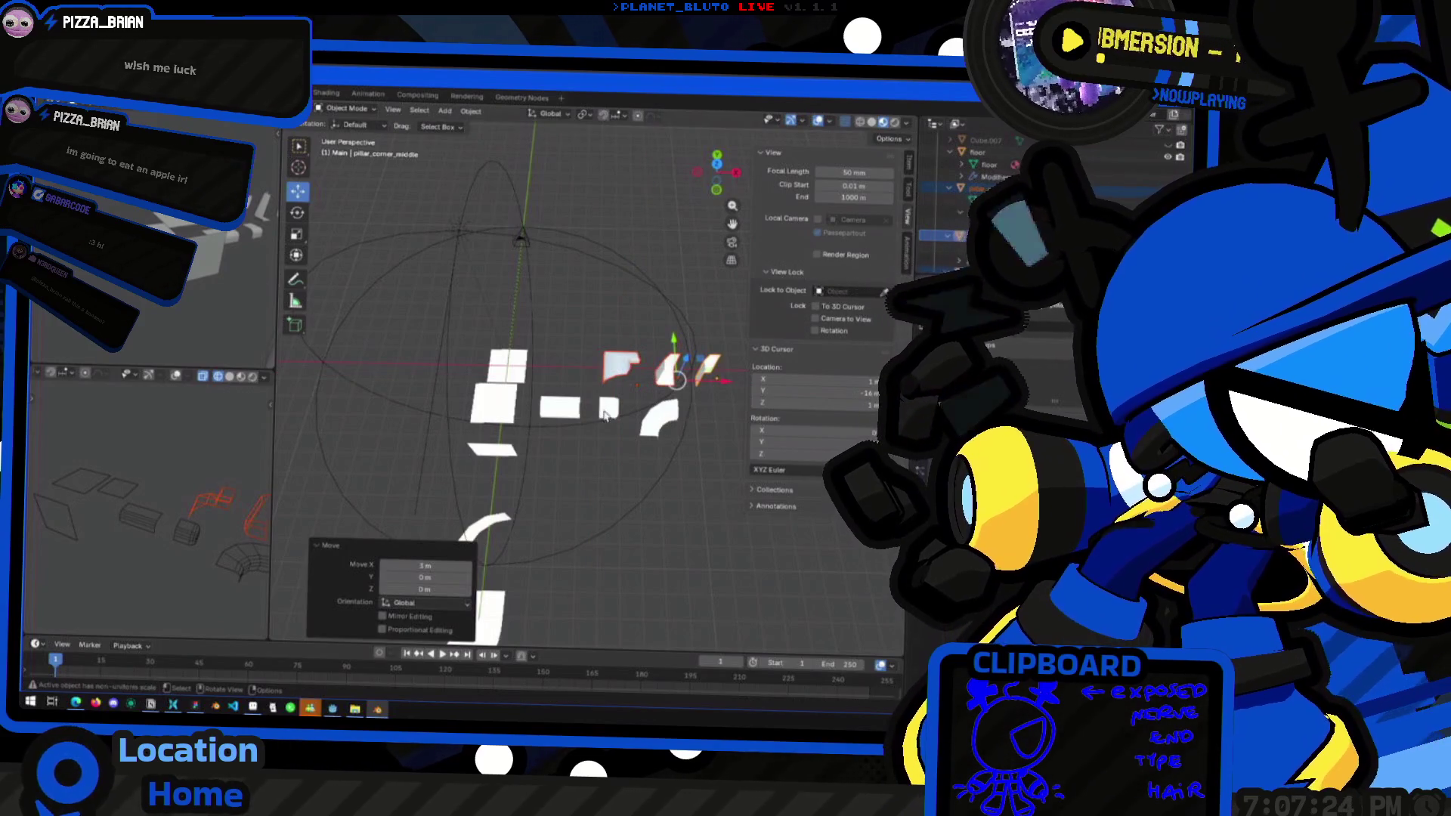
Move the flat wall_trimming piece 3 m along Y
{"action": "left_click", "coordinate": [559, 410]}
{"action": "key", "text": "g"}
{"action": "key", "text": "y"}
{"action": "left_click", "coordinate": [562, 359]}
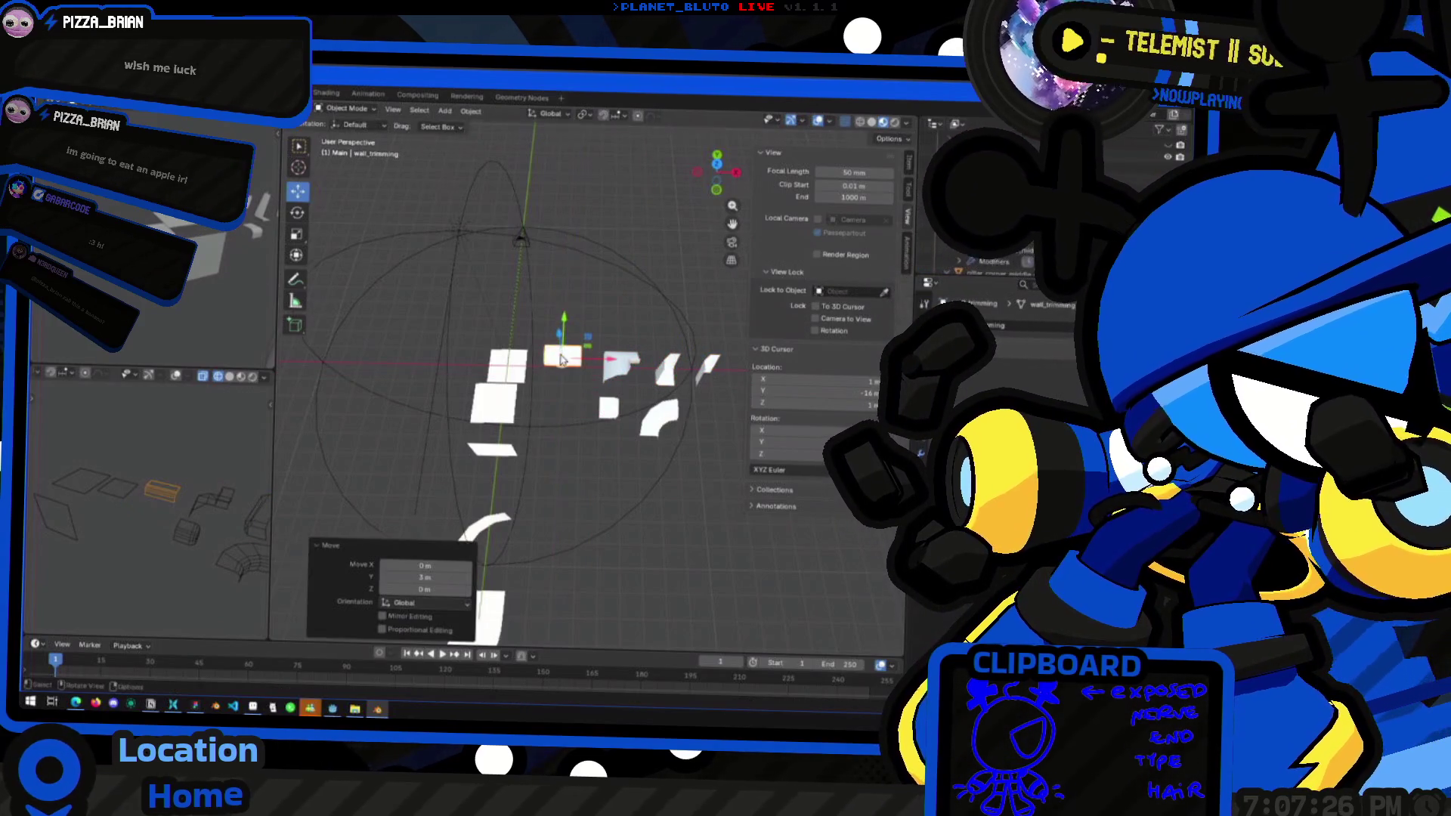
{"action": "middle_click_drag", "start_coordinate": [561, 359], "coordinate": [561, 394]}
Move wall_trimming_end 3 m left on X and begin moving the curved corner piece
{"action": "left_click", "coordinate": [609, 340]}
{"action": "type", "text": "gx"}
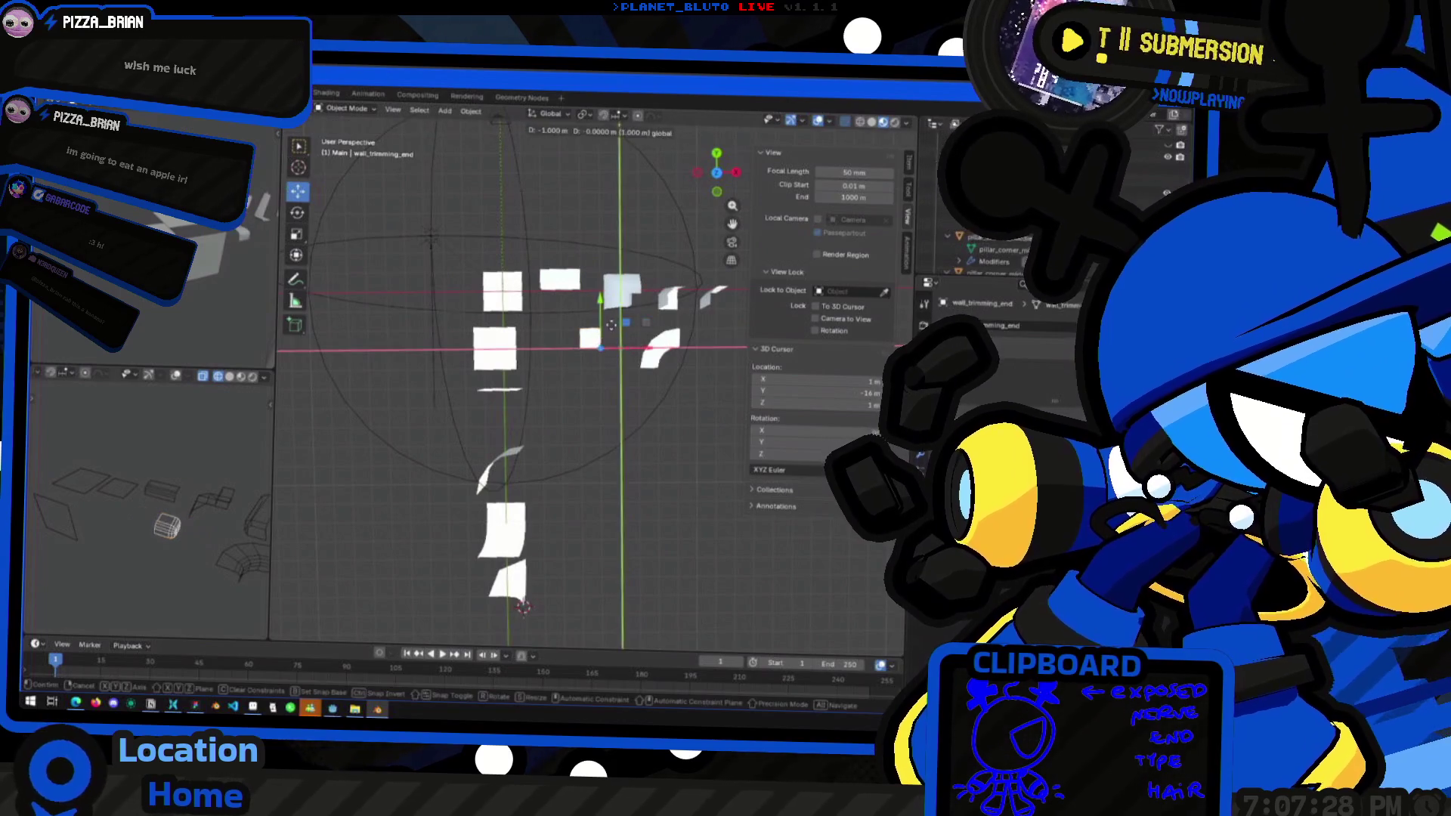
{"action": "type", "text": "-3"}
{"action": "key", "text": "Return"}
{"action": "left_click", "coordinate": [656, 360]}
{"action": "key", "text": "g"}
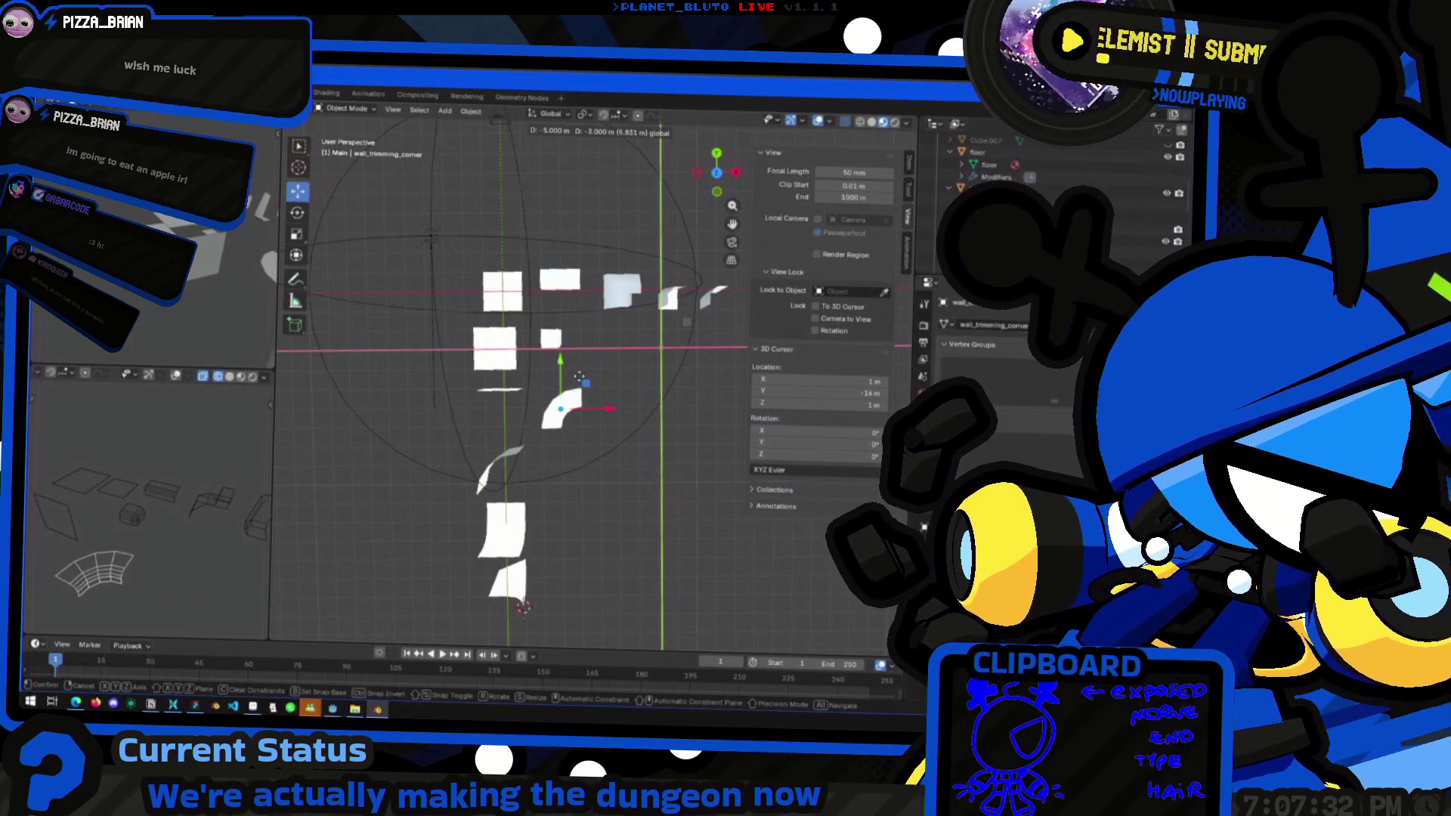
Place the curved corner at X -5, Y -3 and reposition pillar_corner_middle_end
{"action": "left_click", "coordinate": [580, 364]}
{"action": "middle_click_drag", "start_coordinate": [581, 369], "coordinate": [627, 342]}
{"action": "left_click", "coordinate": [671, 349]}
{"action": "key", "text": "g"}
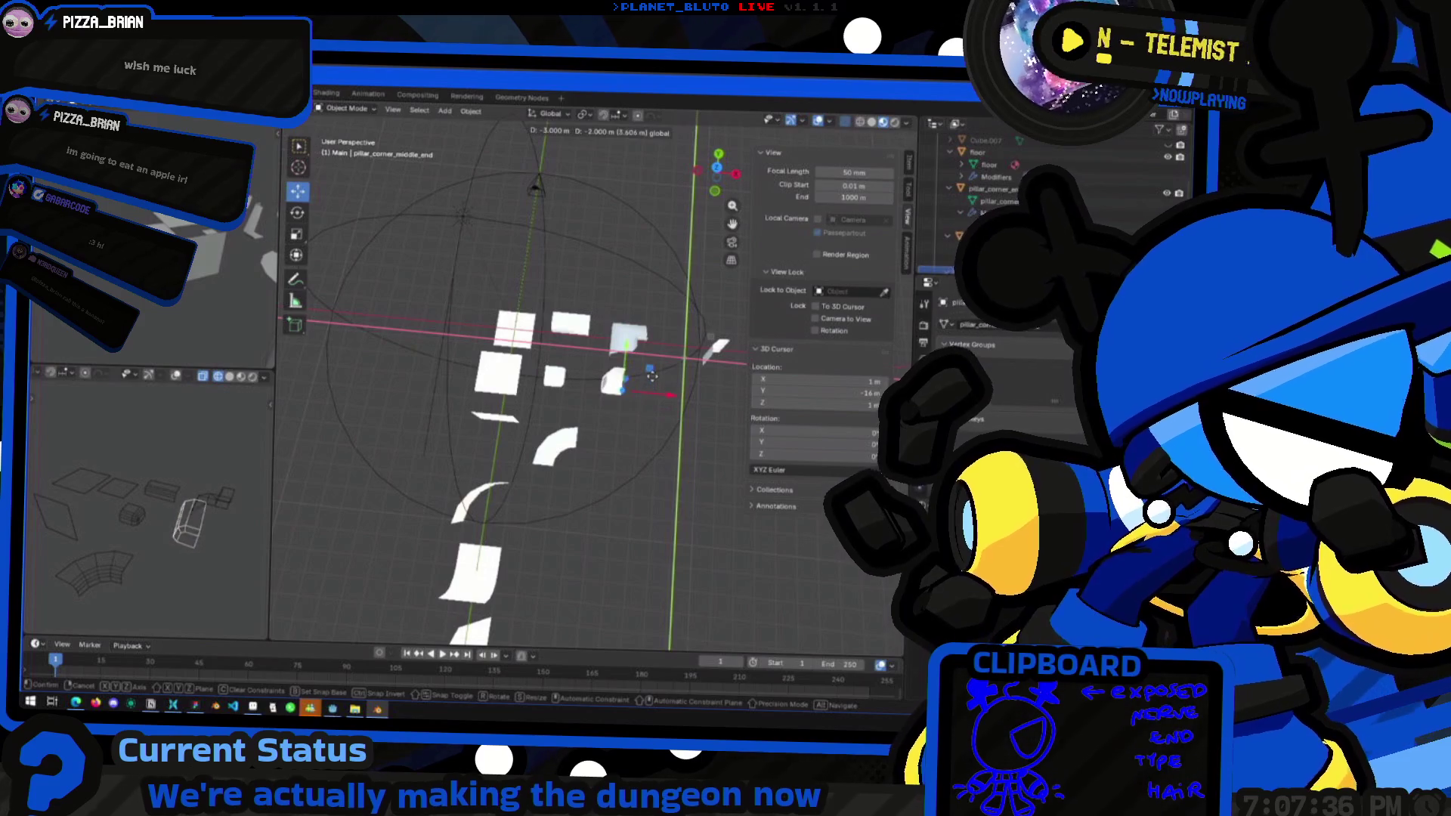
{"action": "left_click", "coordinate": [651, 380]}
Move pillar_corner_middle by -5 m on X and -5 m on Y
{"action": "left_click", "coordinate": [722, 346]}
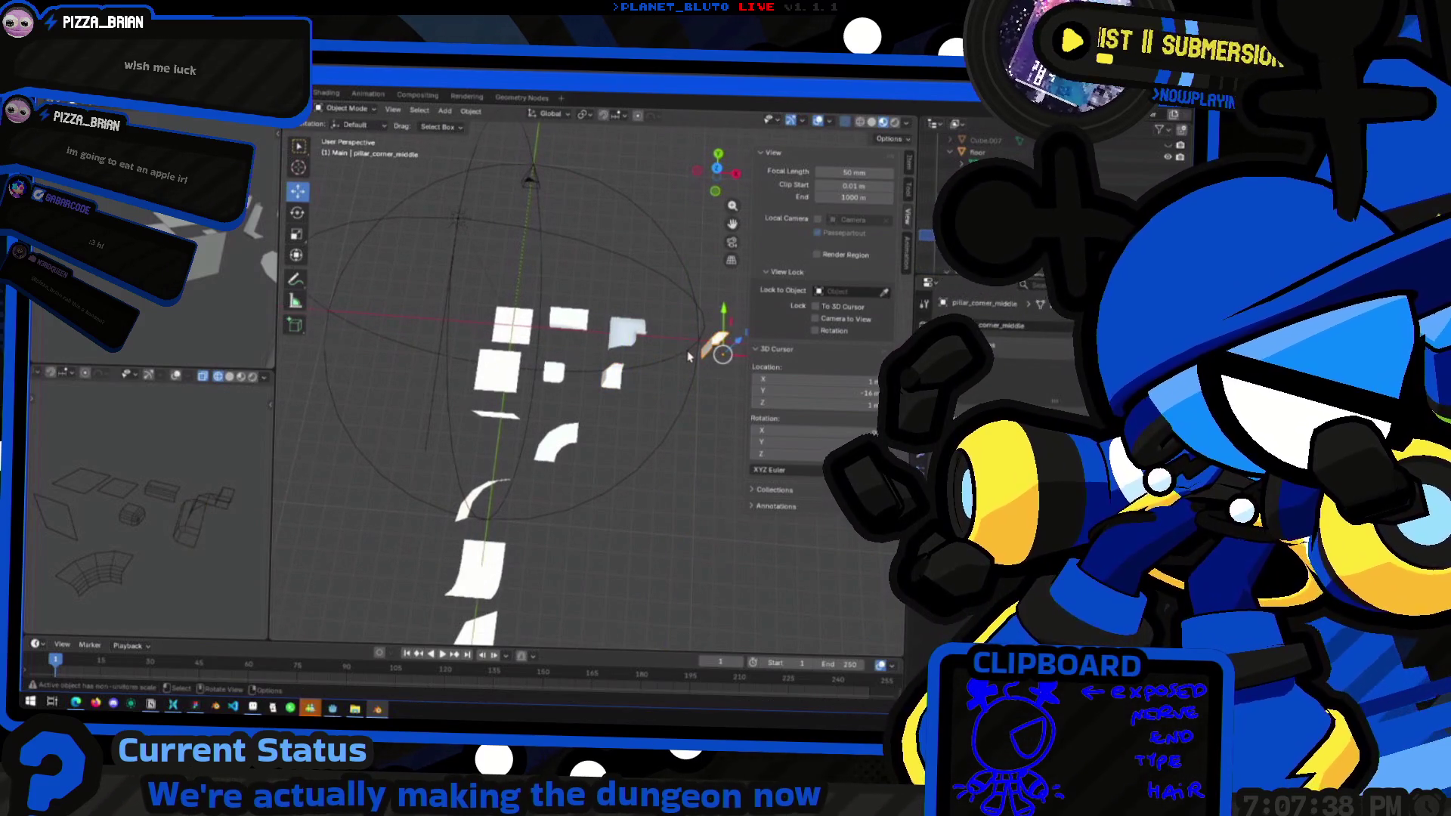
{"action": "middle_click_drag", "start_coordinate": [688, 356], "coordinate": [683, 361]}
{"action": "left_click_drag", "start_coordinate": [711, 342], "coordinate": [614, 419]}
{"action": "mouse_move", "coordinate": [588, 389]}
{"action": "middle_mouse_down"}
{"action": "mouse_move", "coordinate": [504, 322]}
{"action": "mouse_move", "coordinate": [450, 333]}
{"action": "mouse_move", "coordinate": [494, 391]}
{"action": "mouse_move", "coordinate": [574, 429]}
{"action": "mouse_move", "coordinate": [619, 421]}
{"action": "middle_mouse_up"}
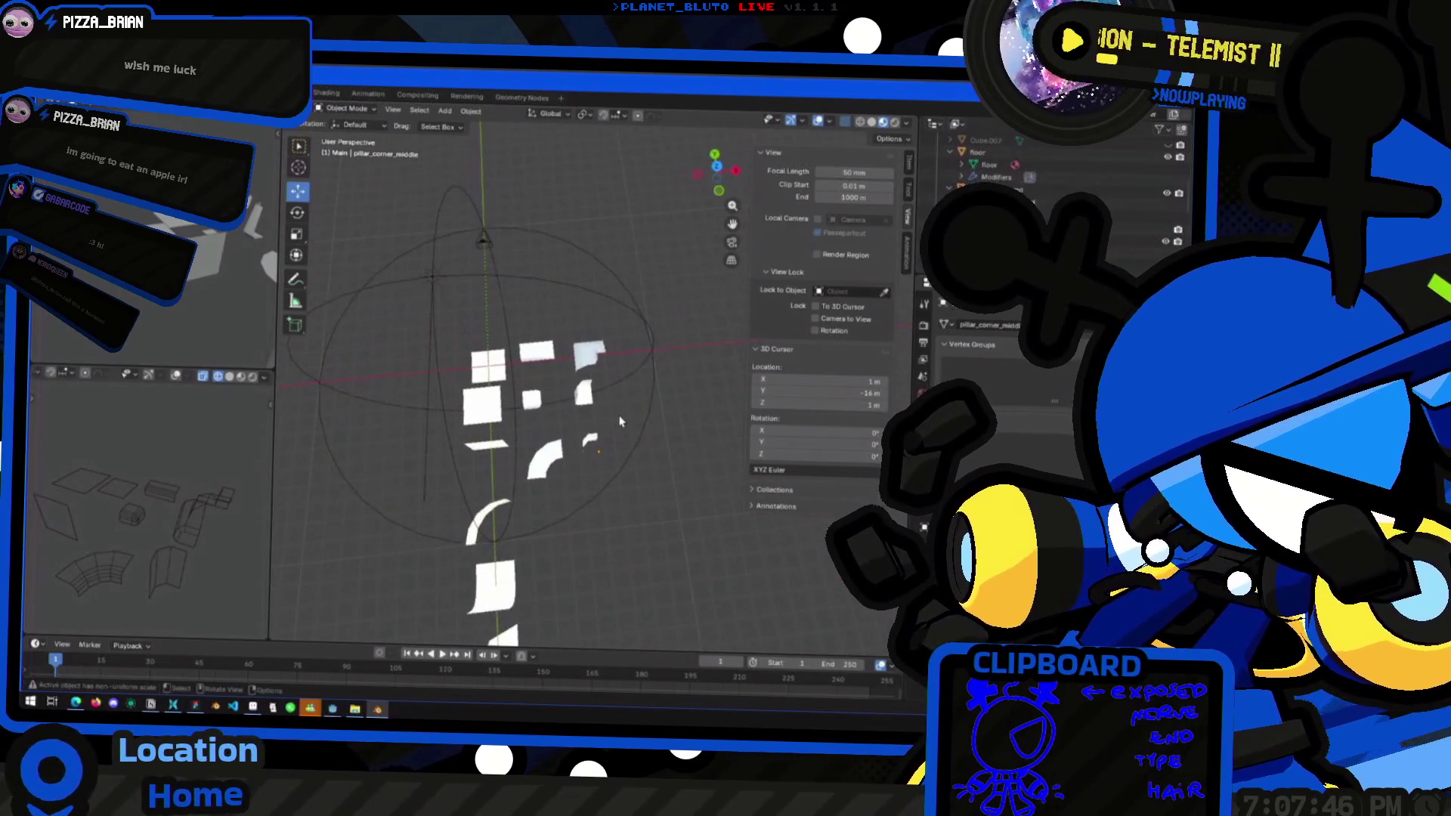
Select pillar_corner_end, view it side-on, then select the CameraRig sphere
{"action": "left_click", "coordinate": [597, 365]}
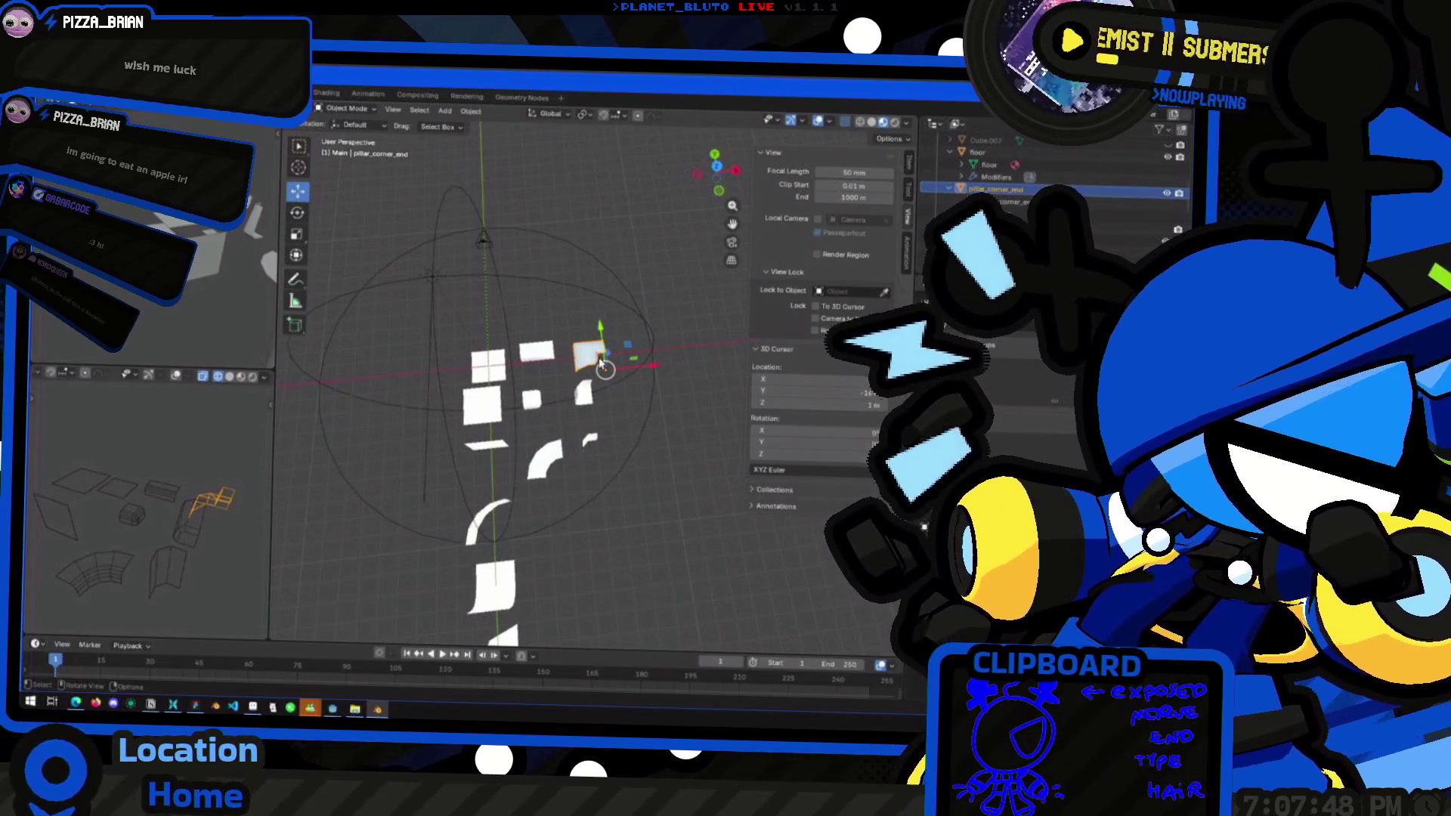
{"action": "middle_click_drag", "start_coordinate": [589, 477], "coordinate": [551, 346]}
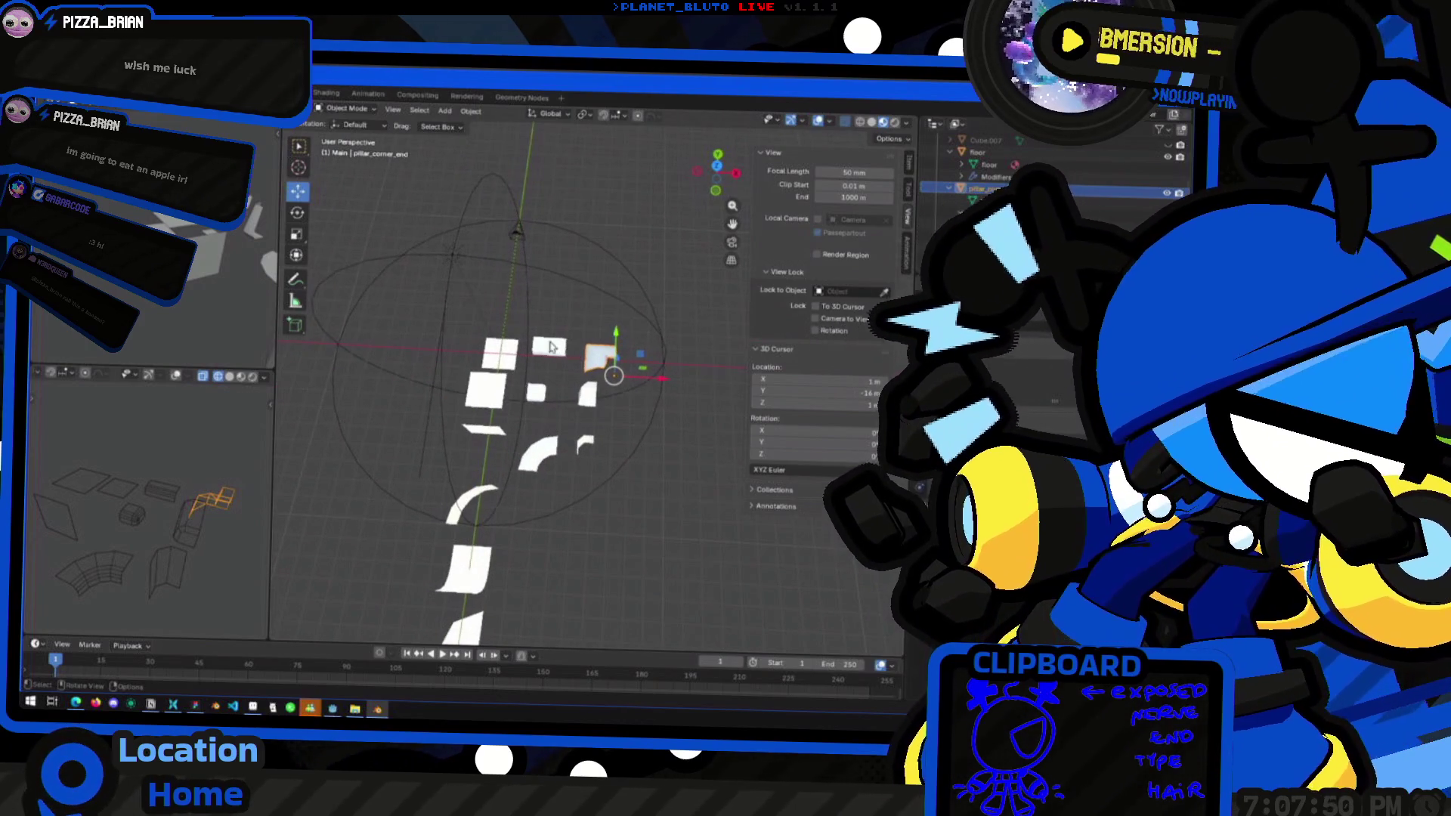
{"action": "mouse_move", "coordinate": [536, 477]}
{"action": "middle_mouse_down"}
{"action": "mouse_move", "coordinate": [539, 438]}
{"action": "mouse_move", "coordinate": [469, 408]}
{"action": "mouse_move", "coordinate": [317, 423]}
{"action": "mouse_move", "coordinate": [411, 458]}
{"action": "mouse_move", "coordinate": [363, 531]}
{"action": "middle_mouse_up"}
{"action": "left_click", "coordinate": [542, 400]}
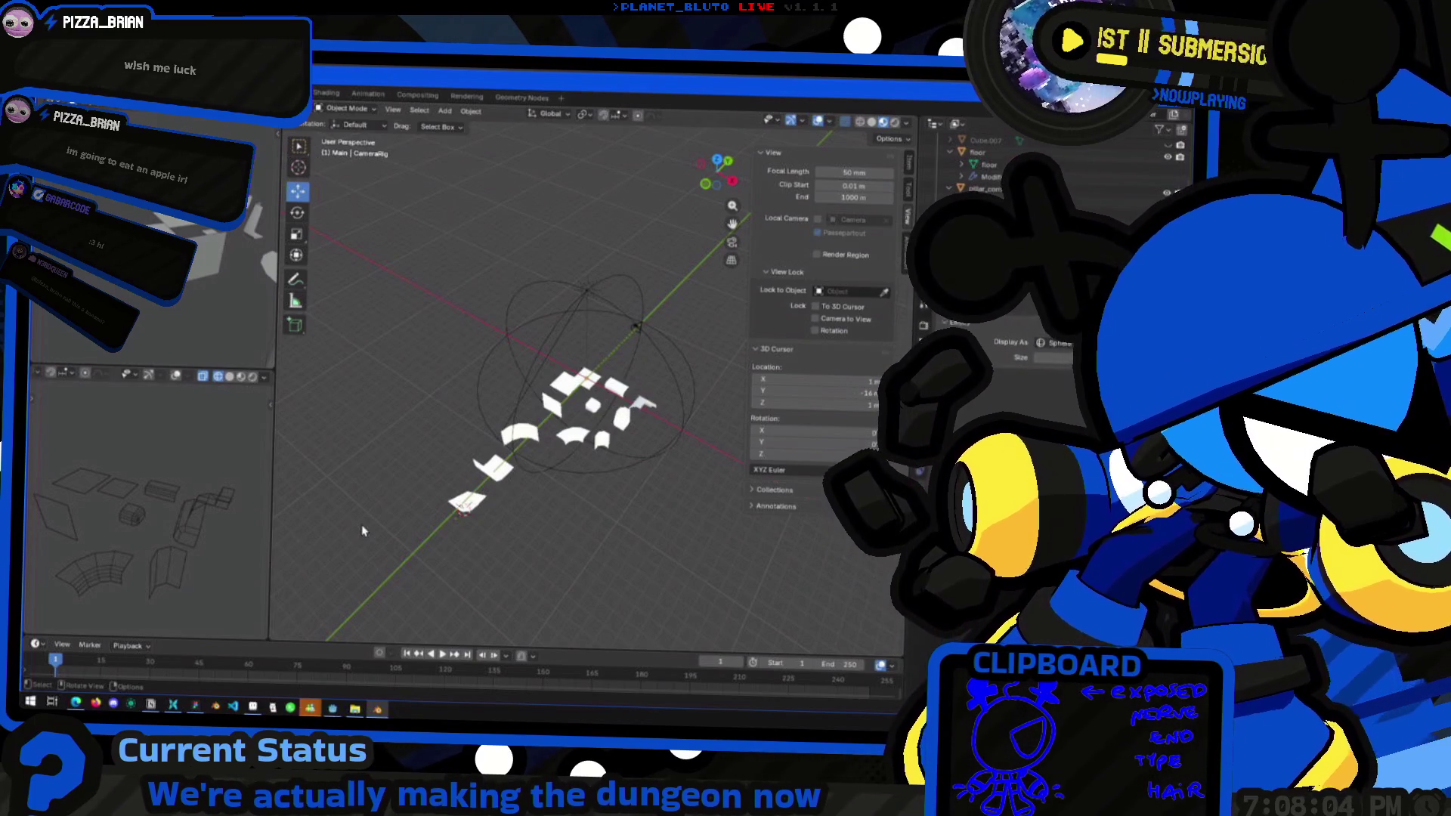
{"action": "middle_click_drag", "start_coordinate": [509, 528], "coordinate": [233, 477]}
{"action": "middle_click_drag", "start_coordinate": [162, 525], "coordinate": [201, 528]}
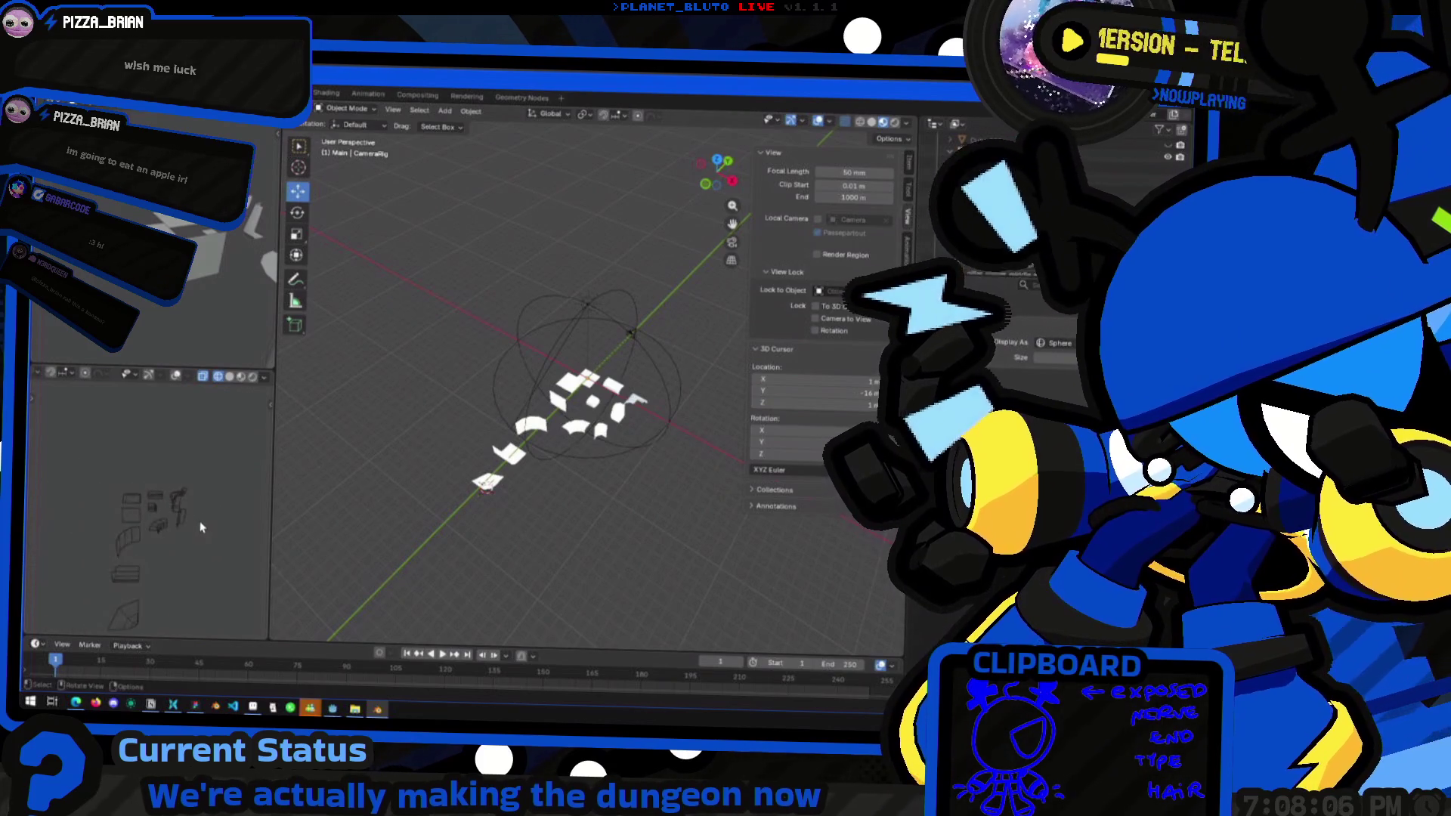
{"action": "middle_click_drag", "start_coordinate": [117, 568], "coordinate": [138, 546]}
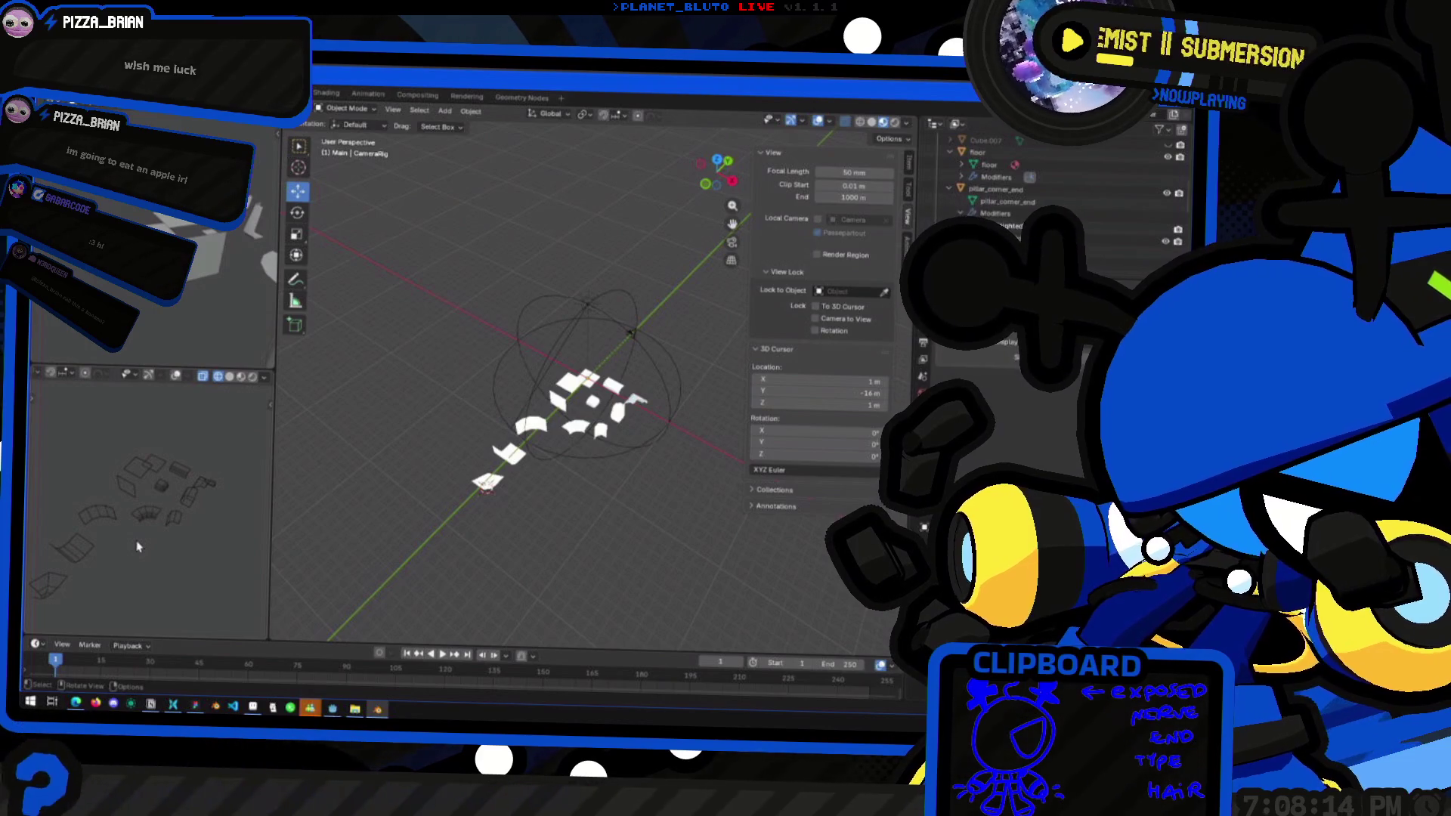
{"action": "mouse_move", "coordinate": [708, 508]}
{"action": "middle_mouse_down"}
{"action": "mouse_move", "coordinate": [577, 458]}
{"action": "mouse_move", "coordinate": [618, 474]}
{"action": "mouse_move", "coordinate": [583, 441]}
{"action": "mouse_move", "coordinate": [477, 427]}
{"action": "mouse_move", "coordinate": [605, 414]}
{"action": "mouse_move", "coordinate": [750, 429]}
{"action": "mouse_move", "coordinate": [635, 446]}
{"action": "middle_mouse_up"}
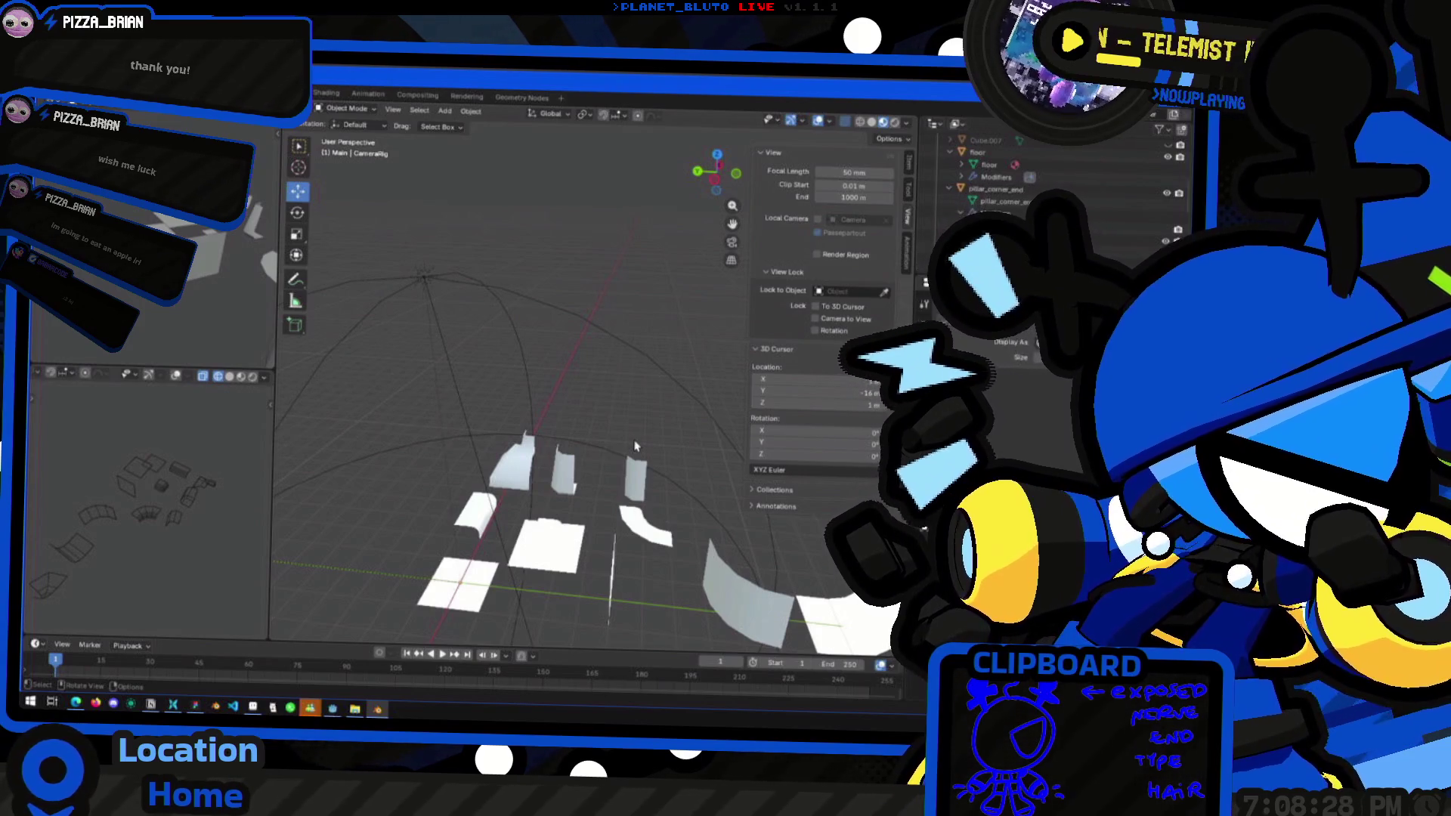
{"action": "mouse_move", "coordinate": [529, 529]}
{"action": "middle_mouse_down"}
{"action": "mouse_move", "coordinate": [622, 508]}
{"action": "mouse_move", "coordinate": [654, 474]}
{"action": "mouse_move", "coordinate": [634, 531]}
{"action": "middle_mouse_up"}
{"action": "scroll", "coordinate": [653, 474], "scroll_direction": "up", "scroll_amount": 4}
{"action": "left_click", "coordinate": [646, 481]}
{"action": "scroll", "coordinate": [646, 481], "scroll_direction": "down", "scroll_amount": 3}
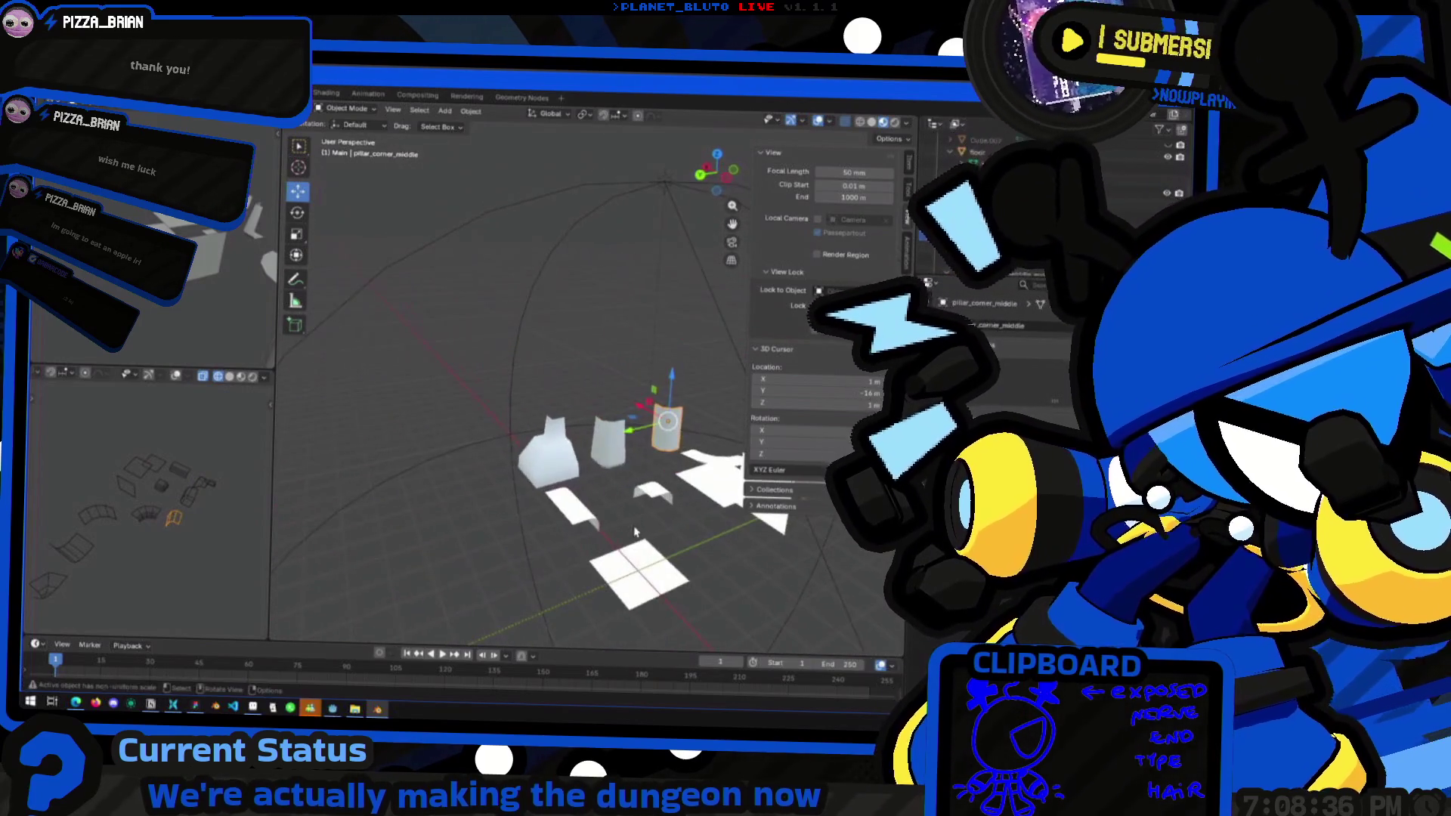
{"action": "middle_click_drag", "start_coordinate": [591, 488], "coordinate": [581, 511]}
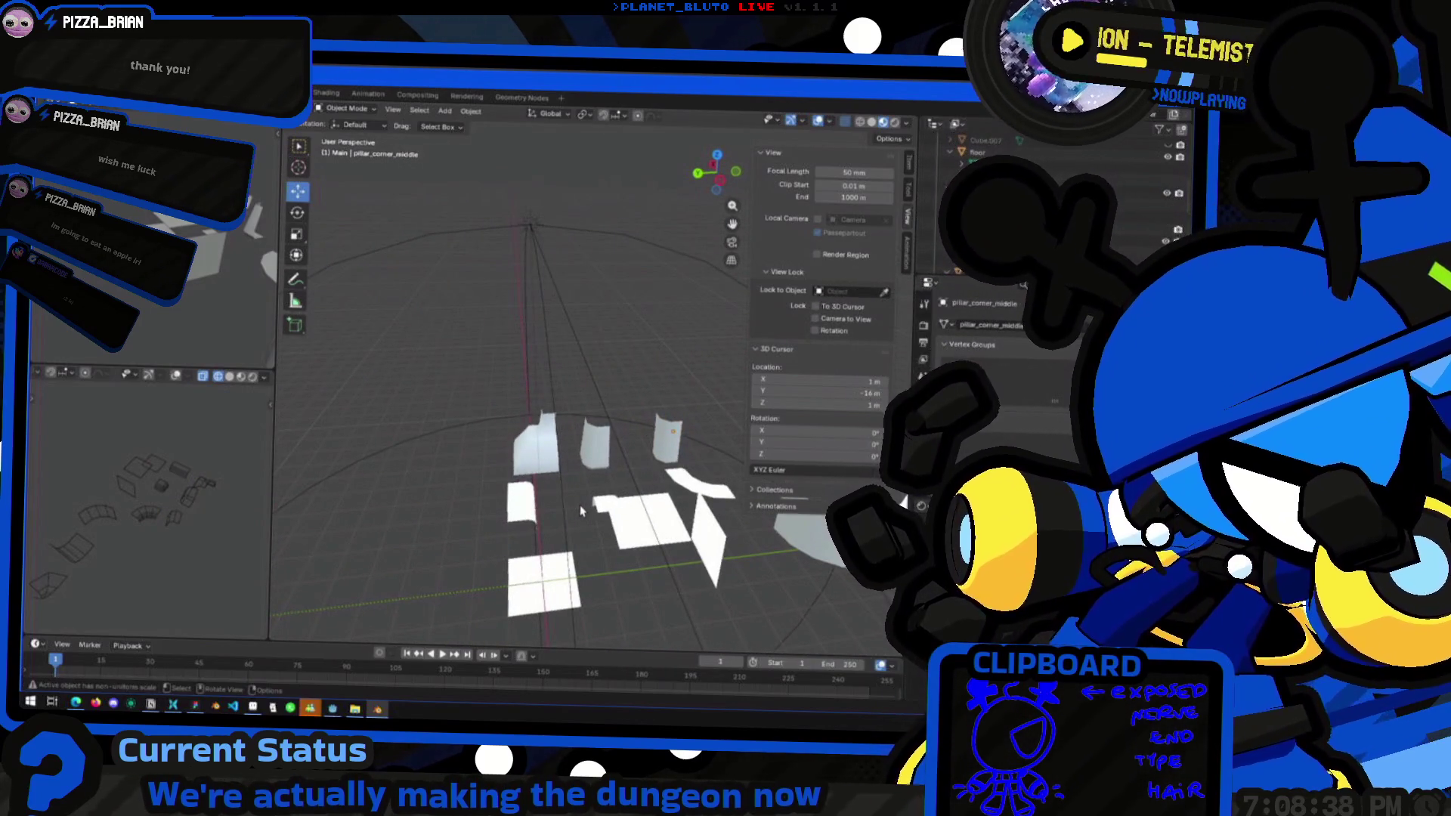
{"action": "mouse_move", "coordinate": [480, 482]}
{"action": "middle_mouse_down"}
{"action": "mouse_move", "coordinate": [566, 504]}
{"action": "mouse_move", "coordinate": [525, 520]}
{"action": "mouse_move", "coordinate": [570, 473]}
{"action": "mouse_move", "coordinate": [503, 480]}
{"action": "mouse_move", "coordinate": [544, 495]}
{"action": "middle_mouse_up"}
{"action": "scroll", "coordinate": [503, 481], "scroll_direction": "down", "scroll_amount": 5}
{"action": "left_click", "coordinate": [635, 408]}
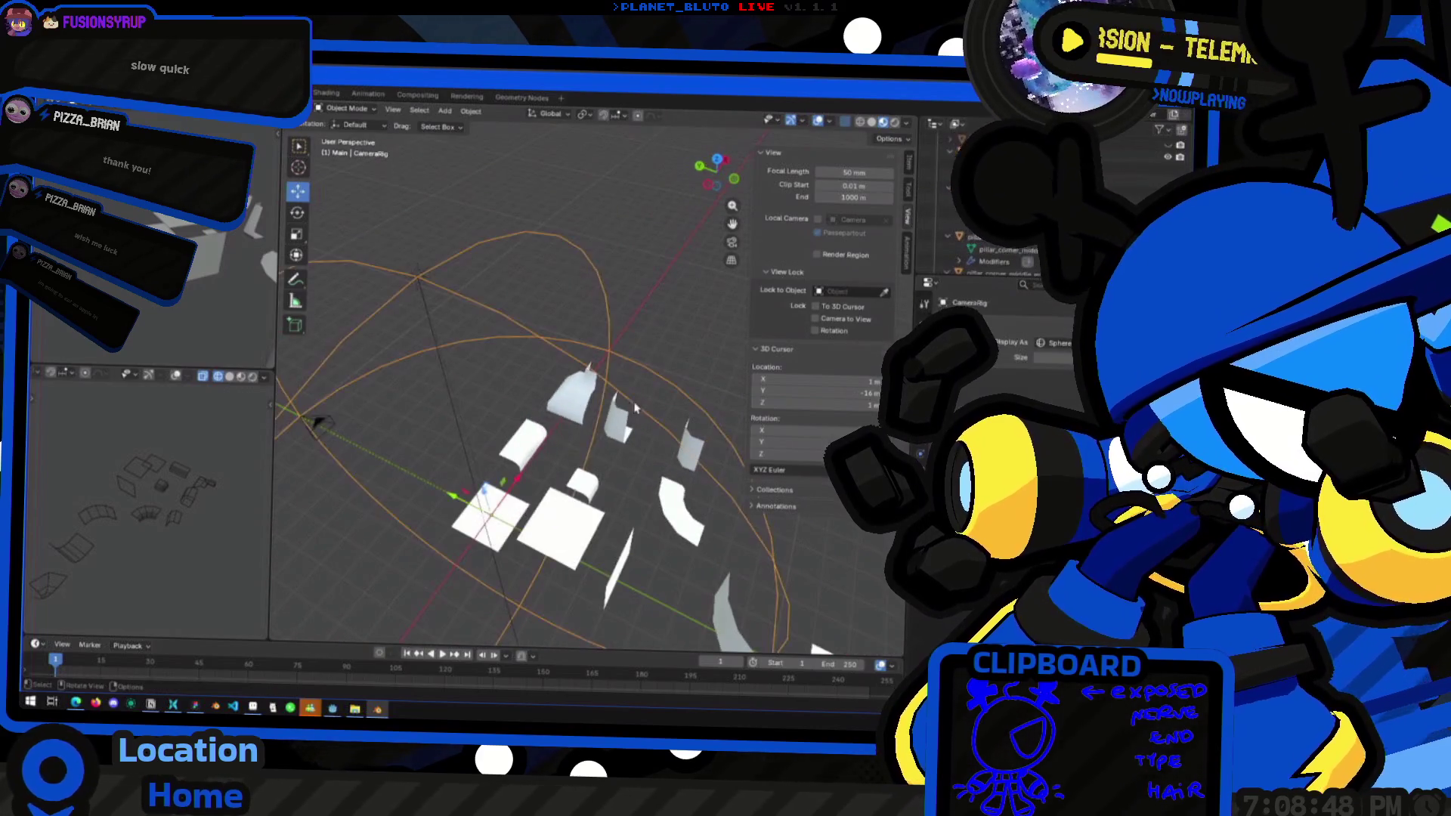
{"action": "scroll", "coordinate": [635, 408], "scroll_direction": "up", "scroll_amount": 5}
{"action": "left_click", "coordinate": [596, 512]}
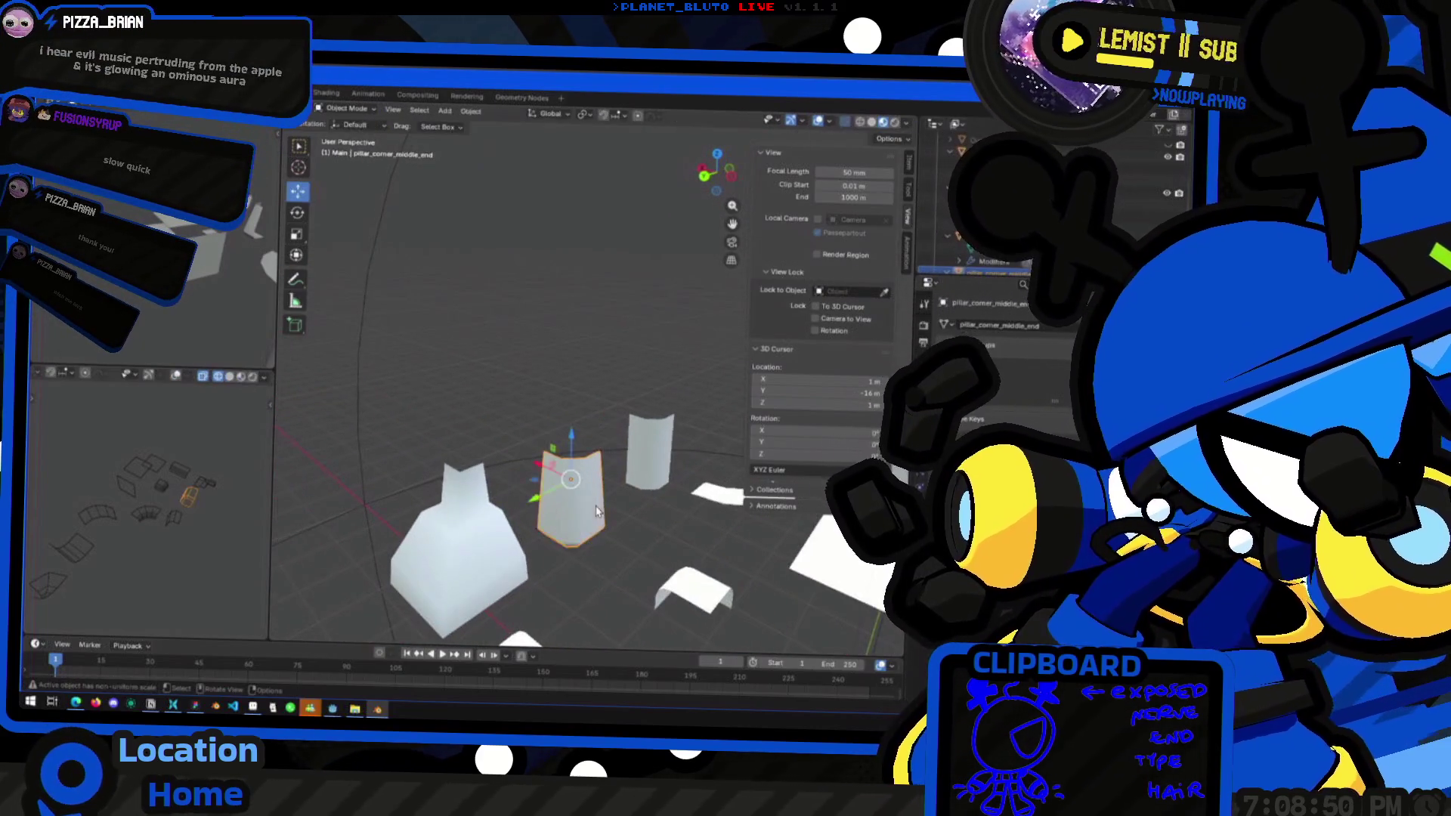
{"action": "scroll", "coordinate": [596, 511], "scroll_direction": "down", "scroll_amount": 3}
{"action": "middle_click_drag", "start_coordinate": [596, 512], "coordinate": [576, 521]}
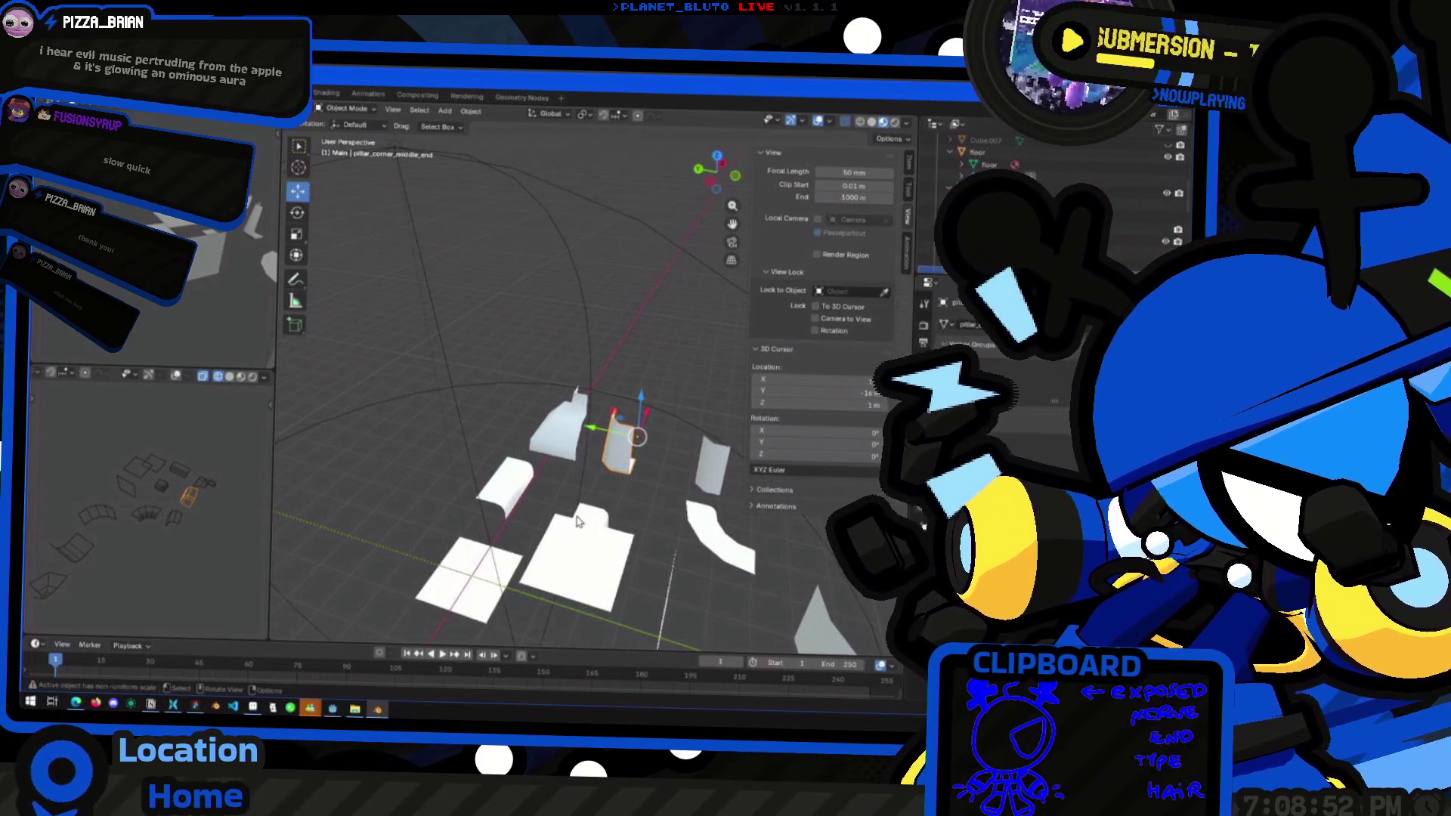
{"action": "mouse_move", "coordinate": [577, 473]}
{"action": "middle_mouse_down"}
{"action": "mouse_move", "coordinate": [474, 524]}
{"action": "mouse_move", "coordinate": [668, 482]}
{"action": "mouse_move", "coordinate": [694, 504]}
{"action": "middle_mouse_up"}
{"action": "left_click", "coordinate": [487, 522]}
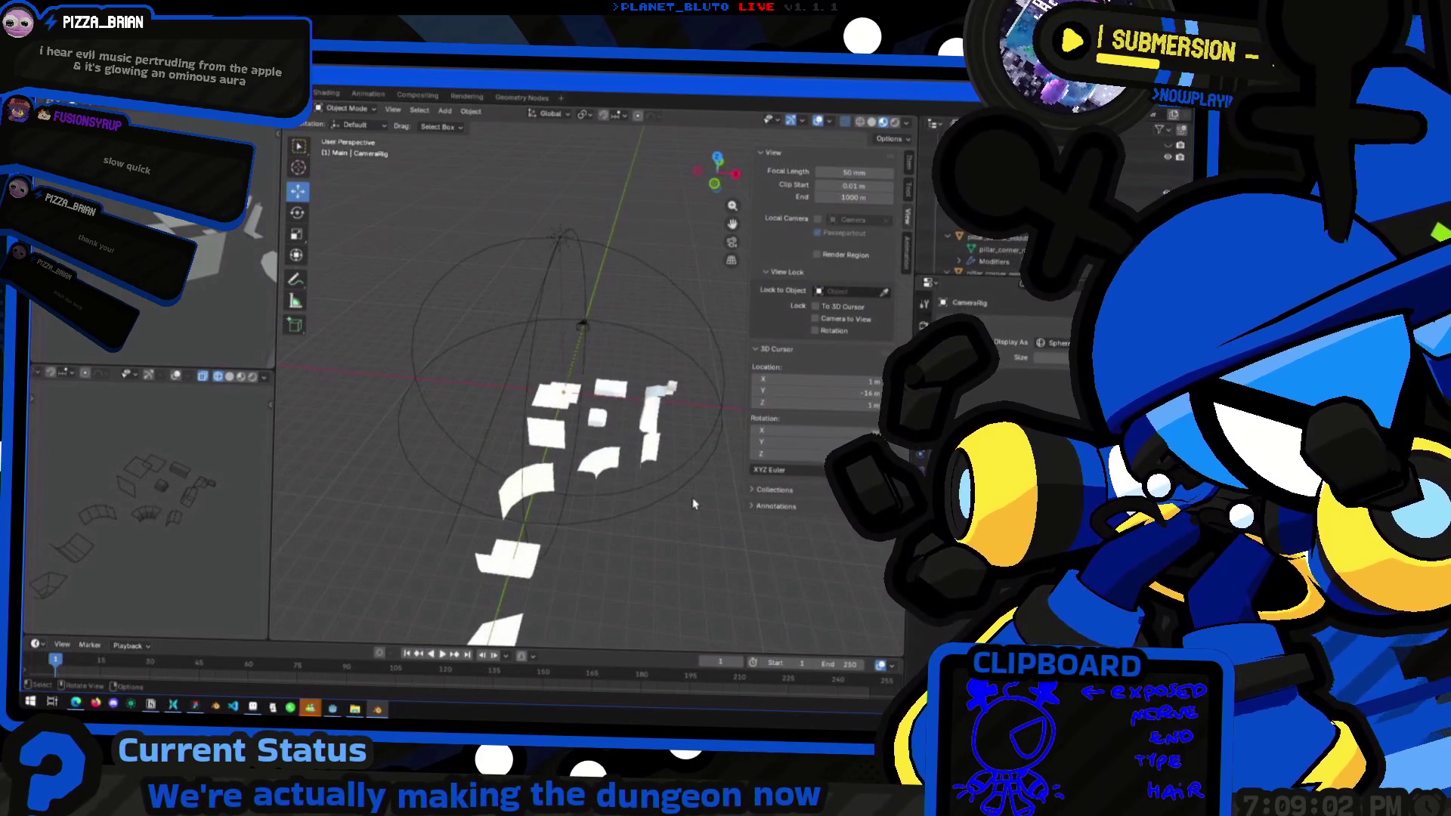
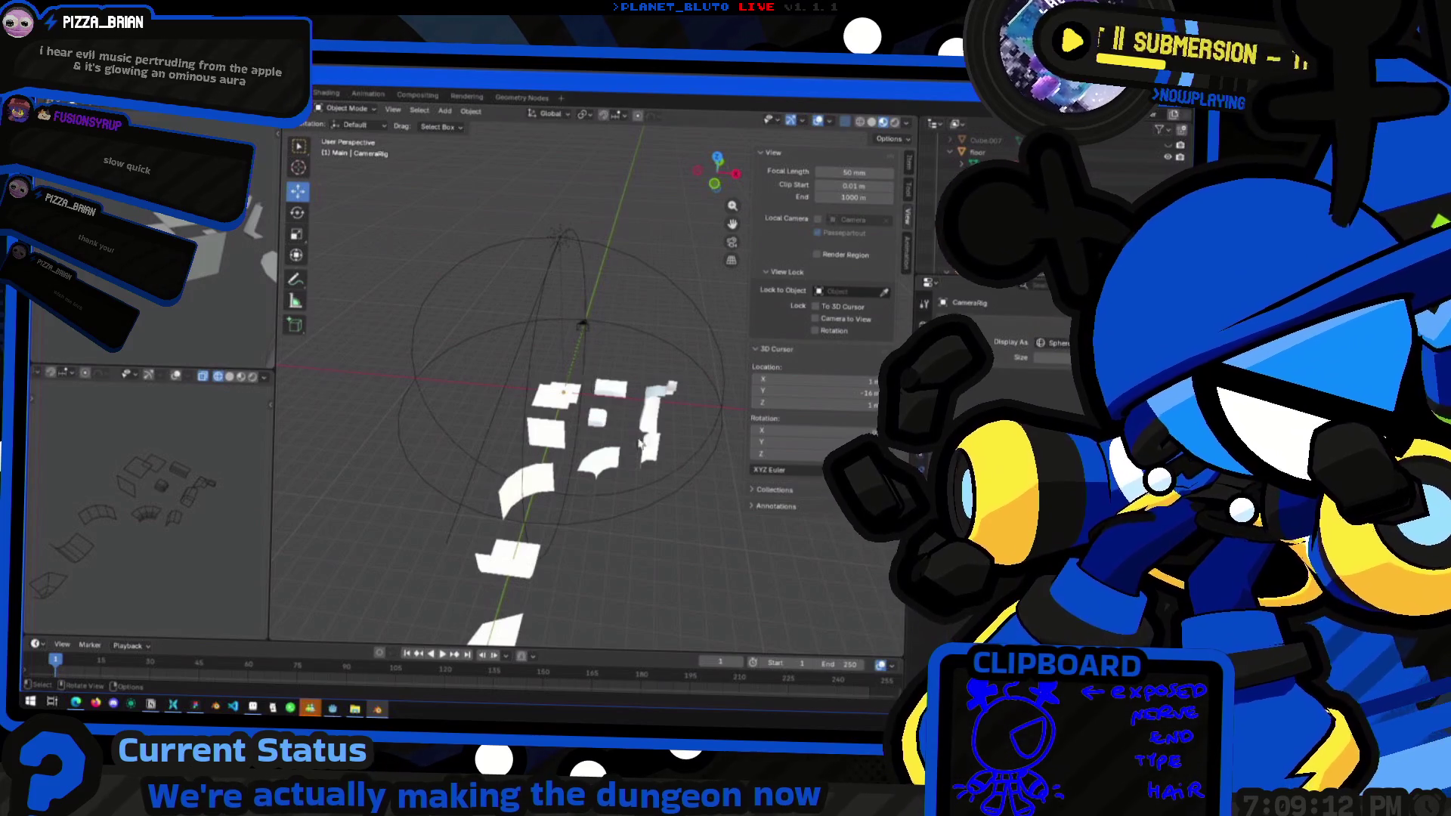
Inspect the tile pieces, select pillar_corner_middle_end, and switch to the Godot editor
{"action": "mouse_move", "coordinate": [620, 420]}
{"action": "middle_mouse_down"}
{"action": "mouse_move", "coordinate": [618, 437]}
{"action": "mouse_move", "coordinate": [641, 420]}
{"action": "middle_mouse_up"}
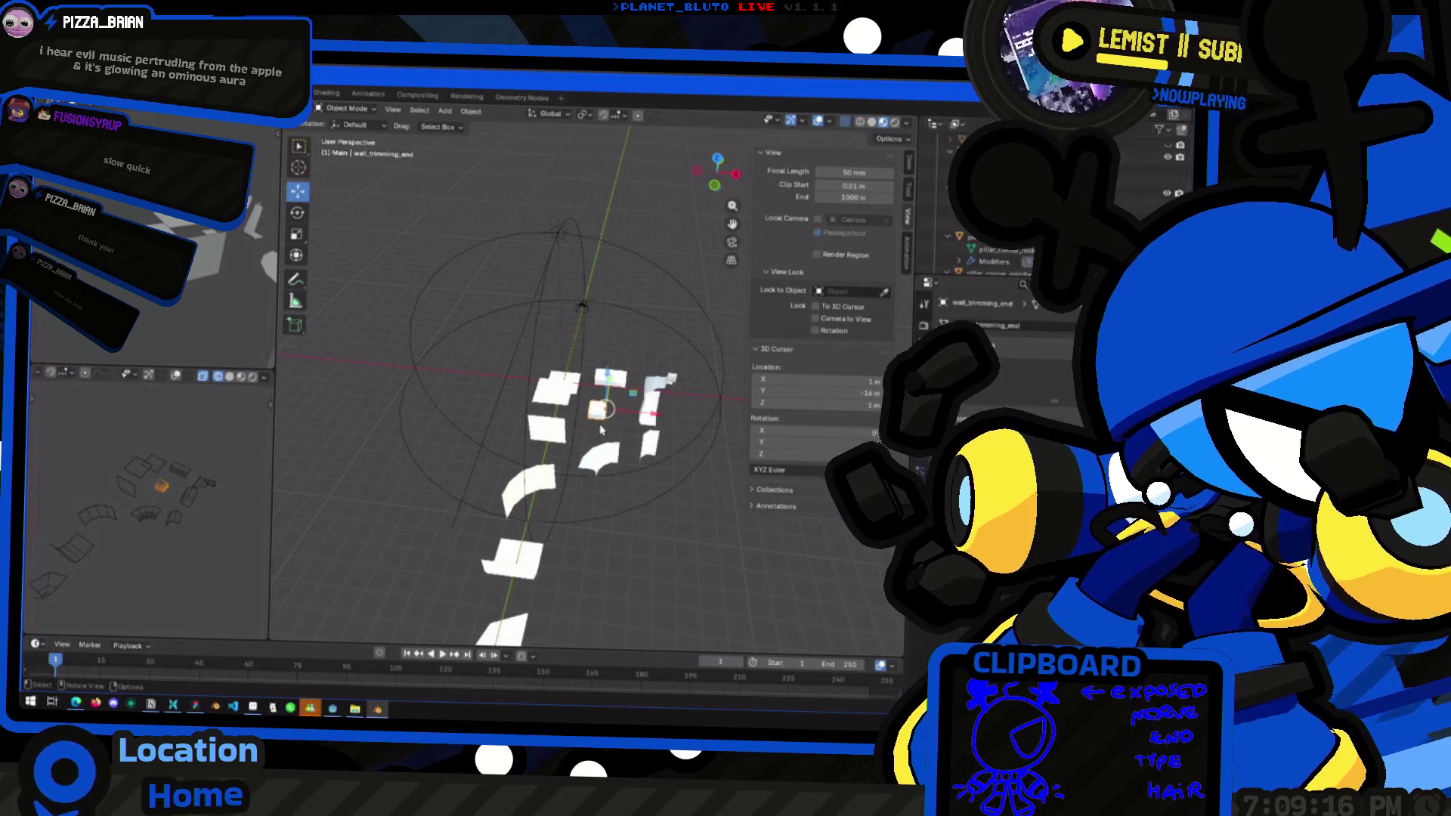
{"action": "left_click", "coordinate": [605, 376]}
{"action": "middle_click_drag", "start_coordinate": [604, 375], "coordinate": [550, 463]}
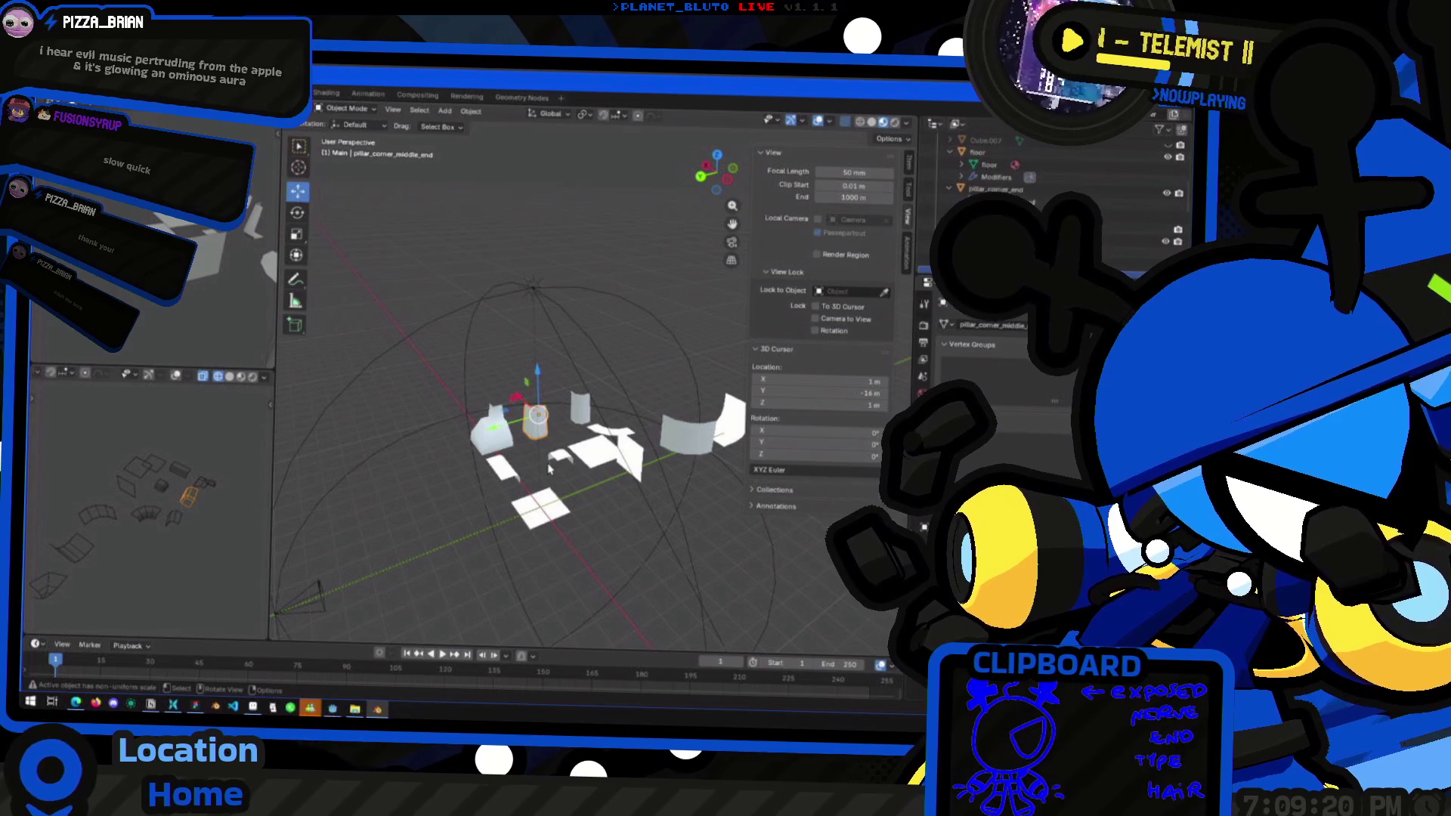
{"action": "key", "text": "alt+Tab"}
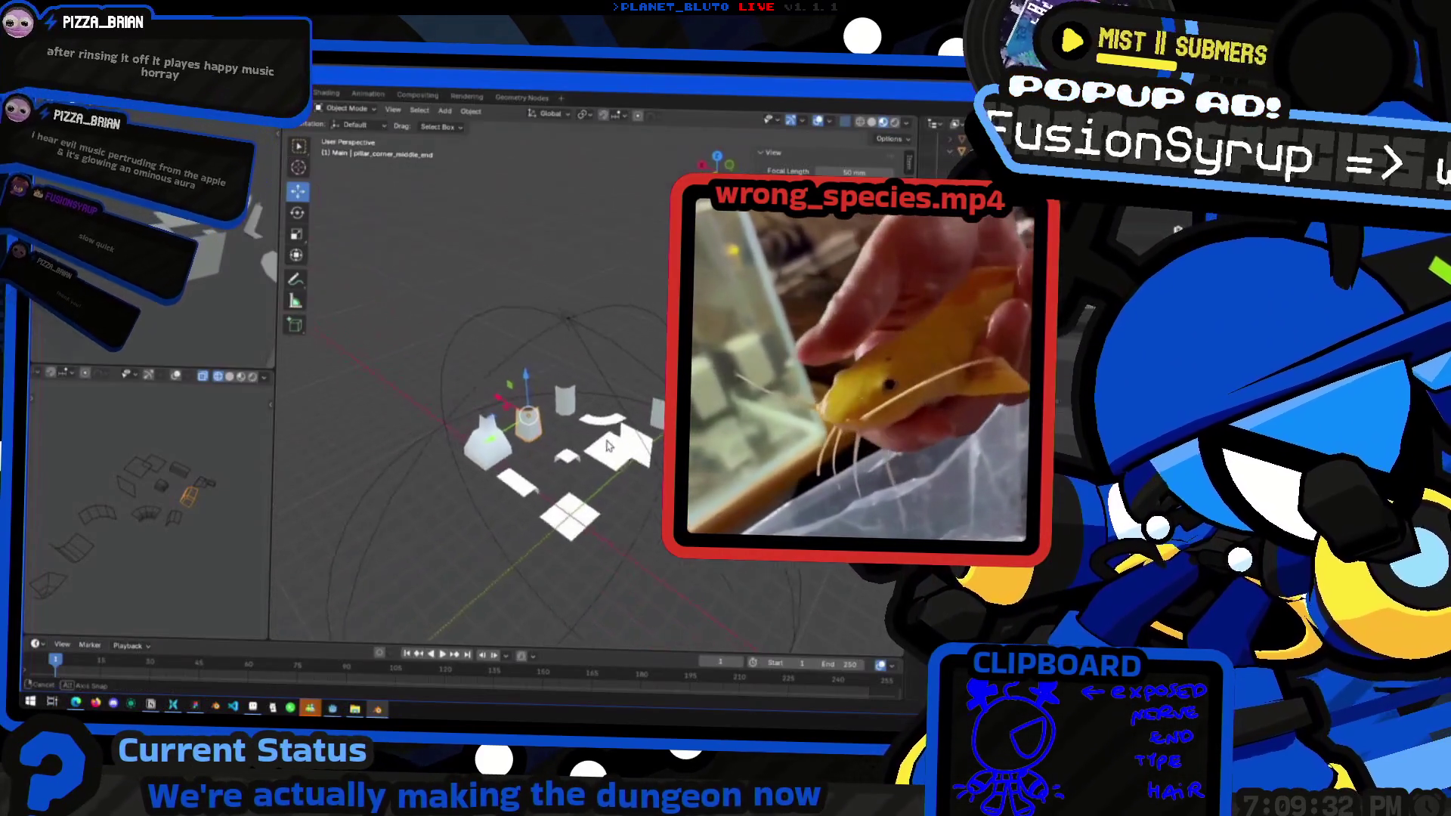
Select the wall, ceiling and floor pieces, briefly entering Edit Mode on the ceiling
{"action": "mouse_move", "coordinate": [609, 442]}
{"action": "middle_mouse_down"}
{"action": "mouse_move", "coordinate": [332, 444]}
{"action": "mouse_move", "coordinate": [563, 473]}
{"action": "mouse_move", "coordinate": [533, 458]}
{"action": "mouse_move", "coordinate": [479, 518]}
{"action": "mouse_move", "coordinate": [493, 471]}
{"action": "mouse_move", "coordinate": [501, 492]}
{"action": "mouse_move", "coordinate": [567, 486]}
{"action": "mouse_move", "coordinate": [486, 576]}
{"action": "mouse_move", "coordinate": [609, 504]}
{"action": "mouse_move", "coordinate": [471, 429]}
{"action": "mouse_move", "coordinate": [535, 444]}
{"action": "mouse_move", "coordinate": [586, 435]}
{"action": "middle_mouse_up"}
{"action": "left_click", "coordinate": [535, 445]}
{"action": "left_click", "coordinate": [604, 381]}
{"action": "key", "text": "Tab"}
{"action": "mouse_move", "coordinate": [605, 382]}
{"action": "middle_mouse_down"}
{"action": "mouse_move", "coordinate": [652, 380]}
{"action": "mouse_move", "coordinate": [679, 531]}
{"action": "mouse_move", "coordinate": [572, 542]}
{"action": "mouse_move", "coordinate": [589, 499]}
{"action": "mouse_move", "coordinate": [492, 534]}
{"action": "mouse_move", "coordinate": [499, 548]}
{"action": "mouse_move", "coordinate": [542, 546]}
{"action": "middle_mouse_up"}
{"action": "key", "text": "Tab"}
{"action": "left_click", "coordinate": [679, 530]}
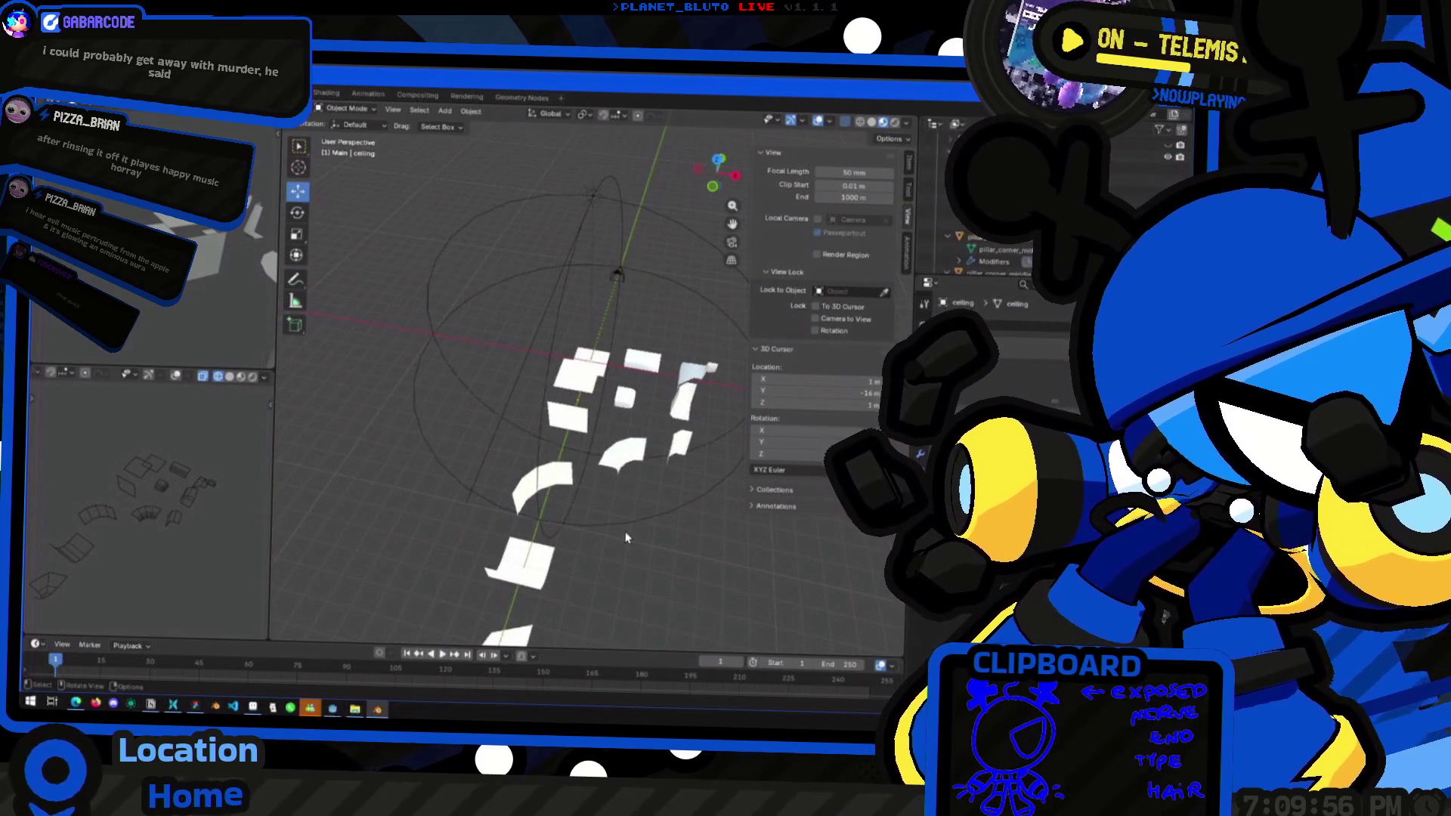
Orbit and zoom in on the tile pieces, then switch to the Godot dungeon scene
{"action": "mouse_move", "coordinate": [620, 547]}
{"action": "middle_mouse_down"}
{"action": "mouse_move", "coordinate": [567, 557]}
{"action": "mouse_move", "coordinate": [641, 537]}
{"action": "mouse_move", "coordinate": [535, 524]}
{"action": "mouse_move", "coordinate": [527, 470]}
{"action": "mouse_move", "coordinate": [641, 470]}
{"action": "mouse_move", "coordinate": [493, 489]}
{"action": "mouse_move", "coordinate": [529, 499]}
{"action": "mouse_move", "coordinate": [512, 509]}
{"action": "mouse_move", "coordinate": [486, 496]}
{"action": "mouse_move", "coordinate": [648, 453]}
{"action": "mouse_move", "coordinate": [477, 452]}
{"action": "mouse_move", "coordinate": [597, 294]}
{"action": "middle_mouse_up"}
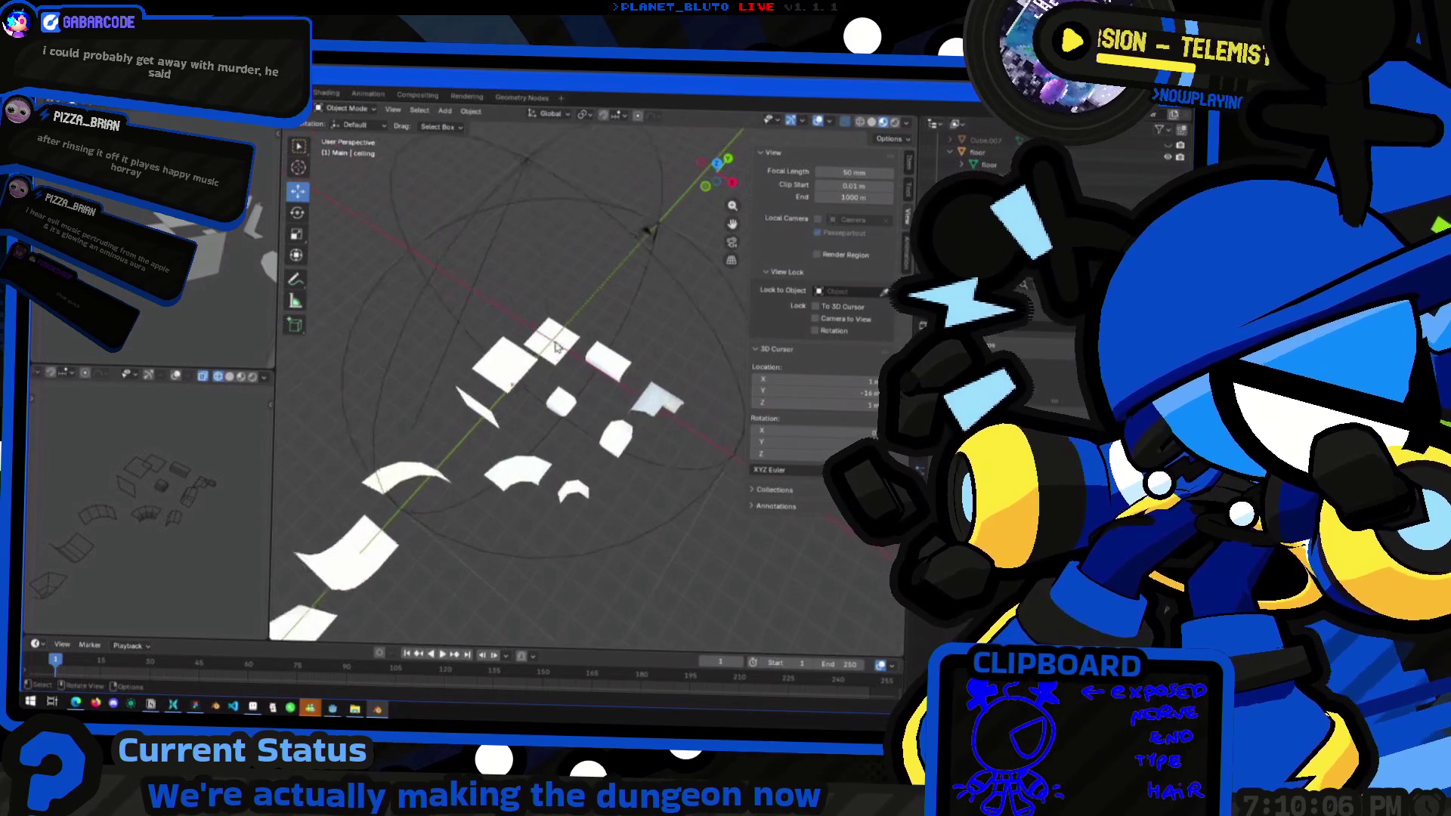
{"action": "scroll", "coordinate": [612, 272], "scroll_direction": "up", "scroll_amount": 5}
{"action": "key", "text": "alt+Tab"}
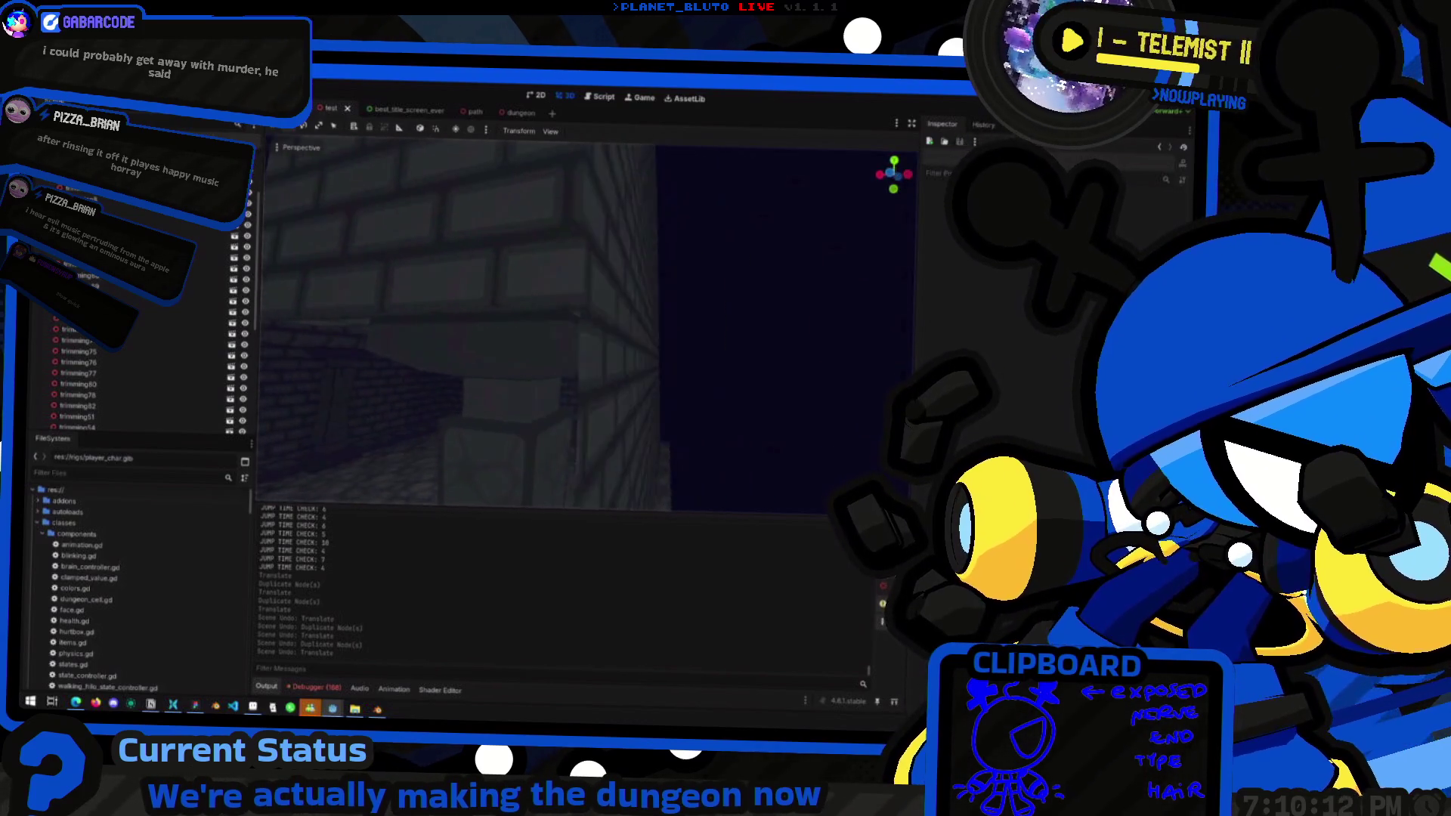
Fly the Godot viewport camera along the brick wall and down the corridor
{"action": "mouse_move", "coordinate": [585, 325]}
{"action": "right_mouse_down"}
{"action": "mouse_move", "coordinate": [529, 324]}
{"action": "mouse_move", "coordinate": [461, 287]}
{"action": "mouse_move", "coordinate": [461, 197]}
{"action": "mouse_move", "coordinate": [461, 264]}
{"action": "mouse_move", "coordinate": [393, 265]}
{"action": "right_mouse_up"}
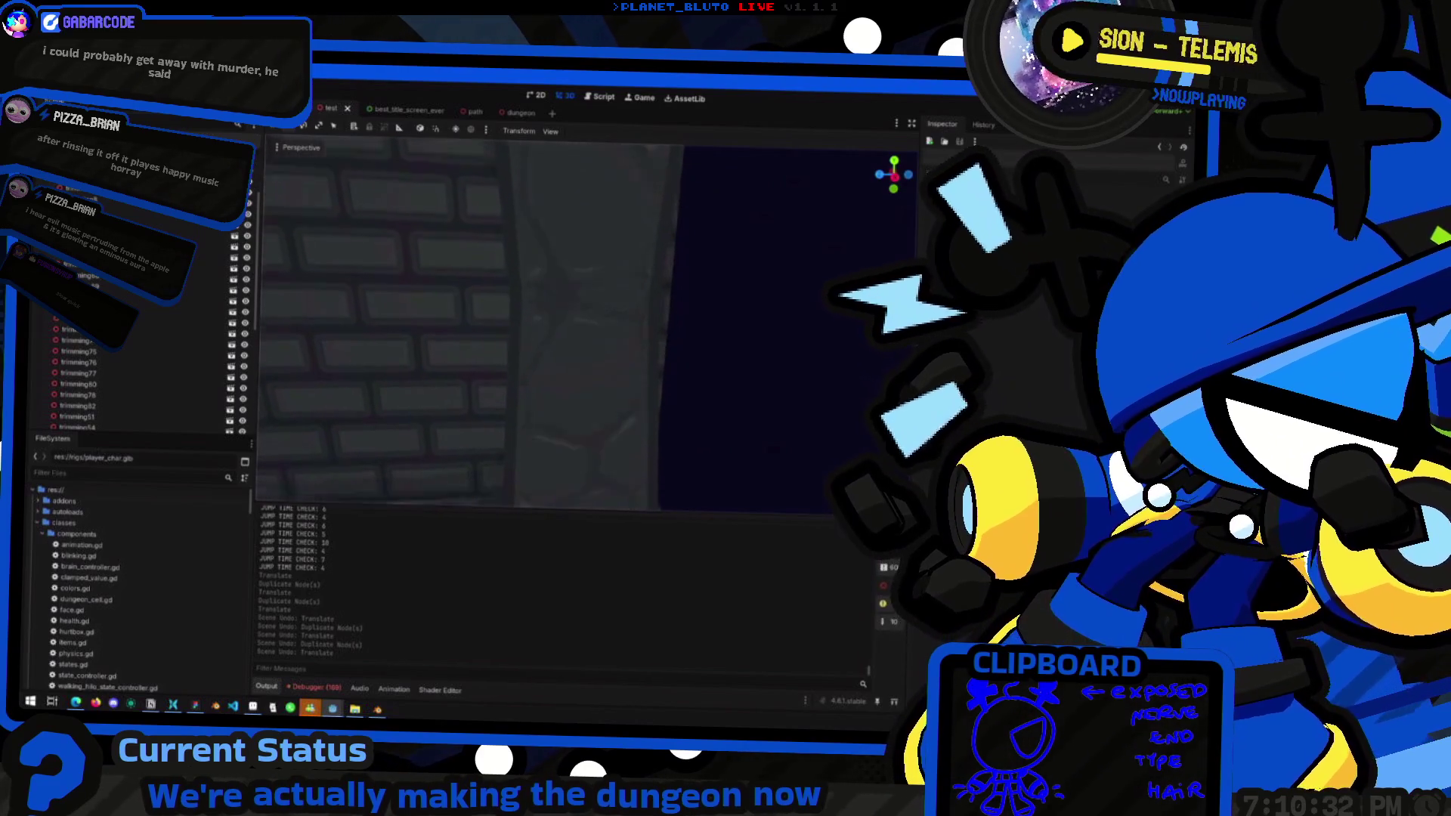
{"action": "right_click_drag", "start_coordinate": [589, 325], "coordinate": [619, 325]}
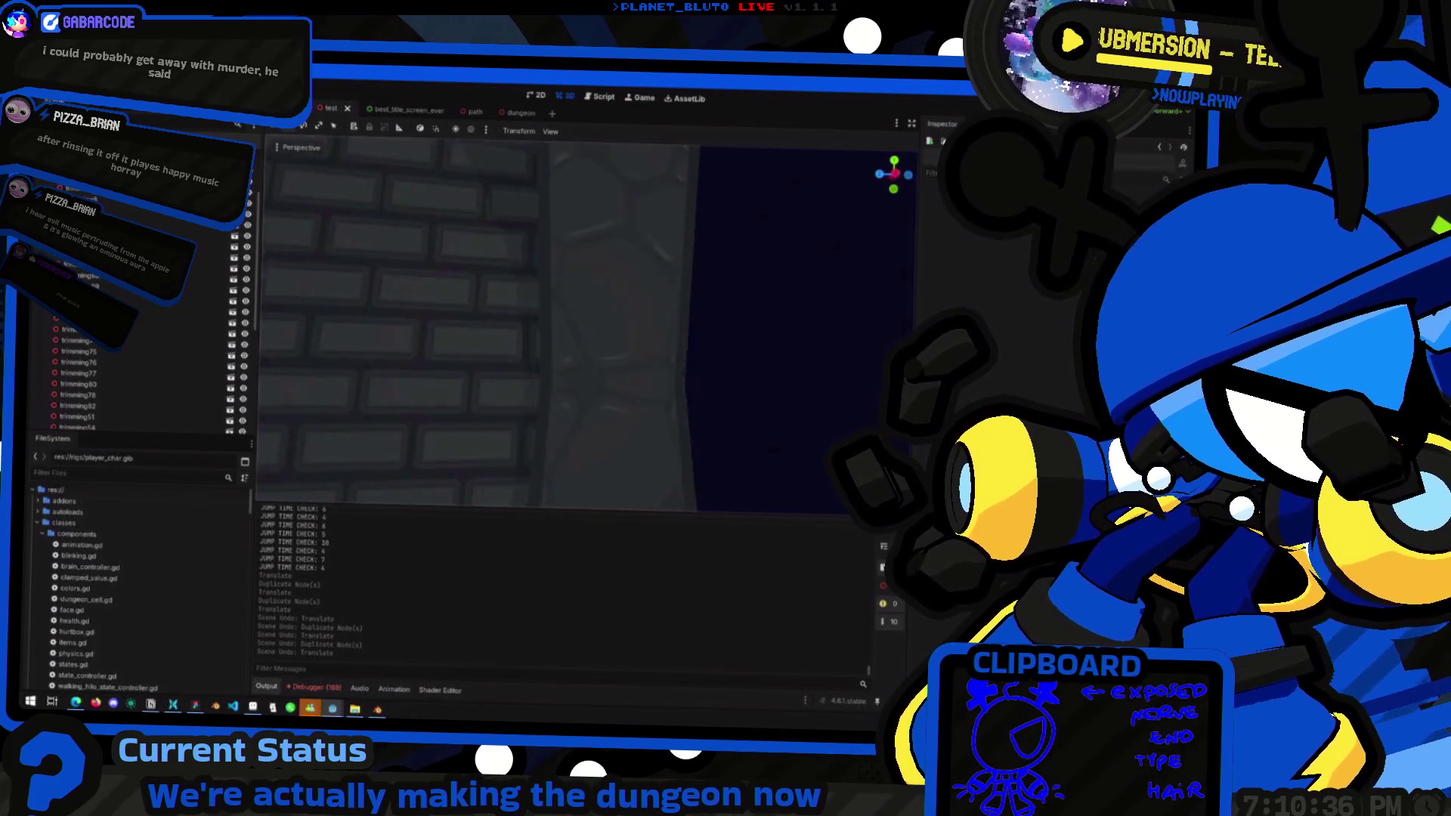
{"action": "scroll", "coordinate": [589, 324], "scroll_direction": "down", "scroll_amount": 3}
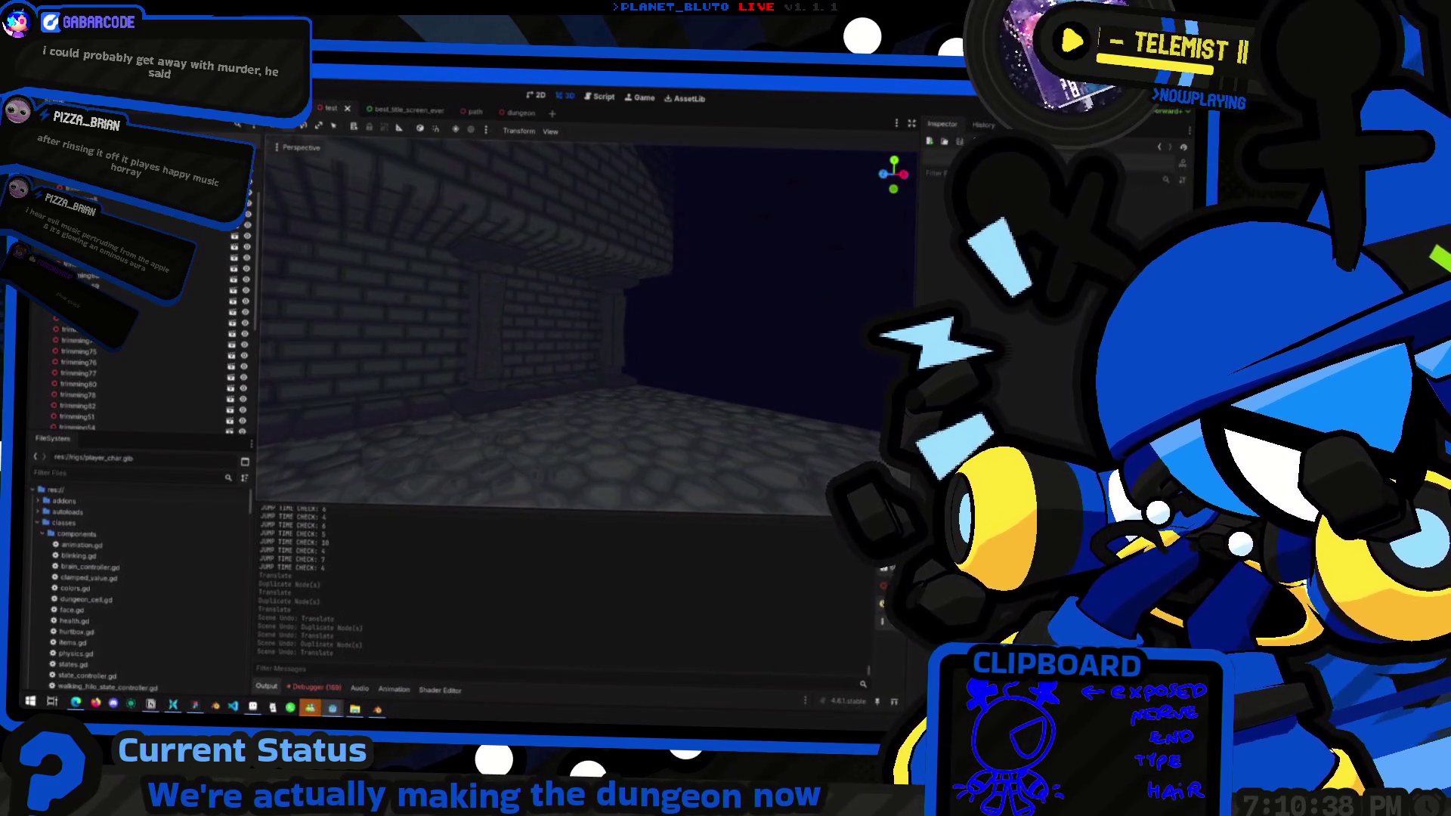
{"action": "right_click_drag", "start_coordinate": [589, 325], "coordinate": [619, 325]}
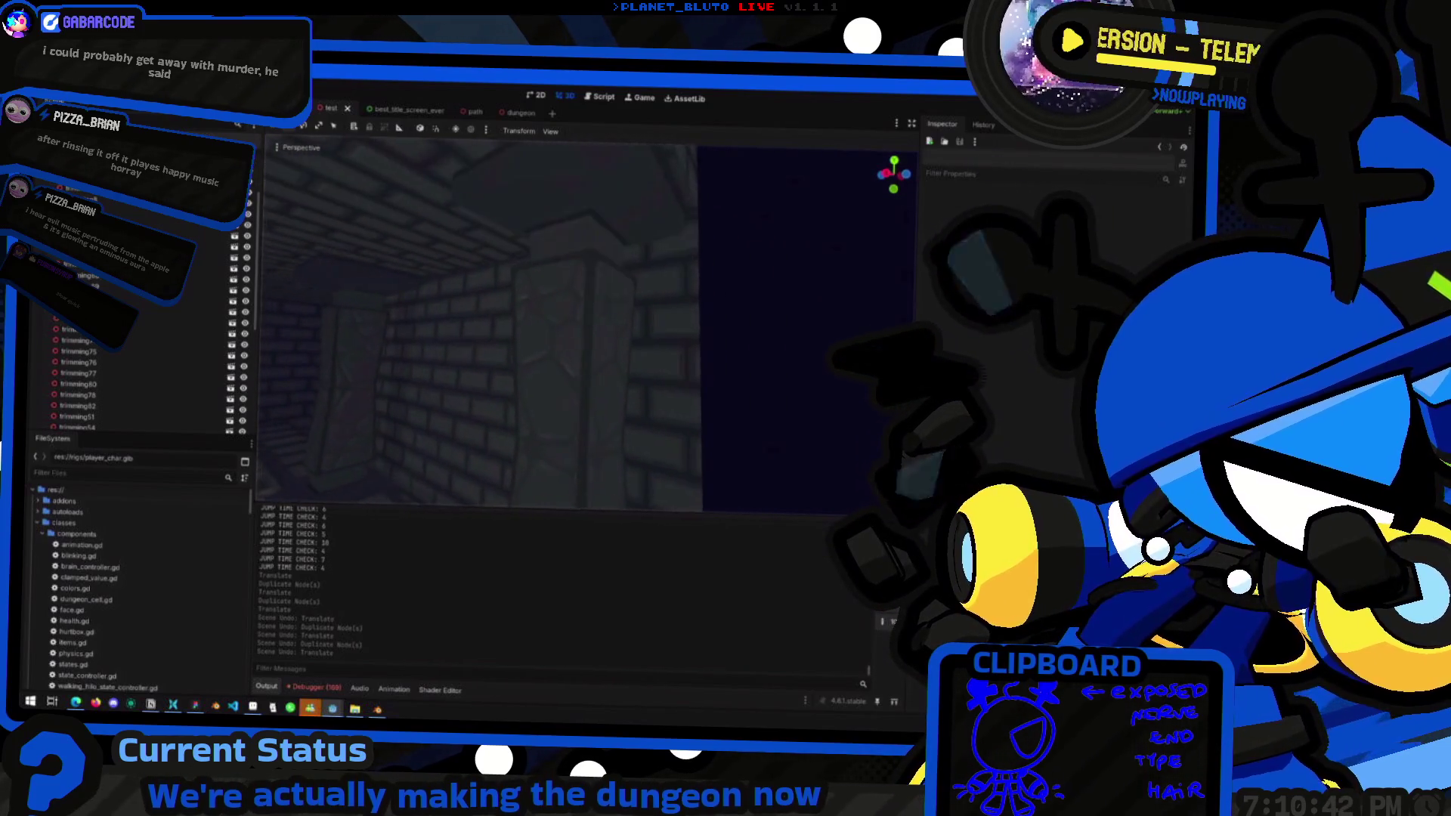
{"action": "key", "text": "a"}
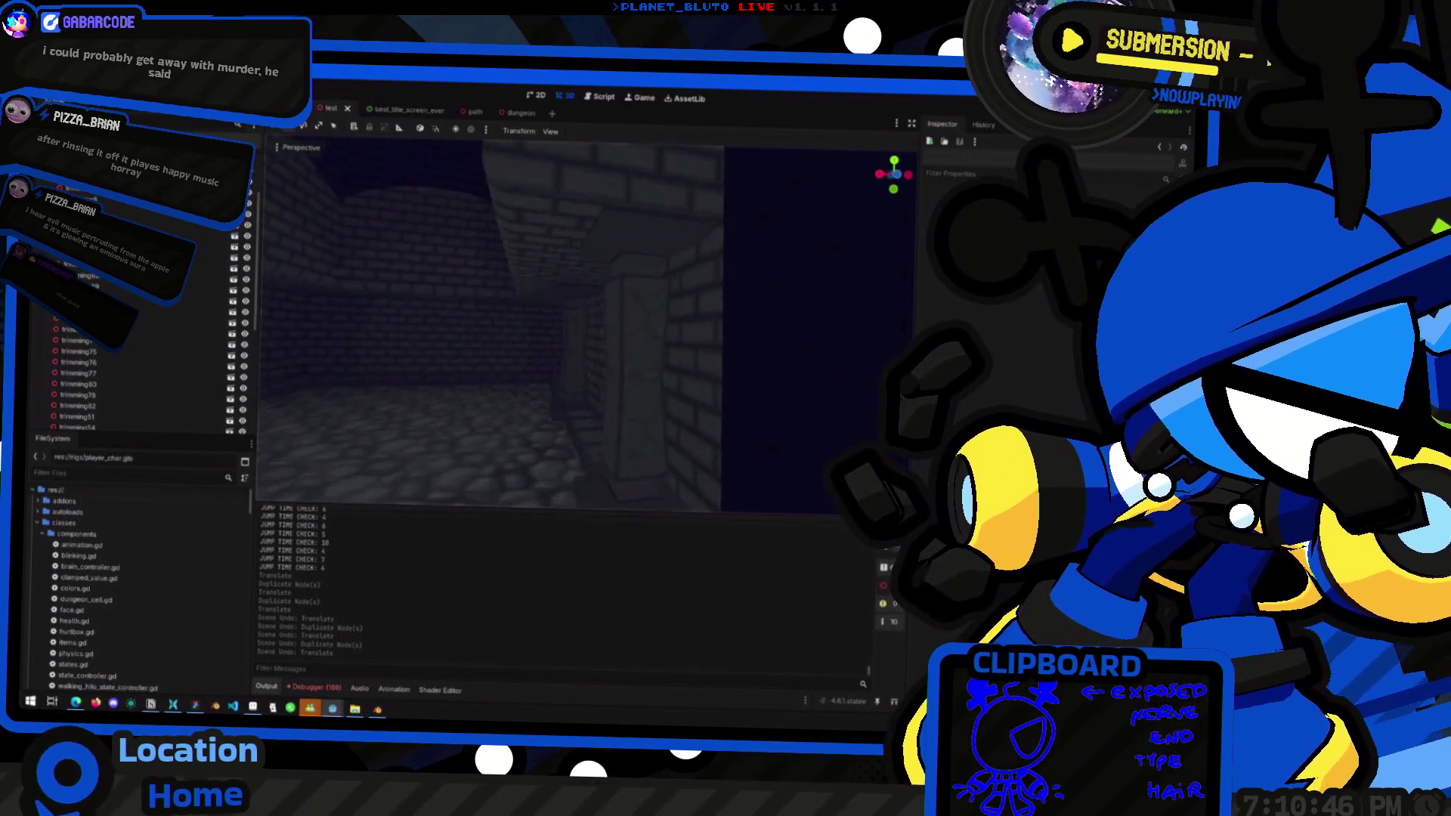
{"action": "mouse_move", "coordinate": [589, 325]}
{"action": "right_mouse_down"}
{"action": "mouse_move", "coordinate": [620, 325]}
{"action": "mouse_move", "coordinate": [597, 340]}
{"action": "mouse_move", "coordinate": [609, 370]}
{"action": "mouse_move", "coordinate": [623, 295]}
{"action": "mouse_move", "coordinate": [602, 408]}
{"action": "right_mouse_up"}
Check the running ProjectDNS debug game, then head back to Blender
{"action": "key", "text": "alt+Tab"}
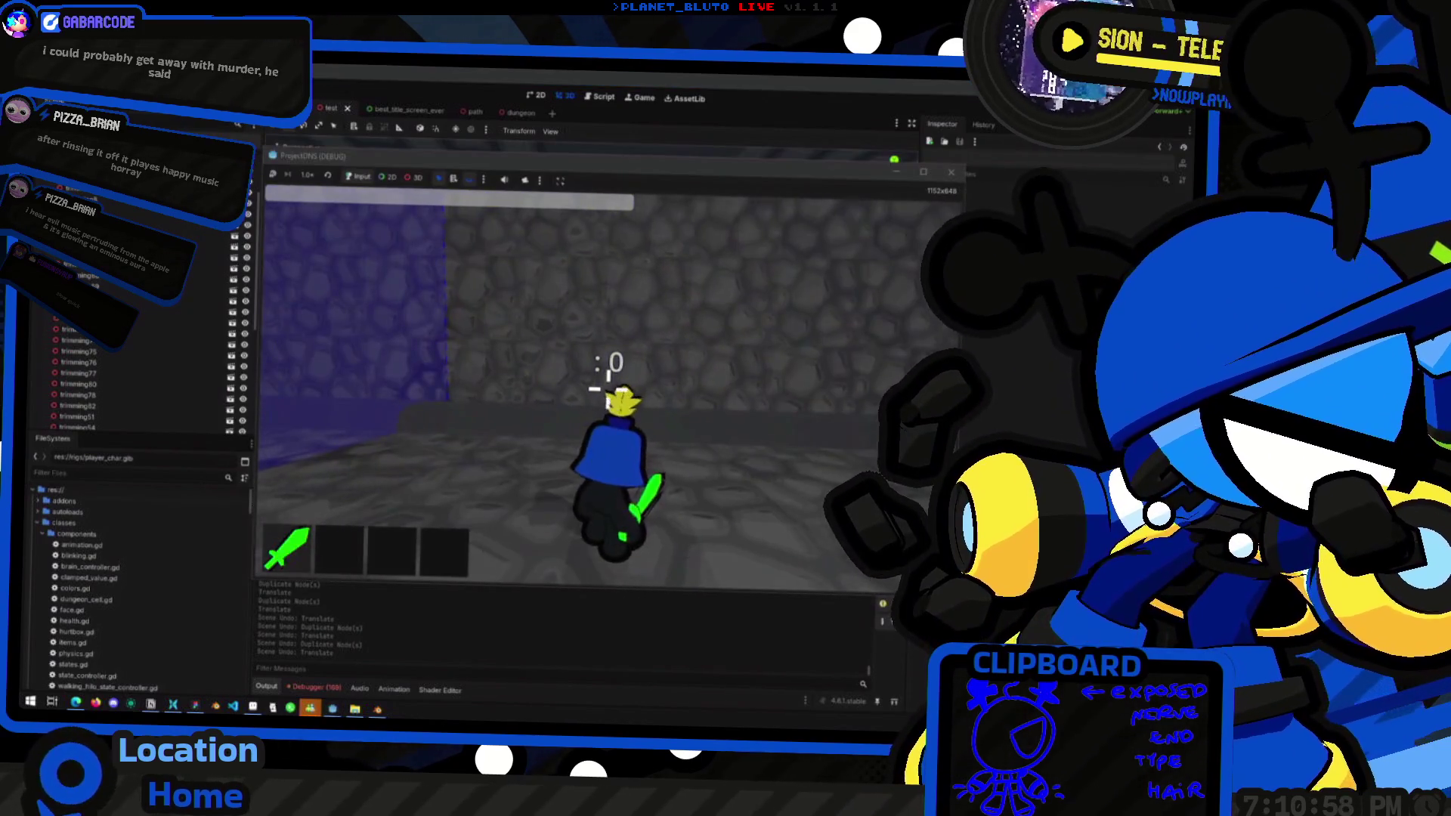
{"action": "key", "text": "alt+Tab"}
{"action": "right_click_drag", "start_coordinate": [590, 325], "coordinate": [529, 329]}
{"action": "key", "text": "alt+Tab"}
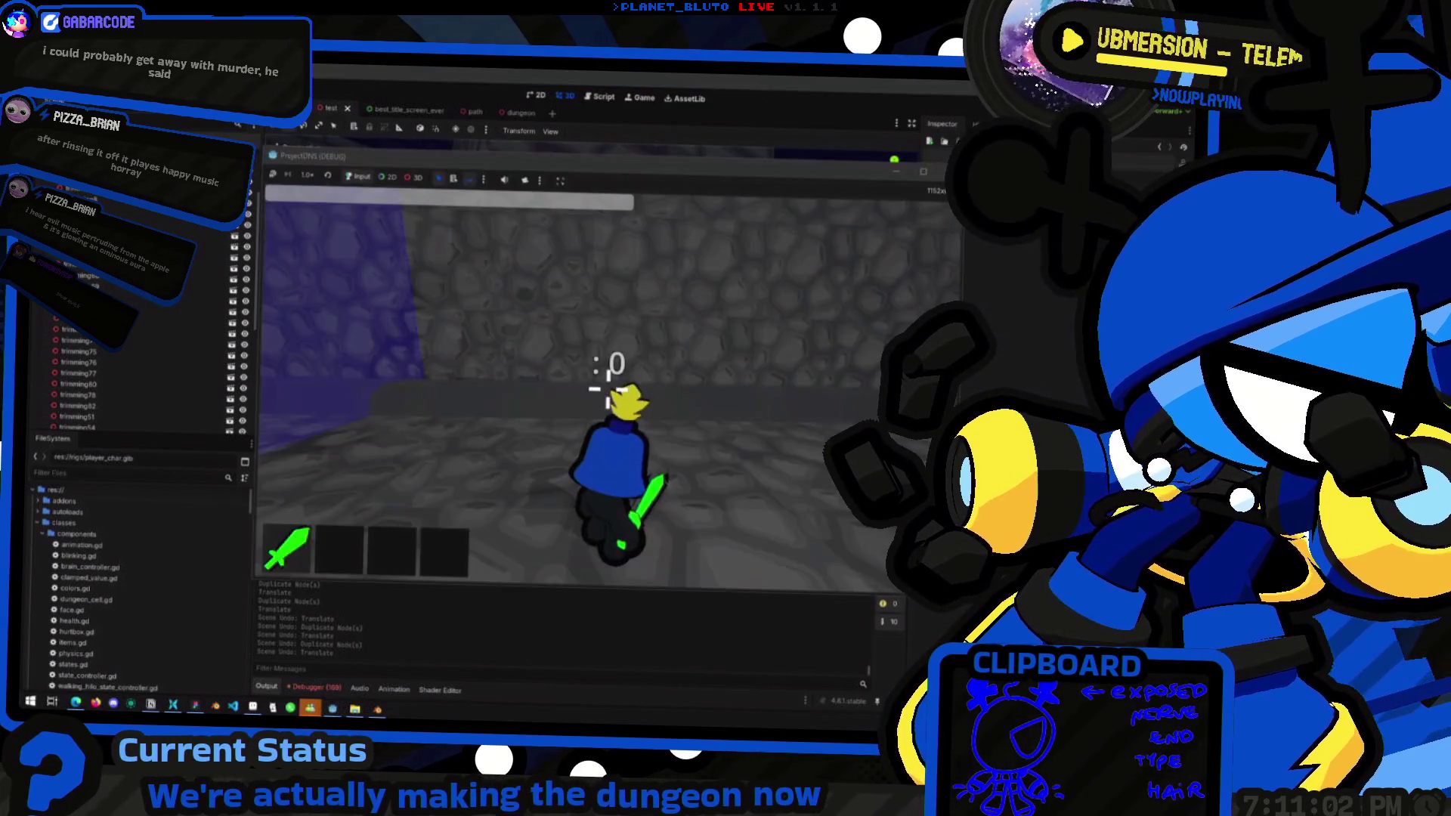
{"action": "key", "text": "alt+Tab"}
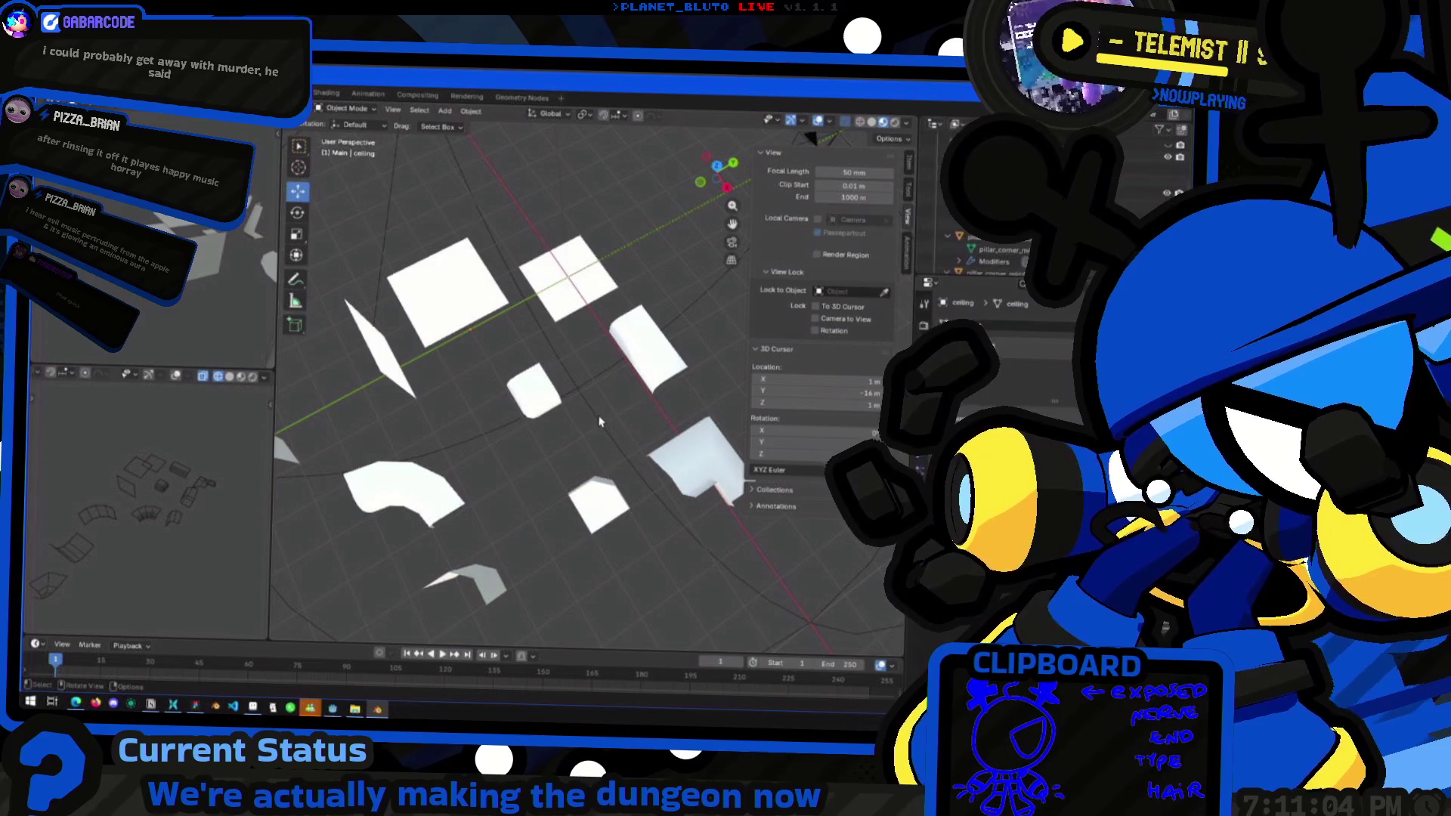
Dismiss the context menu and select the pillar_corner_middle_end piece
{"action": "right_click", "coordinate": [563, 429]}
{"action": "key", "text": "Escape"}
{"action": "mouse_move", "coordinate": [594, 426]}
{"action": "middle_mouse_down"}
{"action": "mouse_move", "coordinate": [464, 324]}
{"action": "mouse_move", "coordinate": [500, 430]}
{"action": "mouse_move", "coordinate": [540, 461]}
{"action": "middle_mouse_up"}
{"action": "left_click", "coordinate": [495, 427]}
Select and deselect the CameraRig sphere, then bring up the dungeon_tiles.blend save browser
{"action": "scroll", "coordinate": [544, 469], "scroll_direction": "down", "scroll_amount": 5}
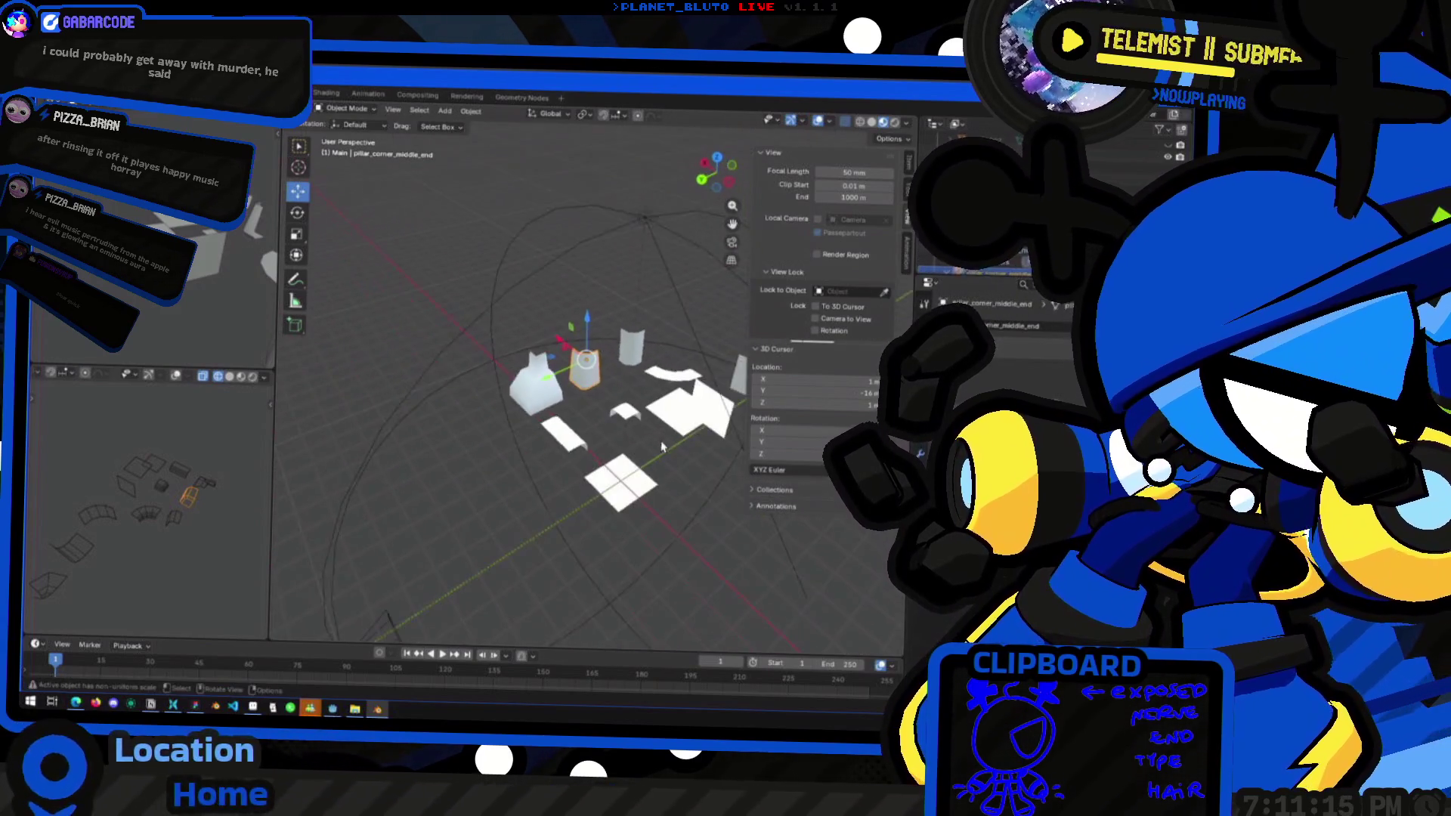
{"action": "left_click", "coordinate": [563, 518]}
{"action": "mouse_move", "coordinate": [563, 518]}
{"action": "middle_mouse_down"}
{"action": "mouse_move", "coordinate": [597, 520]}
{"action": "mouse_move", "coordinate": [589, 534]}
{"action": "mouse_move", "coordinate": [599, 521]}
{"action": "middle_mouse_up"}
{"action": "left_click", "coordinate": [574, 534]}
{"action": "key", "text": "ctrl+o"}
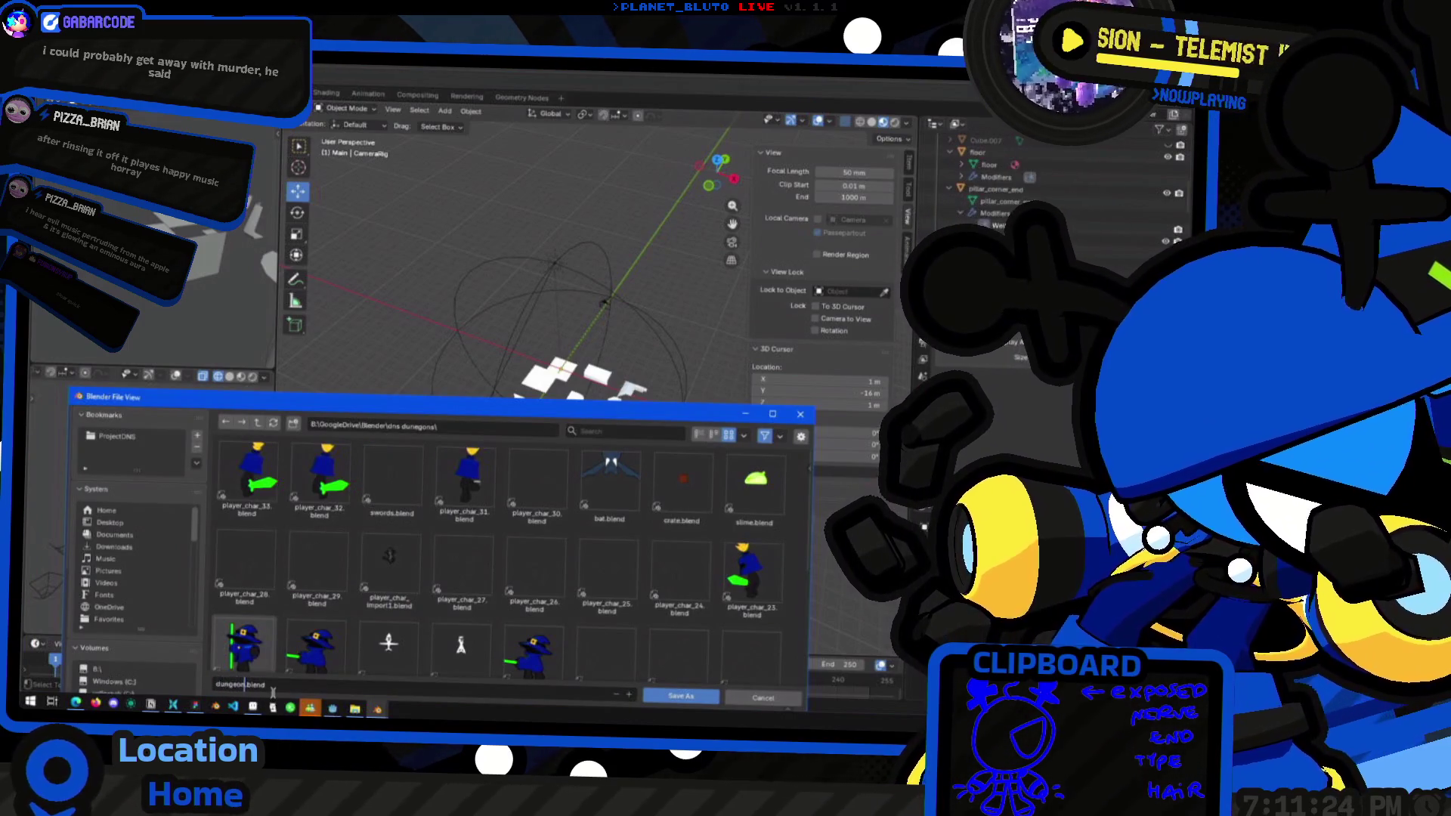
Save the scene as dungeon_tiles.blend and view the wall and ceiling in Godot
{"action": "left_click", "coordinate": [668, 698]}
{"action": "mouse_move", "coordinate": [533, 461]}
{"action": "middle_mouse_down"}
{"action": "mouse_move", "coordinate": [498, 382]}
{"action": "mouse_move", "coordinate": [521, 425]}
{"action": "mouse_move", "coordinate": [478, 446]}
{"action": "middle_mouse_up"}
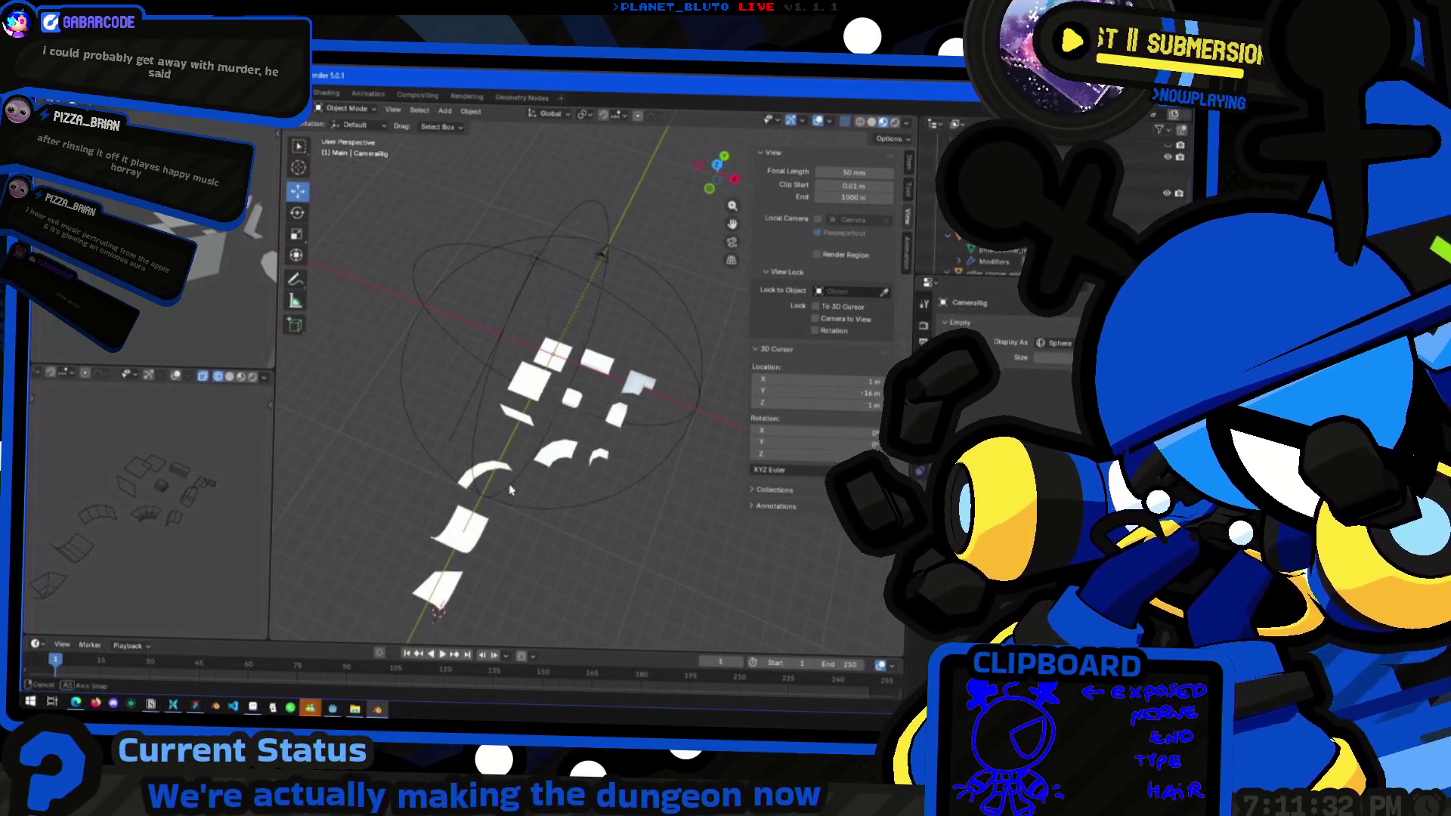
{"action": "key", "text": "alt+Tab"}
{"action": "key", "text": "alt+Tab"}
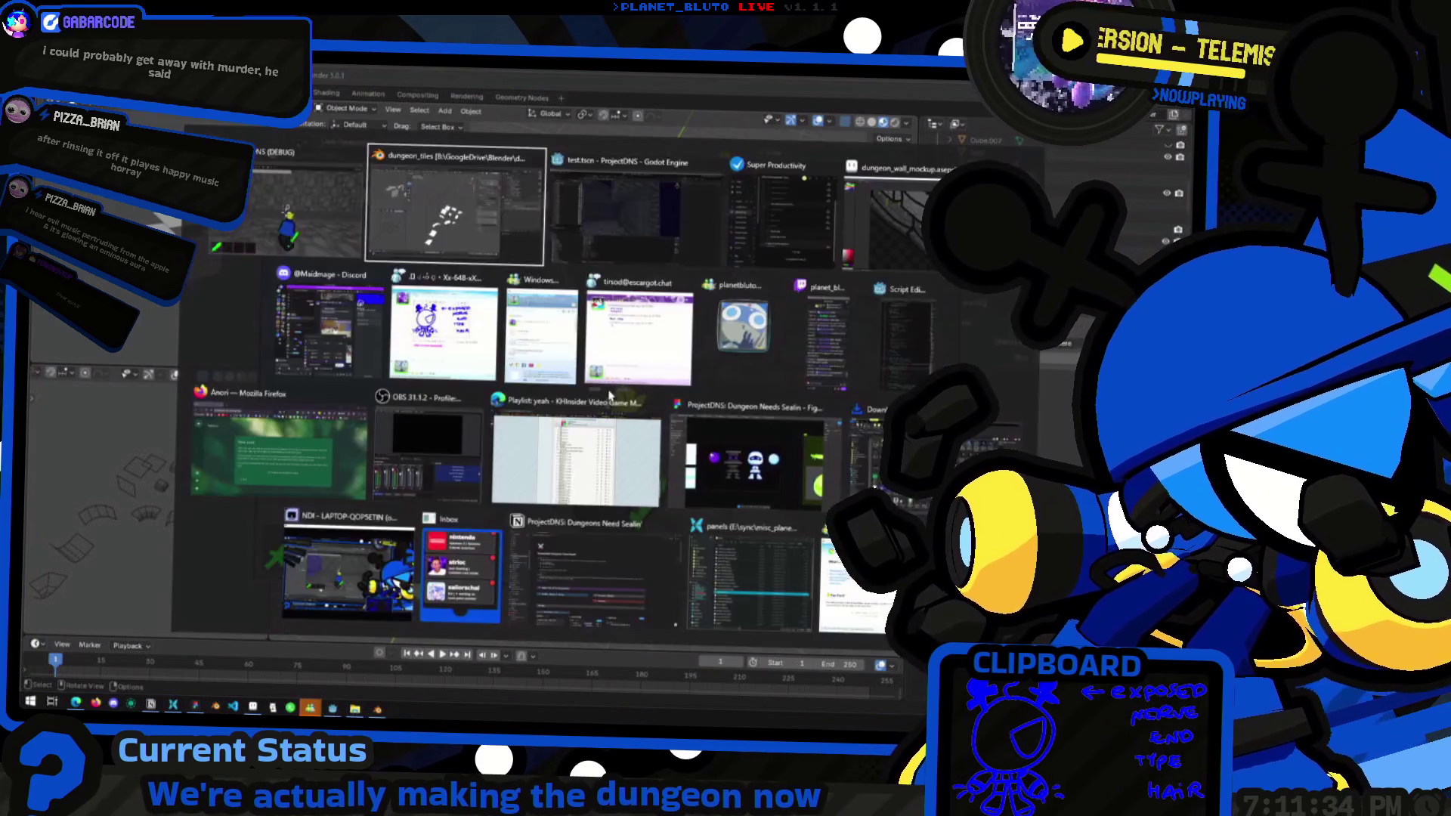
{"action": "right_click_drag", "start_coordinate": [557, 325], "coordinate": [464, 272]}
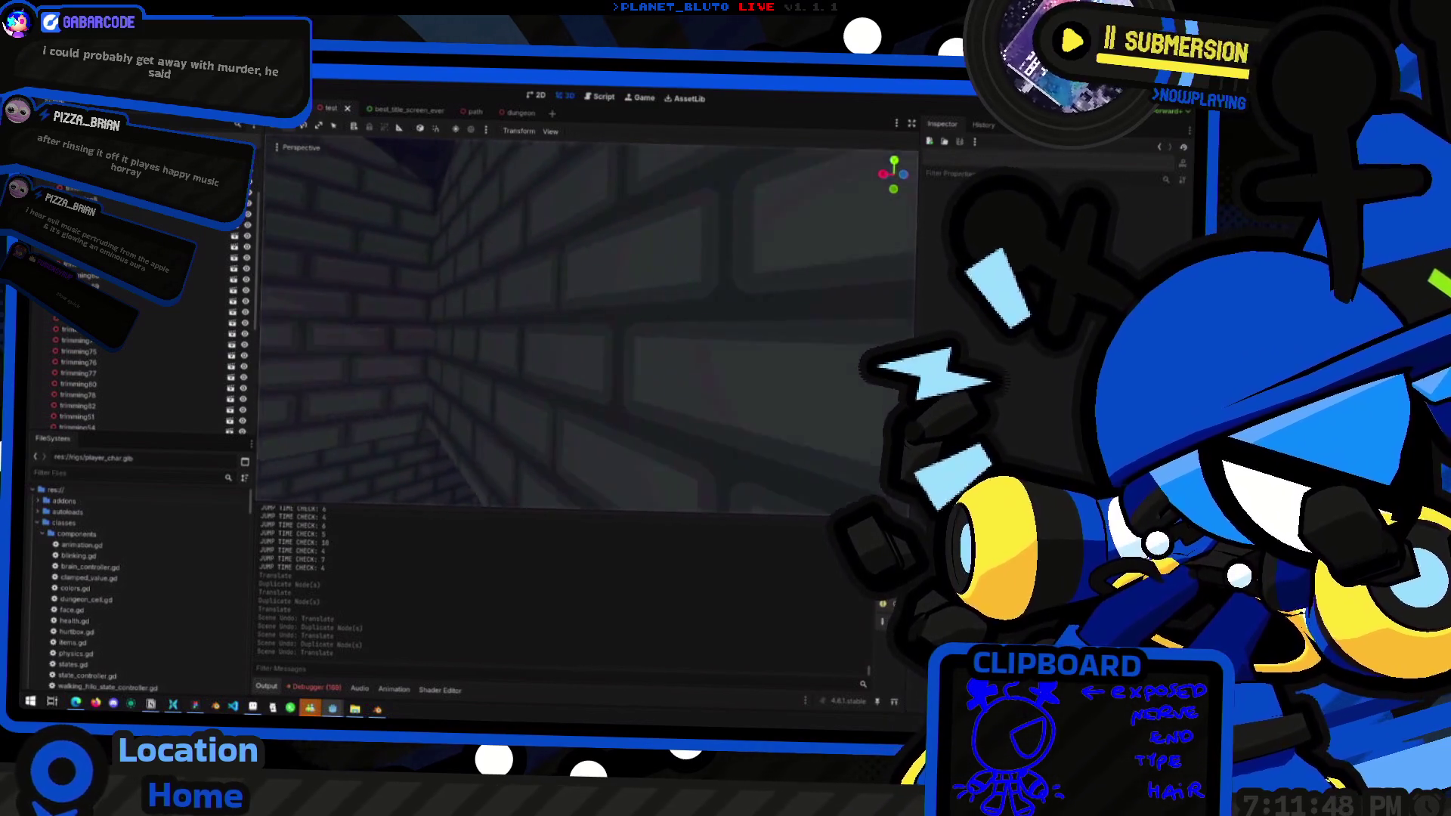
Glance at the window overview and cobblestone floor, then return to Blender
{"action": "key", "text": "super+Tab"}
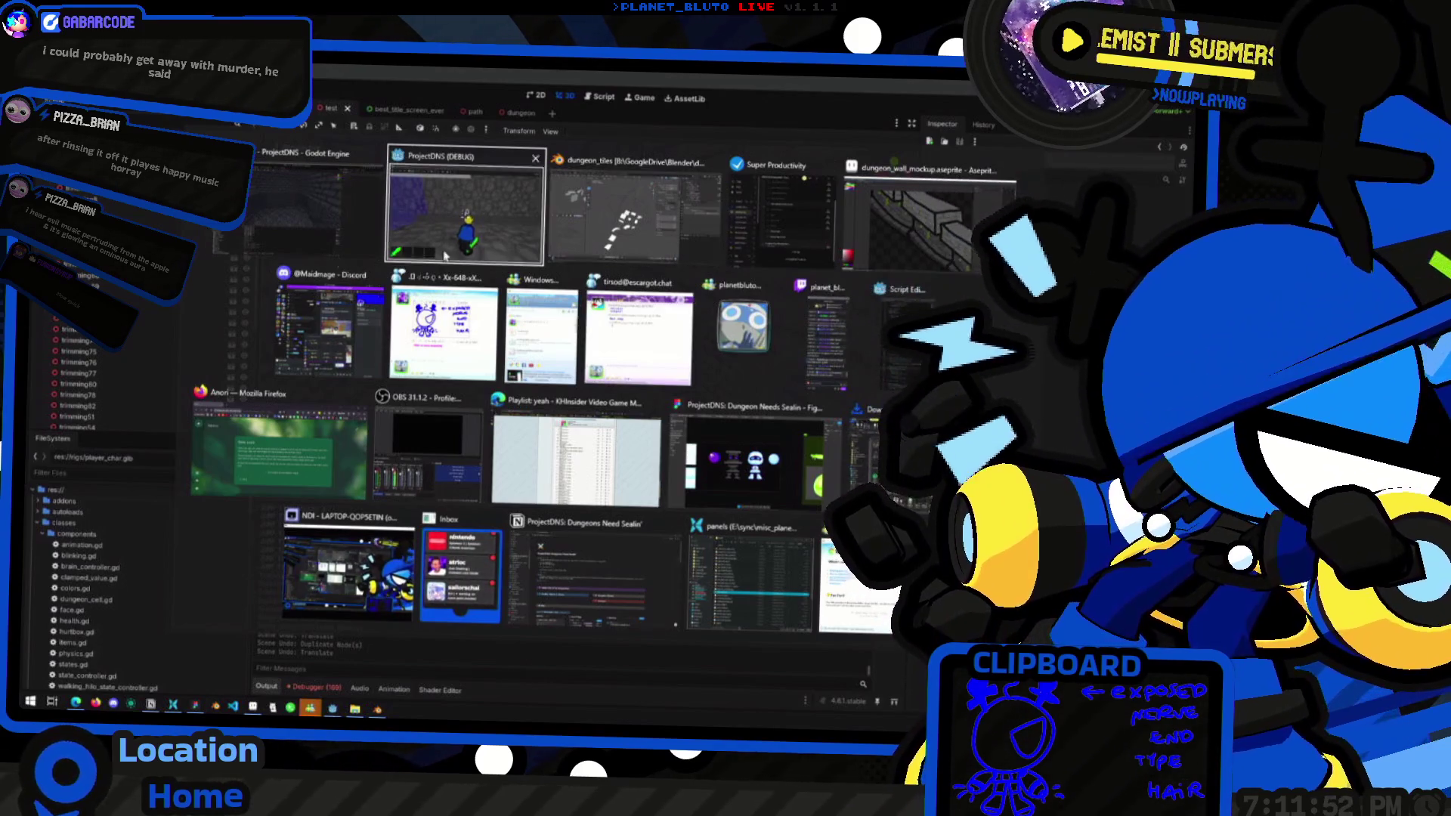
{"action": "key", "text": "Escape"}
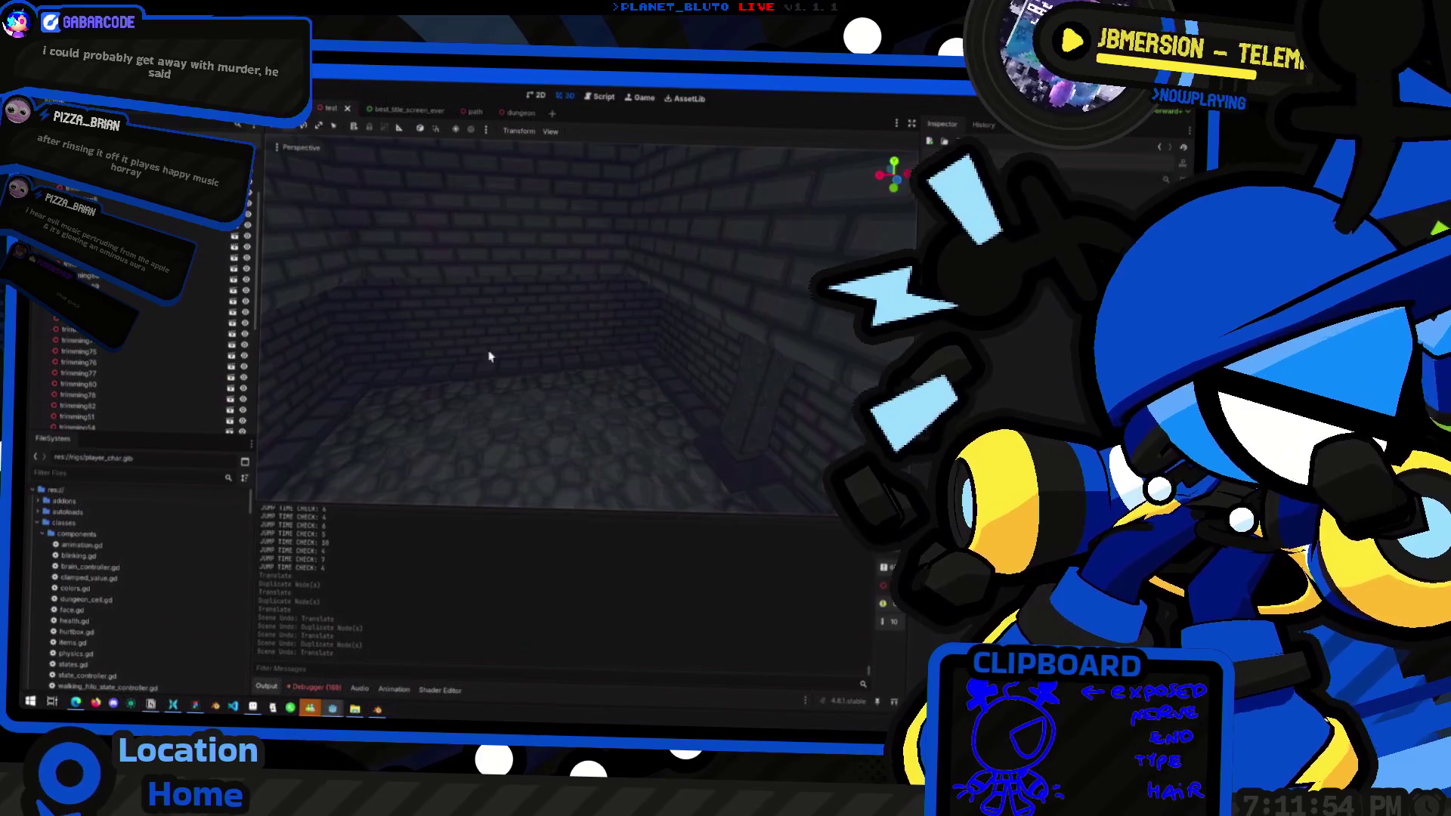
{"action": "mouse_move", "coordinate": [589, 325]}
{"action": "right_mouse_down"}
{"action": "mouse_move", "coordinate": [567, 423]}
{"action": "mouse_move", "coordinate": [567, 378]}
{"action": "mouse_move", "coordinate": [570, 415]}
{"action": "mouse_move", "coordinate": [589, 420]}
{"action": "mouse_move", "coordinate": [605, 393]}
{"action": "mouse_move", "coordinate": [593, 303]}
{"action": "mouse_move", "coordinate": [596, 396]}
{"action": "right_mouse_up"}
{"action": "key", "text": "F5"}
{"action": "key", "text": "alt+Tab"}
{"action": "right_click", "coordinate": [579, 418]}
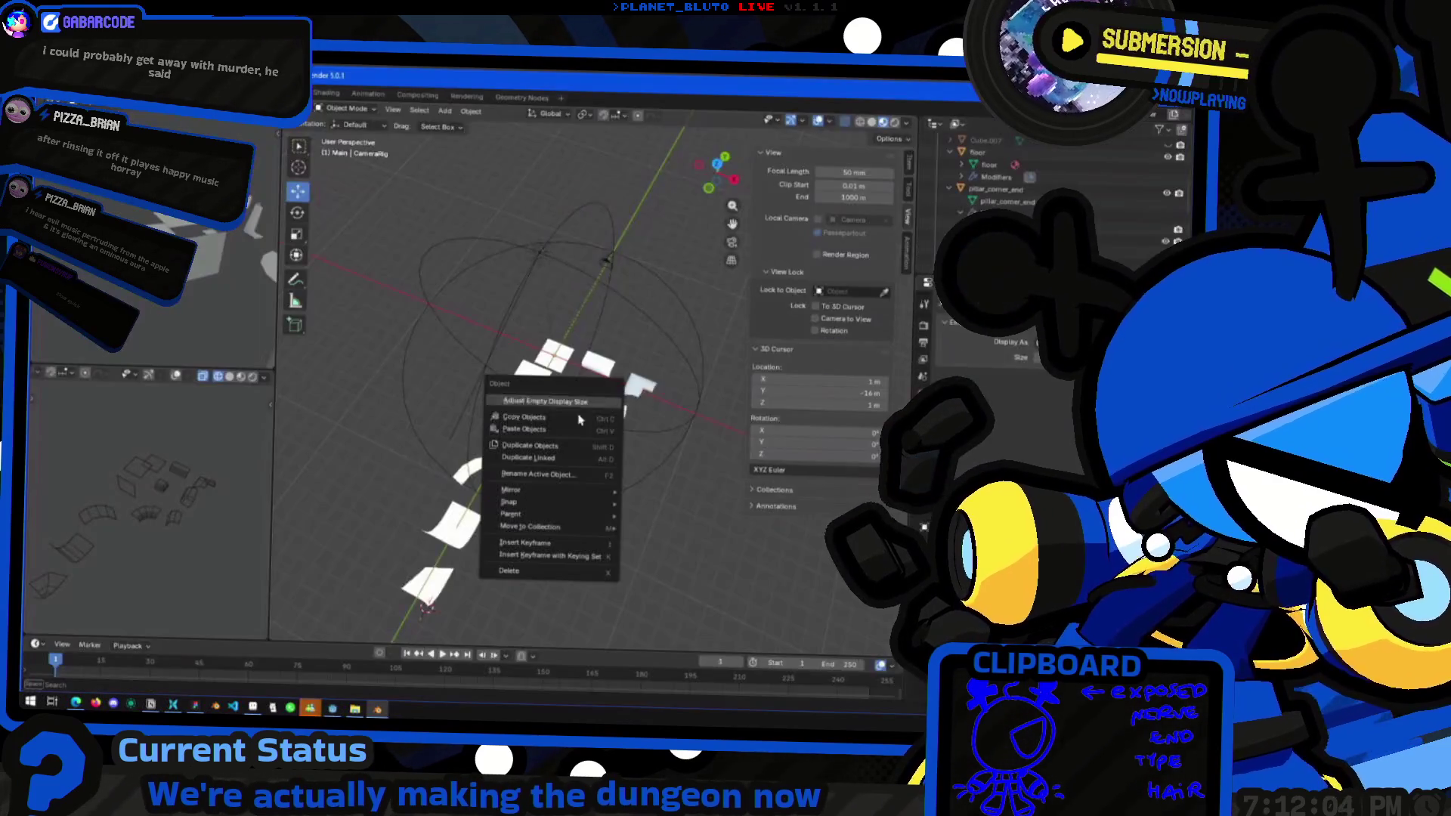
Orbit around the tiles and add wall_corner and ceiling_edge_corner to the selection
{"action": "mouse_move", "coordinate": [590, 376]}
{"action": "middle_mouse_down"}
{"action": "mouse_move", "coordinate": [539, 406]}
{"action": "mouse_move", "coordinate": [516, 522]}
{"action": "mouse_move", "coordinate": [552, 404]}
{"action": "mouse_move", "coordinate": [471, 488]}
{"action": "mouse_move", "coordinate": [554, 497]}
{"action": "middle_mouse_up"}
{"action": "scroll", "coordinate": [553, 496], "scroll_direction": "up", "scroll_amount": 5}
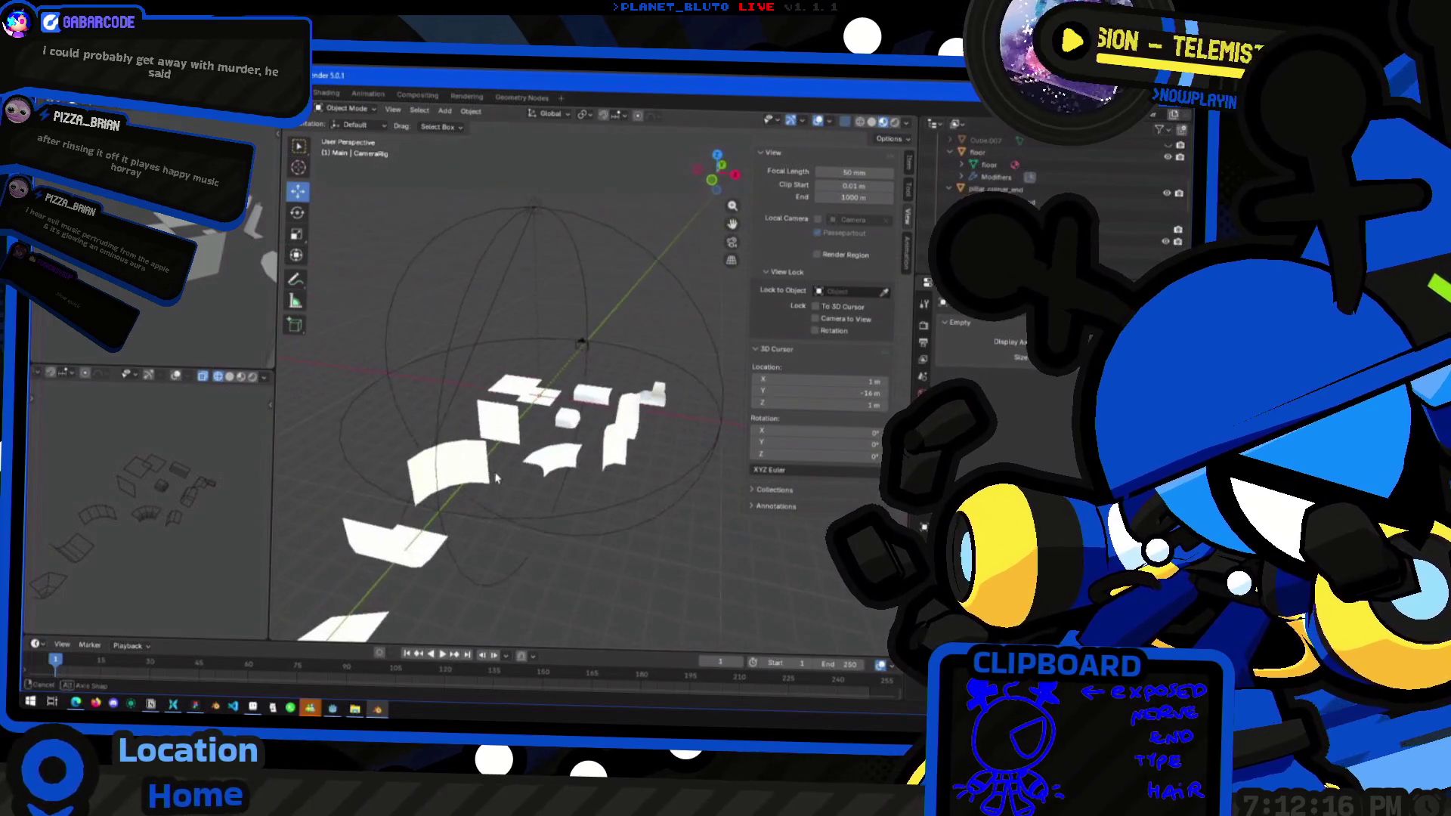
{"action": "mouse_move", "coordinate": [511, 488]}
{"action": "middle_mouse_down"}
{"action": "mouse_move", "coordinate": [647, 489]}
{"action": "mouse_move", "coordinate": [625, 501]}
{"action": "middle_mouse_up"}
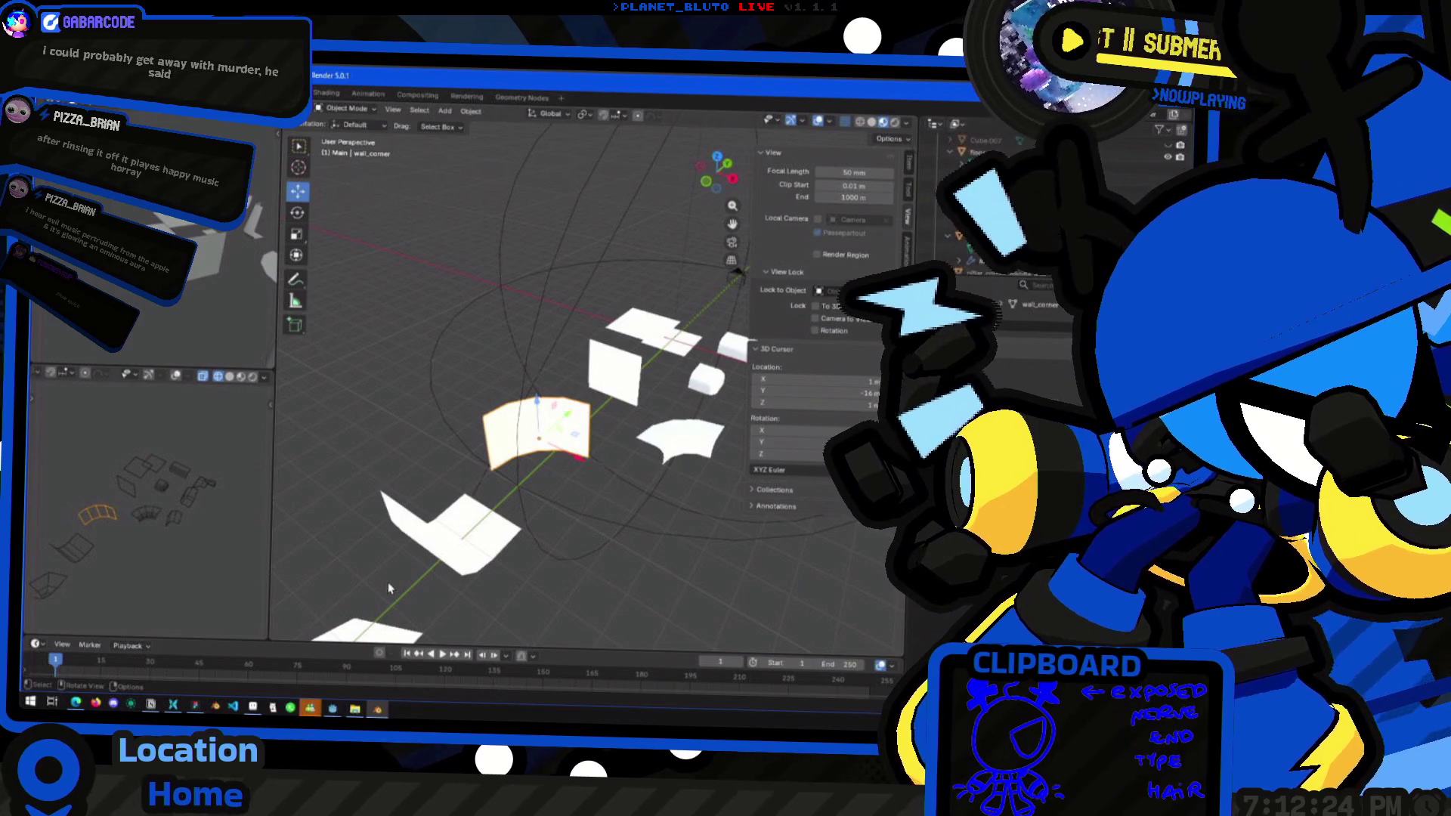
{"action": "mouse_move", "coordinate": [386, 584]}
{"action": "middle_mouse_down"}
{"action": "mouse_move", "coordinate": [526, 481]}
{"action": "mouse_move", "coordinate": [532, 423]}
{"action": "mouse_move", "coordinate": [531, 495]}
{"action": "mouse_move", "coordinate": [512, 382]}
{"action": "middle_mouse_up"}
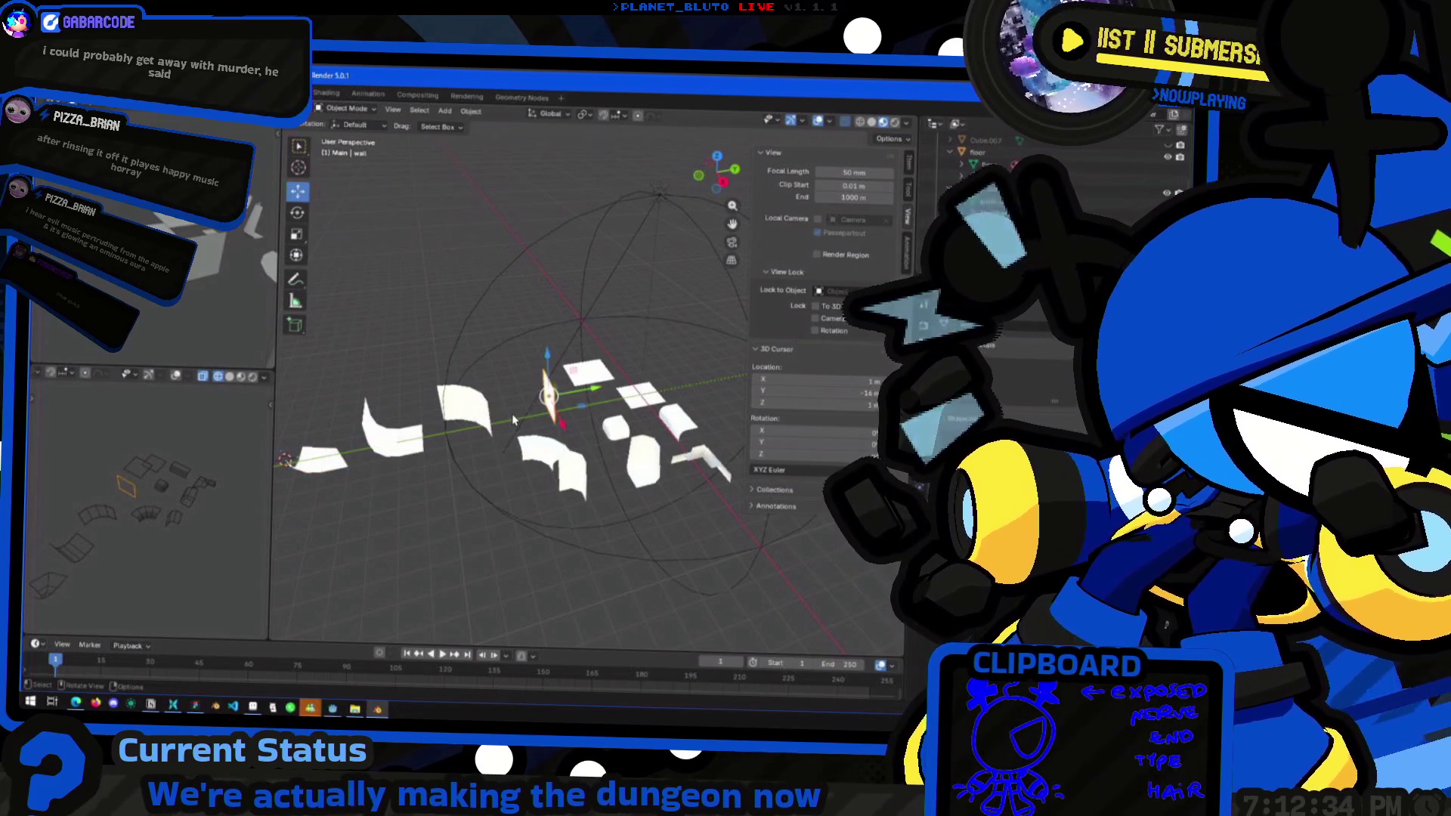
{"action": "mouse_move", "coordinate": [513, 420]}
{"action": "middle_mouse_down"}
{"action": "mouse_move", "coordinate": [476, 423]}
{"action": "mouse_move", "coordinate": [511, 421]}
{"action": "middle_mouse_up"}
{"action": "left_click", "coordinate": [511, 420], "text": "shift"}
{"action": "left_click", "coordinate": [454, 484], "text": "shift"}
Select the floor piece, then the curved wall_trimming_corner, then the CameraRig sphere
{"action": "mouse_move", "coordinate": [453, 484]}
{"action": "middle_mouse_down"}
{"action": "mouse_move", "coordinate": [425, 527]}
{"action": "mouse_move", "coordinate": [567, 515]}
{"action": "mouse_move", "coordinate": [620, 423]}
{"action": "mouse_move", "coordinate": [584, 529]}
{"action": "mouse_move", "coordinate": [559, 541]}
{"action": "mouse_move", "coordinate": [550, 592]}
{"action": "mouse_move", "coordinate": [529, 503]}
{"action": "mouse_move", "coordinate": [584, 487]}
{"action": "mouse_move", "coordinate": [588, 508]}
{"action": "mouse_move", "coordinate": [551, 531]}
{"action": "mouse_move", "coordinate": [533, 522]}
{"action": "mouse_move", "coordinate": [572, 521]}
{"action": "mouse_move", "coordinate": [569, 581]}
{"action": "mouse_move", "coordinate": [567, 529]}
{"action": "middle_mouse_up"}
{"action": "left_click", "coordinate": [620, 423]}
{"action": "left_click", "coordinate": [592, 546], "text": "shift"}
{"action": "left_click", "coordinate": [574, 499]}
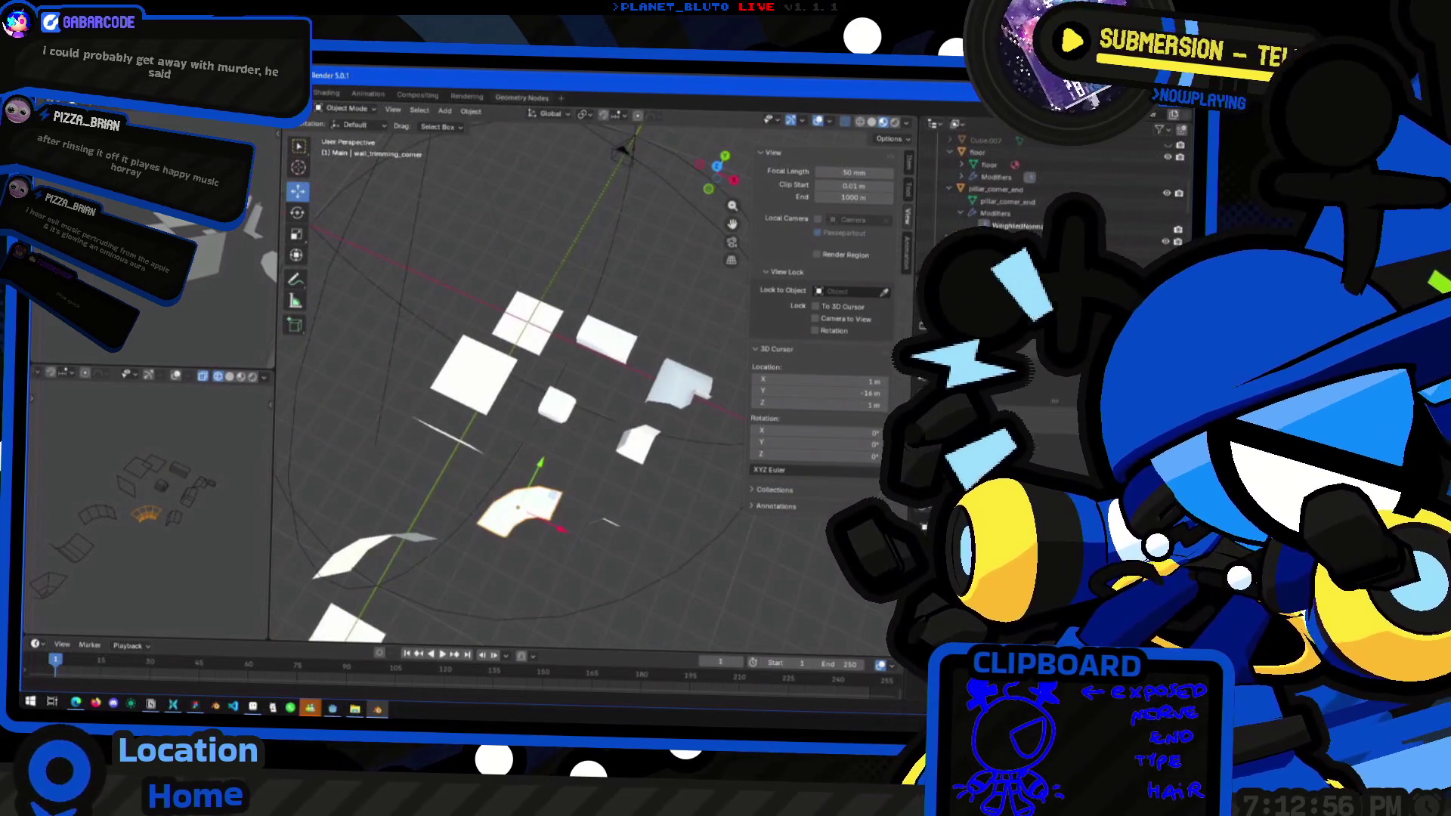
Select the pillar_corner_end piece and enter Edit Mode on its mesh
{"action": "scroll", "coordinate": [565, 438], "scroll_direction": "up", "scroll_amount": 5}
{"action": "key", "text": "Tab"}
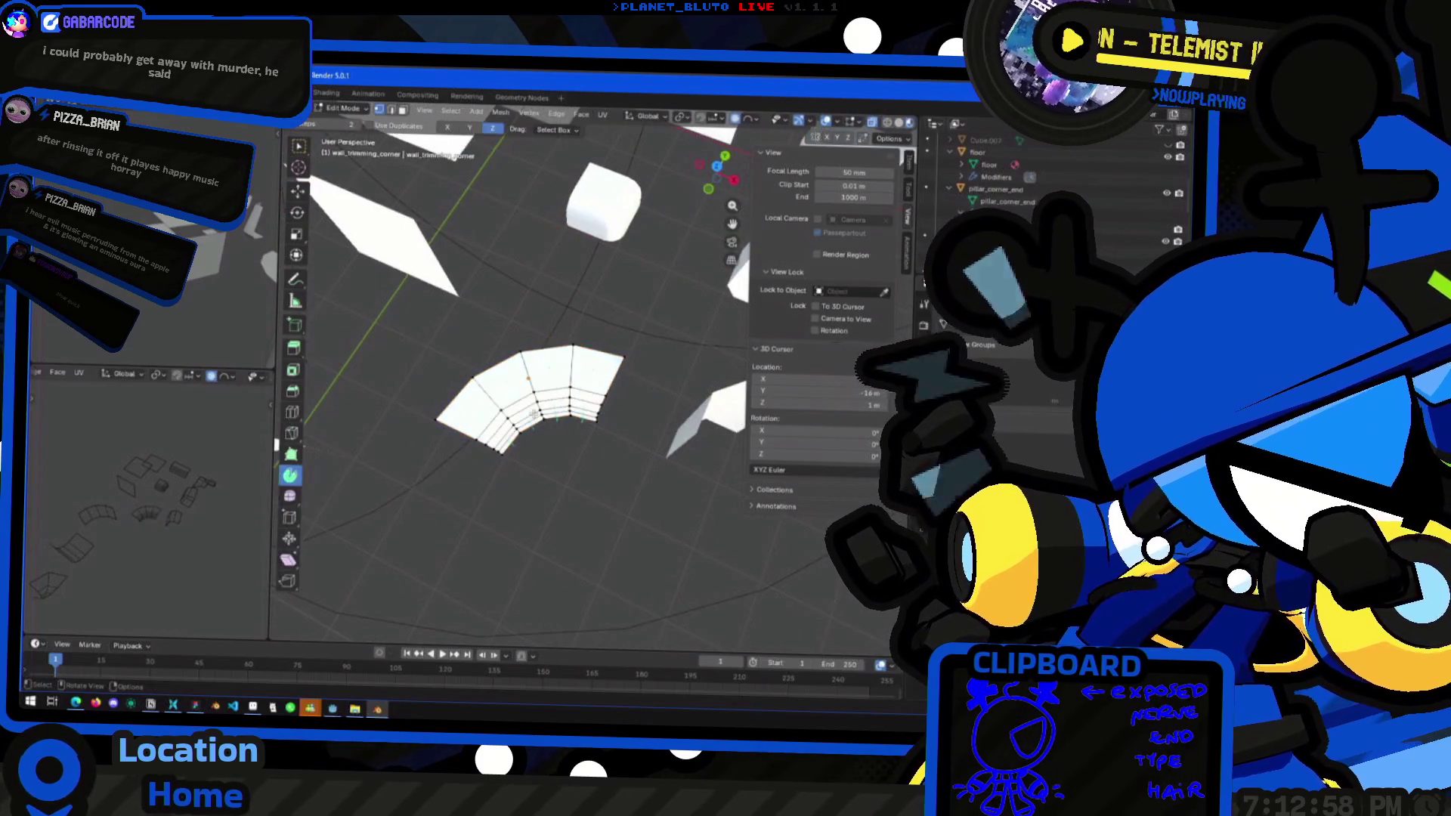
{"action": "key", "text": "Tab"}
{"action": "scroll", "coordinate": [549, 406], "scroll_direction": "down", "scroll_amount": 5}
{"action": "middle_click_drag", "start_coordinate": [550, 406], "coordinate": [639, 348]}
{"action": "left_click", "coordinate": [495, 487]}
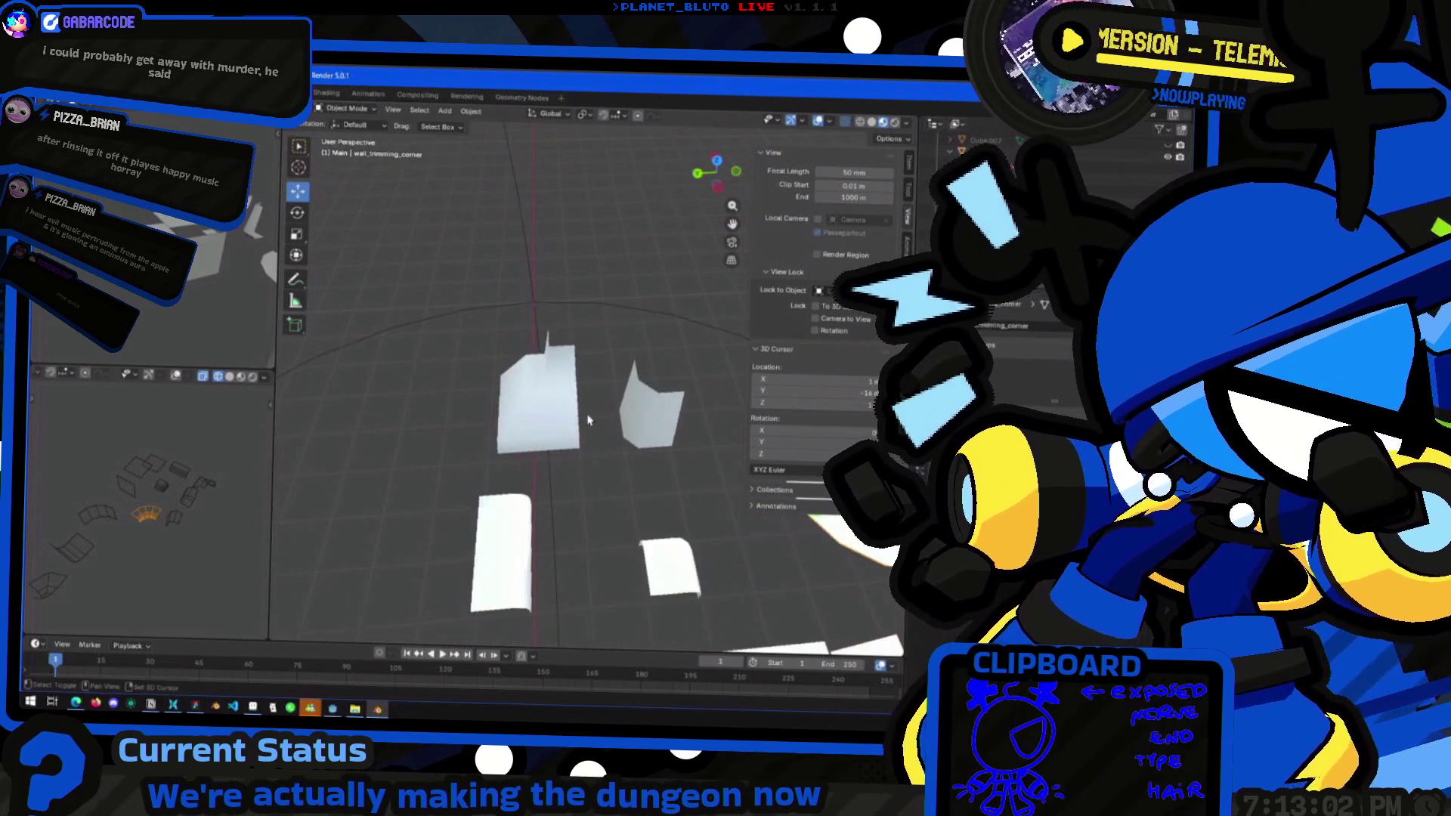
{"action": "key", "text": "KP_Decimal"}
{"action": "key", "text": "Tab"}
{"action": "middle_click_drag", "start_coordinate": [571, 451], "coordinate": [537, 506]}
{"action": "scroll", "coordinate": [534, 503], "scroll_direction": "down", "scroll_amount": 2}
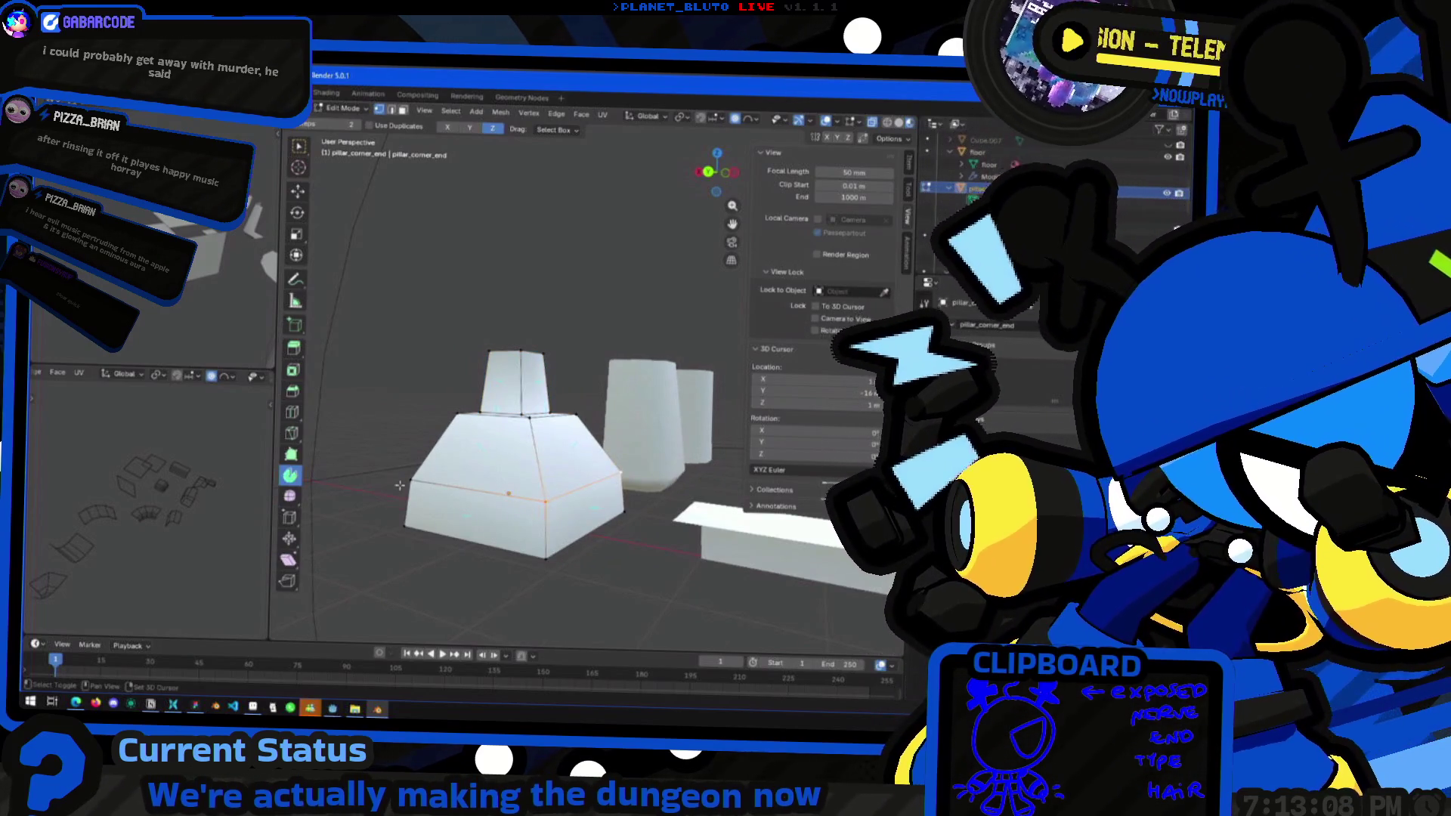
Start moving an edge loop on the pillar vertically, then cancel the move
{"action": "right_click", "coordinate": [502, 463]}
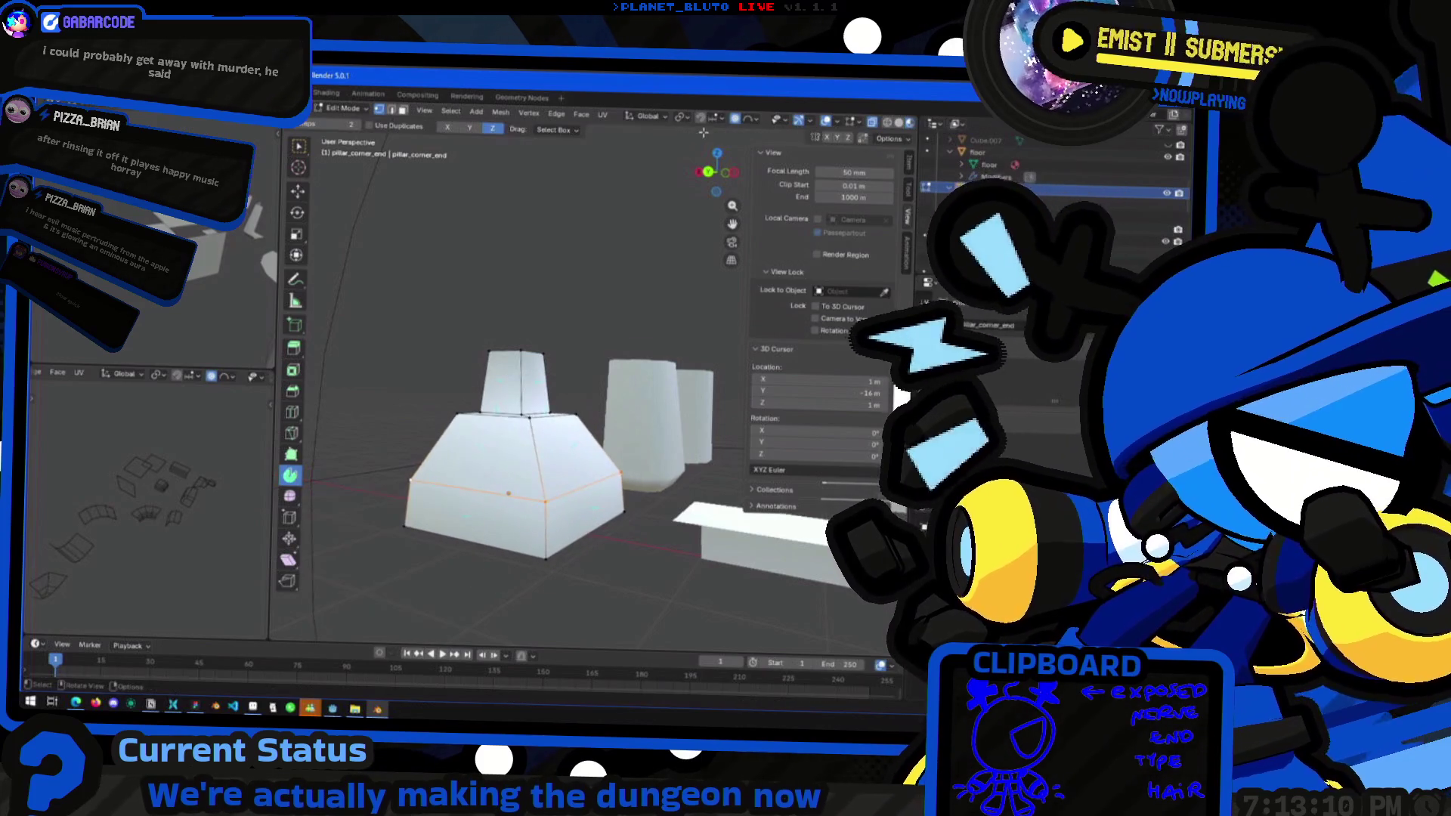
{"action": "key", "text": "g"}
{"action": "key", "text": "z"}
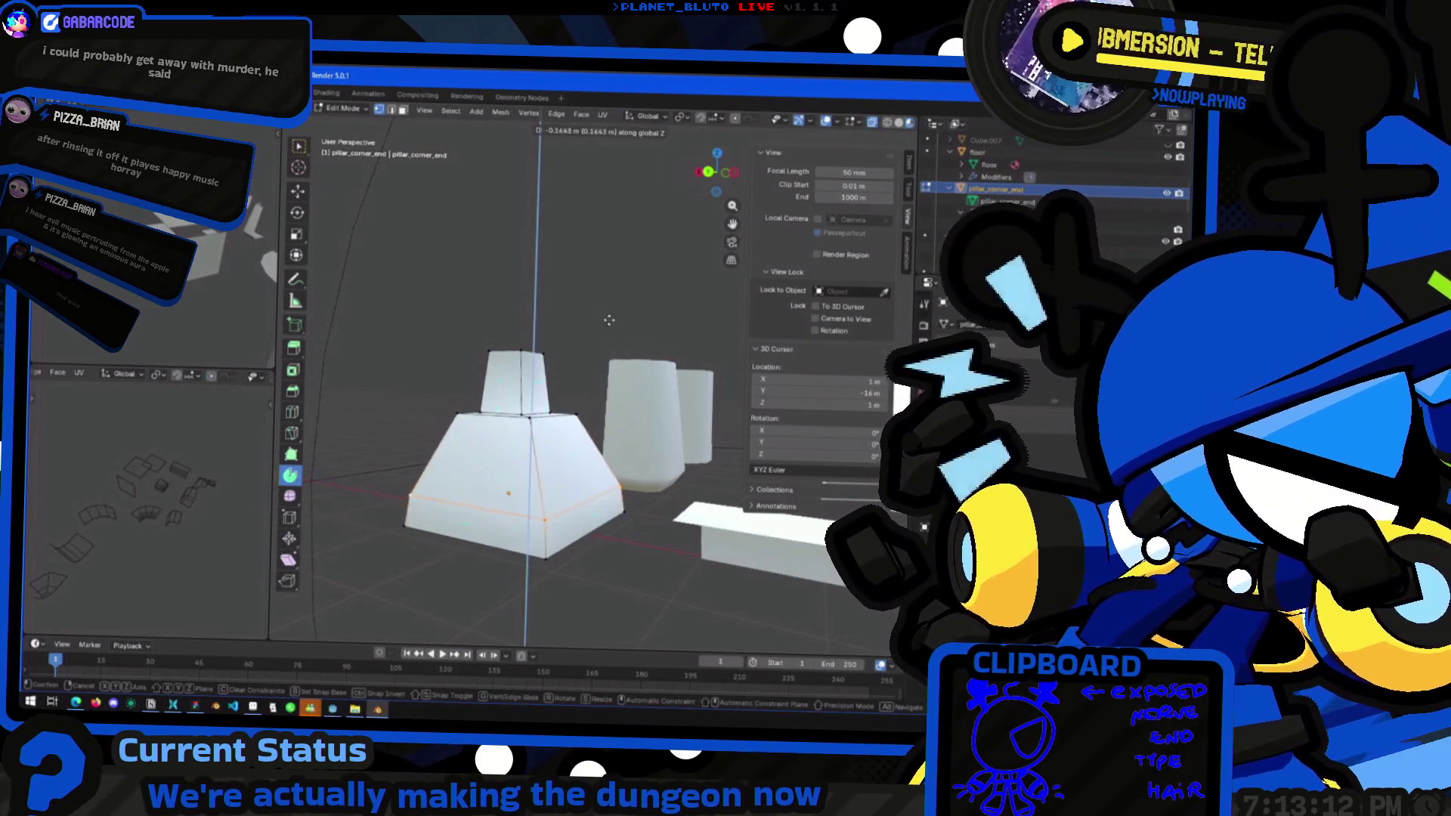
{"action": "key", "text": "Escape"}
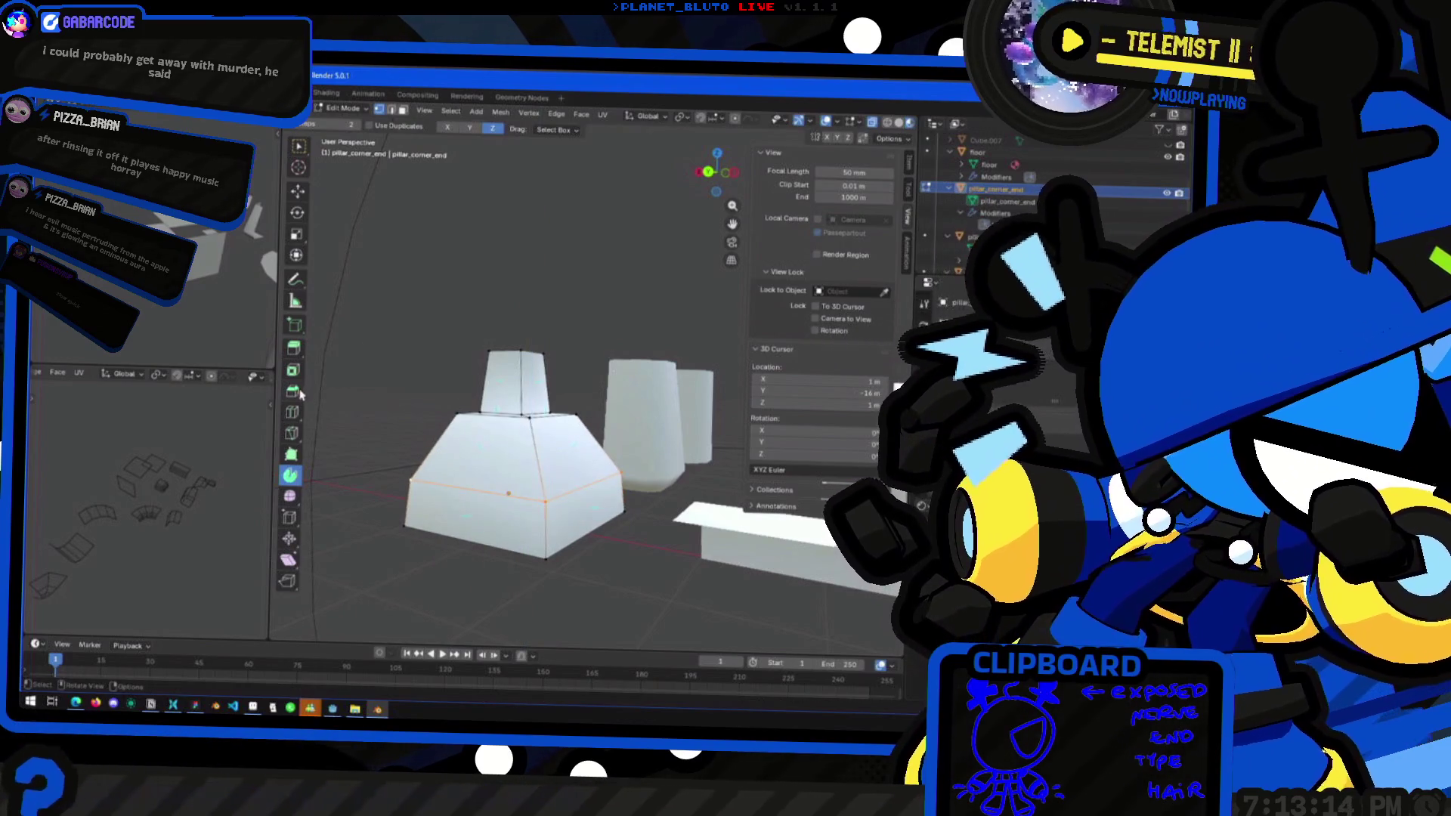
Loop-cut across the pyramid base and scale the new loop slightly outward
{"action": "left_click", "coordinate": [297, 410]}
{"action": "left_click", "coordinate": [538, 531]}
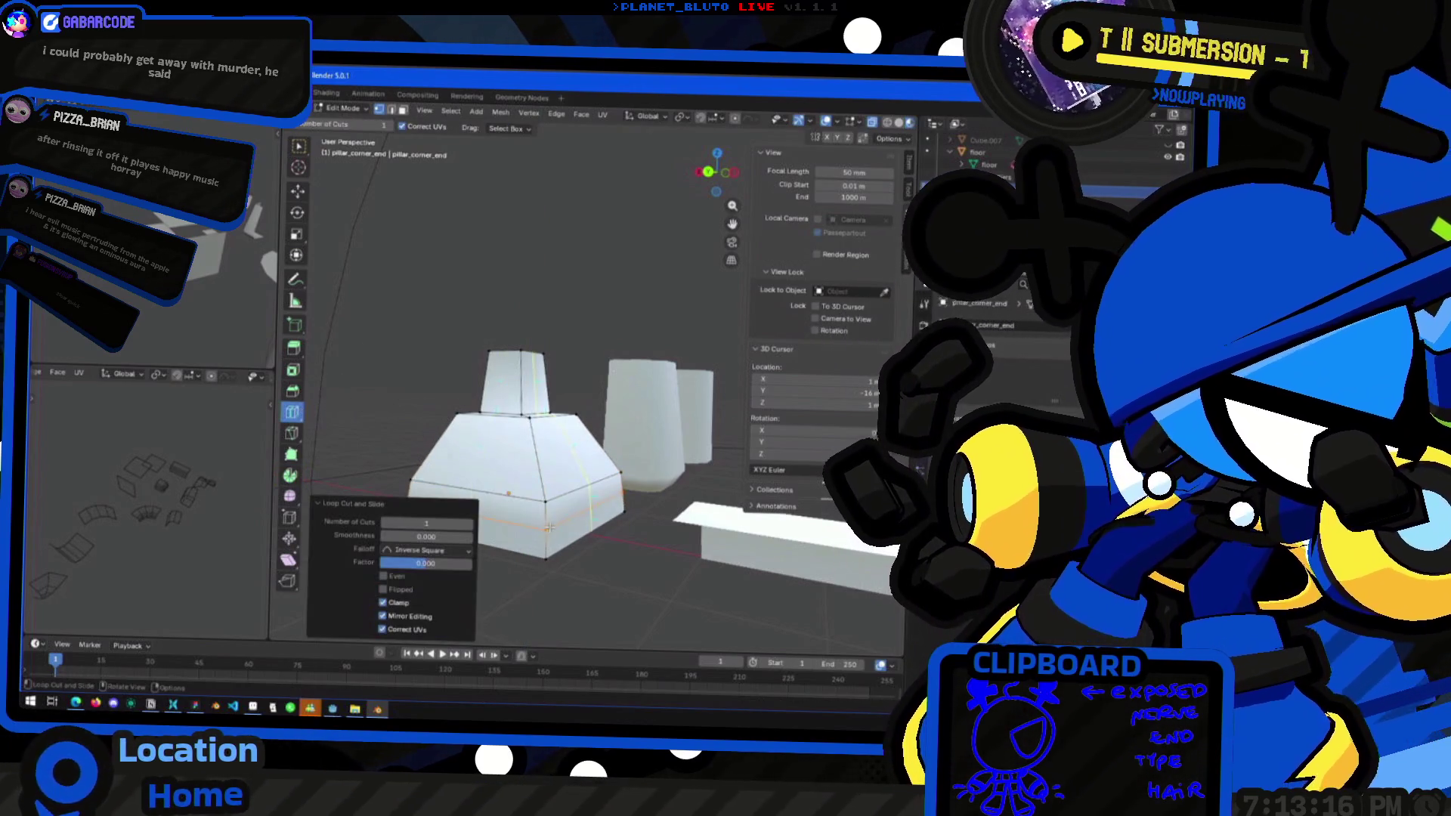
{"action": "key", "text": "s"}
{"action": "left_click", "coordinate": [625, 507]}
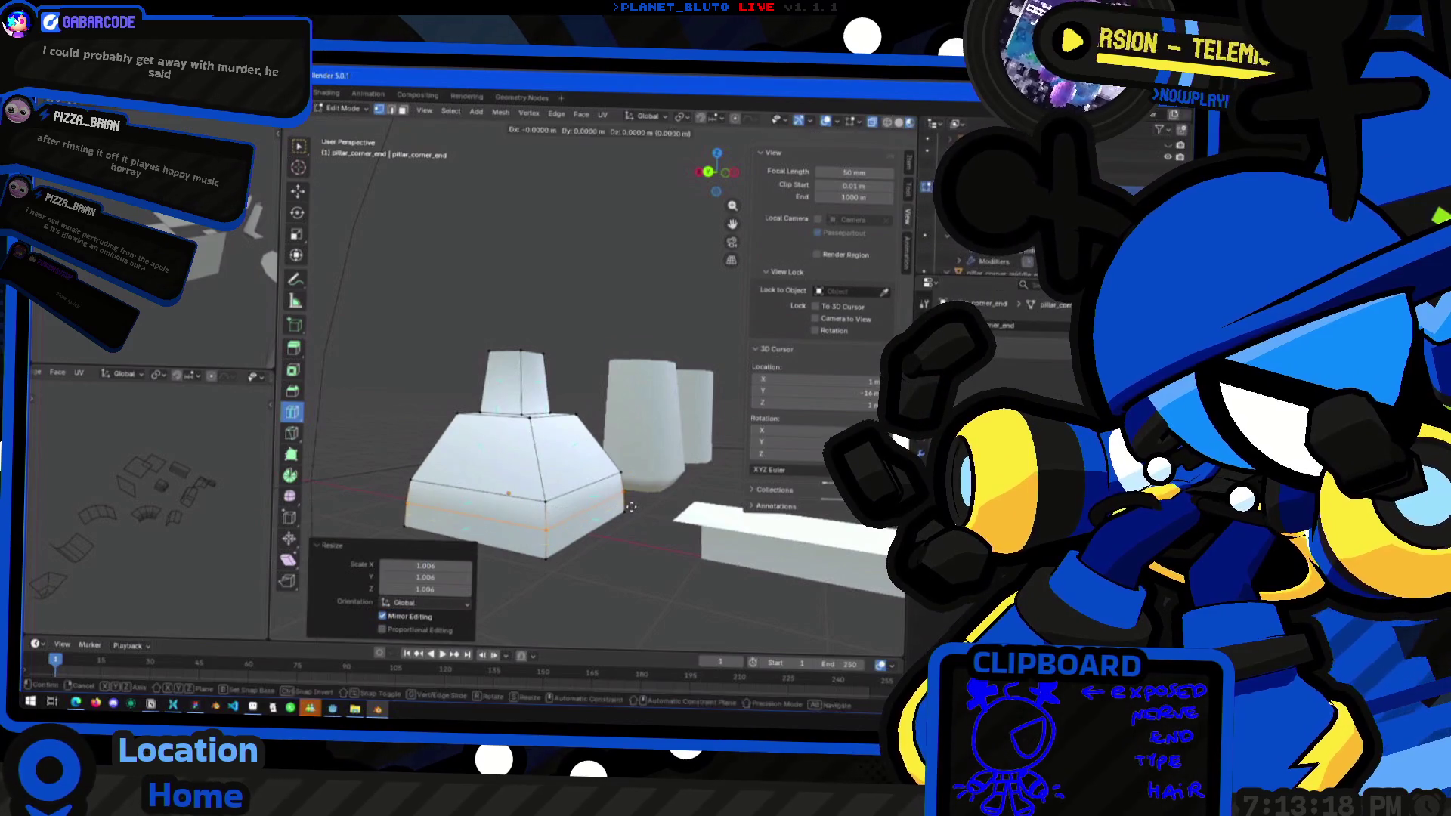
Return to Object Mode and select pillar_corner_middle_end, then pillar_corner_middle
{"action": "mouse_move", "coordinate": [629, 518]}
{"action": "middle_mouse_down"}
{"action": "mouse_move", "coordinate": [604, 520]}
{"action": "mouse_move", "coordinate": [649, 519]}
{"action": "mouse_move", "coordinate": [609, 517]}
{"action": "mouse_move", "coordinate": [609, 461]}
{"action": "middle_mouse_up"}
{"action": "key", "text": "Tab"}
{"action": "scroll", "coordinate": [609, 517], "scroll_direction": "down", "scroll_amount": 5}
{"action": "mouse_move", "coordinate": [535, 497]}
{"action": "middle_mouse_down"}
{"action": "mouse_move", "coordinate": [626, 482]}
{"action": "mouse_move", "coordinate": [627, 501]}
{"action": "mouse_move", "coordinate": [680, 521]}
{"action": "mouse_move", "coordinate": [637, 520]}
{"action": "mouse_move", "coordinate": [600, 439]}
{"action": "mouse_move", "coordinate": [668, 460]}
{"action": "mouse_move", "coordinate": [561, 467]}
{"action": "mouse_move", "coordinate": [568, 491]}
{"action": "middle_mouse_up"}
{"action": "left_click", "coordinate": [623, 495]}
{"action": "left_click", "coordinate": [678, 488]}
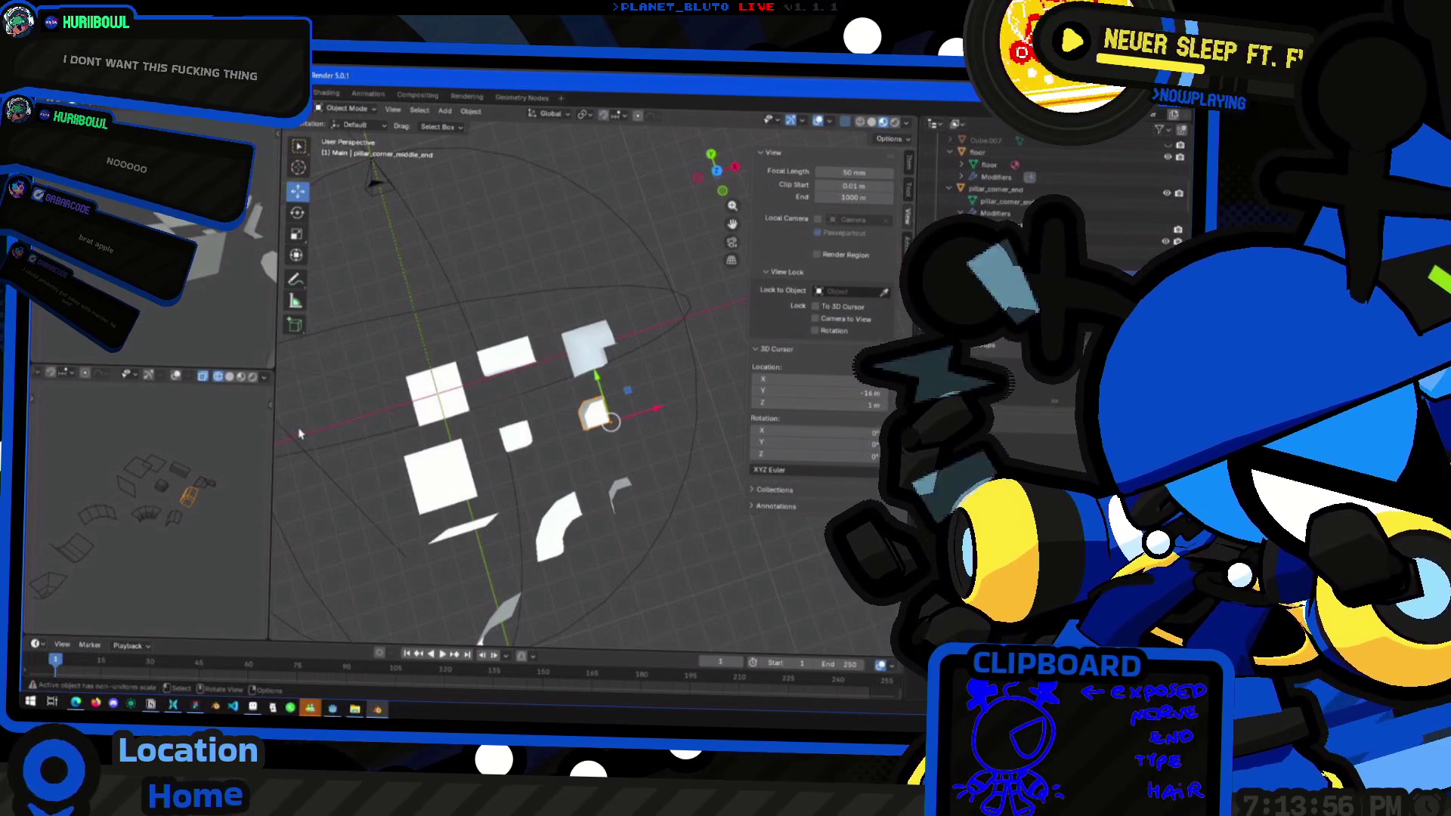
In Top Orthographic view, move the small pillar piece 1 m along X and Y
{"action": "left_click", "coordinate": [719, 171]}
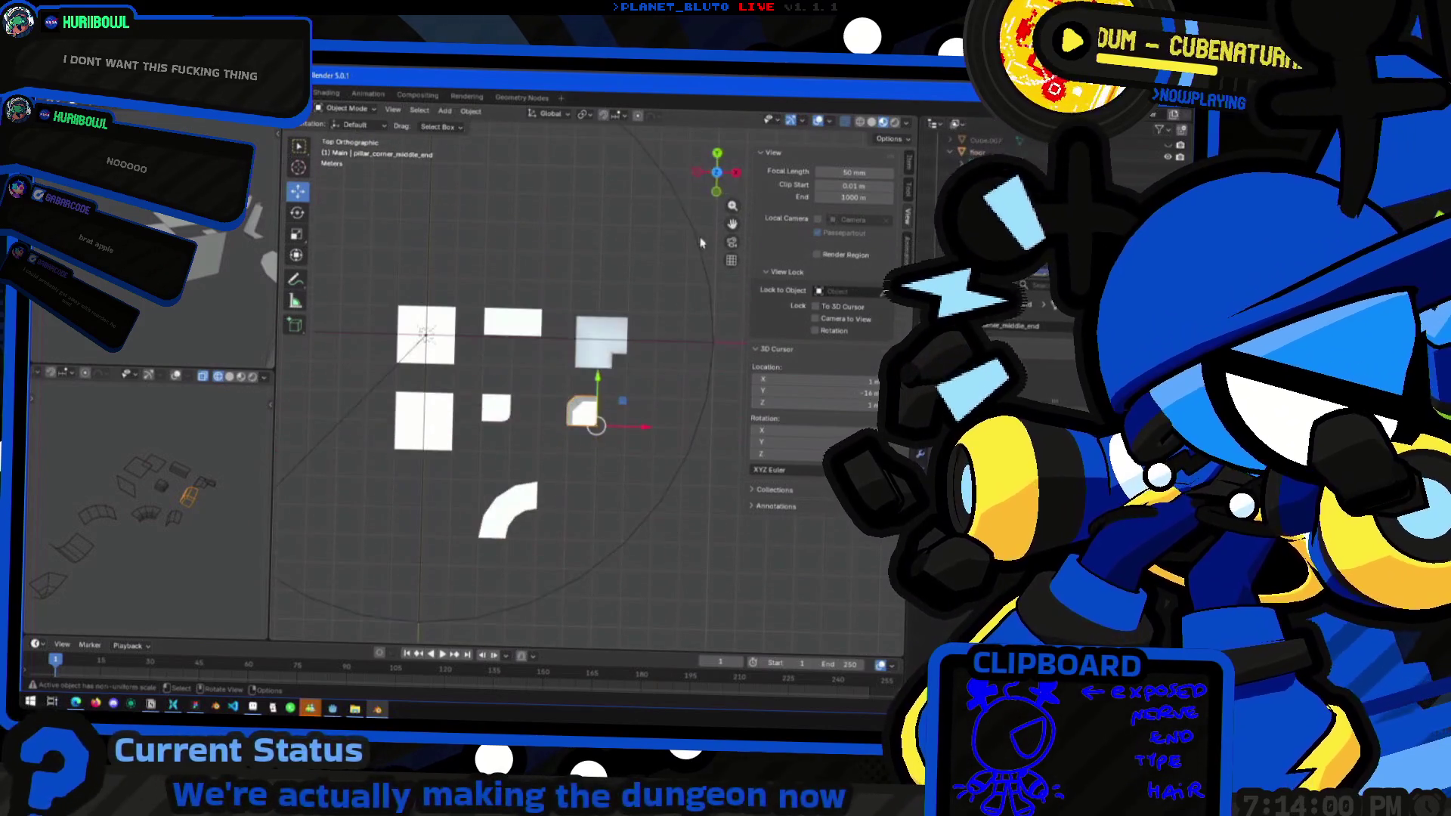
{"action": "left_click_drag", "start_coordinate": [621, 405], "coordinate": [629, 447]}
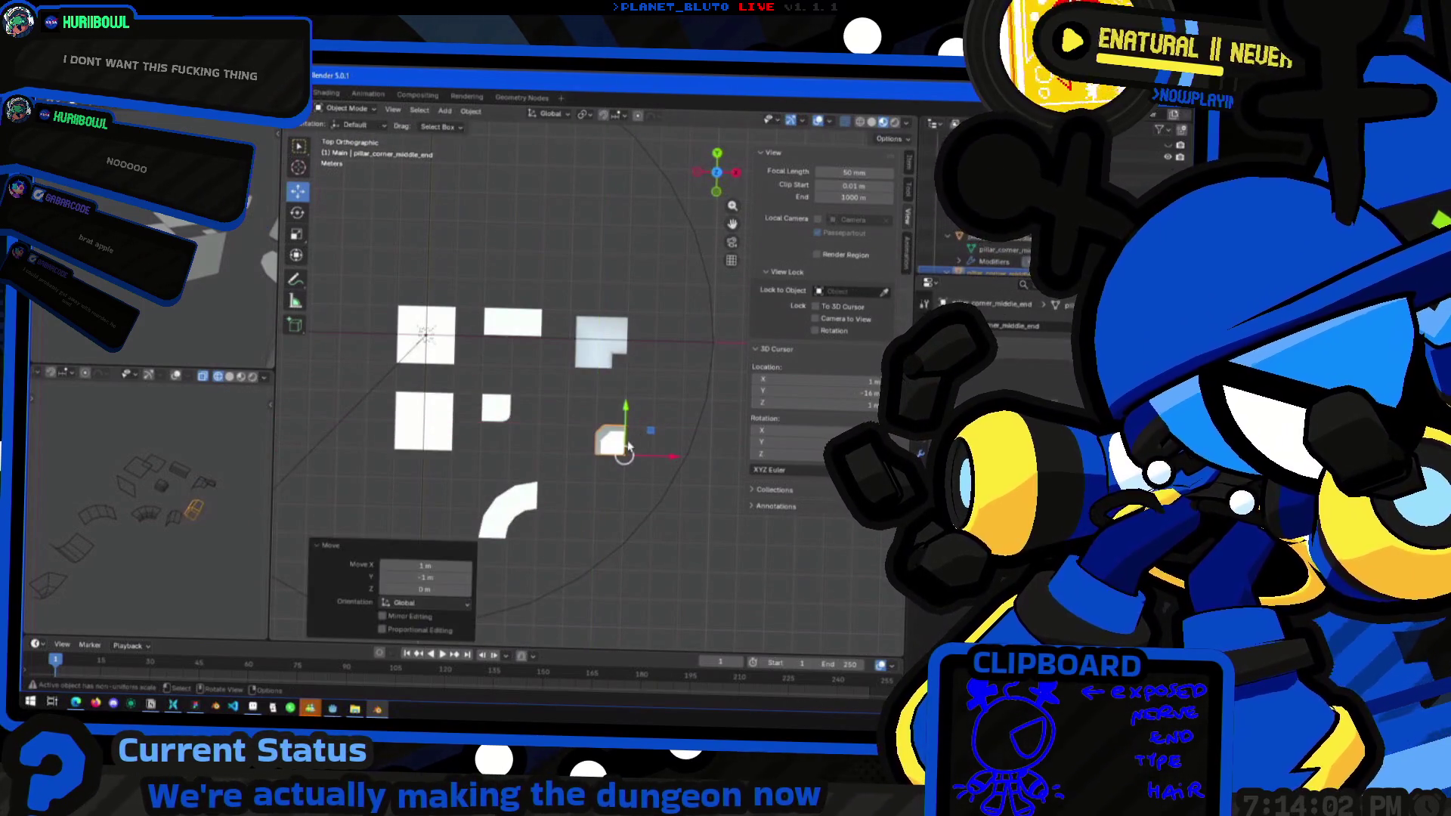
{"action": "mouse_move", "coordinate": [568, 504]}
{"action": "middle_mouse_down"}
{"action": "mouse_move", "coordinate": [648, 444]}
{"action": "mouse_move", "coordinate": [711, 238]}
{"action": "middle_mouse_up"}
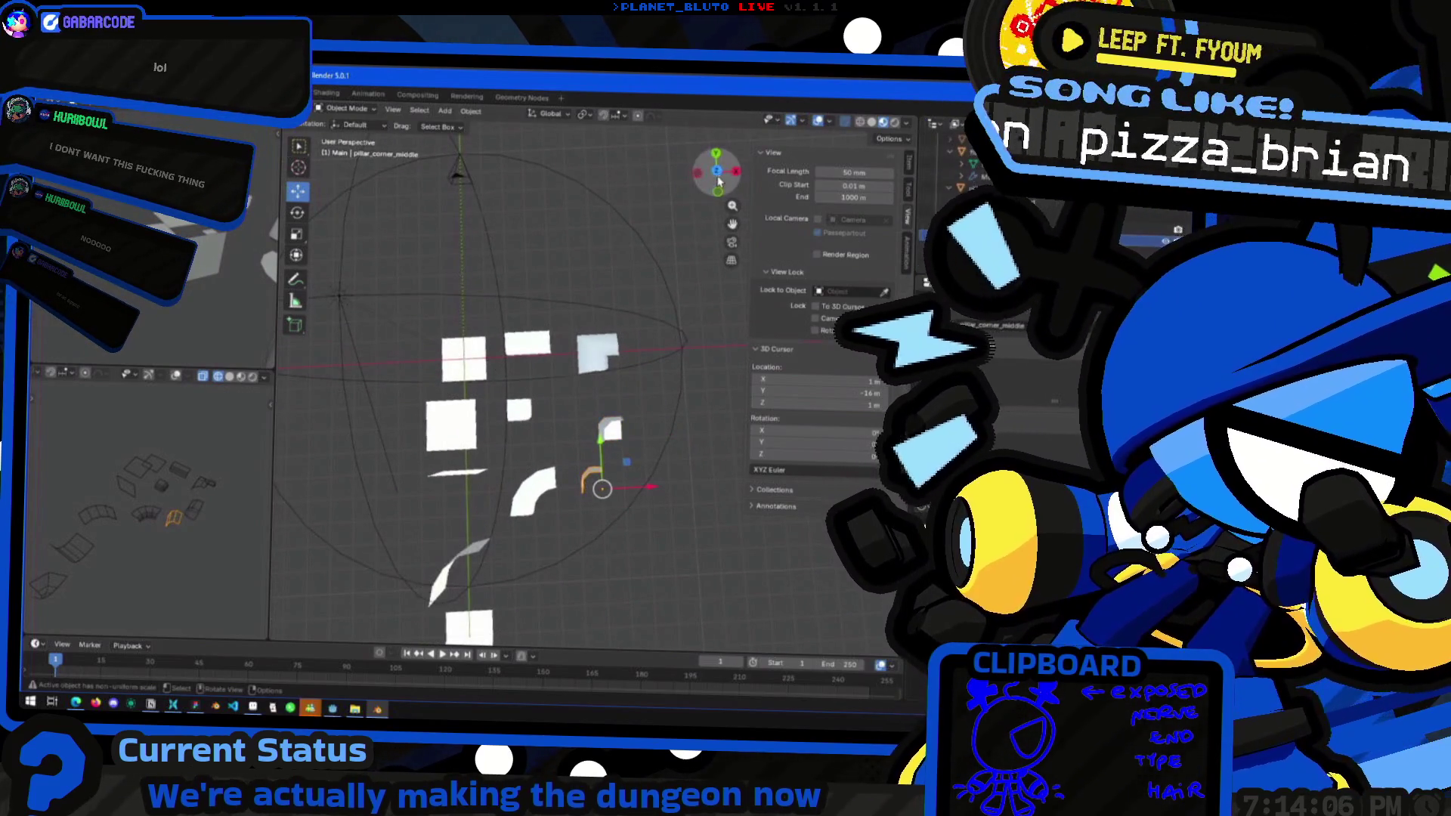
{"action": "left_click", "coordinate": [716, 173]}
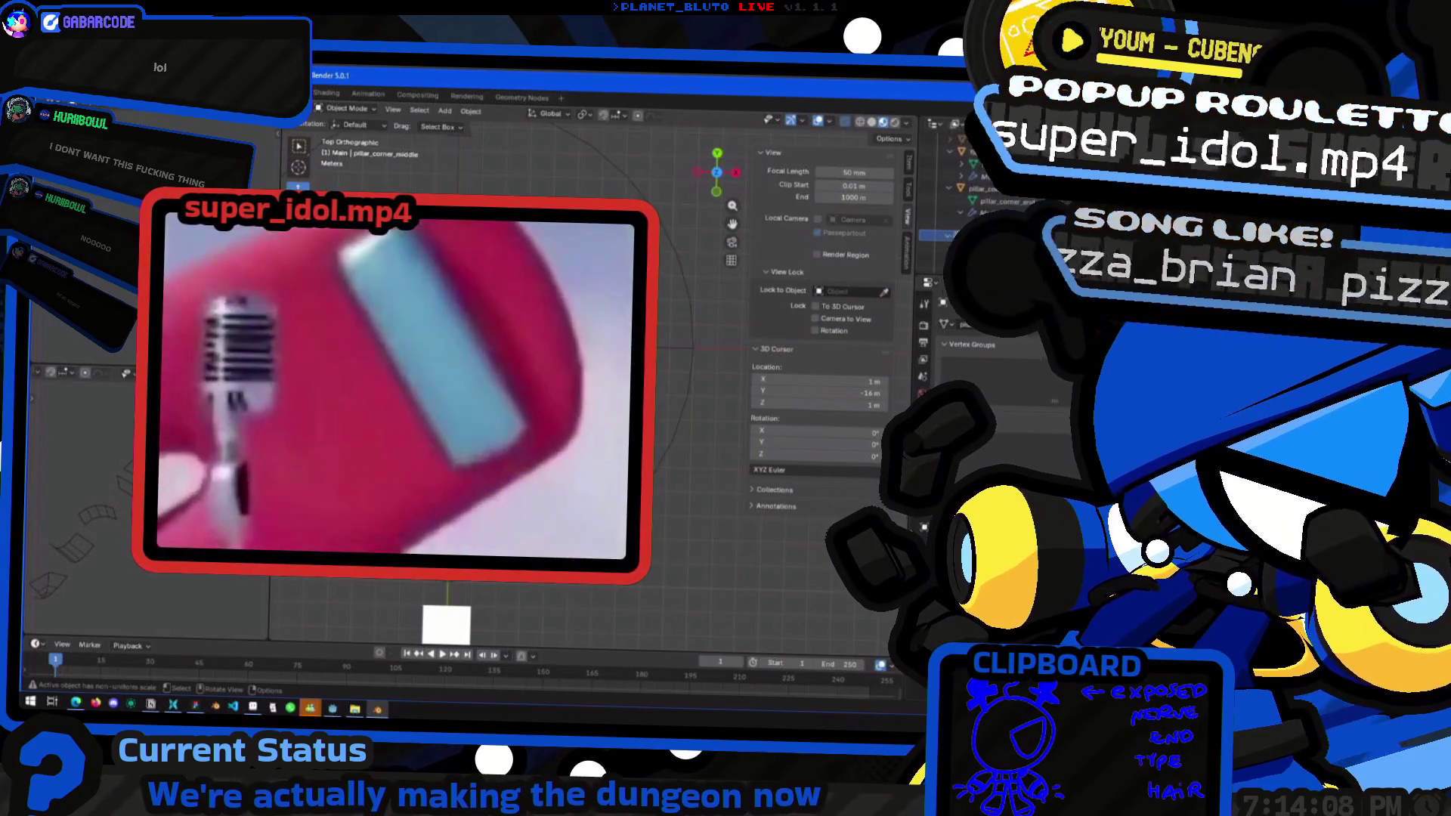
{"action": "left_click_drag", "start_coordinate": [716, 173], "coordinate": [692, 149]}
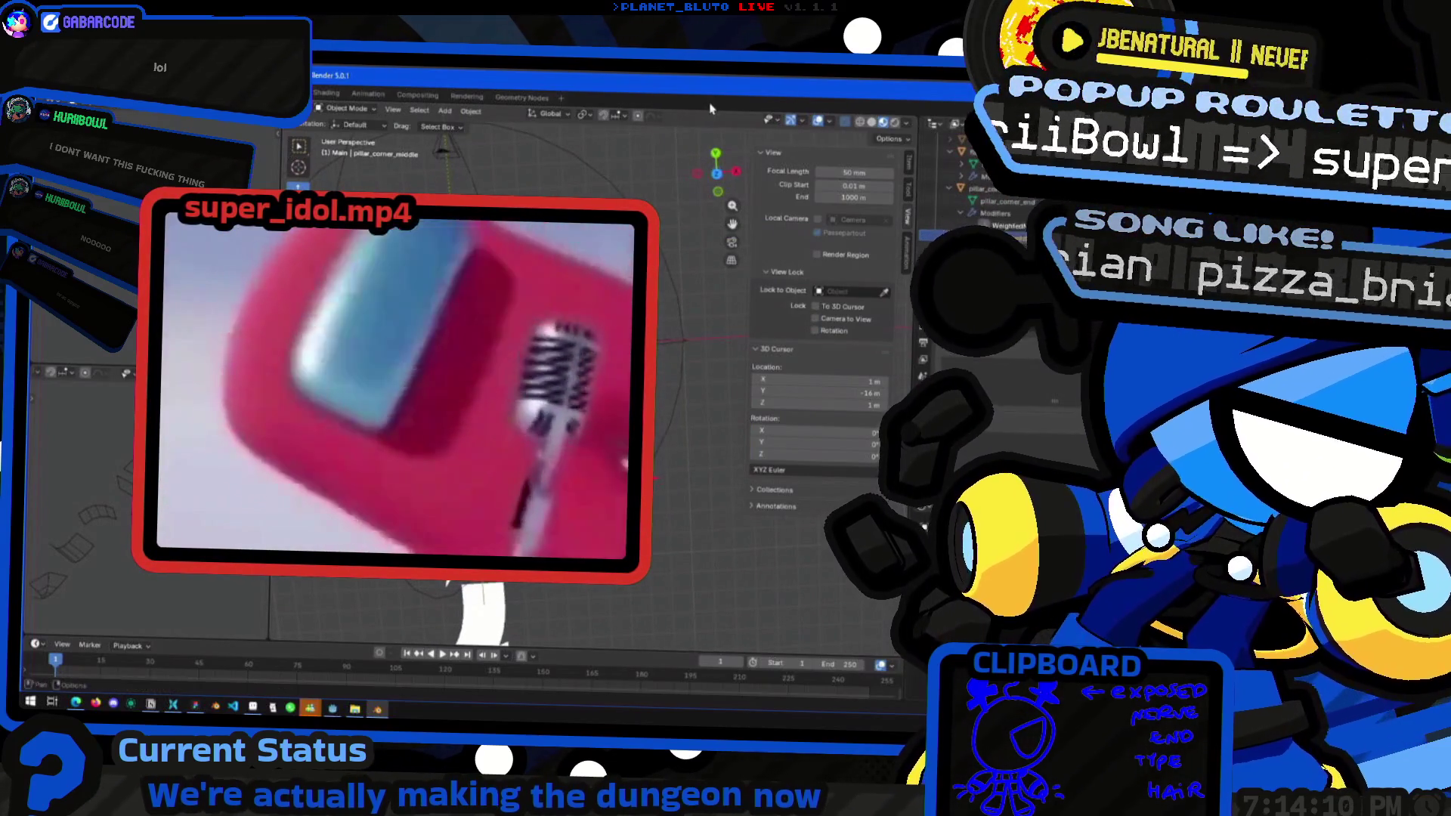
{"action": "left_click", "coordinate": [716, 173]}
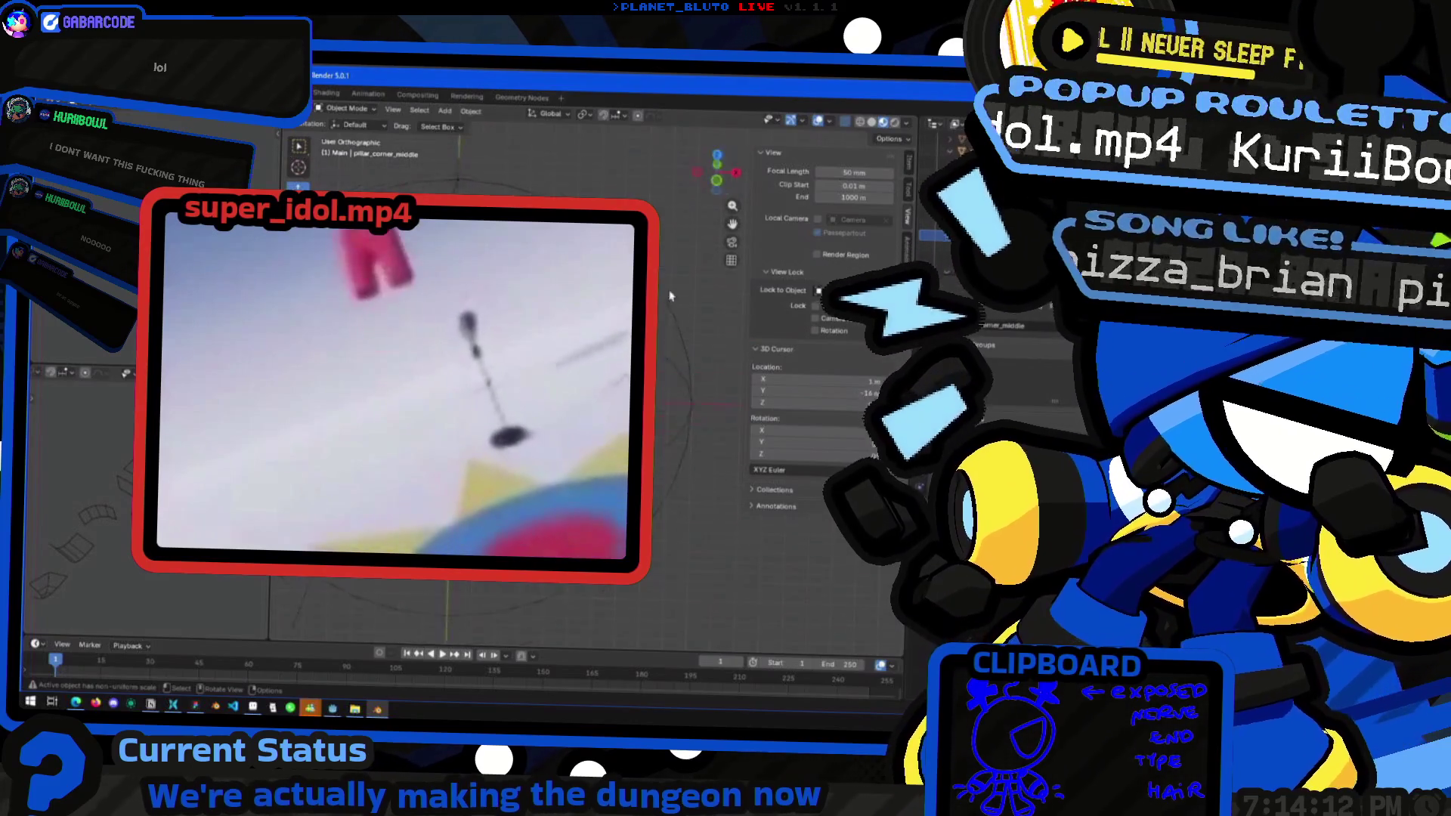
Orbit around the scene to check the spread-out layout of the pieces
{"action": "mouse_move", "coordinate": [635, 438]}
{"action": "middle_mouse_down"}
{"action": "mouse_move", "coordinate": [678, 456]}
{"action": "mouse_move", "coordinate": [665, 467]}
{"action": "middle_mouse_up"}
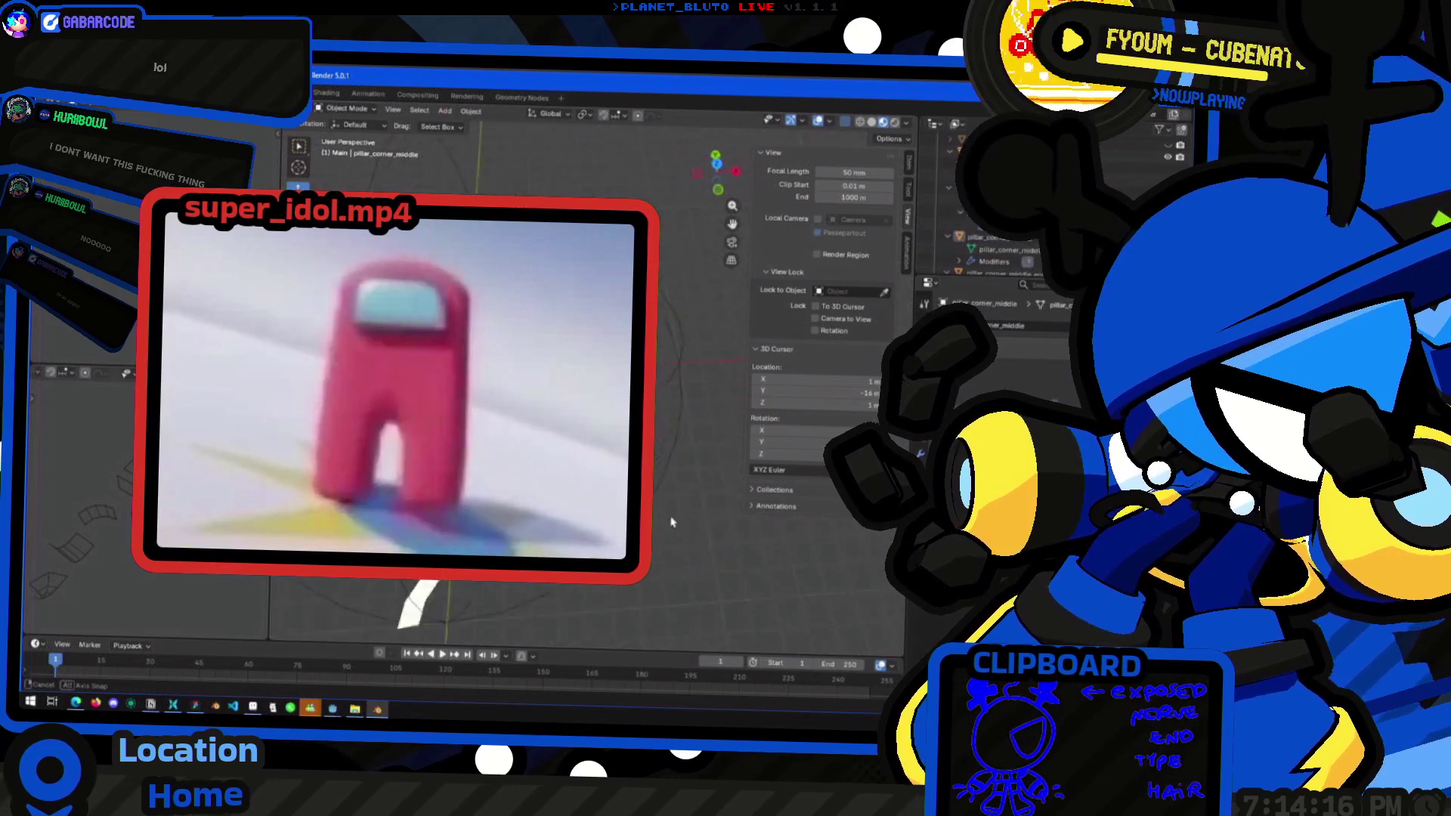
{"action": "middle_click_drag", "start_coordinate": [665, 467], "coordinate": [642, 448]}
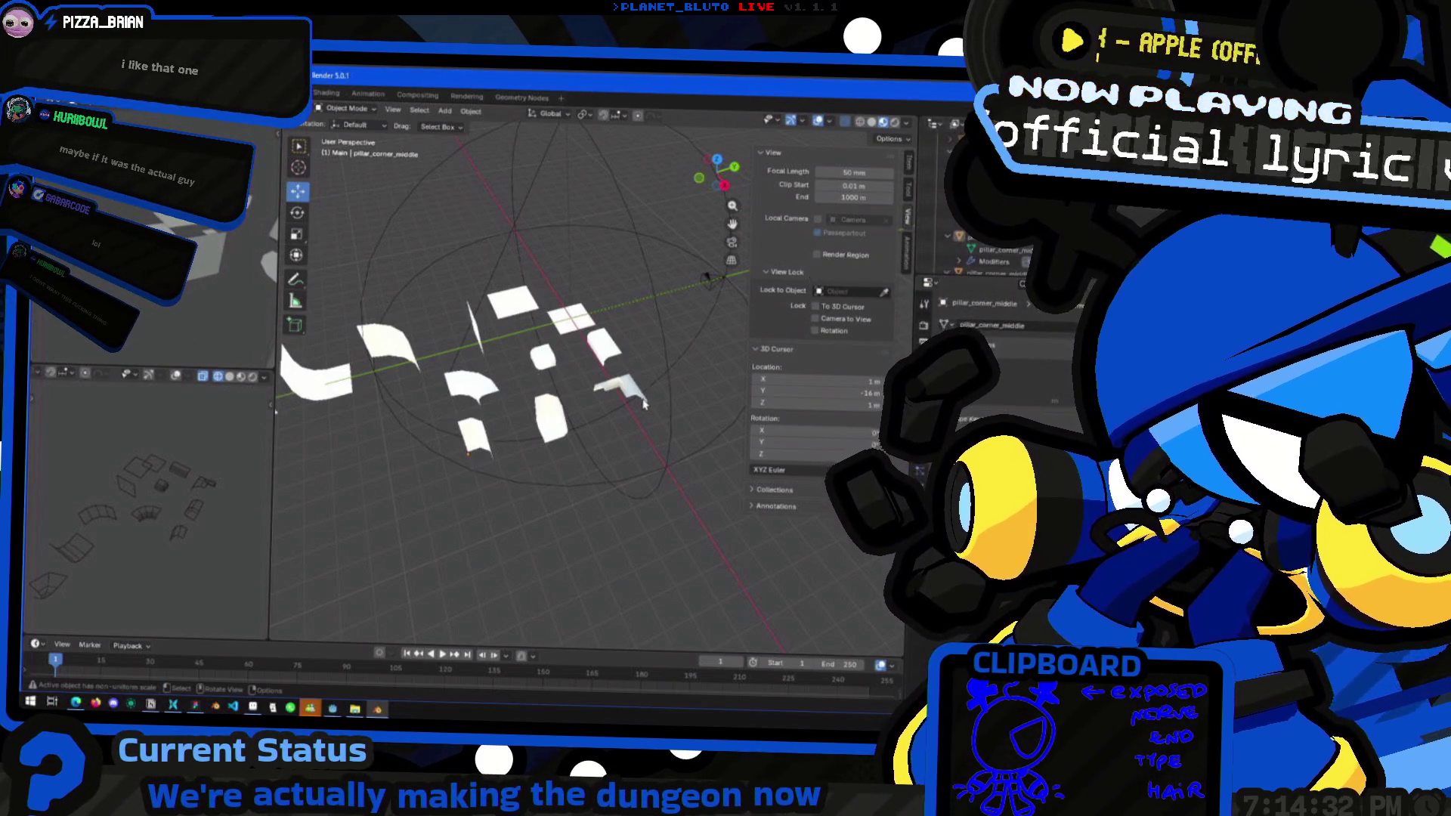
{"action": "mouse_move", "coordinate": [524, 368]}
{"action": "middle_mouse_down"}
{"action": "mouse_move", "coordinate": [560, 476]}
{"action": "mouse_move", "coordinate": [538, 416]}
{"action": "mouse_move", "coordinate": [633, 416]}
{"action": "mouse_move", "coordinate": [549, 521]}
{"action": "mouse_move", "coordinate": [508, 498]}
{"action": "mouse_move", "coordinate": [574, 459]}
{"action": "middle_mouse_up"}
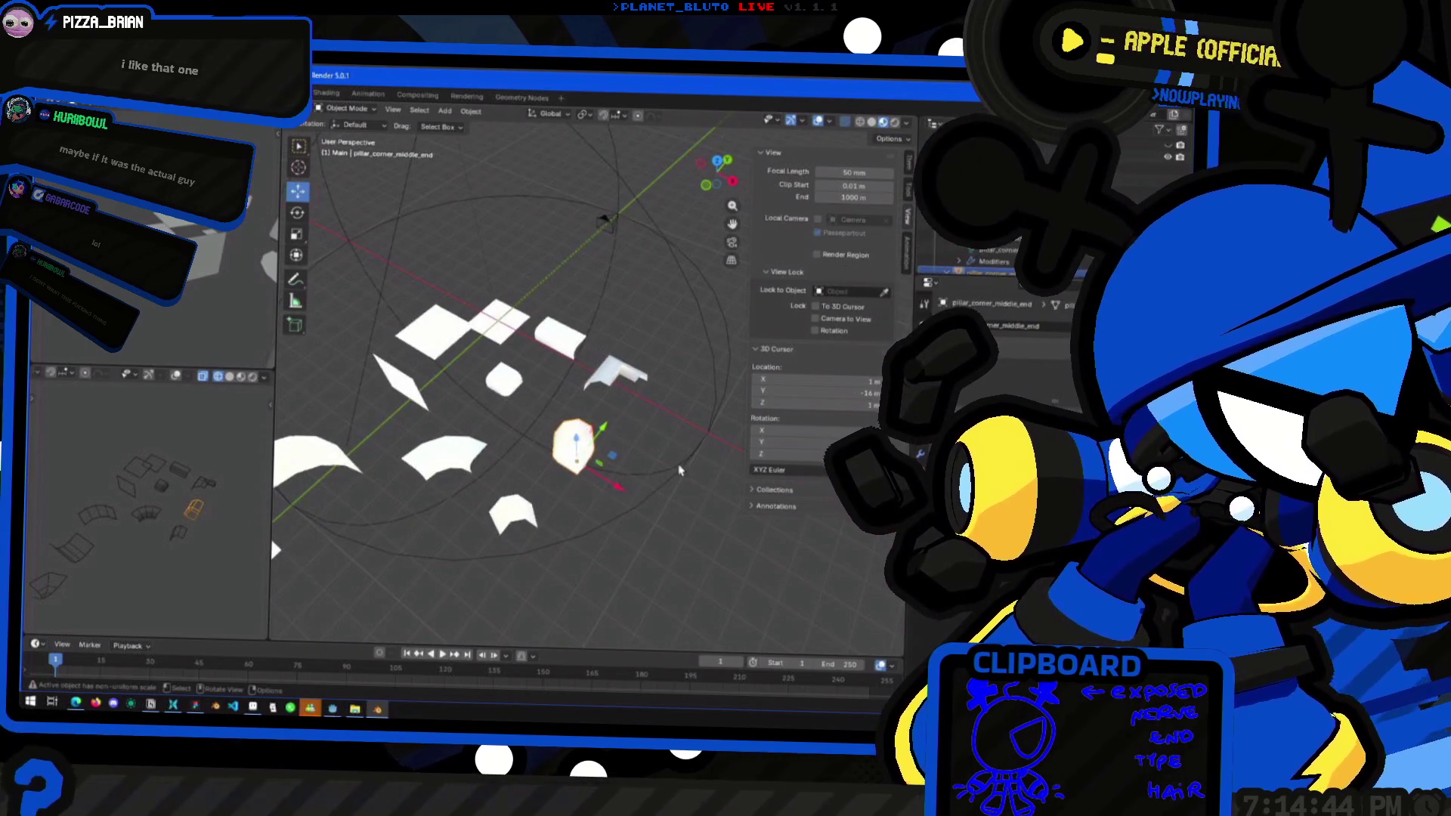
{"action": "mouse_move", "coordinate": [625, 504]}
{"action": "middle_mouse_down"}
{"action": "mouse_move", "coordinate": [621, 463]}
{"action": "mouse_move", "coordinate": [562, 457]}
{"action": "mouse_move", "coordinate": [570, 473]}
{"action": "mouse_move", "coordinate": [609, 474]}
{"action": "mouse_move", "coordinate": [591, 458]}
{"action": "mouse_move", "coordinate": [678, 415]}
{"action": "mouse_move", "coordinate": [583, 395]}
{"action": "mouse_move", "coordinate": [513, 411]}
{"action": "mouse_move", "coordinate": [593, 401]}
{"action": "mouse_move", "coordinate": [472, 477]}
{"action": "mouse_move", "coordinate": [696, 399]}
{"action": "mouse_move", "coordinate": [555, 388]}
{"action": "mouse_move", "coordinate": [626, 429]}
{"action": "mouse_move", "coordinate": [501, 478]}
{"action": "mouse_move", "coordinate": [533, 432]}
{"action": "mouse_move", "coordinate": [593, 401]}
{"action": "mouse_move", "coordinate": [605, 371]}
{"action": "middle_mouse_up"}
Select wall_trimming_corner, wall_trimming, then the floor piece, and show its material slots
{"action": "left_click", "coordinate": [533, 428]}
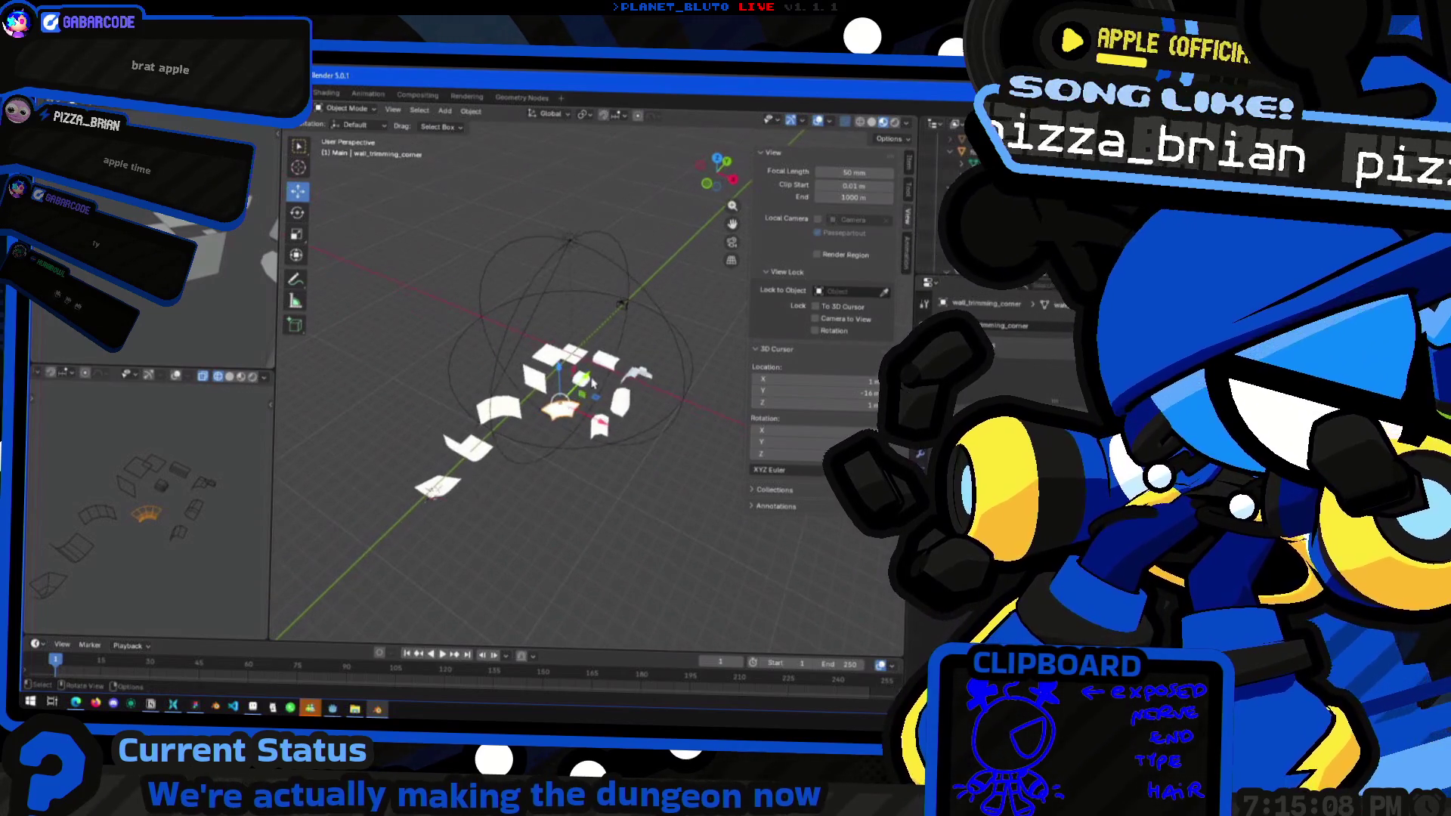
{"action": "scroll", "coordinate": [604, 370], "scroll_direction": "up", "scroll_amount": 3}
{"action": "left_click", "coordinate": [615, 349]}
{"action": "scroll", "coordinate": [614, 349], "scroll_direction": "up", "scroll_amount": 2}
{"action": "left_click", "coordinate": [512, 346]}
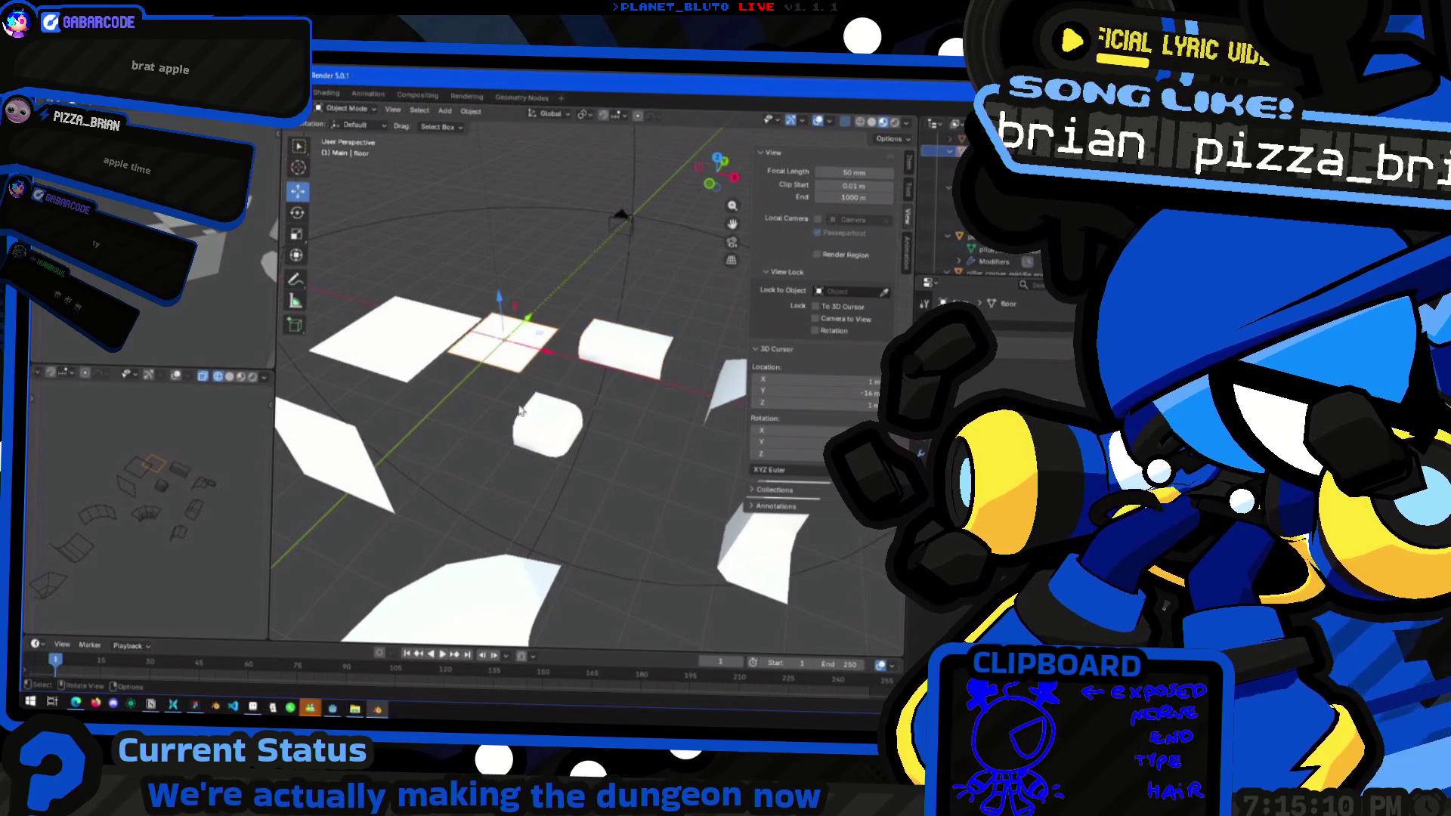
{"action": "left_click", "coordinate": [982, 327]}
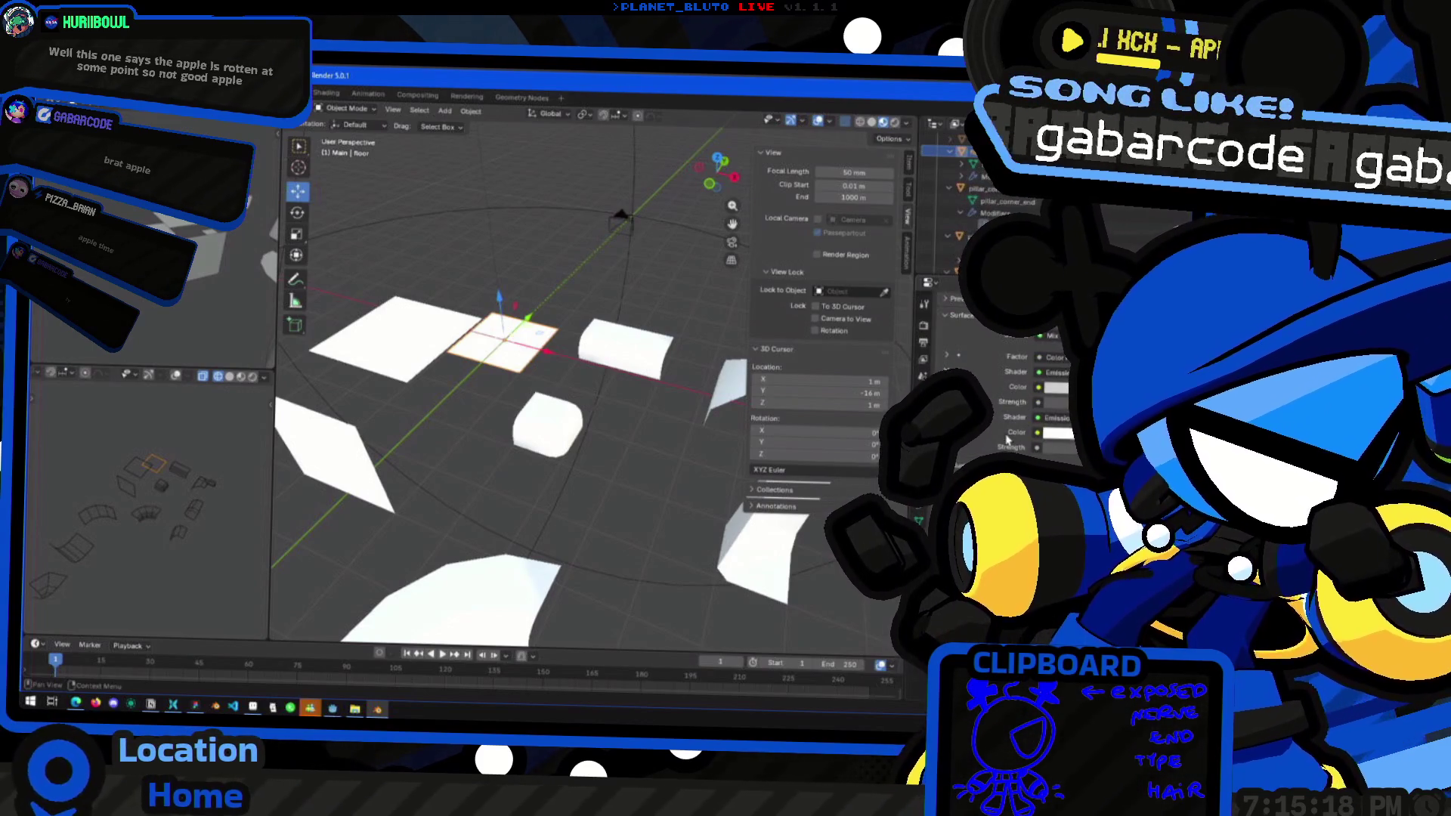
Select wall_trimming in the Outliner, show its Material.001 settings, and open Task View
{"action": "scroll", "coordinate": [1004, 370], "scroll_direction": "up", "scroll_amount": 5}
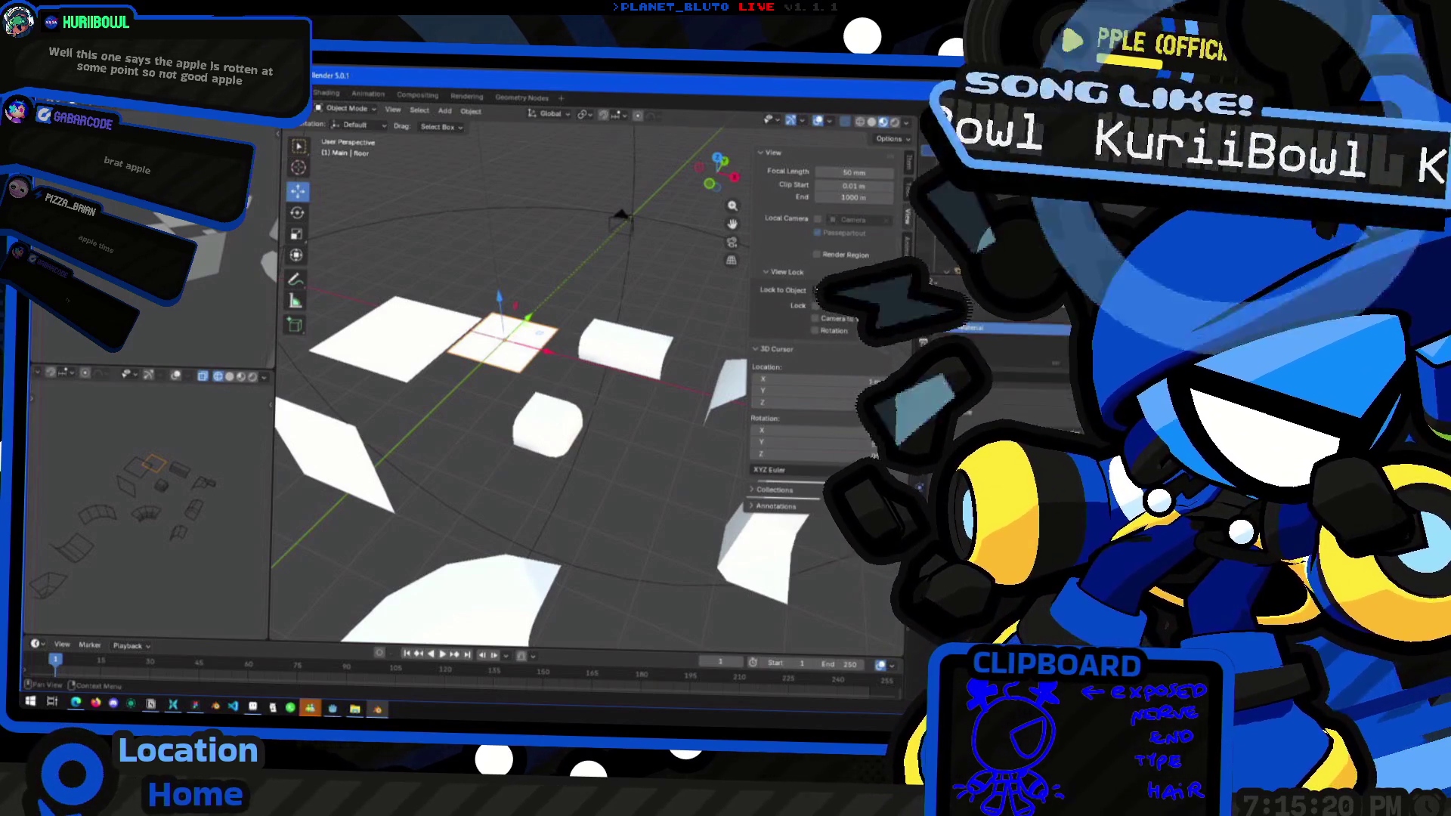
{"action": "middle_click_drag", "start_coordinate": [511, 421], "coordinate": [574, 408]}
{"action": "double_click", "coordinate": [983, 303]}
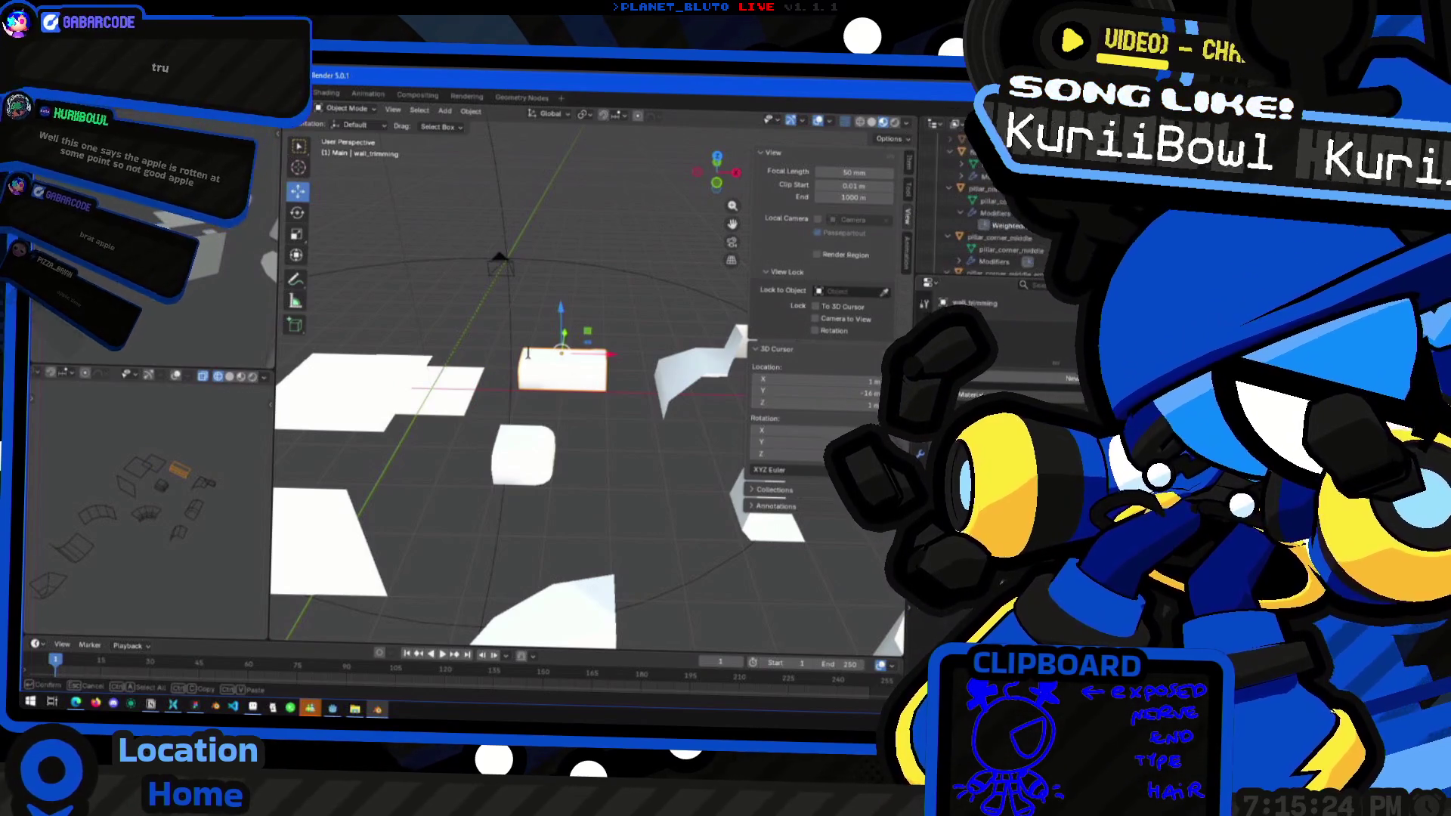
{"action": "key", "text": "Return"}
{"action": "scroll", "coordinate": [554, 325], "scroll_direction": "up", "scroll_amount": 3}
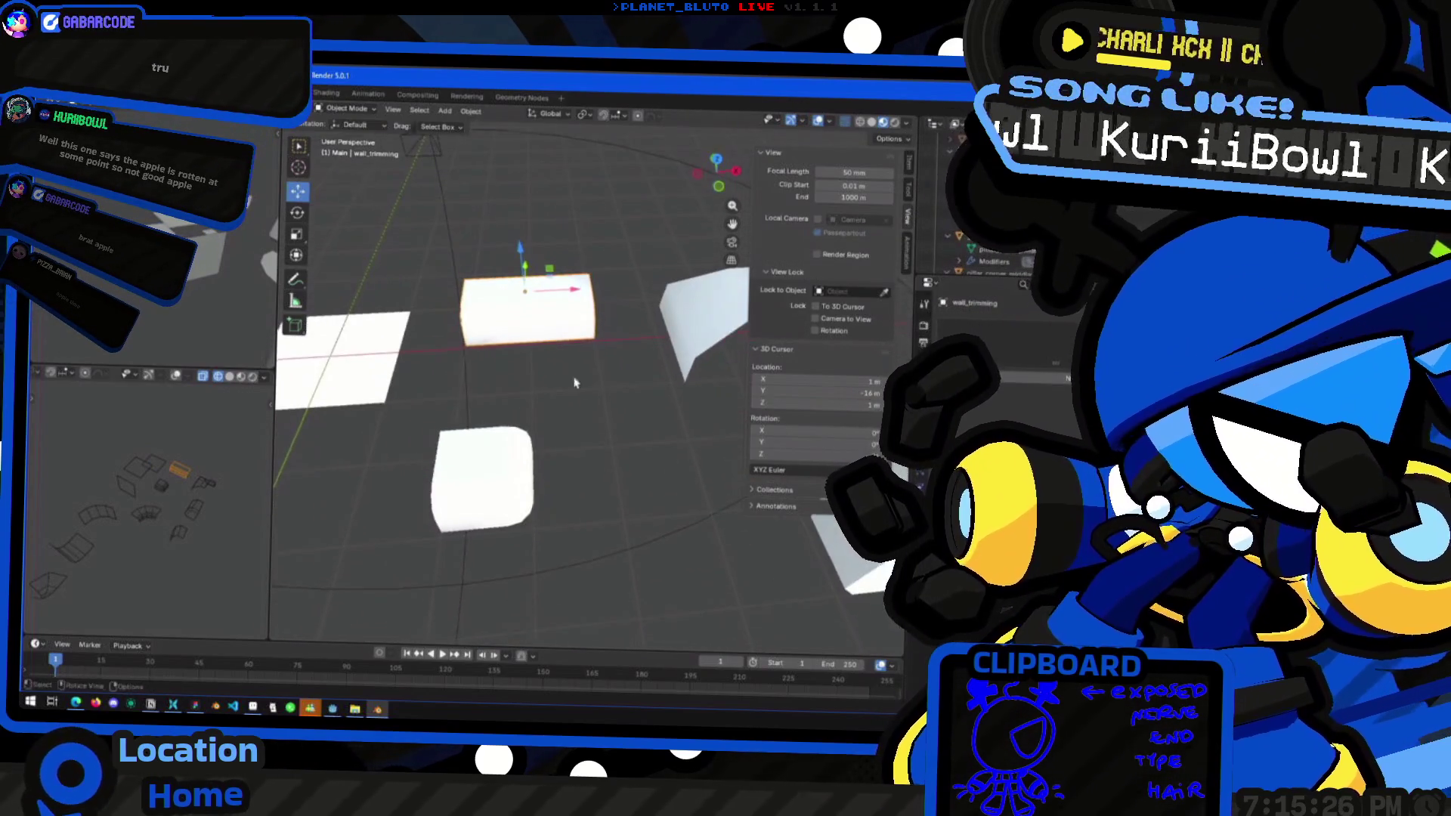
{"action": "left_click", "coordinate": [919, 538]}
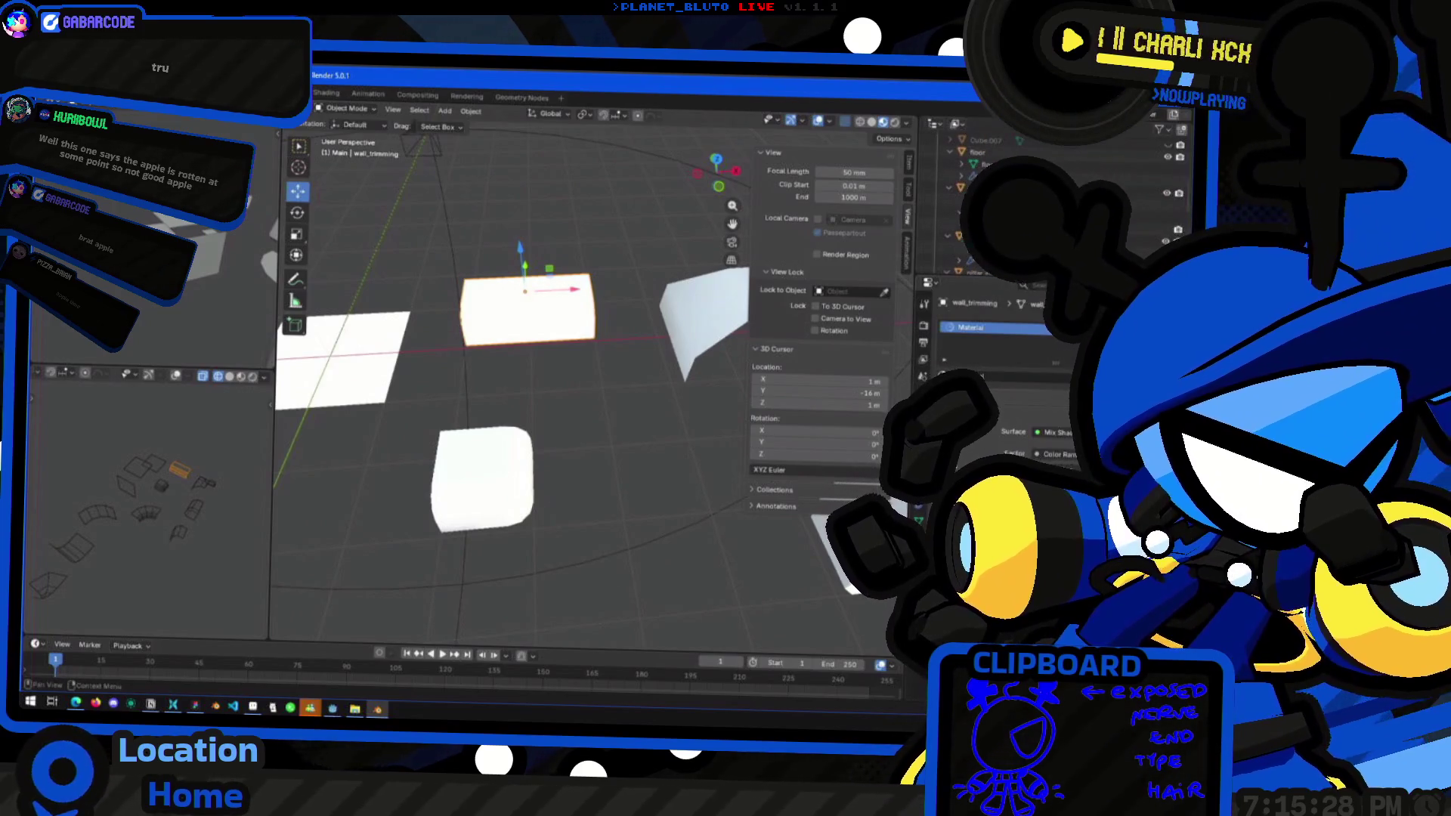
{"action": "key", "text": "super+Tab"}
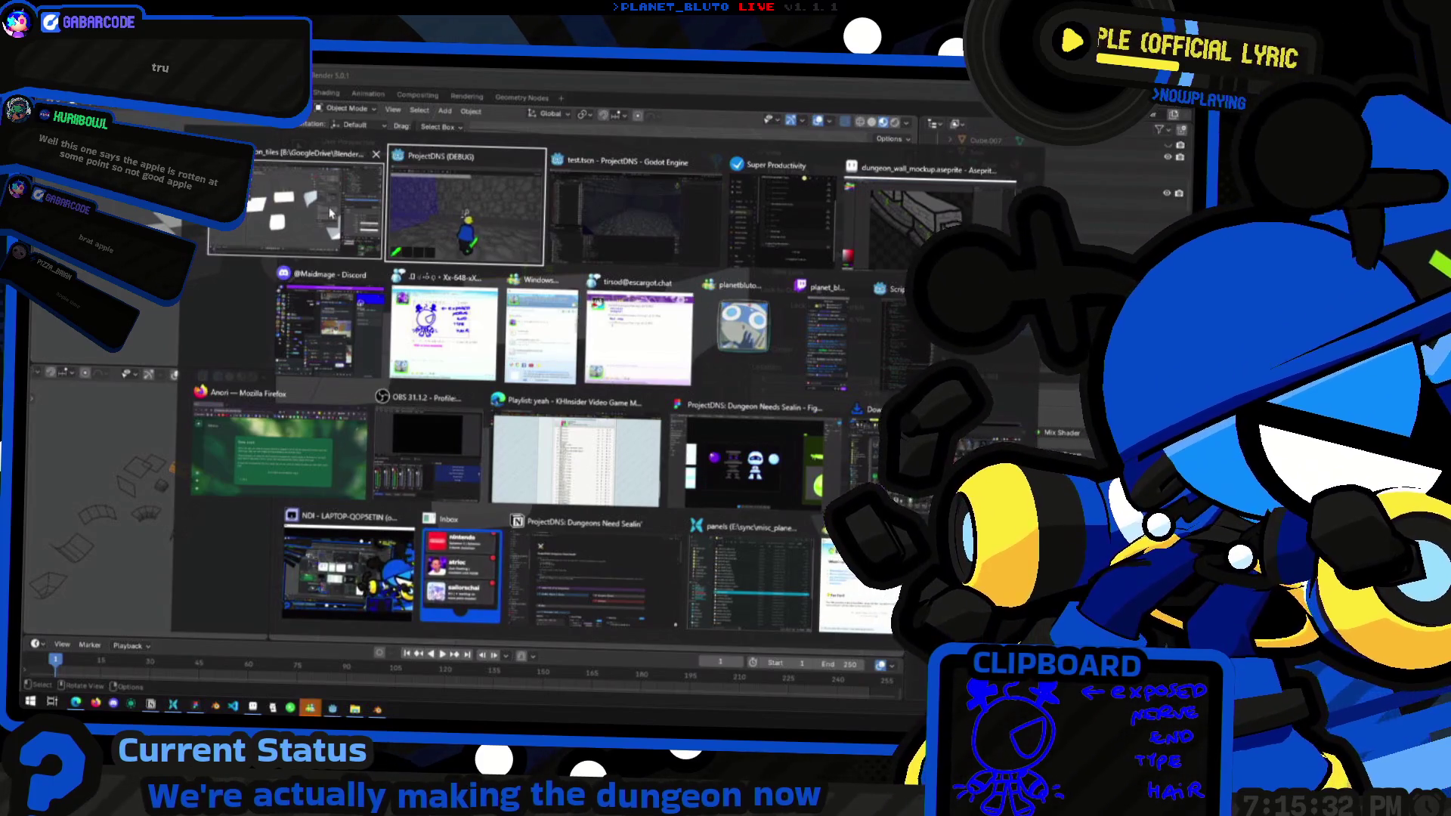
Leave the window overview and bring up the Figma texture file
{"action": "key", "text": "Escape"}
{"action": "left_click", "coordinate": [196, 707]}
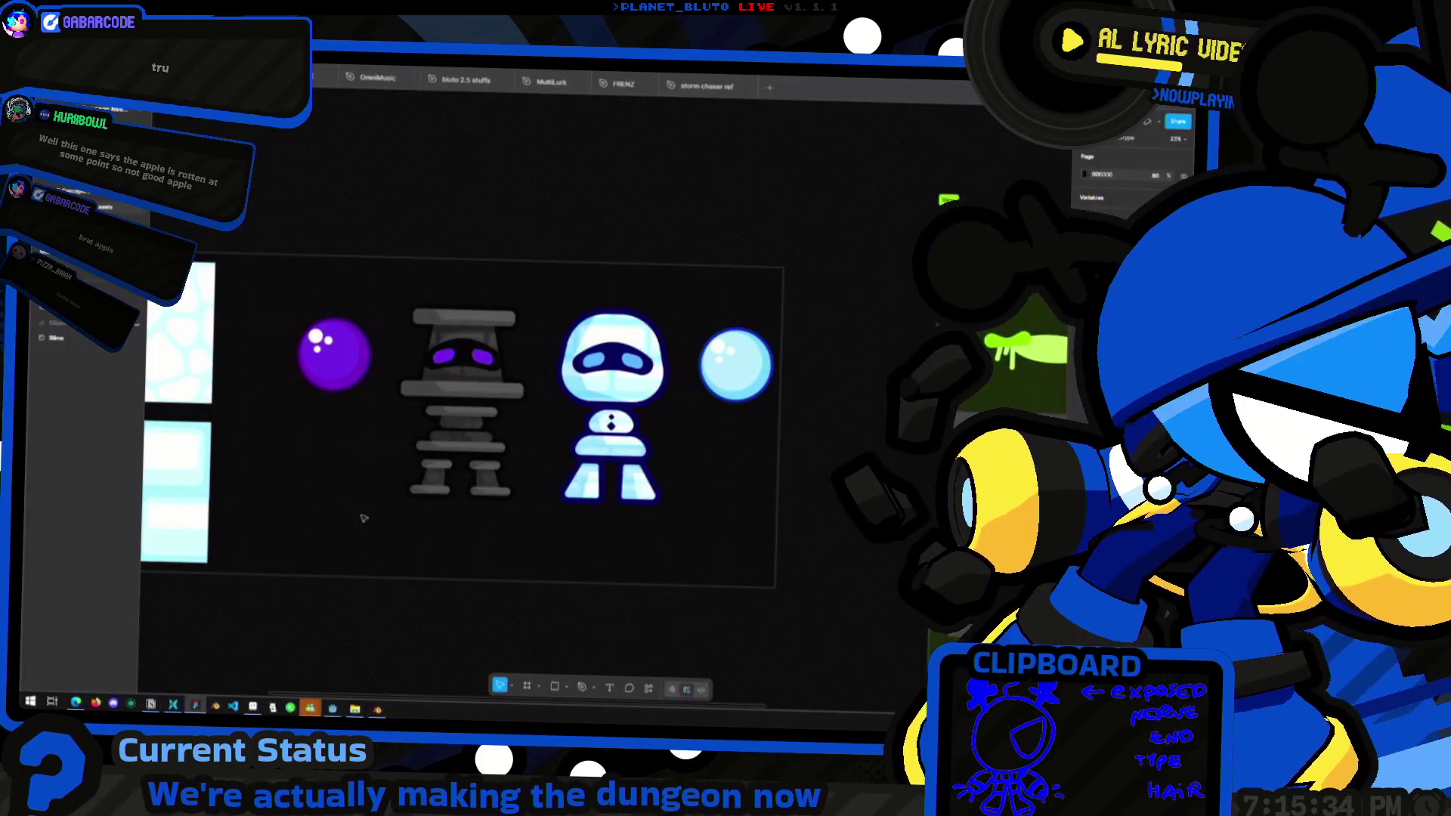
{"action": "scroll", "coordinate": [583, 366], "scroll_direction": "down", "scroll_amount": 2}
{"action": "scroll", "coordinate": [453, 318], "scroll_direction": "down", "scroll_amount": 3, "text": "ctrl"}
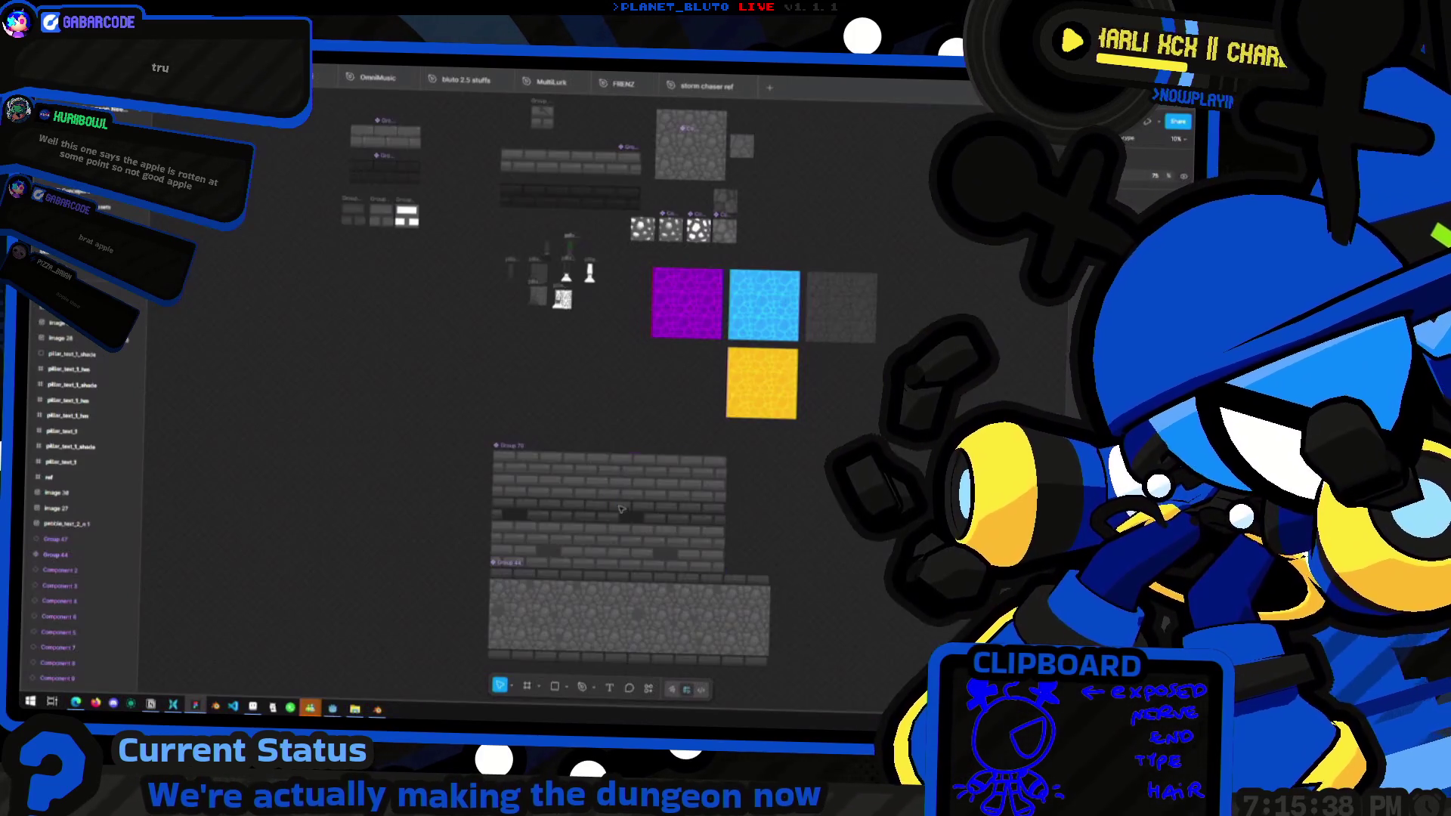
{"action": "scroll", "coordinate": [481, 249], "scroll_direction": "up", "scroll_amount": 1}
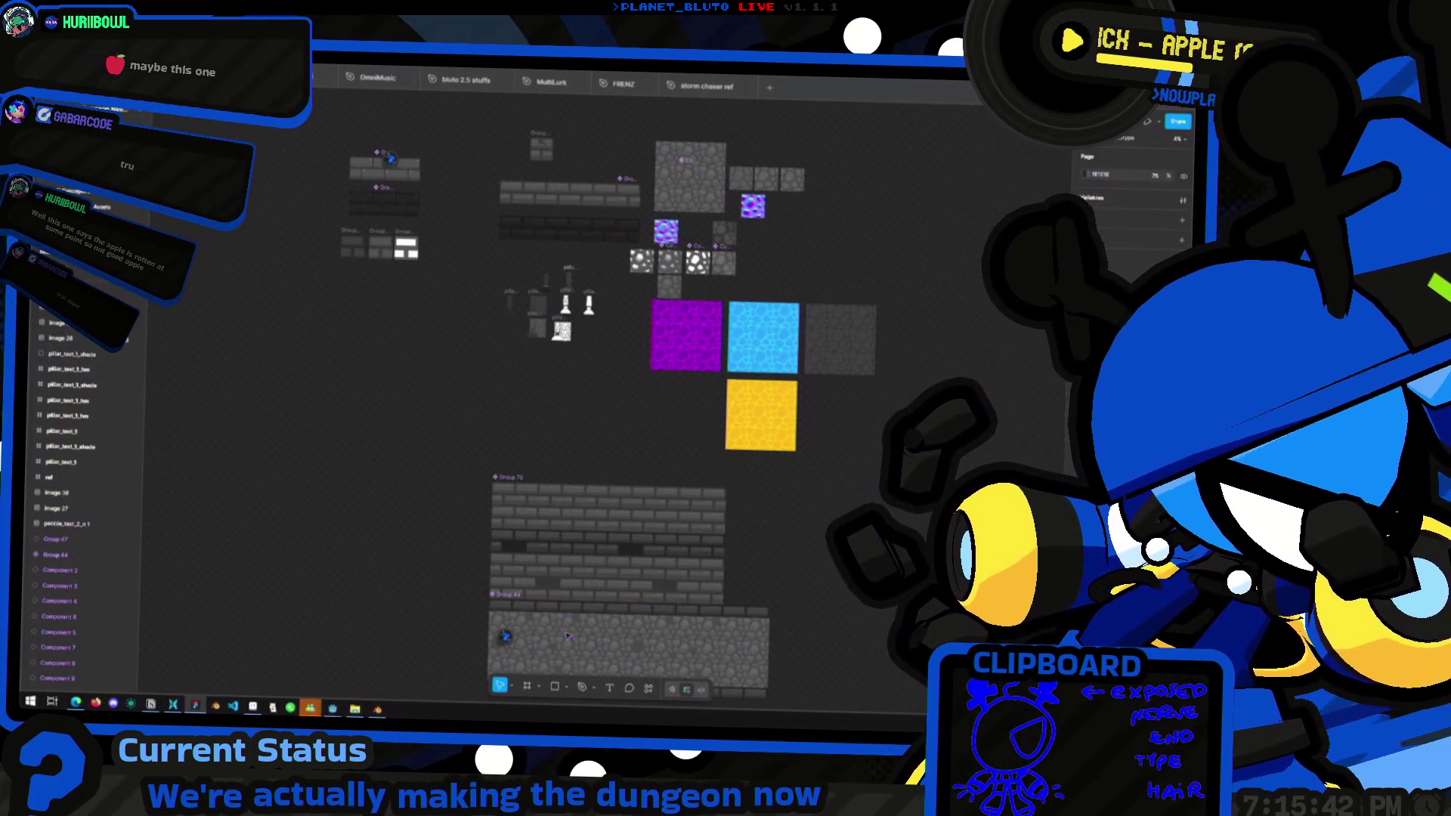
{"action": "scroll", "coordinate": [568, 636], "scroll_direction": "up", "scroll_amount": 10, "text": "ctrl"}
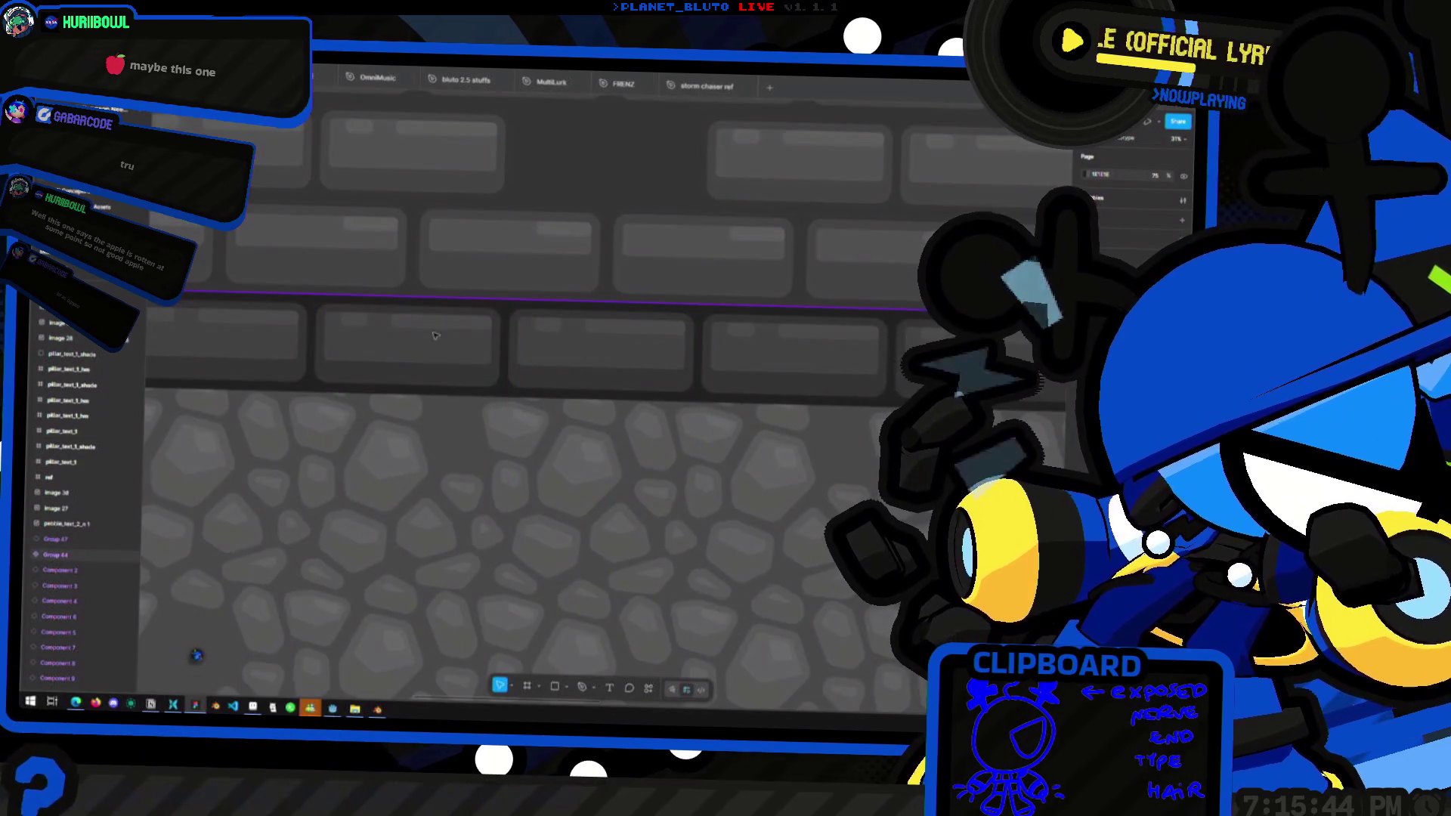
Select Rectangle 5 in Group 44 and paste two rectangle copies into the brick group
{"action": "left_click", "coordinate": [436, 335]}
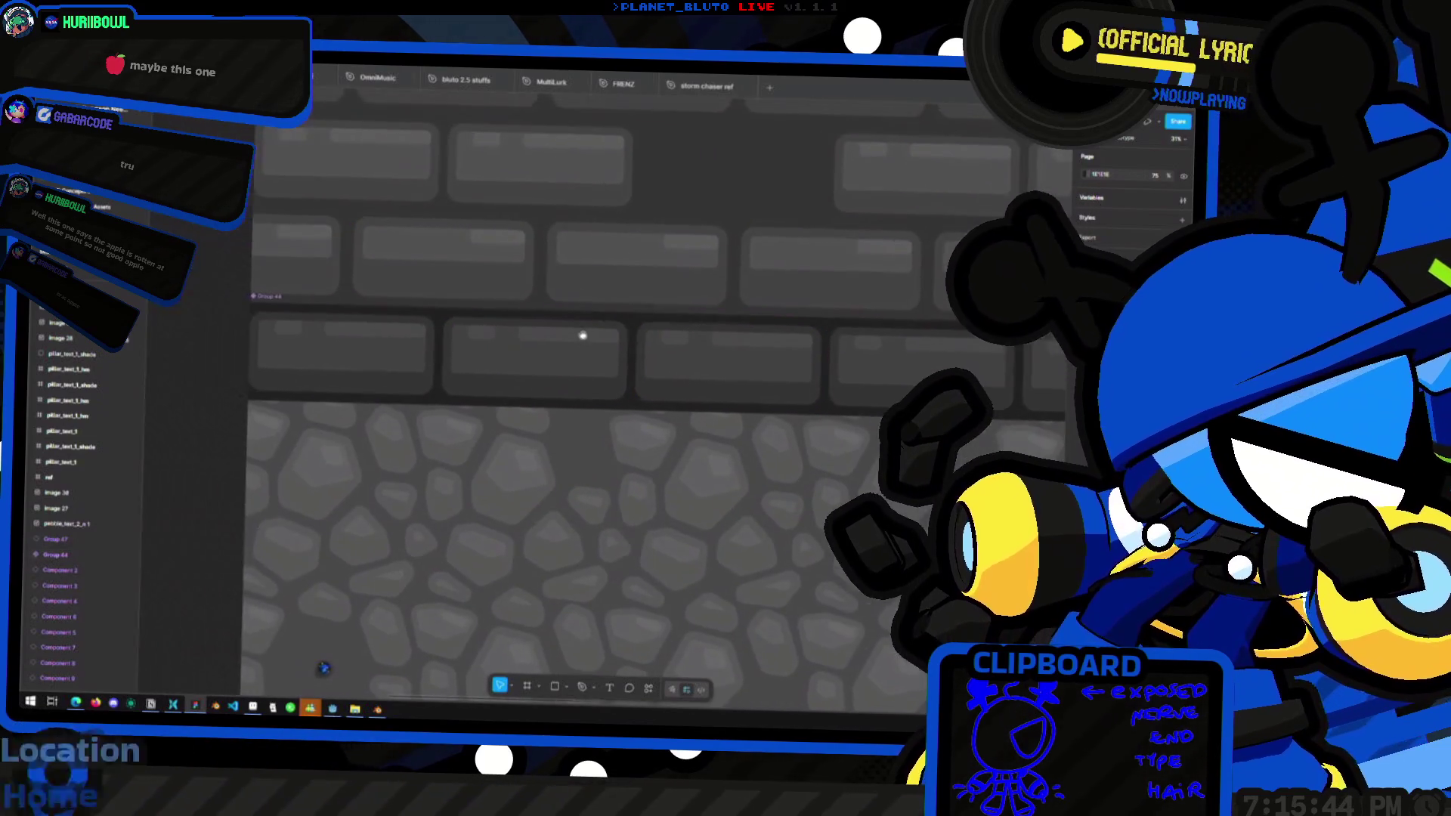
{"action": "double_click", "coordinate": [479, 317]}
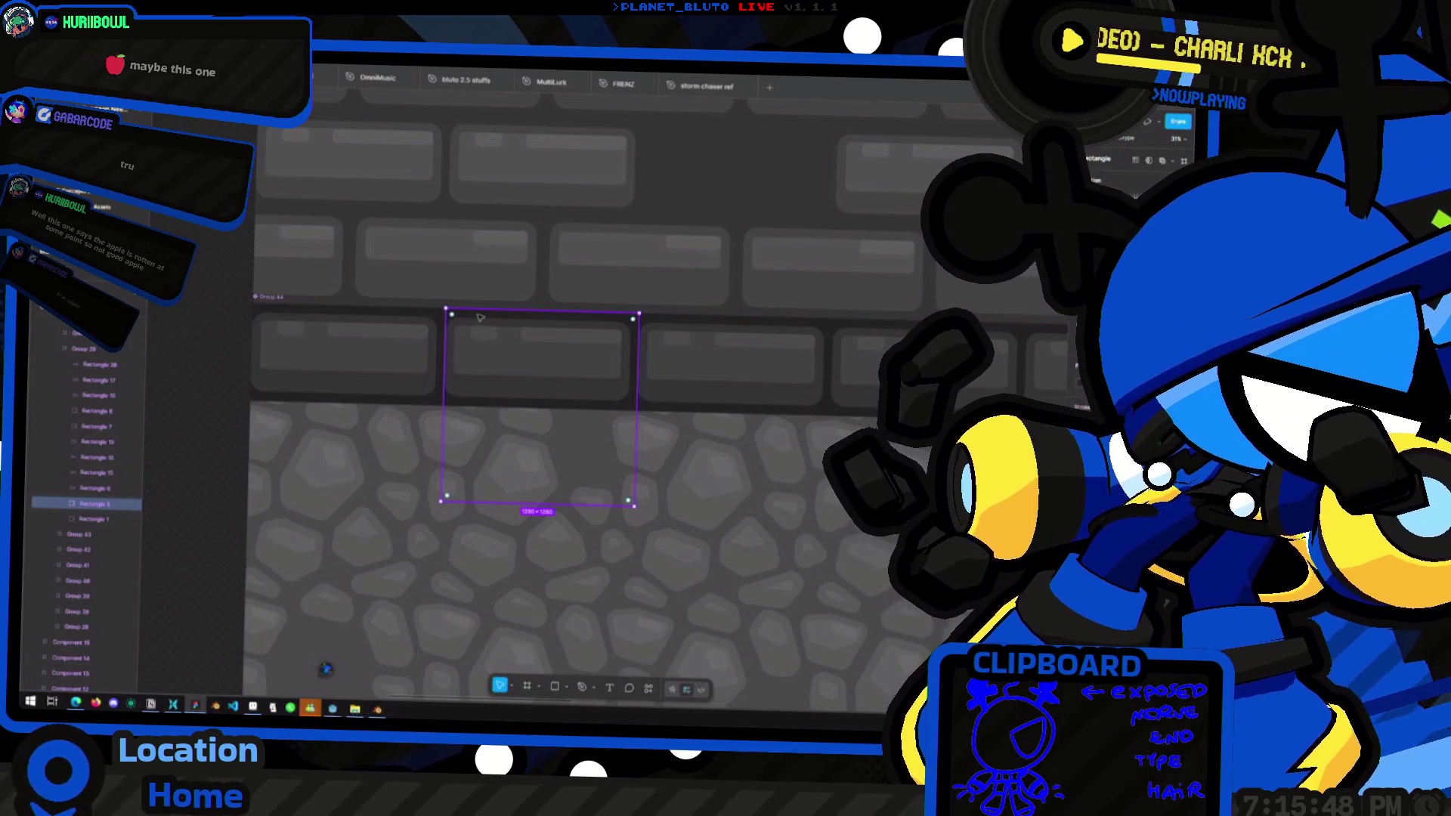
{"action": "scroll", "coordinate": [479, 317], "scroll_direction": "down", "scroll_amount": 2, "text": "ctrl"}
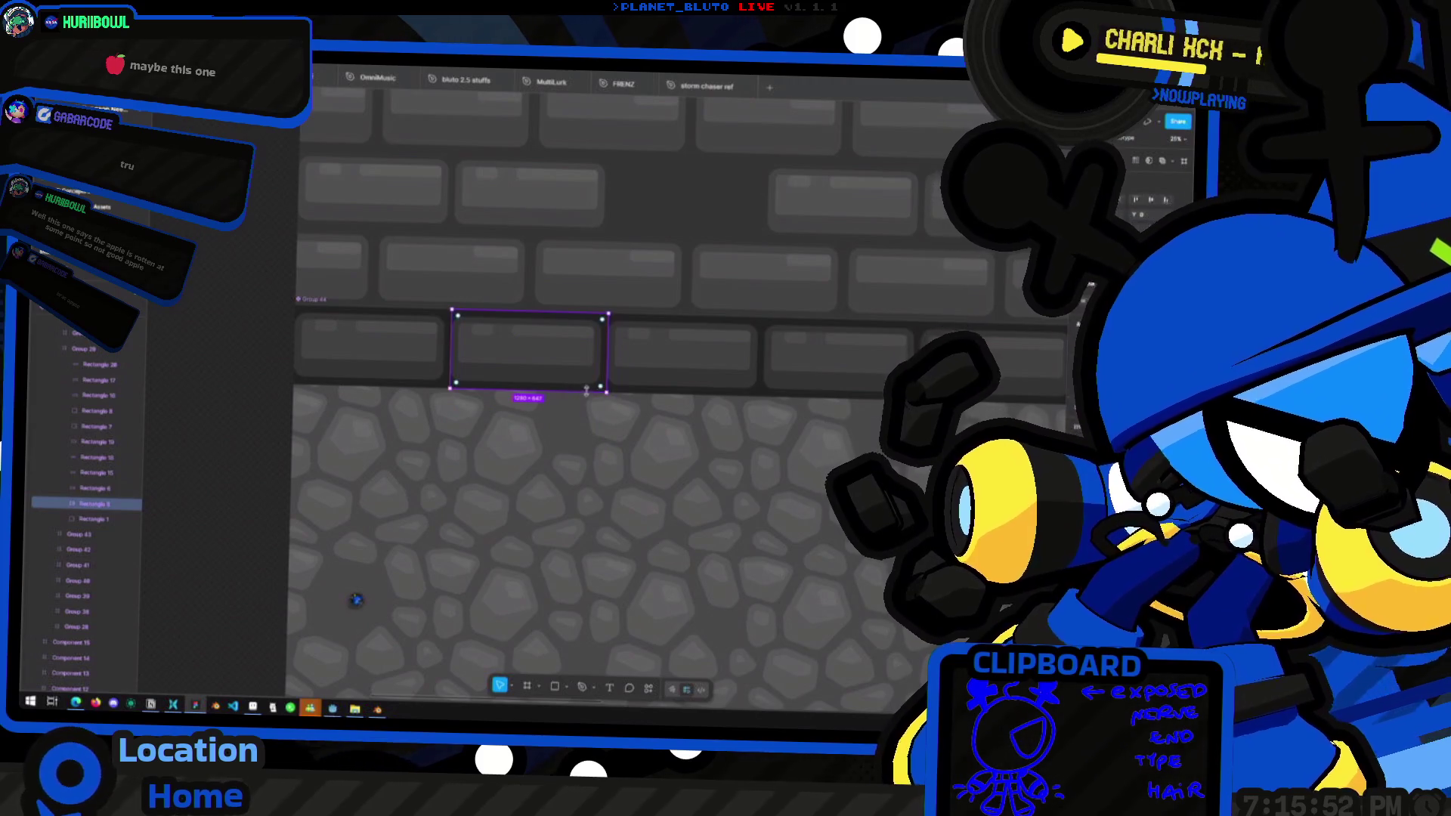
{"action": "key", "text": "minus"}
{"action": "key", "text": "minus"}
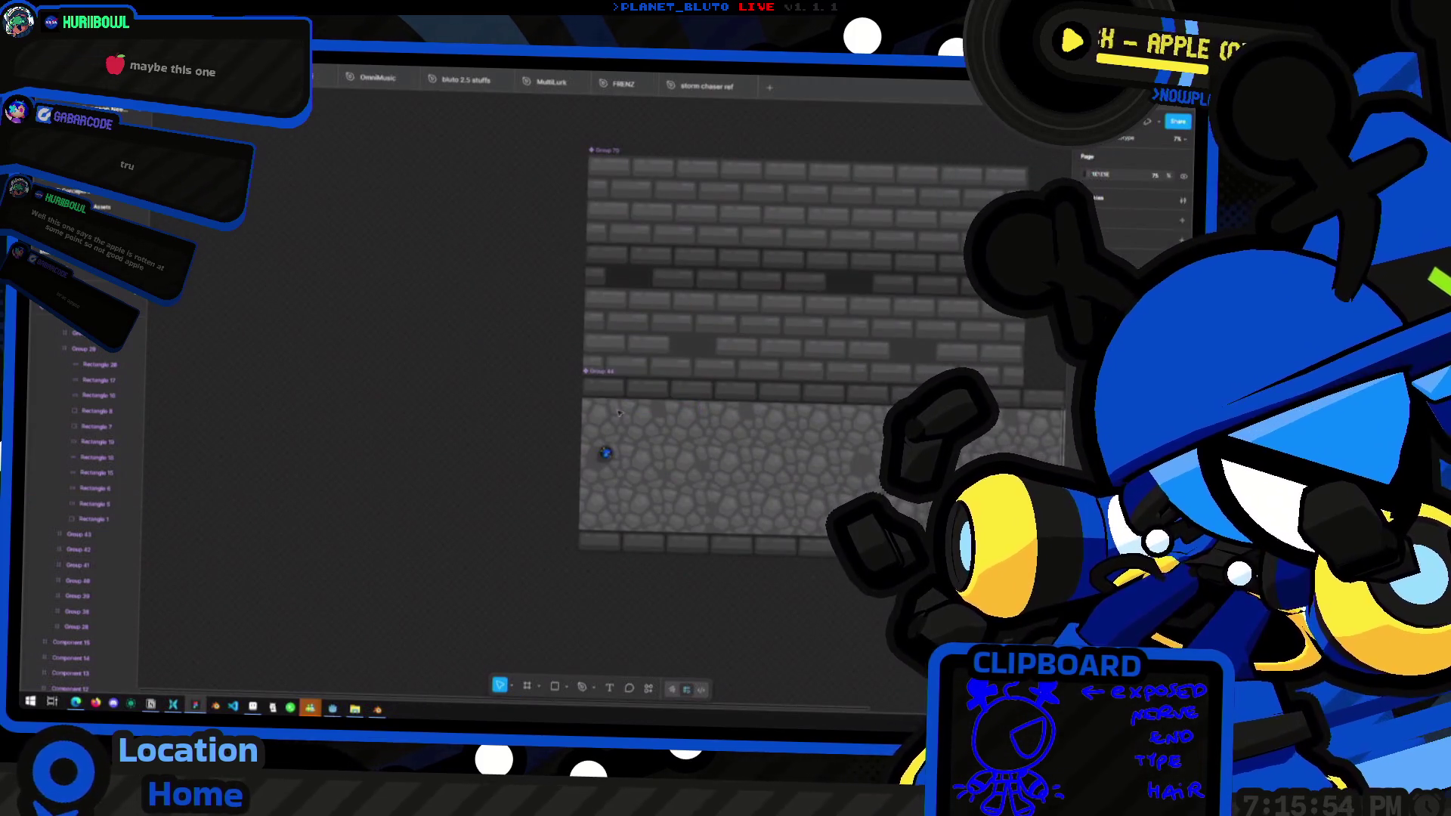
{"action": "key", "text": "ctrl+v"}
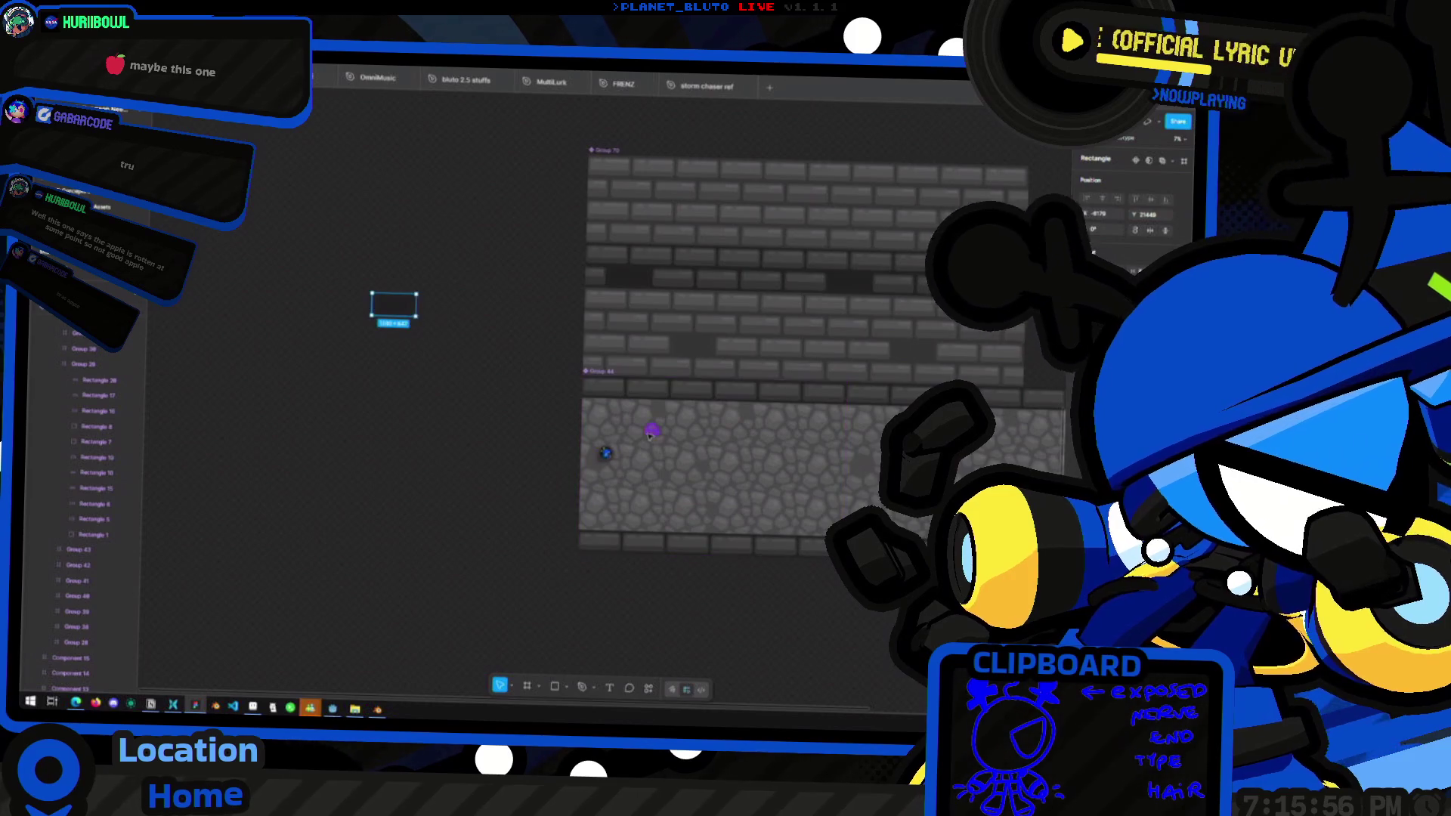
{"action": "key", "text": "ctrl+v"}
Move Group 20 out of the brick texture, then return it to the brick frame
{"action": "left_click", "coordinate": [93, 350]}
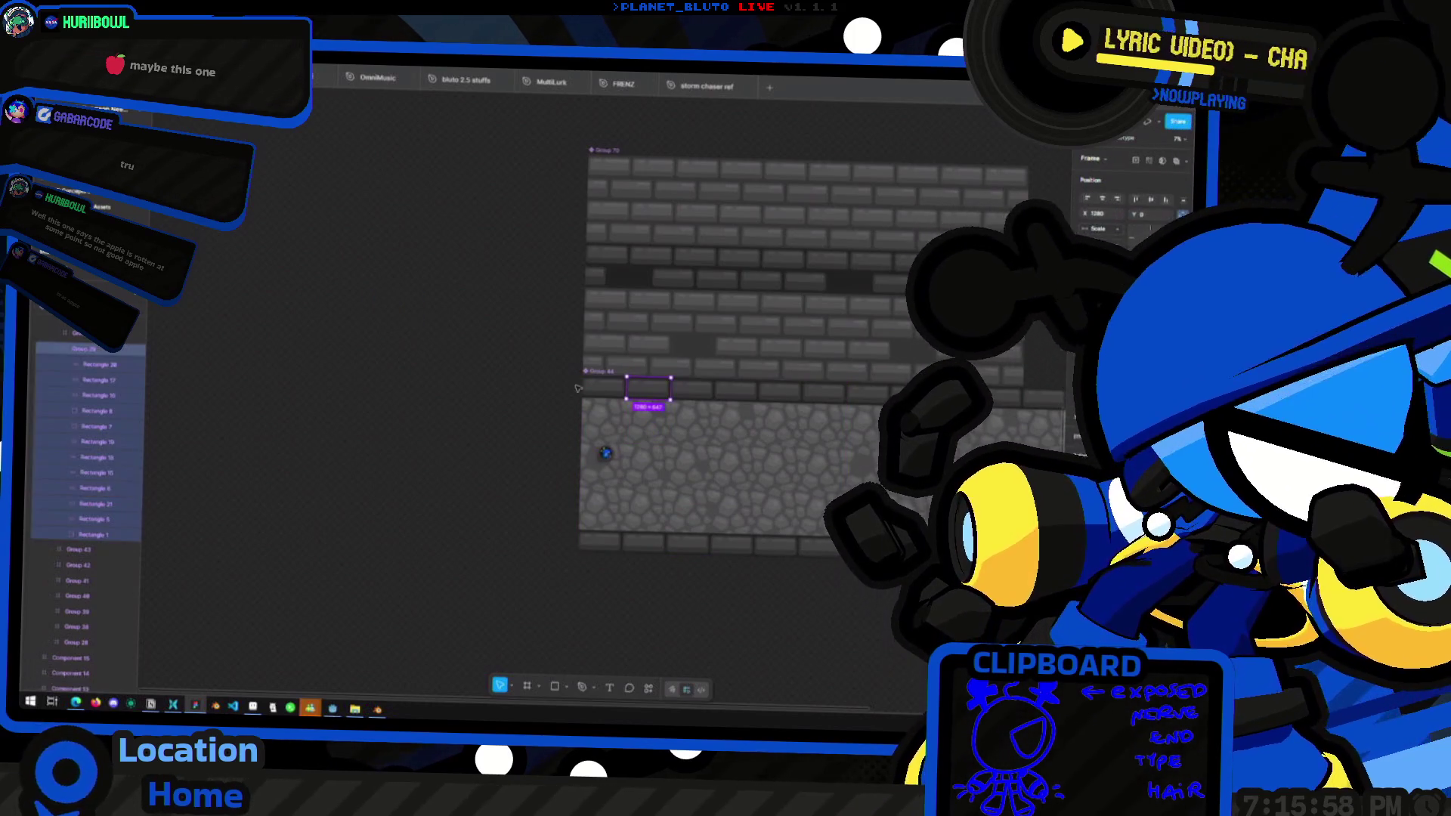
{"action": "left_click_drag", "start_coordinate": [657, 396], "coordinate": [420, 319]}
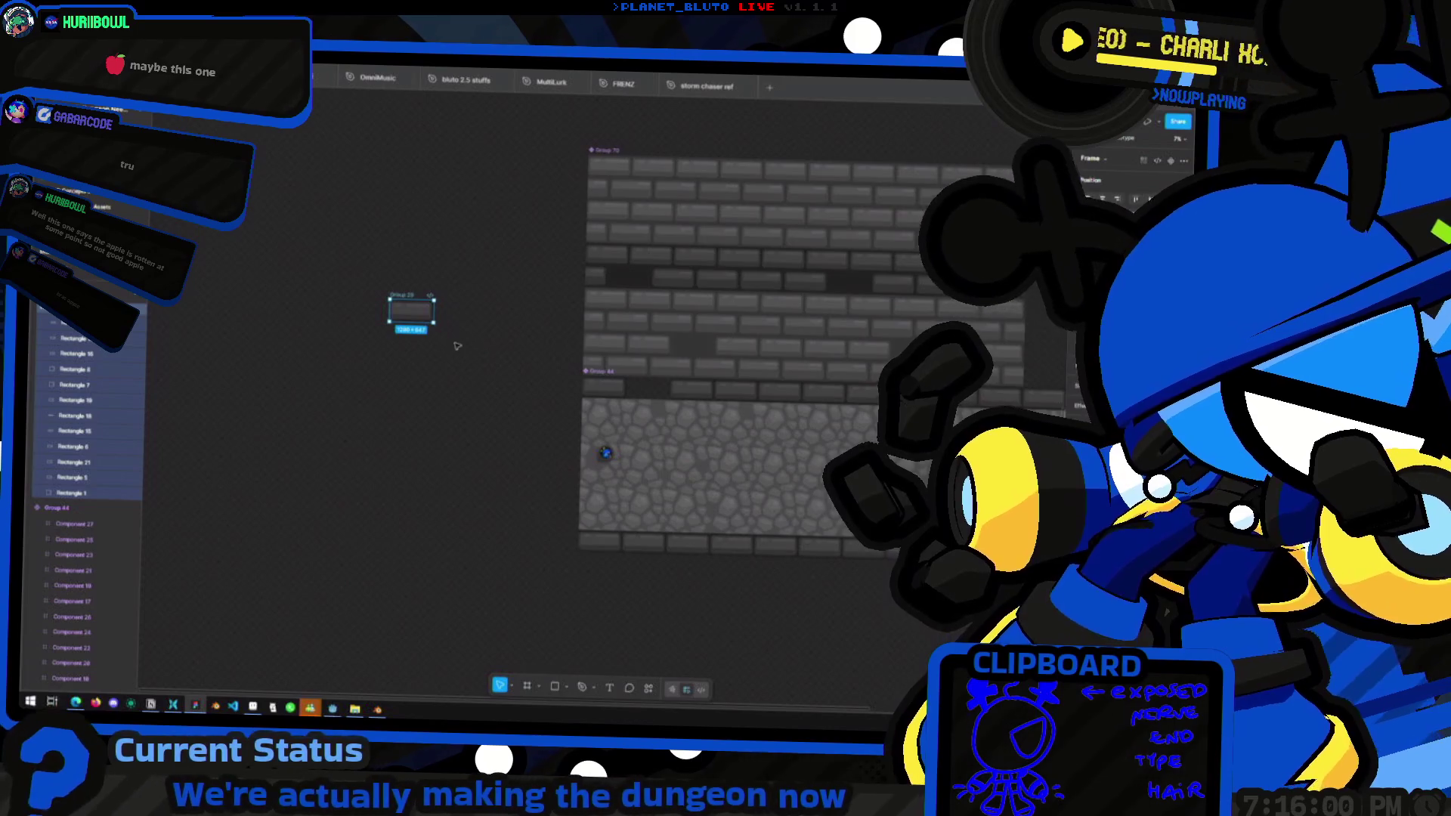
{"action": "middle_click_drag", "start_coordinate": [453, 346], "coordinate": [557, 370]}
{"action": "scroll", "coordinate": [558, 370], "scroll_direction": "down", "scroll_amount": 5, "text": "ctrl"}
{"action": "scroll", "coordinate": [537, 355], "scroll_direction": "up", "scroll_amount": 2, "text": "ctrl"}
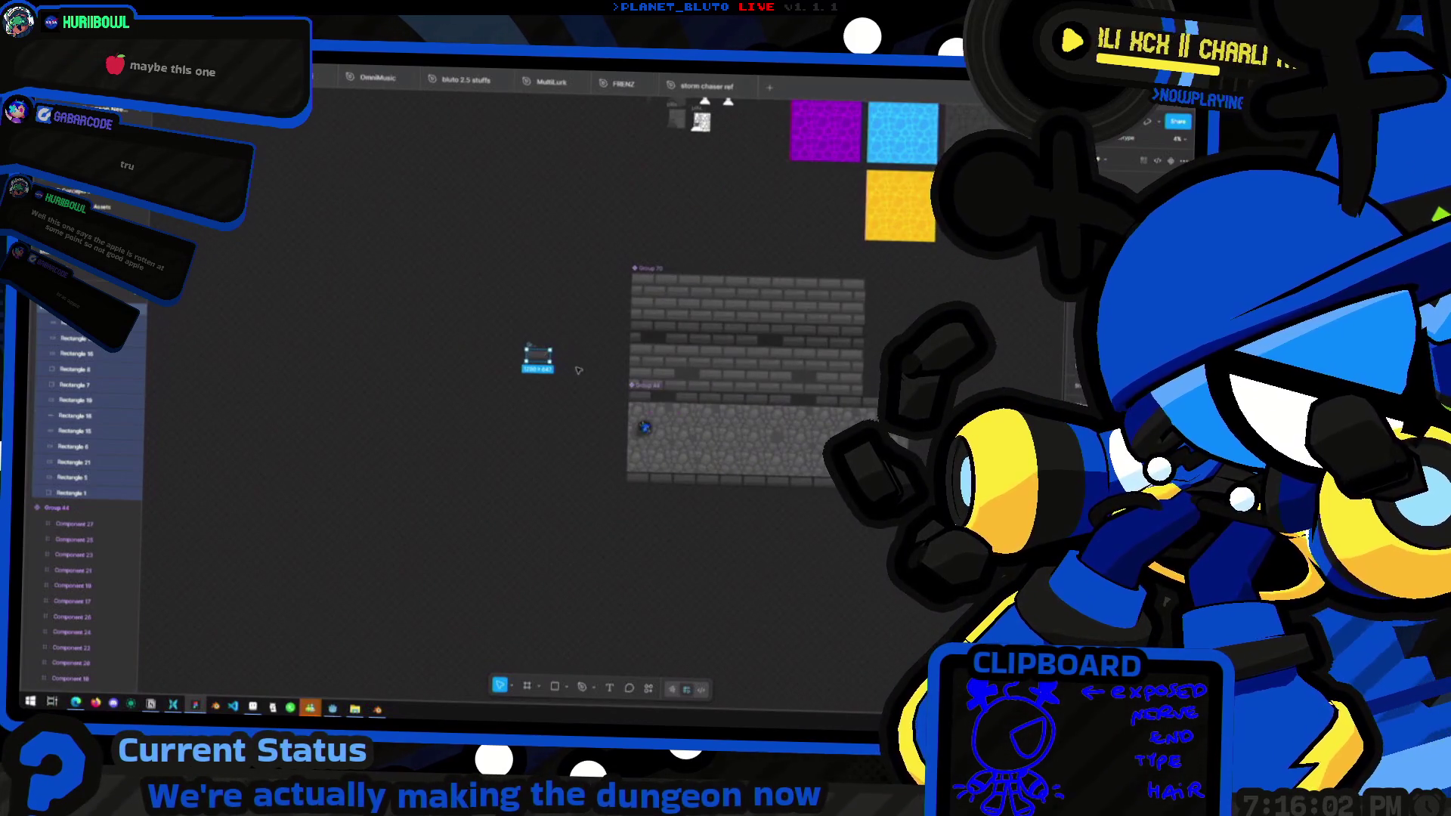
{"action": "left_click_drag", "start_coordinate": [538, 355], "coordinate": [651, 401]}
Drag the Group 29 brick tile out beside the texture onto empty canvas
{"action": "scroll", "coordinate": [665, 398], "scroll_direction": "up", "scroll_amount": 2, "text": "ctrl"}
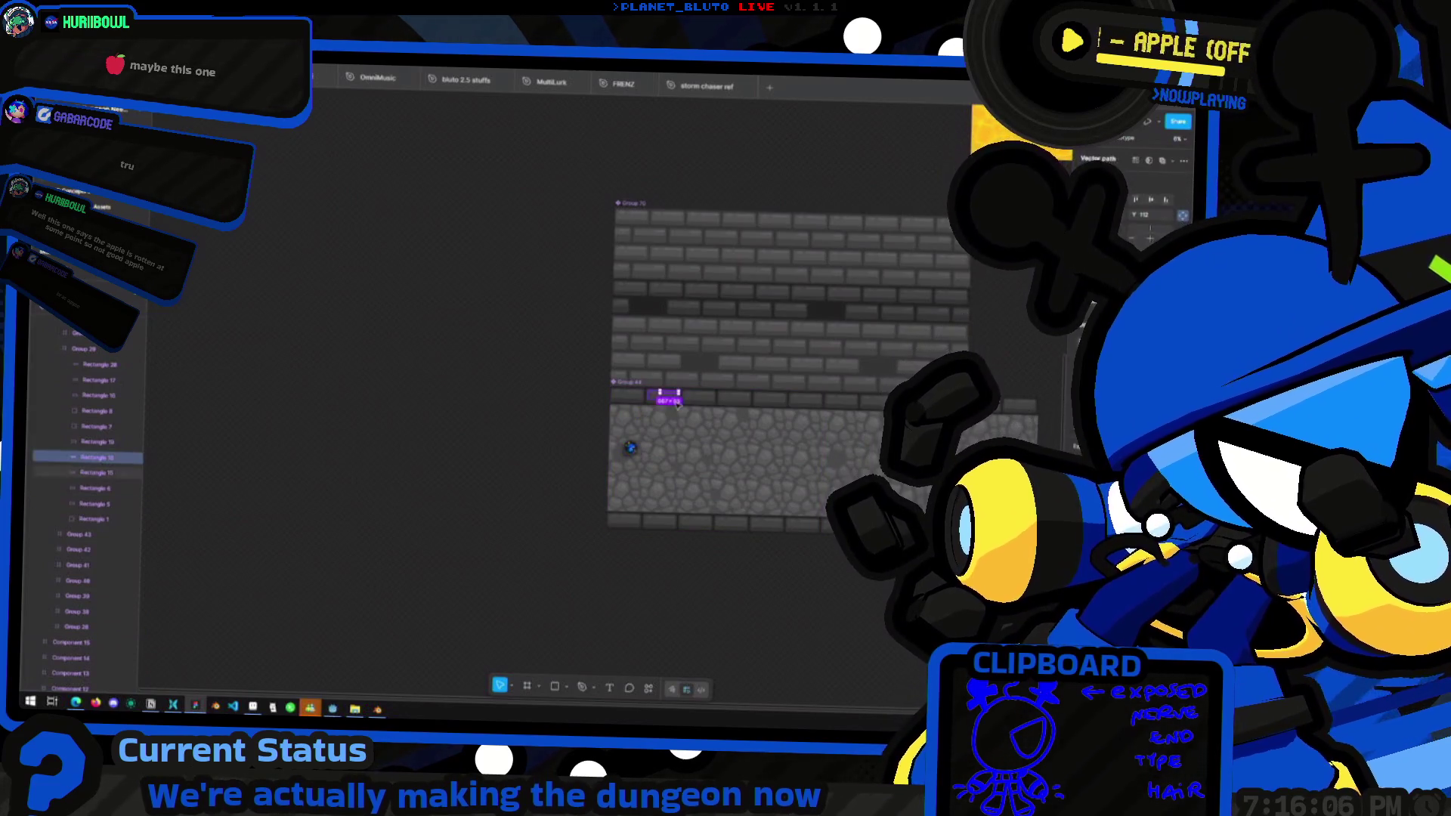
{"action": "scroll", "coordinate": [678, 404], "scroll_direction": "up", "scroll_amount": 3, "text": "ctrl"}
{"action": "left_click", "coordinate": [97, 352]}
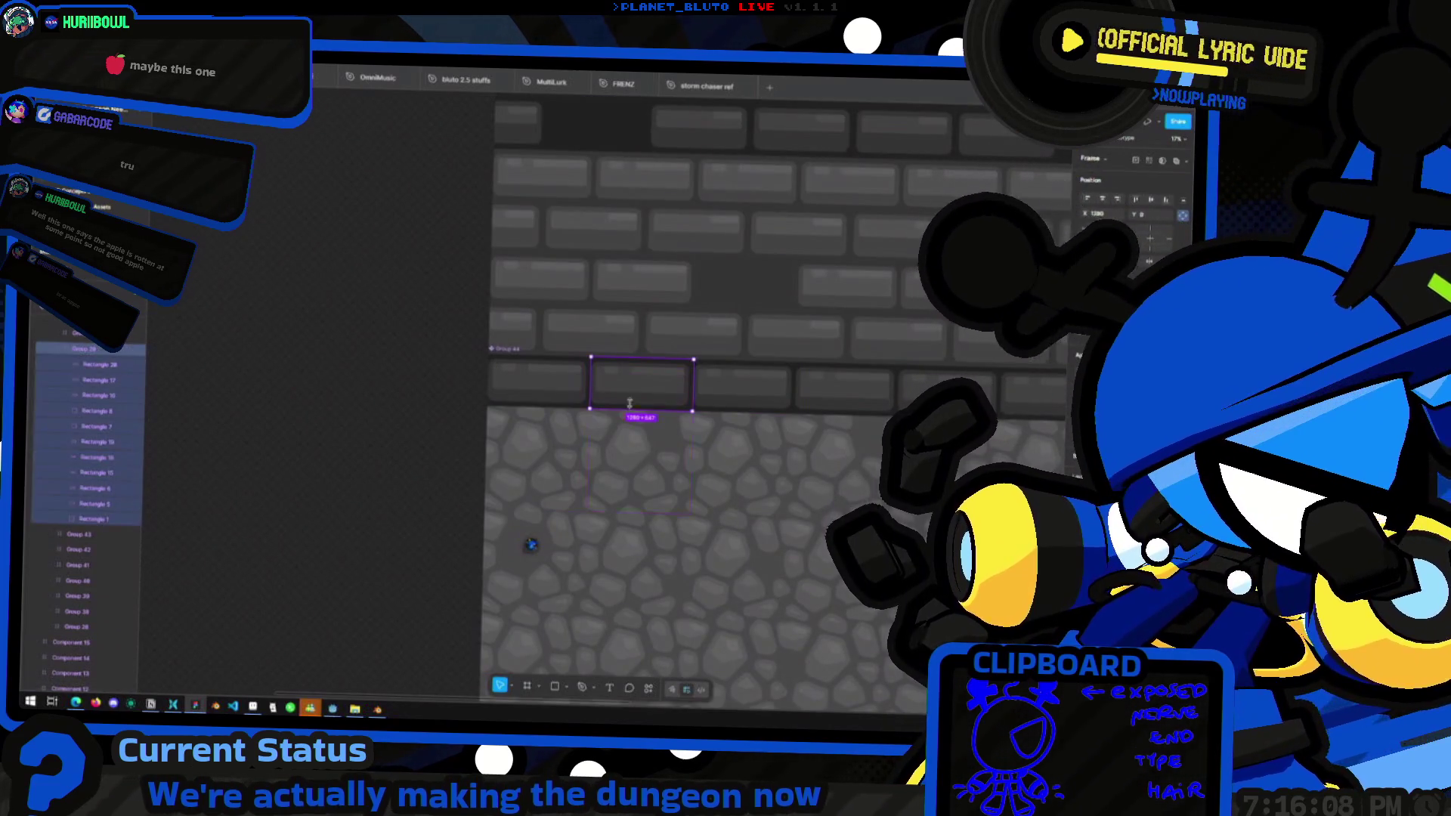
{"action": "left_click_drag", "start_coordinate": [668, 392], "coordinate": [287, 262]}
{"action": "middle_click_drag", "start_coordinate": [379, 364], "coordinate": [421, 415]}
{"action": "scroll", "coordinate": [470, 335], "scroll_direction": "up", "scroll_amount": 3, "text": "ctrl"}
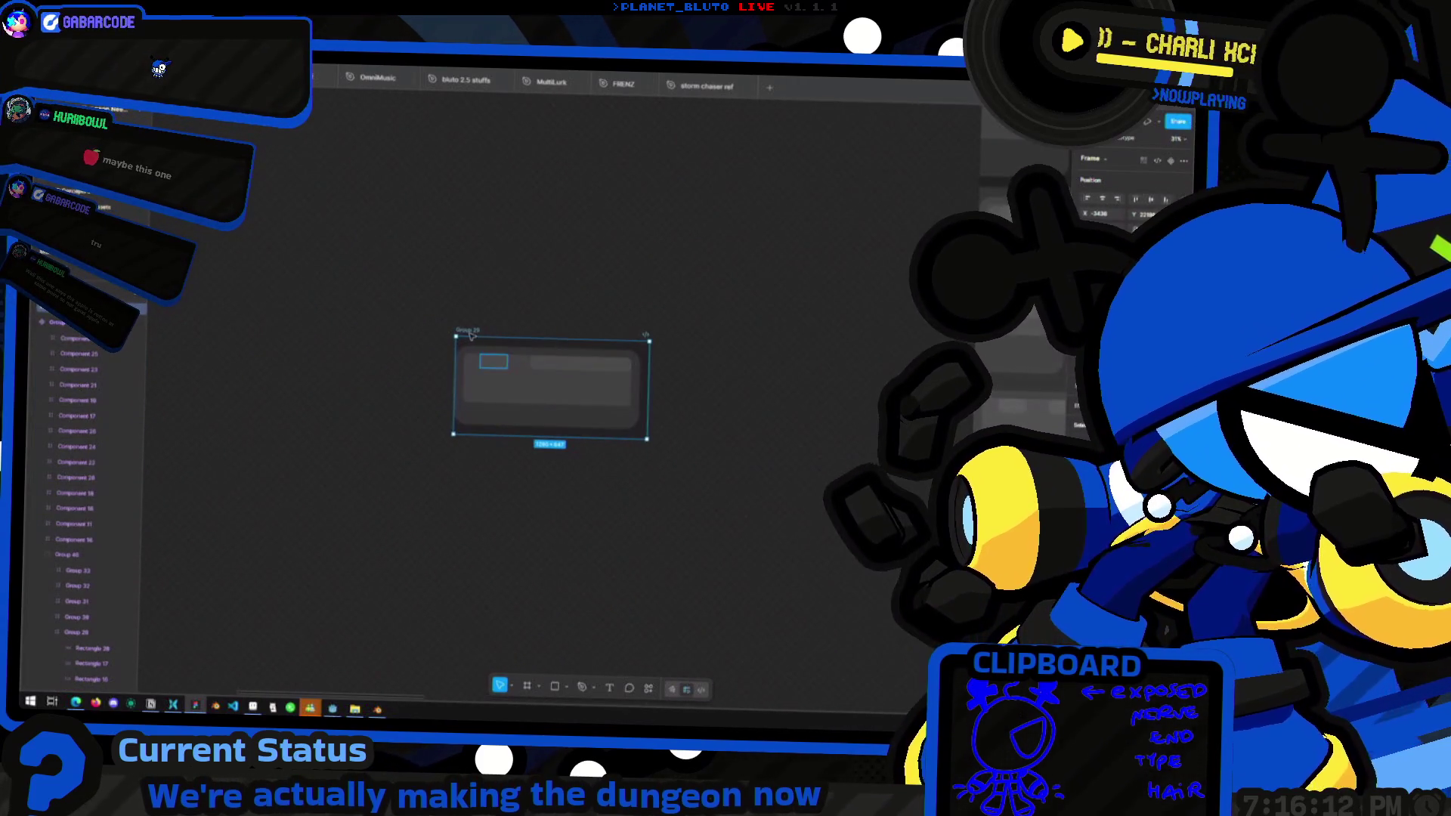
Deselect the brick tile while flipping between Figma and Blender
{"action": "right_click", "coordinate": [470, 335]}
{"action": "key", "text": "Escape"}
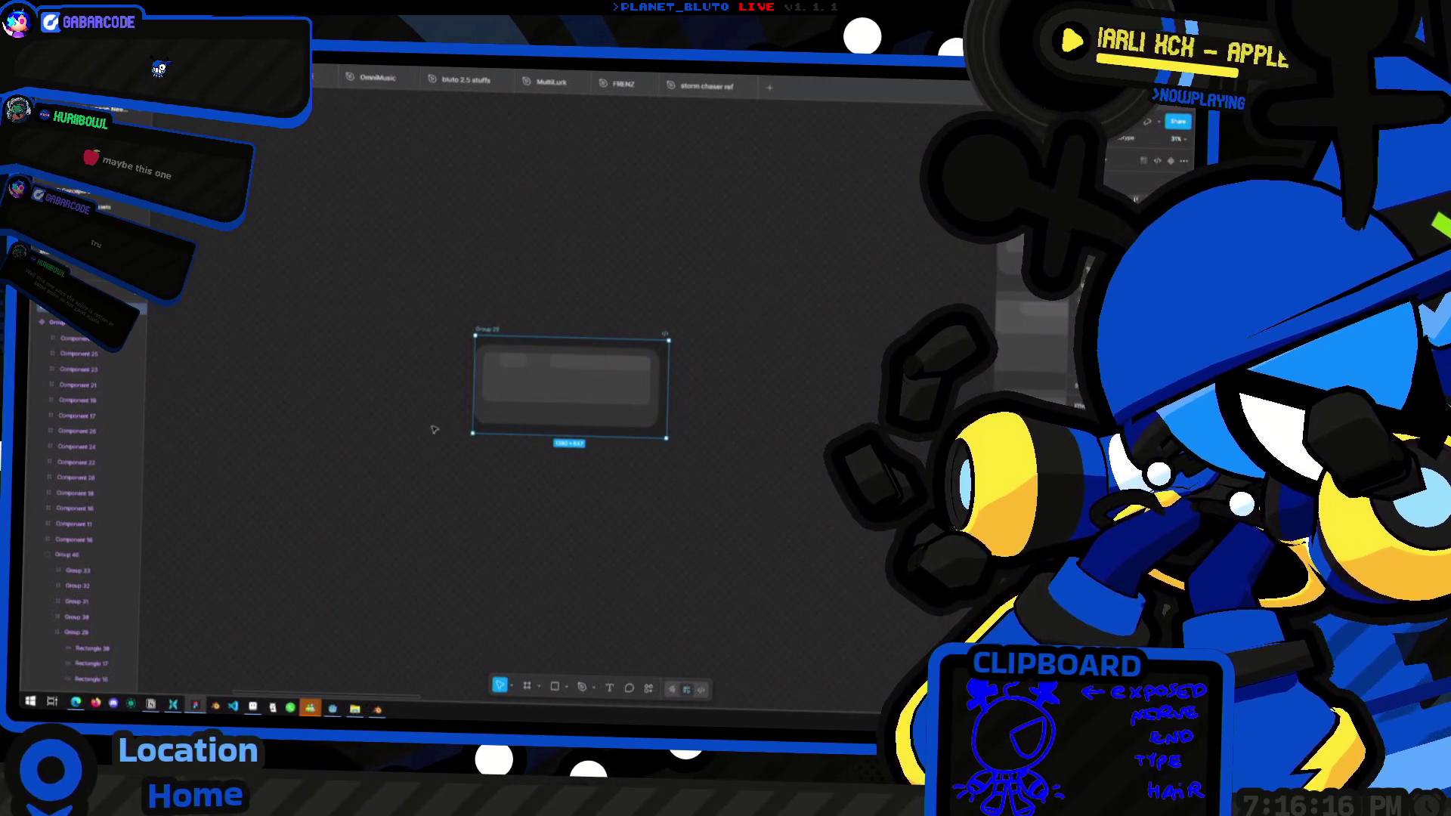
{"action": "key", "text": "alt+Tab"}
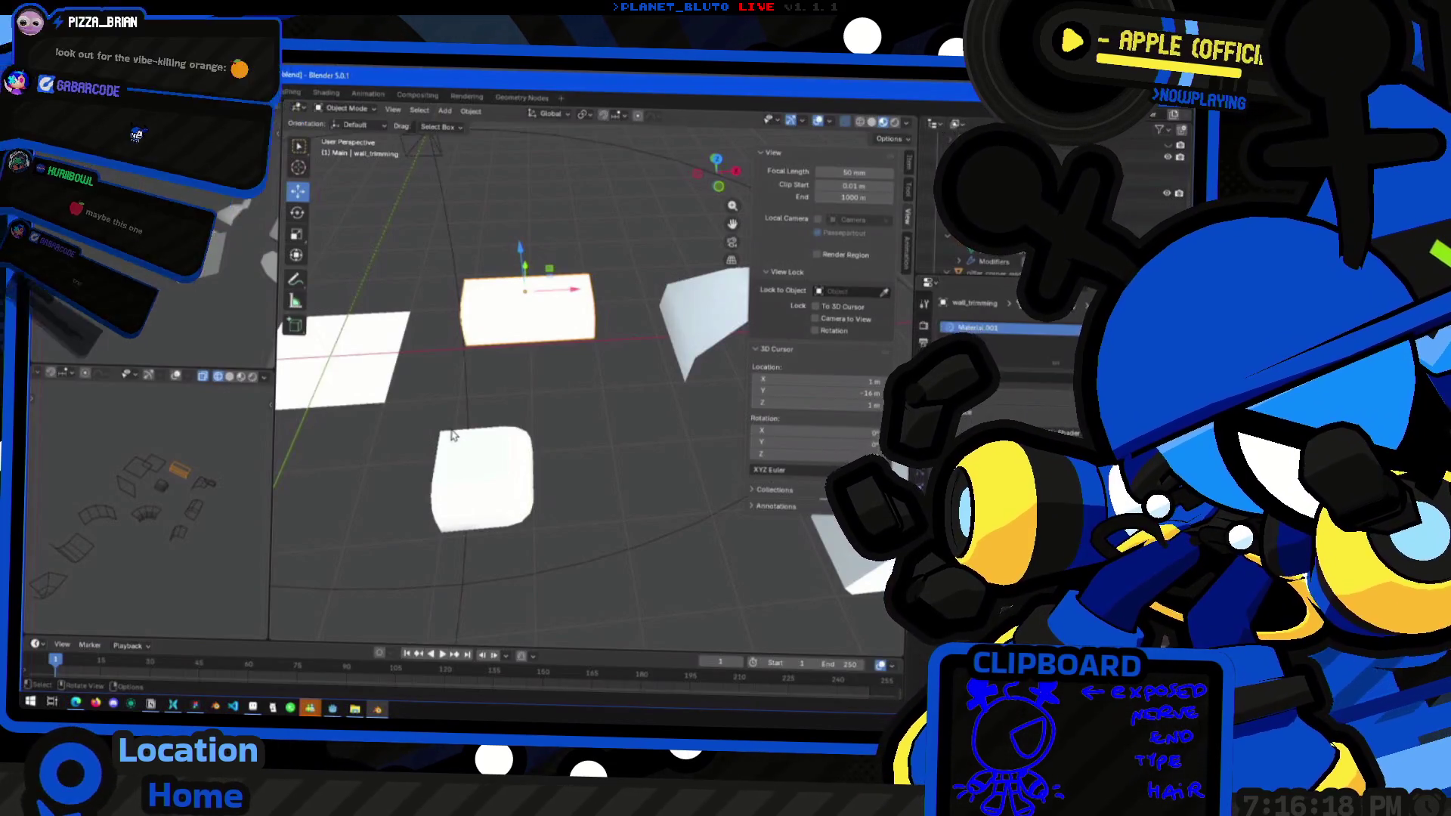
{"action": "key", "text": "alt+Tab"}
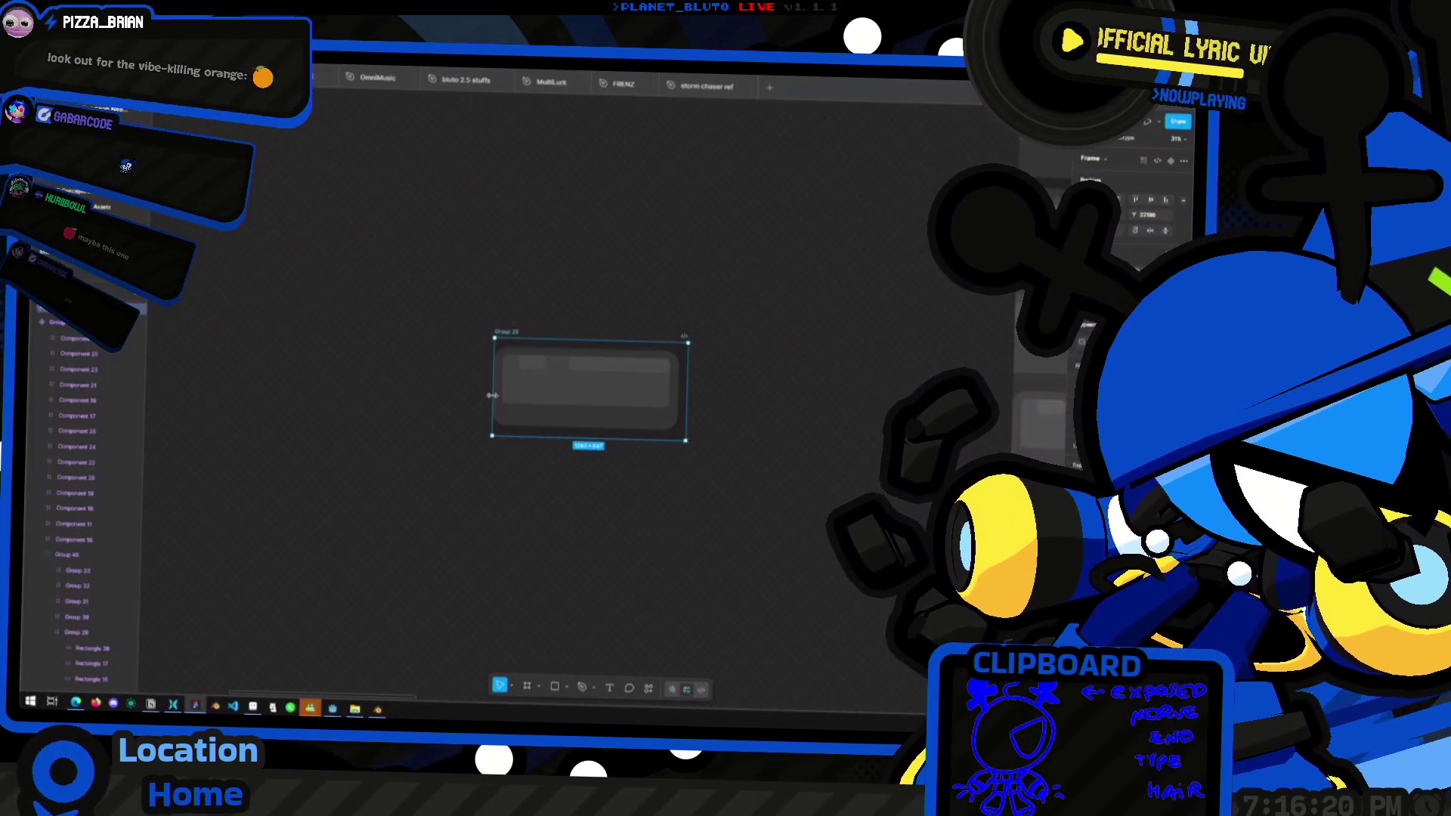
{"action": "left_click", "coordinate": [419, 355]}
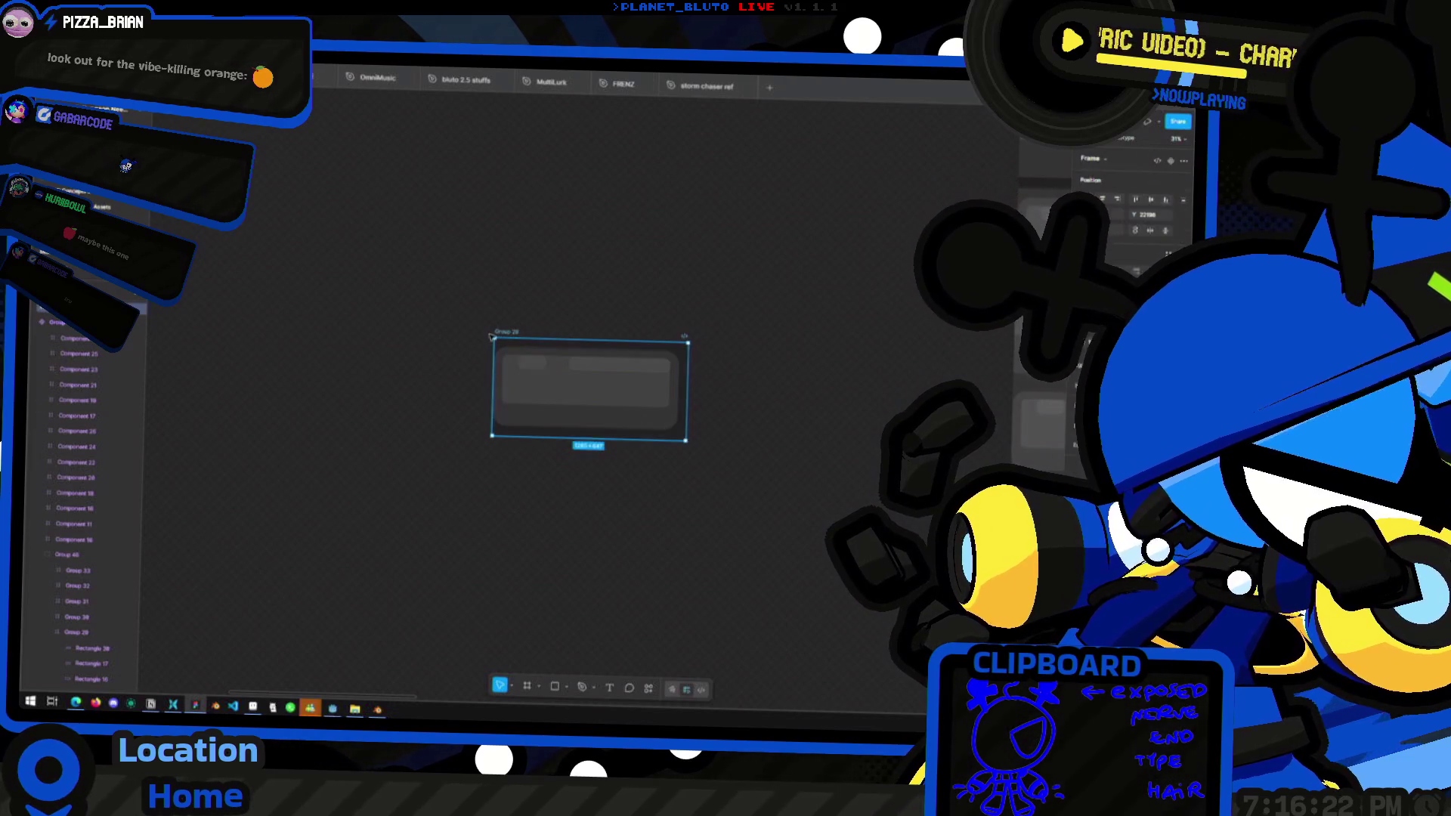
{"action": "key", "text": "alt+Tab"}
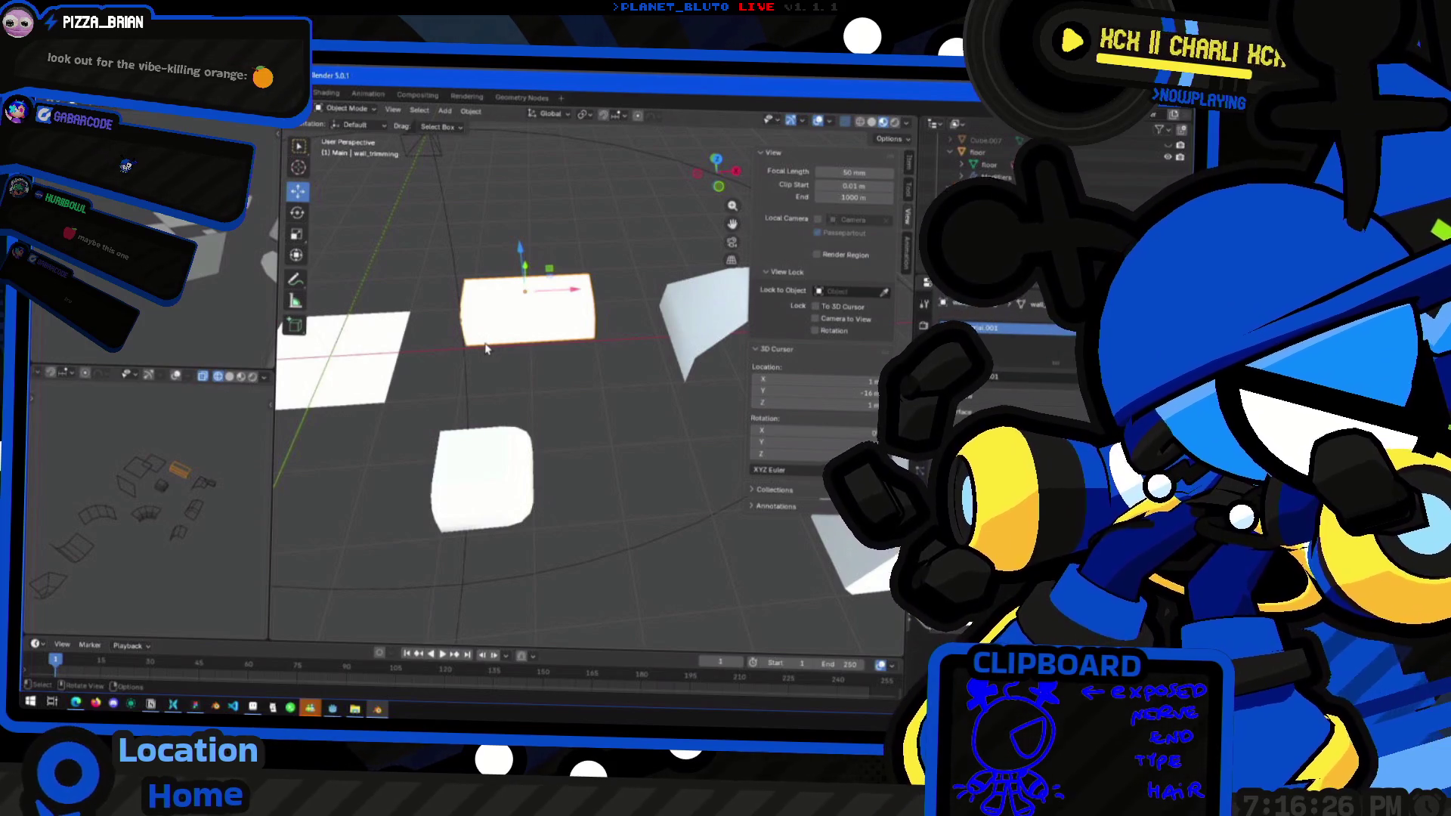
{"action": "key", "text": "alt+Tab"}
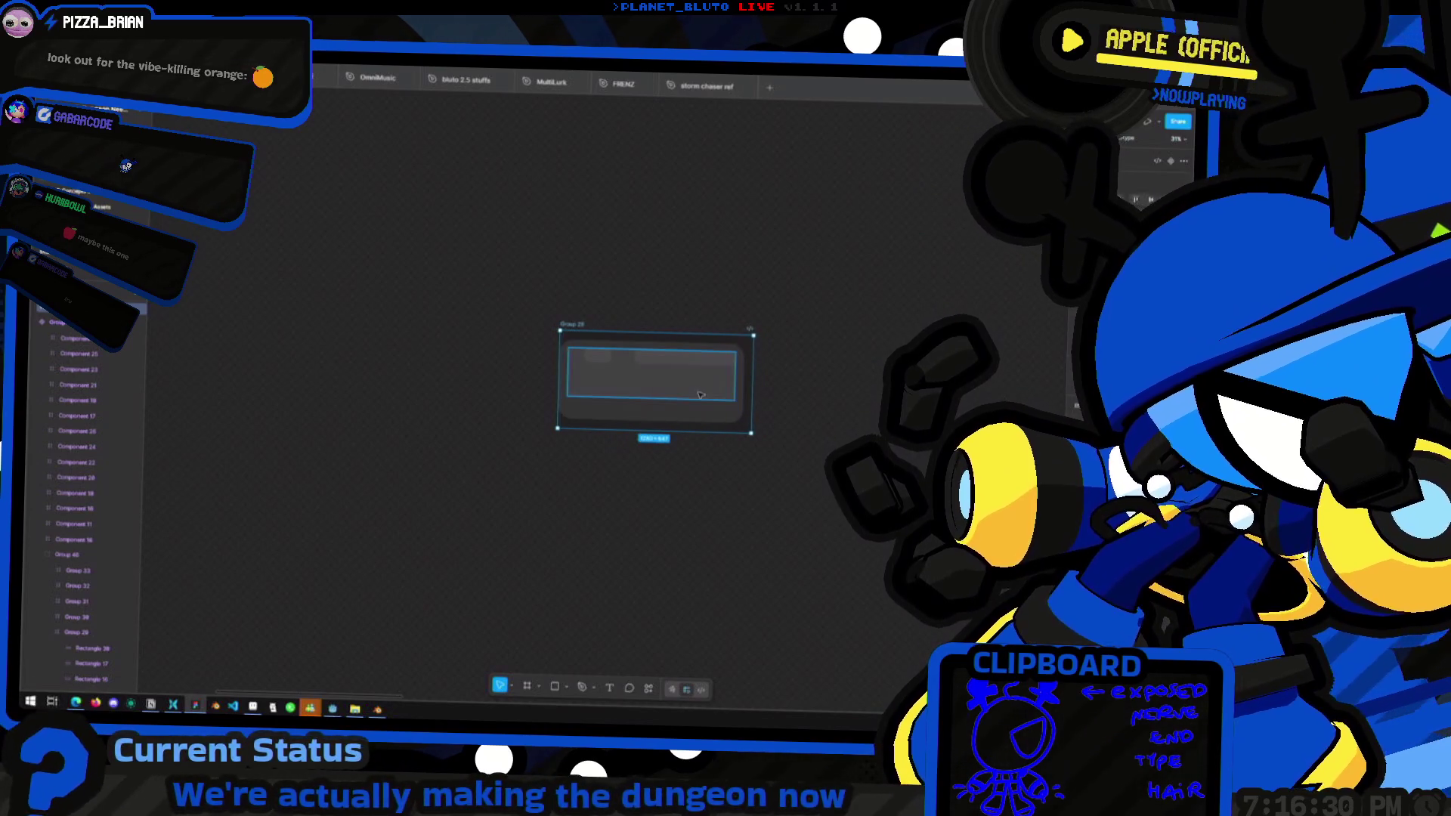
Inspect Group 29's inner rectangles and top strip, reselect the tile frame, then return to Blender
{"action": "scroll", "coordinate": [544, 335], "scroll_direction": "up", "scroll_amount": 3, "text": "ctrl"}
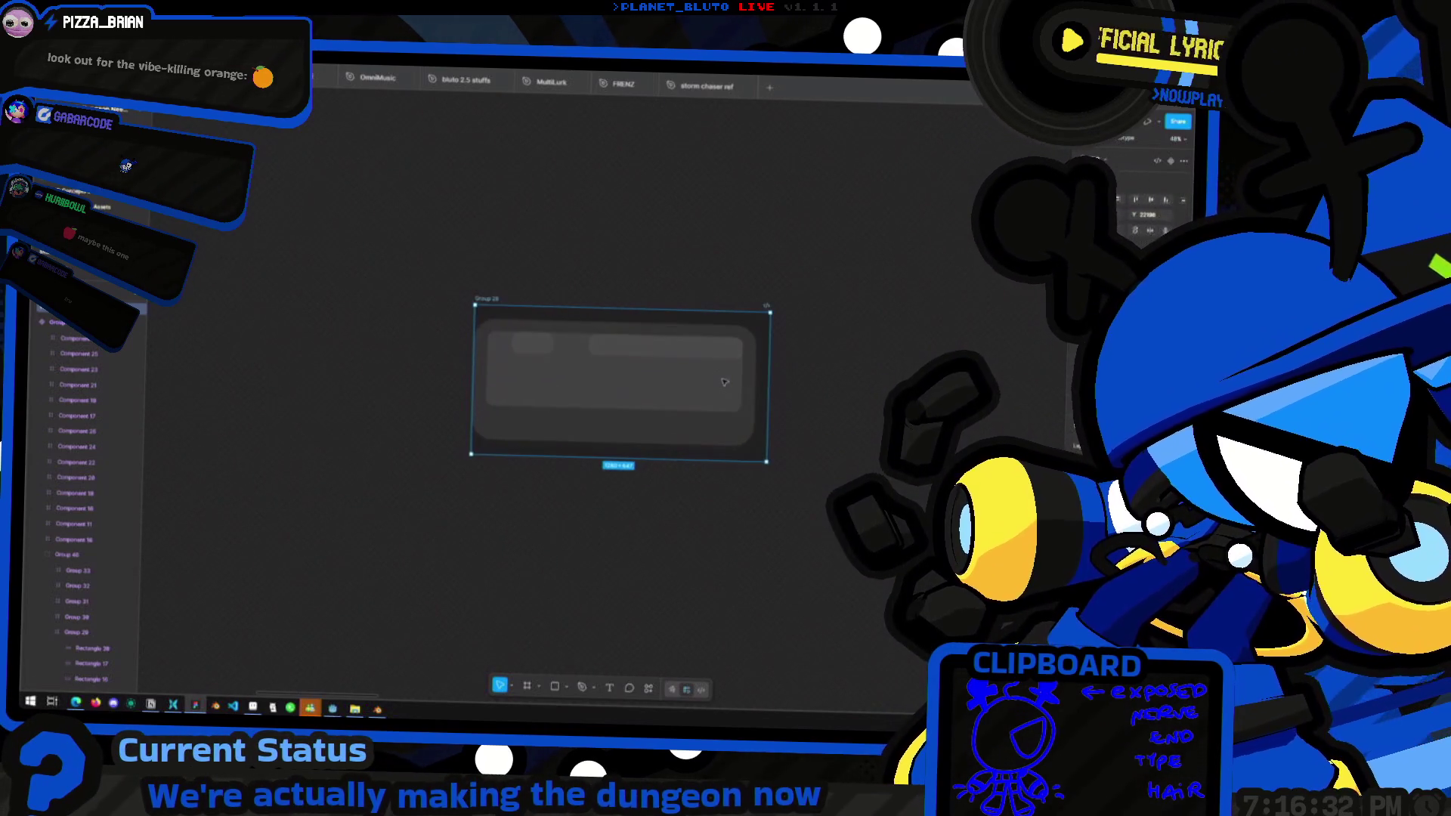
{"action": "double_click", "coordinate": [503, 354]}
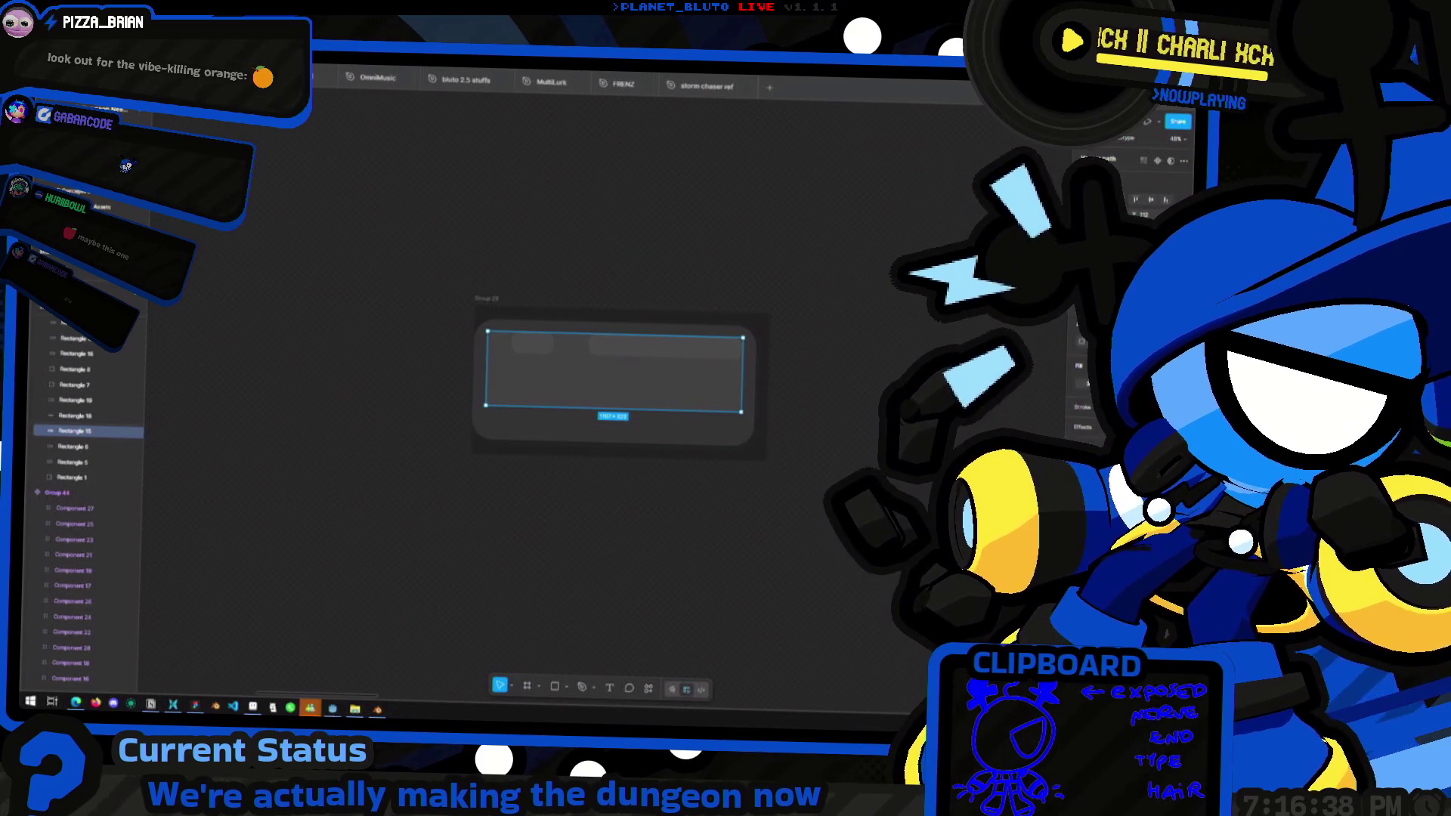
{"action": "middle_click_drag", "start_coordinate": [631, 421], "coordinate": [486, 364]}
{"action": "scroll", "coordinate": [486, 364], "scroll_direction": "left", "scroll_amount": 5}
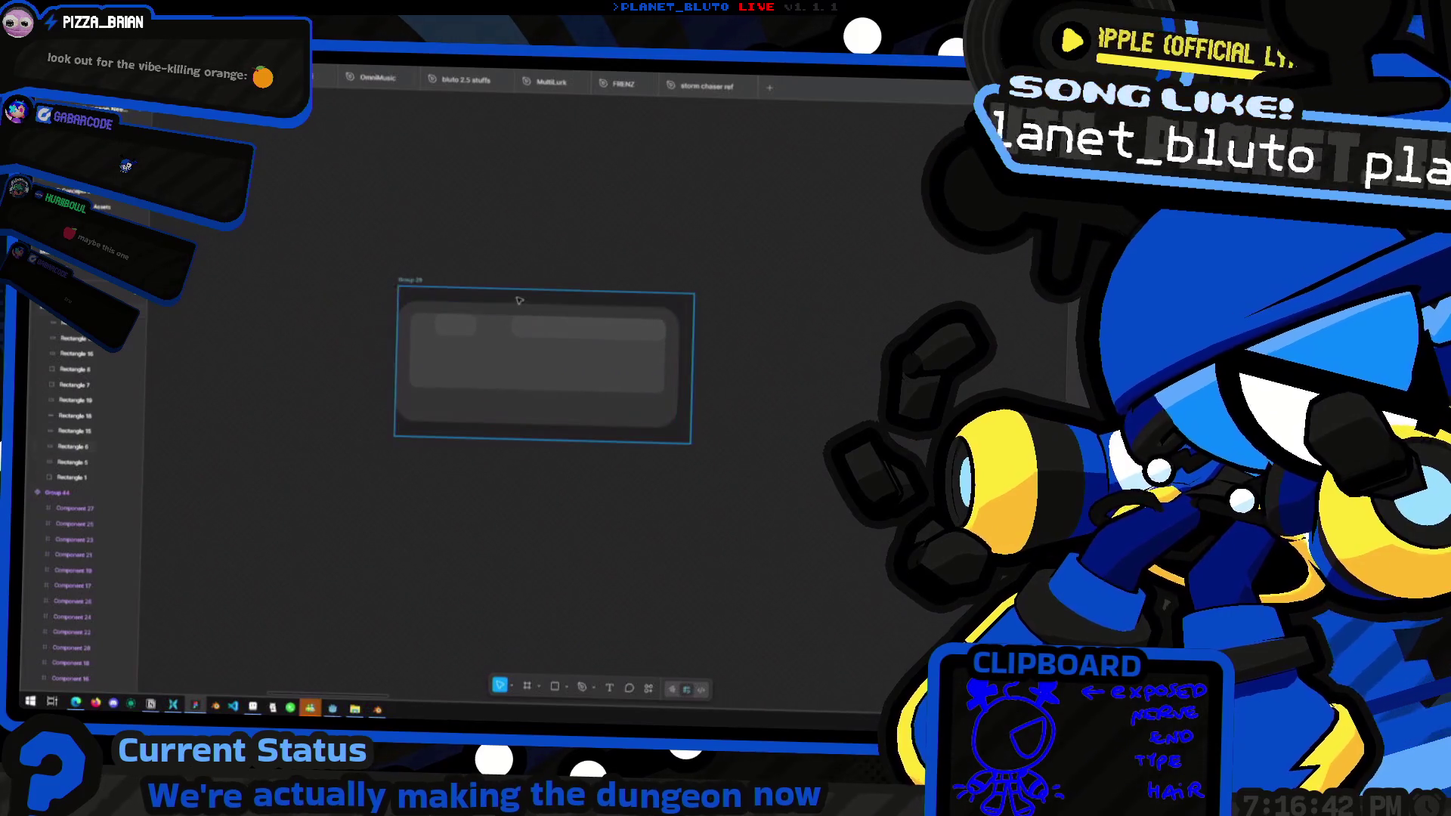
{"action": "key", "text": "Escape"}
{"action": "scroll", "coordinate": [555, 353], "scroll_direction": "up", "scroll_amount": 2, "text": "ctrl"}
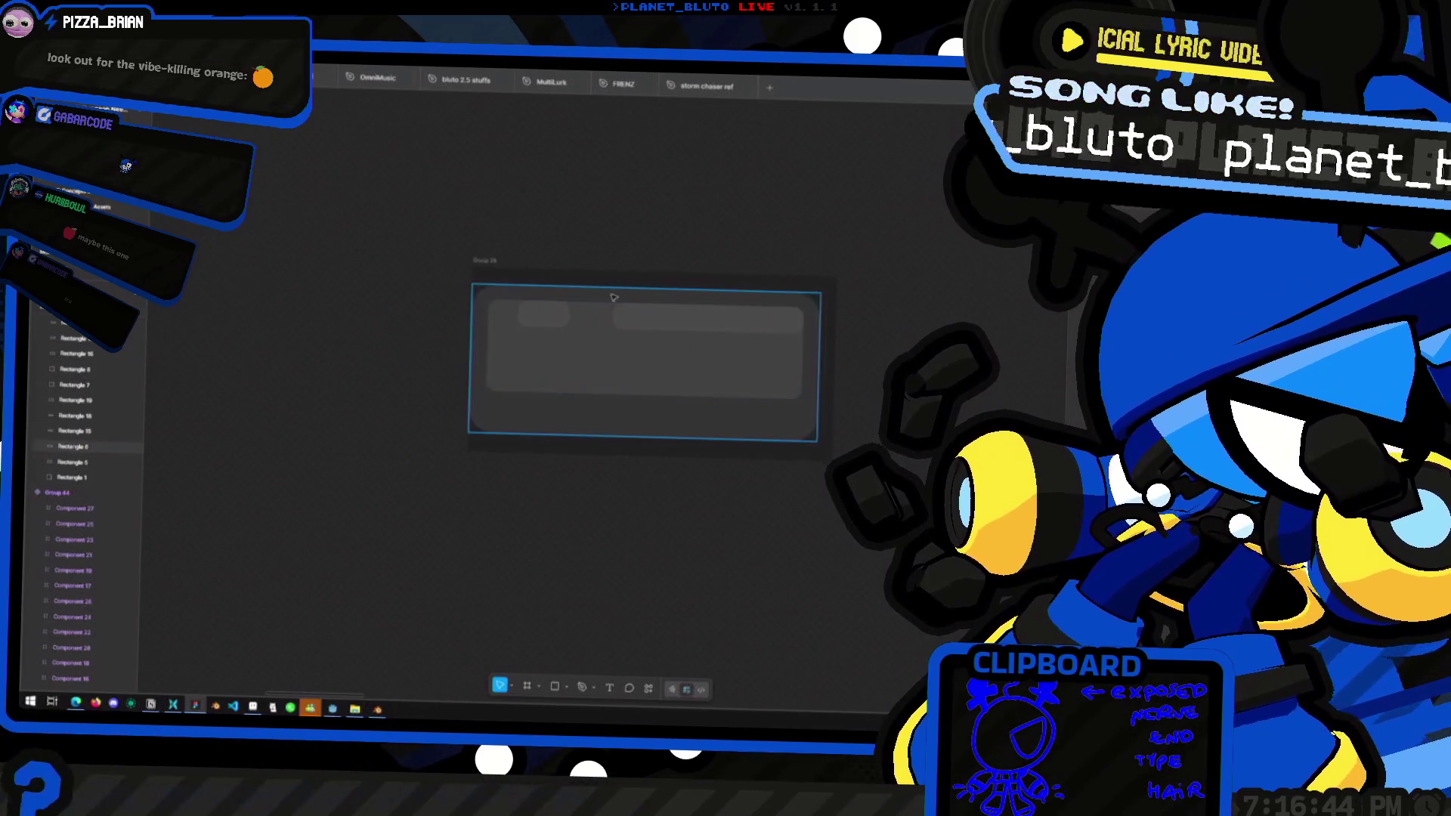
{"action": "middle_click_drag", "start_coordinate": [627, 321], "coordinate": [573, 295]}
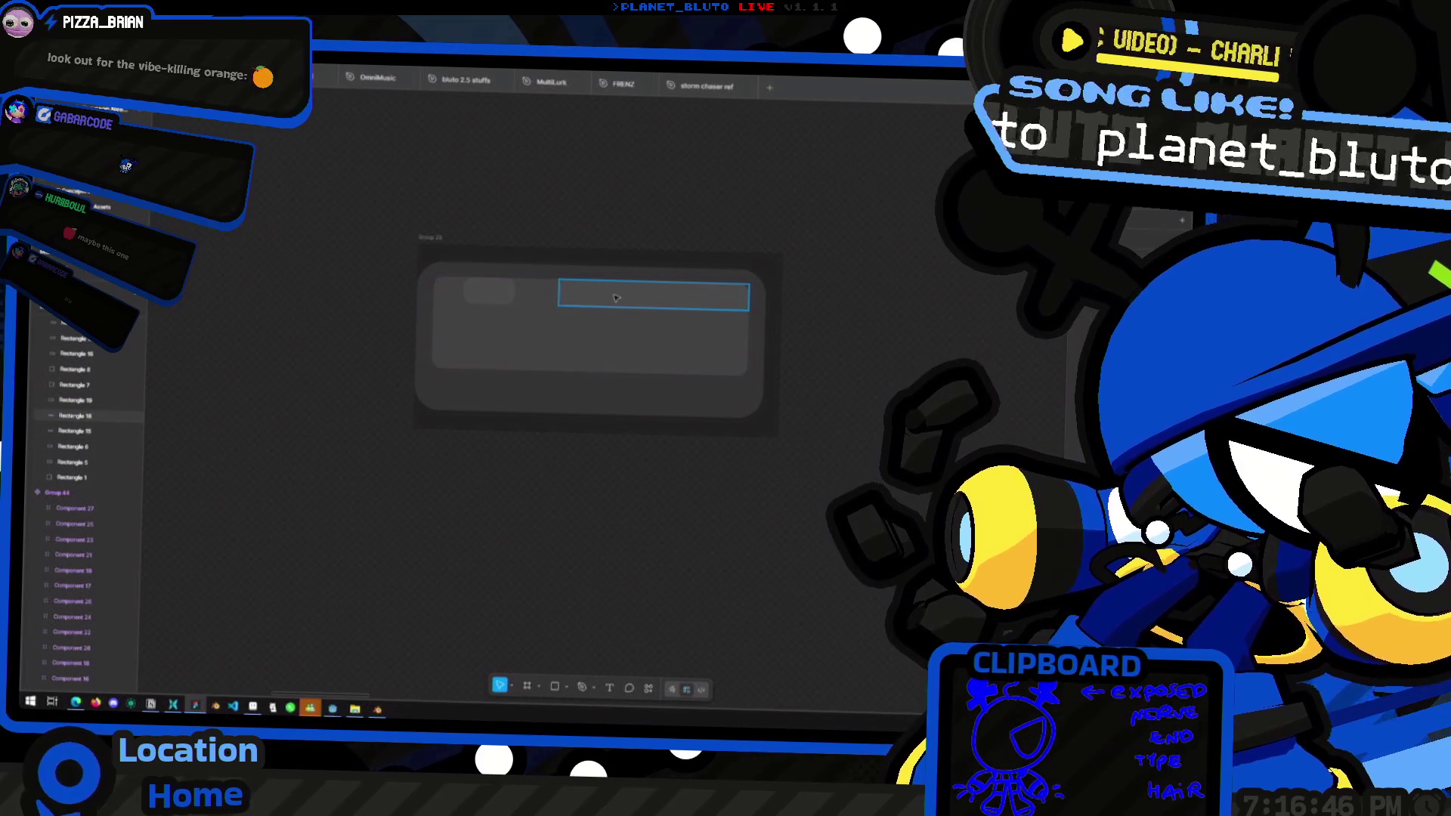
{"action": "left_click", "coordinate": [616, 298]}
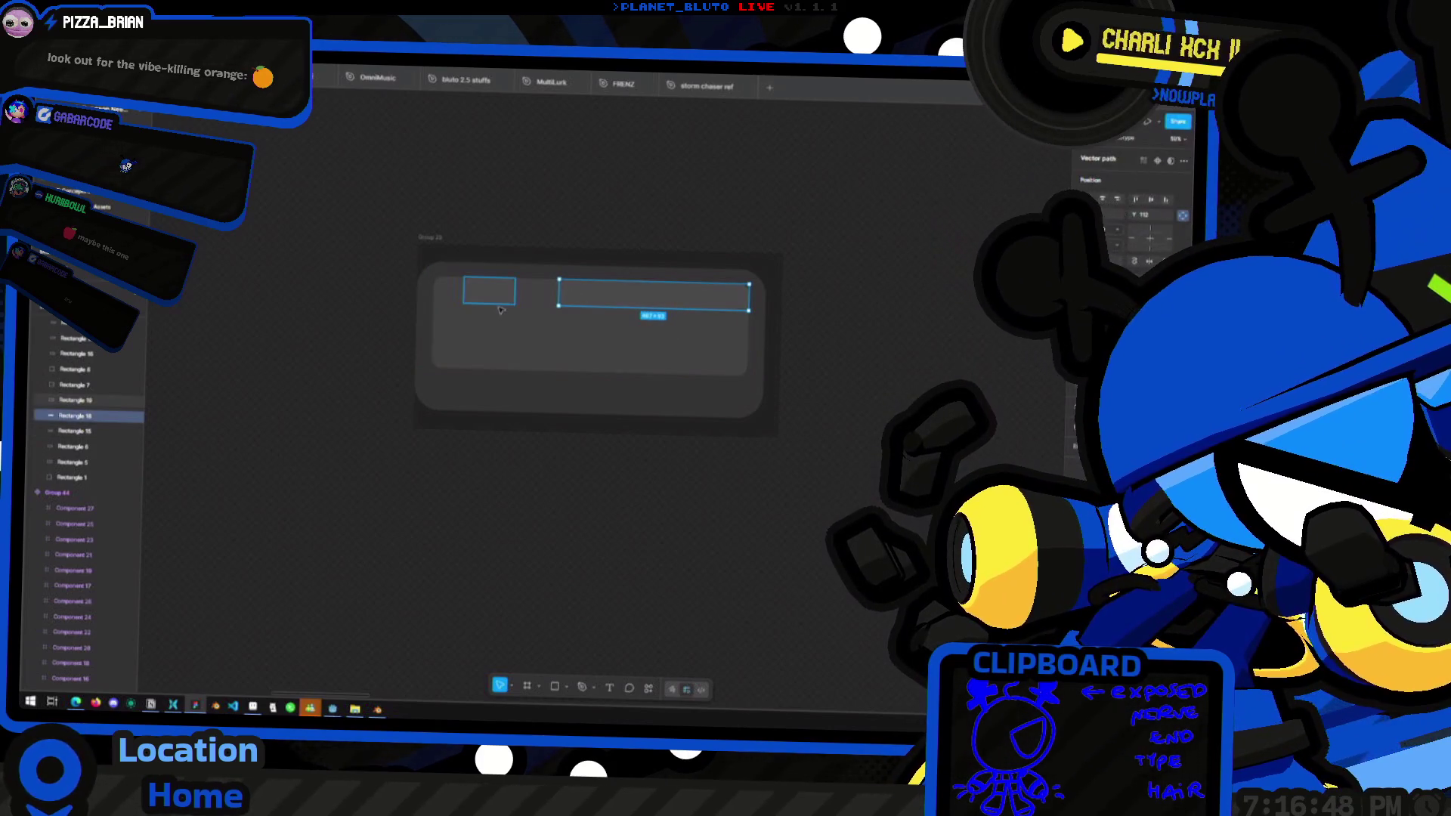
{"action": "left_click", "coordinate": [431, 237]}
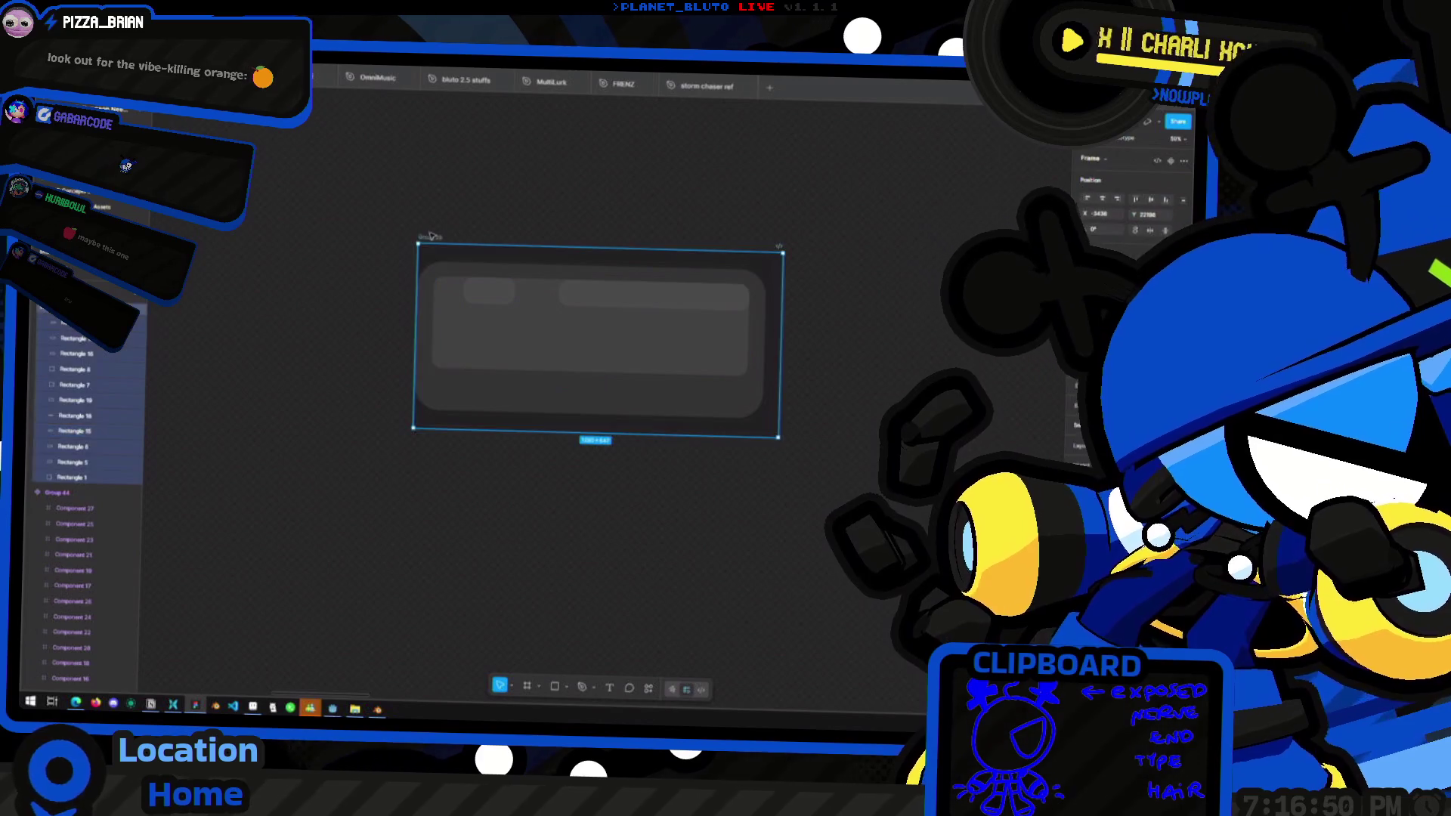
{"action": "key", "text": "alt+Tab"}
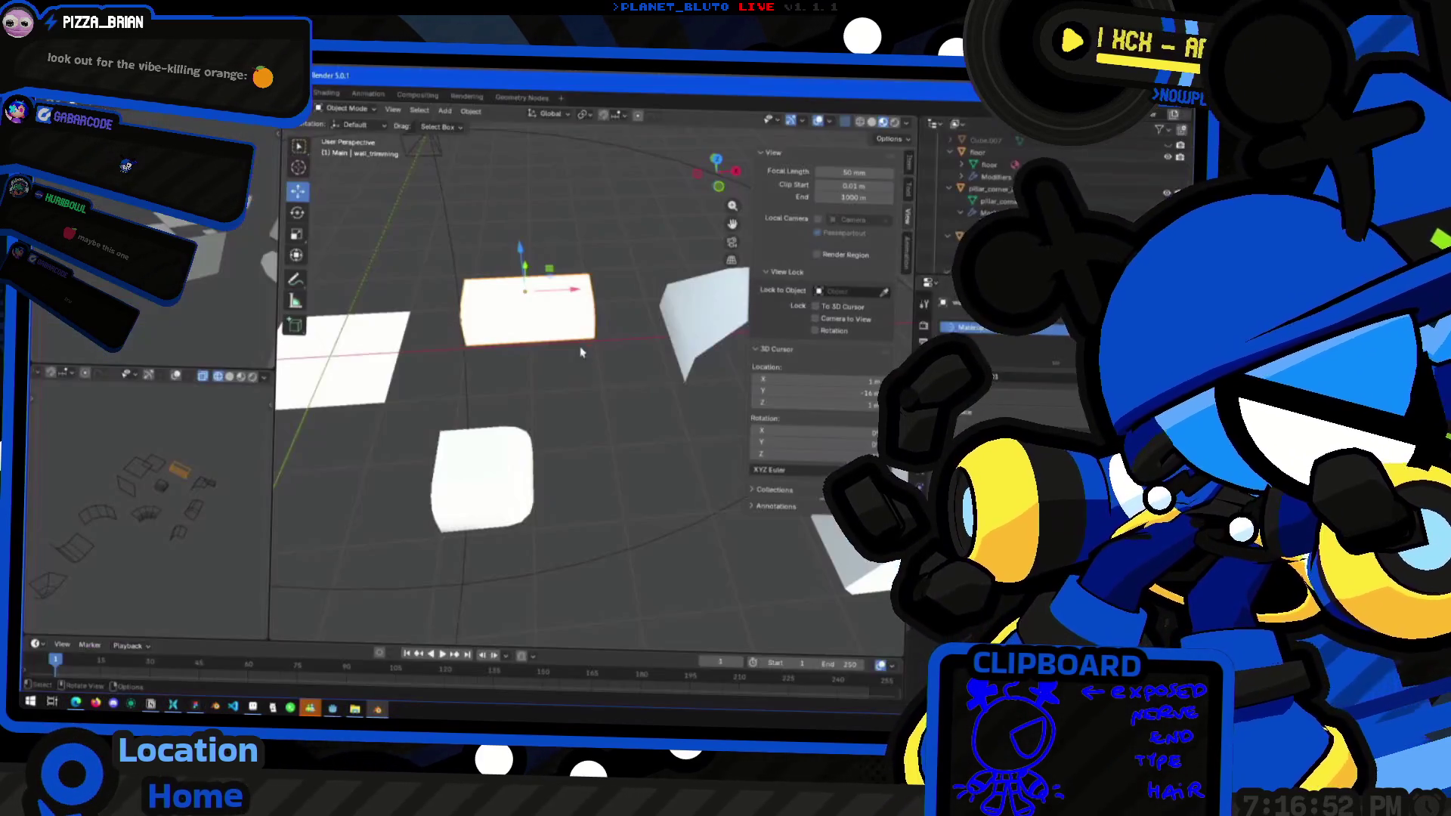
Isolate the wall piece in top view, enter Edit Mode and box-select its upper faces
{"action": "key", "text": "KP_Divide"}
{"action": "key", "text": "KP_7"}
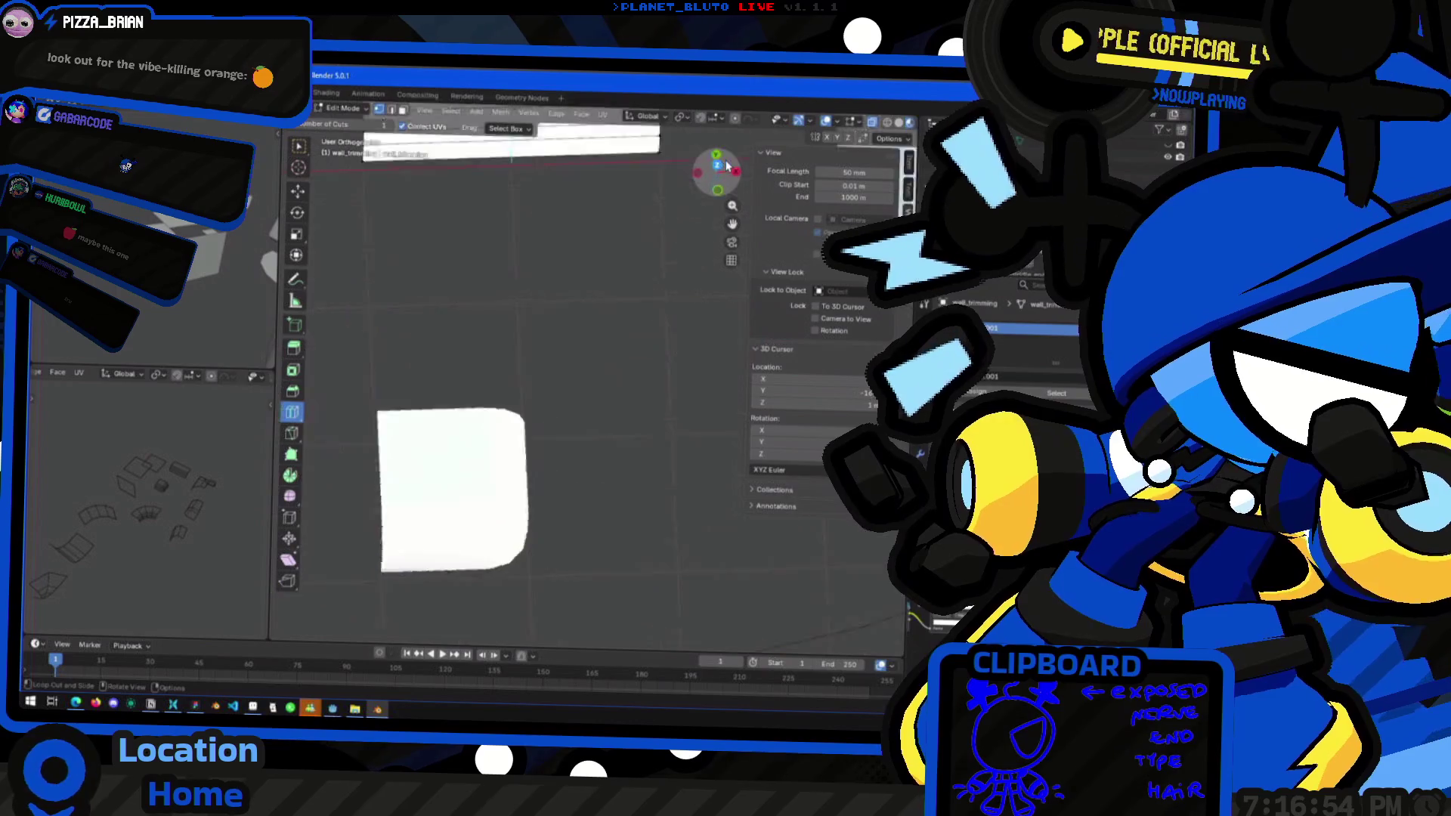
{"action": "key", "text": "Tab"}
{"action": "mouse_move", "coordinate": [649, 230]}
{"action": "middle_mouse_down", "text": "shift"}
{"action": "mouse_move", "coordinate": [539, 351]}
{"action": "mouse_move", "coordinate": [496, 352]}
{"action": "middle_mouse_up", "text": "shift"}
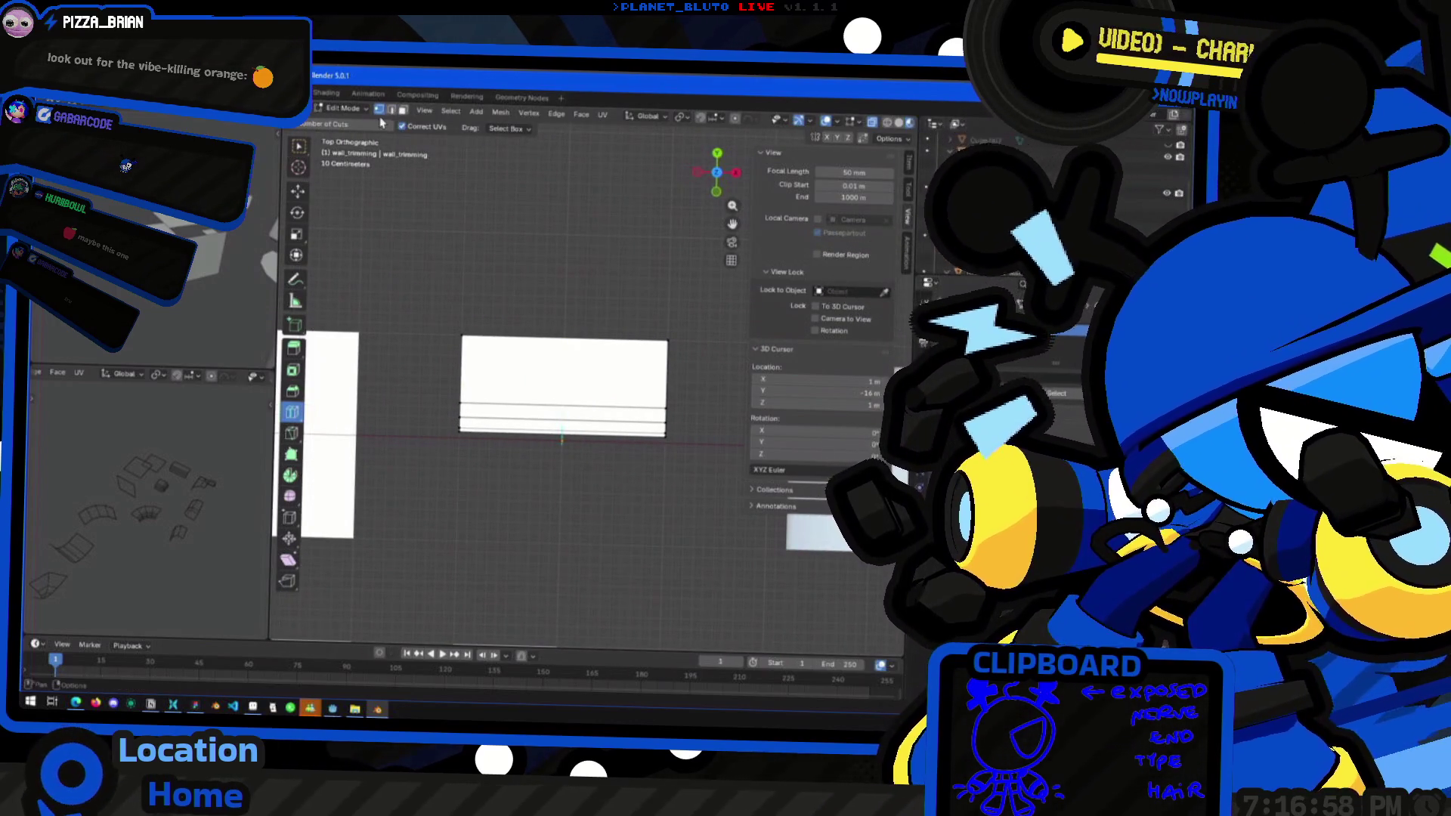
{"action": "left_click", "coordinate": [298, 191]}
{"action": "left_click_drag", "start_coordinate": [371, 276], "coordinate": [685, 428]}
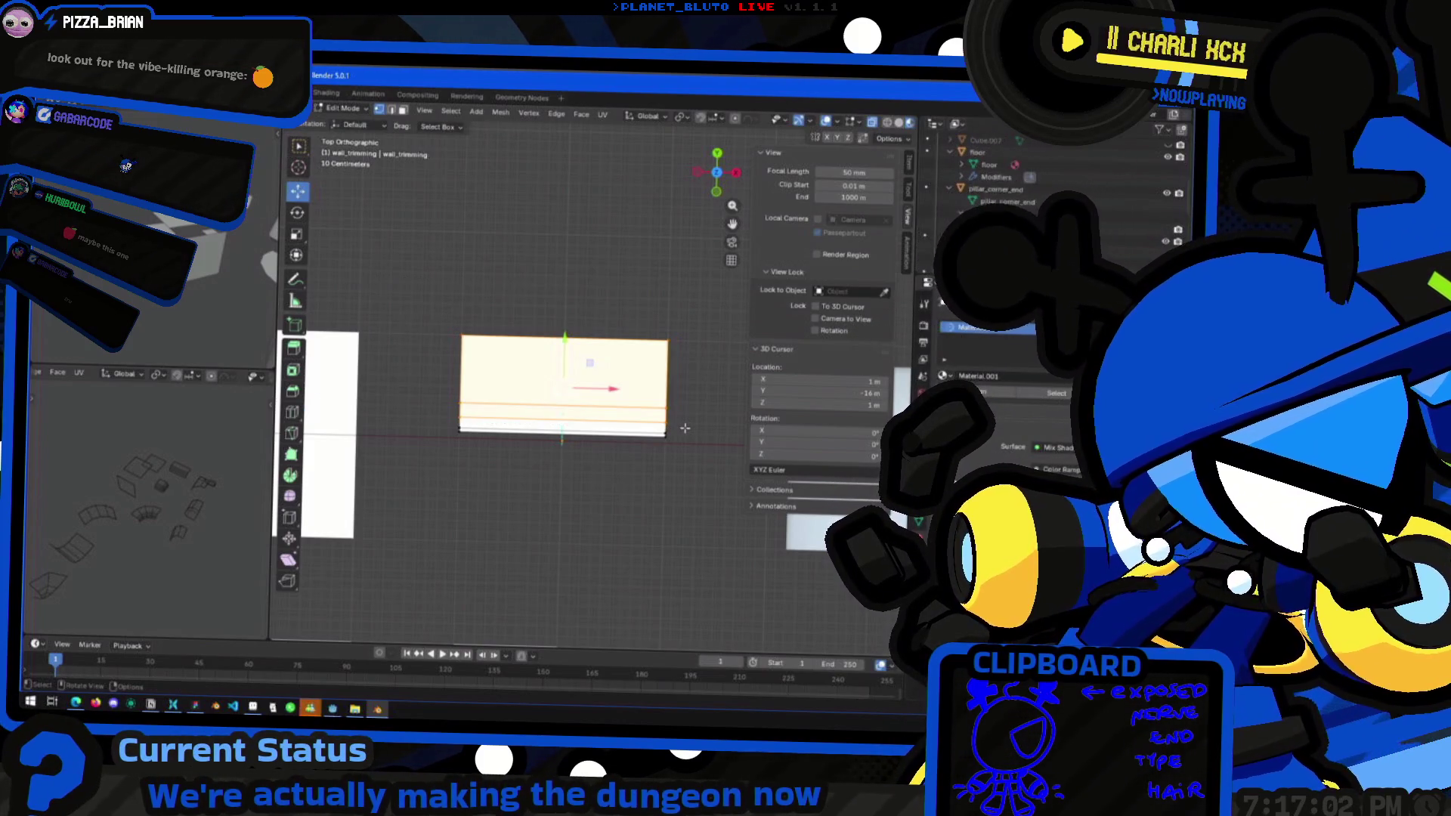
{"action": "mouse_move", "coordinate": [679, 444]}
{"action": "middle_mouse_down"}
{"action": "mouse_move", "coordinate": [680, 331]}
{"action": "mouse_move", "coordinate": [645, 404]}
{"action": "mouse_move", "coordinate": [596, 405]}
{"action": "middle_mouse_up"}
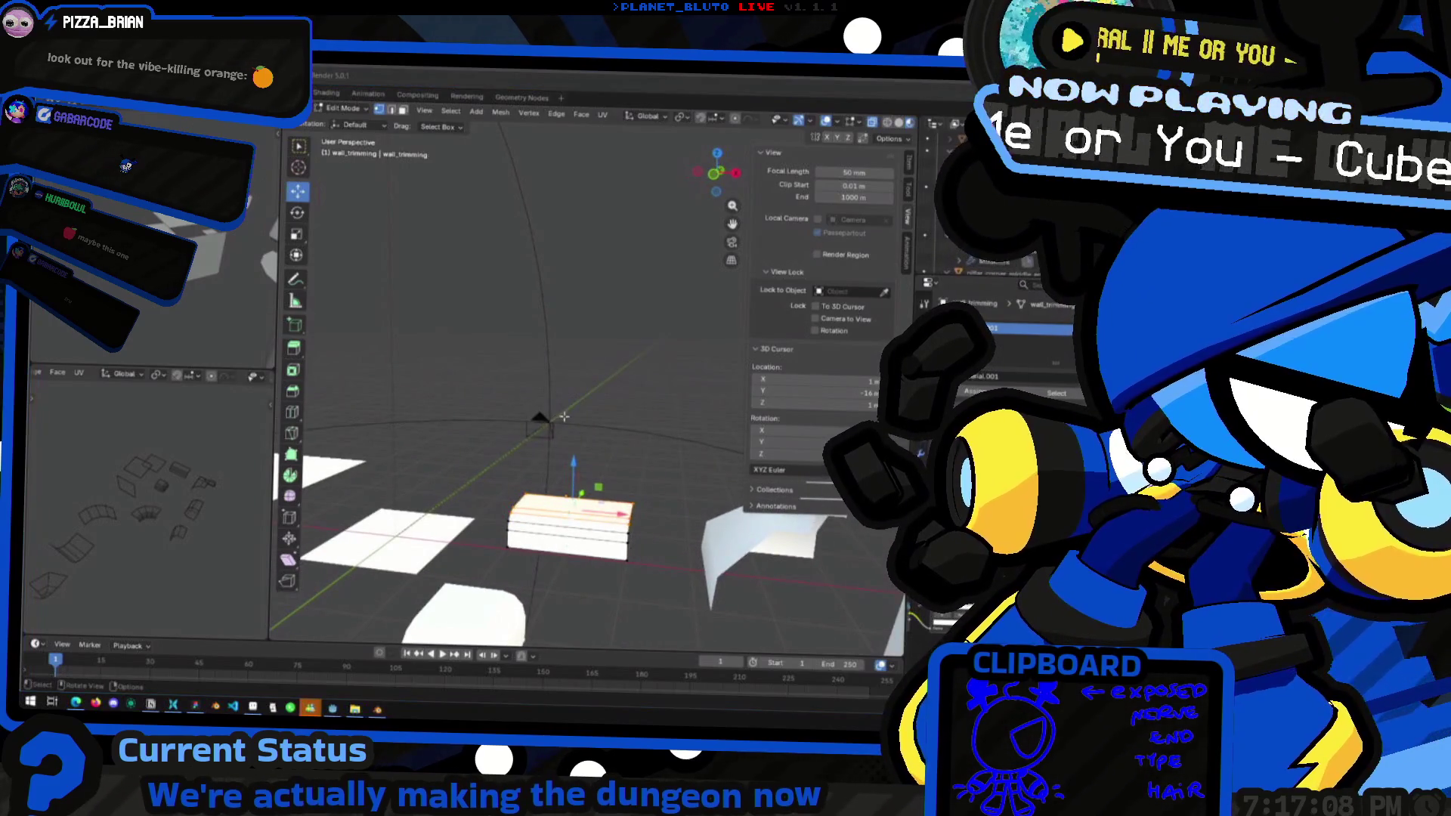
Check the Figma canvas, then view the wall piece from straight above in Blender
{"action": "key", "text": "alt+Tab"}
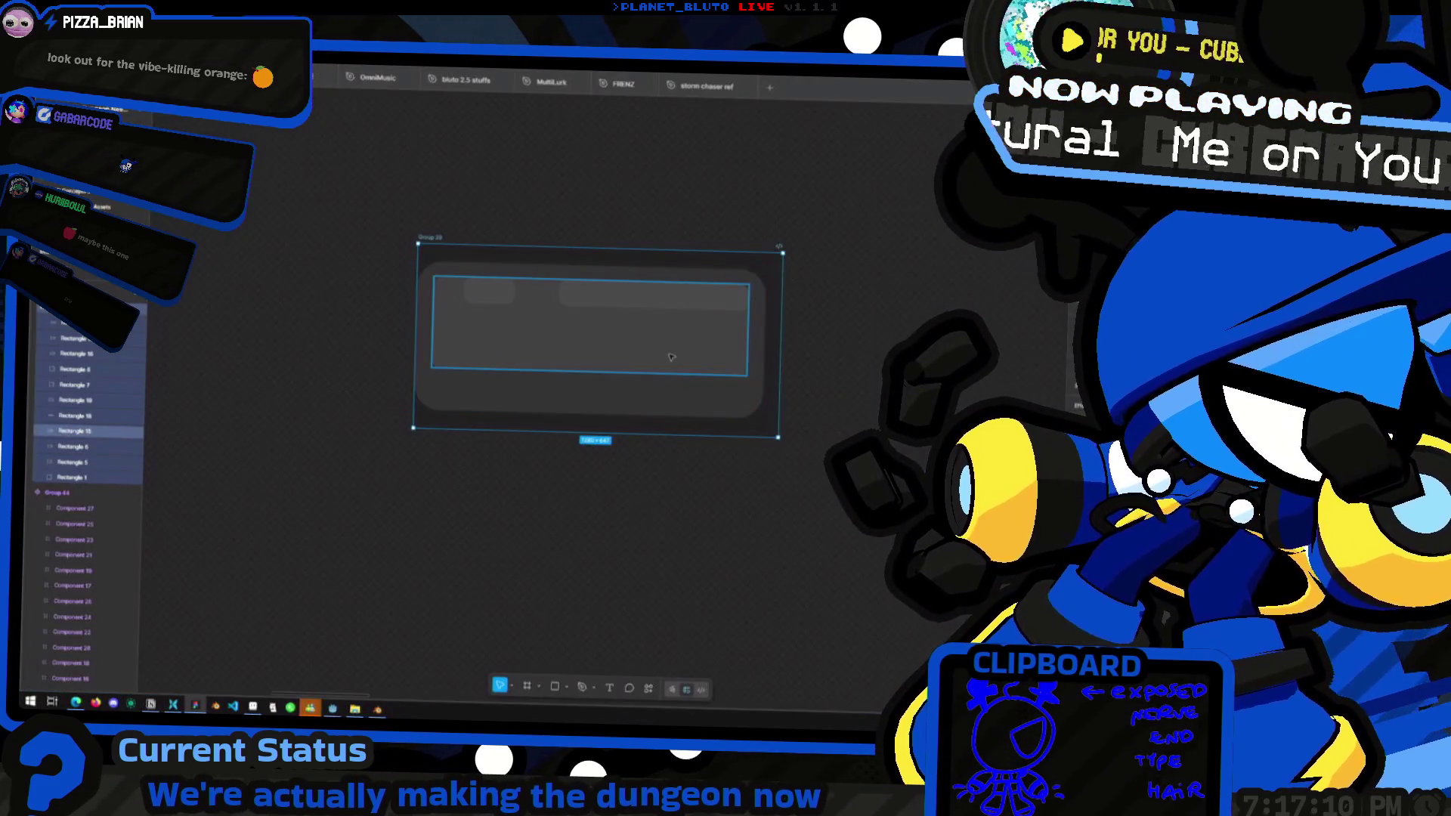
{"action": "scroll", "coordinate": [671, 356], "scroll_direction": "down", "scroll_amount": 5, "text": "ctrl"}
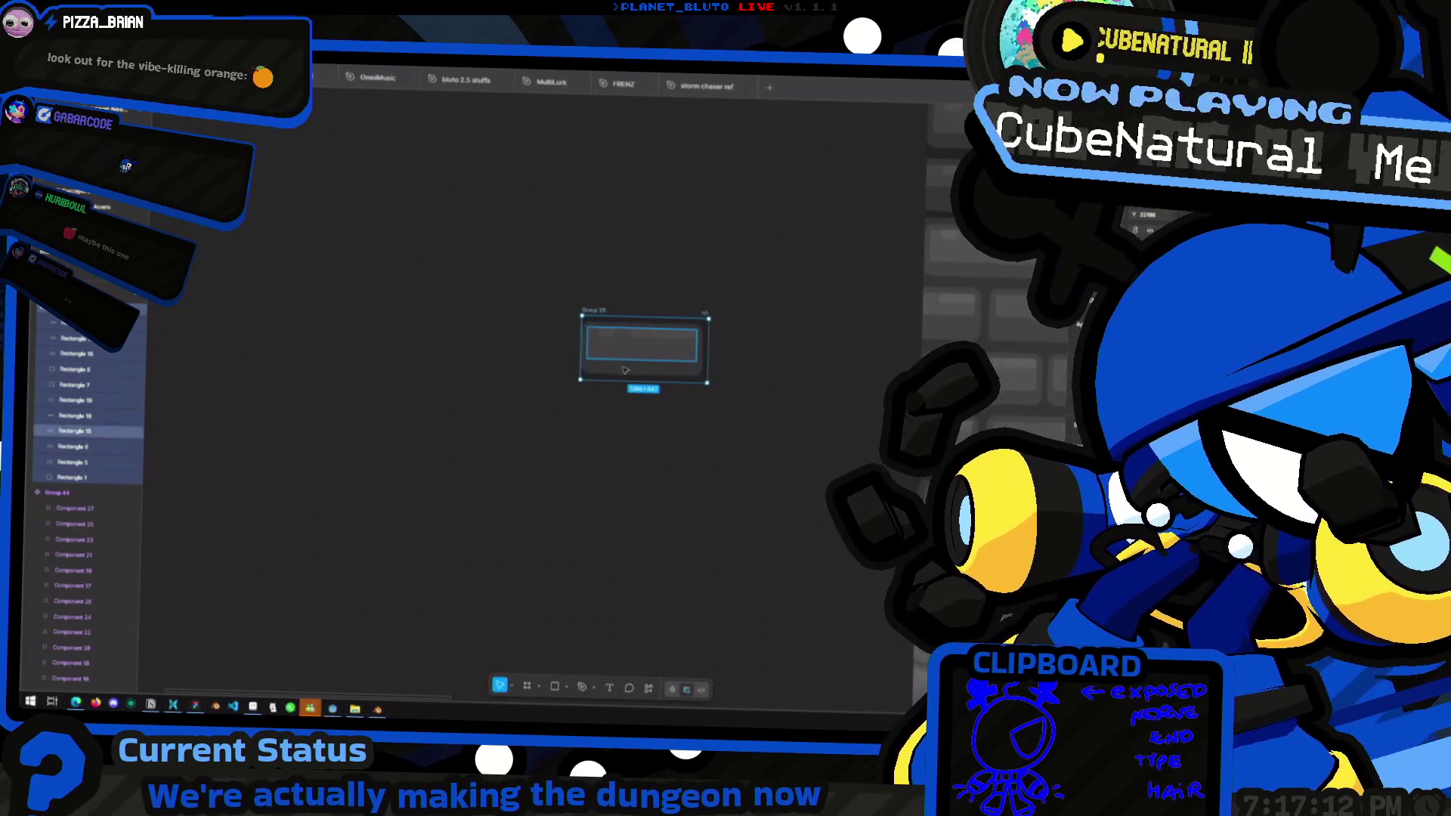
{"action": "key", "text": "alt+Tab"}
{"action": "middle_click_drag", "start_coordinate": [543, 325], "coordinate": [574, 294]}
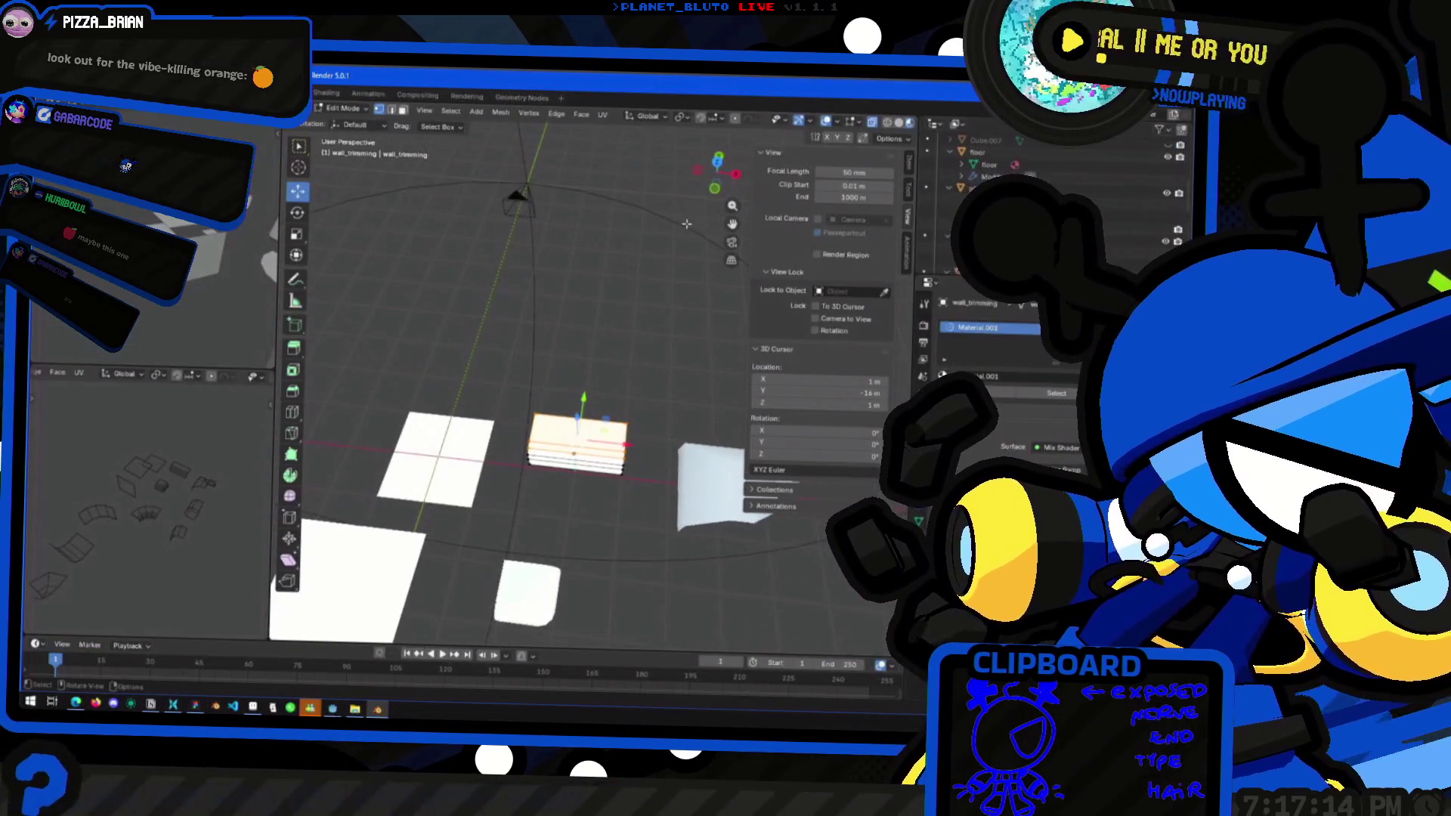
{"action": "left_click", "coordinate": [719, 170]}
{"action": "scroll", "coordinate": [685, 388], "scroll_direction": "up", "scroll_amount": 4}
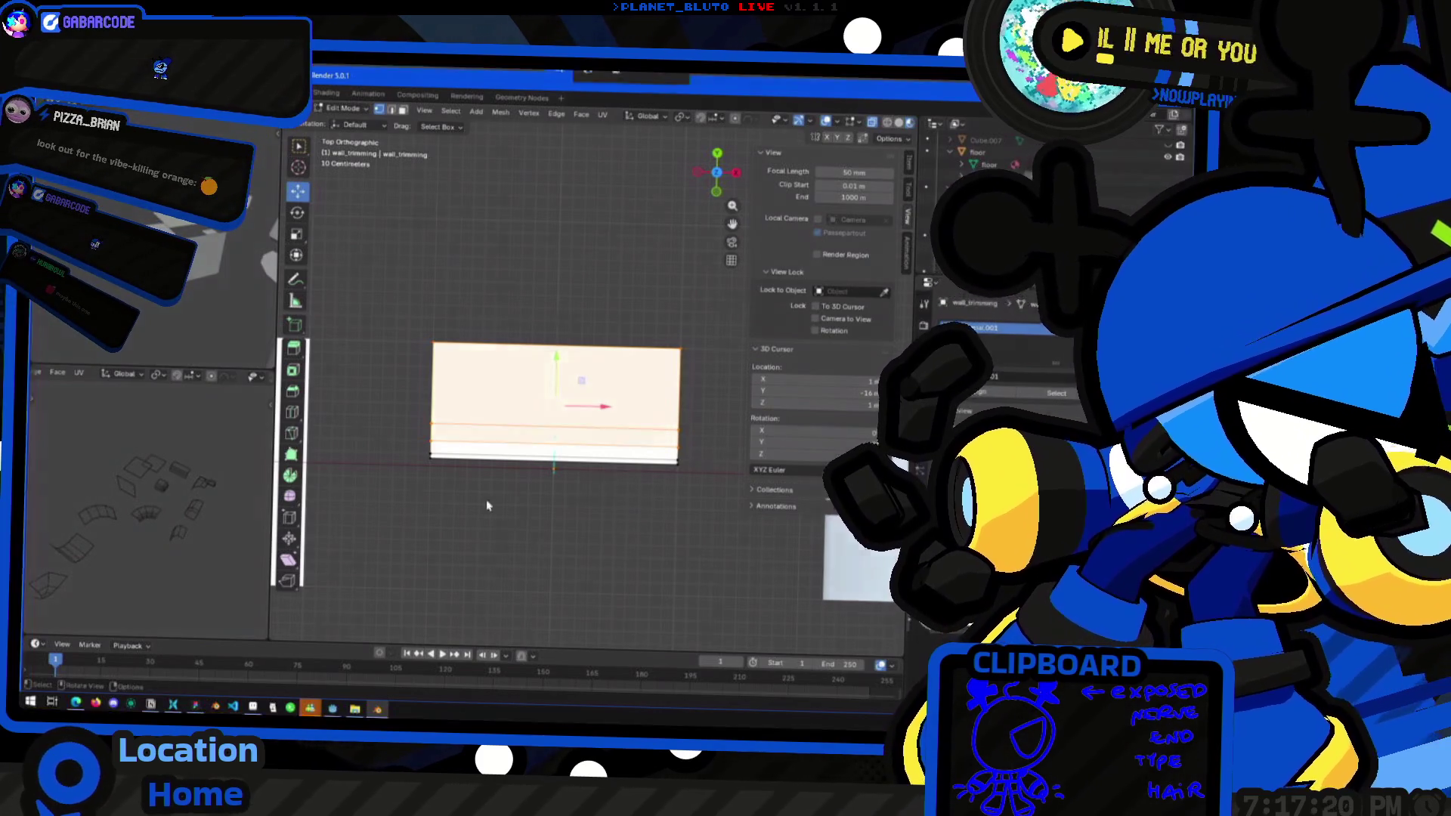
{"action": "key", "text": "super+Tab"}
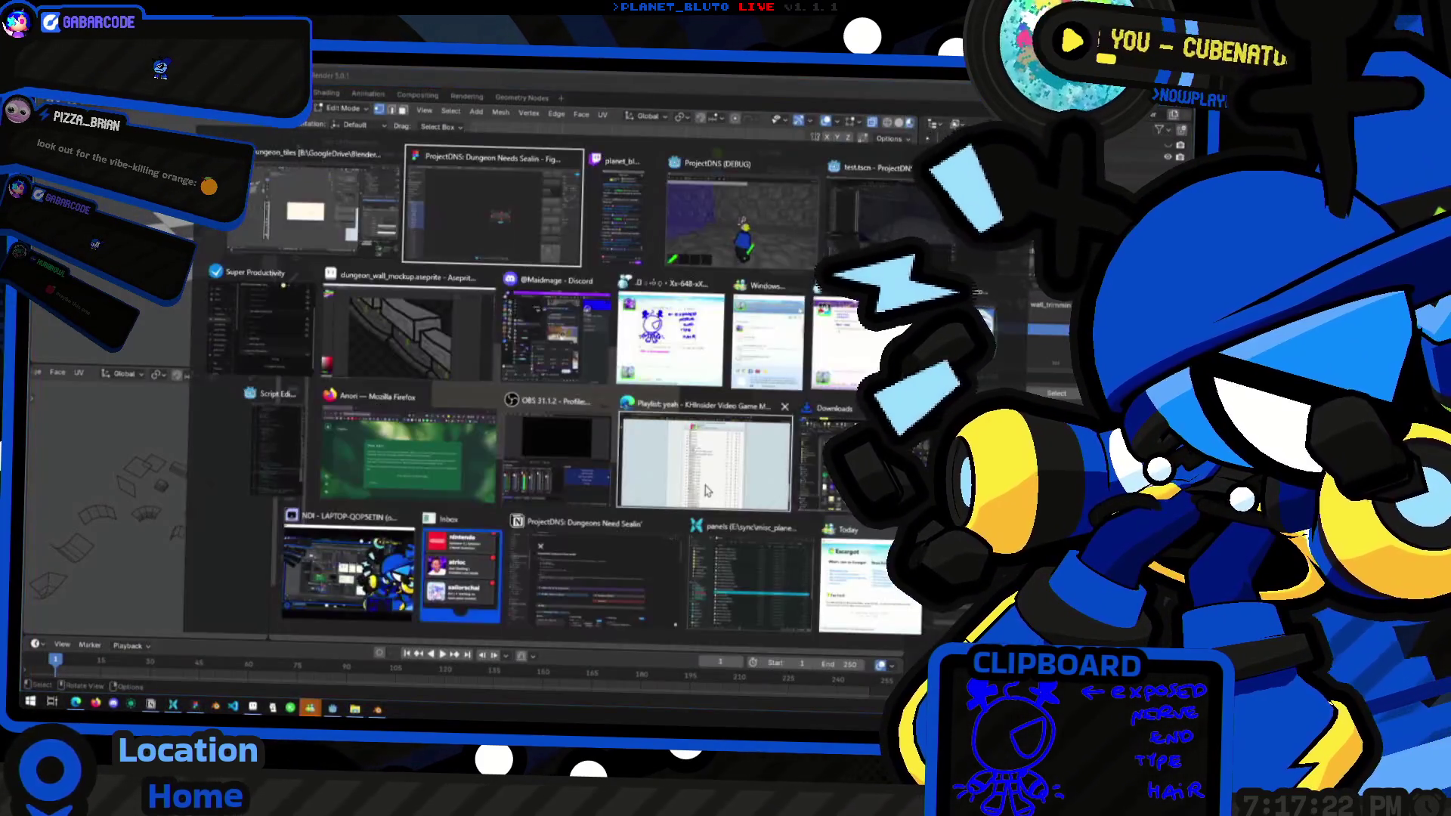
Paste the captured axis-arrow image into Figma and crop all four edges
{"action": "key", "text": "Return"}
{"action": "key", "text": "ctrl+v"}
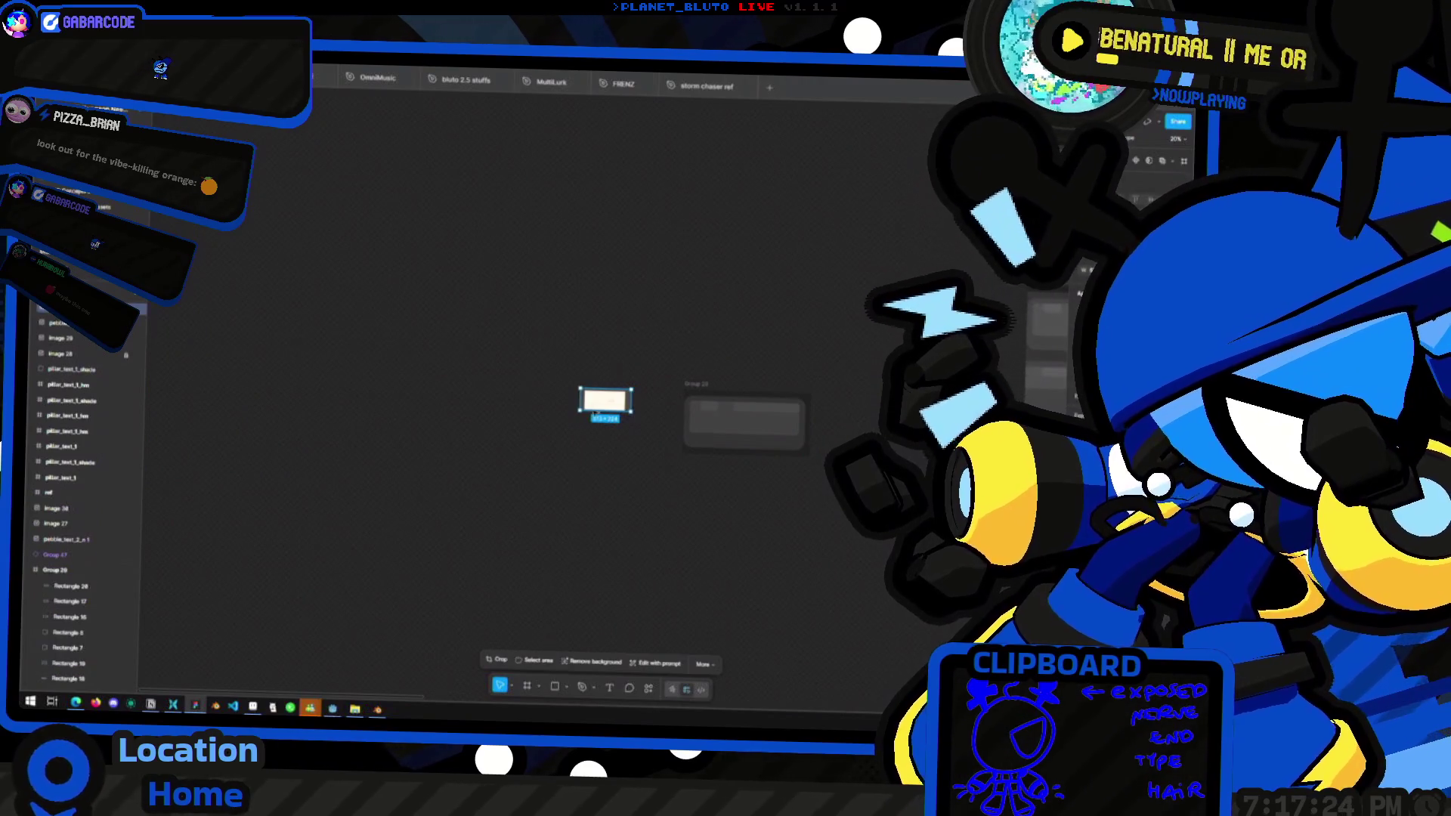
{"action": "scroll", "coordinate": [616, 408], "scroll_direction": "up", "scroll_amount": 10, "text": "ctrl"}
{"action": "left_click_drag", "start_coordinate": [668, 354], "coordinate": [626, 346]}
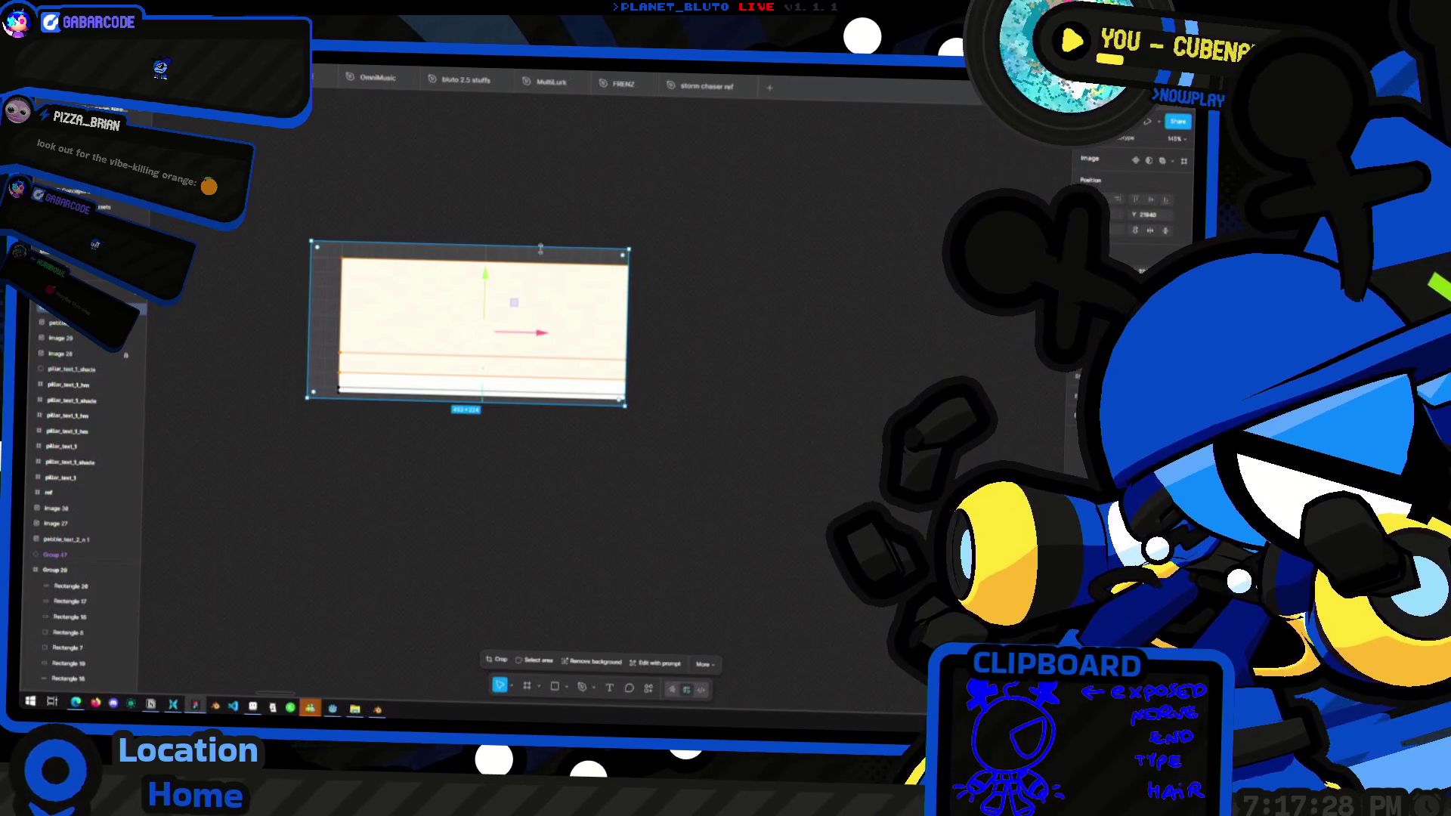
{"action": "left_click_drag", "start_coordinate": [540, 249], "coordinate": [550, 262]}
{"action": "left_click_drag", "start_coordinate": [316, 299], "coordinate": [339, 310]}
{"action": "left_click_drag", "start_coordinate": [390, 403], "coordinate": [386, 376]}
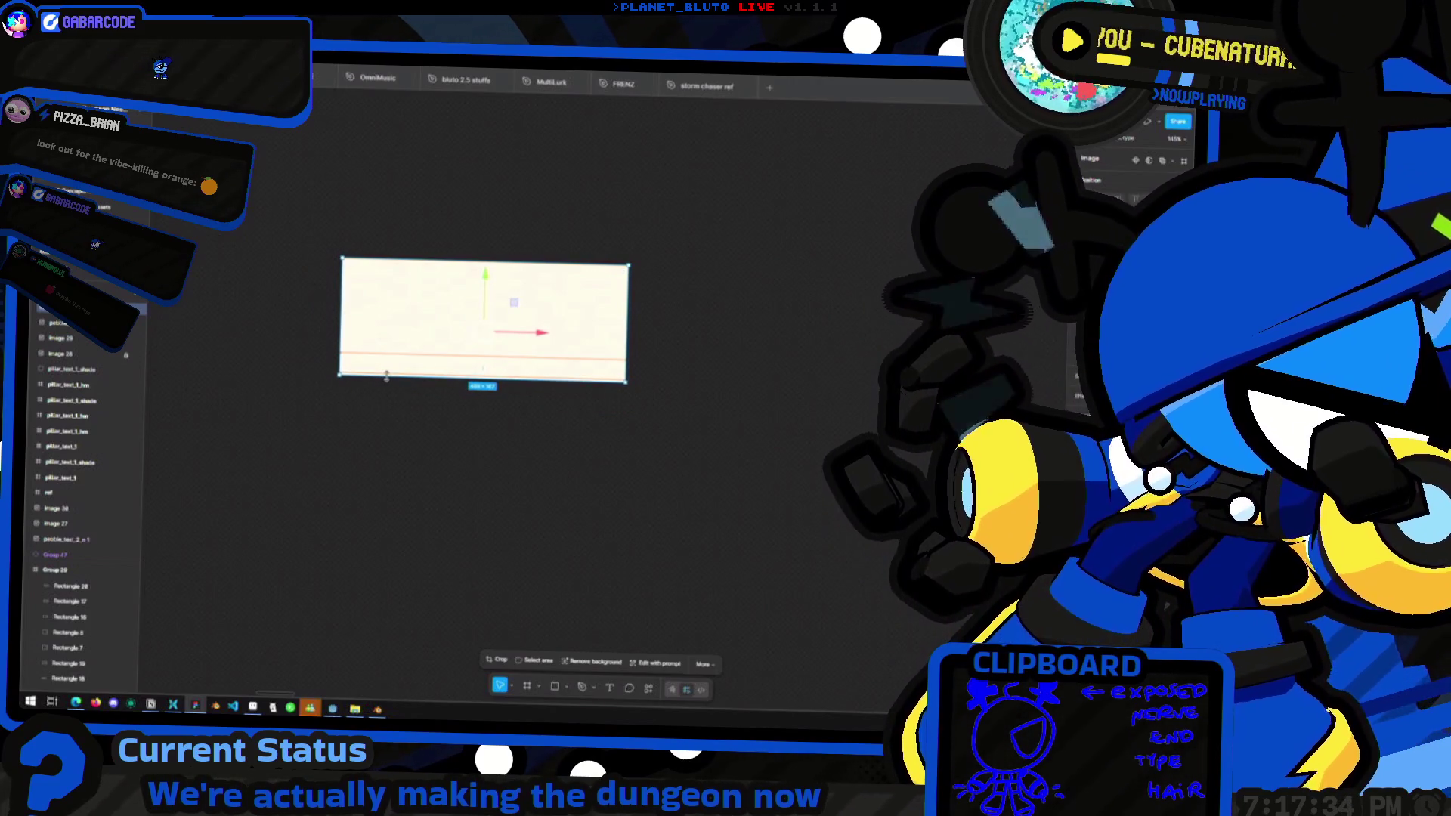
Enlarge the cream image and position Group 29 directly above it
{"action": "scroll", "coordinate": [387, 376], "scroll_direction": "down", "scroll_amount": 5, "text": "ctrl"}
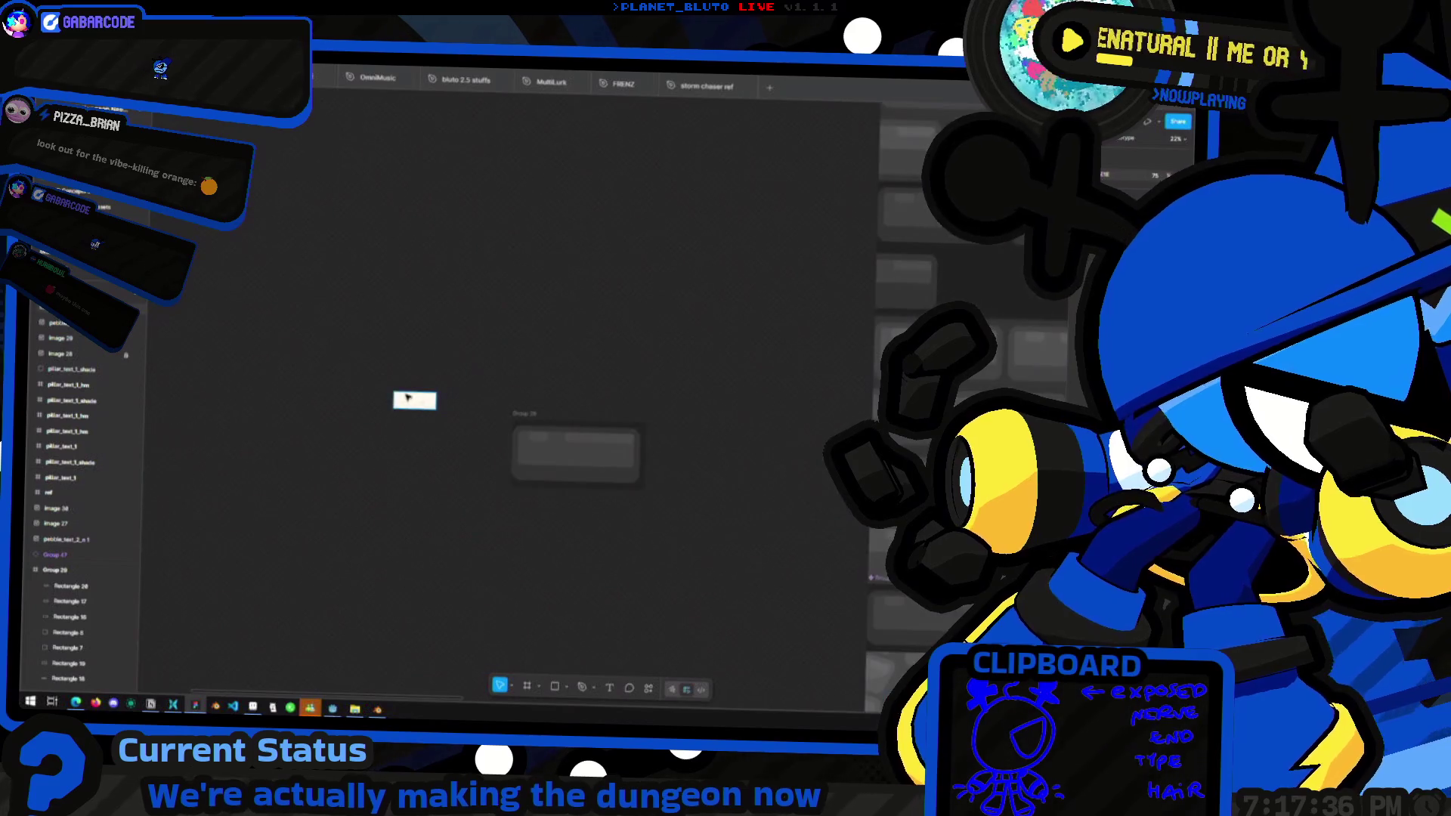
{"action": "left_click_drag", "start_coordinate": [443, 390], "coordinate": [478, 433]}
{"action": "left_click_drag", "start_coordinate": [374, 469], "coordinate": [348, 478]}
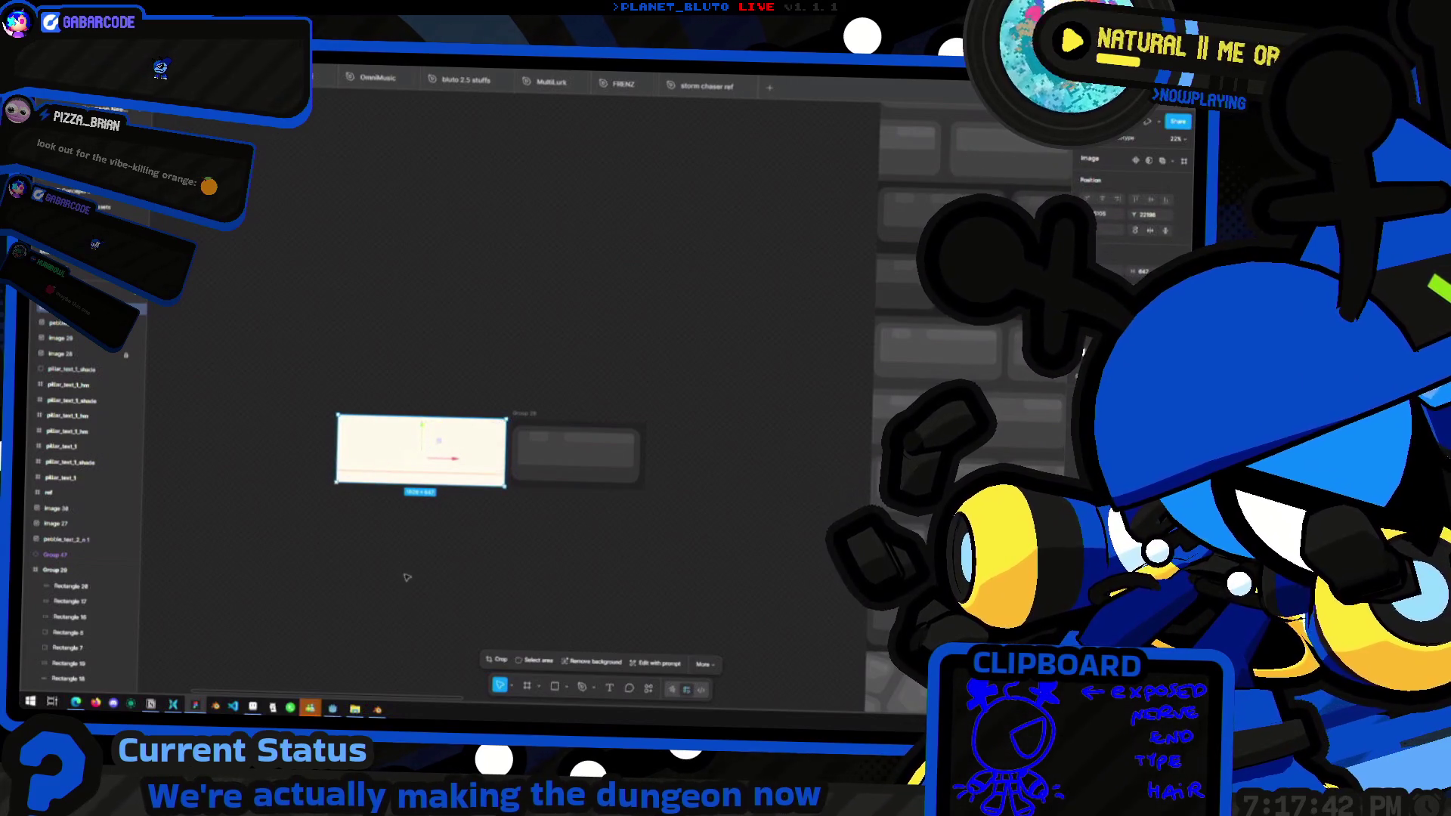
{"action": "left_click_drag", "start_coordinate": [557, 399], "coordinate": [420, 320]}
{"action": "scroll", "coordinate": [341, 423], "scroll_direction": "up", "scroll_amount": 3, "text": "ctrl"}
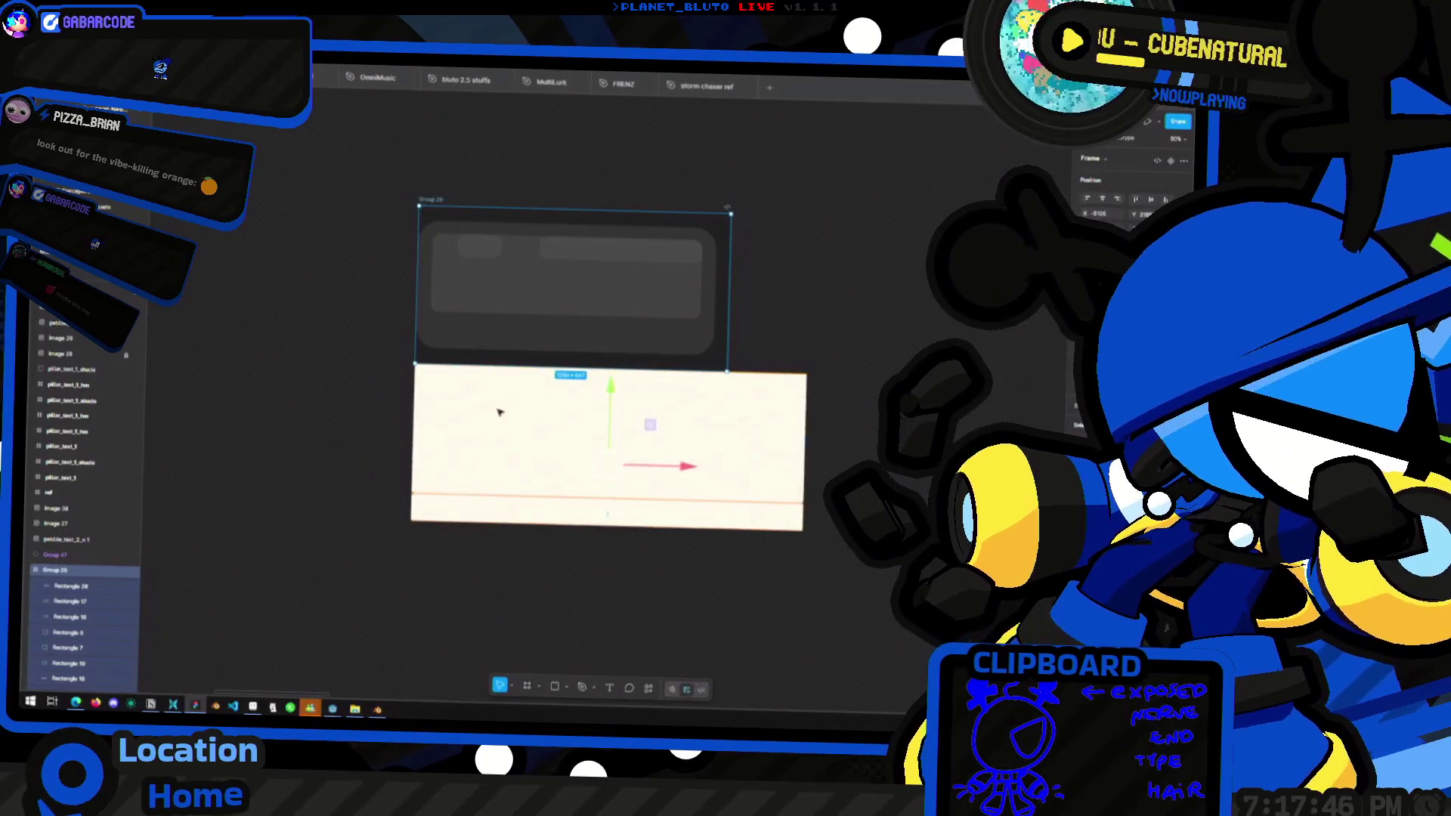
{"action": "left_click", "coordinate": [536, 416]}
Widen Group 29 to the right to open empty space beside the grey card
{"action": "left_click", "coordinate": [567, 280]}
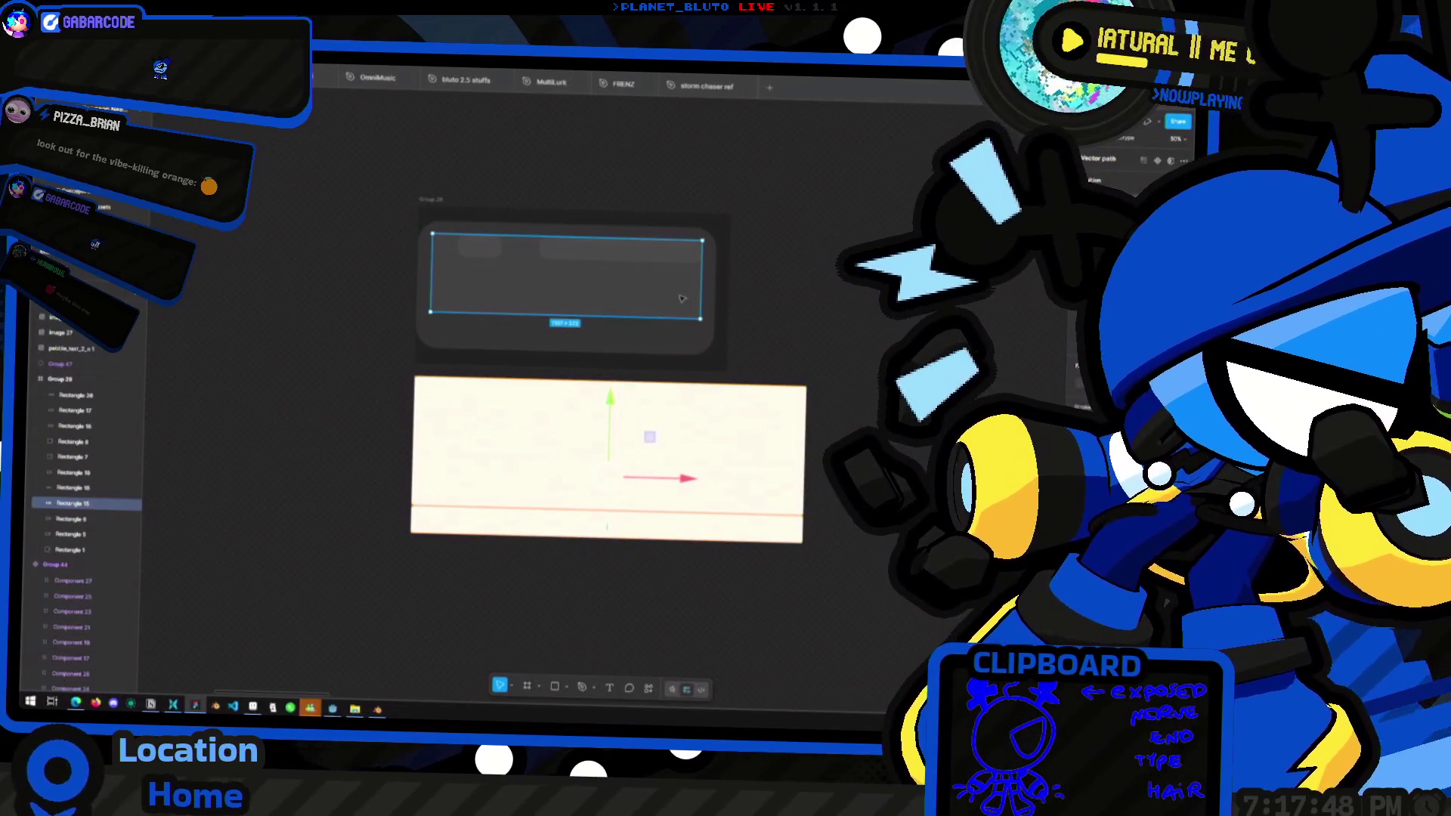
{"action": "left_click", "coordinate": [728, 266]}
{"action": "mouse_move", "coordinate": [730, 270]}
{"action": "left_mouse_down"}
{"action": "mouse_move", "coordinate": [804, 287]}
{"action": "mouse_move", "coordinate": [789, 296]}
{"action": "mouse_move", "coordinate": [809, 312]}
{"action": "left_mouse_up"}
{"action": "left_click", "coordinate": [835, 340]}
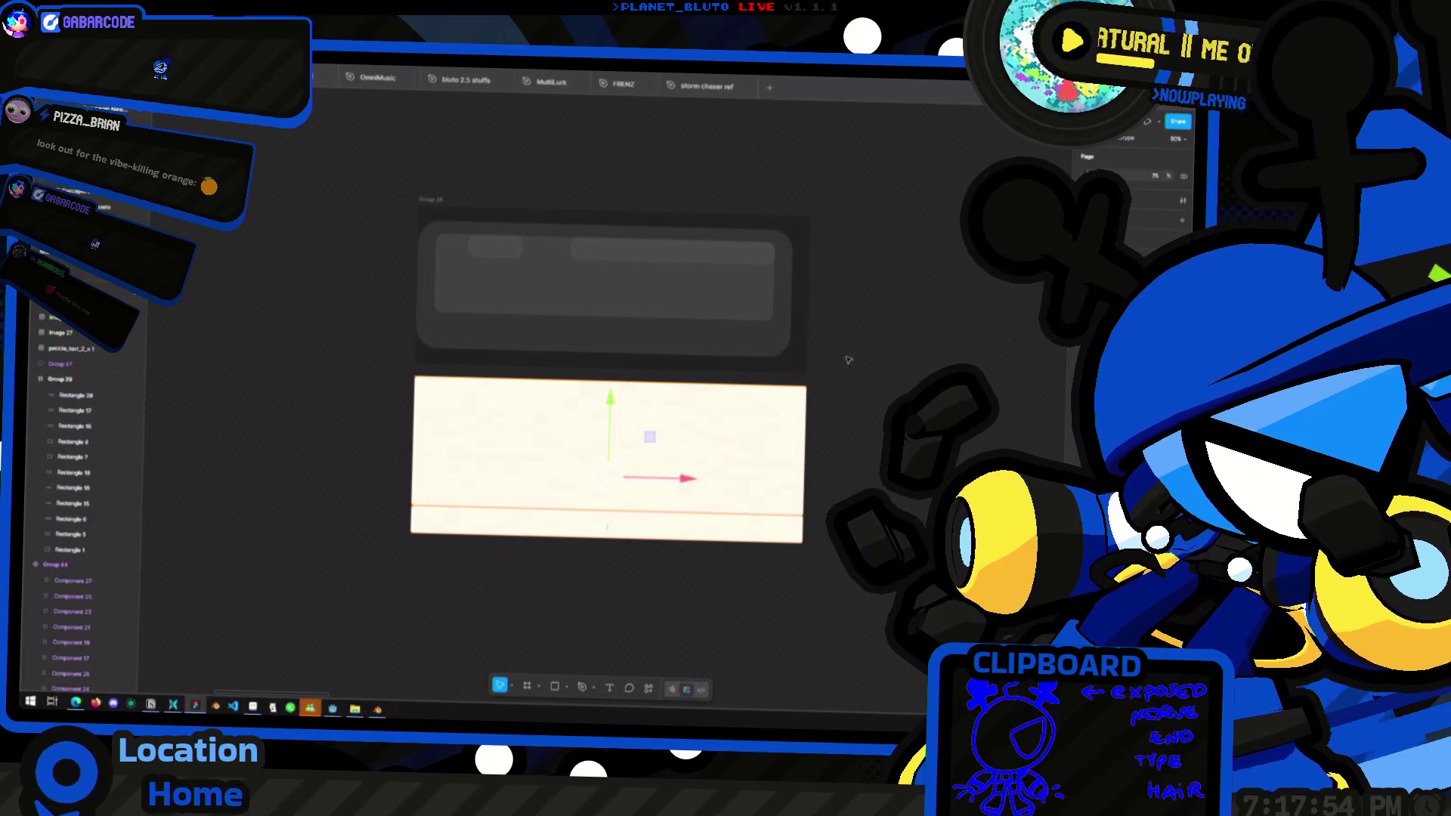
Inspect the card's outer rectangle and its wide and small top rectangles
{"action": "scroll", "coordinate": [810, 363], "scroll_direction": "right", "scroll_amount": 2}
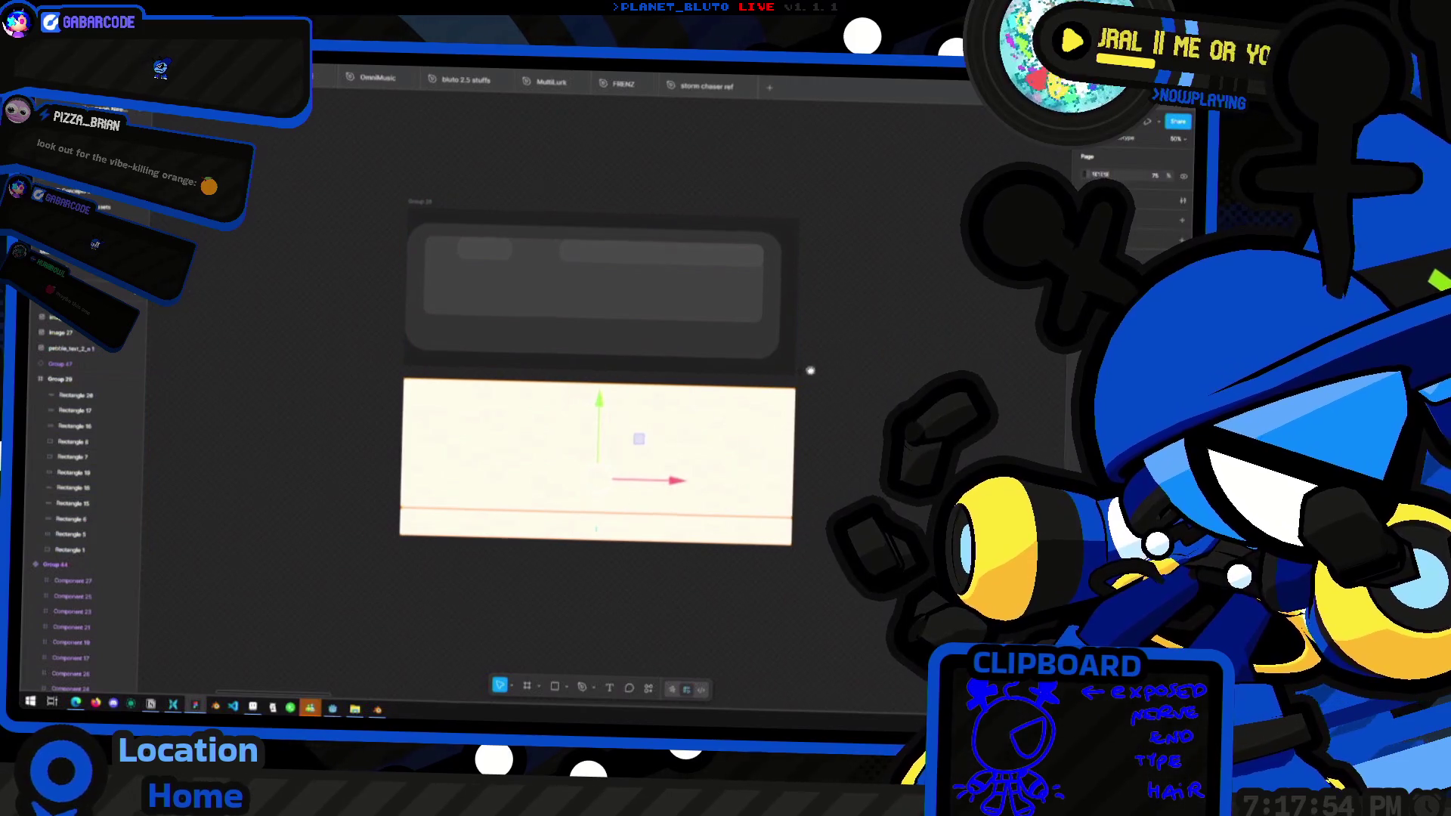
{"action": "left_click", "coordinate": [763, 333]}
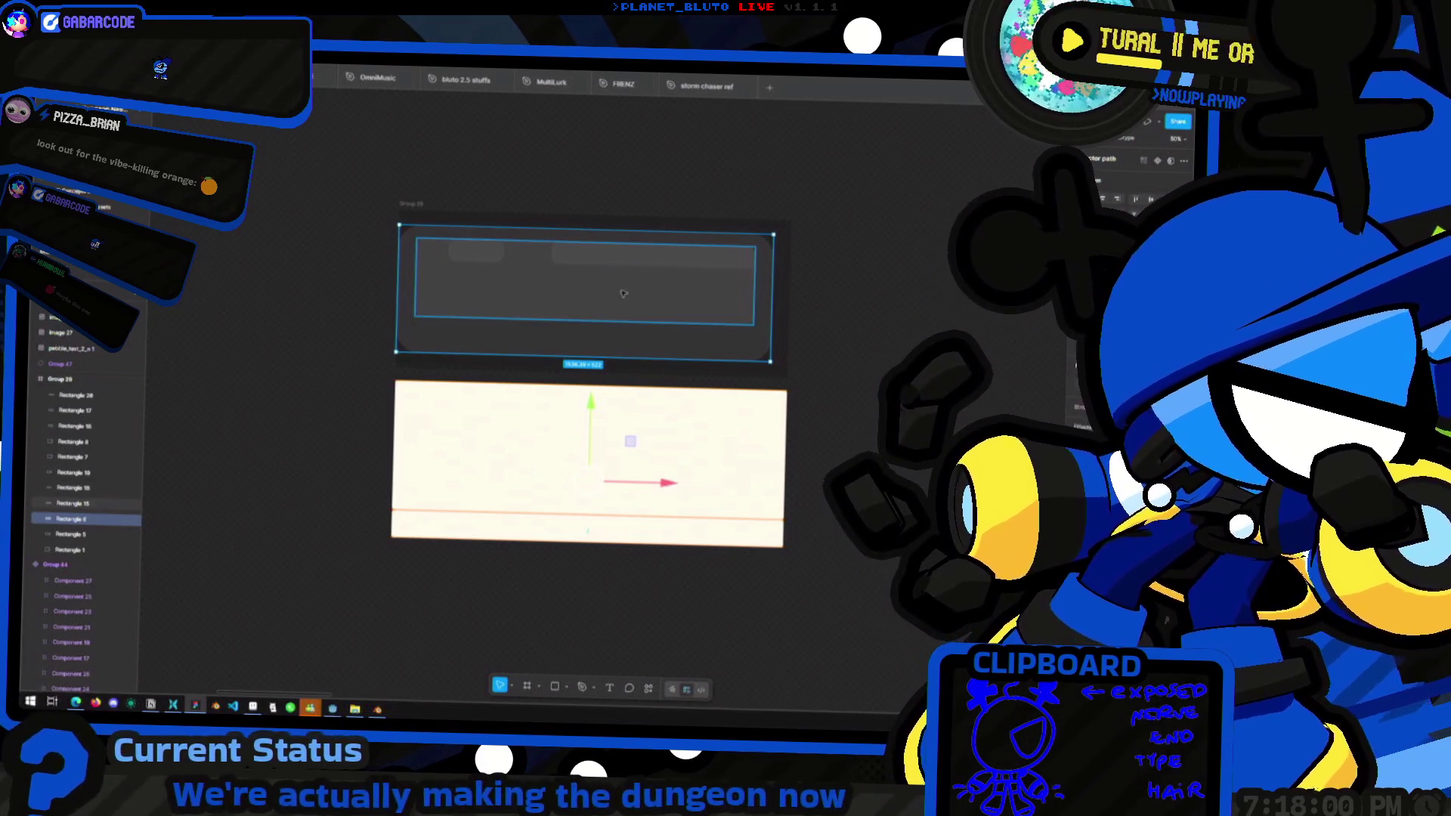
{"action": "left_click", "coordinate": [597, 261]}
{"action": "key", "text": "Escape"}
{"action": "scroll", "coordinate": [652, 287], "scroll_direction": "down", "scroll_amount": 2, "text": "ctrl"}
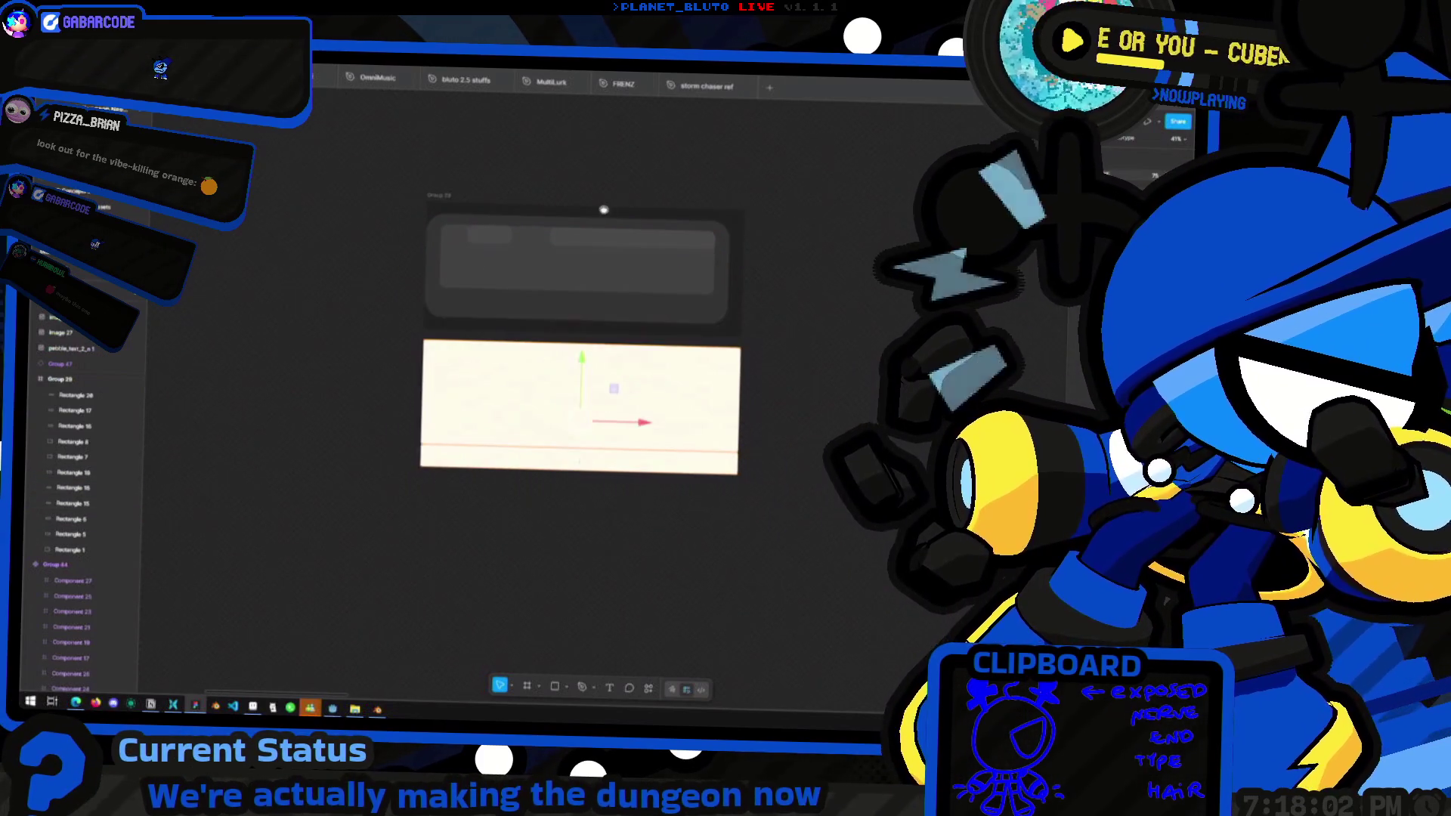
{"action": "left_click", "coordinate": [650, 265]}
{"action": "left_click", "coordinate": [523, 263]}
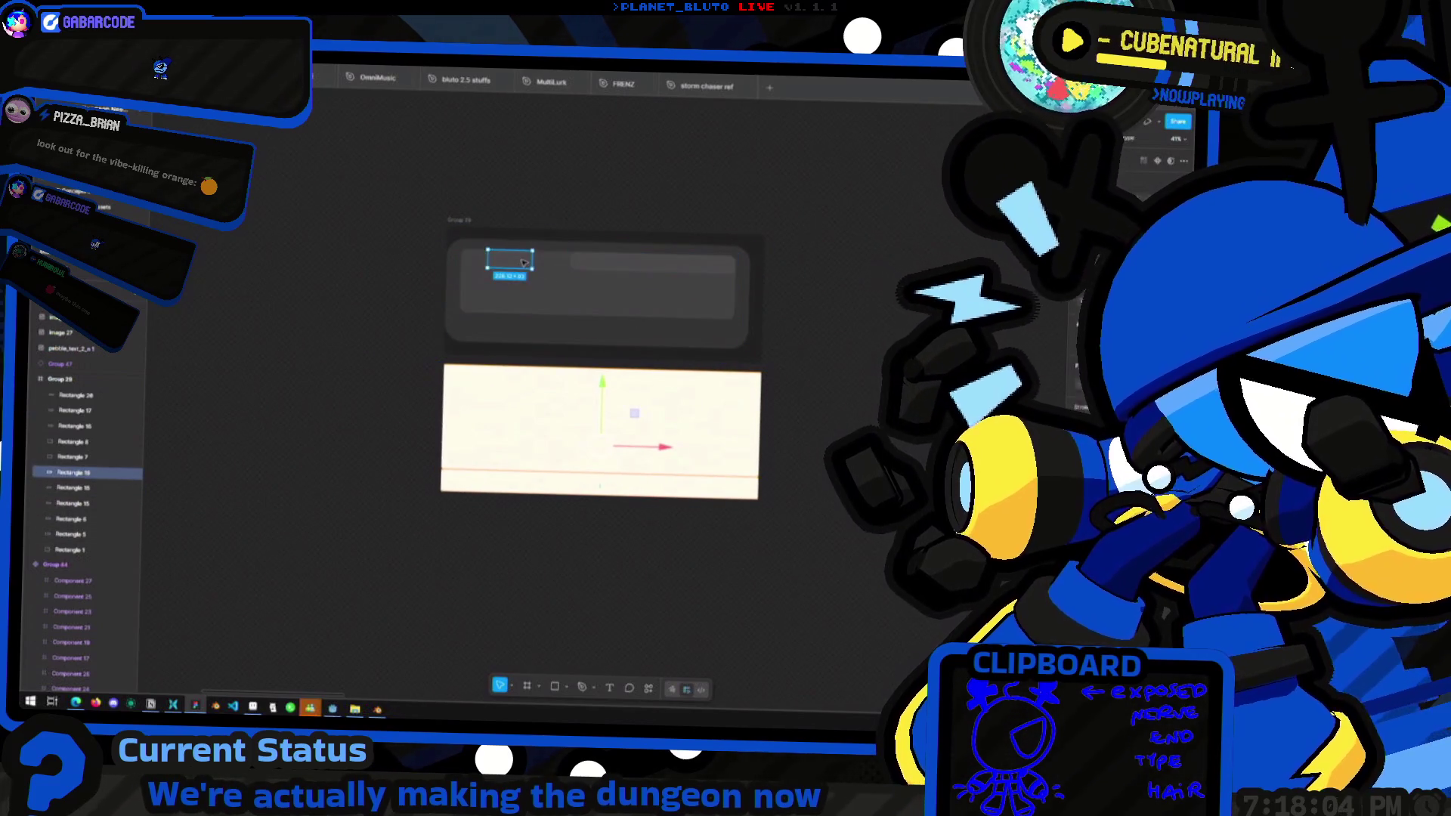
{"action": "key", "text": "Escape"}
{"action": "scroll", "coordinate": [779, 357], "scroll_direction": "down", "scroll_amount": 5, "text": "ctrl"}
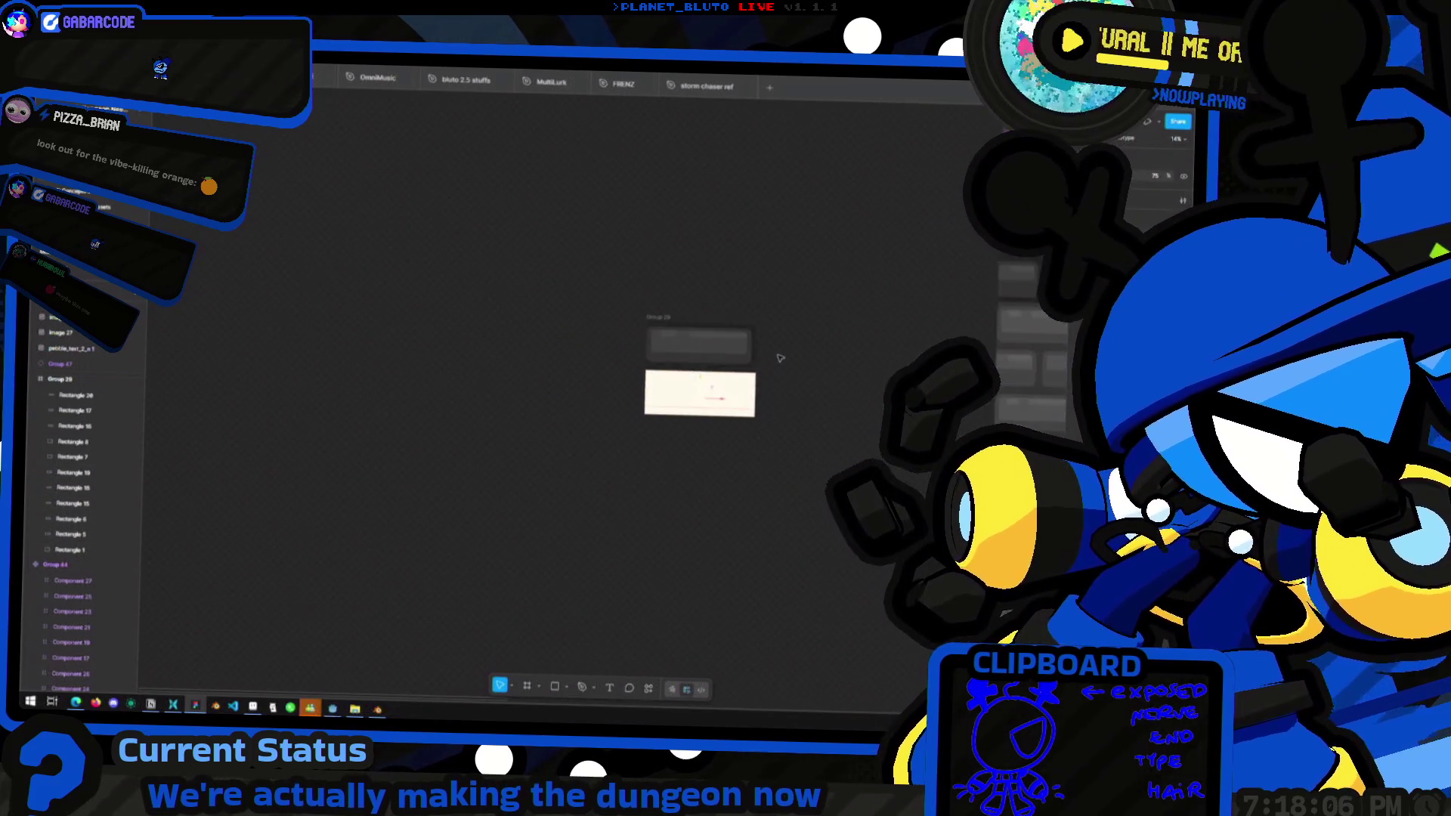
{"action": "scroll", "coordinate": [779, 357], "scroll_direction": "up", "scroll_amount": 3, "text": "ctrl"}
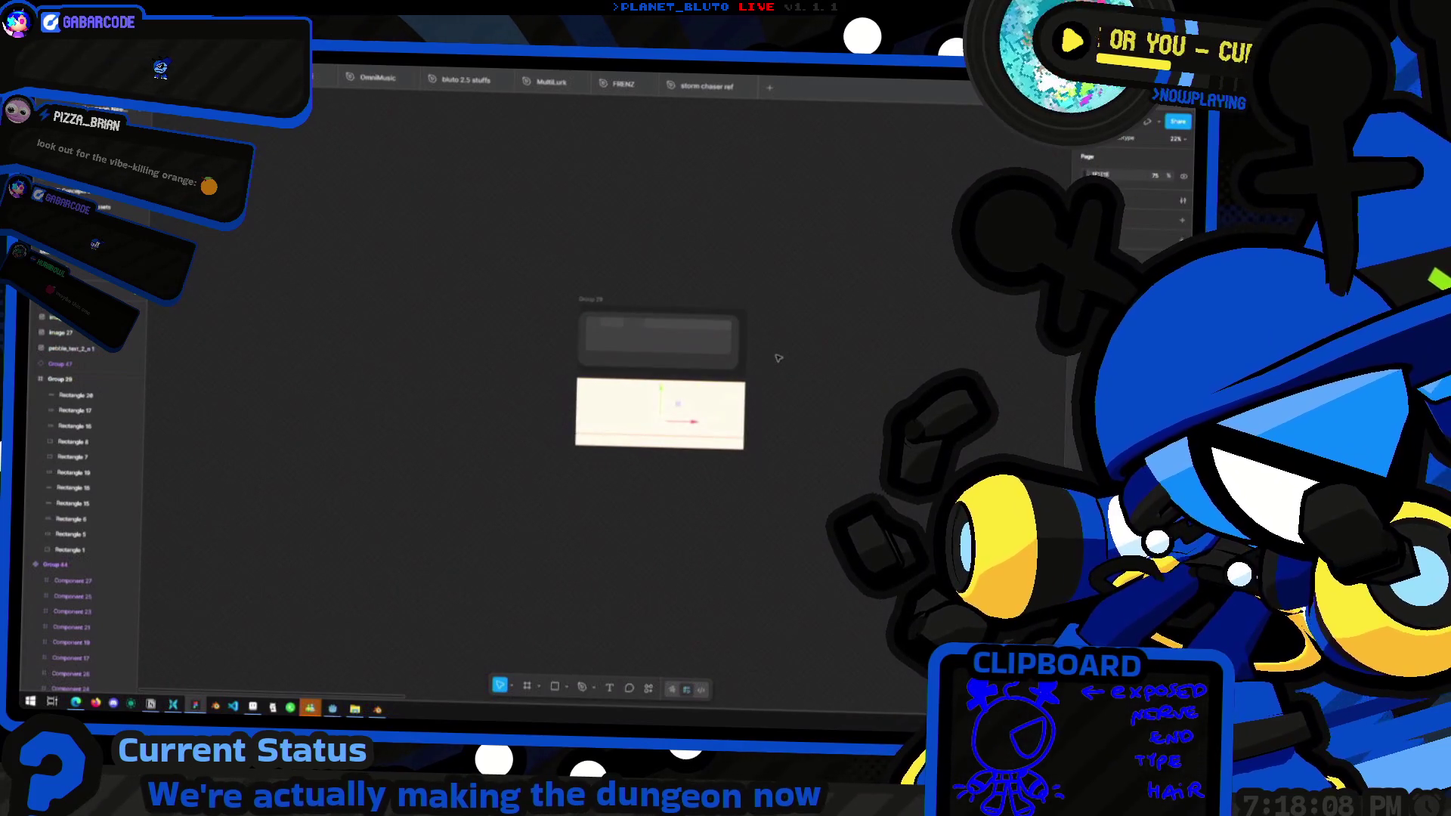
Launch the me_talkin app from the app launcher
{"action": "key", "text": "alt+space"}
{"action": "type", "text": "me_"}
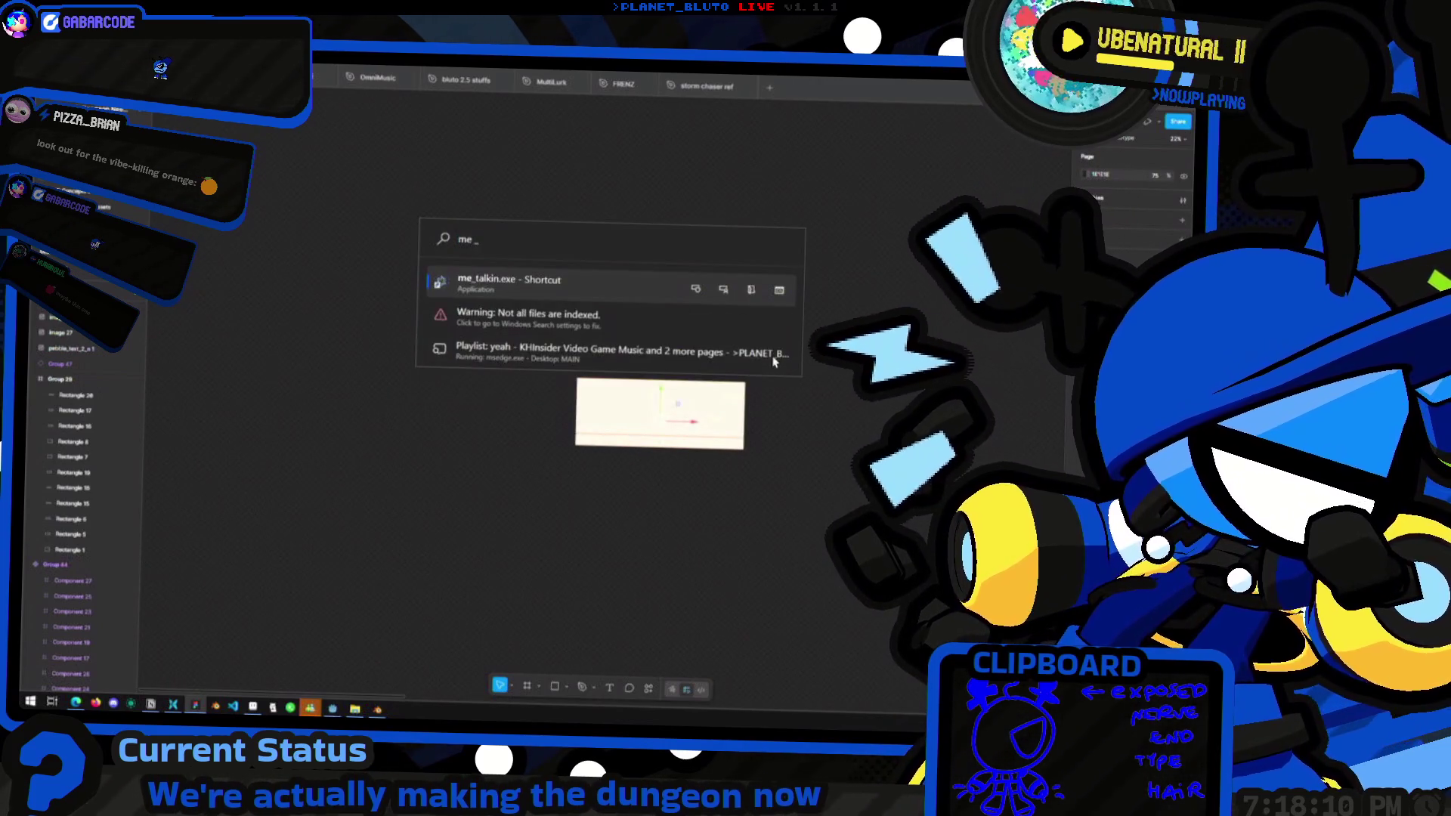
{"action": "key", "text": "Return"}
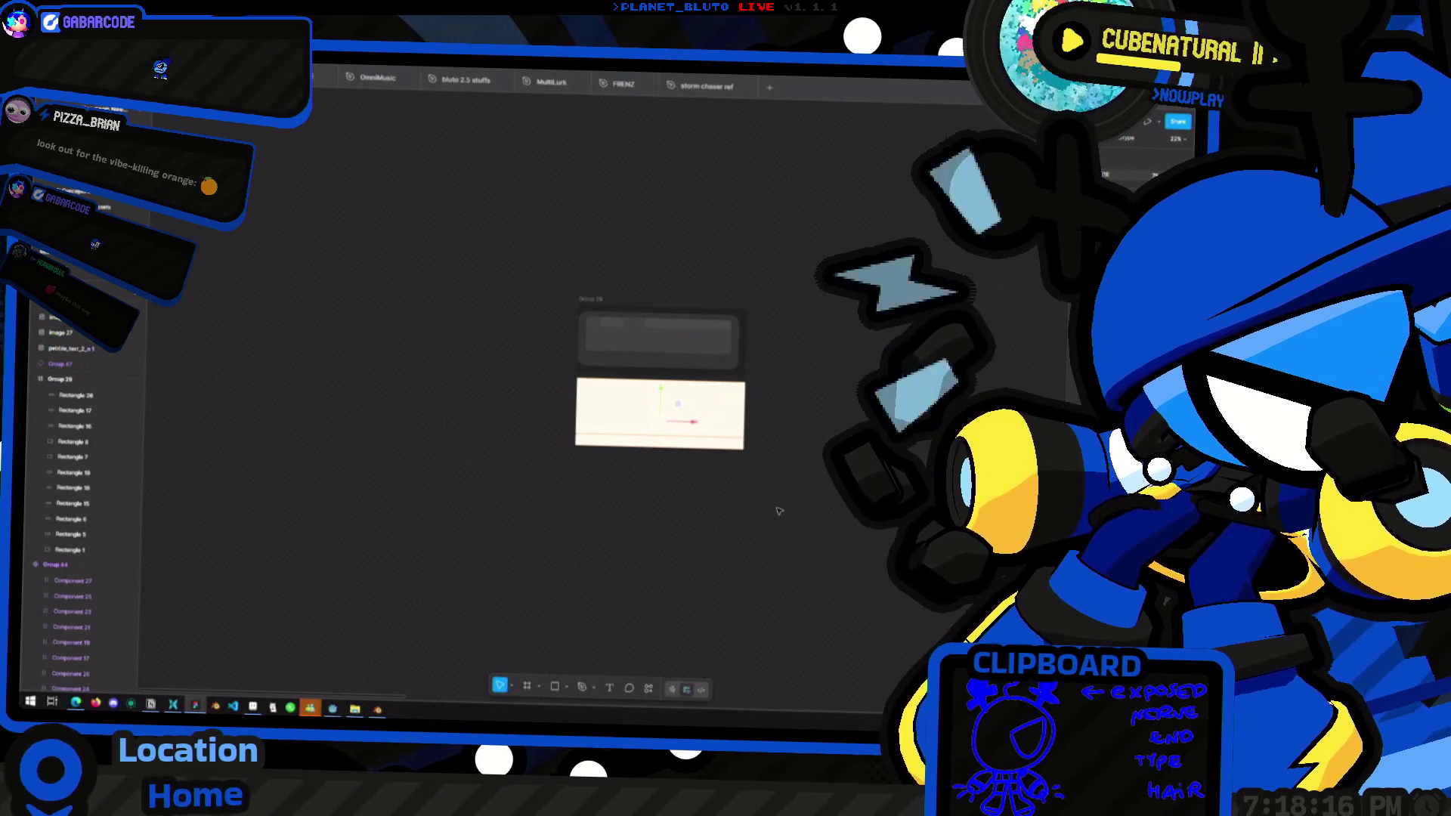
{"action": "scroll", "coordinate": [707, 381], "scroll_direction": "up", "scroll_amount": 5, "text": "ctrl"}
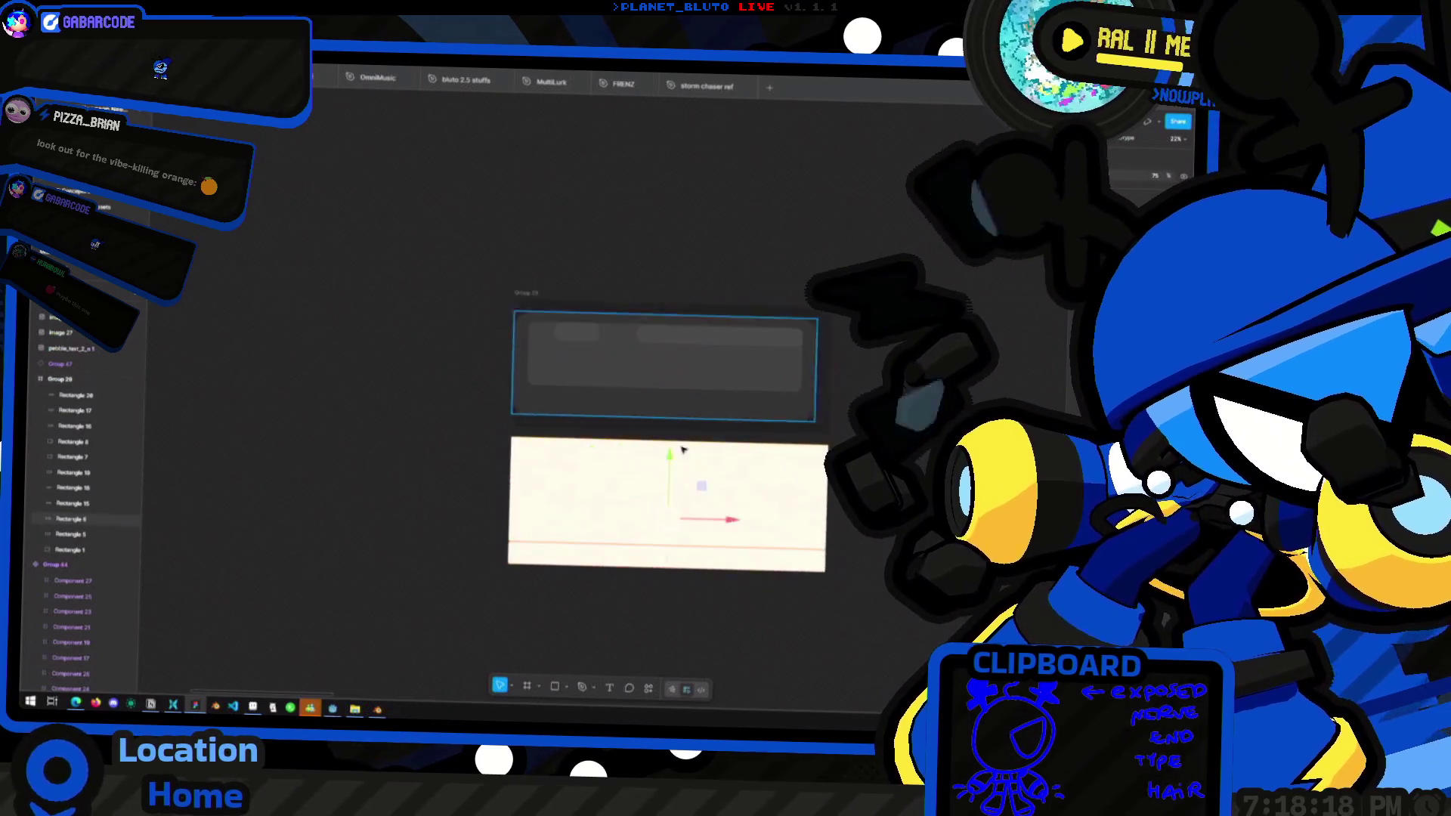
Select the grey card's Rectangles 19, 18, 15 and 6 together
{"action": "left_click", "coordinate": [624, 451]}
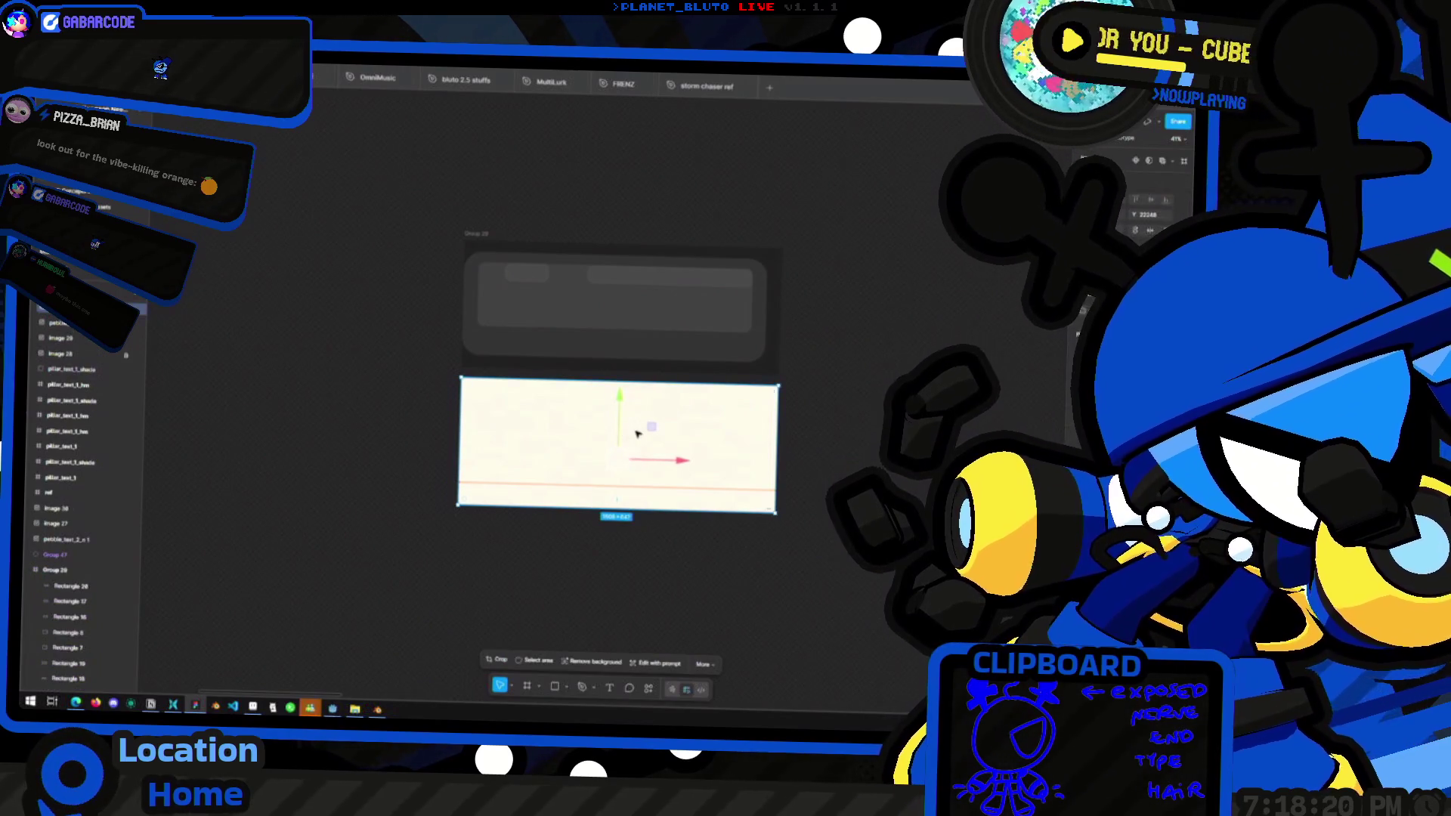
{"action": "left_click", "coordinate": [612, 302]}
{"action": "left_click", "coordinate": [862, 438]}
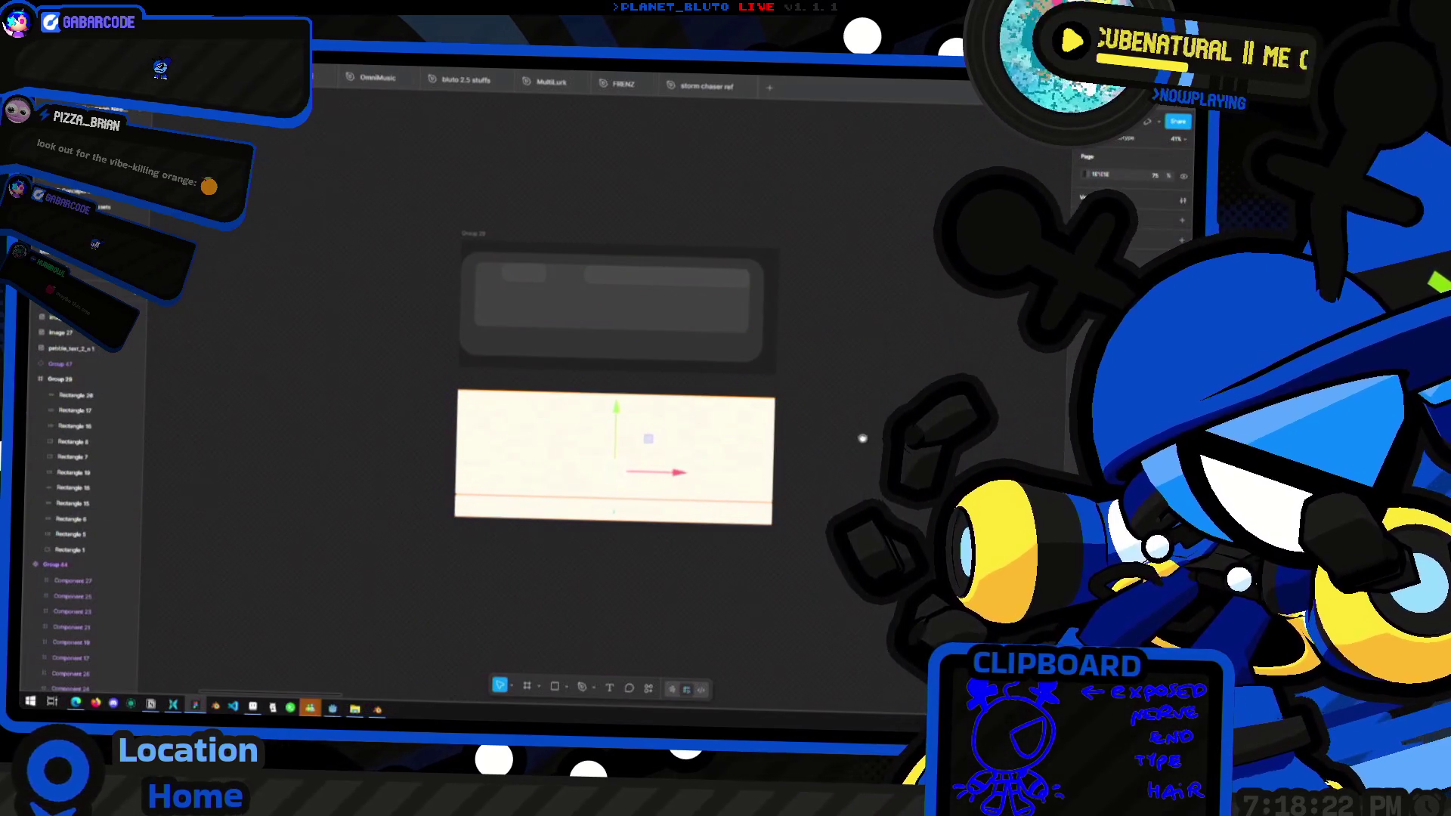
{"action": "middle_click_drag", "start_coordinate": [862, 439], "coordinate": [854, 435]}
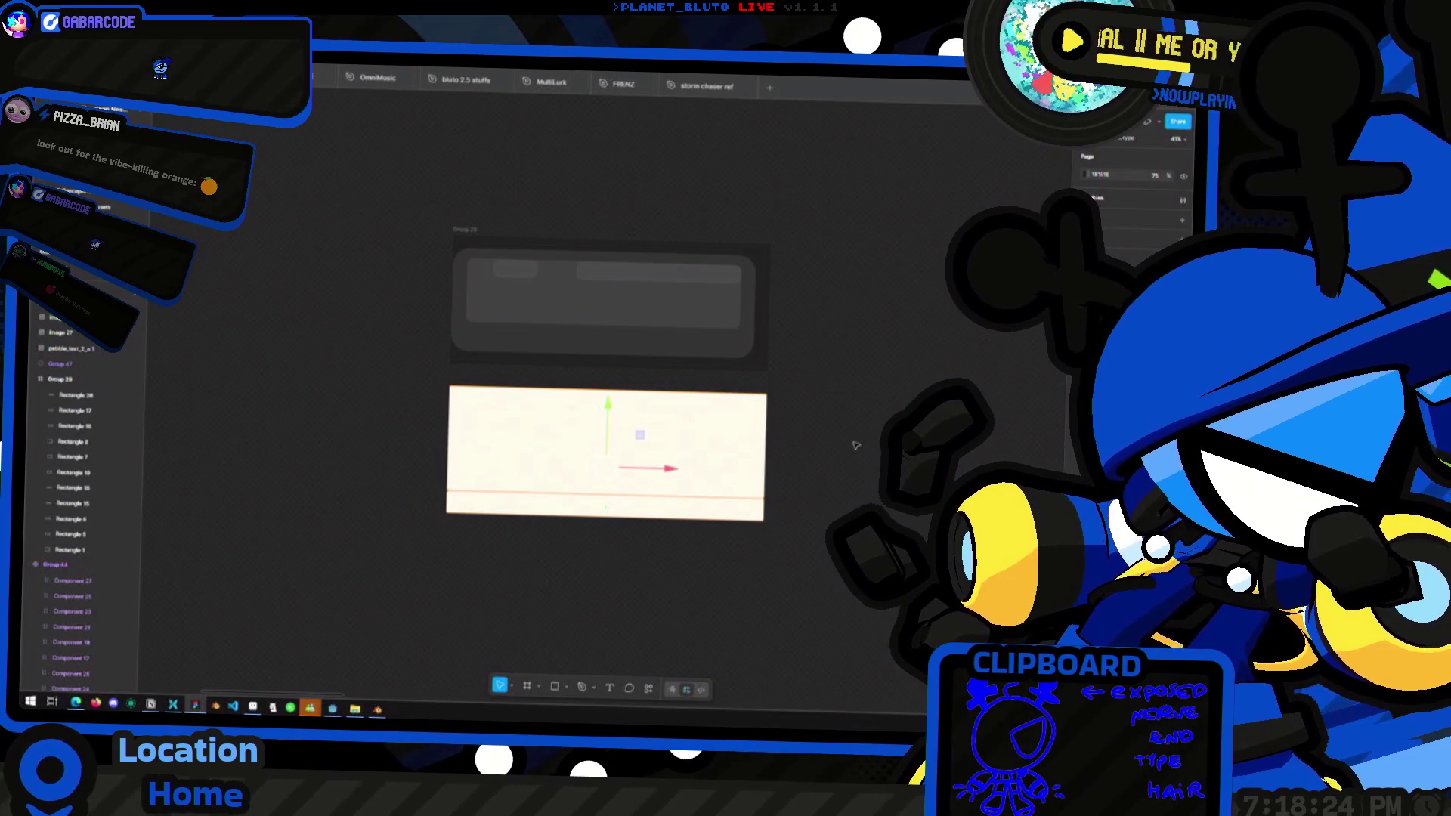
{"action": "scroll", "coordinate": [639, 378], "scroll_direction": "right", "scroll_amount": 2}
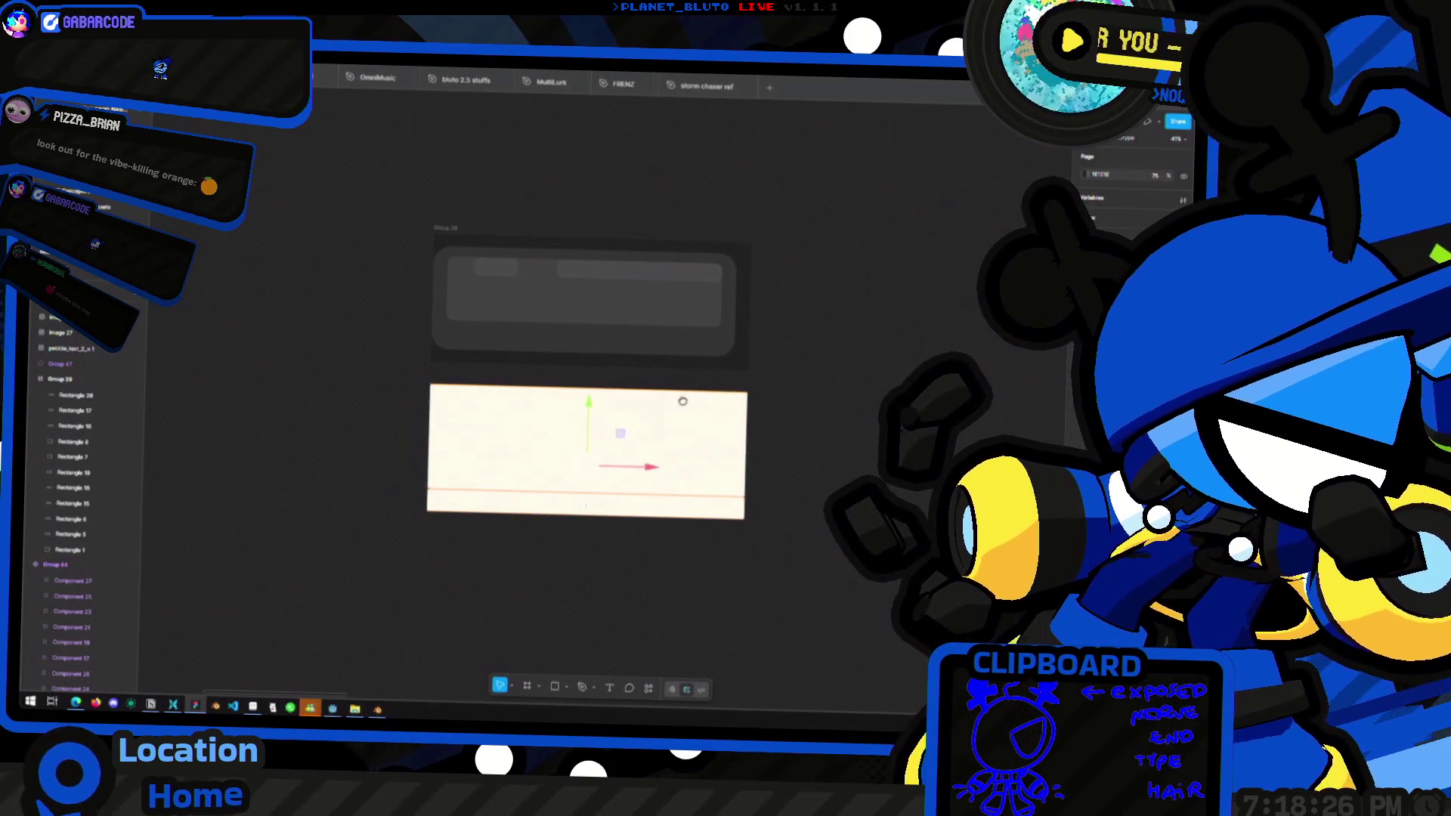
{"action": "left_click", "coordinate": [690, 342]}
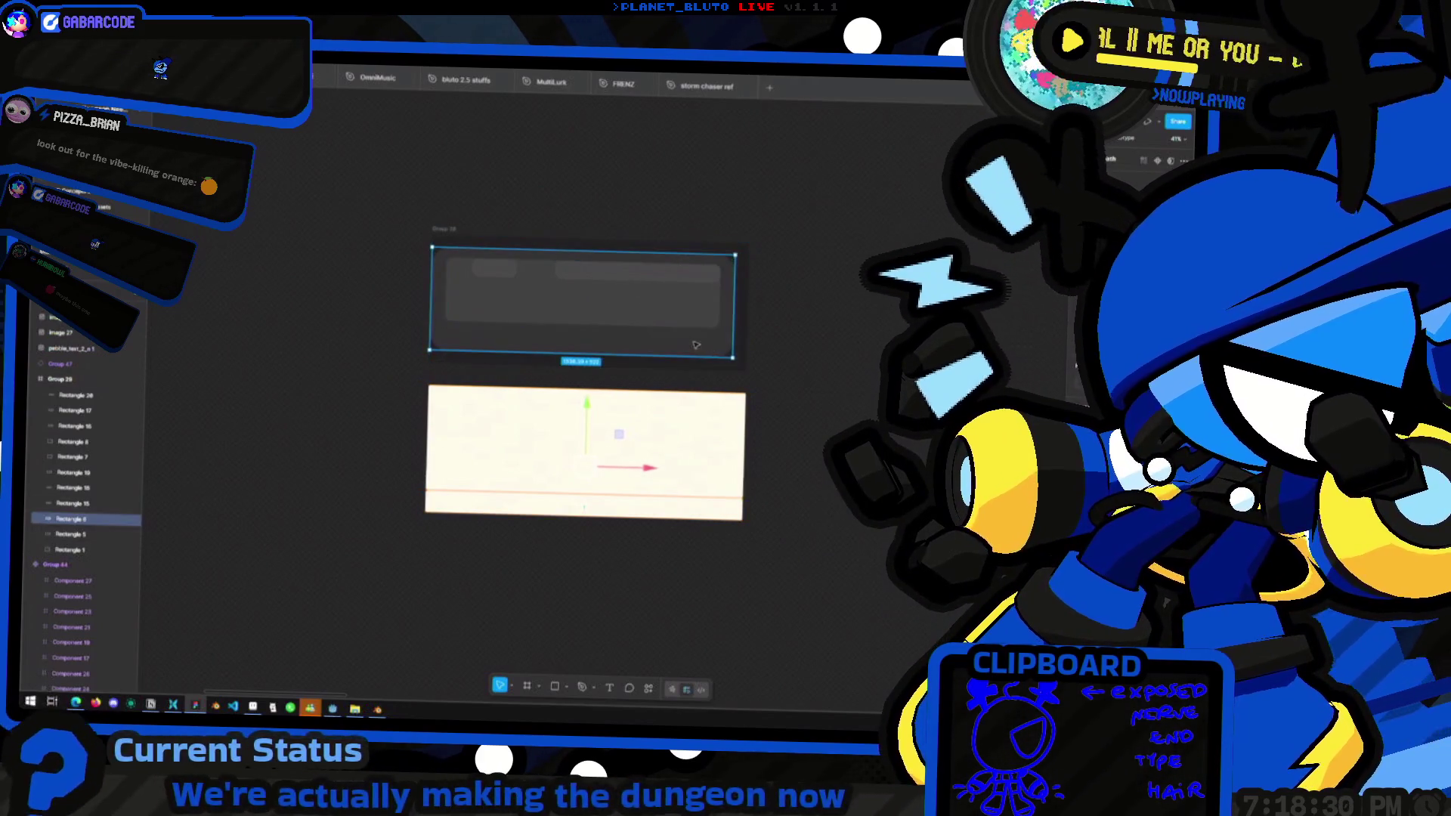
{"action": "mouse_move", "coordinate": [696, 344]}
{"action": "left_mouse_down", "text": "ctrl"}
{"action": "mouse_move", "coordinate": [686, 303]}
{"action": "mouse_move", "coordinate": [600, 294]}
{"action": "mouse_move", "coordinate": [663, 320]}
{"action": "mouse_move", "coordinate": [638, 321]}
{"action": "mouse_move", "coordinate": [735, 297]}
{"action": "left_mouse_up", "text": "ctrl"}
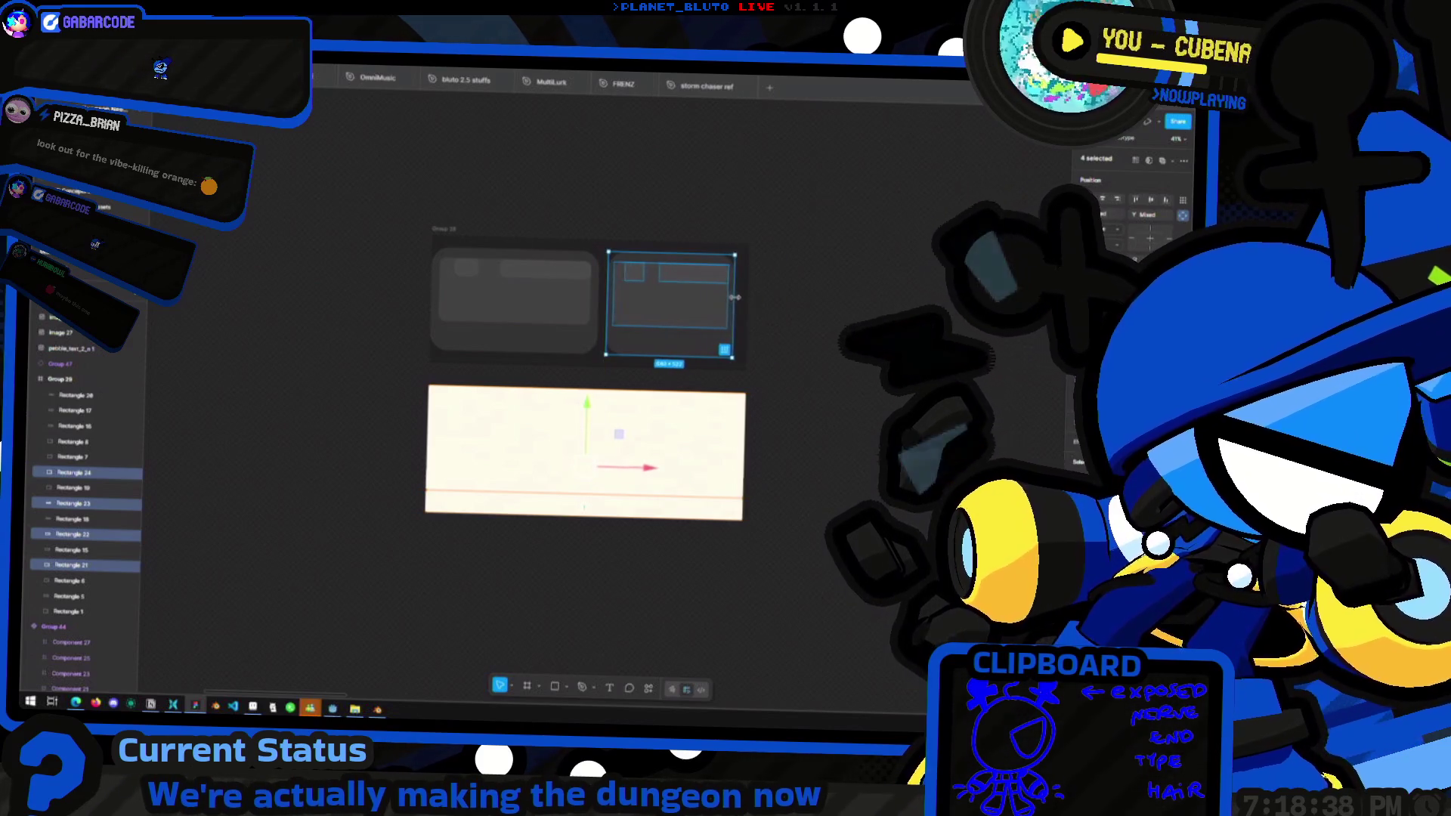
Undo the right card's width change, then narrow both cards together from the right edge
{"action": "key", "text": "ctrl+z"}
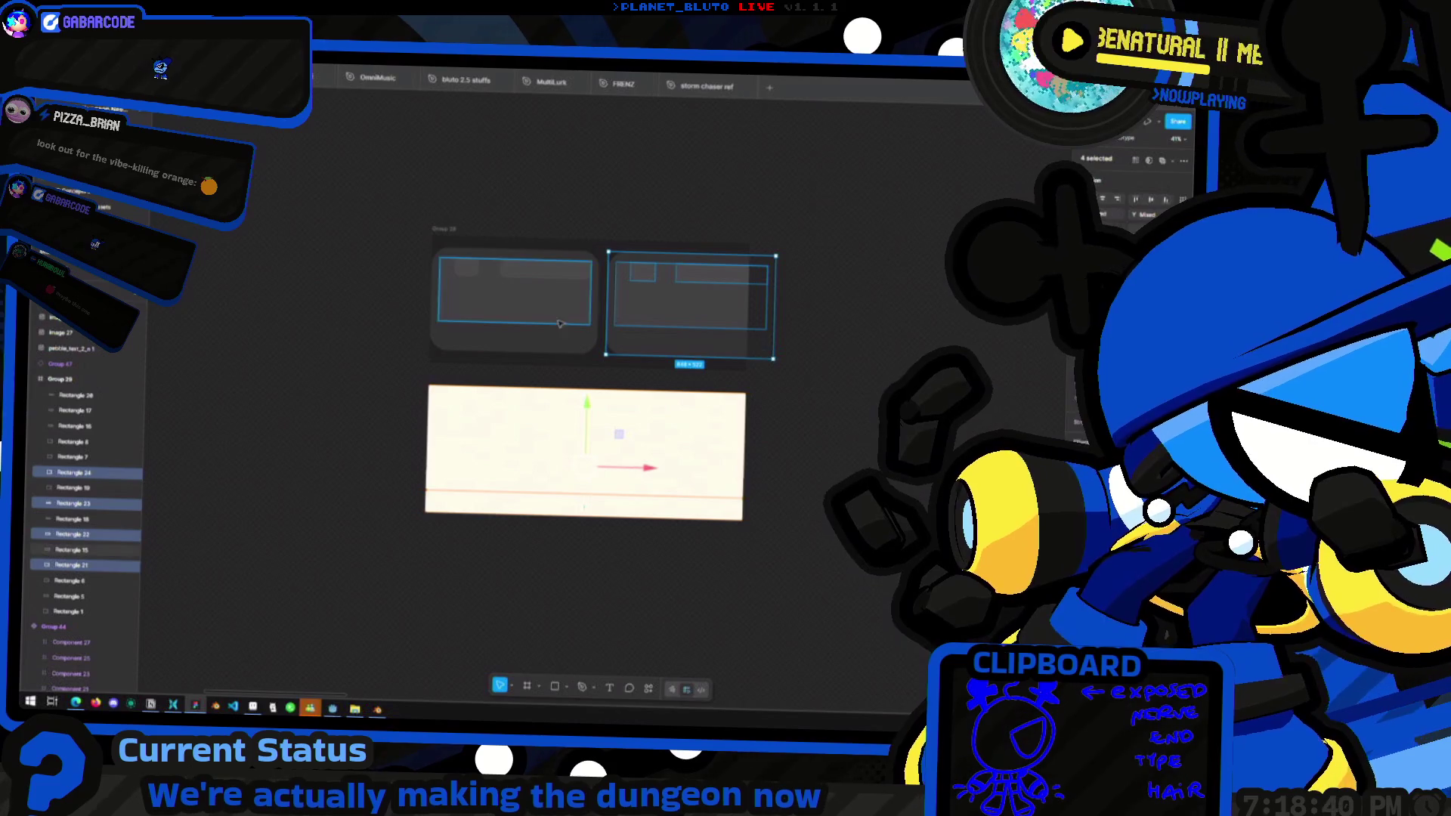
{"action": "left_click", "coordinate": [578, 317], "text": "shift"}
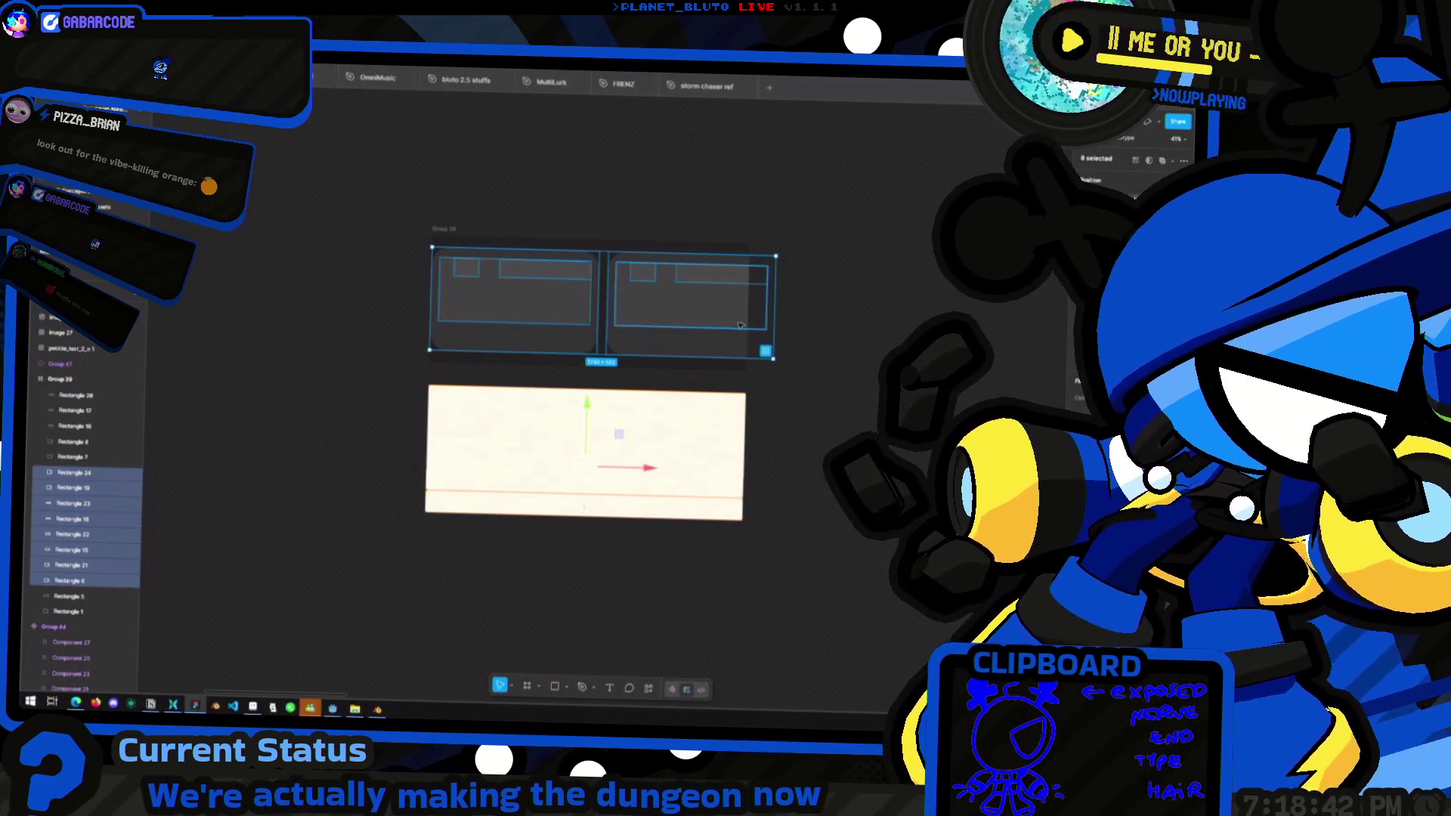
{"action": "mouse_move", "coordinate": [776, 306]}
{"action": "left_mouse_down"}
{"action": "mouse_move", "coordinate": [680, 309]}
{"action": "mouse_move", "coordinate": [732, 312]}
{"action": "left_mouse_up"}
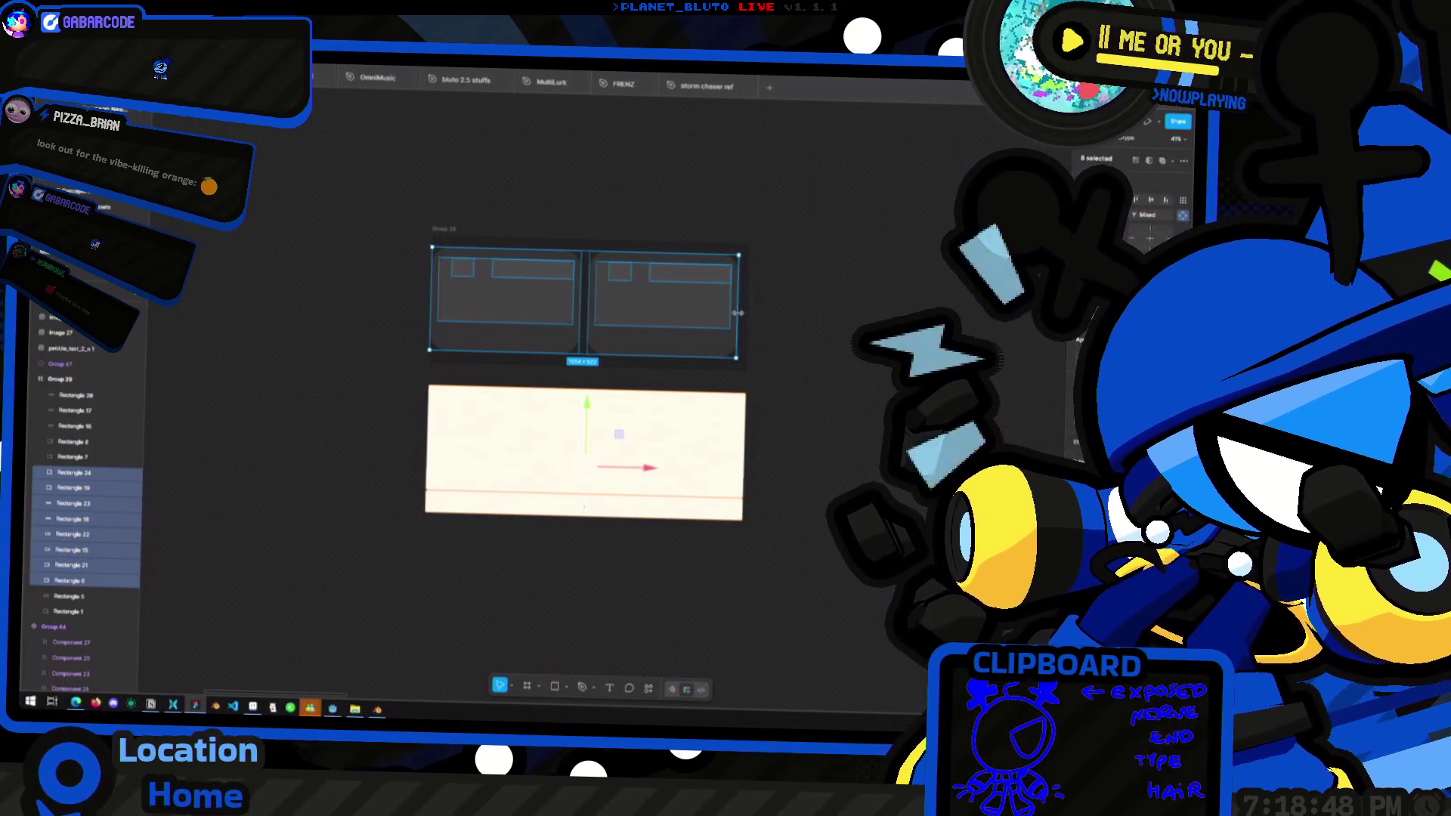
{"action": "left_click", "coordinate": [794, 343]}
{"action": "scroll", "coordinate": [783, 335], "scroll_direction": "down", "scroll_amount": 5, "text": "ctrl"}
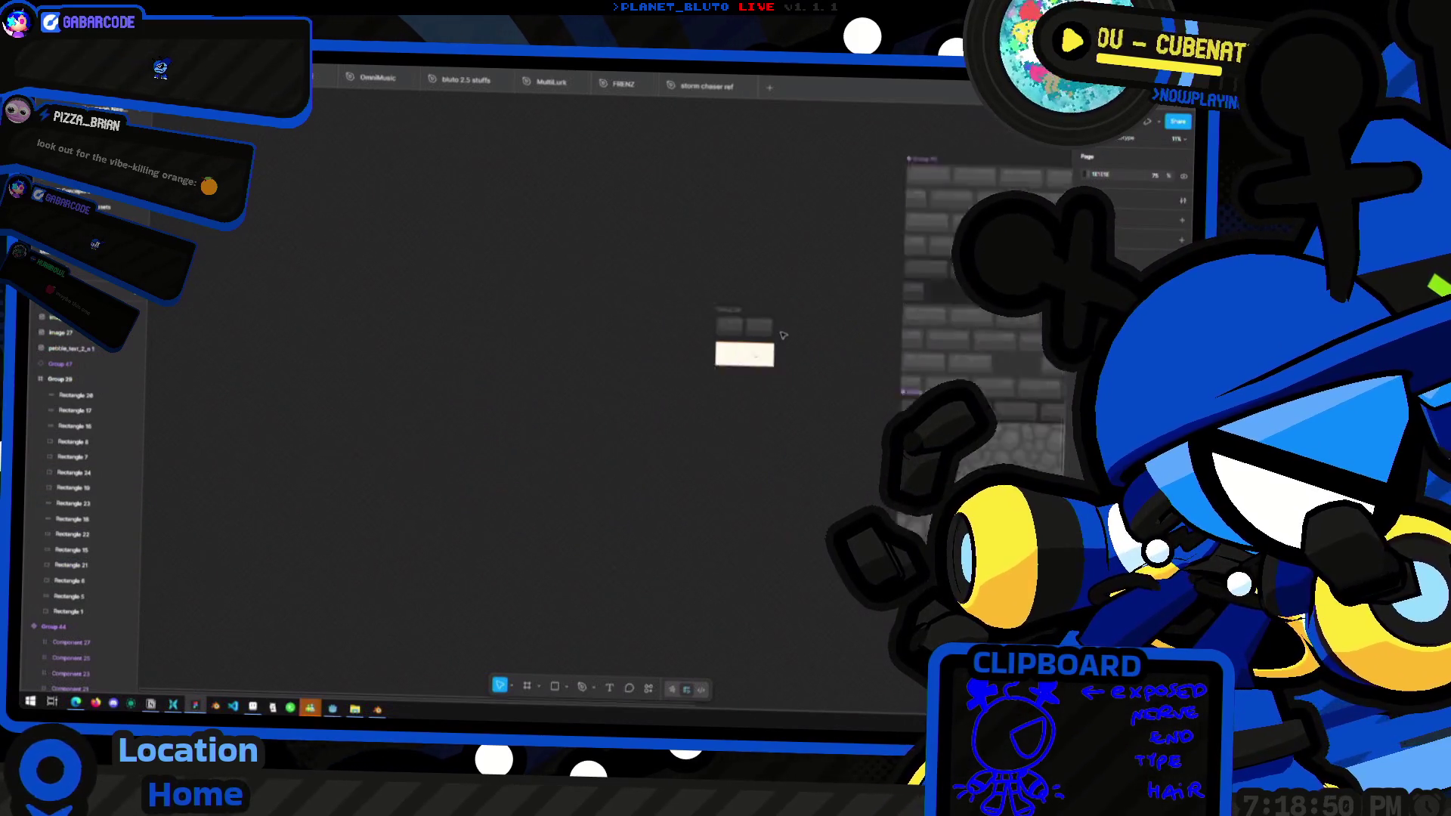
{"action": "scroll", "coordinate": [782, 337], "scroll_direction": "up", "scroll_amount": 5, "text": "ctrl"}
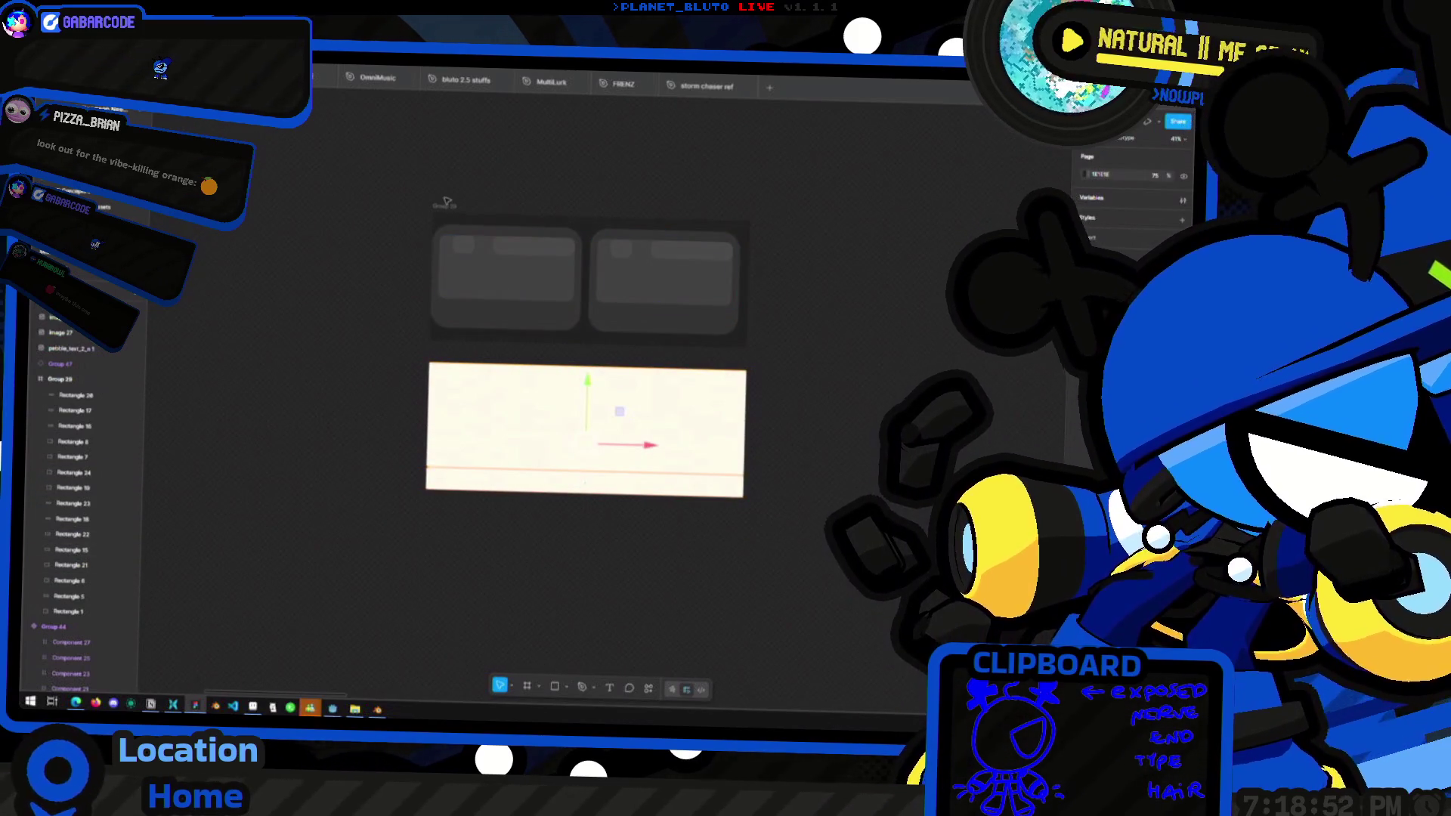
Place a copy of the two-card group to the right, then undo it to remove Group 97
{"action": "left_click", "coordinate": [450, 207]}
{"action": "mouse_move", "coordinate": [547, 219]}
{"action": "left_mouse_down", "text": "alt"}
{"action": "mouse_move", "coordinate": [839, 242]}
{"action": "mouse_move", "coordinate": [764, 246]}
{"action": "left_mouse_up", "text": "alt"}
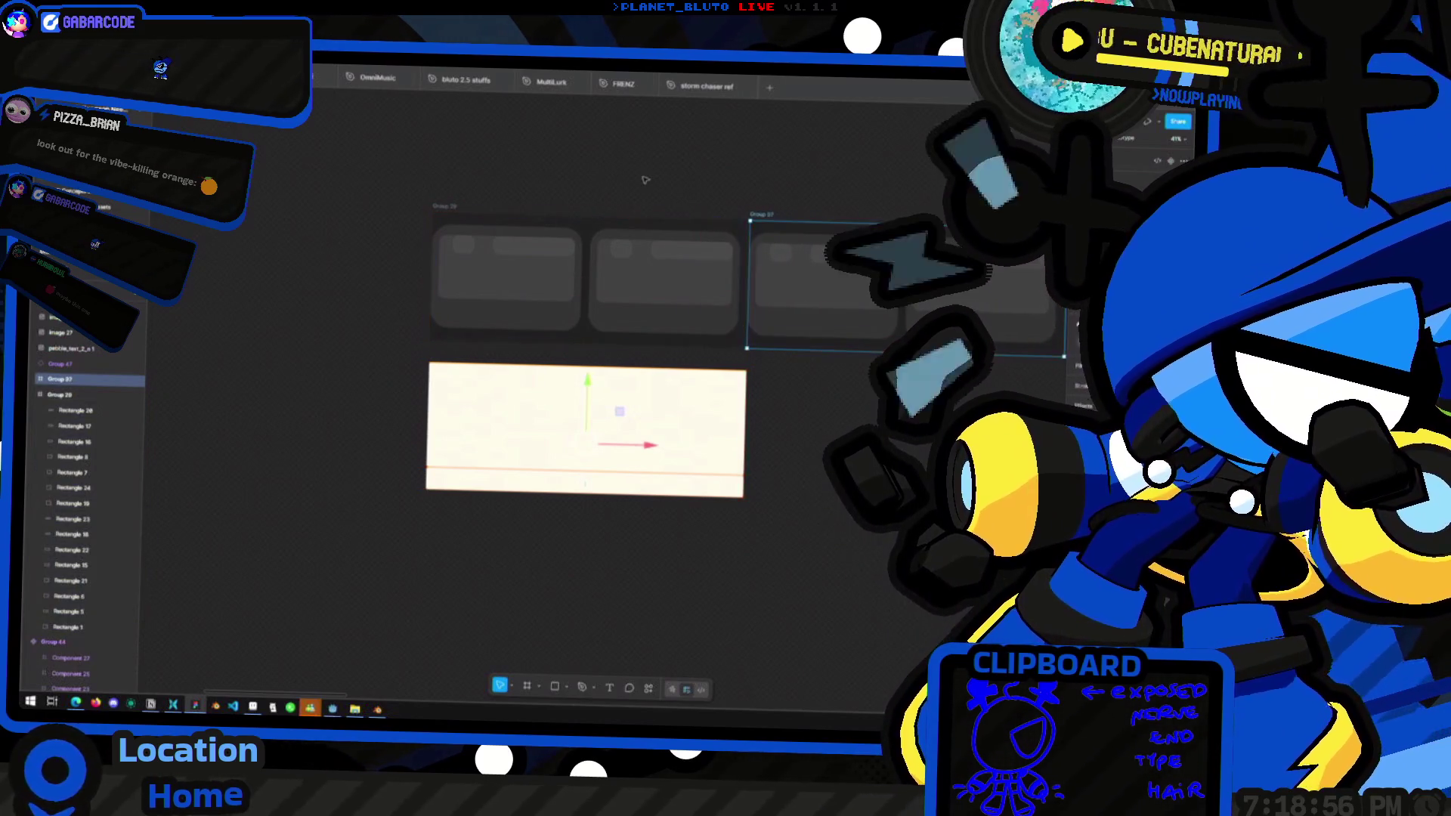
{"action": "scroll", "coordinate": [726, 340], "scroll_direction": "down", "scroll_amount": 6, "text": "ctrl"}
{"action": "scroll", "coordinate": [735, 367], "scroll_direction": "up", "scroll_amount": 5, "text": "ctrl"}
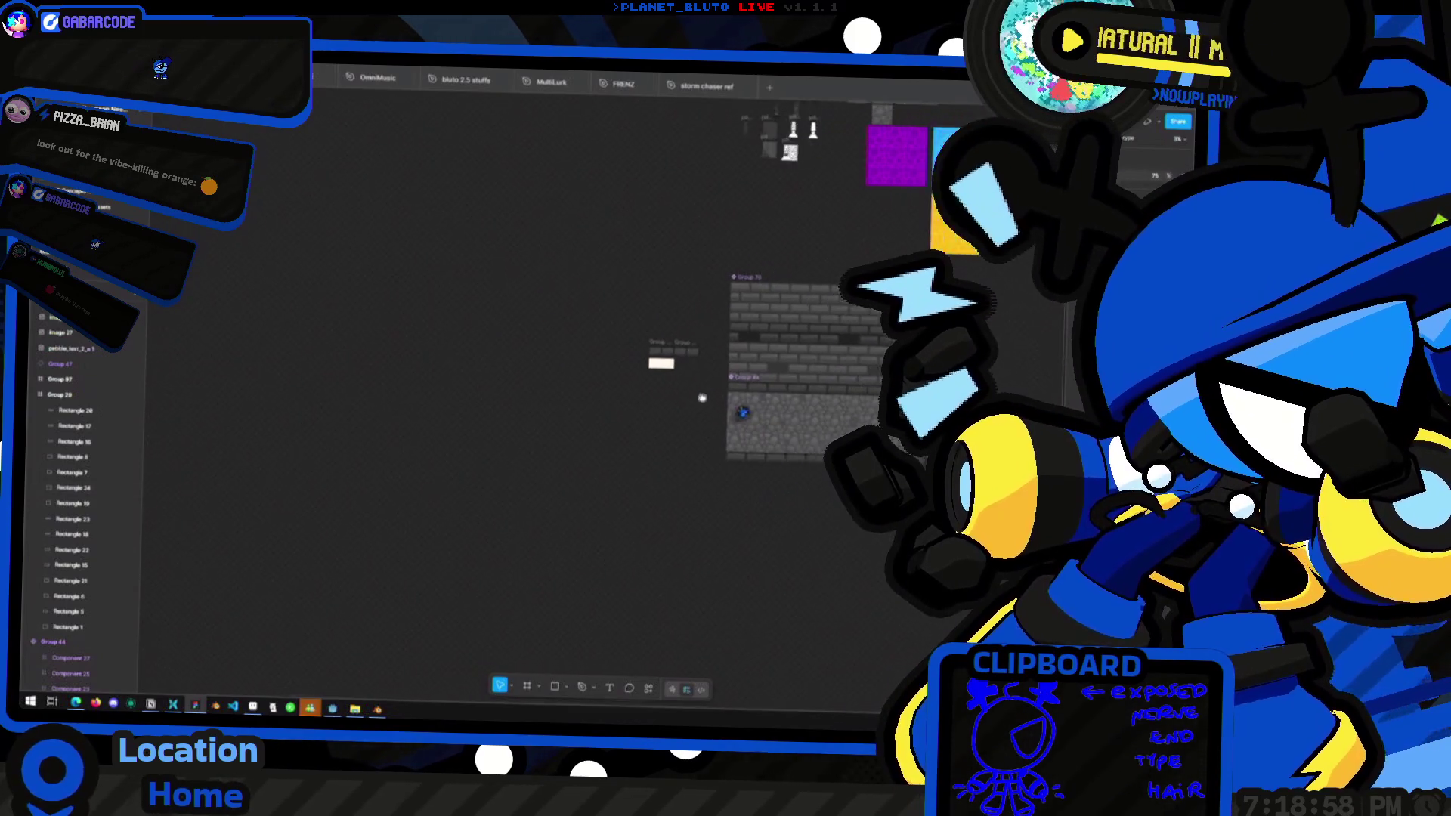
{"action": "scroll", "coordinate": [633, 438], "scroll_direction": "up", "scroll_amount": 2}
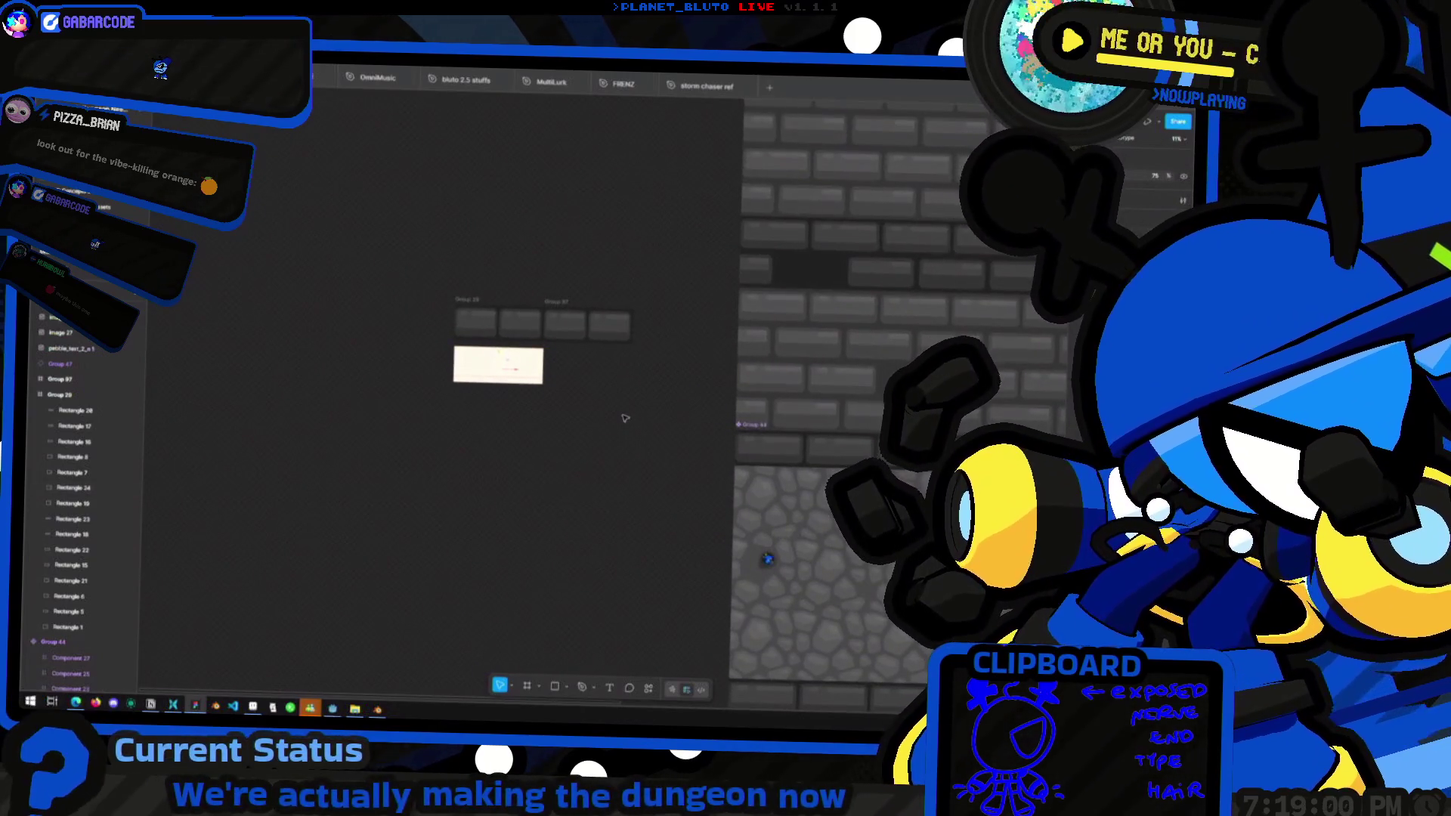
{"action": "scroll", "coordinate": [624, 418], "scroll_direction": "down", "scroll_amount": 5, "text": "ctrl"}
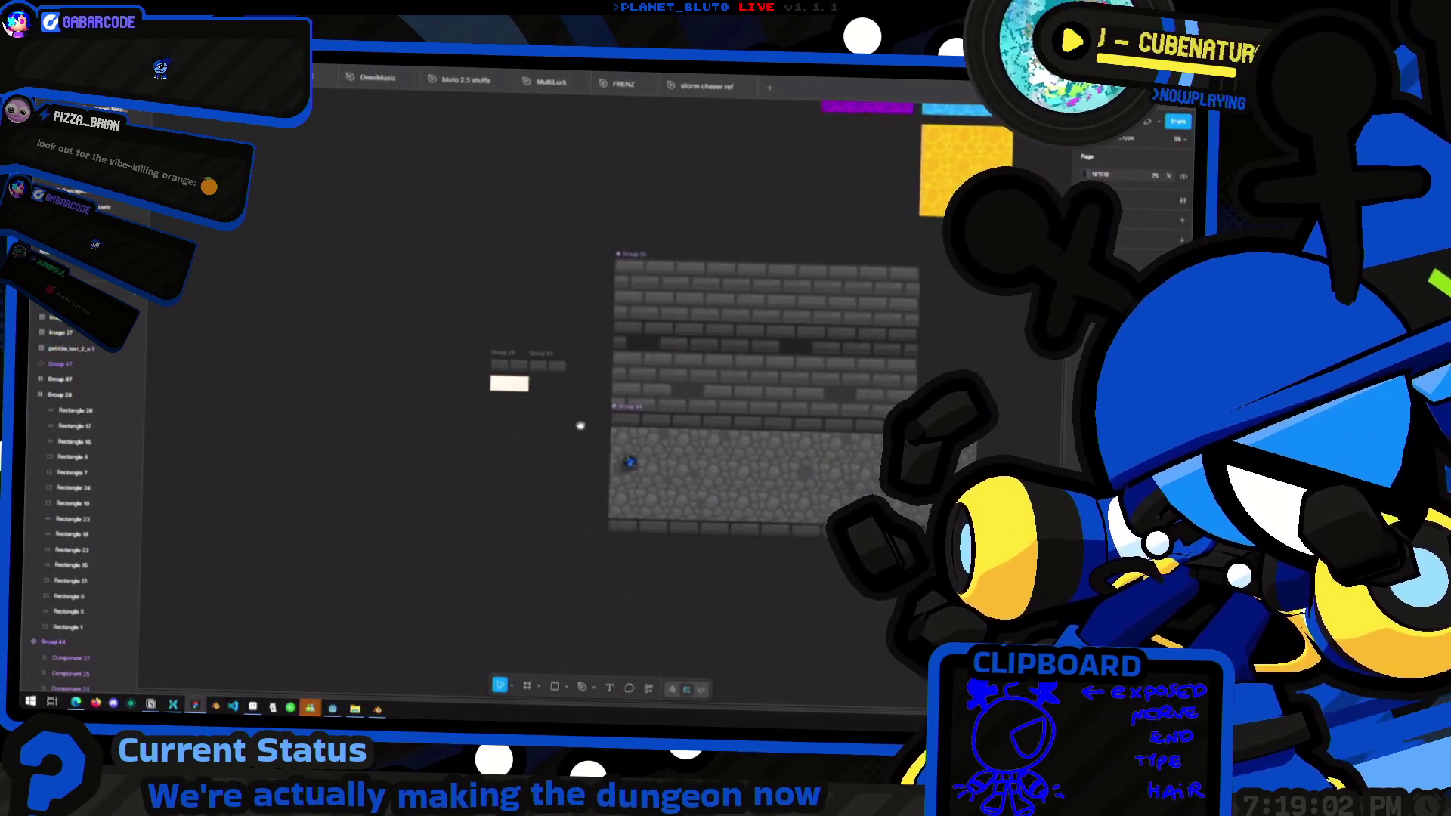
{"action": "scroll", "coordinate": [483, 409], "scroll_direction": "up", "scroll_amount": 8, "text": "ctrl"}
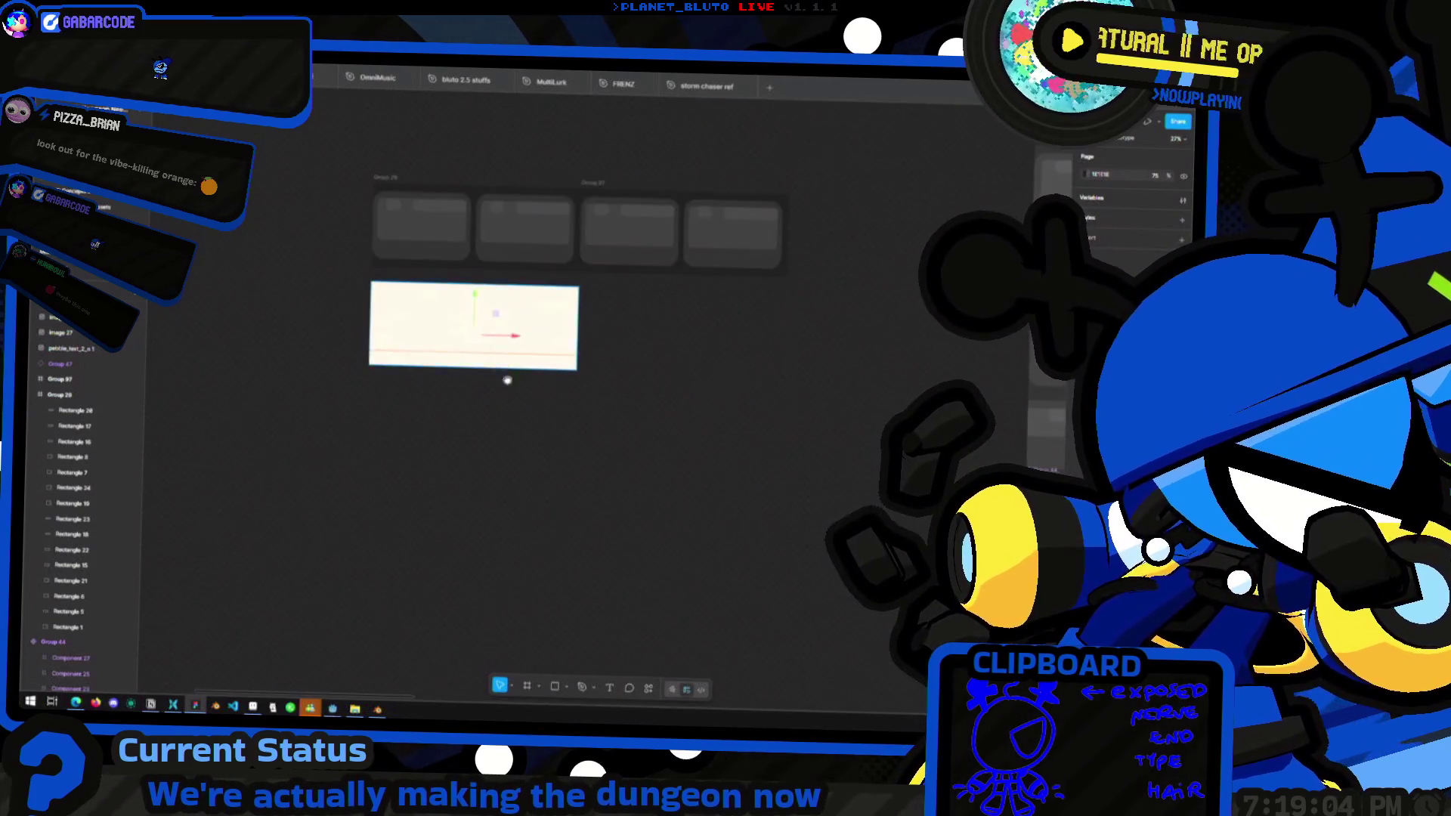
{"action": "scroll", "coordinate": [506, 379], "scroll_direction": "up", "scroll_amount": 2}
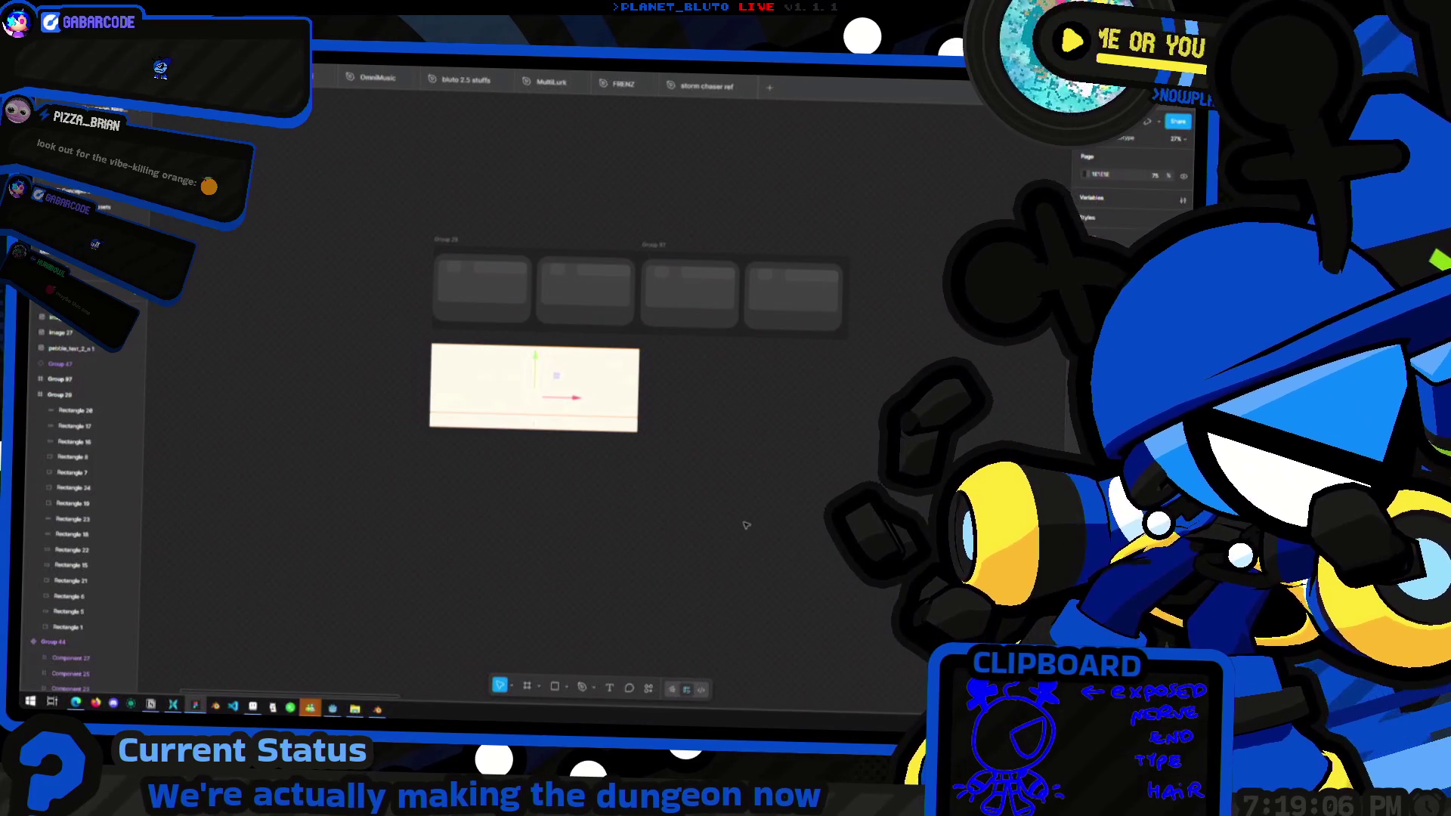
{"action": "key", "text": "ctrl+z"}
{"action": "key", "text": "ctrl+z"}
Reselect Group 29 and select Rectangle 21 plus Rectangle 6 inside it
{"action": "left_click", "coordinate": [744, 524]}
{"action": "left_click", "coordinate": [559, 320]}
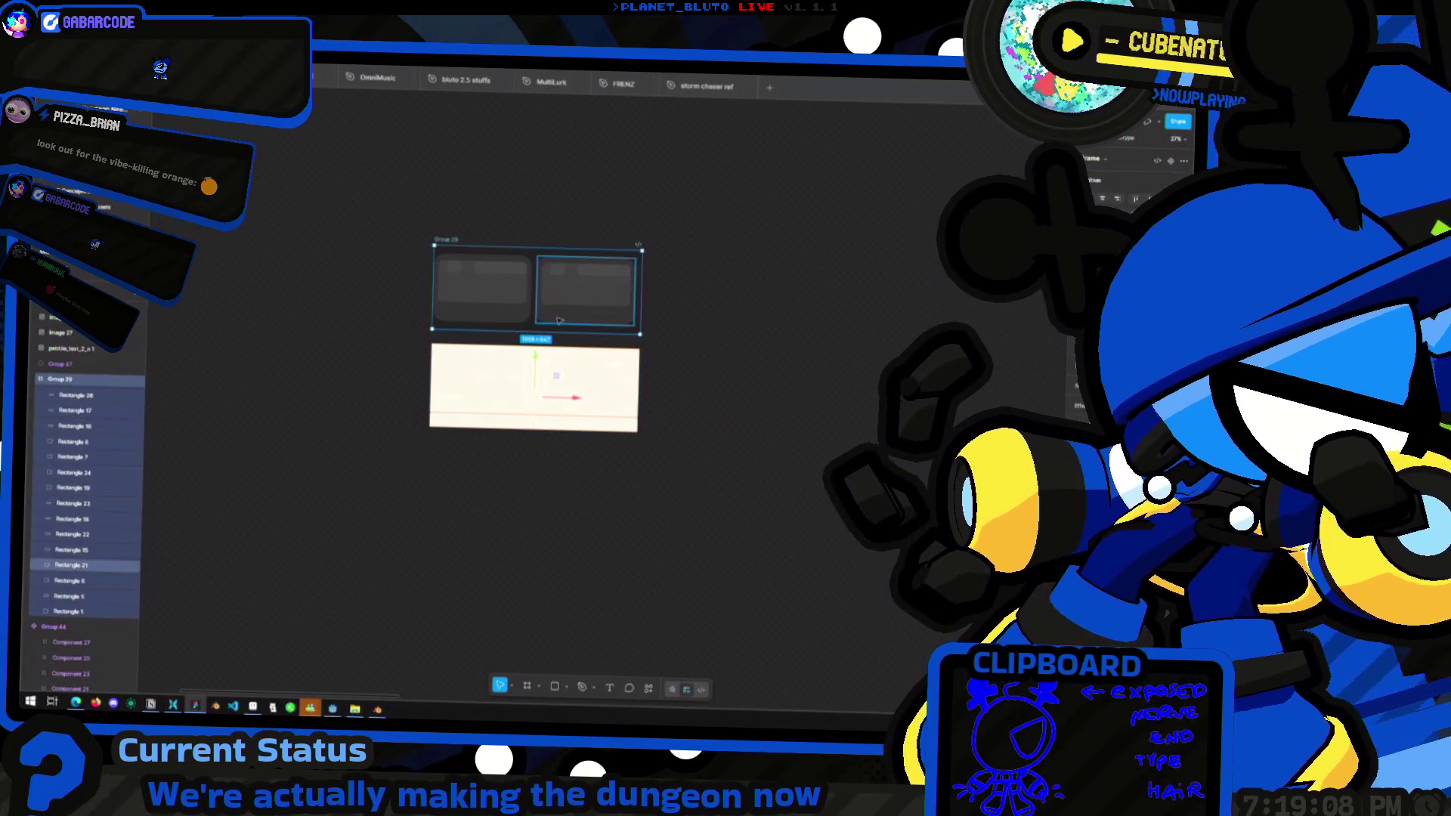
{"action": "double_click", "coordinate": [568, 325]}
{"action": "left_click", "coordinate": [484, 299], "text": "shift"}
{"action": "scroll", "coordinate": [515, 315], "scroll_direction": "up", "scroll_amount": 3, "text": "ctrl"}
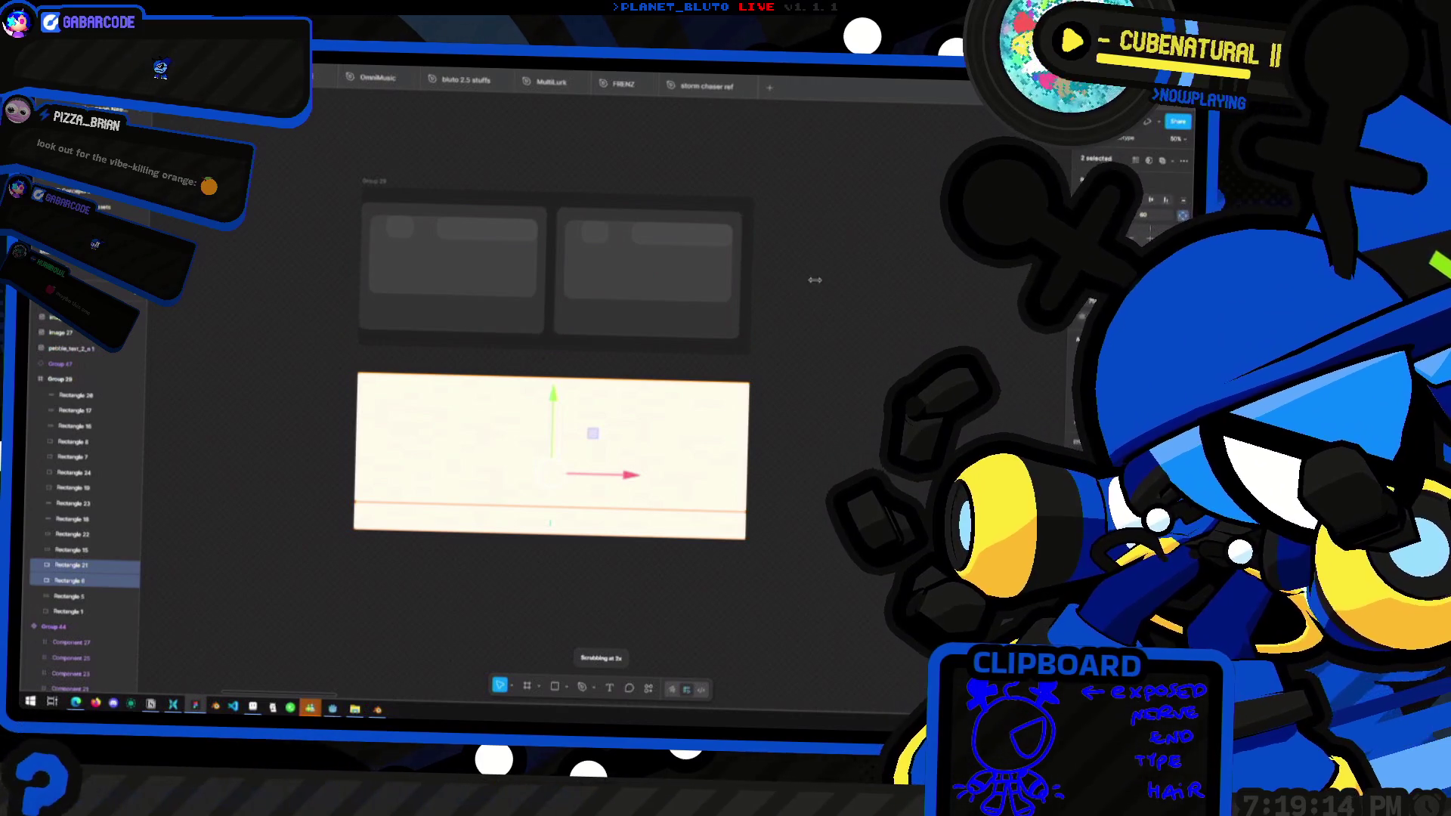
Drag the small rectangle from the first card into the second card
{"action": "left_click", "coordinate": [897, 333]}
{"action": "scroll", "coordinate": [839, 377], "scroll_direction": "down", "scroll_amount": 8, "text": "ctrl"}
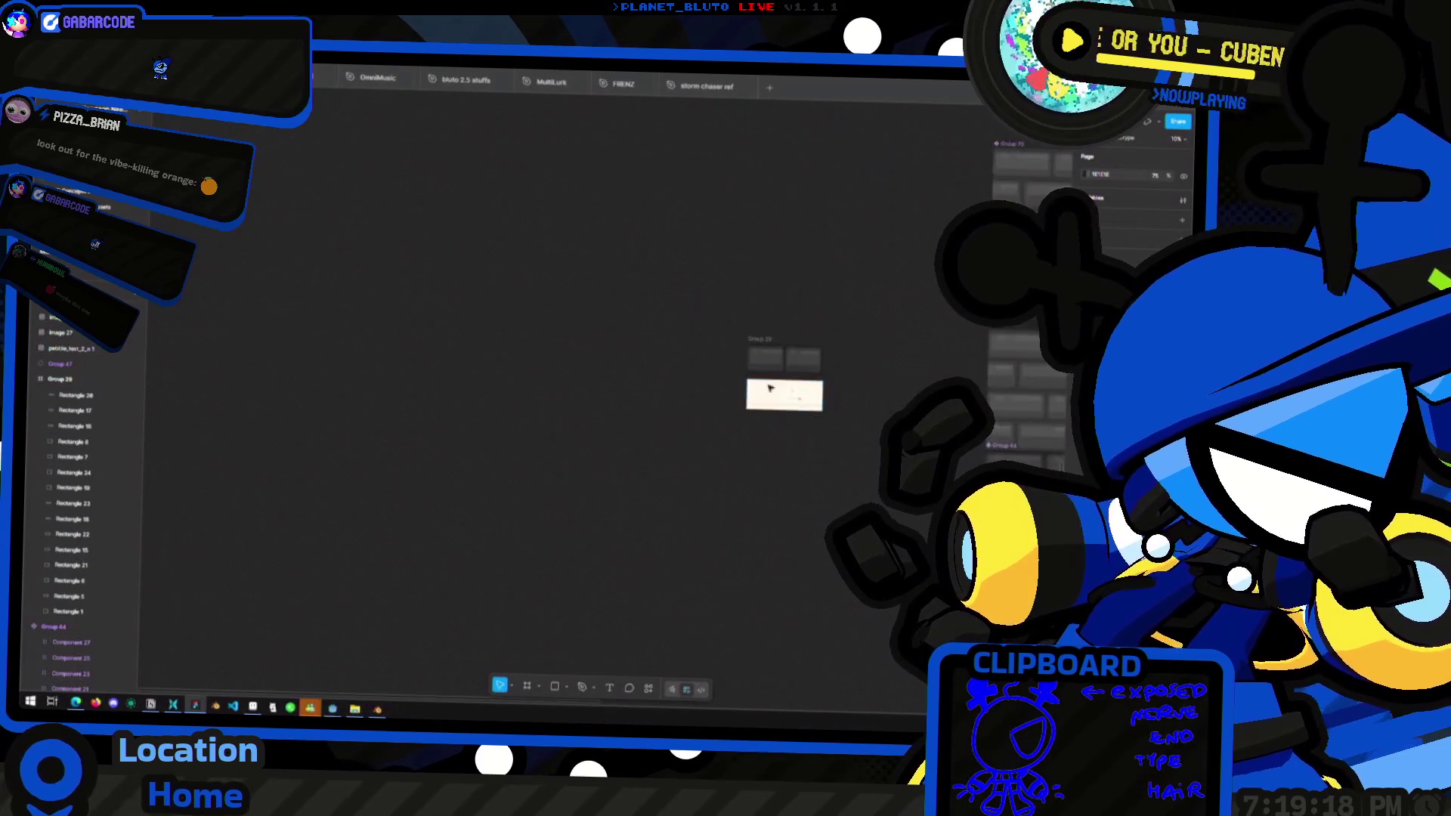
{"action": "scroll", "coordinate": [770, 388], "scroll_direction": "up", "scroll_amount": 8, "text": "ctrl"}
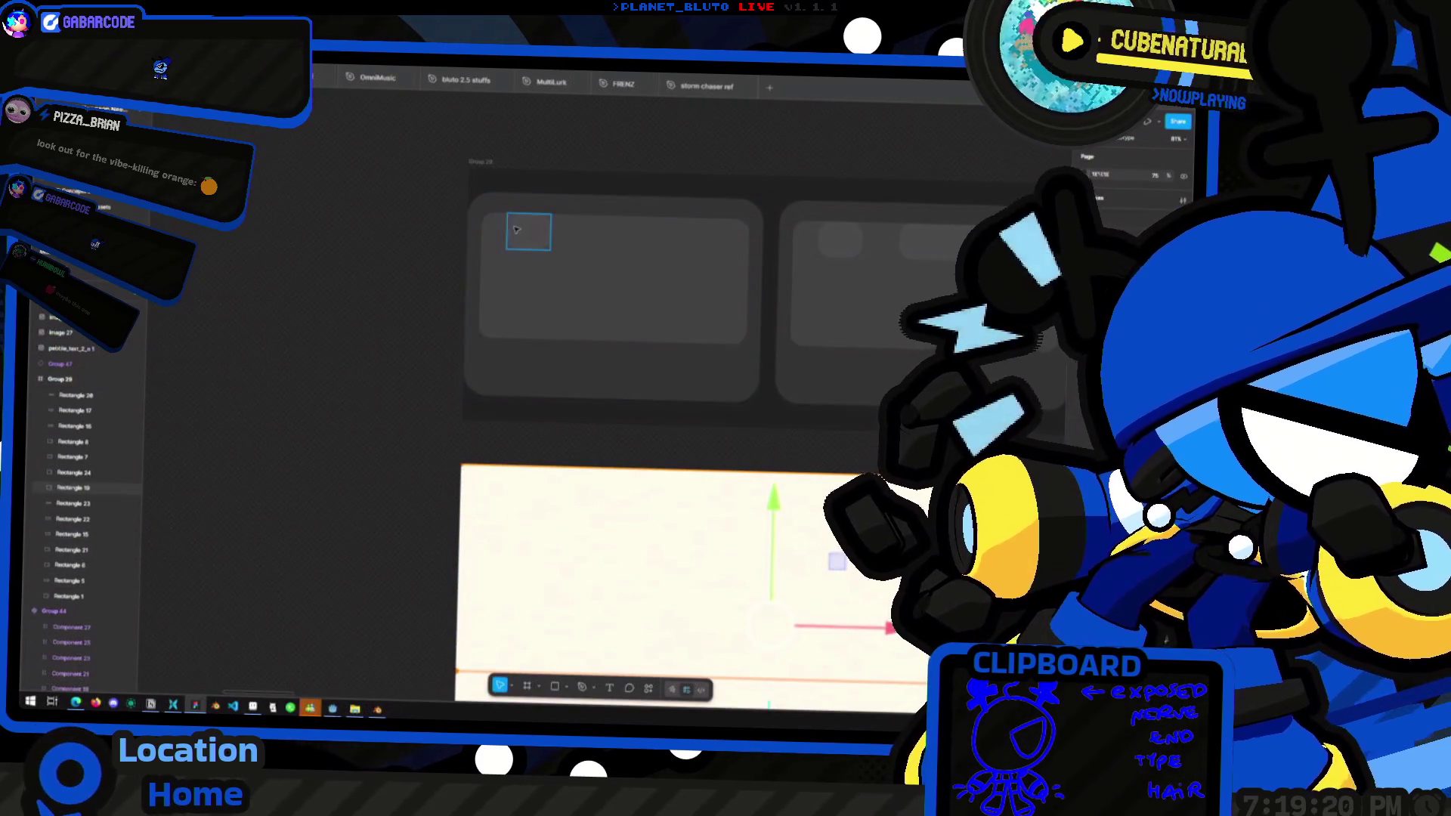
{"action": "left_click", "coordinate": [522, 231]}
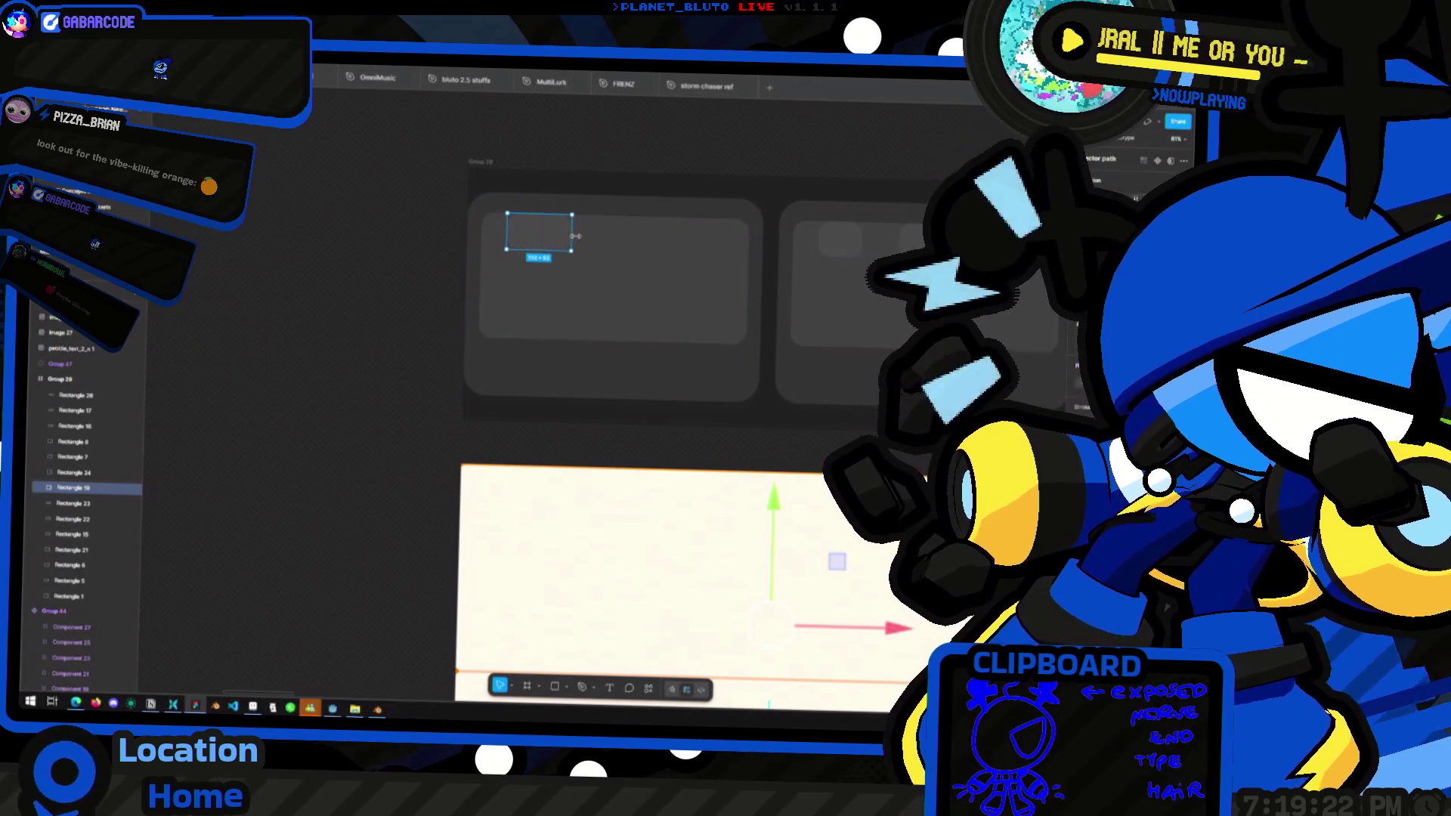
{"action": "left_click_drag", "start_coordinate": [584, 244], "coordinate": [912, 243]}
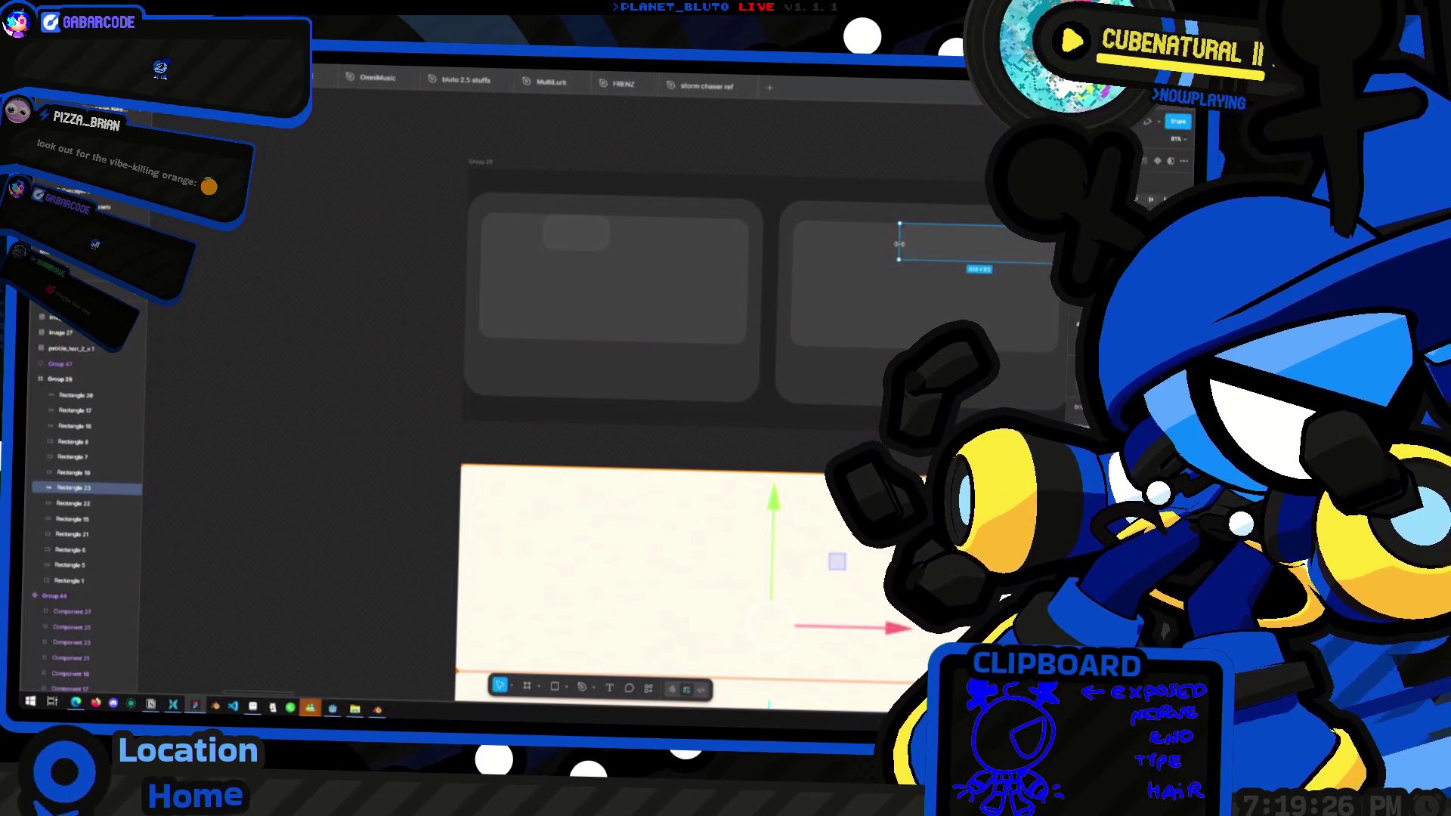
Glance at the FRENZ file, return to the storm chaser ref design and deselect the path
{"action": "left_click", "coordinate": [658, 86]}
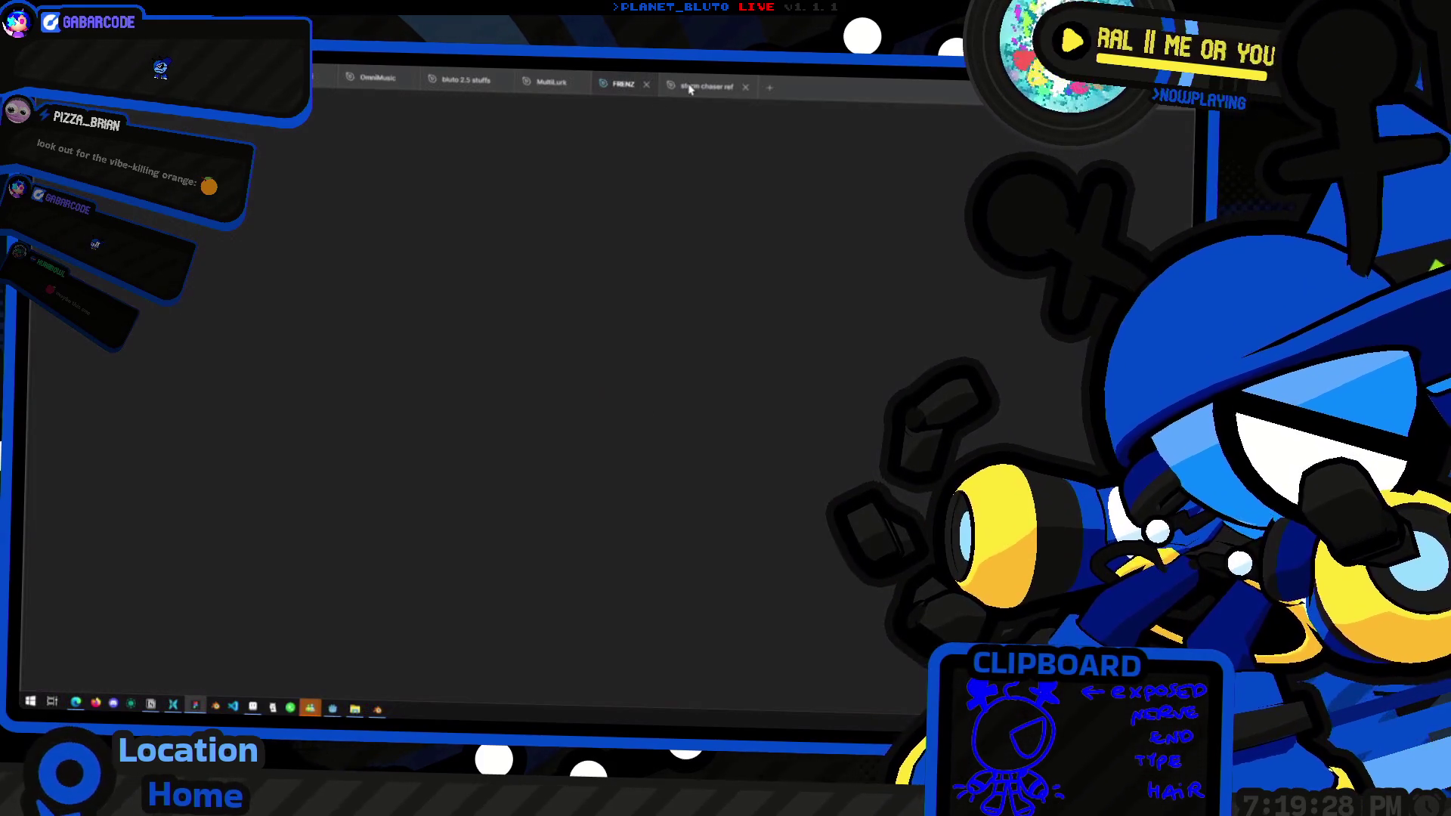
{"action": "left_click", "coordinate": [689, 87]}
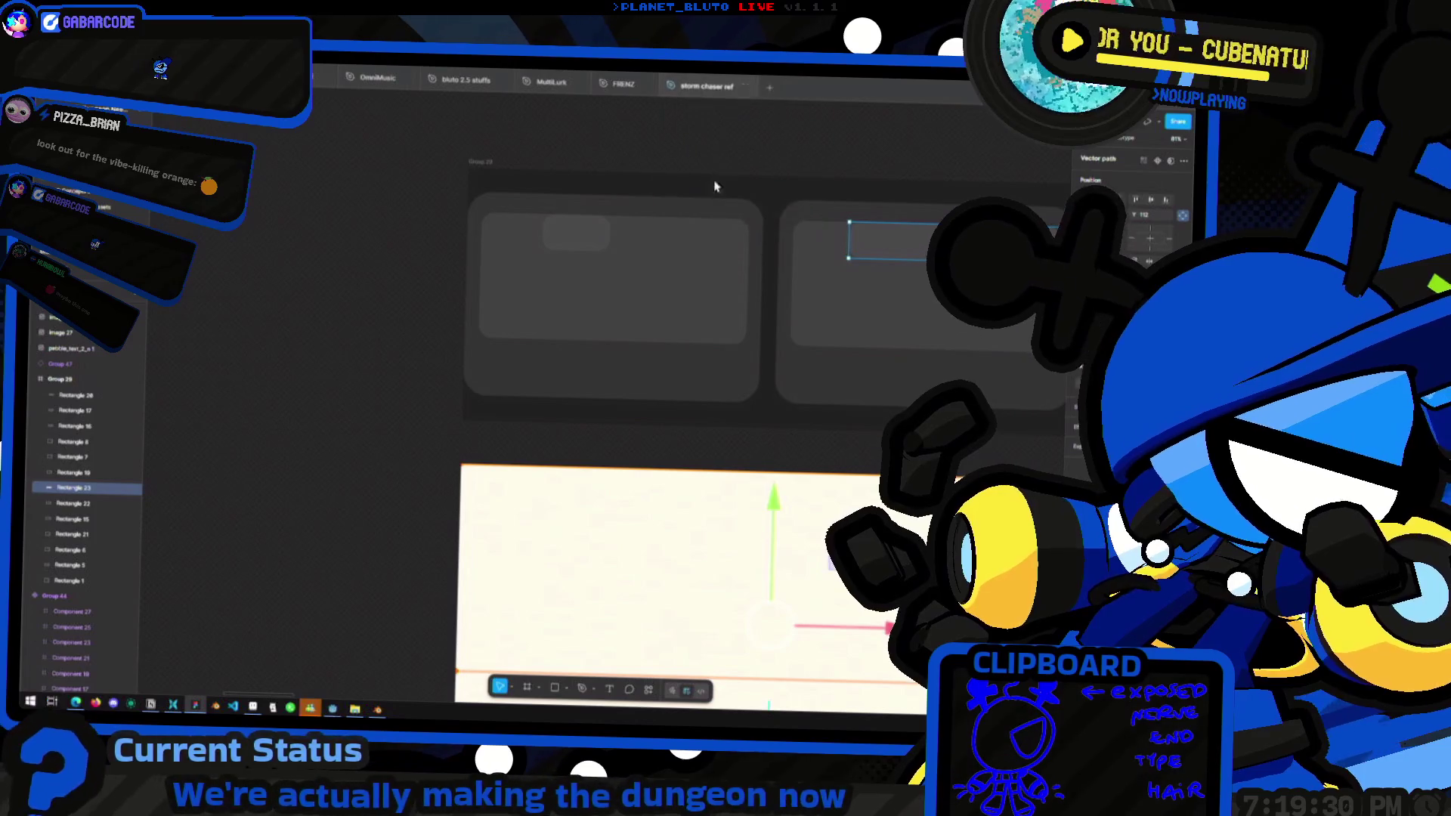
{"action": "scroll", "coordinate": [563, 163], "scroll_direction": "down", "scroll_amount": 5, "text": "ctrl"}
{"action": "scroll", "coordinate": [431, 266], "scroll_direction": "down", "scroll_amount": 5, "text": "ctrl"}
{"action": "left_click", "coordinate": [431, 324]}
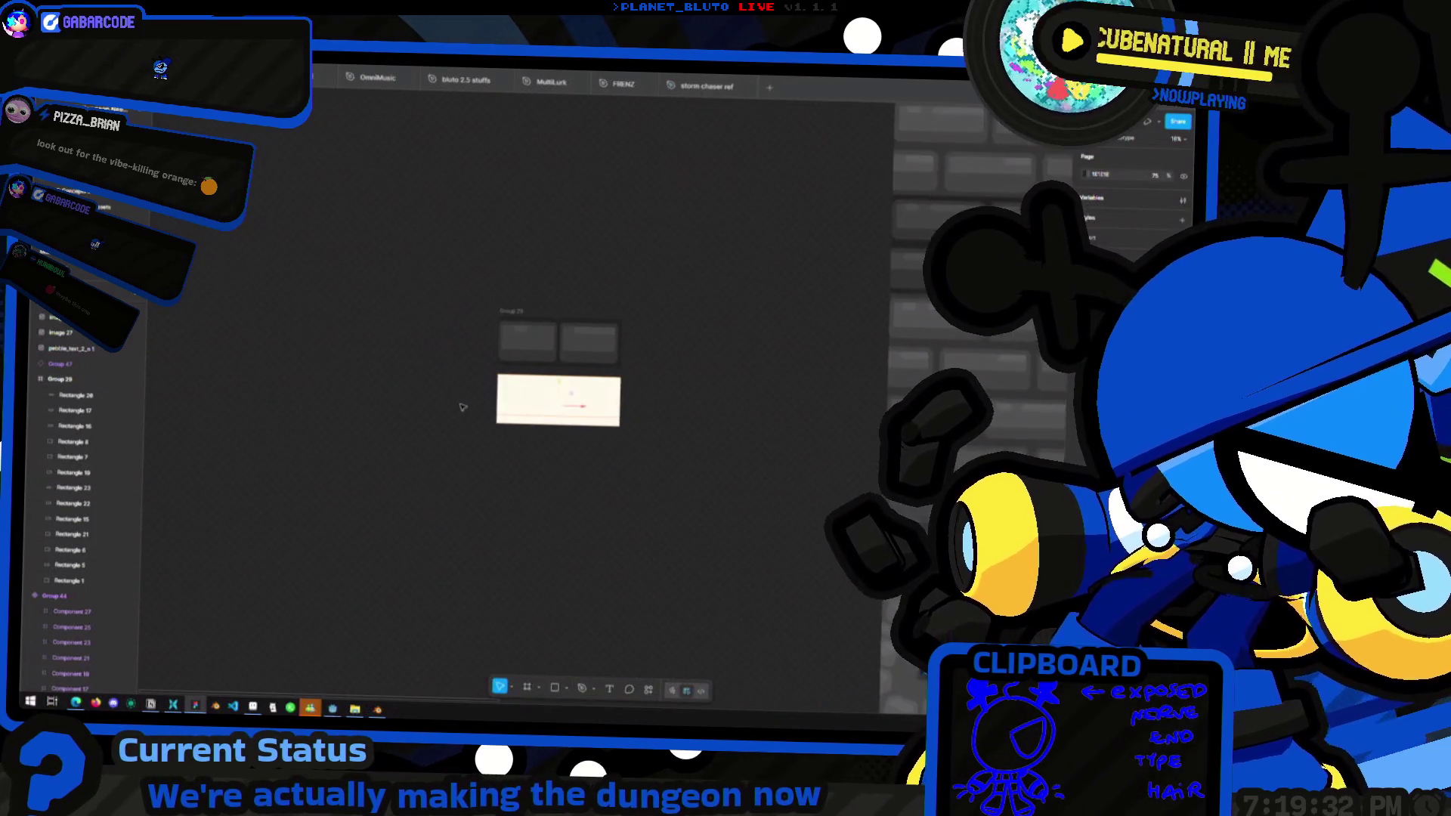
{"action": "scroll", "coordinate": [526, 364], "scroll_direction": "up", "scroll_amount": 5, "text": "ctrl"}
Select Rectangle 19, enter and leave its shape editing, then deselect it
{"action": "left_click", "coordinate": [537, 326]}
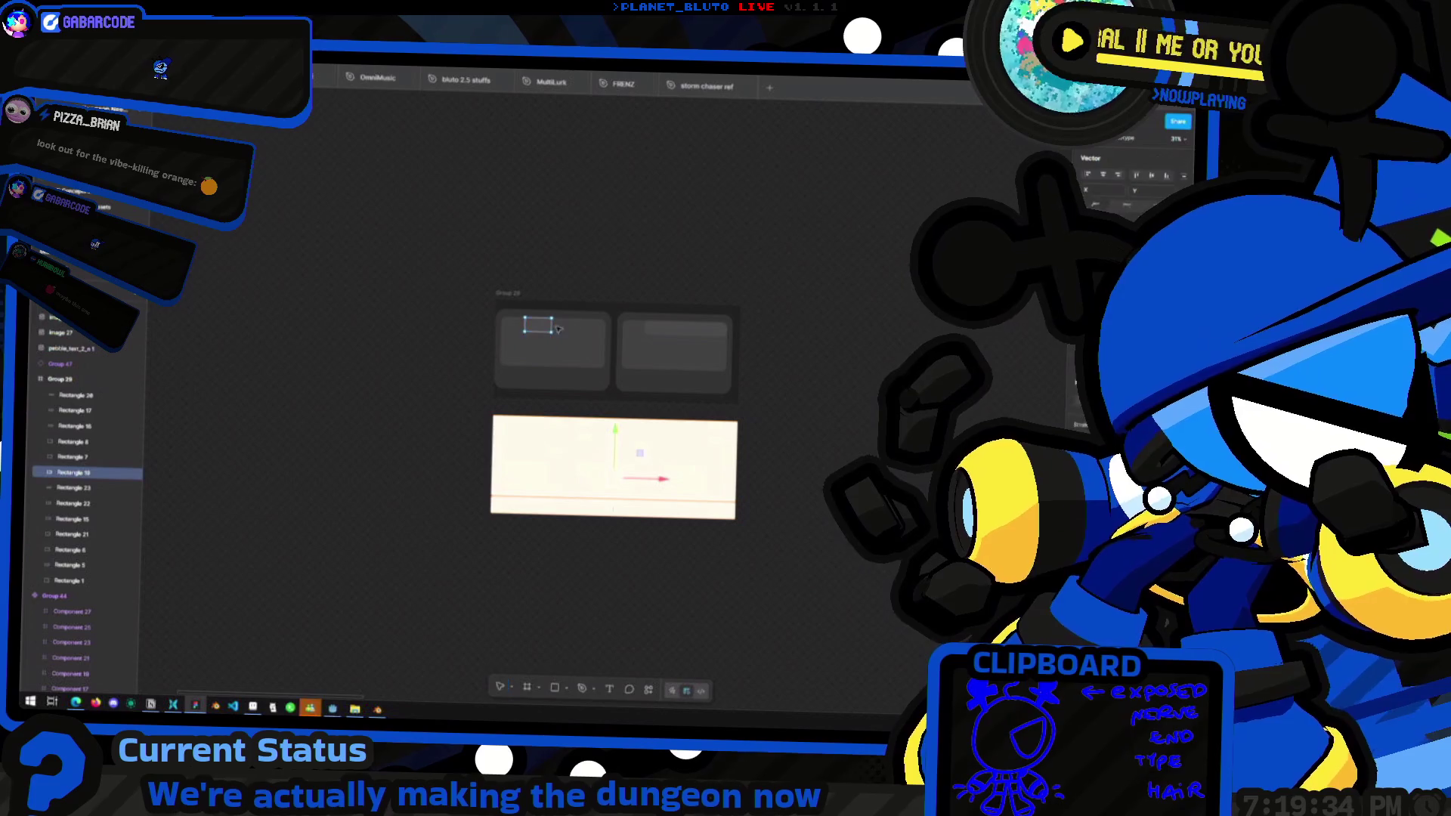
{"action": "key", "text": "Return"}
{"action": "key", "text": "Escape"}
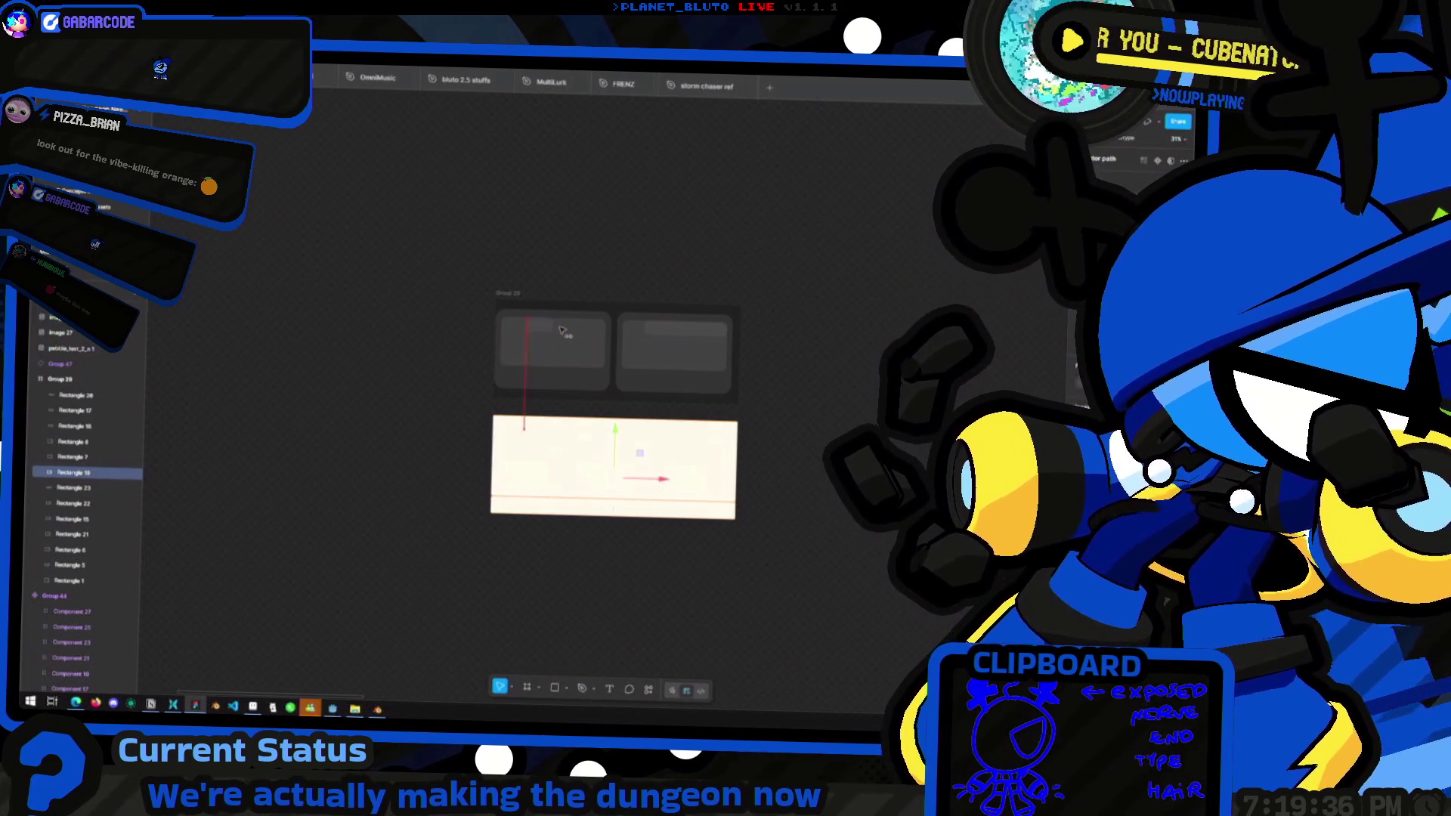
{"action": "key", "text": "Escape"}
{"action": "scroll", "coordinate": [544, 249], "scroll_direction": "down", "scroll_amount": 5, "text": "ctrl"}
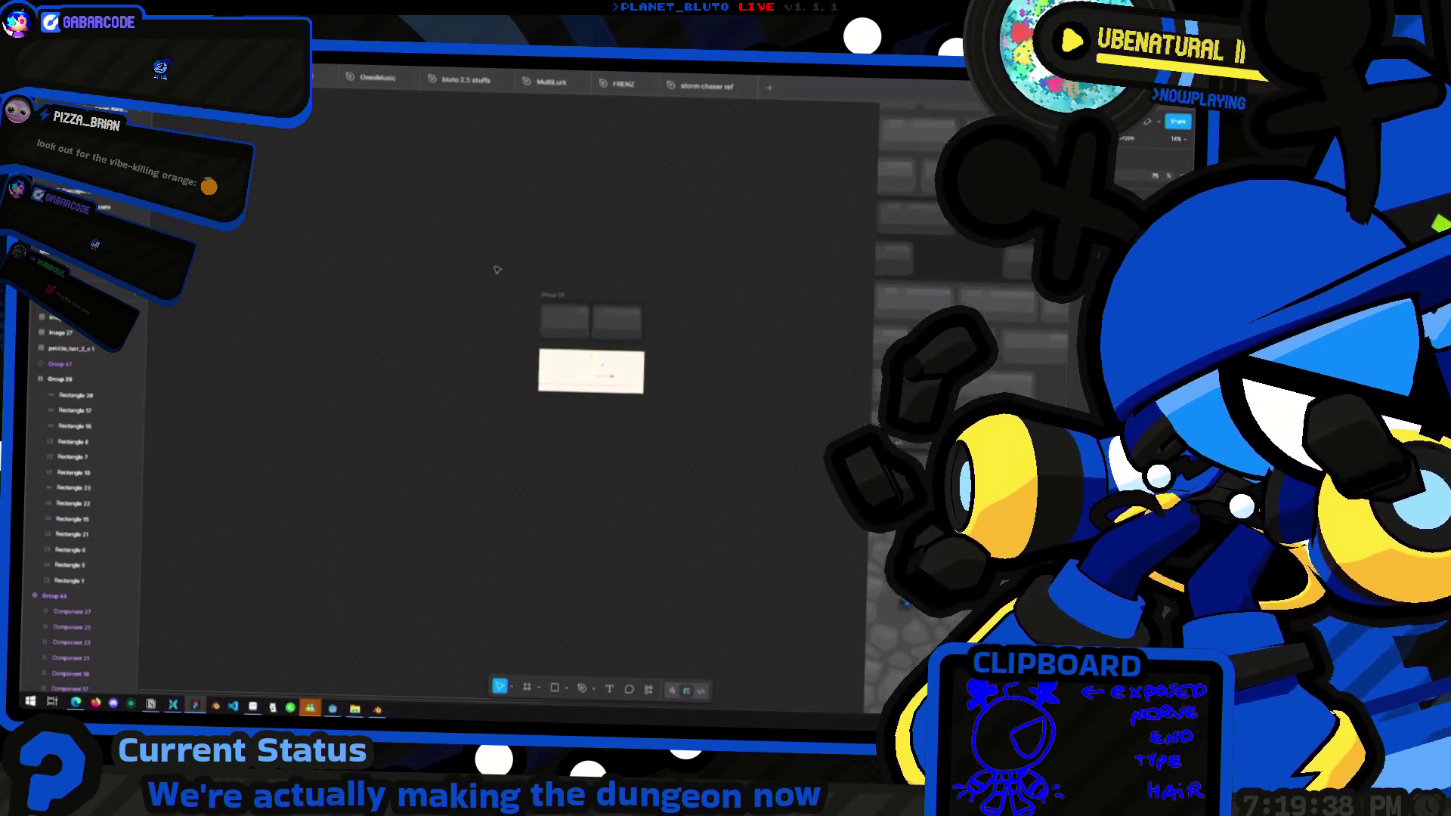
{"action": "scroll", "coordinate": [415, 378], "scroll_direction": "right", "scroll_amount": 3}
{"action": "scroll", "coordinate": [461, 348], "scroll_direction": "up", "scroll_amount": 5, "text": "ctrl"}
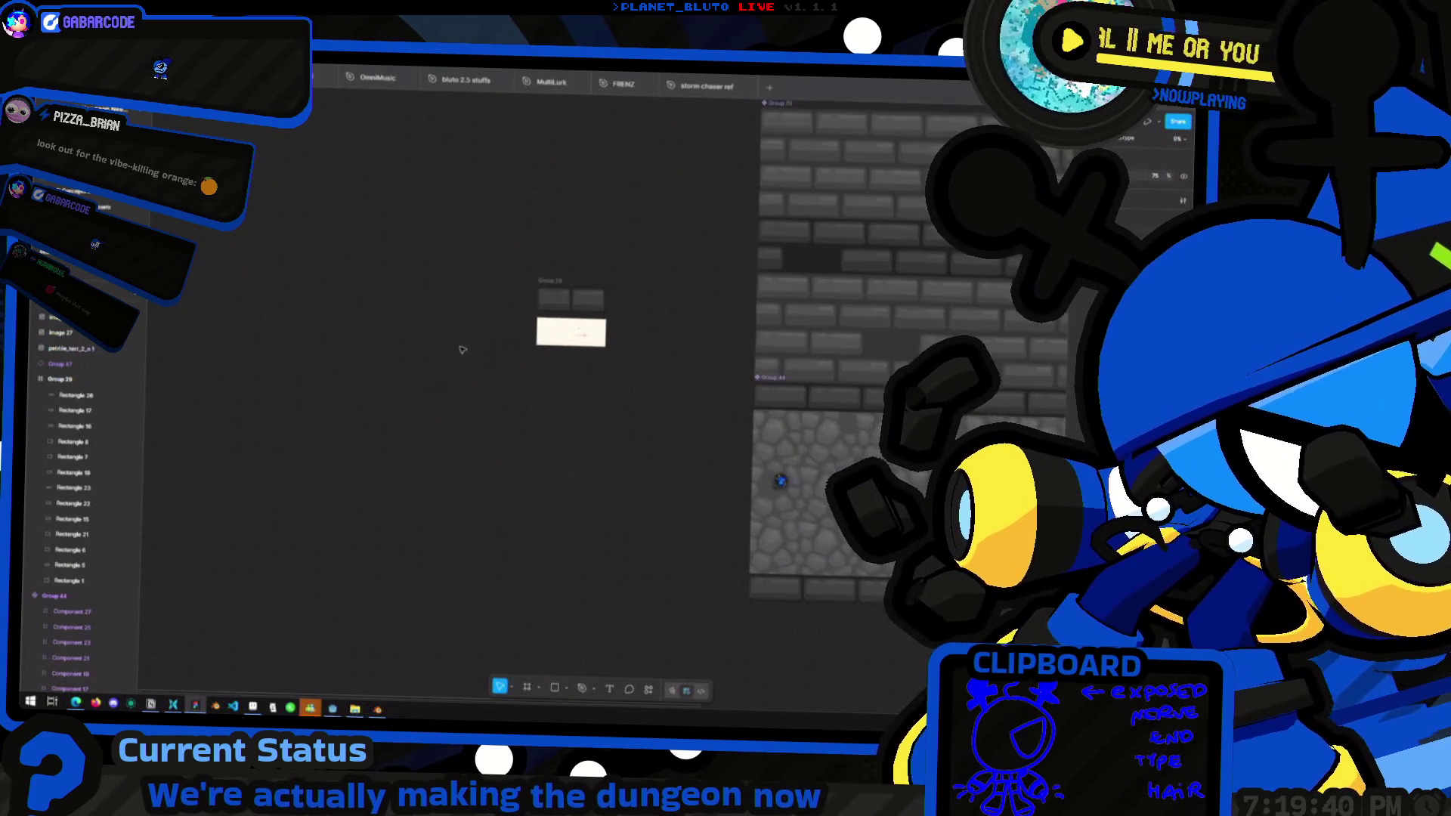
Duplicate Group 29 to the right of the original as Group 97, then return to Blender
{"action": "left_click", "coordinate": [546, 343]}
{"action": "mouse_move", "coordinate": [545, 342]}
{"action": "left_mouse_down", "text": "alt"}
{"action": "mouse_move", "coordinate": [750, 356]}
{"action": "mouse_move", "coordinate": [707, 359]}
{"action": "left_mouse_up", "text": "alt"}
{"action": "scroll", "coordinate": [523, 499], "scroll_direction": "down", "scroll_amount": 5, "text": "ctrl"}
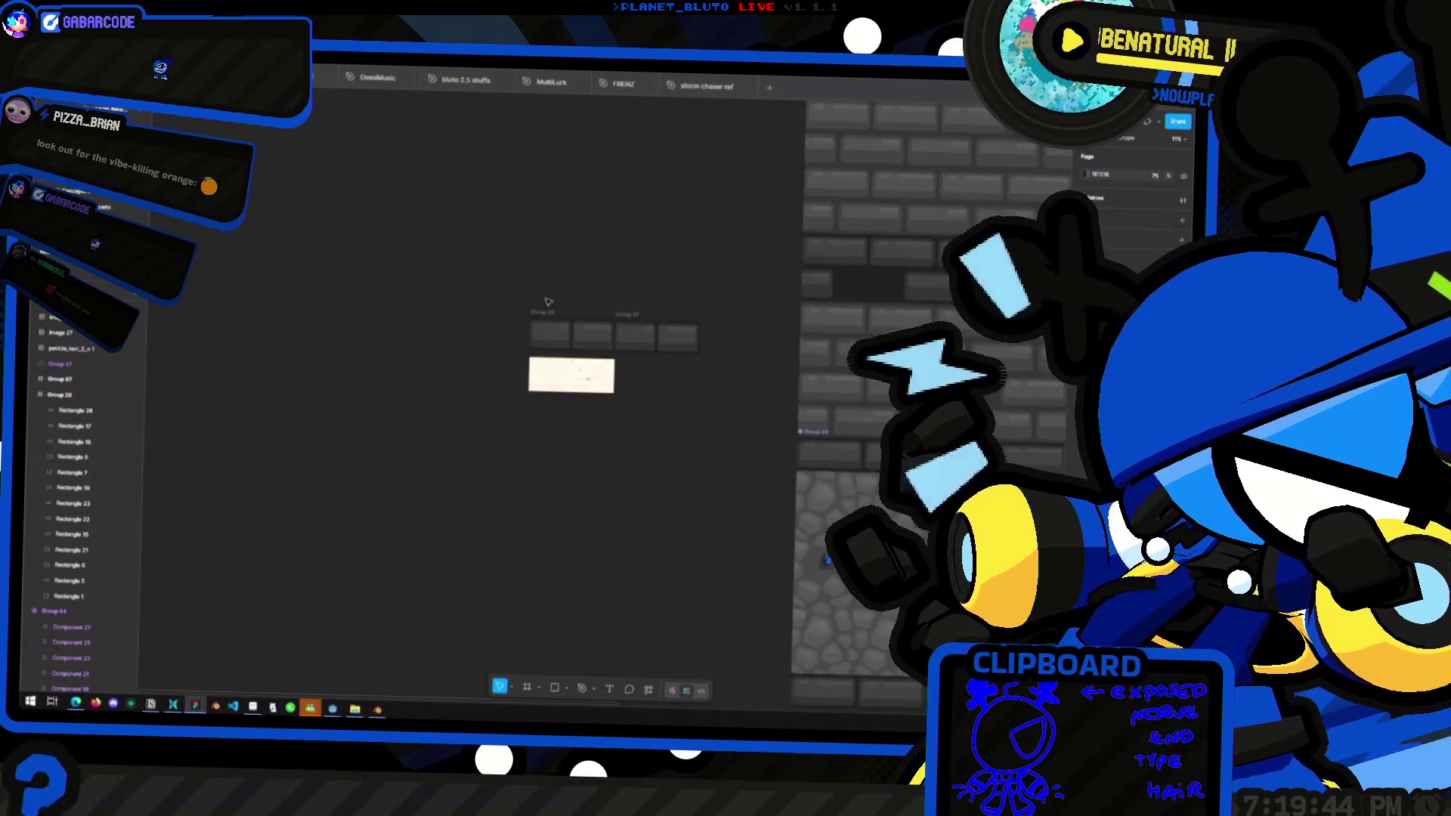
{"action": "scroll", "coordinate": [383, 355], "scroll_direction": "down", "scroll_amount": 5, "text": "ctrl"}
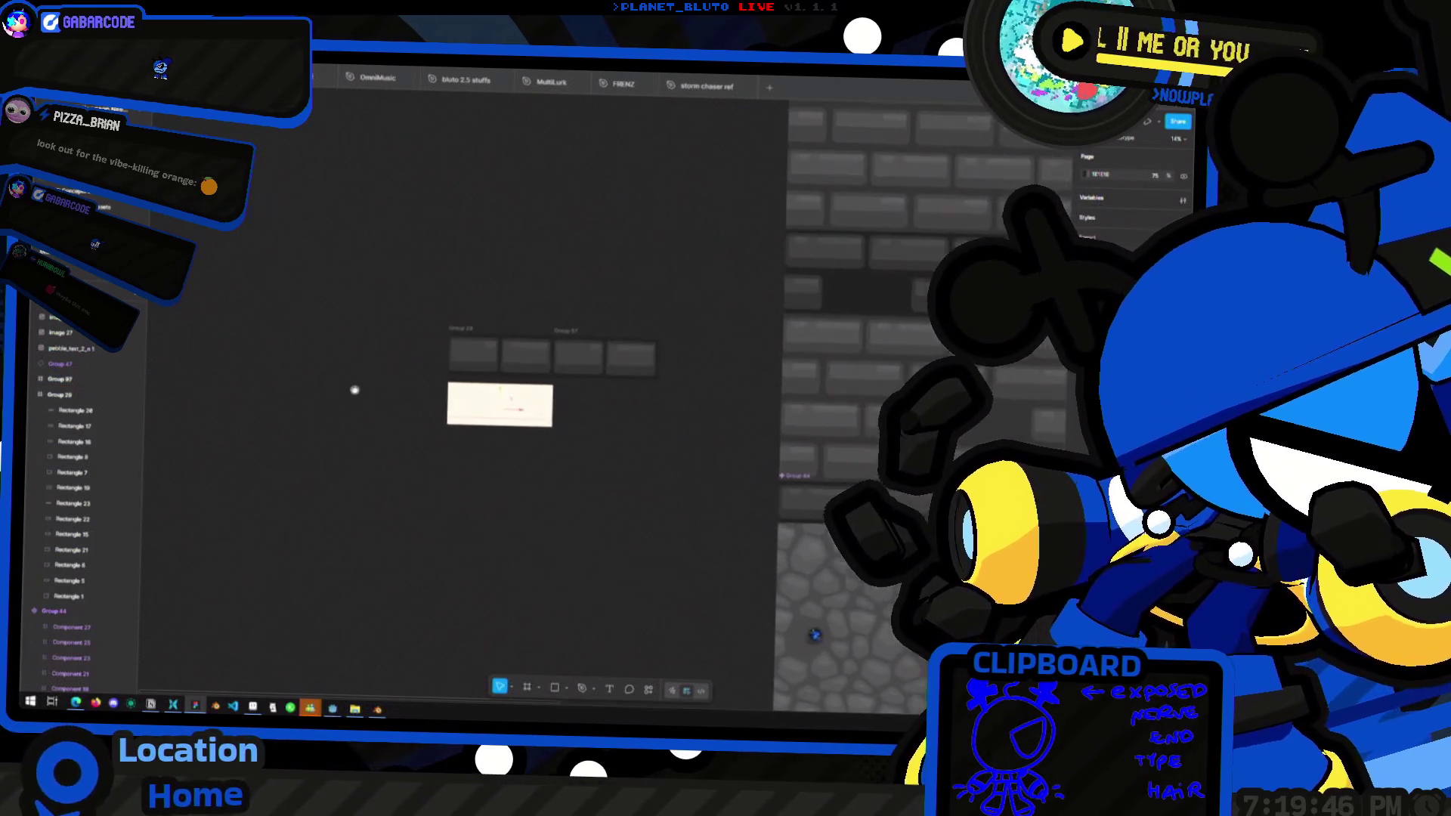
{"action": "scroll", "coordinate": [440, 427], "scroll_direction": "up", "scroll_amount": 5, "text": "ctrl"}
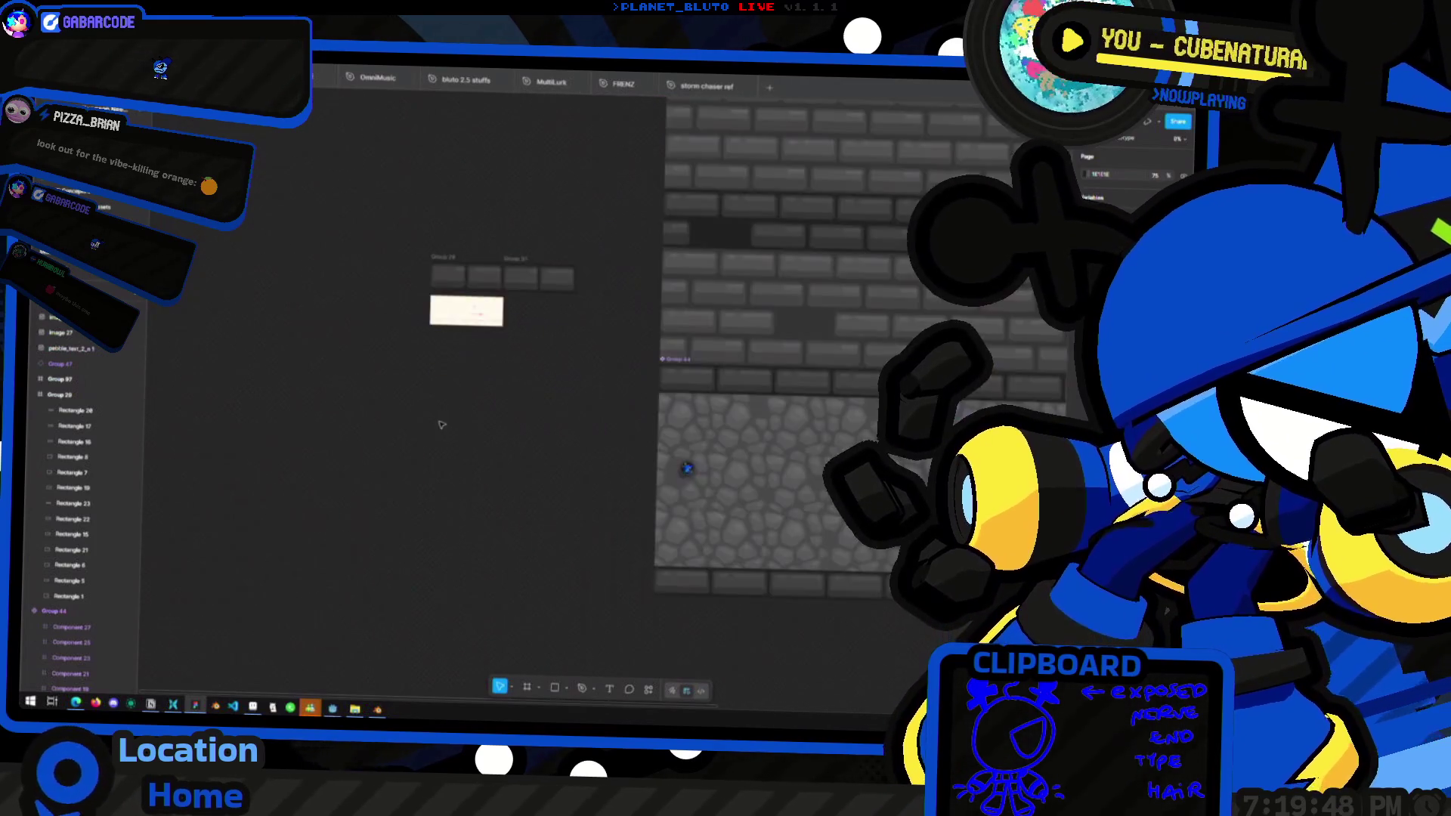
{"action": "scroll", "coordinate": [504, 522], "scroll_direction": "up", "scroll_amount": 3}
{"action": "key", "text": "alt+Tab"}
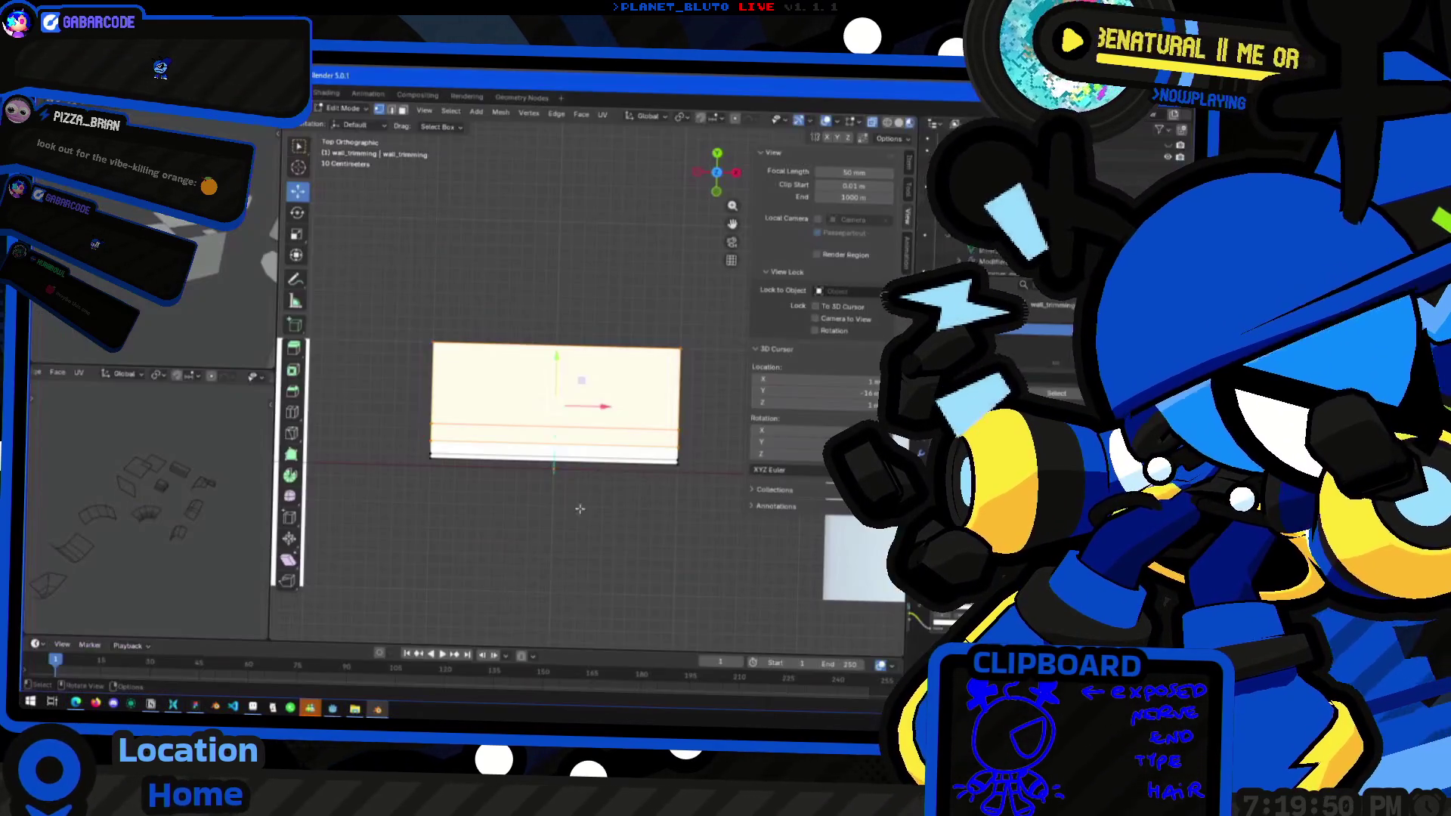
Orbit the mesh into a perspective view and briefly check the Figma window
{"action": "scroll", "coordinate": [559, 423], "scroll_direction": "down", "scroll_amount": 3}
{"action": "middle_click_drag", "start_coordinate": [596, 423], "coordinate": [603, 487]}
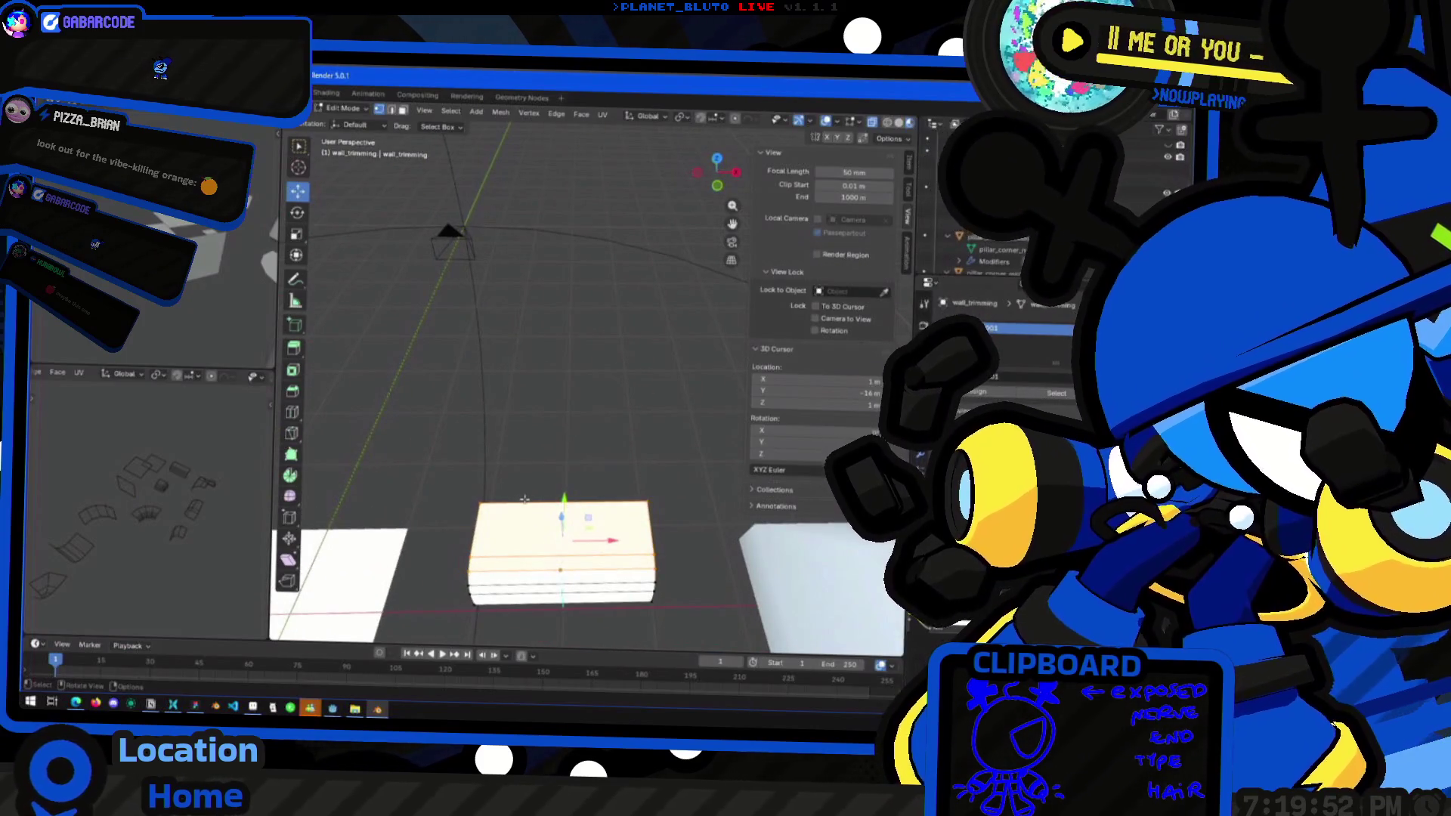
{"action": "key", "text": "alt+Tab"}
{"action": "scroll", "coordinate": [598, 368], "scroll_direction": "up", "scroll_amount": 5, "text": "ctrl"}
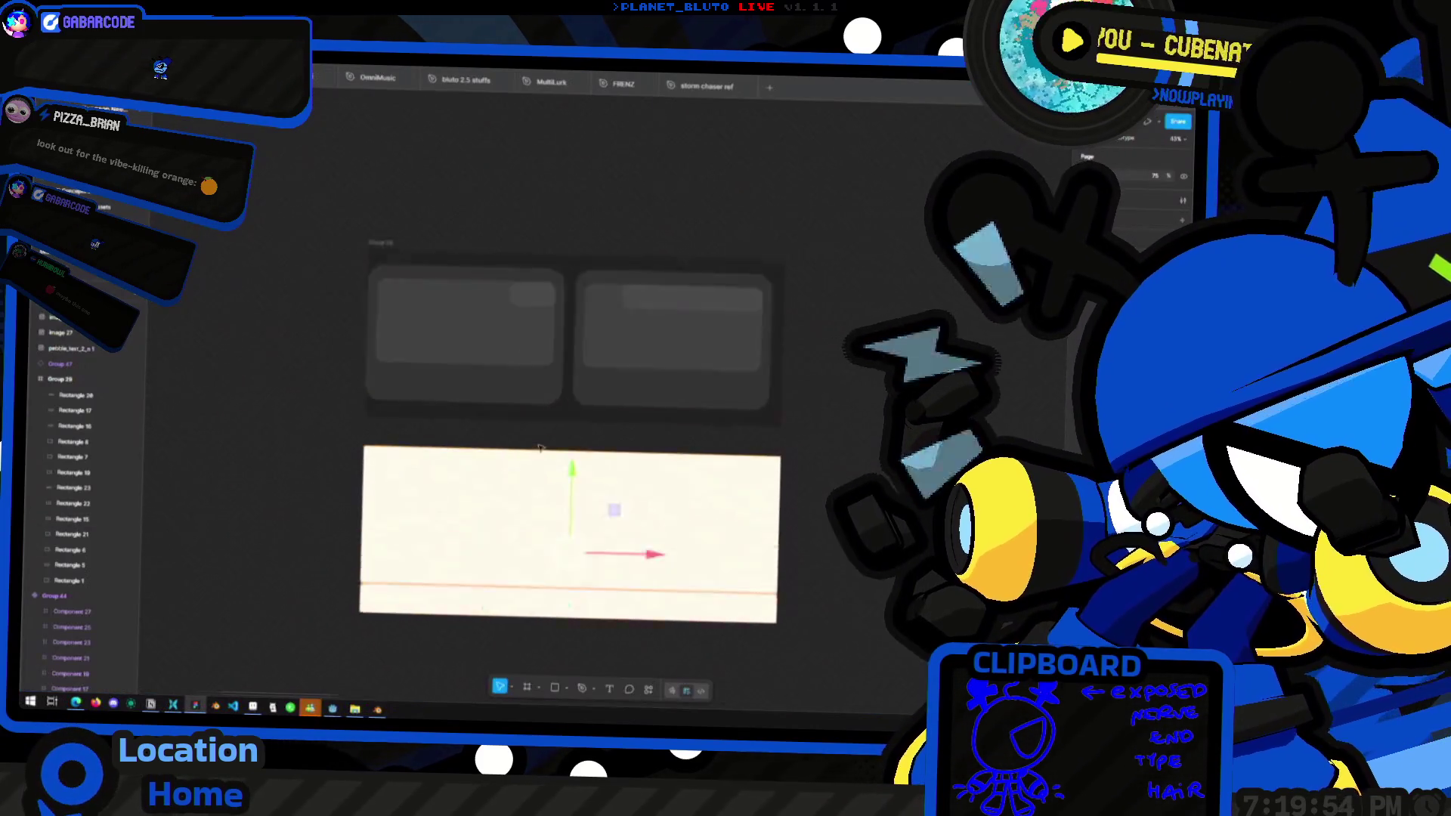
{"action": "key", "text": "alt+Tab"}
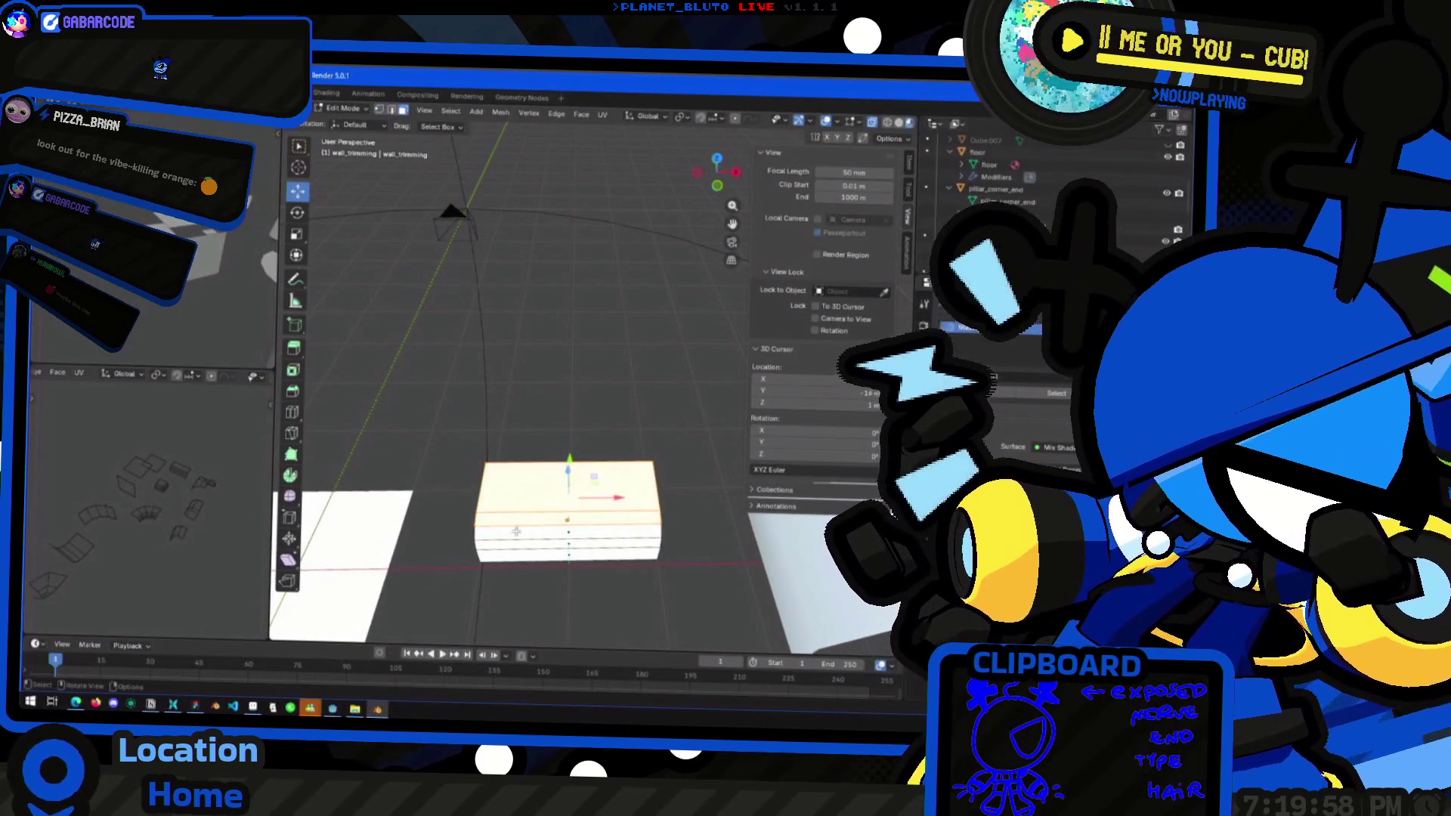
Select the mesh's lower loop, view it from the top, and switch to the UV Editing layout
{"action": "left_click", "coordinate": [559, 538], "text": "alt"}
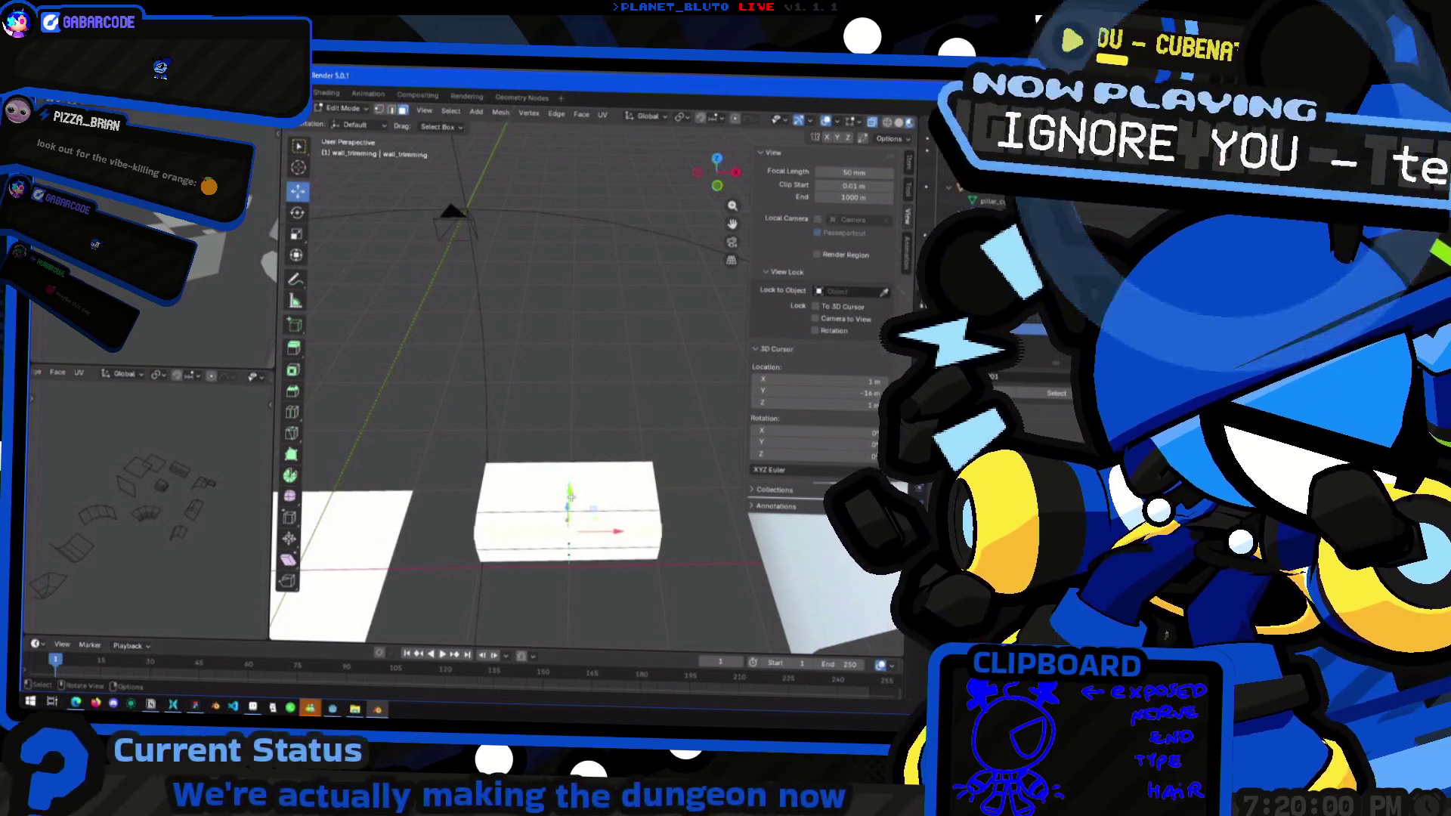
{"action": "middle_click_drag", "start_coordinate": [570, 496], "coordinate": [572, 469]}
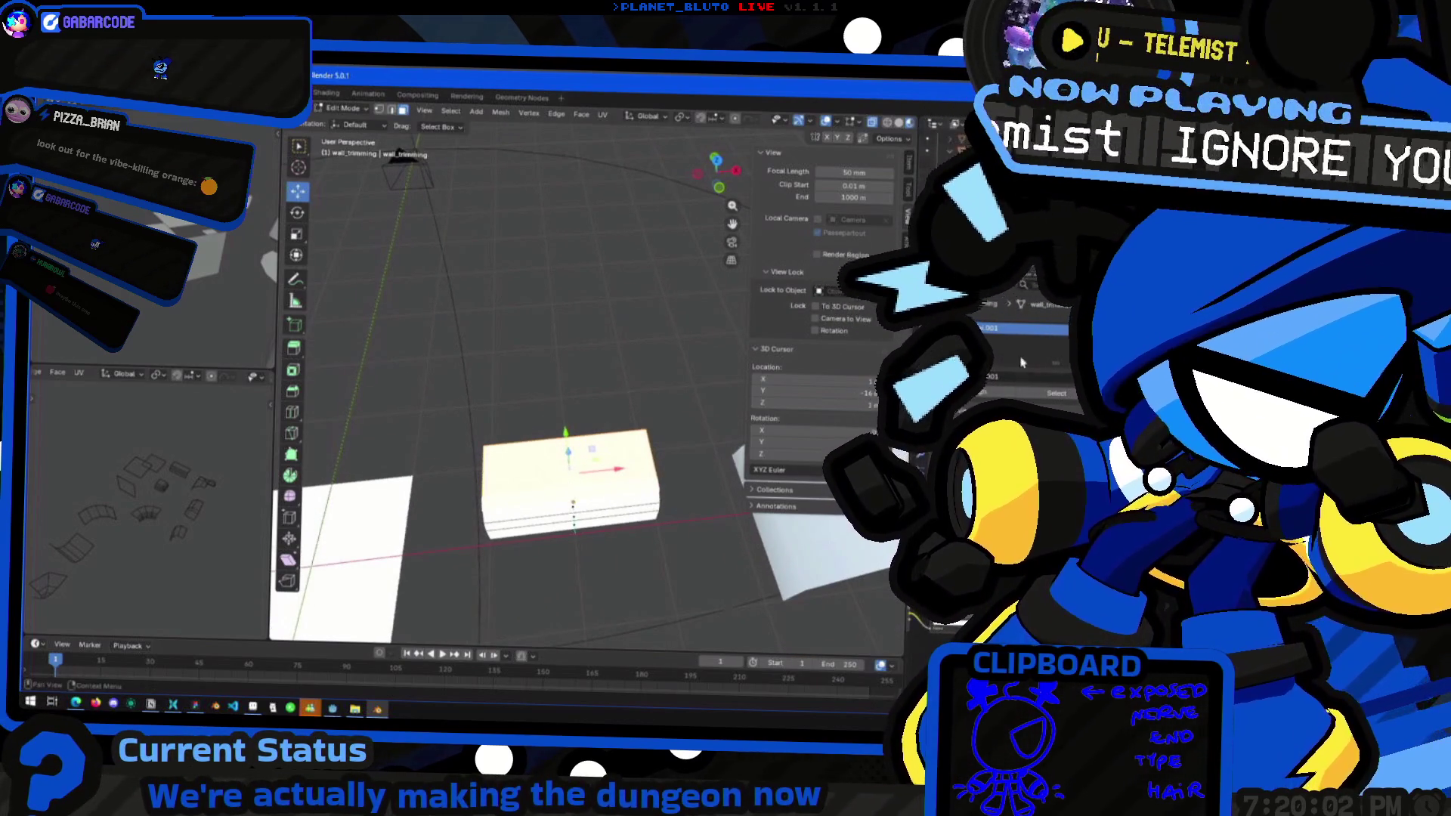
{"action": "left_click", "coordinate": [715, 159]}
{"action": "middle_click_drag", "start_coordinate": [547, 390], "coordinate": [883, 214], "text": "shift"}
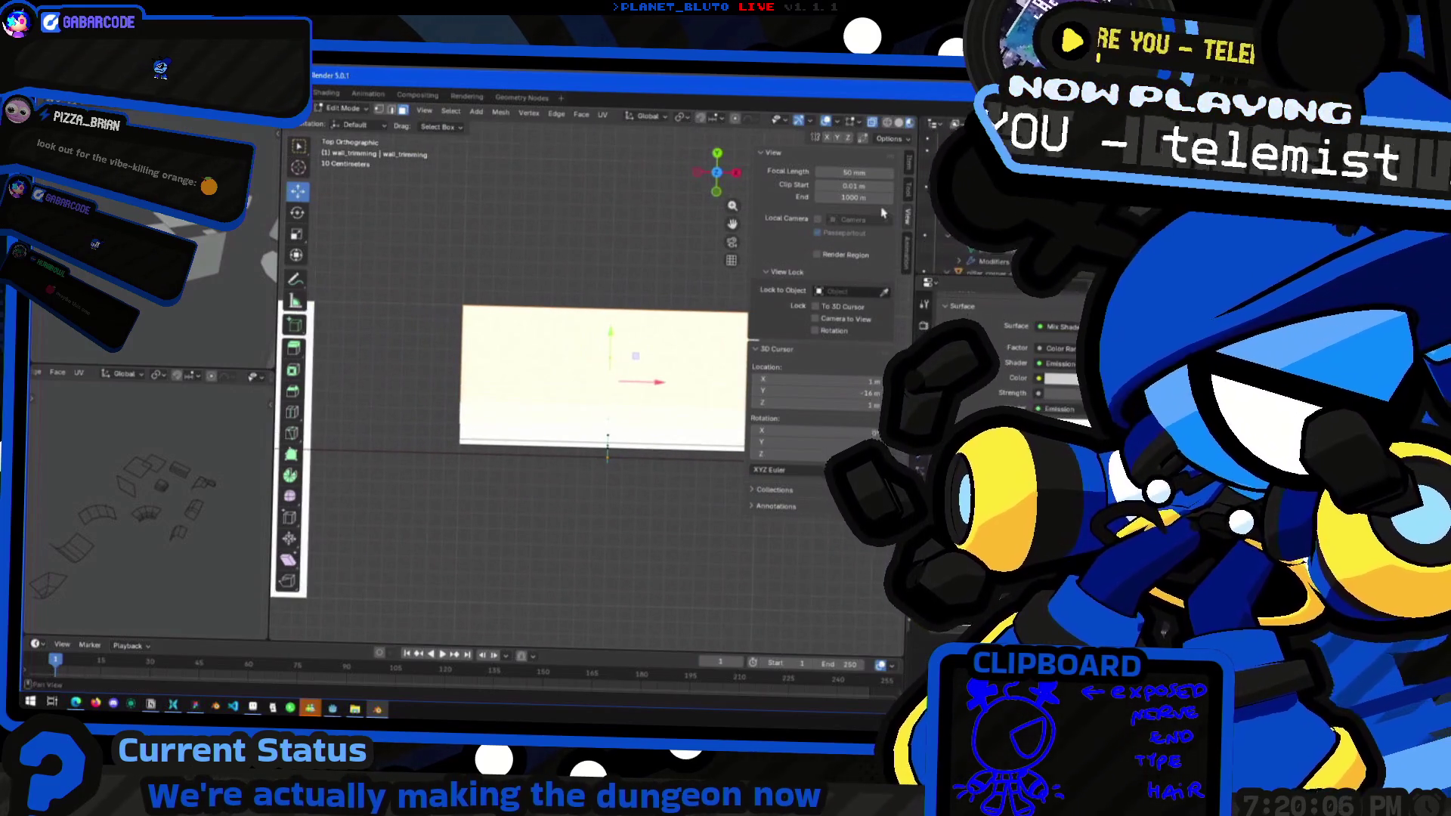
{"action": "key", "text": "ctrl+Page_Up"}
{"action": "scroll", "coordinate": [299, 306], "scroll_direction": "up", "scroll_amount": 3}
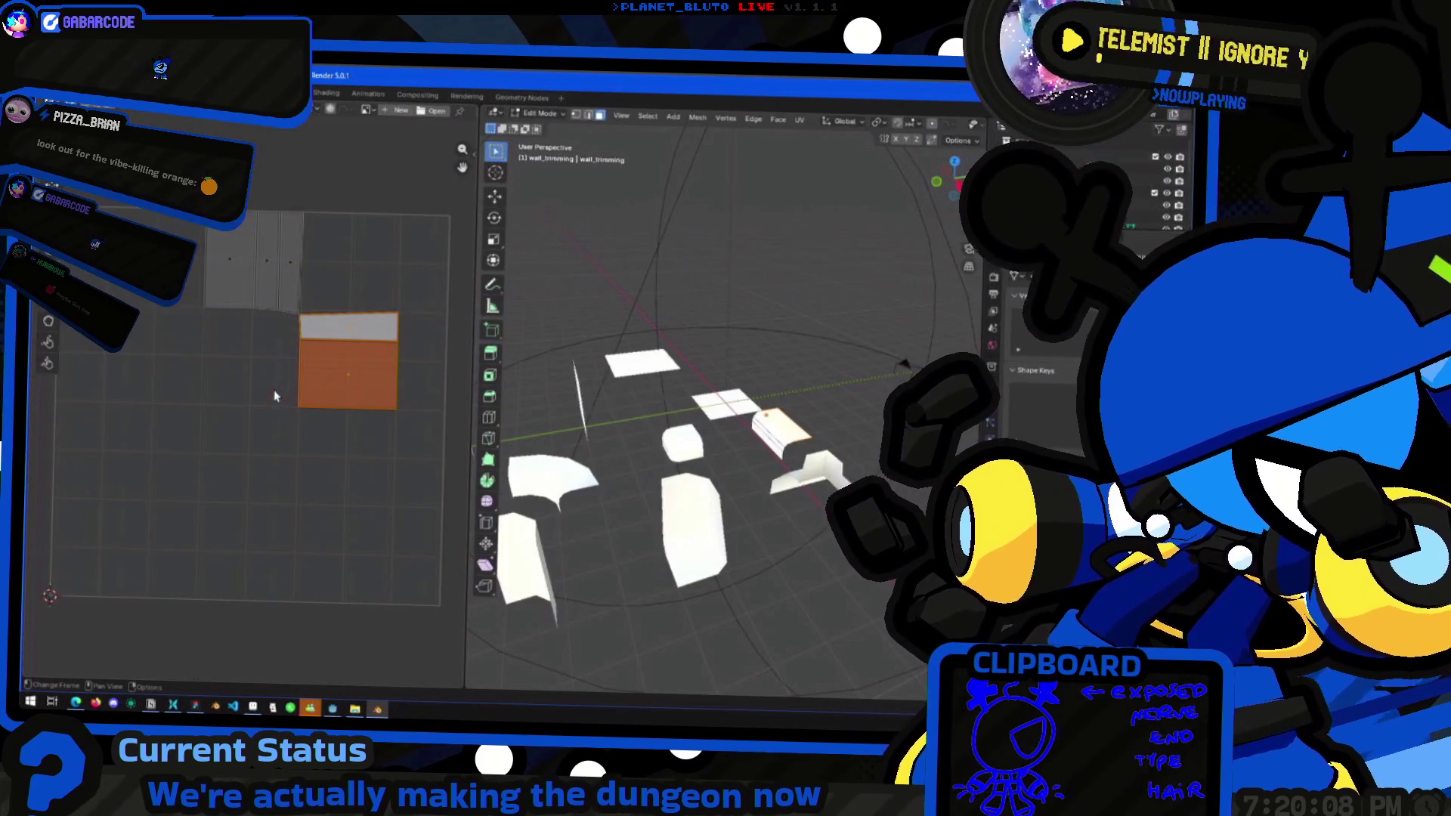
Clear the face selection, then select and frame the wall-trim box before going to Figma
{"action": "scroll", "coordinate": [902, 365], "scroll_direction": "up", "scroll_amount": 5}
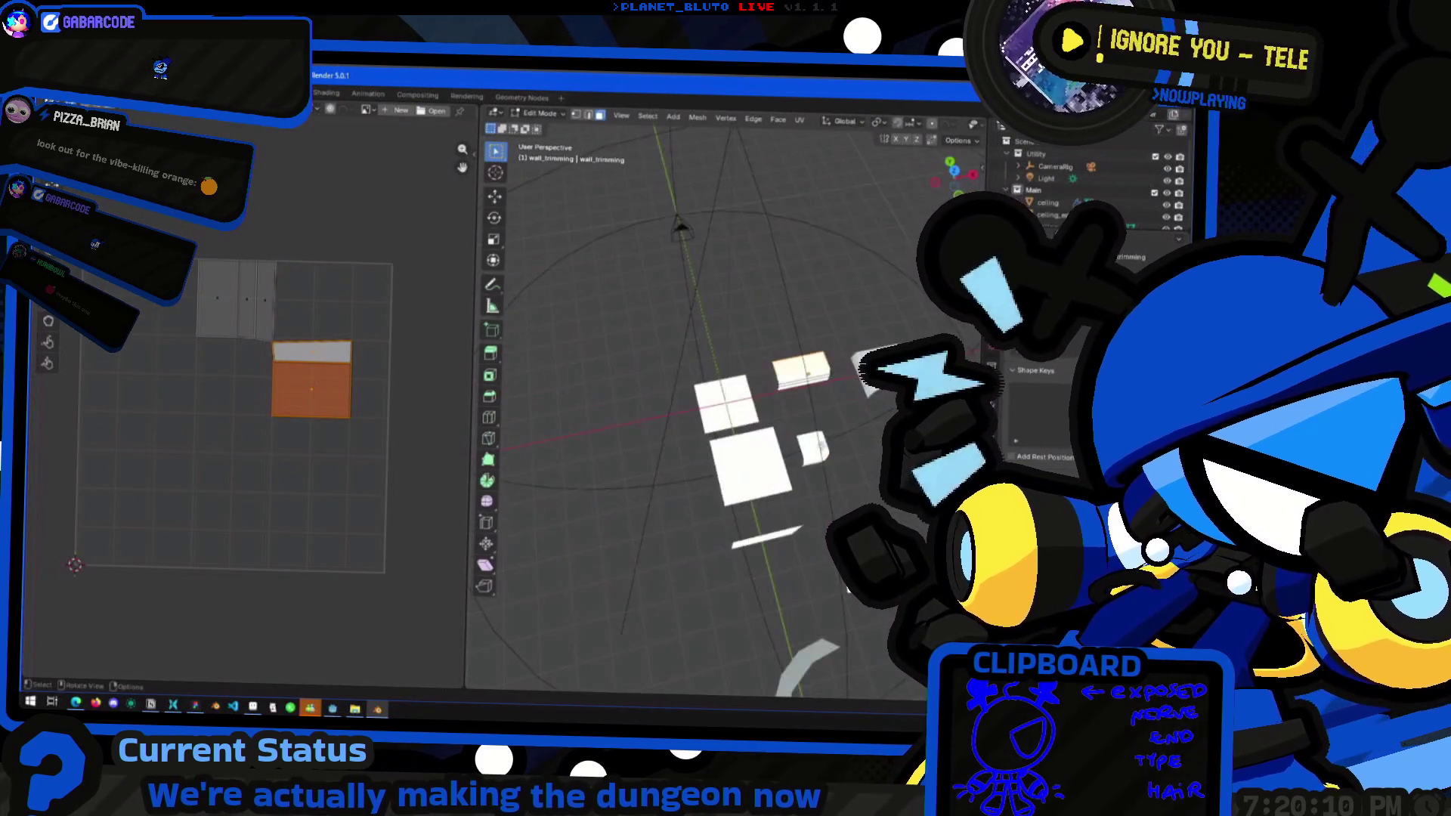
{"action": "mouse_move", "coordinate": [903, 365]}
{"action": "middle_mouse_down"}
{"action": "mouse_move", "coordinate": [597, 354]}
{"action": "mouse_move", "coordinate": [706, 362]}
{"action": "middle_mouse_up"}
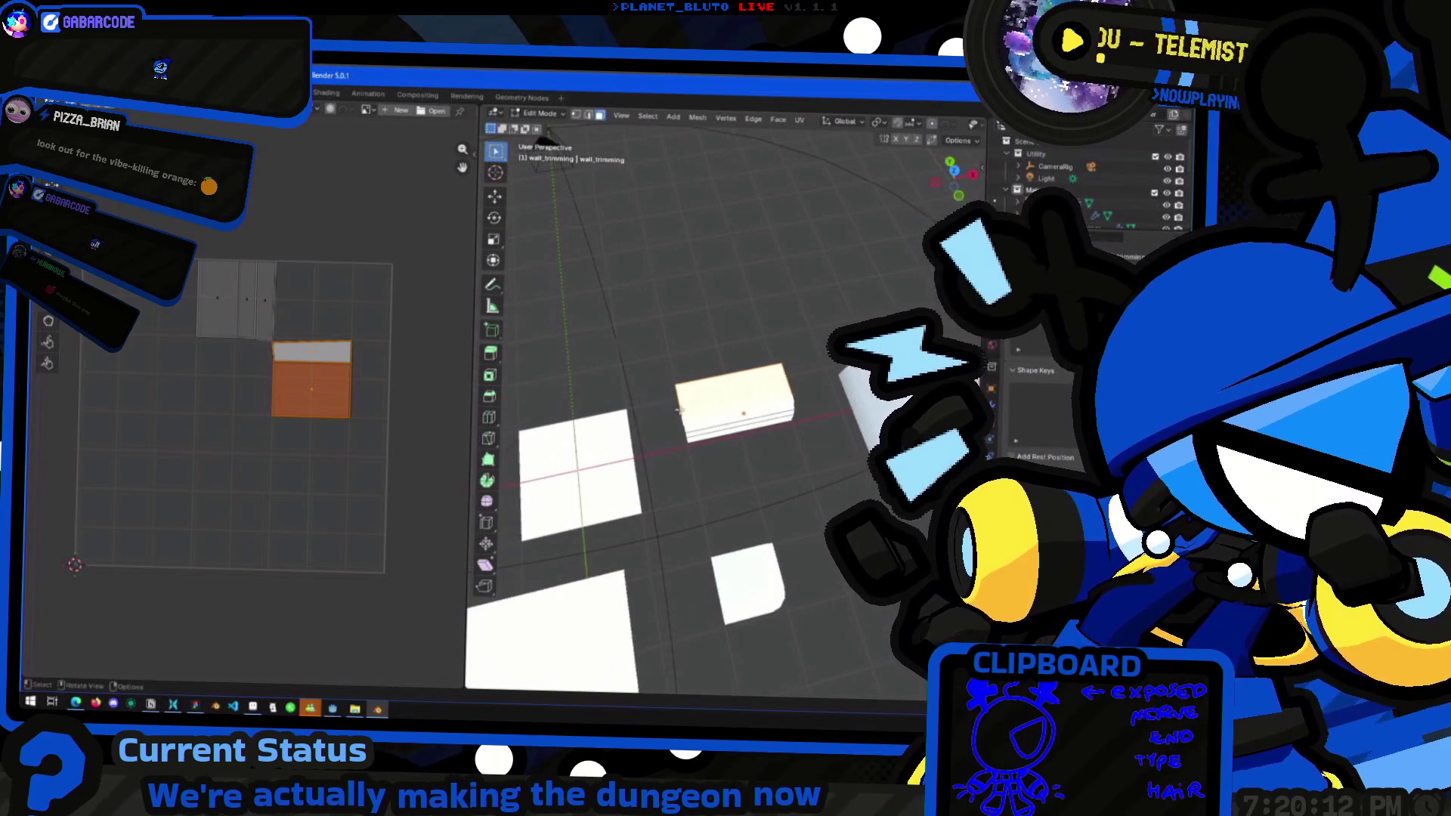
{"action": "left_click", "coordinate": [706, 361]}
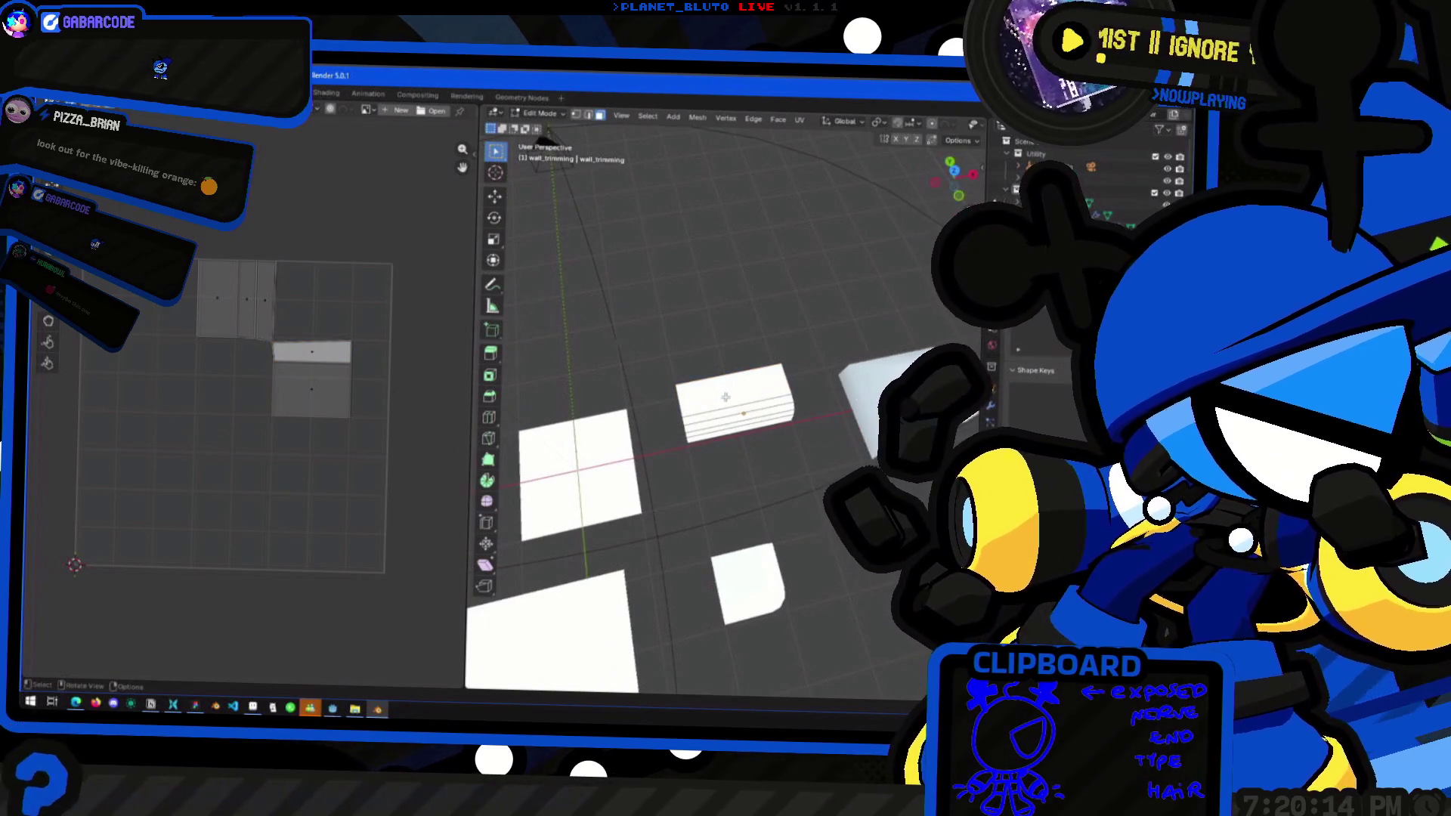
{"action": "left_click", "coordinate": [739, 398]}
{"action": "key", "text": "KP_Decimal"}
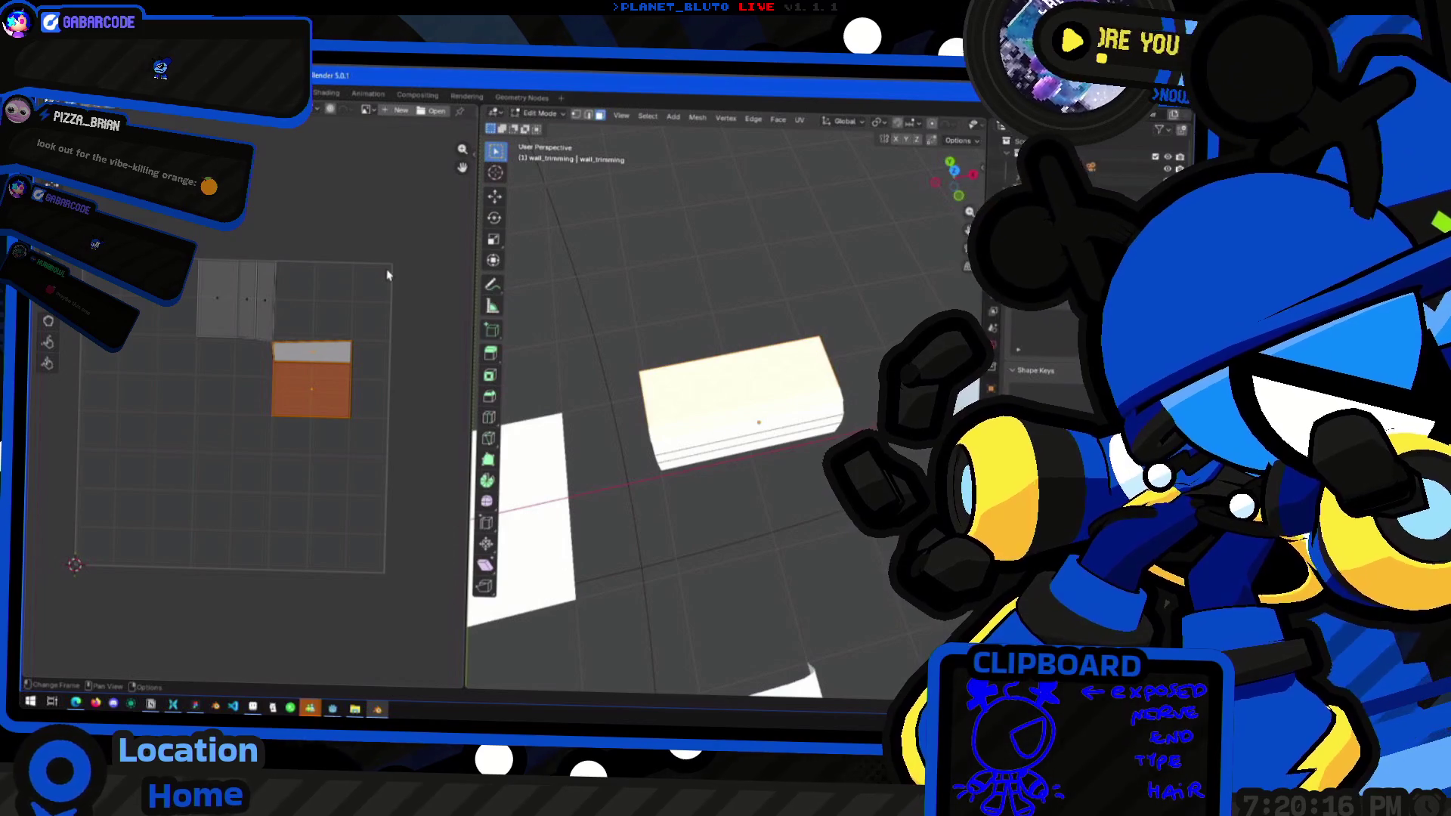
{"action": "key", "text": "alt+Tab"}
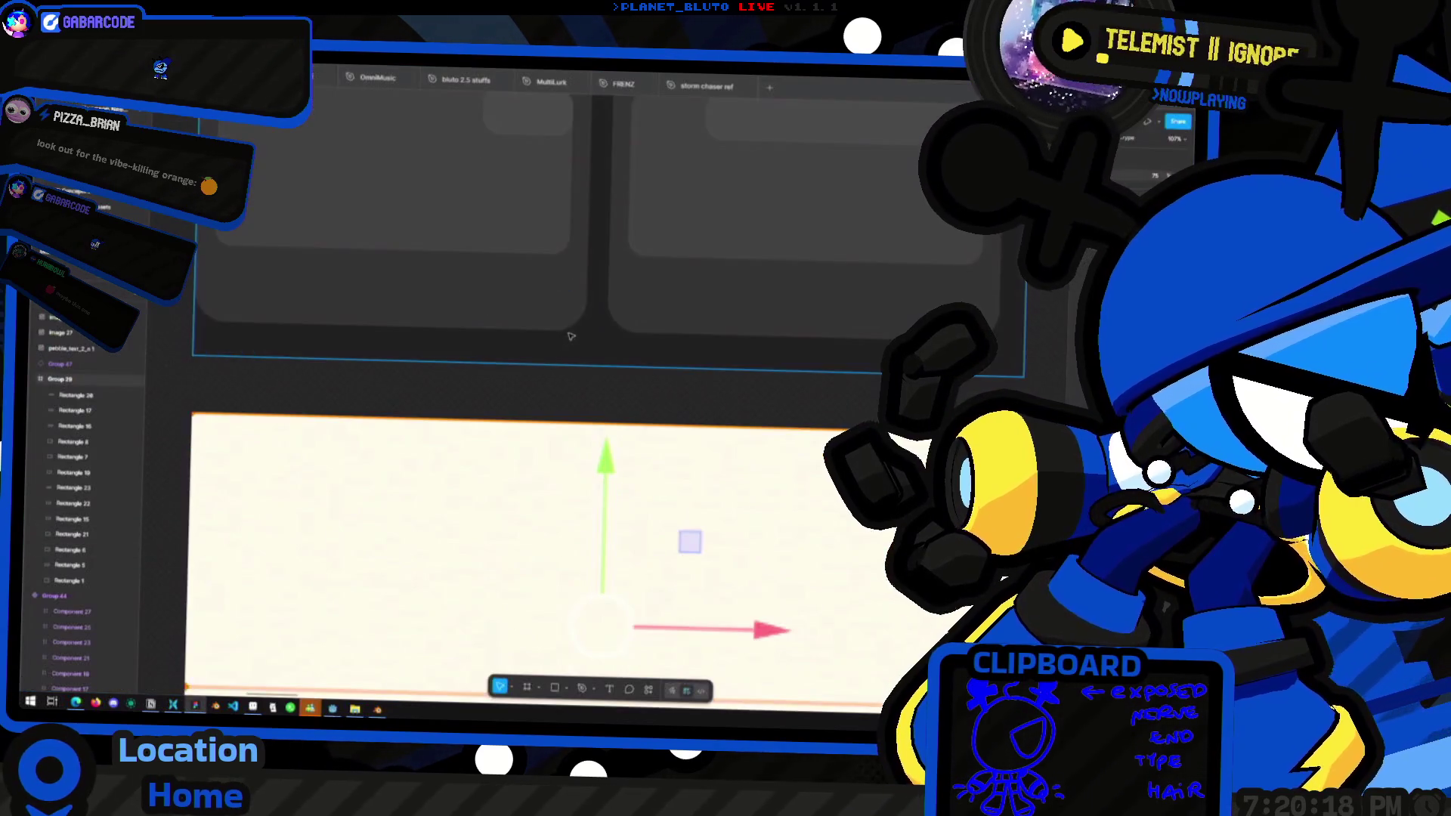
Select the Group 29 frame and rename it wall_trimming_texture
{"action": "key", "text": "shift+1"}
{"action": "left_click", "coordinate": [495, 307]}
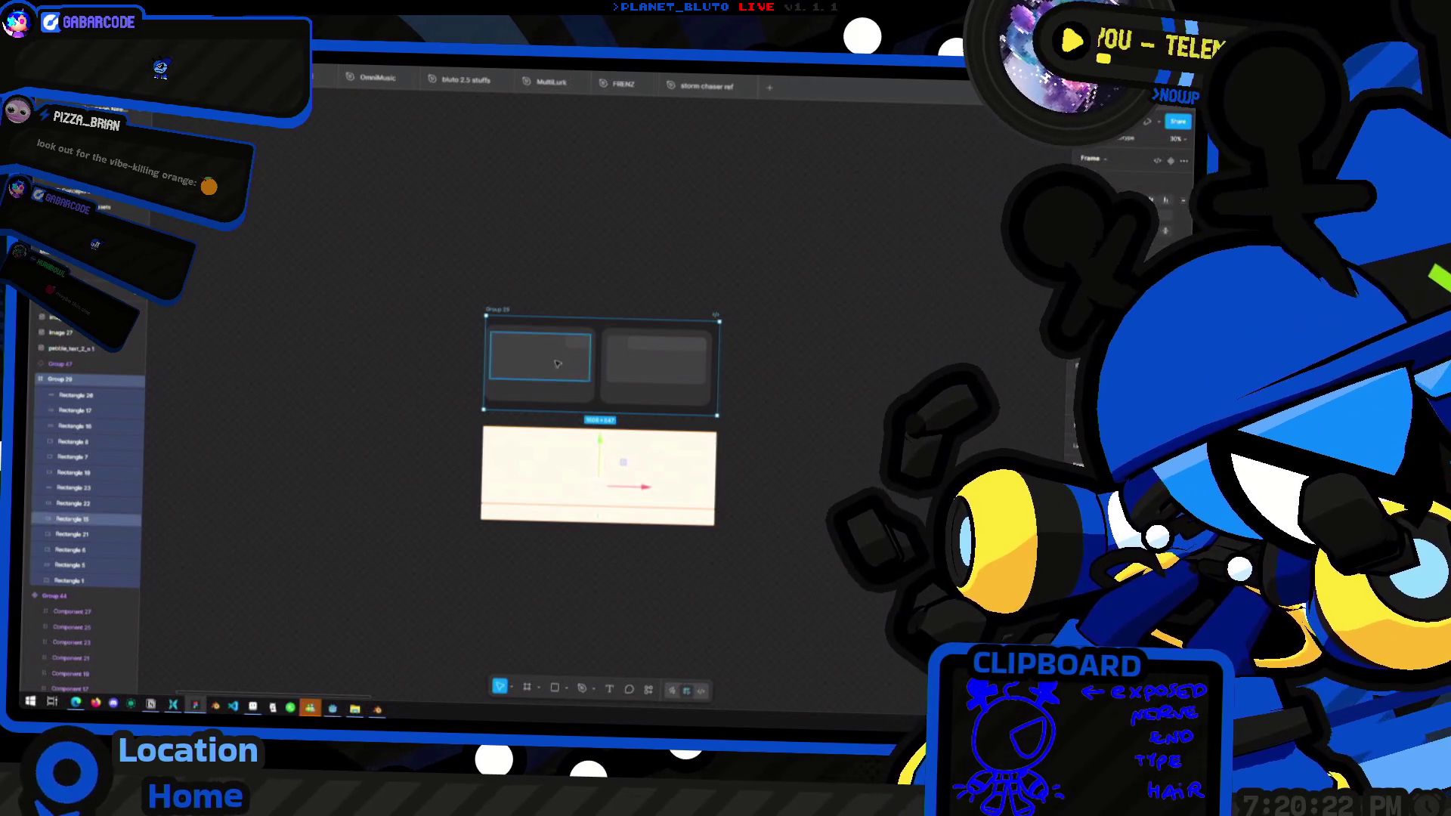
{"action": "scroll", "coordinate": [528, 331], "scroll_direction": "down", "scroll_amount": 5, "text": "ctrl"}
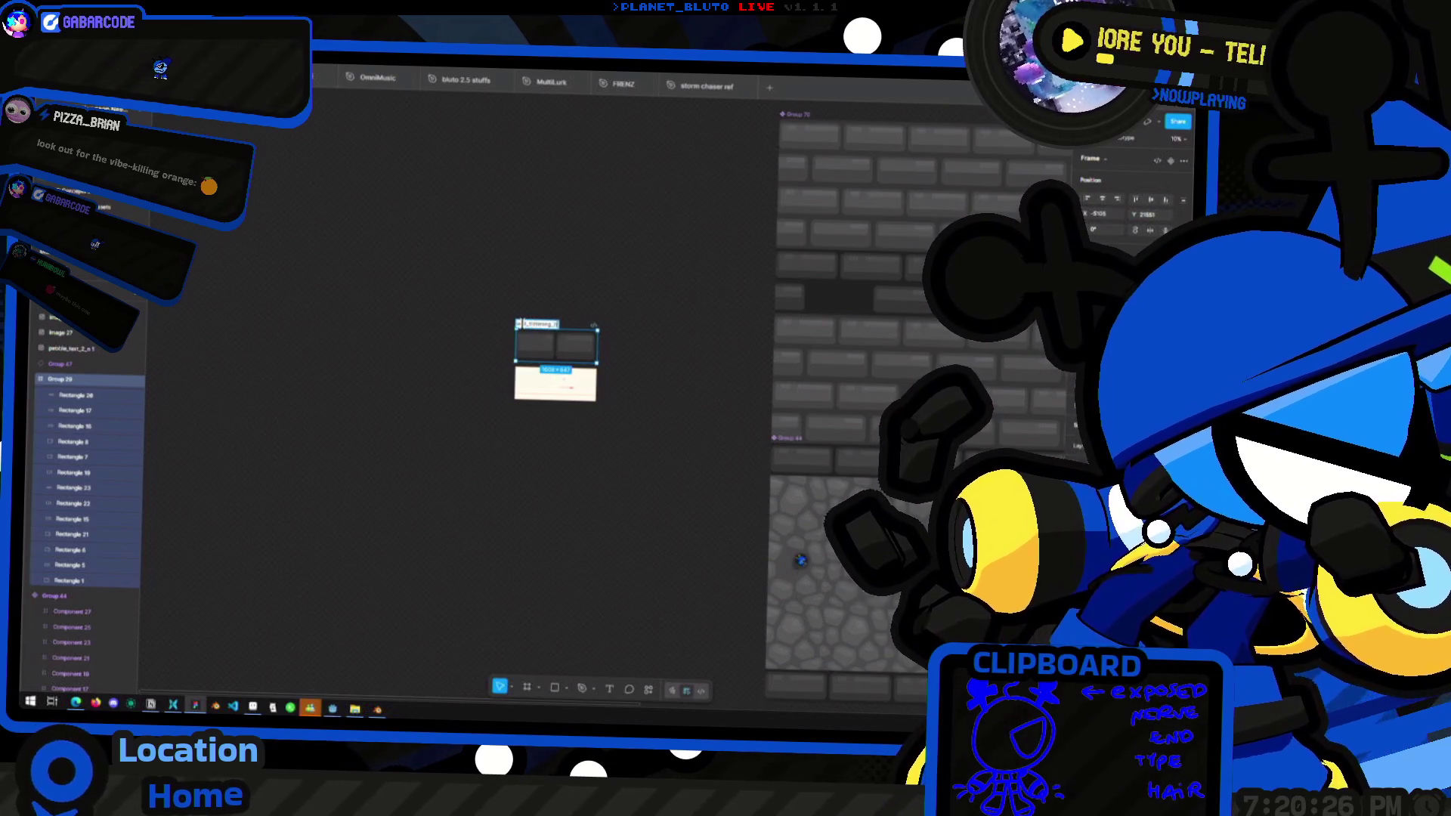
{"action": "type", "text": "exture"}
{"action": "key", "text": "Return"}
Zoom to the wall_trimming_texture frame and start exporting it as an image
{"action": "scroll", "coordinate": [473, 311], "scroll_direction": "up", "scroll_amount": 5, "text": "ctrl"}
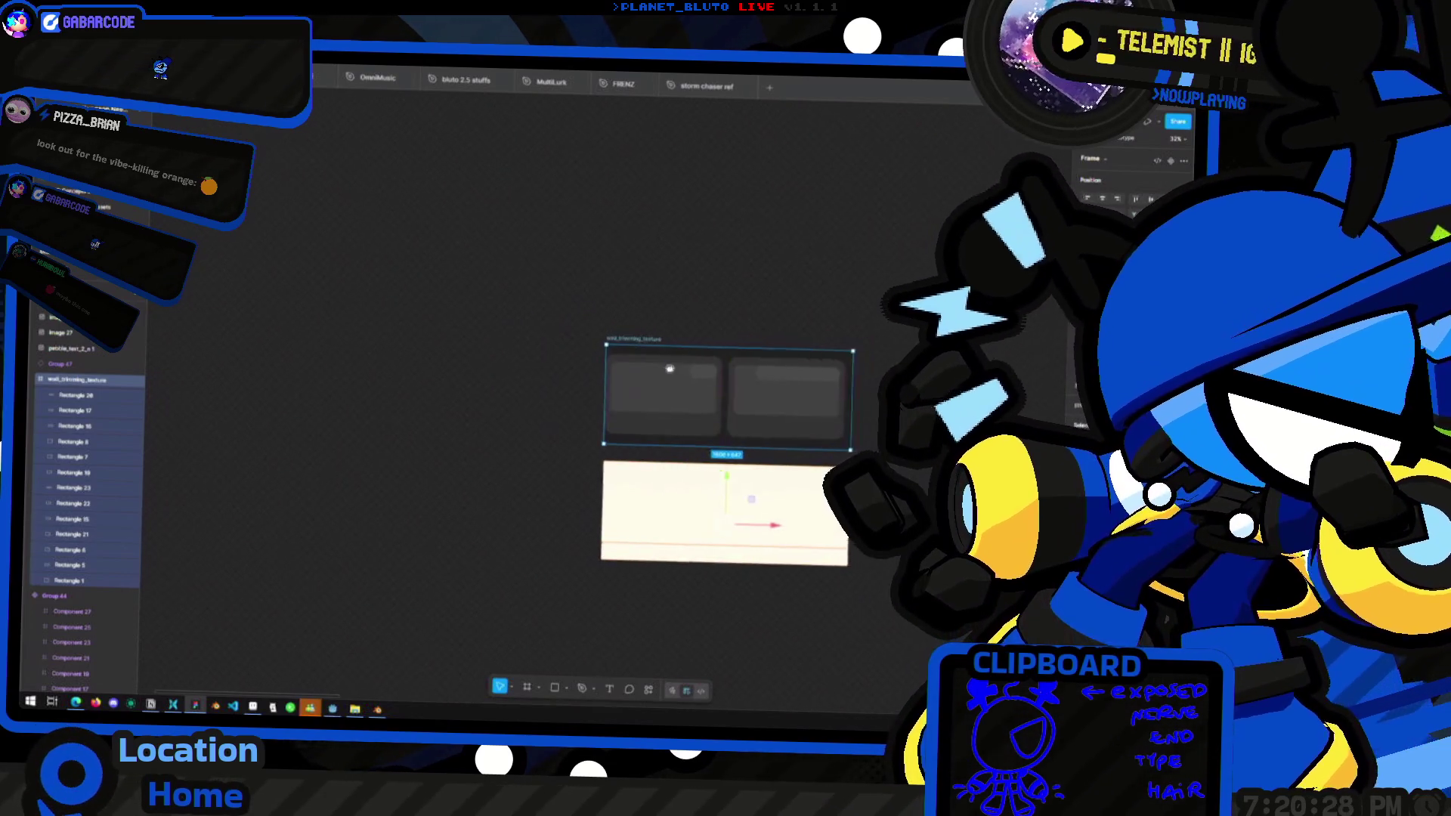
{"action": "scroll", "coordinate": [516, 362], "scroll_direction": "down", "scroll_amount": 10, "text": "ctrl"}
{"action": "key", "text": "shift+2"}
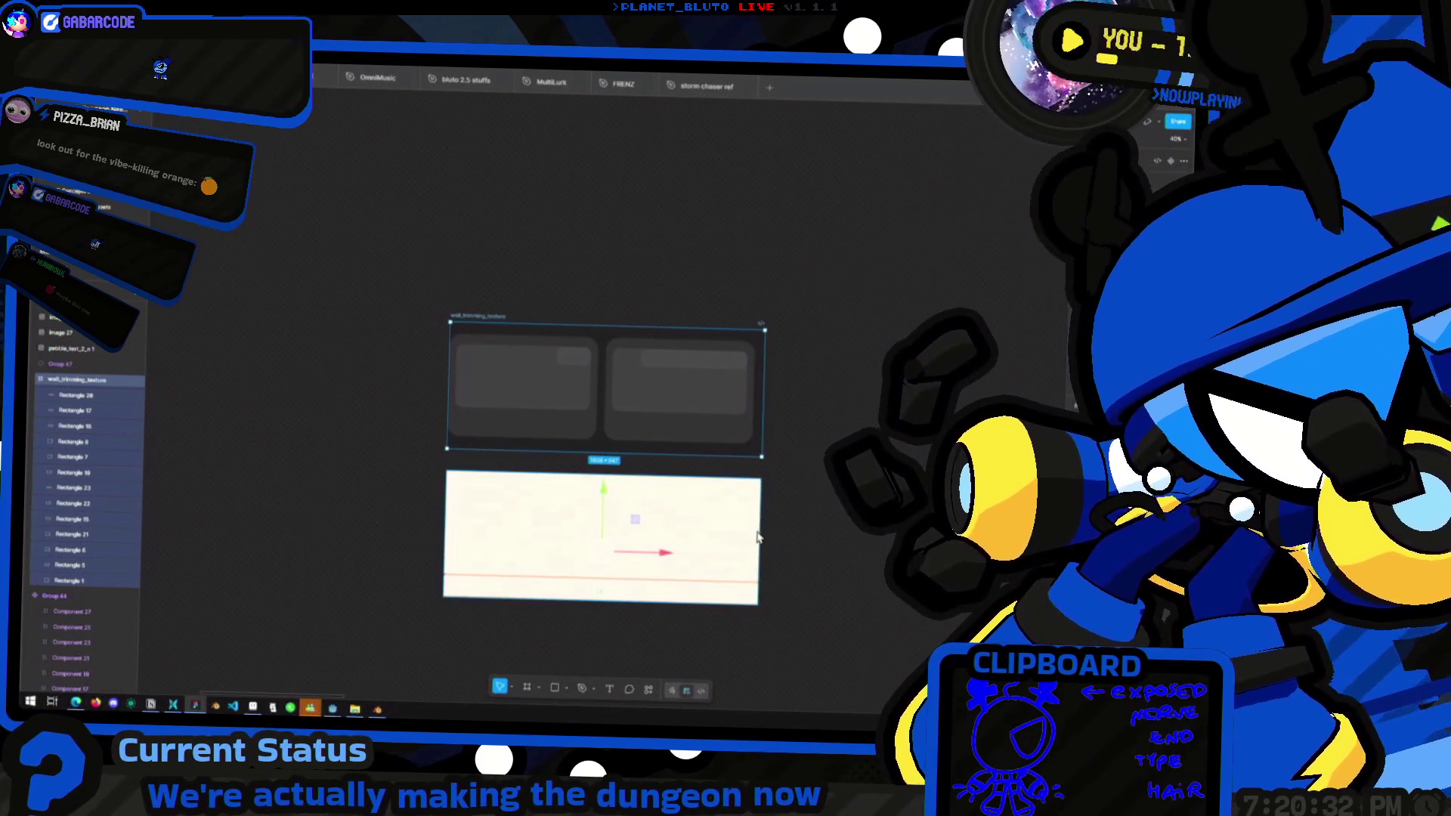
{"action": "key", "text": "ctrl+shift+e"}
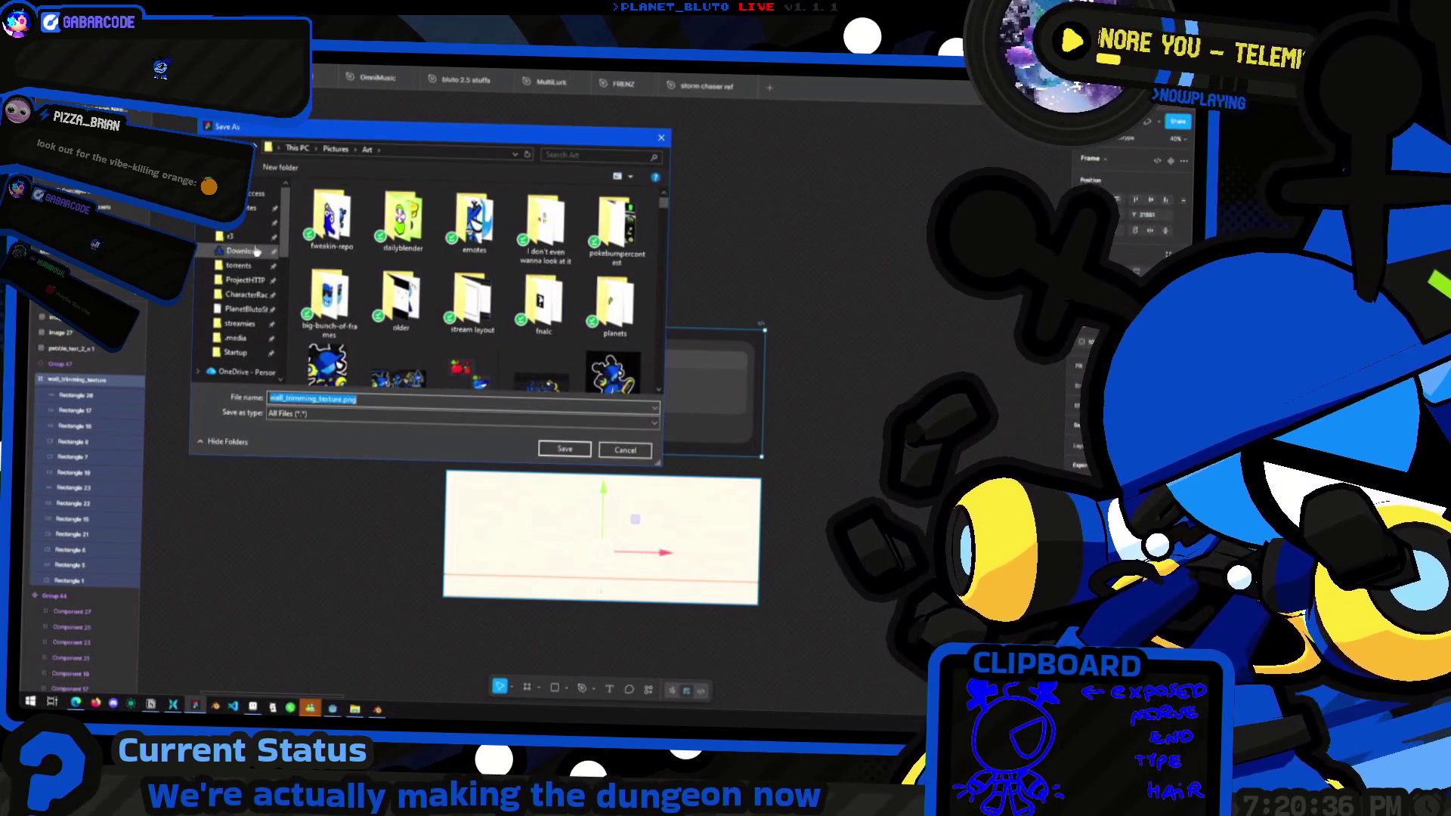
Save wall_trimming_texture.png into This PC > 3D Objects > dns dunegons, then return to Blender
{"action": "key", "text": "alt+Tab"}
{"action": "left_click", "coordinate": [357, 181]}
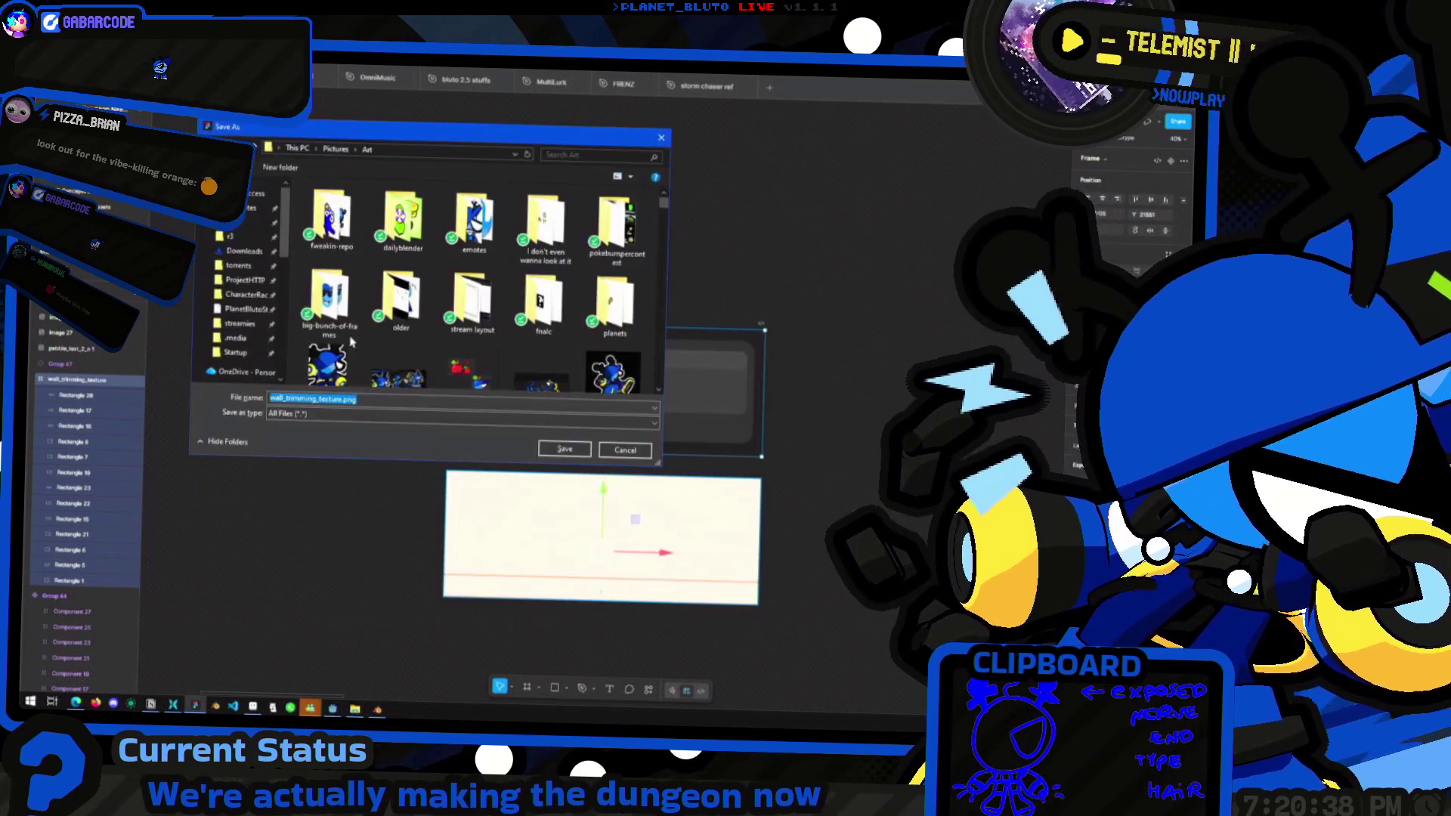
{"action": "left_click", "coordinate": [417, 155]}
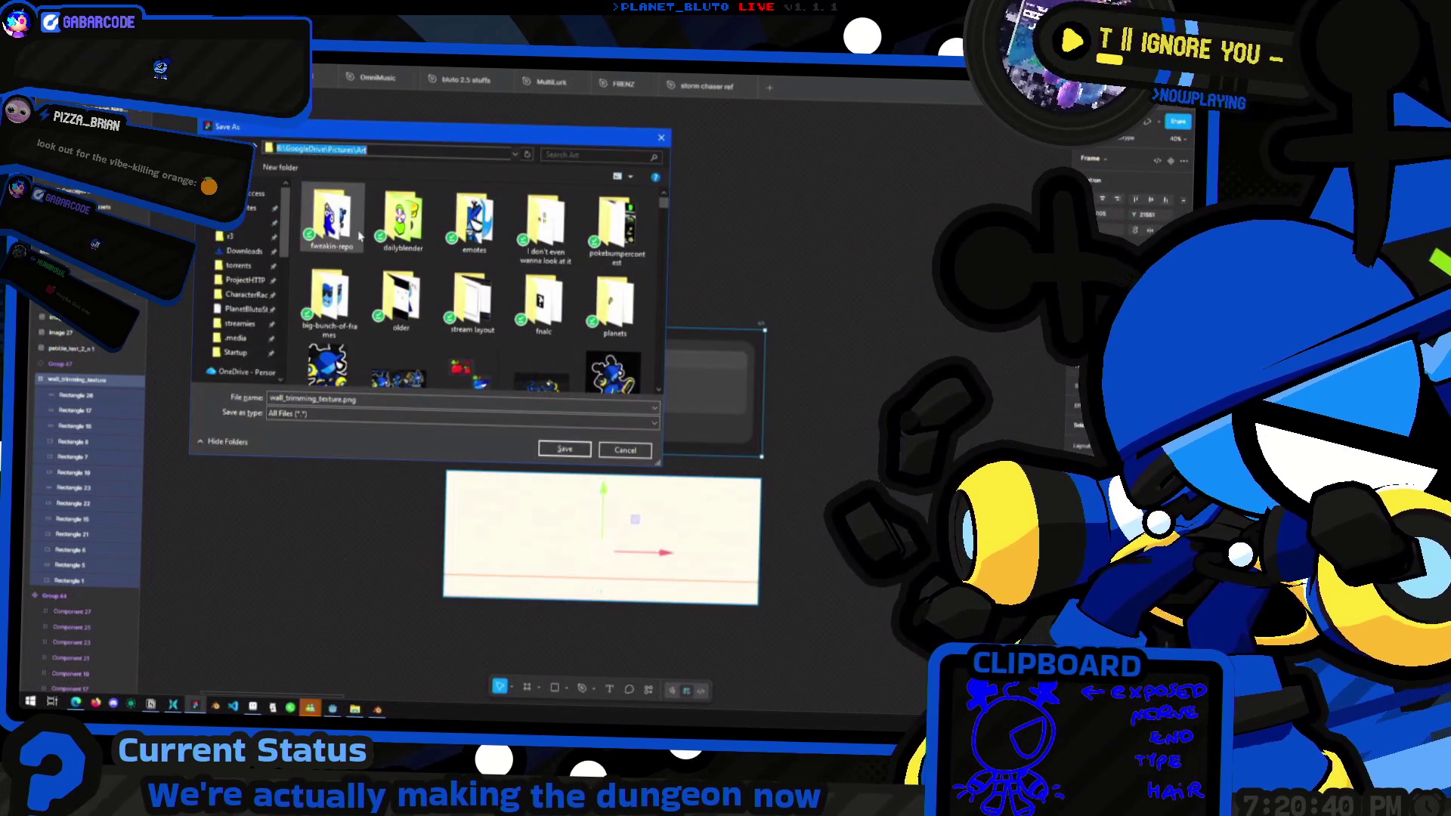
{"action": "type", "text": "le"}
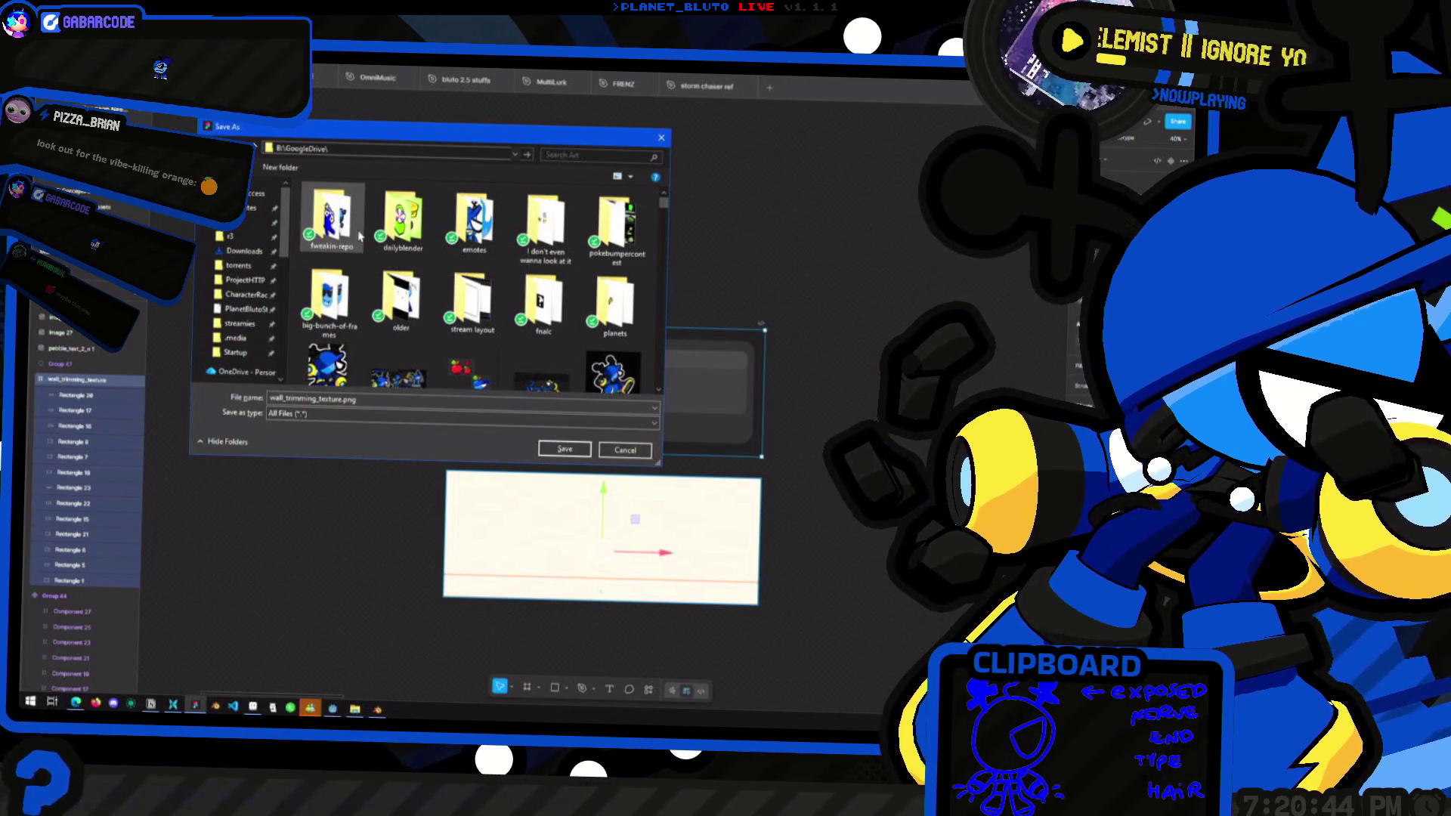
{"action": "scroll", "coordinate": [240, 302], "scroll_direction": "down", "scroll_amount": 5}
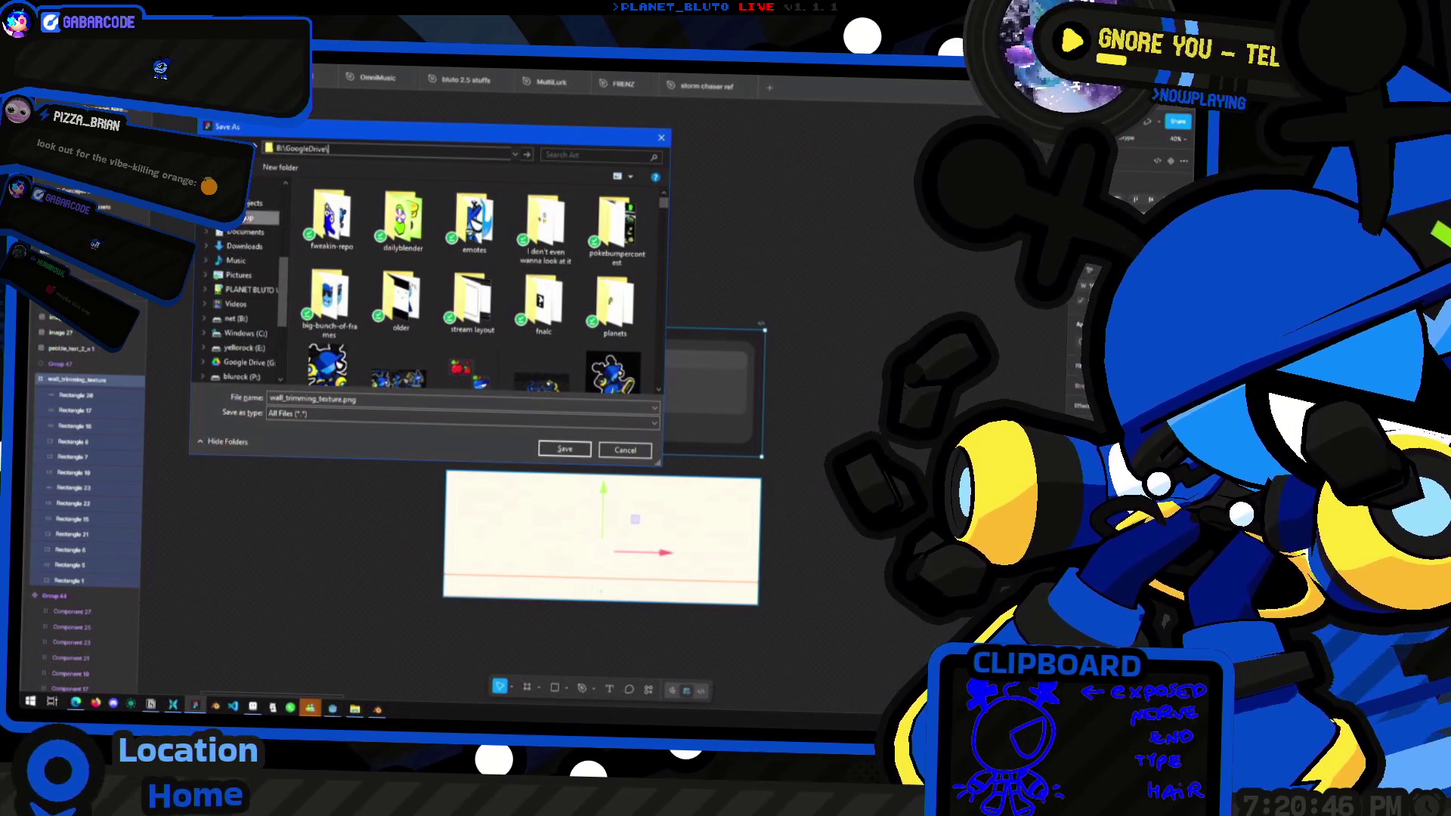
{"action": "left_click", "coordinate": [260, 202]}
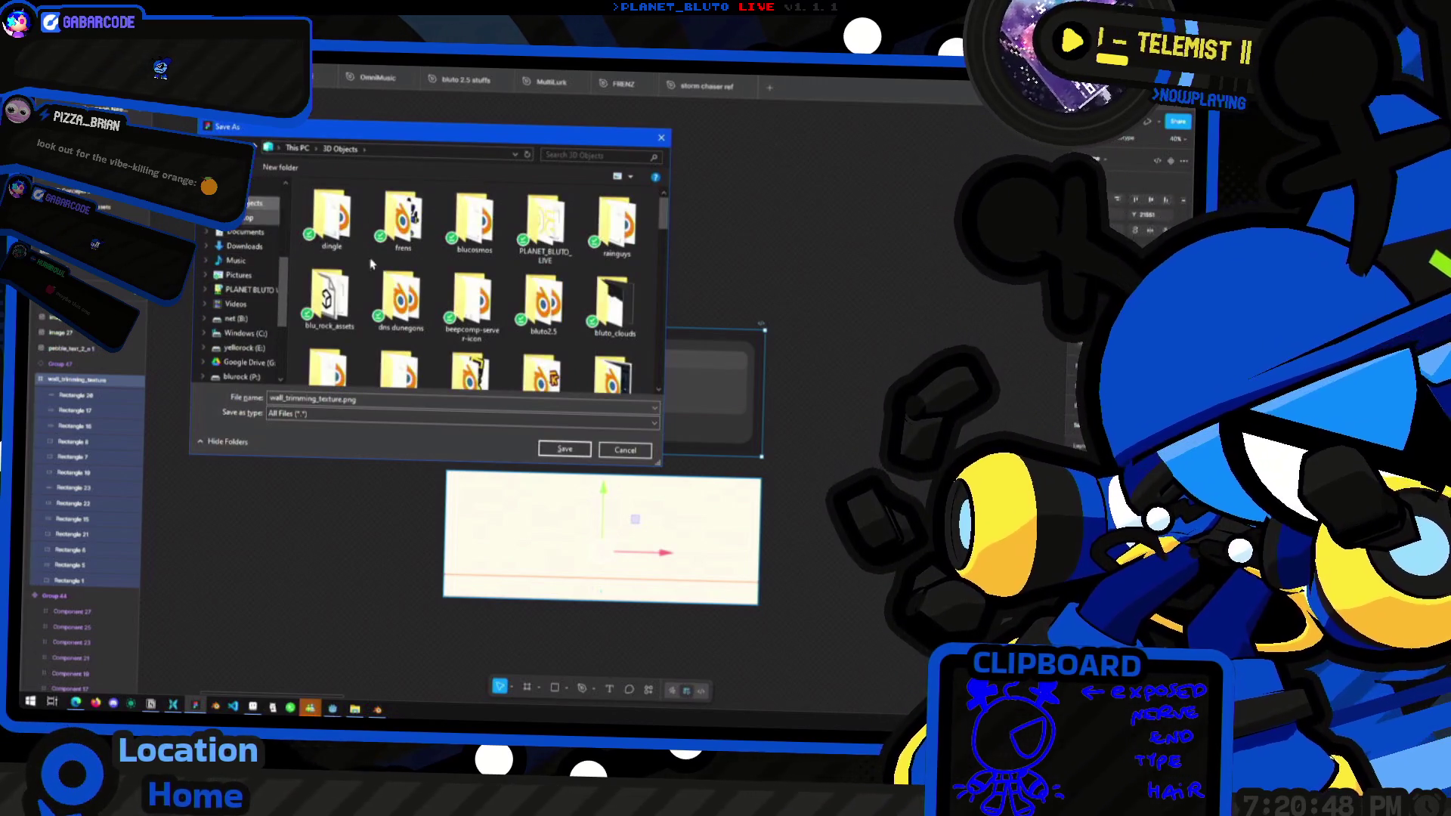
{"action": "scroll", "coordinate": [370, 263], "scroll_direction": "down", "scroll_amount": 1}
{"action": "double_click", "coordinate": [378, 266]}
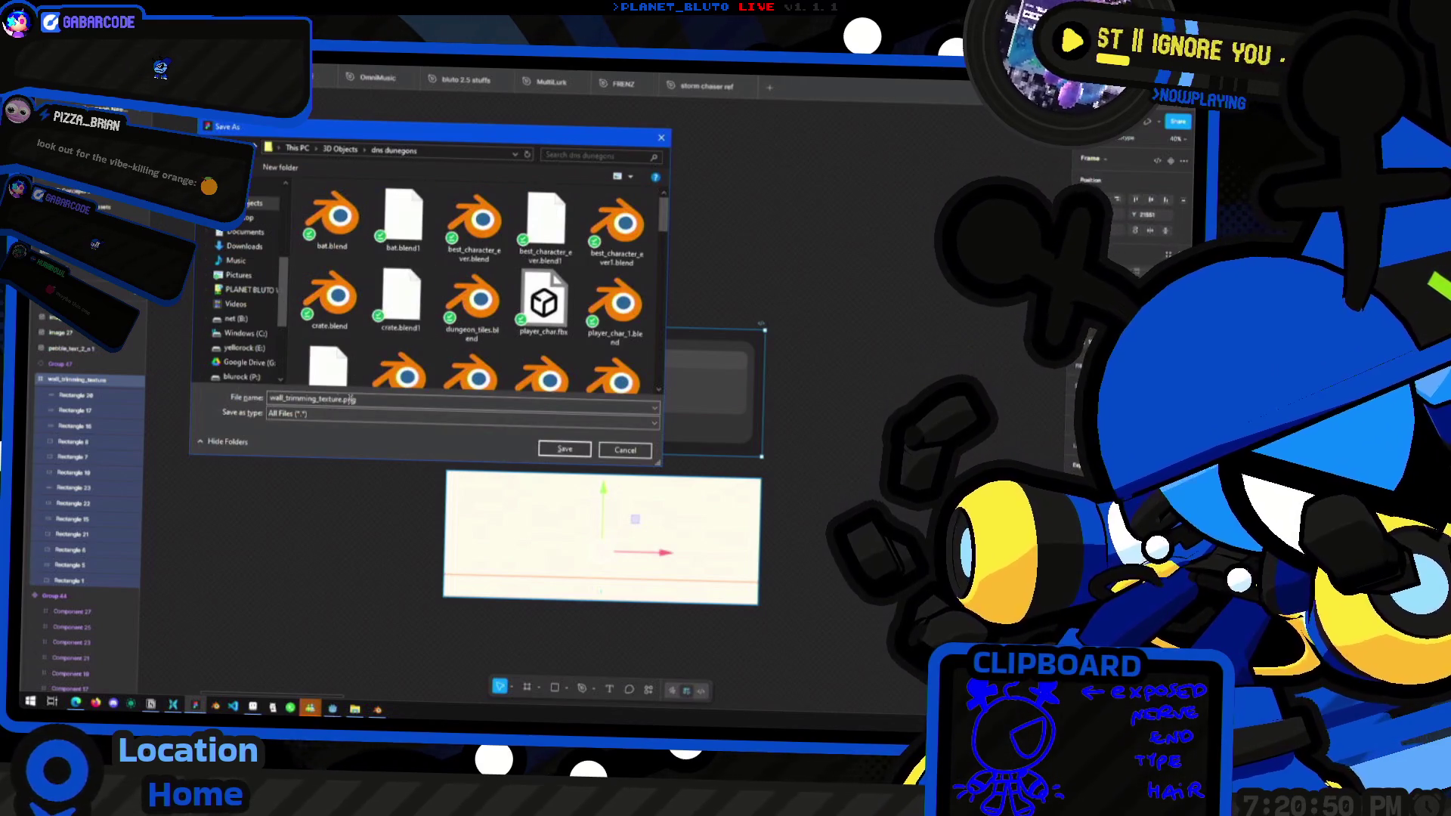
{"action": "left_click", "coordinate": [564, 450]}
{"action": "key", "text": "alt+Tab"}
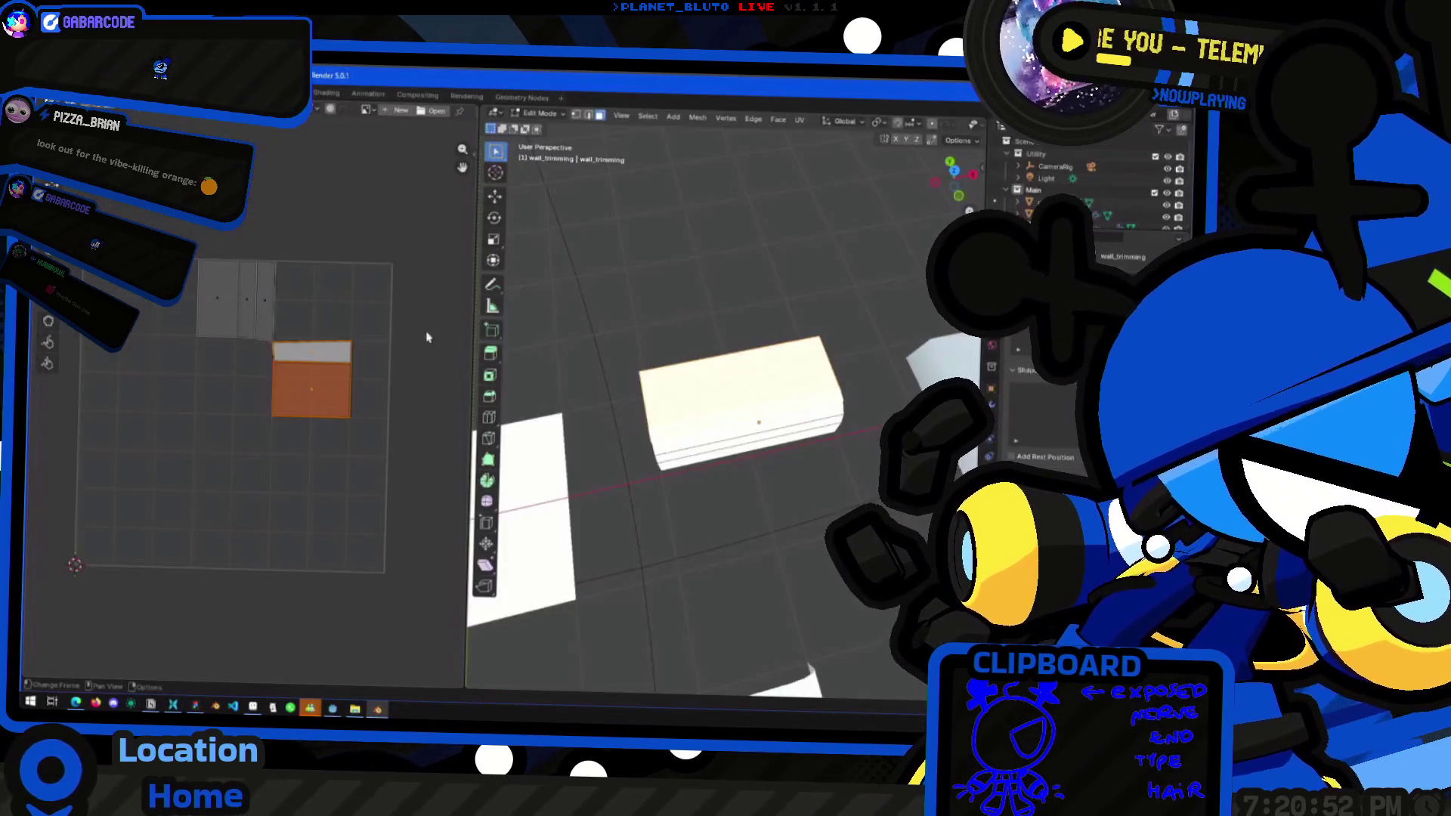
Load wall_trimming_texture.png into the image editor and fit it to the view
{"action": "left_click", "coordinate": [434, 111]}
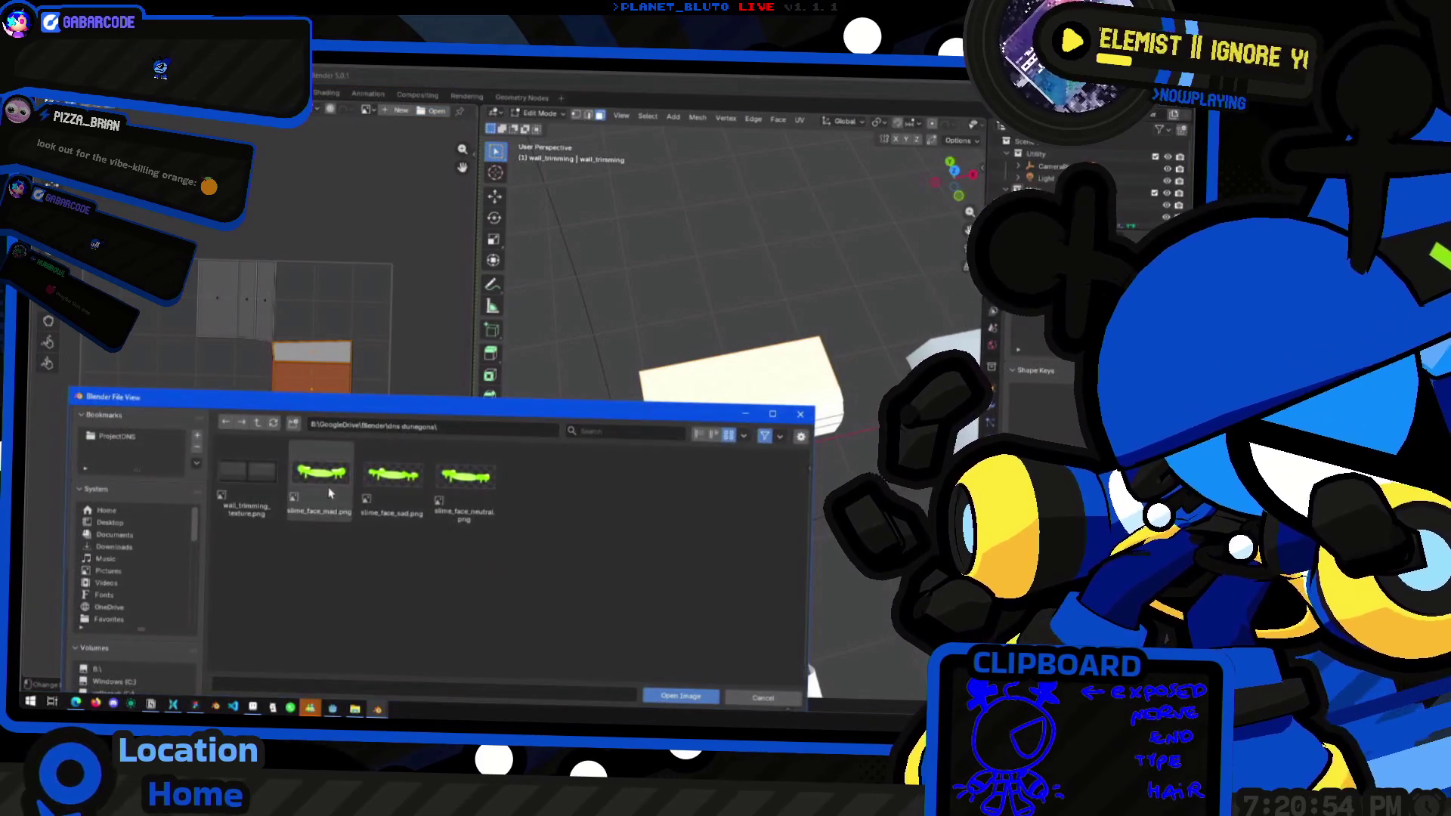
{"action": "left_click", "coordinate": [248, 480]}
{"action": "double_click", "coordinate": [248, 480]}
{"action": "key", "text": "Home"}
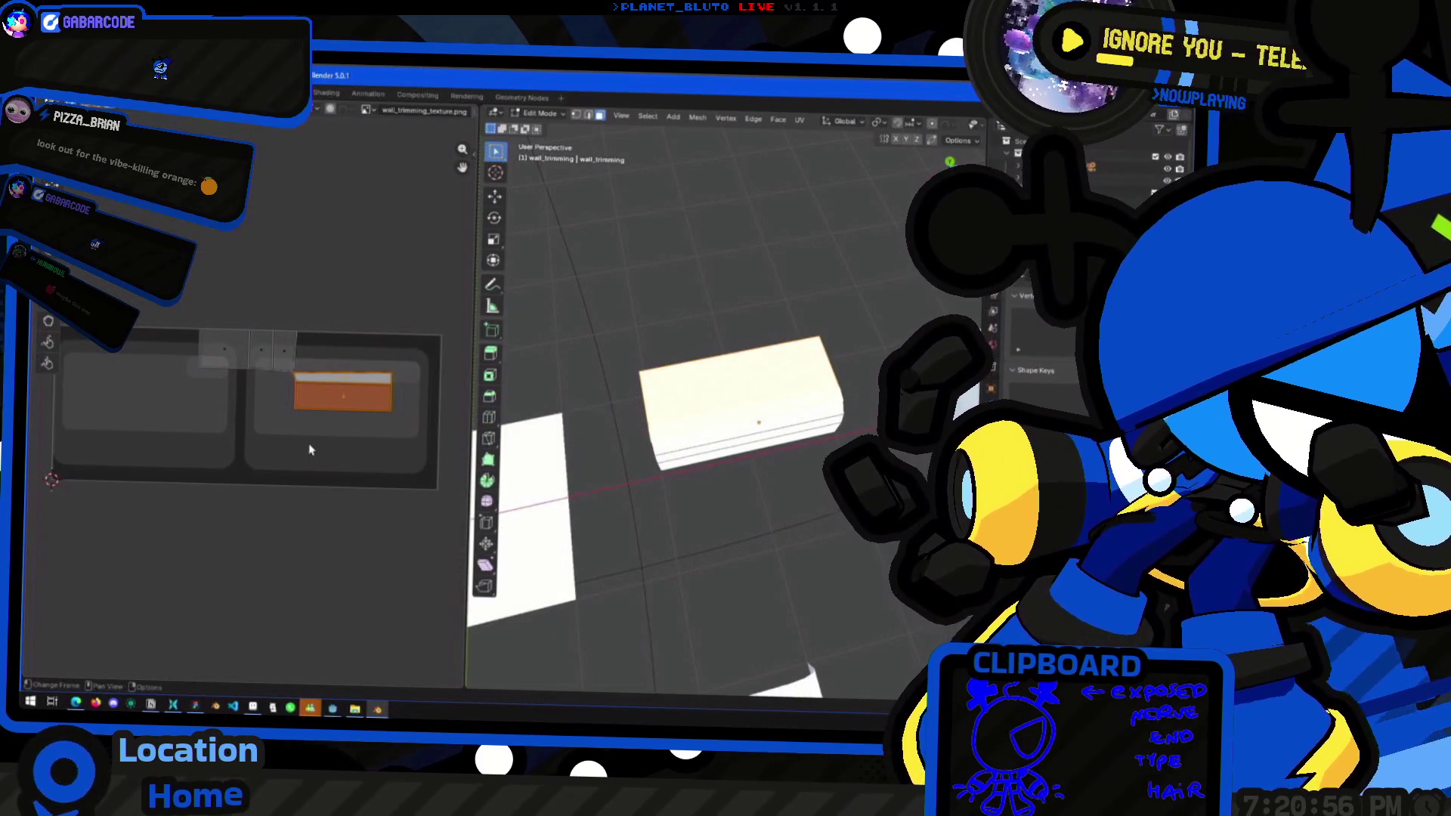
From the top view, project the box's face UVs from view and select the long lower strip
{"action": "key", "text": "KP_7"}
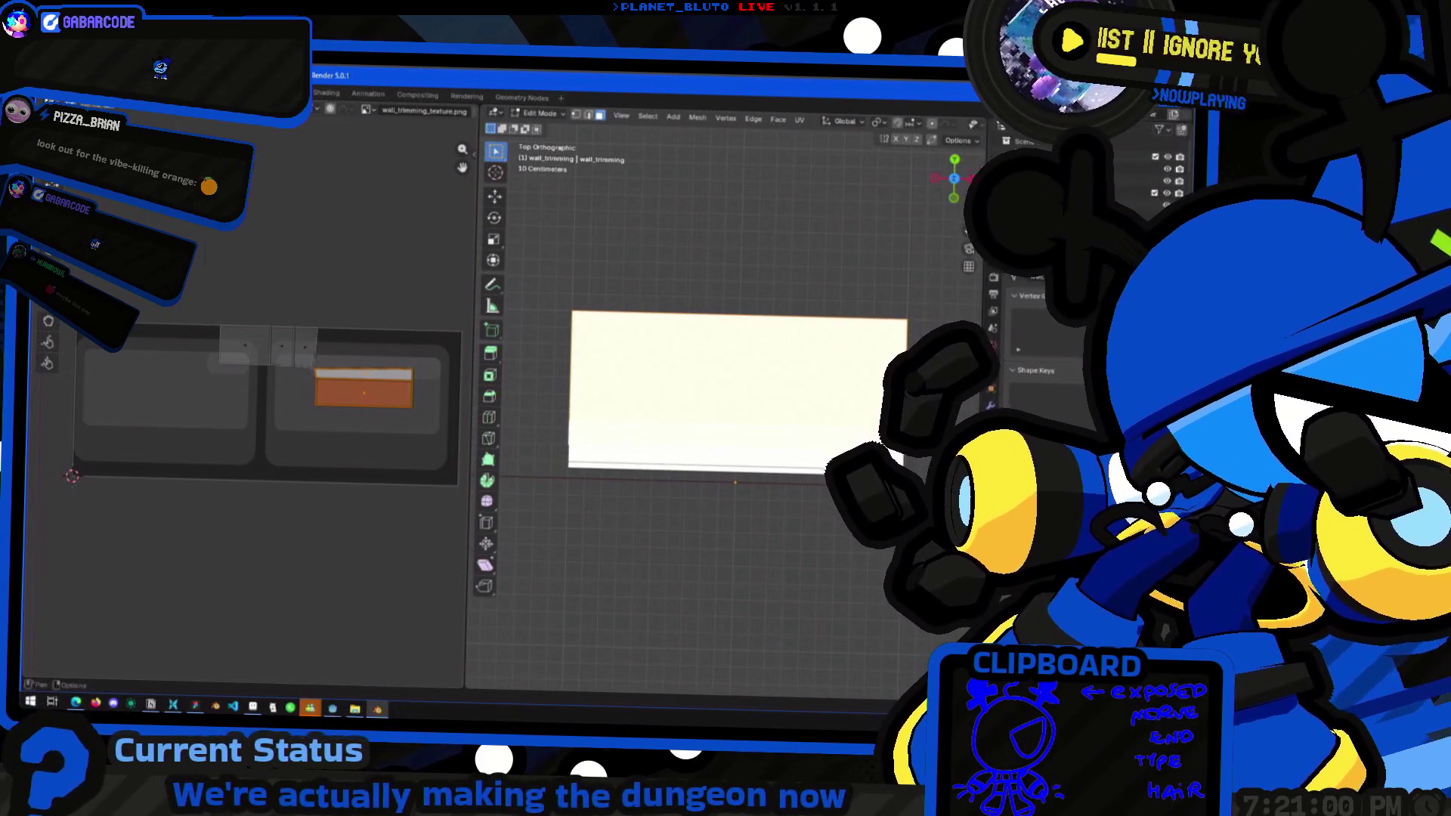
{"action": "left_click", "coordinate": [977, 180]}
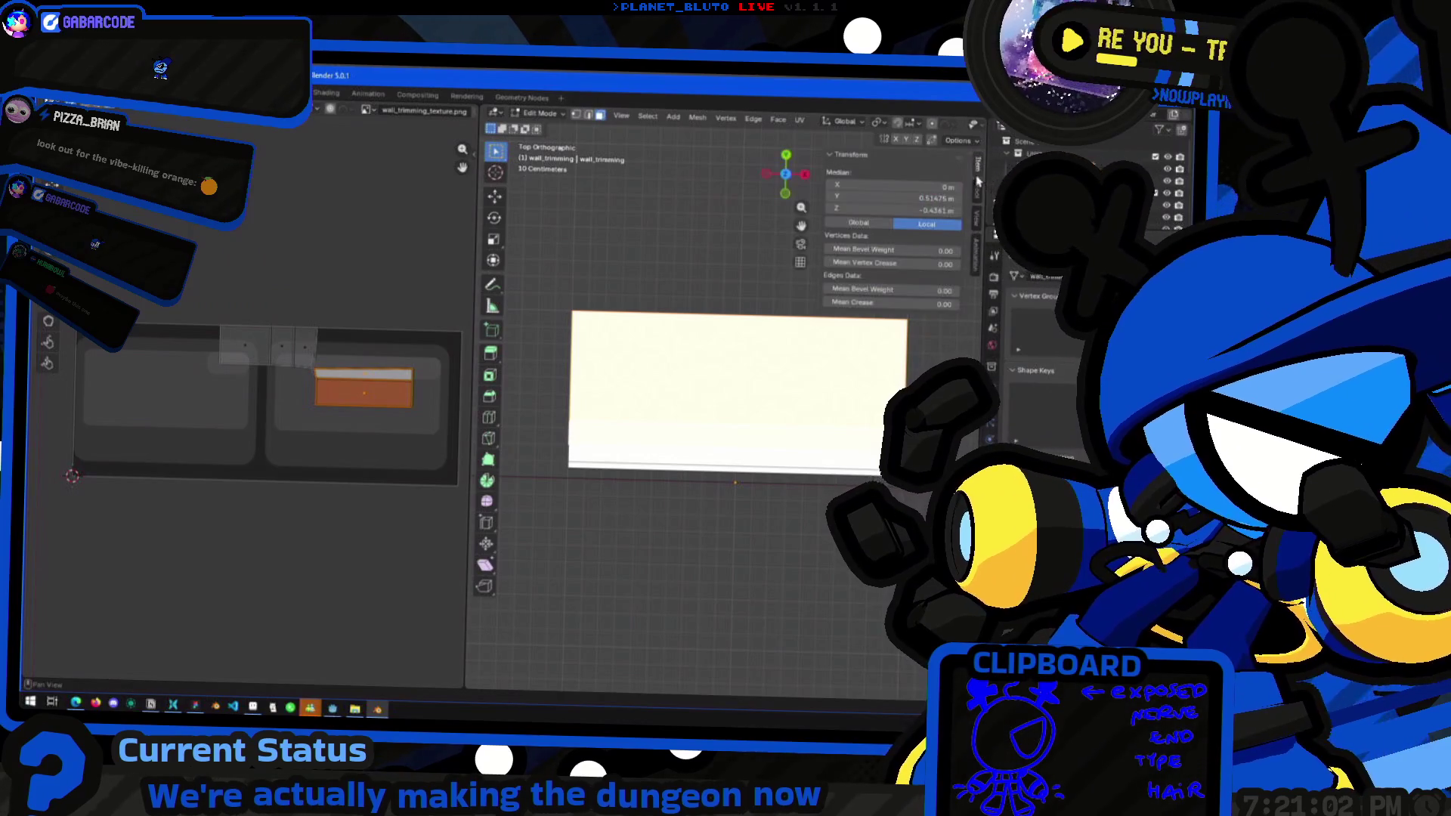
{"action": "right_click", "coordinate": [703, 463]}
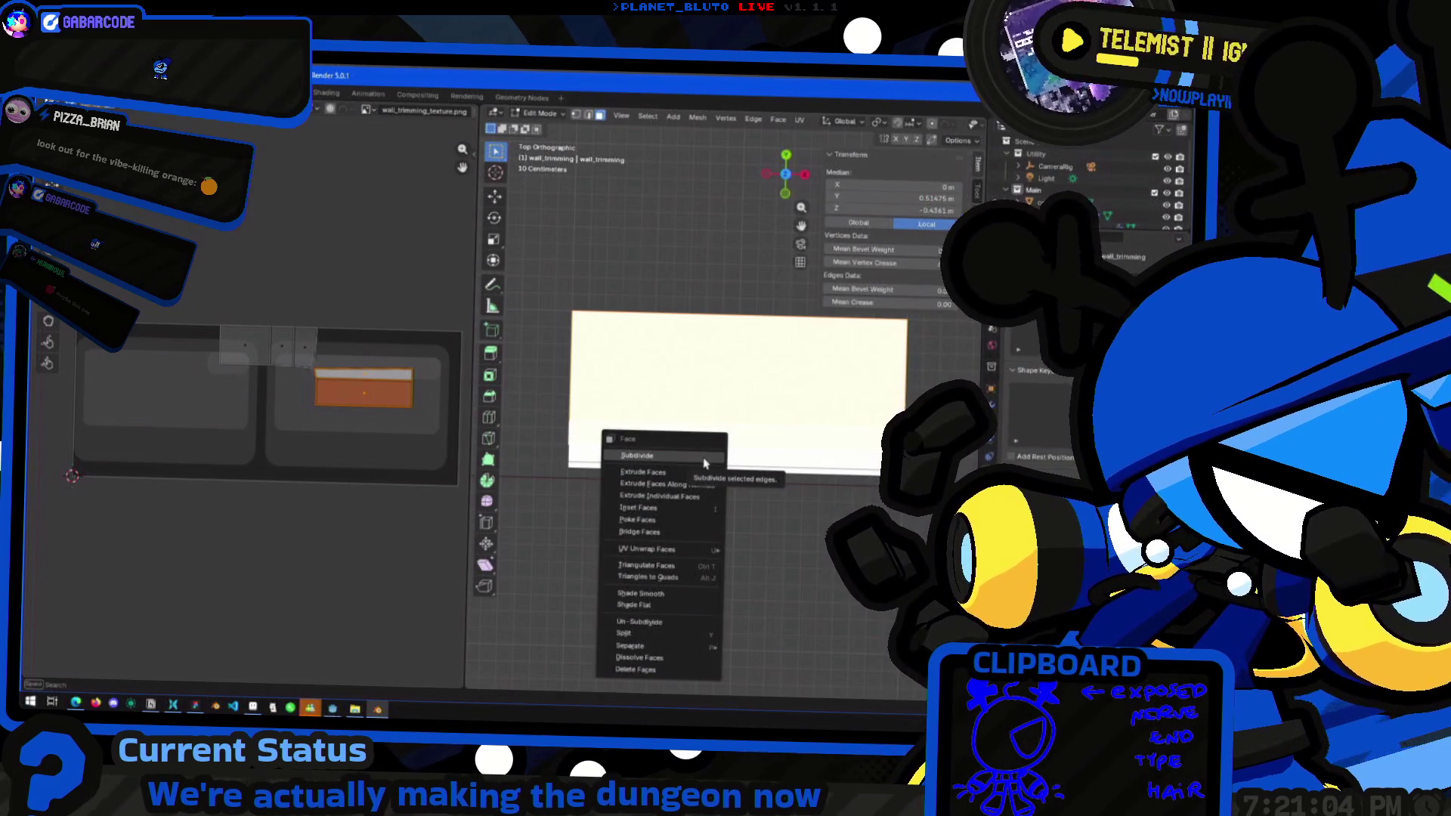
{"action": "mouse_move", "coordinate": [694, 554]}
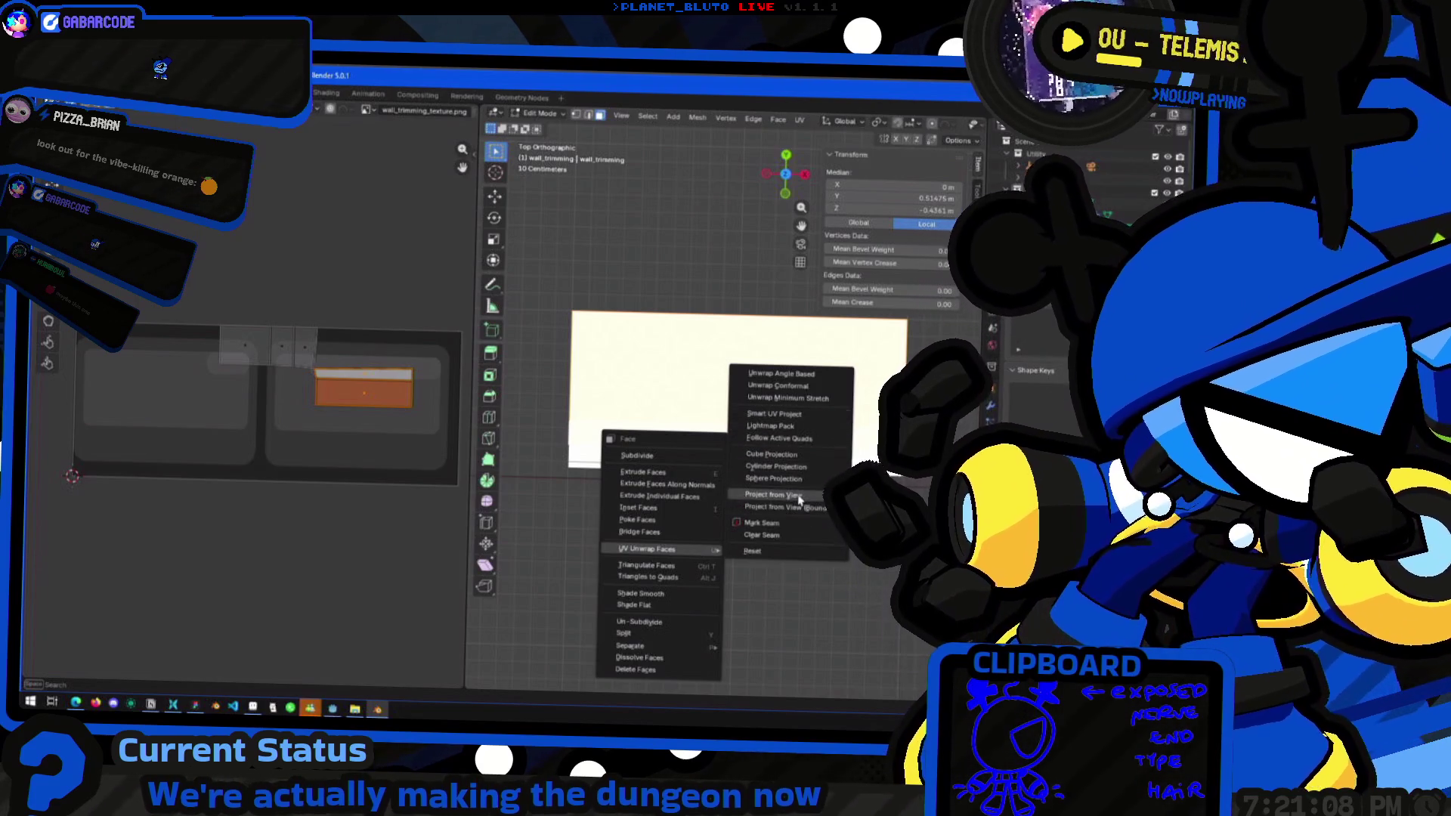
{"action": "left_click", "coordinate": [772, 495]}
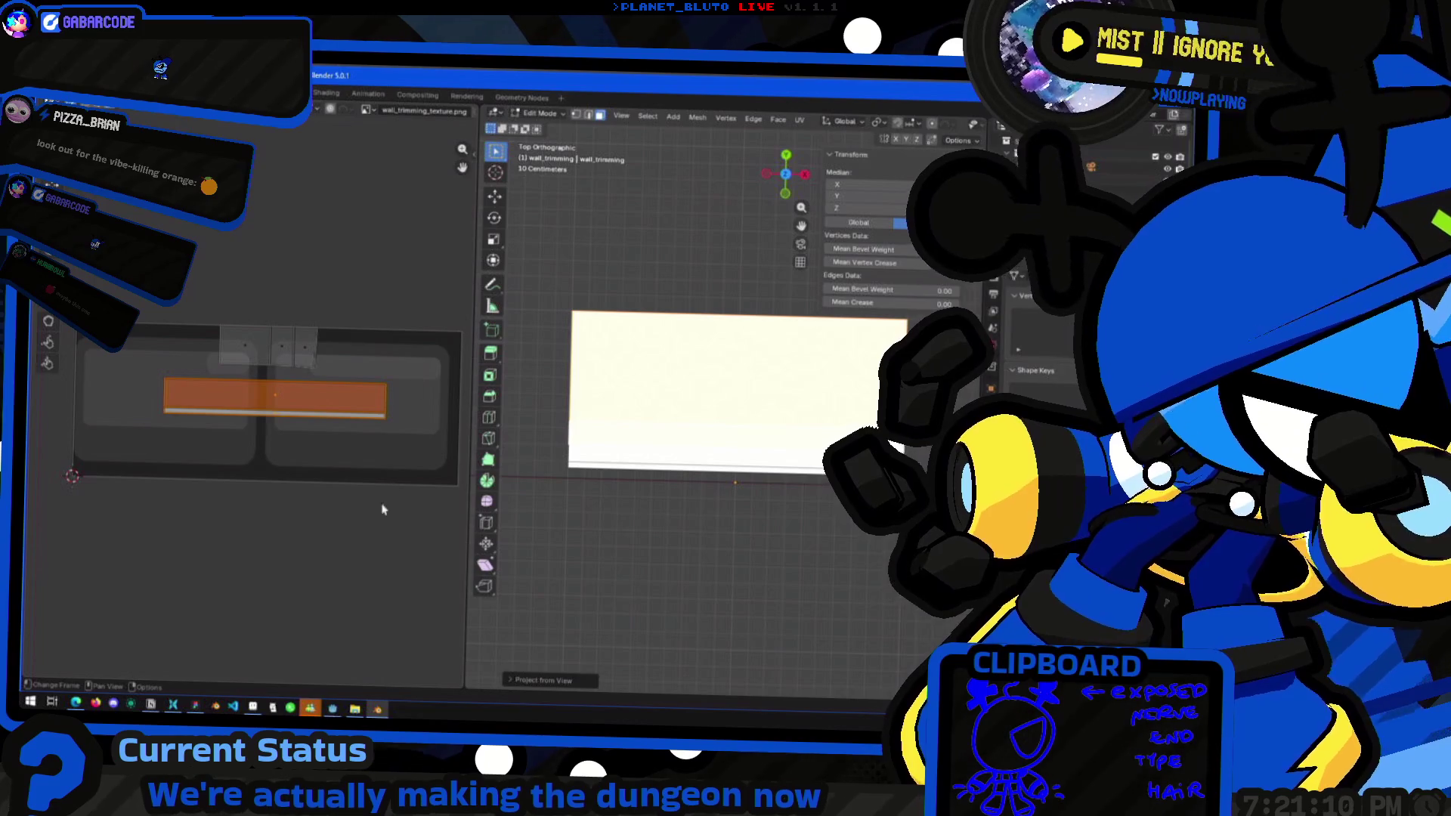
{"action": "key", "text": "a"}
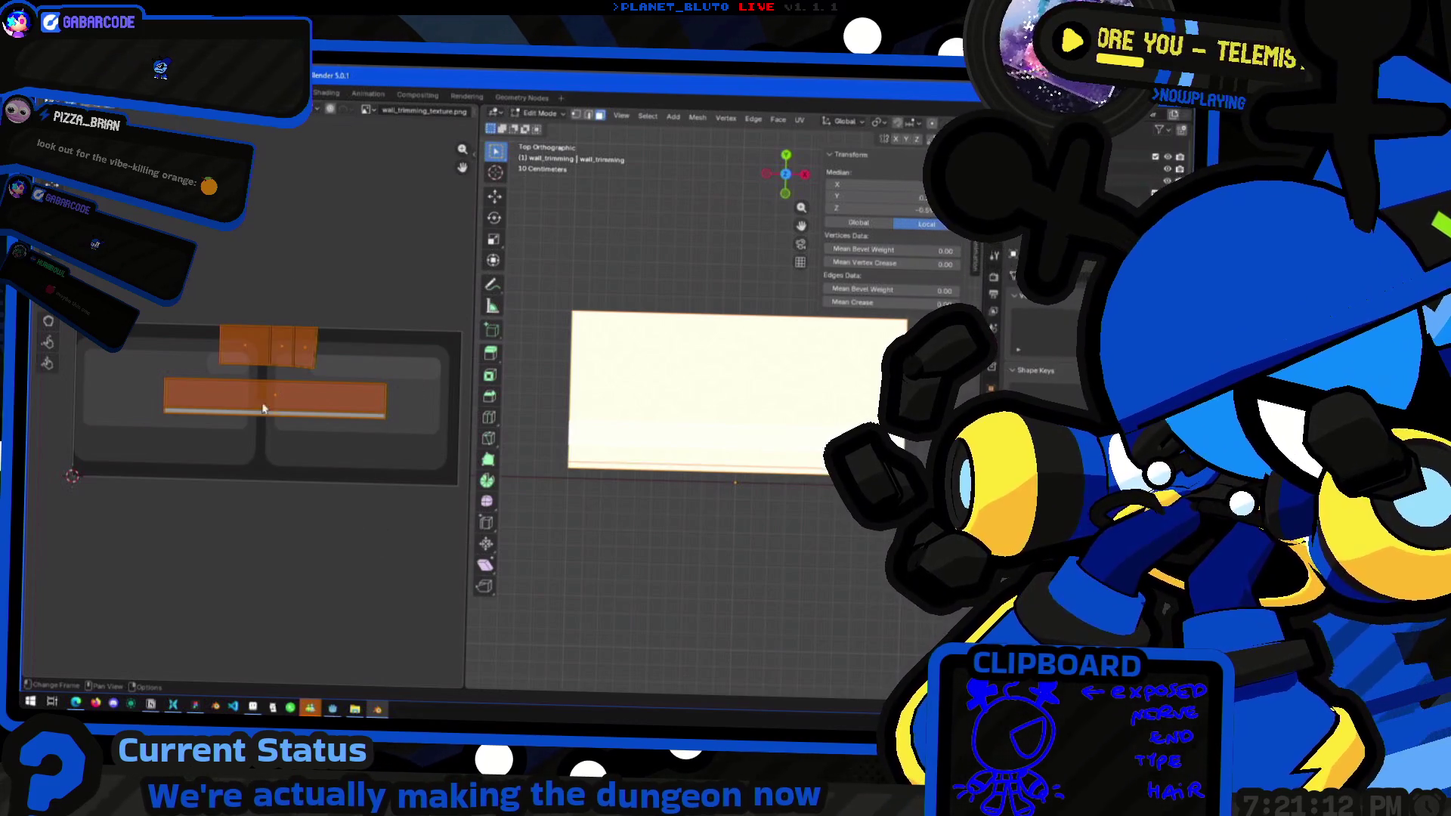
{"action": "left_click", "coordinate": [302, 428]}
Open the UV menu and dismiss it without applying an operation
{"action": "left_click", "coordinate": [260, 111]}
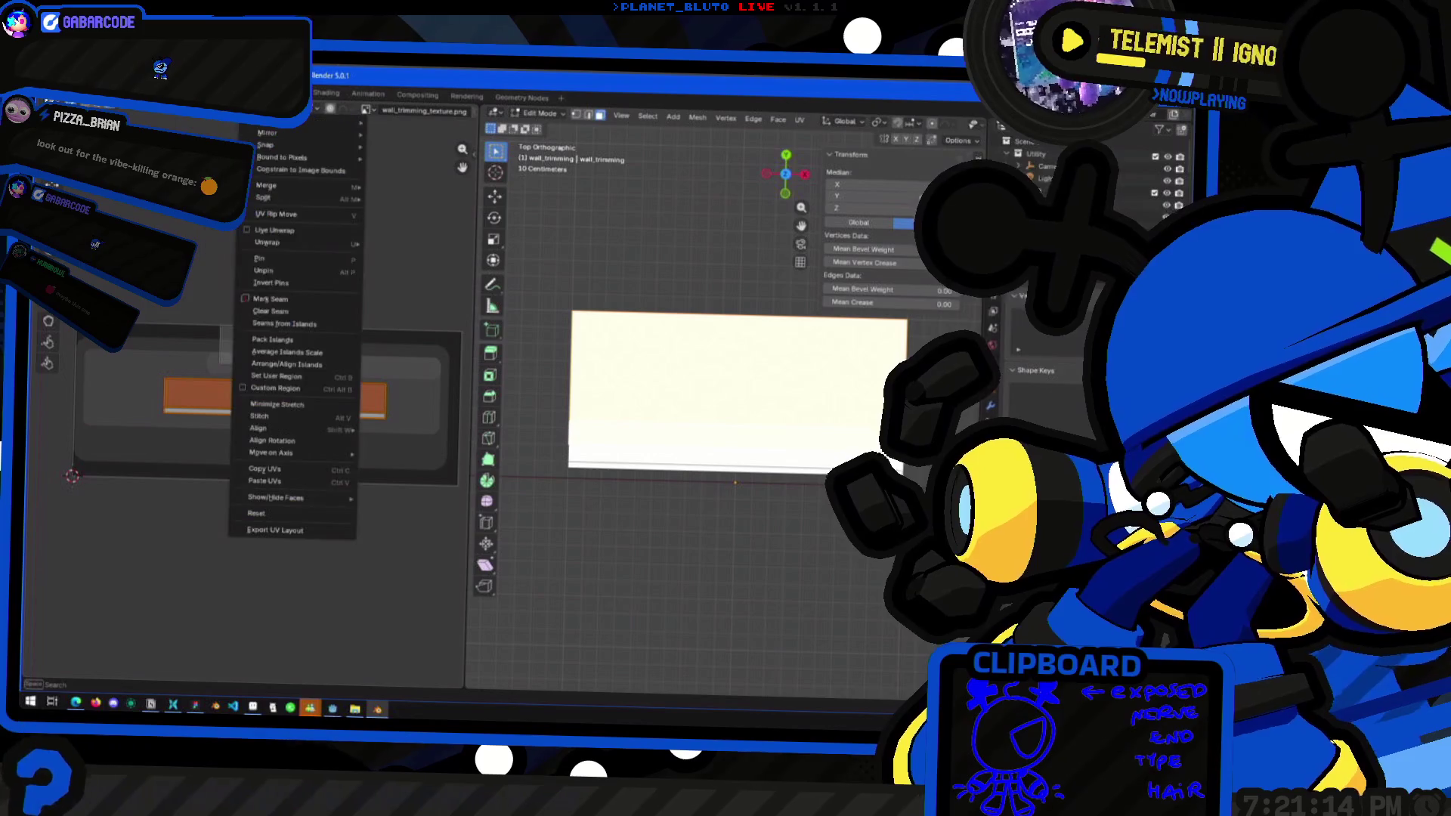
{"action": "mouse_move", "coordinate": [330, 248]}
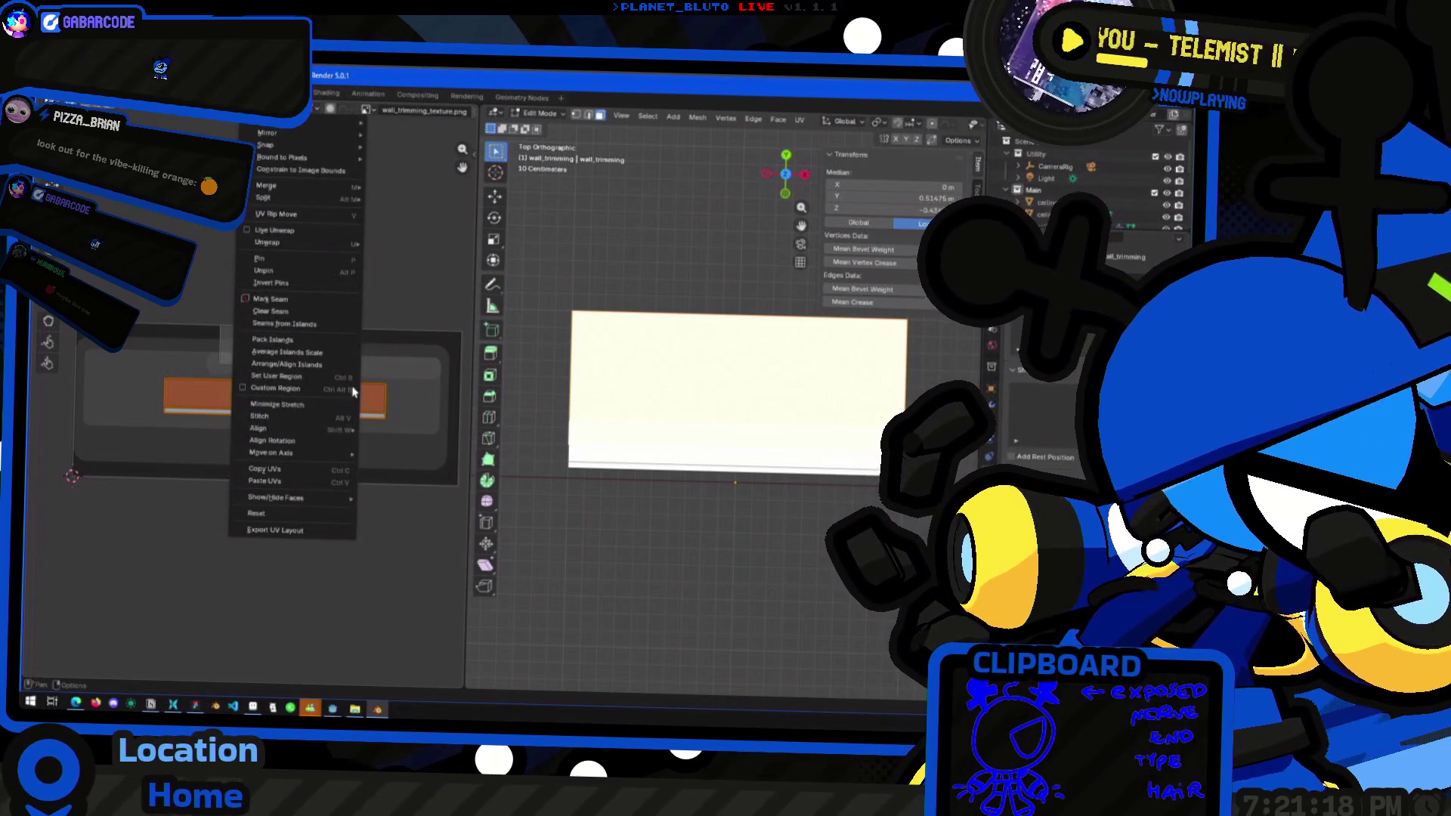
{"action": "mouse_move", "coordinate": [336, 452]}
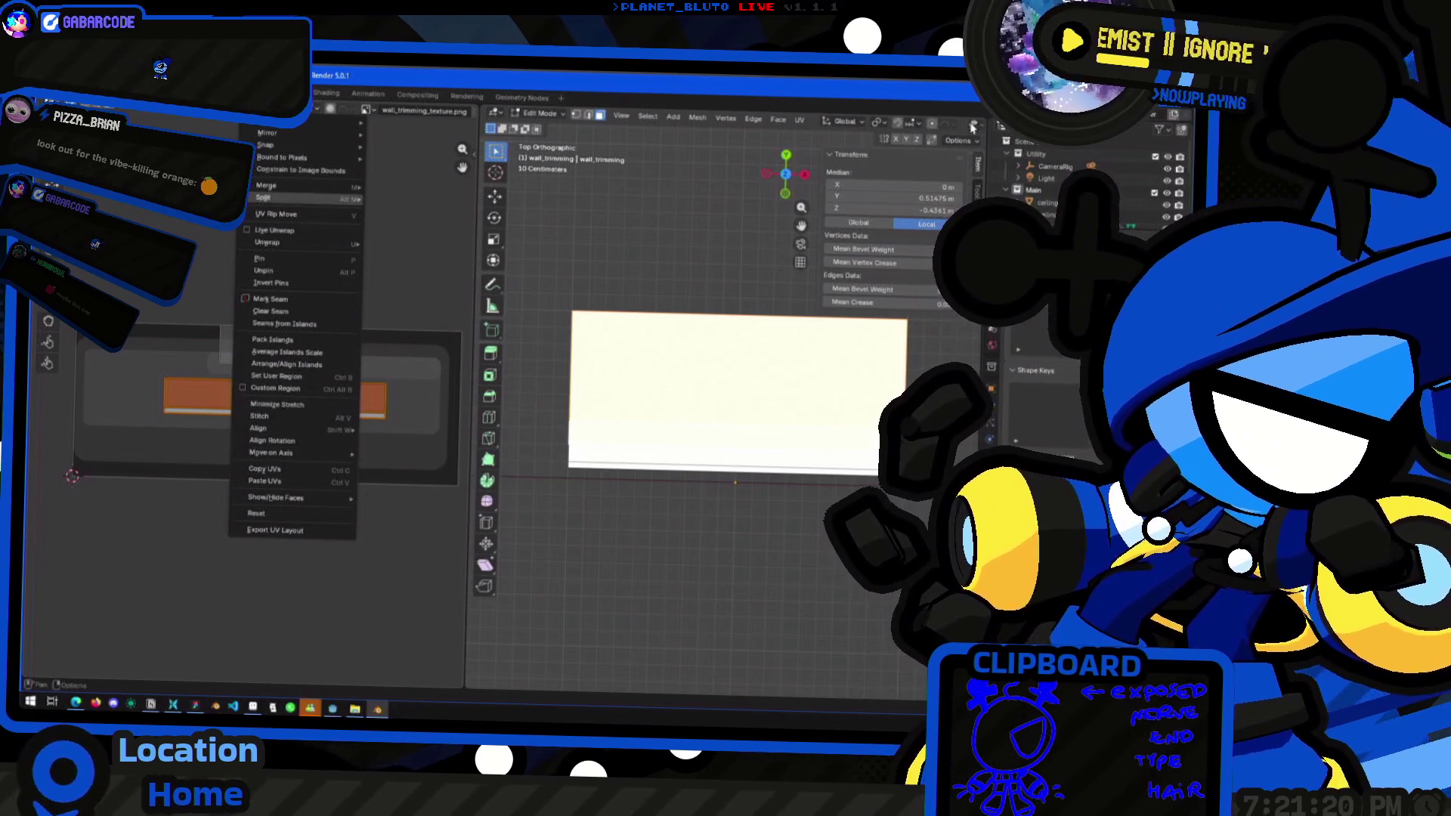
{"action": "left_click", "coordinate": [443, 273]}
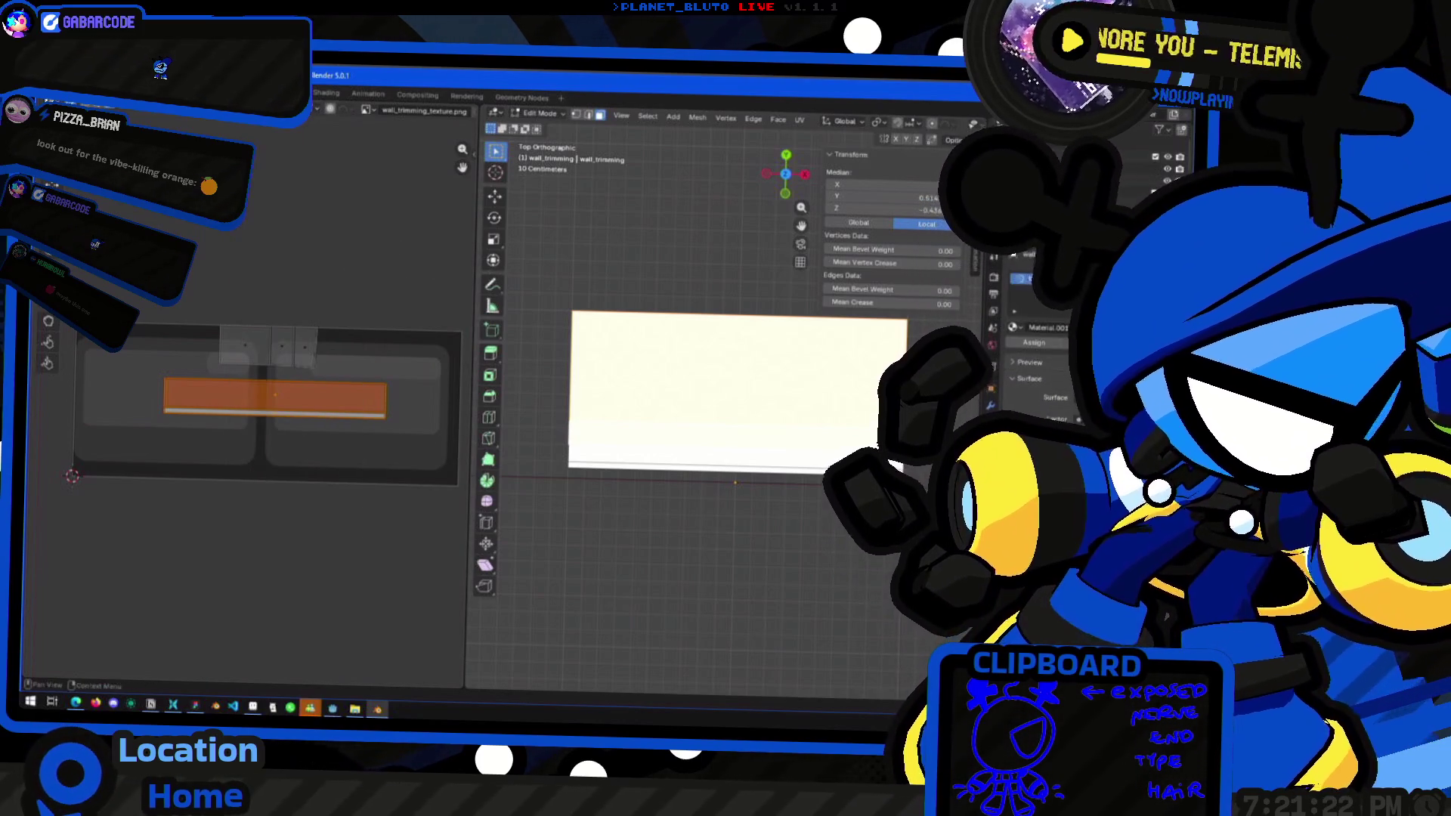
{"action": "scroll", "coordinate": [876, 120], "scroll_direction": "down", "scroll_amount": 5}
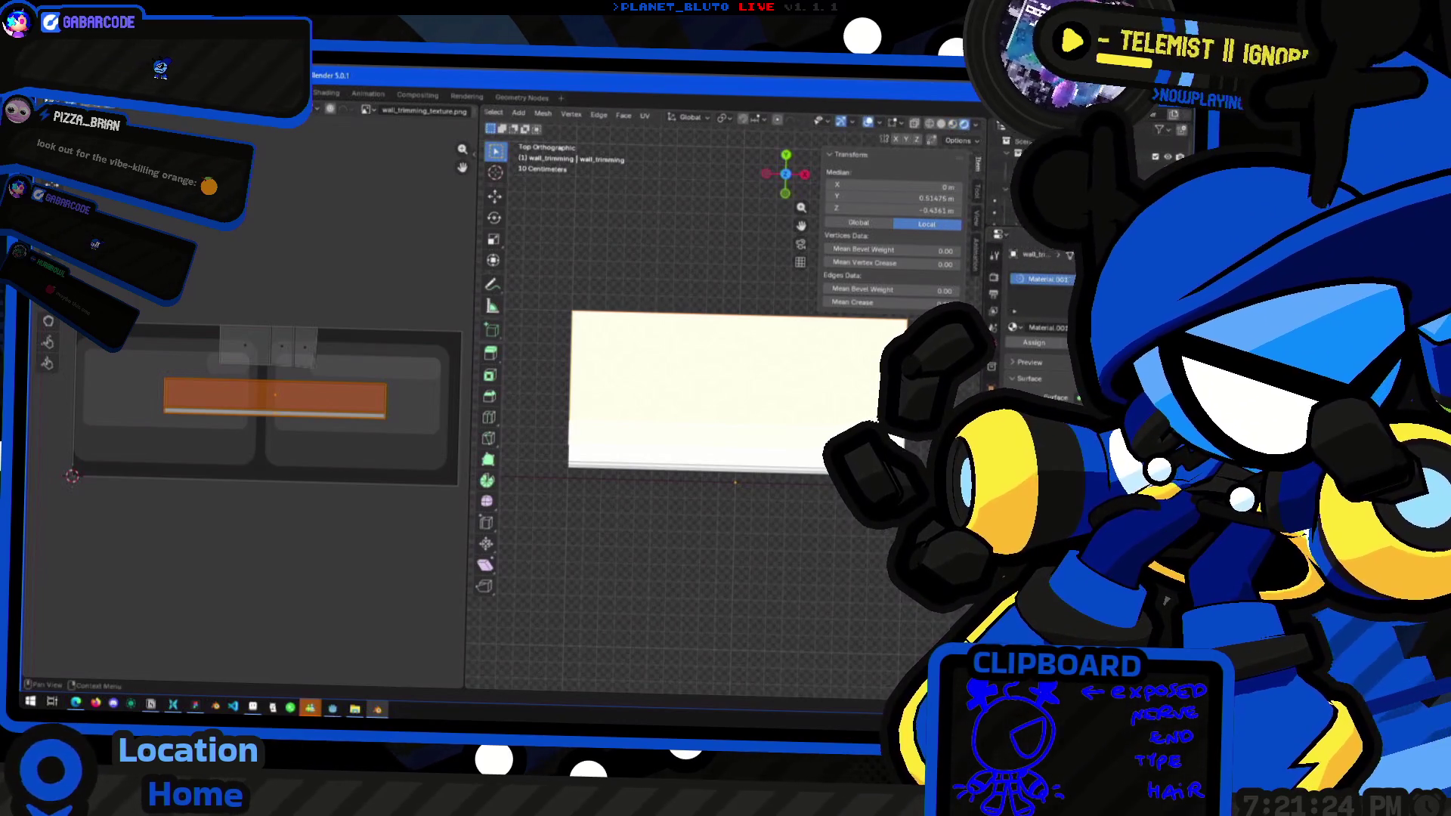
Add an Image Texture to the material's Base Color with wall_trimming_texture.png loaded
{"action": "left_click", "coordinate": [1047, 435]}
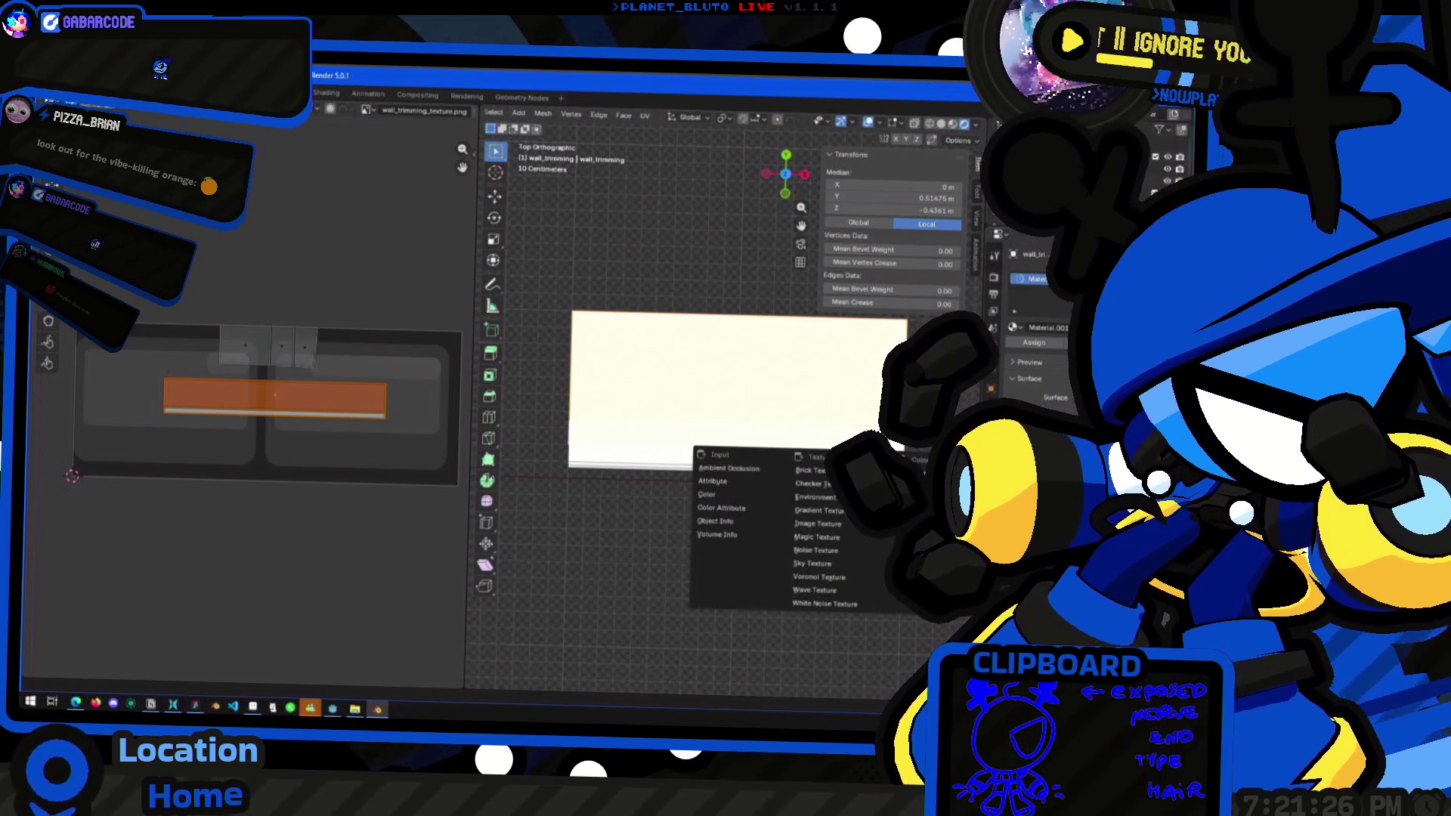
{"action": "left_click", "coordinate": [825, 528]}
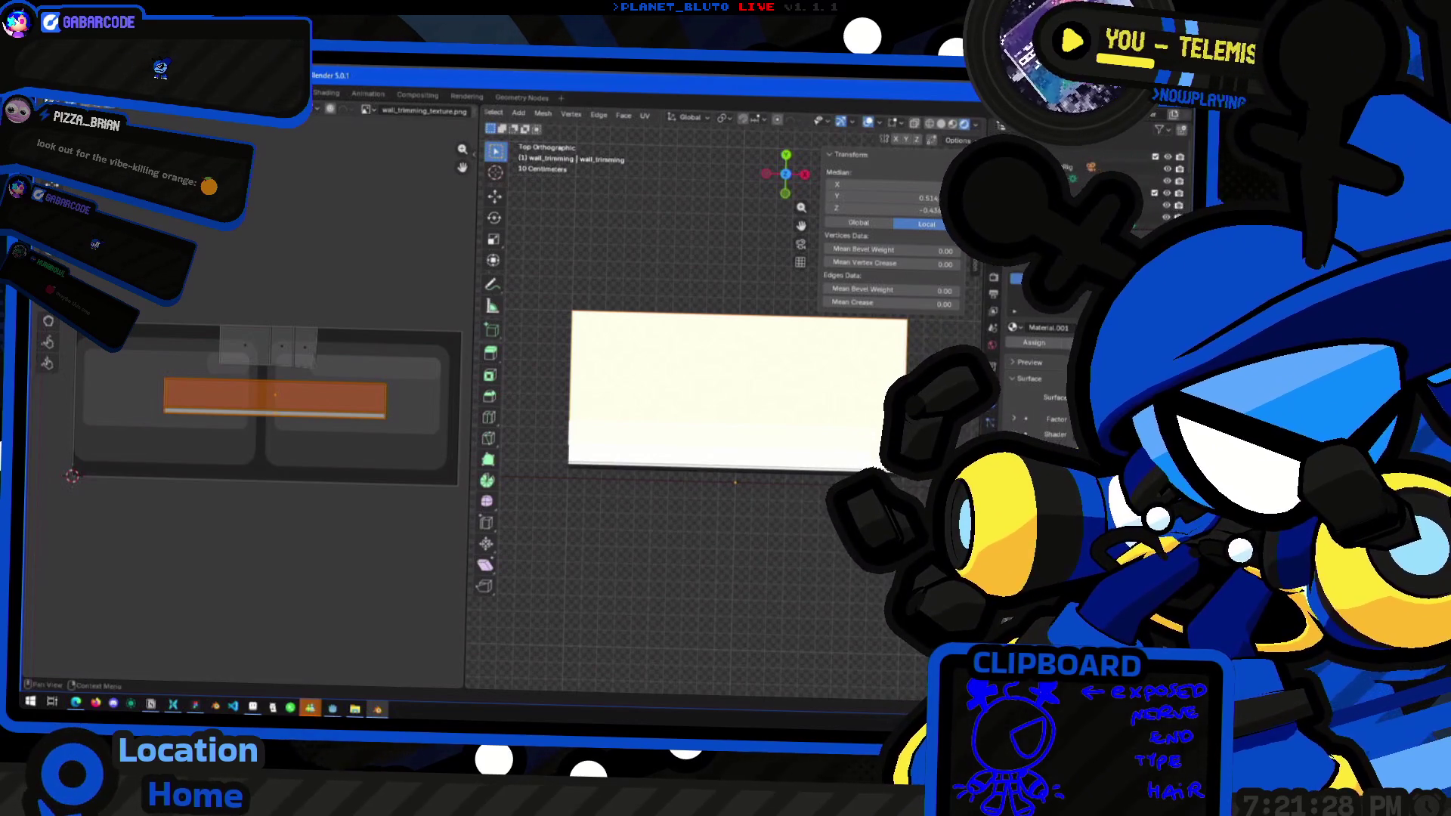
{"action": "left_click", "coordinate": [1051, 453]}
{"action": "double_click", "coordinate": [248, 484]}
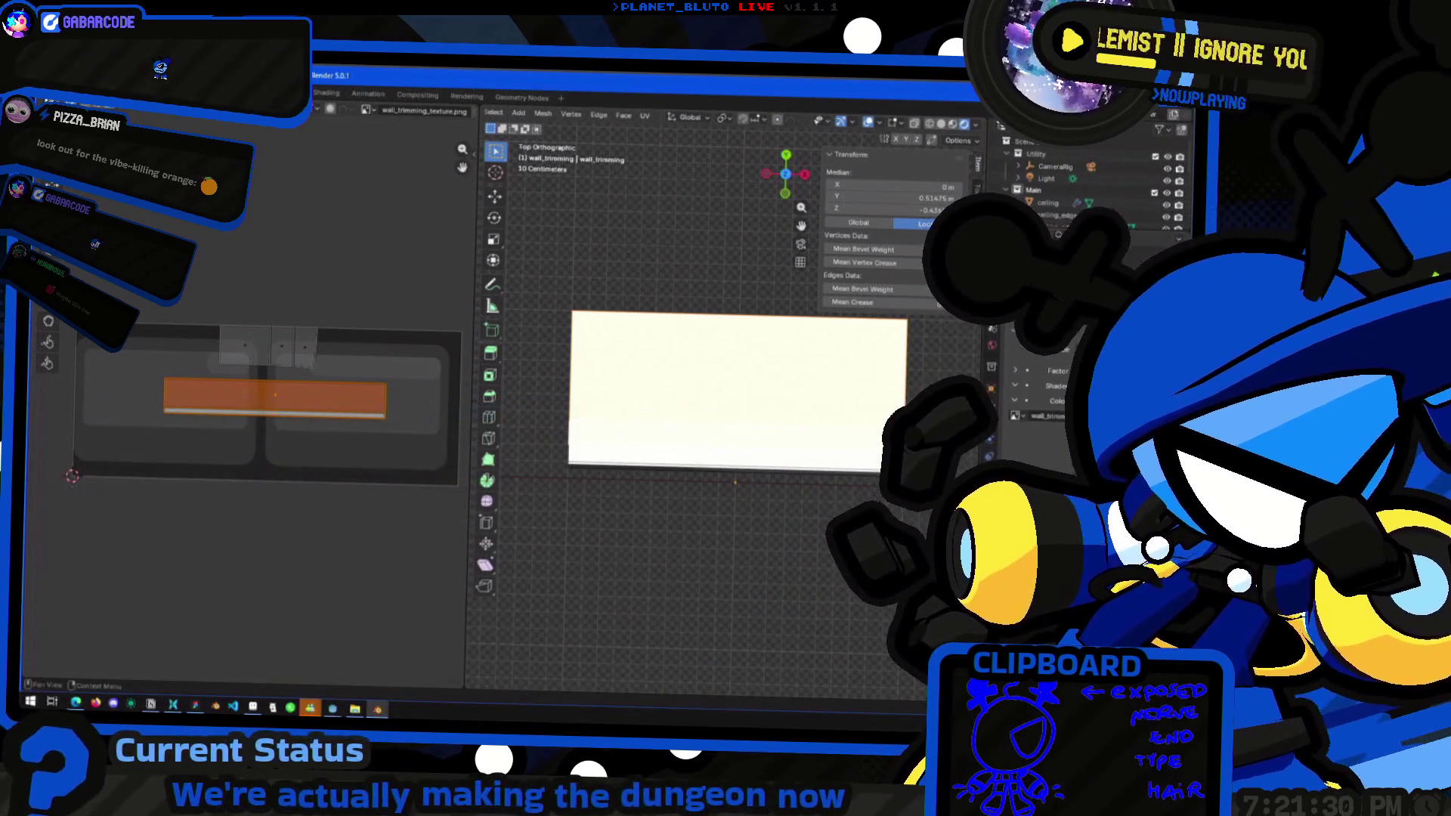
{"action": "left_click", "coordinate": [1054, 401]}
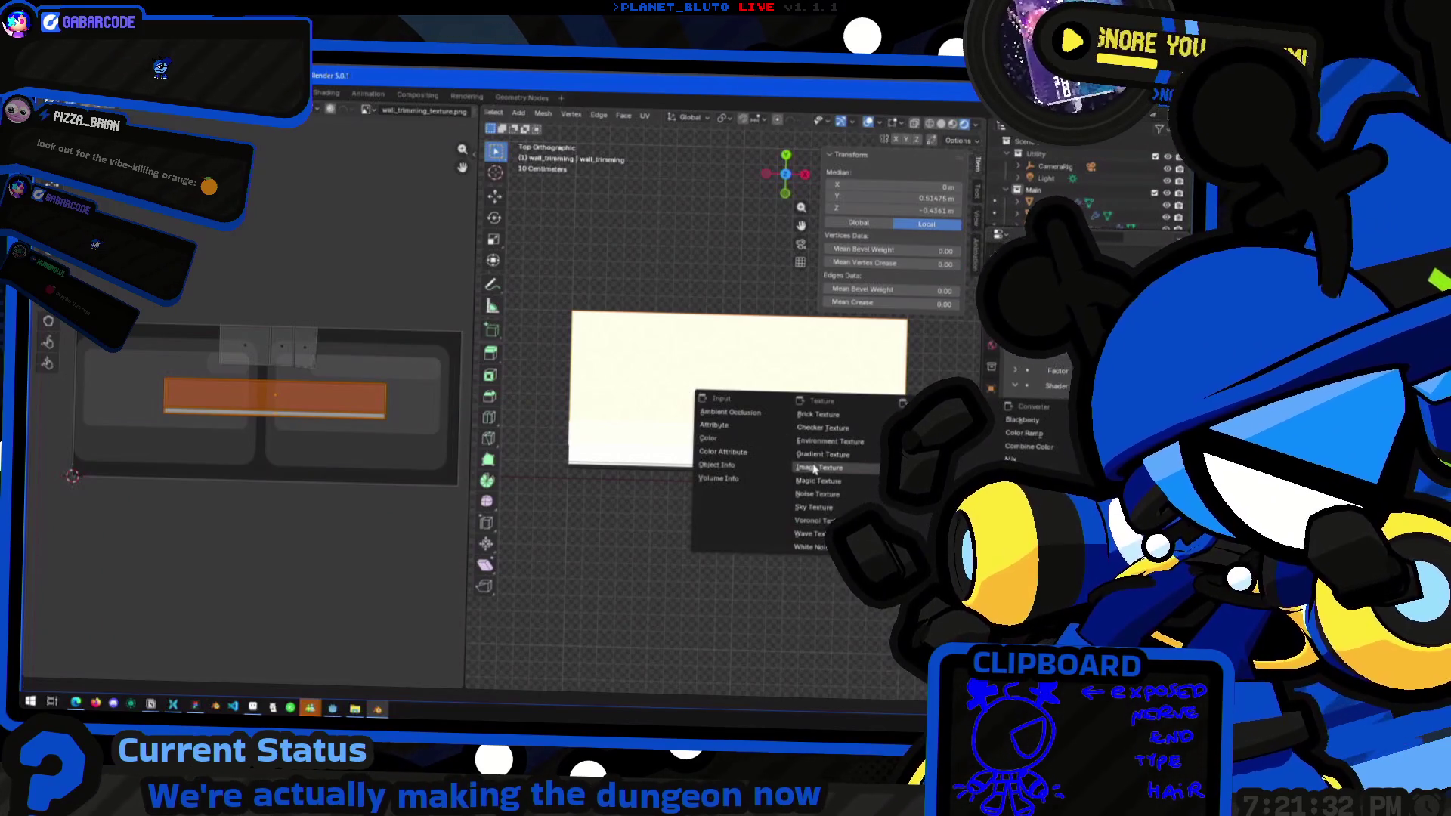
{"action": "left_click", "coordinate": [814, 470]}
{"action": "left_click", "coordinate": [1054, 415]}
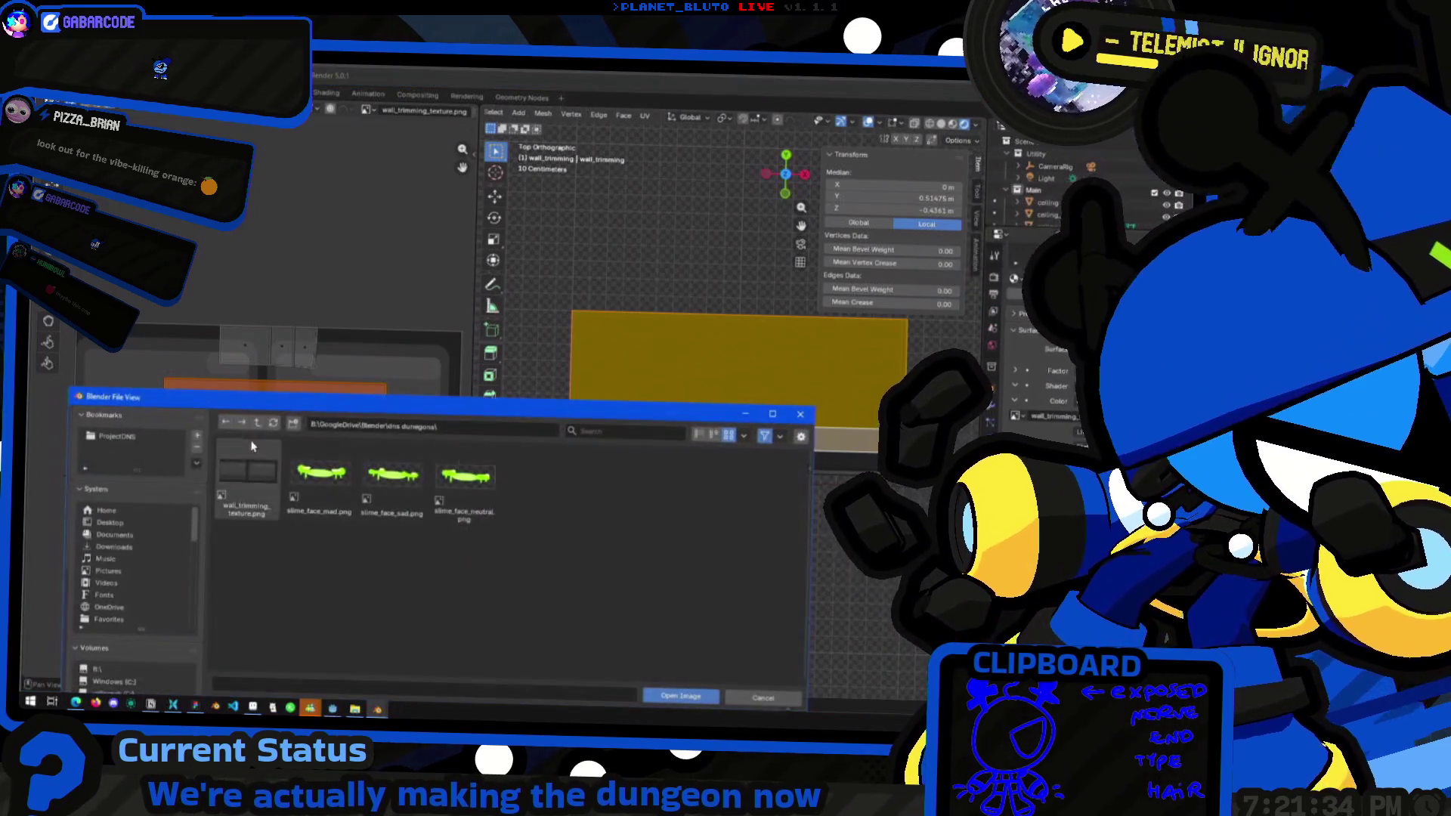
{"action": "double_click", "coordinate": [248, 484]}
{"action": "key", "text": "s"}
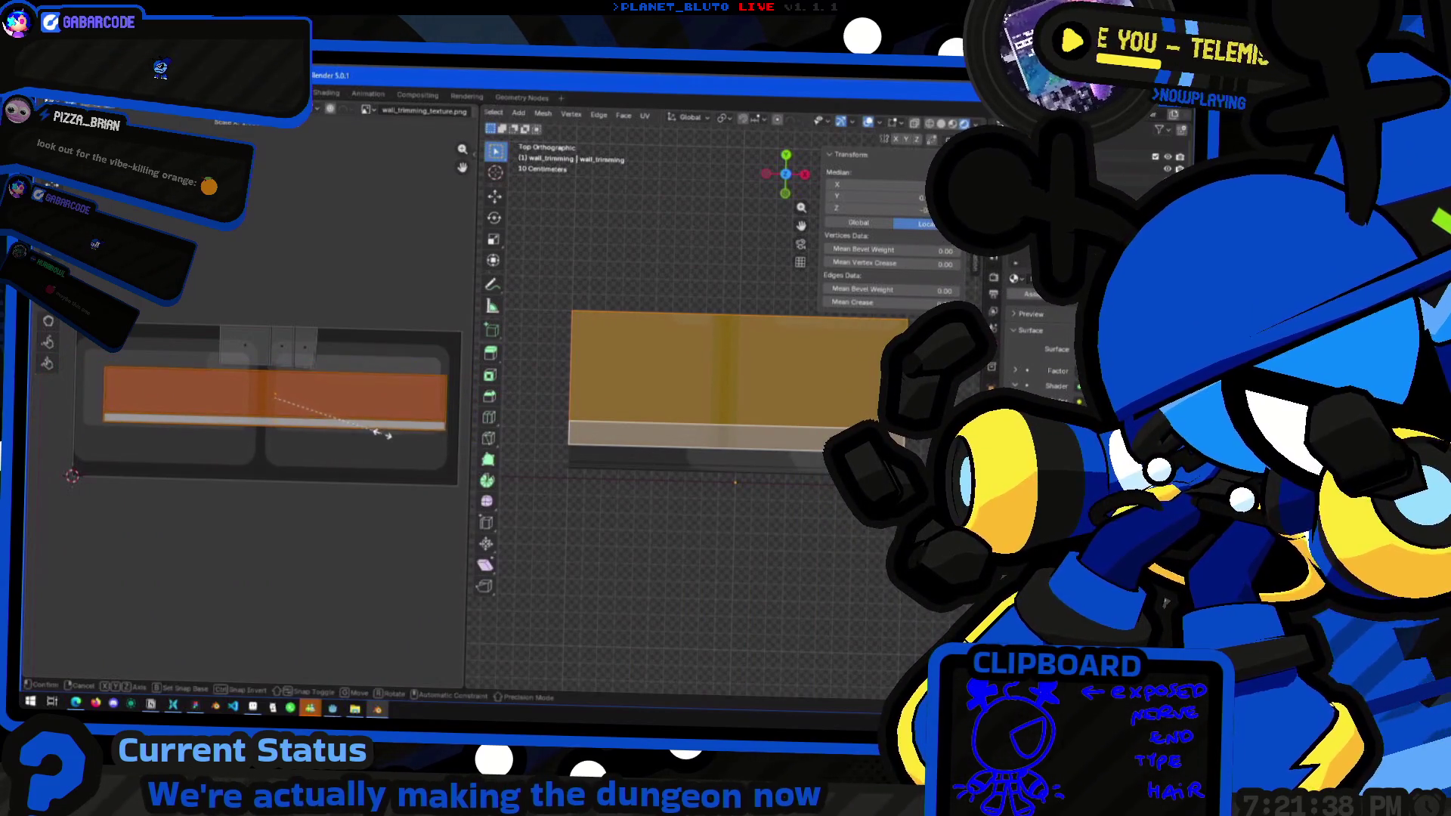
Confirm the UV strip's scale and shift its left edge along X
{"action": "left_click", "coordinate": [391, 438]}
{"action": "middle_click_drag", "start_coordinate": [329, 461], "coordinate": [342, 461]}
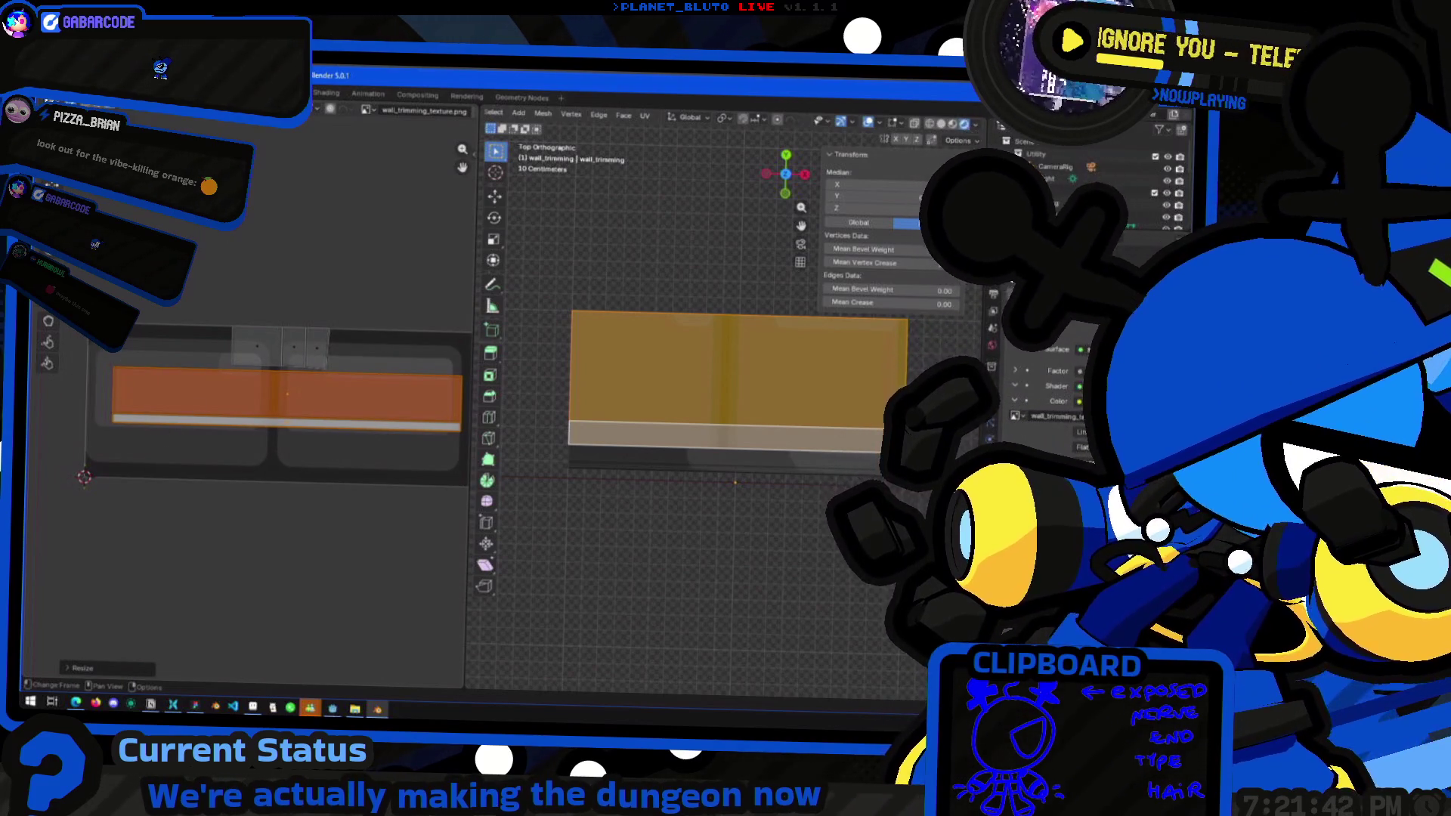
{"action": "left_click_drag", "start_coordinate": [72, 327], "coordinate": [130, 450]}
{"action": "key", "text": "g"}
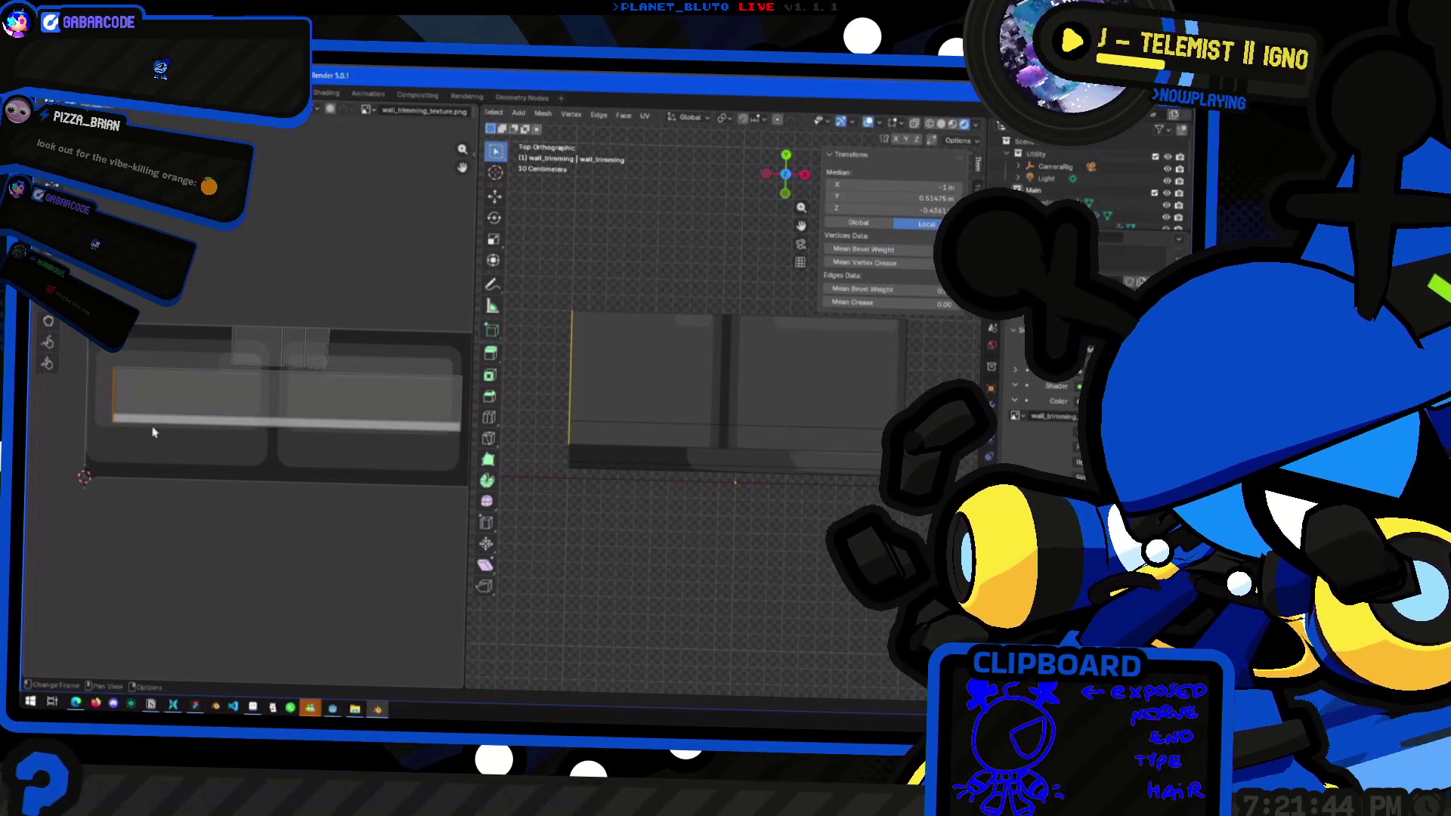
{"action": "key", "text": "x"}
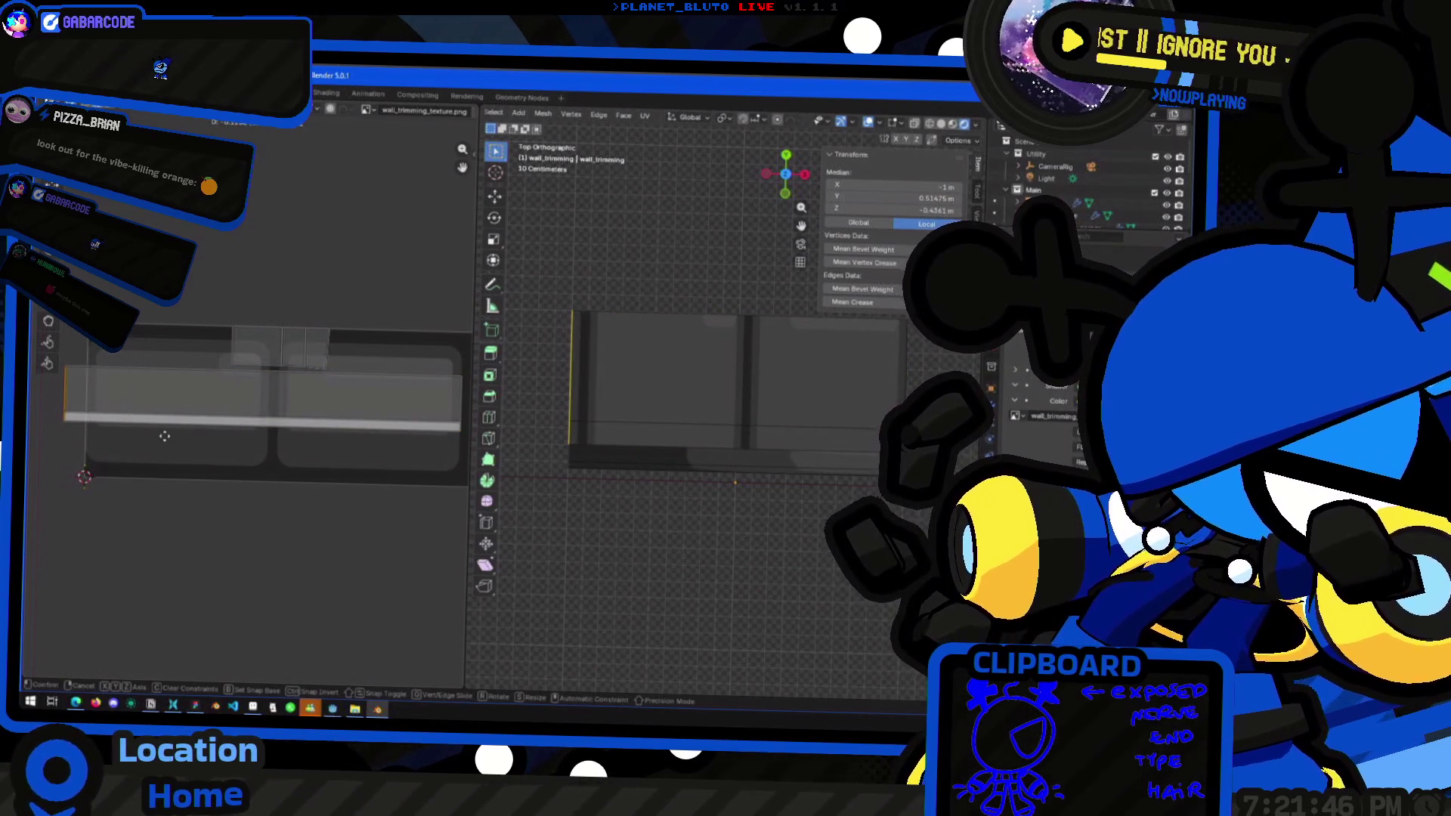
{"action": "left_click", "coordinate": [113, 429]}
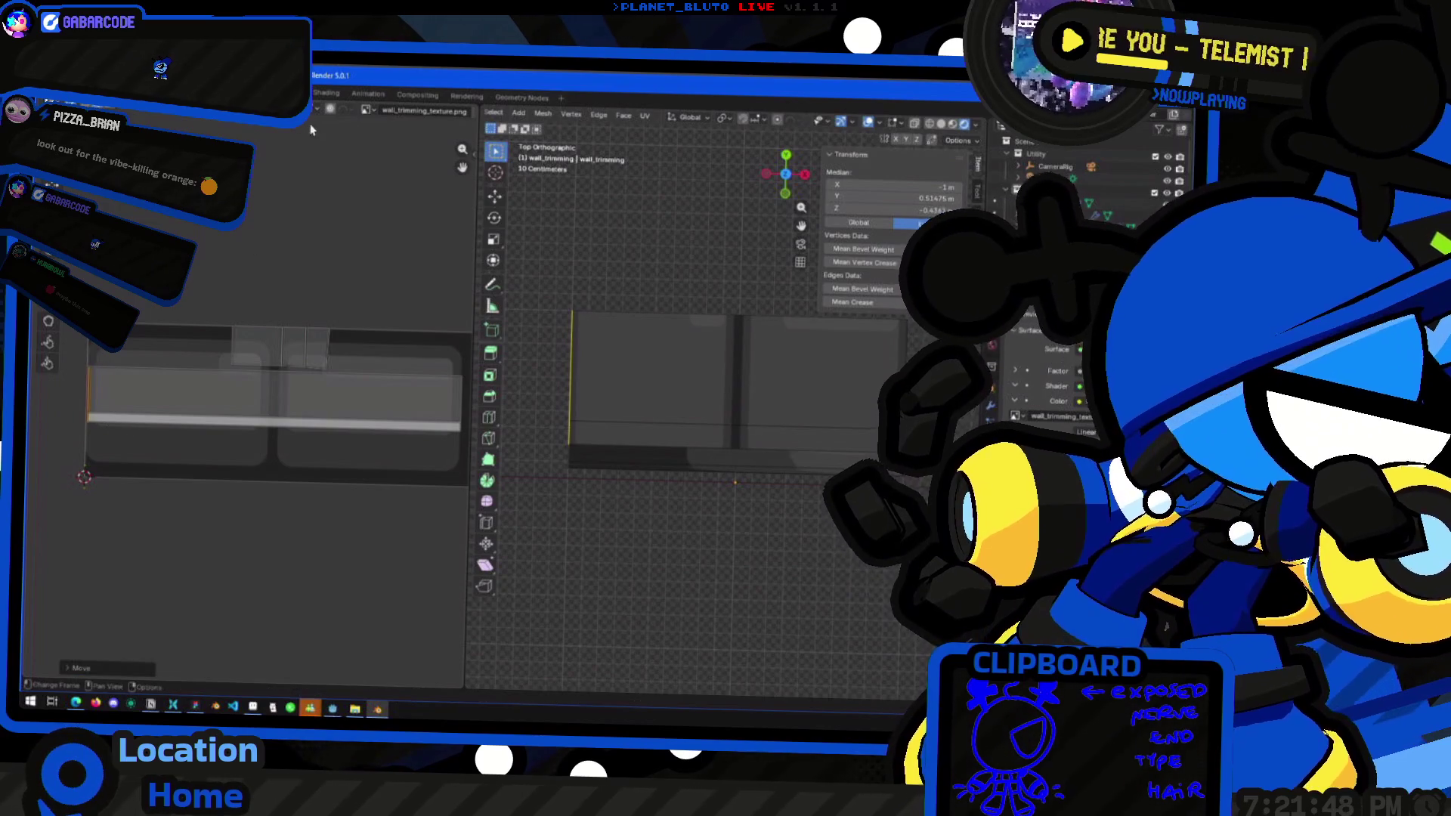
Switch snapping to vertex, then grid, and re-snap the strip's left edge into place
{"action": "left_click", "coordinate": [316, 110]}
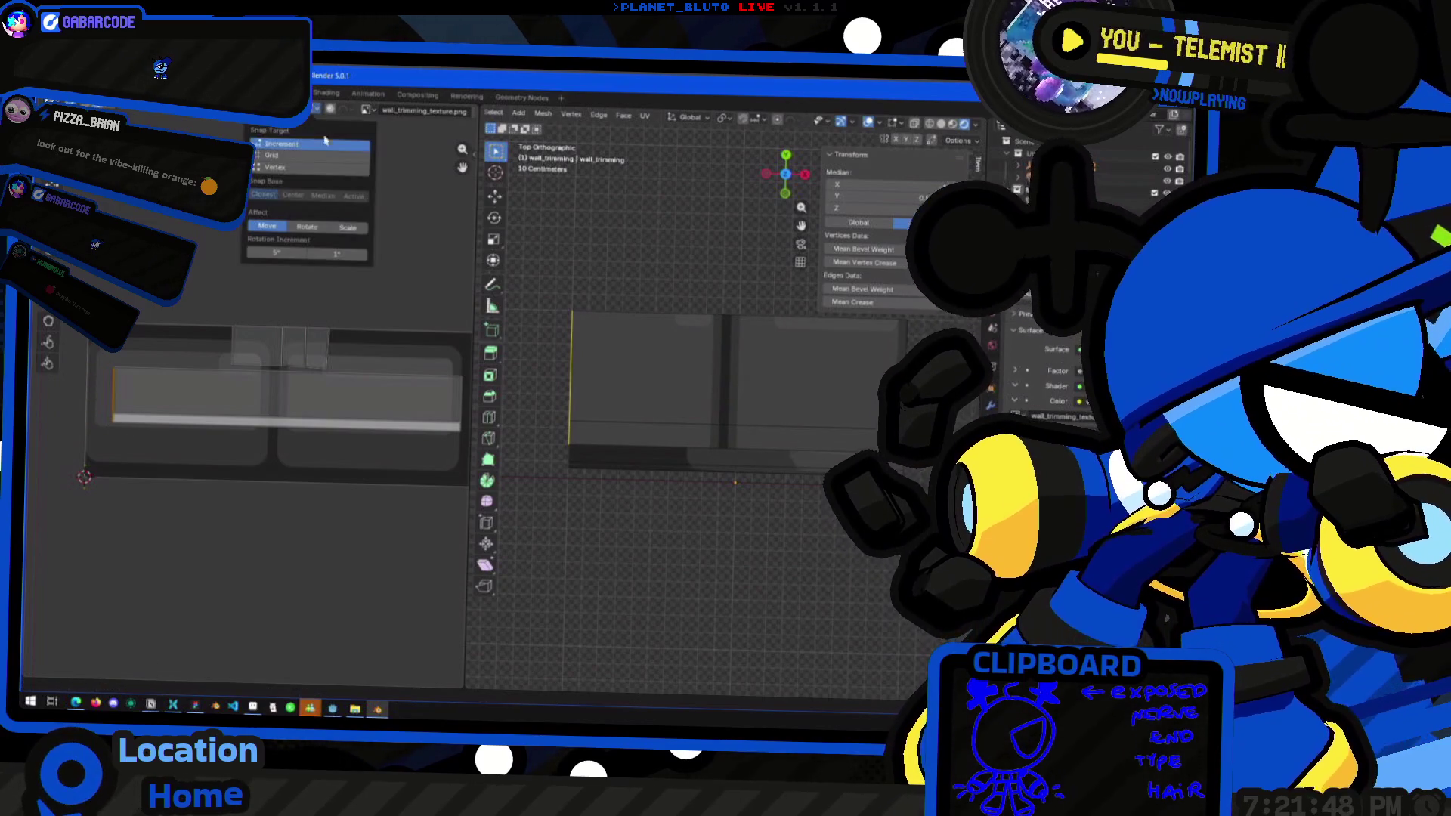
{"action": "left_click", "coordinate": [296, 167]}
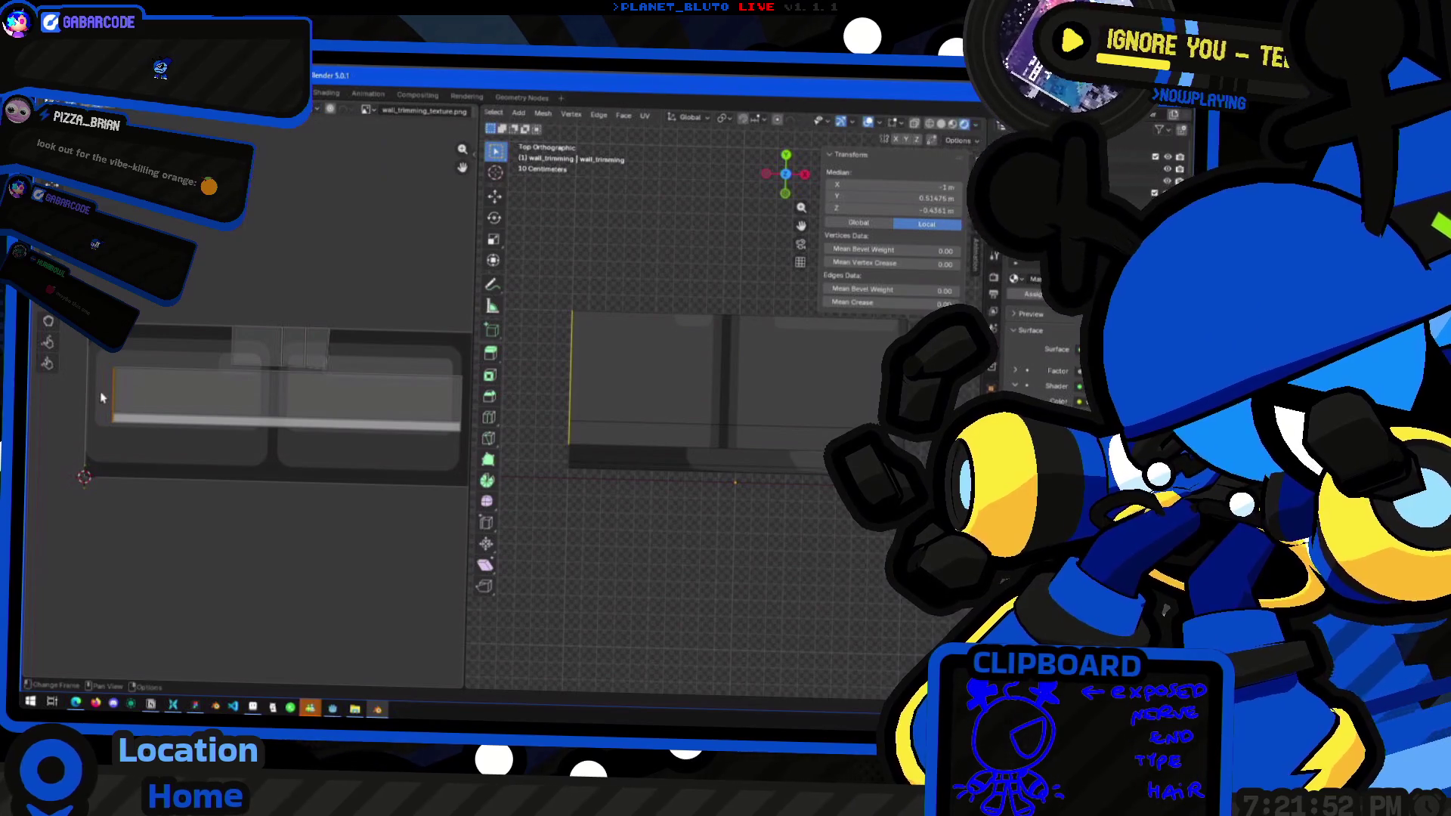
{"action": "key", "text": "g"}
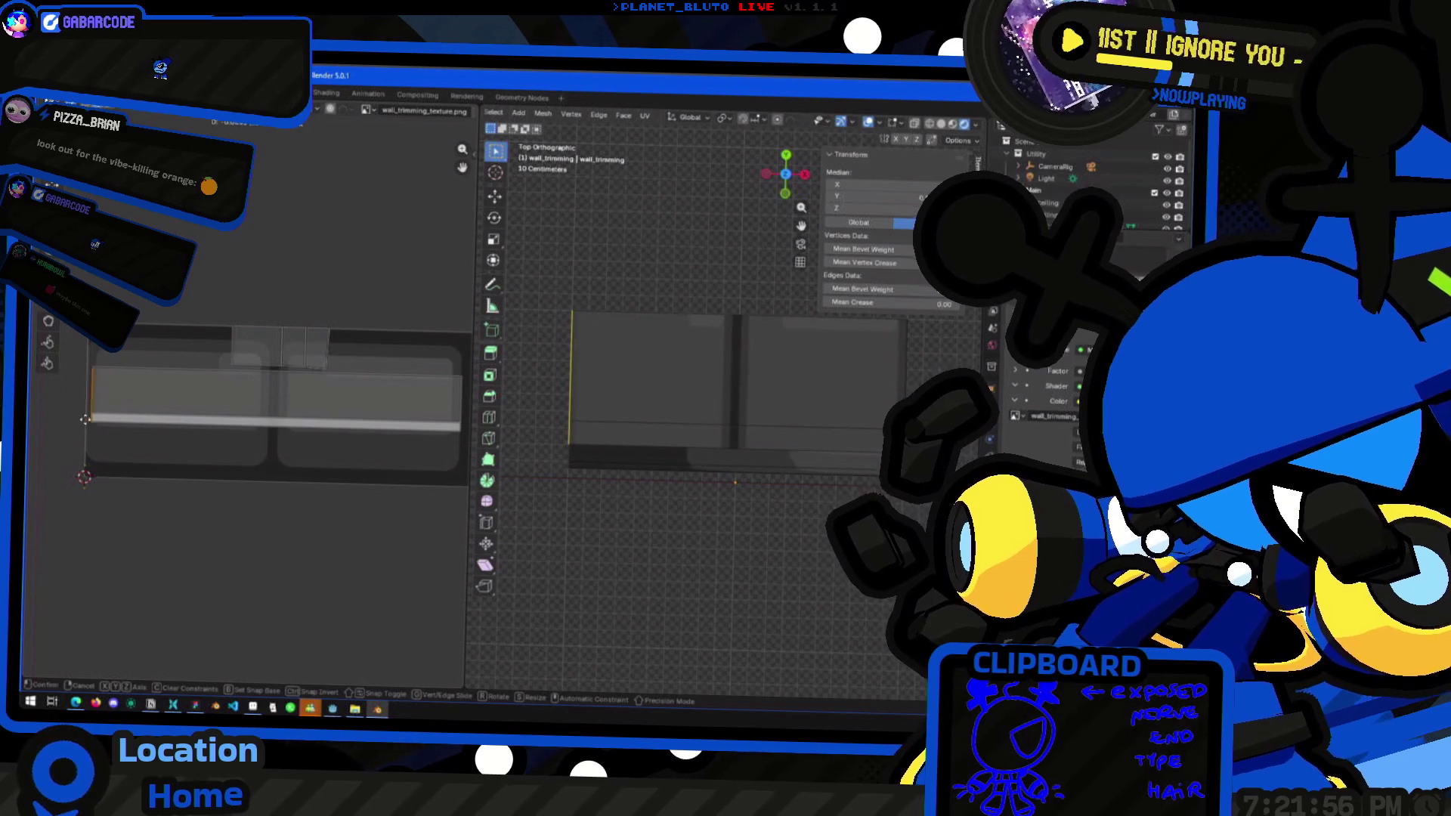
{"action": "left_click", "coordinate": [114, 400]}
{"action": "left_click", "coordinate": [315, 112]}
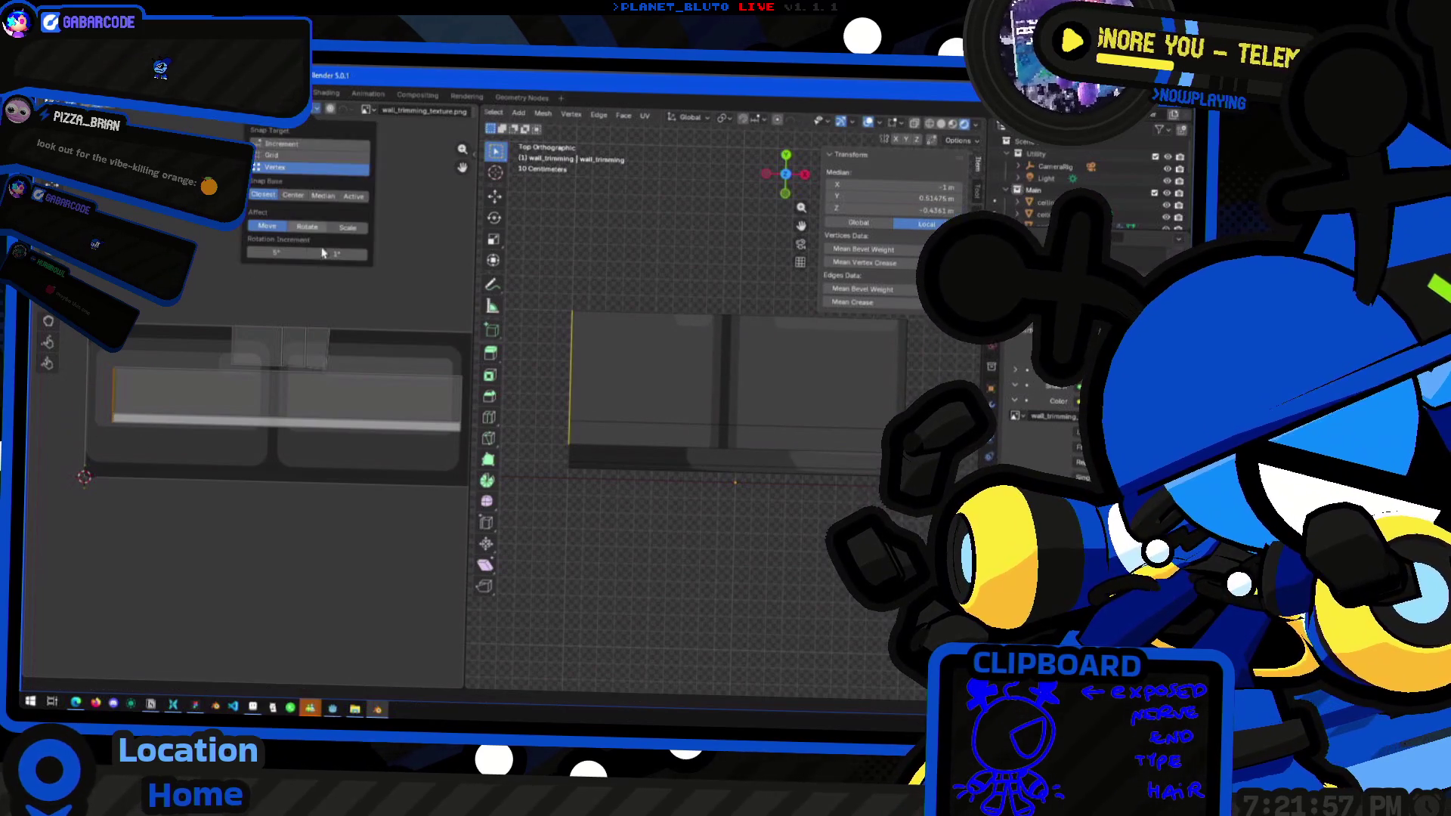
{"action": "left_click", "coordinate": [285, 157]}
{"action": "key", "text": "g"}
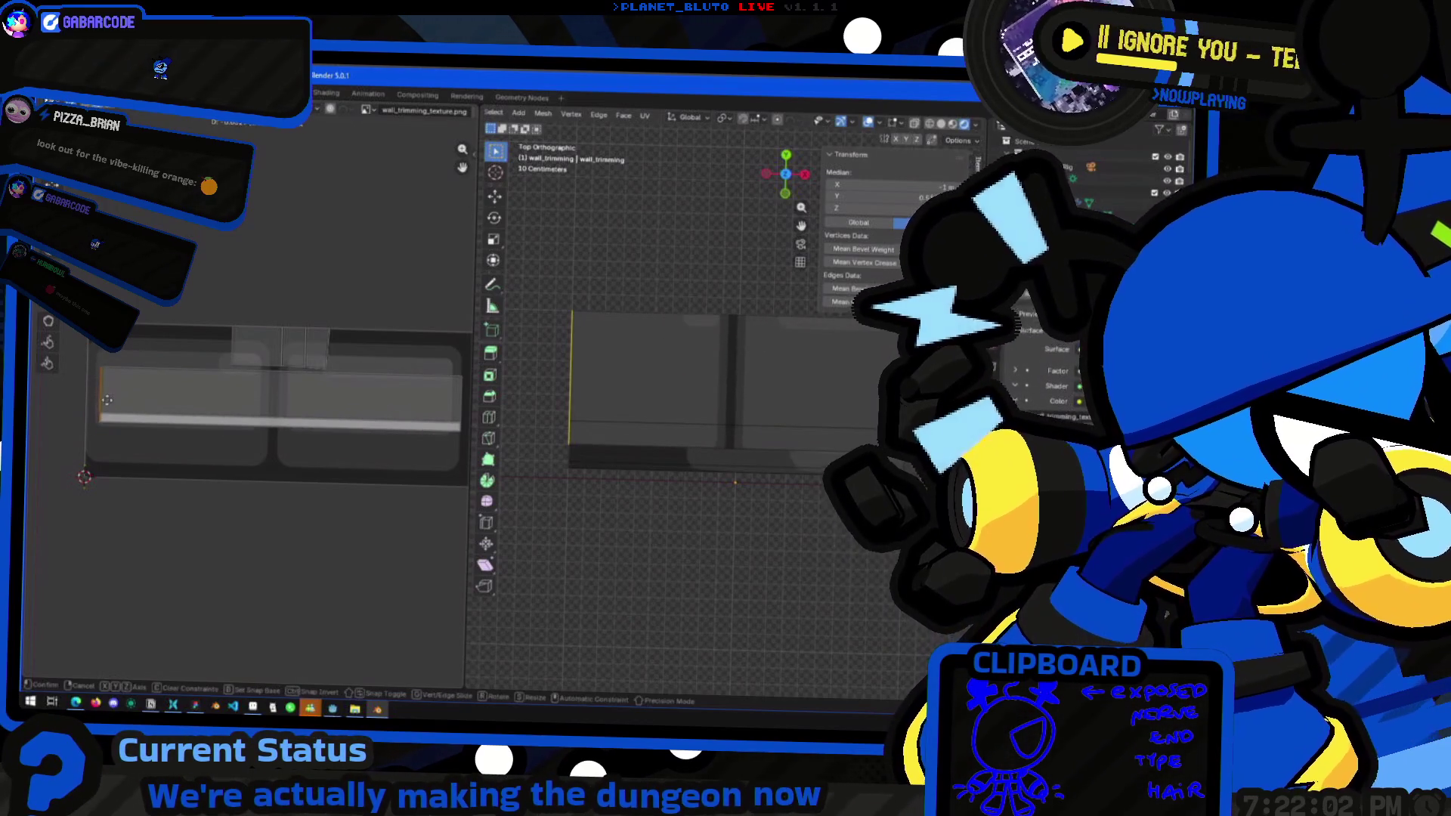
{"action": "left_click", "coordinate": [89, 411]}
Move the strip's right edge along Y into position
{"action": "middle_click_drag", "start_coordinate": [445, 366], "coordinate": [394, 368]}
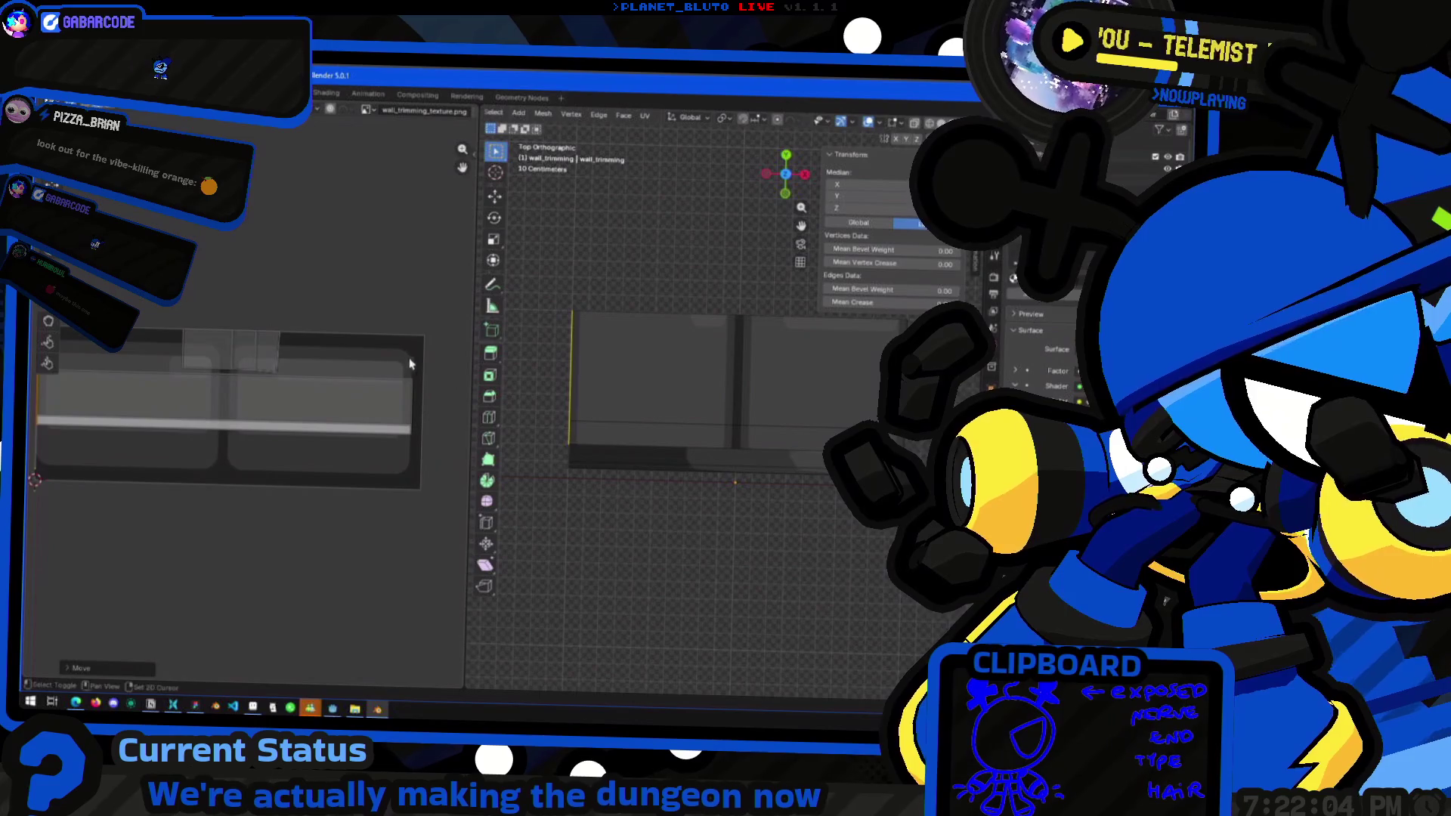
{"action": "key", "text": "g"}
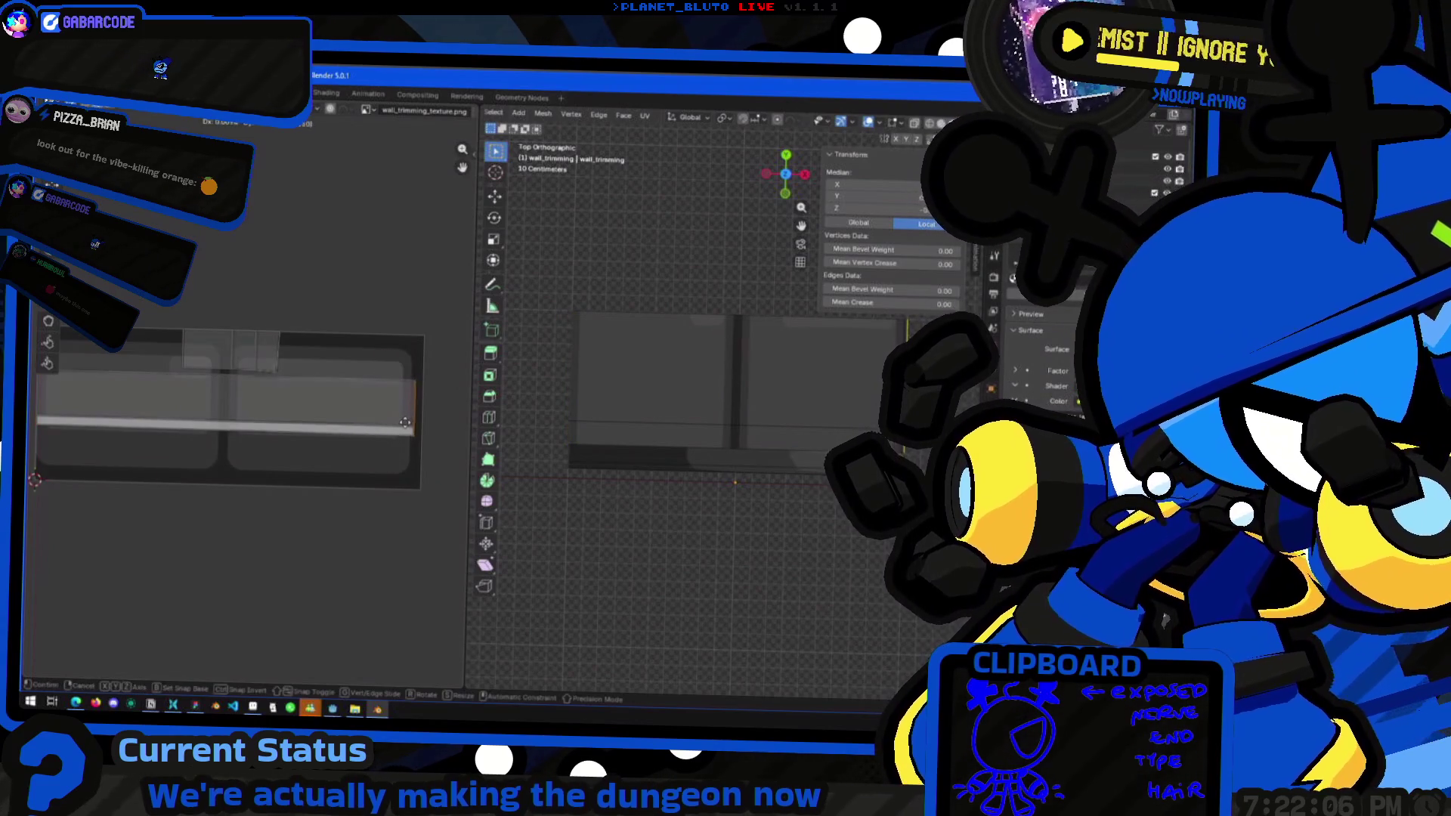
{"action": "key", "text": "y"}
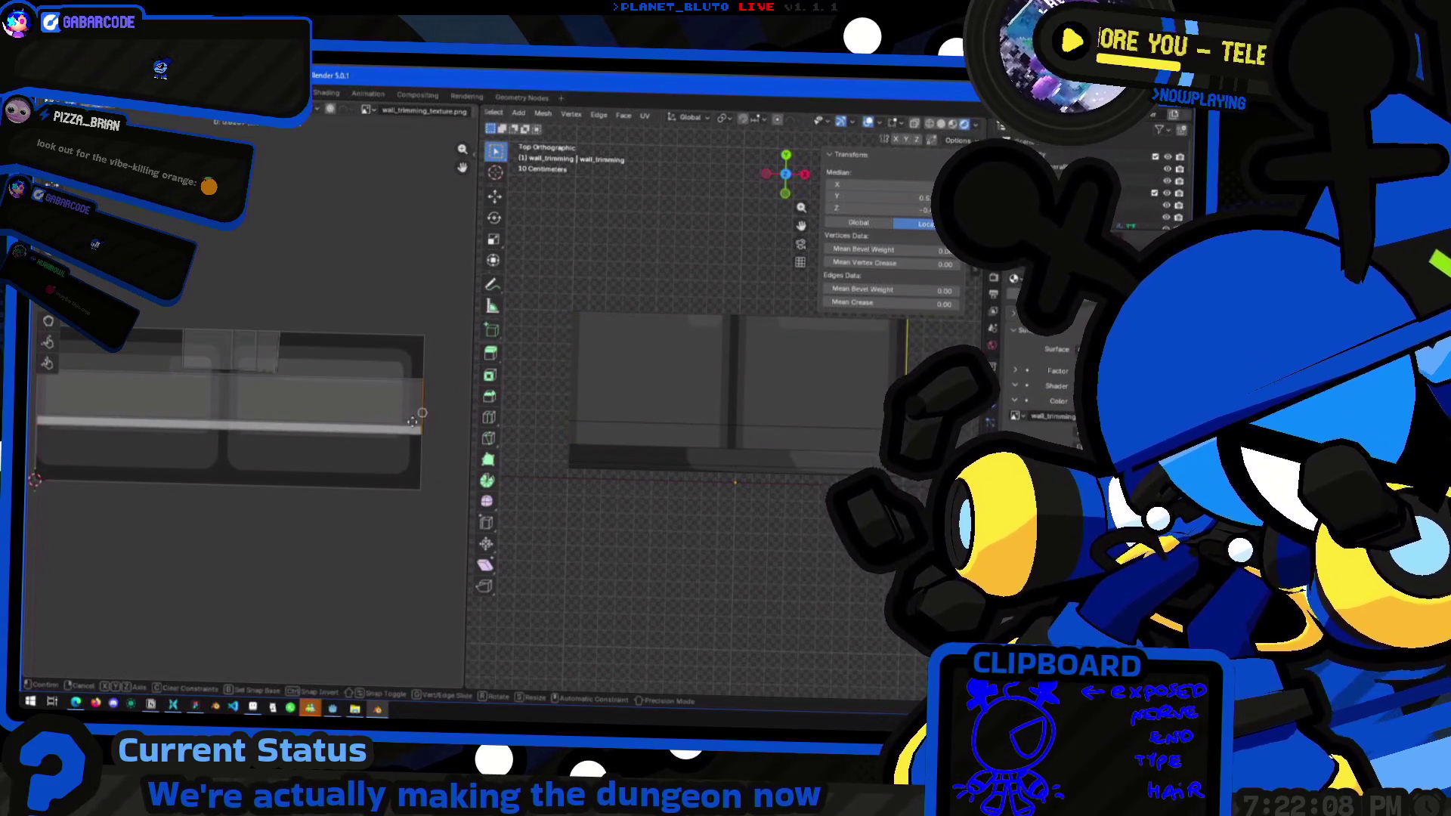
{"action": "left_click", "coordinate": [421, 426]}
{"action": "key", "text": "b"}
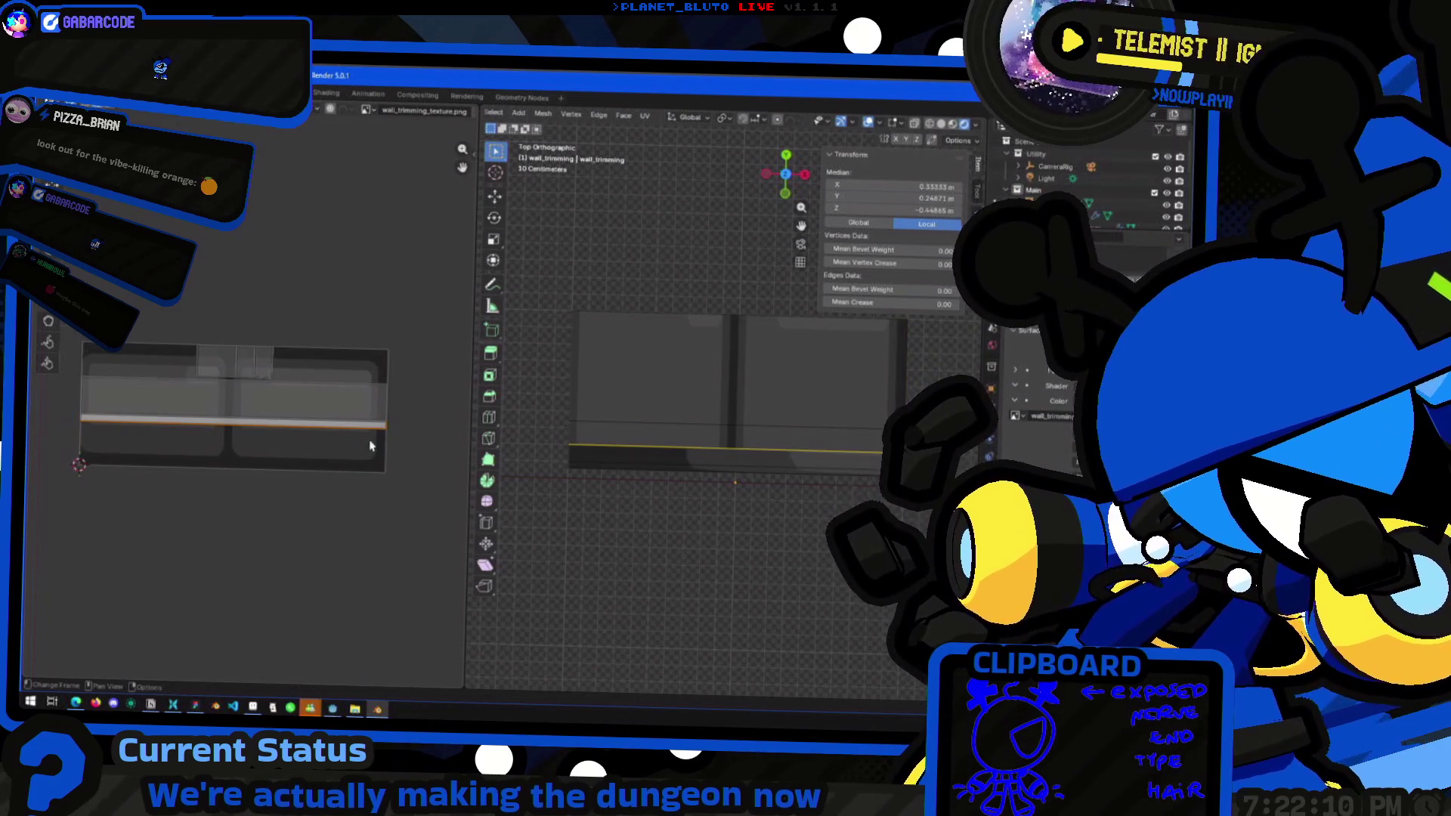
{"action": "scroll", "coordinate": [231, 457], "scroll_direction": "down", "scroll_amount": 1}
Try moving the whole strip, undo it, then move the bottom edge vertically into place
{"action": "mouse_move", "coordinate": [231, 457]}
{"action": "left_mouse_down"}
{"action": "mouse_move", "coordinate": [68, 456]}
{"action": "mouse_move", "coordinate": [173, 456]}
{"action": "left_mouse_up"}
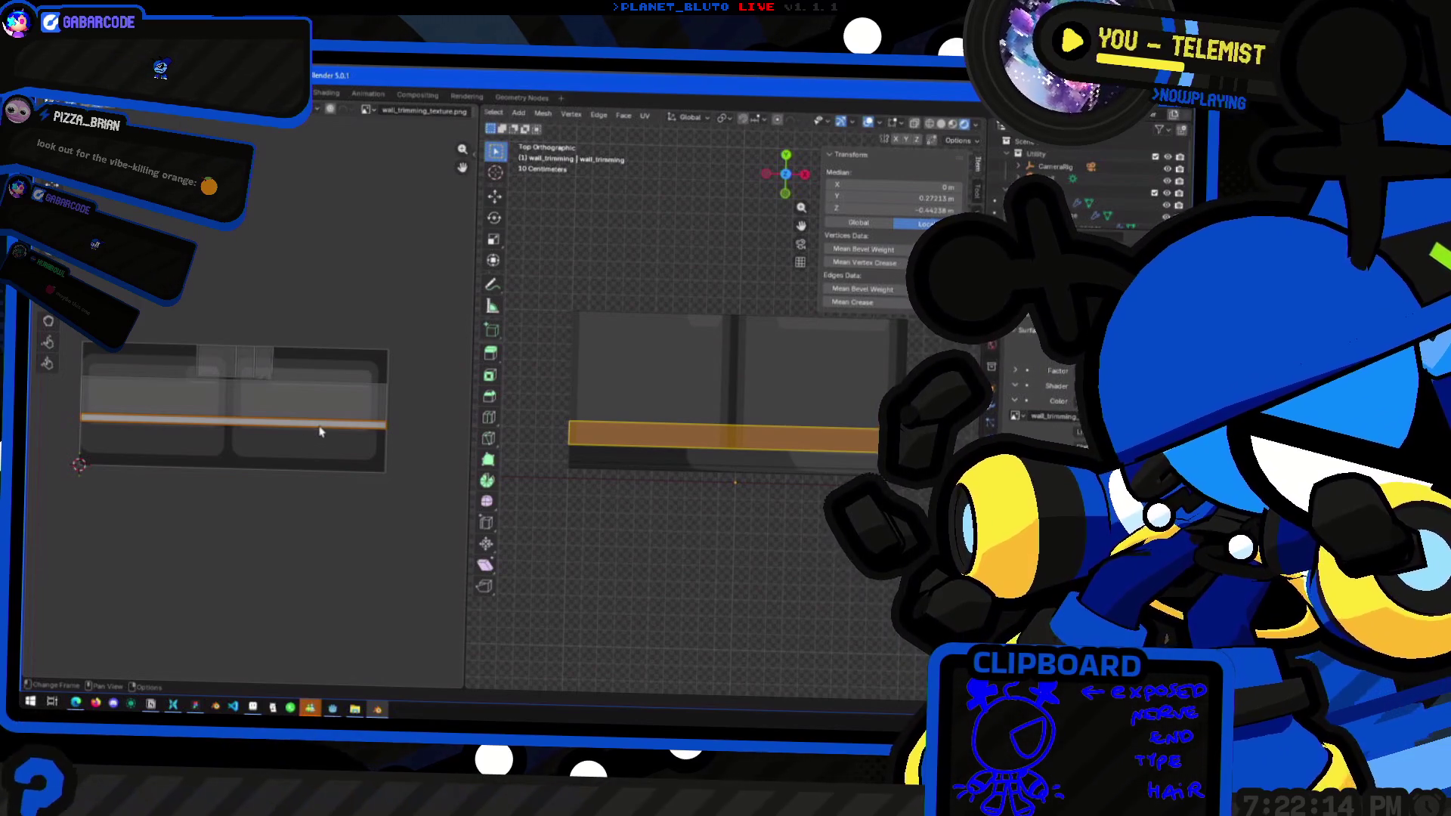
{"action": "key", "text": "g"}
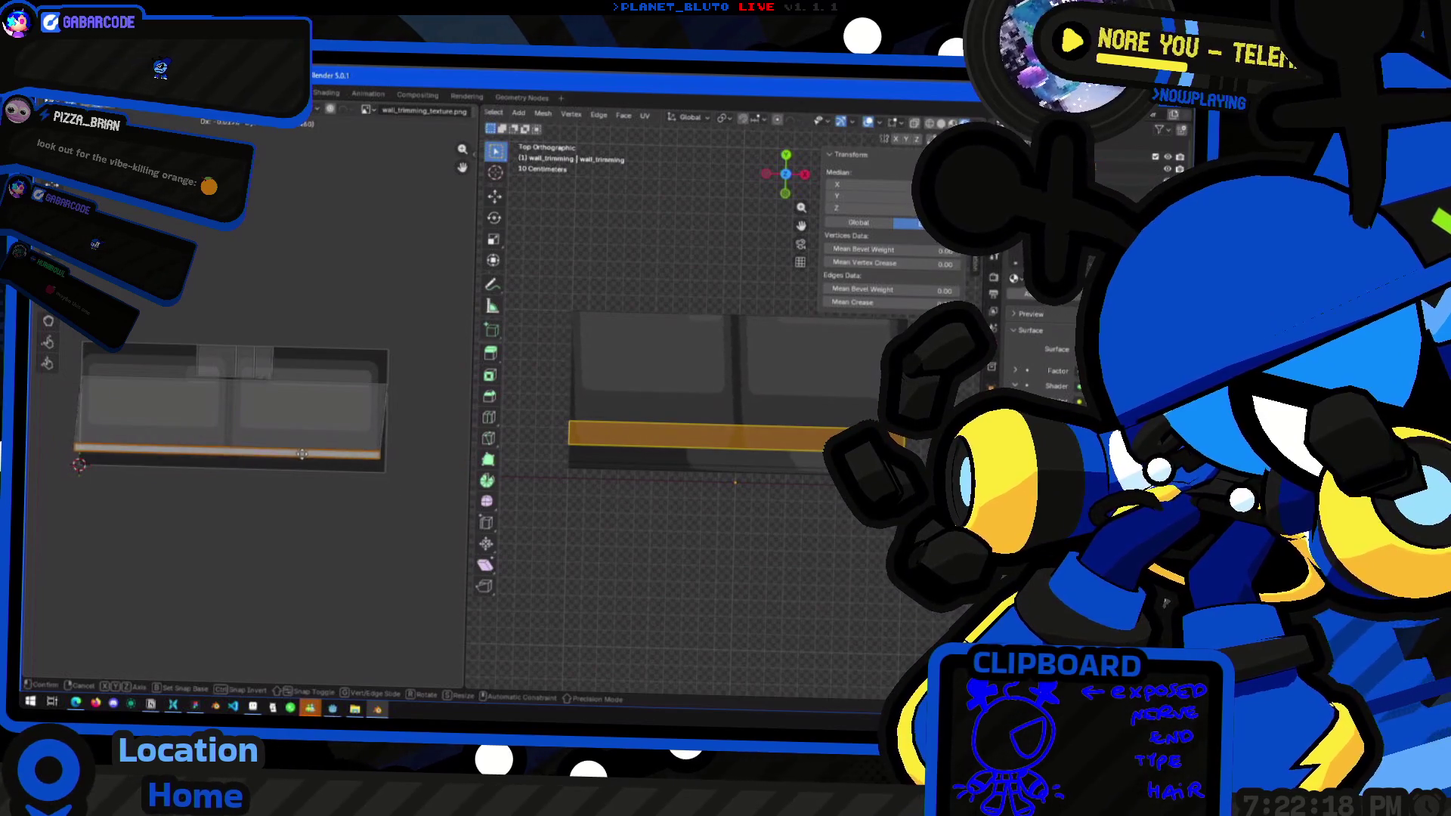
{"action": "left_click", "coordinate": [309, 474]}
{"action": "key", "text": "ctrl+z"}
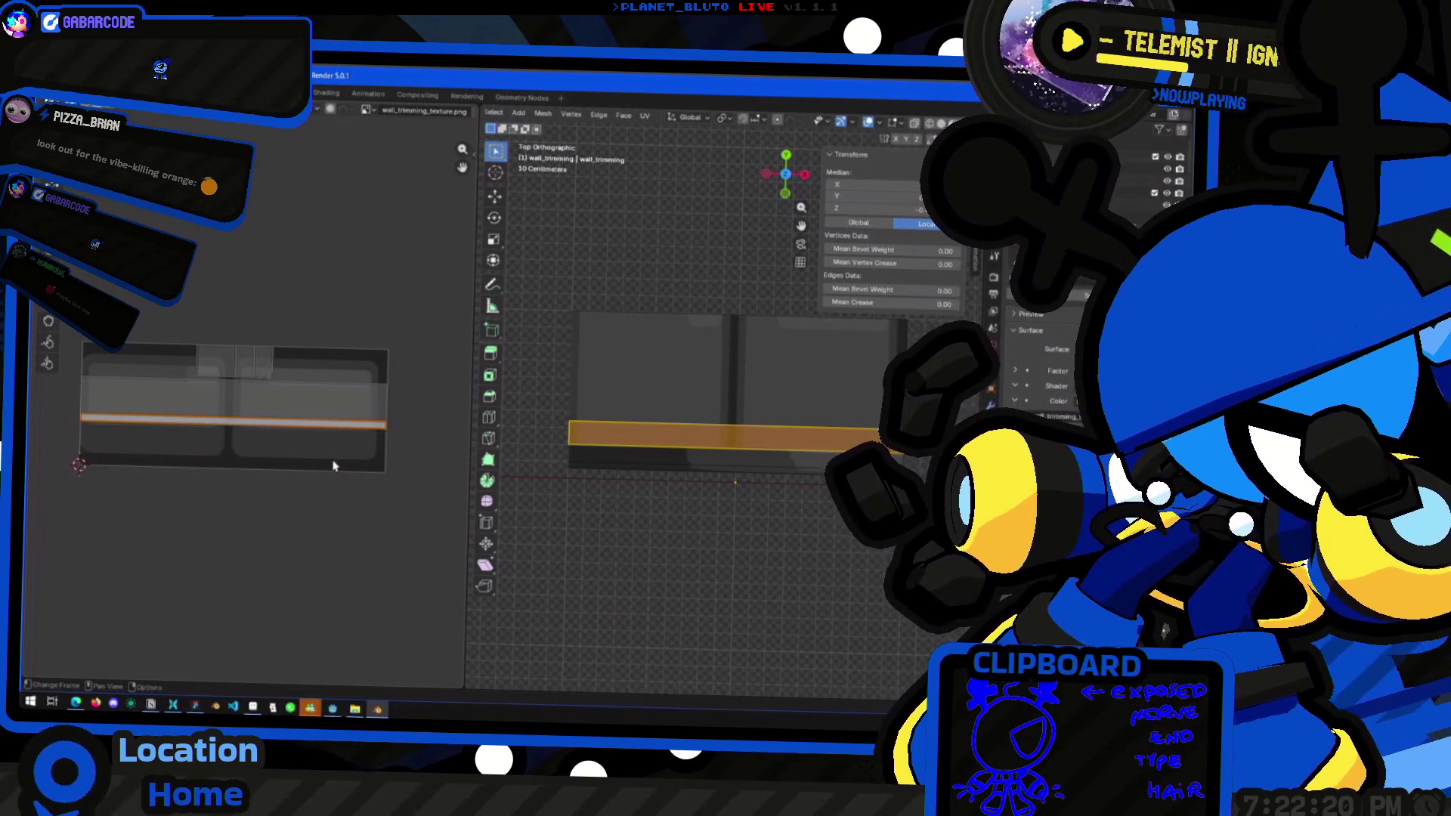
{"action": "right_click_drag", "start_coordinate": [422, 446], "coordinate": [75, 425], "text": "ctrl"}
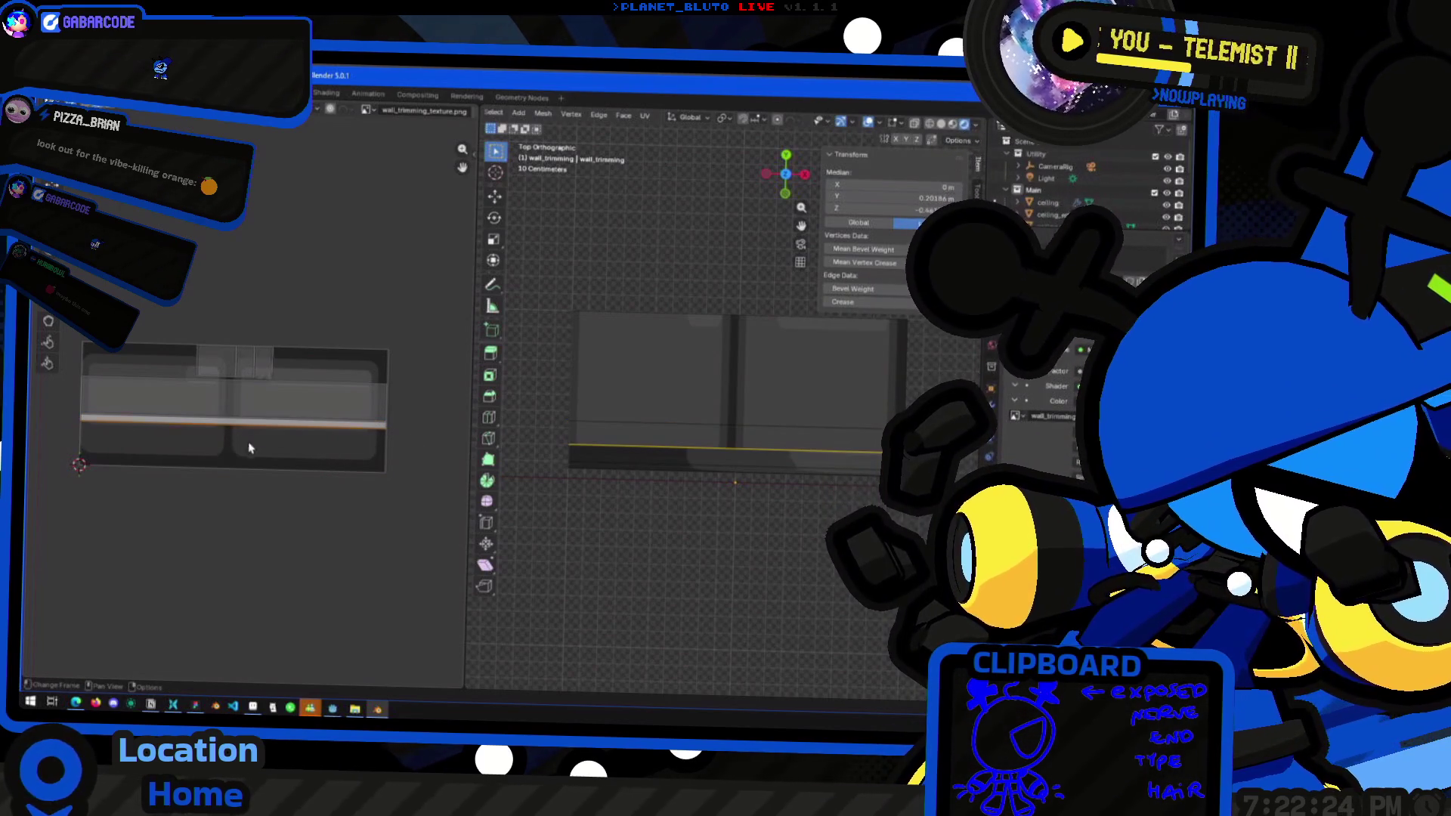
{"action": "key", "text": "g"}
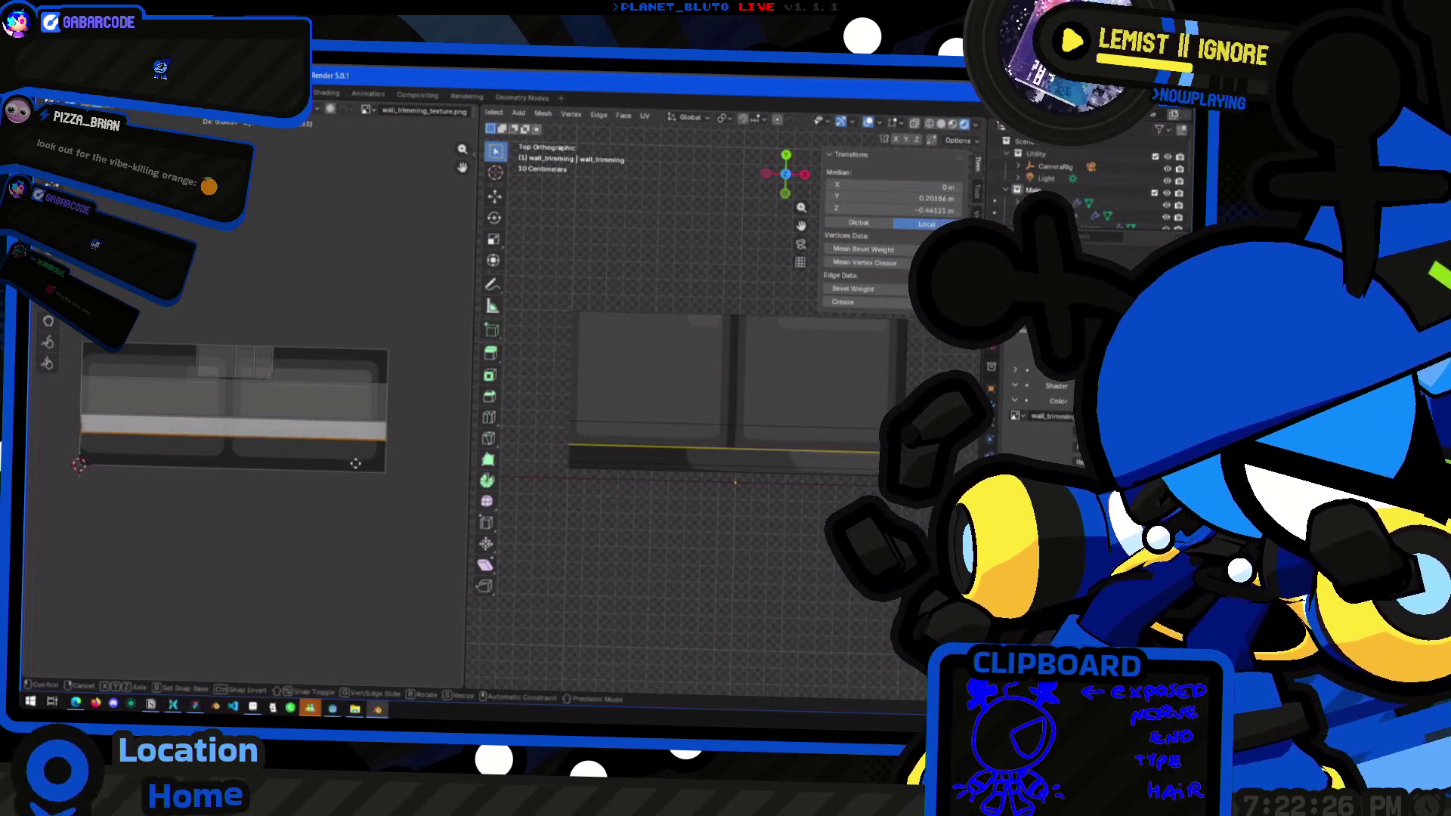
{"action": "key", "text": "y"}
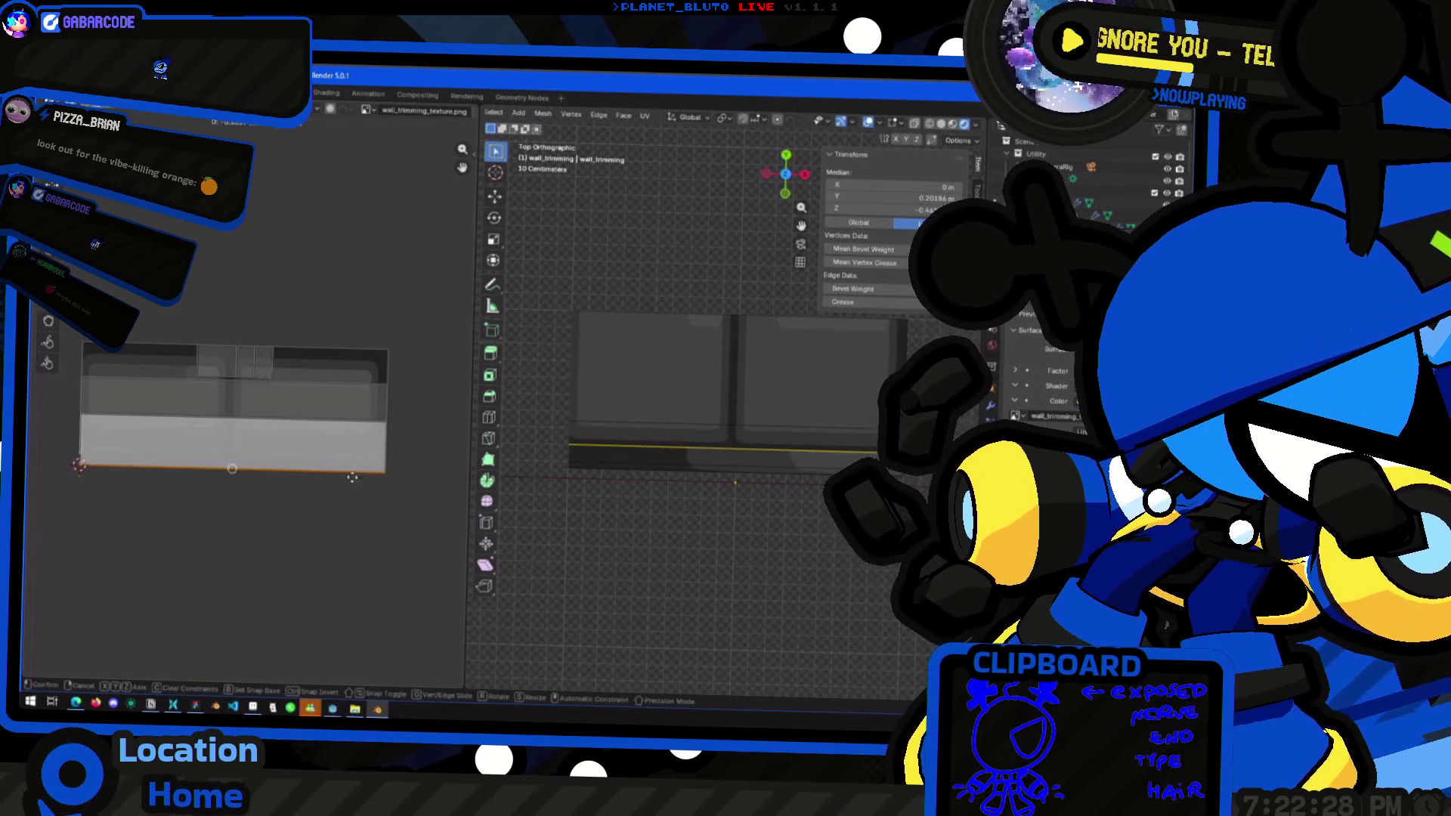
{"action": "left_click", "coordinate": [352, 477]}
Align the strip's top edge and texture-band edge, then leave Edit Mode
{"action": "mouse_move", "coordinate": [424, 377]}
{"action": "left_mouse_down"}
{"action": "mouse_move", "coordinate": [337, 396]}
{"action": "mouse_move", "coordinate": [67, 392]}
{"action": "left_mouse_up"}
{"action": "key", "text": "g"}
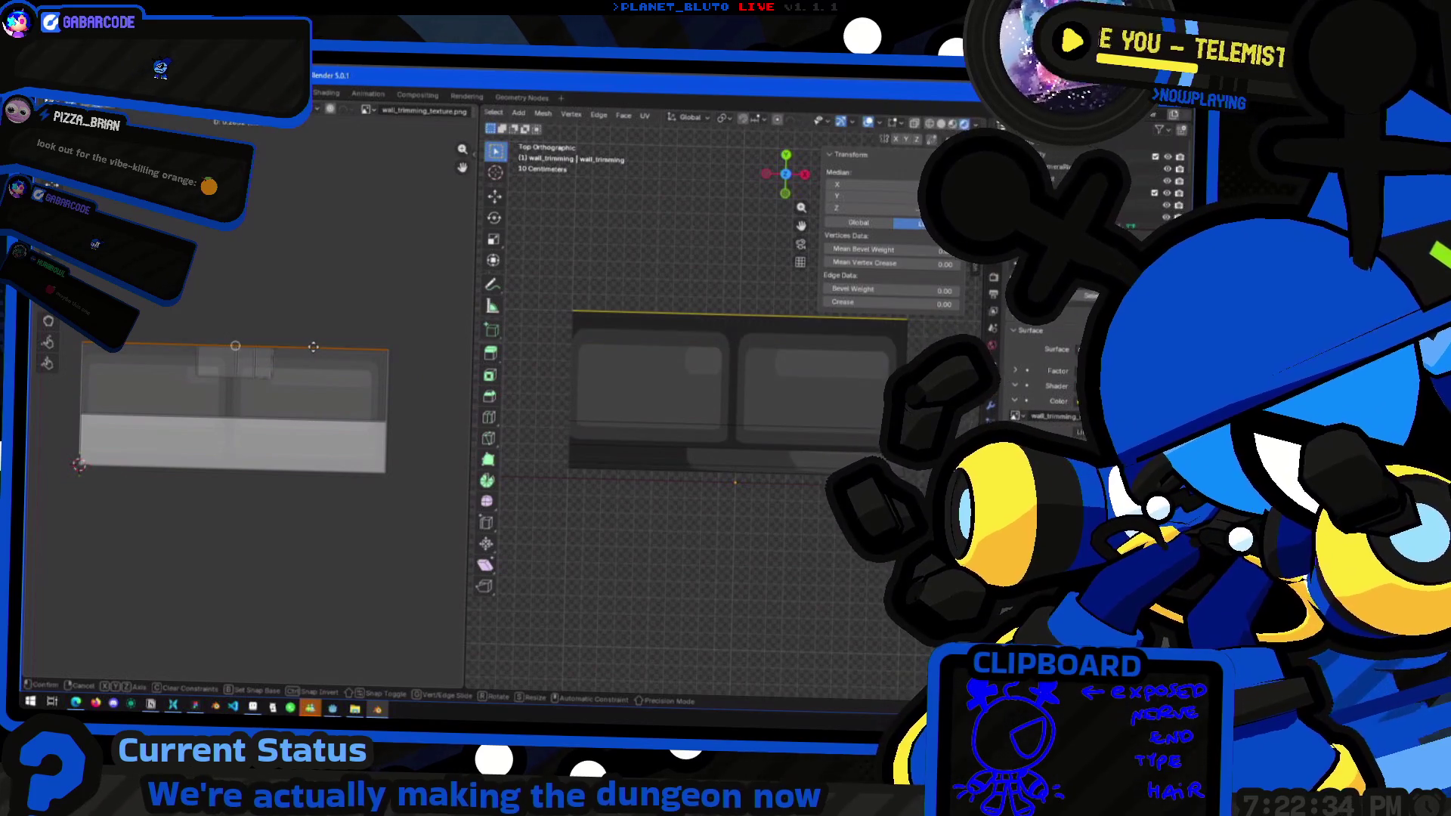
{"action": "left_click", "coordinate": [315, 353]}
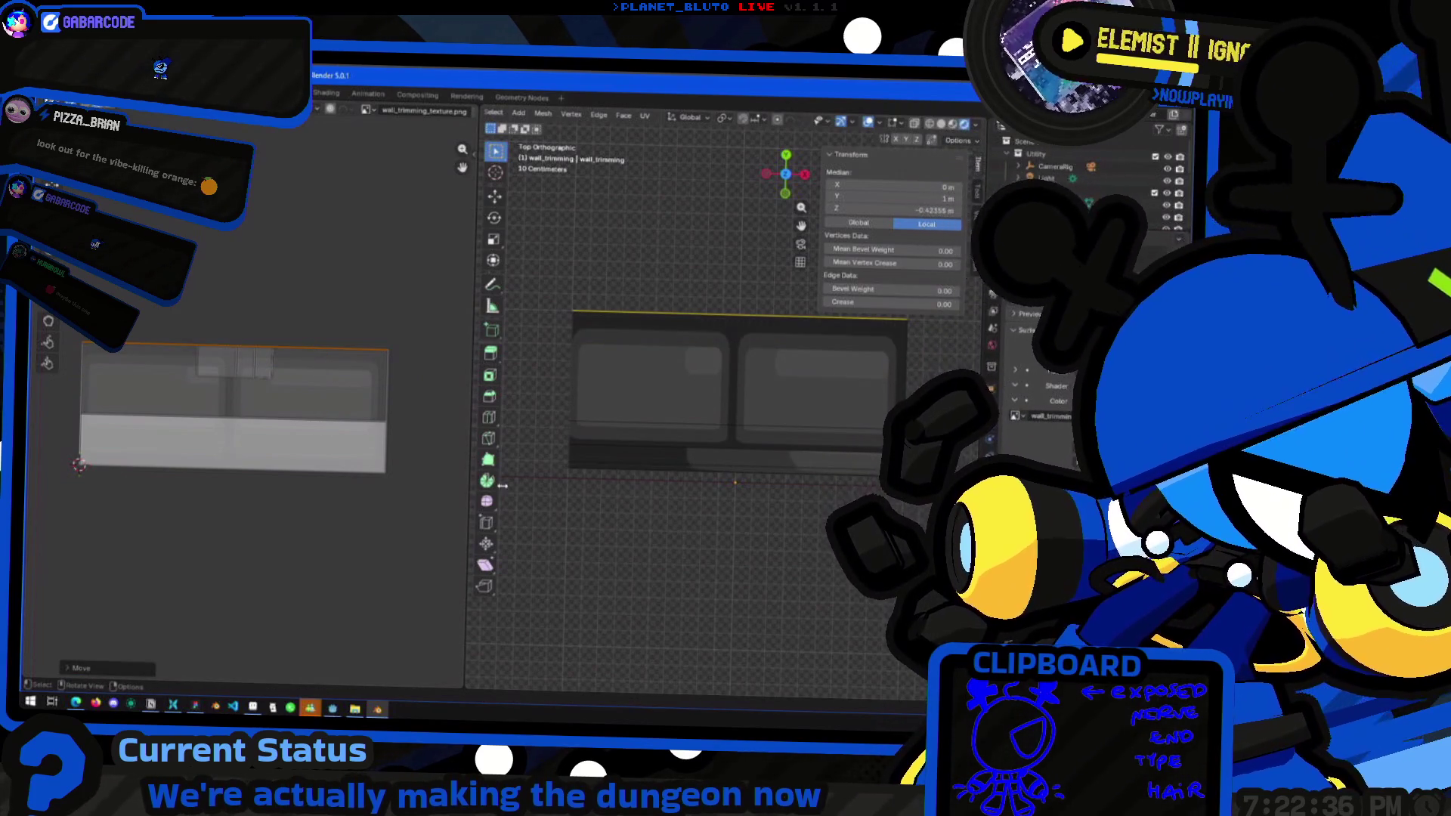
{"action": "left_click_drag", "start_coordinate": [417, 405], "coordinate": [82, 424]}
{"action": "key", "text": "g"}
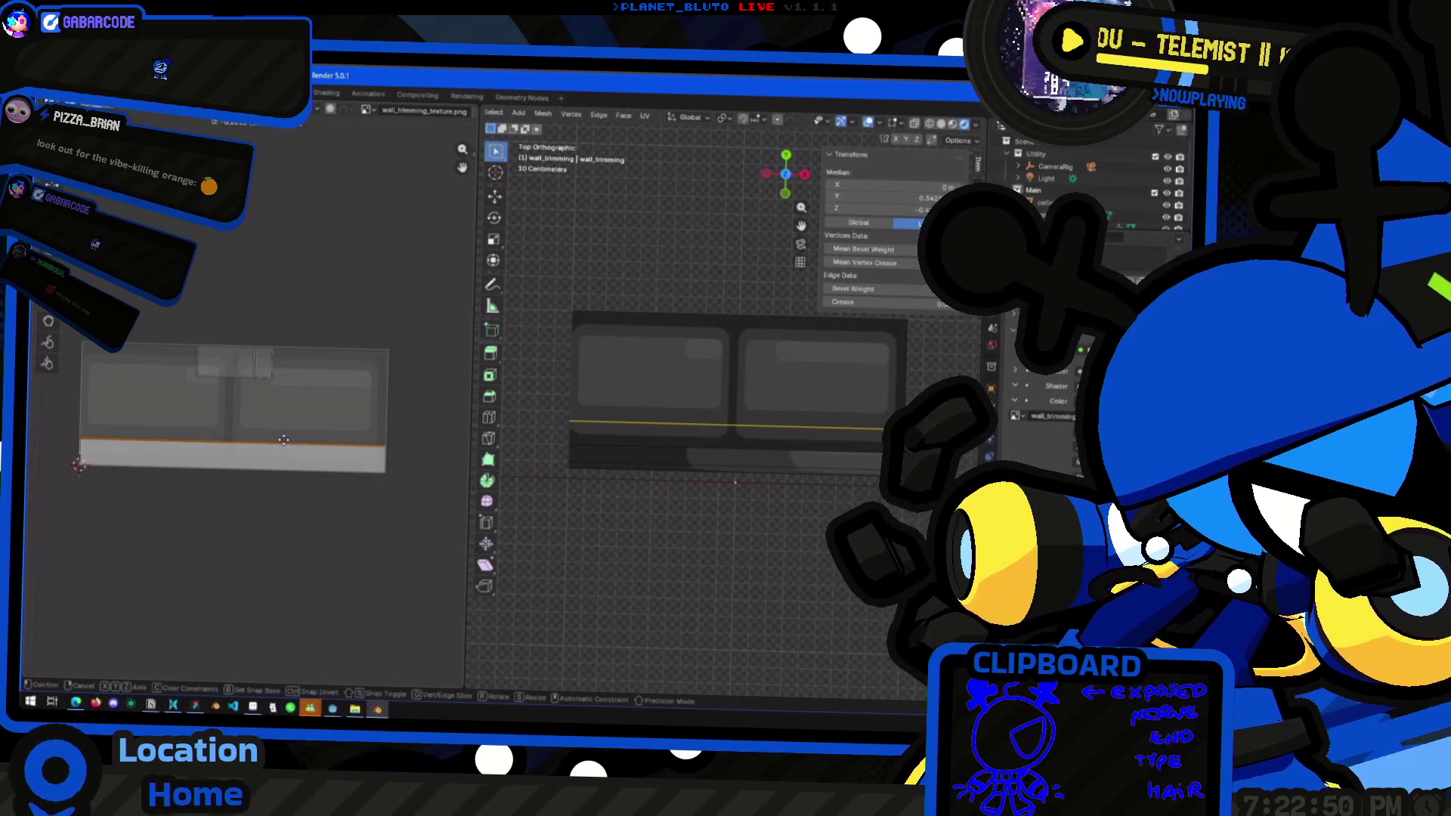
{"action": "left_click", "coordinate": [285, 445]}
{"action": "mouse_move", "coordinate": [807, 466]}
{"action": "middle_mouse_down"}
{"action": "mouse_move", "coordinate": [604, 483]}
{"action": "mouse_move", "coordinate": [740, 428]}
{"action": "mouse_move", "coordinate": [703, 438]}
{"action": "mouse_move", "coordinate": [611, 419]}
{"action": "mouse_move", "coordinate": [671, 424]}
{"action": "mouse_move", "coordinate": [708, 409]}
{"action": "mouse_move", "coordinate": [742, 458]}
{"action": "mouse_move", "coordinate": [718, 427]}
{"action": "middle_mouse_up"}
{"action": "key", "text": "Tab"}
Enter Edit Mode on the wall-trim object in face select mode and pick the front strip
{"action": "left_click", "coordinate": [742, 458]}
{"action": "key", "text": "Tab"}
{"action": "left_click", "coordinate": [733, 433]}
{"action": "left_click", "coordinate": [590, 115]}
{"action": "left_click", "coordinate": [729, 435]}
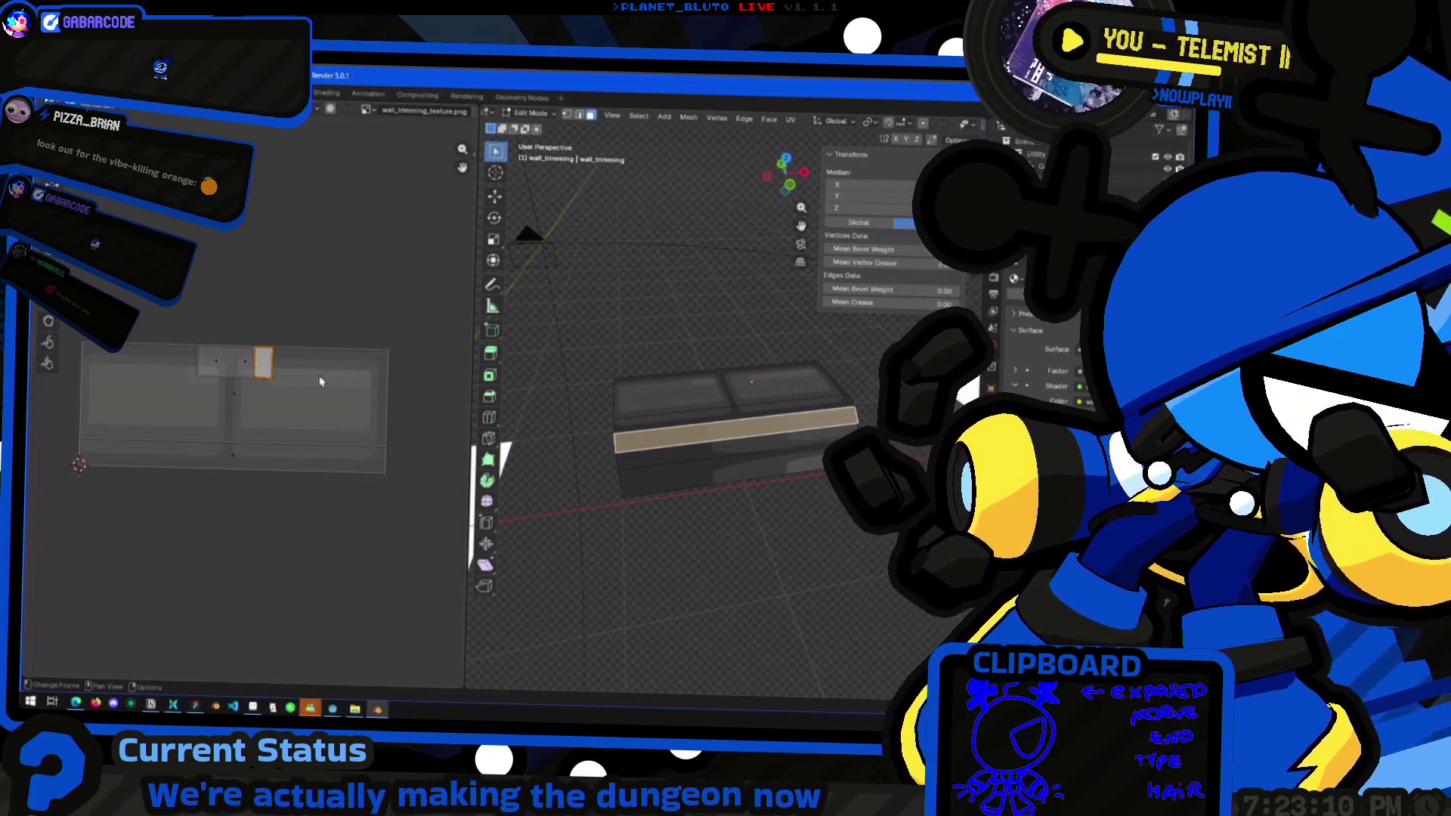
{"action": "left_click", "coordinate": [671, 338]}
Select the lower front strip and hide all other faces via UV Show/Hide
{"action": "left_click", "coordinate": [240, 112]}
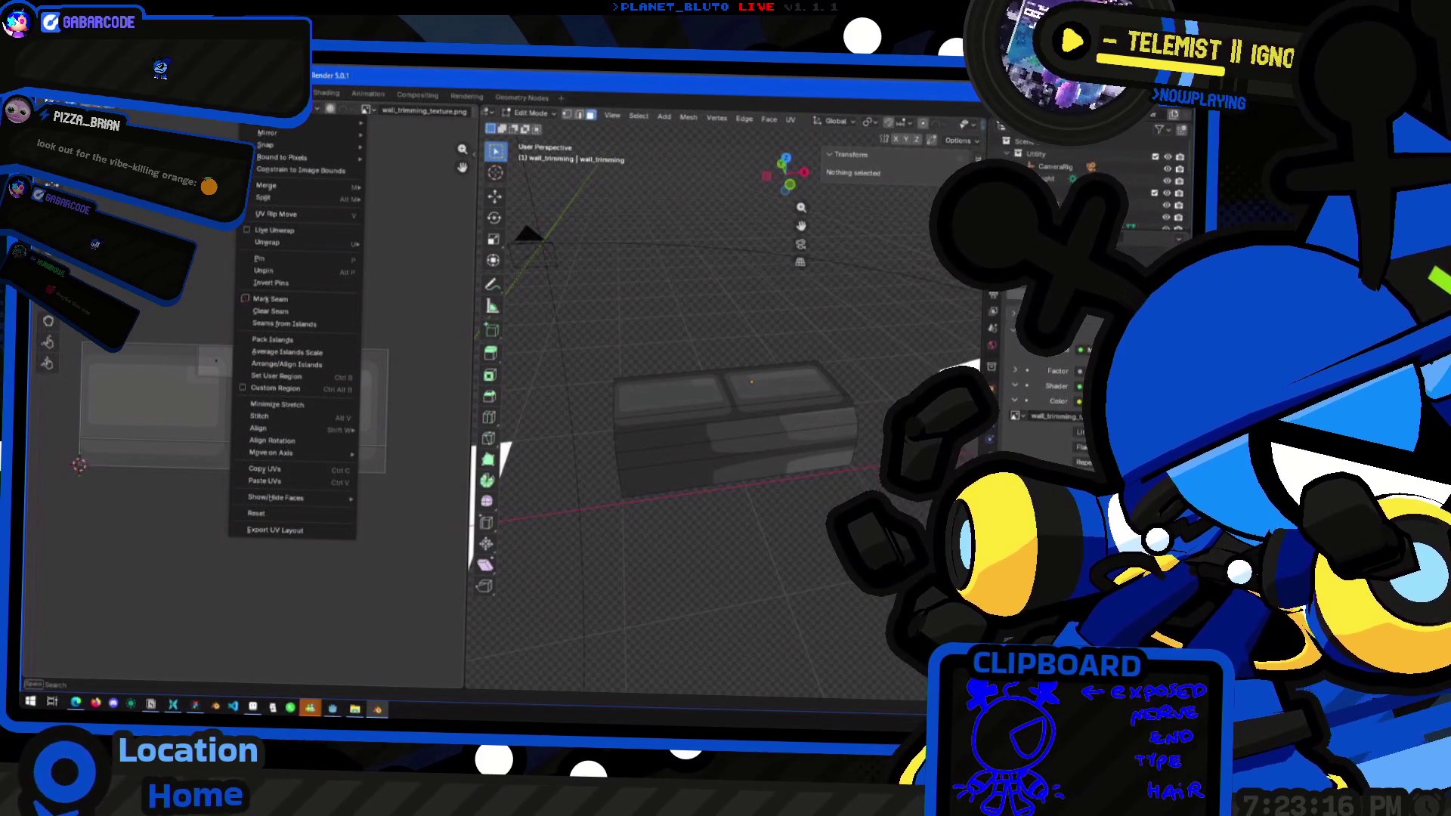
{"action": "left_click", "coordinate": [668, 445]}
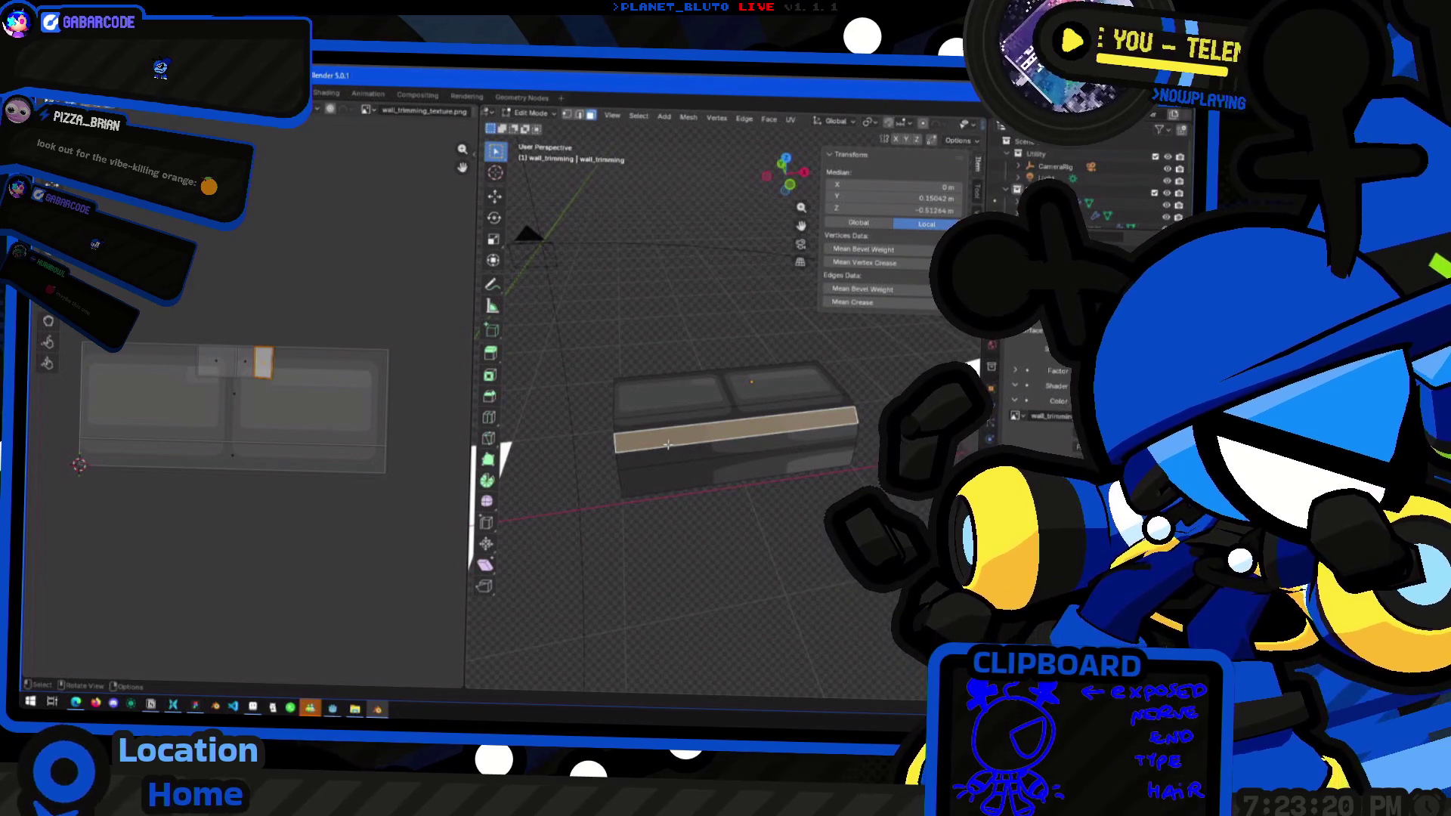
{"action": "left_click", "coordinate": [679, 463]}
{"action": "left_click", "coordinate": [662, 439]}
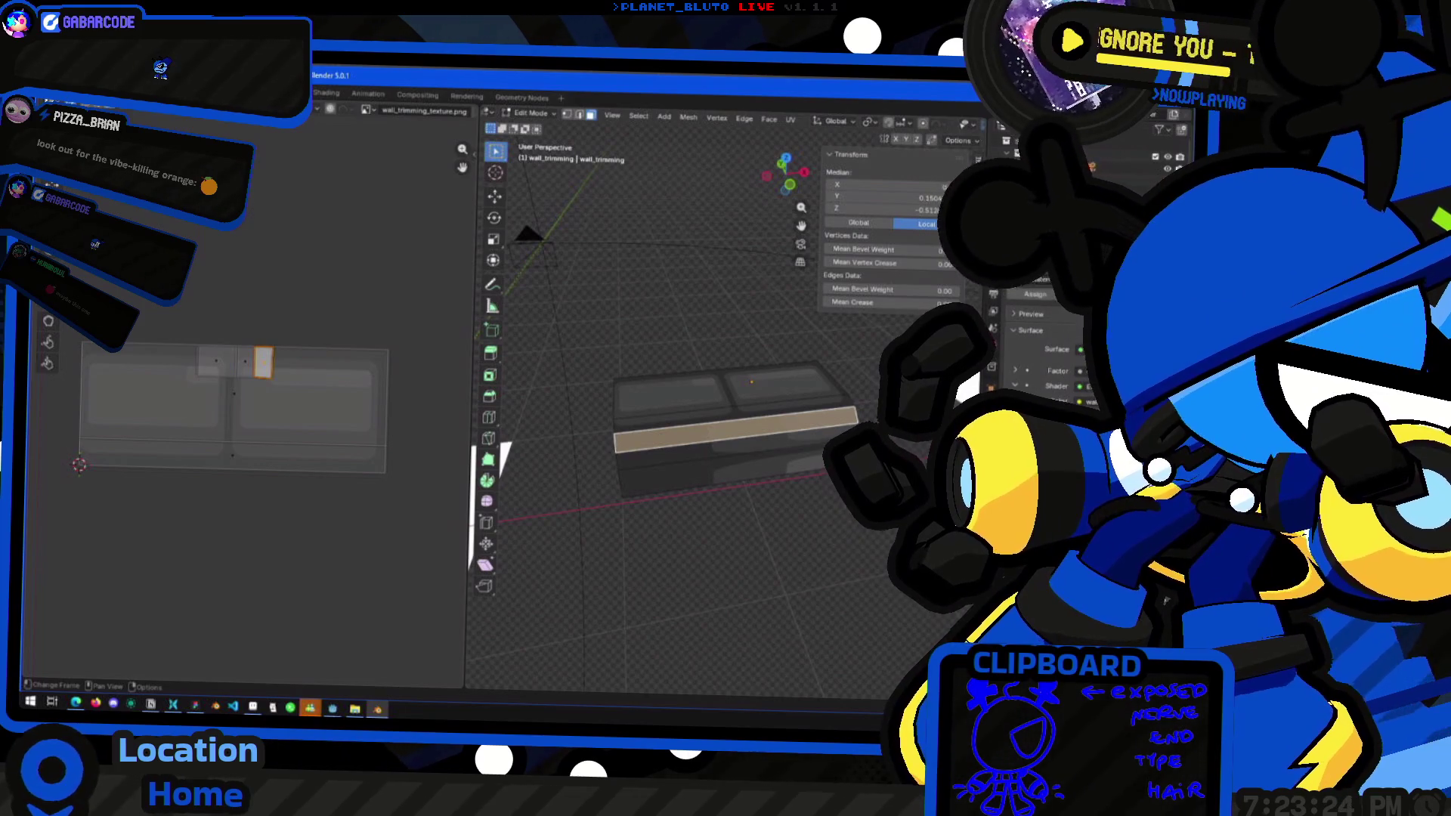
{"action": "left_click", "coordinate": [172, 110]}
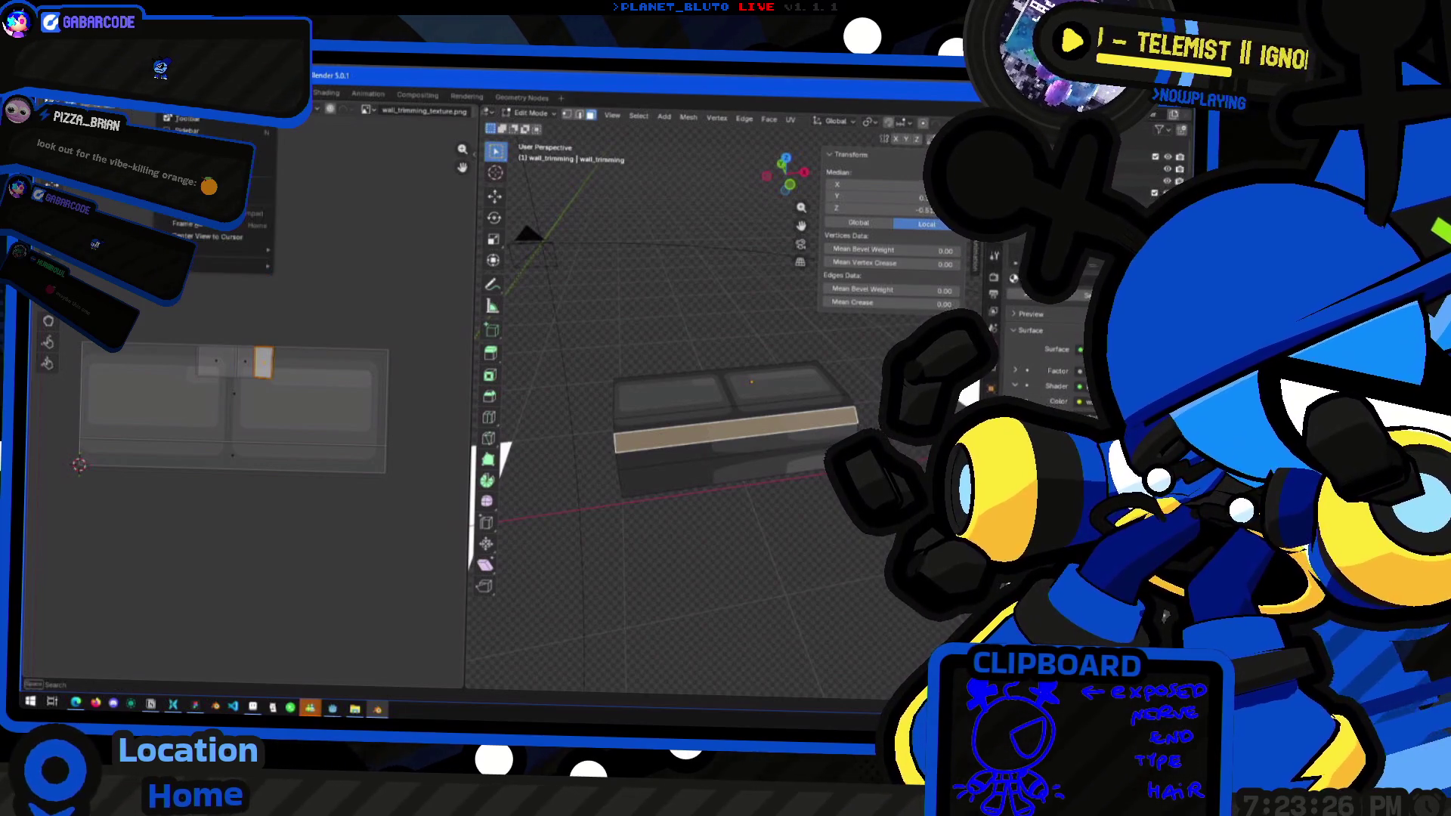
{"action": "left_click", "coordinate": [243, 110]}
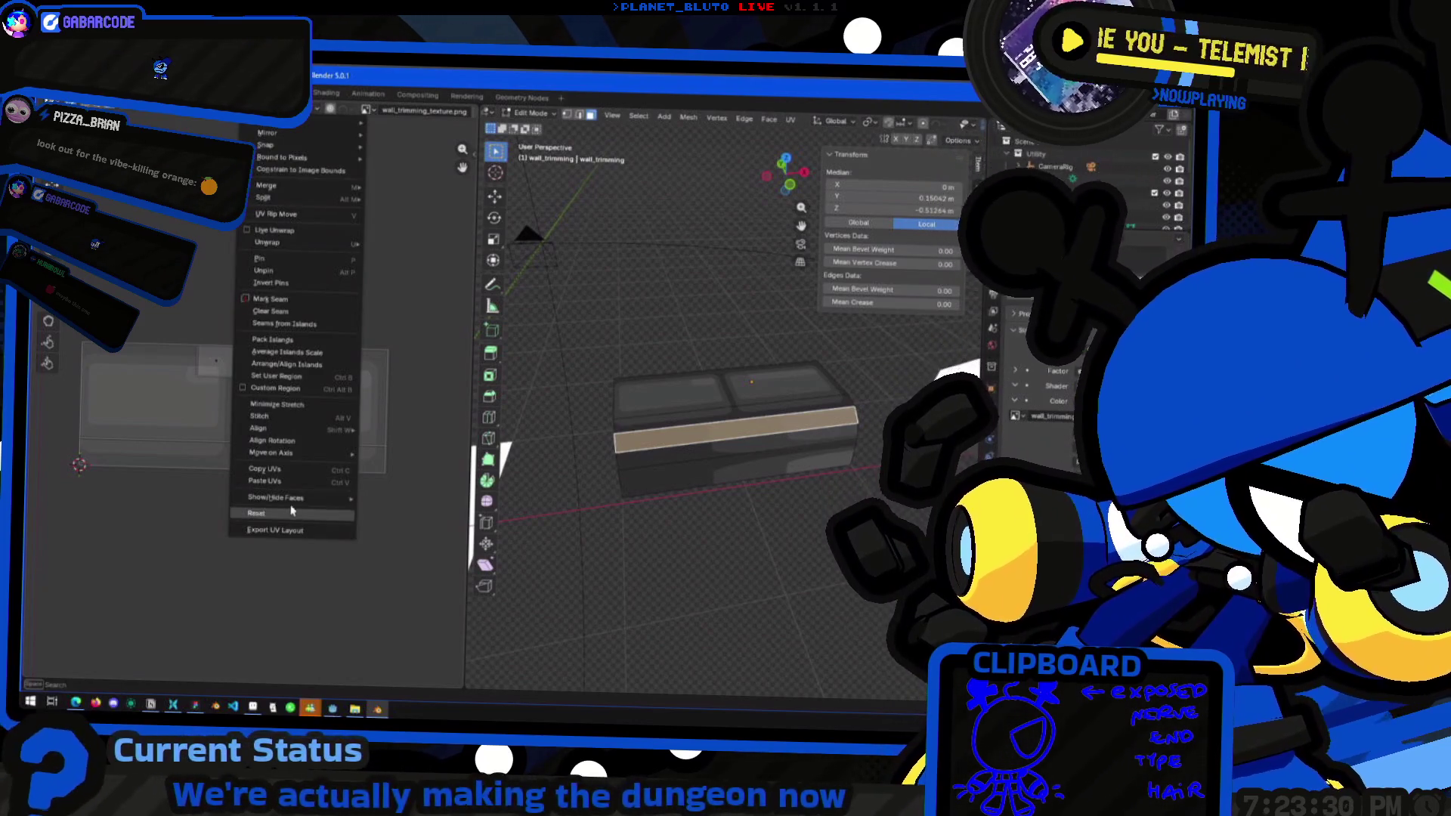
{"action": "mouse_move", "coordinate": [291, 500]}
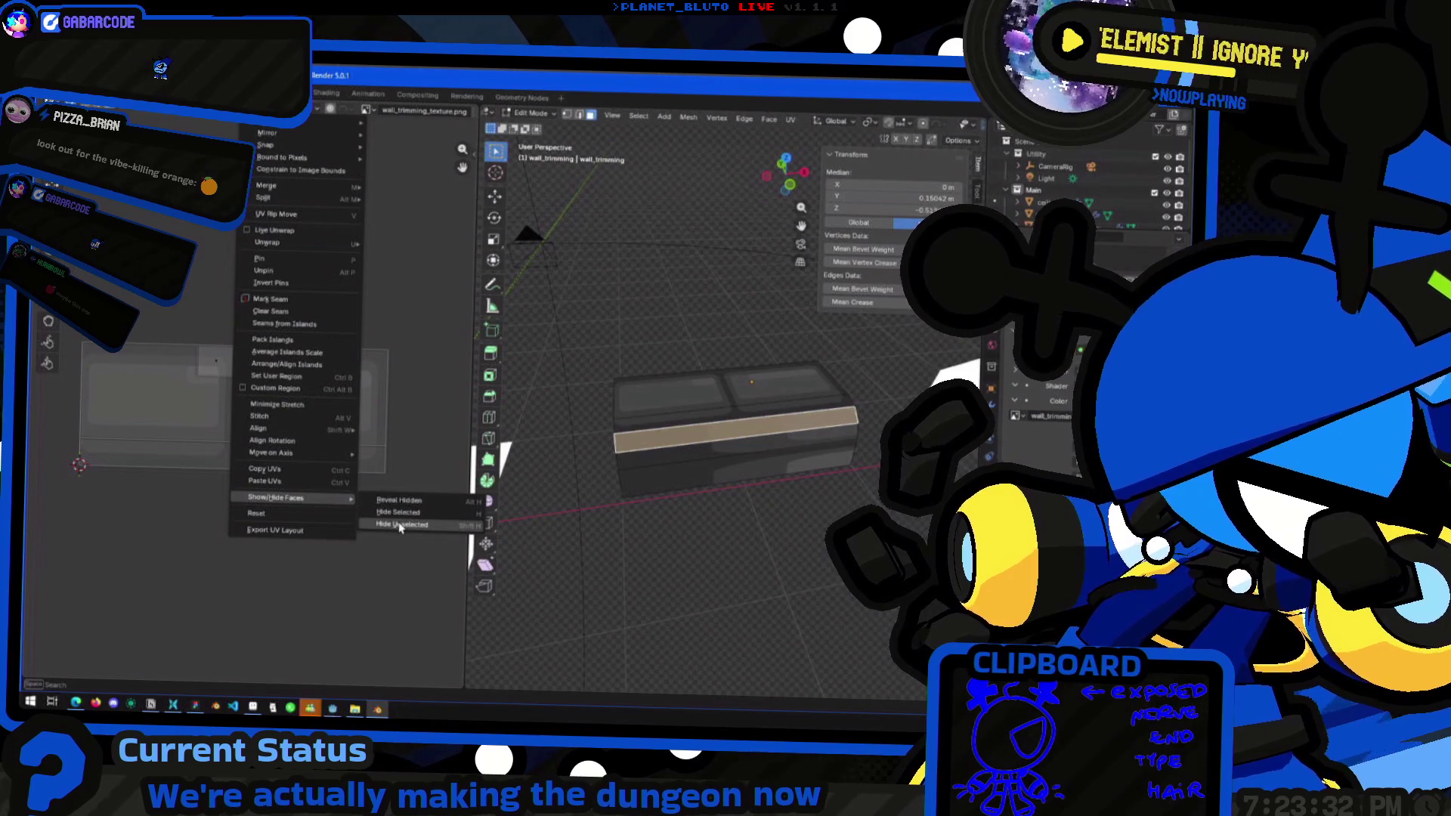
{"action": "left_click", "coordinate": [400, 525]}
Scale the strip's UV island to 0 and move the point onto its texture spot
{"action": "key", "text": "s"}
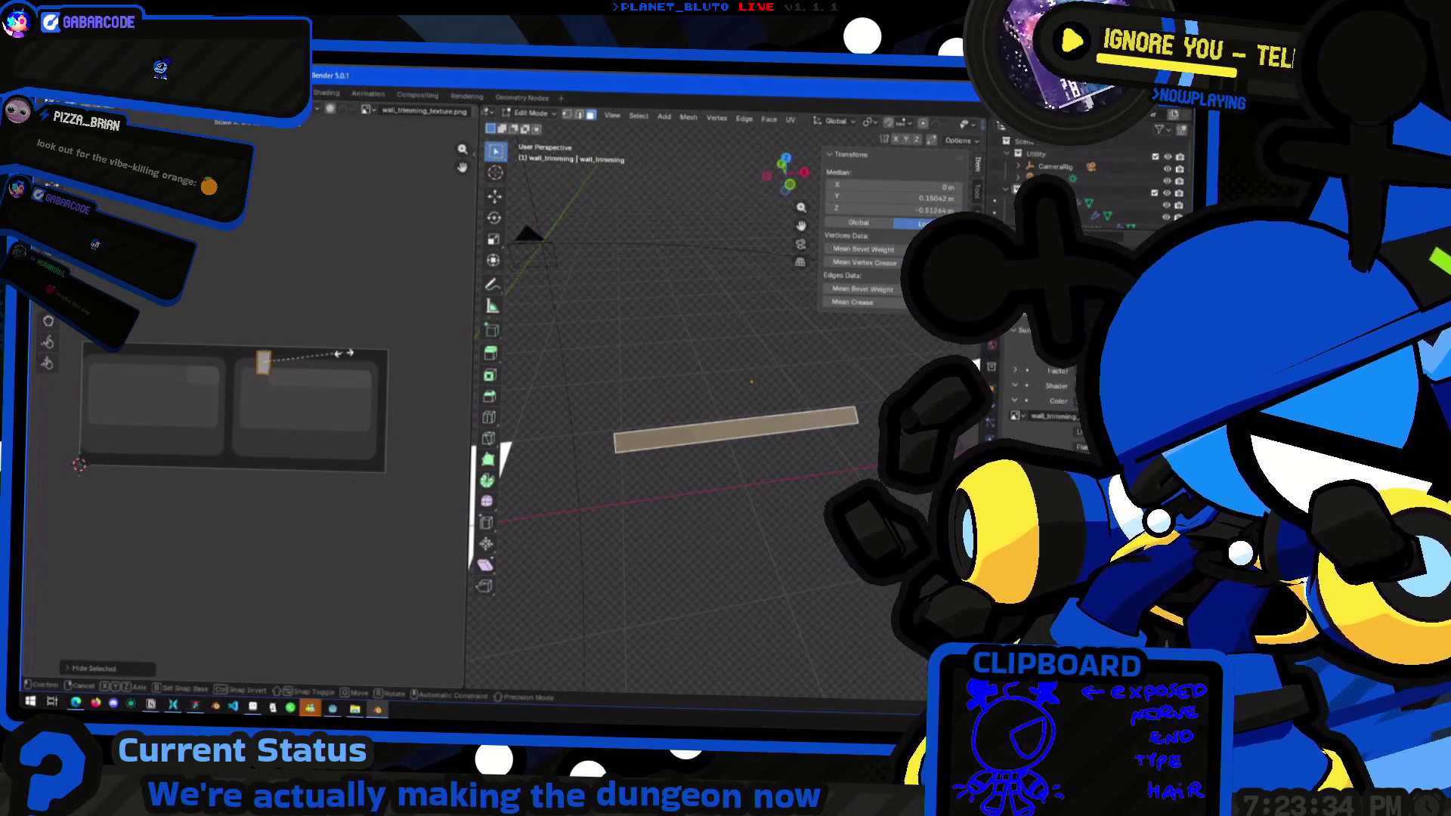
{"action": "key", "text": "0"}
{"action": "key", "text": "Return"}
{"action": "key", "text": "g"}
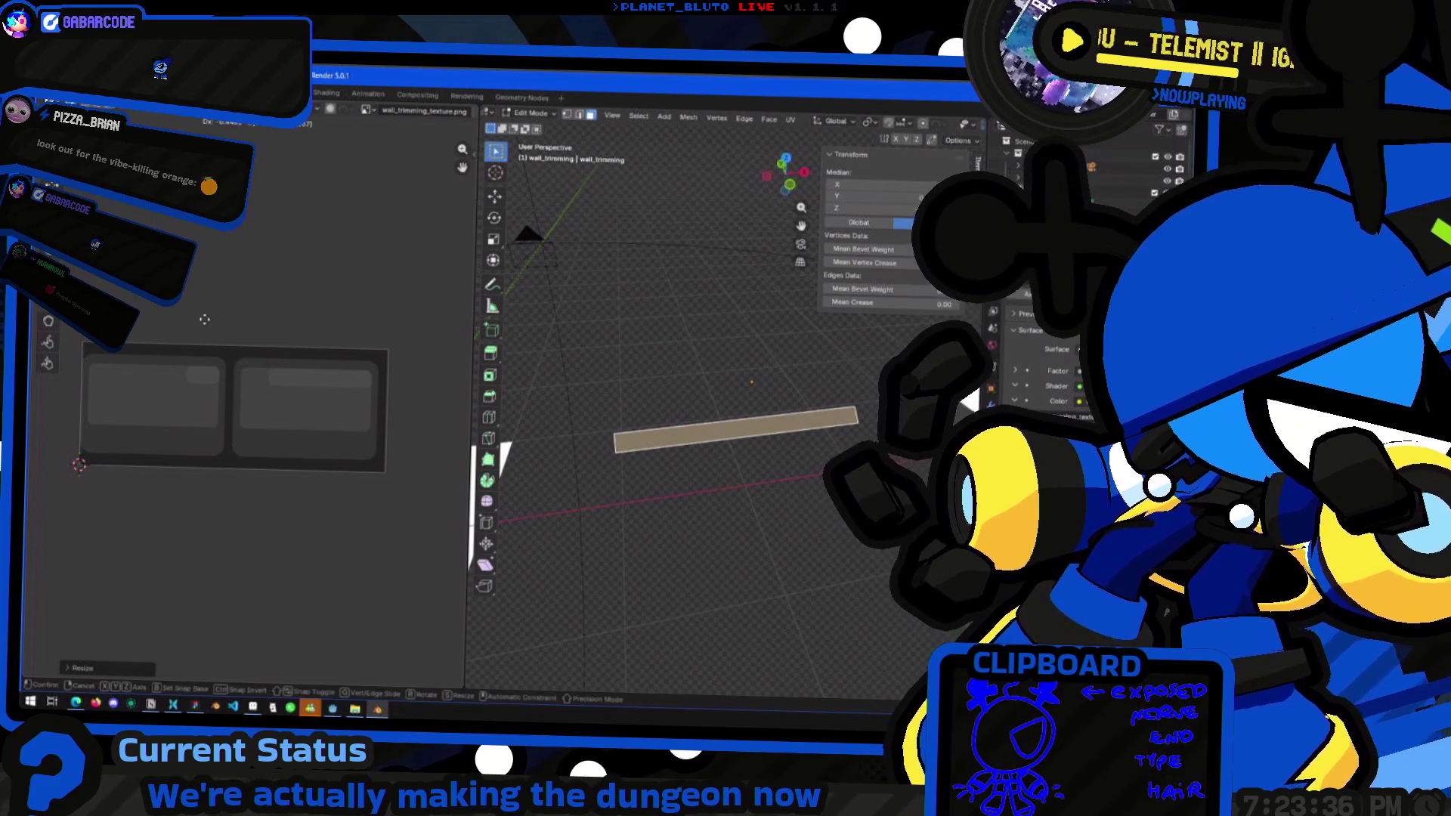
{"action": "left_click", "coordinate": [177, 340]}
{"action": "key", "text": "Tab"}
{"action": "mouse_move", "coordinate": [680, 423]}
{"action": "middle_mouse_down"}
{"action": "mouse_move", "coordinate": [771, 431]}
{"action": "mouse_move", "coordinate": [750, 473]}
{"action": "mouse_move", "coordinate": [767, 457]}
{"action": "mouse_move", "coordinate": [615, 504]}
{"action": "mouse_move", "coordinate": [748, 451]}
{"action": "mouse_move", "coordinate": [719, 476]}
{"action": "middle_mouse_up"}
{"action": "key", "text": "Tab"}
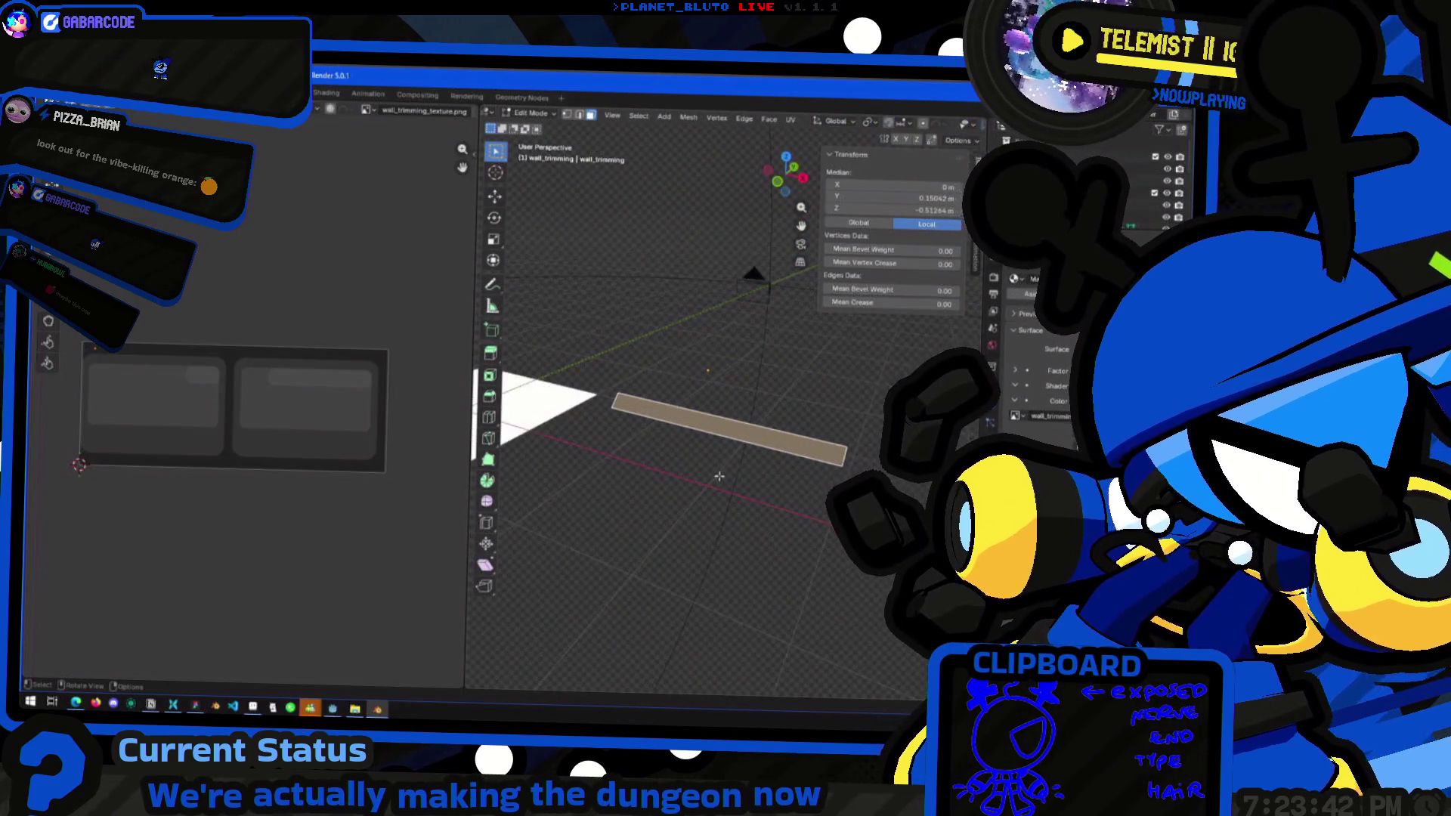
Select the box's front face and project its UVs from the front view to bounds
{"action": "key", "text": "a"}
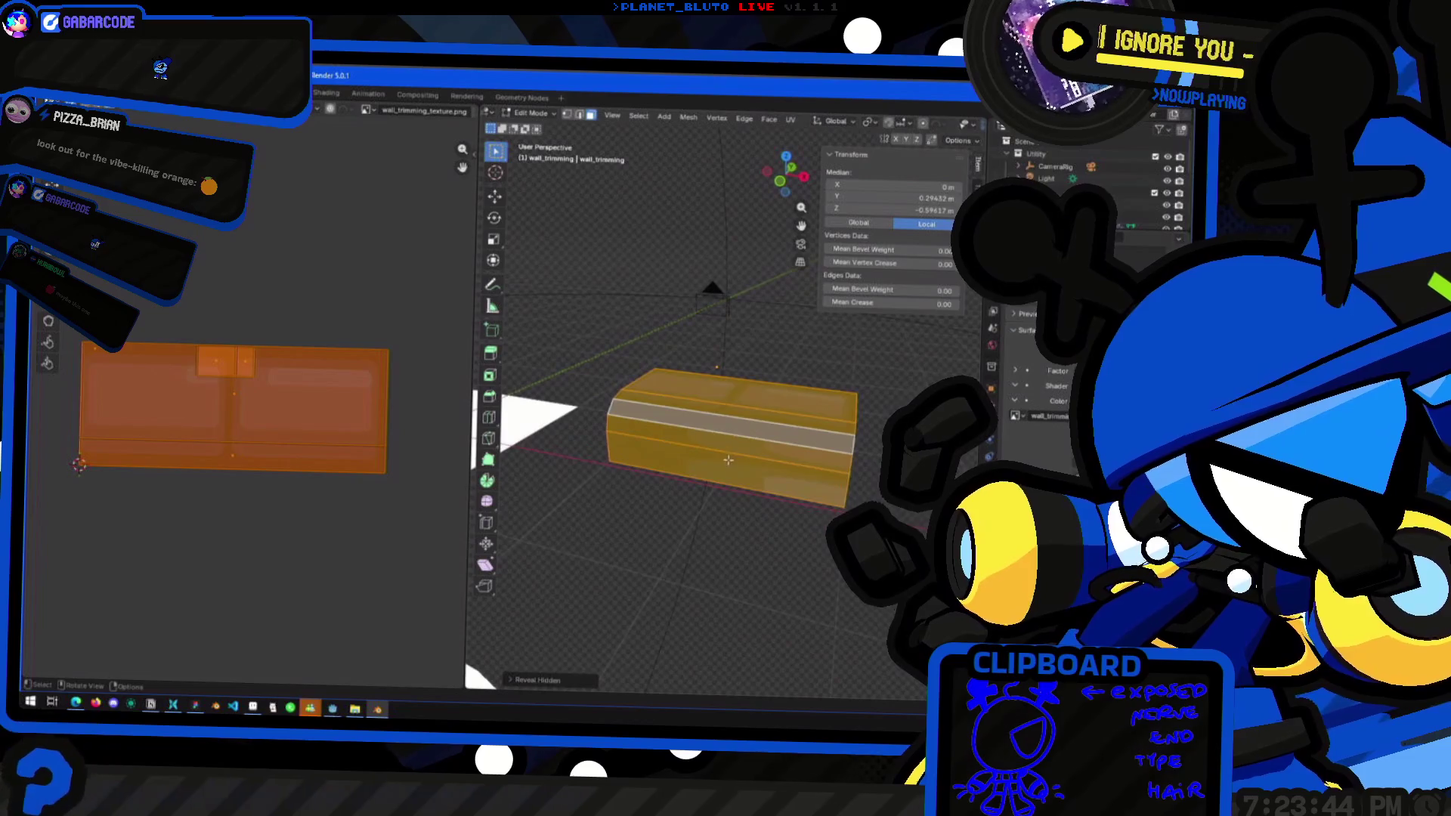
{"action": "key", "text": "alt+a"}
{"action": "left_click", "coordinate": [619, 484]}
{"action": "middle_click_drag", "start_coordinate": [533, 492], "coordinate": [776, 210]}
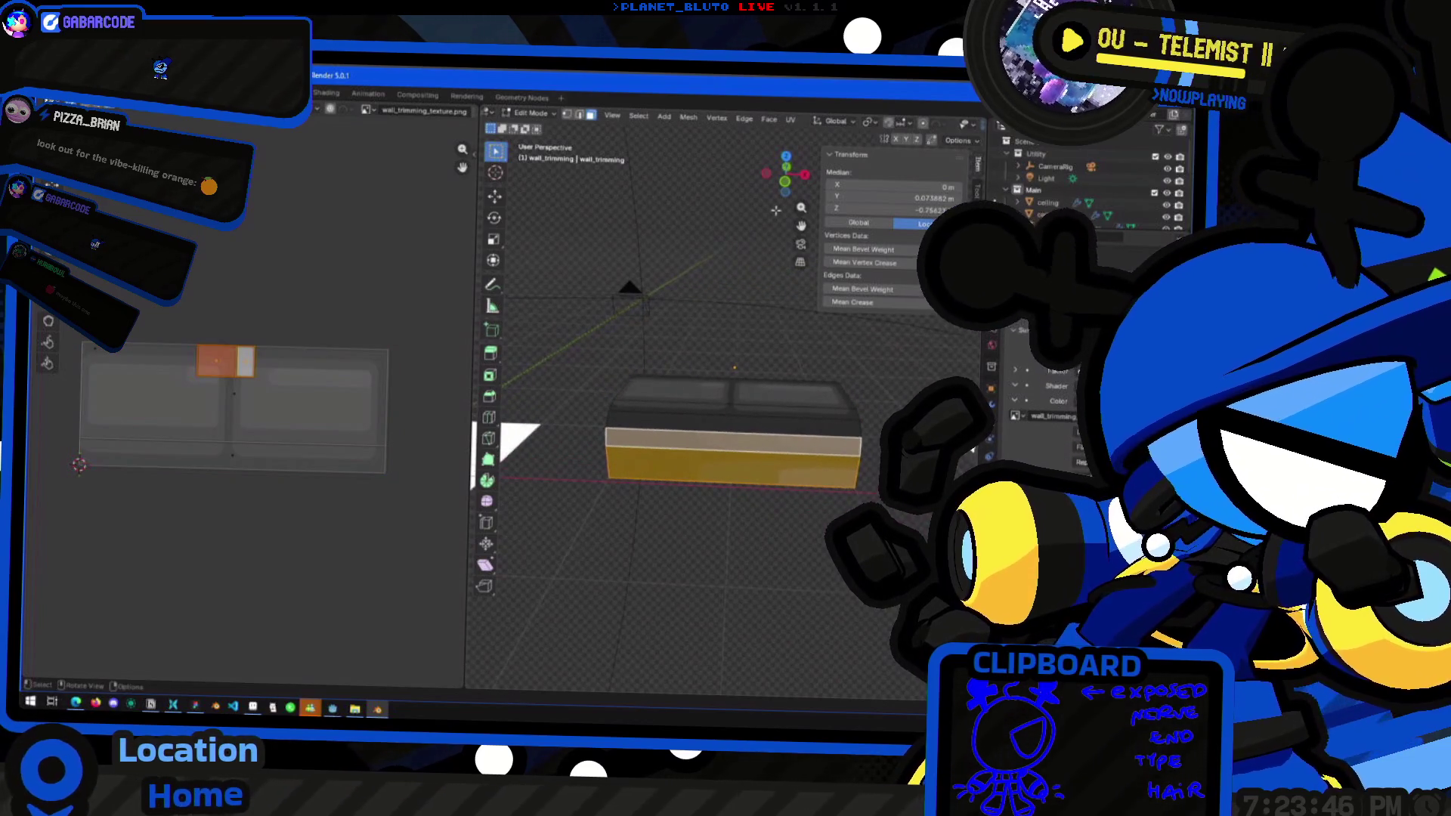
{"action": "left_click", "coordinate": [786, 185]}
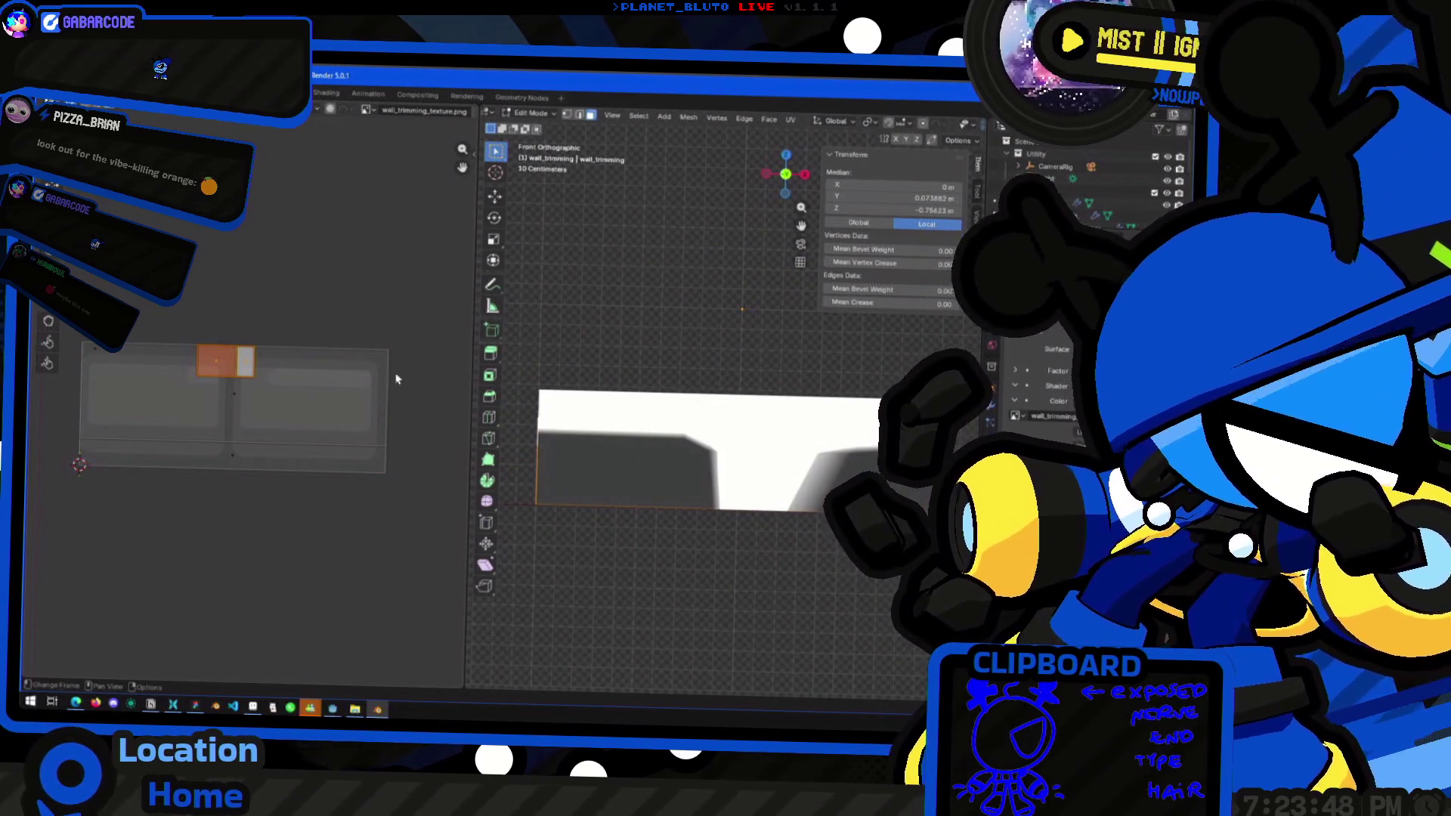
{"action": "right_click", "coordinate": [603, 550]}
{"action": "mouse_move", "coordinate": [631, 548]}
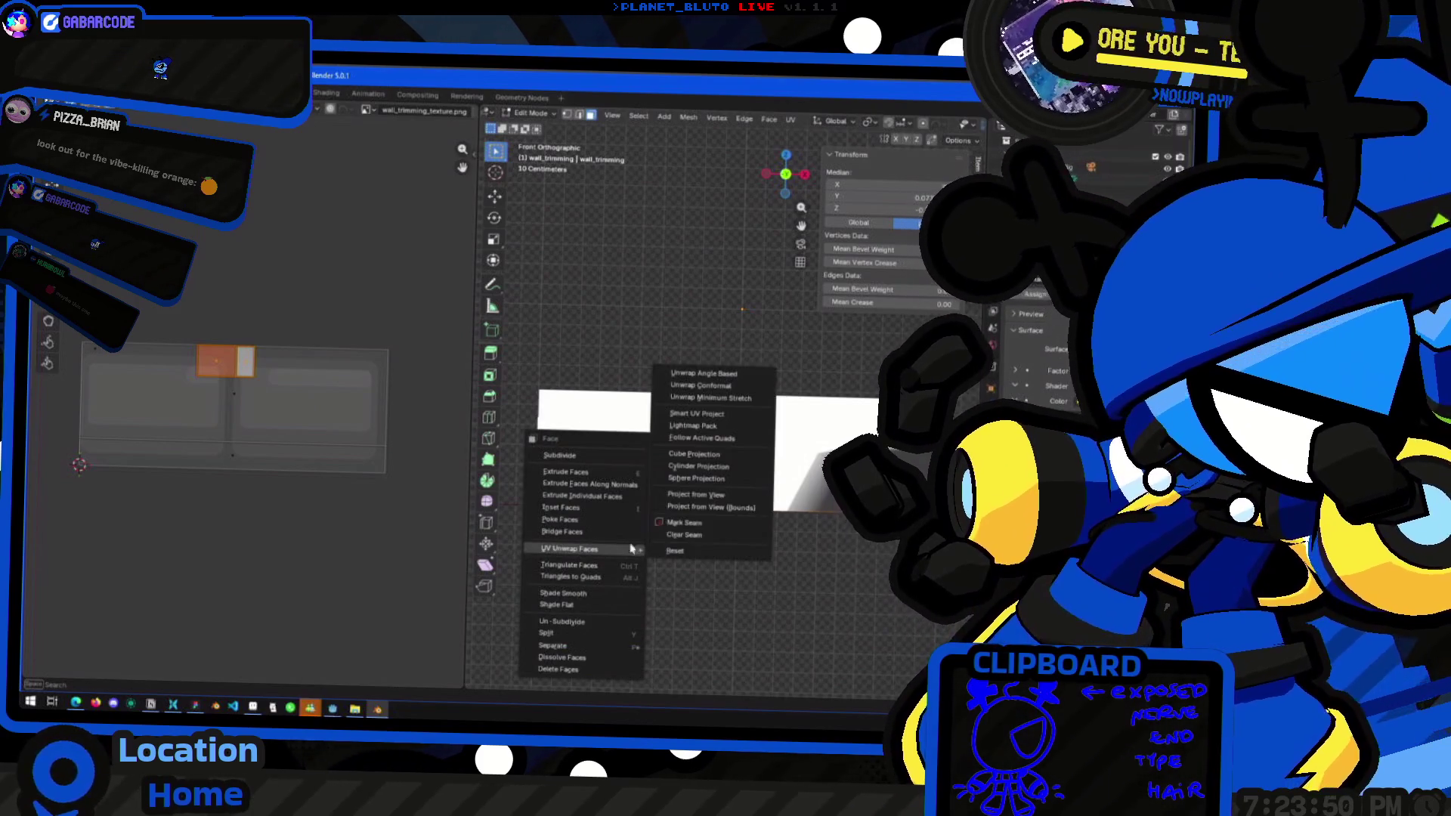
{"action": "left_click", "coordinate": [733, 511]}
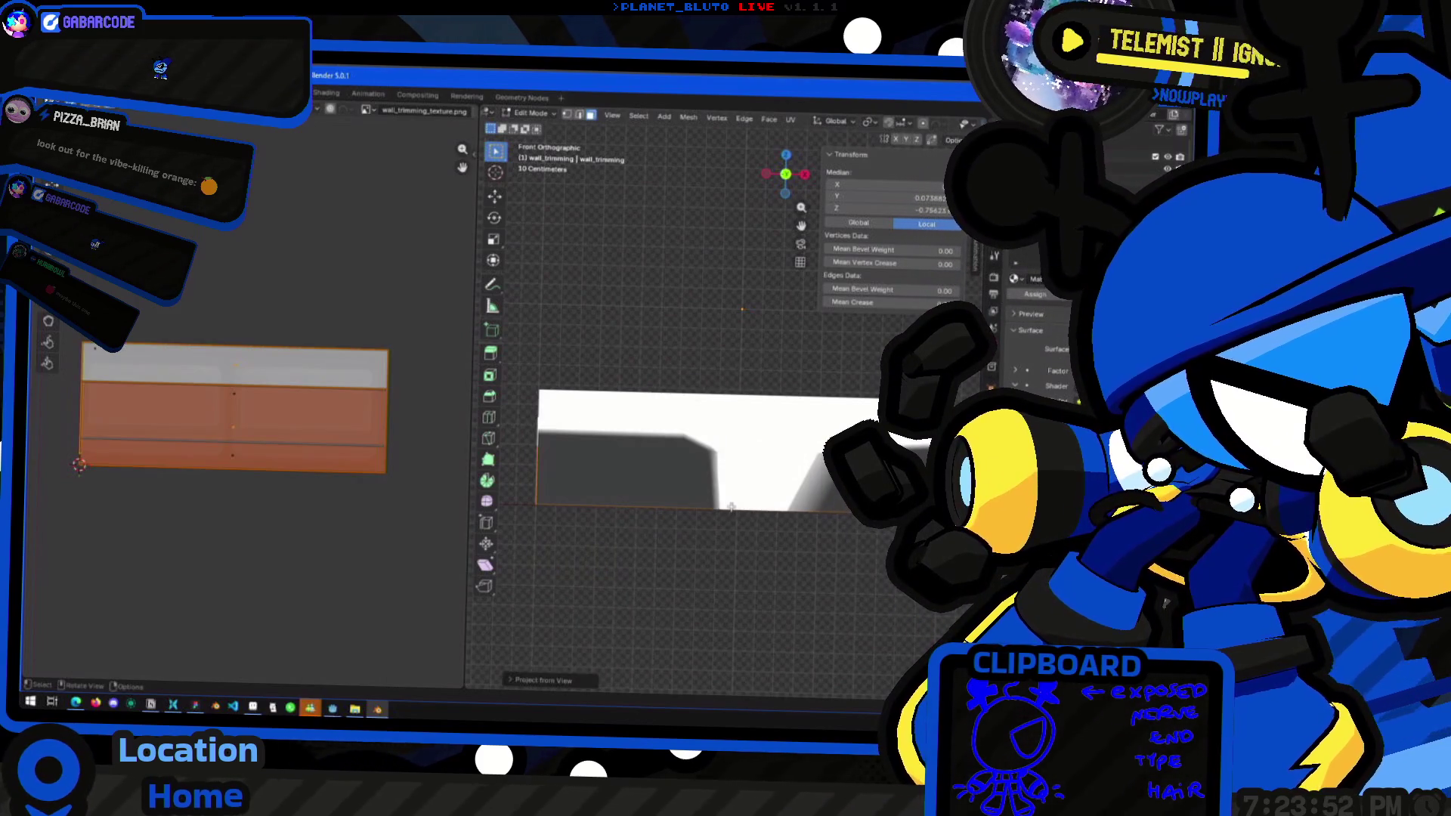
Reselect the lower front faces and set them to shade flat
{"action": "middle_click_drag", "start_coordinate": [529, 483], "coordinate": [639, 431]}
{"action": "scroll", "coordinate": [387, 496], "scroll_direction": "down", "scroll_amount": 1}
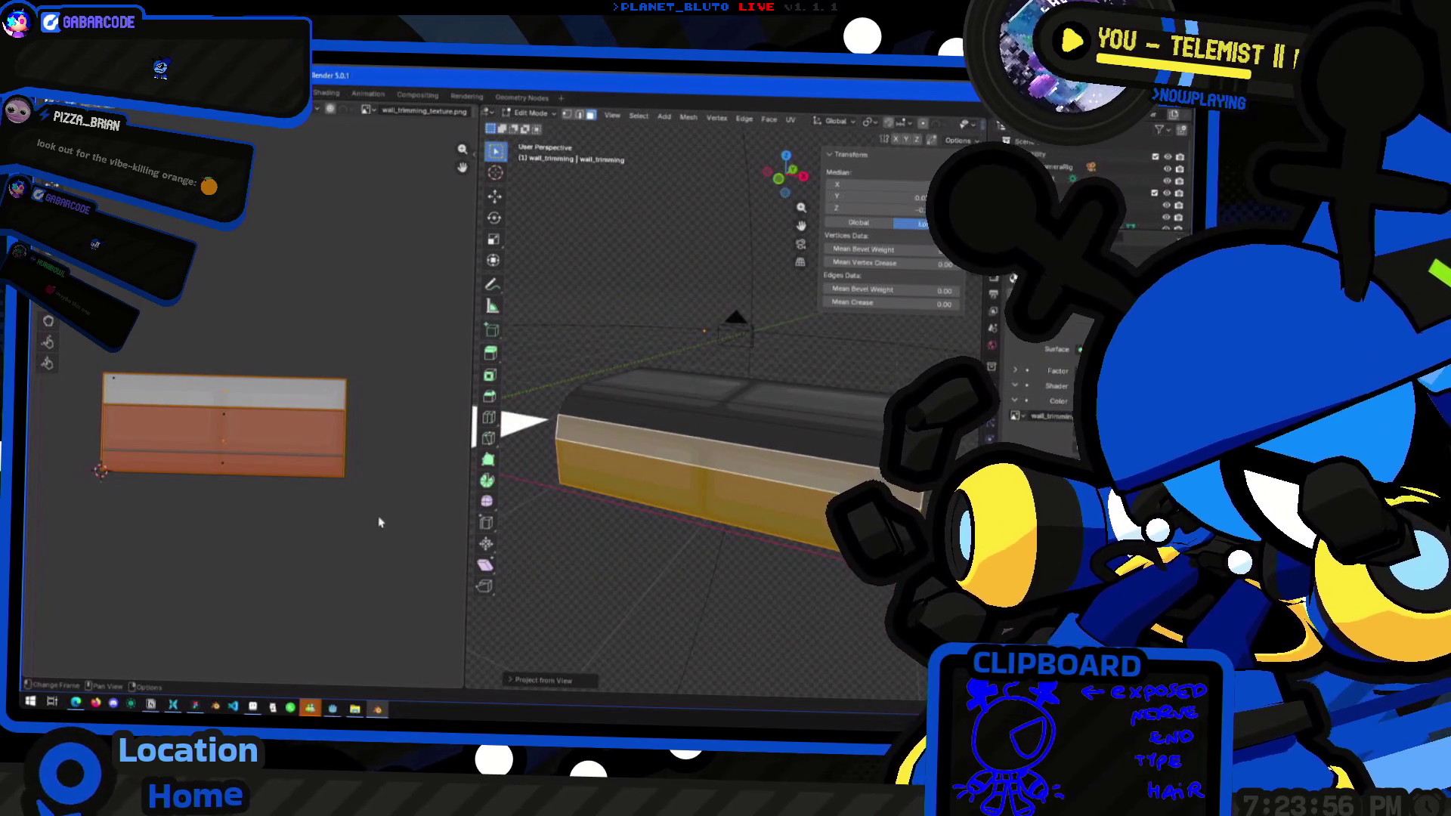
{"action": "scroll", "coordinate": [318, 468], "scroll_direction": "left", "scroll_amount": 2}
{"action": "key", "text": "alt+a"}
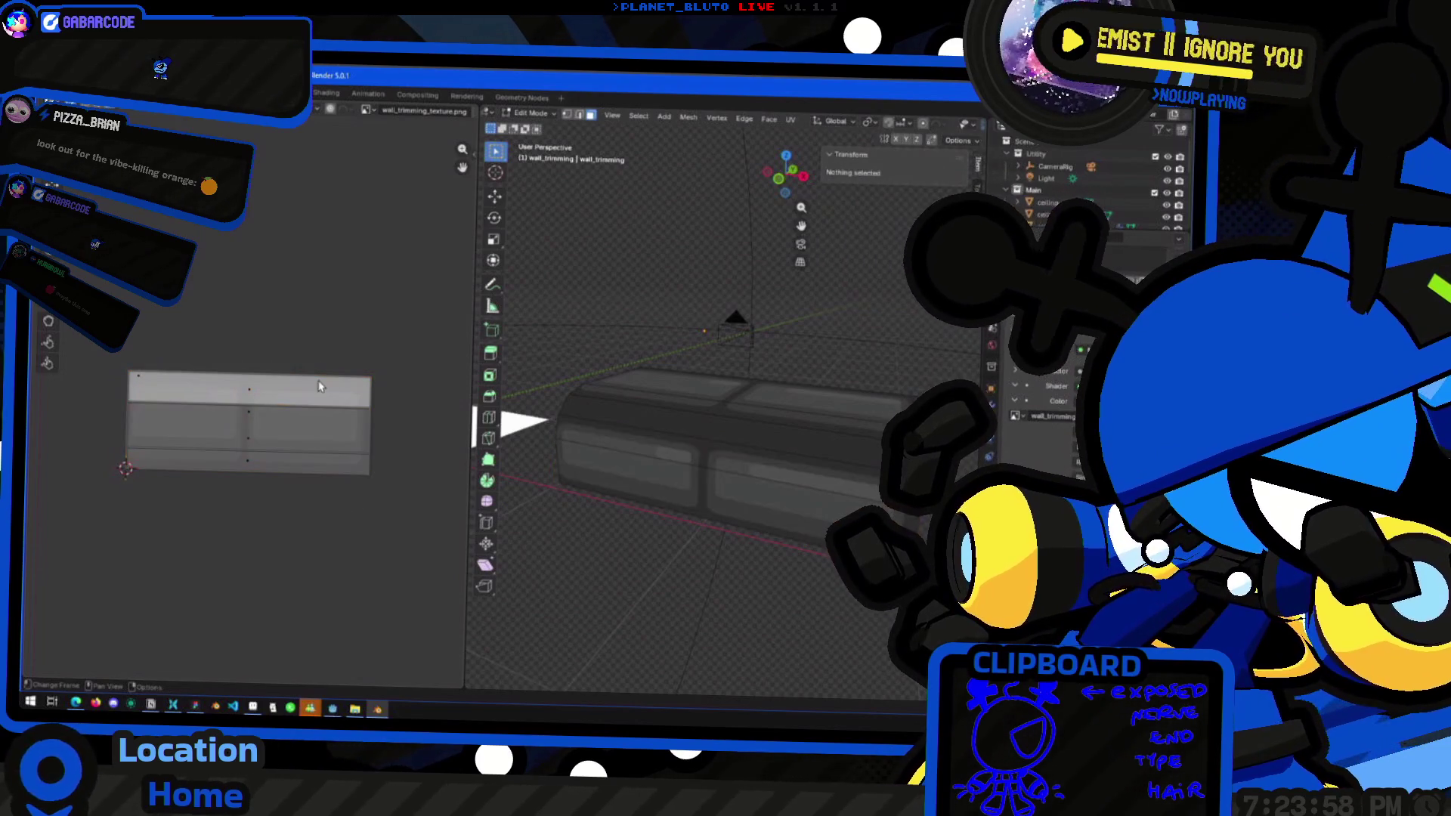
{"action": "key", "text": "ctrl+z"}
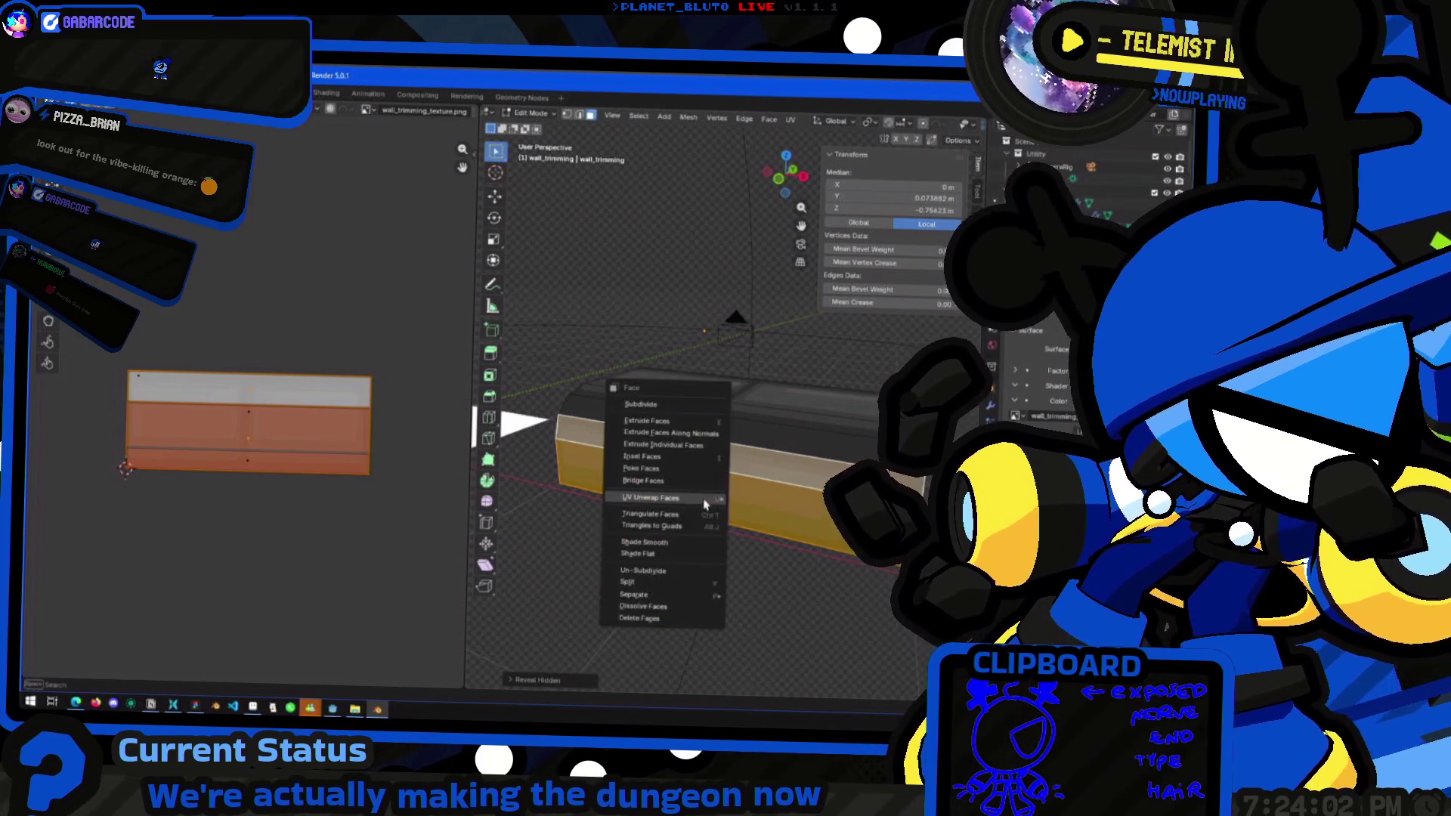
{"action": "right_click", "coordinate": [705, 490]}
{"action": "left_click", "coordinate": [637, 554]}
Hide the faces not being worked on through the UV Show/Hide menu
{"action": "left_click", "coordinate": [181, 111]}
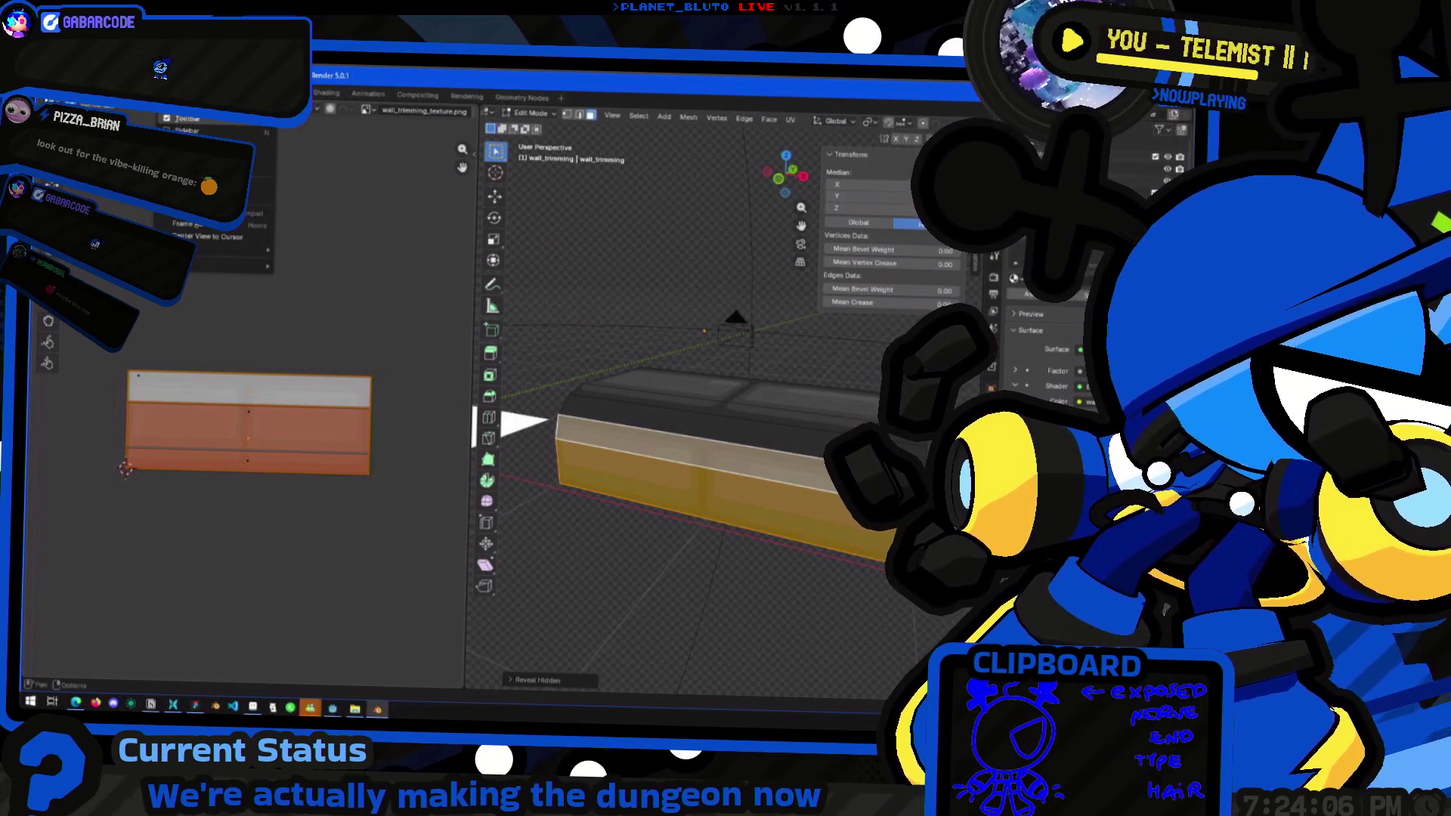
{"action": "left_click", "coordinate": [250, 111]}
{"action": "mouse_move", "coordinate": [333, 498]}
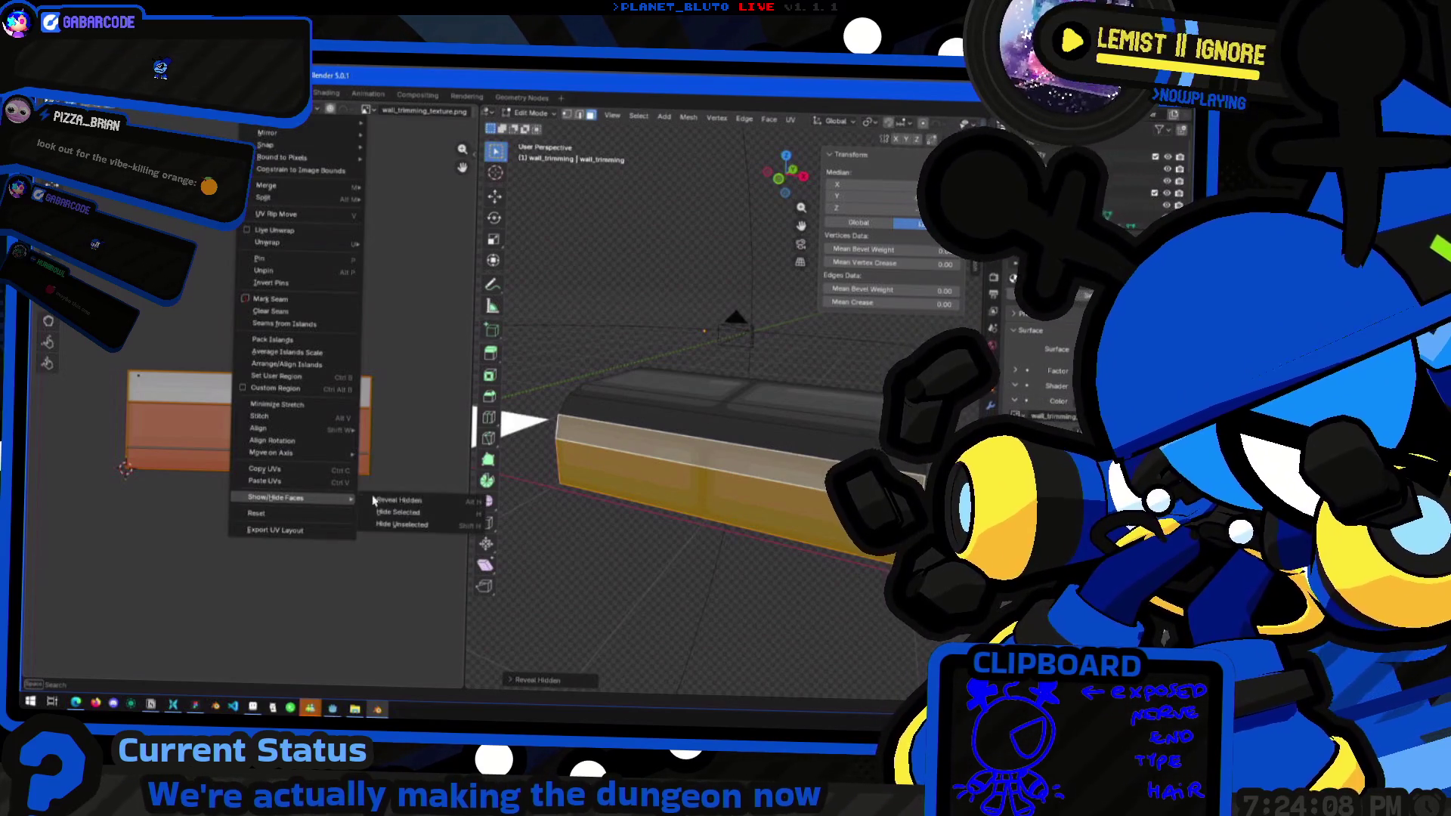
{"action": "left_click", "coordinate": [419, 516]}
{"action": "middle_click_drag", "start_coordinate": [680, 465], "coordinate": [701, 464]}
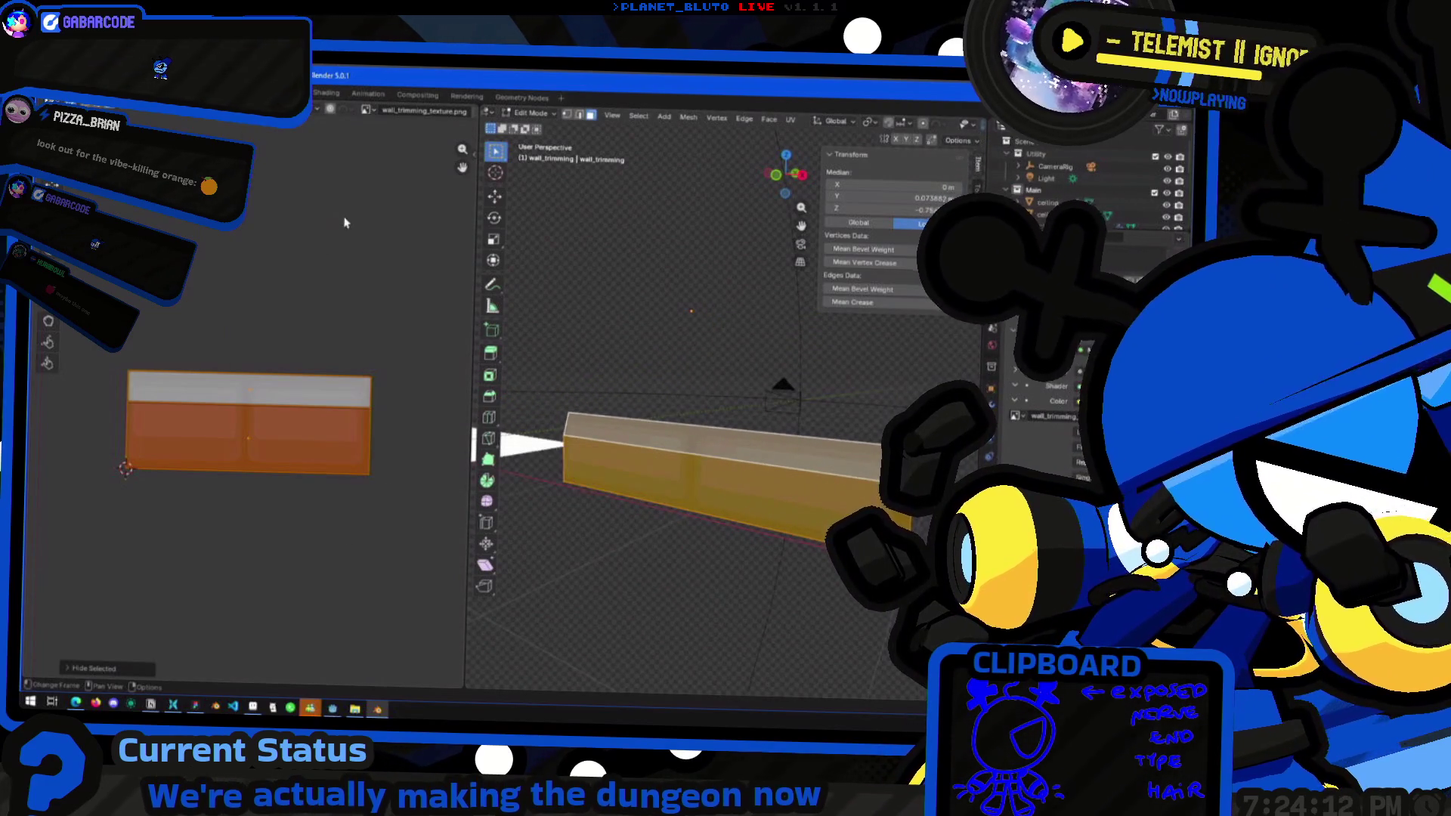
Select the top edge of the wall's UV island and snap the 2D cursor to it
{"action": "left_click", "coordinate": [293, 382]}
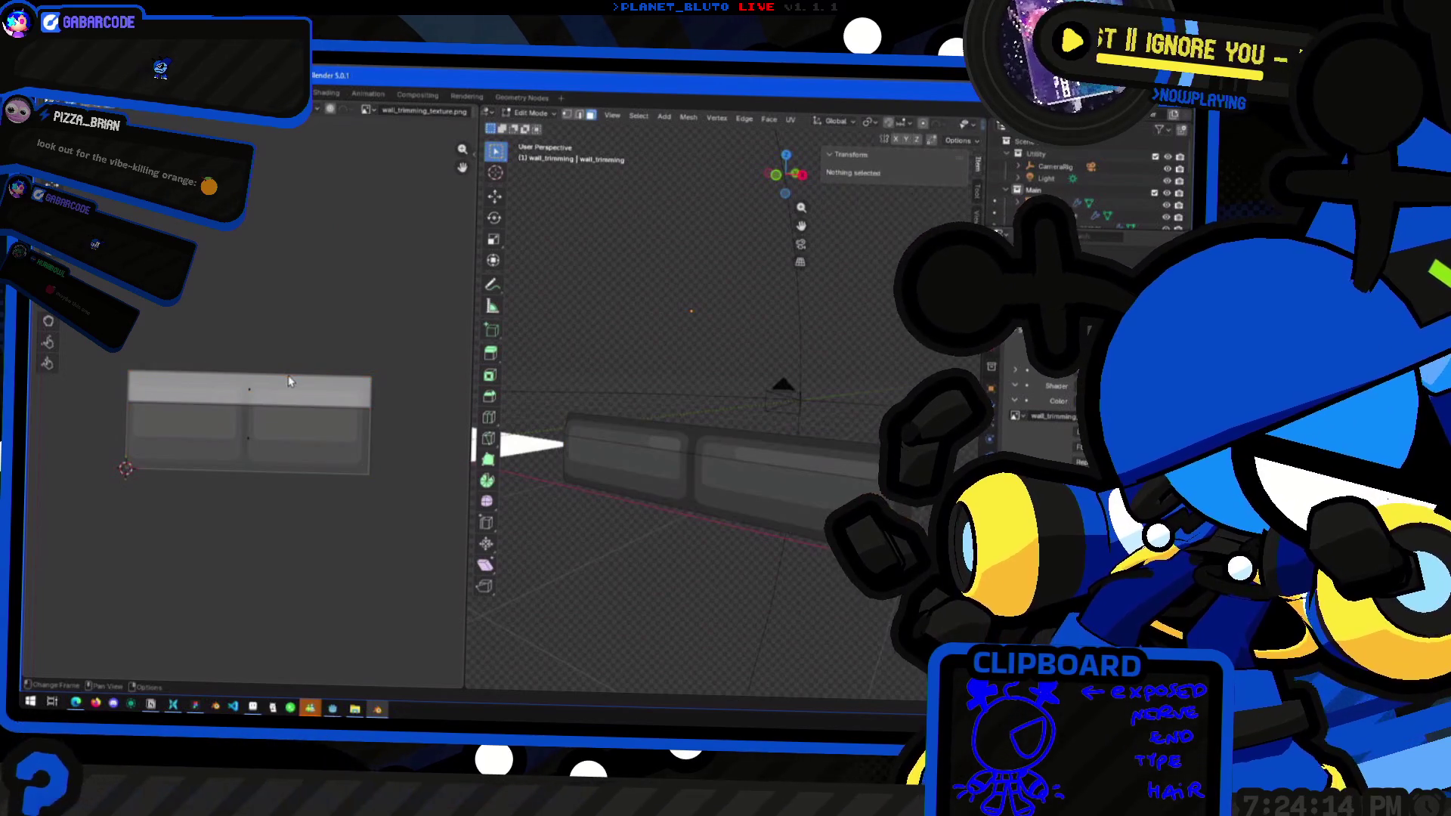
{"action": "mouse_move", "coordinate": [86, 313]}
{"action": "left_mouse_down"}
{"action": "mouse_move", "coordinate": [469, 401]}
{"action": "mouse_move", "coordinate": [427, 383]}
{"action": "left_mouse_up"}
{"action": "key", "text": "u"}
{"action": "key", "text": "Escape"}
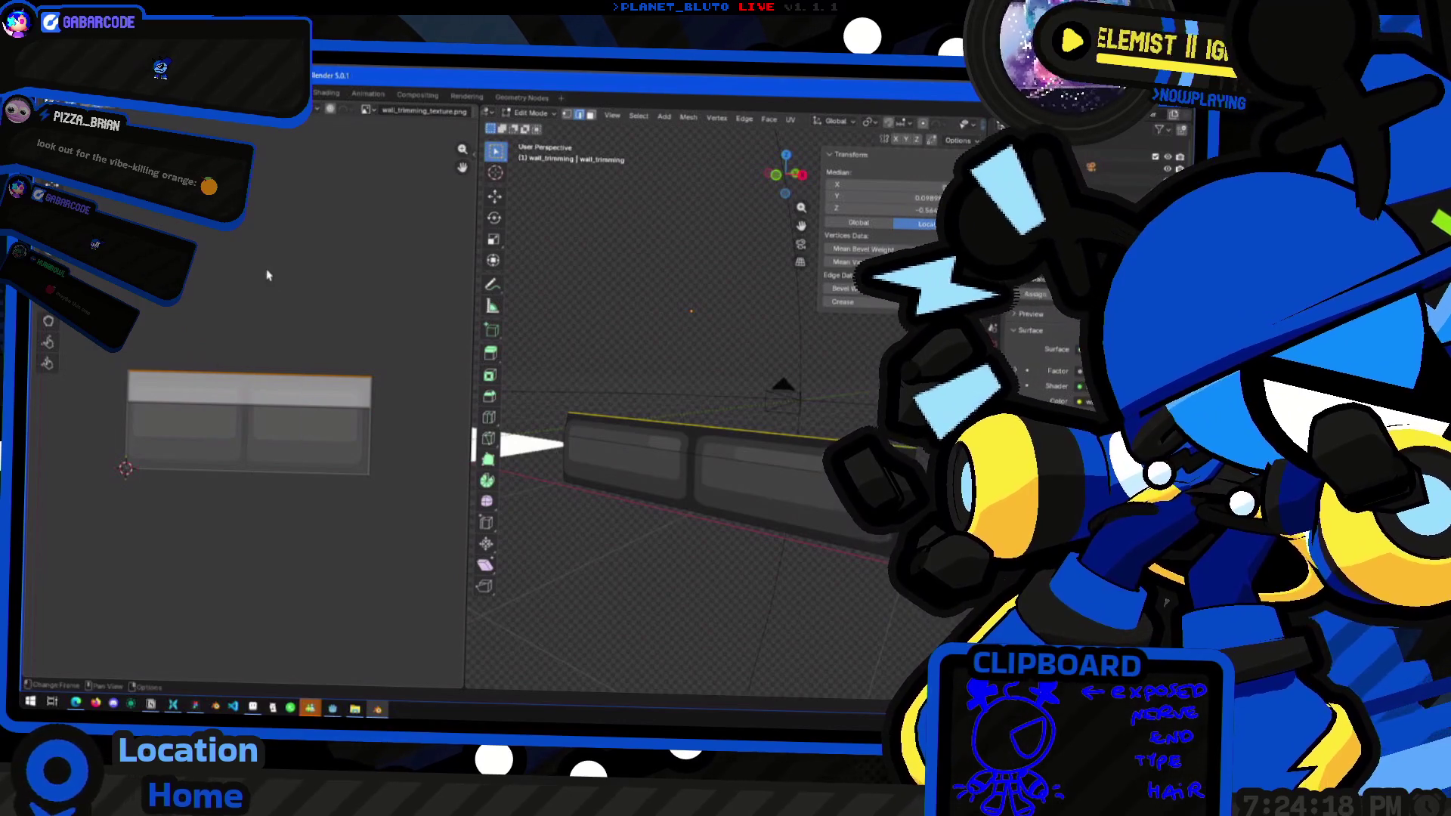
{"action": "key", "text": "shift+s"}
{"action": "left_click", "coordinate": [275, 272]}
Set the 2D cursor as pivot and scale the whole island along Y only
{"action": "key", "text": "a"}
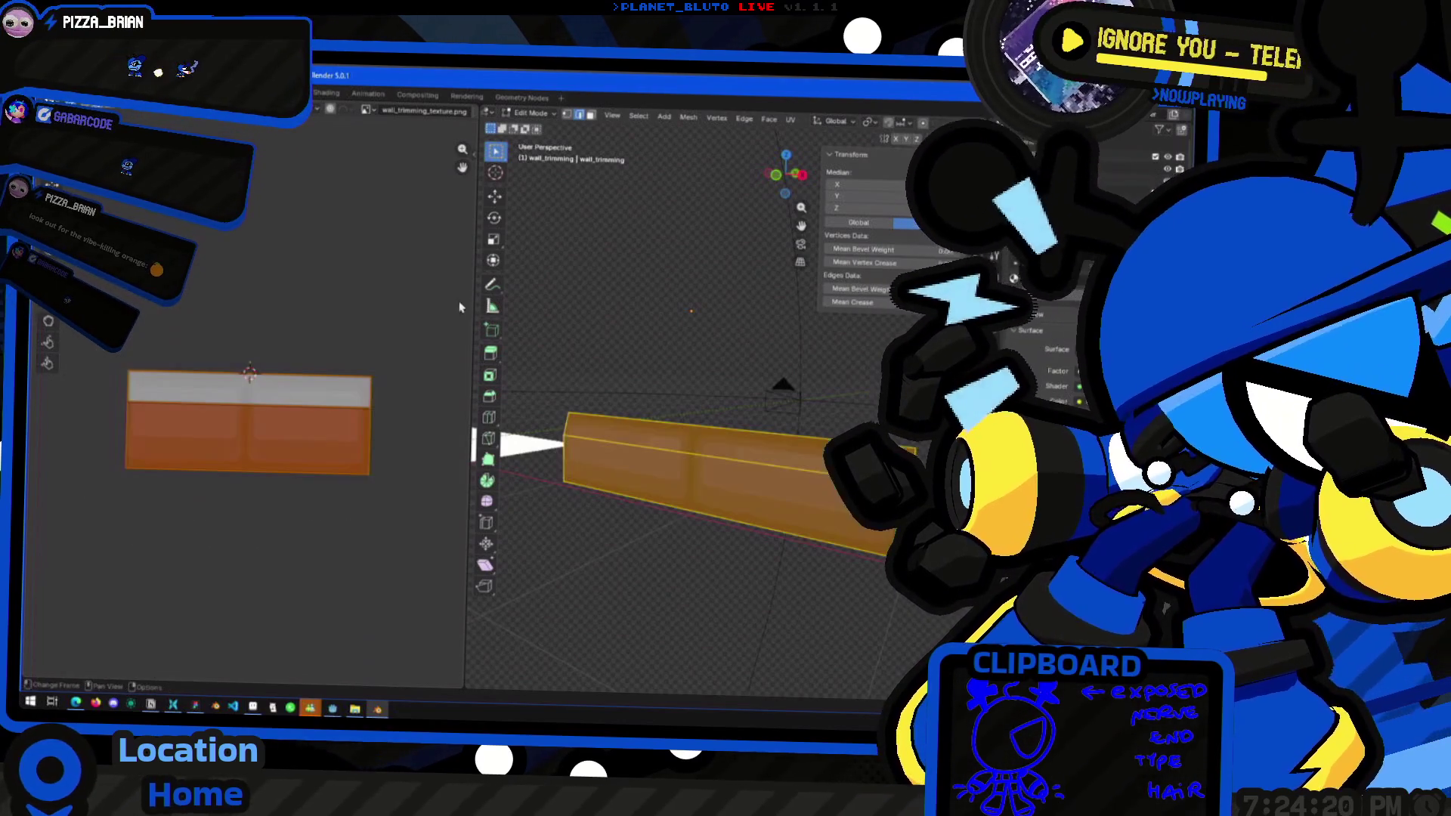
{"action": "key", "text": "s"}
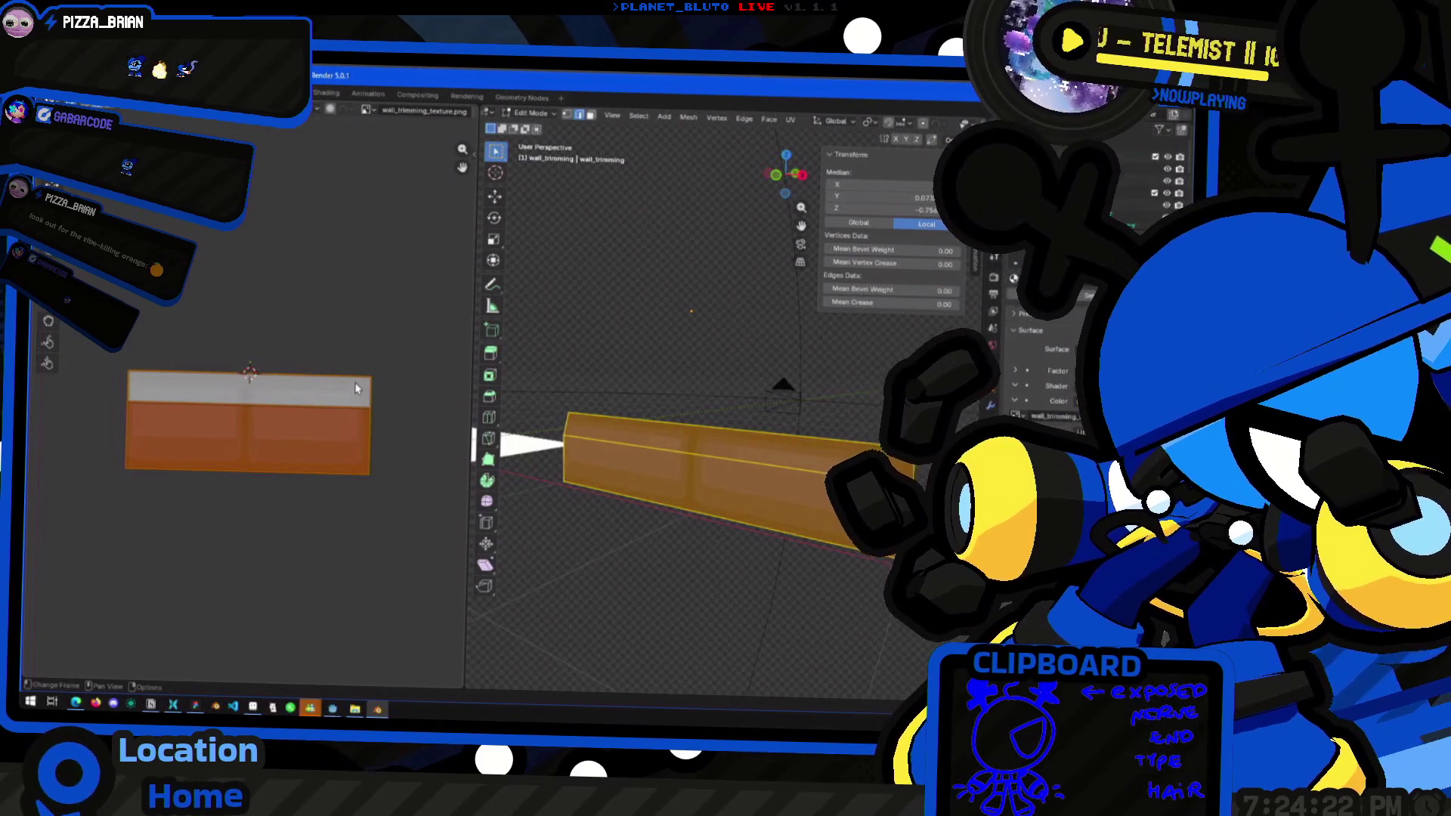
{"action": "left_click", "coordinate": [361, 406]}
{"action": "left_click", "coordinate": [361, 406]}
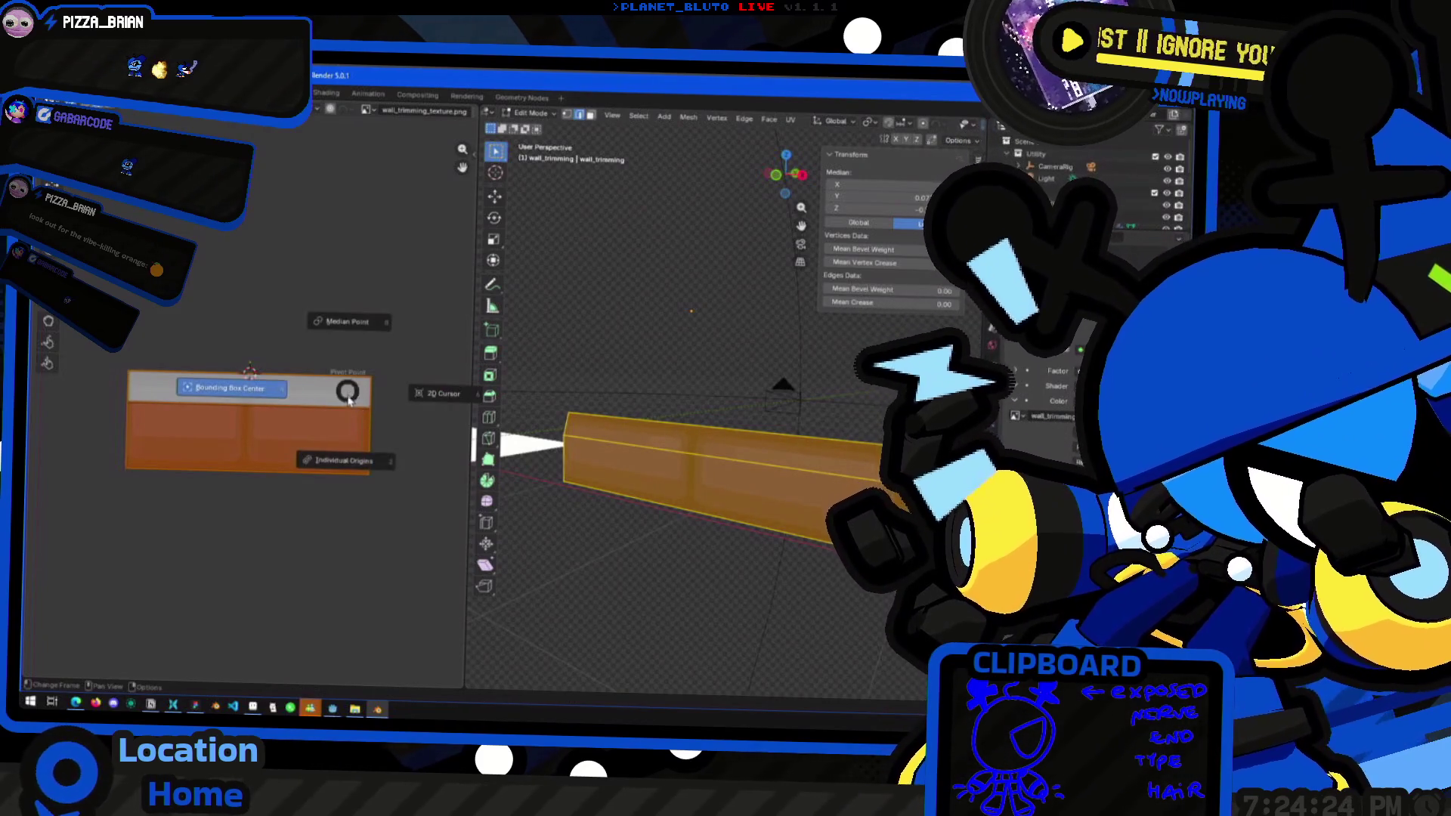
{"action": "key", "text": "s"}
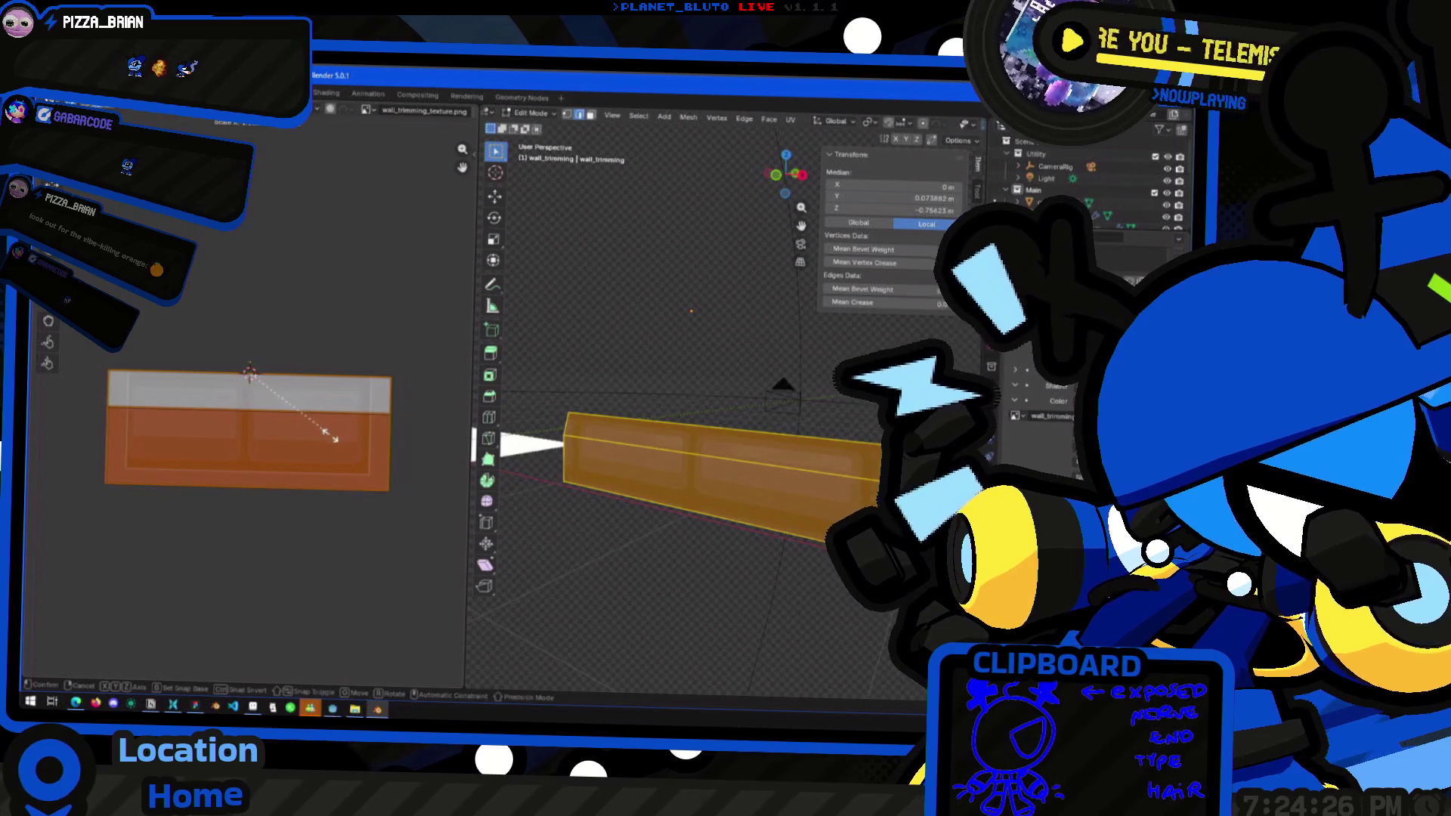
{"action": "key", "text": "y"}
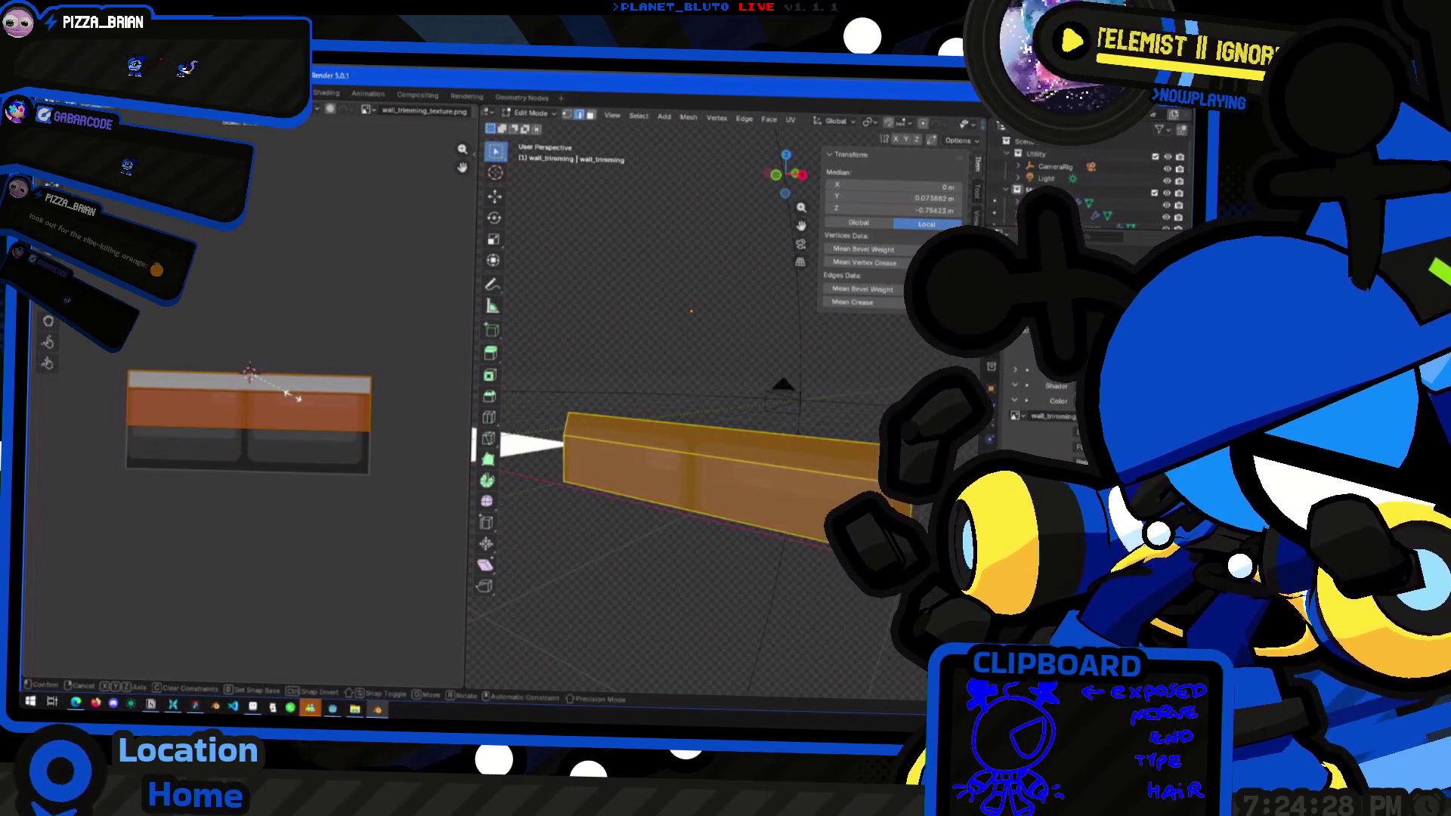
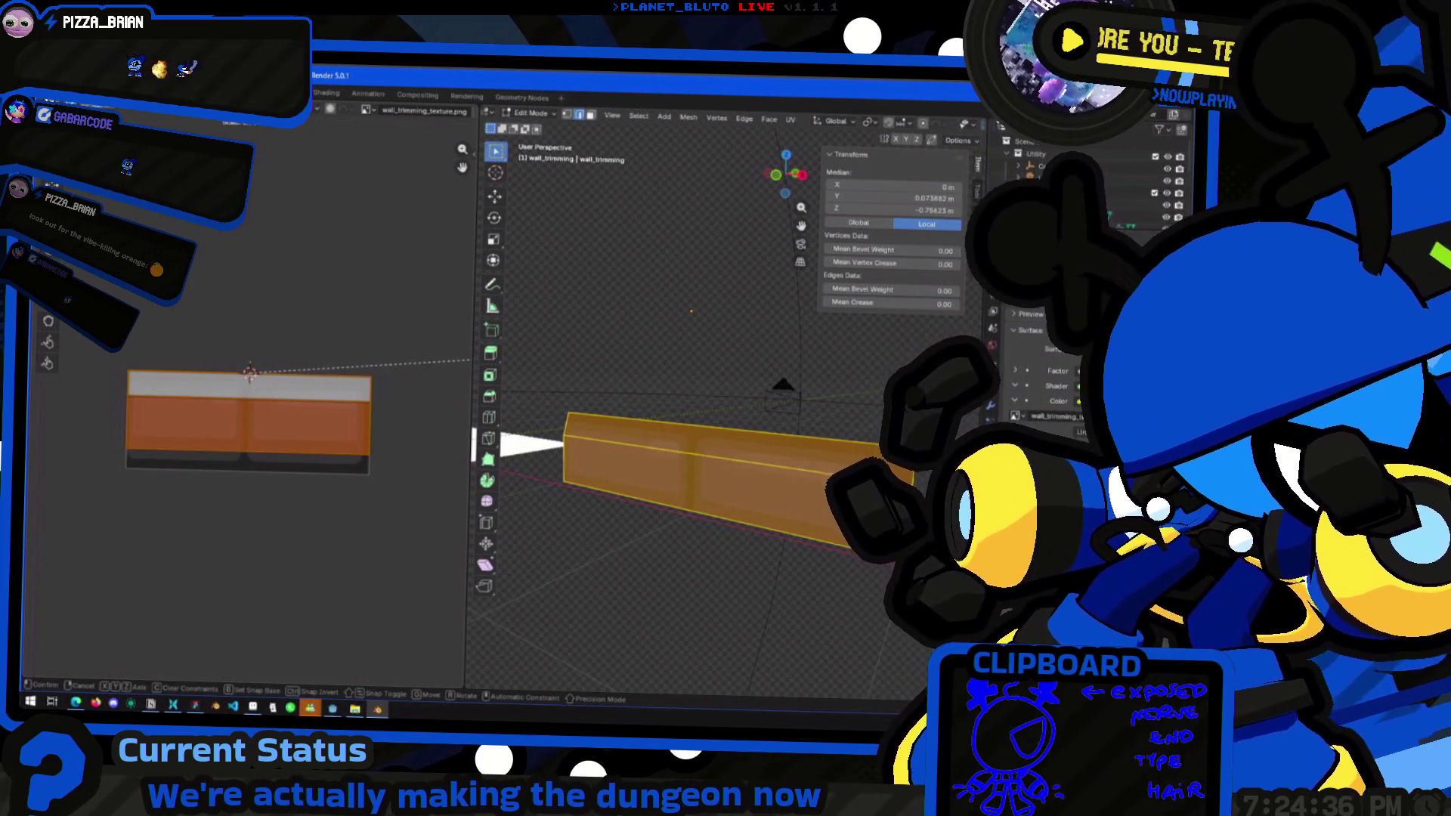
Confirm the trim's UV scale, inspect the textured wall_trimming piece, then switch to Figma
{"action": "left_click", "coordinate": [105, 352]}
{"action": "key", "text": "Tab"}
{"action": "mouse_move", "coordinate": [680, 453]}
{"action": "middle_mouse_down"}
{"action": "mouse_move", "coordinate": [632, 470]}
{"action": "mouse_move", "coordinate": [695, 466]}
{"action": "mouse_move", "coordinate": [756, 491]}
{"action": "mouse_move", "coordinate": [817, 484]}
{"action": "mouse_move", "coordinate": [790, 453]}
{"action": "mouse_move", "coordinate": [741, 470]}
{"action": "mouse_move", "coordinate": [817, 512]}
{"action": "mouse_move", "coordinate": [784, 424]}
{"action": "mouse_move", "coordinate": [703, 453]}
{"action": "middle_mouse_up"}
{"action": "scroll", "coordinate": [713, 470], "scroll_direction": "up", "scroll_amount": 4}
{"action": "key", "text": "Tab"}
{"action": "key", "text": "Tab"}
{"action": "key", "text": "Tab"}
{"action": "key", "text": "Tab"}
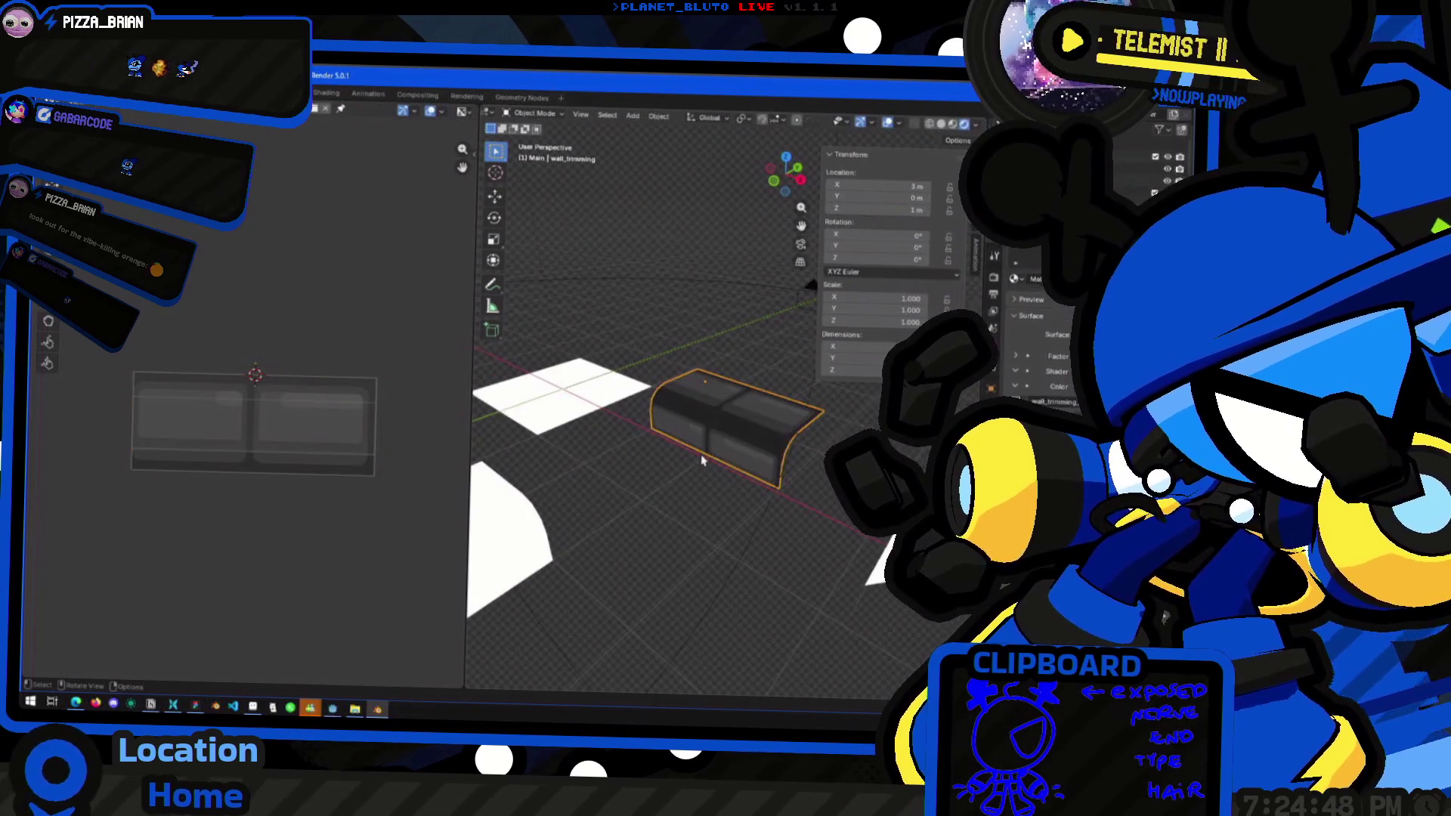
{"action": "middle_click_drag", "start_coordinate": [683, 459], "coordinate": [634, 484]}
{"action": "key", "text": "alt+Tab"}
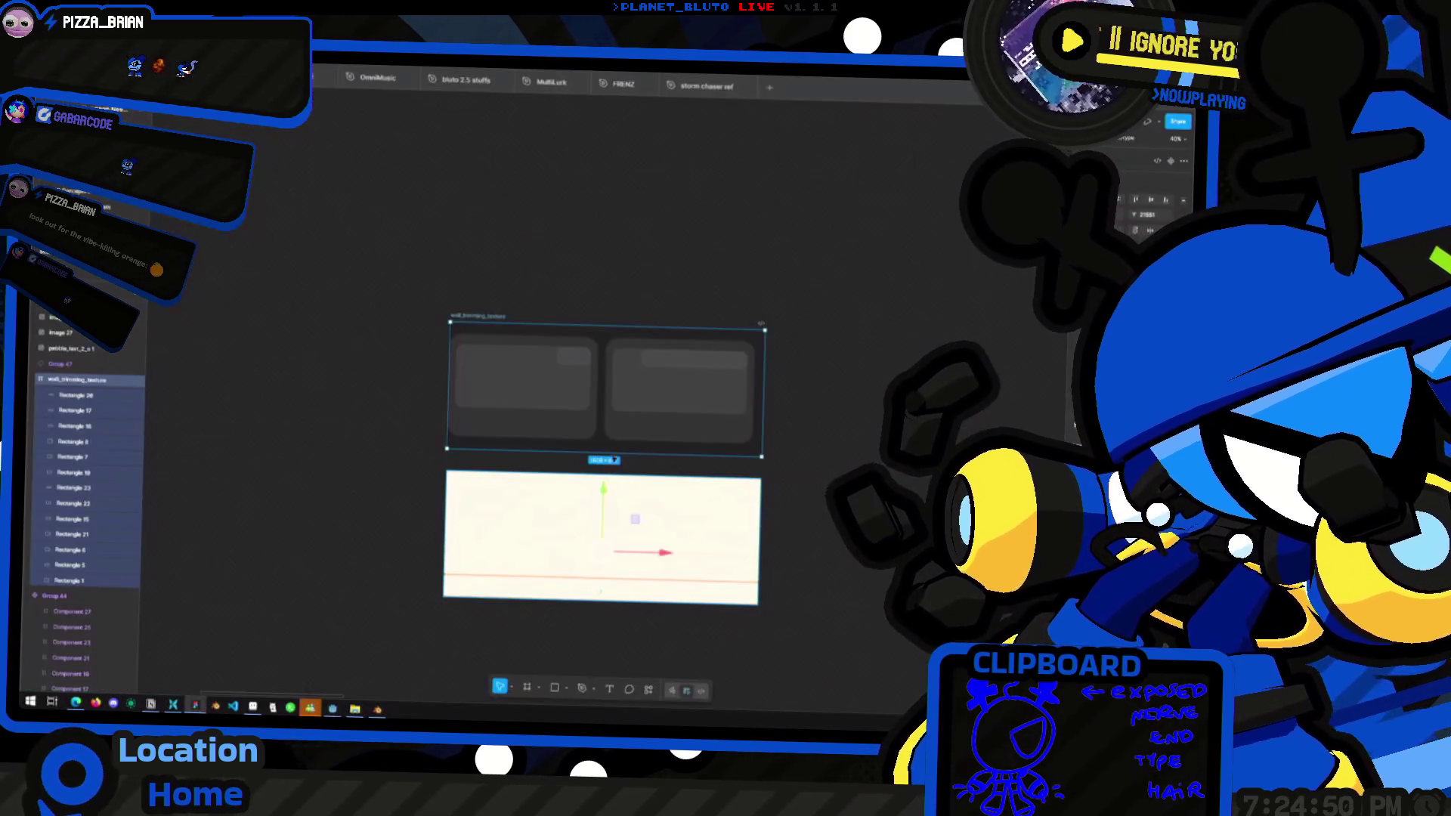
Make the inner panel rectangles of both trim cards taller
{"action": "left_click", "coordinate": [673, 361]}
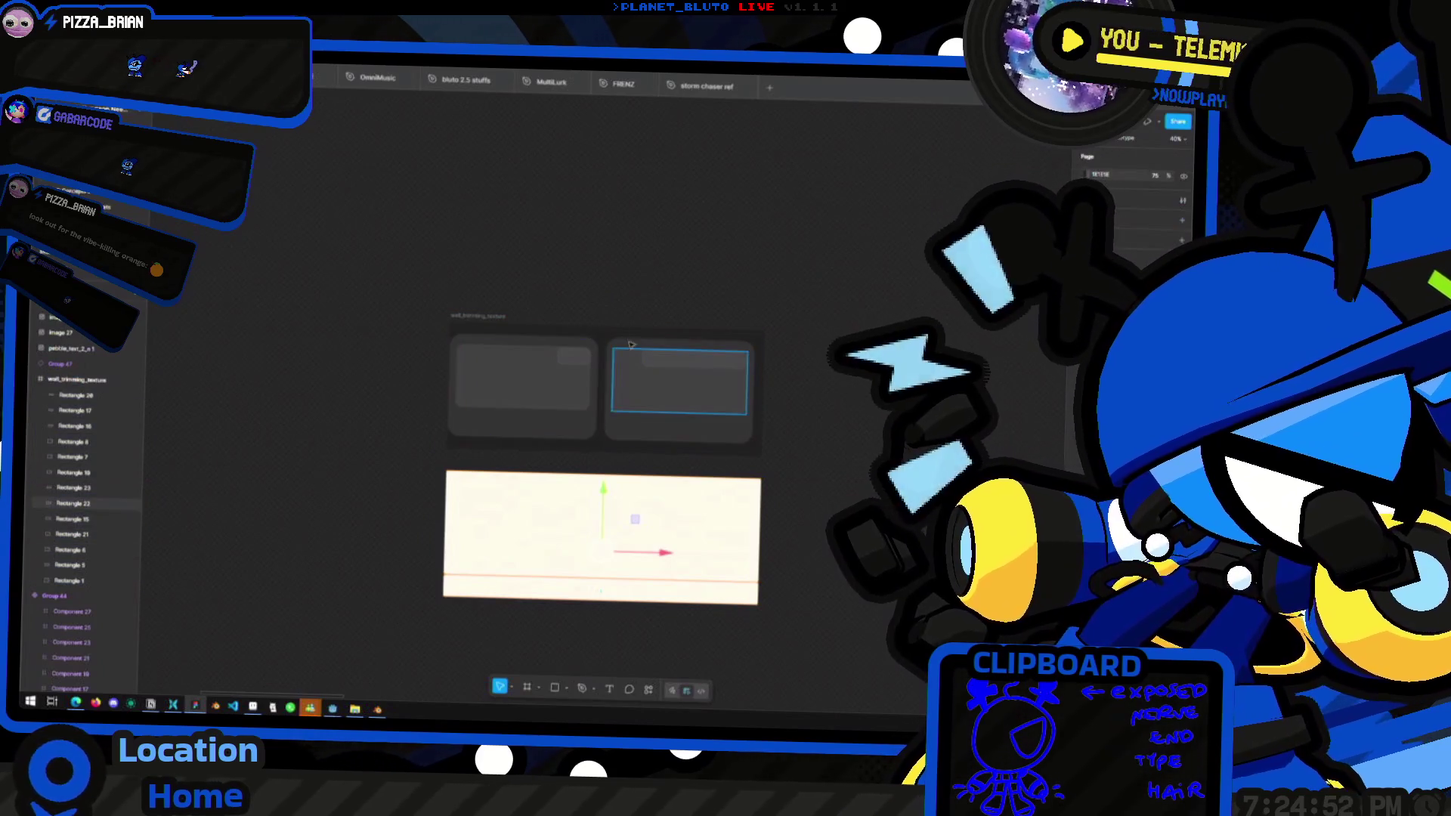
{"action": "left_click", "coordinate": [621, 344]}
{"action": "mouse_move", "coordinate": [554, 338]}
{"action": "left_mouse_down", "text": "alt"}
{"action": "mouse_move", "coordinate": [550, 326]}
{"action": "mouse_move", "coordinate": [562, 352]}
{"action": "left_mouse_up", "text": "alt"}
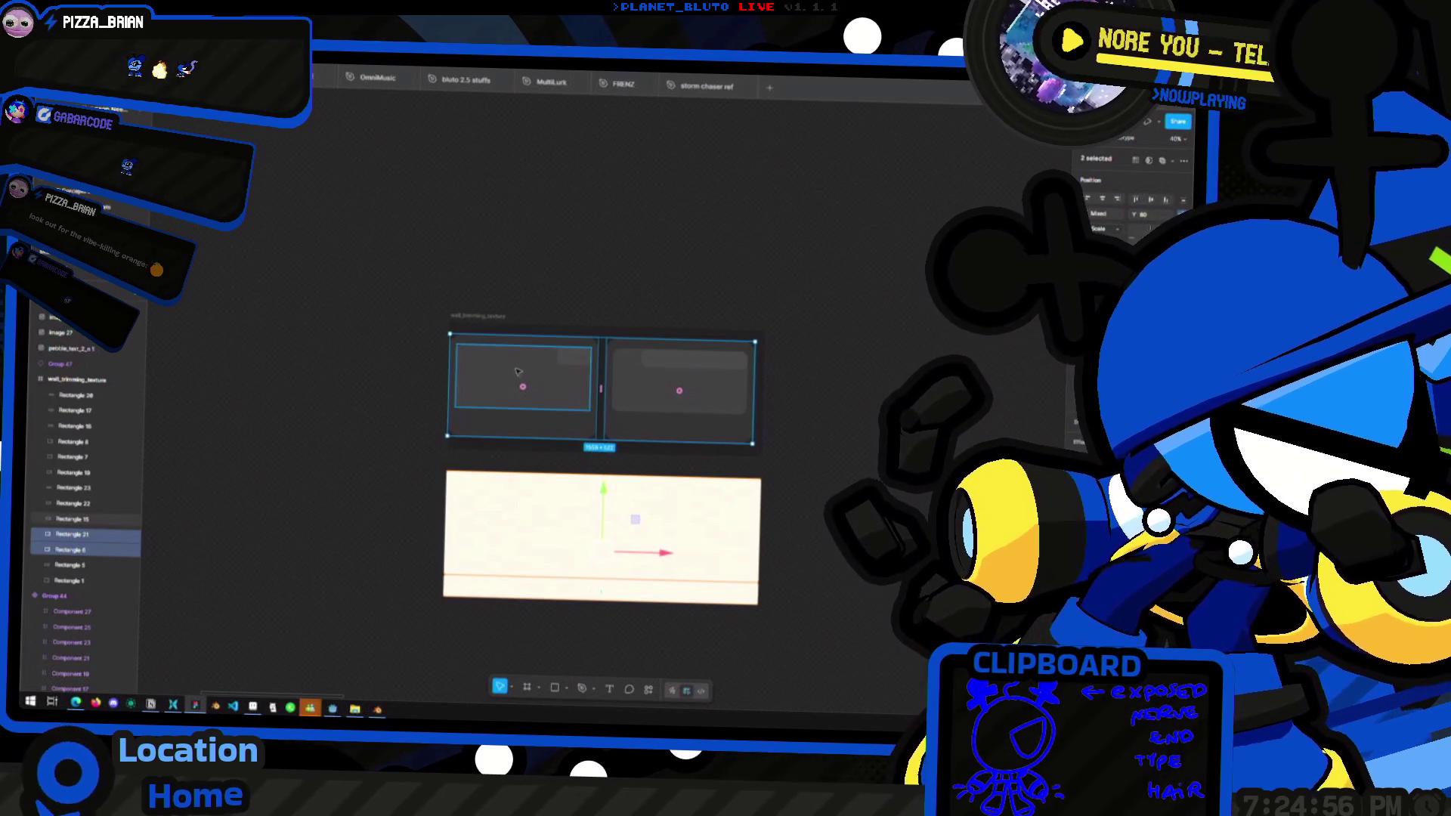
{"action": "left_click", "coordinate": [522, 378], "text": "shift"}
{"action": "left_click", "coordinate": [574, 355], "text": "shift"}
{"action": "left_click", "coordinate": [694, 361], "text": "shift"}
{"action": "left_click", "coordinate": [654, 398], "text": "shift"}
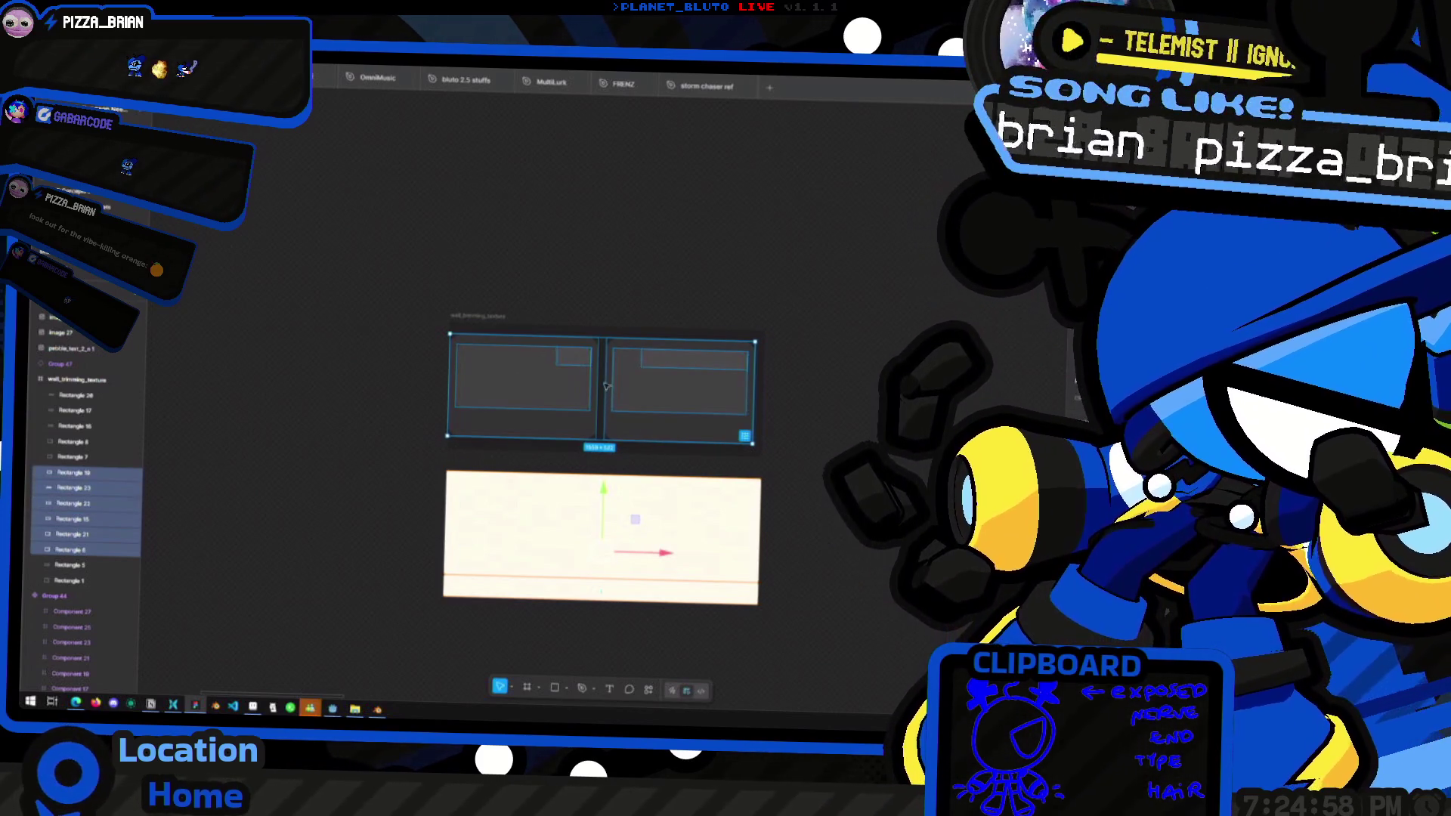
{"action": "left_click_drag", "start_coordinate": [609, 338], "coordinate": [609, 318], "text": "alt"}
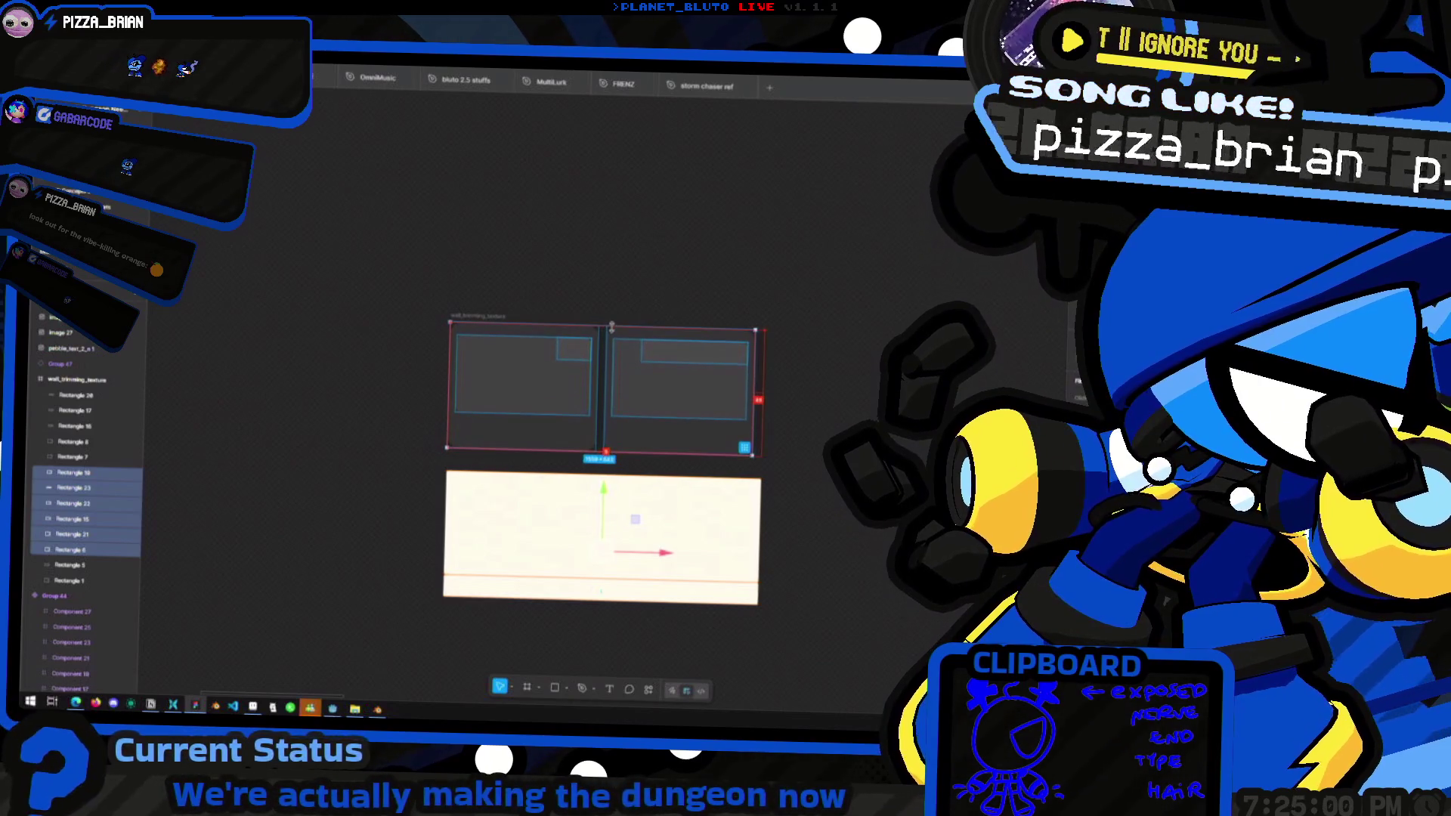
{"action": "key", "text": "Escape"}
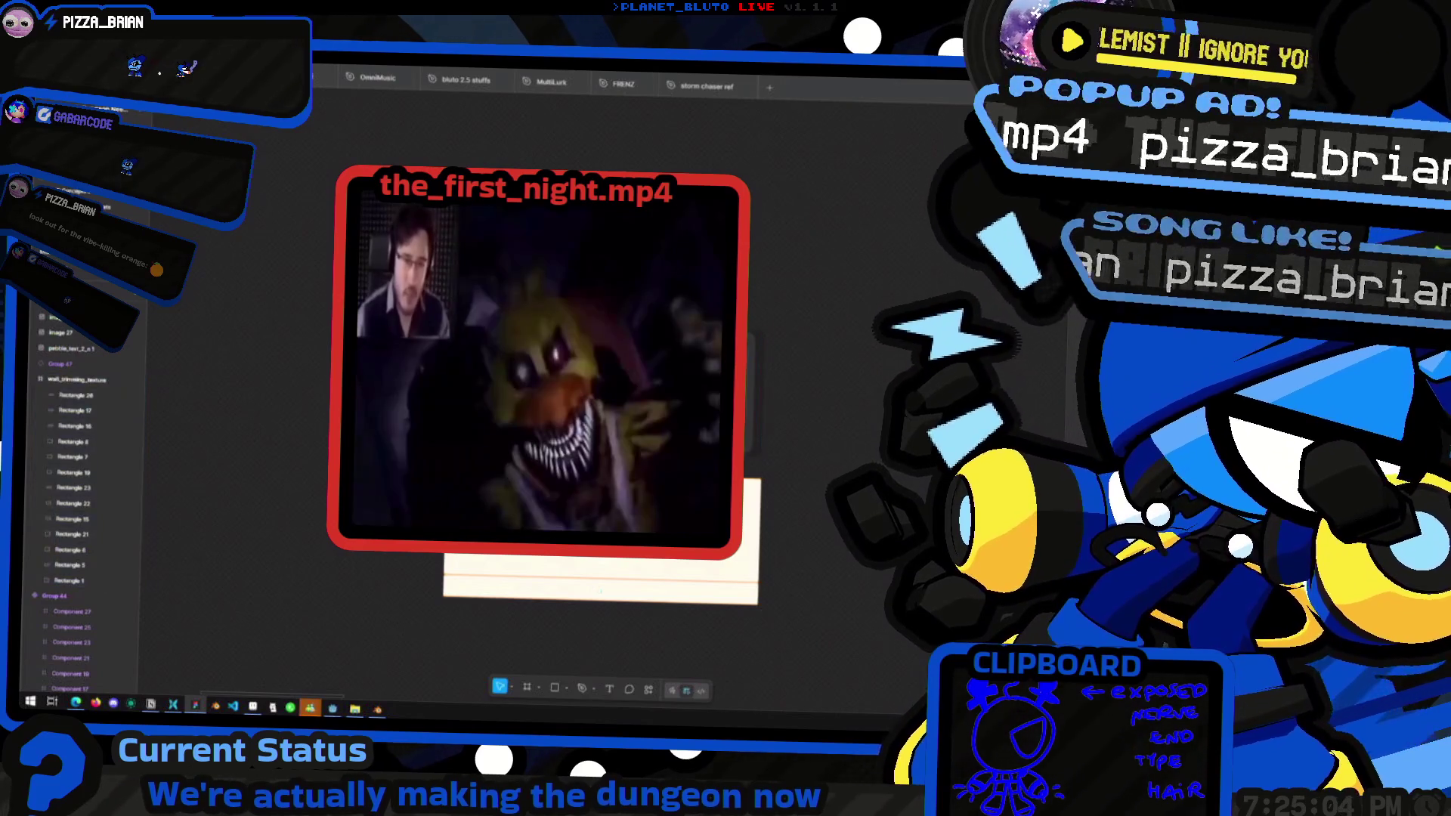
Re-export the wall_trimming_texture frame as PNG over the old file and return to Blender
{"action": "scroll", "coordinate": [574, 377], "scroll_direction": "down", "scroll_amount": 2, "text": "ctrl"}
{"action": "key", "text": "ctrl+z"}
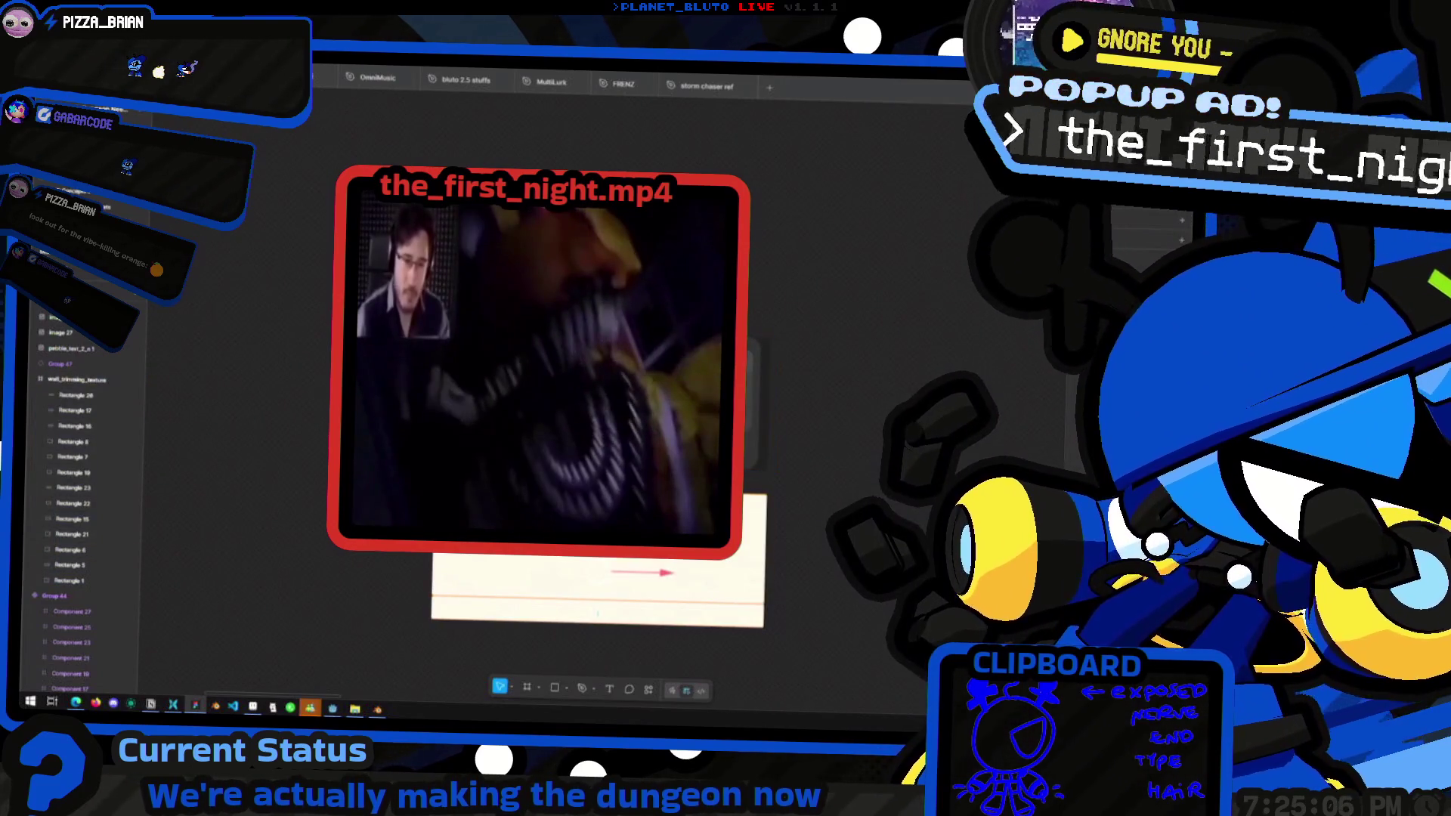
{"action": "key", "text": "ctrl+z"}
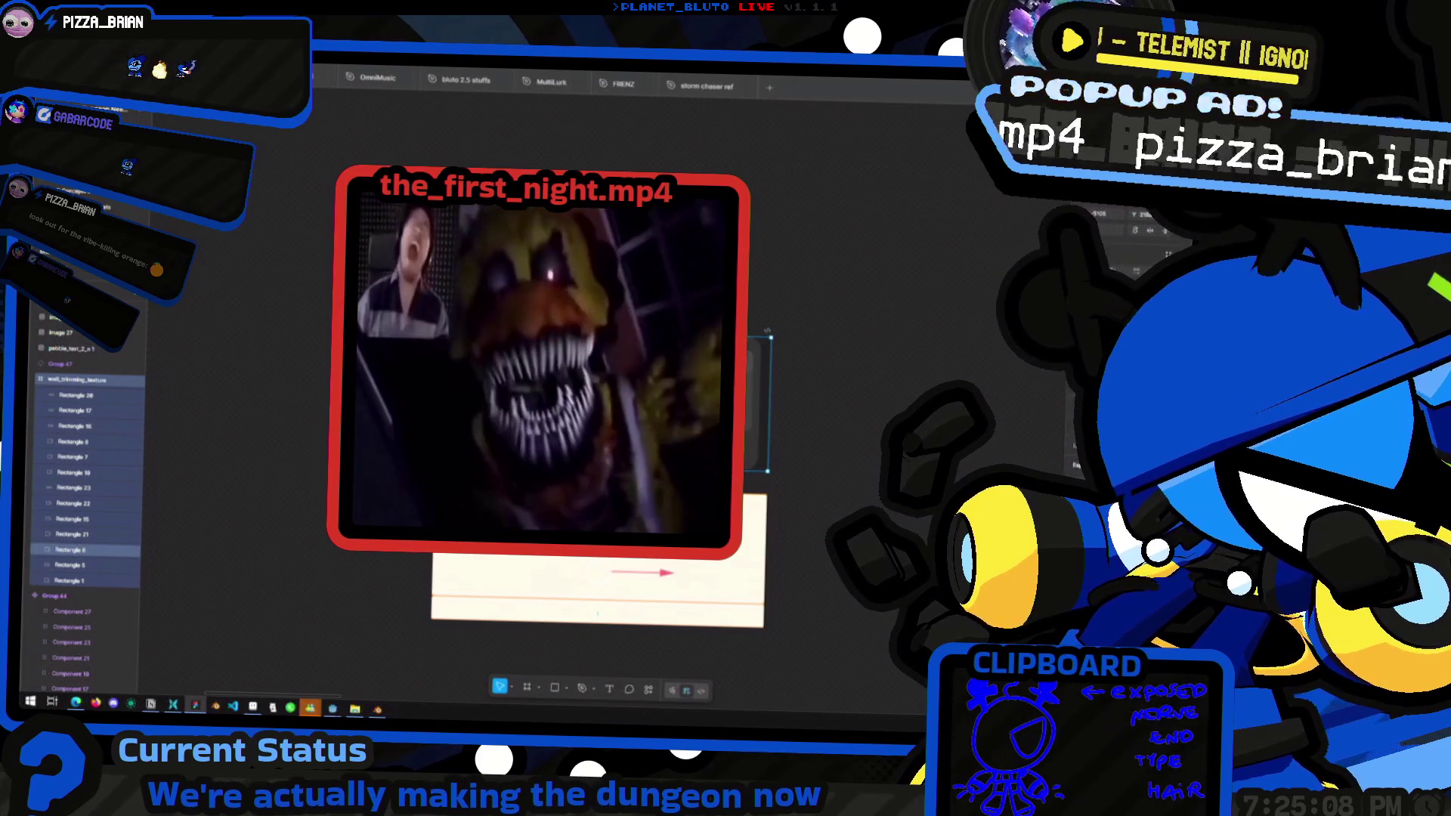
{"action": "key", "text": "ctrl+shift+e"}
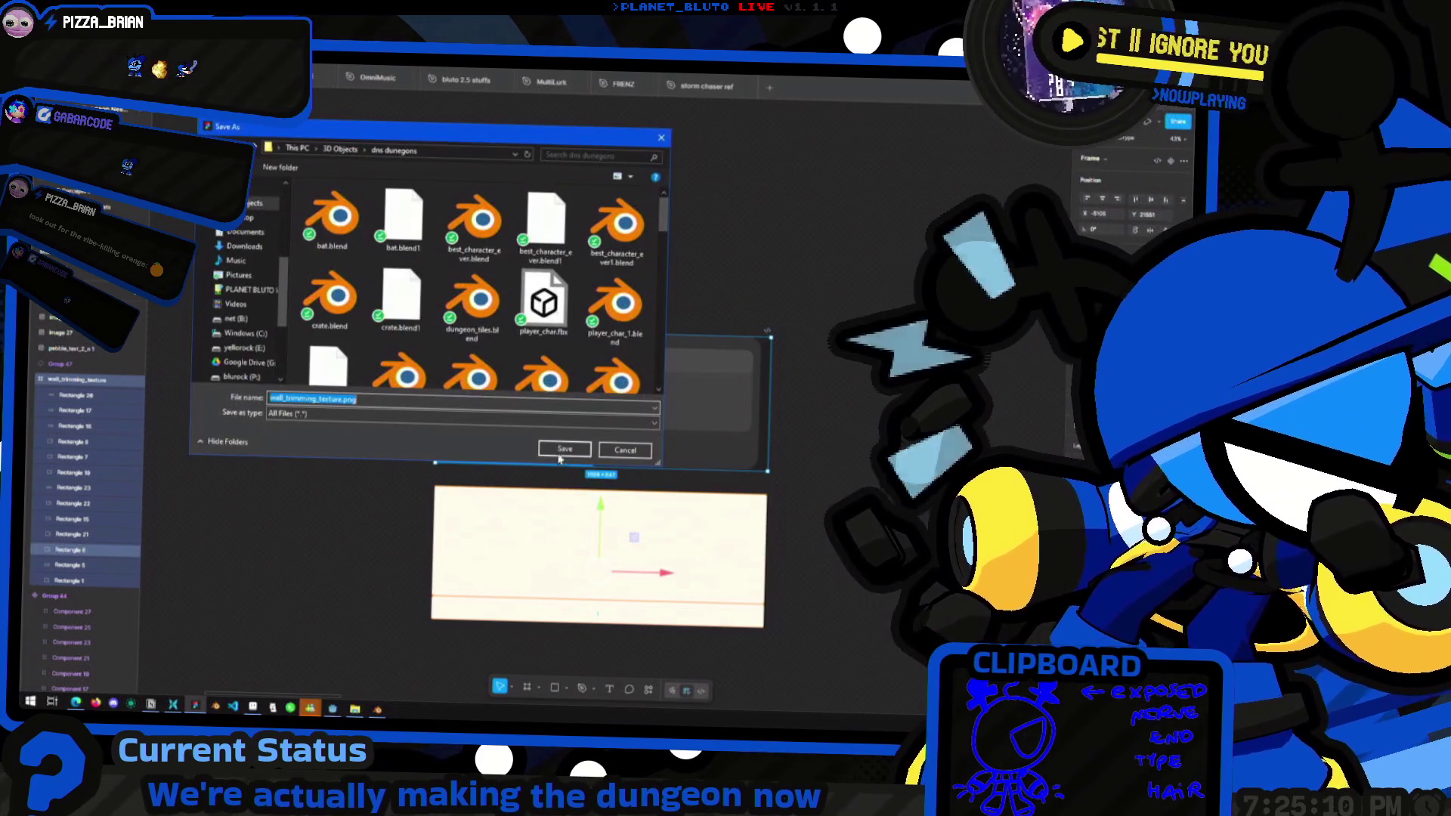
{"action": "left_click", "coordinate": [565, 449]}
{"action": "left_click", "coordinate": [609, 399]}
{"action": "key", "text": "alt+Tab"}
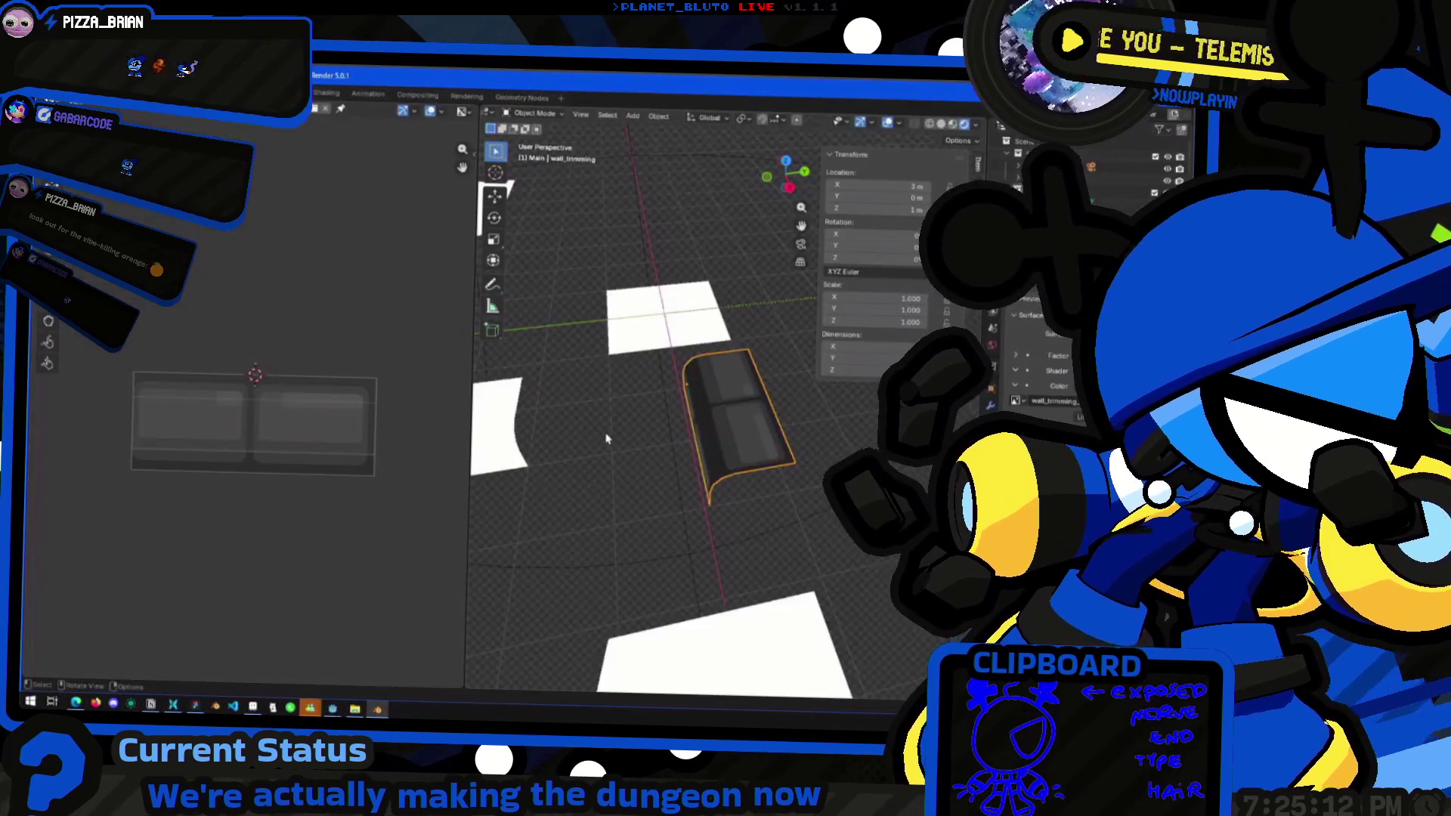
Load the re-exported wall_trimming_texture.png and start scaling the trim's UVs to match
{"action": "left_click", "coordinate": [314, 110]}
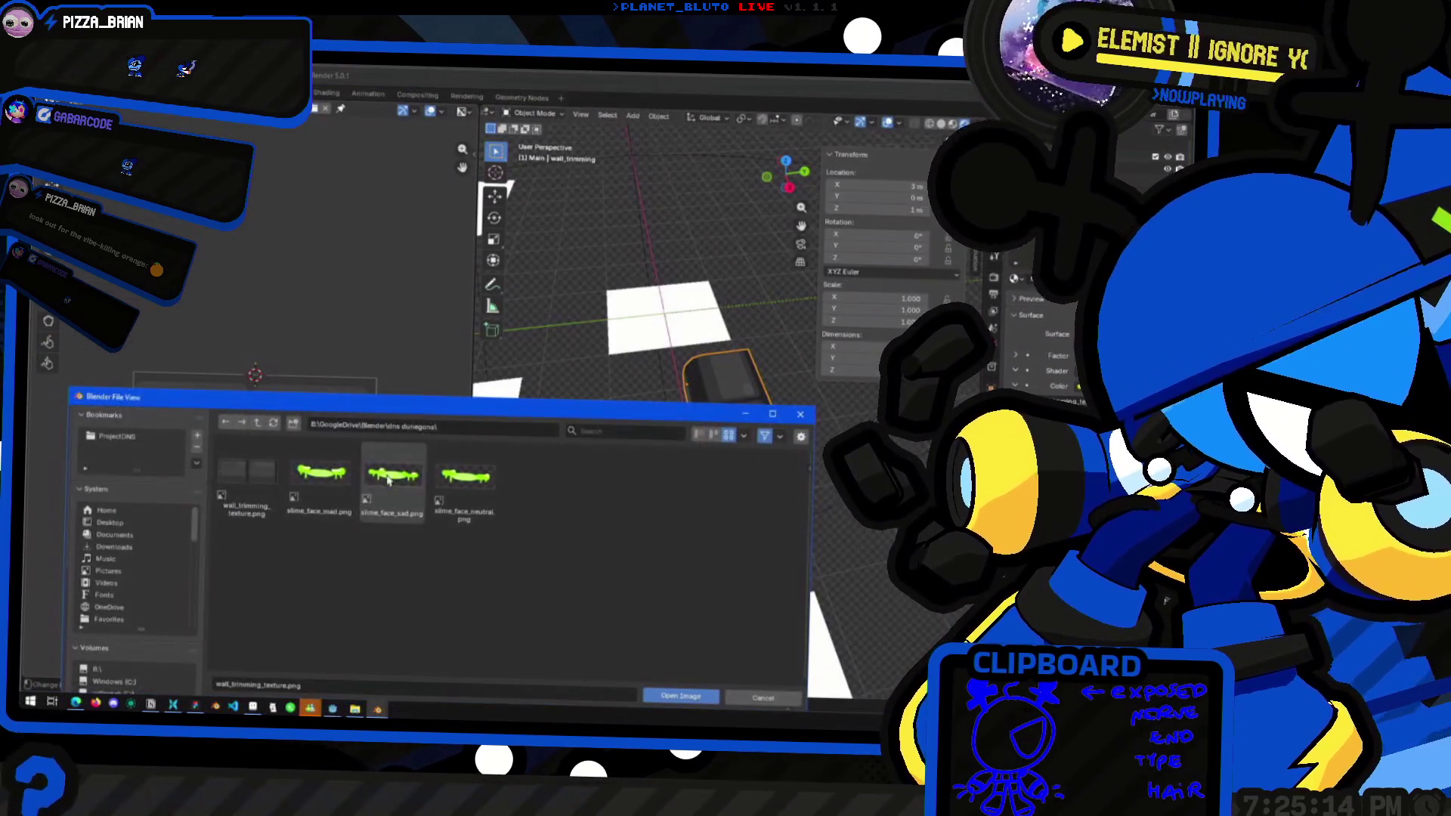
{"action": "double_click", "coordinate": [250, 476]}
{"action": "mouse_move", "coordinate": [484, 439]}
{"action": "middle_mouse_down"}
{"action": "mouse_move", "coordinate": [540, 382]}
{"action": "mouse_move", "coordinate": [624, 384]}
{"action": "middle_mouse_up"}
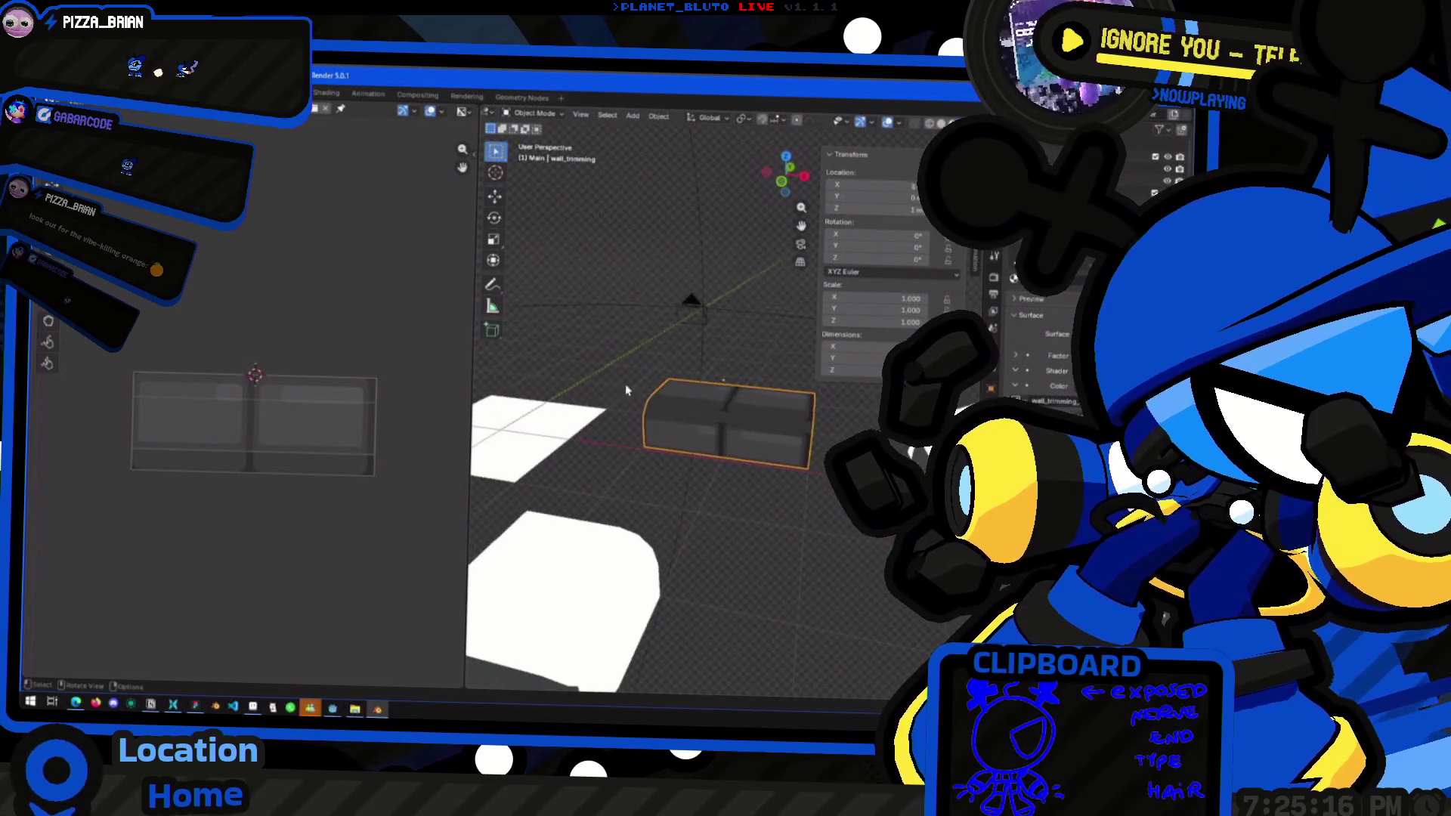
{"action": "scroll", "coordinate": [703, 426], "scroll_direction": "up", "scroll_amount": 3}
{"action": "key", "text": "Tab"}
{"action": "key", "text": "Tab"}
{"action": "key", "text": "Tab"}
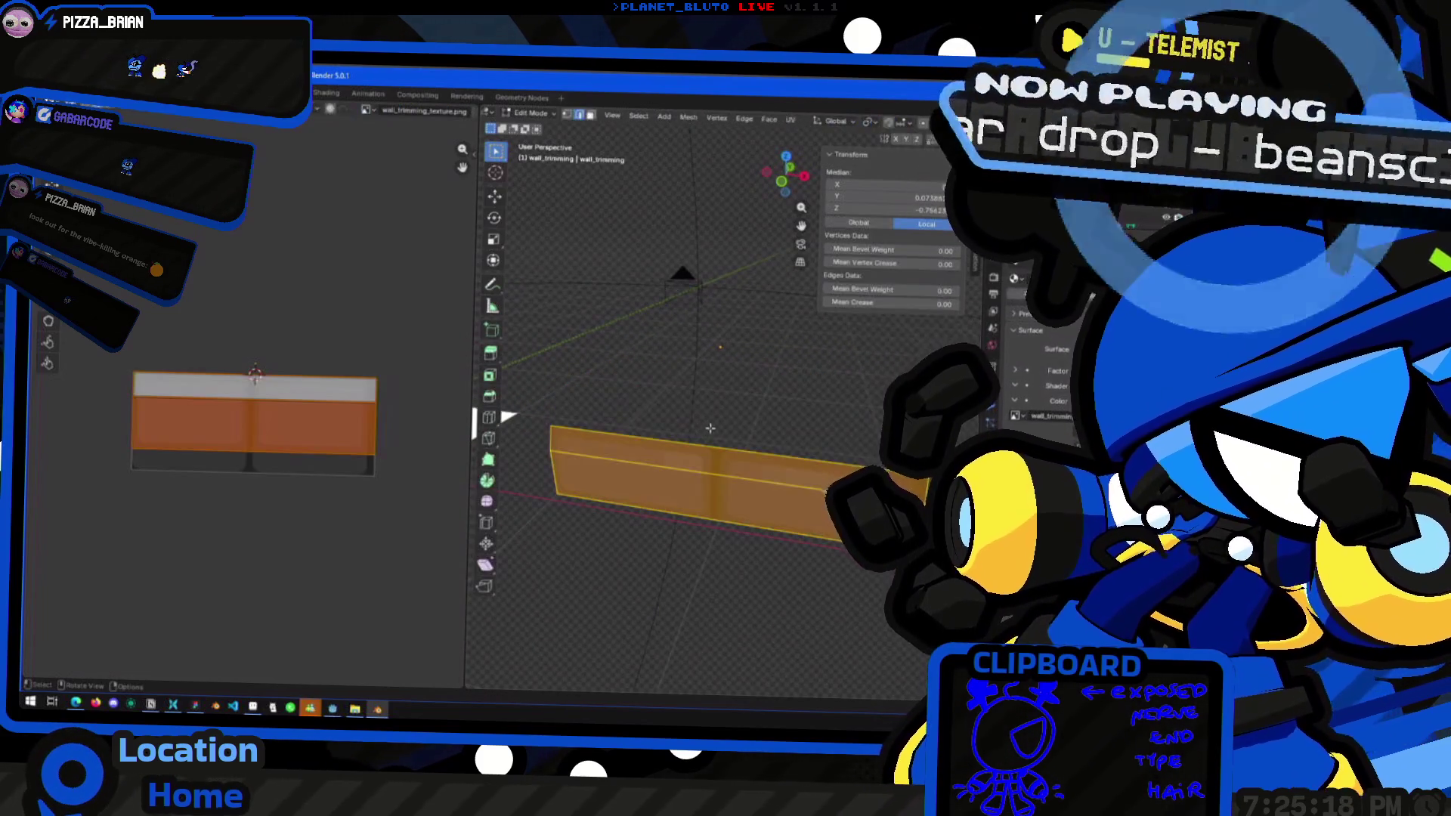
{"action": "key", "text": "Tab"}
{"action": "key", "text": "Tab"}
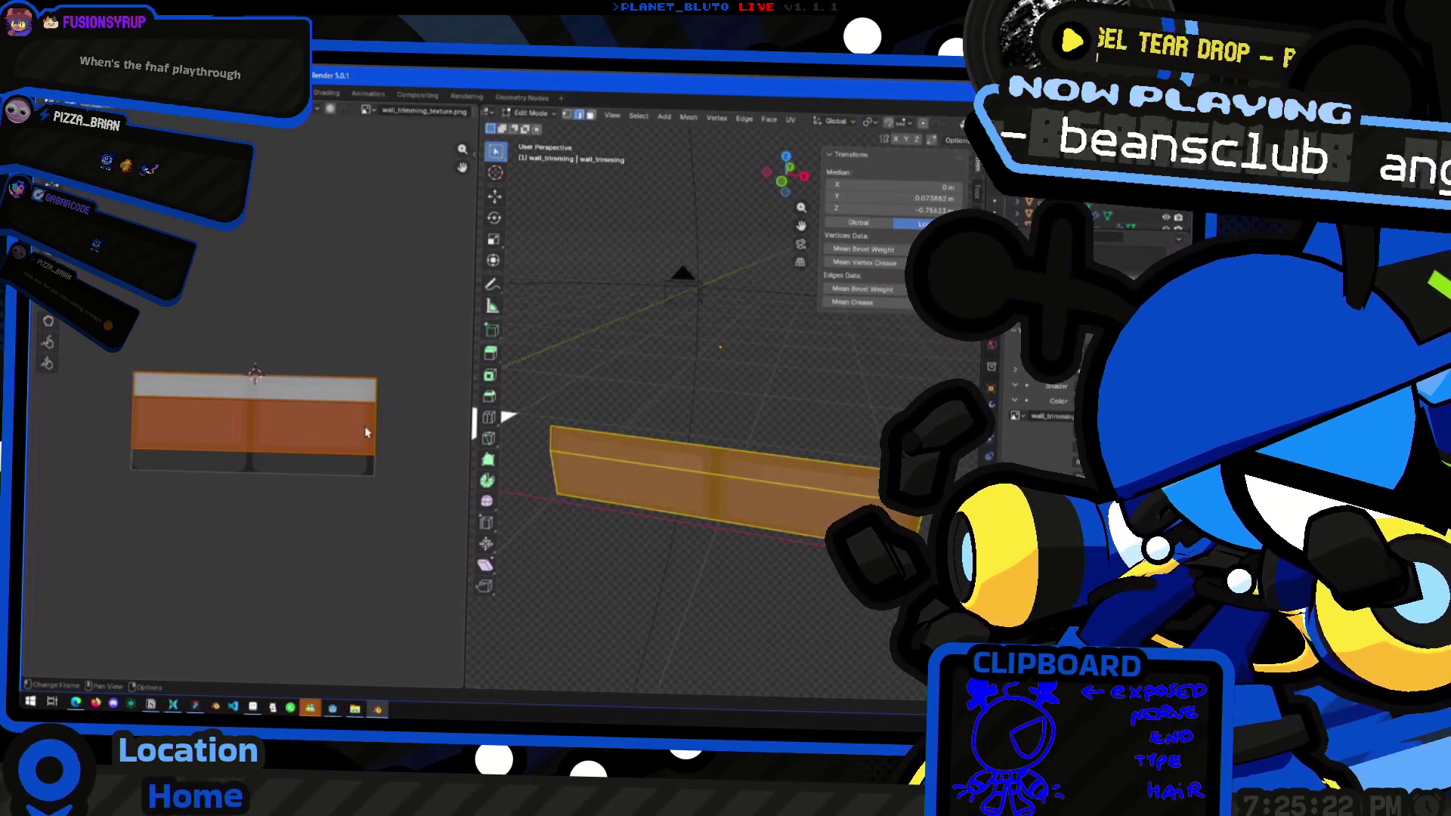
{"action": "key", "text": "s"}
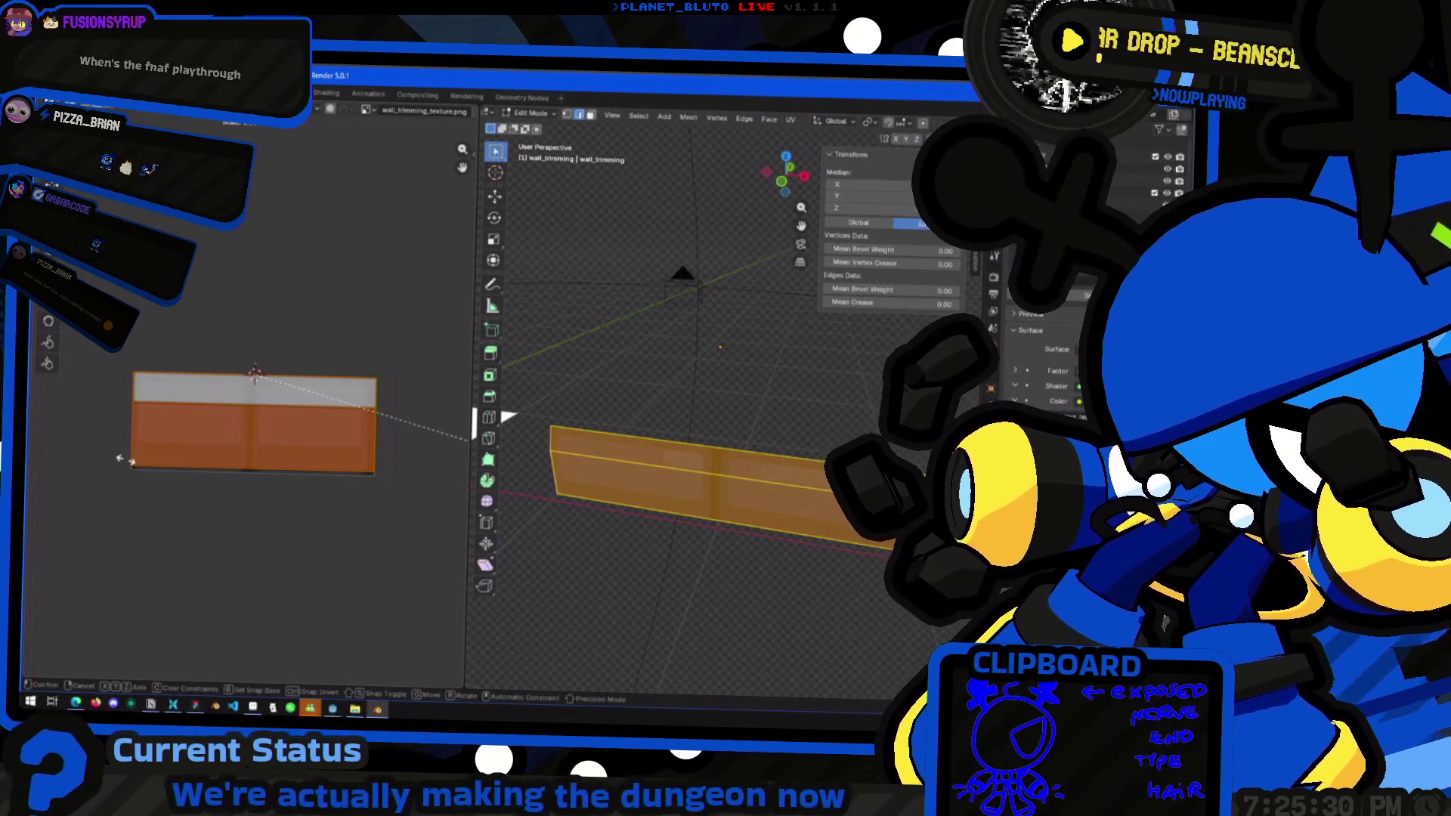
Confirm the UV scale, reveal the box geometry and hide its long top face
{"action": "left_click", "coordinate": [90, 464]}
{"action": "key", "text": "Tab"}
{"action": "mouse_move", "coordinate": [521, 469]}
{"action": "middle_mouse_down"}
{"action": "mouse_move", "coordinate": [534, 492]}
{"action": "mouse_move", "coordinate": [509, 514]}
{"action": "mouse_move", "coordinate": [739, 408]}
{"action": "middle_mouse_up"}
{"action": "key", "text": "Tab"}
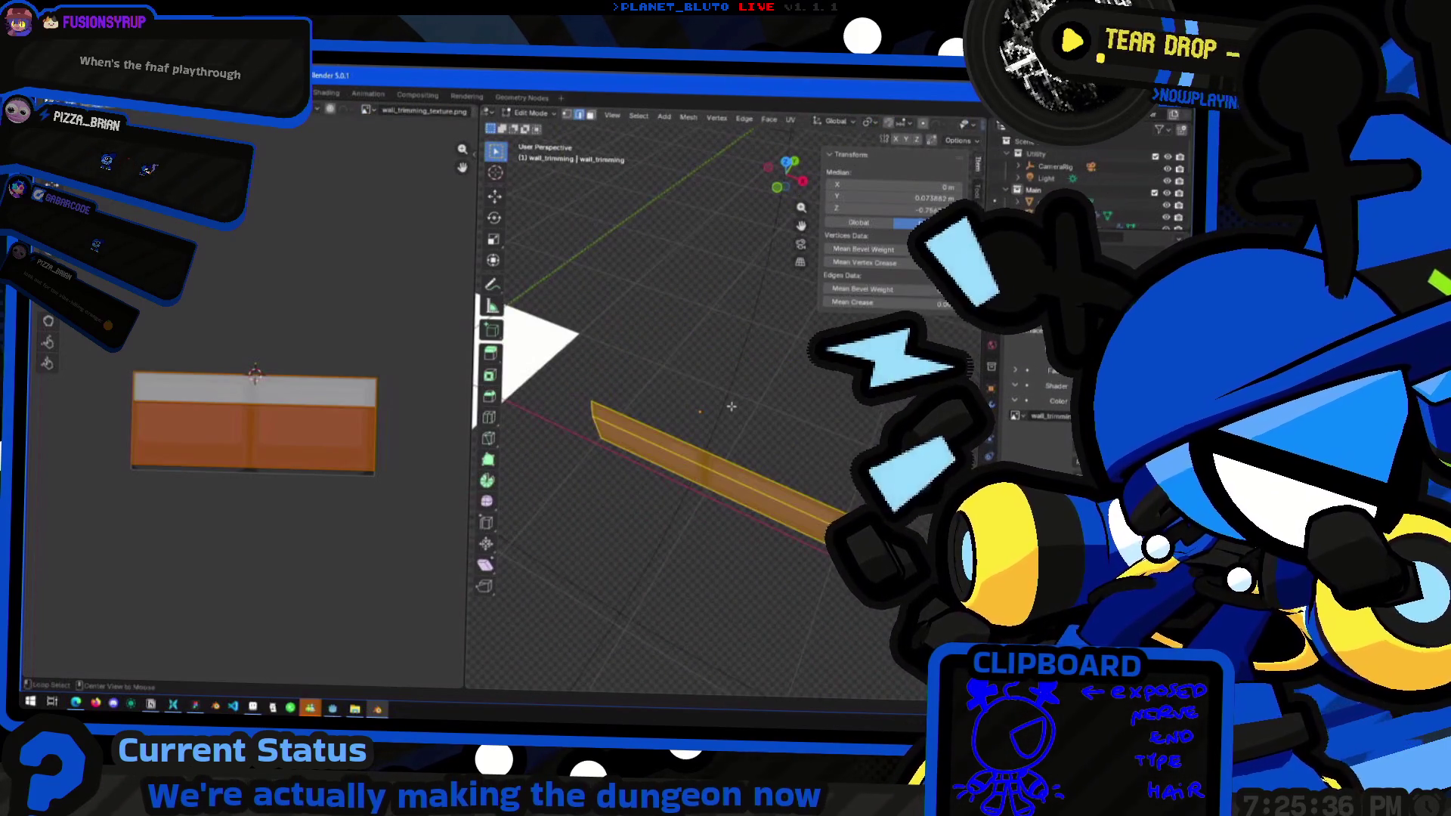
{"action": "key", "text": "alt+h"}
{"action": "left_click", "coordinate": [727, 443]}
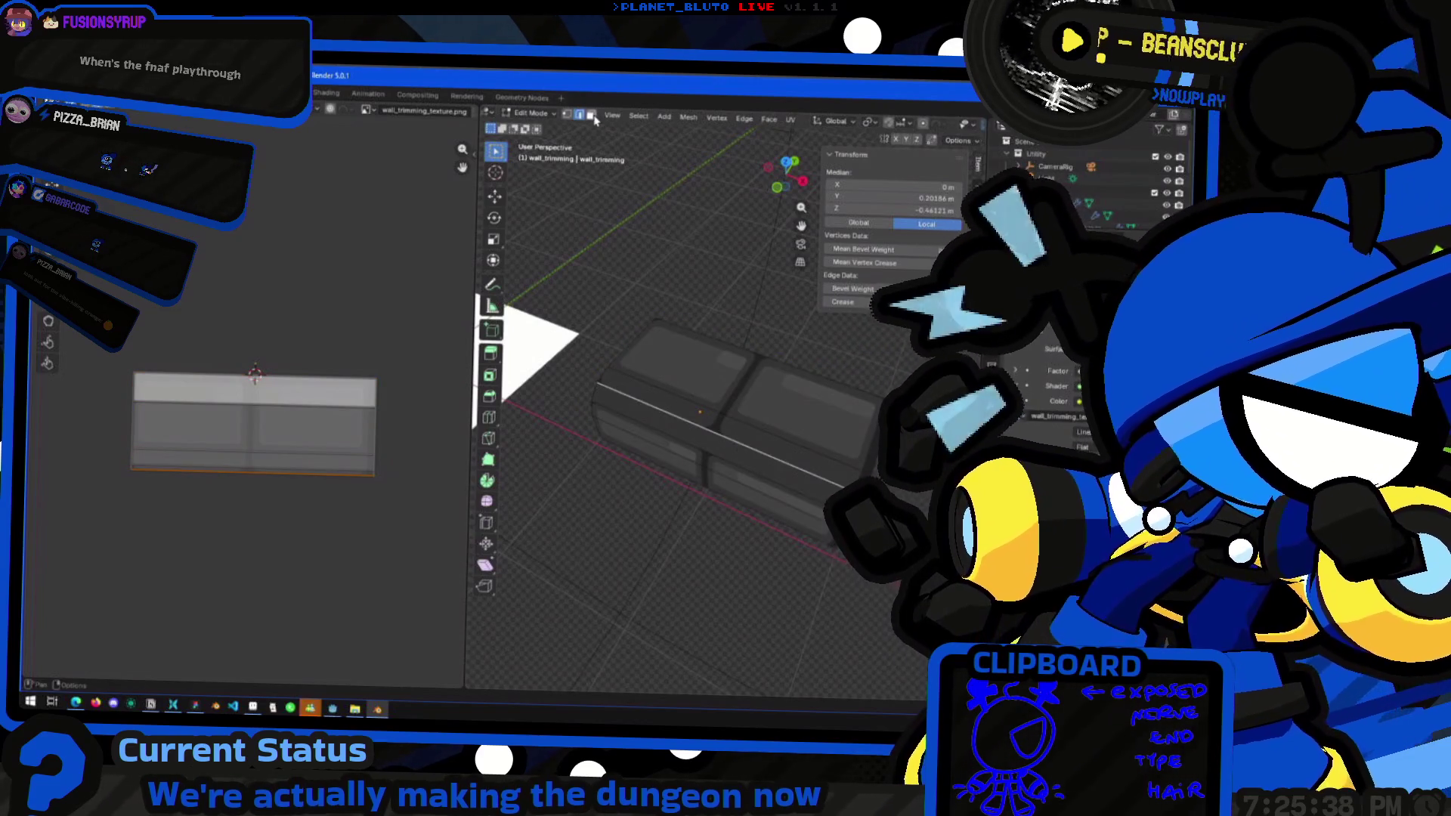
{"action": "left_click", "coordinate": [592, 116]}
{"action": "left_click", "coordinate": [687, 430]}
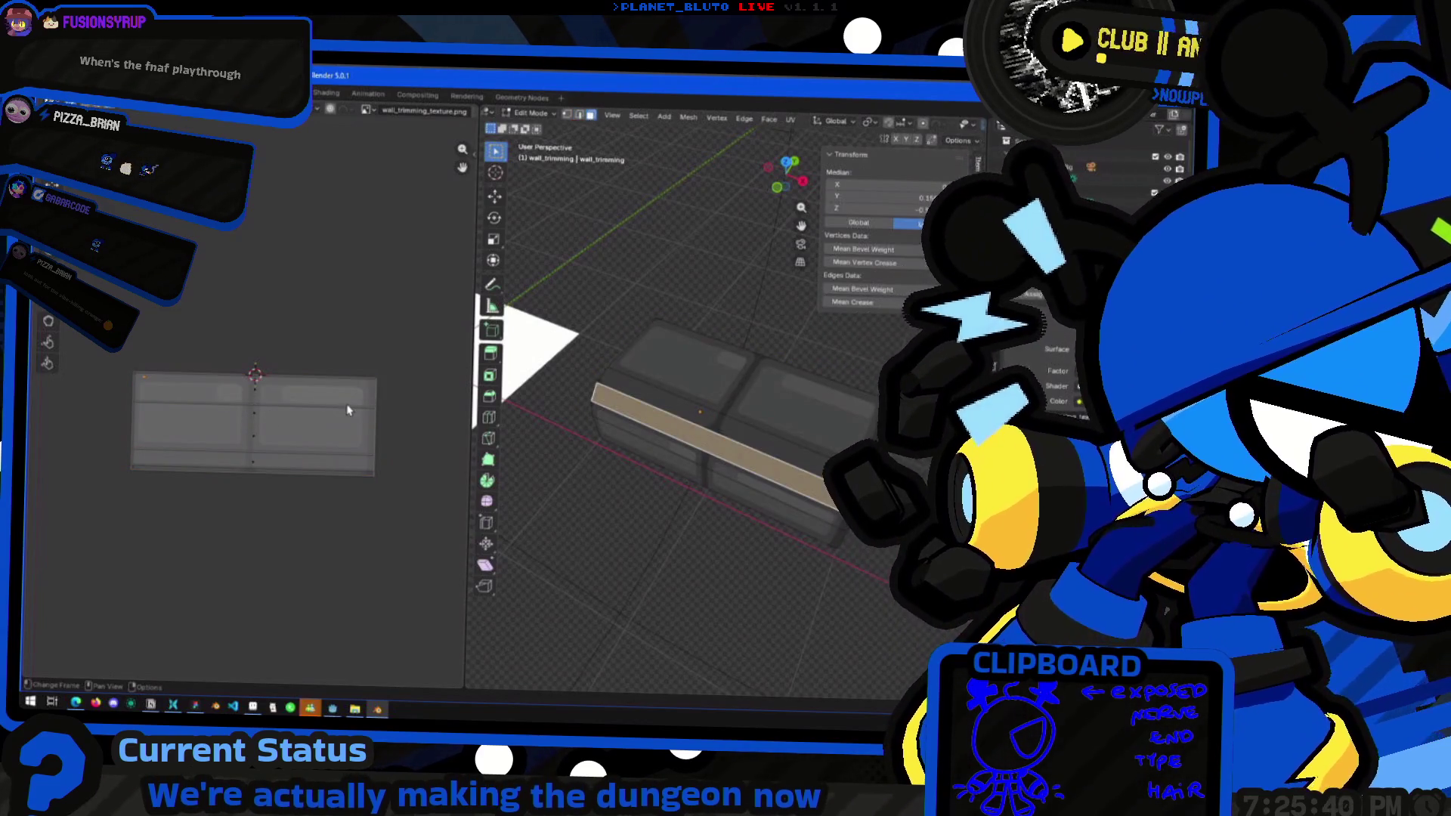
{"action": "key", "text": "h"}
Move the long side face's UVs onto its own strip of the trim texture
{"action": "left_click", "coordinate": [322, 416]}
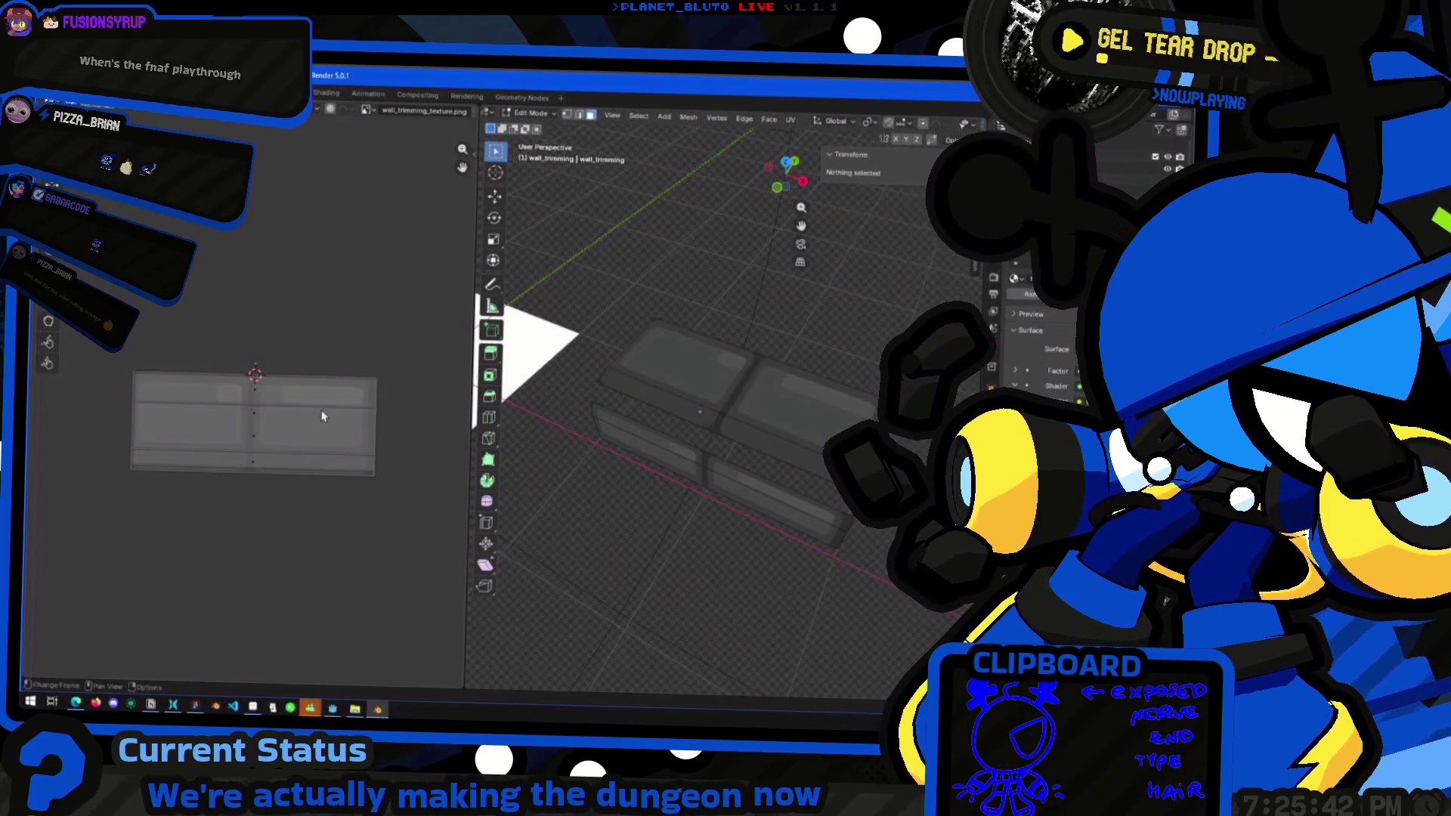
{"action": "left_click", "coordinate": [729, 427]}
{"action": "key", "text": "g"}
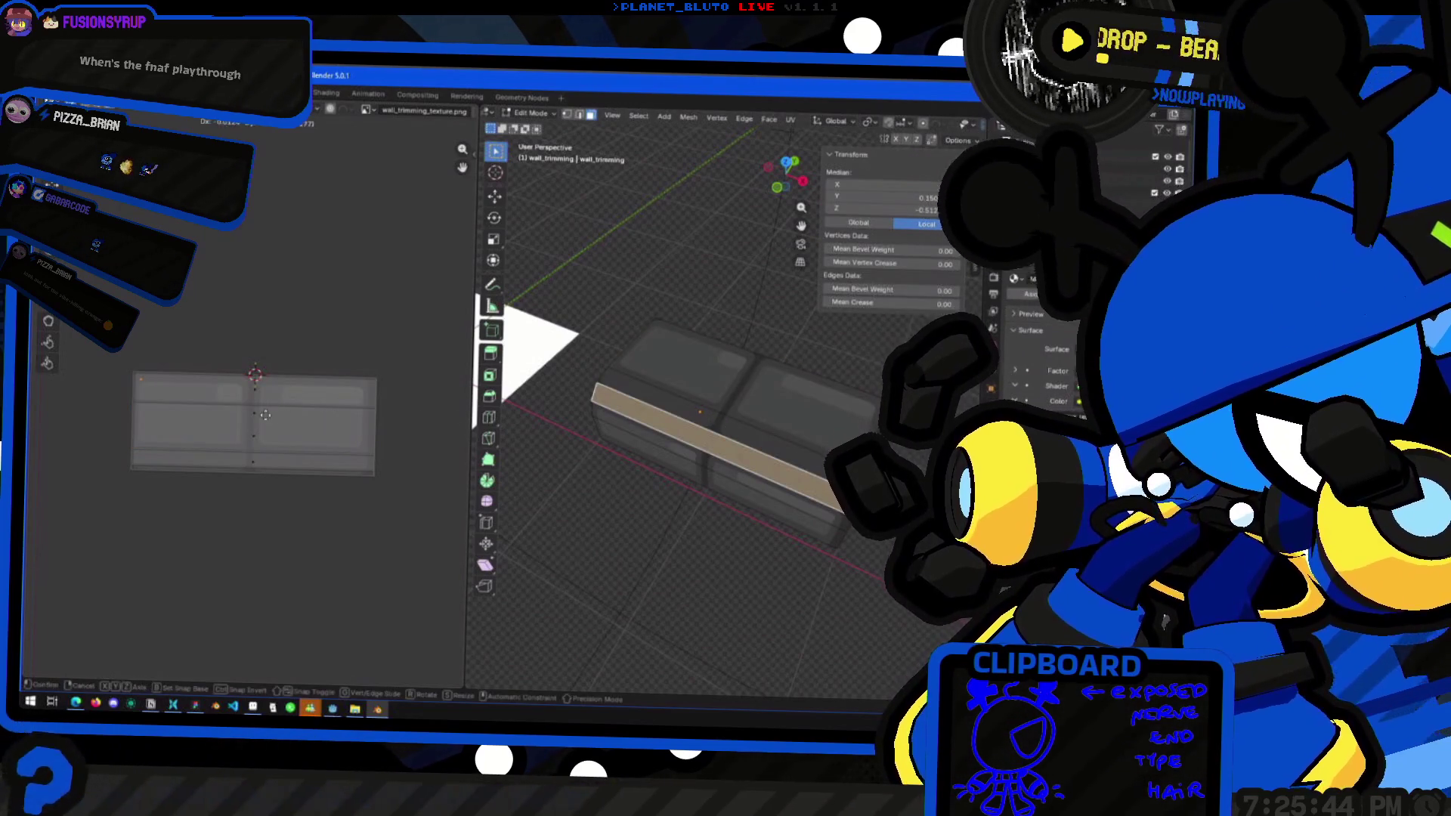
{"action": "left_click", "coordinate": [362, 423]}
{"action": "key", "text": "Tab"}
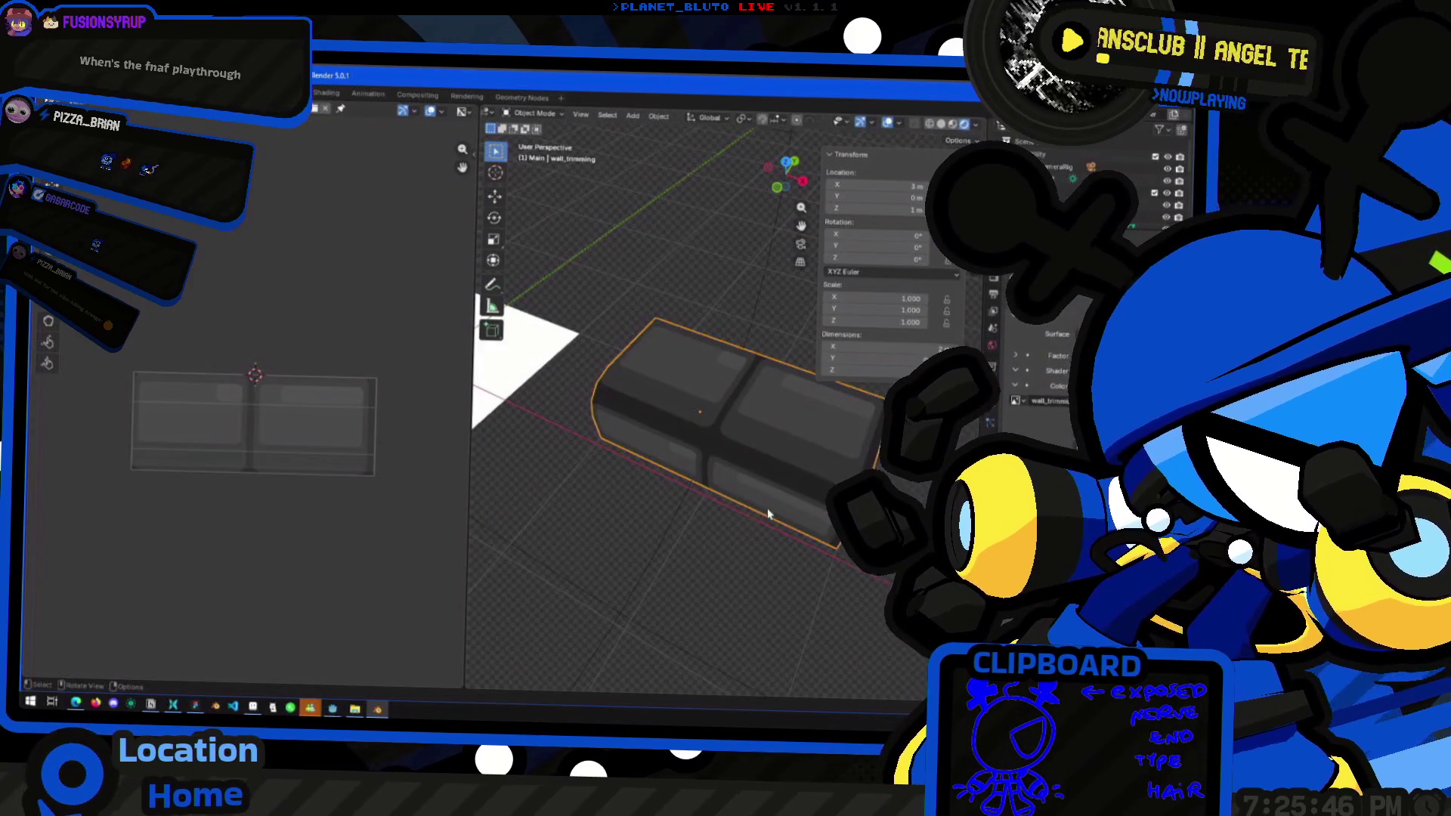
{"action": "scroll", "coordinate": [704, 472], "scroll_direction": "down", "scroll_amount": 3}
{"action": "mouse_move", "coordinate": [704, 472]}
{"action": "middle_mouse_down"}
{"action": "mouse_move", "coordinate": [625, 486]}
{"action": "mouse_move", "coordinate": [687, 492]}
{"action": "middle_mouse_up"}
Select the top face and check the remapped trim piece in Object Mode
{"action": "key", "text": "Tab"}
{"action": "scroll", "coordinate": [681, 421], "scroll_direction": "up", "scroll_amount": 4}
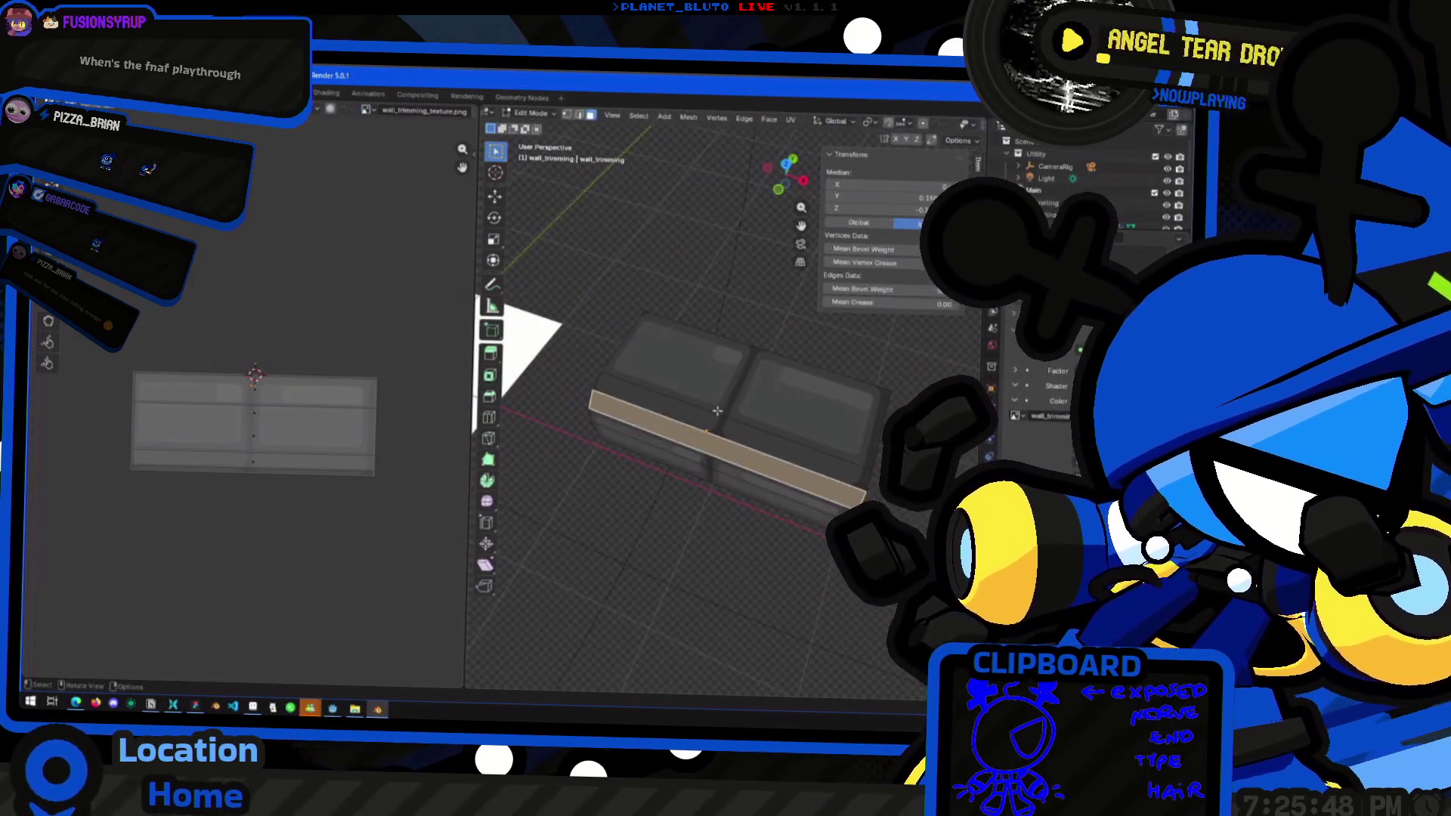
{"action": "left_click", "coordinate": [686, 374], "text": "shift"}
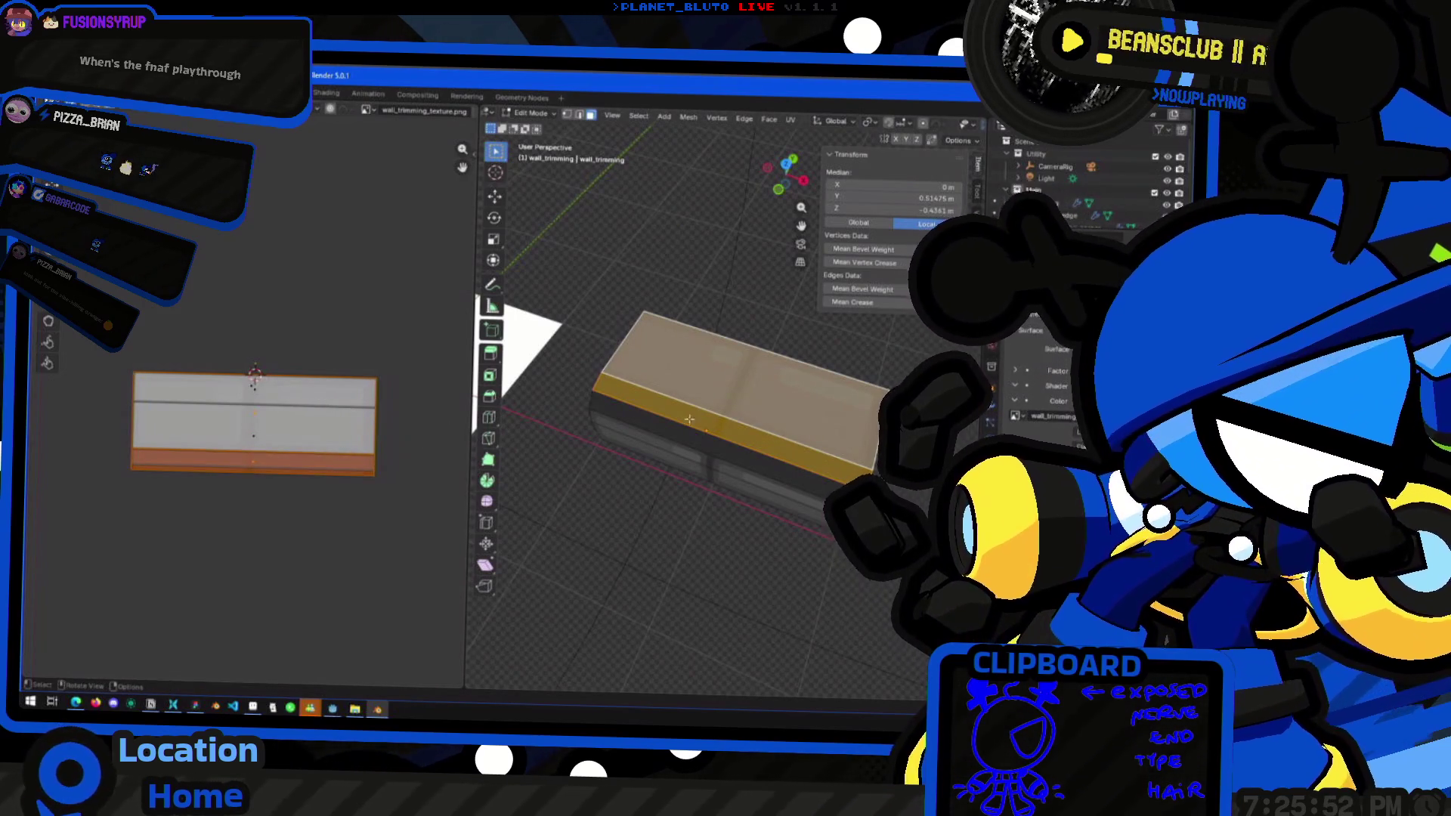
{"action": "key", "text": "Tab"}
{"action": "mouse_move", "coordinate": [668, 496]}
{"action": "middle_mouse_down"}
{"action": "mouse_move", "coordinate": [667, 551]}
{"action": "mouse_move", "coordinate": [615, 505]}
{"action": "mouse_move", "coordinate": [729, 479]}
{"action": "mouse_move", "coordinate": [814, 539]}
{"action": "mouse_move", "coordinate": [638, 519]}
{"action": "mouse_move", "coordinate": [693, 476]}
{"action": "mouse_move", "coordinate": [755, 476]}
{"action": "mouse_move", "coordinate": [741, 451]}
{"action": "mouse_move", "coordinate": [760, 448]}
{"action": "mouse_move", "coordinate": [683, 438]}
{"action": "mouse_move", "coordinate": [780, 374]}
{"action": "mouse_move", "coordinate": [798, 416]}
{"action": "mouse_move", "coordinate": [700, 506]}
{"action": "mouse_move", "coordinate": [724, 456]}
{"action": "mouse_move", "coordinate": [723, 416]}
{"action": "mouse_move", "coordinate": [707, 416]}
{"action": "middle_mouse_up"}
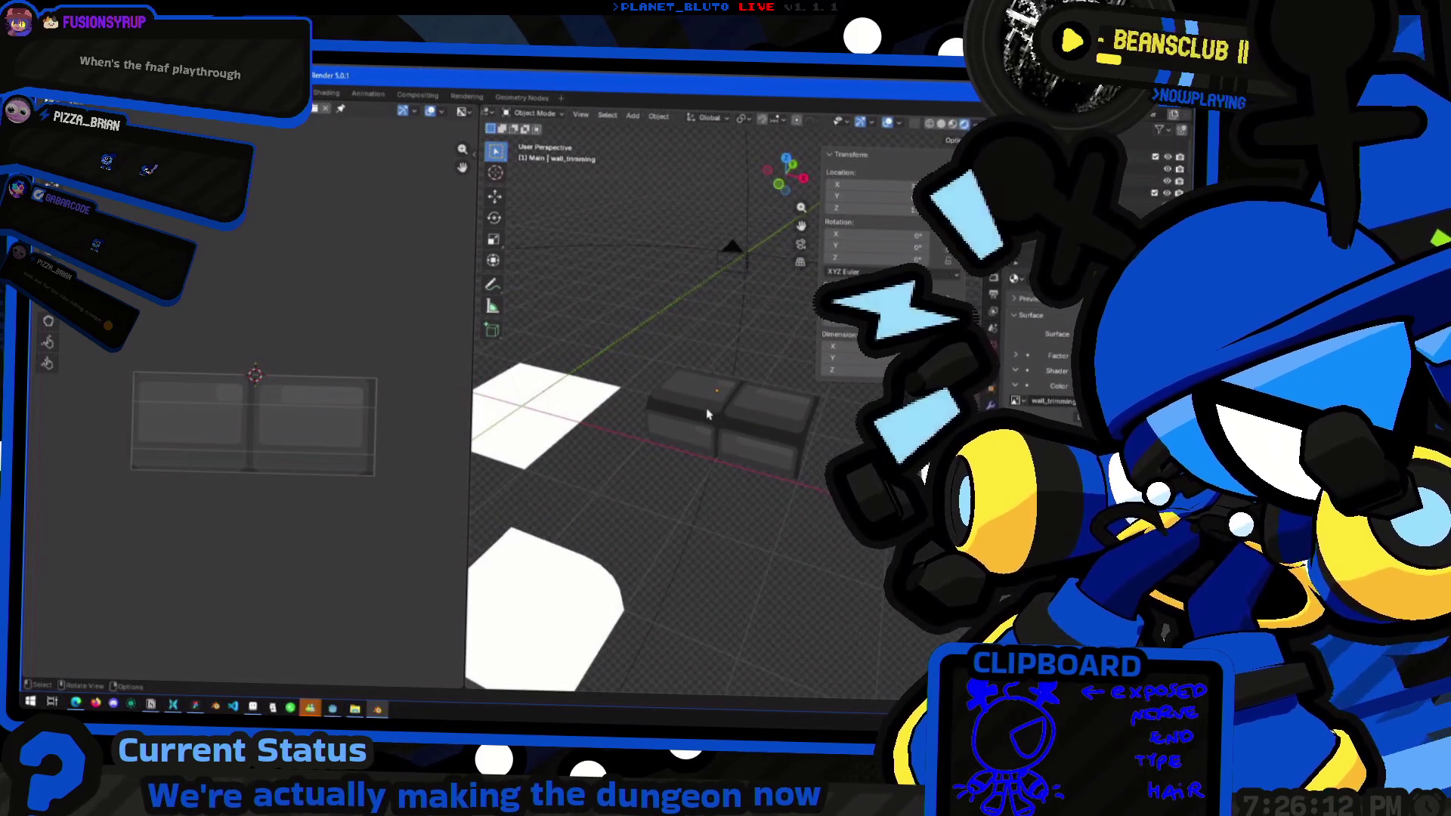
In Figma, undo the recent rectangle edits and review the frame's inner rectangles
{"action": "key", "text": "alt+Tab"}
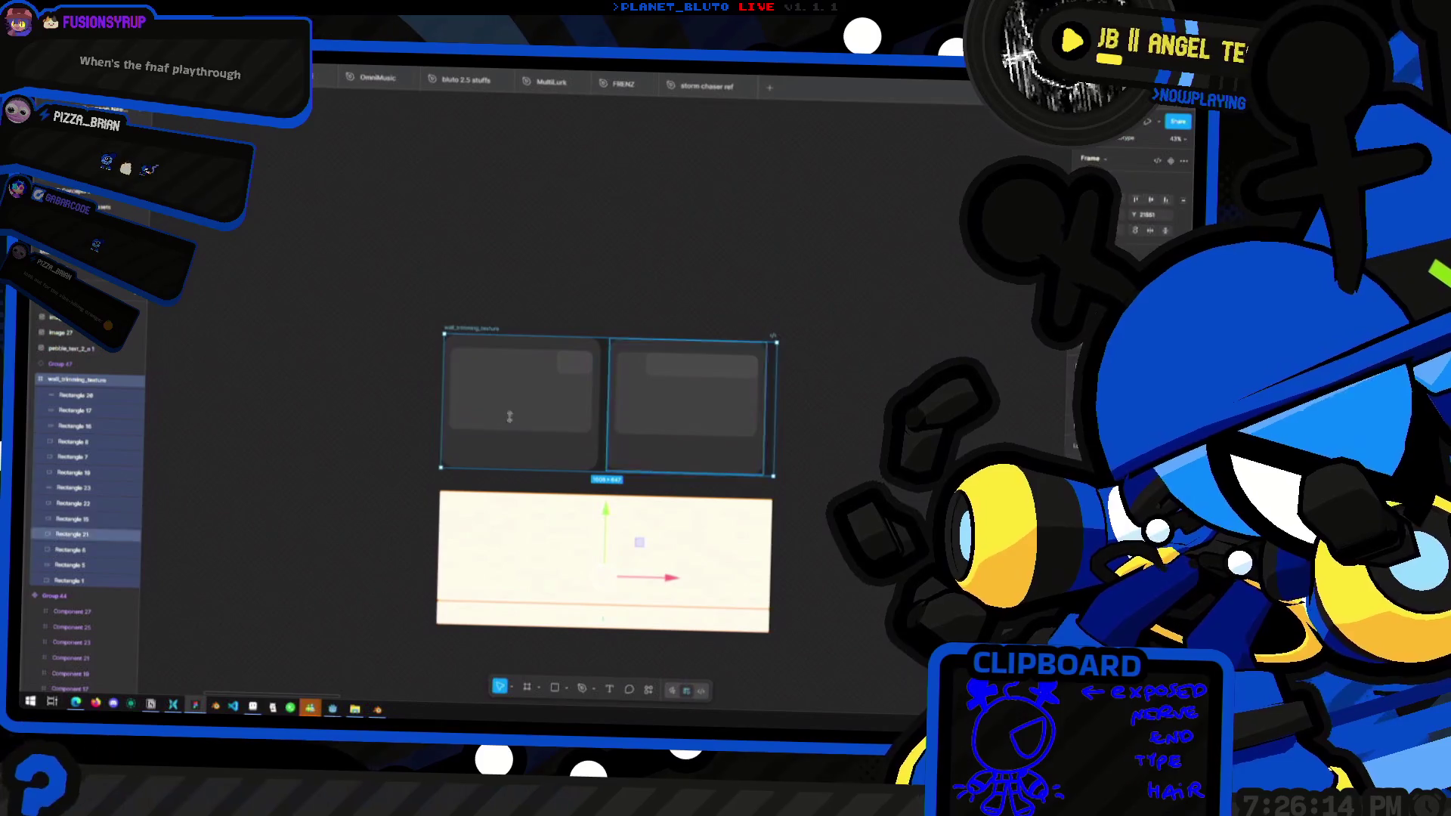
{"action": "left_click", "coordinate": [509, 417]}
{"action": "left_click", "coordinate": [645, 451], "text": "shift"}
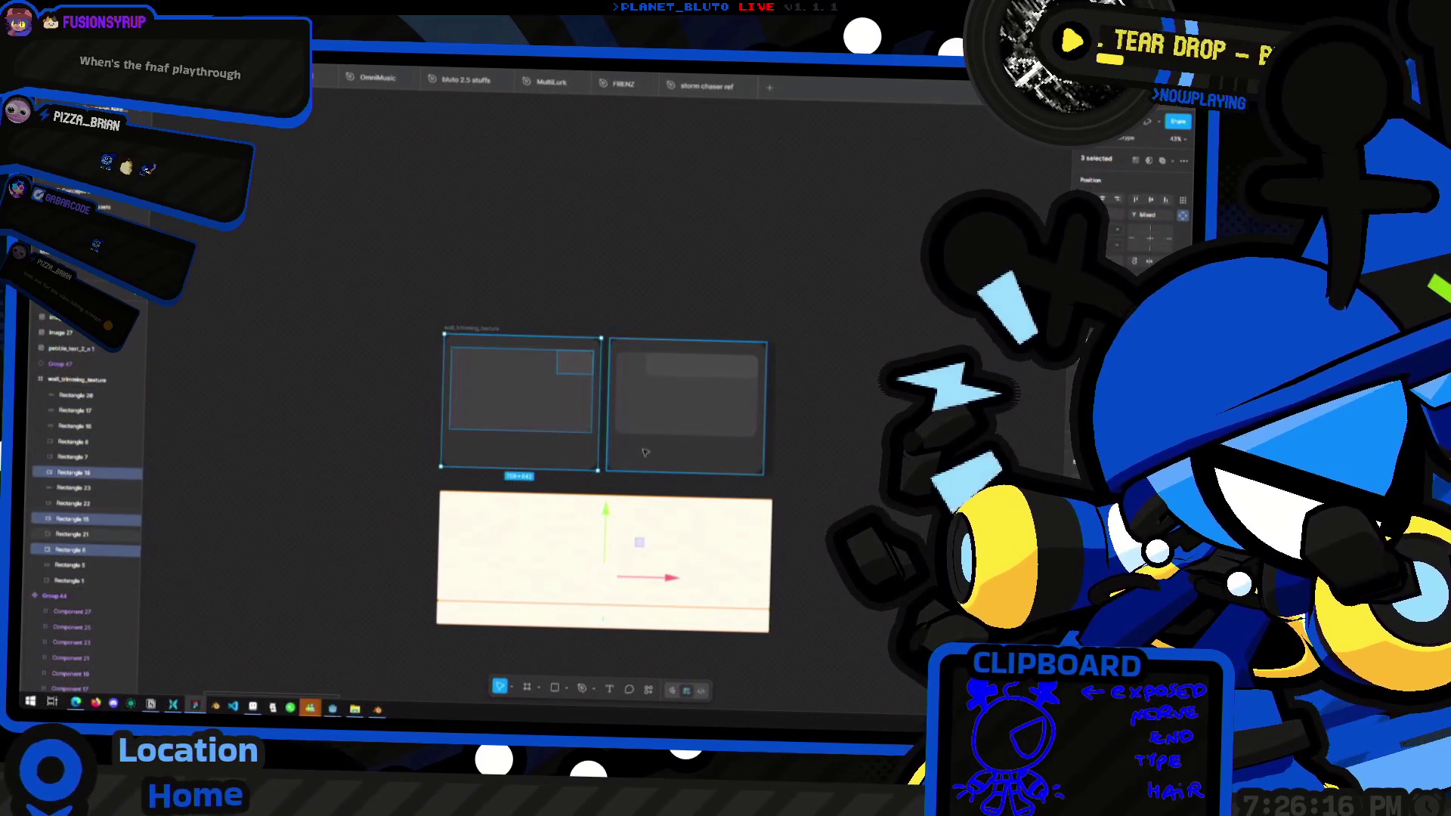
{"action": "key", "text": "ctrl+z"}
{"action": "key", "text": "ctrl+z"}
{"action": "key", "text": "ctrl+z"}
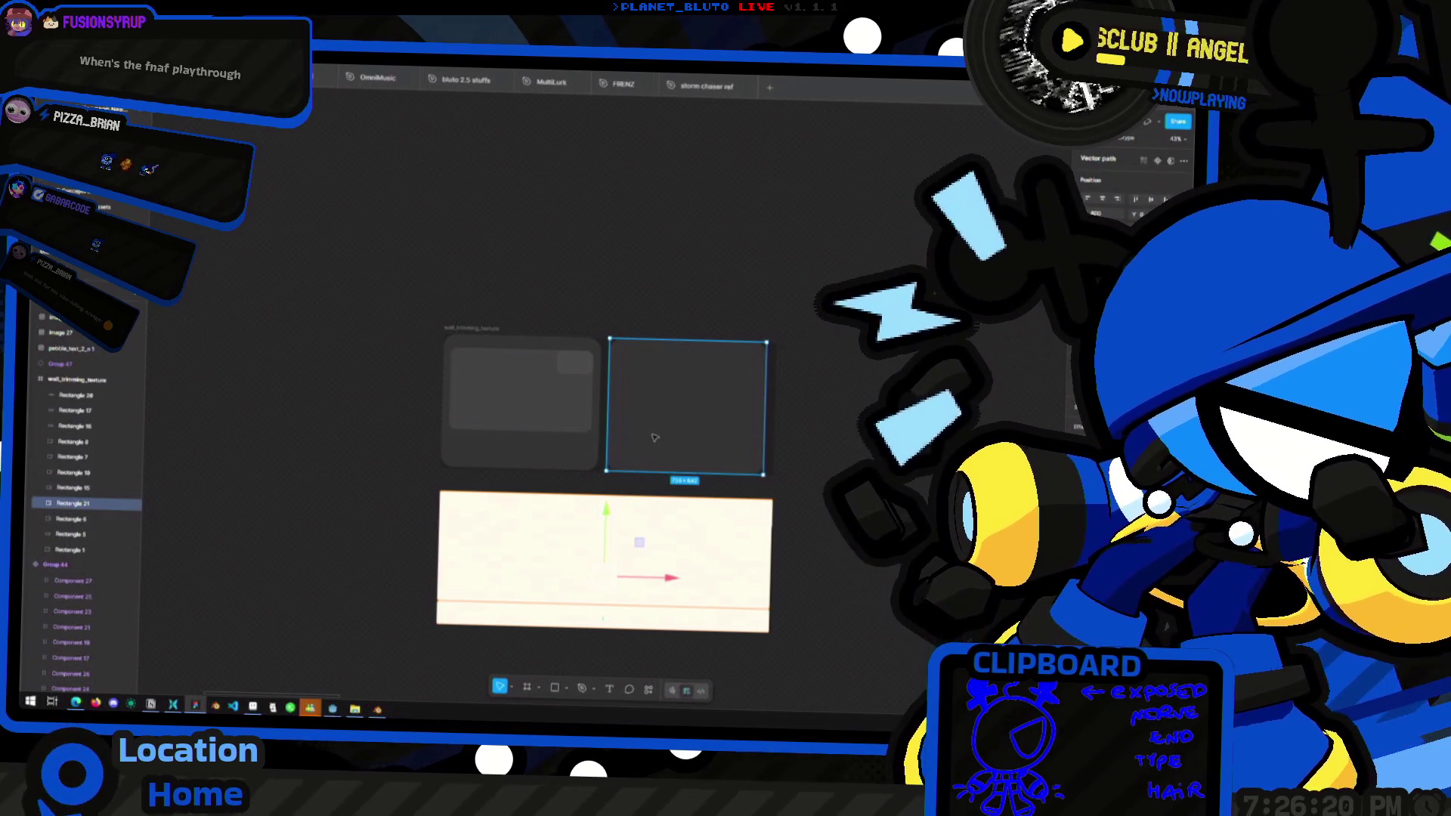
{"action": "key", "text": "ctrl+z"}
{"action": "mouse_move", "coordinate": [546, 459]}
{"action": "left_mouse_down"}
{"action": "mouse_move", "coordinate": [588, 359]}
{"action": "mouse_move", "coordinate": [772, 385]}
{"action": "mouse_move", "coordinate": [756, 400]}
{"action": "left_mouse_up"}
{"action": "left_click", "coordinate": [688, 368]}
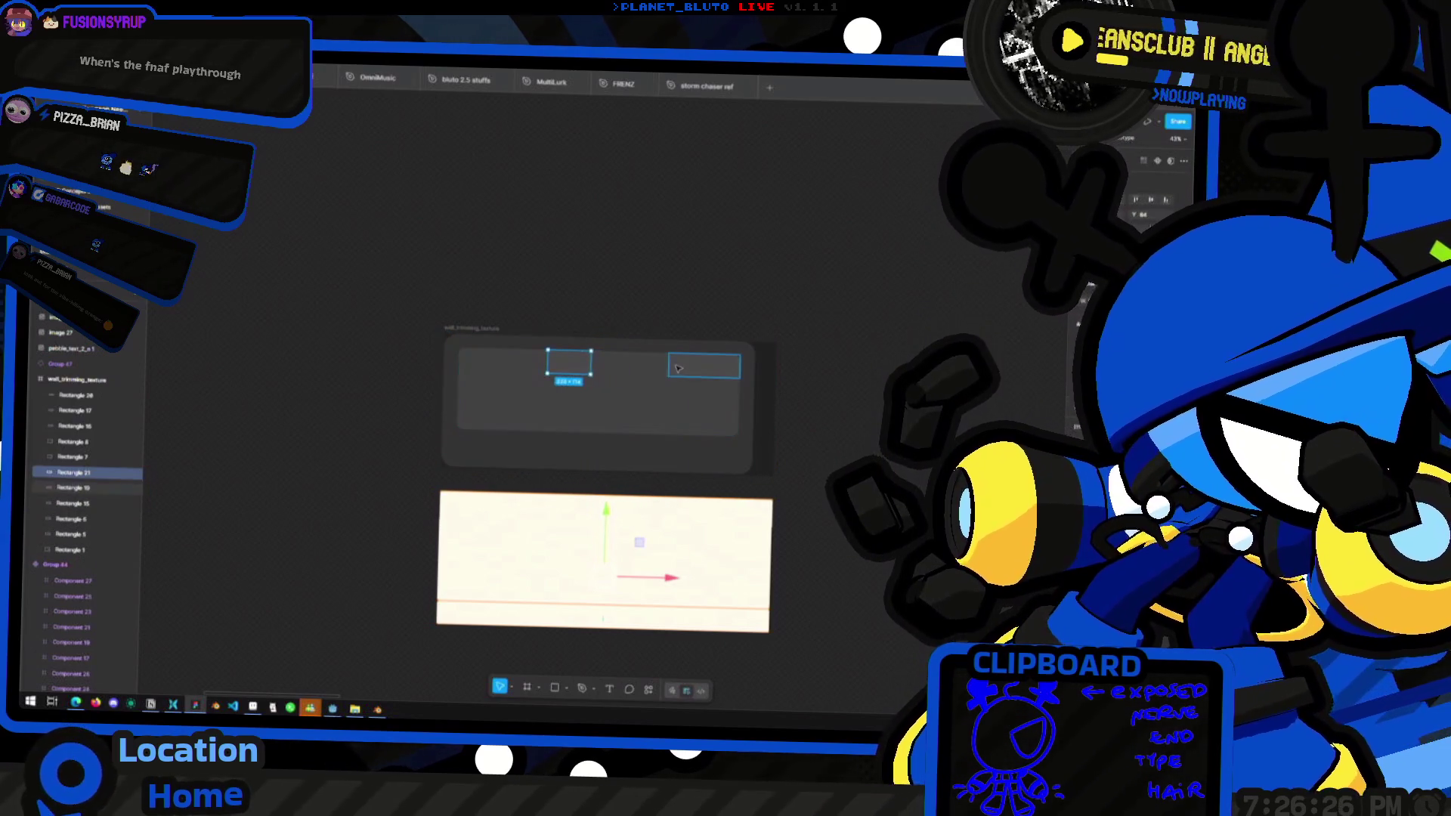
{"action": "left_click", "coordinate": [678, 366]}
{"action": "left_click", "coordinate": [603, 297]}
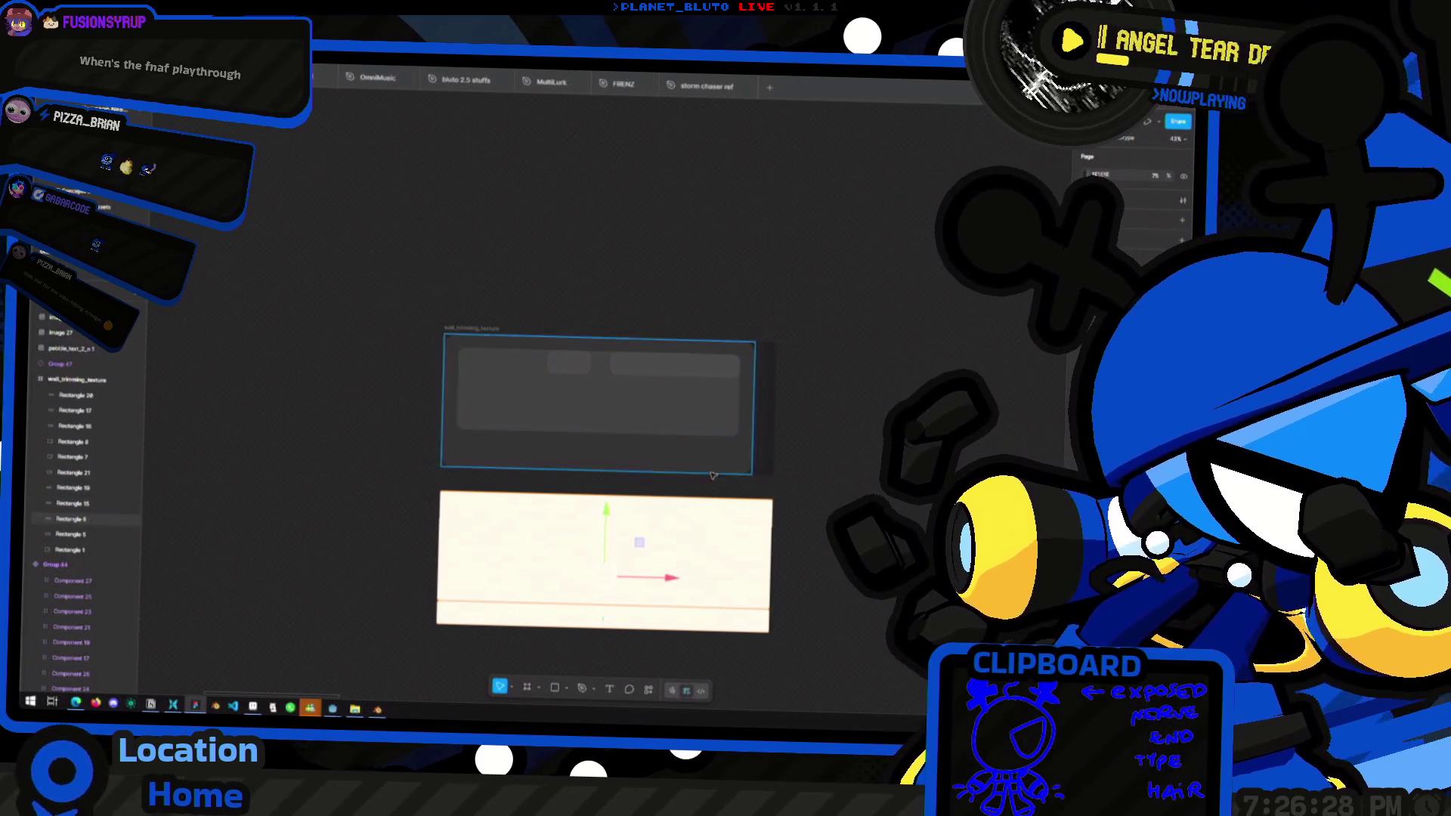
{"action": "scroll", "coordinate": [597, 272], "scroll_direction": "down", "scroll_amount": 5, "text": "ctrl"}
{"action": "scroll", "coordinate": [597, 272], "scroll_direction": "up", "scroll_amount": 5, "text": "ctrl"}
Re-export the wall_trimming_texture frame over wall_trimming_texture.png and return to Blender
{"action": "left_click", "coordinate": [597, 454]}
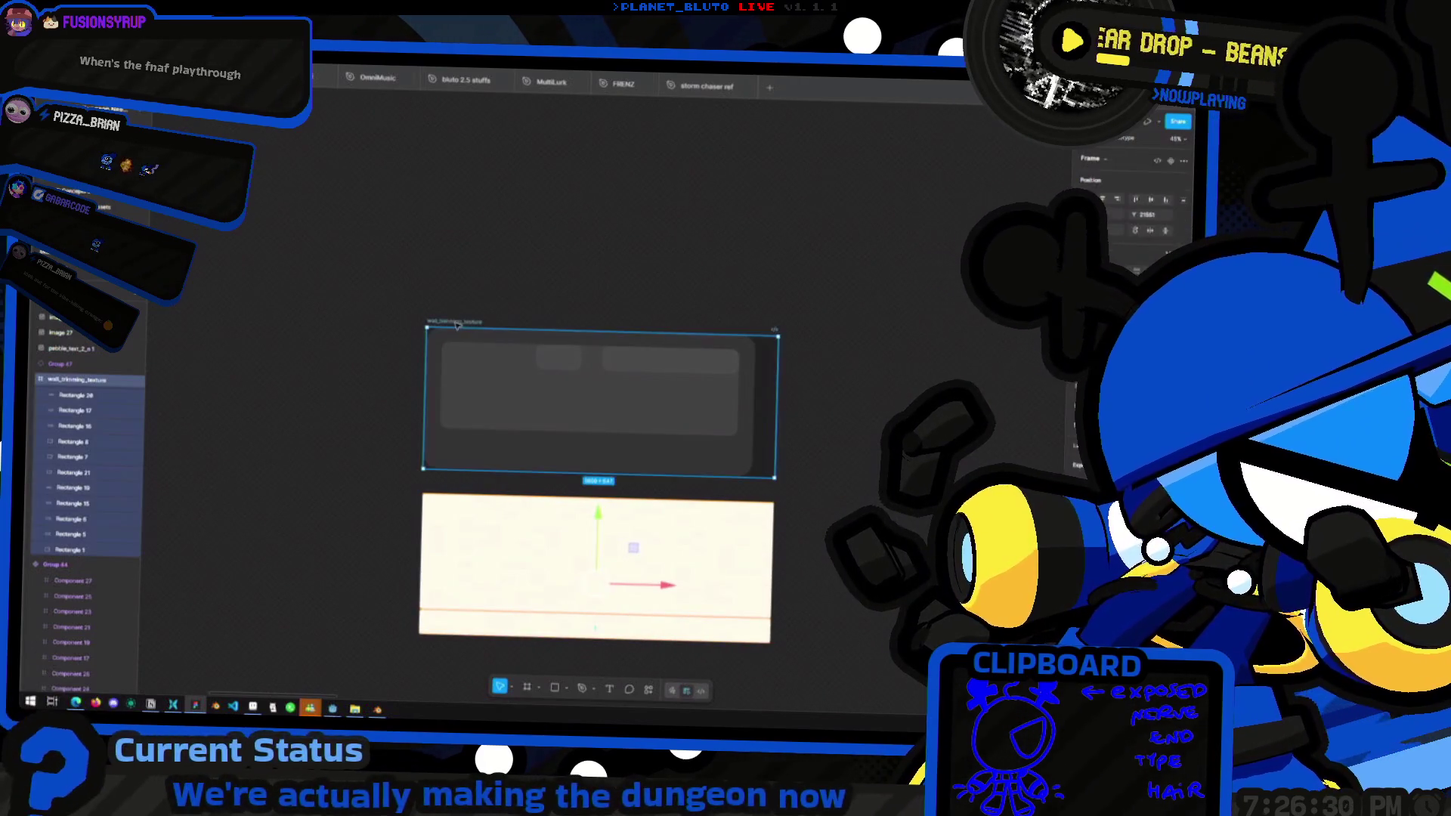
{"action": "key", "text": "ctrl+shift+e"}
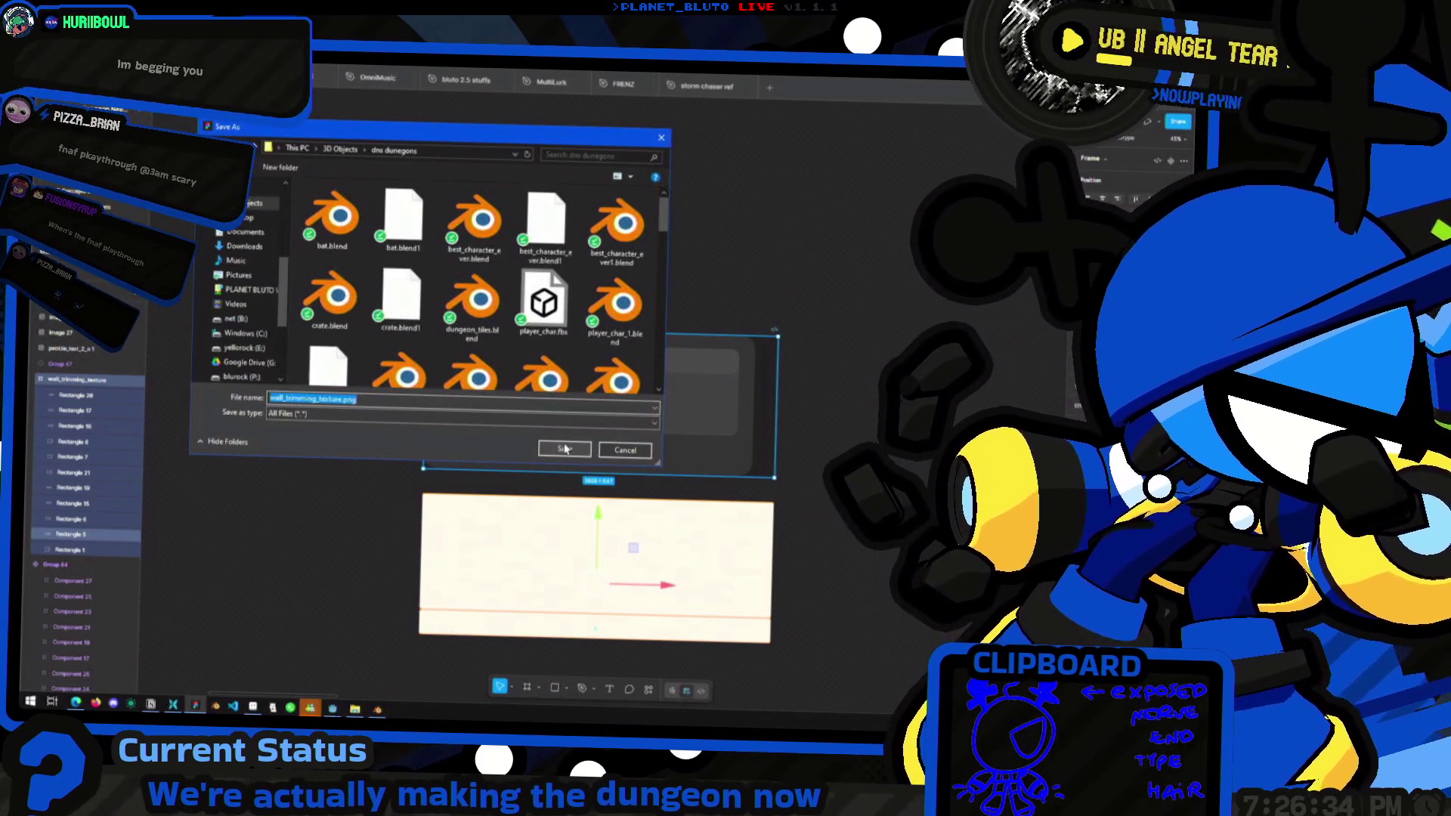
{"action": "left_click", "coordinate": [565, 449]}
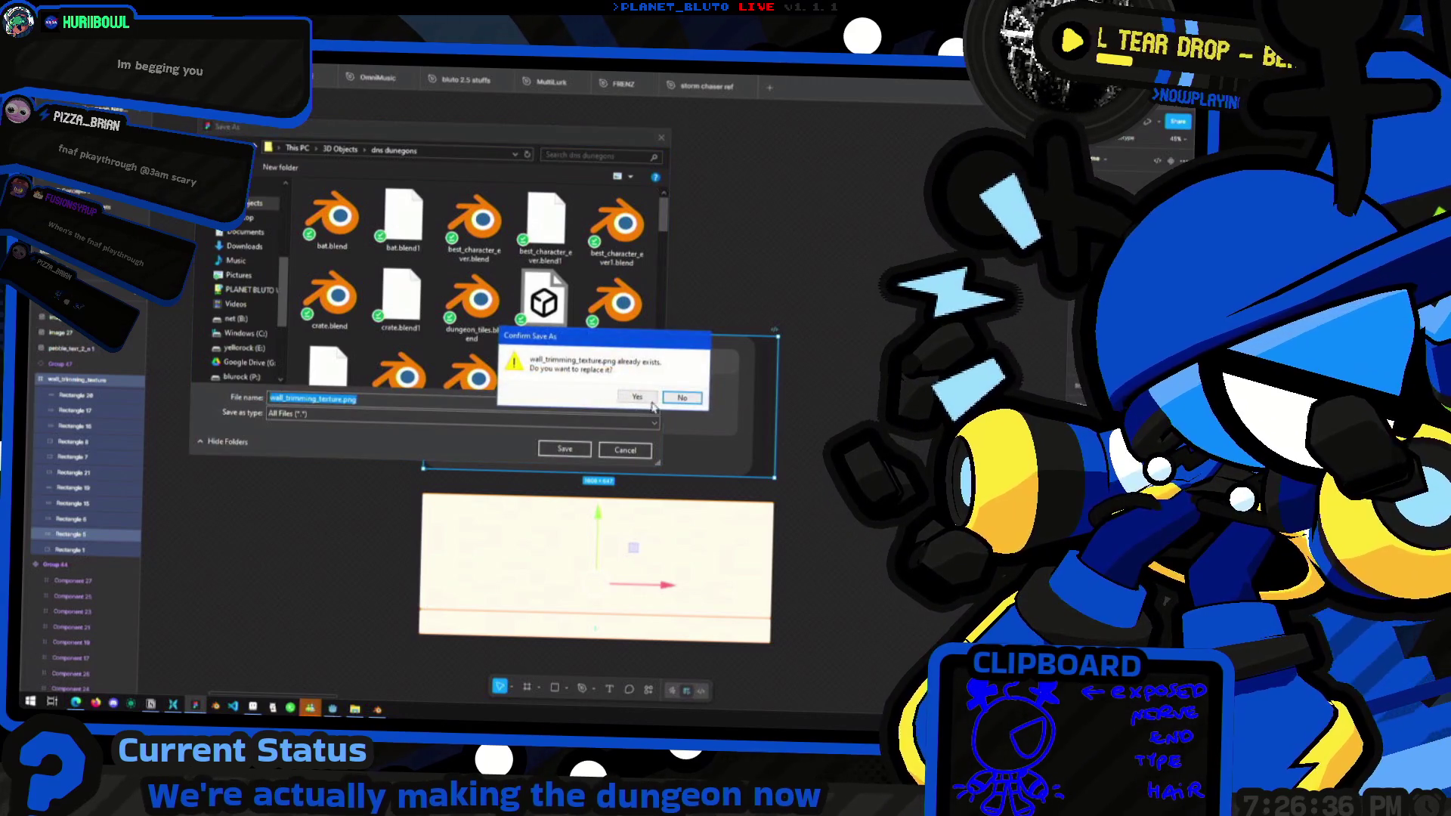
{"action": "left_click", "coordinate": [648, 406]}
{"action": "key", "text": "alt+Tab"}
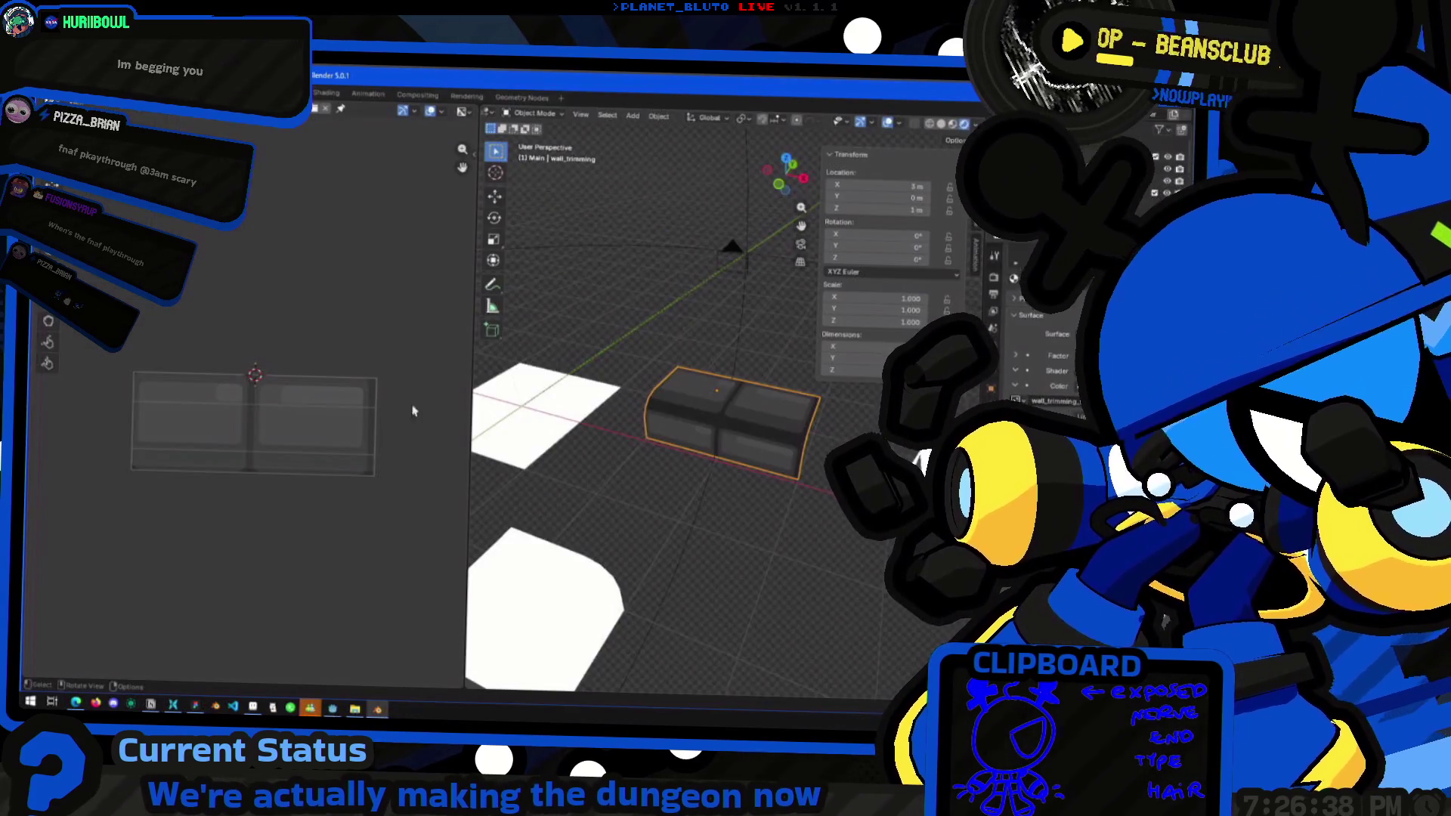
Reload the updated wall_trimming texture and inspect the trim piece's UVs
{"action": "key", "text": "alt+o"}
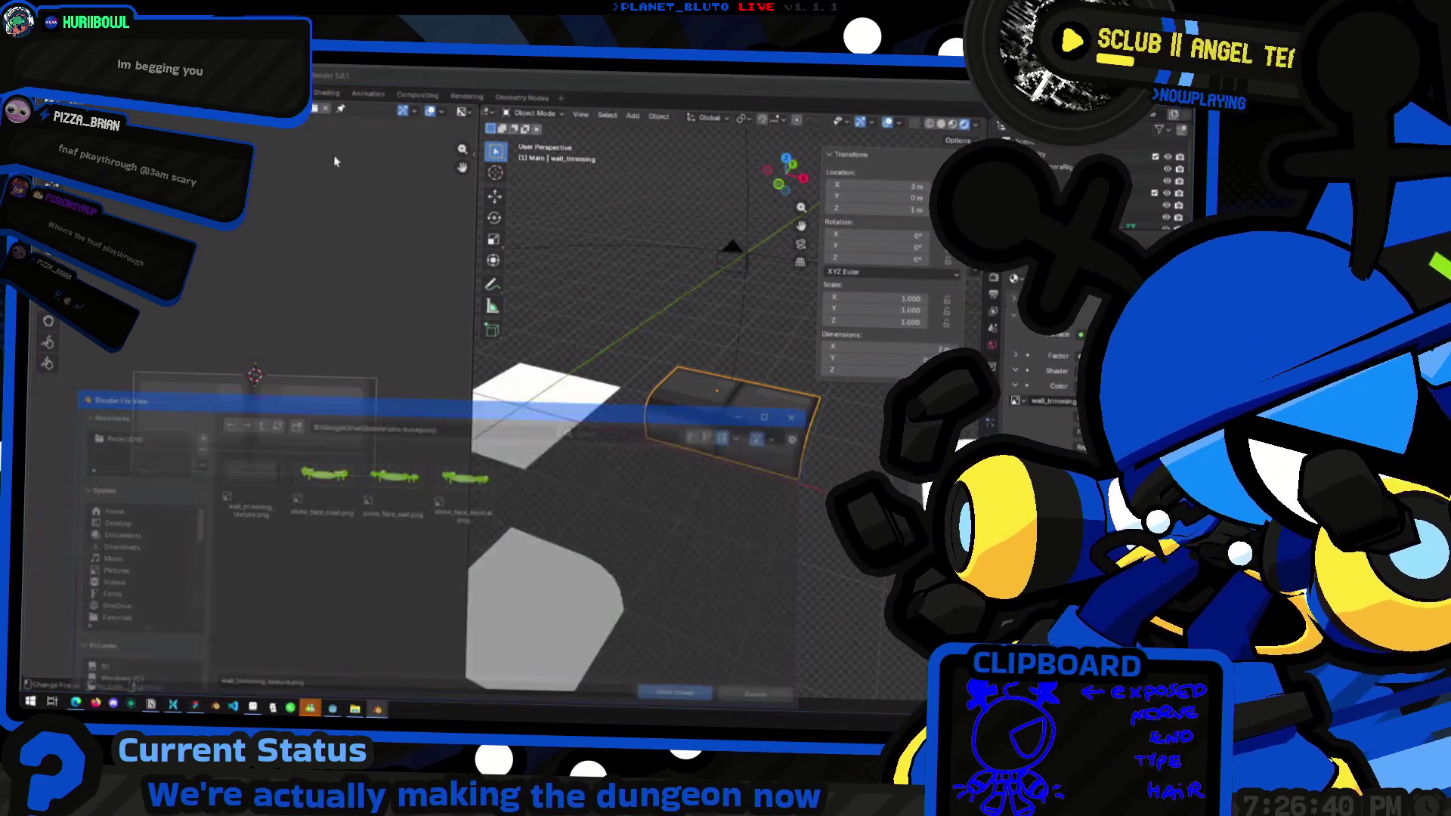
{"action": "double_click", "coordinate": [255, 511]}
{"action": "mouse_move", "coordinate": [563, 503]}
{"action": "middle_mouse_down"}
{"action": "mouse_move", "coordinate": [706, 492]}
{"action": "mouse_move", "coordinate": [658, 453]}
{"action": "middle_mouse_up"}
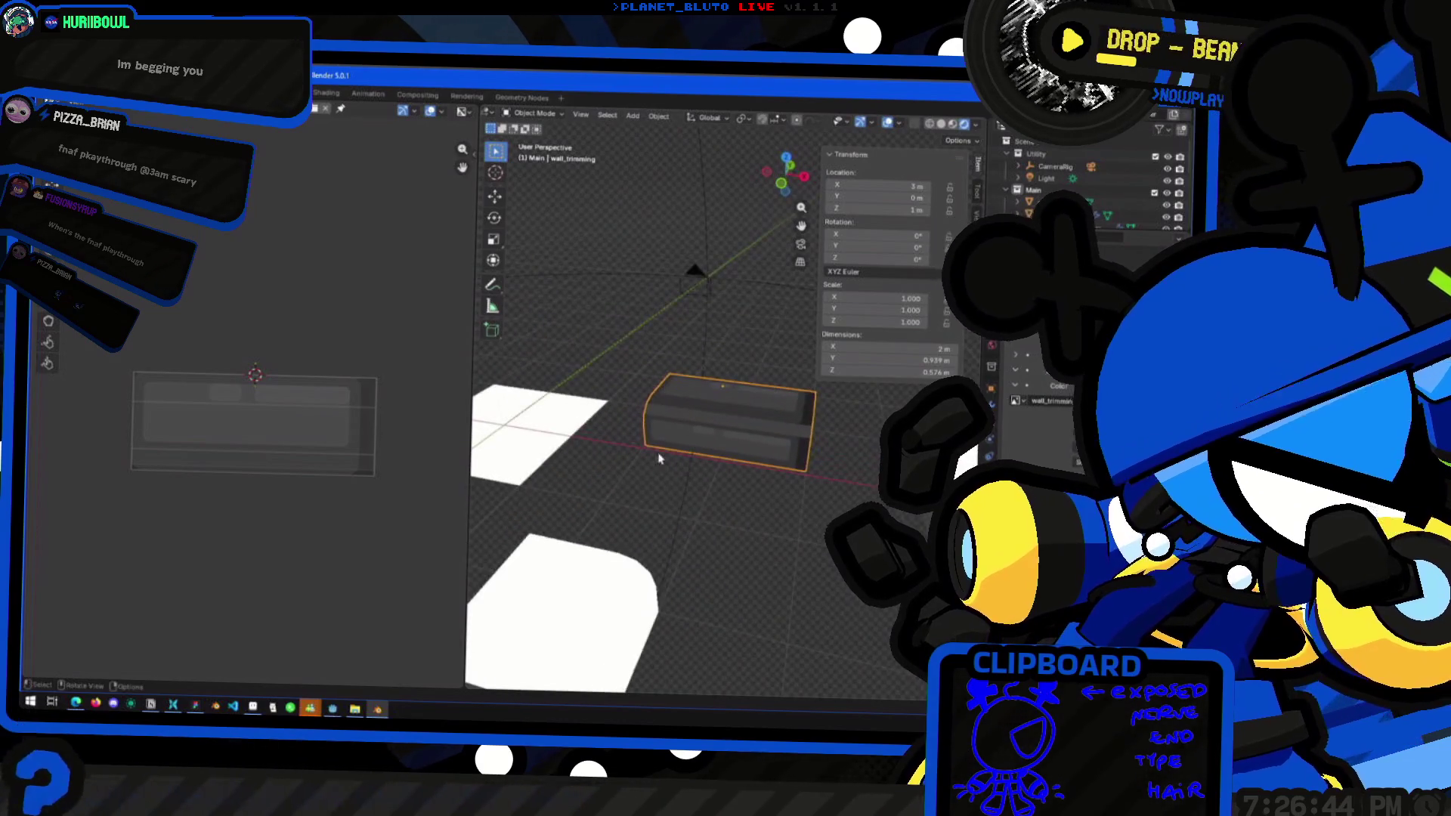
{"action": "key", "text": "Tab"}
{"action": "left_click", "coordinate": [780, 429]}
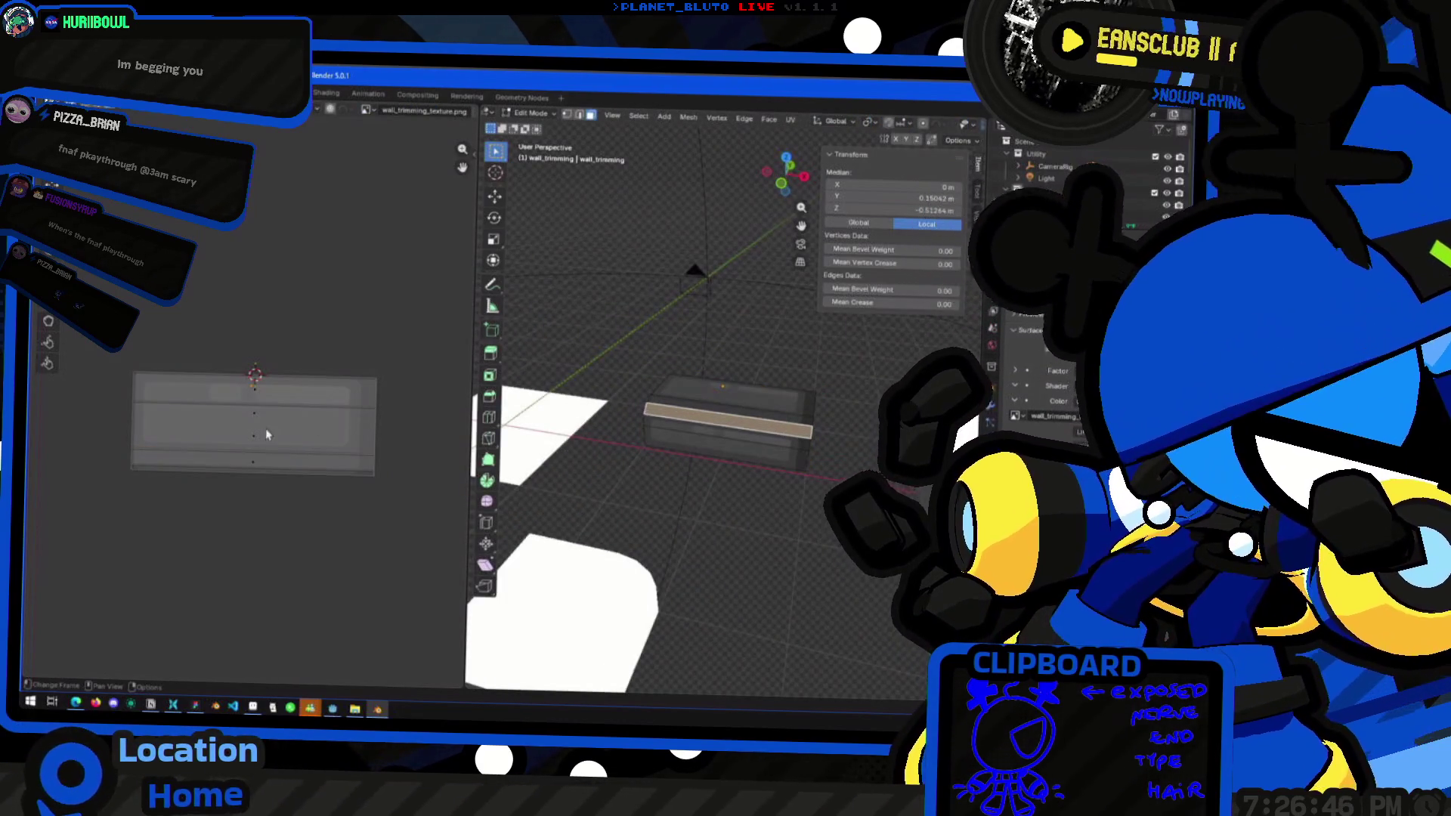
{"action": "key", "text": "Tab"}
{"action": "middle_click_drag", "start_coordinate": [680, 464], "coordinate": [788, 480]}
{"action": "left_click", "coordinate": [672, 472]}
{"action": "mouse_move", "coordinate": [722, 538]}
{"action": "middle_mouse_down"}
{"action": "mouse_move", "coordinate": [792, 565]}
{"action": "mouse_move", "coordinate": [771, 582]}
{"action": "mouse_move", "coordinate": [680, 377]}
{"action": "mouse_move", "coordinate": [688, 401]}
{"action": "middle_mouse_up"}
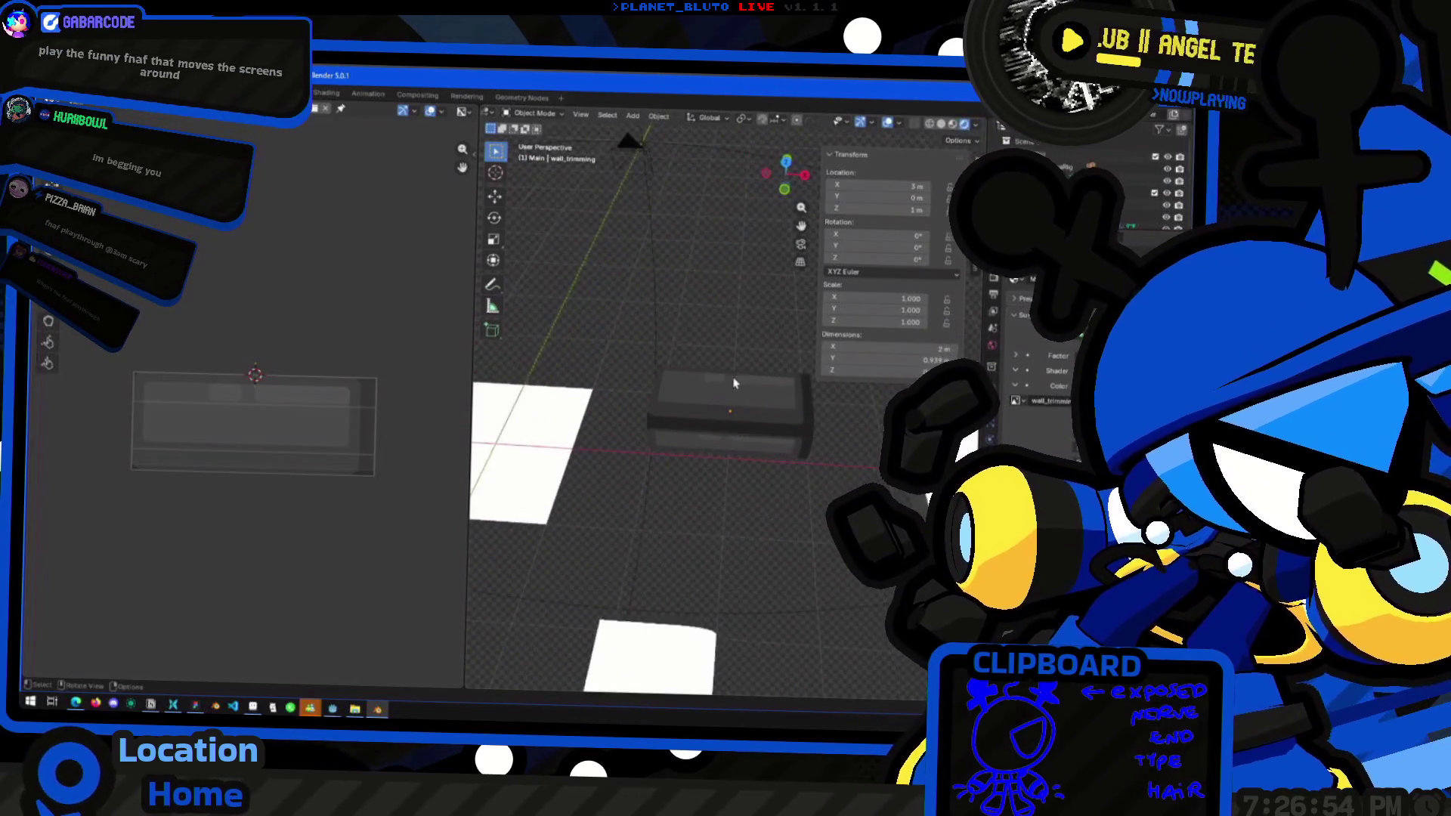
In Figma, select the four inner trim rectangles and nudge them within the frame
{"action": "key", "text": "alt+Tab"}
{"action": "left_click_drag", "start_coordinate": [723, 469], "coordinate": [453, 344]}
{"action": "left_click_drag", "start_coordinate": [569, 401], "coordinate": [574, 398]}
{"action": "key", "text": "Escape"}
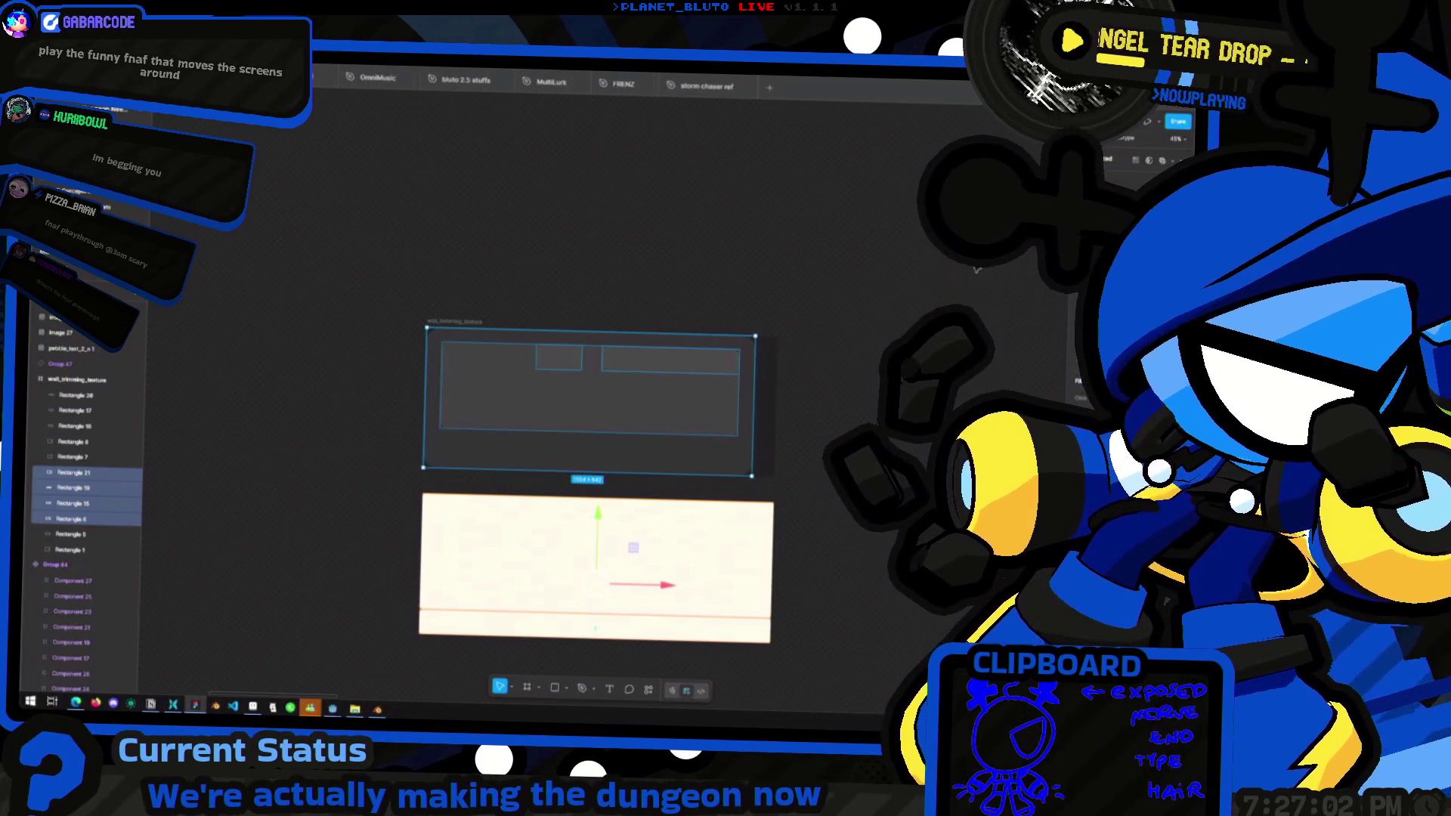
Move the inner trim rectangles about 15 px to the right
{"action": "key", "text": "Escape"}
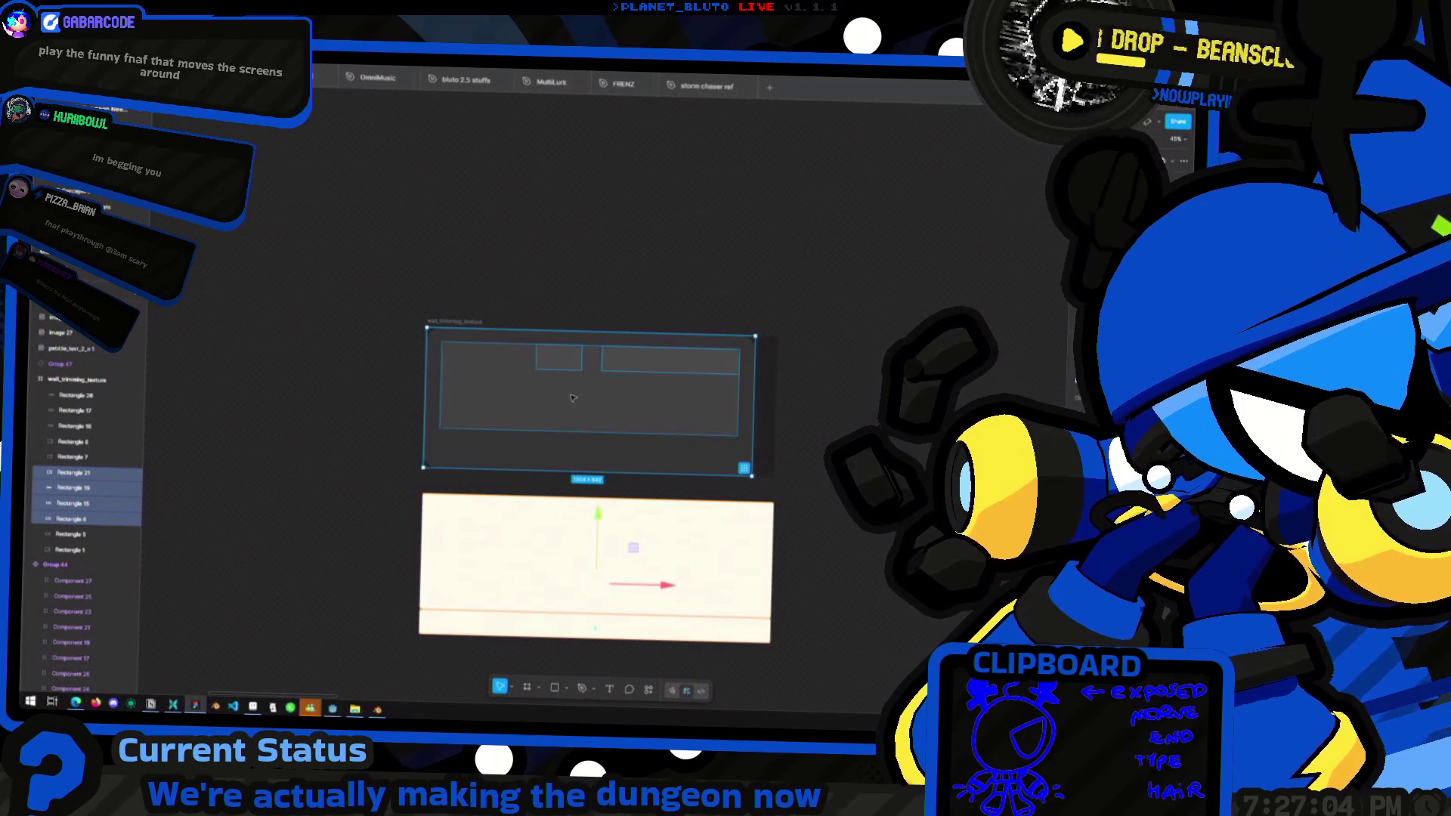
{"action": "left_click_drag", "start_coordinate": [548, 402], "coordinate": [559, 403]}
{"action": "key", "text": "Escape"}
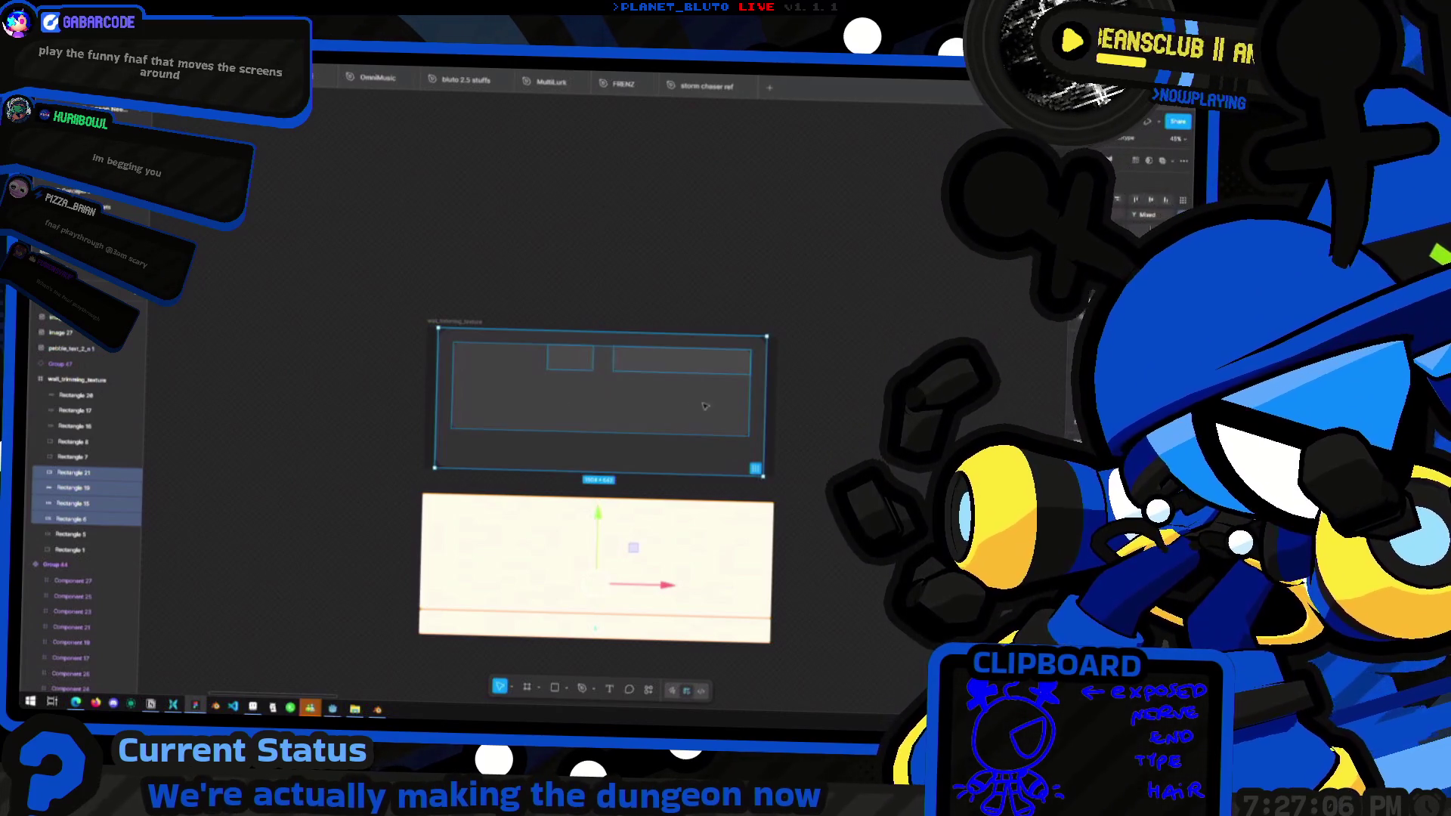
{"action": "key", "text": "Escape"}
Export the wall_trimming_texture frame as PNG, replacing the old file, and return to Blender
{"action": "left_click", "coordinate": [446, 320]}
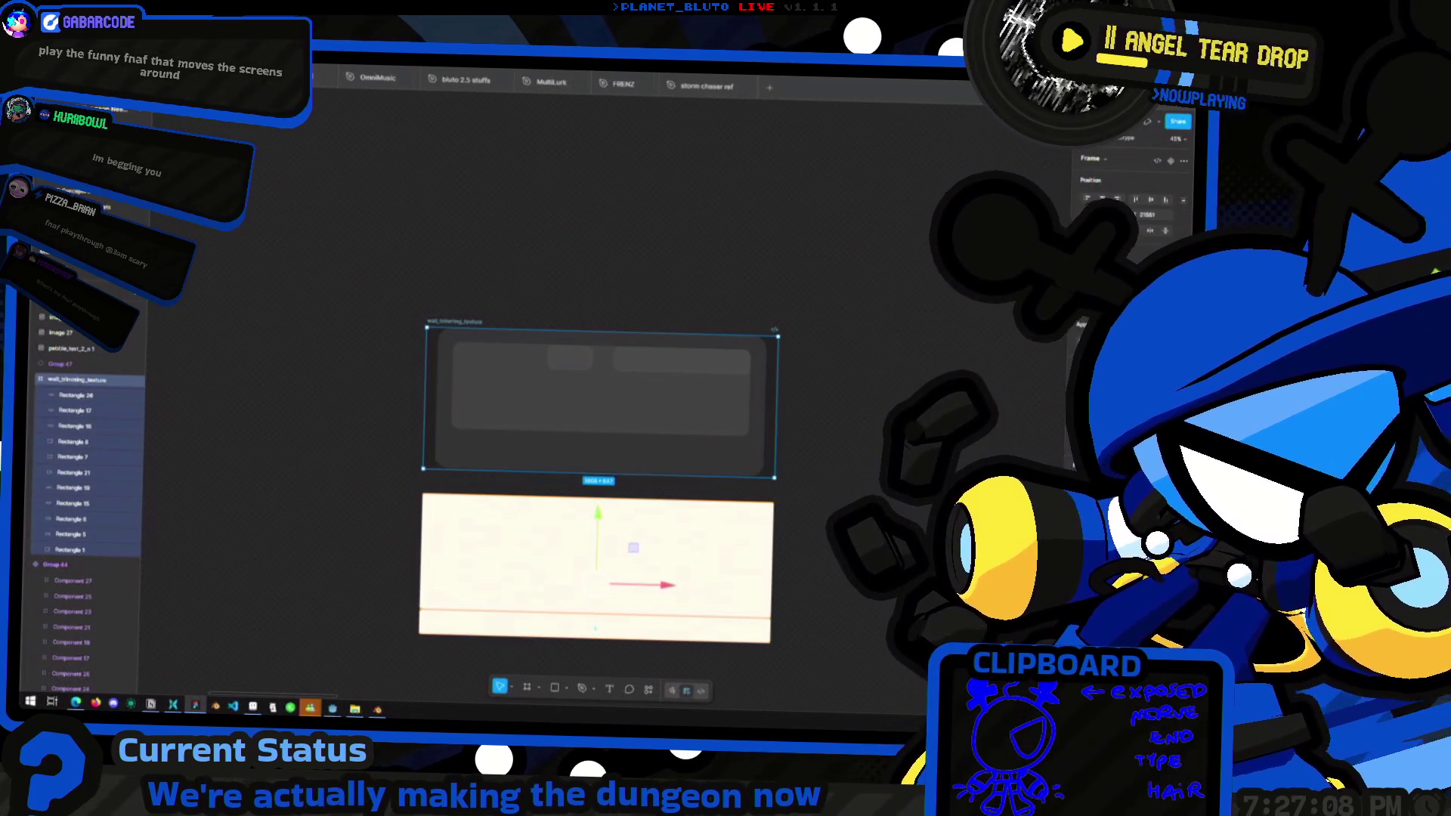
{"action": "key", "text": "ctrl+shift+e"}
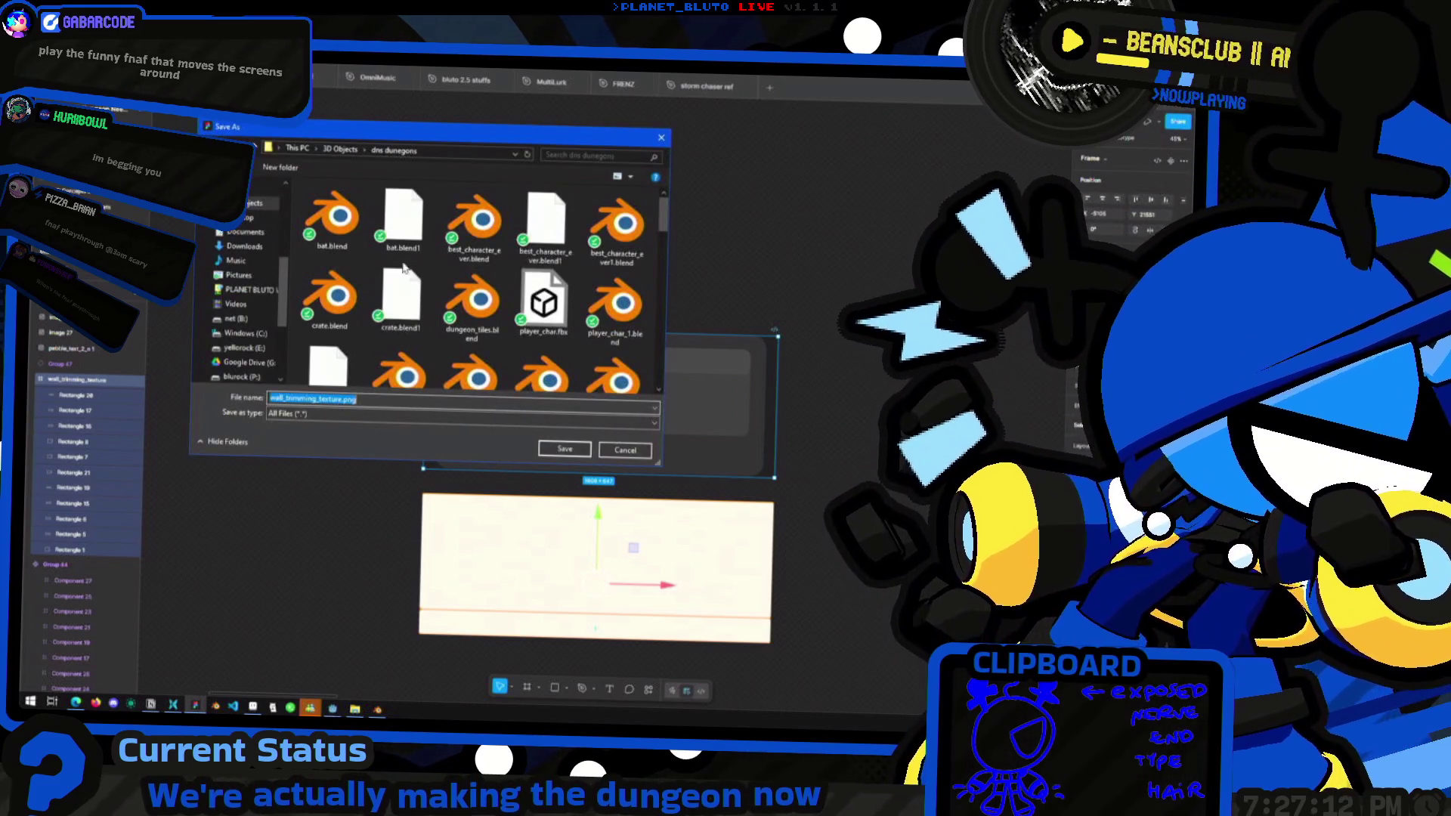
{"action": "left_click", "coordinate": [565, 449]}
{"action": "left_click", "coordinate": [638, 396]}
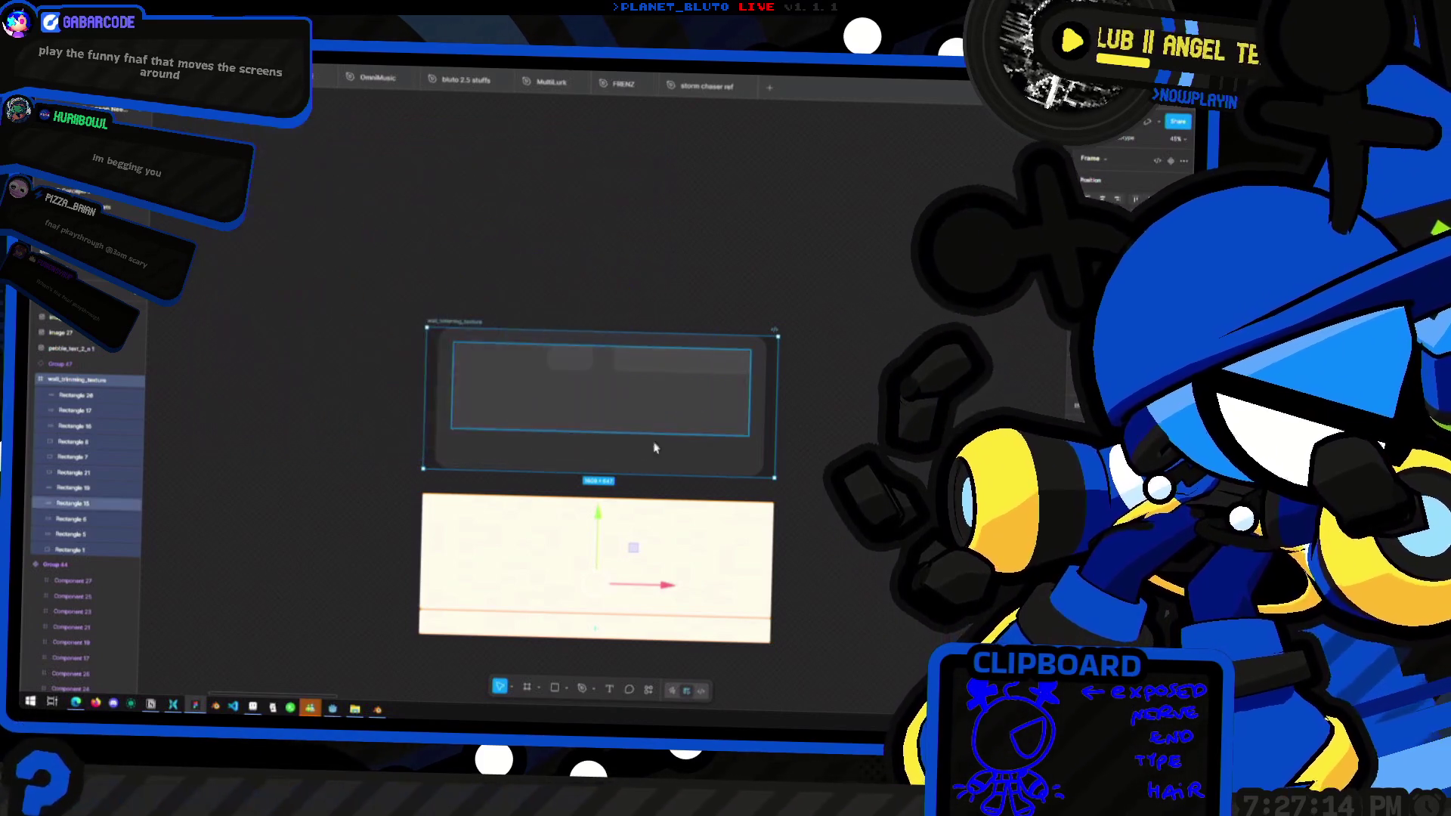
{"action": "key", "text": "alt+Tab"}
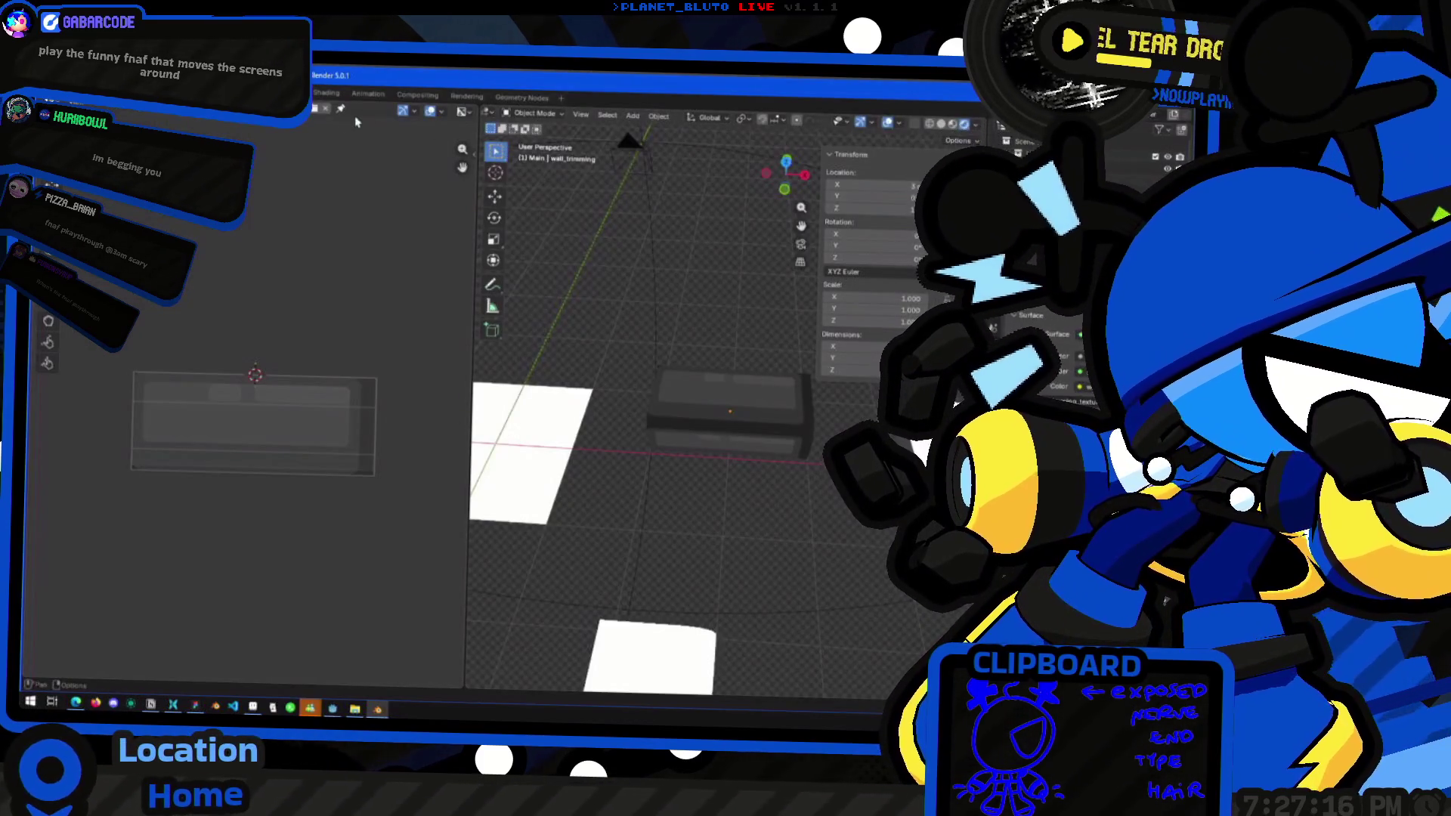
Reload the updated texture and move the trim piece's UVs onto a different strip
{"action": "left_click", "coordinate": [316, 111]}
{"action": "left_click", "coordinate": [234, 488]}
{"action": "double_click", "coordinate": [234, 487]}
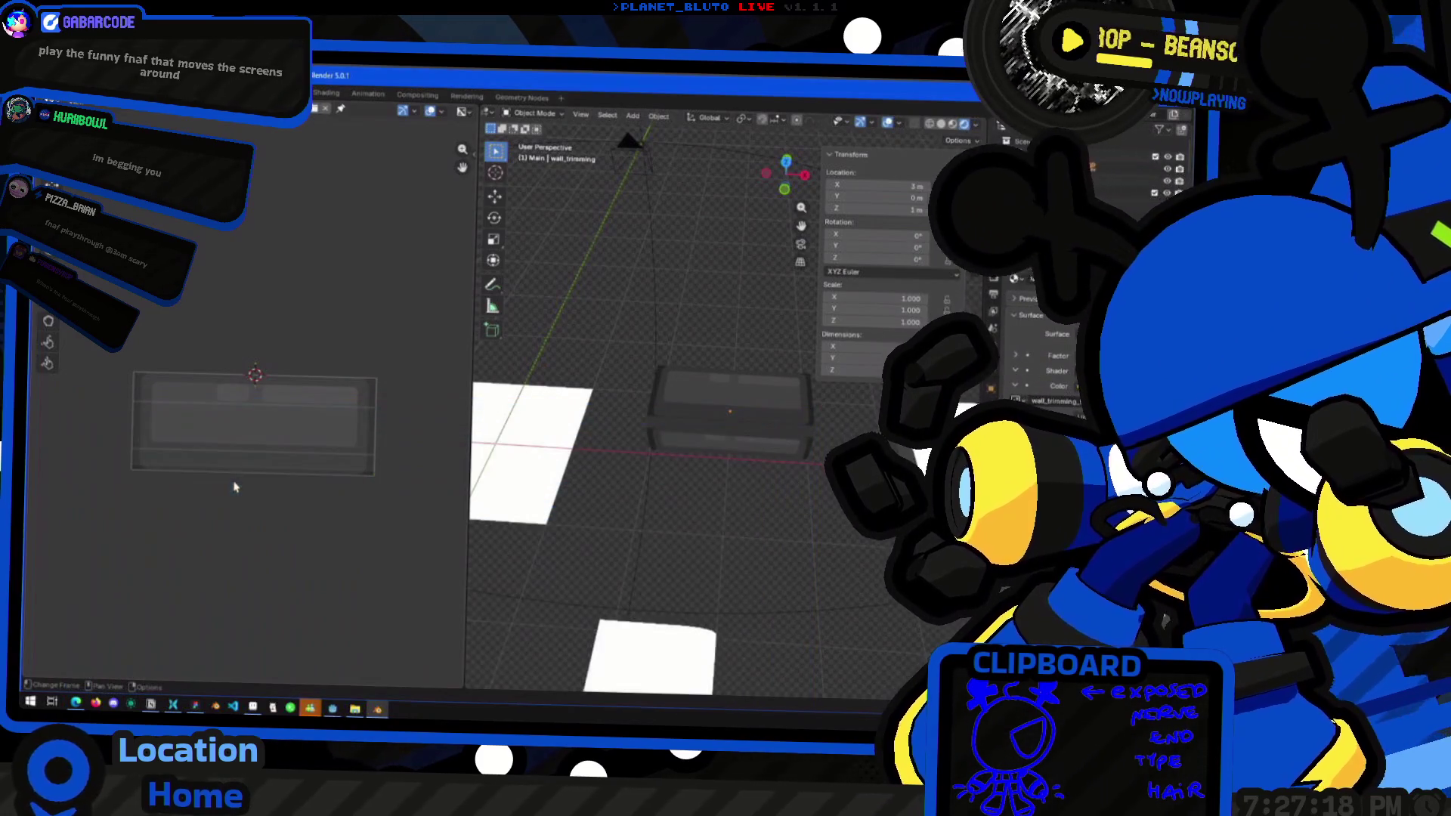
{"action": "middle_click_drag", "start_coordinate": [673, 446], "coordinate": [676, 427]}
{"action": "left_click", "coordinate": [703, 425]}
{"action": "key", "text": "Tab"}
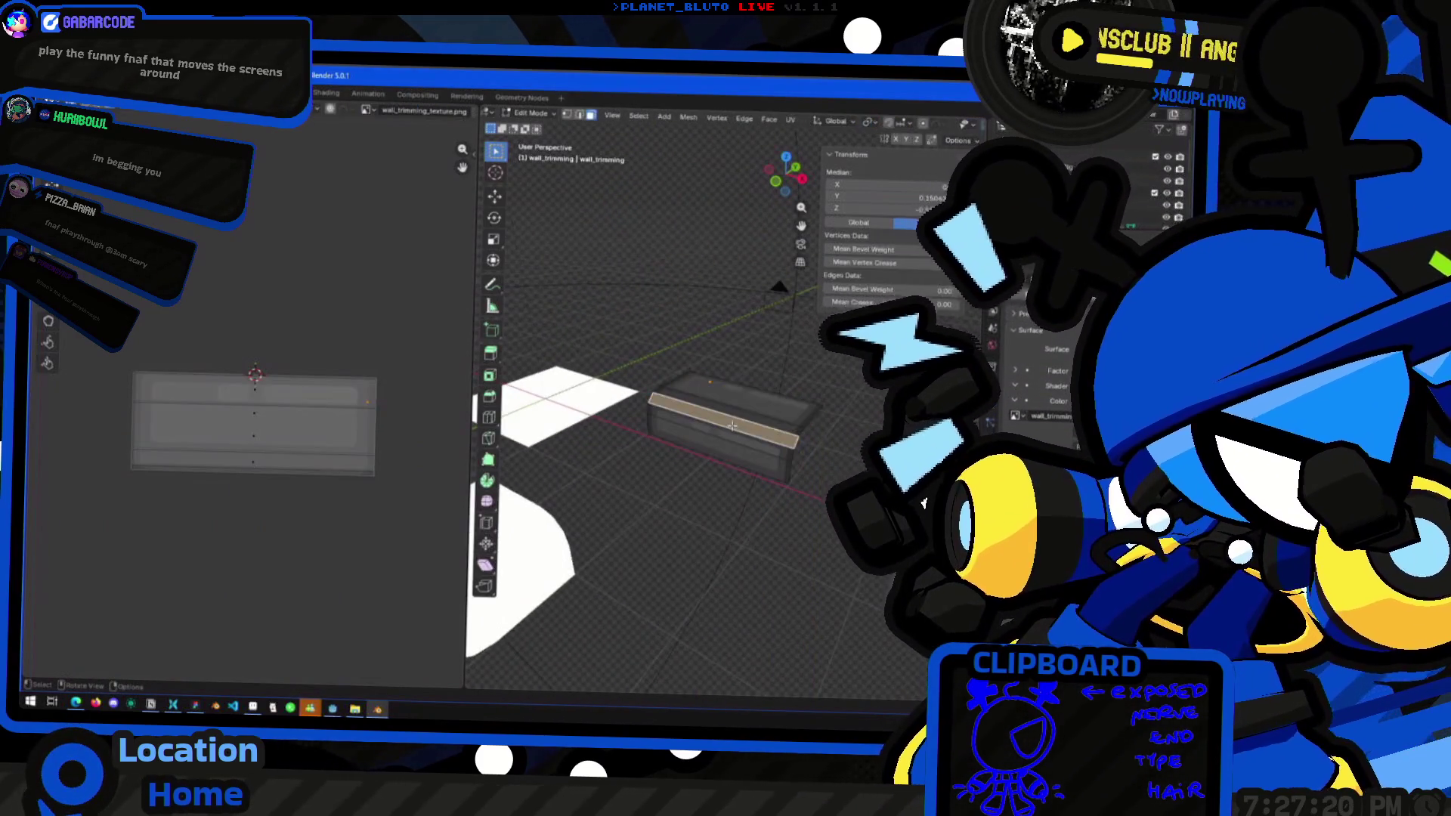
{"action": "key", "text": "g"}
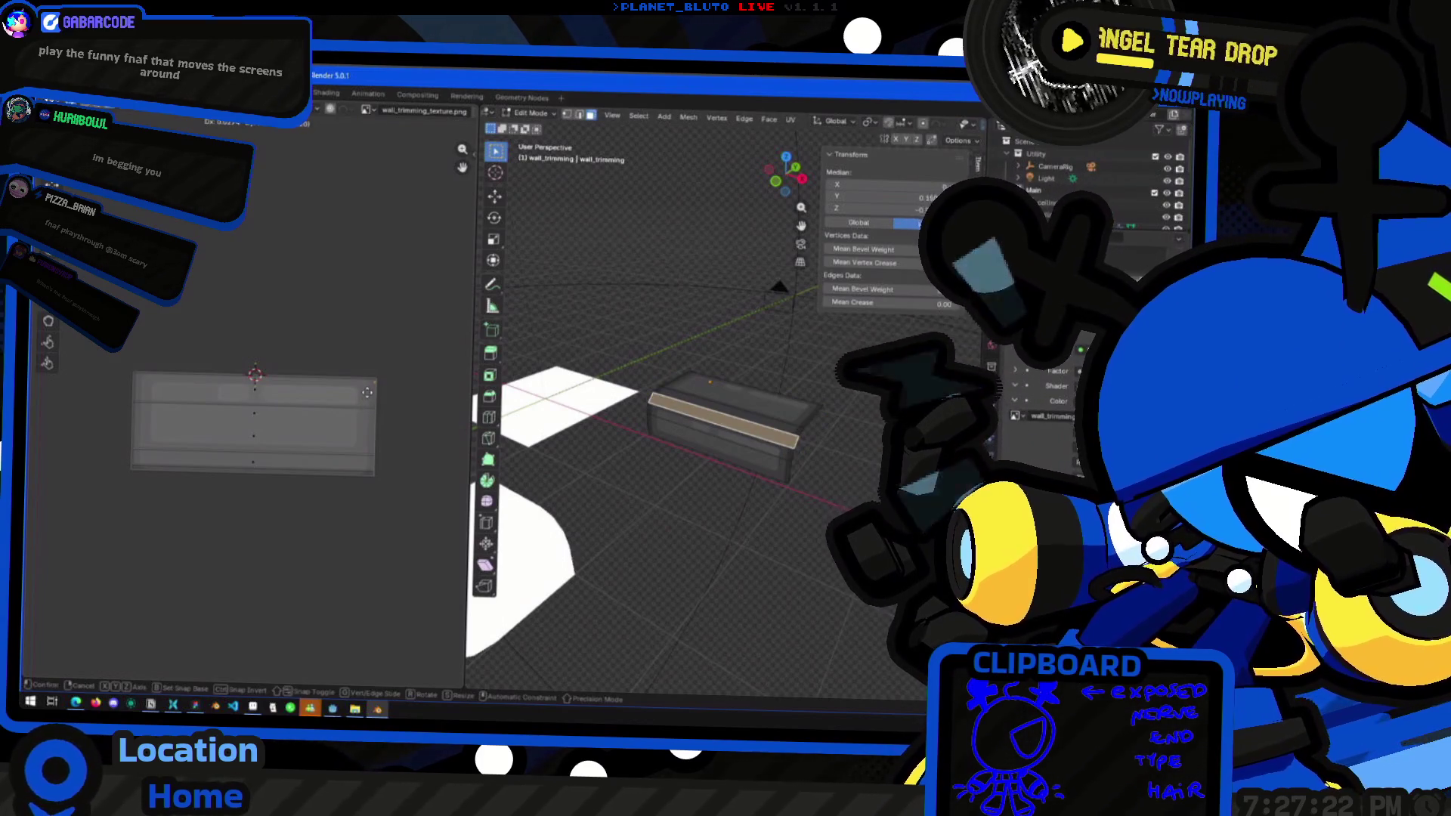
{"action": "left_click", "coordinate": [367, 391]}
{"action": "key", "text": "Tab"}
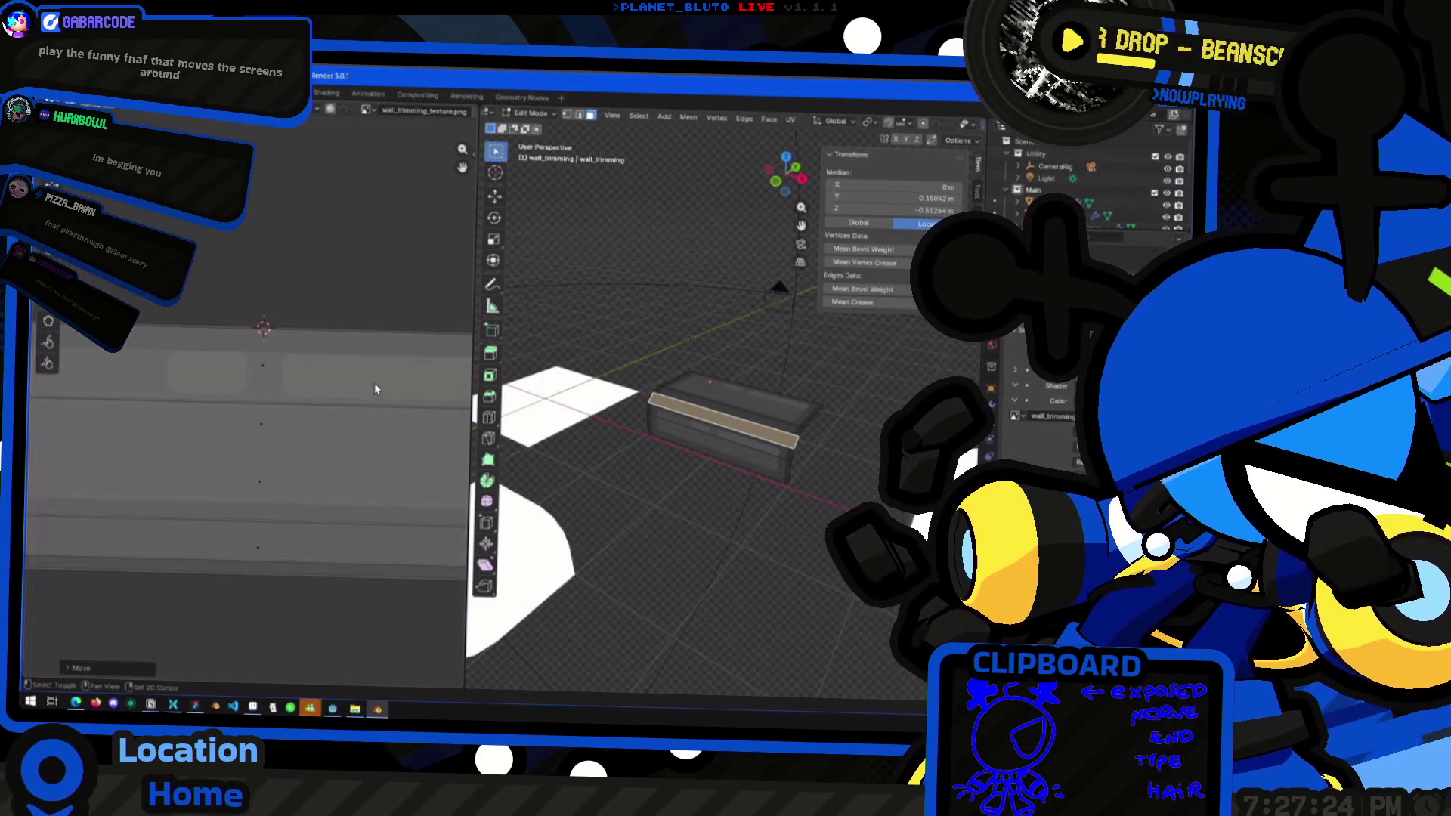
{"action": "mouse_move", "coordinate": [499, 361]}
{"action": "middle_mouse_down"}
{"action": "mouse_move", "coordinate": [719, 350]}
{"action": "mouse_move", "coordinate": [615, 415]}
{"action": "mouse_move", "coordinate": [702, 374]}
{"action": "mouse_move", "coordinate": [680, 378]}
{"action": "middle_mouse_up"}
Stretch the trim's UVs vertically along Y to fit the texture strip
{"action": "key", "text": "Tab"}
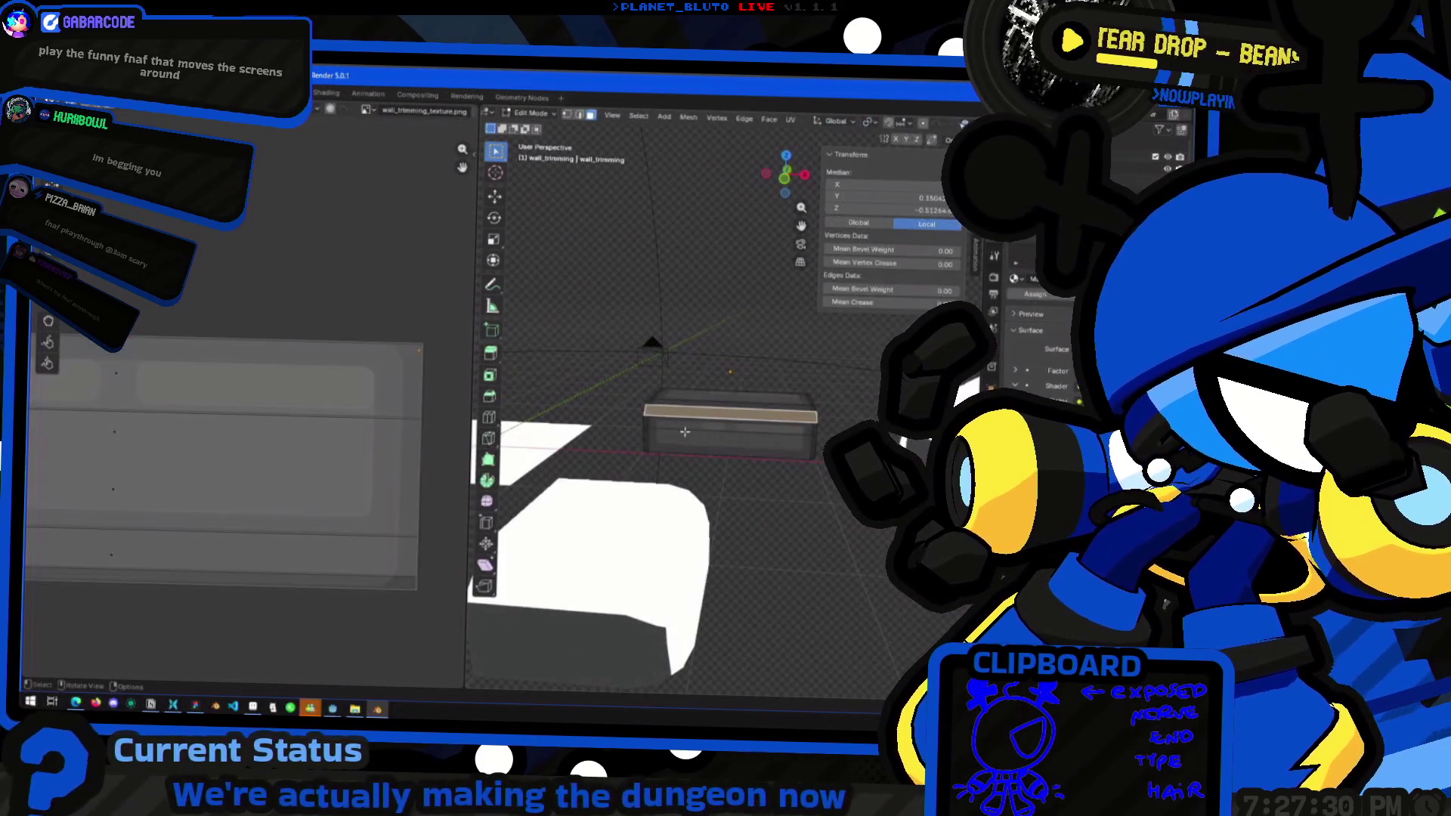
{"action": "key", "text": "s"}
{"action": "key", "text": "y"}
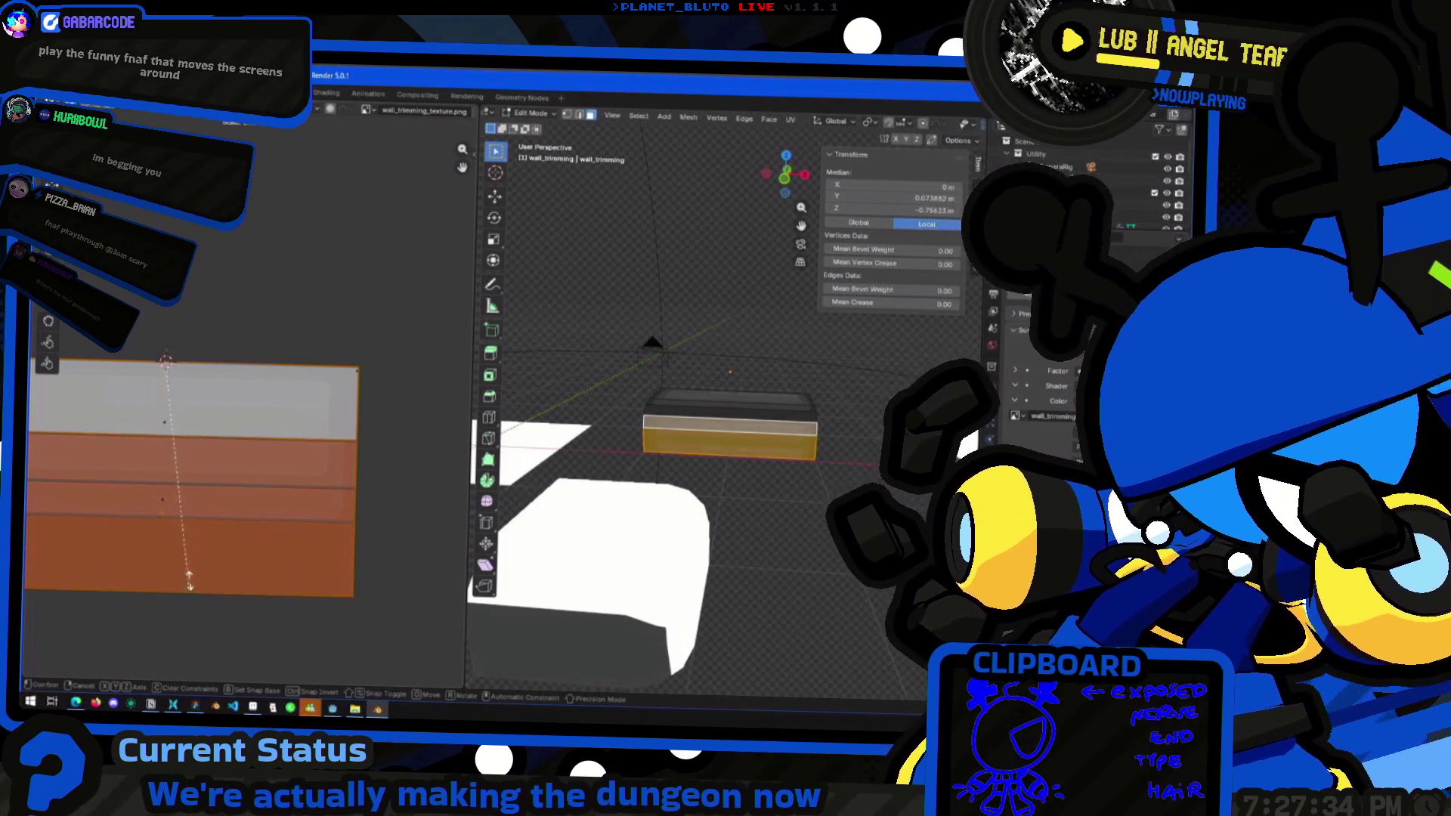
{"action": "left_click", "coordinate": [218, 428]}
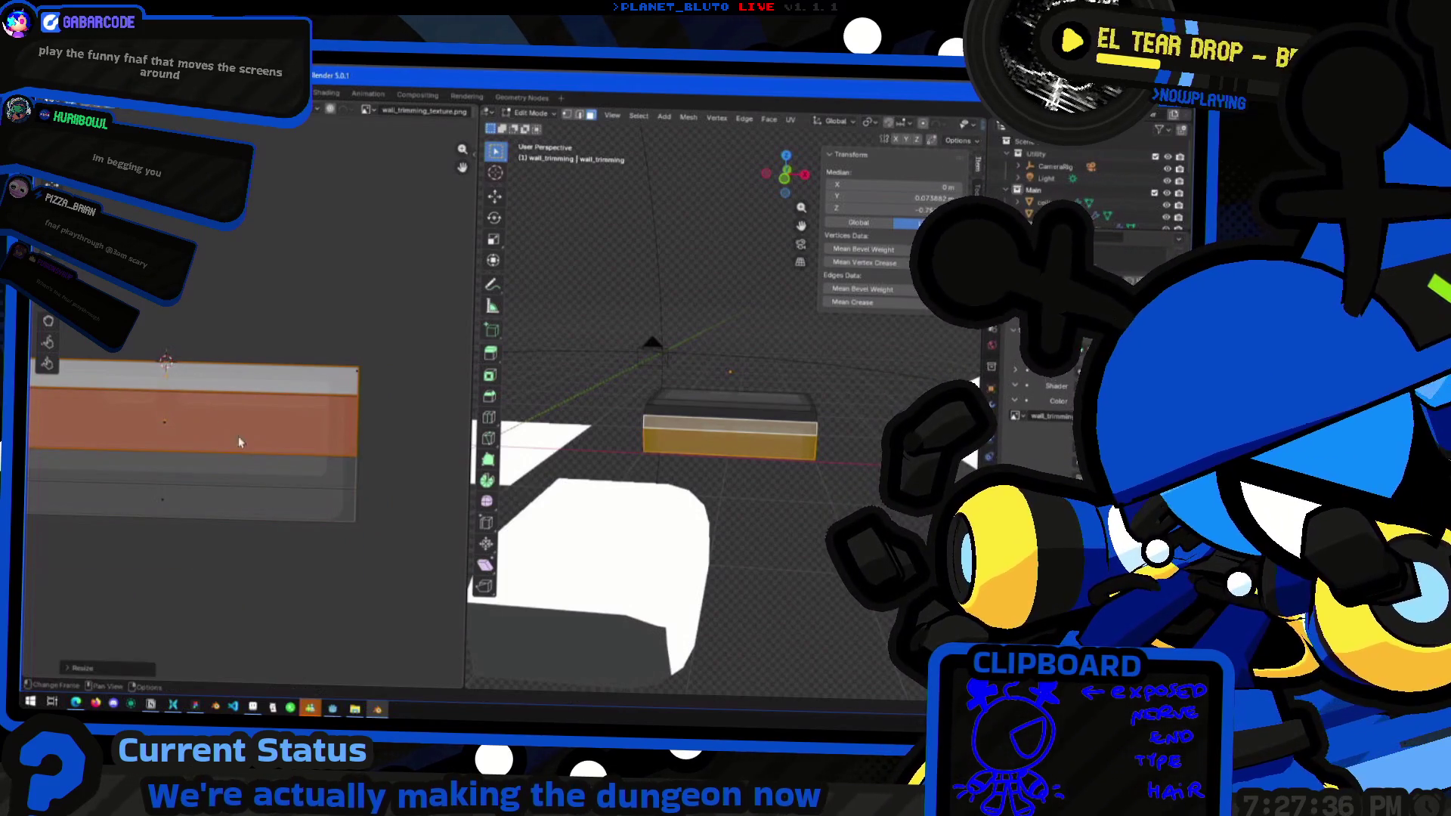
{"action": "key", "text": "Tab"}
{"action": "mouse_move", "coordinate": [755, 495]}
{"action": "middle_mouse_down"}
{"action": "mouse_move", "coordinate": [771, 507]}
{"action": "mouse_move", "coordinate": [717, 543]}
{"action": "mouse_move", "coordinate": [642, 517]}
{"action": "middle_mouse_up"}
{"action": "scroll", "coordinate": [619, 510], "scroll_direction": "down", "scroll_amount": 3}
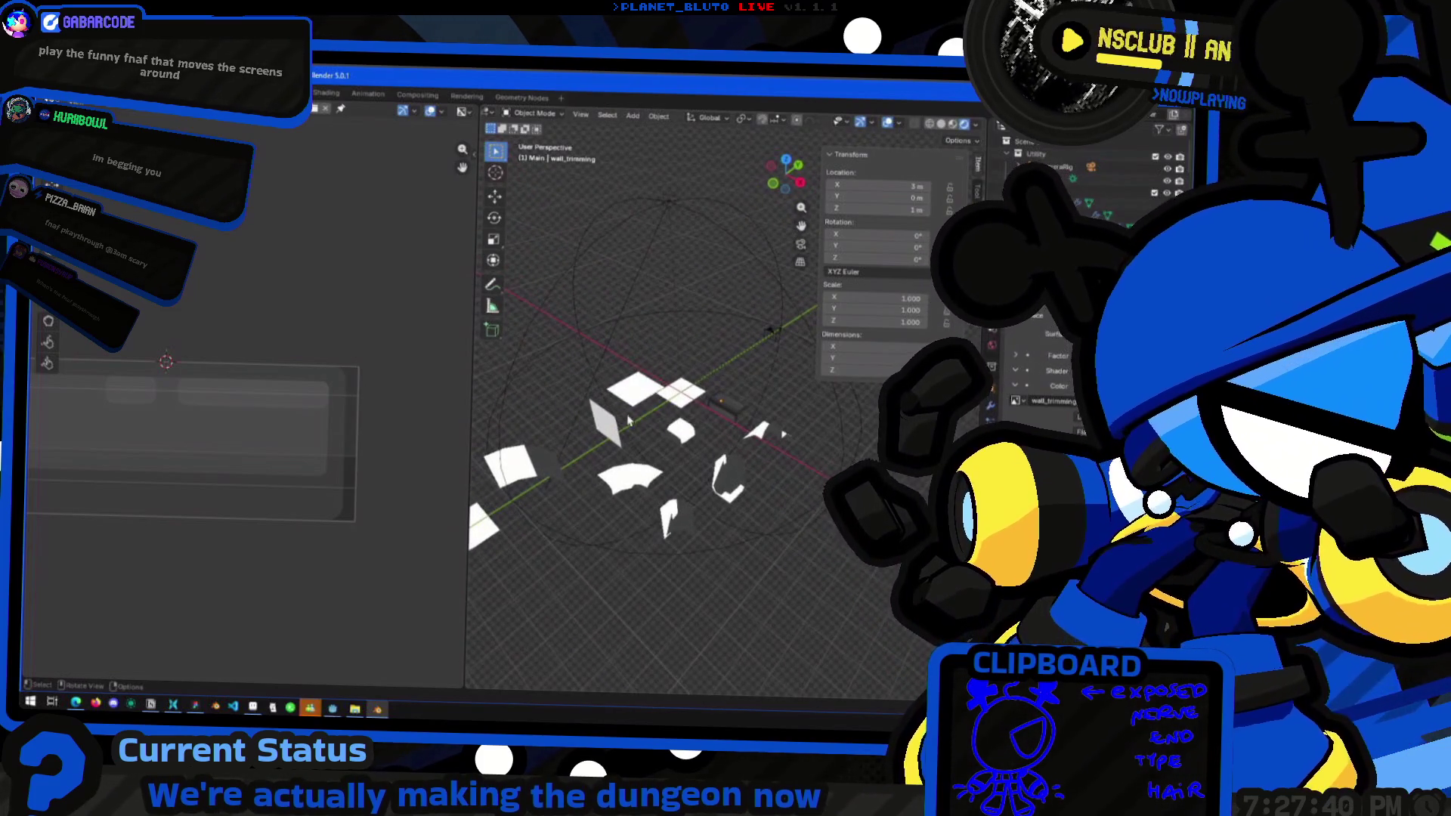
Duplicate the wall trim piece and place the copy 2 m along X
{"action": "scroll", "coordinate": [684, 421], "scroll_direction": "up", "scroll_amount": 3}
{"action": "left_click", "coordinate": [703, 408]}
{"action": "scroll", "coordinate": [703, 408], "scroll_direction": "up", "scroll_amount": 2}
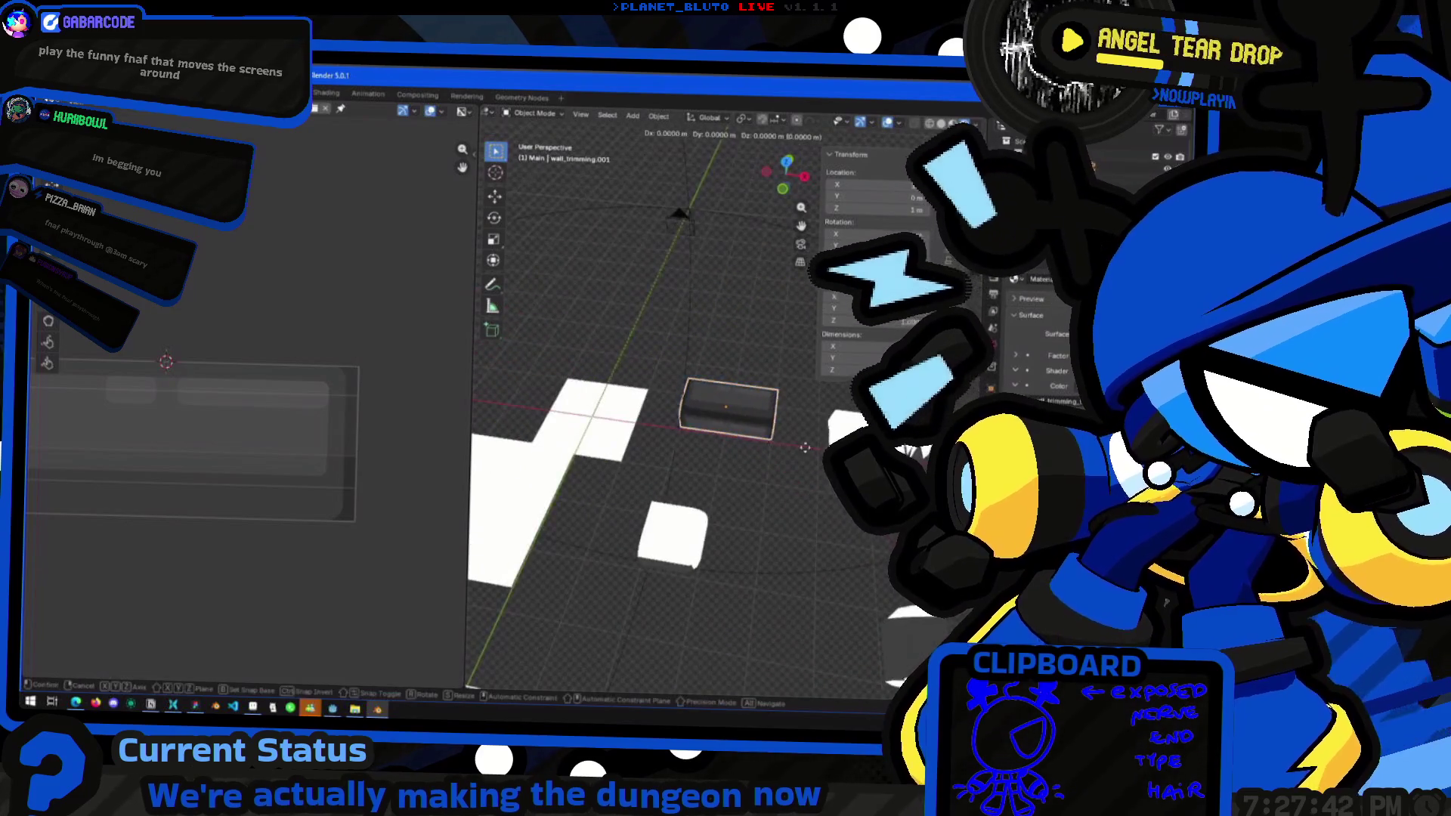
{"action": "key", "text": "shift+d"}
{"action": "key", "text": "Return"}
{"action": "scroll", "coordinate": [786, 514], "scroll_direction": "down", "scroll_amount": 3}
{"action": "middle_click_drag", "start_coordinate": [755, 491], "coordinate": [785, 513]}
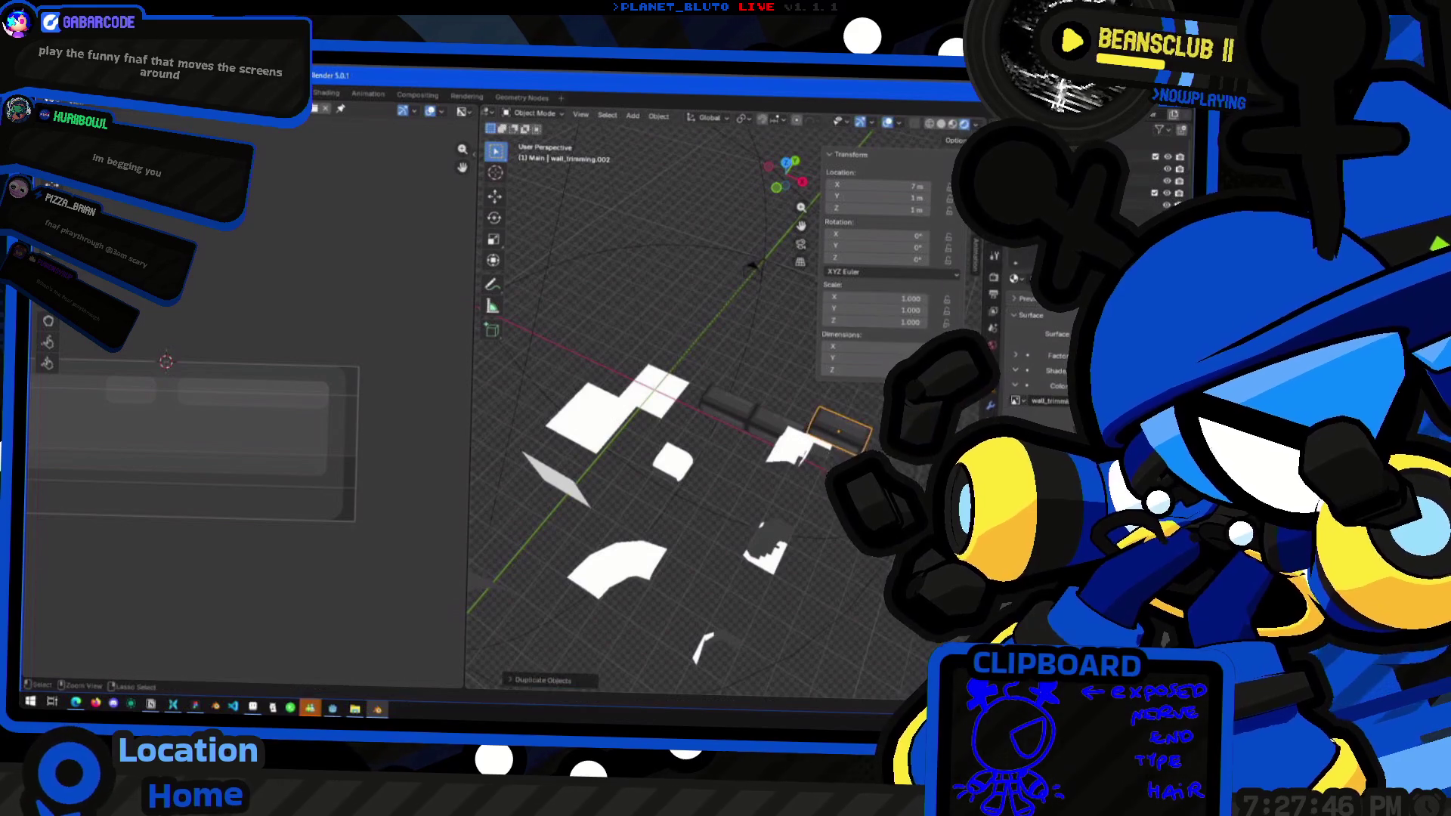
Duplicate another trim piece and slide it along X to 7 m
{"action": "key", "text": "shift+d"}
{"action": "middle_click_drag", "start_coordinate": [829, 535], "coordinate": [471, 521]}
{"action": "scroll", "coordinate": [748, 430], "scroll_direction": "up", "scroll_amount": 3}
{"action": "mouse_move", "coordinate": [748, 431]}
{"action": "middle_mouse_down"}
{"action": "mouse_move", "coordinate": [717, 416]}
{"action": "mouse_move", "coordinate": [675, 492]}
{"action": "mouse_move", "coordinate": [648, 499]}
{"action": "mouse_move", "coordinate": [732, 447]}
{"action": "middle_mouse_up"}
{"action": "scroll", "coordinate": [732, 447], "scroll_direction": "up", "scroll_amount": 2}
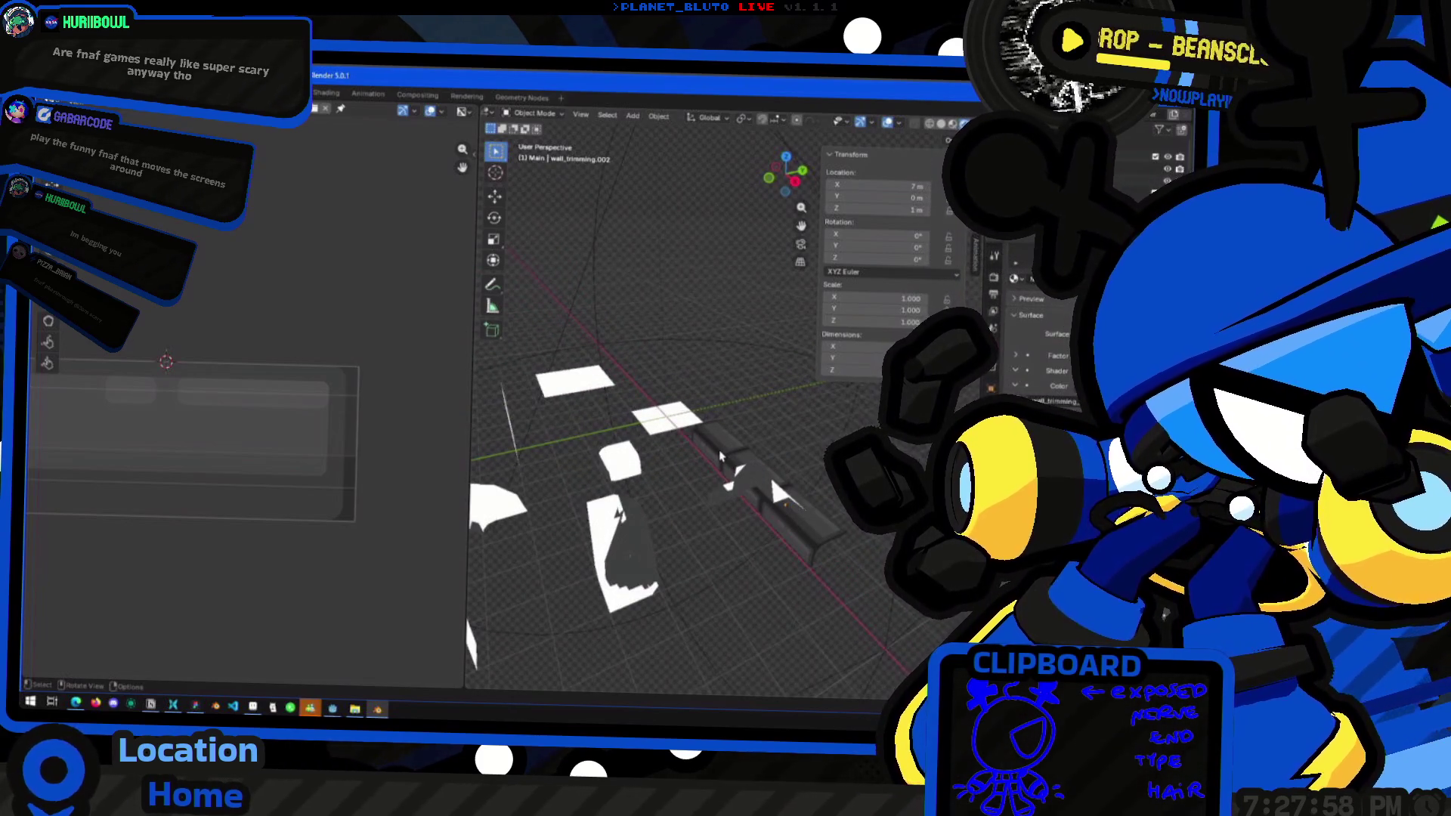
{"action": "scroll", "coordinate": [703, 484], "scroll_direction": "up", "scroll_amount": 2}
Check a copy's wall and top bevel face UVs, then switch to Figma
{"action": "left_click", "coordinate": [703, 484]}
{"action": "key", "text": "Tab"}
{"action": "scroll", "coordinate": [695, 519], "scroll_direction": "up", "scroll_amount": 2}
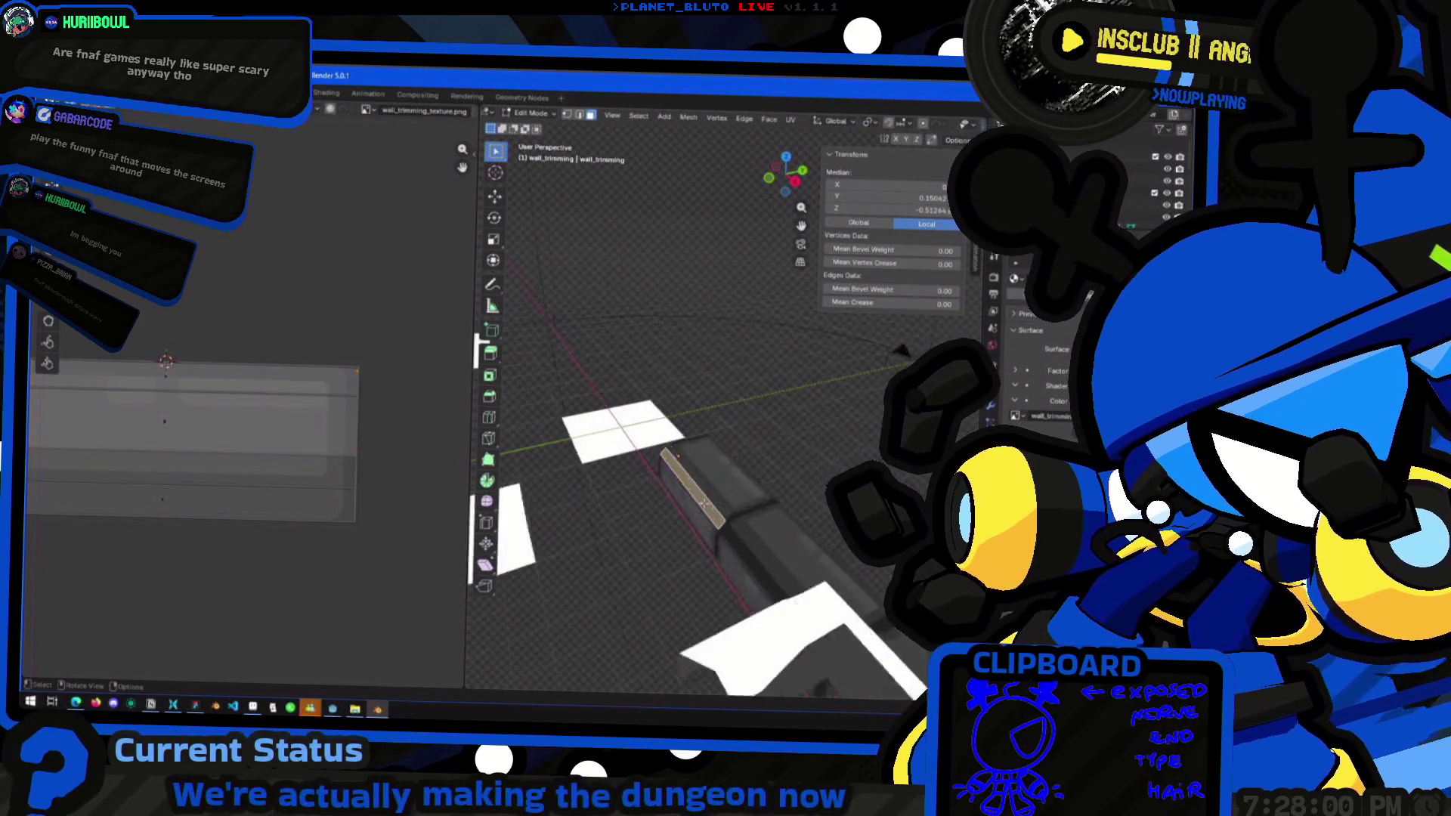
{"action": "mouse_move", "coordinate": [695, 518]}
{"action": "middle_mouse_down"}
{"action": "mouse_move", "coordinate": [714, 585]}
{"action": "mouse_move", "coordinate": [699, 589]}
{"action": "mouse_move", "coordinate": [718, 532]}
{"action": "mouse_move", "coordinate": [778, 521]}
{"action": "mouse_move", "coordinate": [816, 536]}
{"action": "mouse_move", "coordinate": [780, 496]}
{"action": "mouse_move", "coordinate": [738, 502]}
{"action": "mouse_move", "coordinate": [816, 519]}
{"action": "mouse_move", "coordinate": [812, 574]}
{"action": "mouse_move", "coordinate": [824, 499]}
{"action": "middle_mouse_up"}
{"action": "left_click", "coordinate": [722, 604]}
{"action": "left_click", "coordinate": [718, 587], "text": "shift"}
{"action": "scroll", "coordinate": [718, 533], "scroll_direction": "down", "scroll_amount": 3}
{"action": "key", "text": "Tab"}
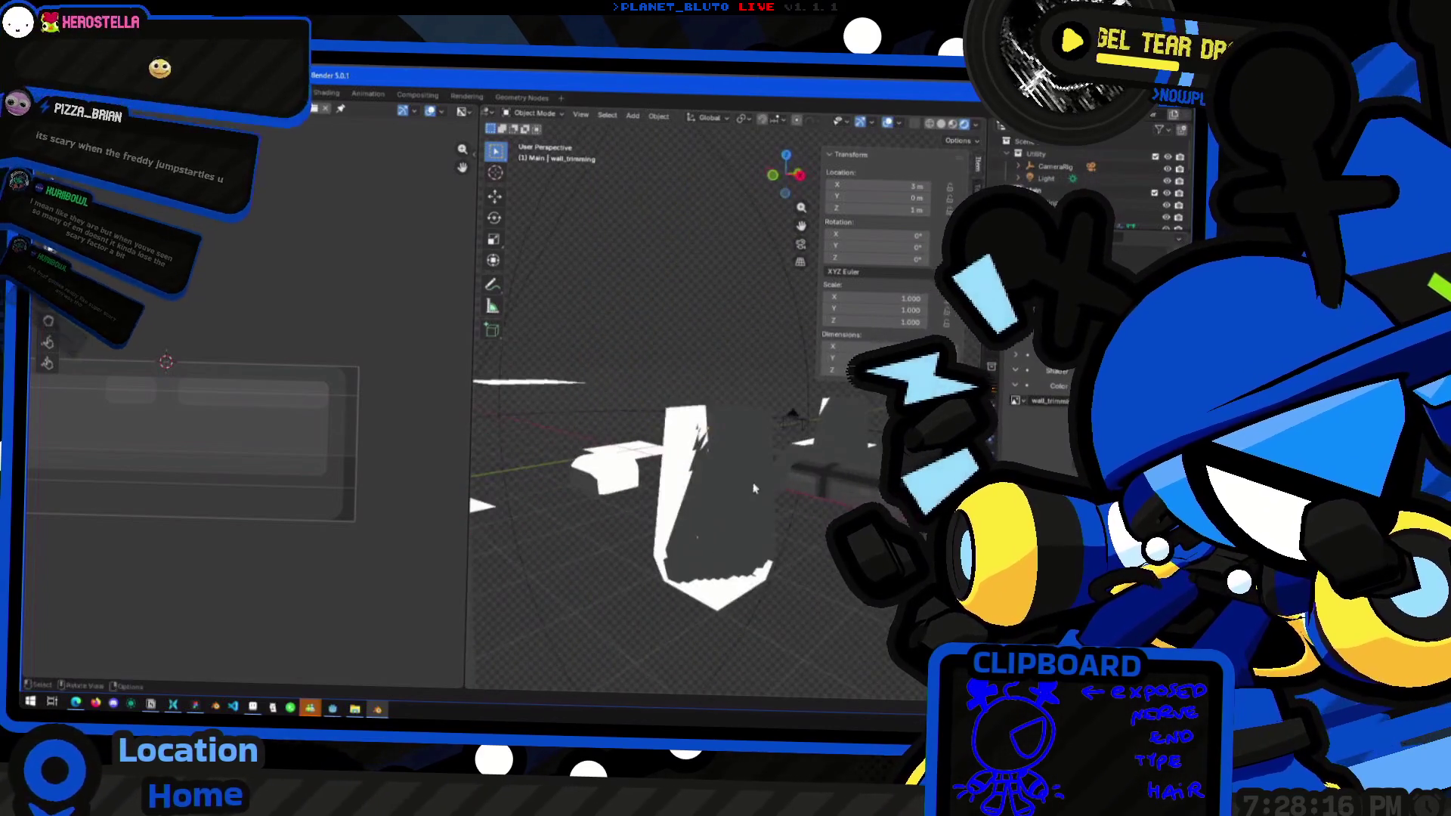
{"action": "key", "text": "alt+Tab"}
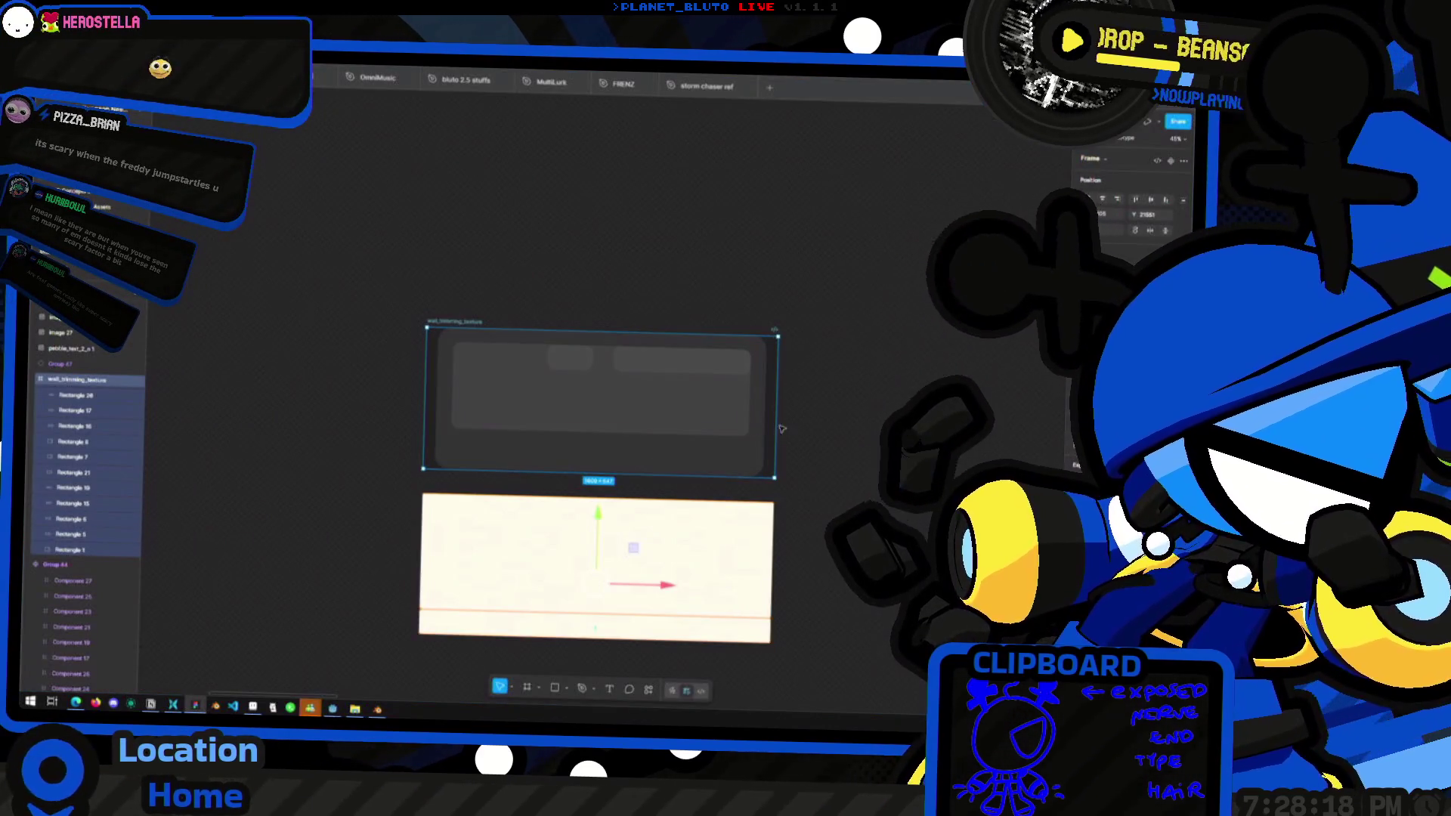
Export the wall_trimming_texture frame as PNG over the old file and return to Blender
{"action": "left_click", "coordinate": [767, 427]}
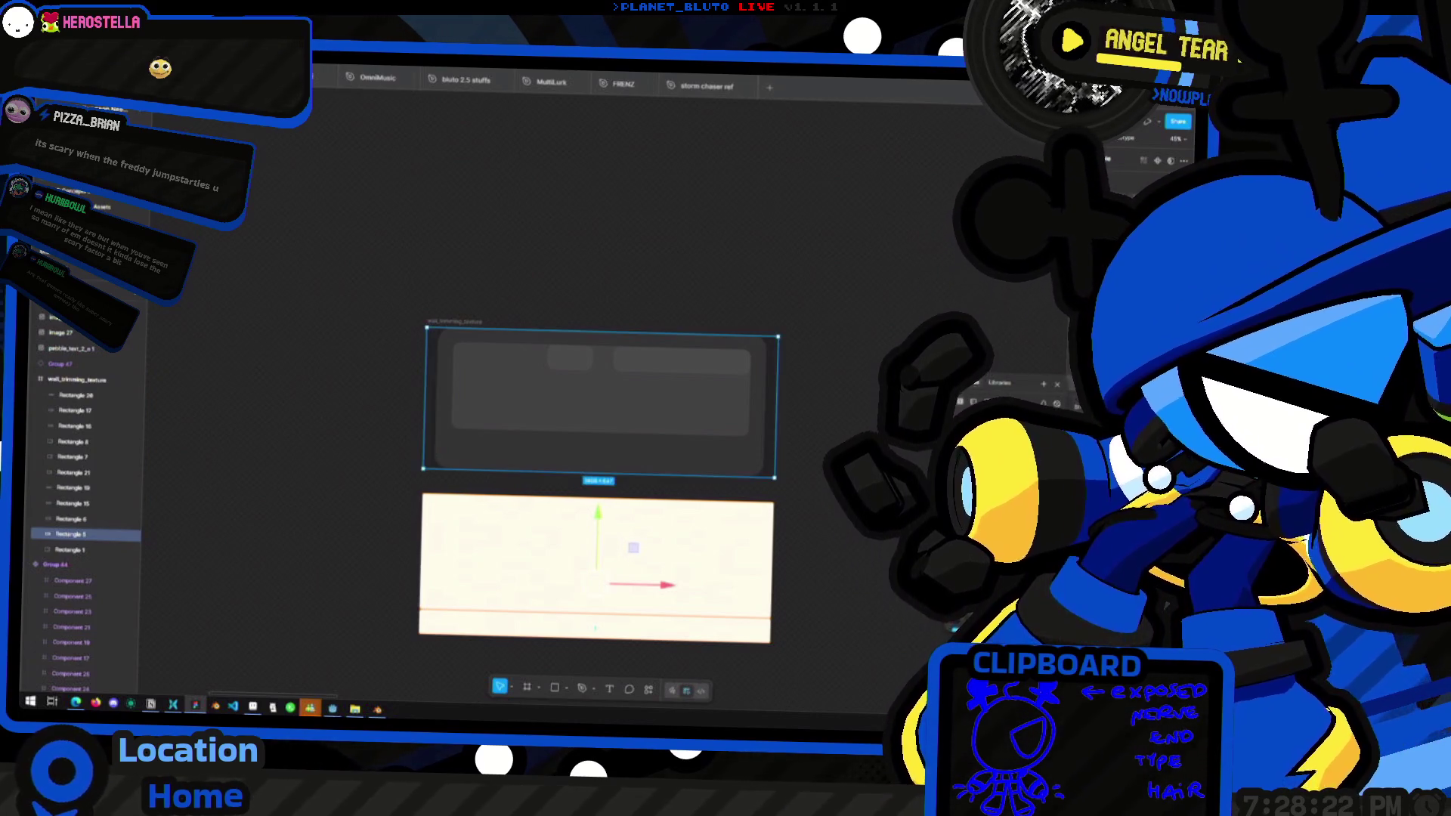
{"action": "key", "text": "Escape"}
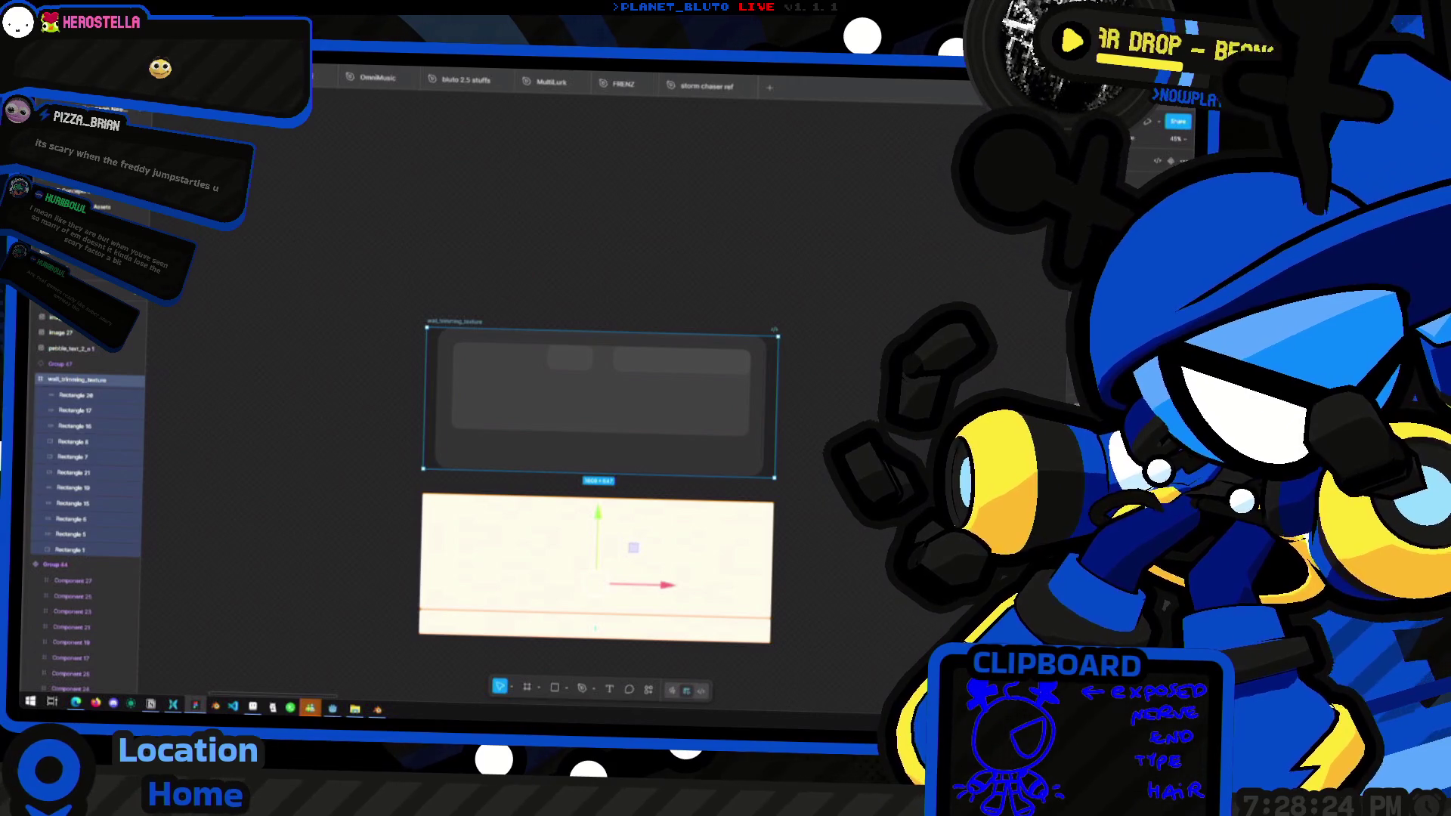
{"action": "key", "text": "ctrl+shift+e"}
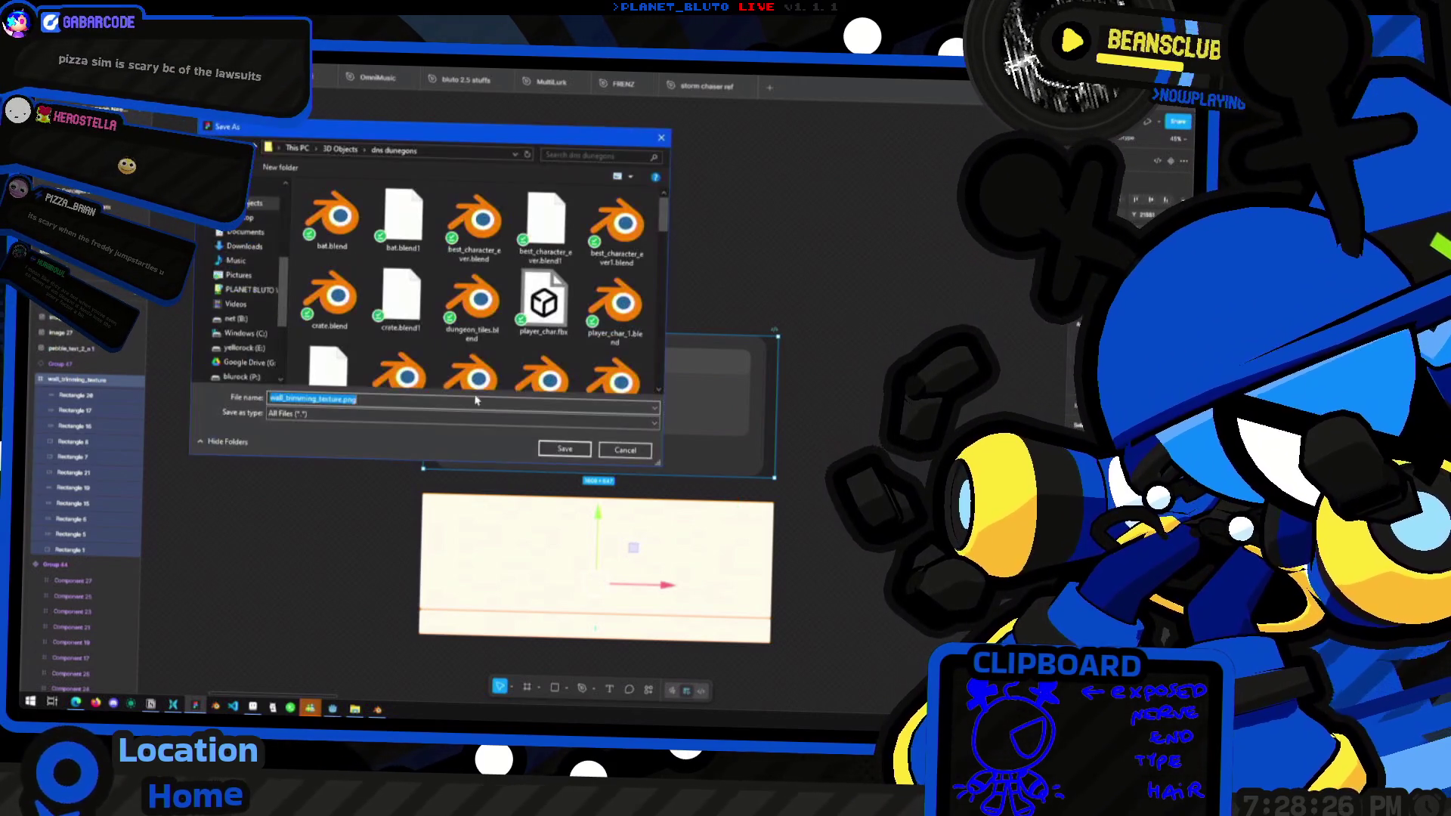
{"action": "left_click", "coordinate": [573, 450]}
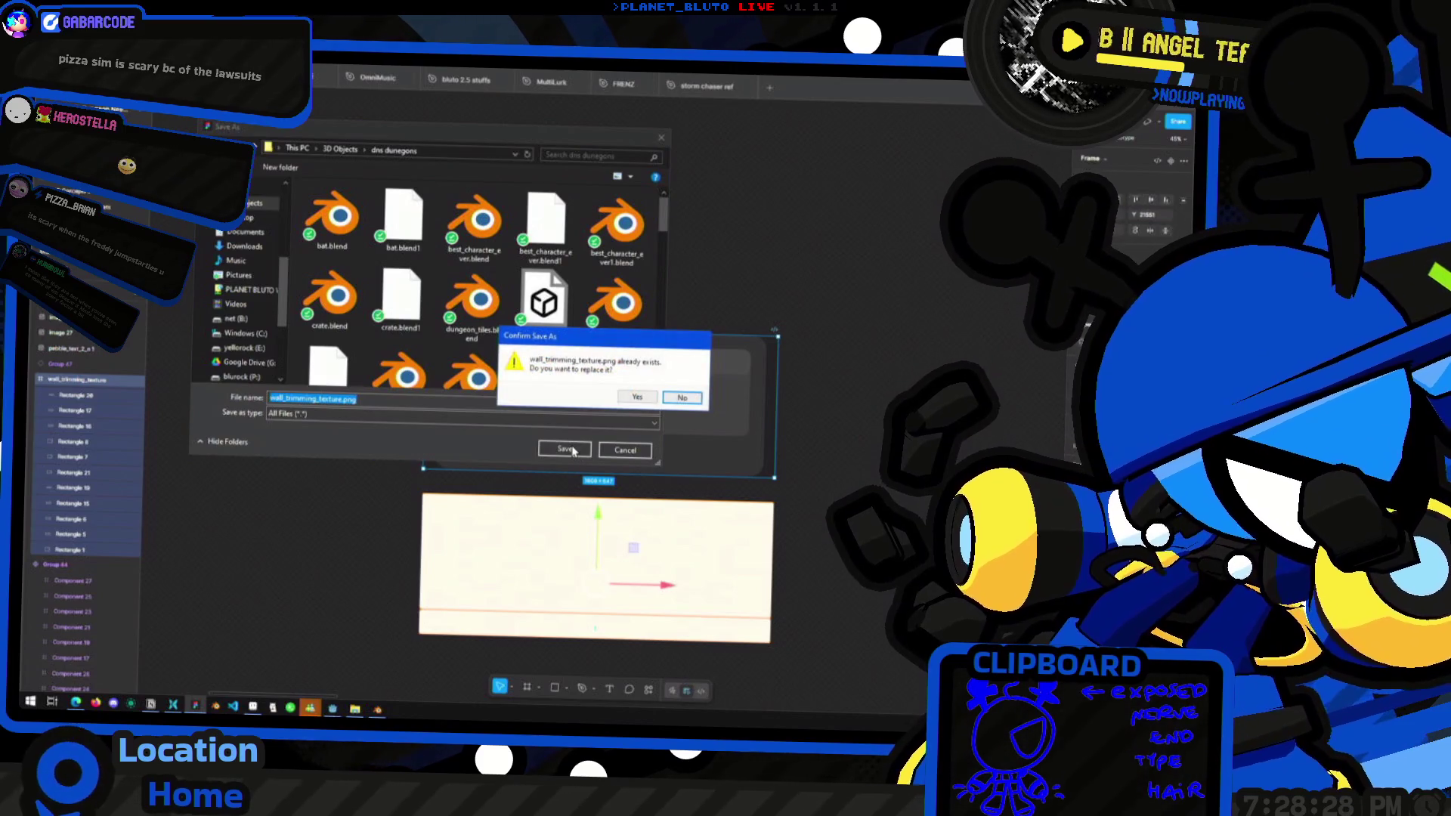
{"action": "left_click", "coordinate": [635, 396]}
{"action": "key", "text": "alt+Tab"}
{"action": "middle_click_drag", "start_coordinate": [650, 429], "coordinate": [745, 470]}
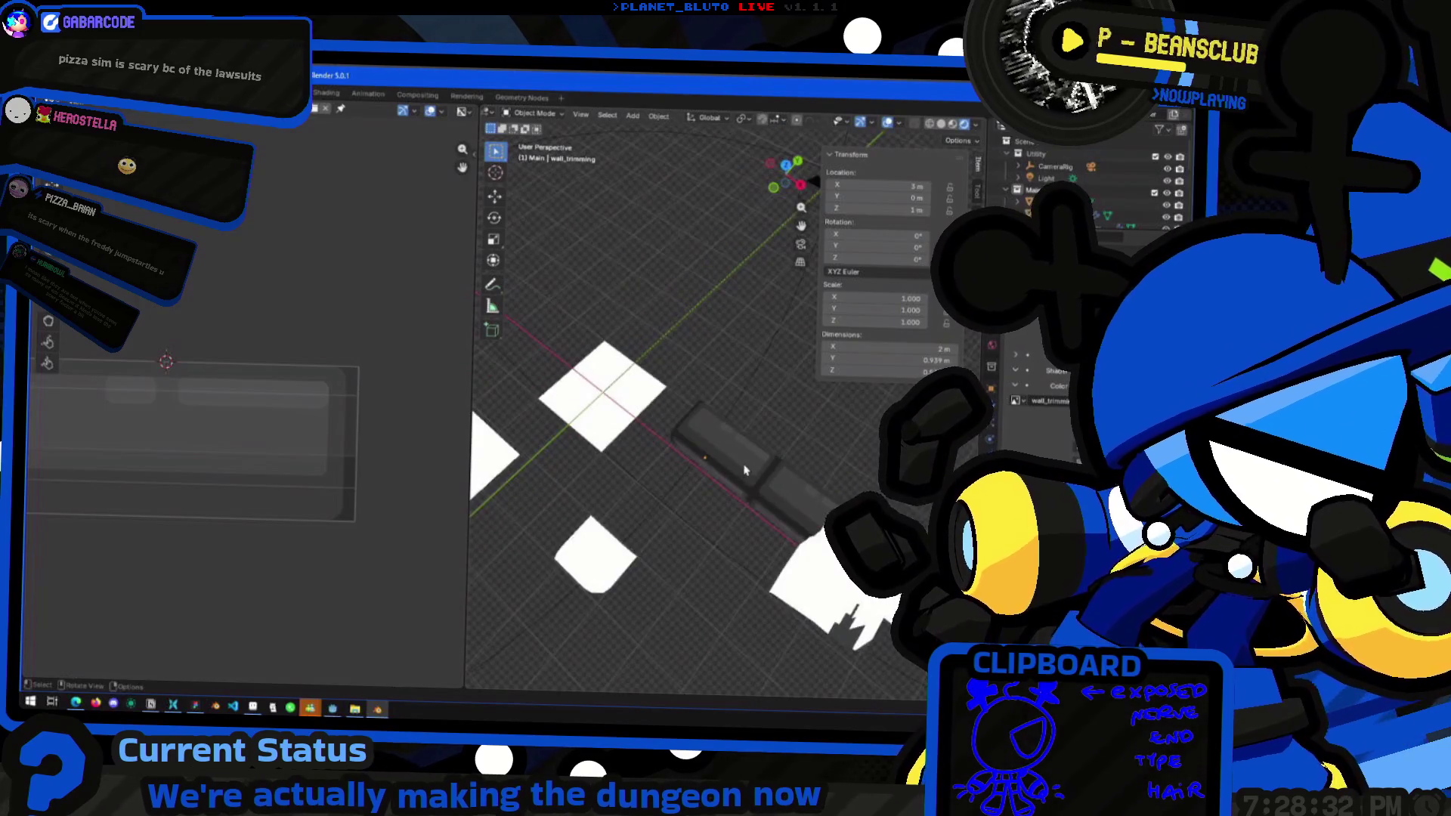
Reload wall_trimming_texture.png into the trim material's image
{"action": "left_click", "coordinate": [318, 116]}
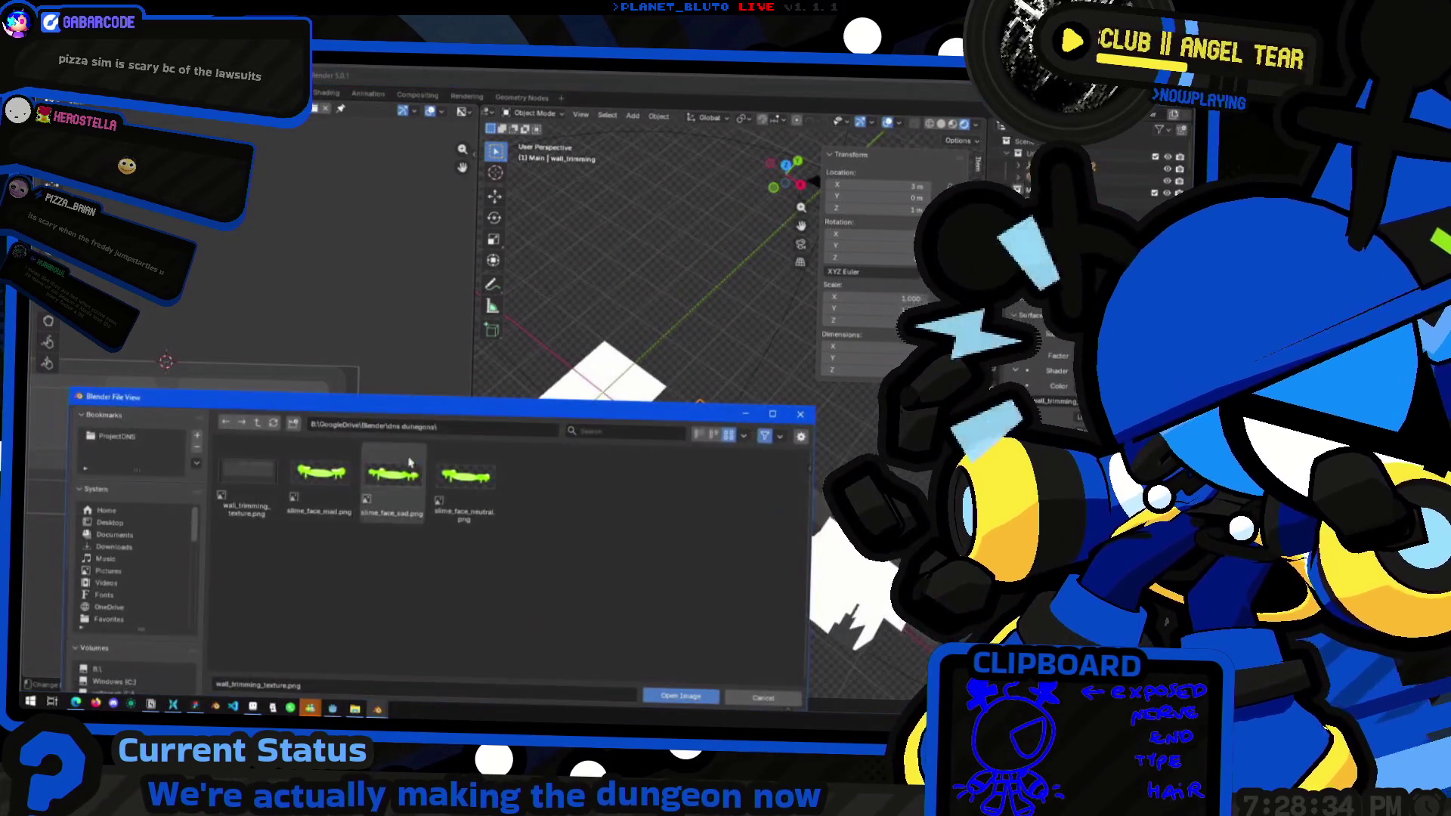
{"action": "left_click", "coordinate": [249, 479]}
{"action": "key", "text": "Return"}
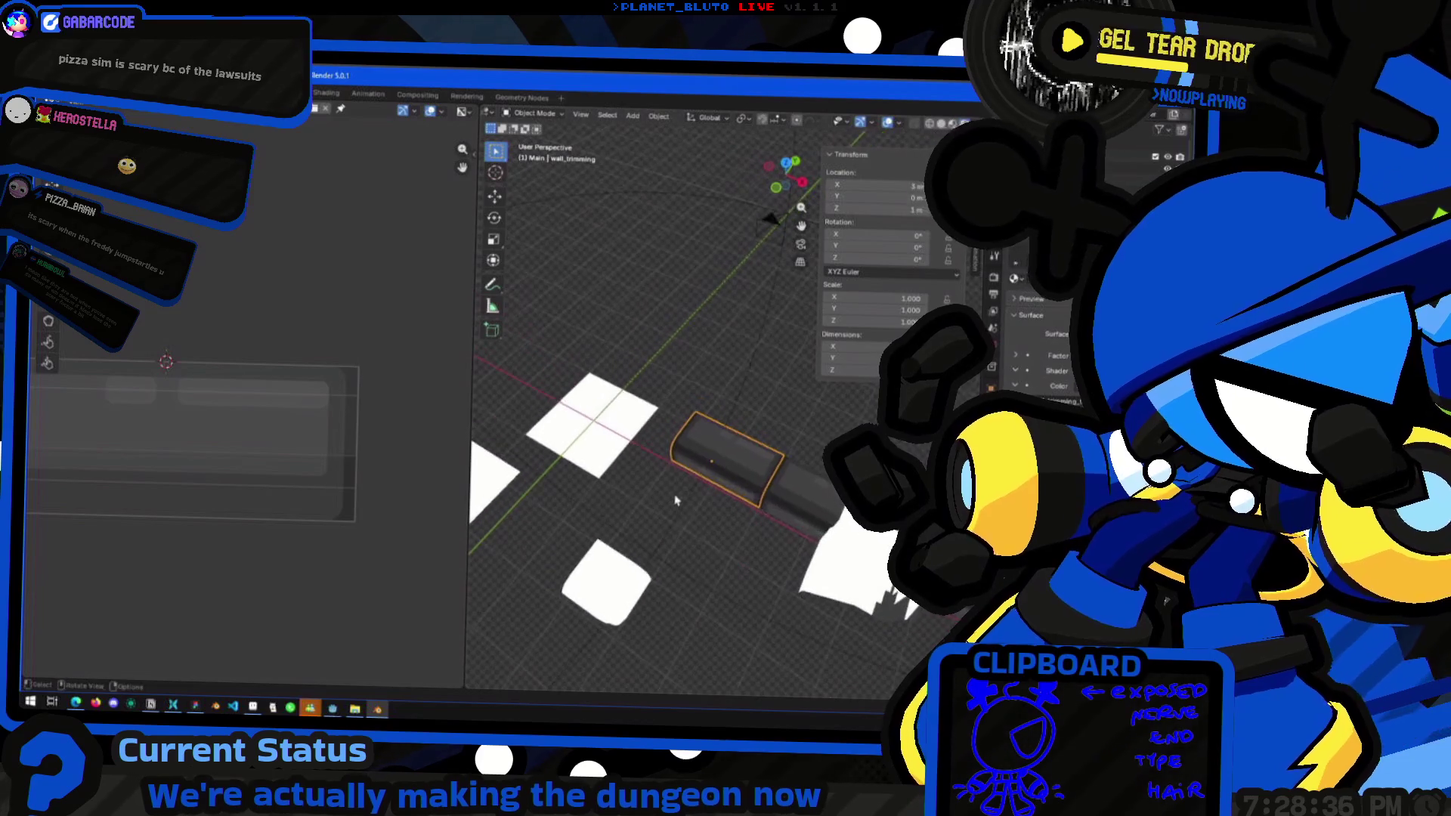
Delete the two extra selected objects so only one dark trim block remains
{"action": "key", "text": "Escape"}
{"action": "mouse_move", "coordinate": [689, 446]}
{"action": "middle_mouse_down"}
{"action": "mouse_move", "coordinate": [724, 499]}
{"action": "mouse_move", "coordinate": [696, 462]}
{"action": "middle_mouse_up"}
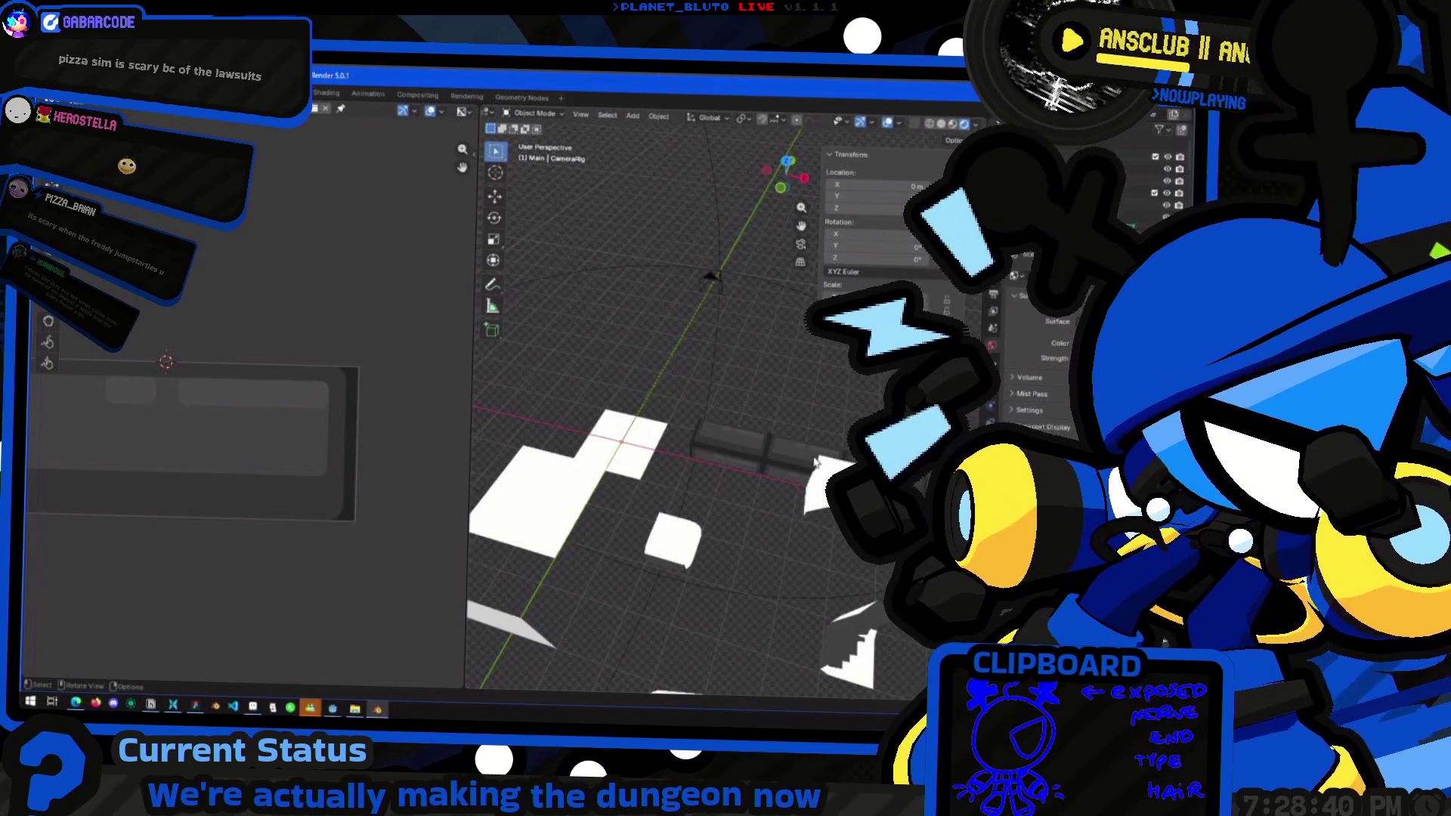
{"action": "middle_click_drag", "start_coordinate": [816, 462], "coordinate": [778, 487]}
{"action": "key", "text": "Delete"}
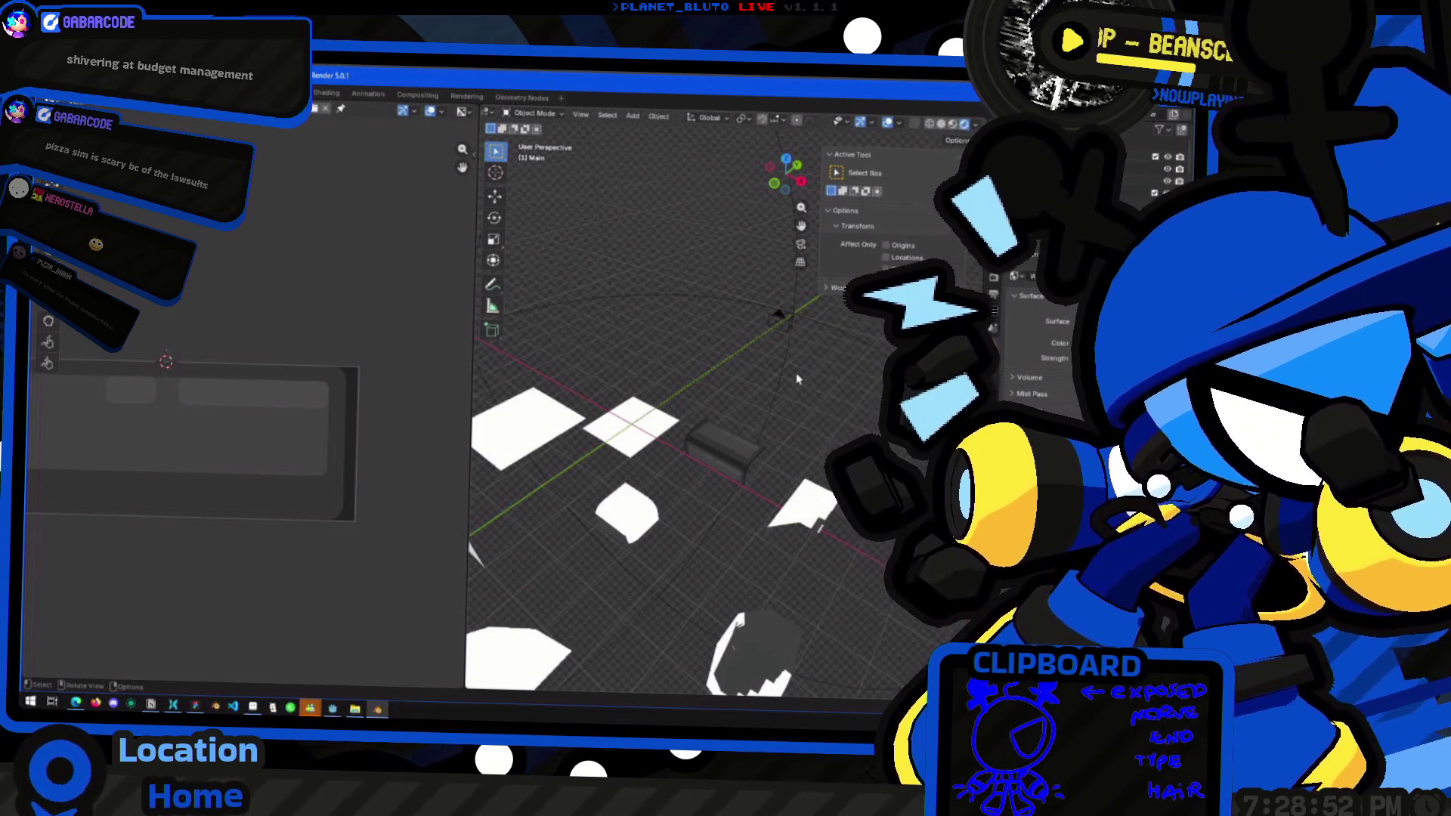
{"action": "middle_click_drag", "start_coordinate": [561, 360], "coordinate": [797, 458]}
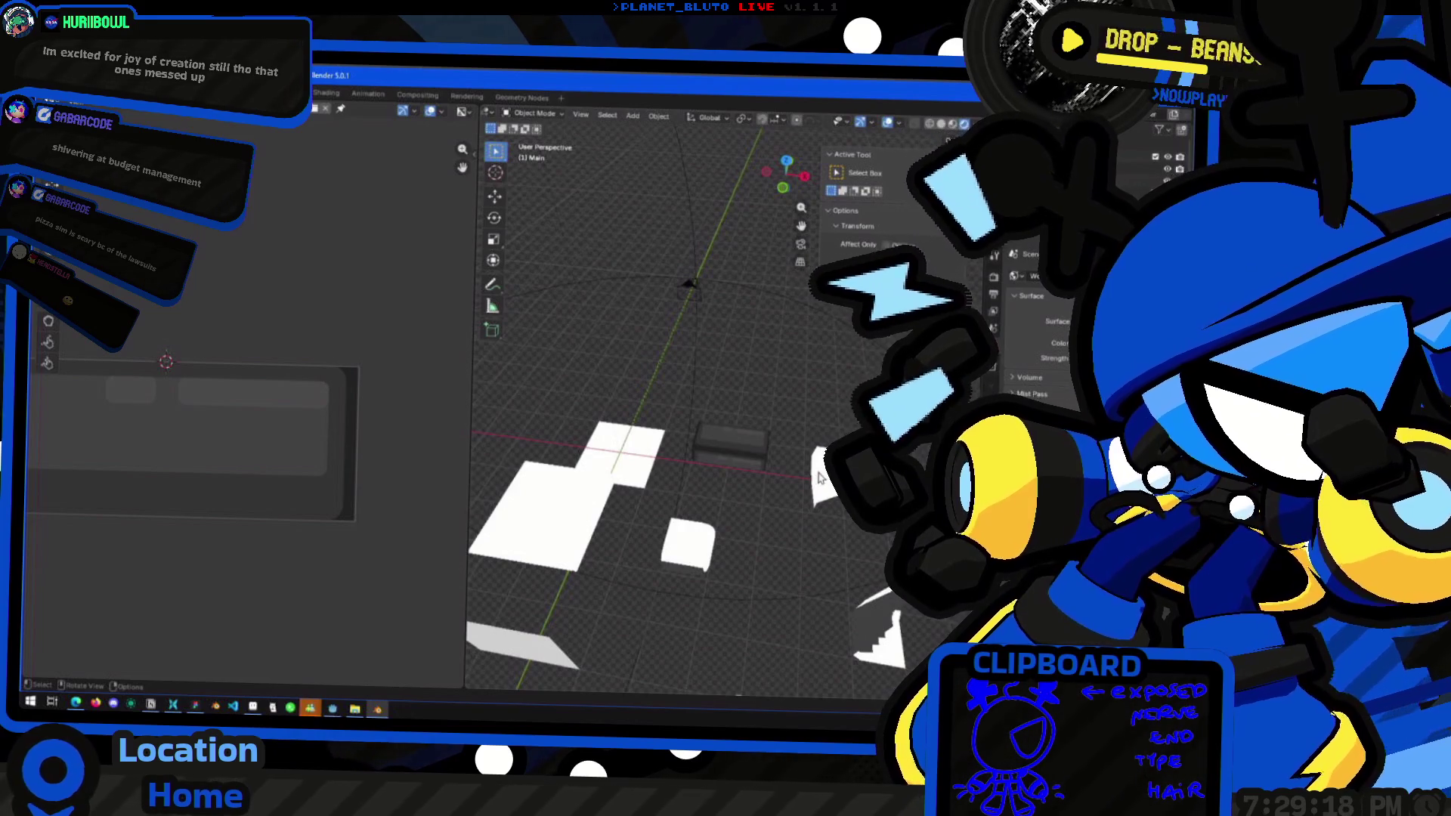
{"action": "middle_click_drag", "start_coordinate": [725, 491], "coordinate": [769, 532]}
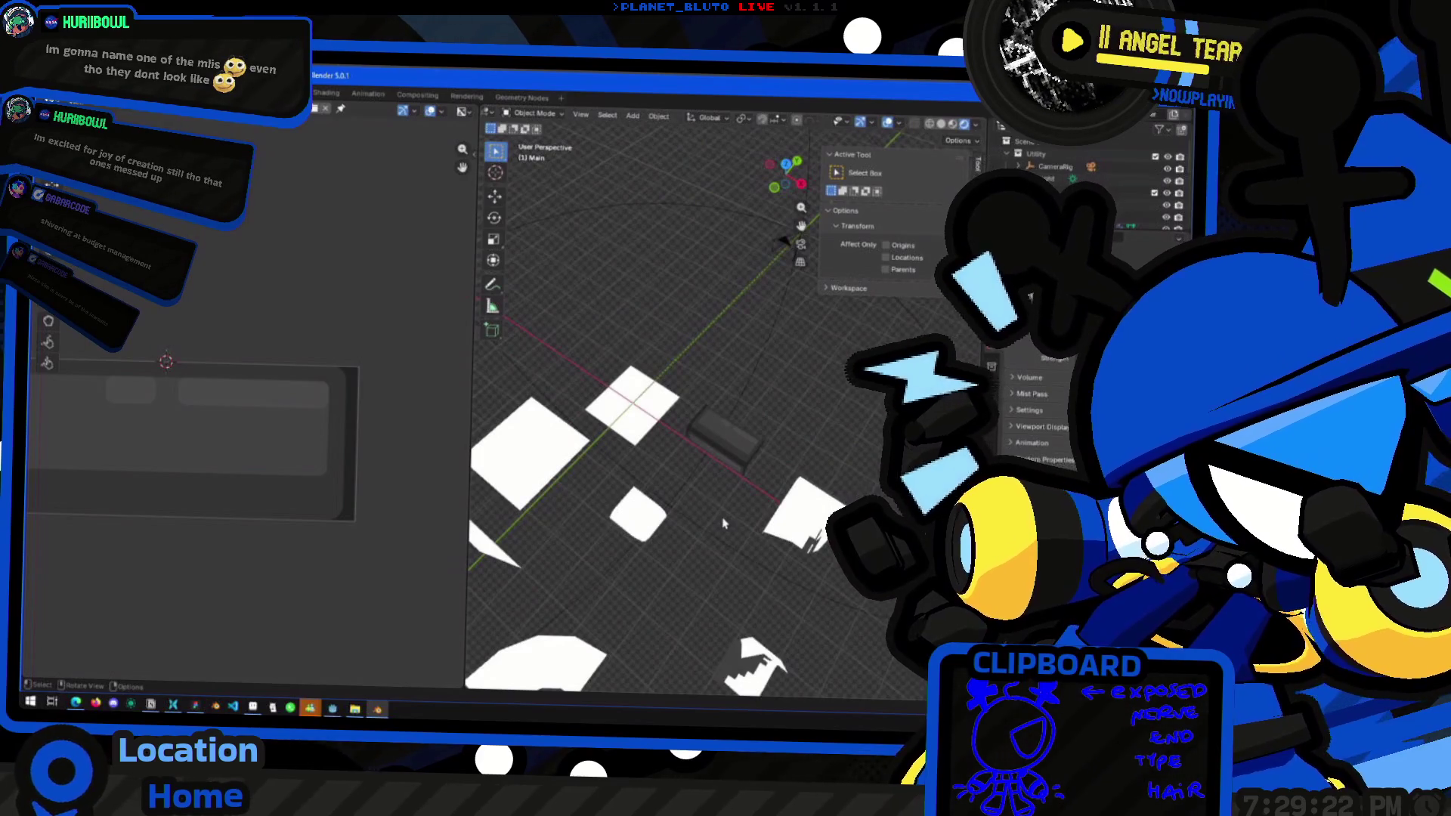
{"action": "mouse_move", "coordinate": [633, 514]}
{"action": "middle_mouse_down"}
{"action": "mouse_move", "coordinate": [728, 463]}
{"action": "mouse_move", "coordinate": [739, 476]}
{"action": "mouse_move", "coordinate": [706, 461]}
{"action": "mouse_move", "coordinate": [737, 479]}
{"action": "mouse_move", "coordinate": [701, 459]}
{"action": "mouse_move", "coordinate": [759, 545]}
{"action": "mouse_move", "coordinate": [741, 549]}
{"action": "middle_mouse_up"}
{"action": "left_click", "coordinate": [736, 479]}
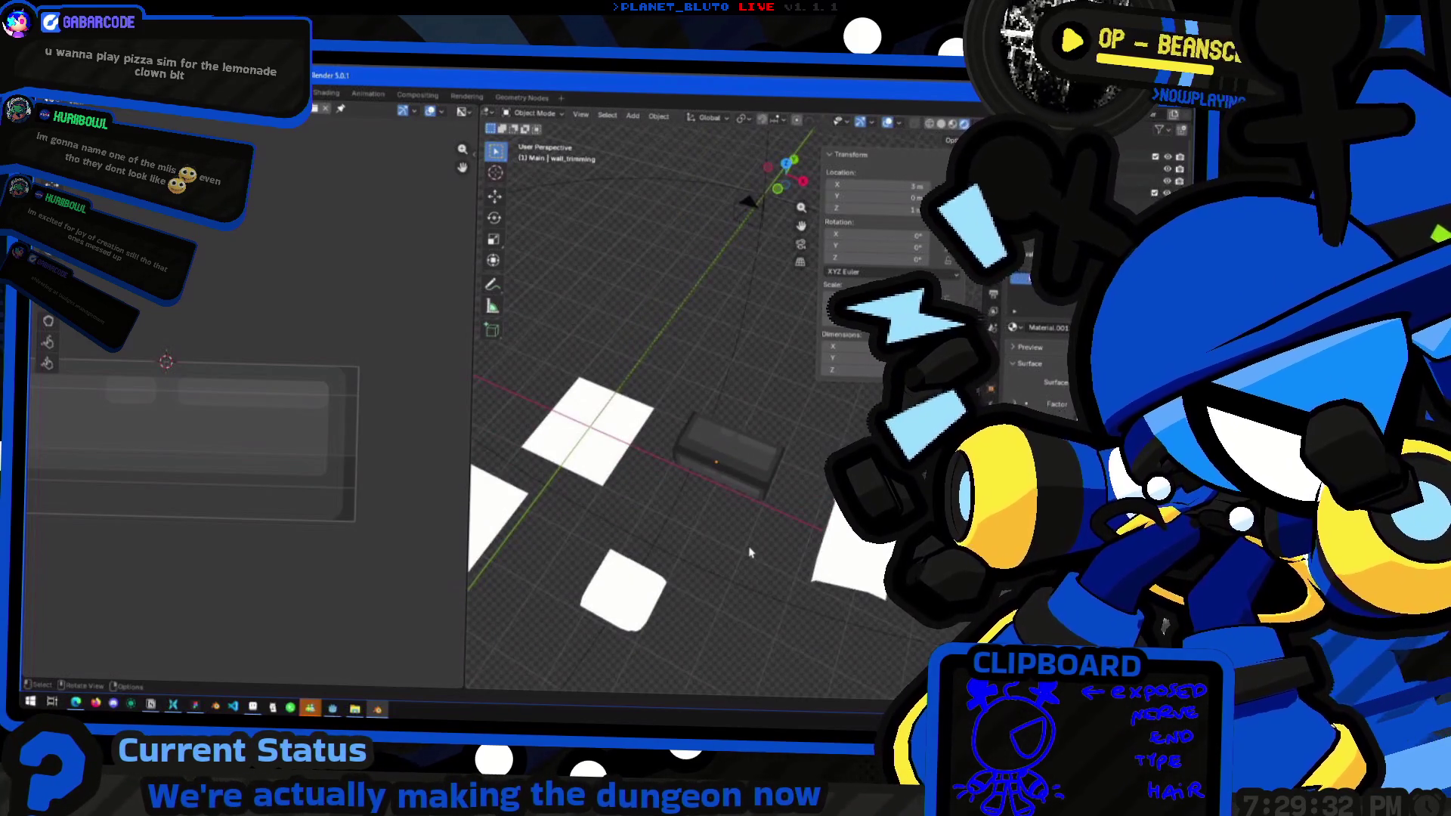
{"action": "middle_click_drag", "start_coordinate": [730, 567], "coordinate": [696, 532]}
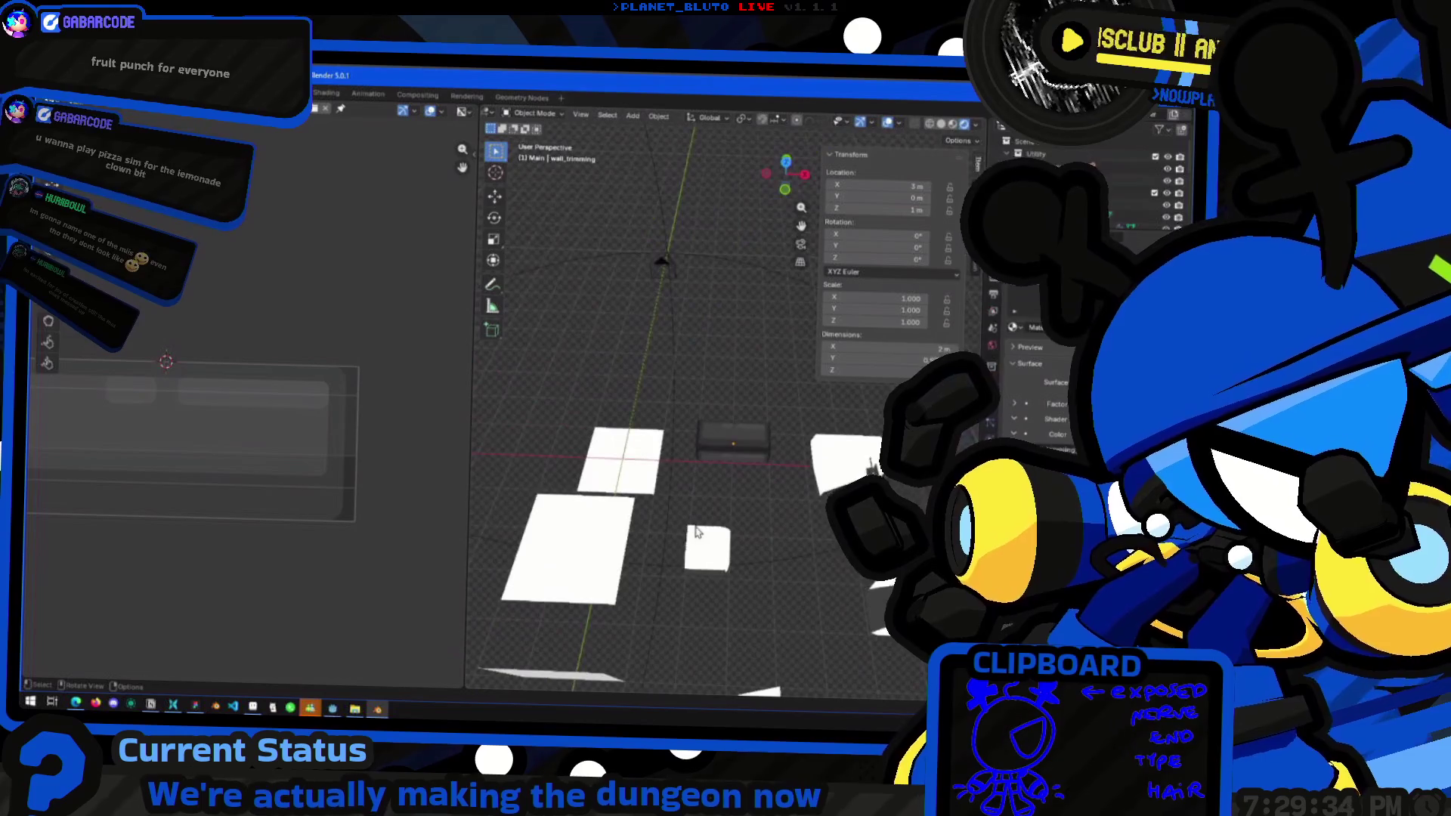
{"action": "mouse_move", "coordinate": [737, 478]}
{"action": "middle_mouse_down"}
{"action": "mouse_move", "coordinate": [761, 480]}
{"action": "mouse_move", "coordinate": [711, 495]}
{"action": "mouse_move", "coordinate": [775, 522]}
{"action": "mouse_move", "coordinate": [722, 557]}
{"action": "mouse_move", "coordinate": [688, 509]}
{"action": "mouse_move", "coordinate": [683, 560]}
{"action": "middle_mouse_up"}
{"action": "mouse_move", "coordinate": [624, 487]}
{"action": "middle_mouse_down"}
{"action": "mouse_move", "coordinate": [680, 453]}
{"action": "mouse_move", "coordinate": [709, 460]}
{"action": "middle_mouse_up"}
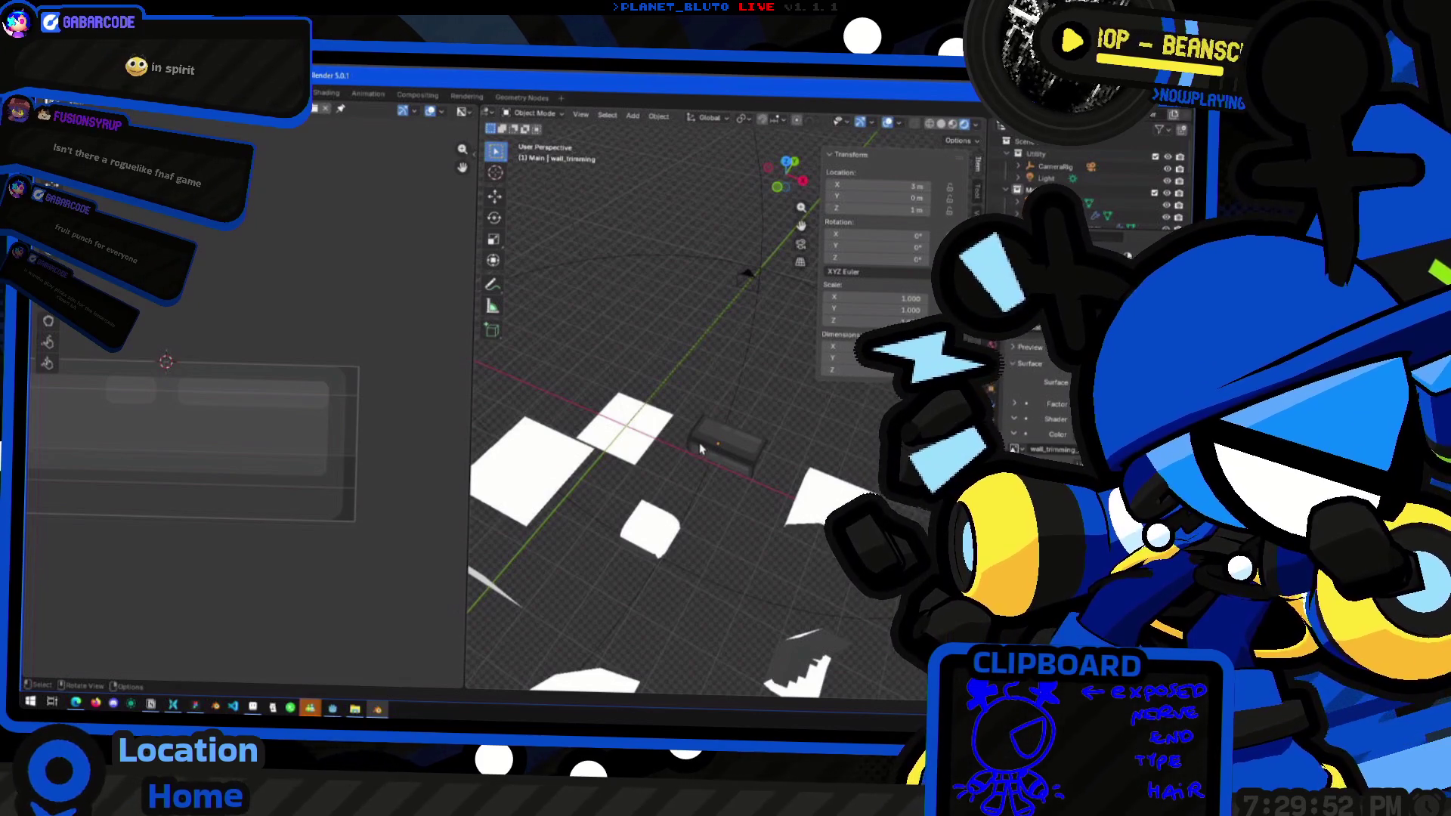
{"action": "mouse_move", "coordinate": [700, 449]}
{"action": "middle_mouse_down"}
{"action": "mouse_move", "coordinate": [732, 428]}
{"action": "mouse_move", "coordinate": [738, 446]}
{"action": "mouse_move", "coordinate": [697, 482]}
{"action": "mouse_move", "coordinate": [616, 485]}
{"action": "mouse_move", "coordinate": [712, 511]}
{"action": "mouse_move", "coordinate": [729, 534]}
{"action": "mouse_move", "coordinate": [611, 492]}
{"action": "middle_mouse_up"}
{"action": "scroll", "coordinate": [721, 490], "scroll_direction": "up", "scroll_amount": 3}
{"action": "left_click", "coordinate": [687, 525]}
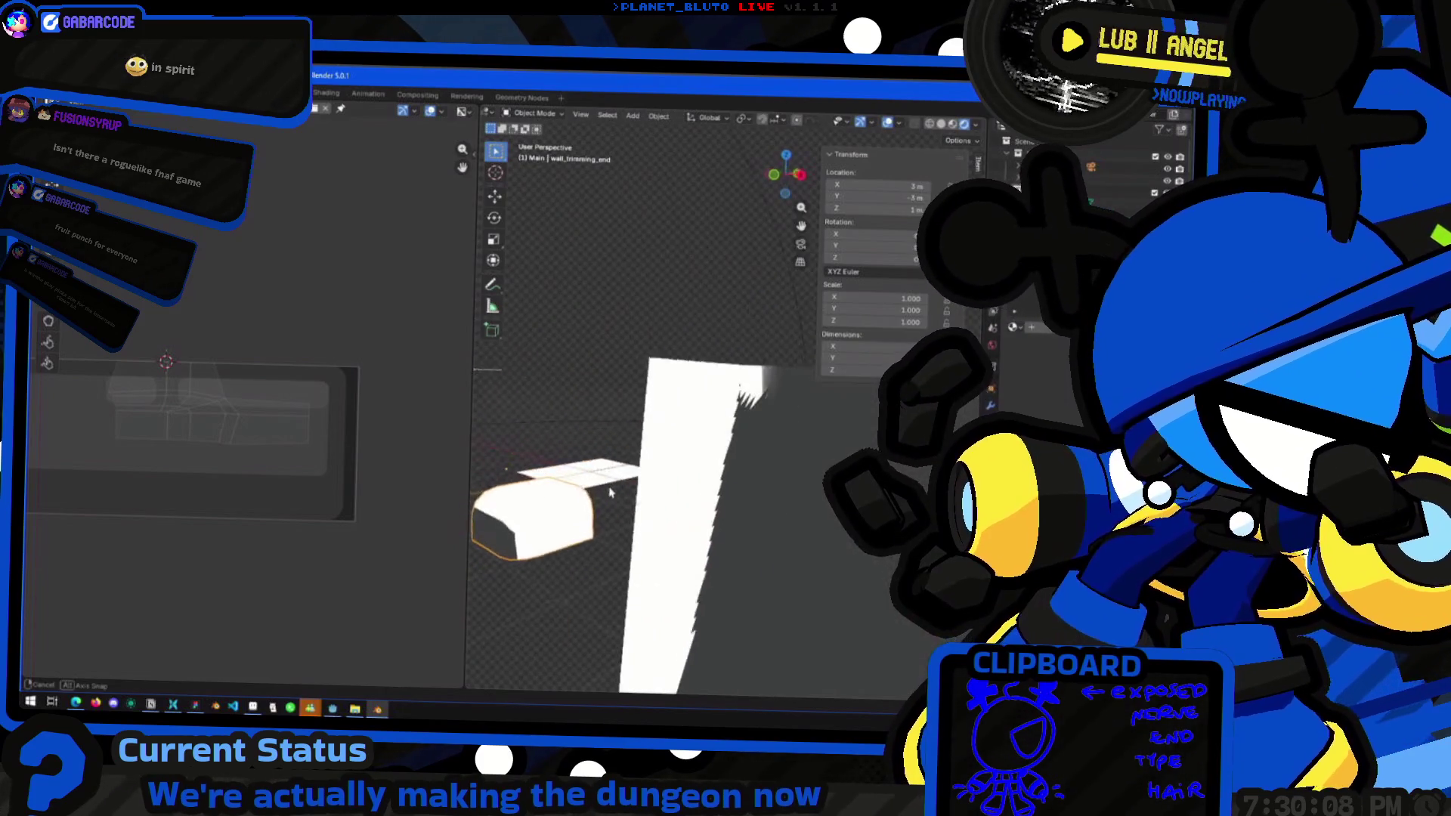
Inspect the white end cap, then select the two top rectangles in Figma's texture design
{"action": "mouse_move", "coordinate": [632, 499]}
{"action": "middle_mouse_down"}
{"action": "mouse_move", "coordinate": [642, 521]}
{"action": "mouse_move", "coordinate": [689, 538]}
{"action": "mouse_move", "coordinate": [636, 506]}
{"action": "mouse_move", "coordinate": [652, 529]}
{"action": "middle_mouse_up"}
{"action": "scroll", "coordinate": [689, 538], "scroll_direction": "up", "scroll_amount": 3}
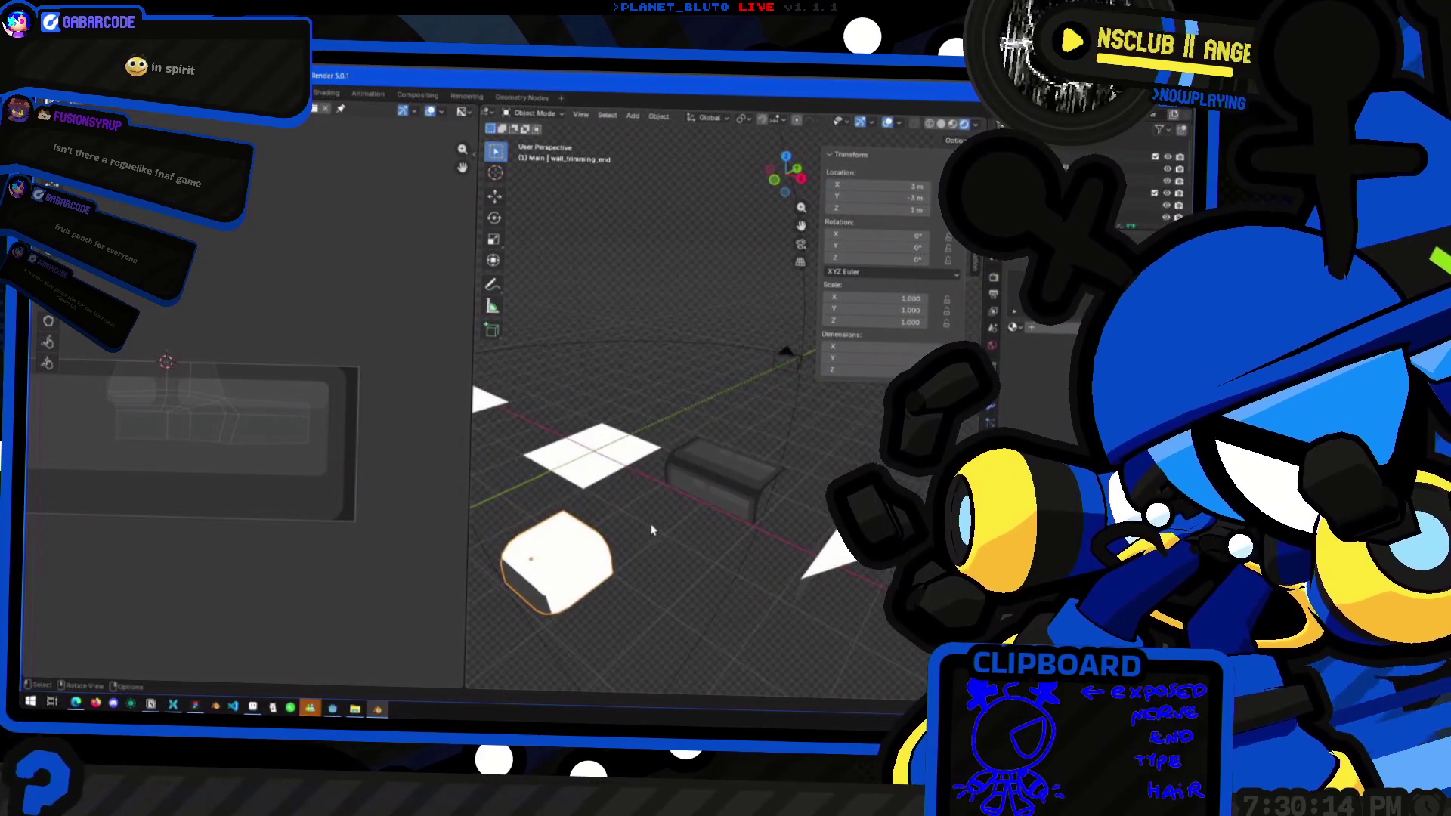
{"action": "key", "text": "alt+Tab"}
{"action": "left_click", "coordinate": [680, 359]}
{"action": "left_click", "coordinate": [576, 363], "text": "shift"}
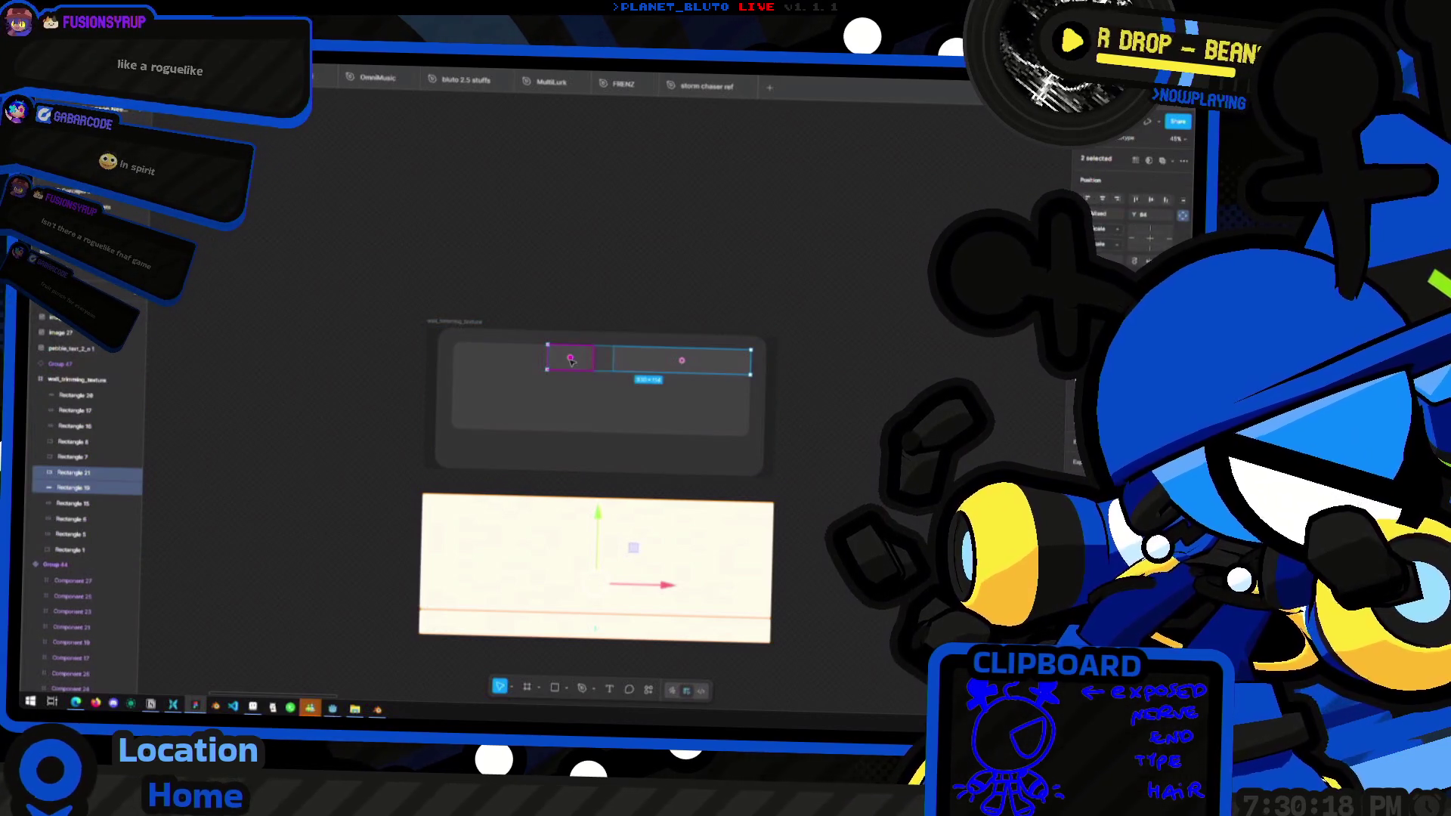
Union the two rectangles and re-export the frame, replacing wall_trimming_texture.png
{"action": "key", "text": "ctrl+e"}
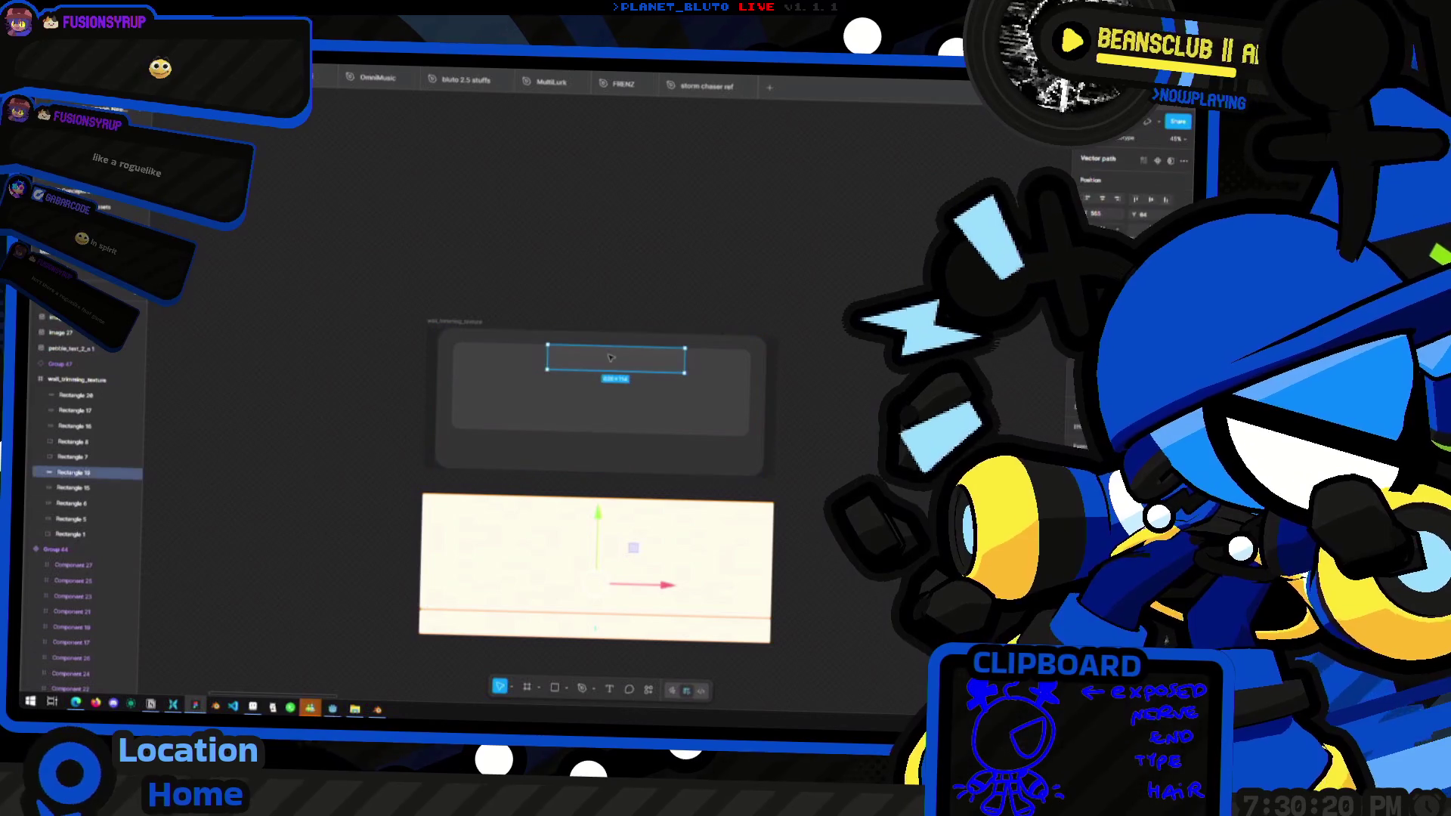
{"action": "left_click", "coordinate": [570, 311]}
{"action": "left_click", "coordinate": [453, 321]}
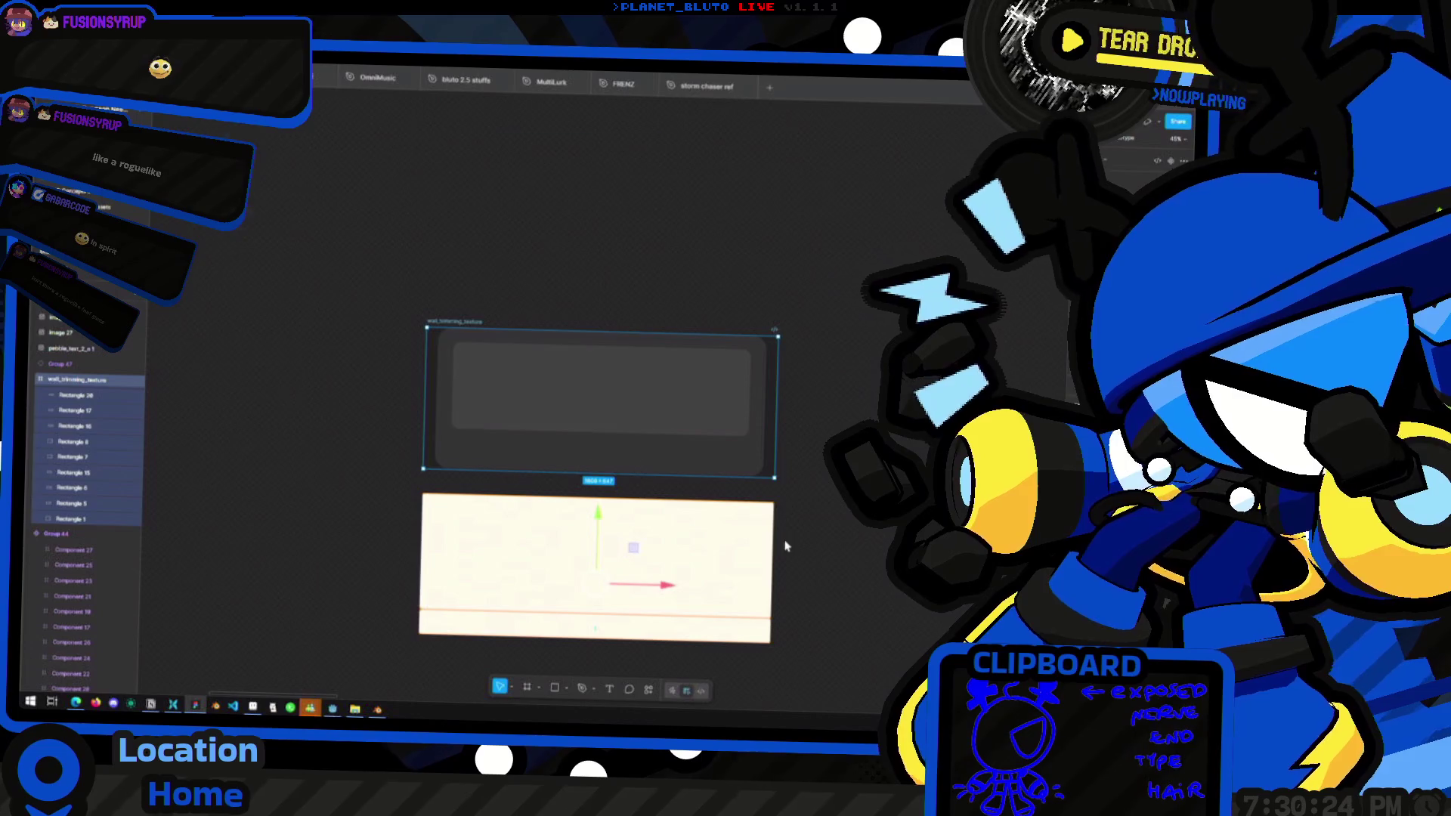
{"action": "key", "text": "ctrl+shift+e"}
{"action": "left_click", "coordinate": [566, 449]}
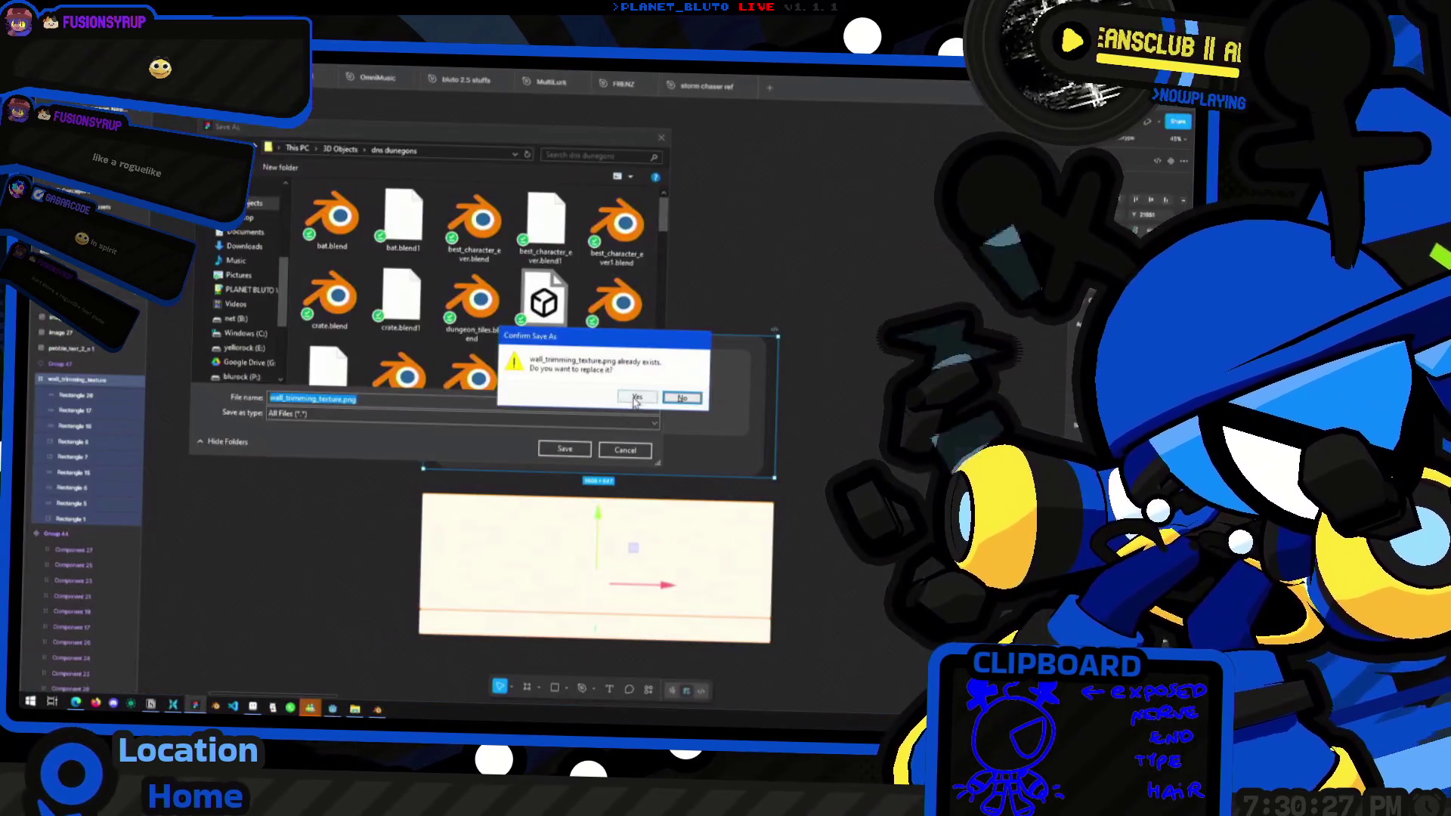
{"action": "left_click", "coordinate": [637, 396]}
{"action": "key", "text": "alt+Tab"}
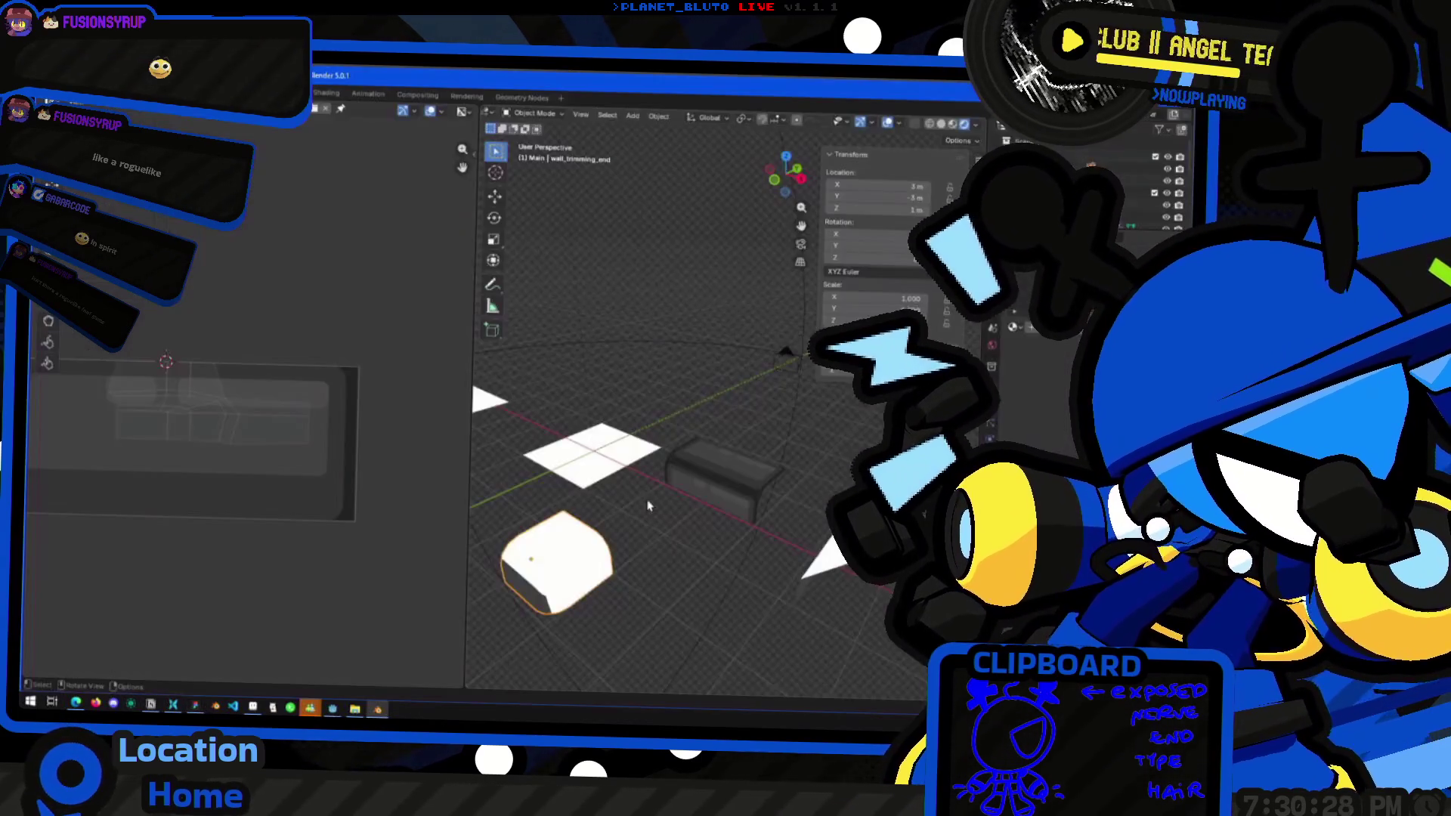
Load the updated wall_trimming_texture.png into the trim block's material image node
{"action": "left_click", "coordinate": [744, 461]}
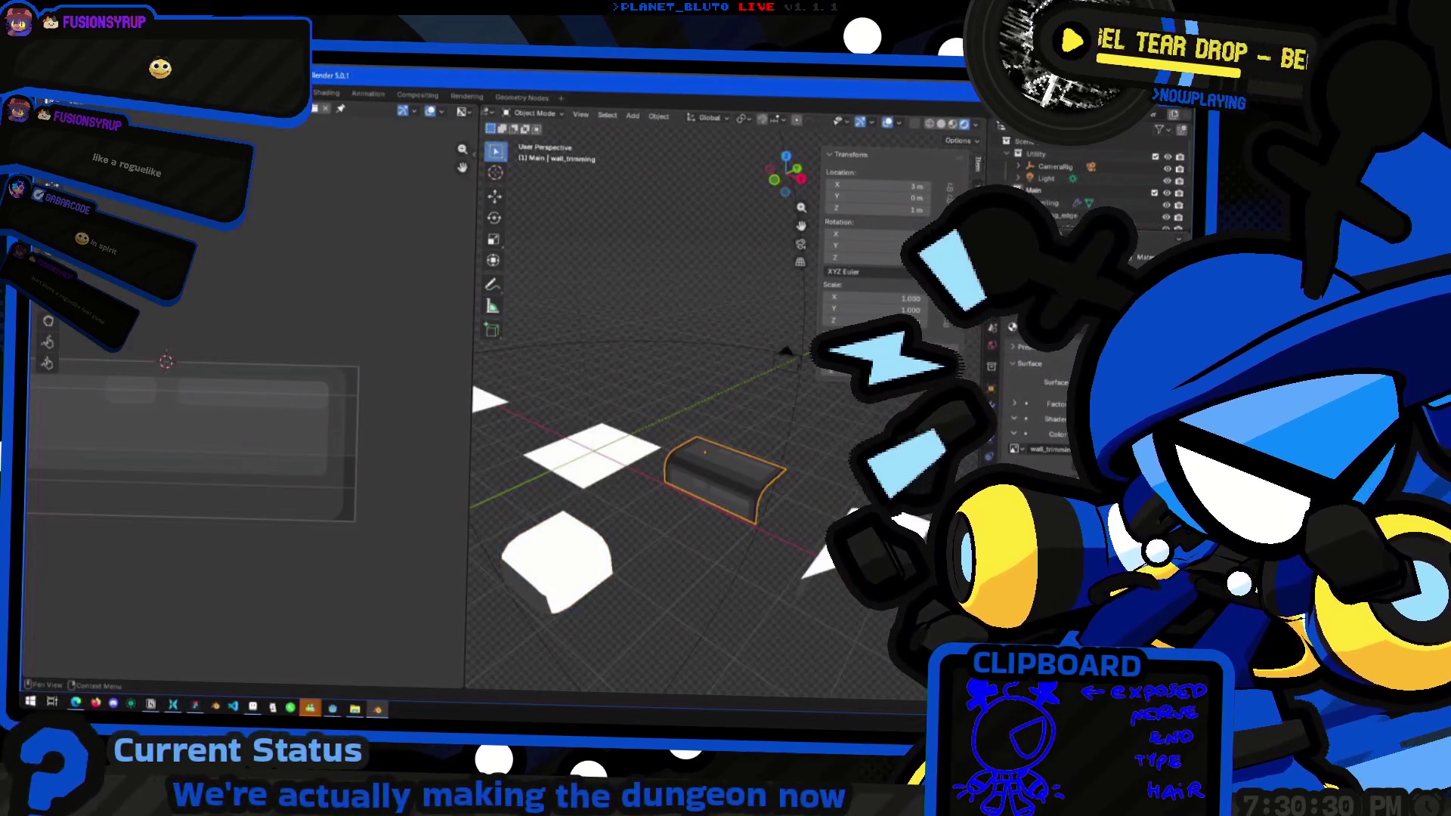
{"action": "double_click", "coordinate": [276, 482]}
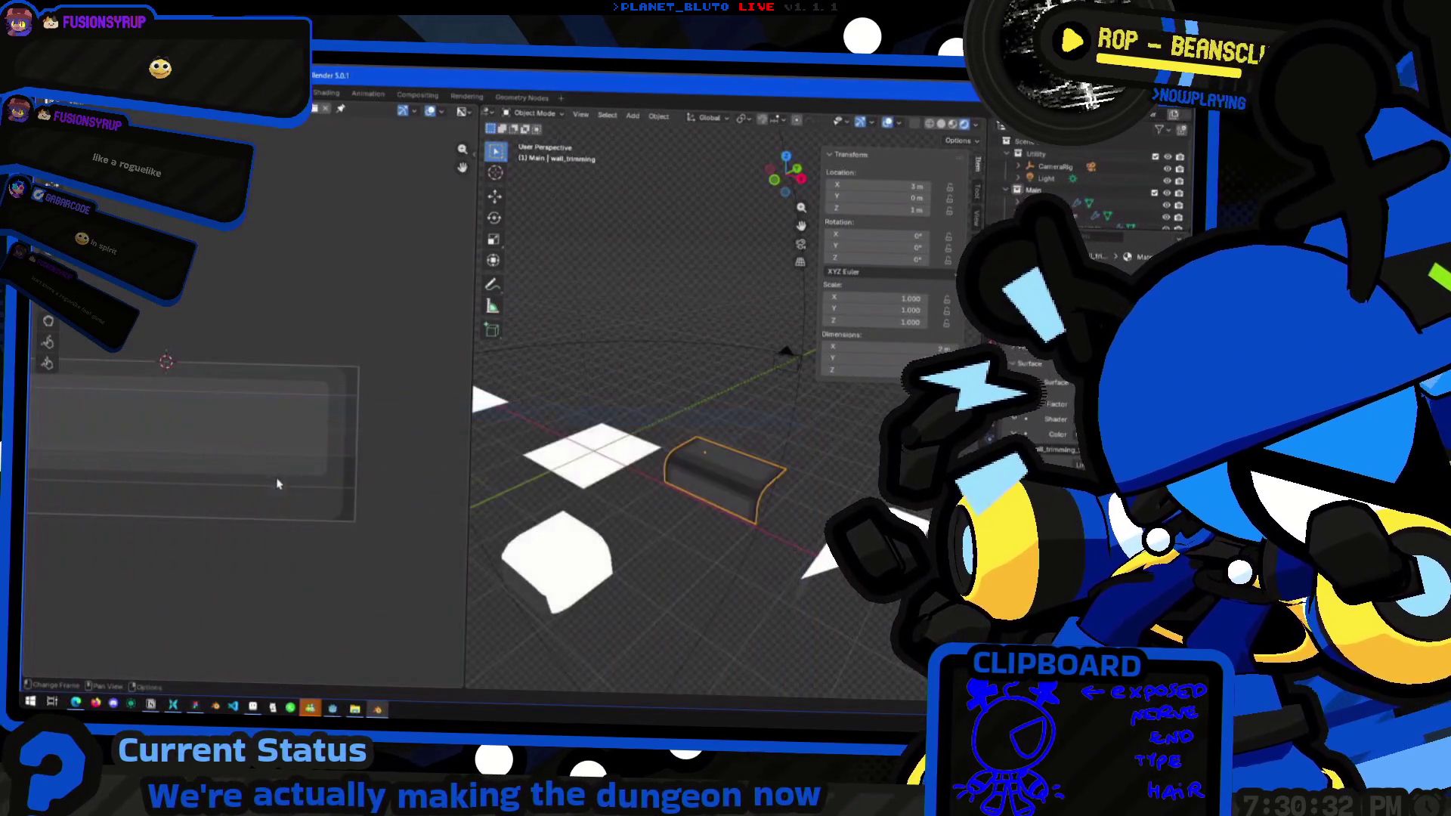
{"action": "scroll", "coordinate": [656, 411], "scroll_direction": "down", "scroll_amount": 5}
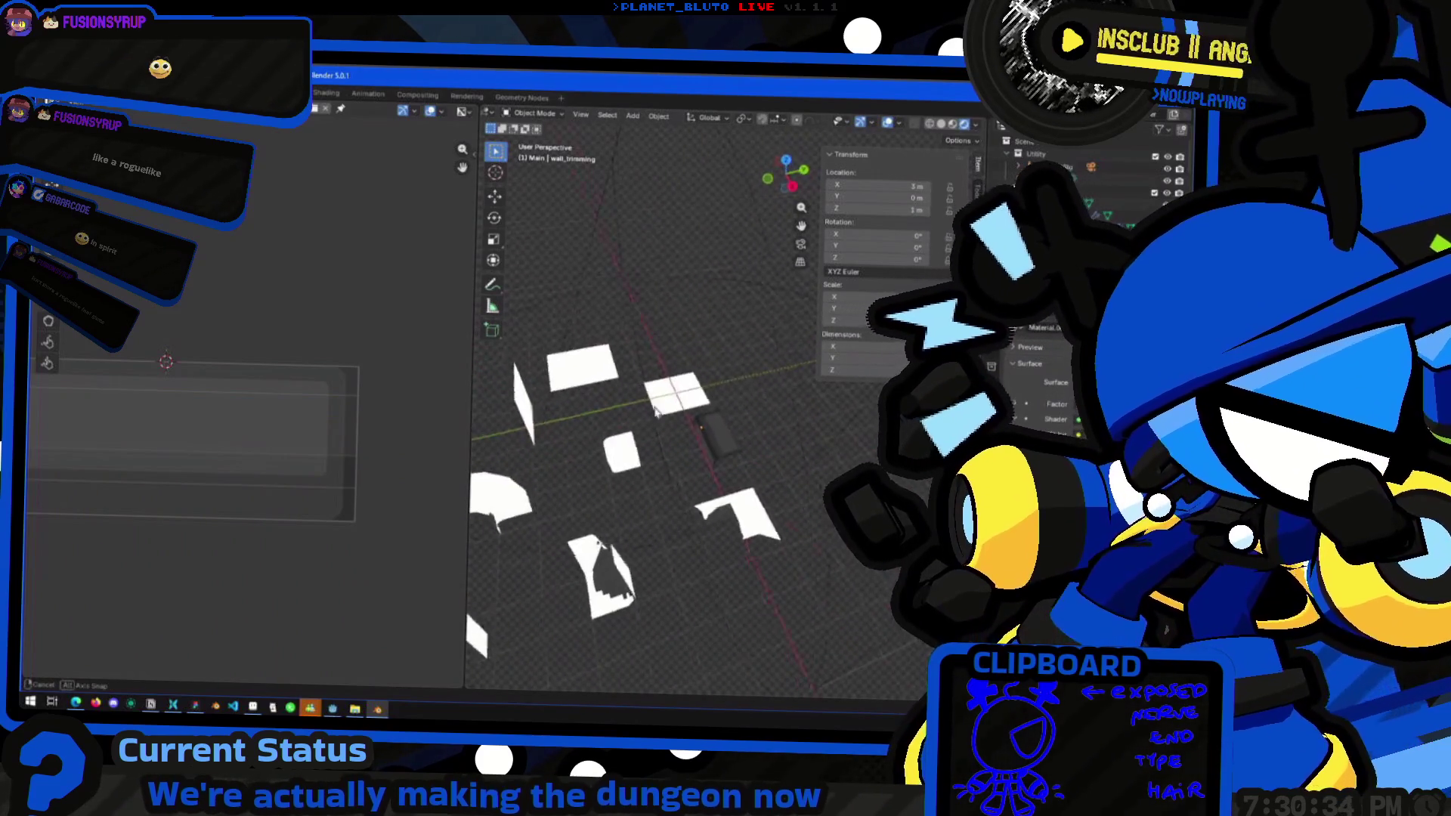
{"action": "scroll", "coordinate": [669, 489], "scroll_direction": "up", "scroll_amount": 2}
{"action": "scroll", "coordinate": [669, 489], "scroll_direction": "down", "scroll_amount": 4}
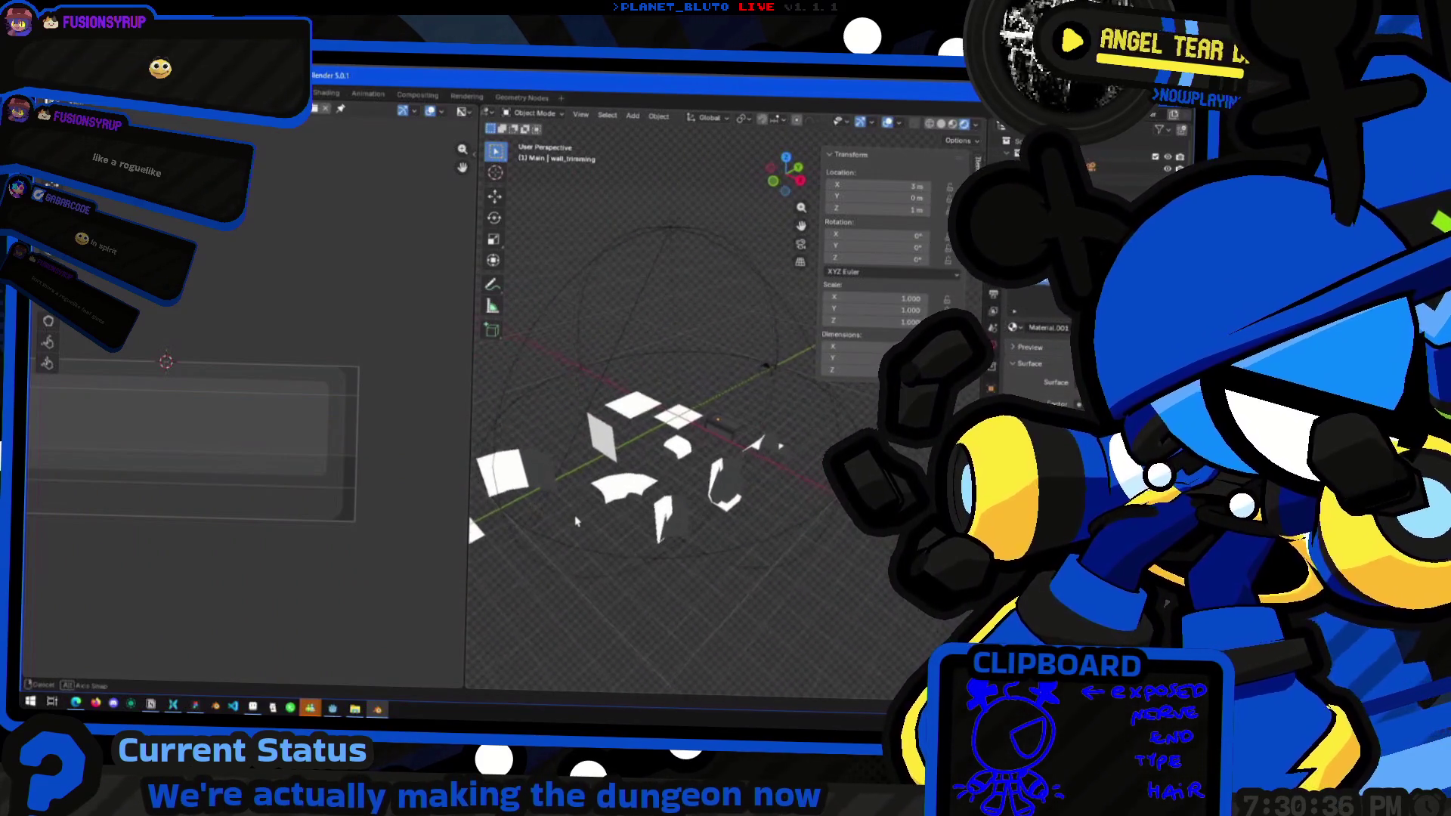
{"action": "scroll", "coordinate": [610, 513], "scroll_direction": "up", "scroll_amount": 6}
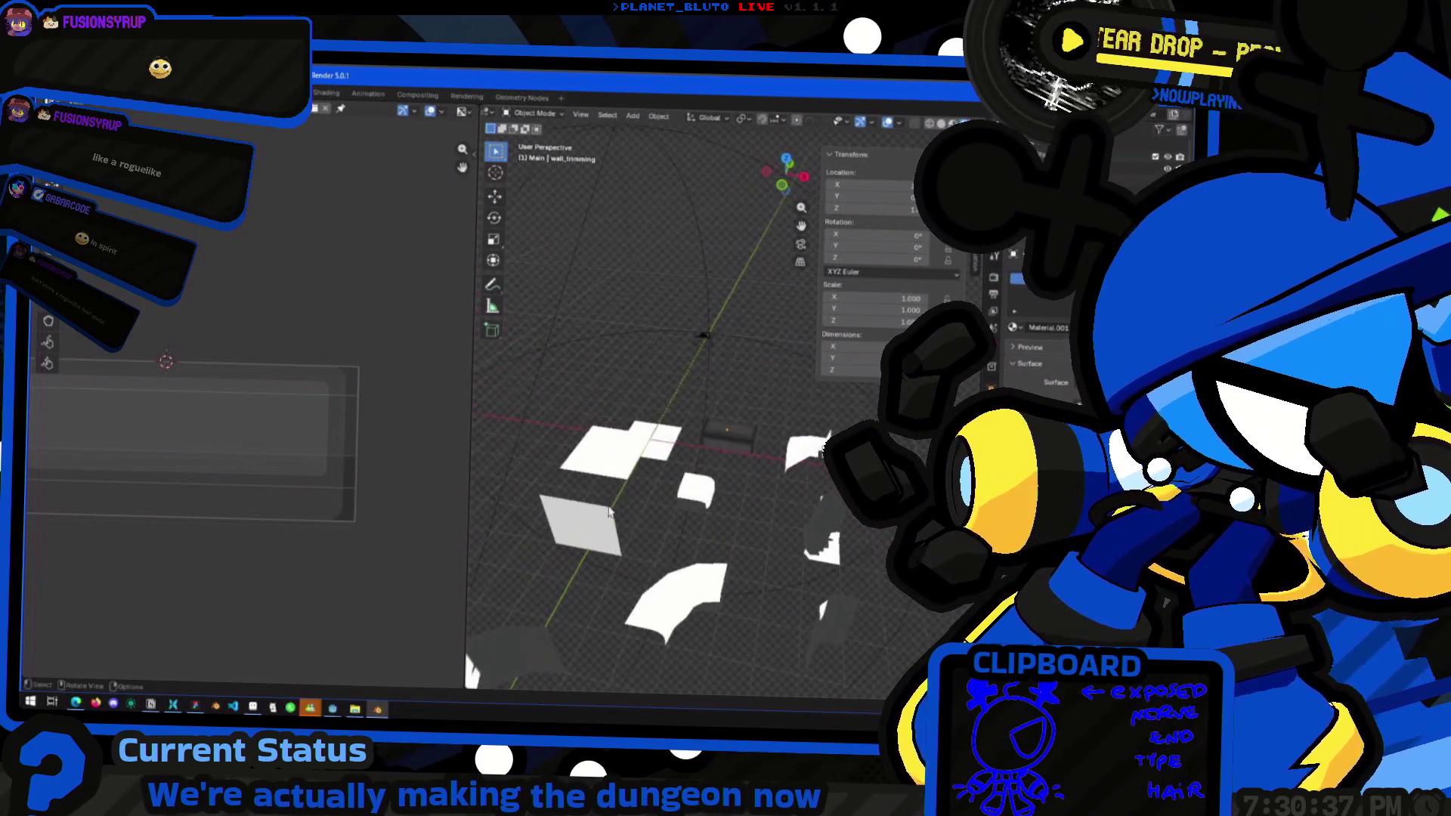
Select the wall_trimming_end piece and compare it with the texture layout in Figma
{"action": "left_click", "coordinate": [700, 498]}
{"action": "scroll", "coordinate": [699, 499], "scroll_direction": "up", "scroll_amount": 3}
{"action": "middle_click_drag", "start_coordinate": [707, 559], "coordinate": [713, 583]}
{"action": "key", "text": "alt+Tab"}
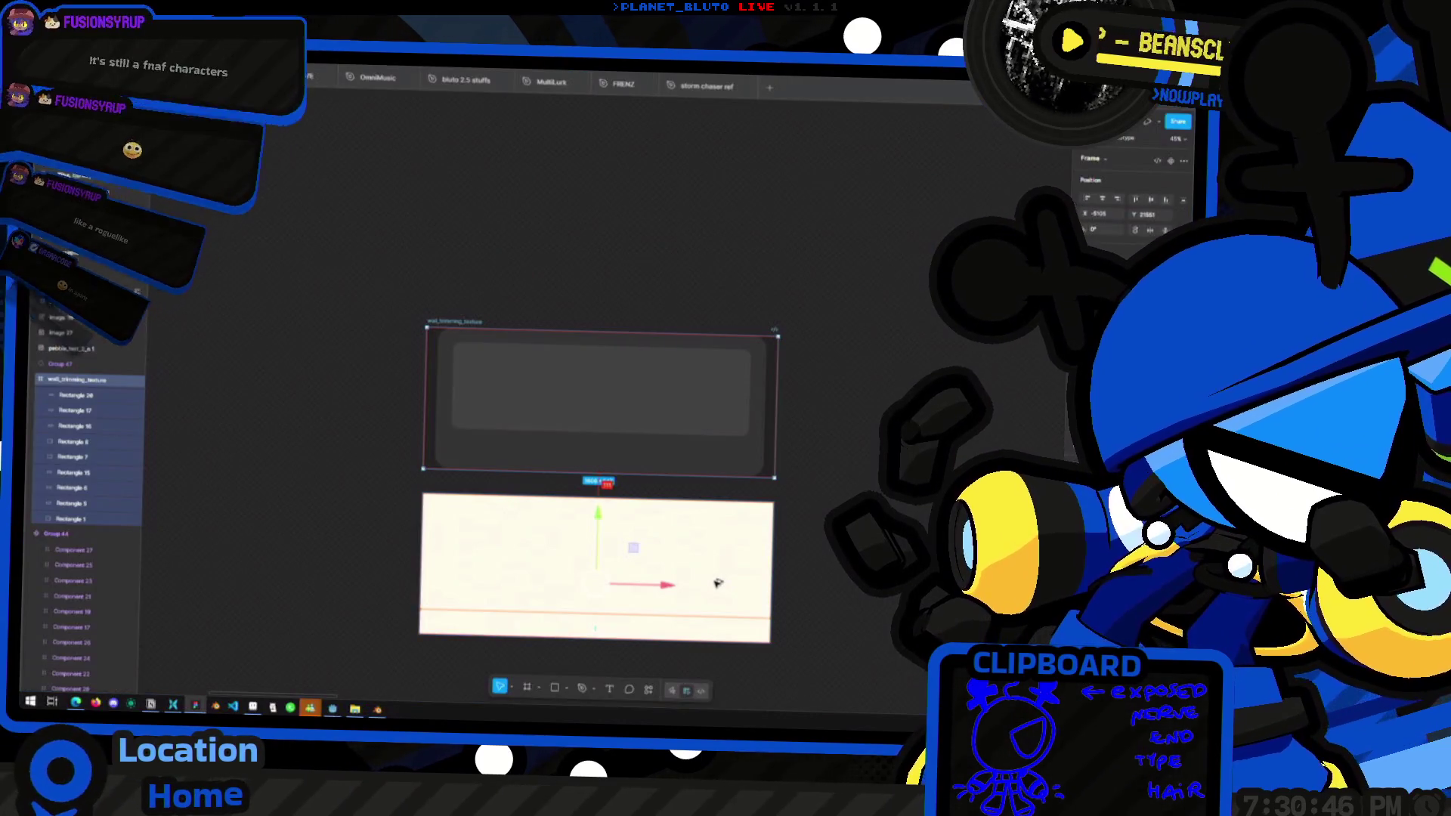
{"action": "key", "text": "alt+Tab"}
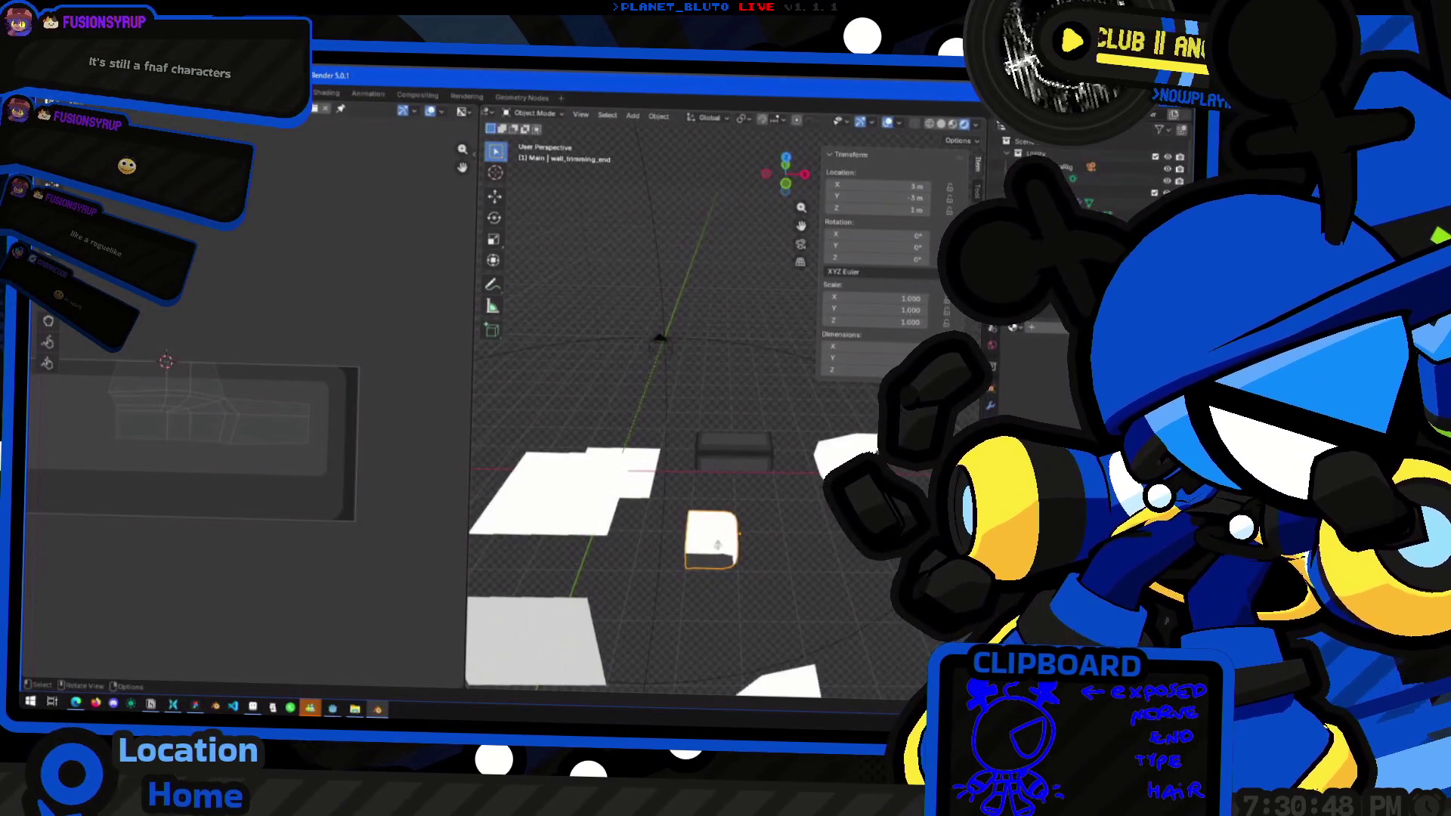
In Edit Mode and top view, select the end cap's corner and lower strip faces
{"action": "key", "text": "Tab"}
{"action": "middle_click_drag", "start_coordinate": [718, 564], "coordinate": [695, 563]}
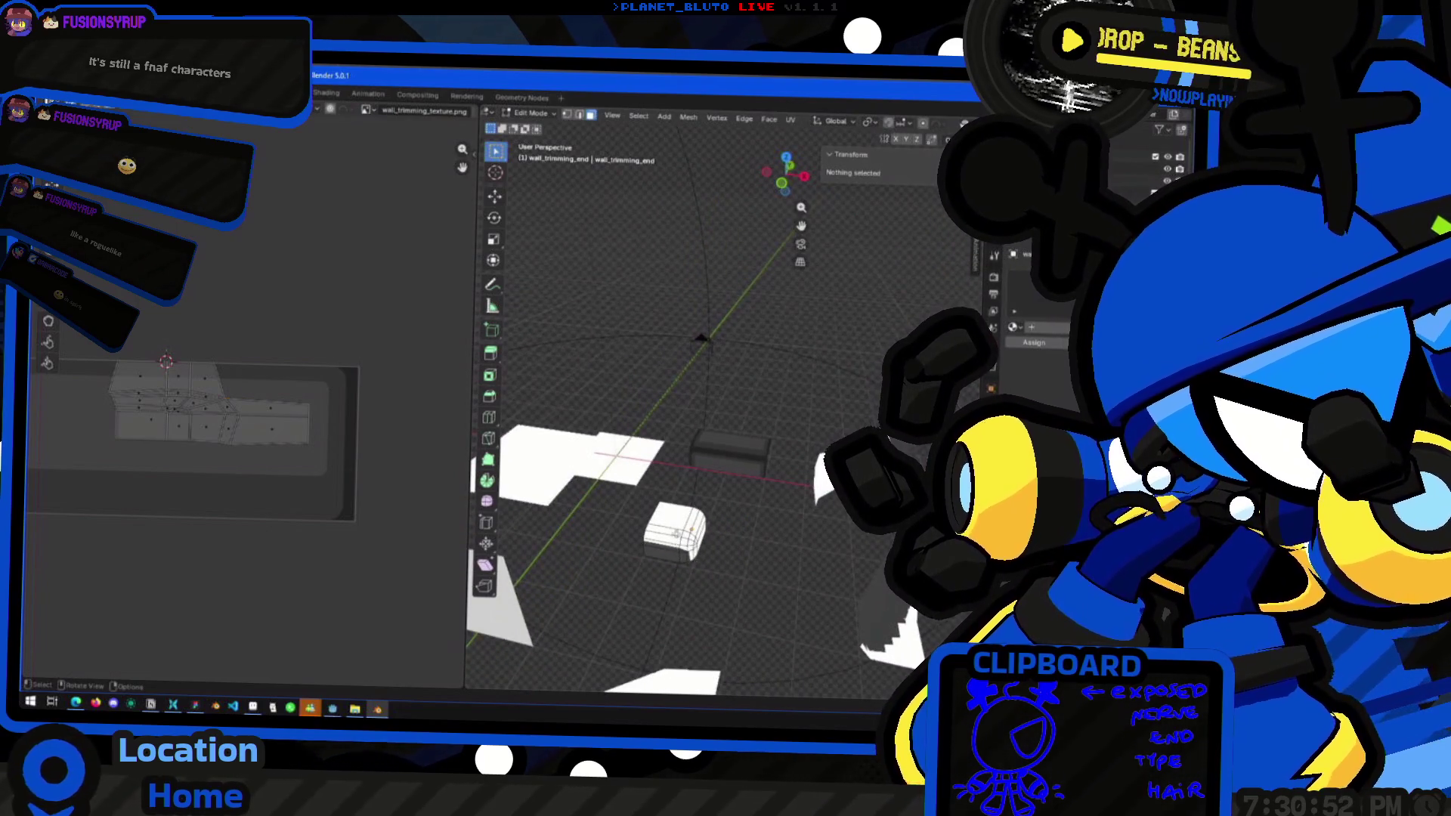
{"action": "left_click", "coordinate": [678, 534]}
{"action": "left_click", "coordinate": [786, 158]}
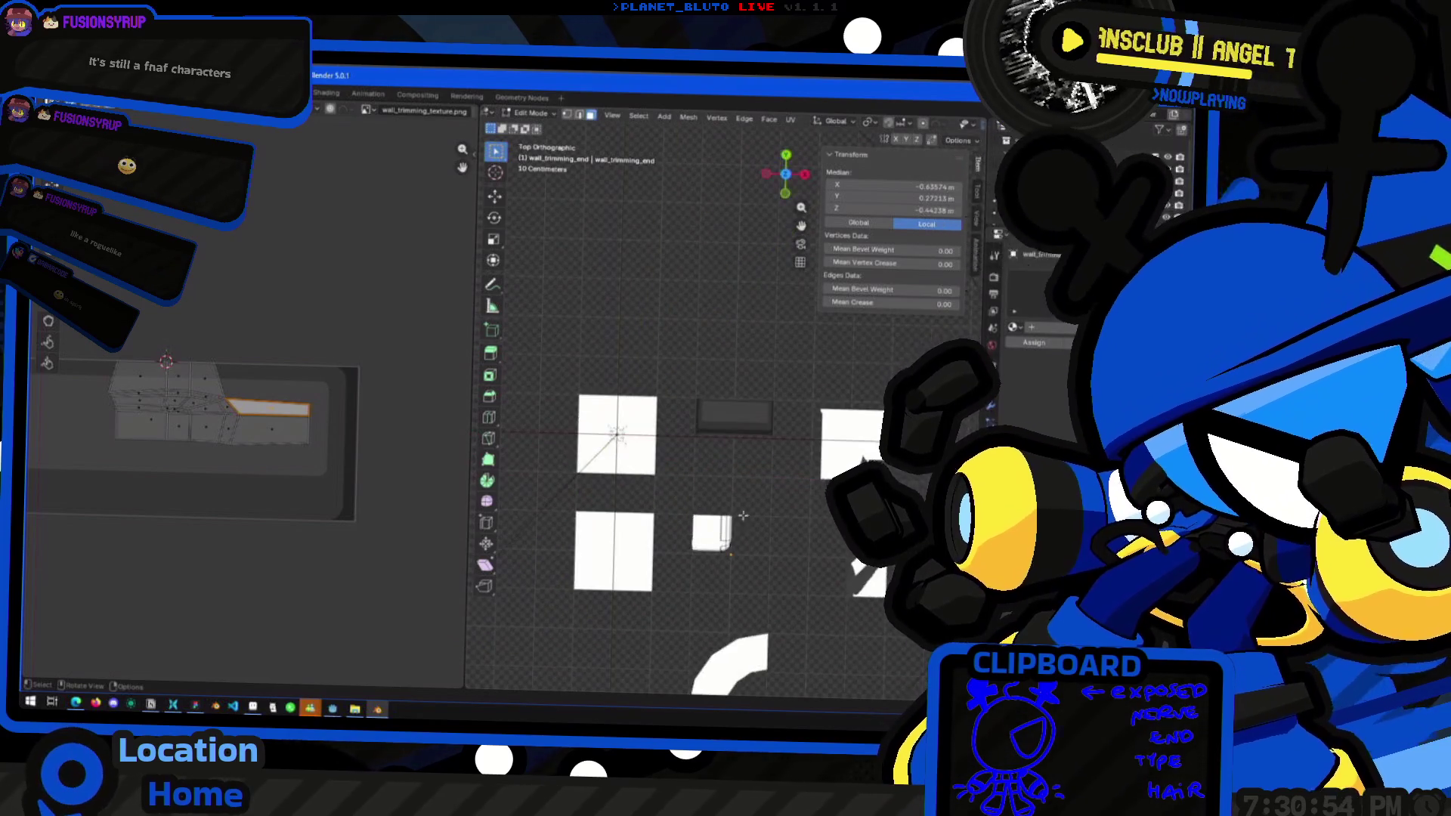
{"action": "left_click", "coordinate": [760, 461], "text": "shift"}
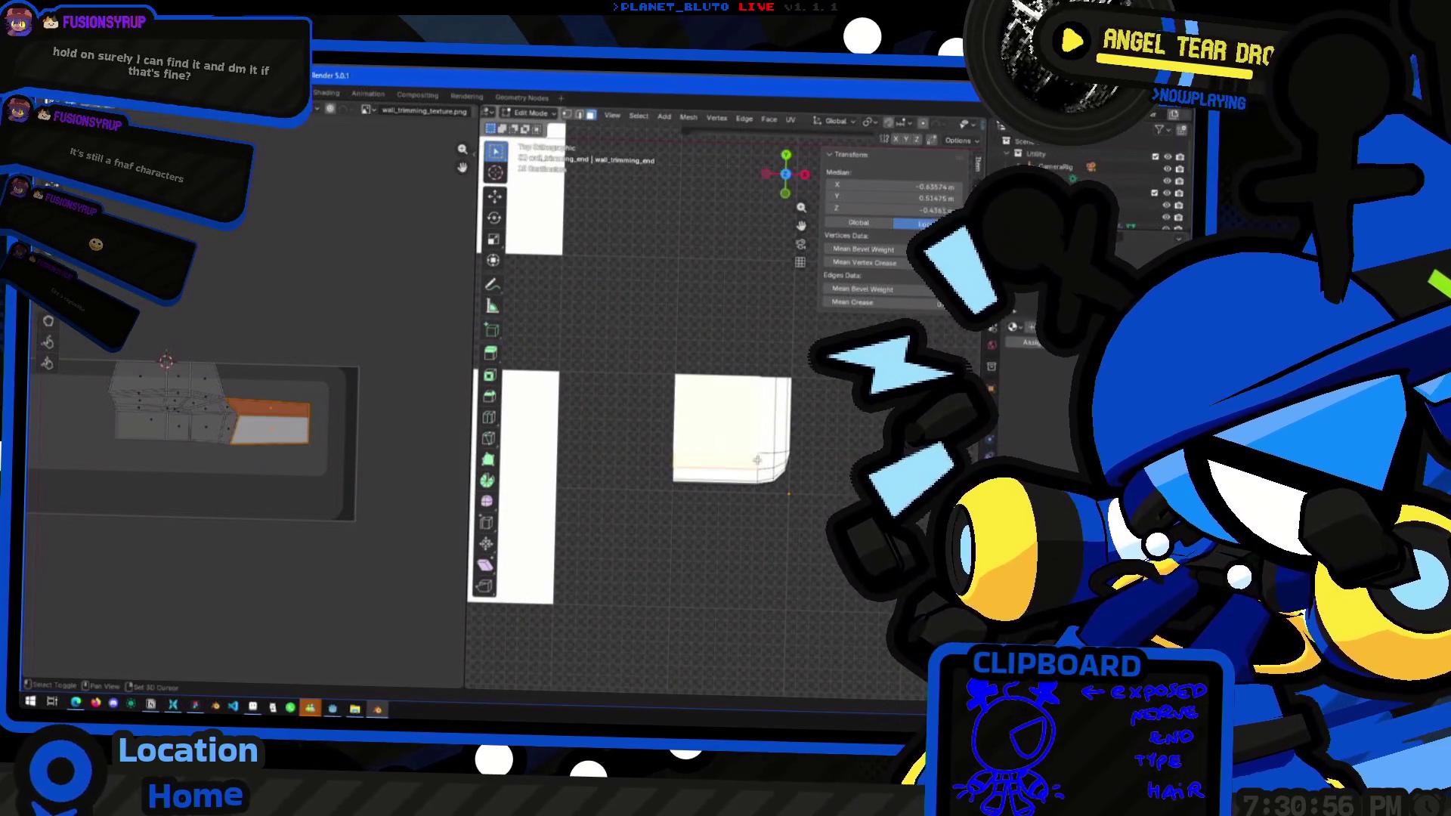
{"action": "left_click", "coordinate": [757, 460], "text": "shift"}
{"action": "left_click", "coordinate": [763, 461], "text": "shift"}
{"action": "left_click", "coordinate": [713, 461], "text": "shift"}
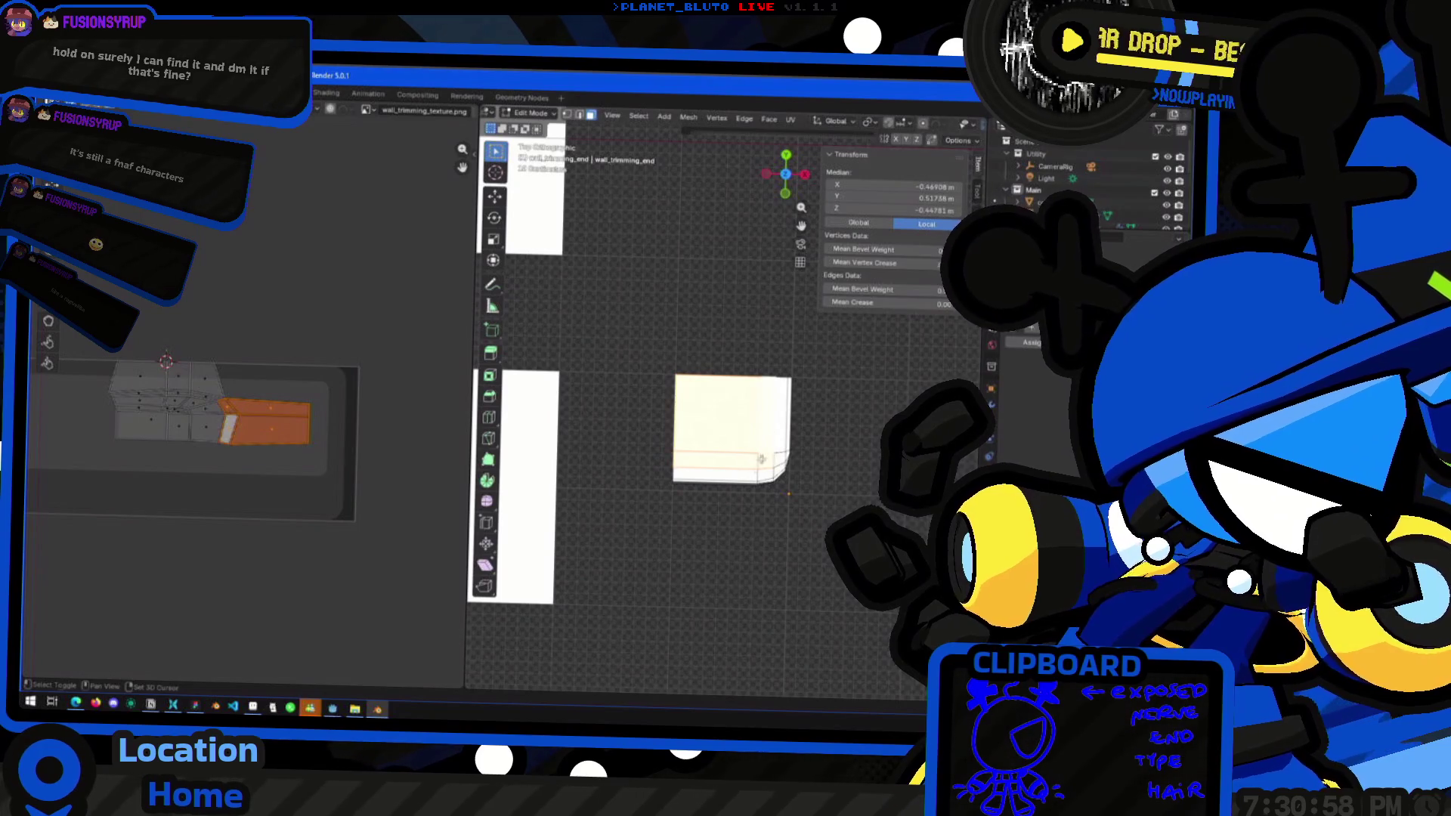
Unwrap the selected faces with Project from View and assign them the trim material
{"action": "right_click", "coordinate": [701, 462]}
{"action": "mouse_move", "coordinate": [722, 626]}
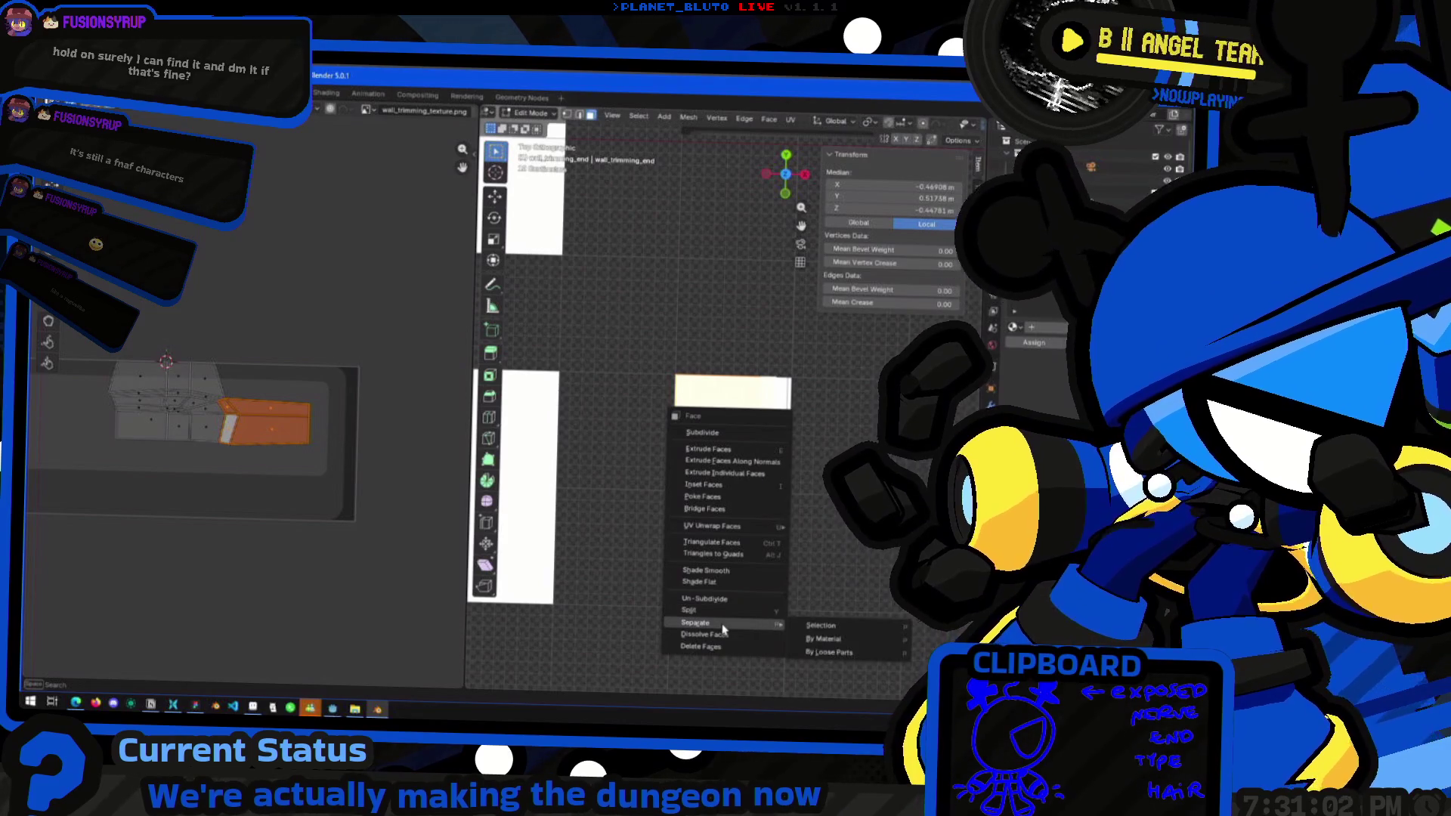
{"action": "mouse_move", "coordinate": [729, 531]}
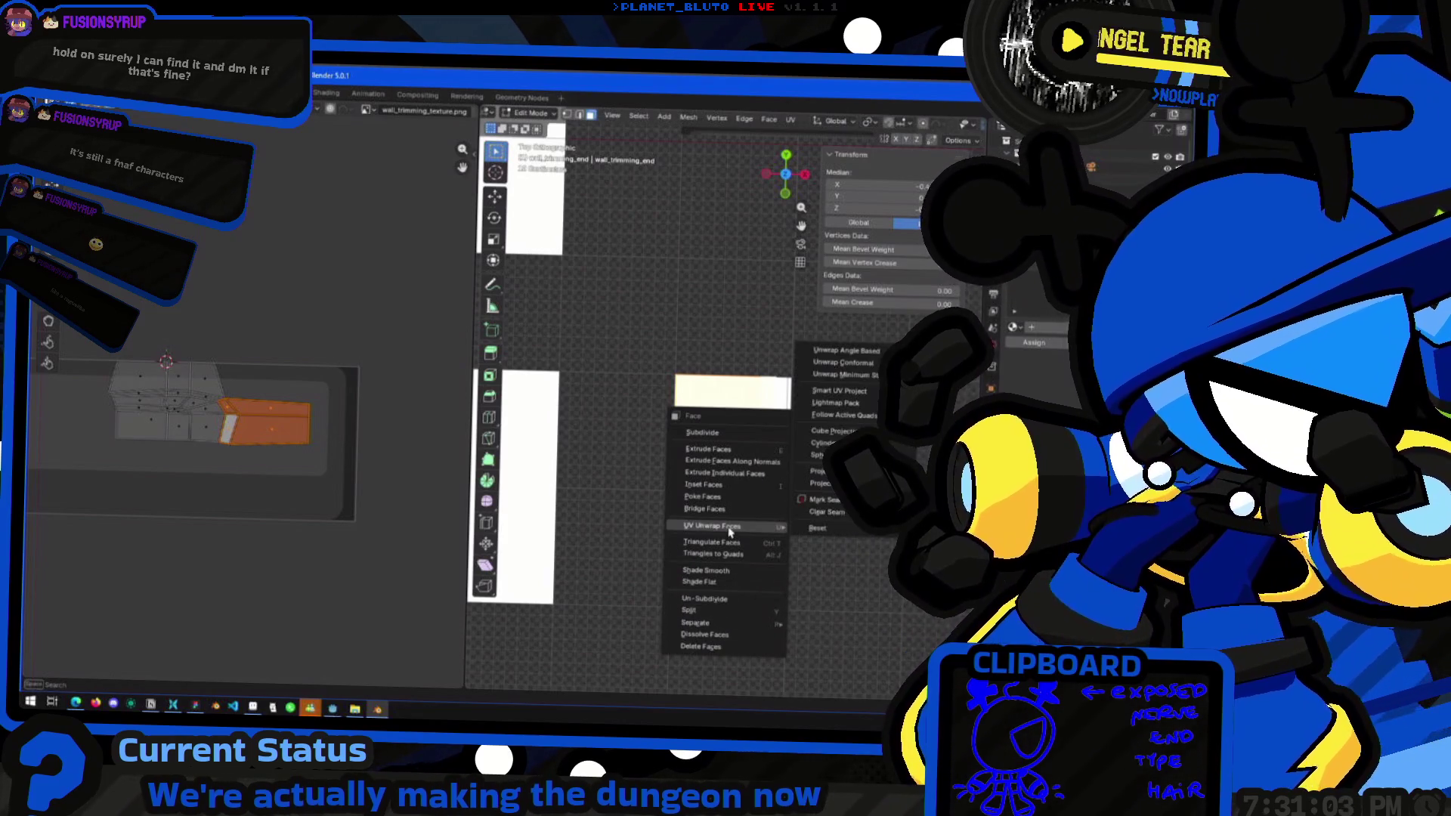
{"action": "left_click", "coordinate": [821, 483]}
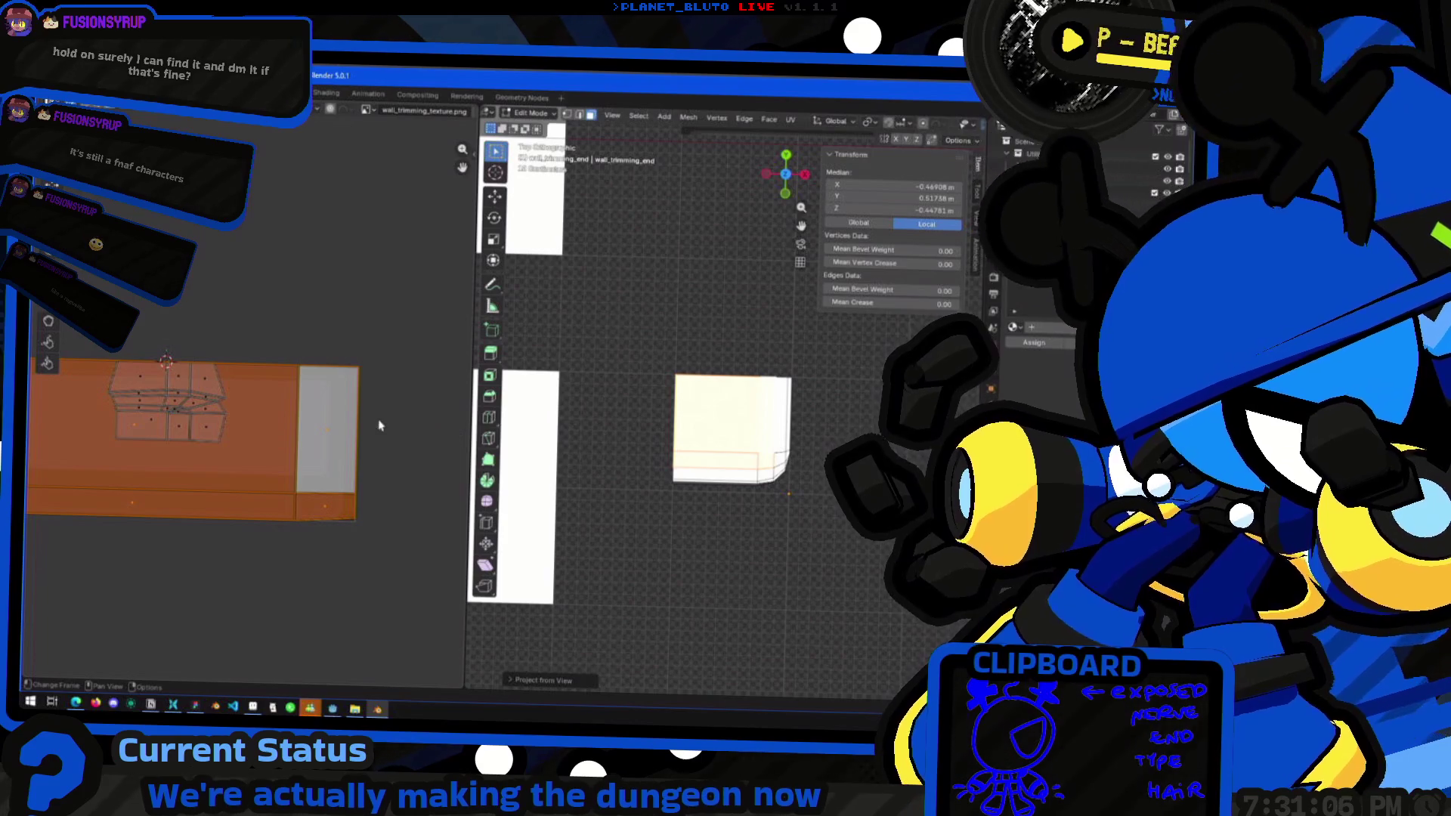
{"action": "left_click", "coordinate": [1023, 328]}
{"action": "key", "text": "Tab"}
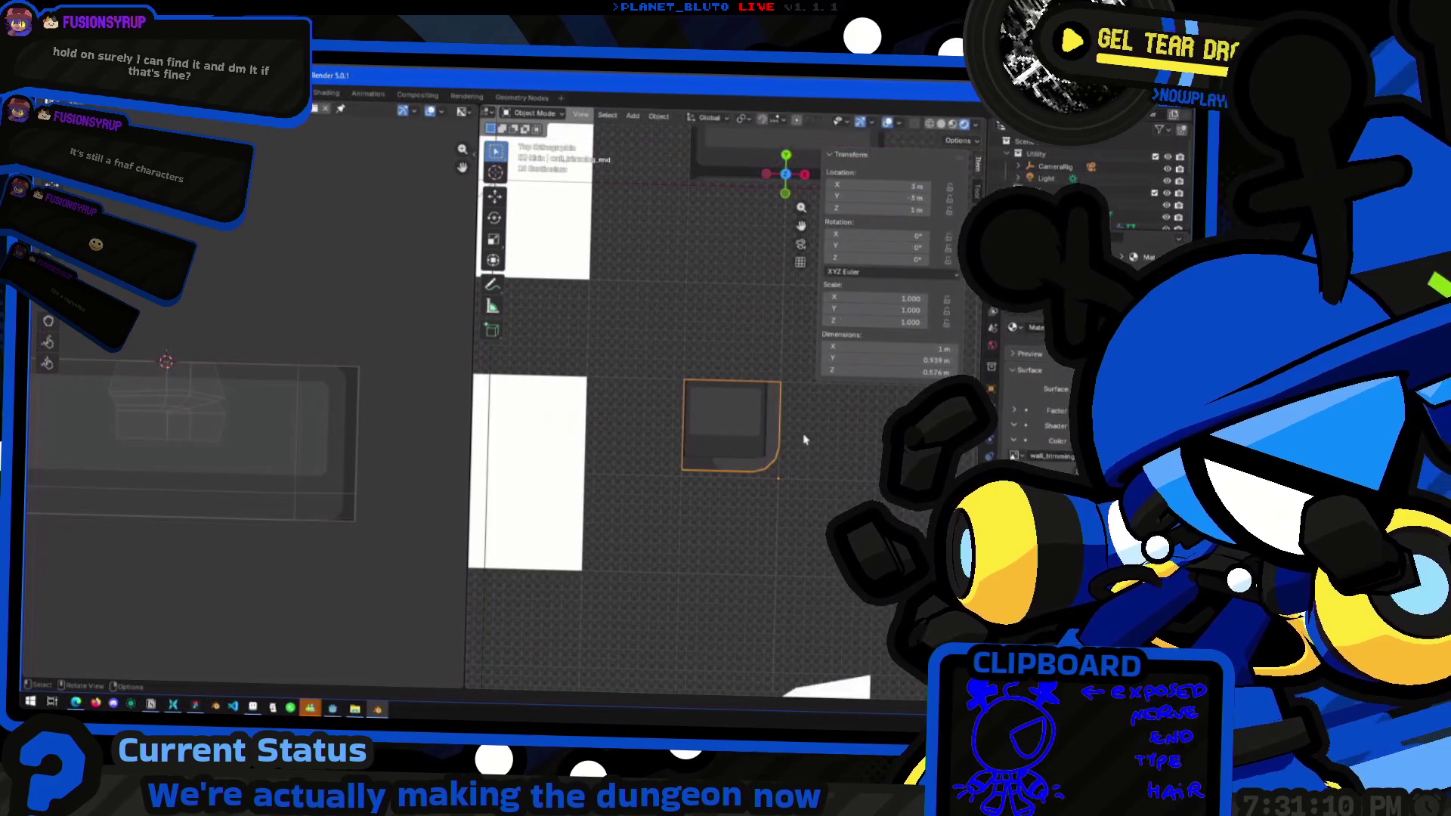
Frame the end cap's top faces from above and position its UV island in the texture view
{"action": "middle_click_drag", "start_coordinate": [826, 496], "coordinate": [740, 446]}
{"action": "key", "text": "Tab"}
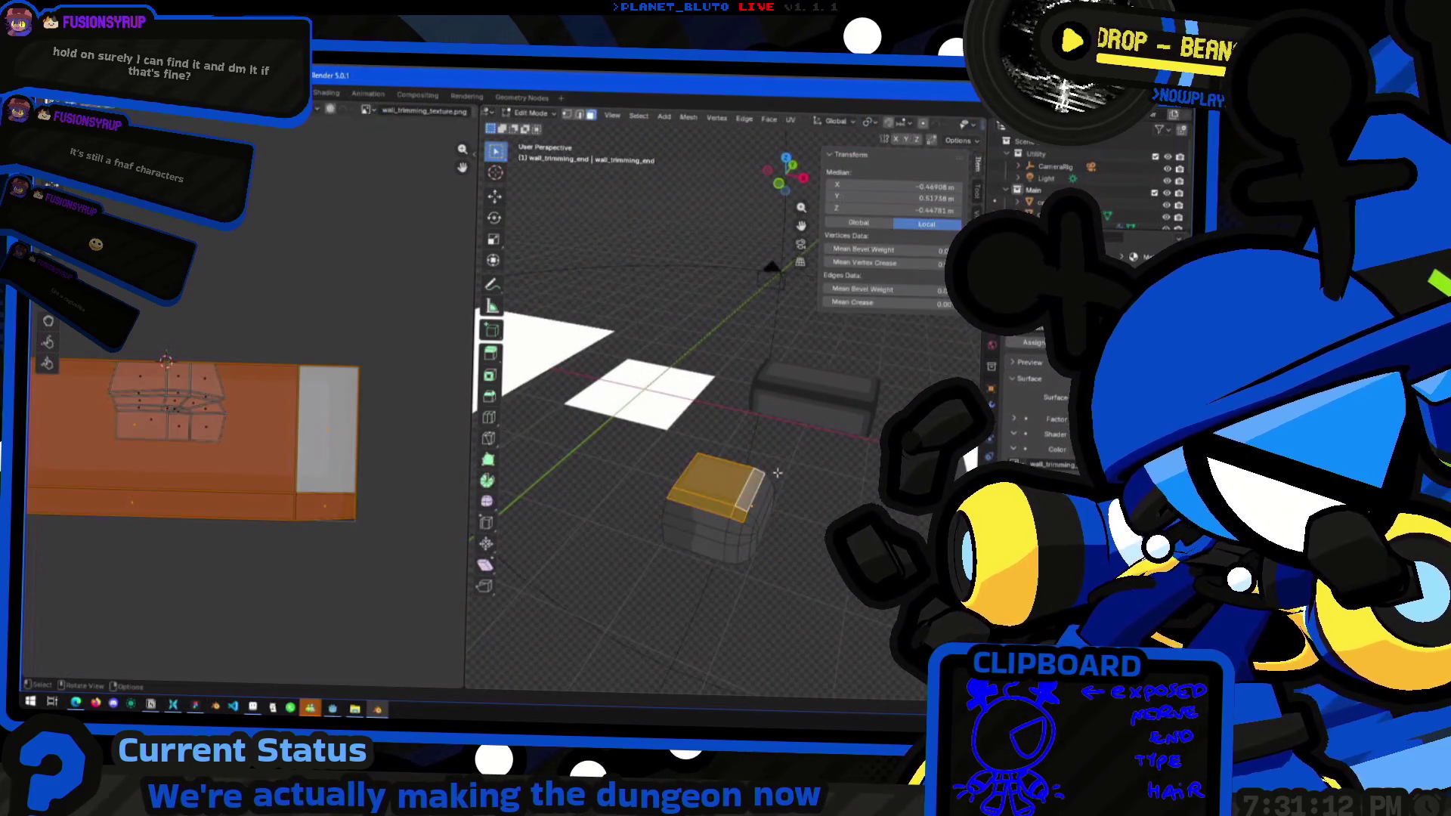
{"action": "scroll", "coordinate": [321, 501], "scroll_direction": "up", "scroll_amount": 1}
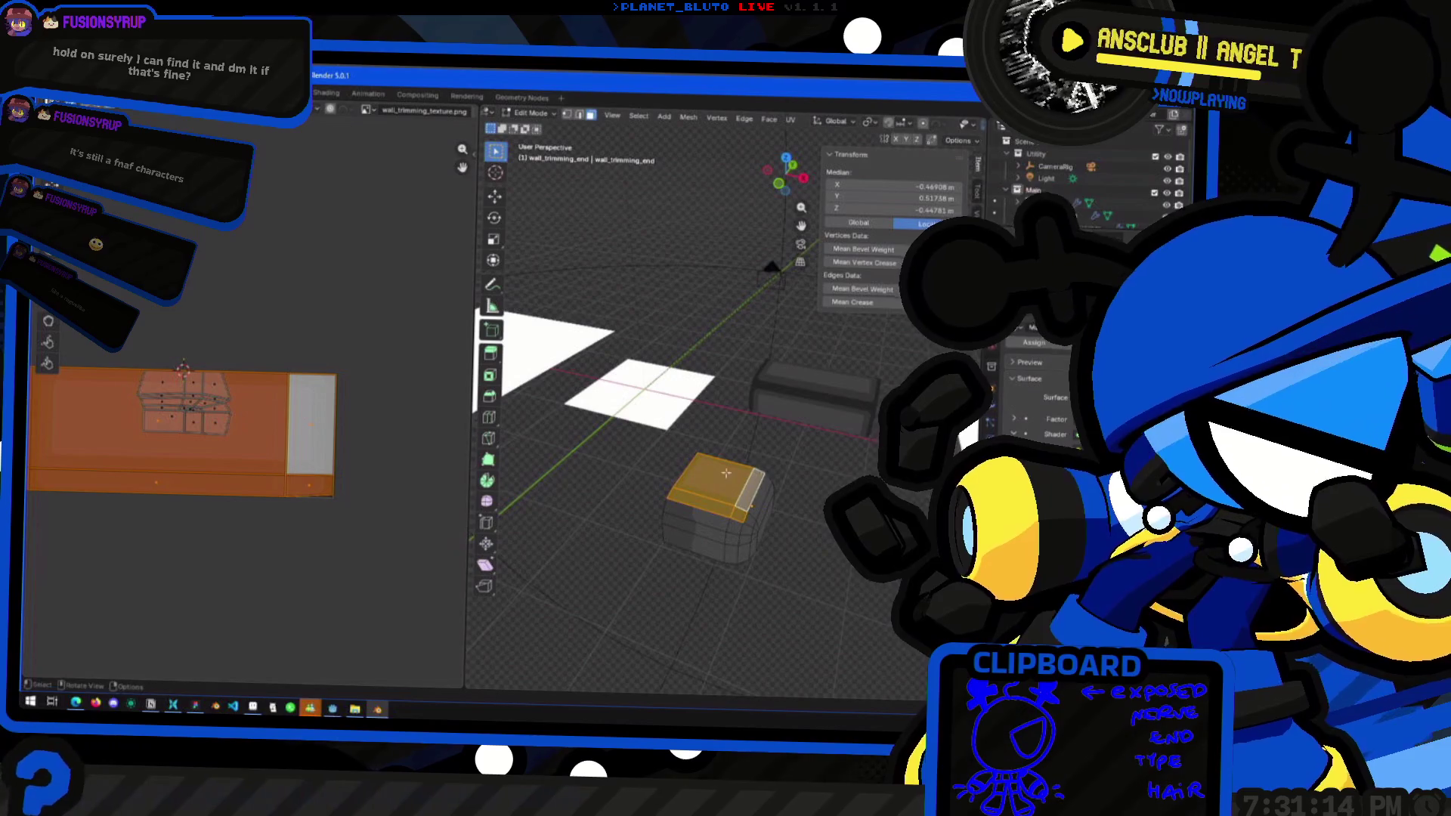
{"action": "left_click", "coordinate": [786, 163]}
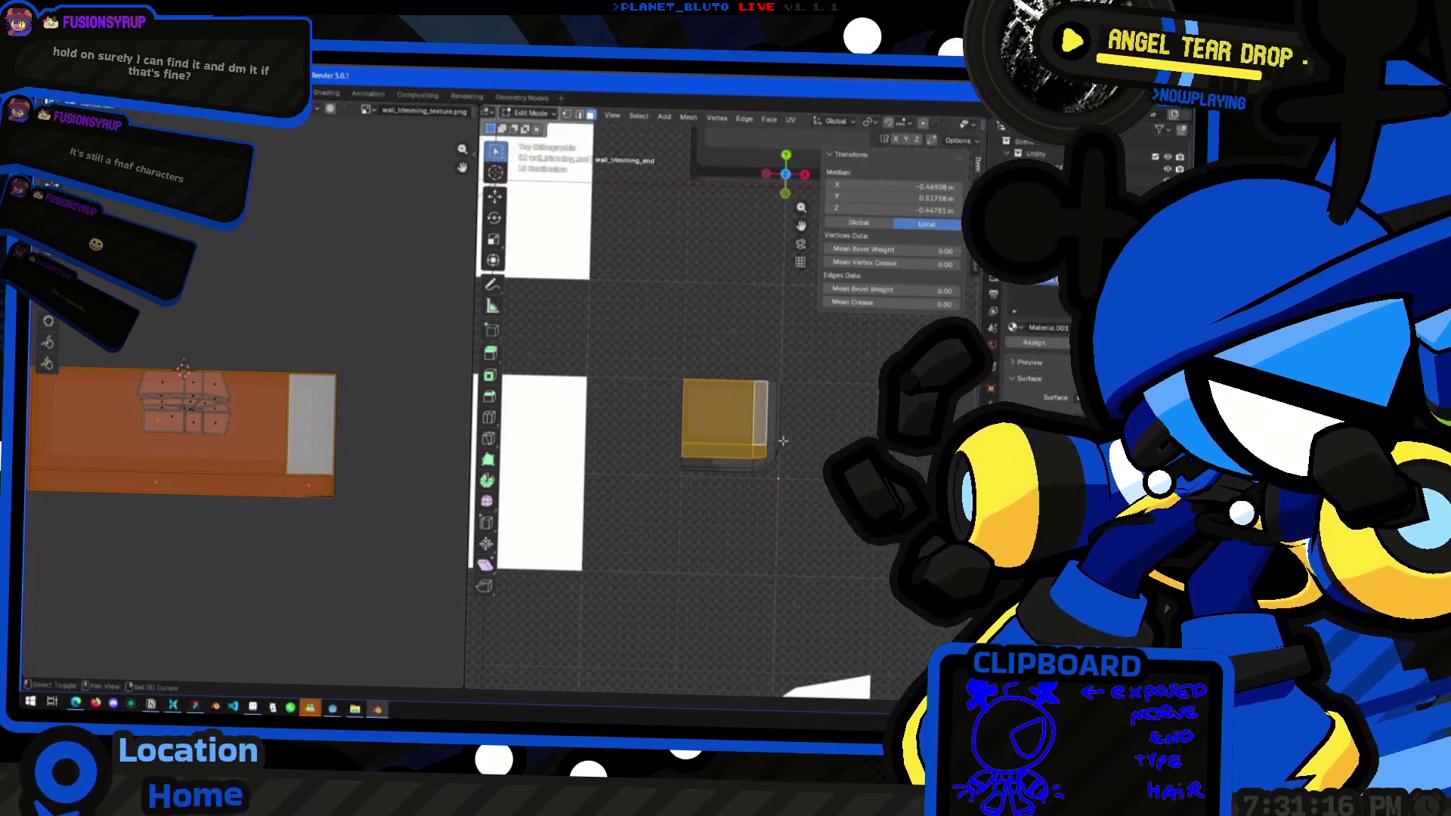
{"action": "key", "text": "KP_Decimal"}
{"action": "middle_click_drag", "start_coordinate": [226, 544], "coordinate": [273, 523]}
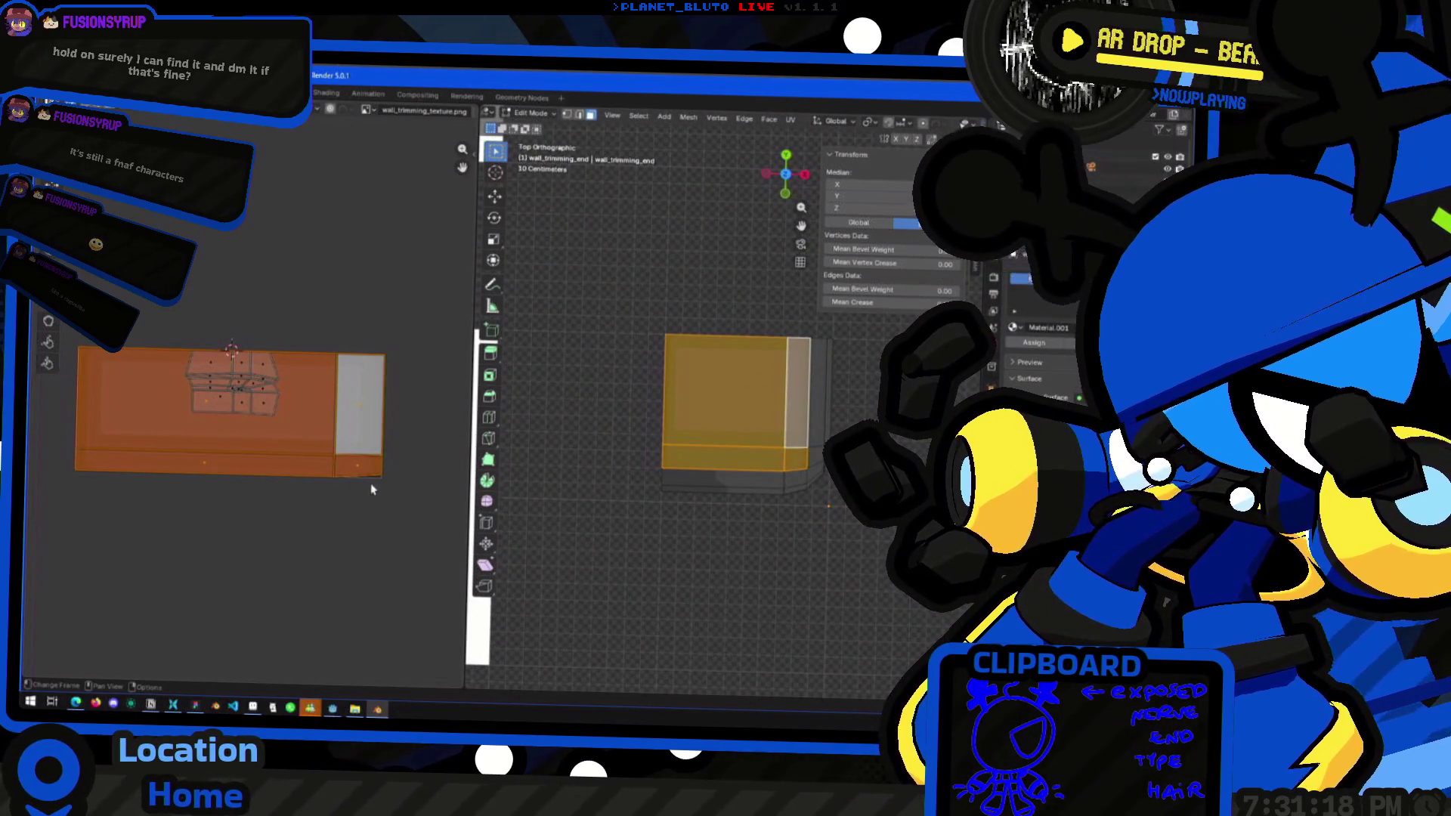
{"action": "left_click", "coordinate": [383, 476]}
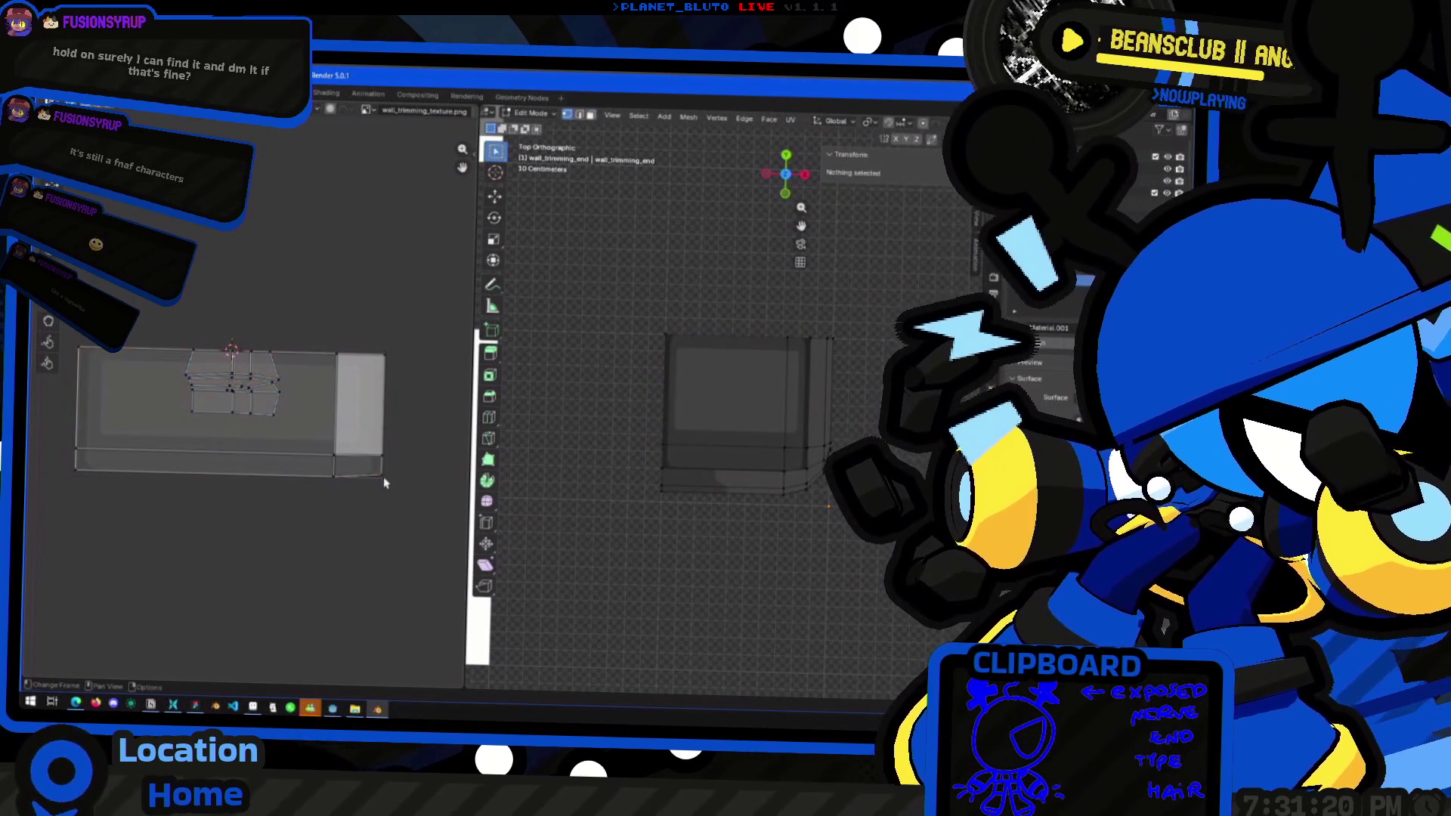
{"action": "left_click", "coordinate": [384, 491]}
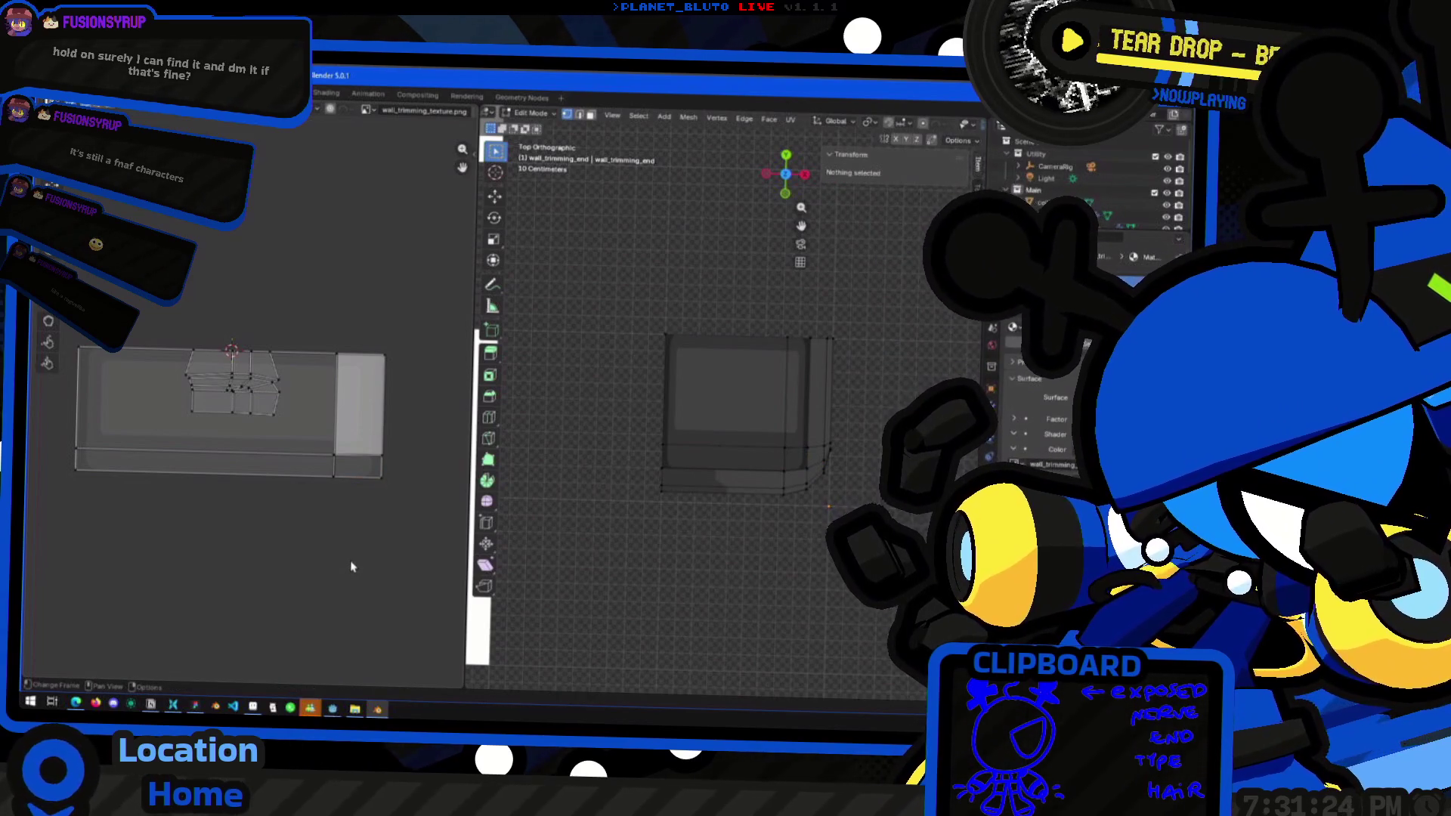
{"action": "key", "text": "a"}
{"action": "key", "text": "ctrl+z"}
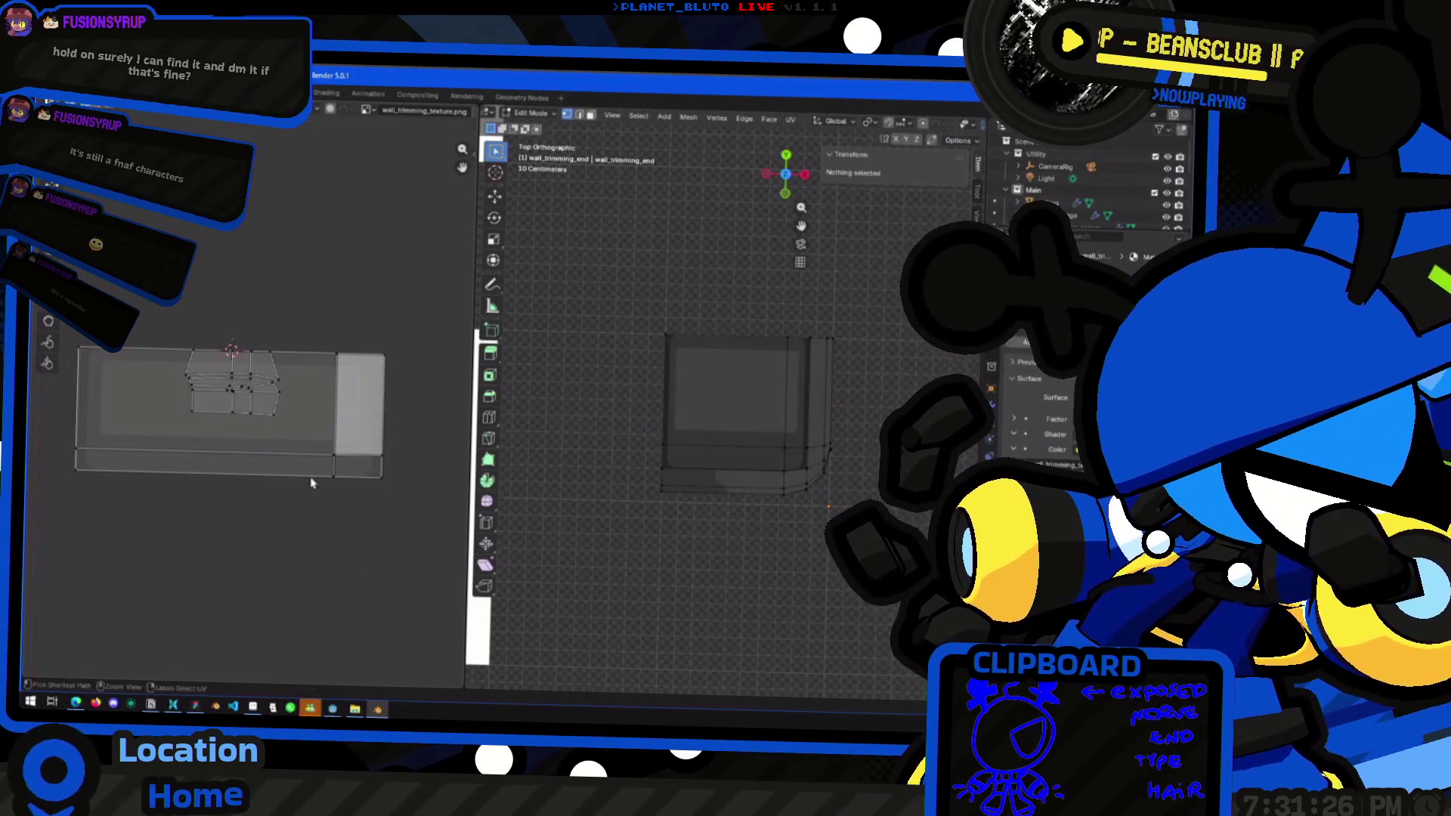
Snap the 2D cursor to the island's right edge and scale the island horizontally across the strip
{"action": "left_click_drag", "start_coordinate": [404, 339], "coordinate": [365, 549]}
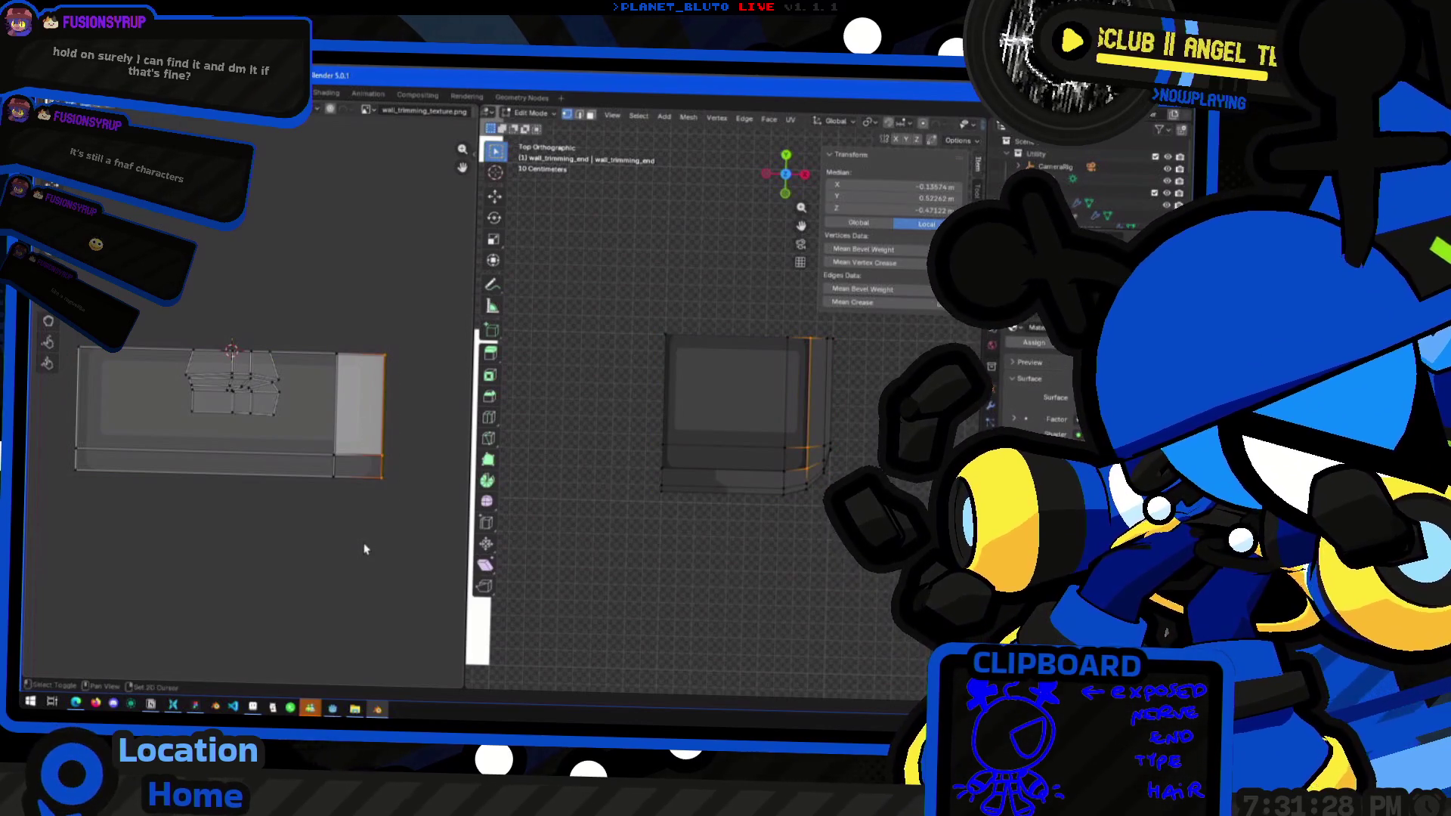
{"action": "key", "text": "shift+s"}
{"action": "left_click", "coordinate": [376, 615]}
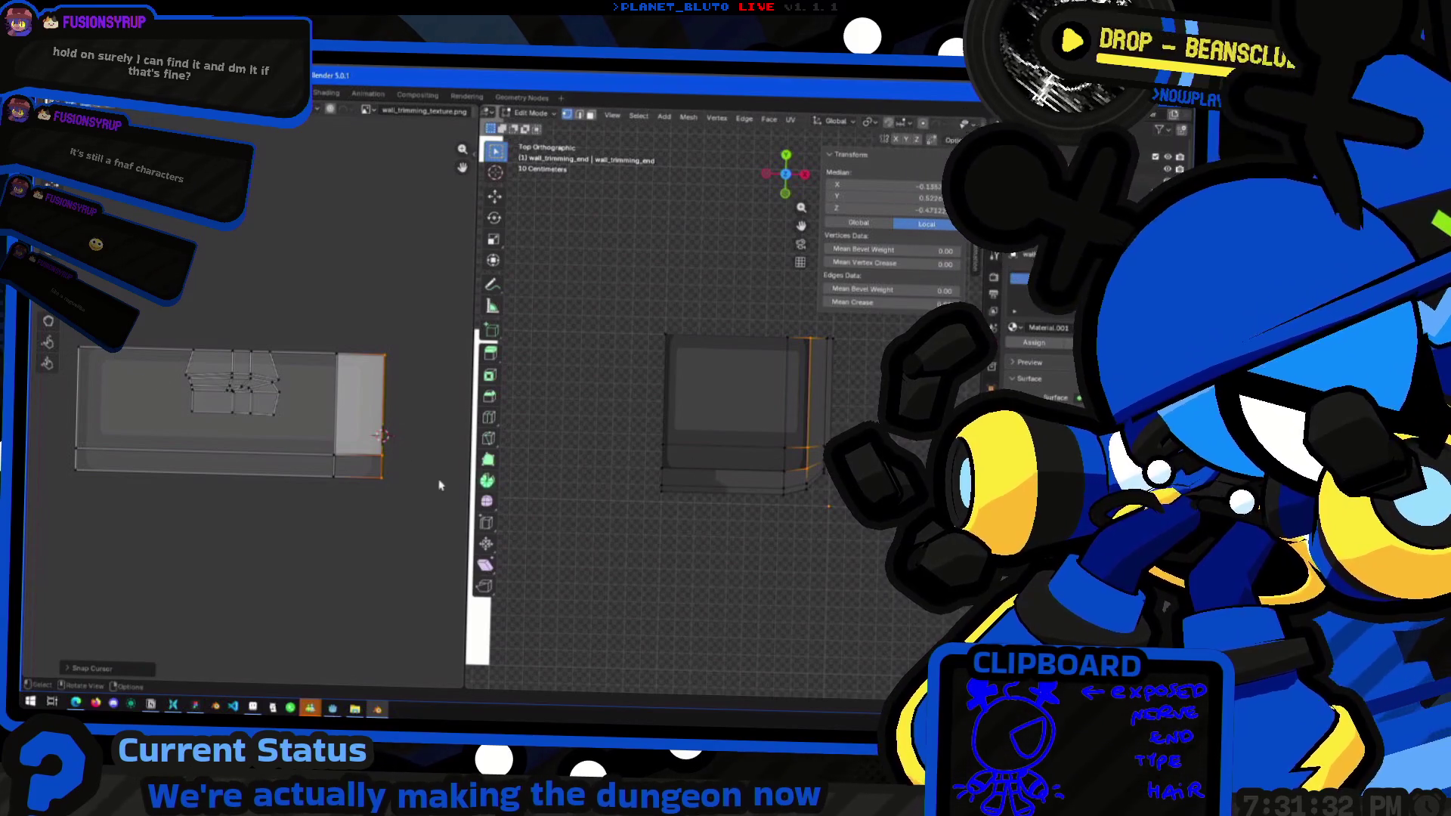
{"action": "key", "text": "ctrl+l"}
{"action": "key", "text": "s"}
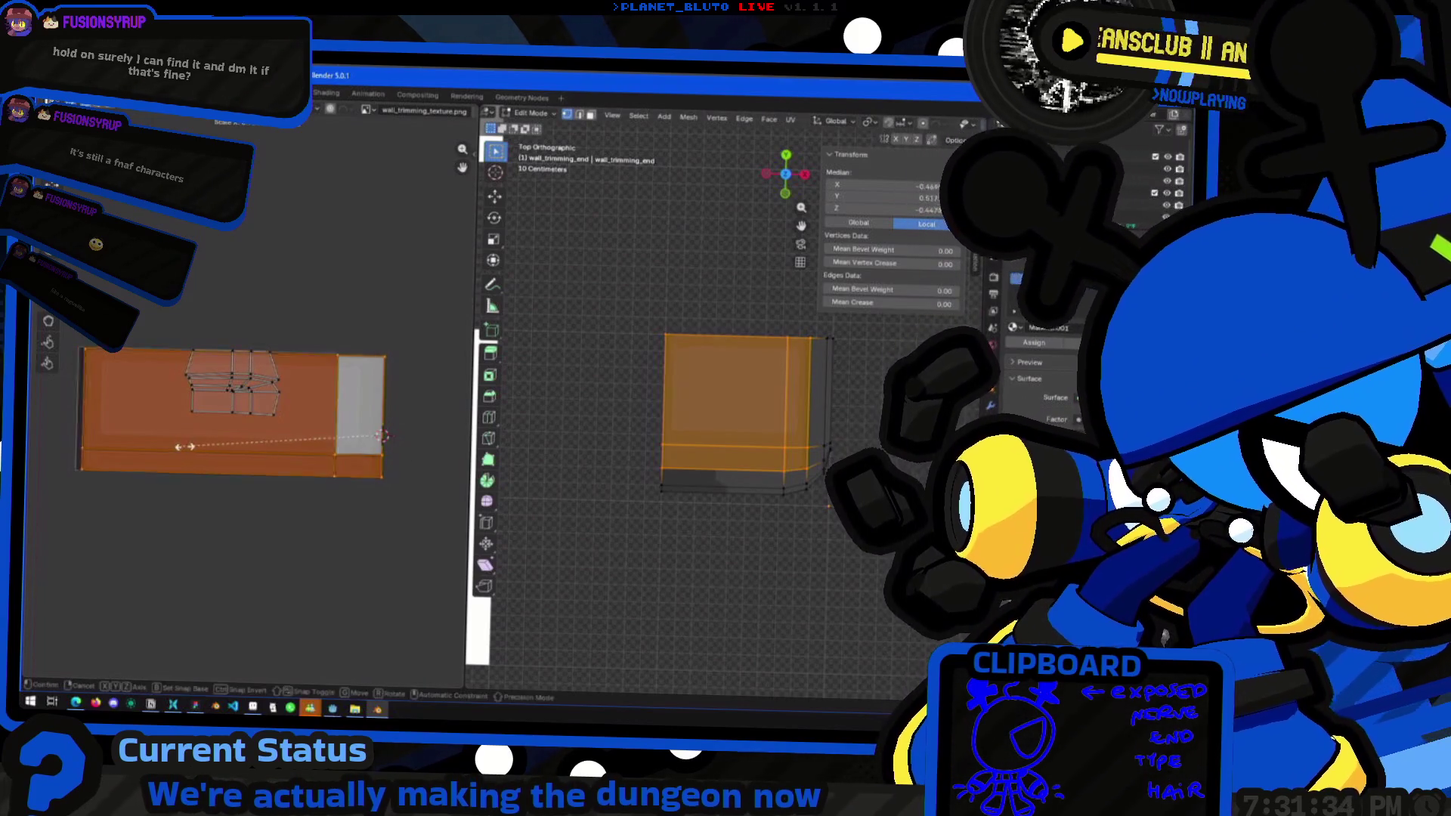
{"action": "key", "text": "x"}
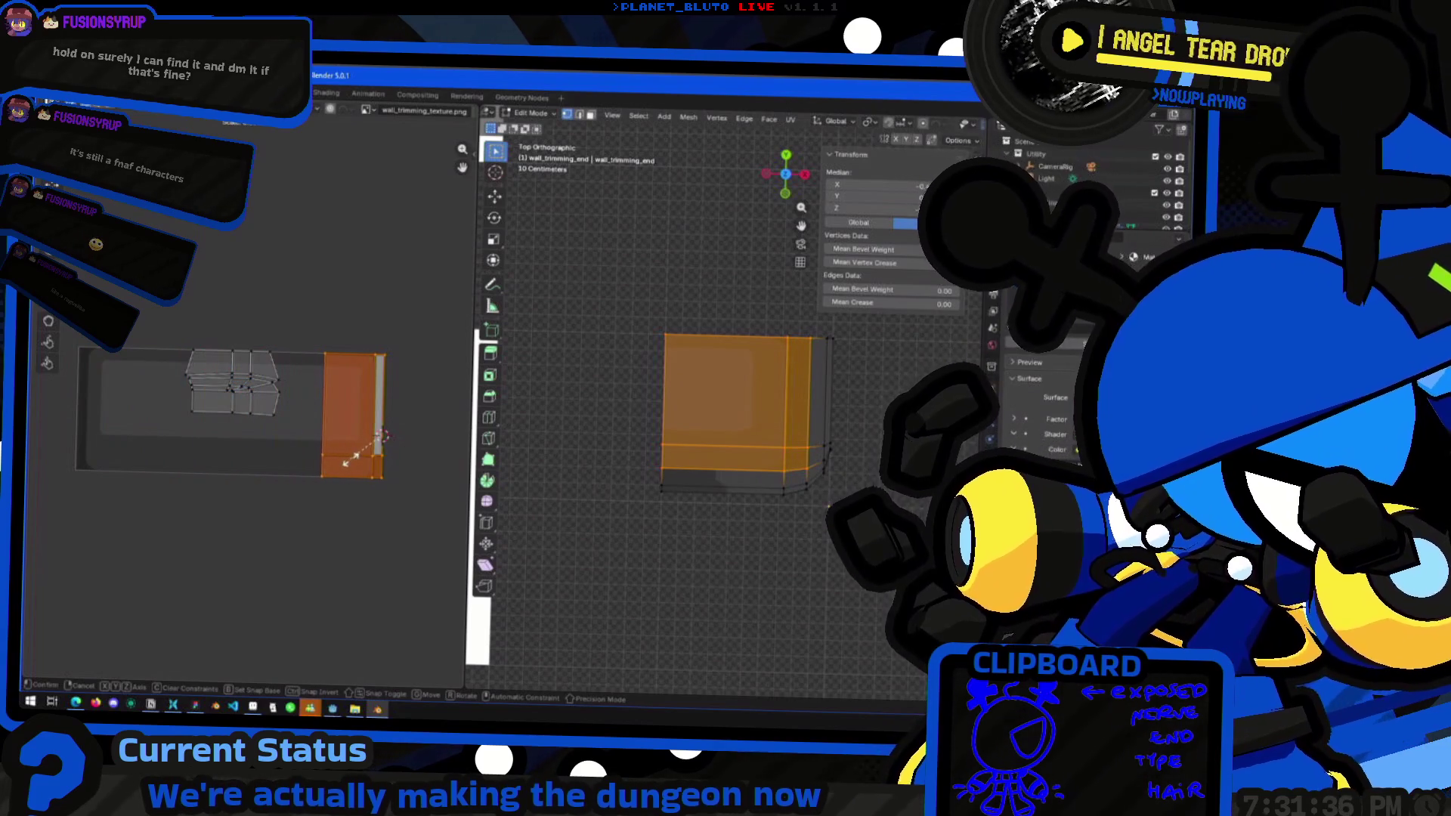
{"action": "left_click", "coordinate": [221, 485]}
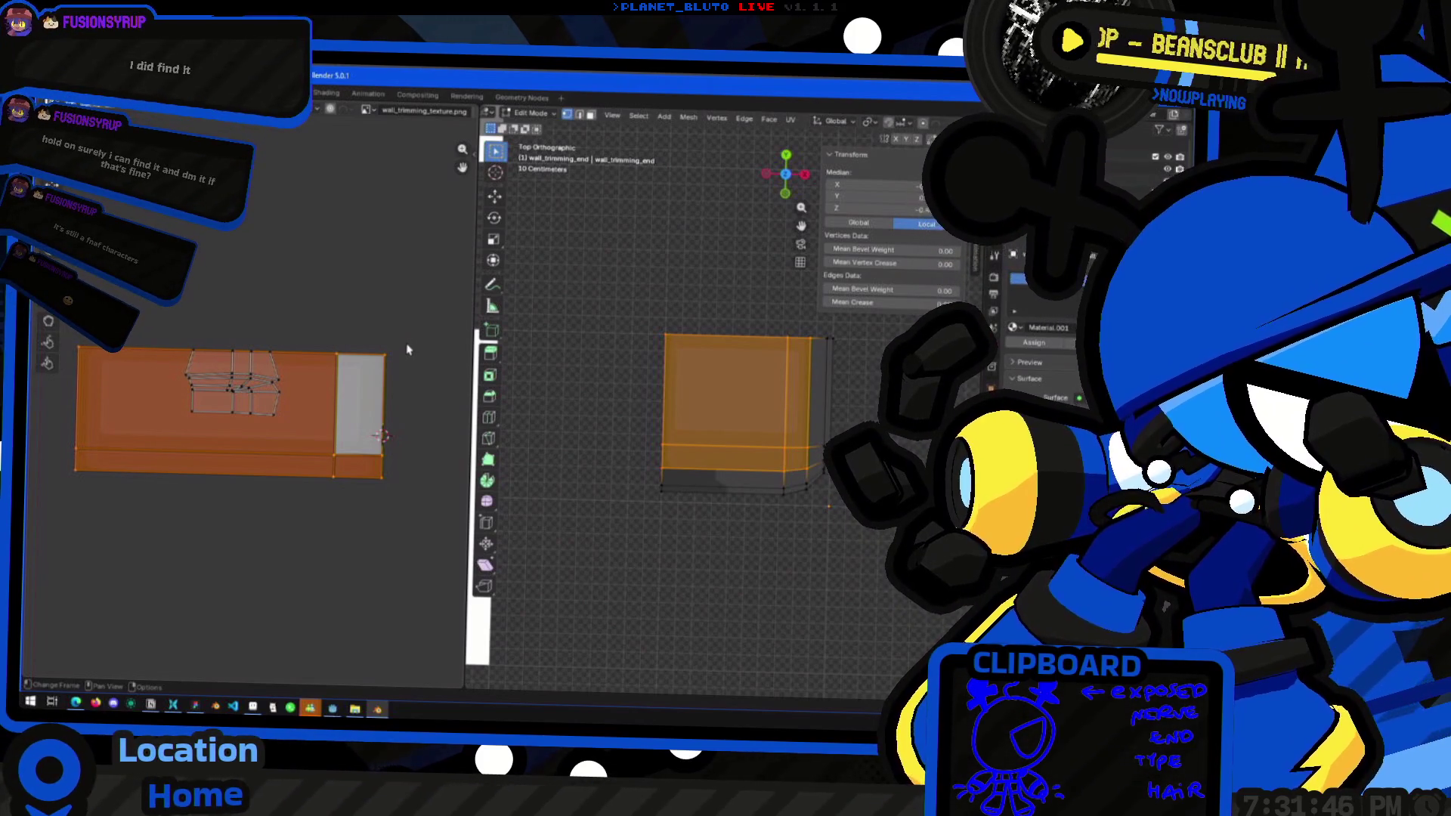
Select the end cap's side bevel strip faces, undoing a trial UV rescale
{"action": "key", "text": "Tab"}
{"action": "key", "text": "Tab"}
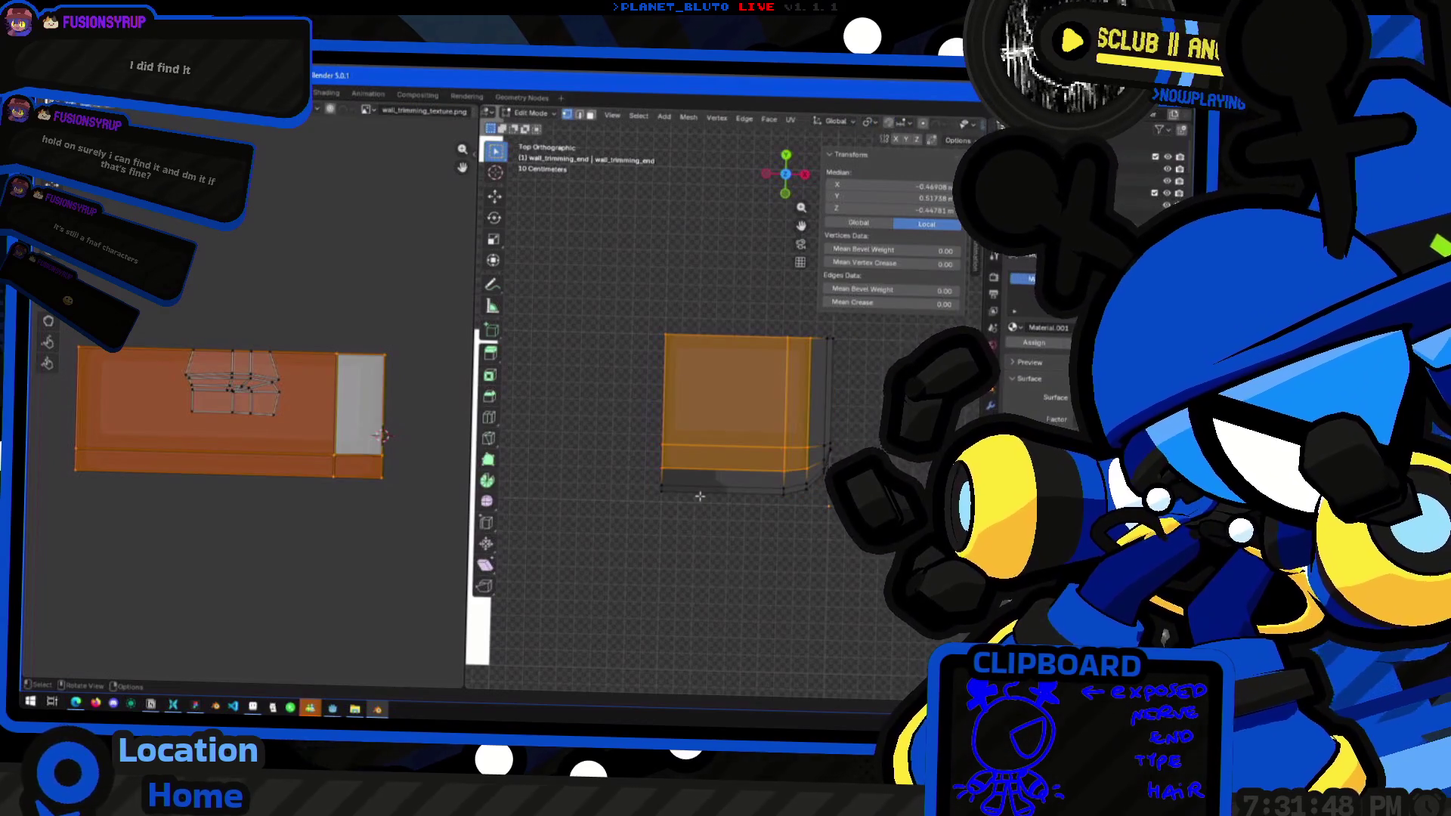
{"action": "key", "text": "Tab"}
{"action": "key", "text": "Tab"}
{"action": "key", "text": "Tab"}
{"action": "middle_click_drag", "start_coordinate": [682, 520], "coordinate": [733, 604]}
{"action": "key", "text": "Tab"}
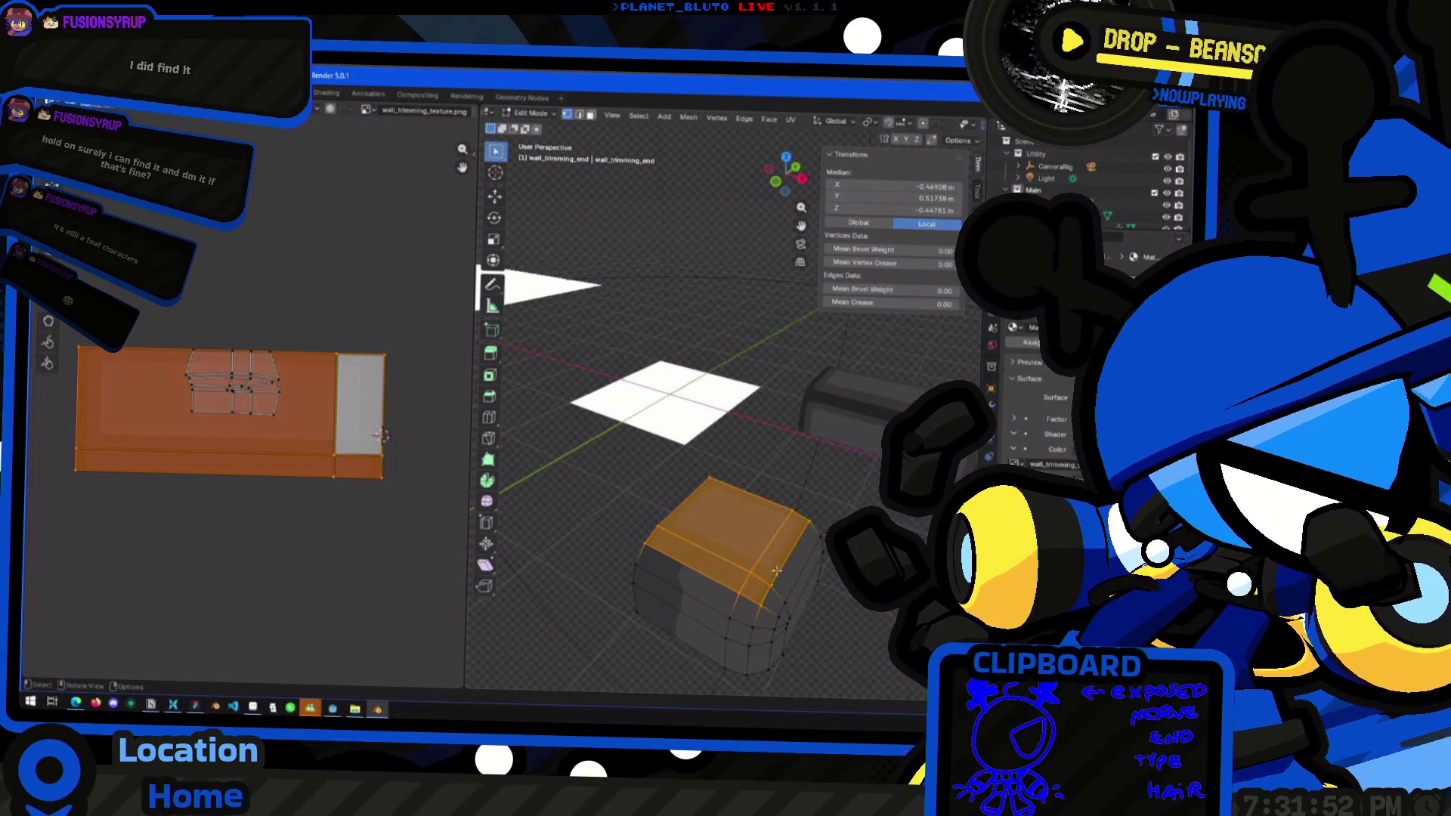
{"action": "left_click", "coordinate": [784, 581]}
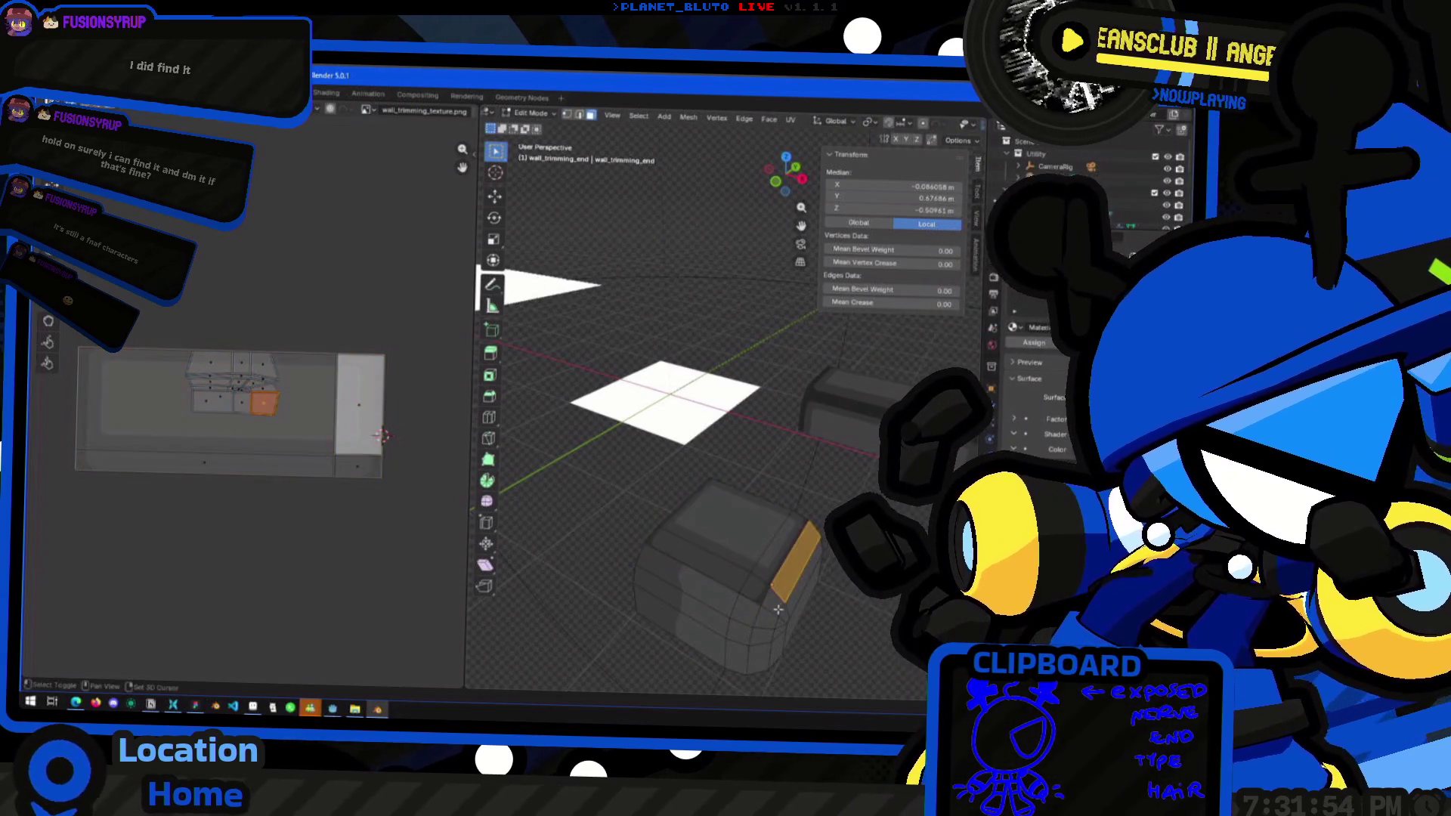
{"action": "left_click", "coordinate": [773, 601], "text": "shift"}
{"action": "left_click", "coordinate": [744, 610], "text": "shift"}
{"action": "left_click", "coordinate": [713, 604], "text": "alt+shift"}
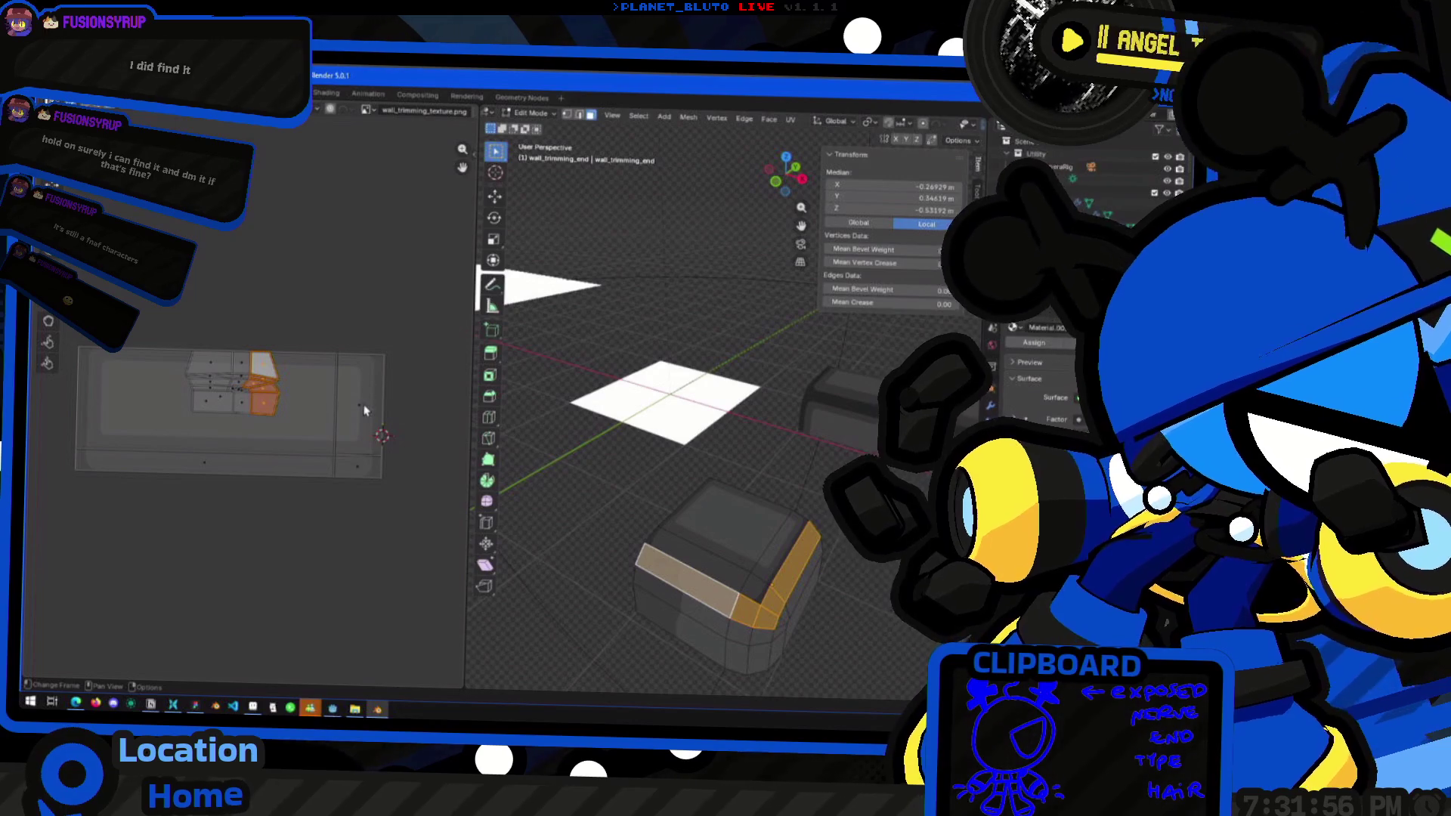
{"action": "key", "text": "s"}
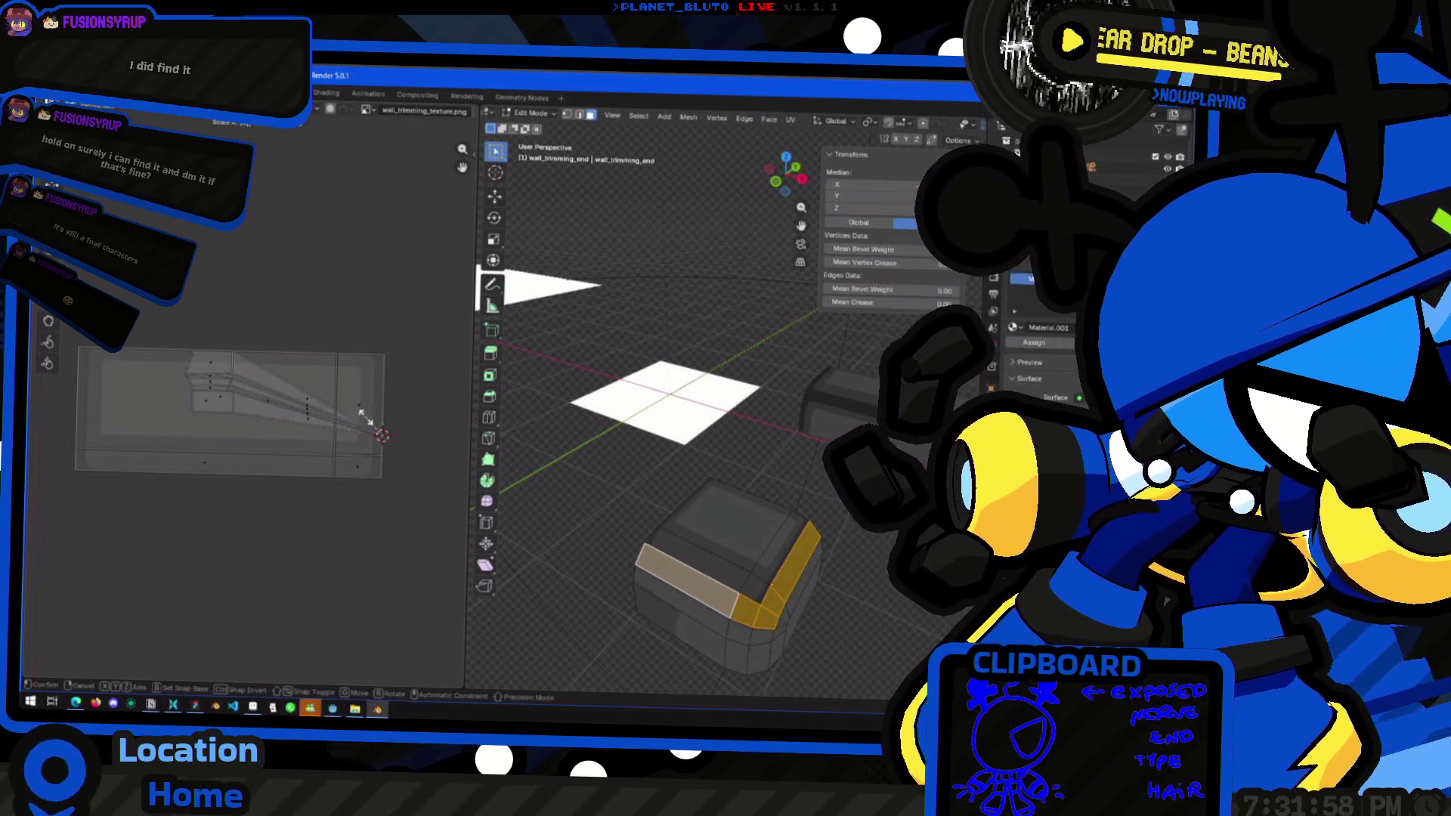
{"action": "left_click", "coordinate": [377, 458]}
{"action": "key", "text": "ctrl+z"}
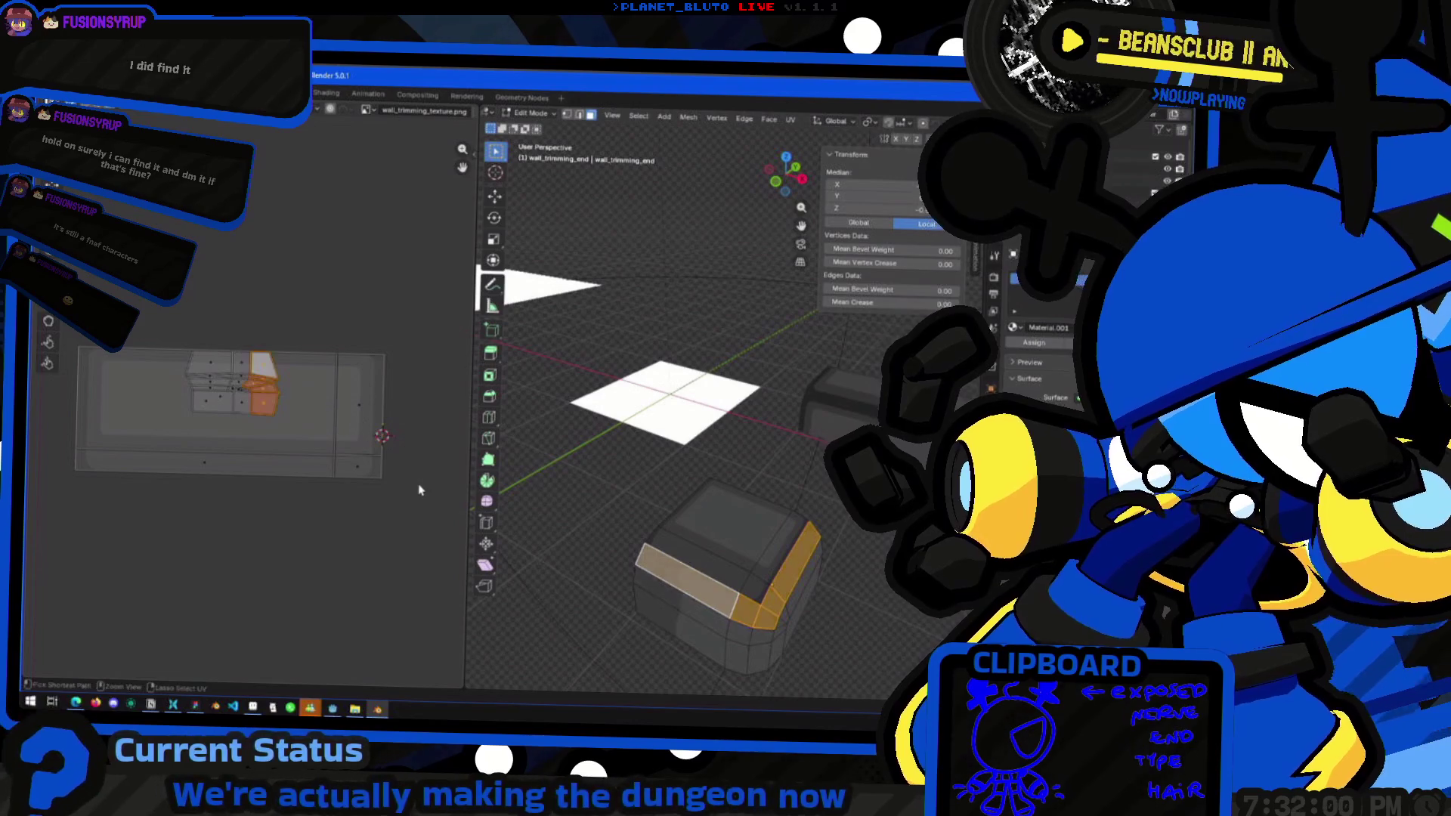
Hide every face except the selected bevel strip
{"action": "right_click", "coordinate": [754, 603]}
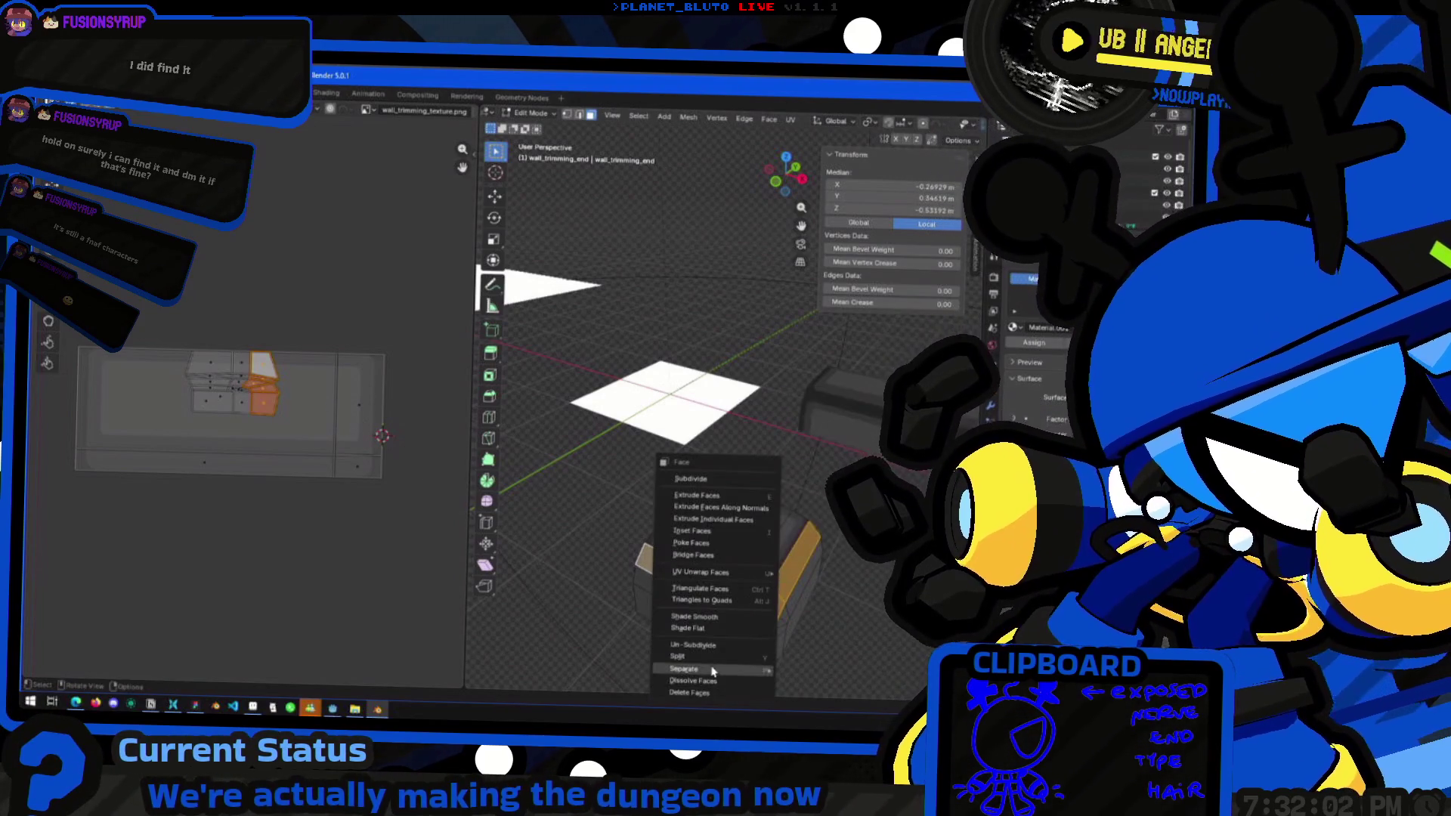
{"action": "left_click", "coordinate": [257, 110]}
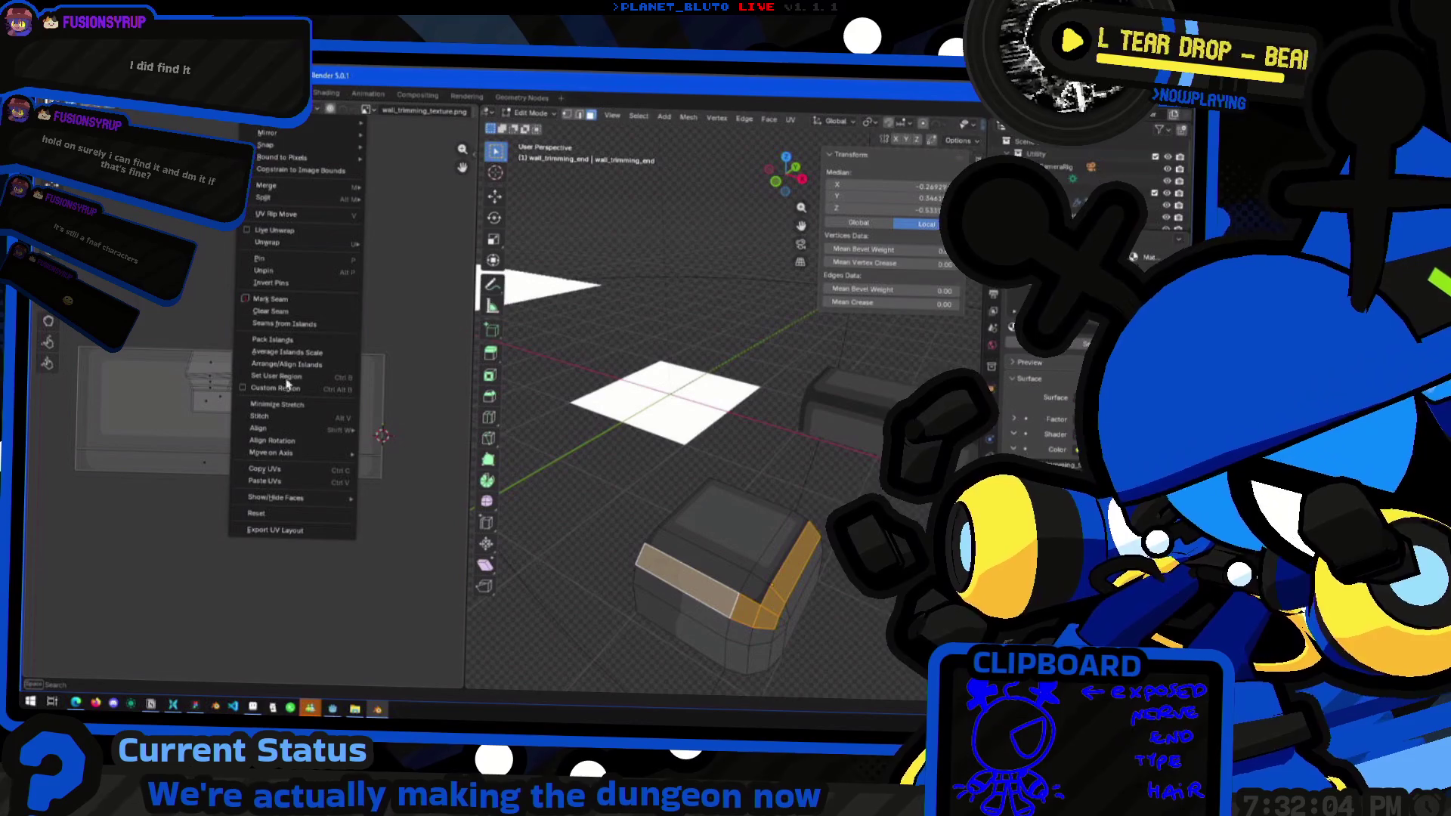
{"action": "mouse_move", "coordinate": [291, 498]}
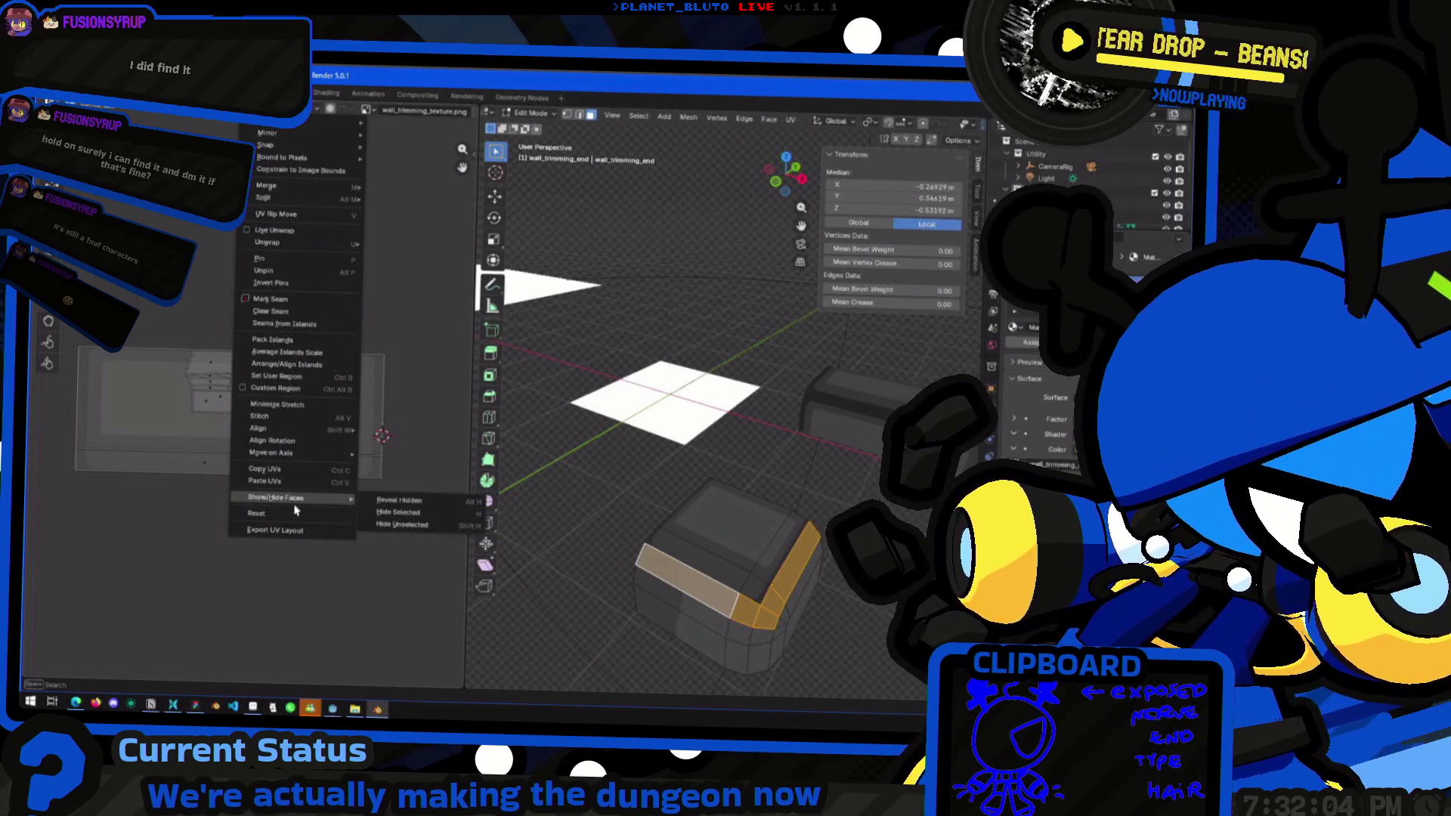
{"action": "left_click", "coordinate": [423, 526]}
Scale the strip's UVs to 0 and move the collapsed point onto the trim texture
{"action": "key", "text": "s"}
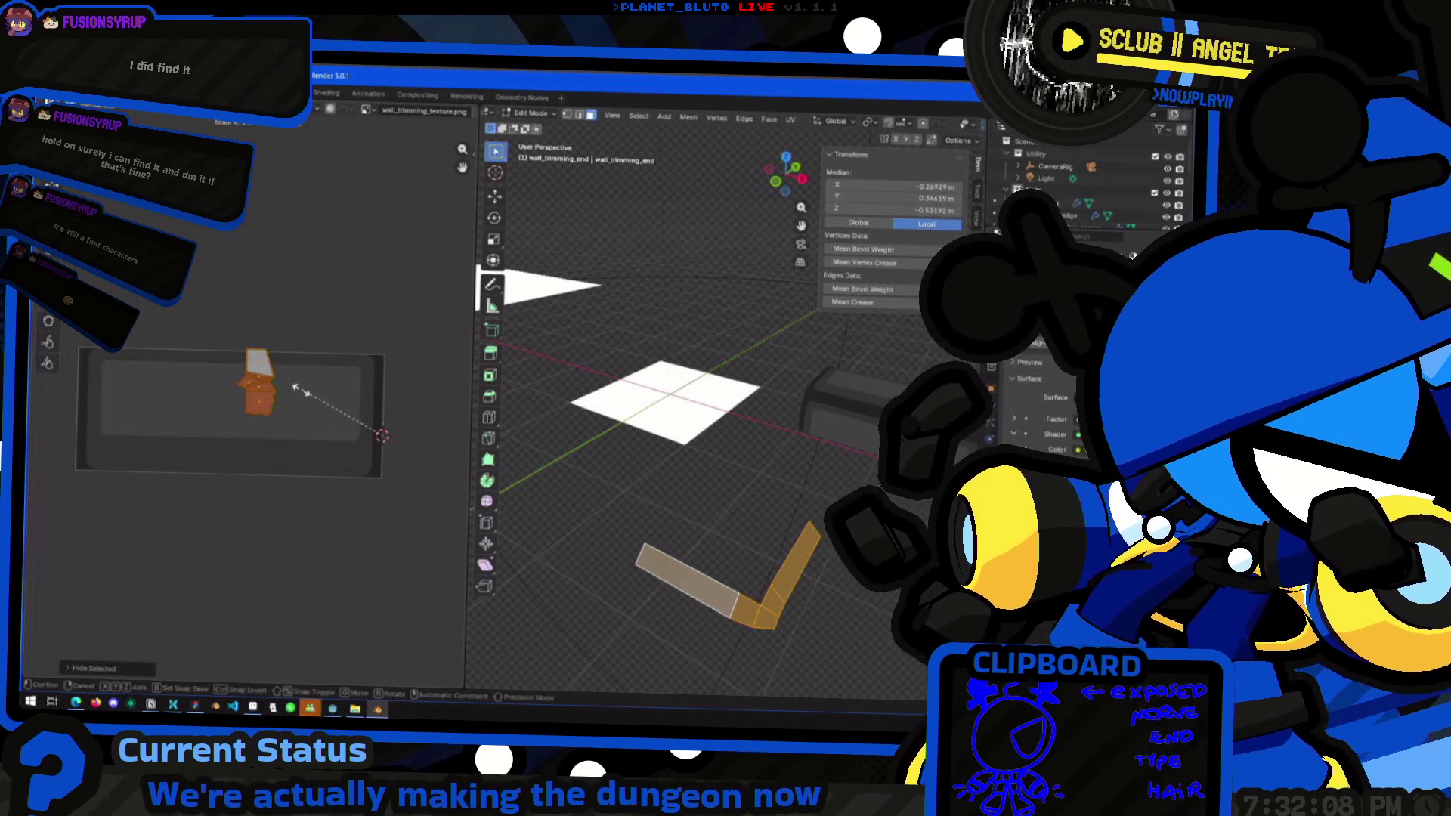
{"action": "key", "text": "0"}
{"action": "key", "text": "Return"}
{"action": "key", "text": "g"}
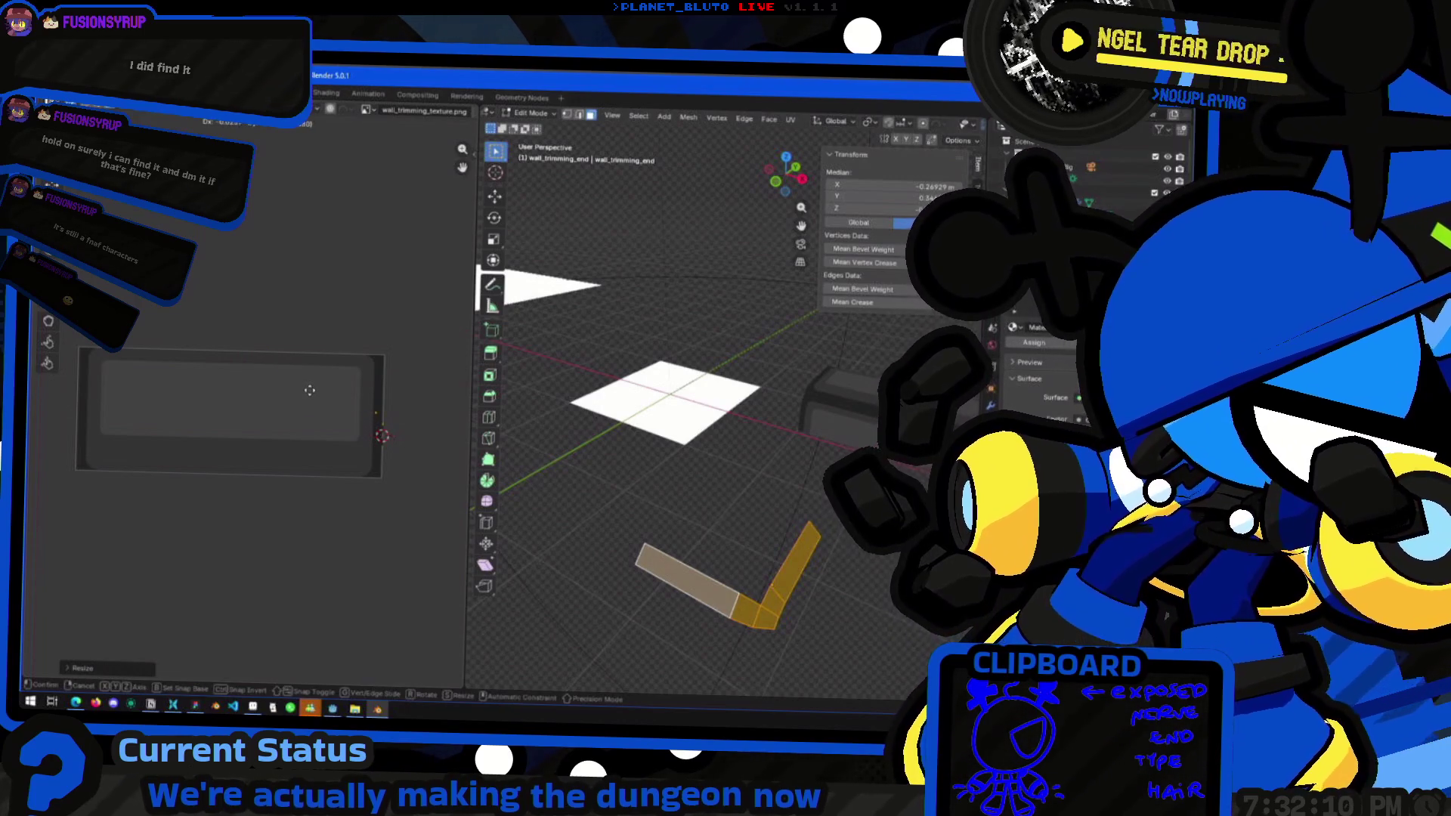
{"action": "left_click", "coordinate": [310, 390]}
{"action": "key", "text": "Tab"}
{"action": "mouse_move", "coordinate": [650, 488]}
{"action": "middle_mouse_down"}
{"action": "mouse_move", "coordinate": [724, 511]}
{"action": "mouse_move", "coordinate": [787, 586]}
{"action": "mouse_move", "coordinate": [717, 507]}
{"action": "mouse_move", "coordinate": [738, 551]}
{"action": "mouse_move", "coordinate": [707, 555]}
{"action": "mouse_move", "coordinate": [741, 559]}
{"action": "middle_mouse_up"}
{"action": "key", "text": "Tab"}
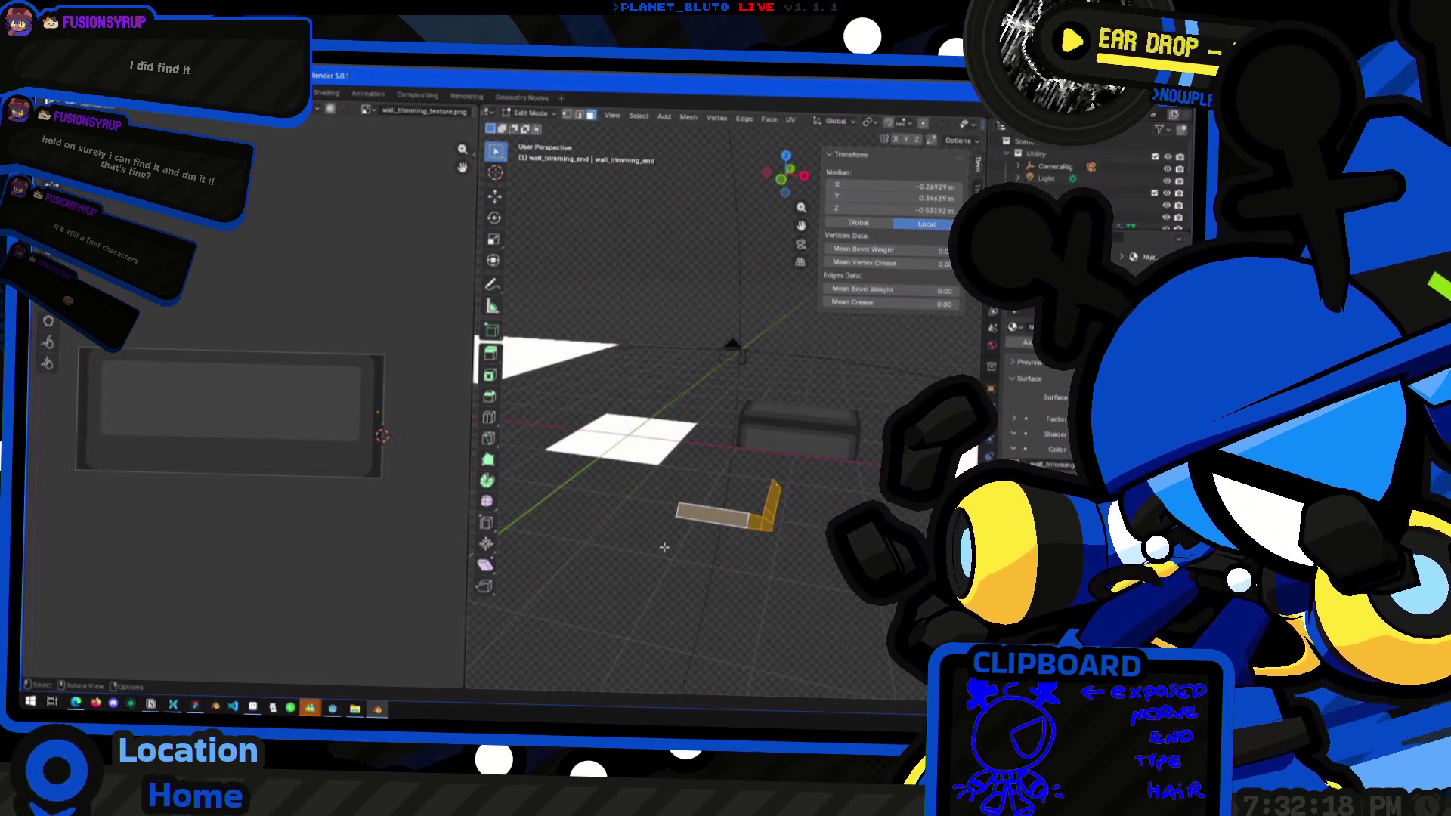
Reveal all end cap faces and select the front face plus top, vertical and corner bevel strips
{"action": "key", "text": "a"}
{"action": "key", "text": "alt+a"}
{"action": "left_click", "coordinate": [672, 529]}
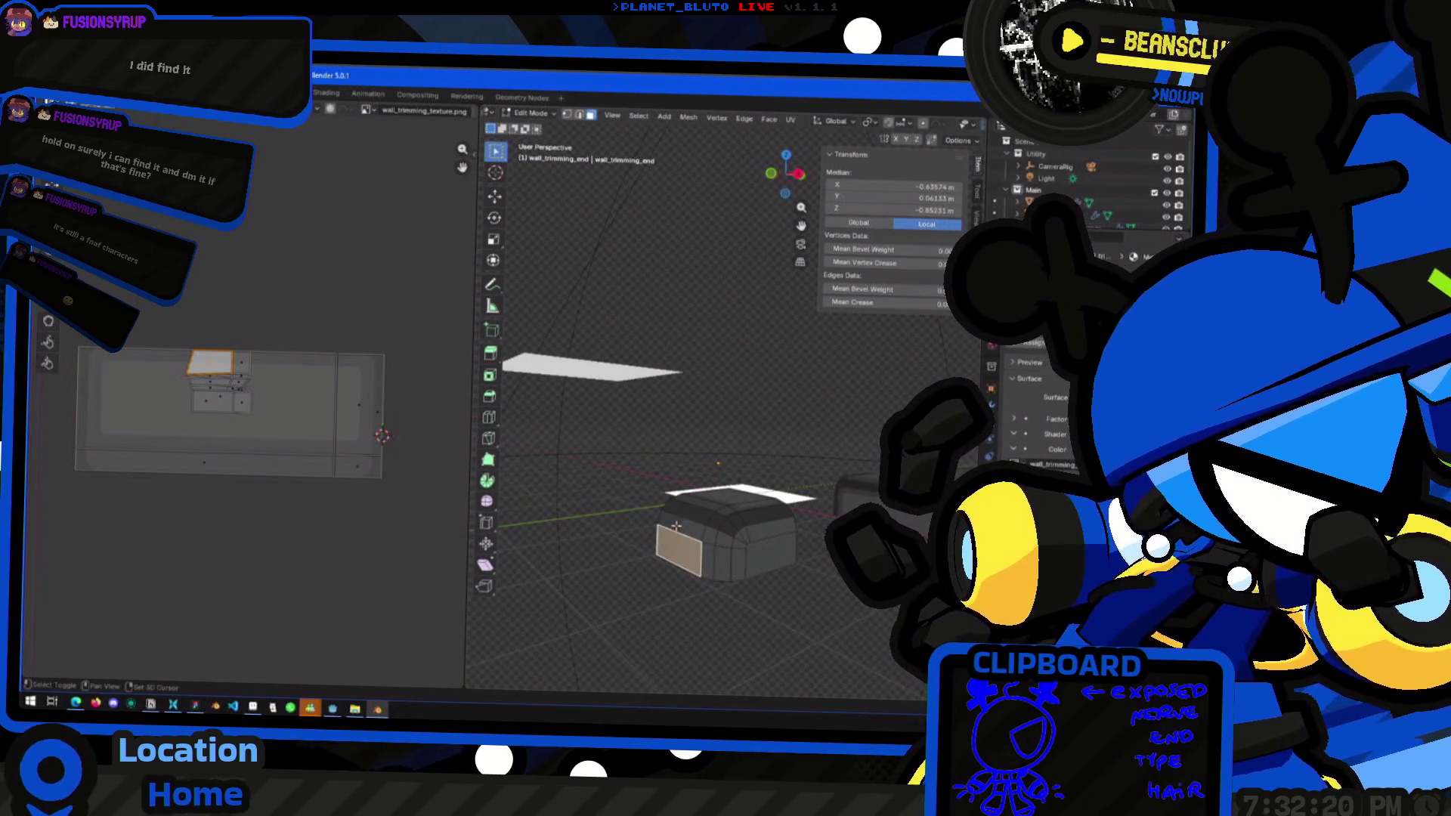
{"action": "left_click", "coordinate": [676, 524], "text": "shift"}
{"action": "left_click", "coordinate": [708, 550], "text": "shift"}
{"action": "left_click", "coordinate": [725, 541], "text": "shift"}
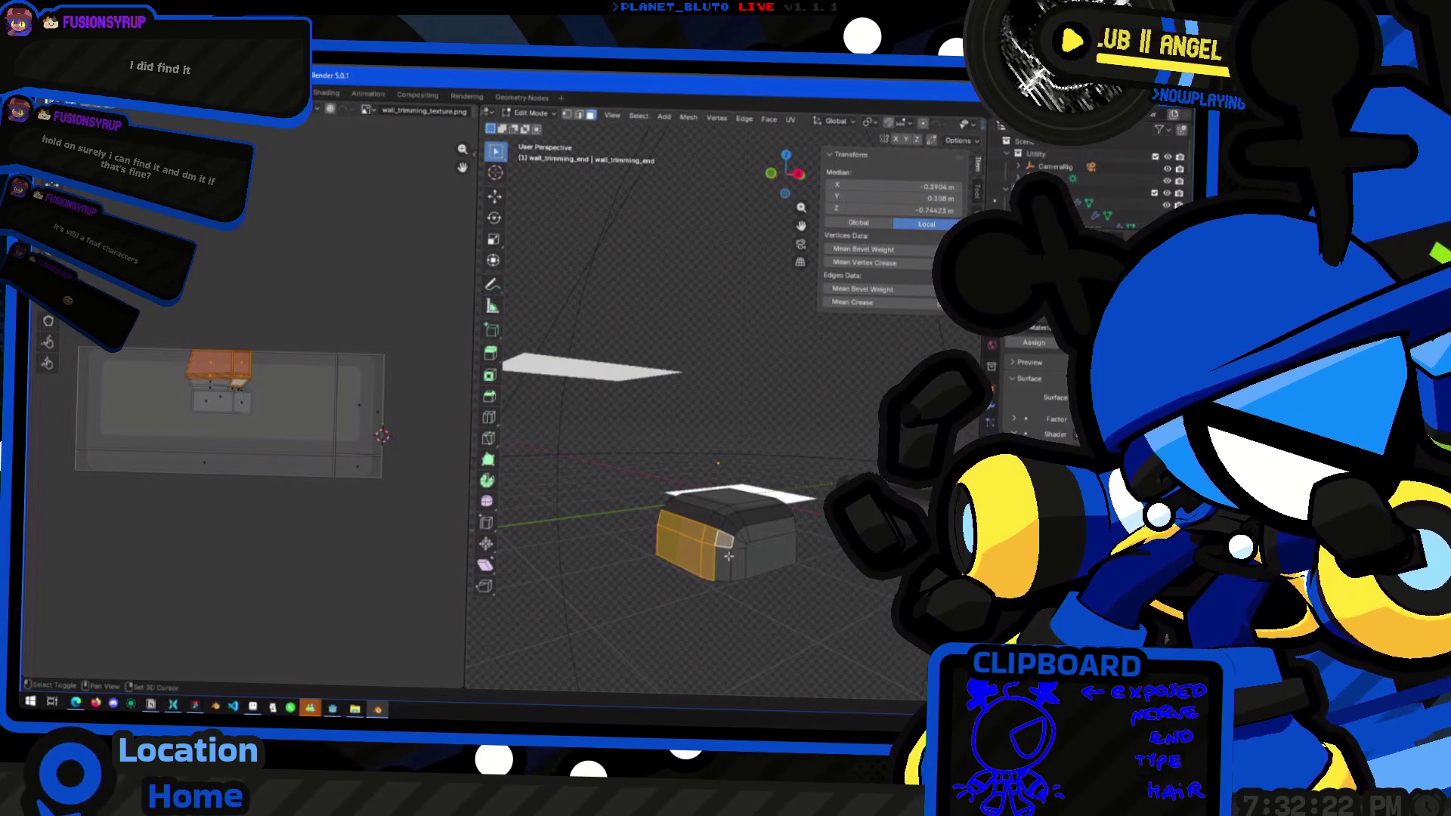
{"action": "left_click", "coordinate": [723, 565], "text": "shift"}
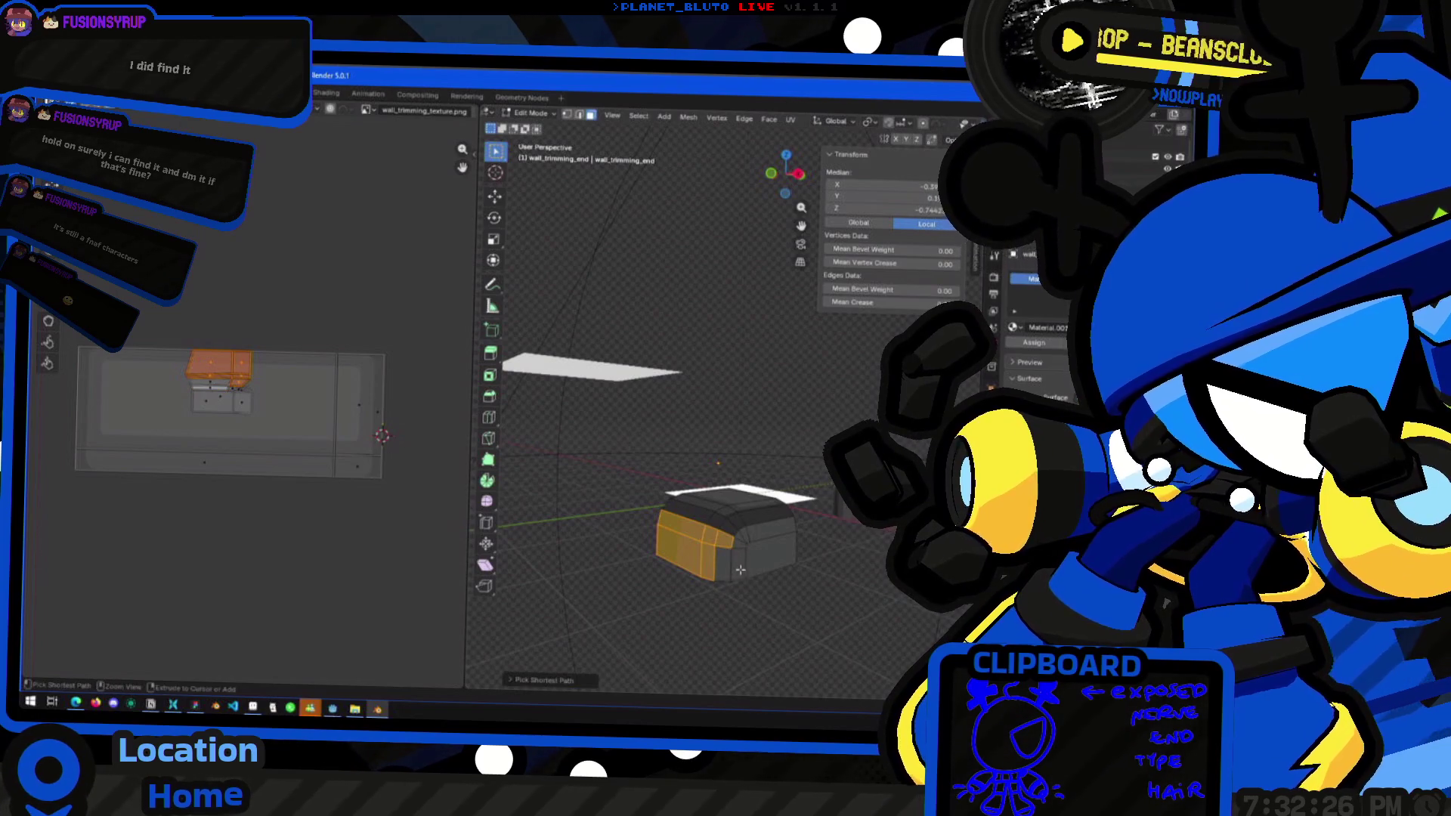
Extend the selection along a shortest path, switch to front view, and bring up the UV unwrap choices
{"action": "mouse_move", "coordinate": [738, 562]}
{"action": "middle_mouse_down"}
{"action": "mouse_move", "coordinate": [741, 604]}
{"action": "mouse_move", "coordinate": [686, 581]}
{"action": "mouse_move", "coordinate": [668, 536]}
{"action": "middle_mouse_up"}
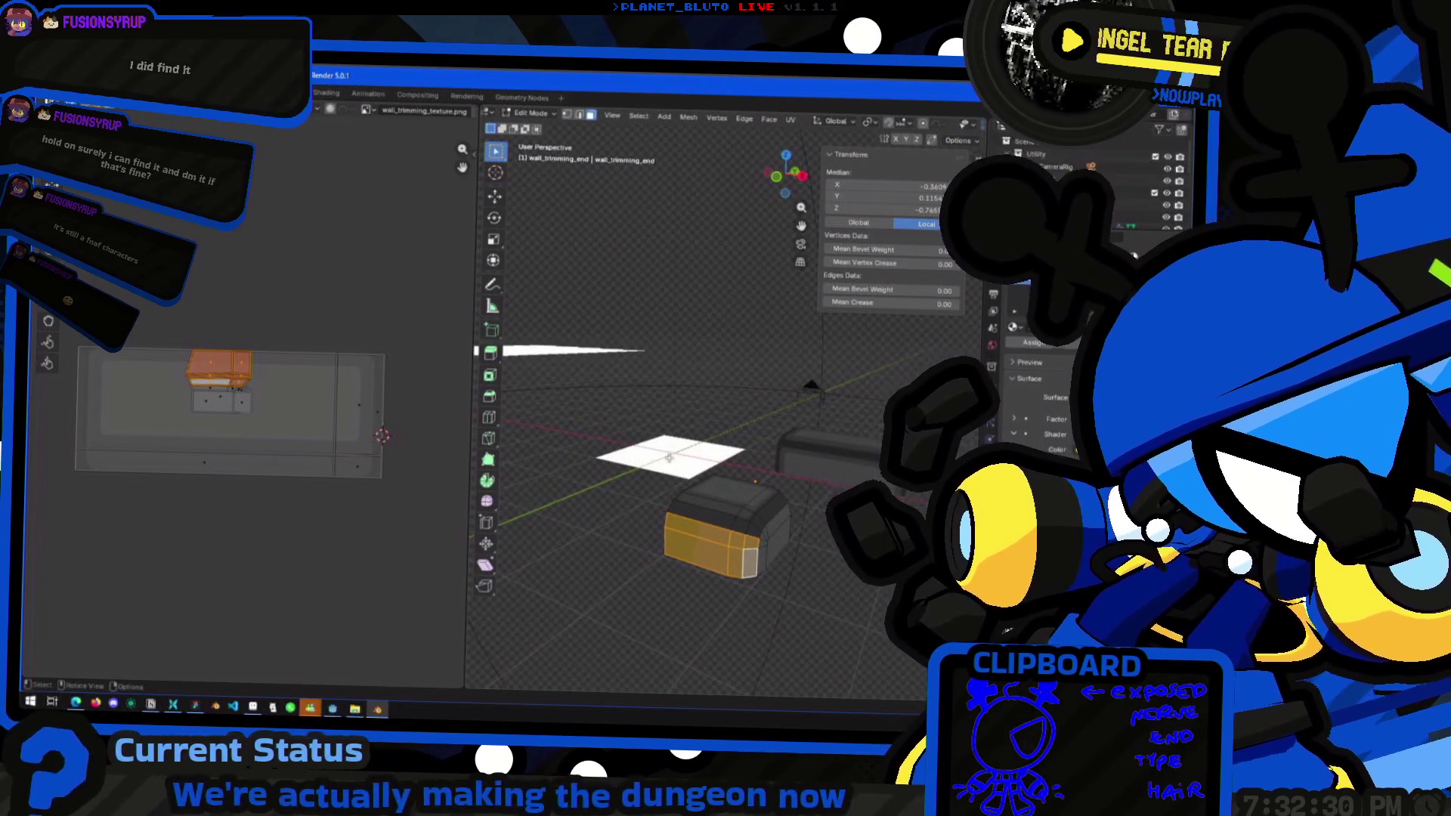
{"action": "middle_click_drag", "start_coordinate": [669, 458], "coordinate": [673, 463]}
{"action": "left_click", "coordinate": [751, 548], "text": "ctrl"}
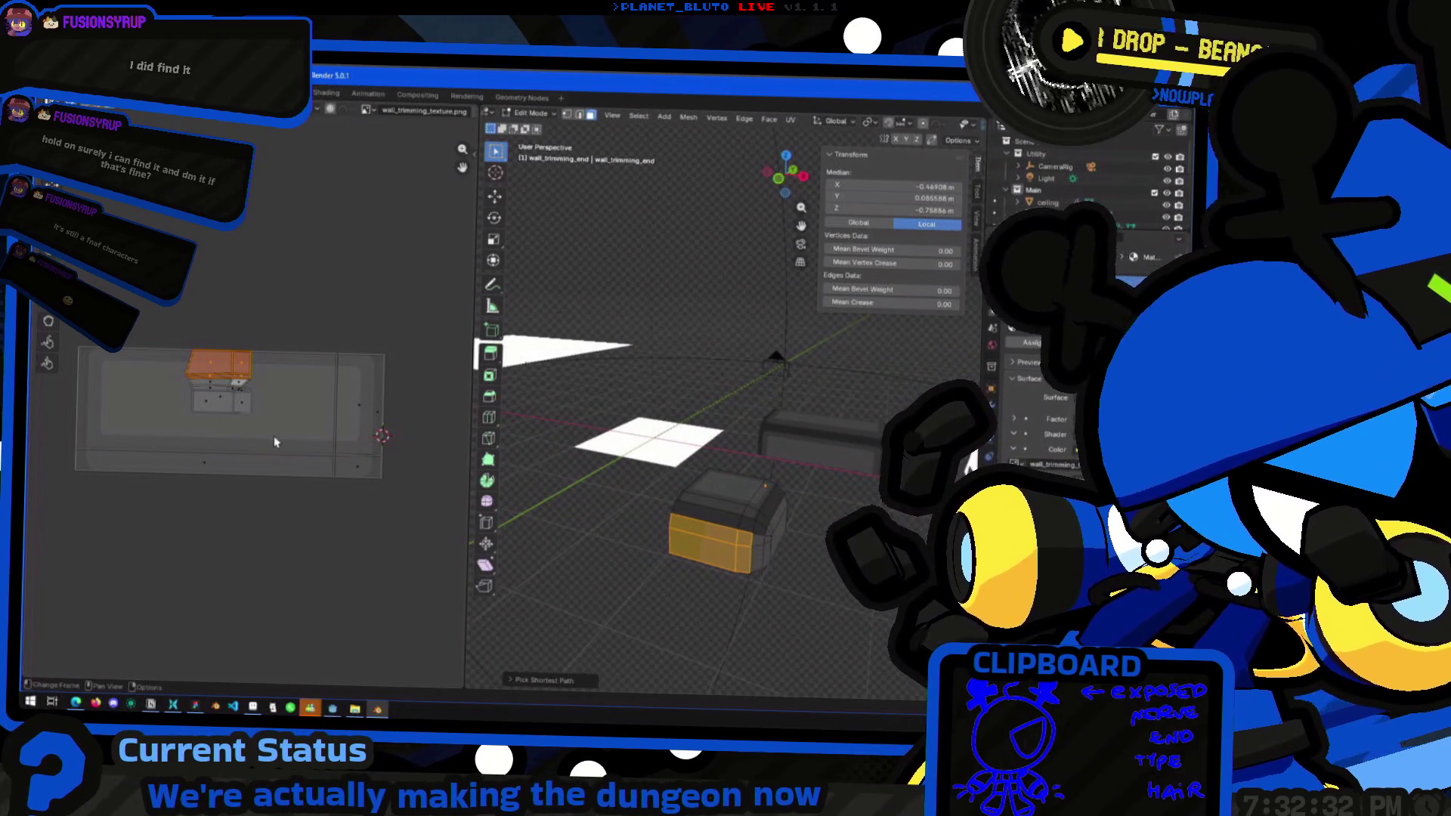
{"action": "left_click", "coordinate": [780, 181]}
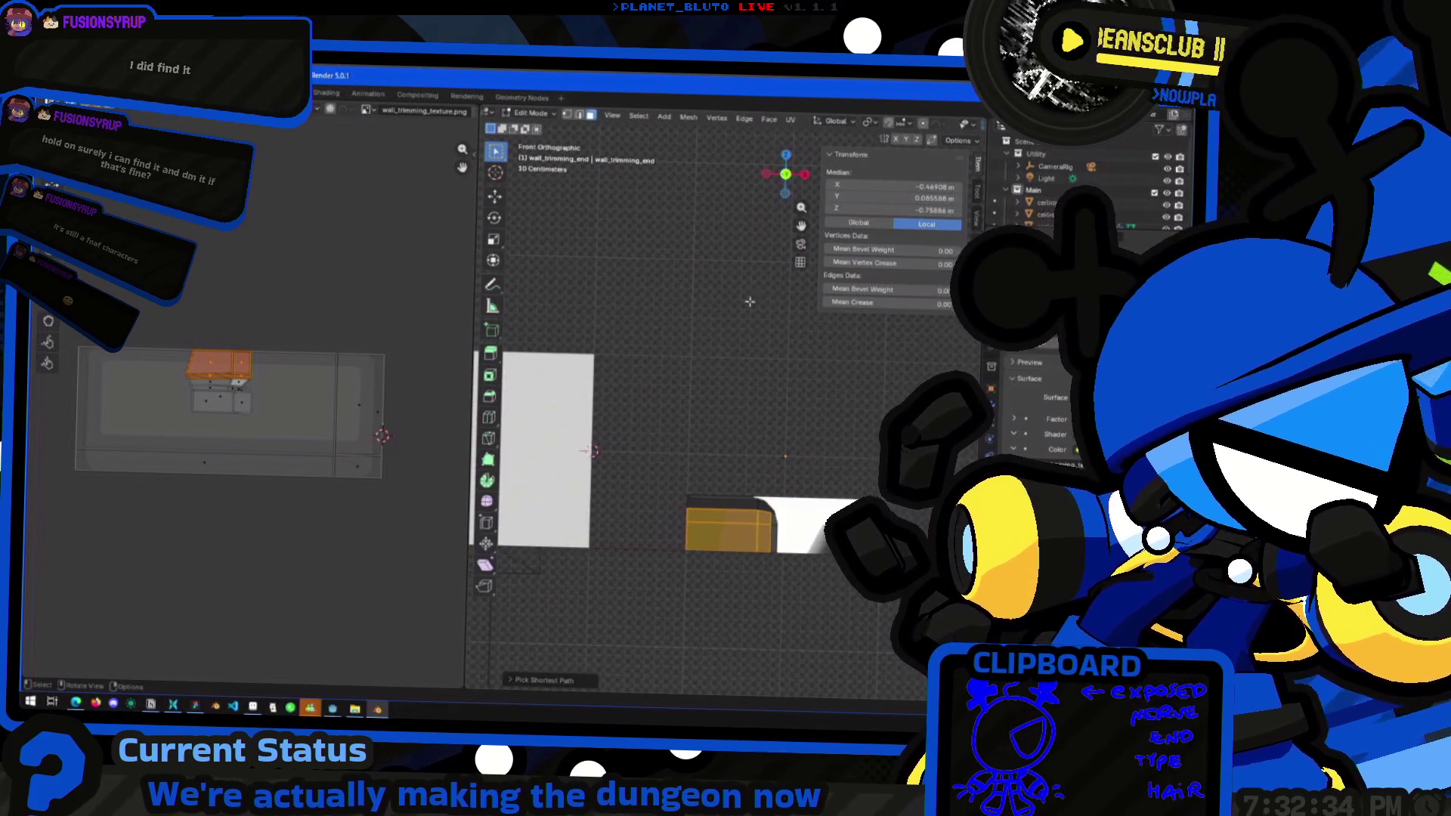
{"action": "key", "text": "ctrl+f"}
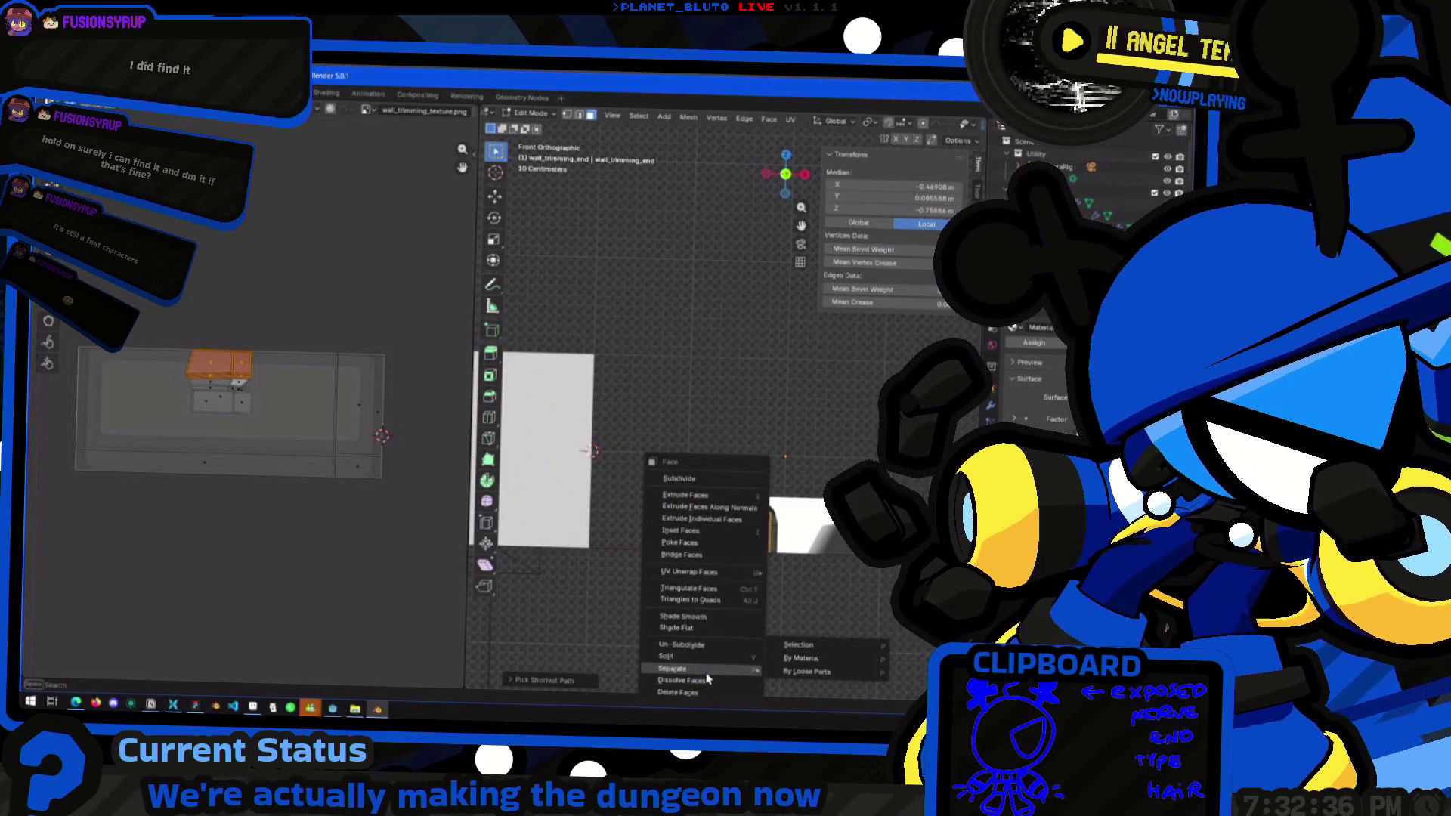
{"action": "mouse_move", "coordinate": [708, 572]}
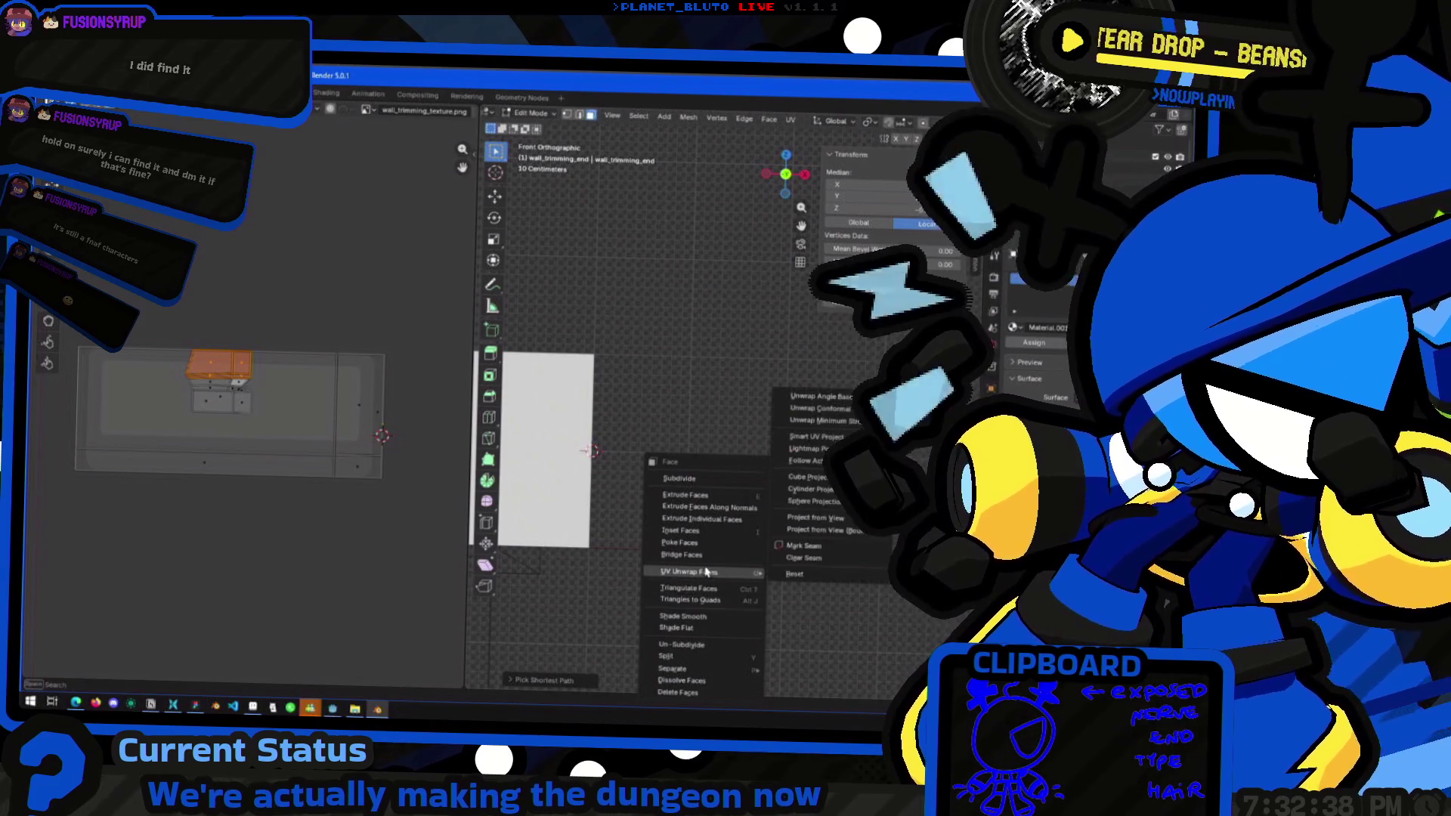